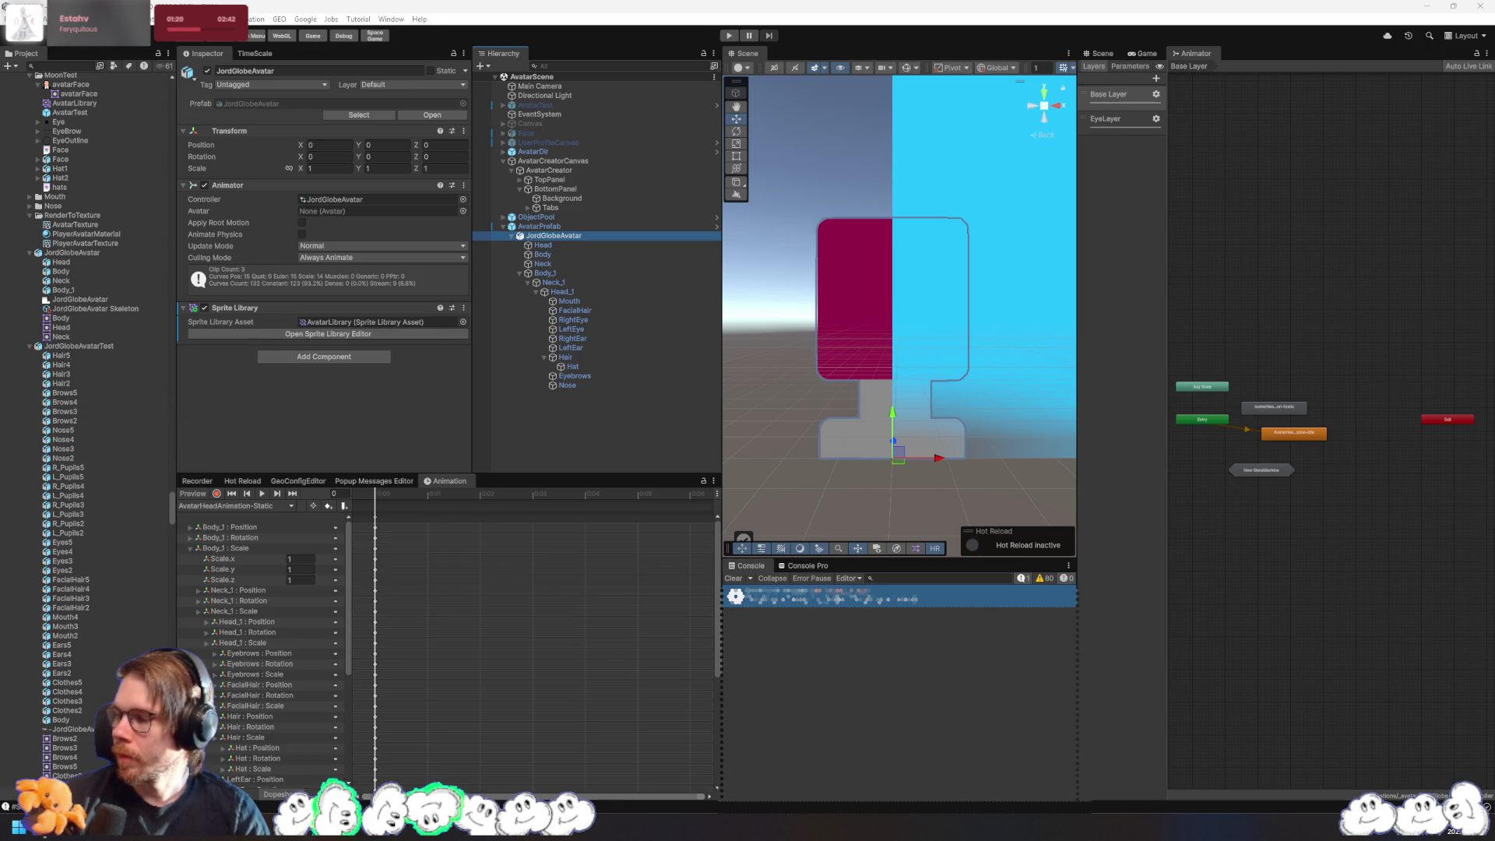
- Return to Unity and reselect the JordGlobeAvatar object after checking the Mouth transform
key(alt+Tab)
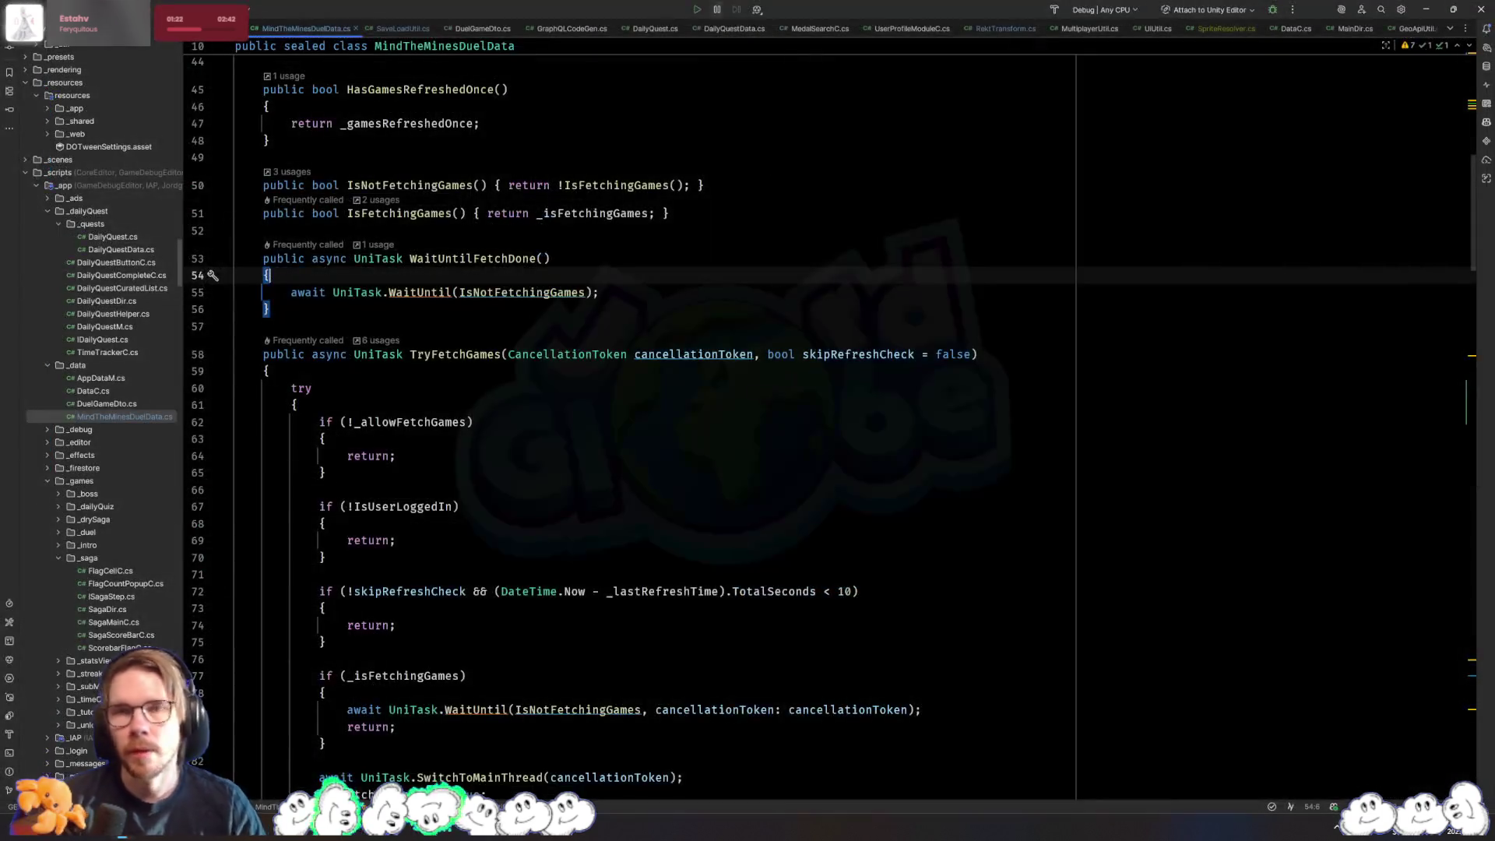
key(alt+Tab)
click(652, 424)
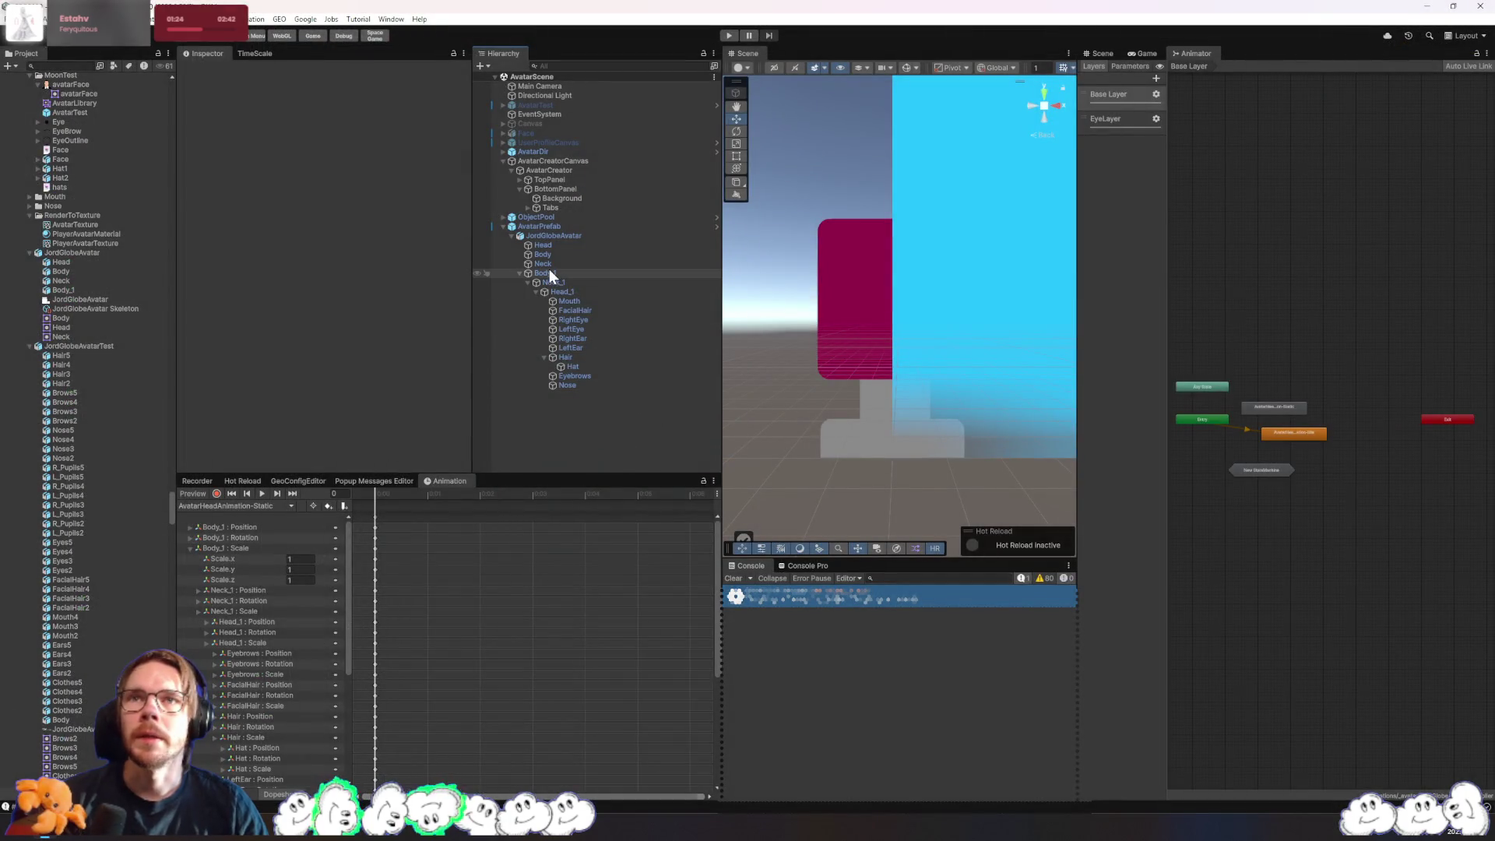
click(577, 301)
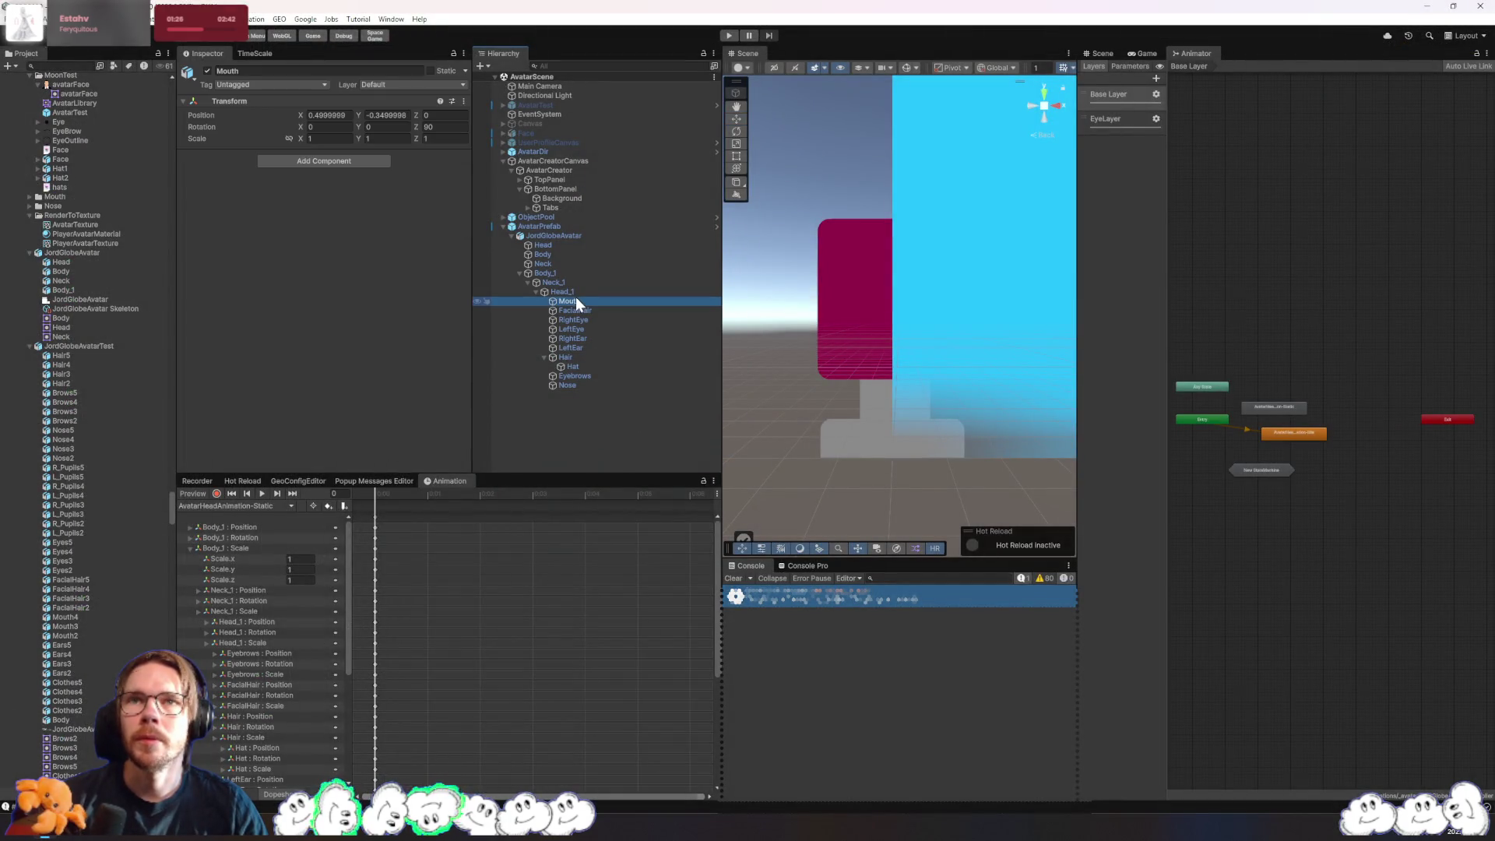
click(558, 235)
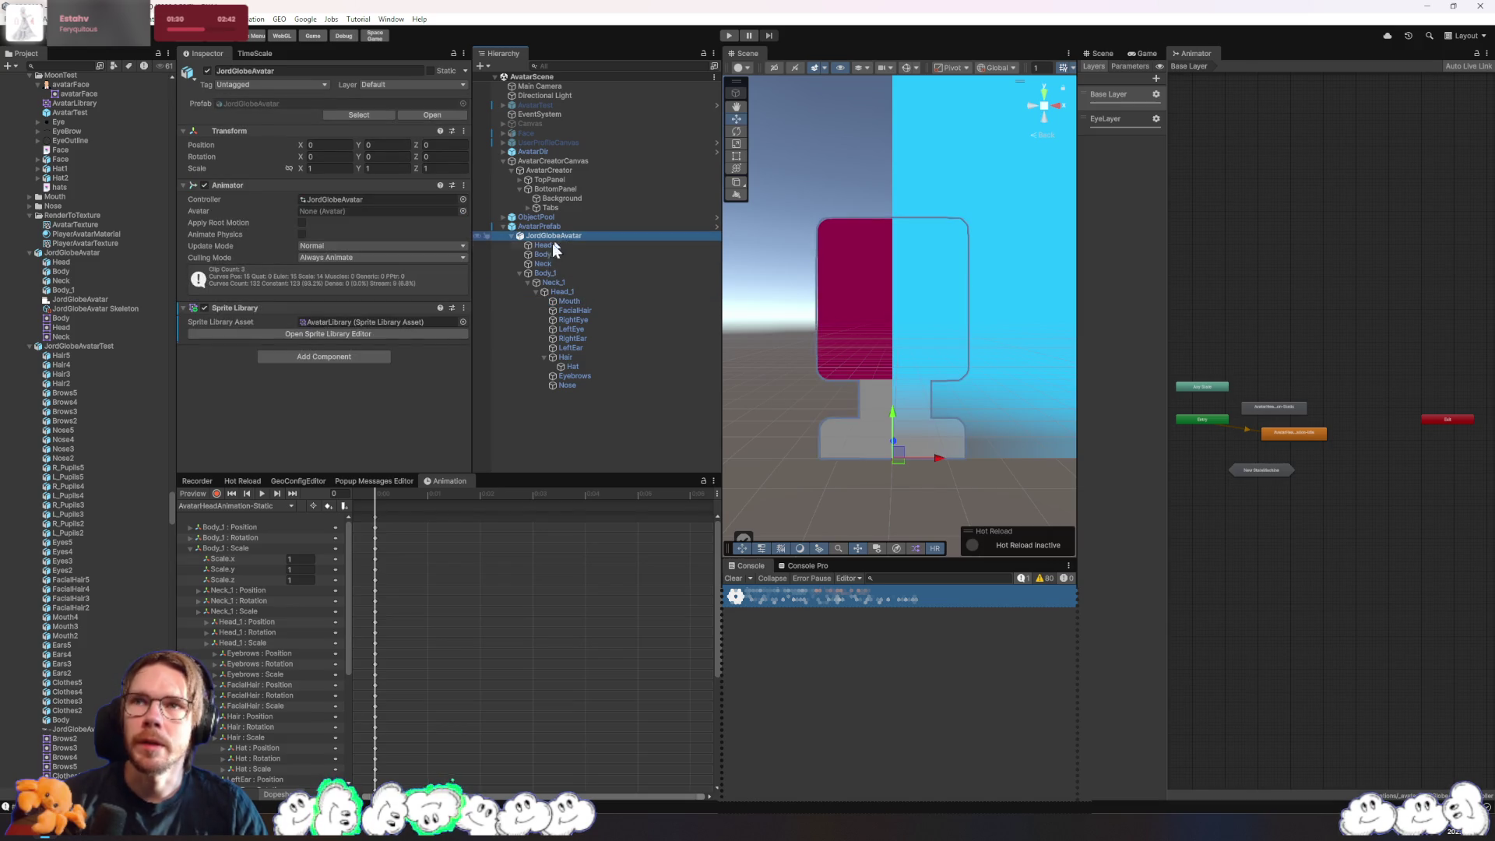
- Review the JordGlobeAvatar PSD's Avatar_Sketch sprites in the Skinning Editor, then close it
click(87, 252)
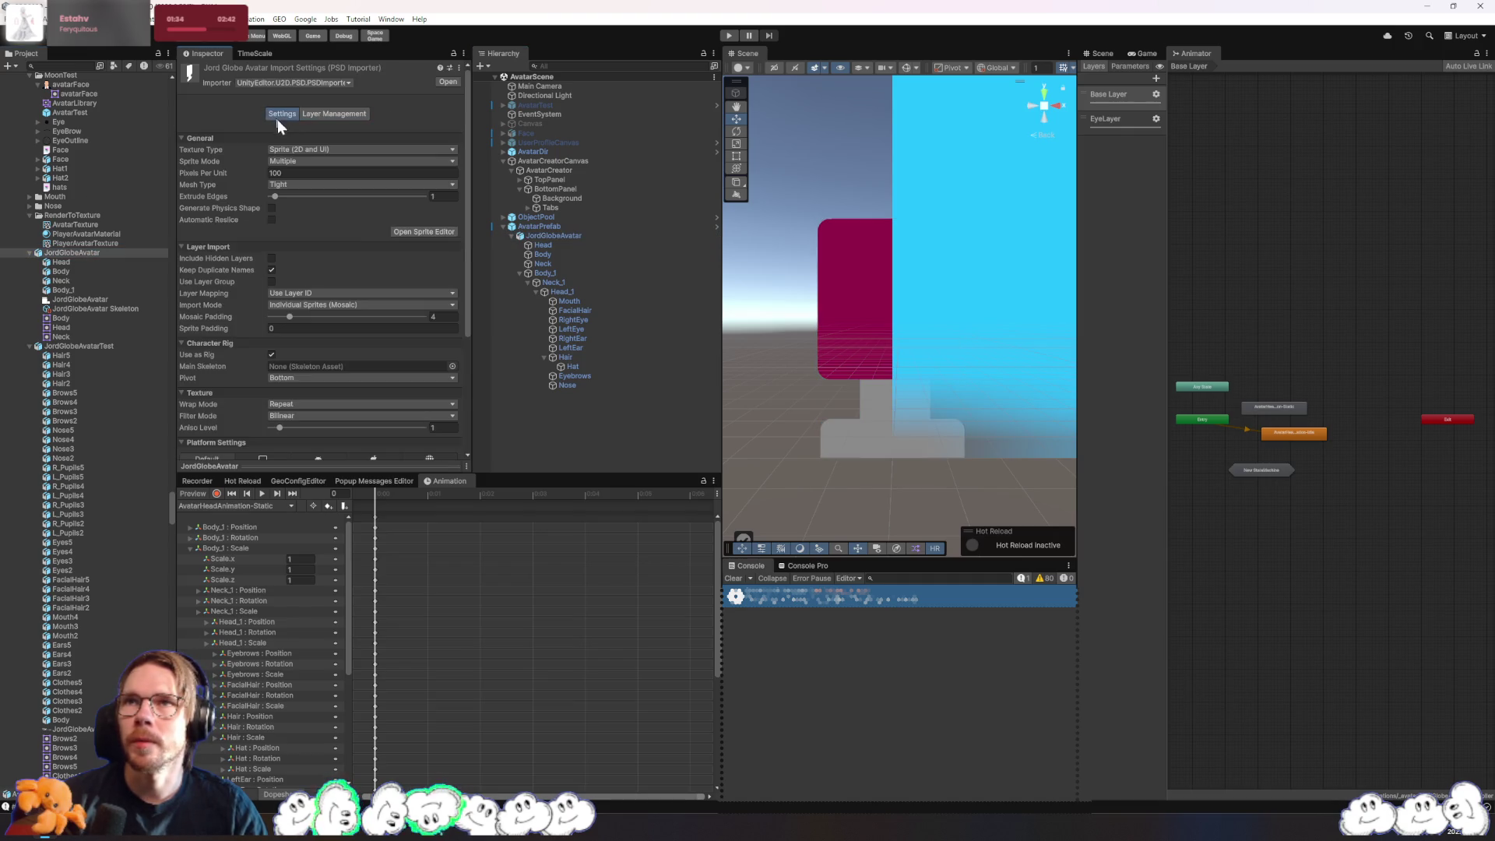
click(420, 230)
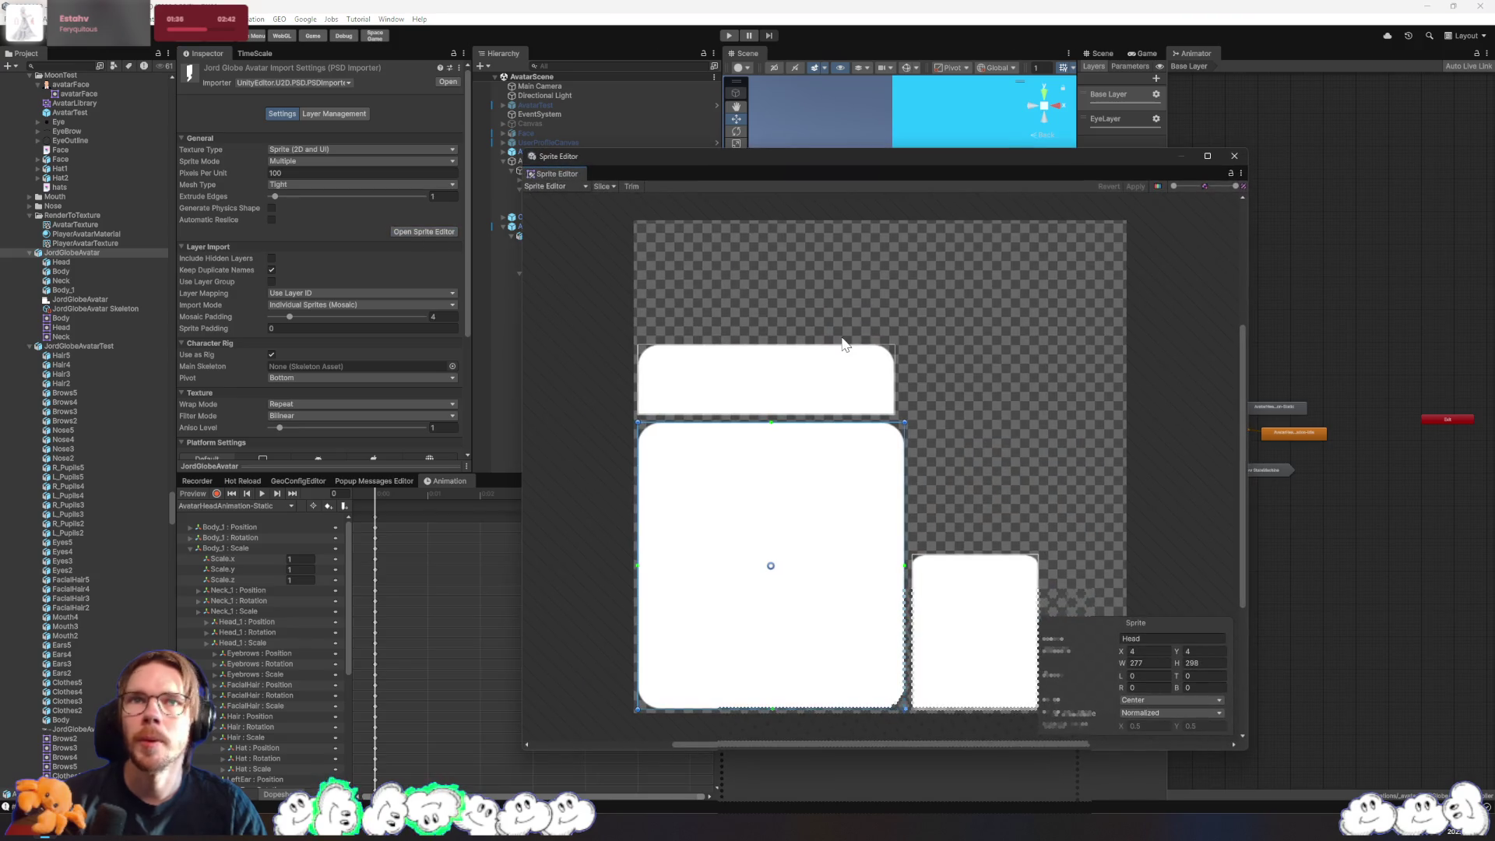
click(570, 188)
click(578, 255)
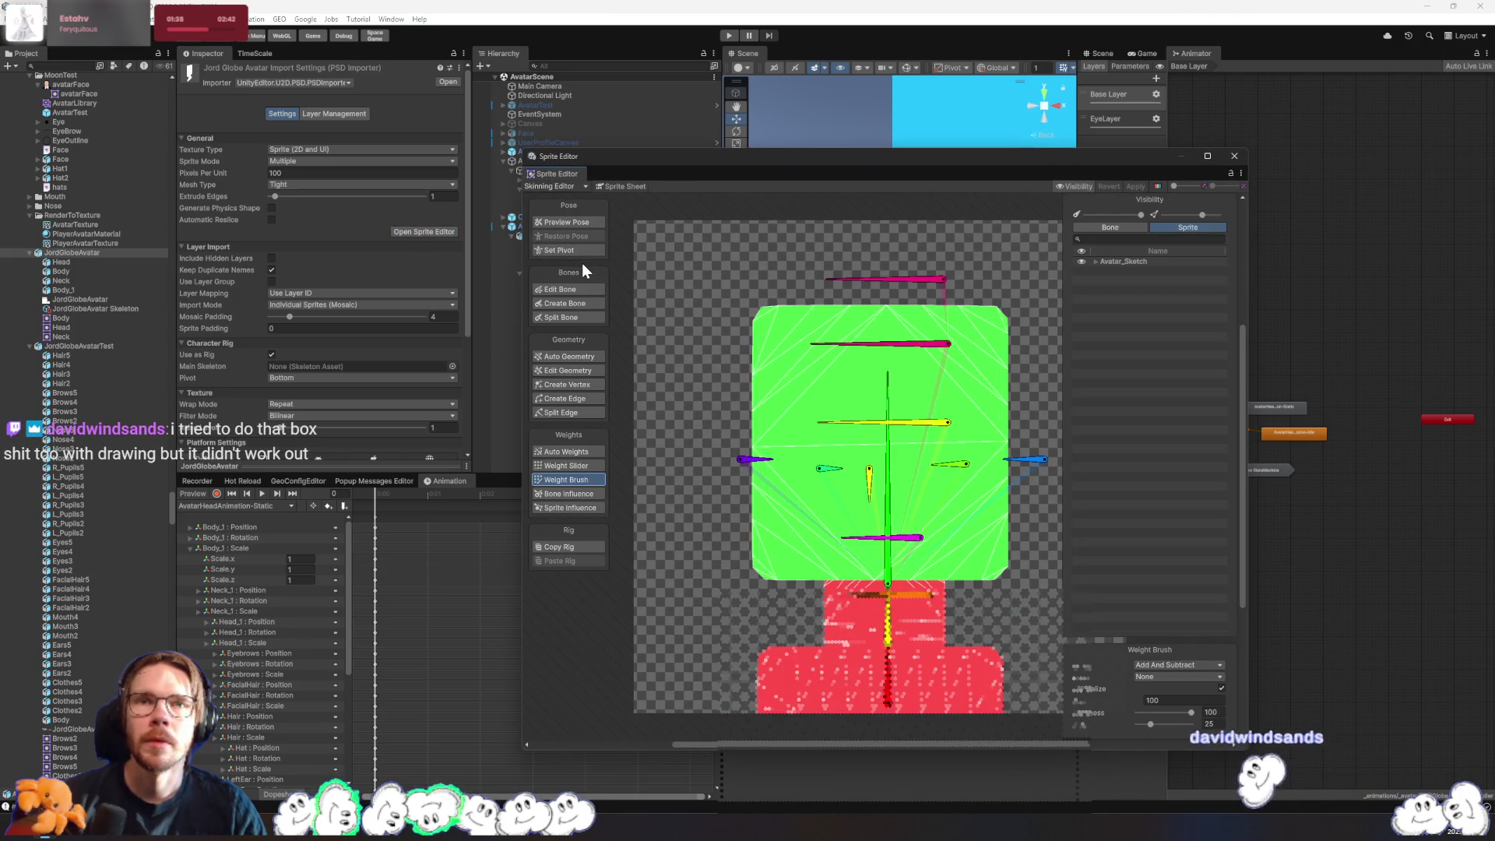
click(1095, 261)
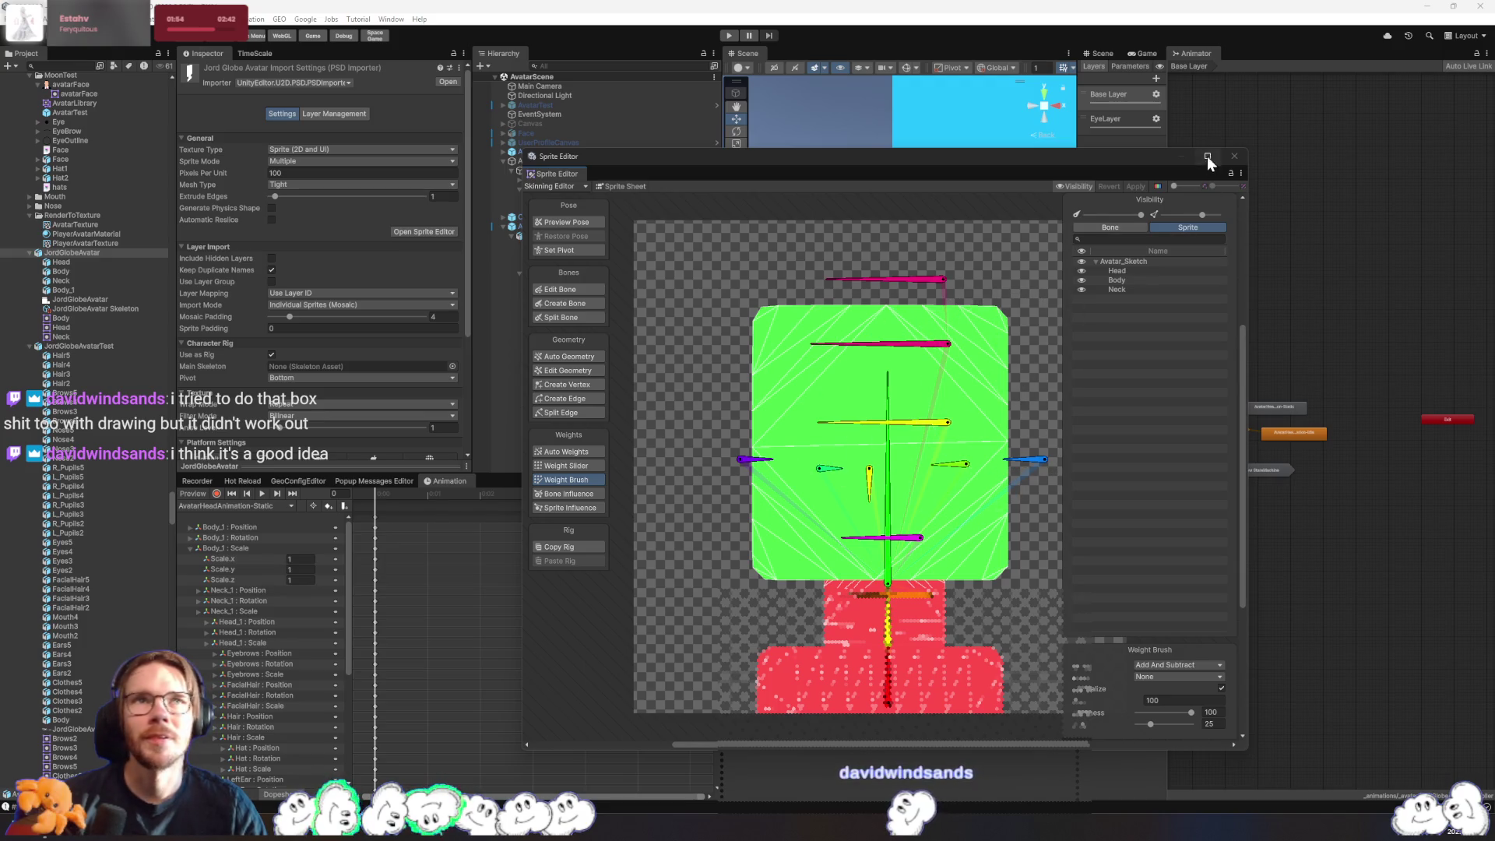
scroll(1012, 280, right, 3)
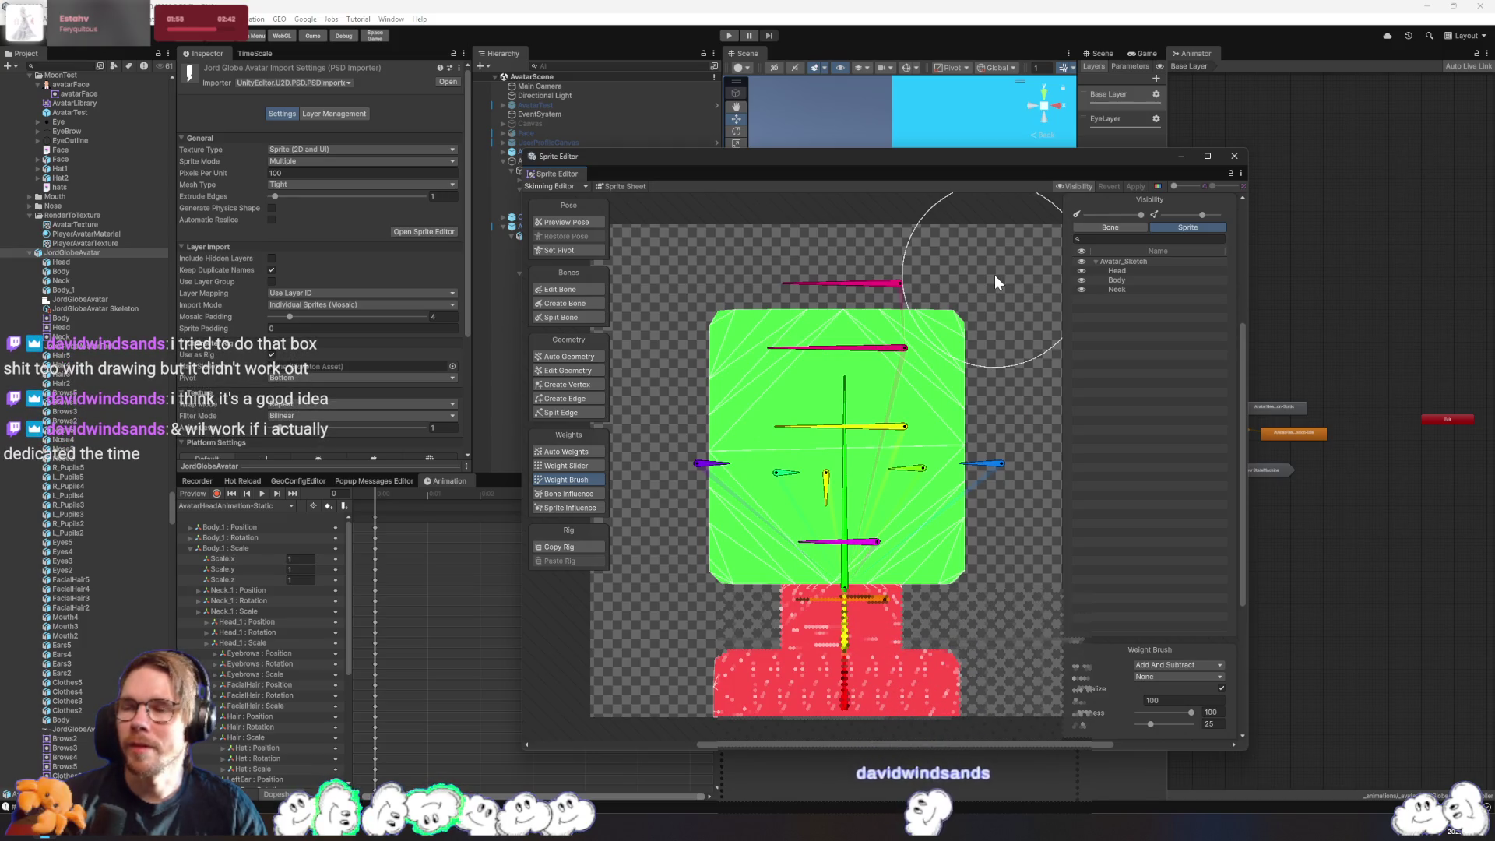
click(1236, 157)
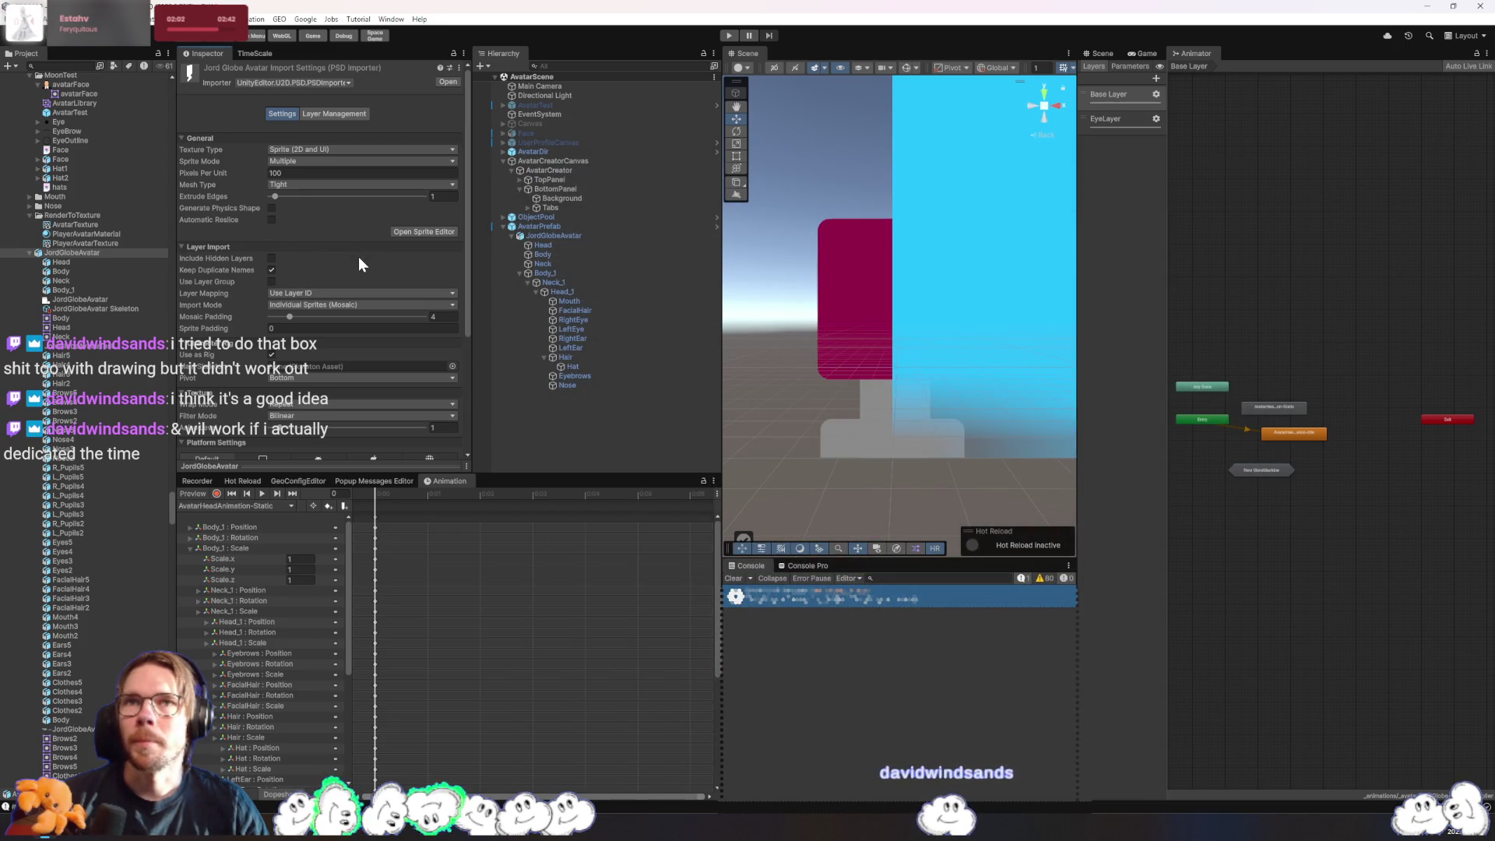
- Open JordGlobeAvatarTest in the Skinning Editor with its Layer Management list and Brows group selected
click(563, 236)
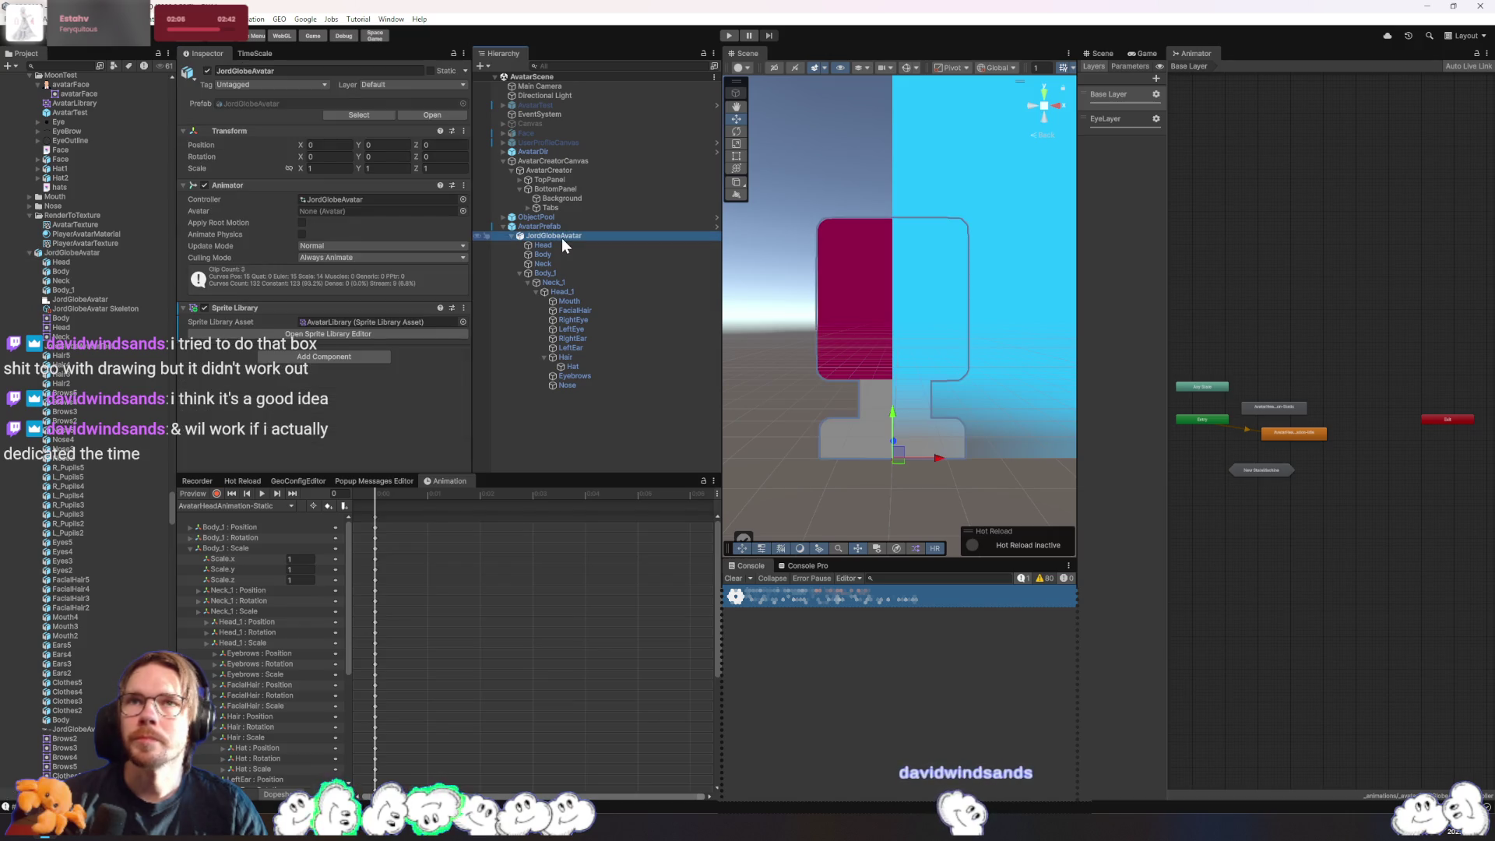
click(100, 344)
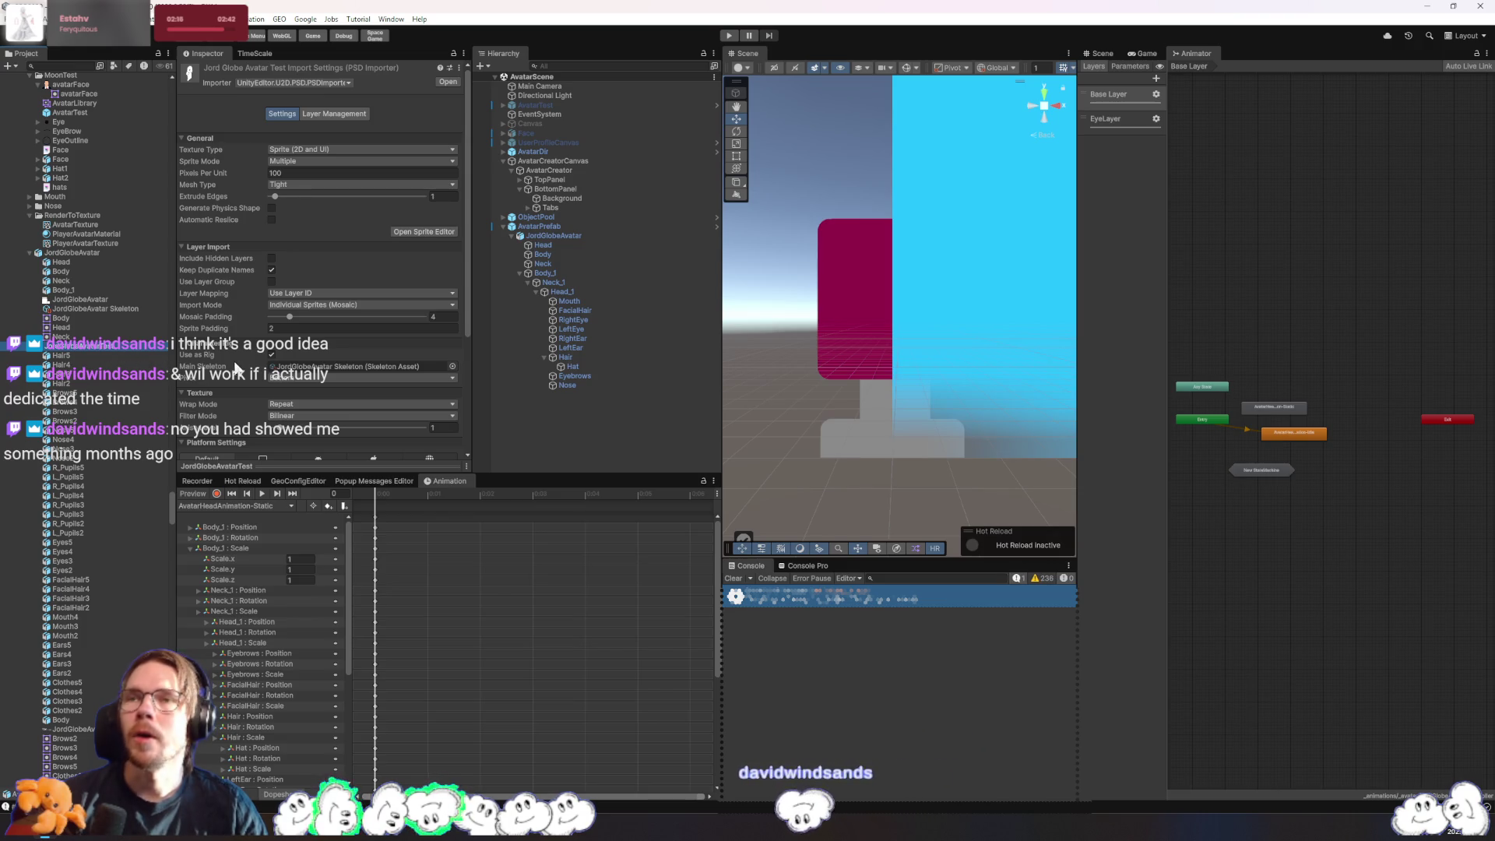
click(427, 233)
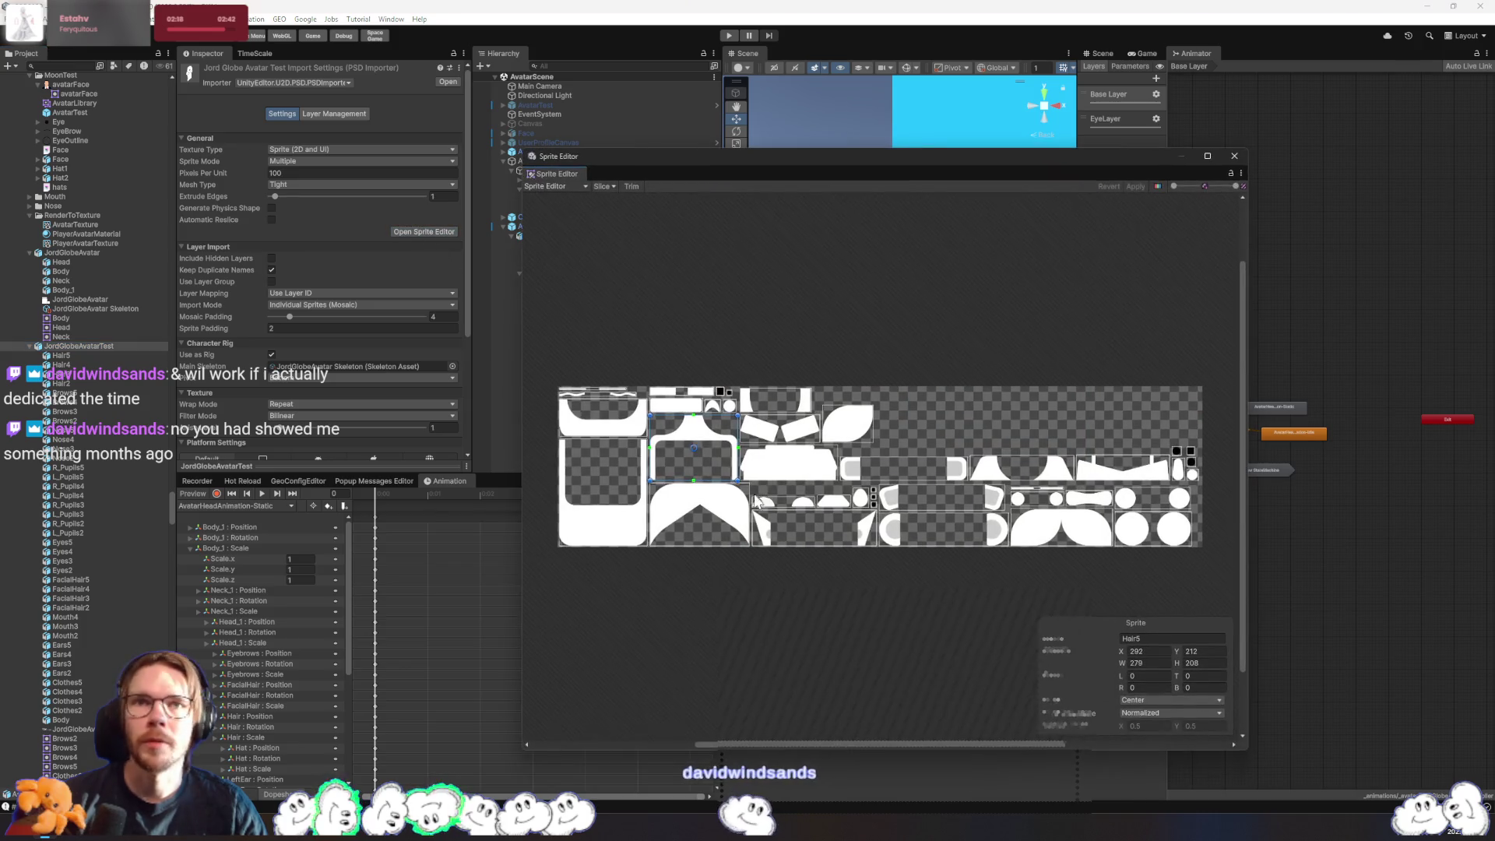
click(556, 187)
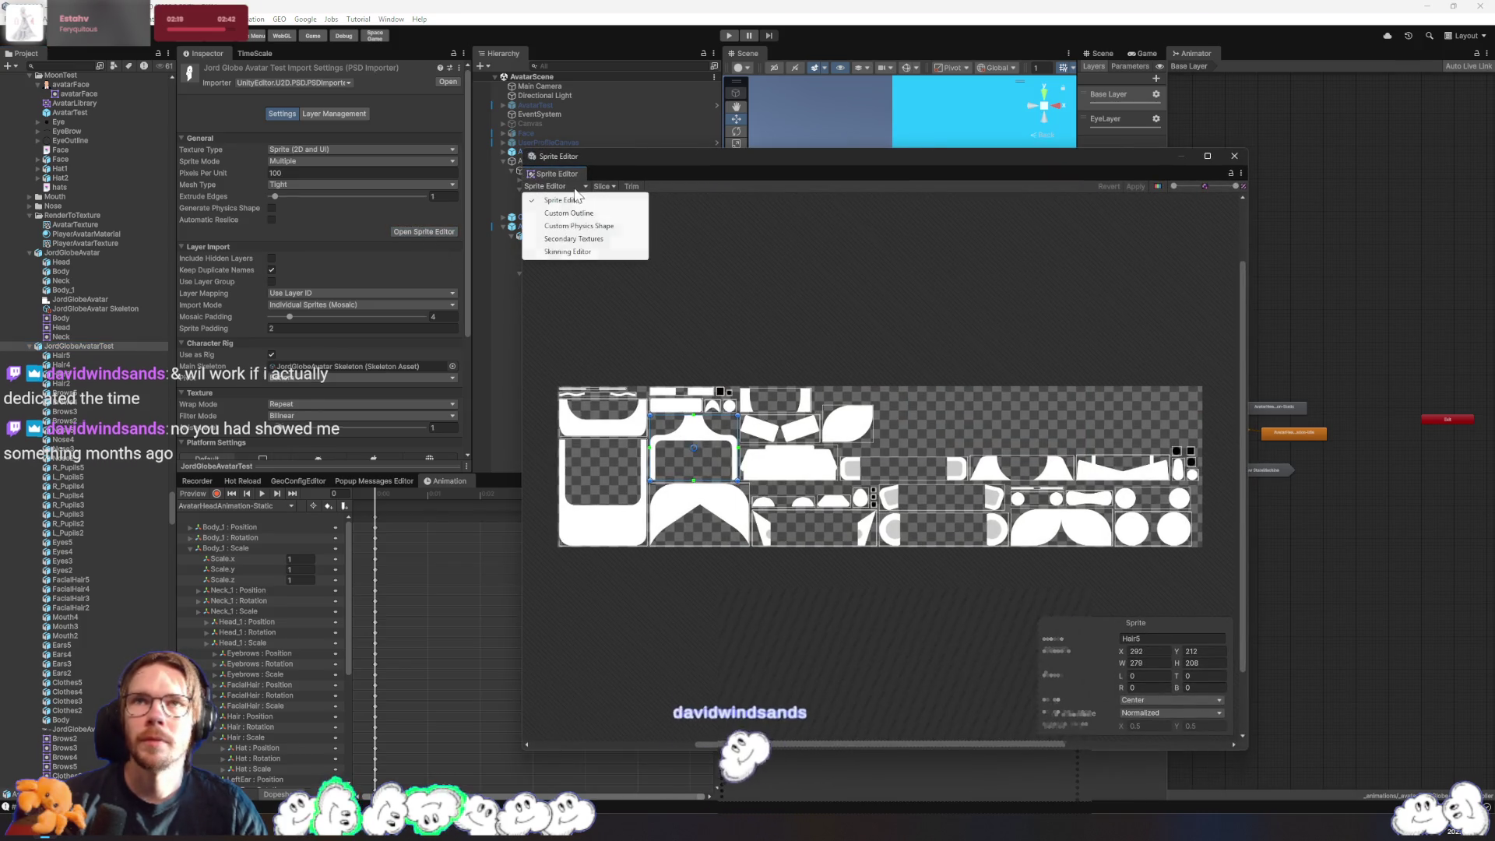
click(584, 254)
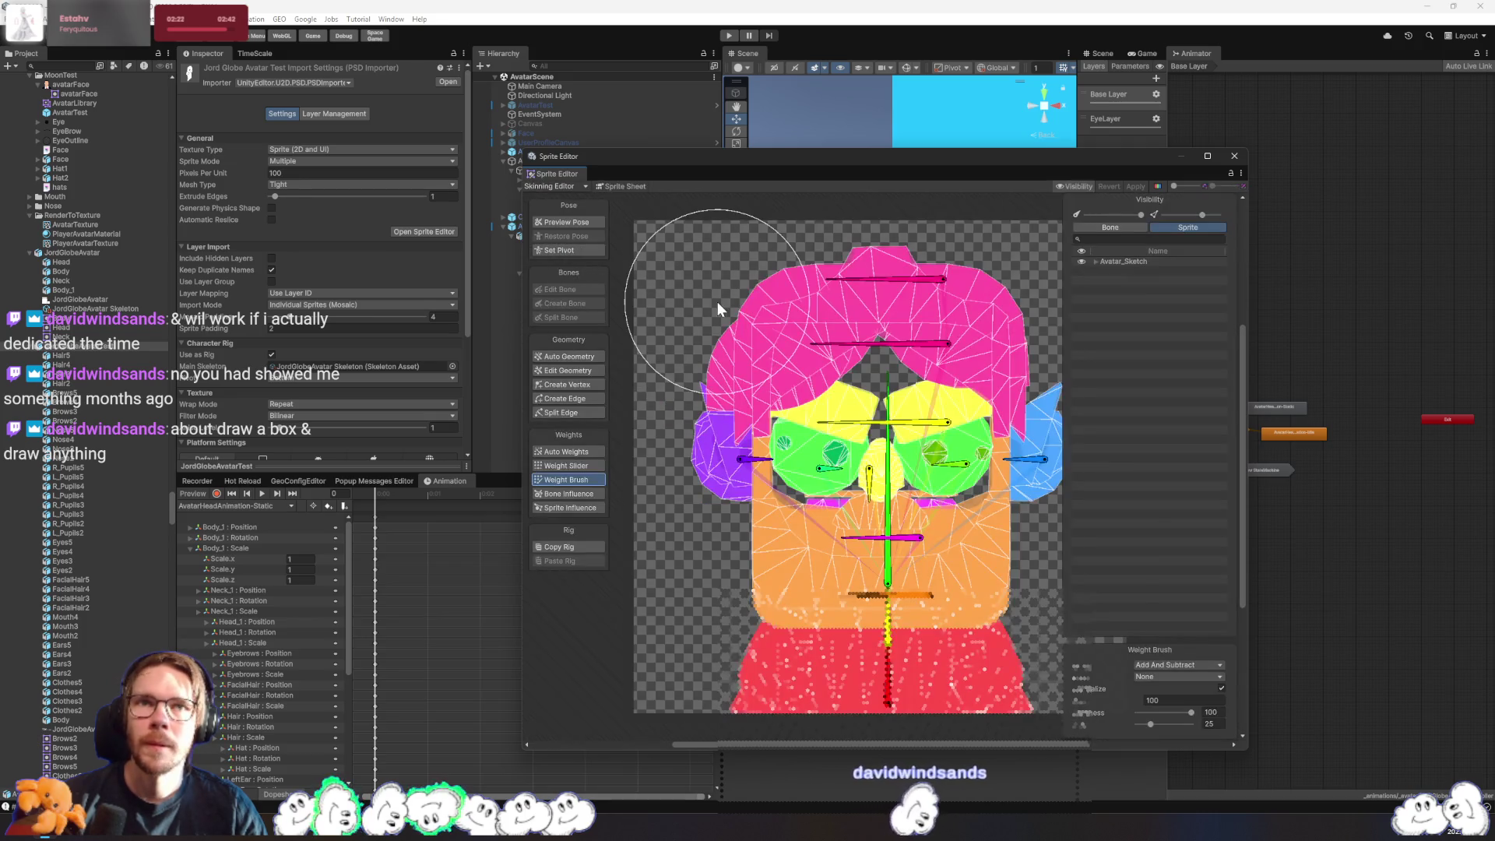
click(343, 115)
click(250, 215)
- Expand the Clothes, Ears, Mouth, Hair and other layer groups in Layer Management
click(242, 318)
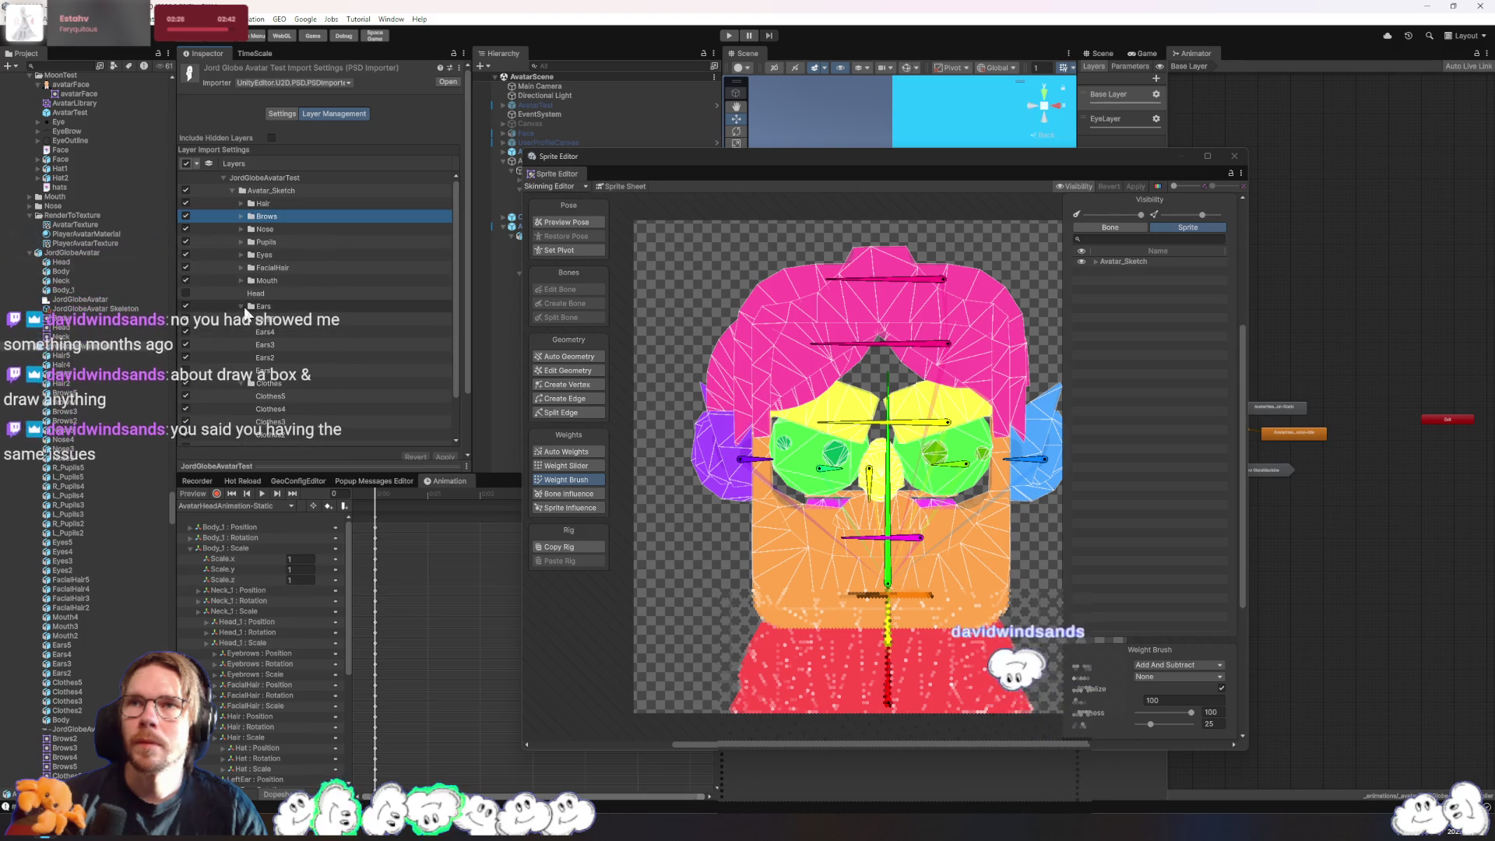
click(242, 306)
click(240, 280)
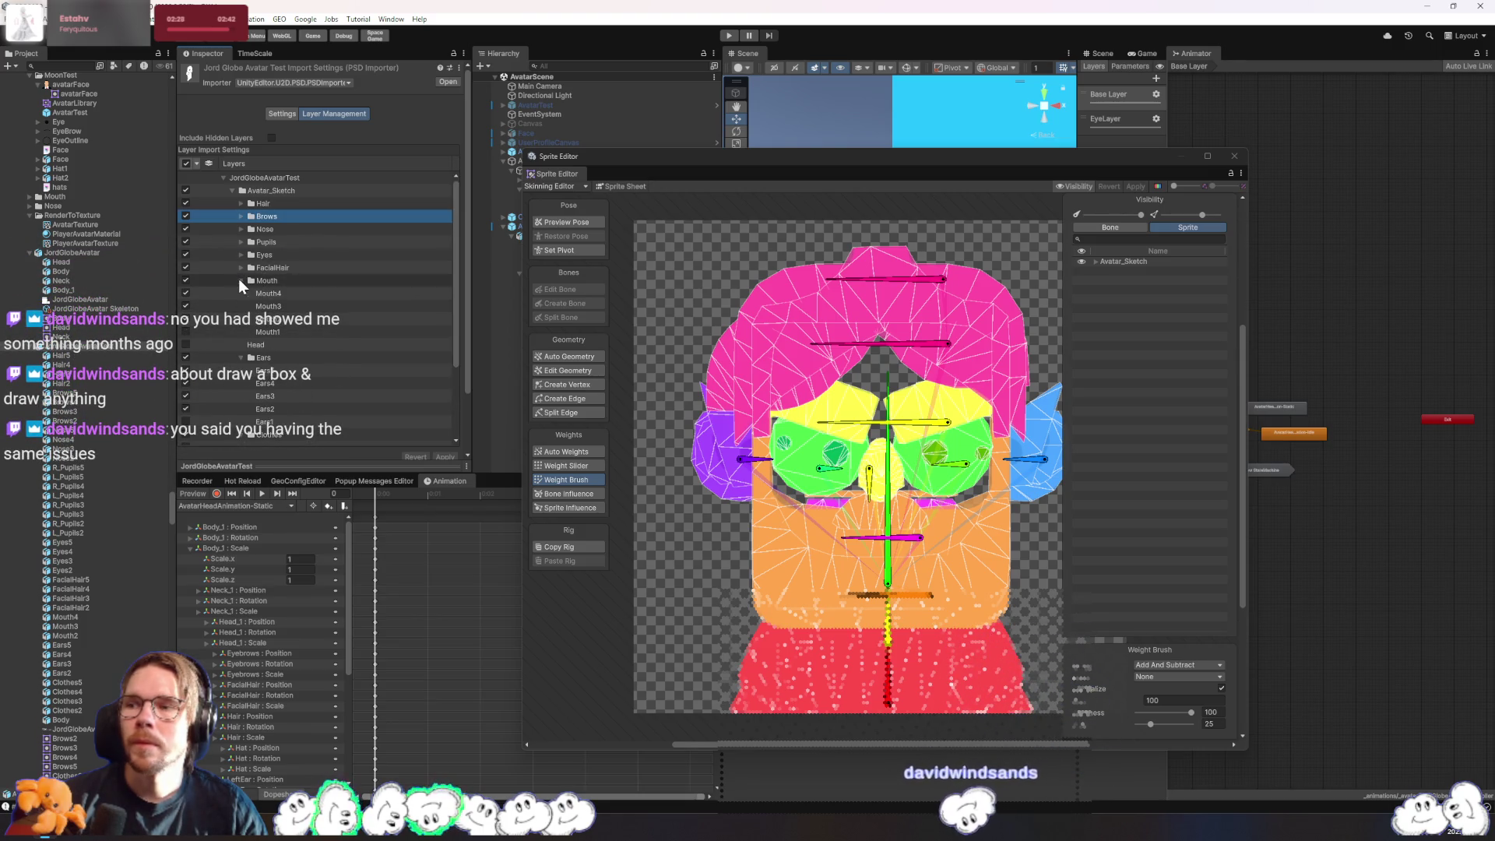
click(312, 268)
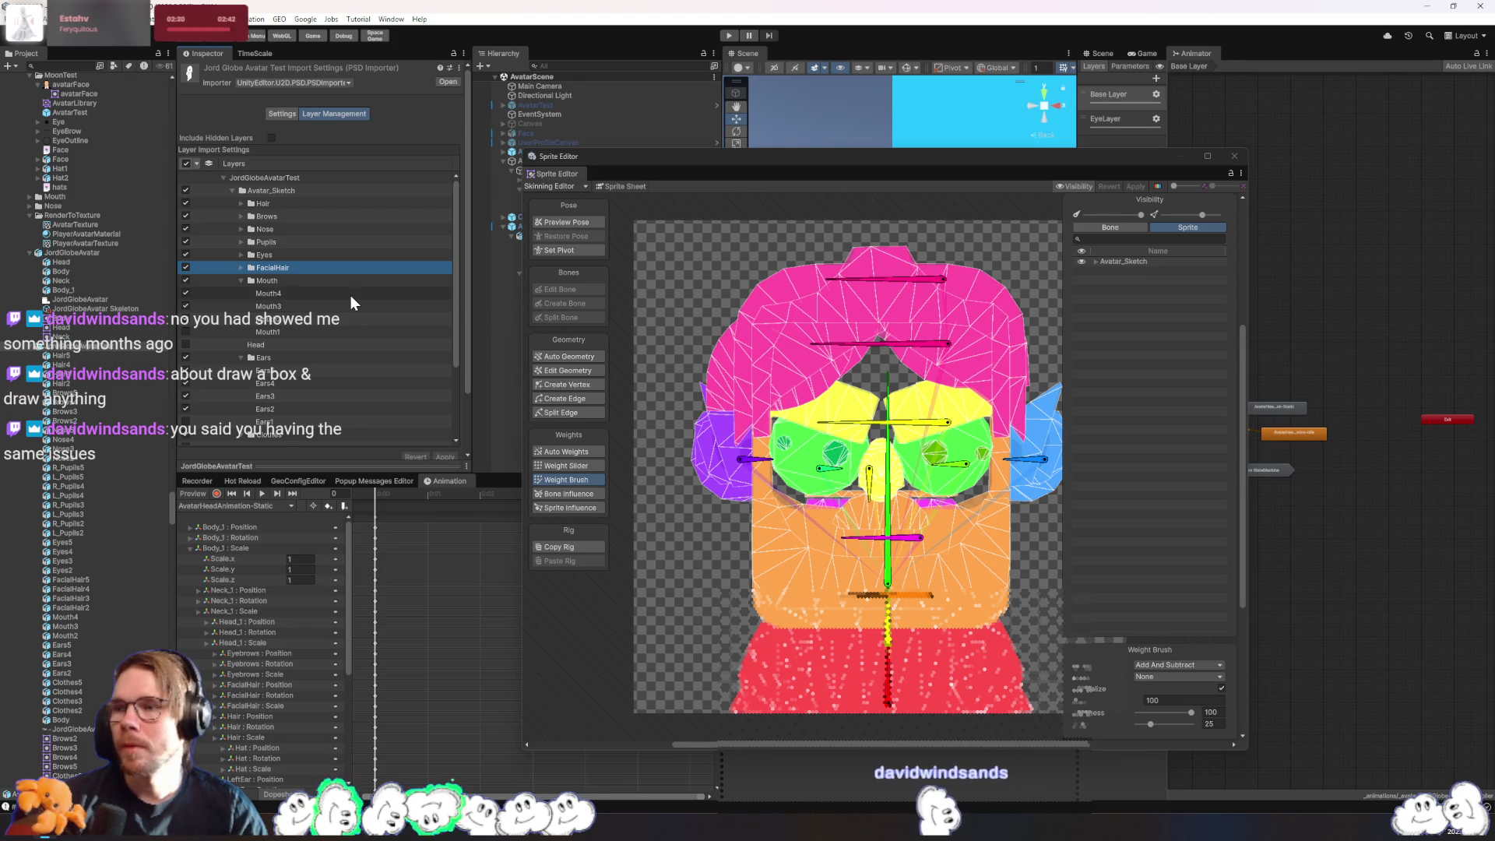
key(Up)
key(Up)
key(Right)
key(Up)
key(Right)
key(Up)
key(Right)
key(Up)
key(Right)
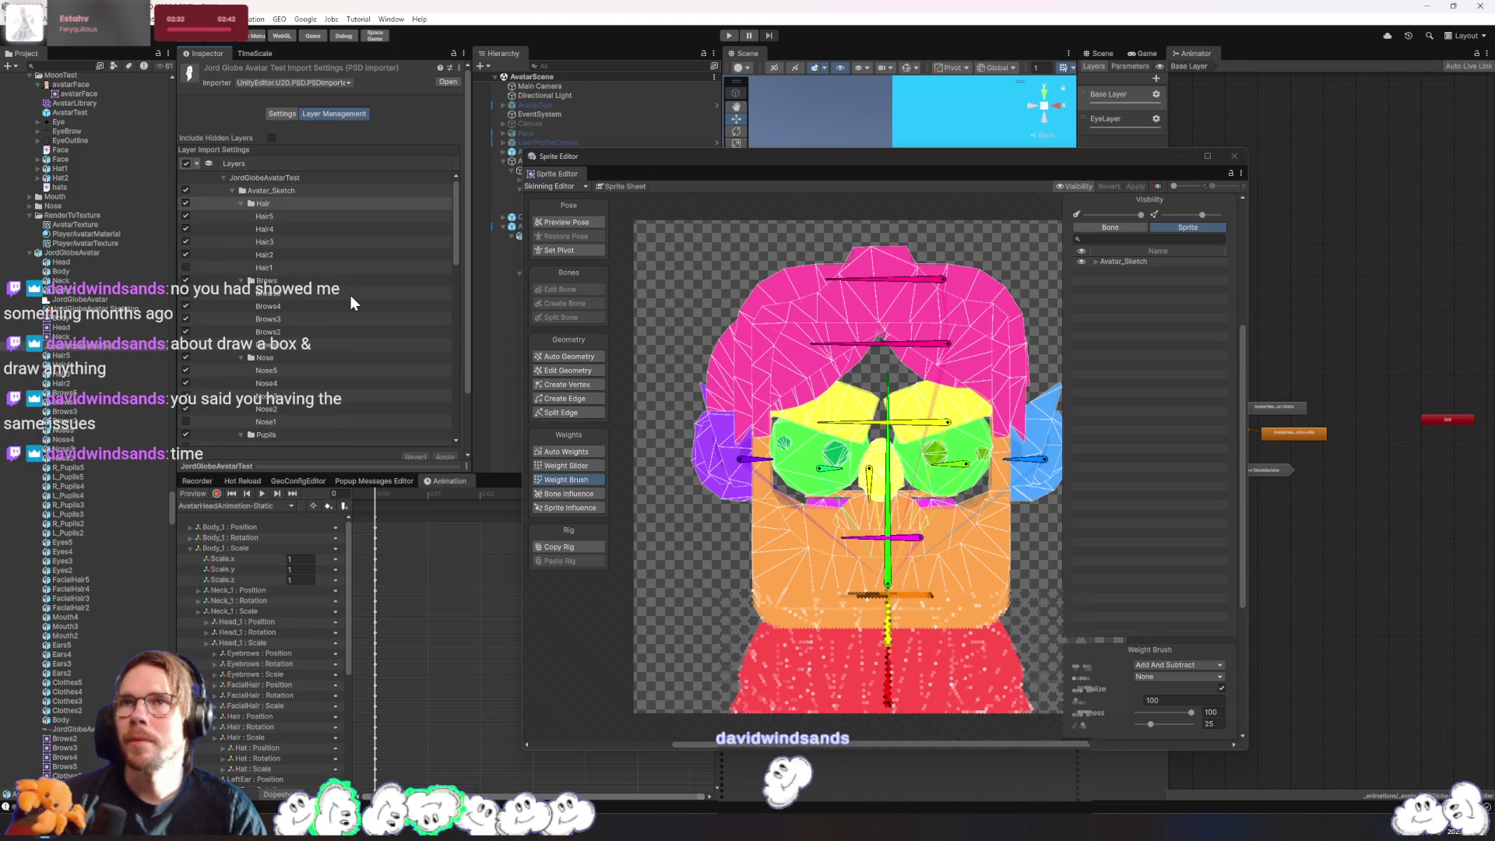
click(191, 267)
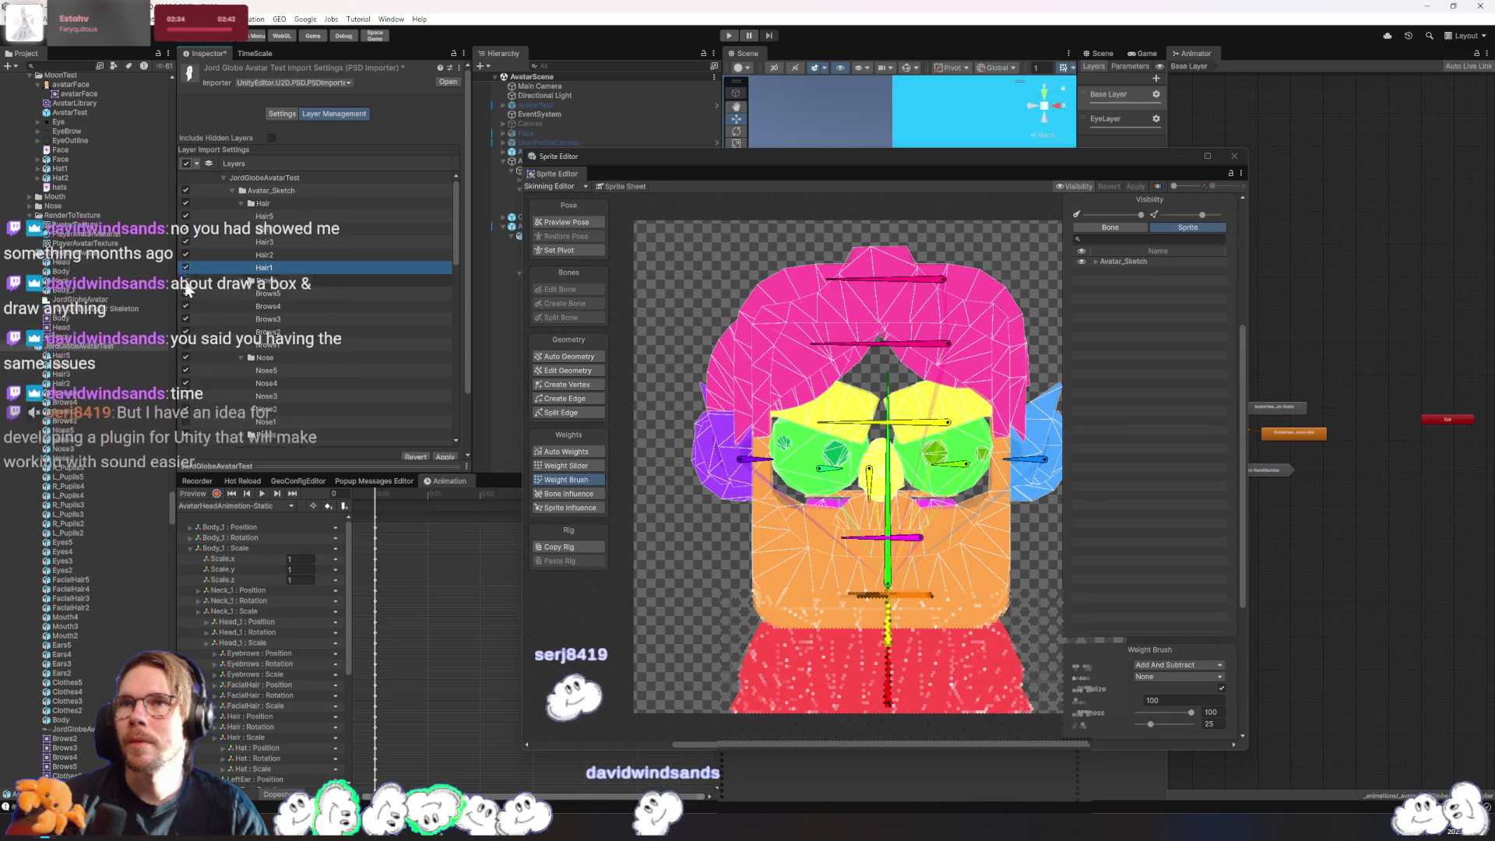
- Tick Brows1, Nose1 and Ears1 for import, apply, and close the Sprite Editor
click(186, 345)
scroll(186, 346, down, 2)
click(186, 358)
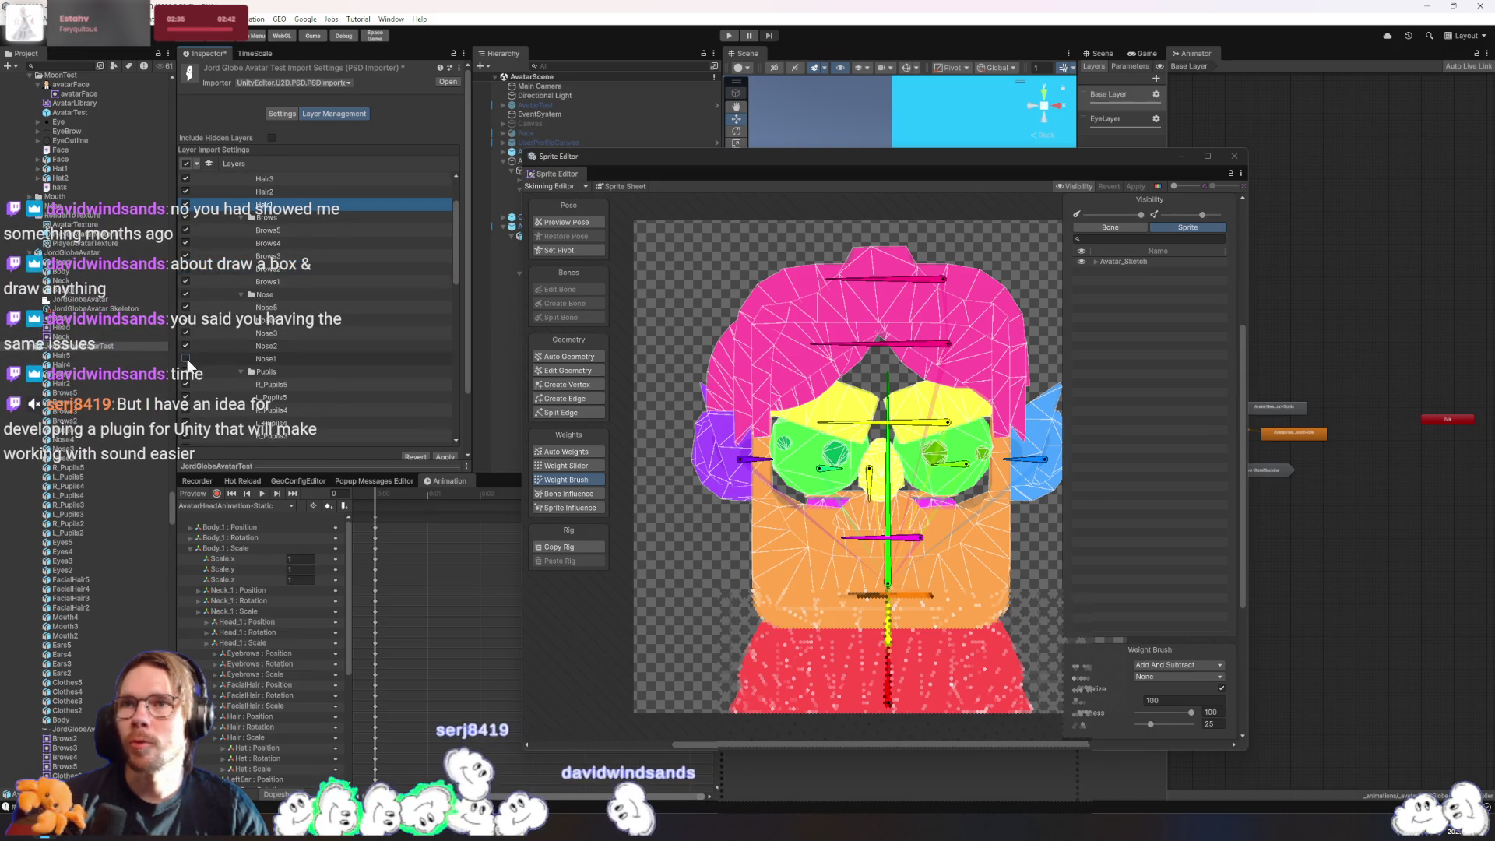
scroll(194, 354, down, 4)
click(186, 330)
scroll(188, 312, down, 3)
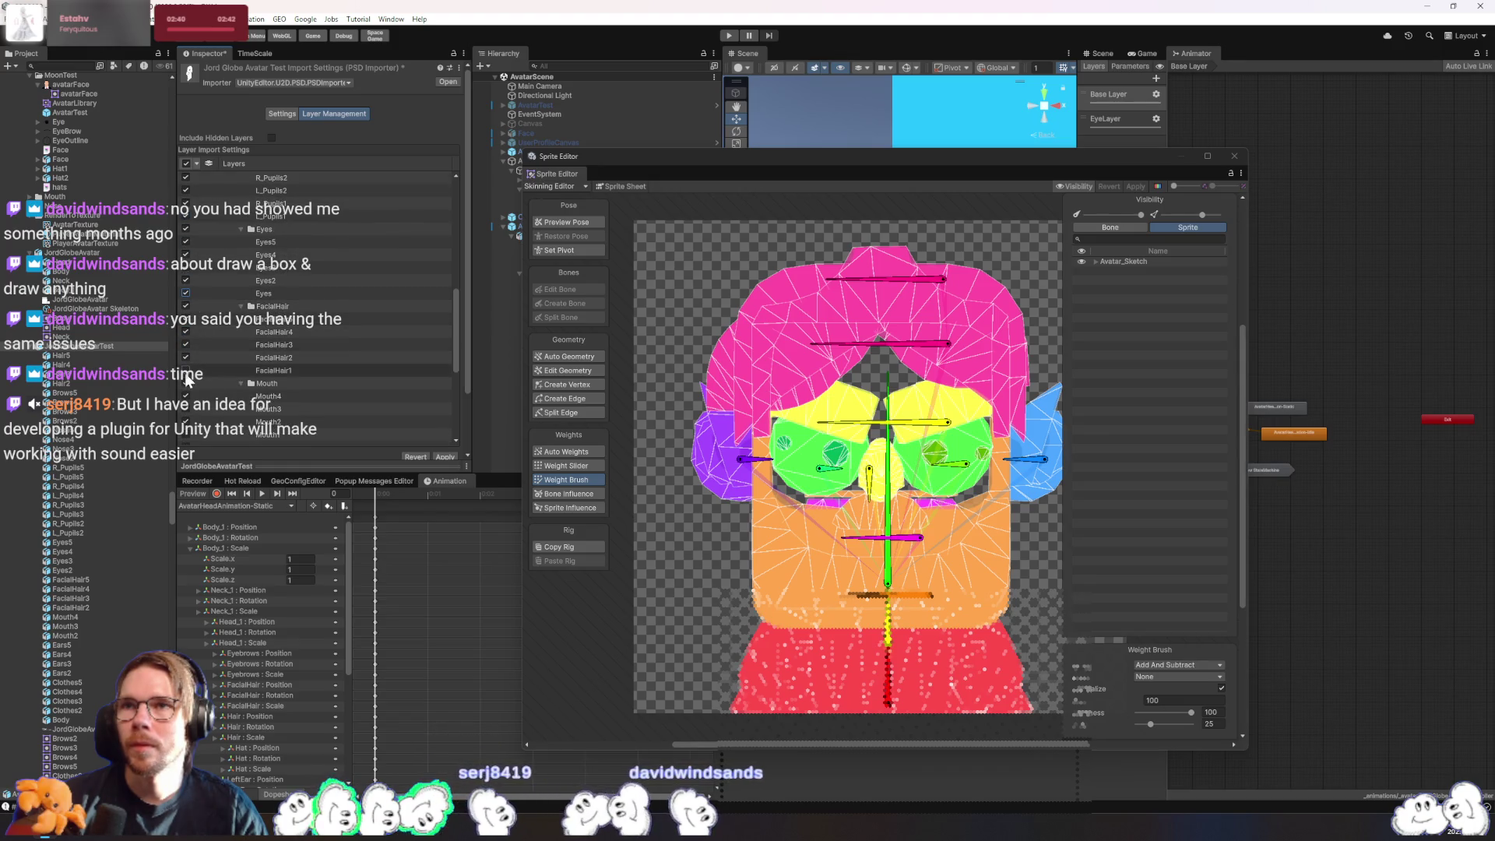
scroll(188, 327, down, 2)
click(185, 352)
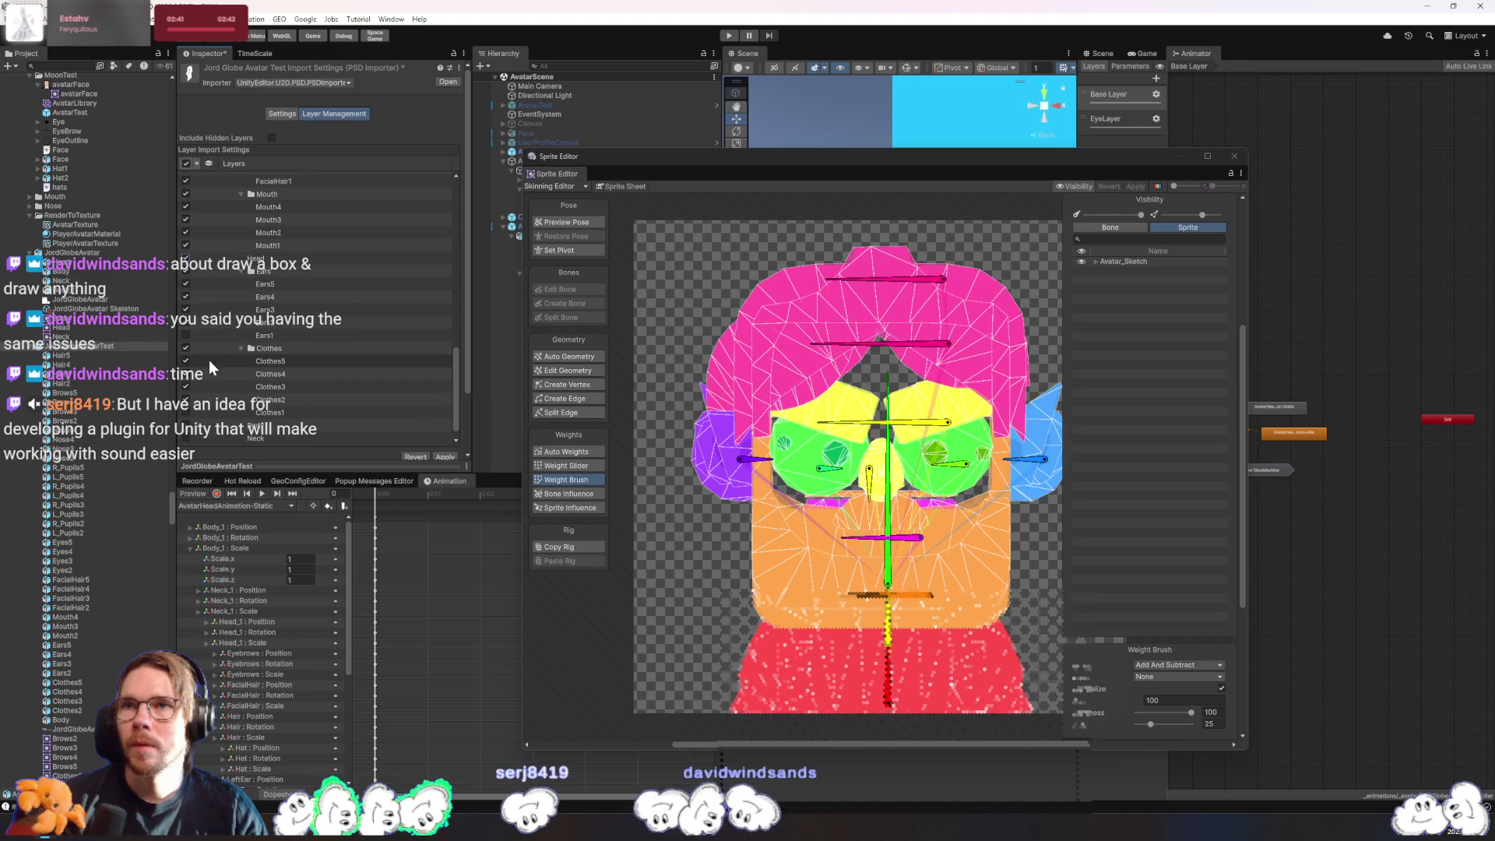
scroll(196, 325, down, 3)
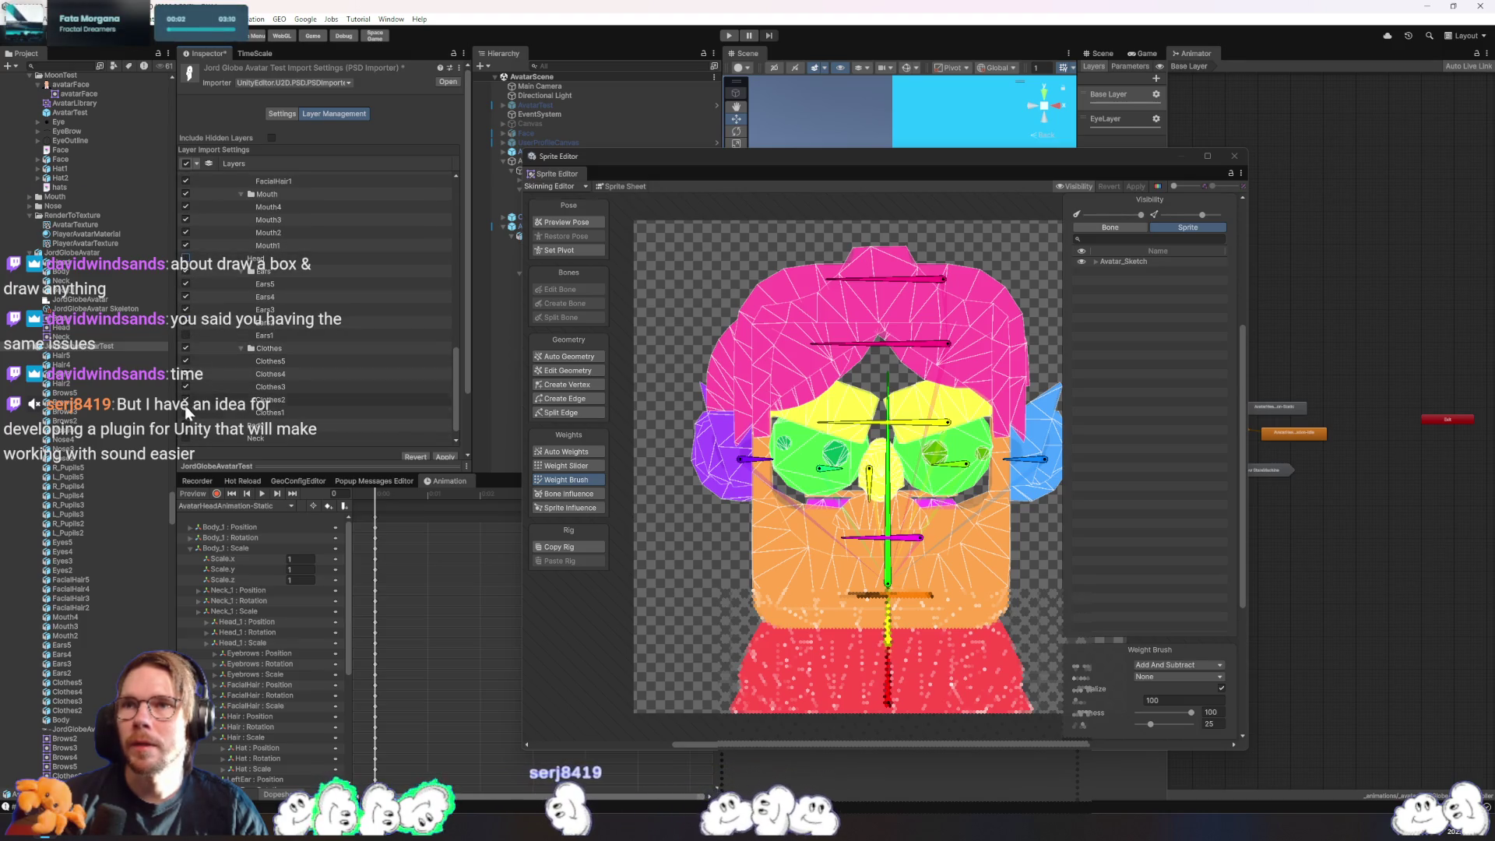
click(186, 335)
click(449, 458)
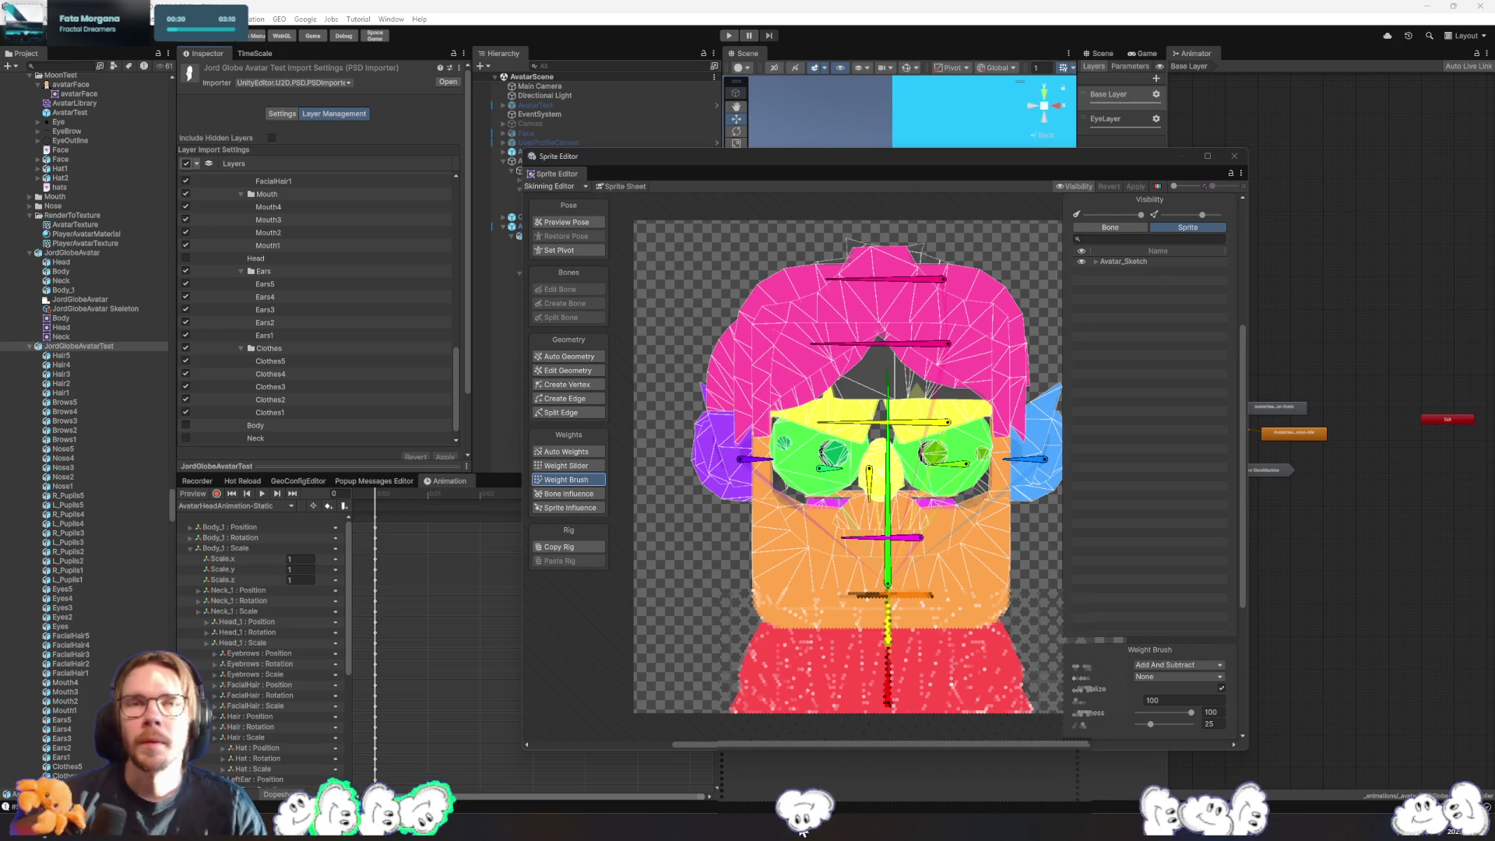
drag(1006, 506, 936, 506)
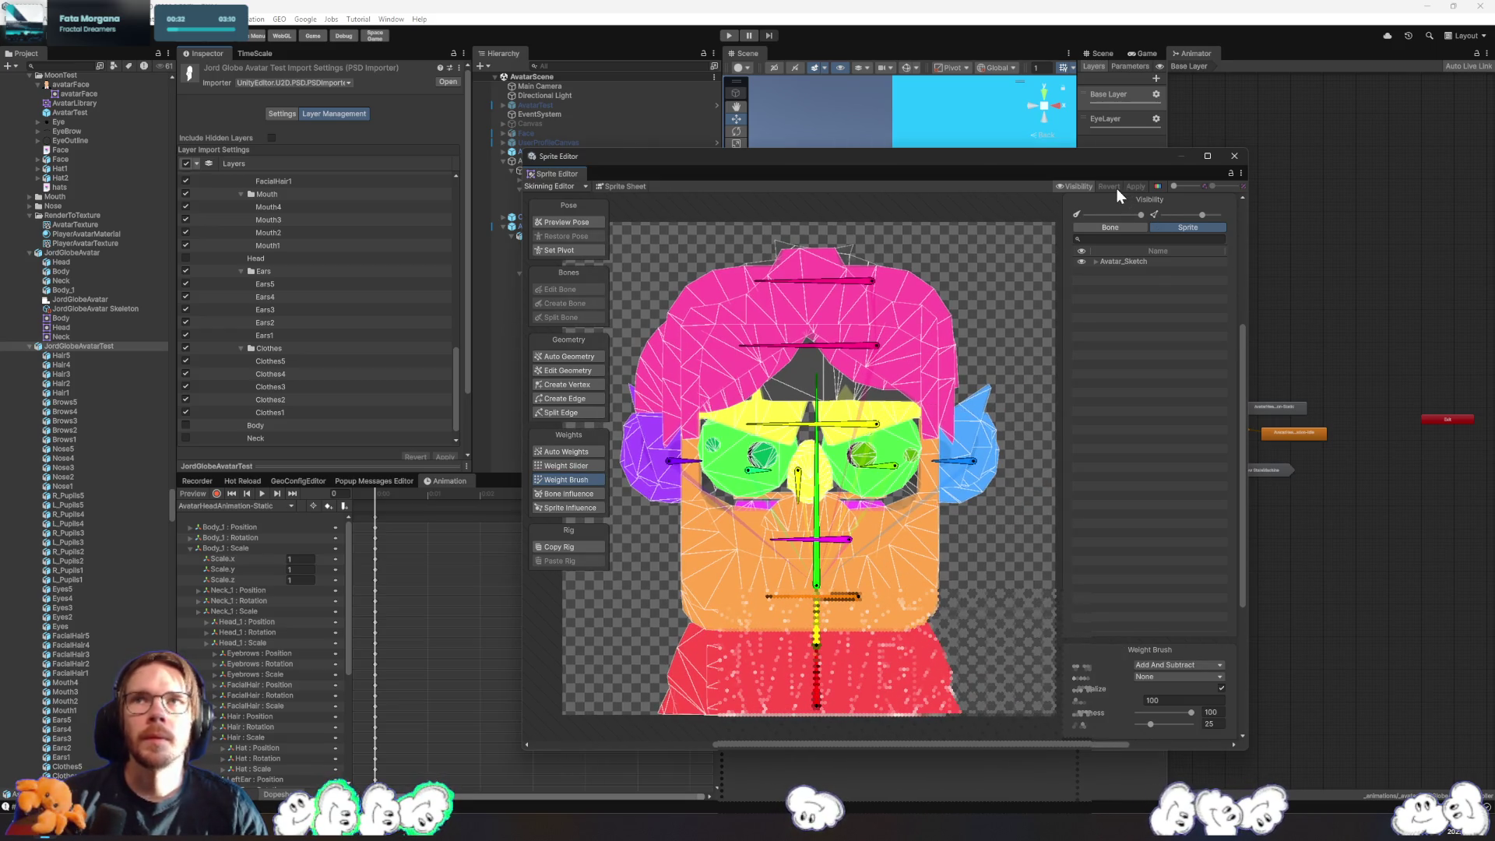
click(1235, 156)
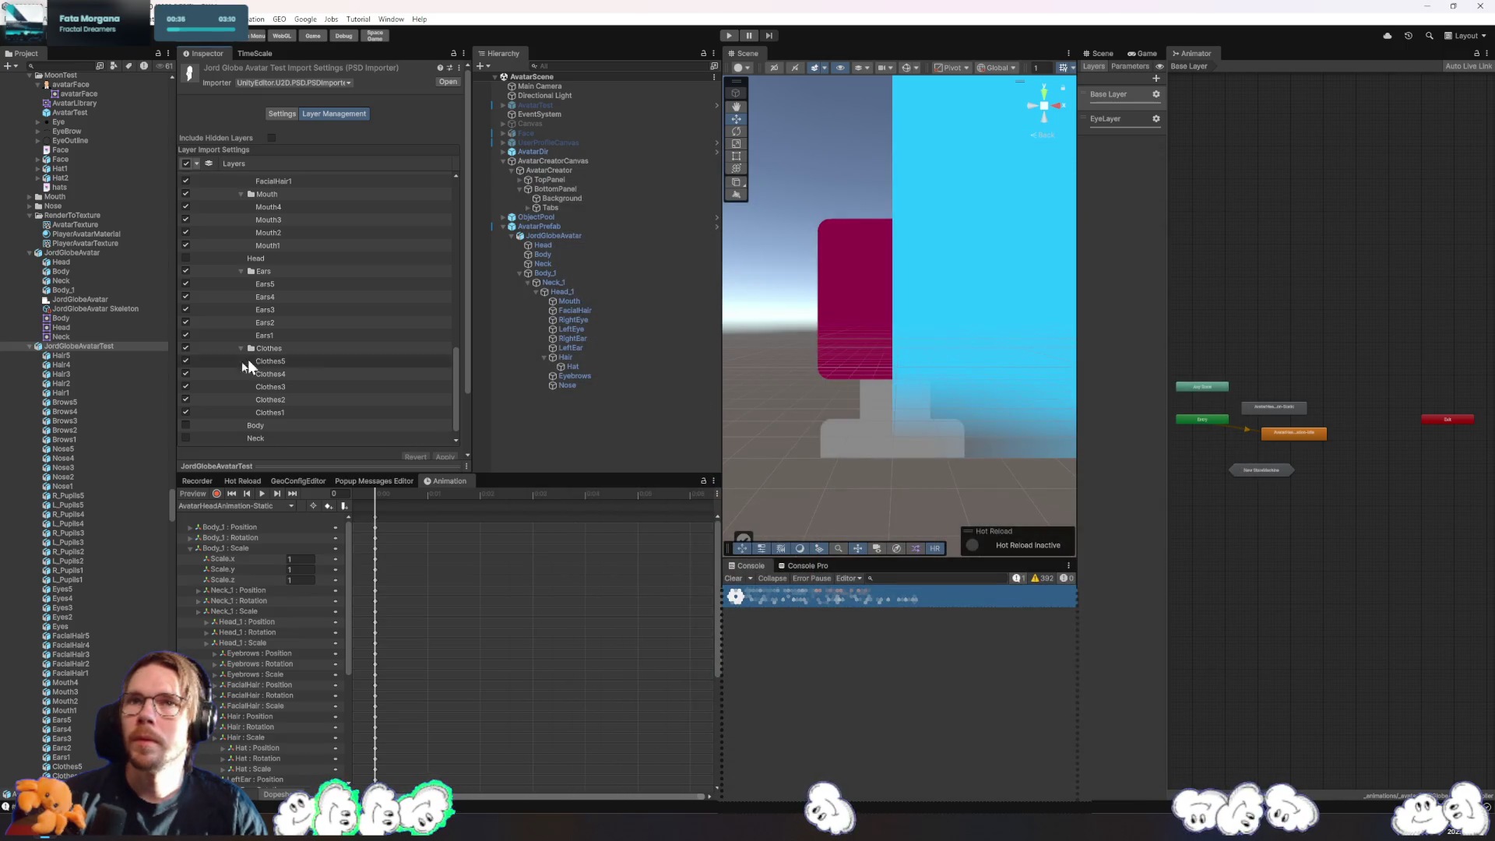
- Include Clothes1, Ears1, Mouth1, FacialHair1 and Eyes layers in the JordGlobeAvatar PSD import
click(572, 236)
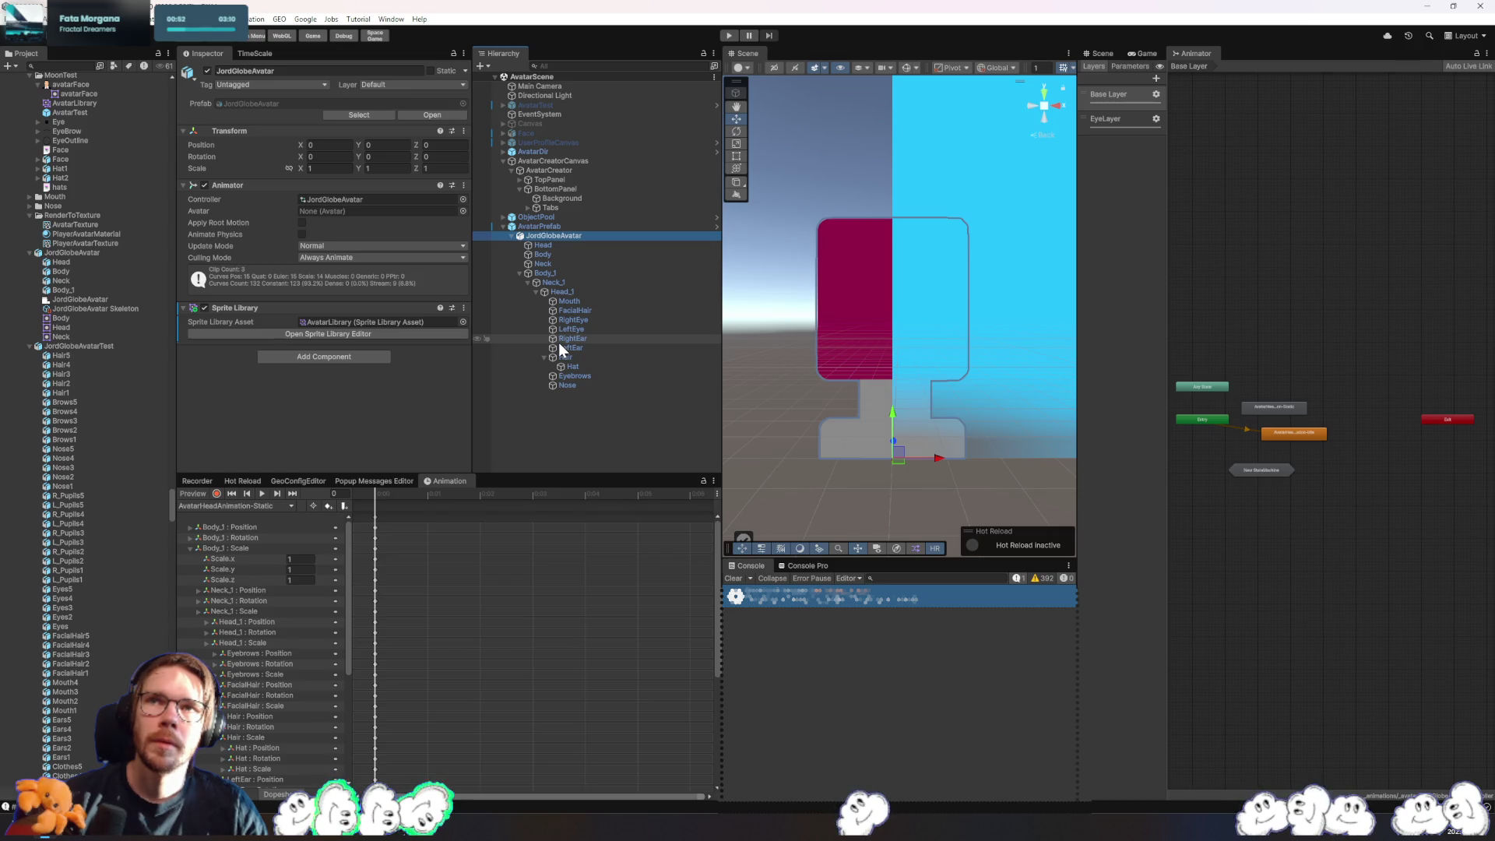
click(91, 338)
click(107, 254)
click(186, 412)
click(185, 335)
click(185, 245)
scroll(241, 298, up, 4)
click(186, 307)
scroll(189, 308, up, 2)
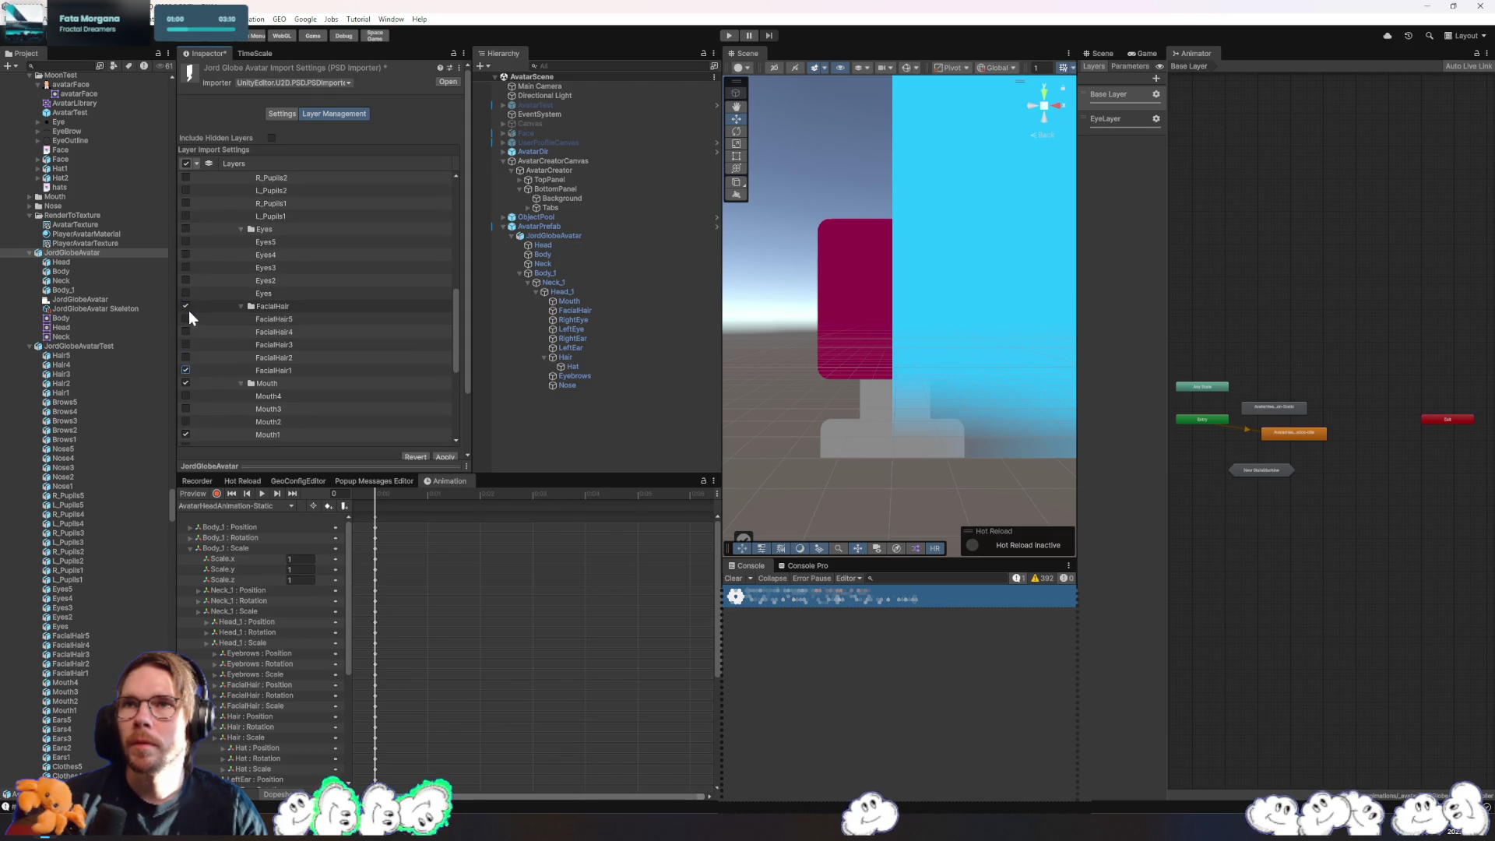
click(185, 293)
- Also include L_Pupils1, Nose1, Brows1 and Hair1, then apply to reimport the PSD
click(186, 216)
scroll(189, 233, up, 3)
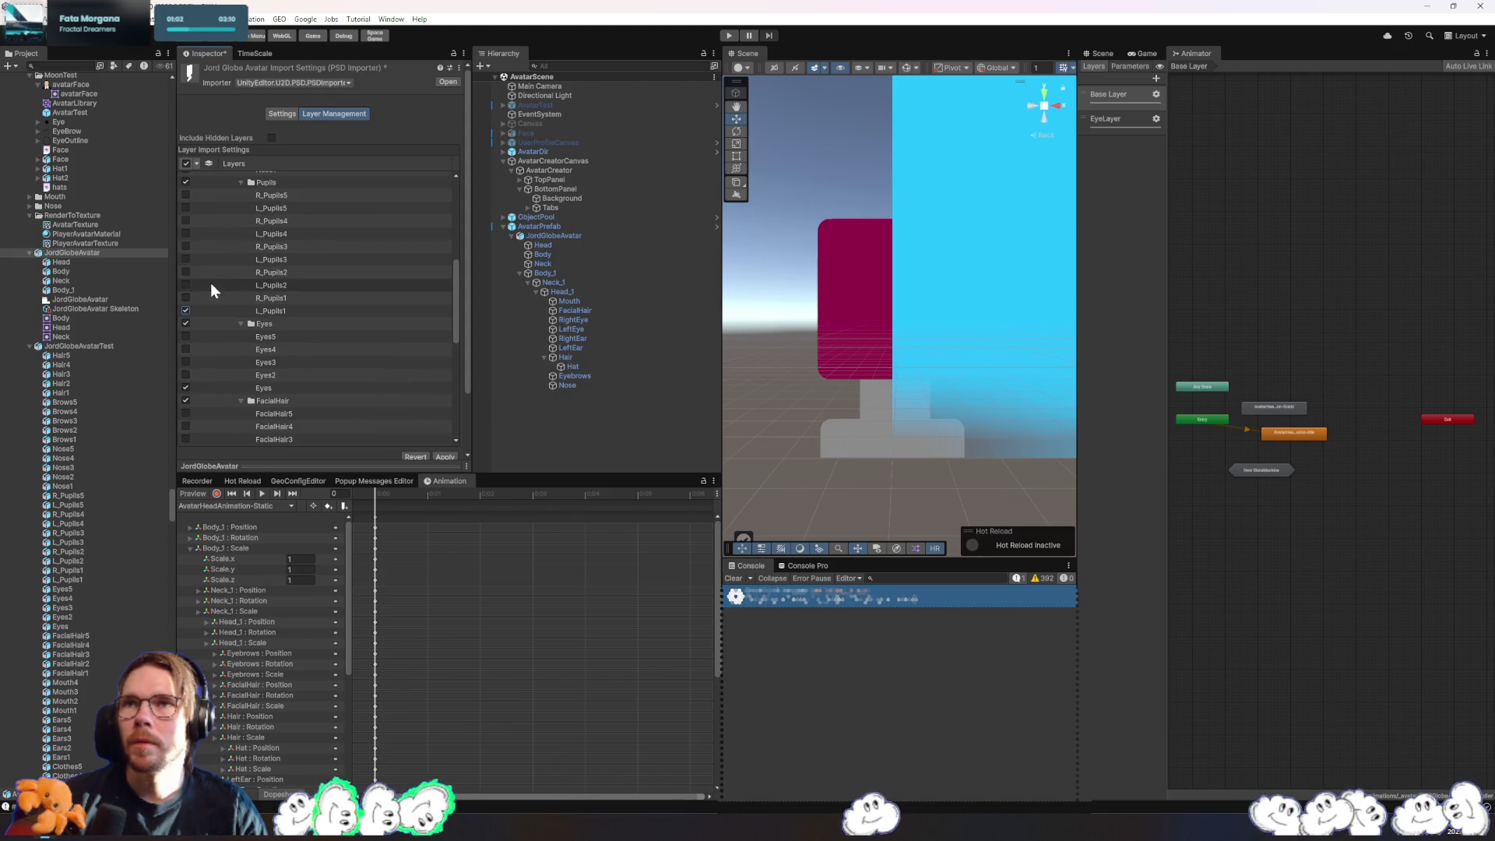
scroll(189, 307, up, 4)
click(187, 296)
scroll(194, 297, up, 3)
click(186, 313)
click(185, 236)
scroll(210, 257, up, 1)
click(446, 456)
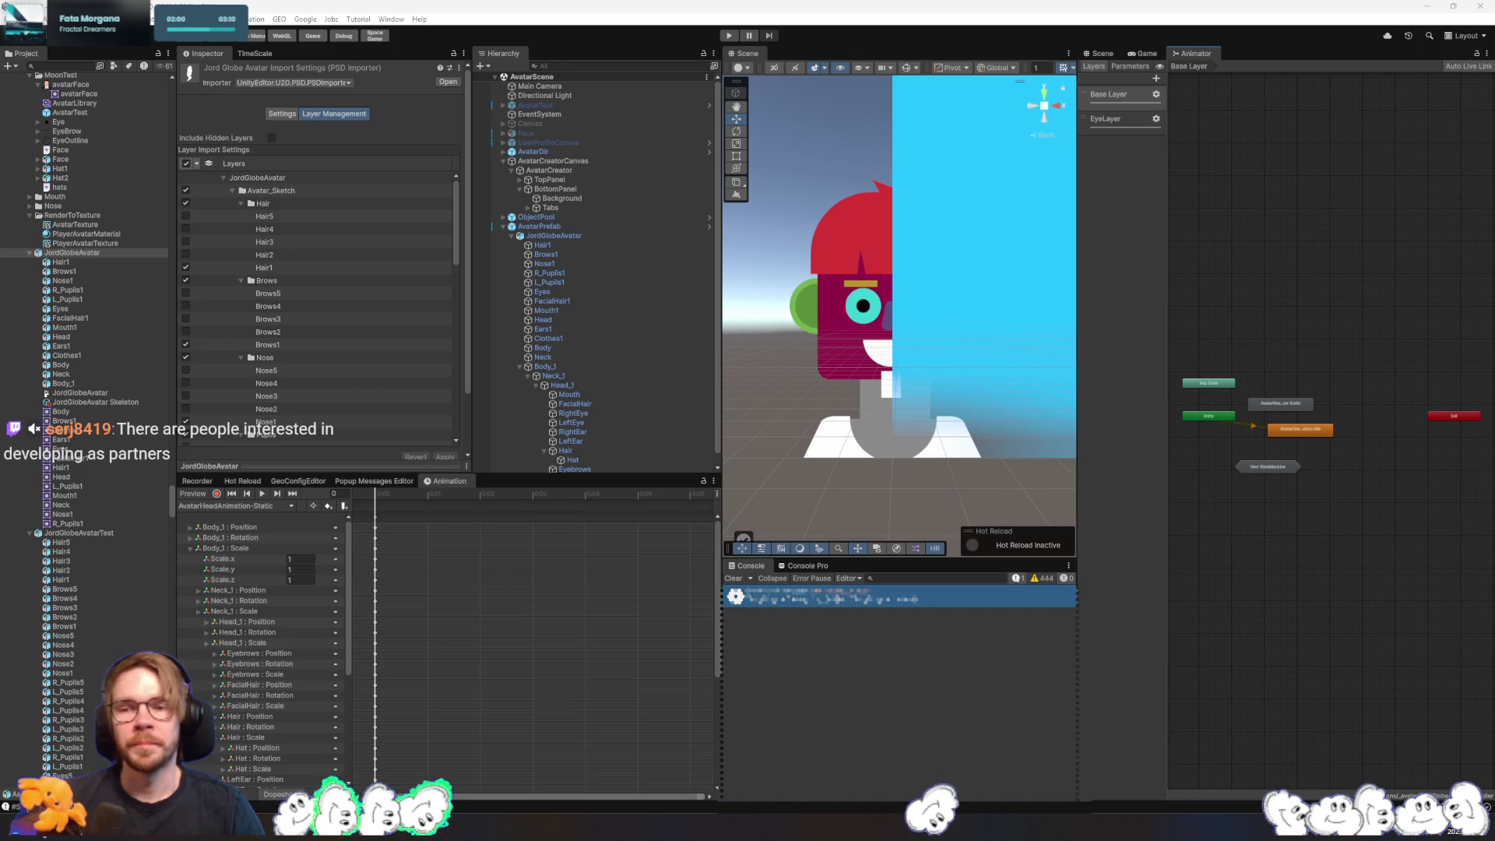
- Switch from Unity to the code editor showing MindTheMinesDuelData.cs
key(alt+Tab)
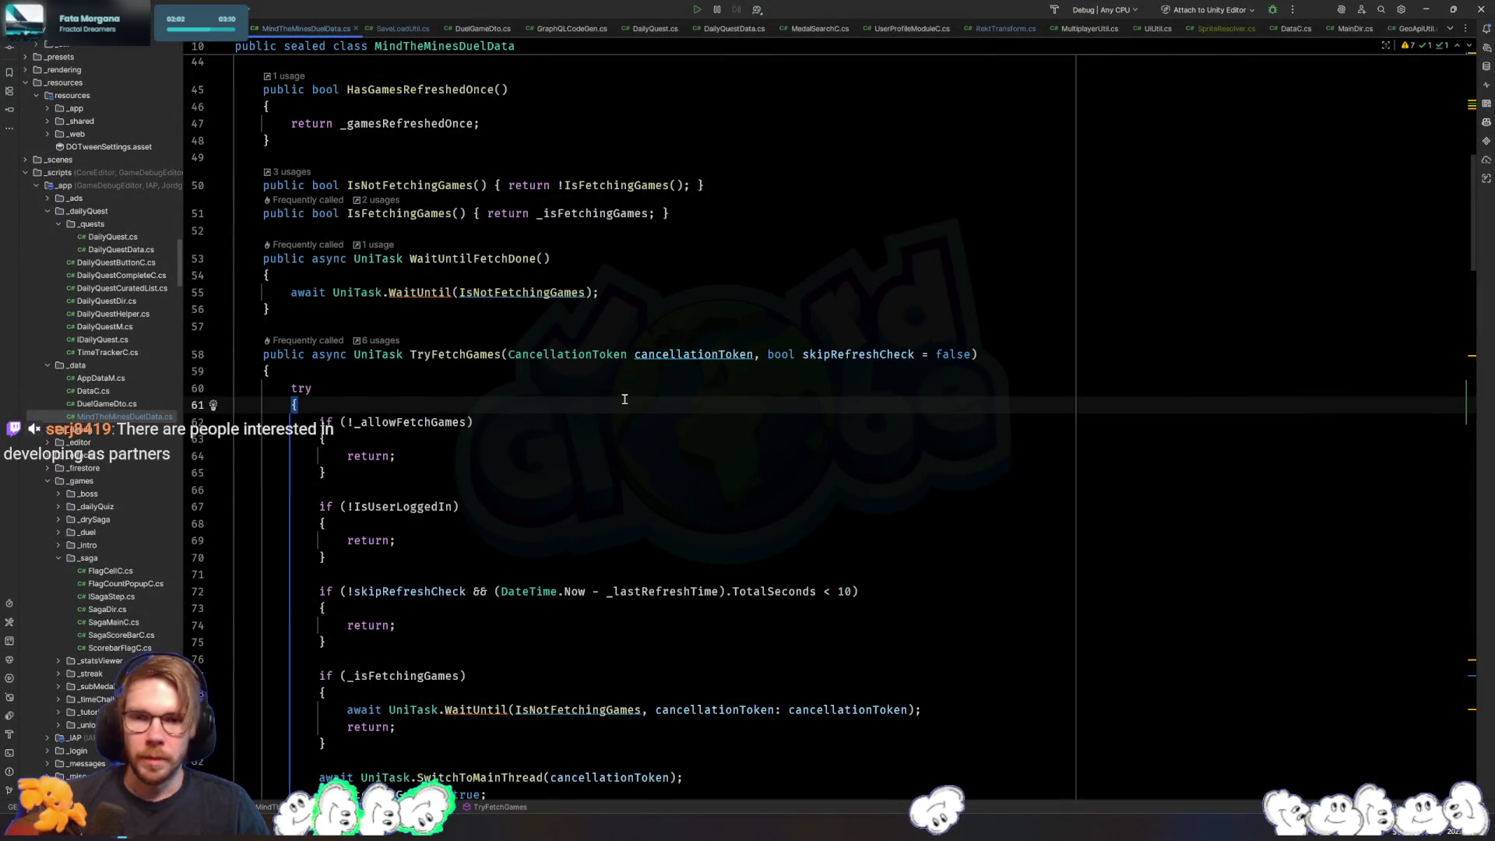
- Back in Unity, inspect Mouth1, then select the range from Hair1 down to Neck
key(alt+Tab)
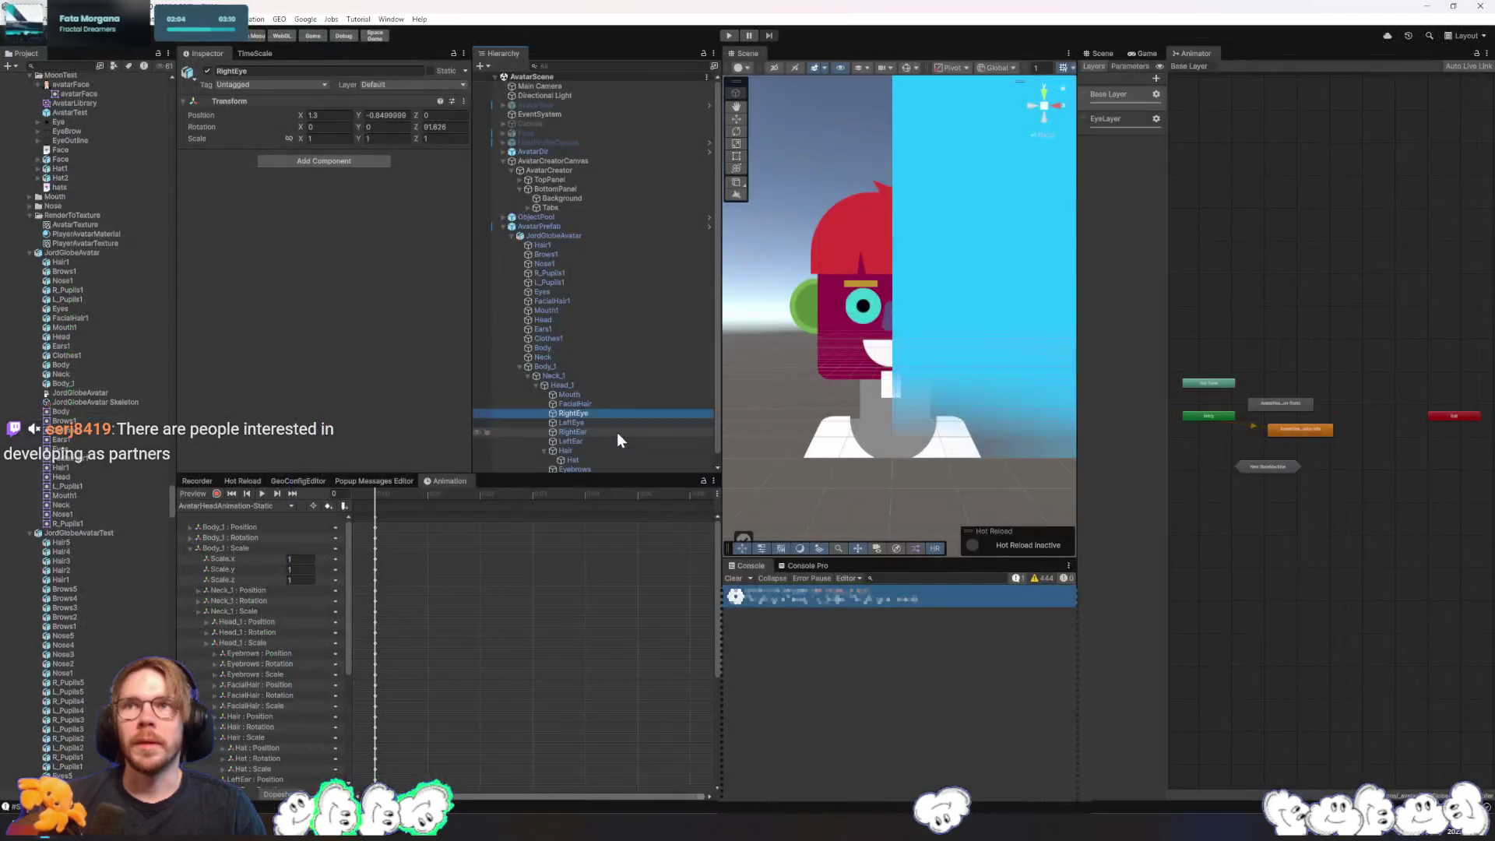
click(575, 235)
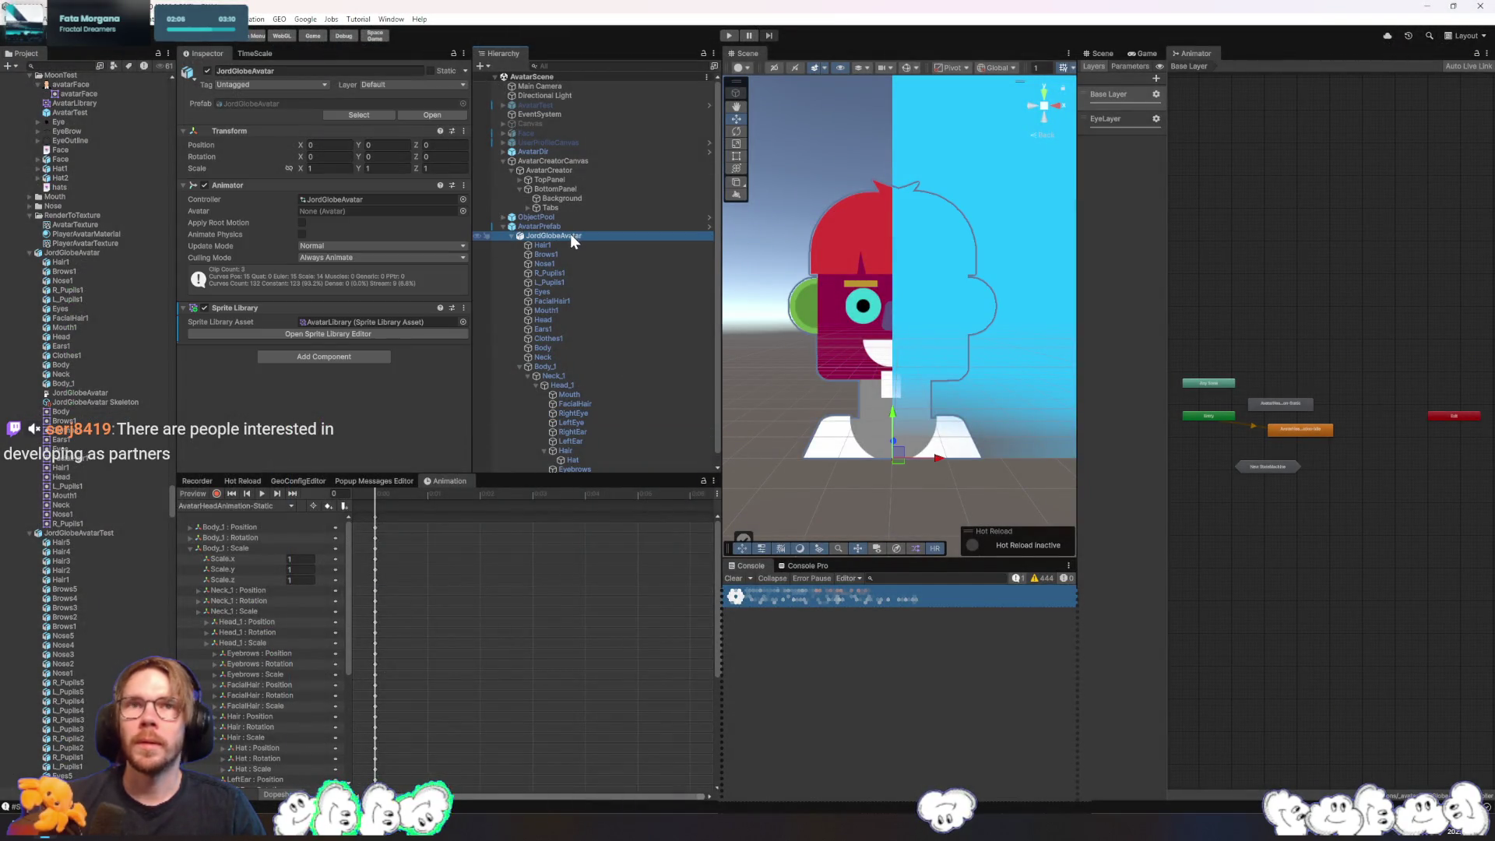
click(588, 310)
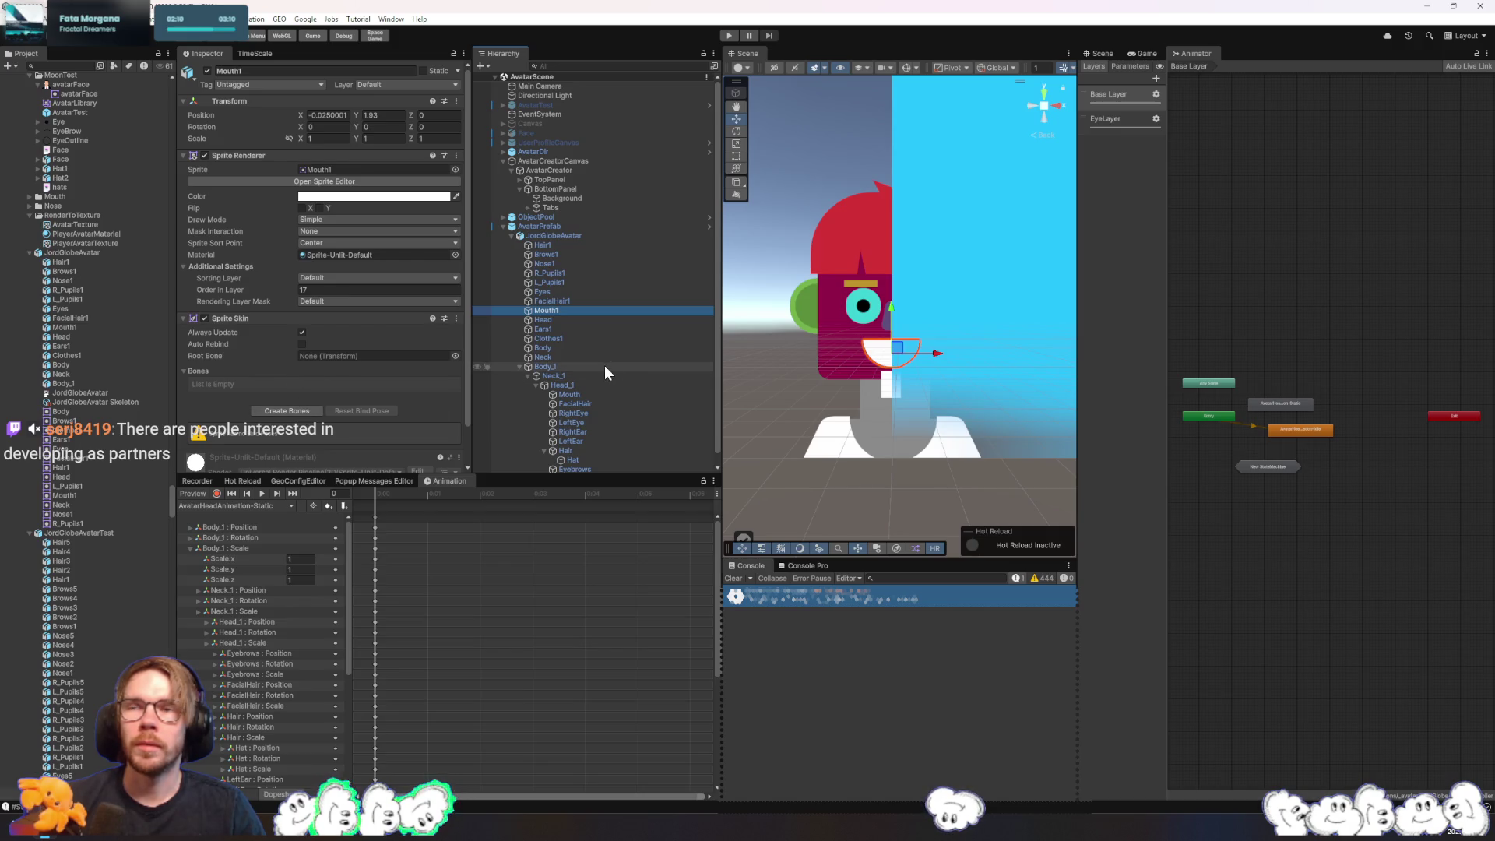
scroll(390, 382, down, 2)
click(563, 244)
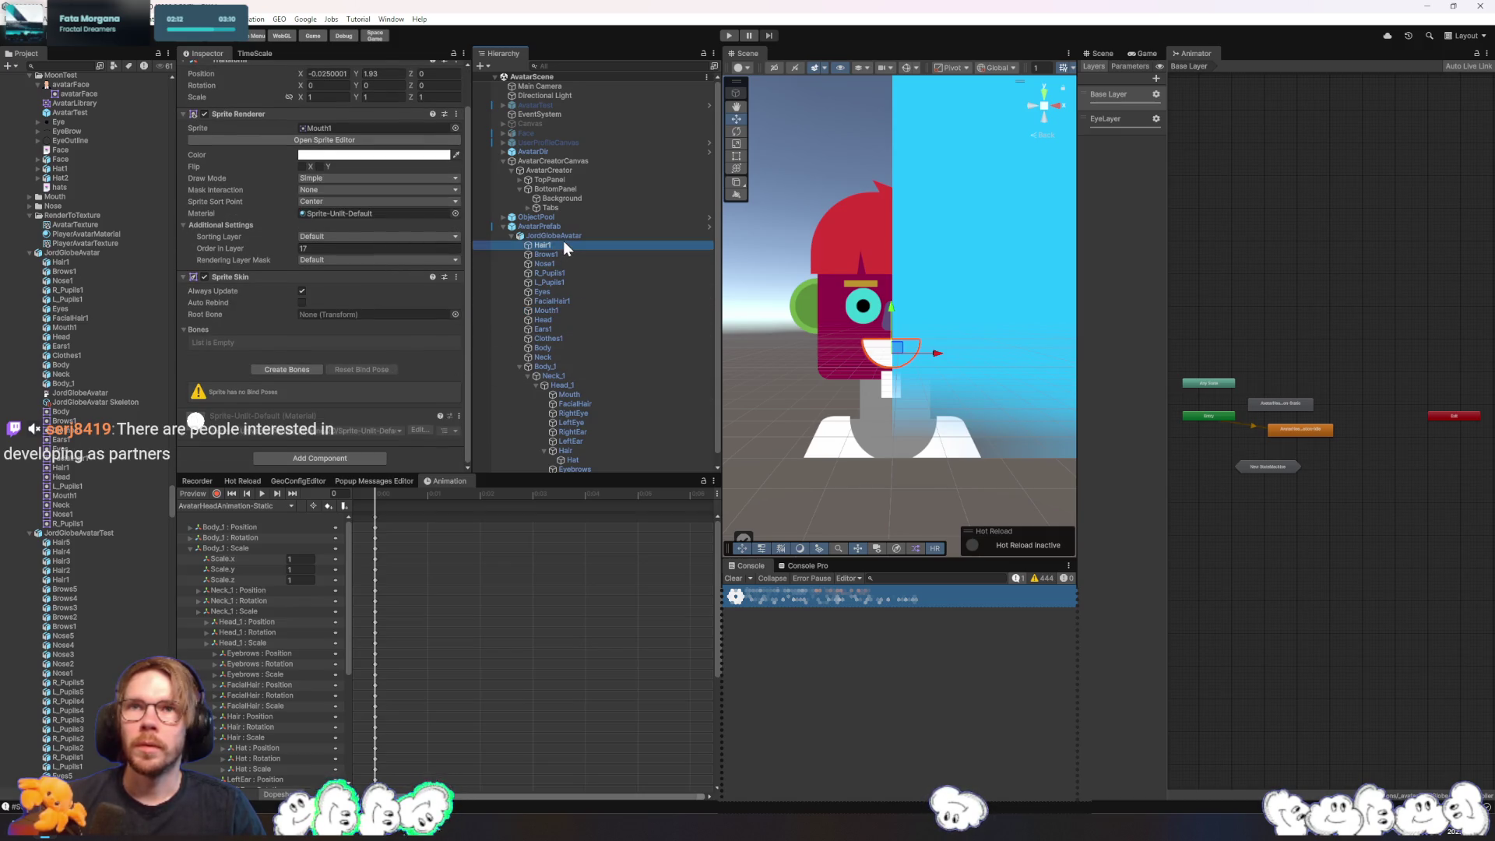
shift+click(560, 357)
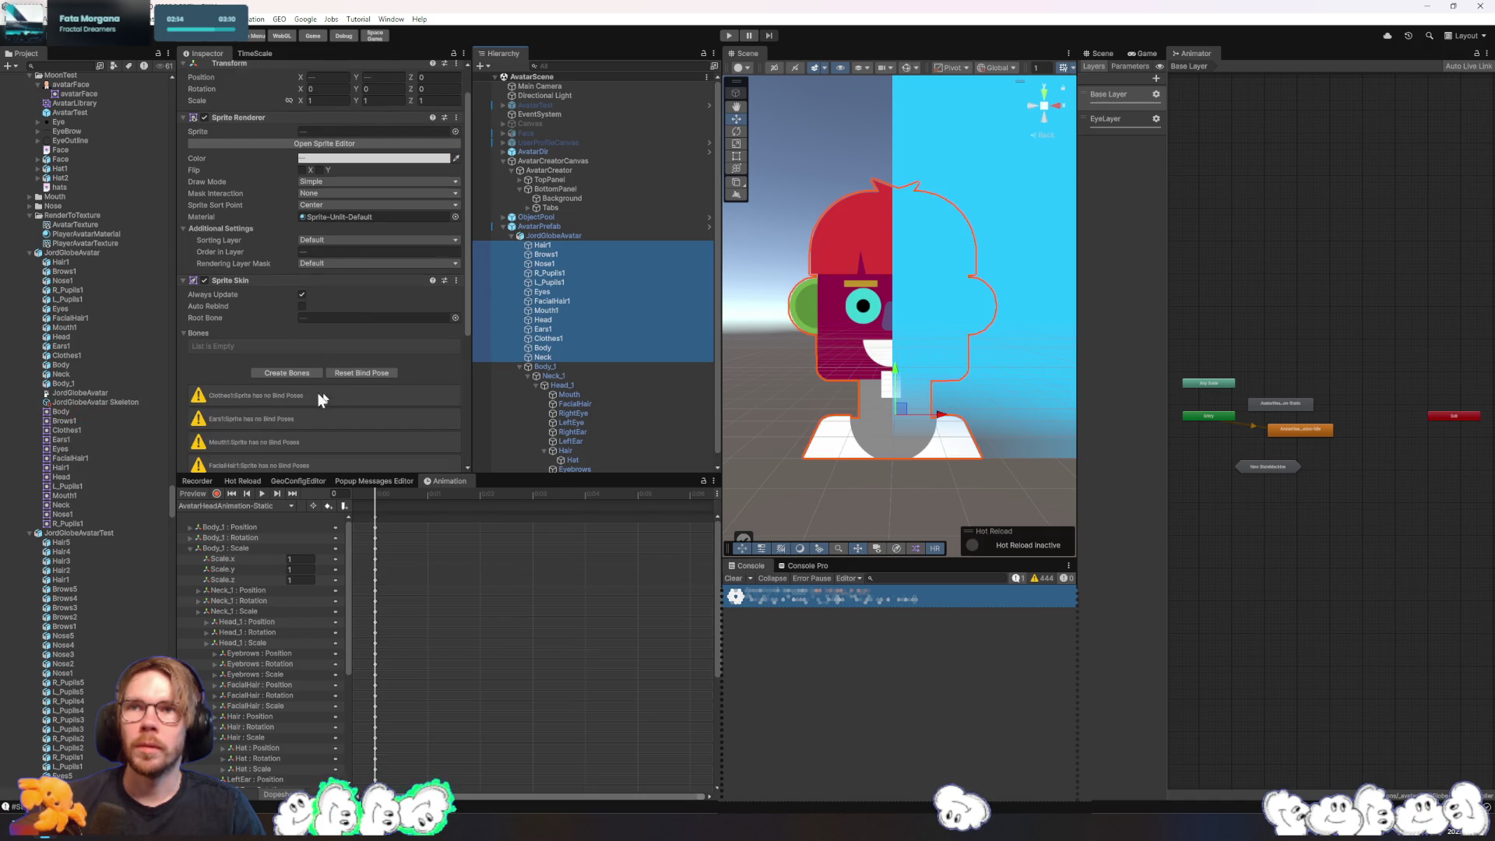
- Check the Sprite Skin bind-pose warnings for Hair1 and Brows1, then reselect the avatar PSD
click(288, 372)
click(600, 247)
click(293, 371)
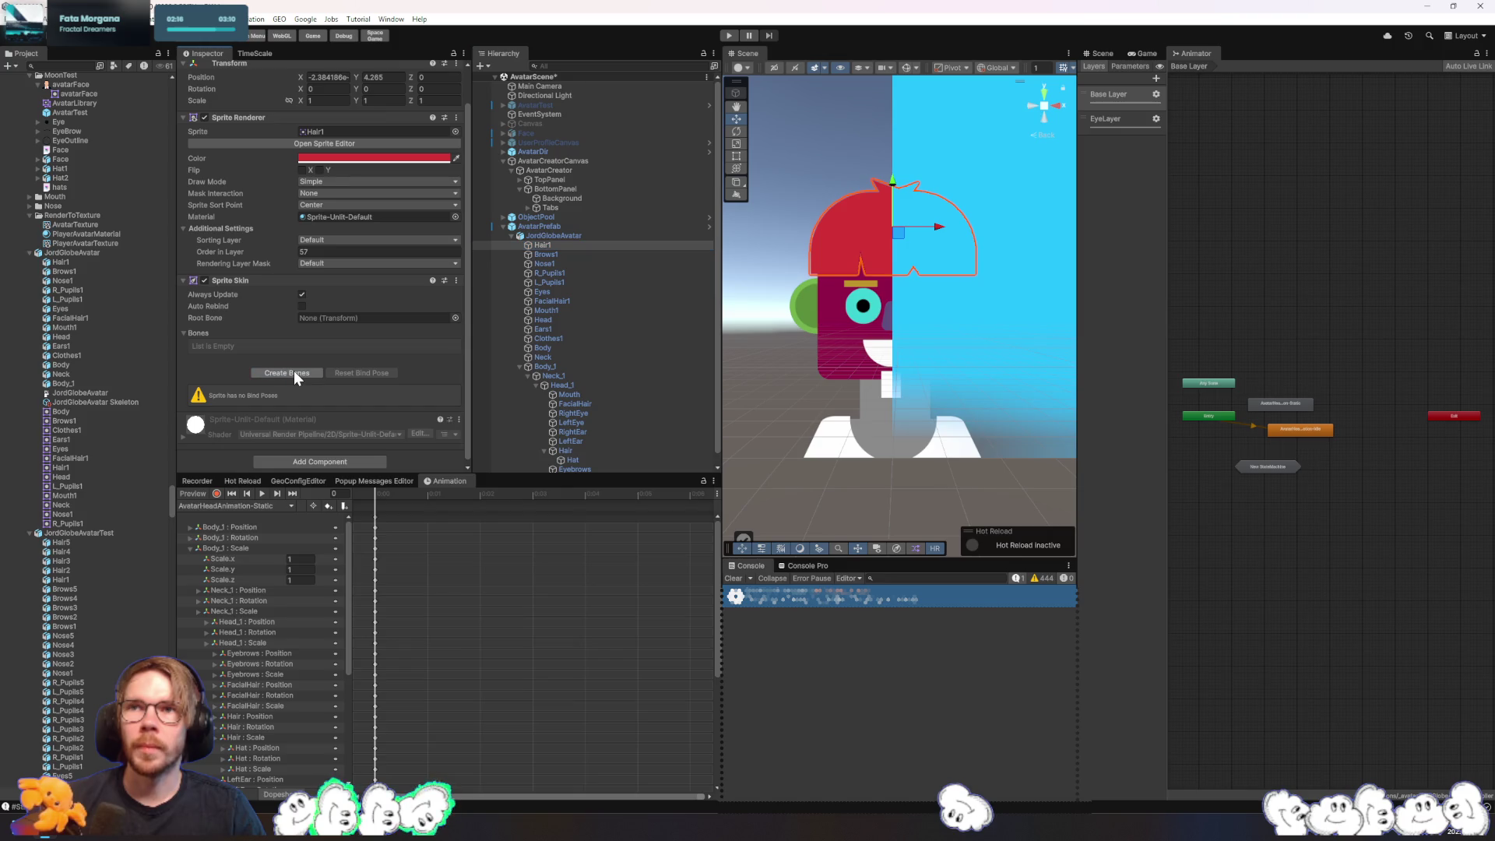
click(558, 251)
click(544, 237)
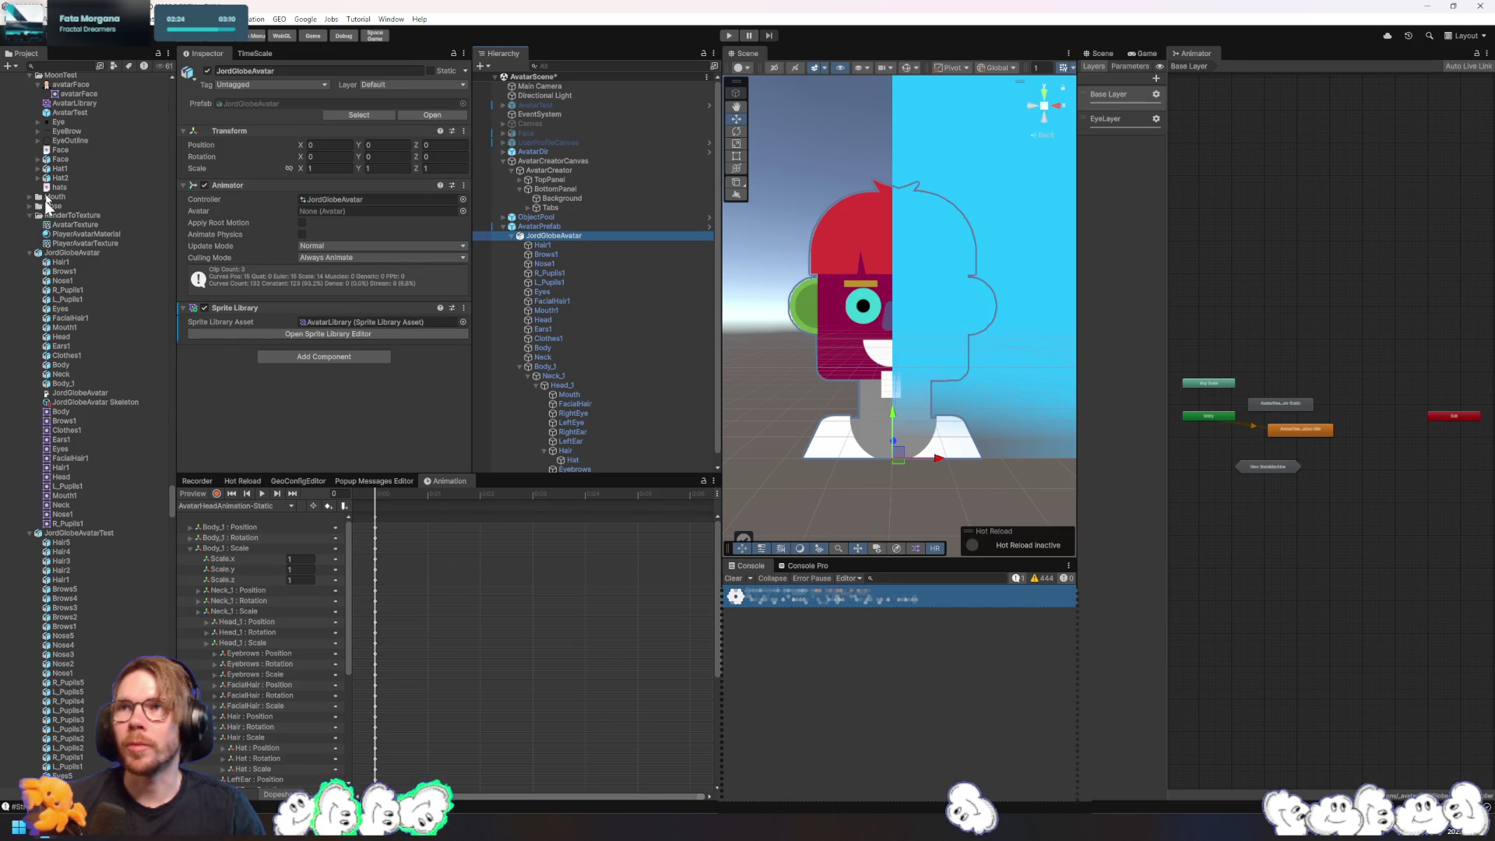
click(79, 253)
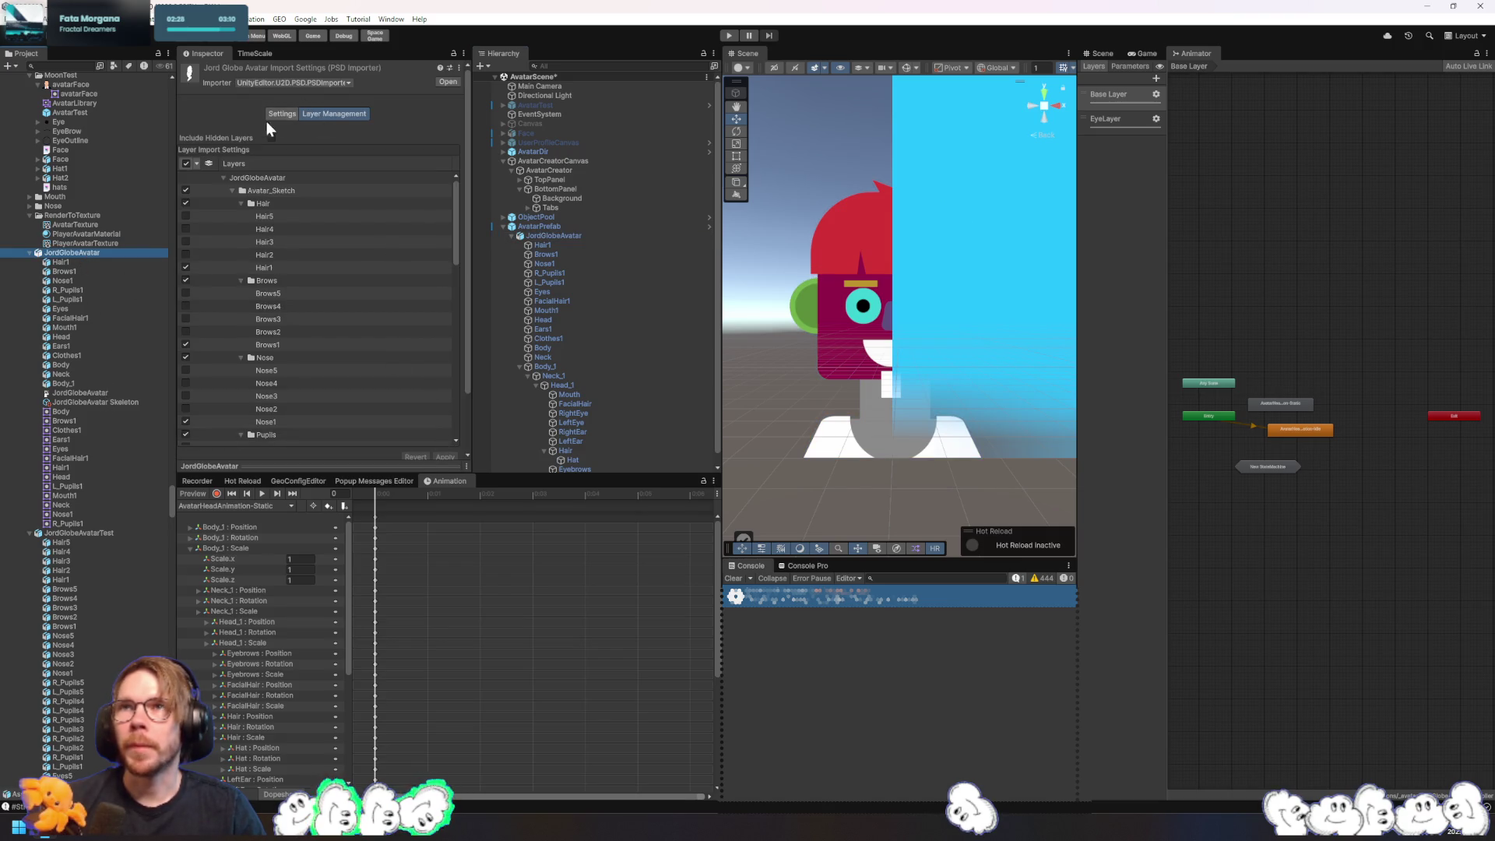
- Open the avatar PSD in the Skinning Editor and expand Avatar_Sketch's part groups to Hair1
click(285, 115)
click(424, 233)
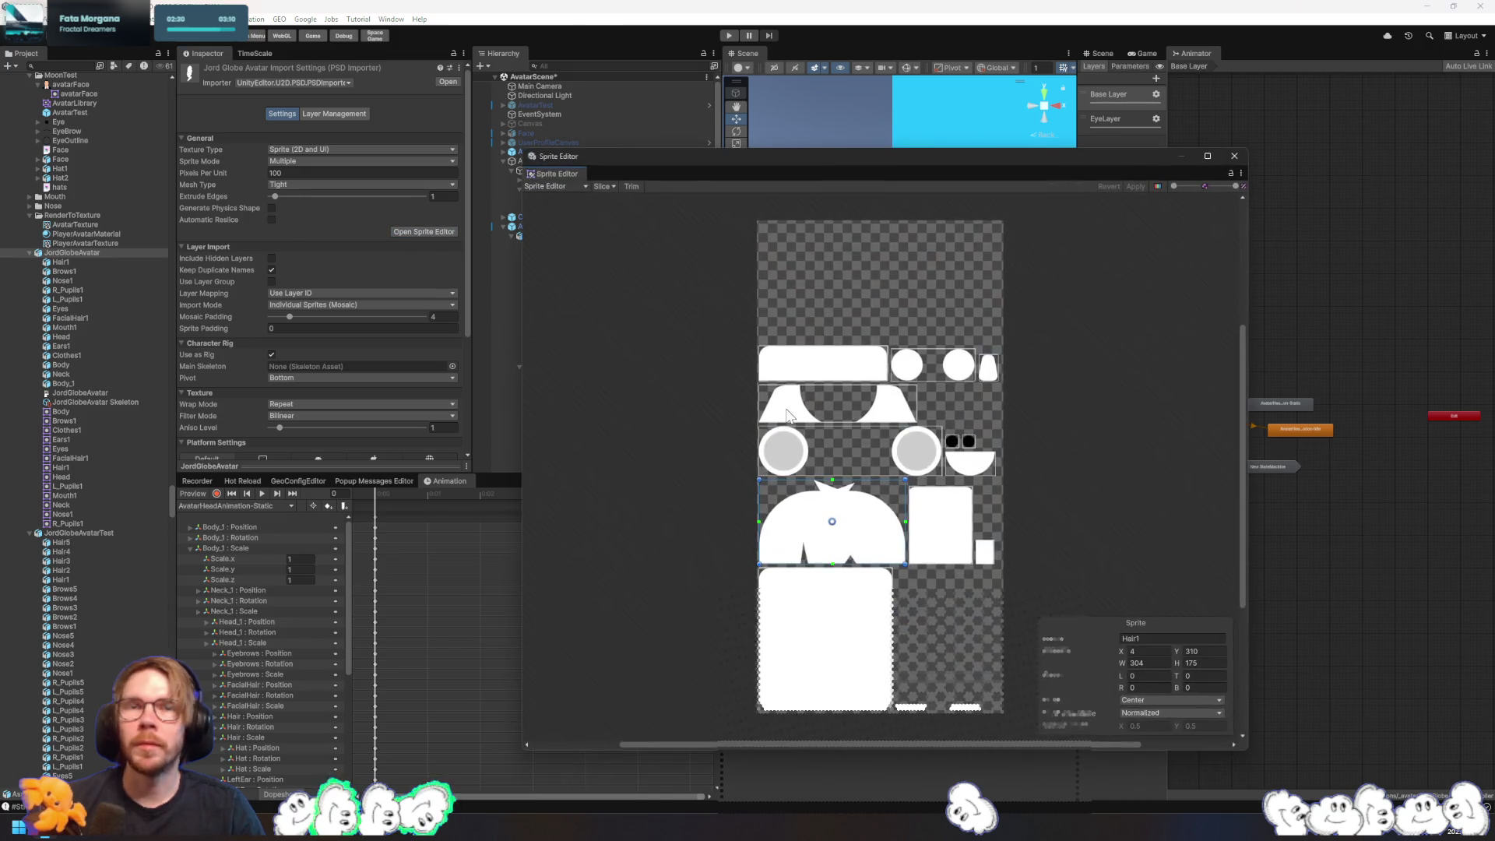
click(585, 184)
click(586, 254)
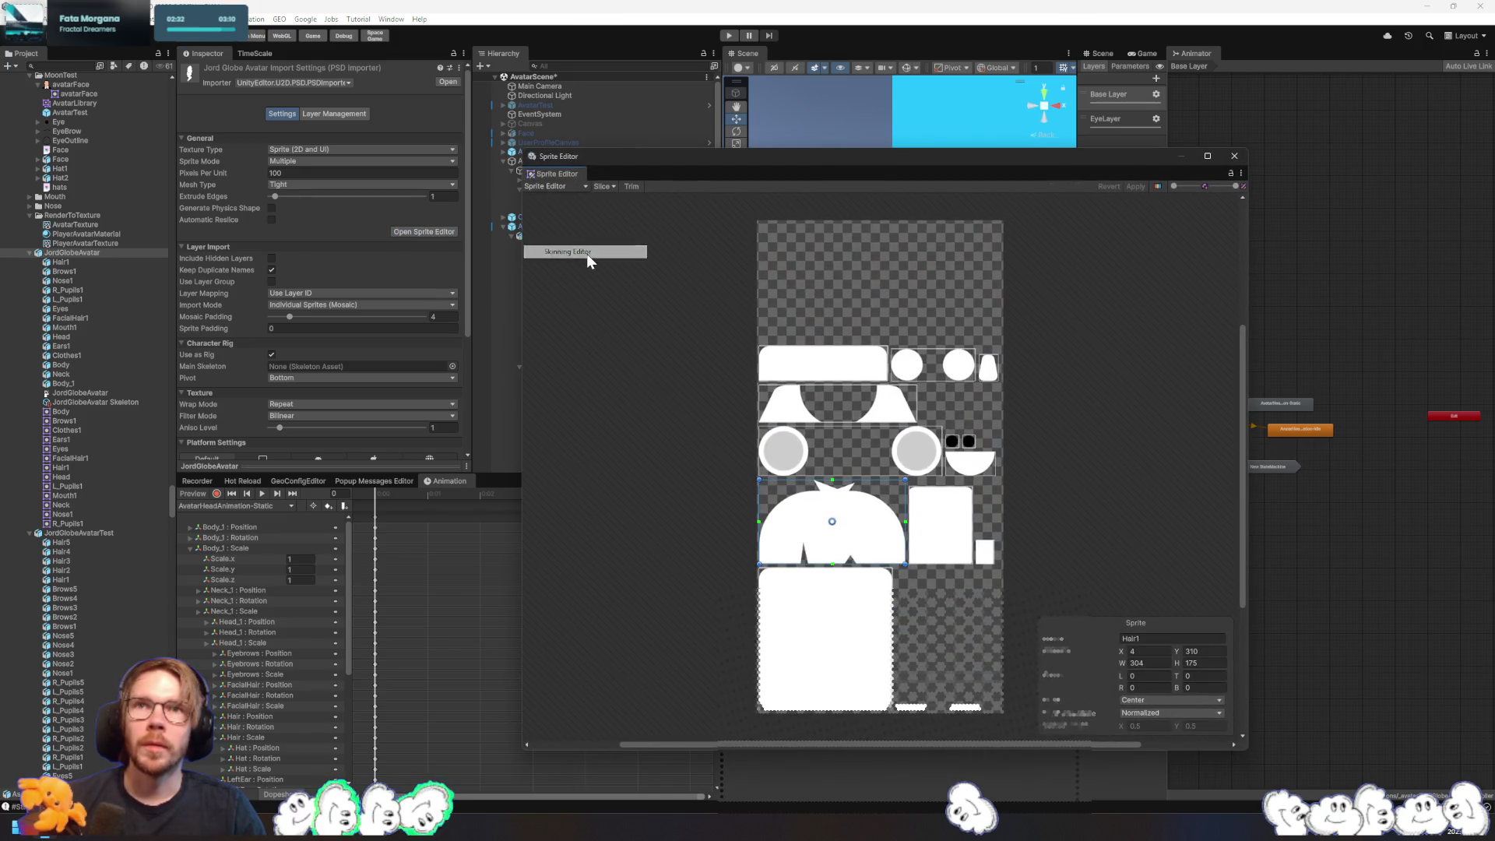
click(1100, 263)
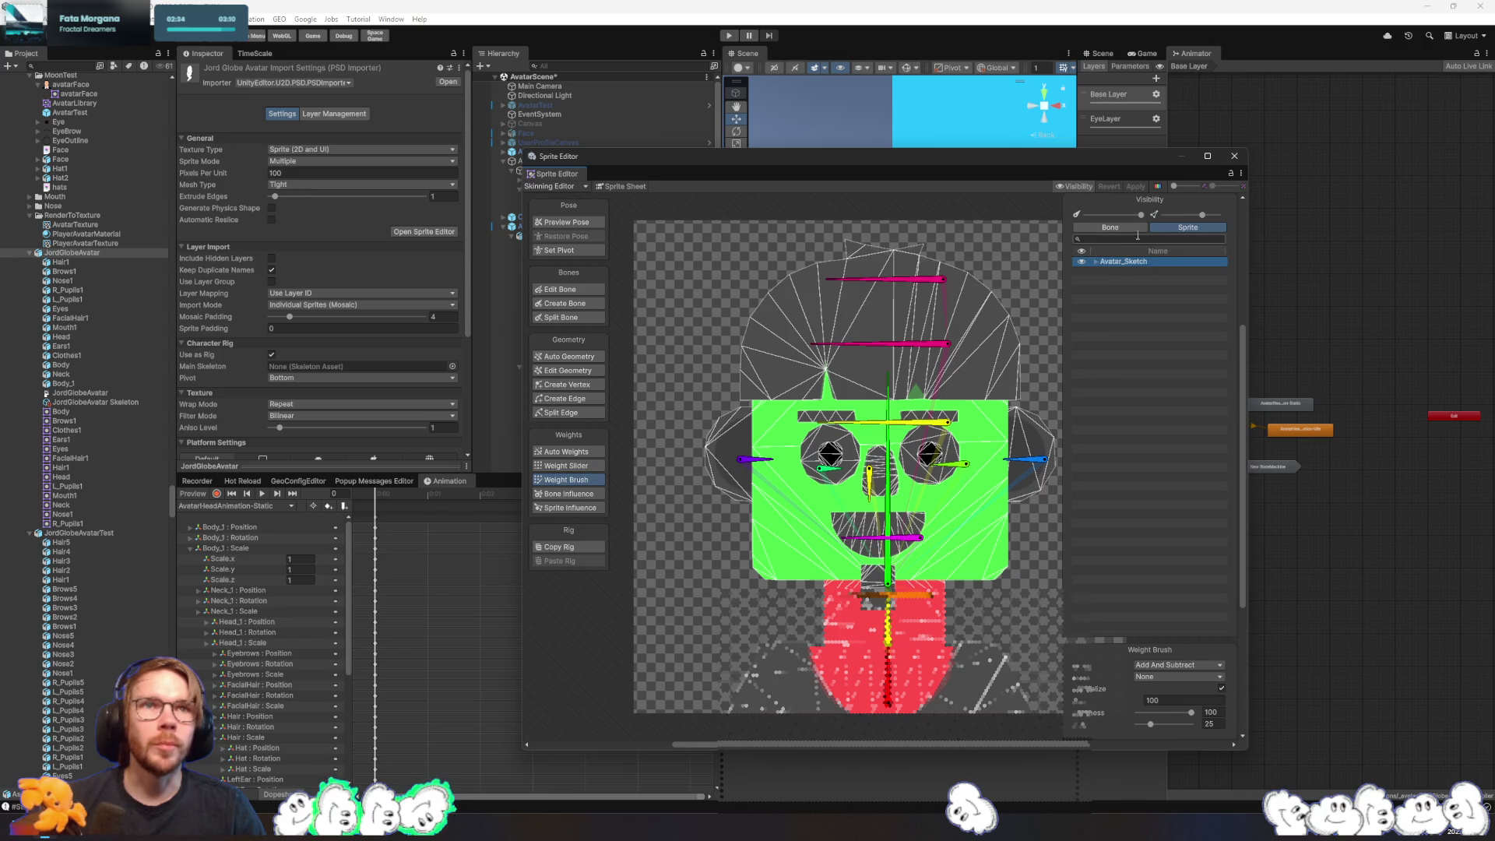
click(1096, 261)
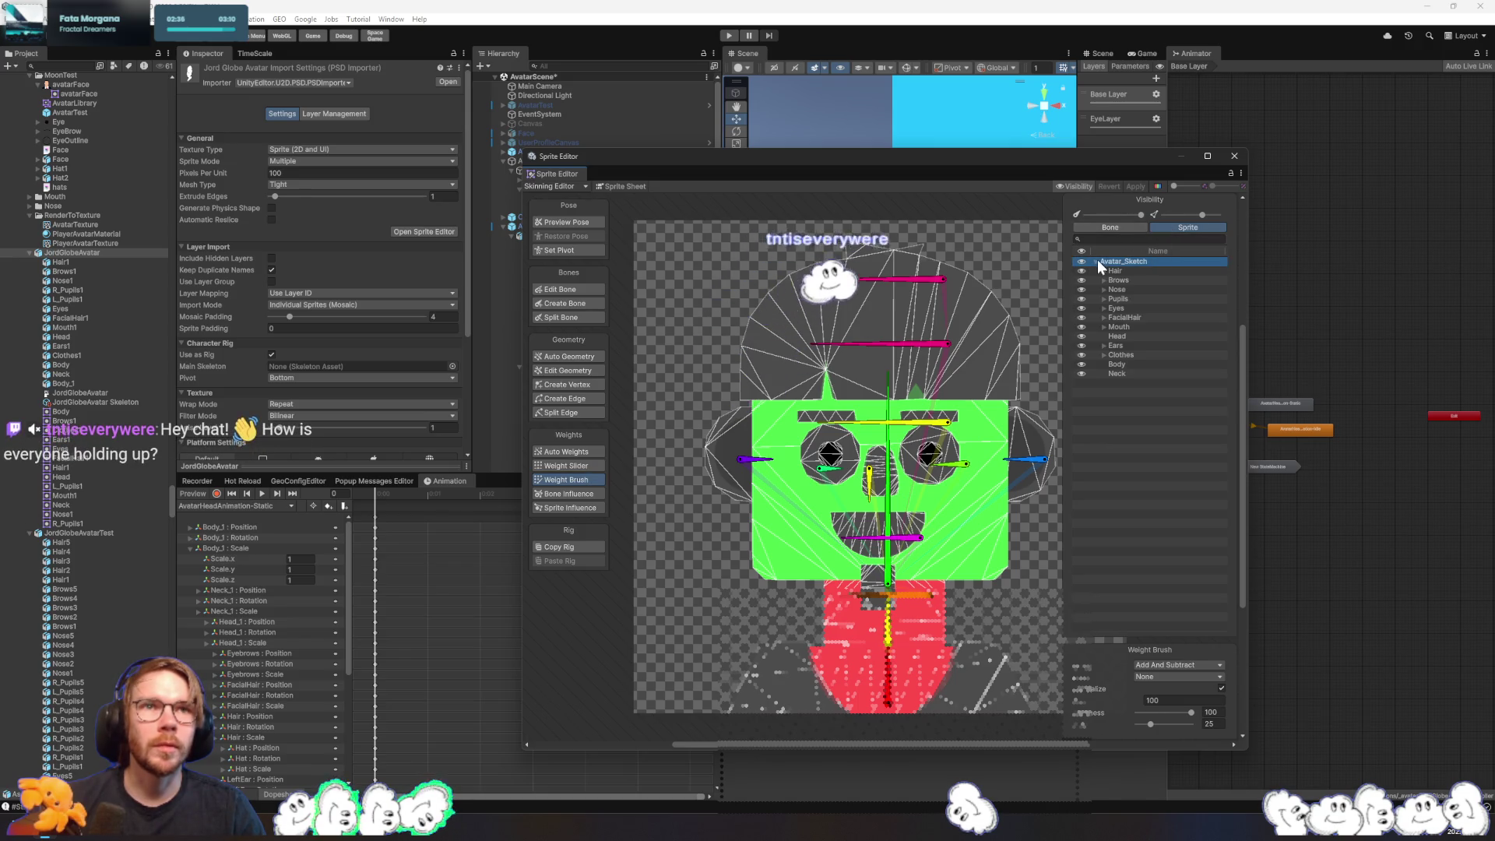
click(1104, 354)
click(1104, 345)
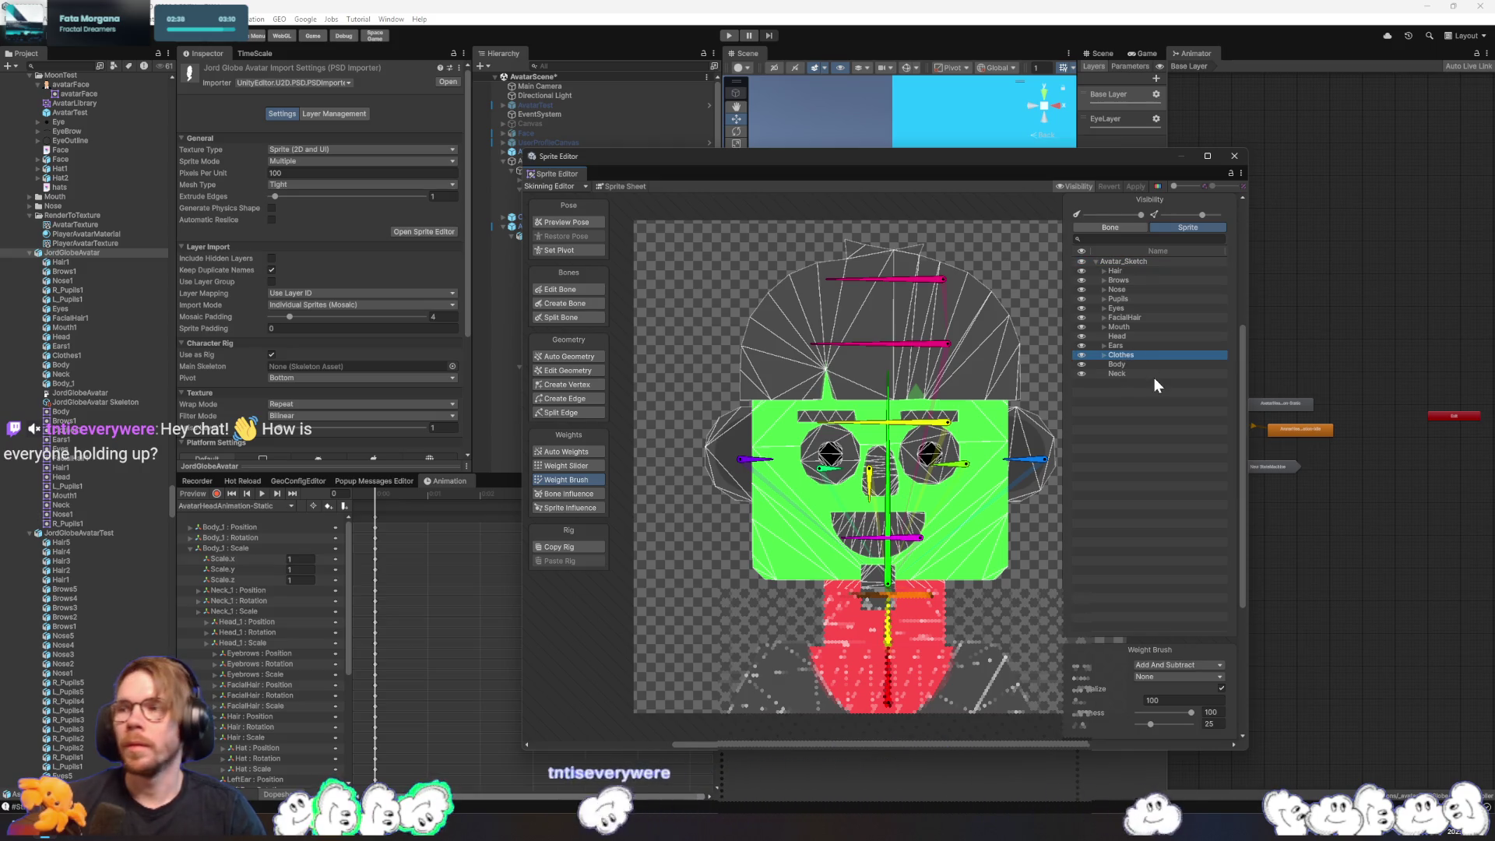
key(Up)
key(Up)
key(Right)
key(Up)
key(Right)
key(Up)
key(Right)
key(Up)
key(Right)
key(Up)
key(Right)
key(Up)
key(Right)
key(Up)
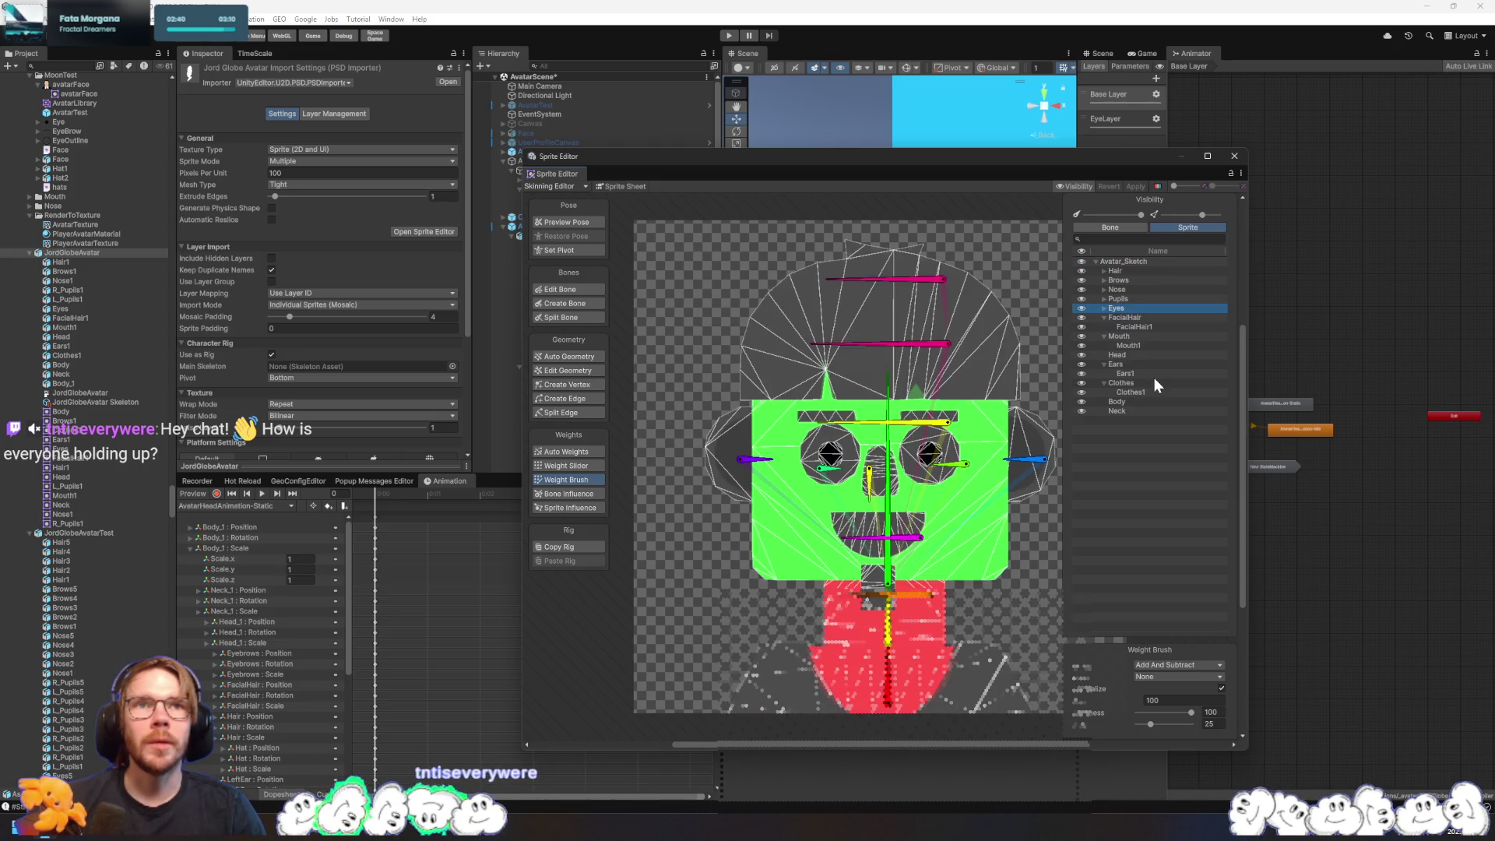
key(Right)
key(Down)
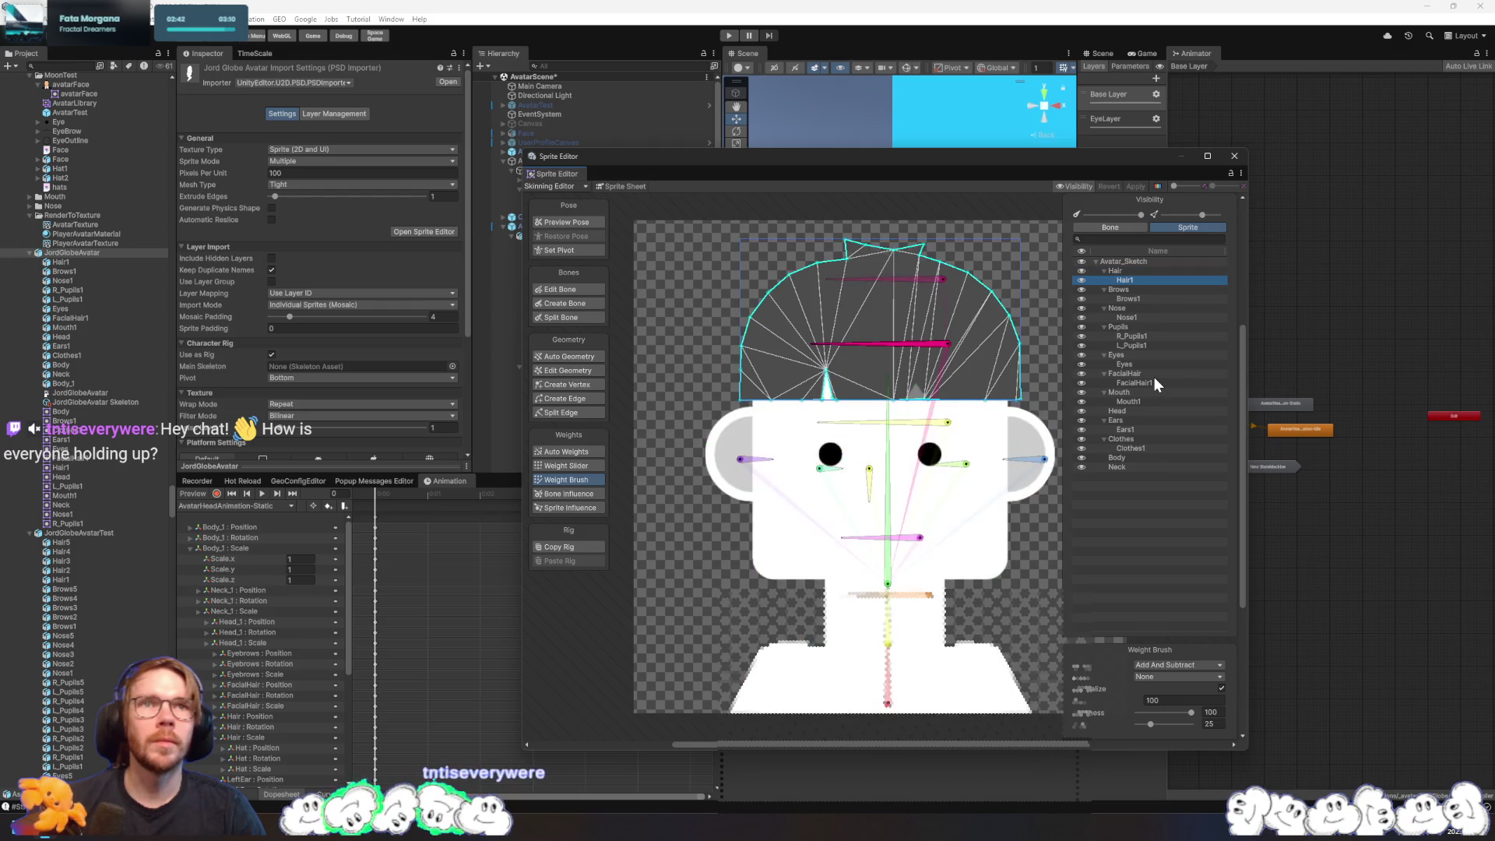
- Paint Hair1 to the Hair bone and the two pupils to the LeftEye and RightEye bones
click(944, 343)
mouse_move(962, 347)
mouse_down()
mouse_move(996, 315)
mouse_move(779, 335)
mouse_up()
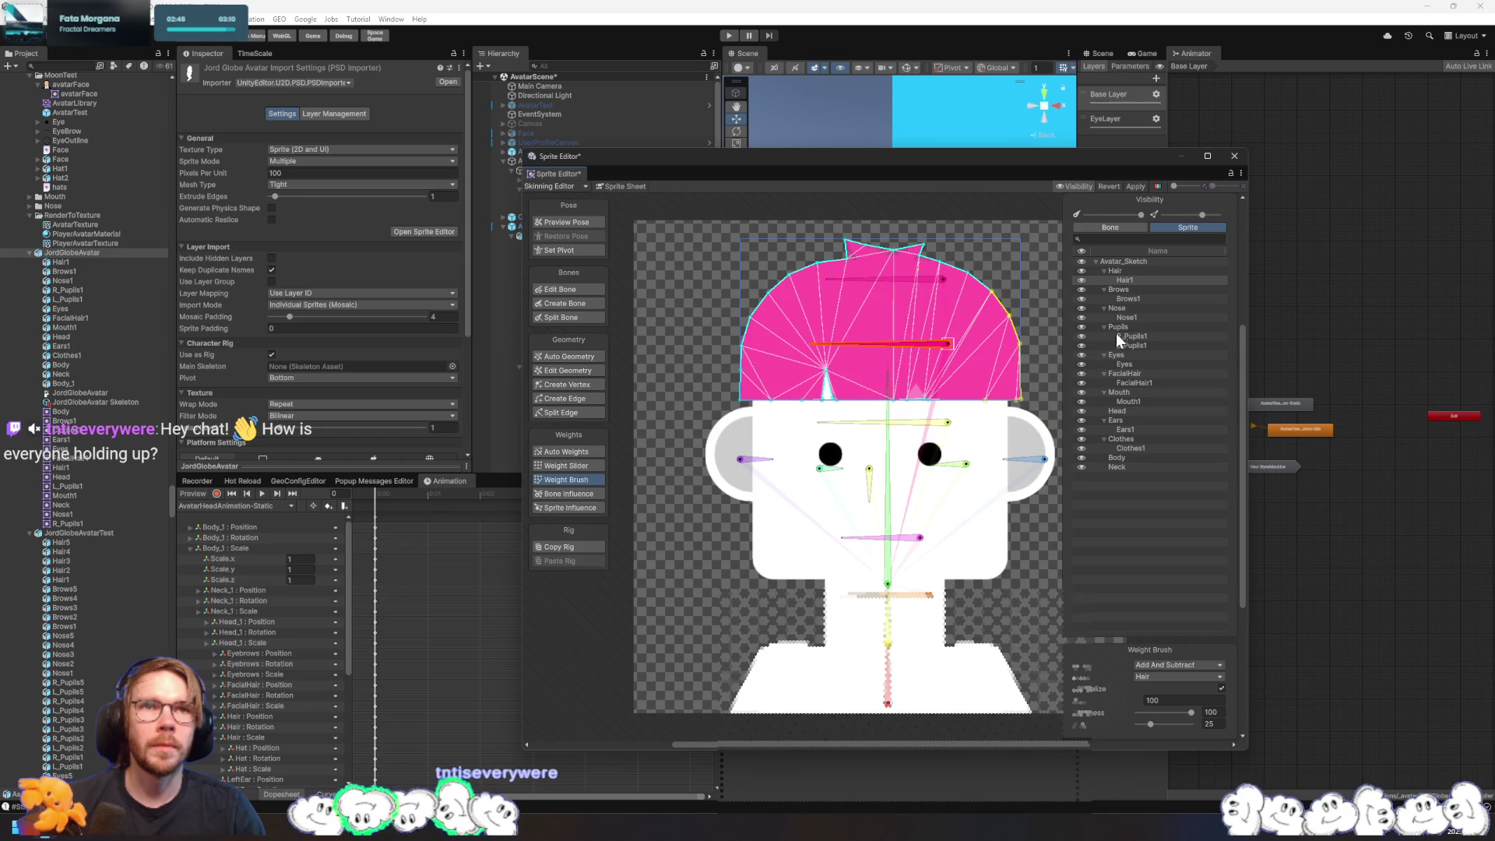
click(1136, 299)
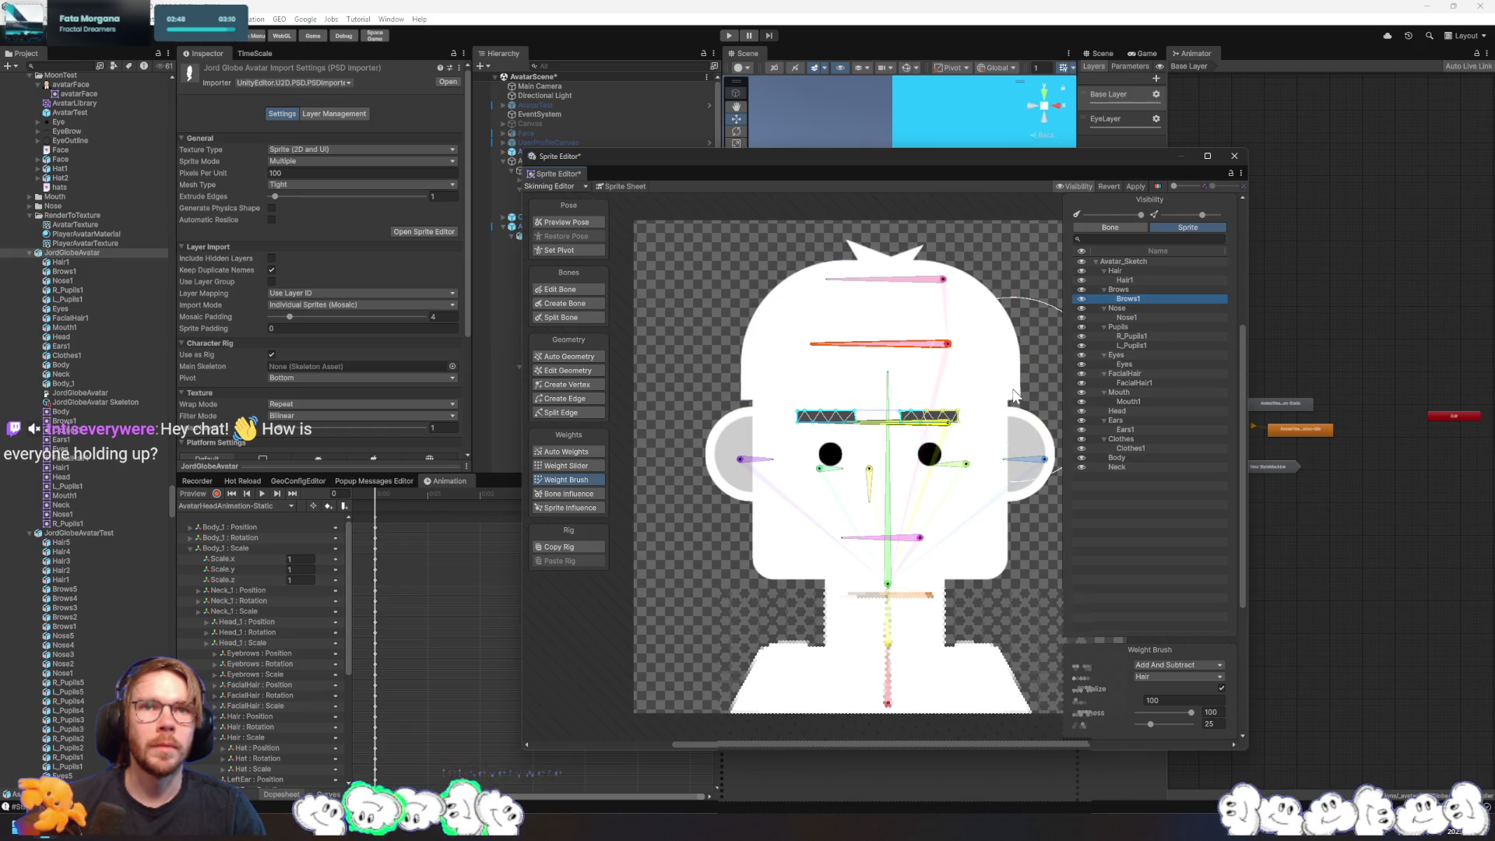
click(1127, 317)
click(870, 479)
click(1132, 335)
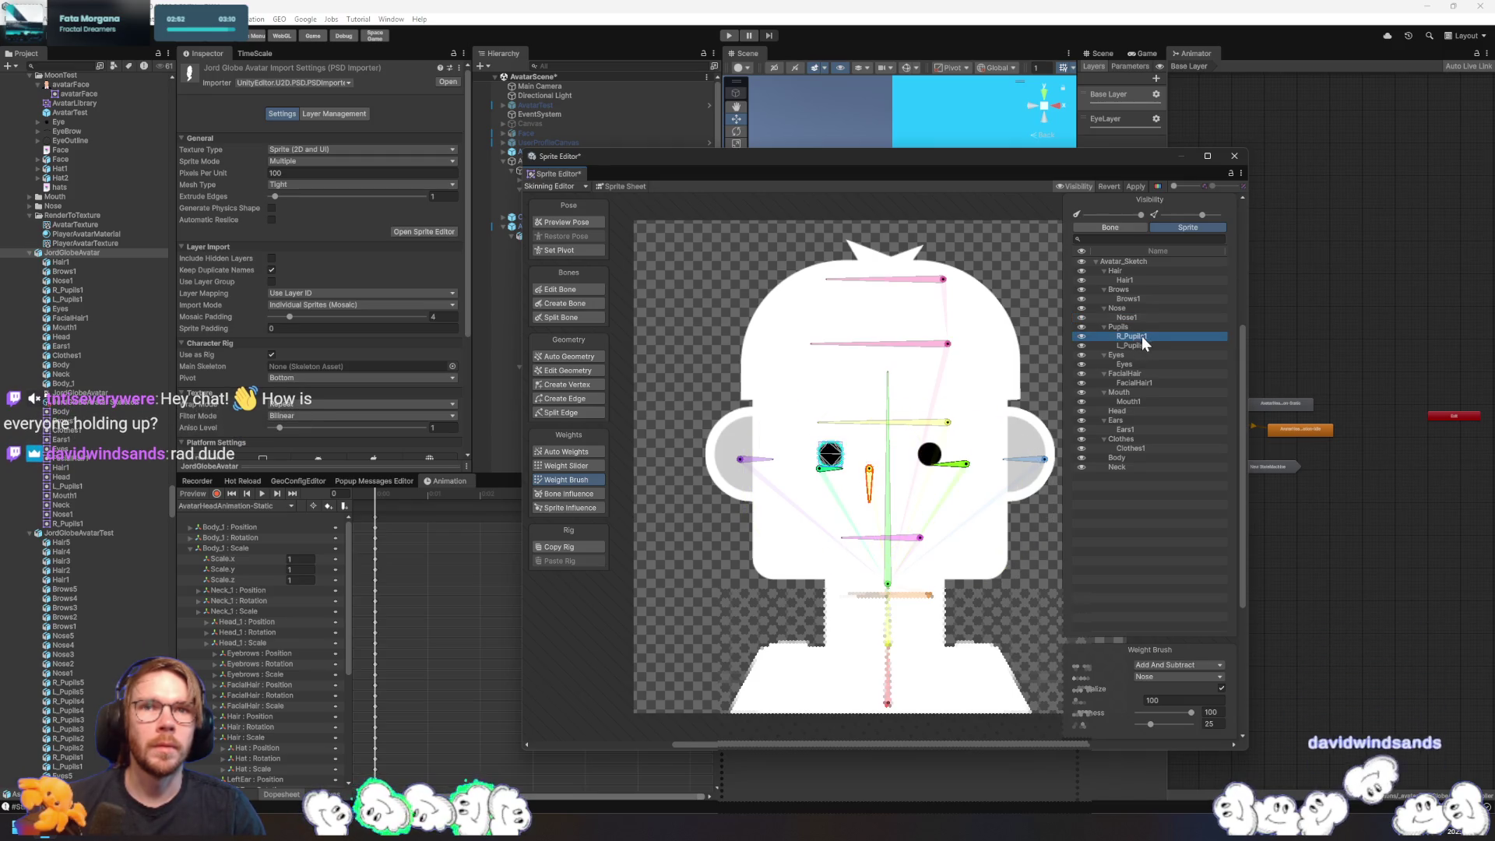
click(835, 469)
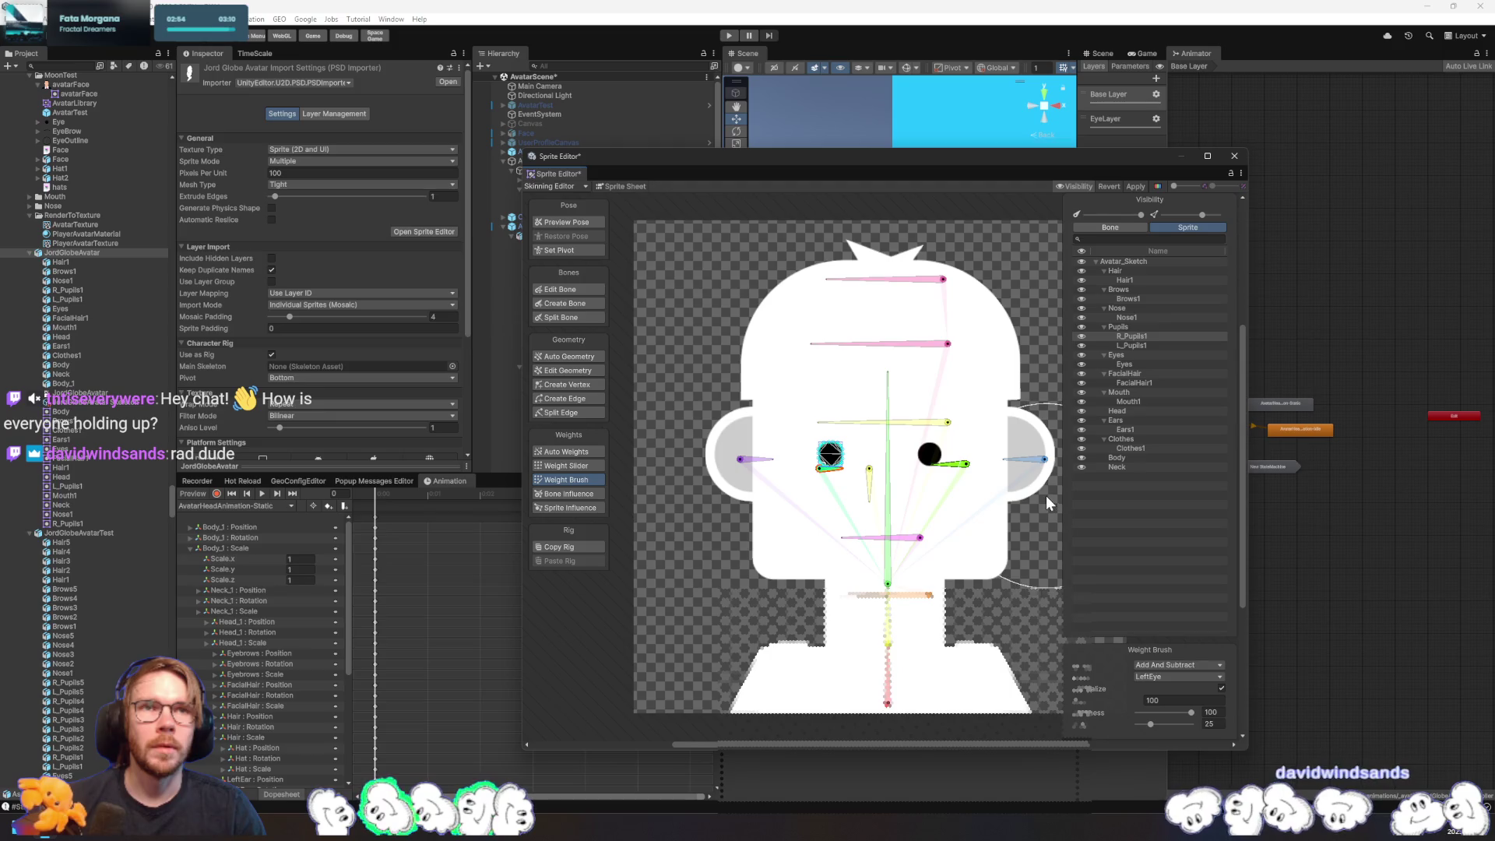
click(831, 454)
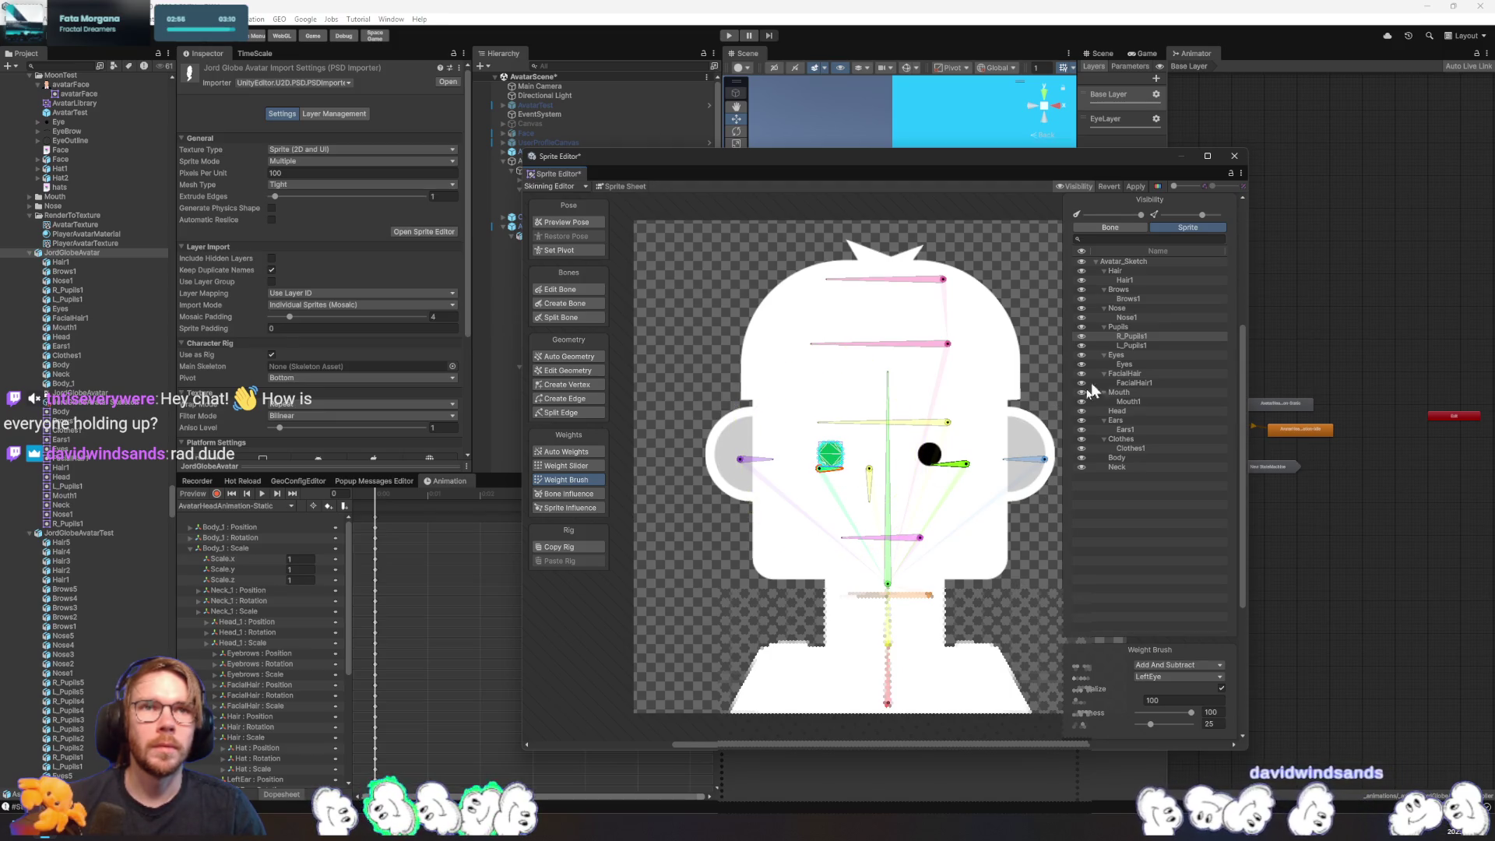
click(1142, 346)
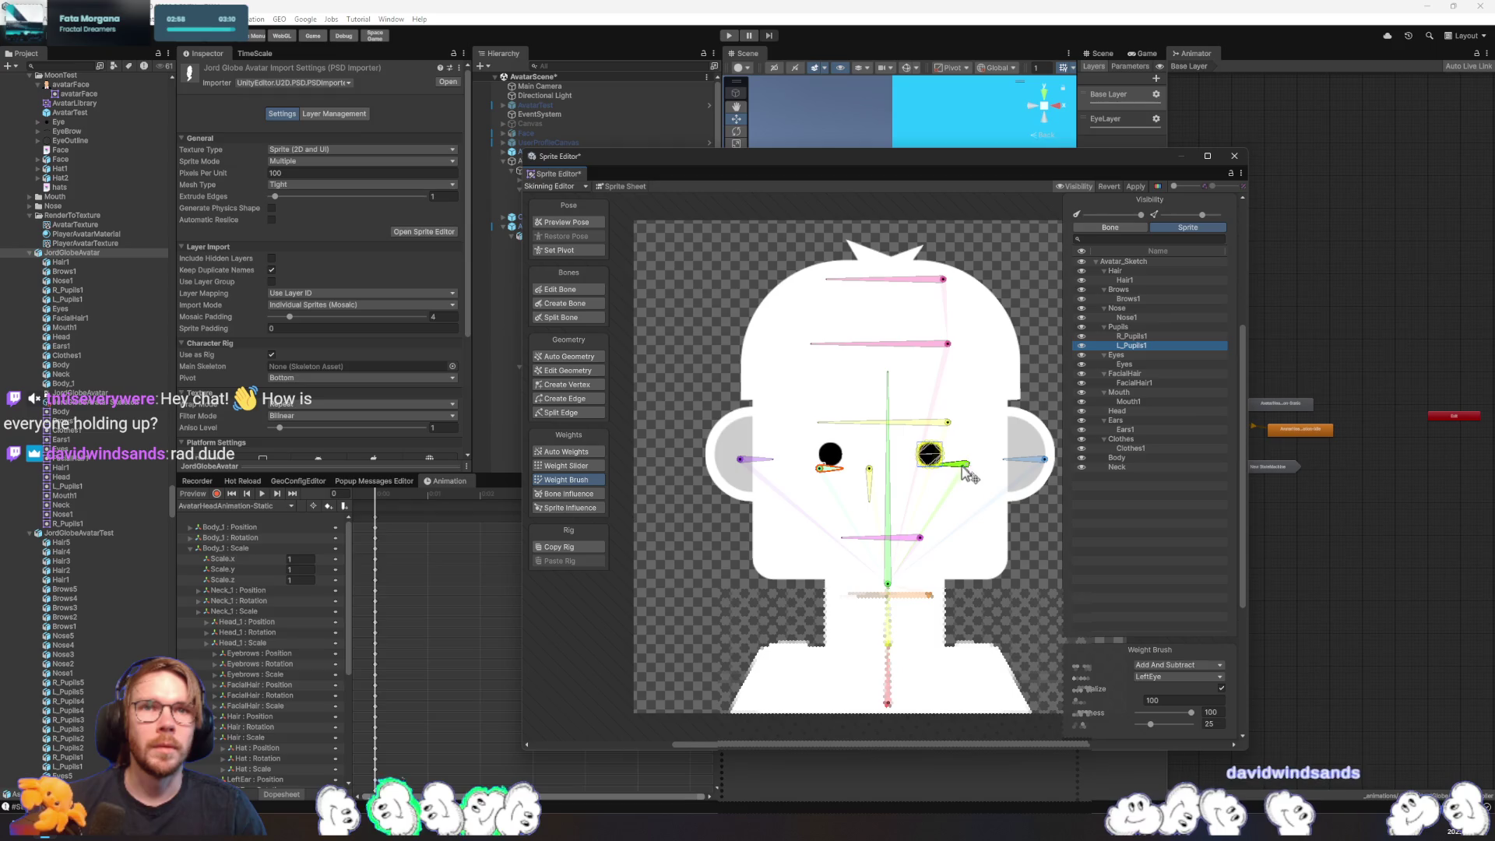
click(966, 465)
click(930, 454)
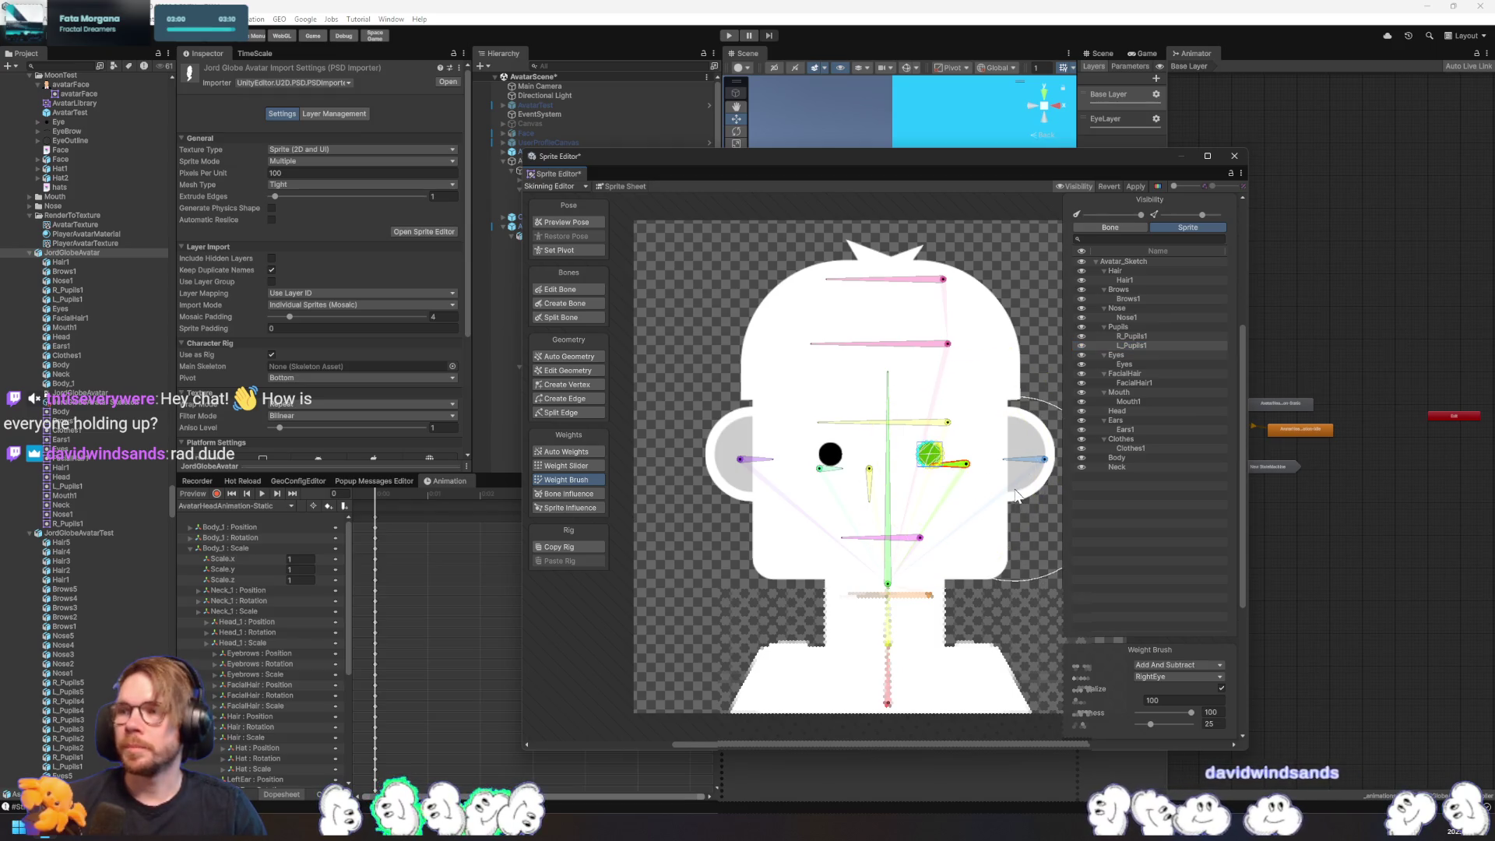
- Paint bone weights onto the Eyes sprite, then pick FacialHair1 with its FacialHair bone
click(1131, 366)
click(889, 498)
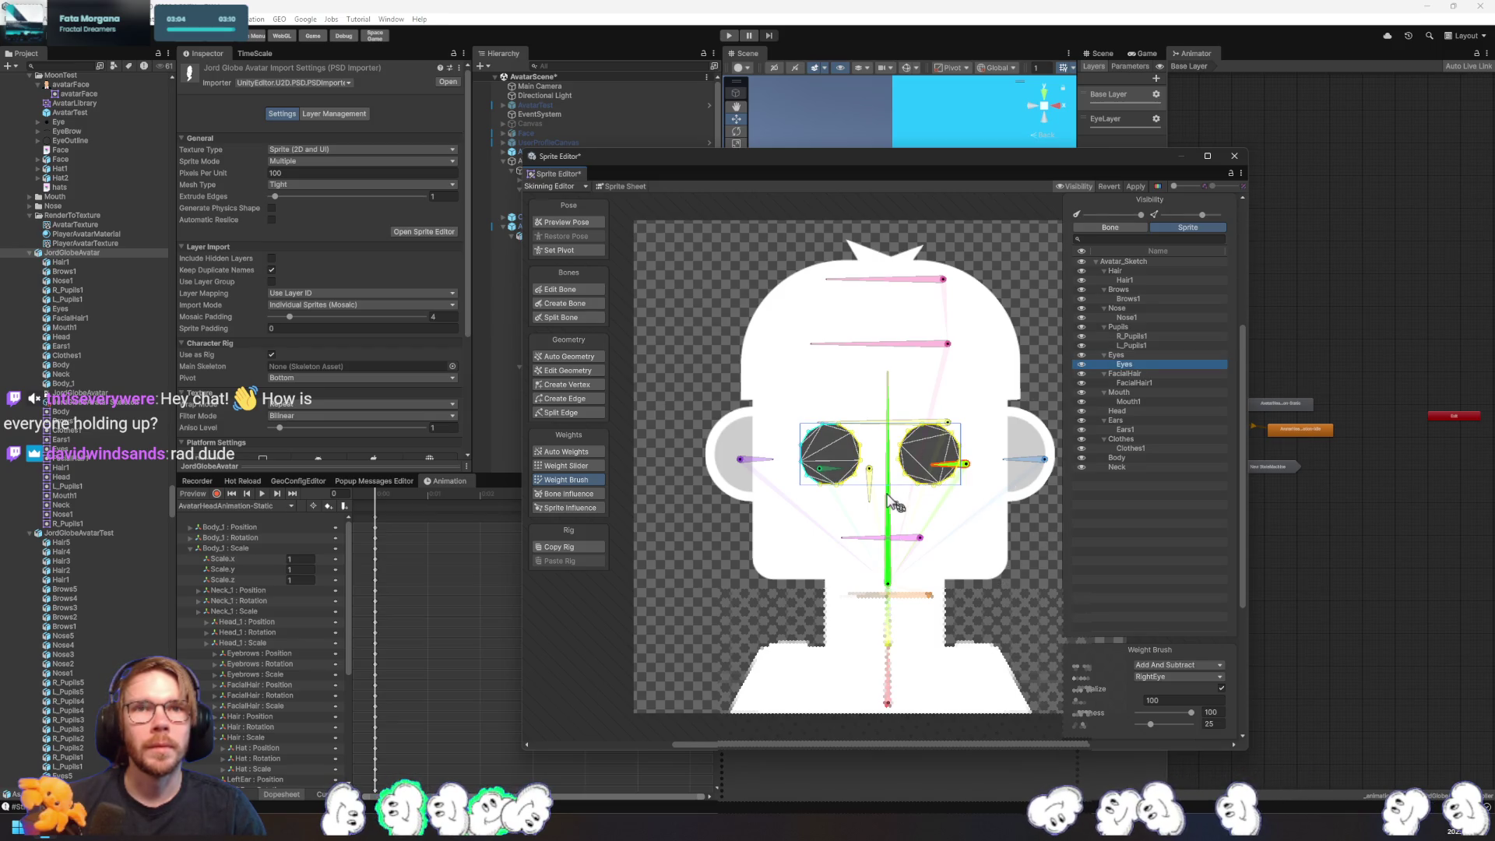
click(1027, 459)
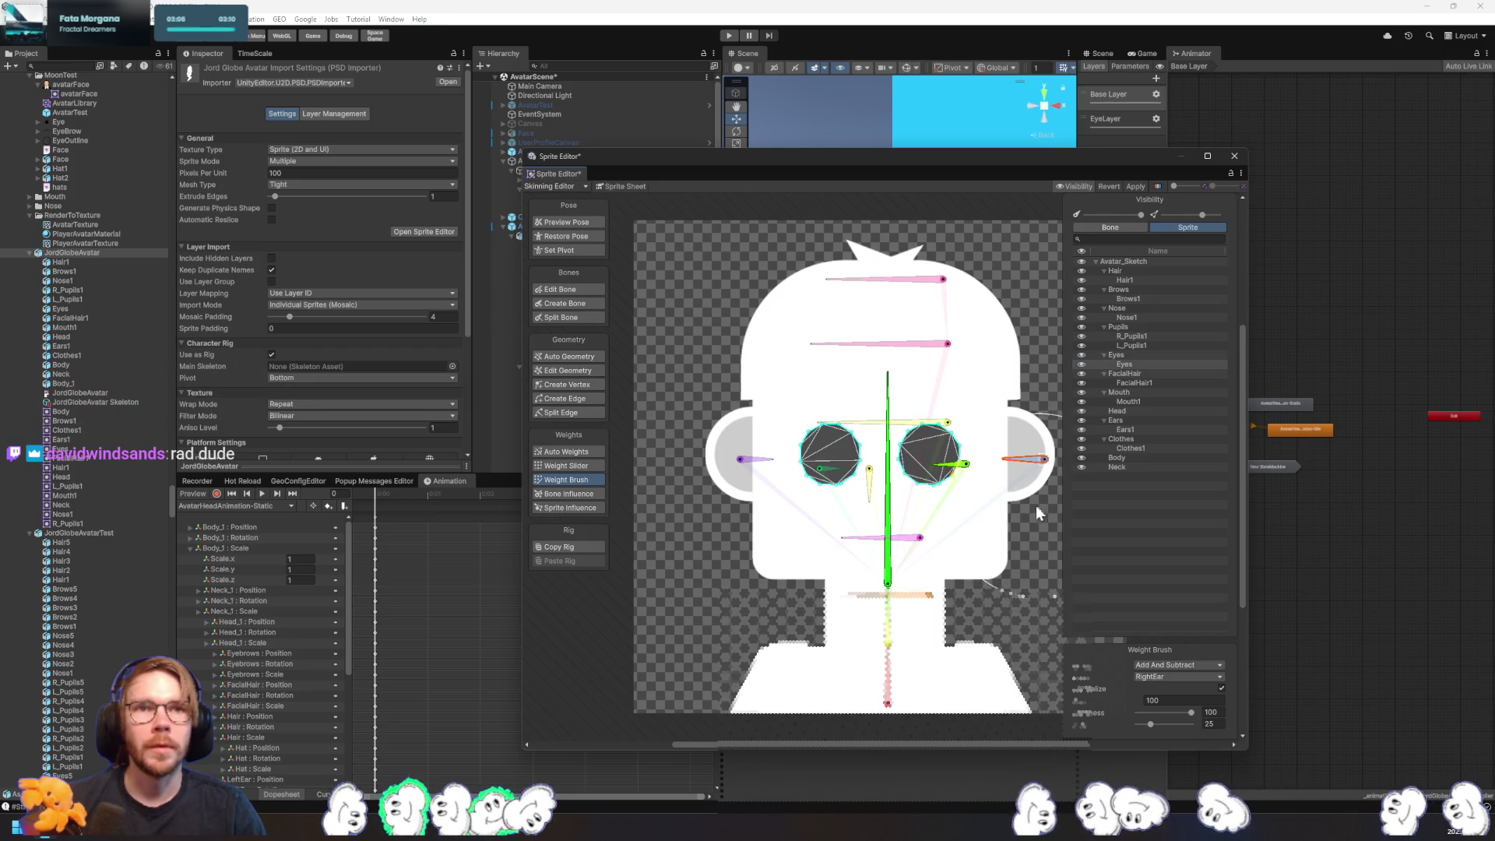
drag(966, 501, 853, 465)
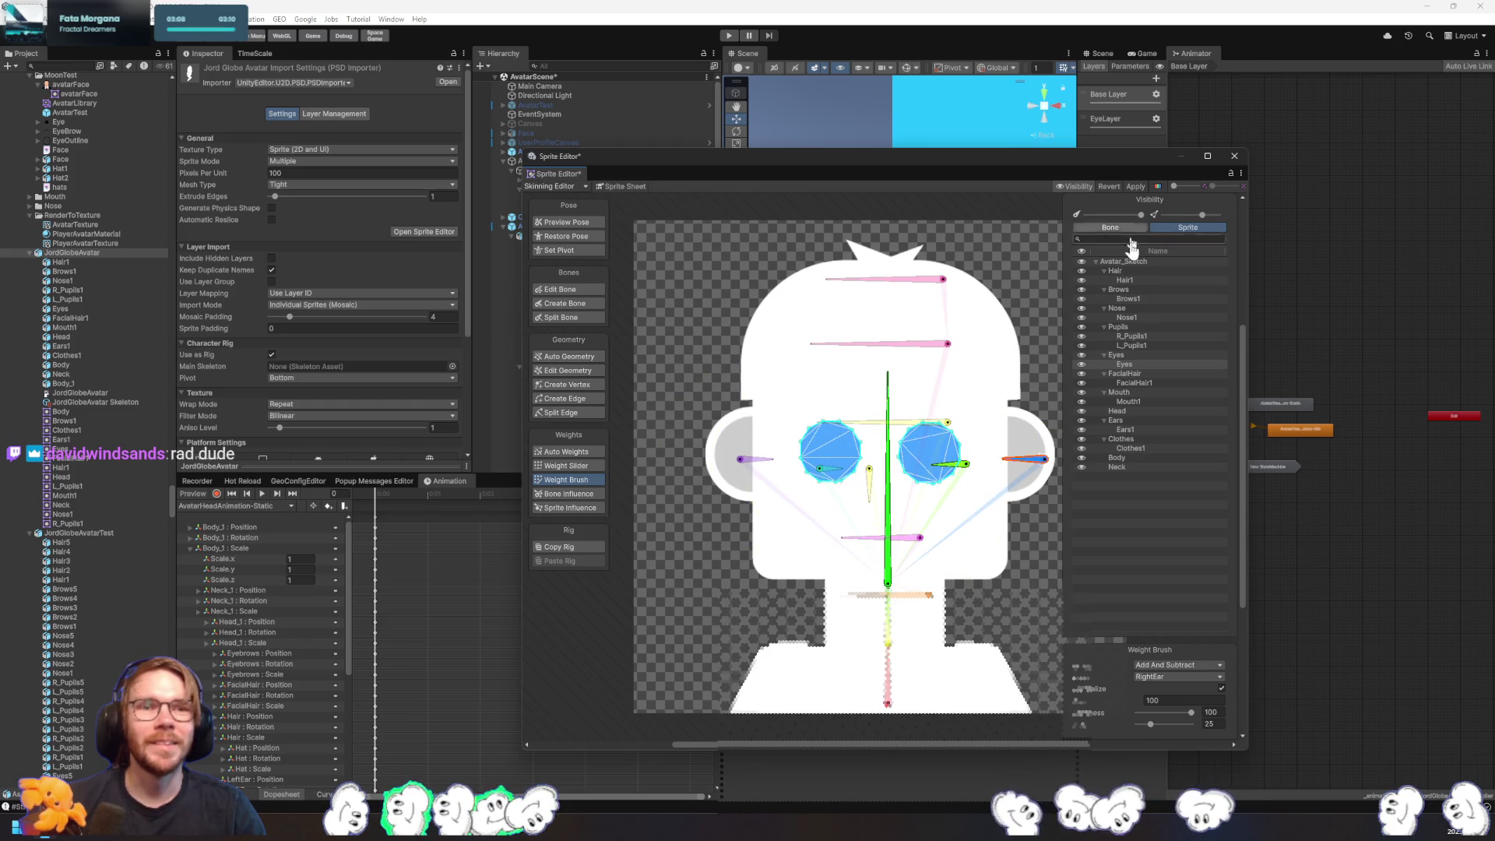
click(1134, 382)
click(876, 596)
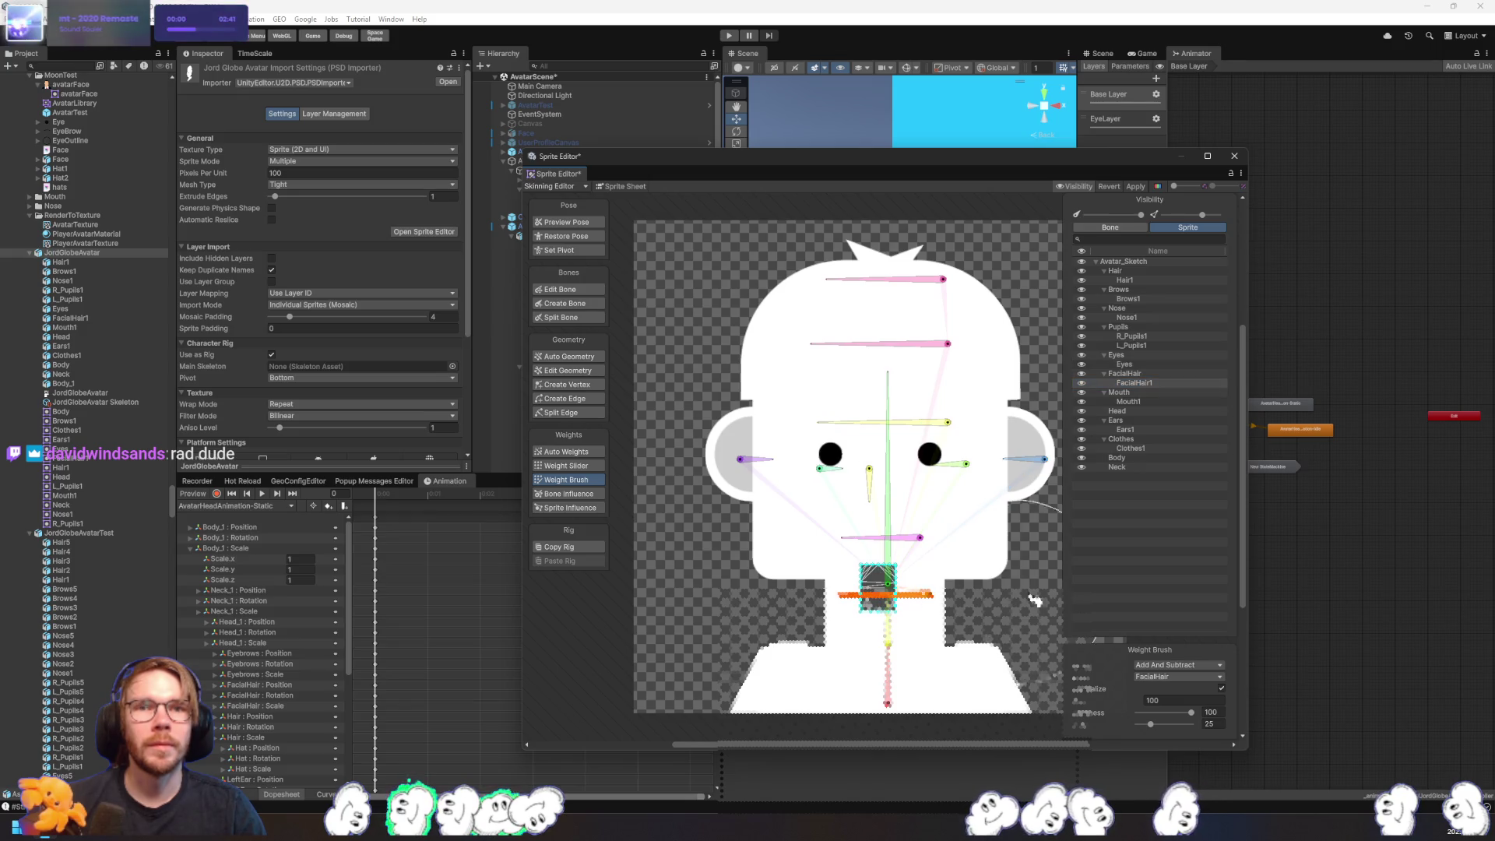
- Paint Mouth1 to the Mouth bone and the ears to the RightEar and LeftEar bones
click(1128, 401)
click(916, 539)
drag(917, 543, 833, 537)
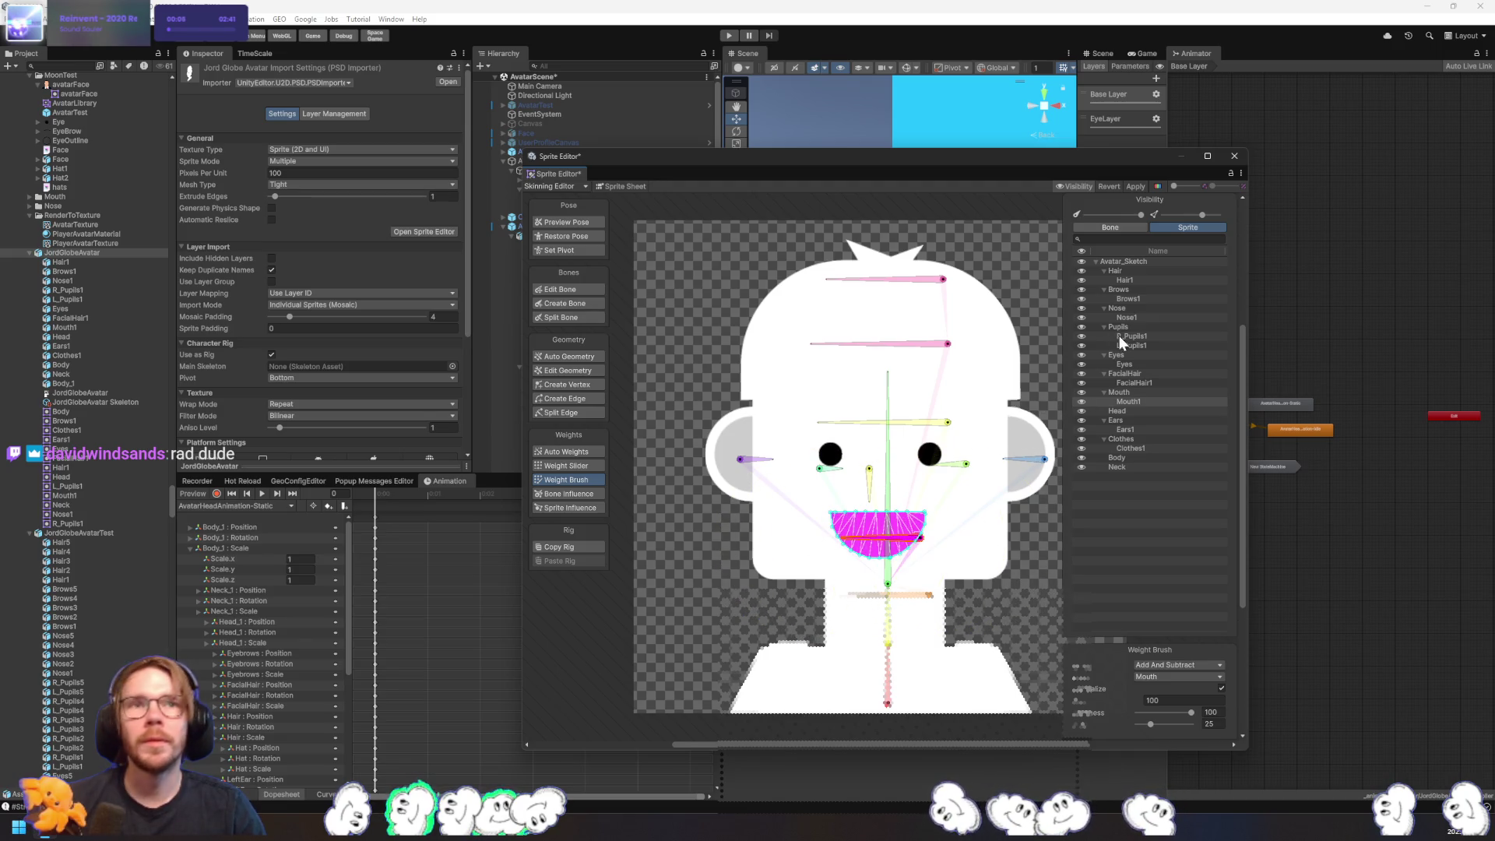
click(1137, 410)
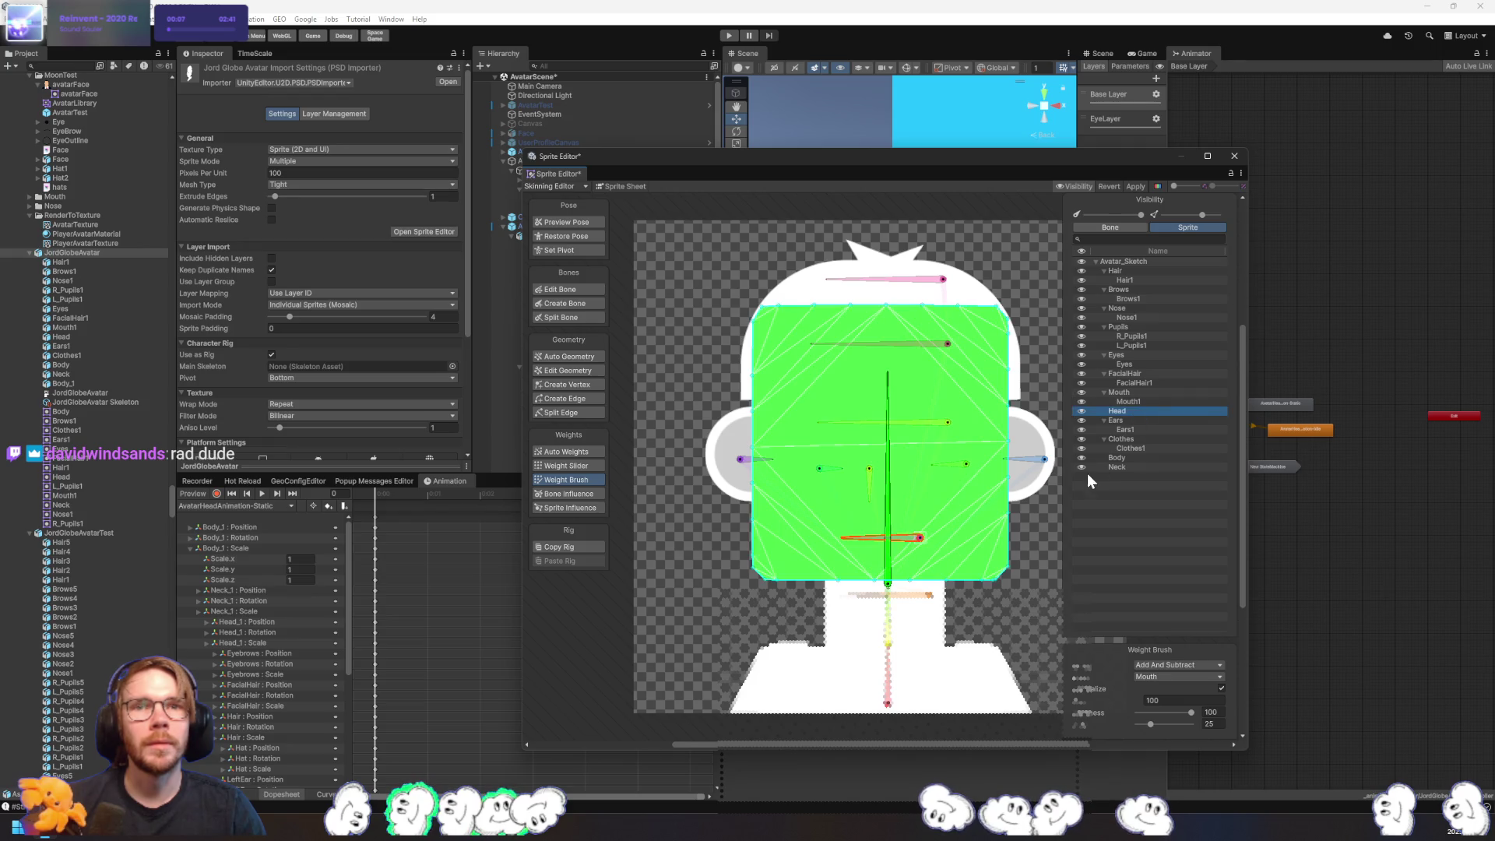
click(1126, 430)
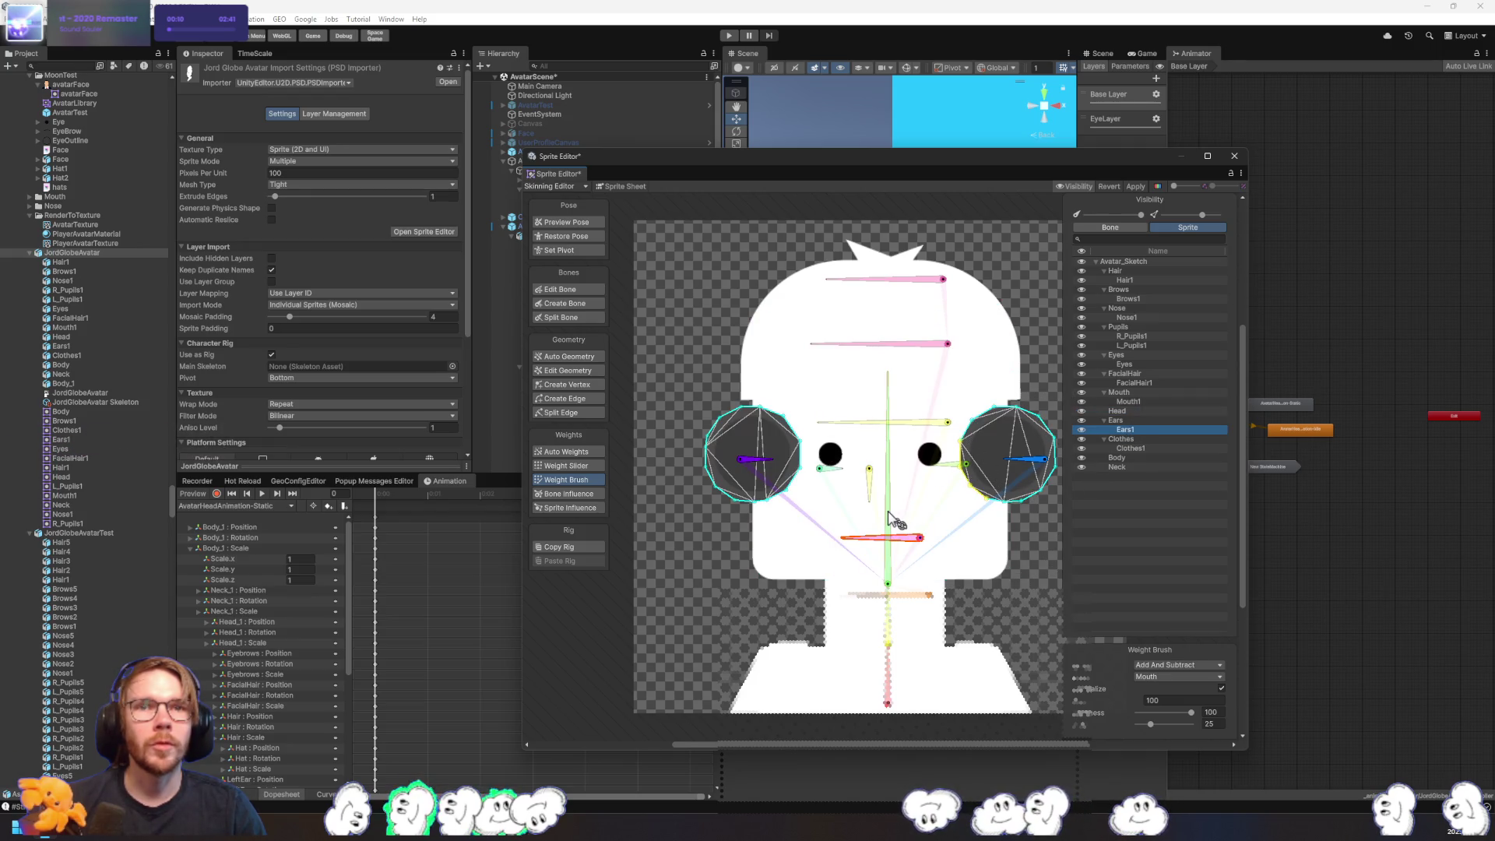
click(1040, 461)
click(1001, 479)
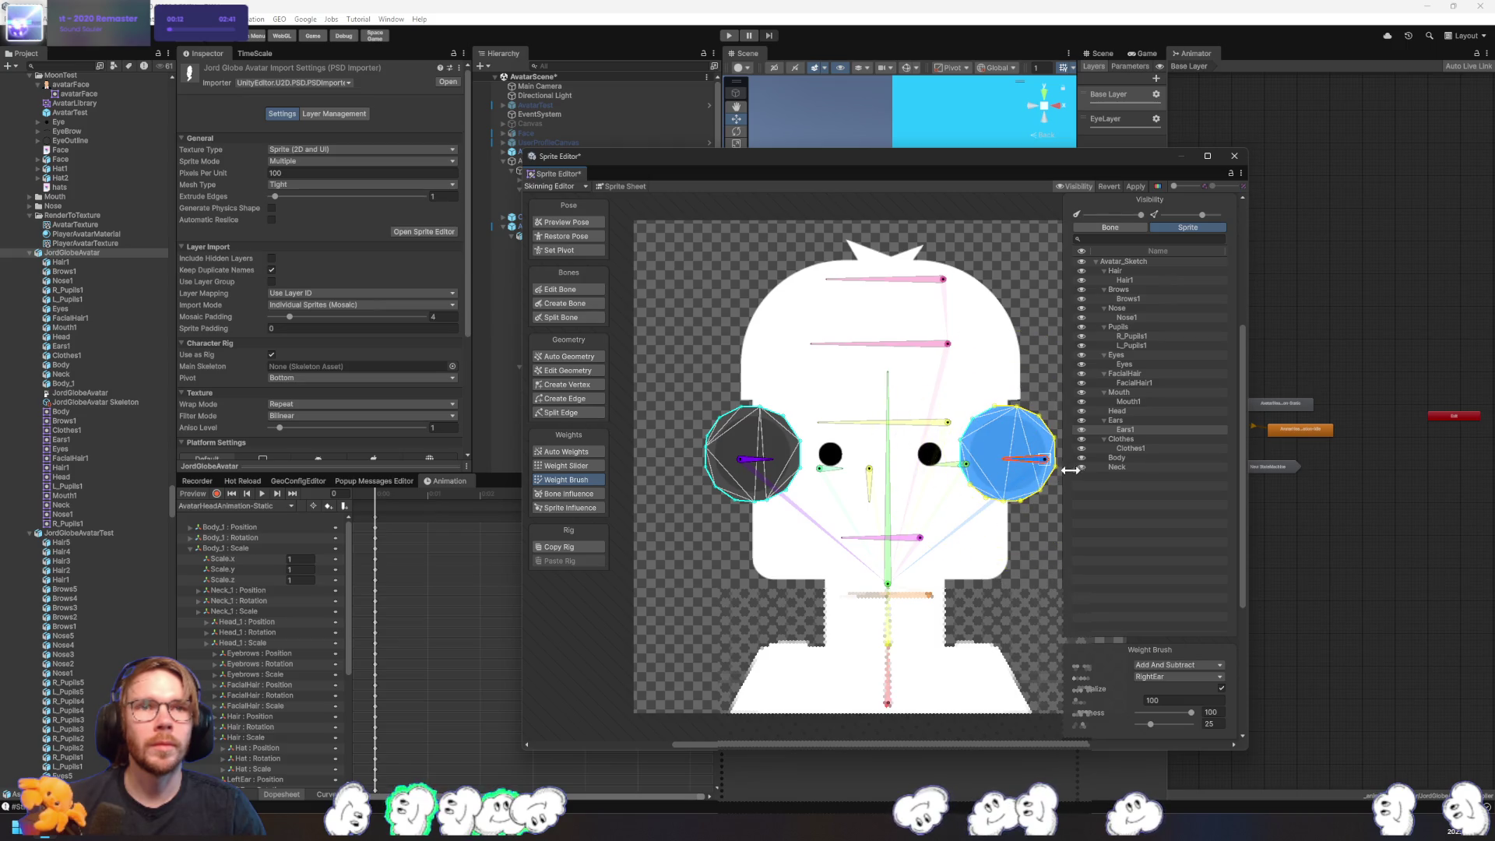
click(754, 460)
click(746, 467)
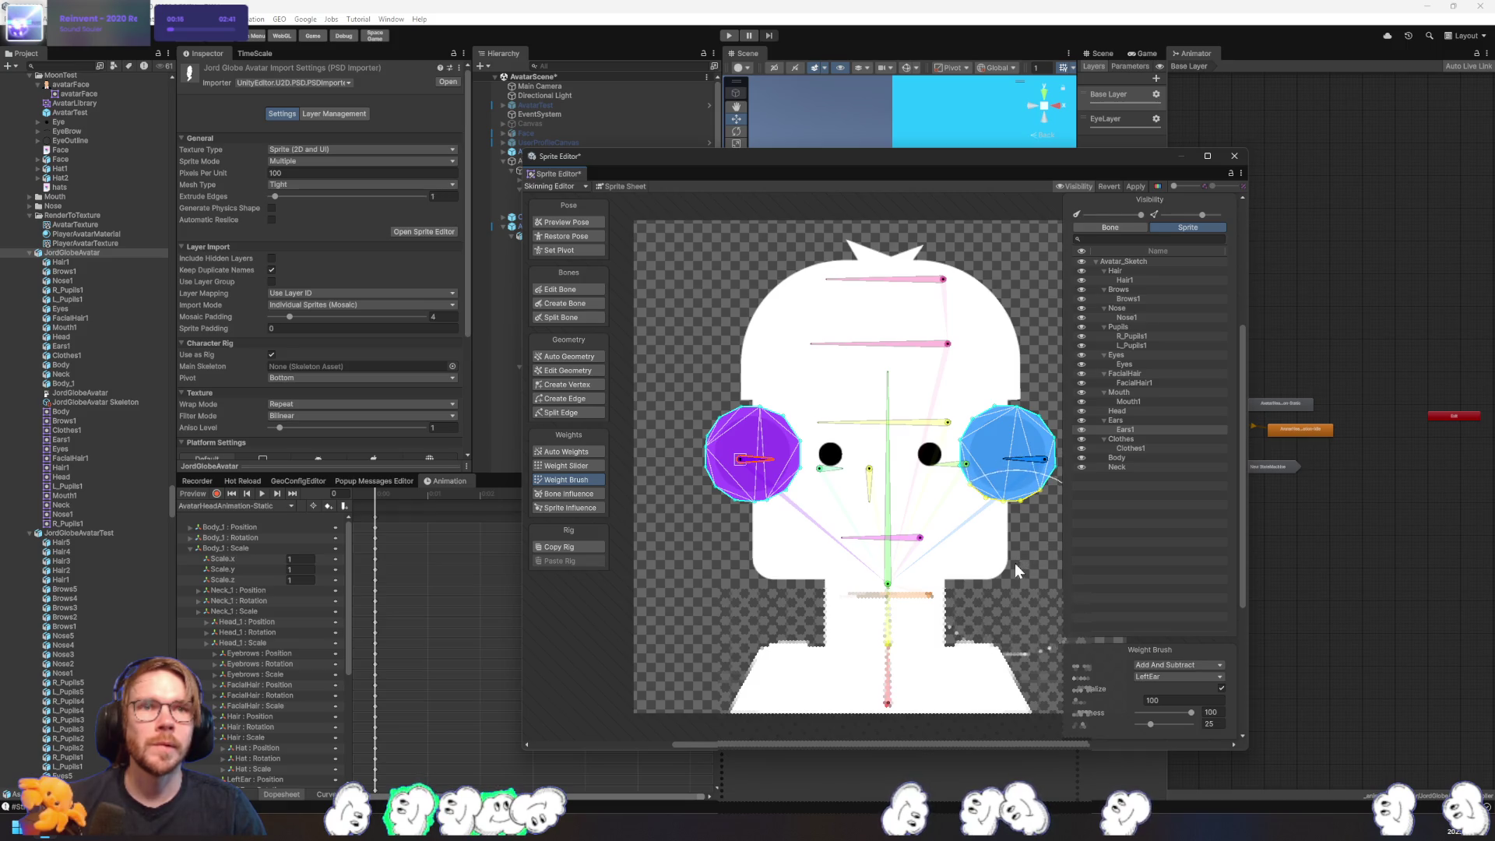
- Weight the clothes to the Body bone and check the neck, mouth and head weights
click(1141, 450)
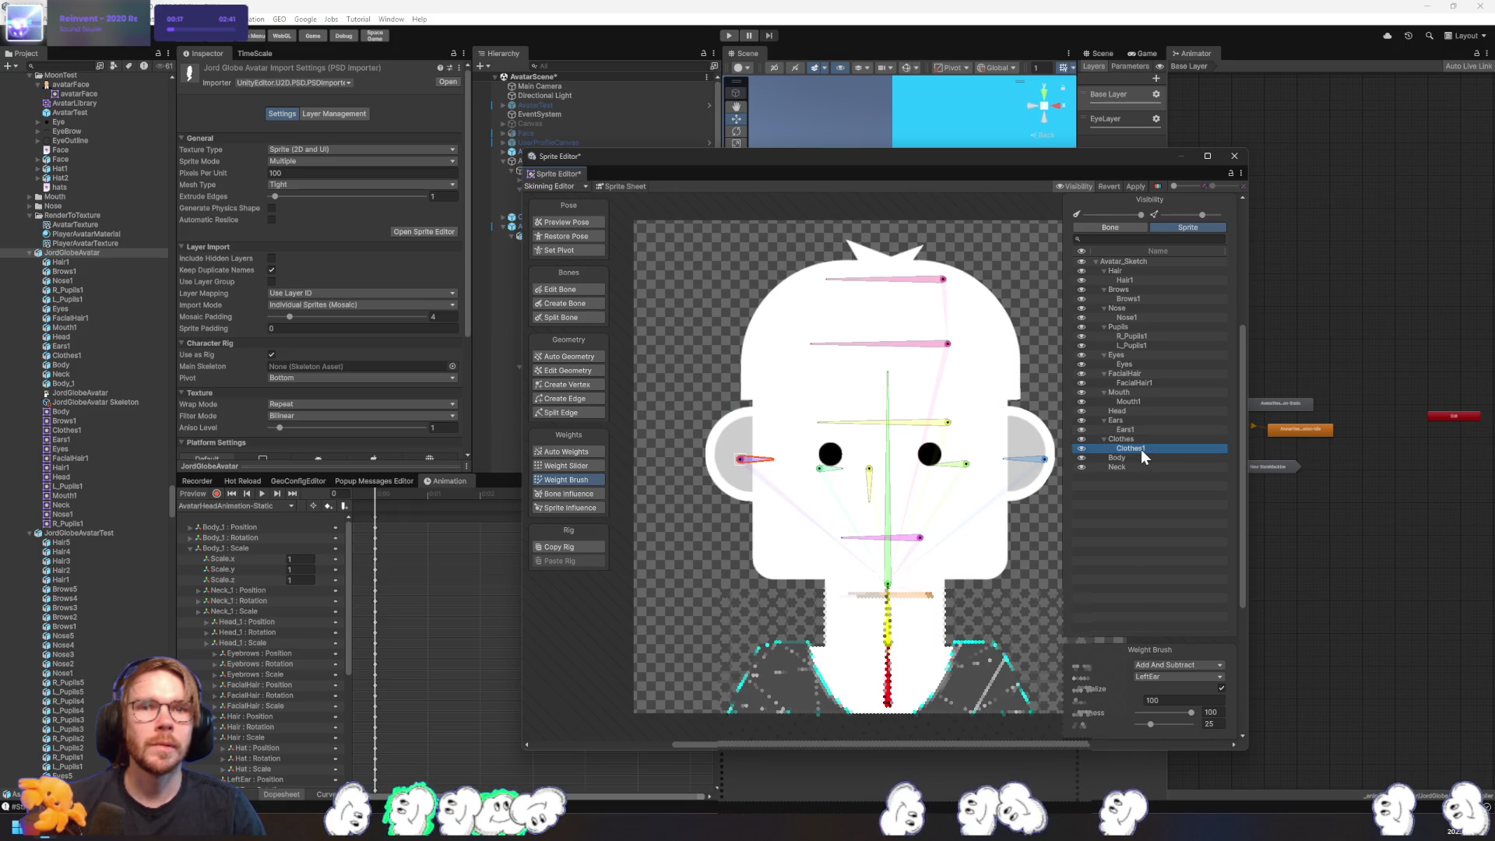
click(896, 700)
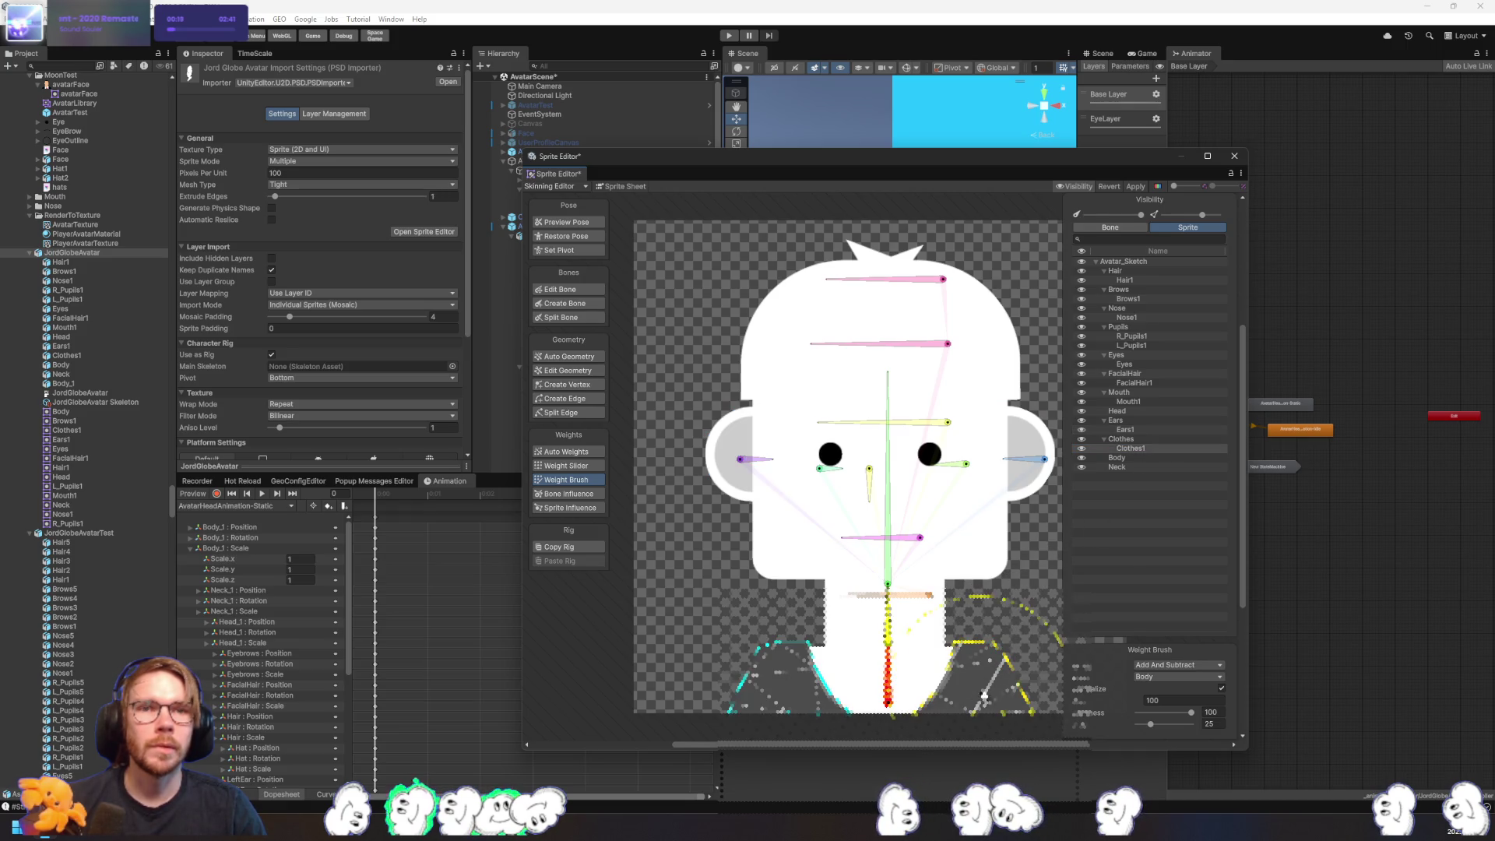
click(1133, 465)
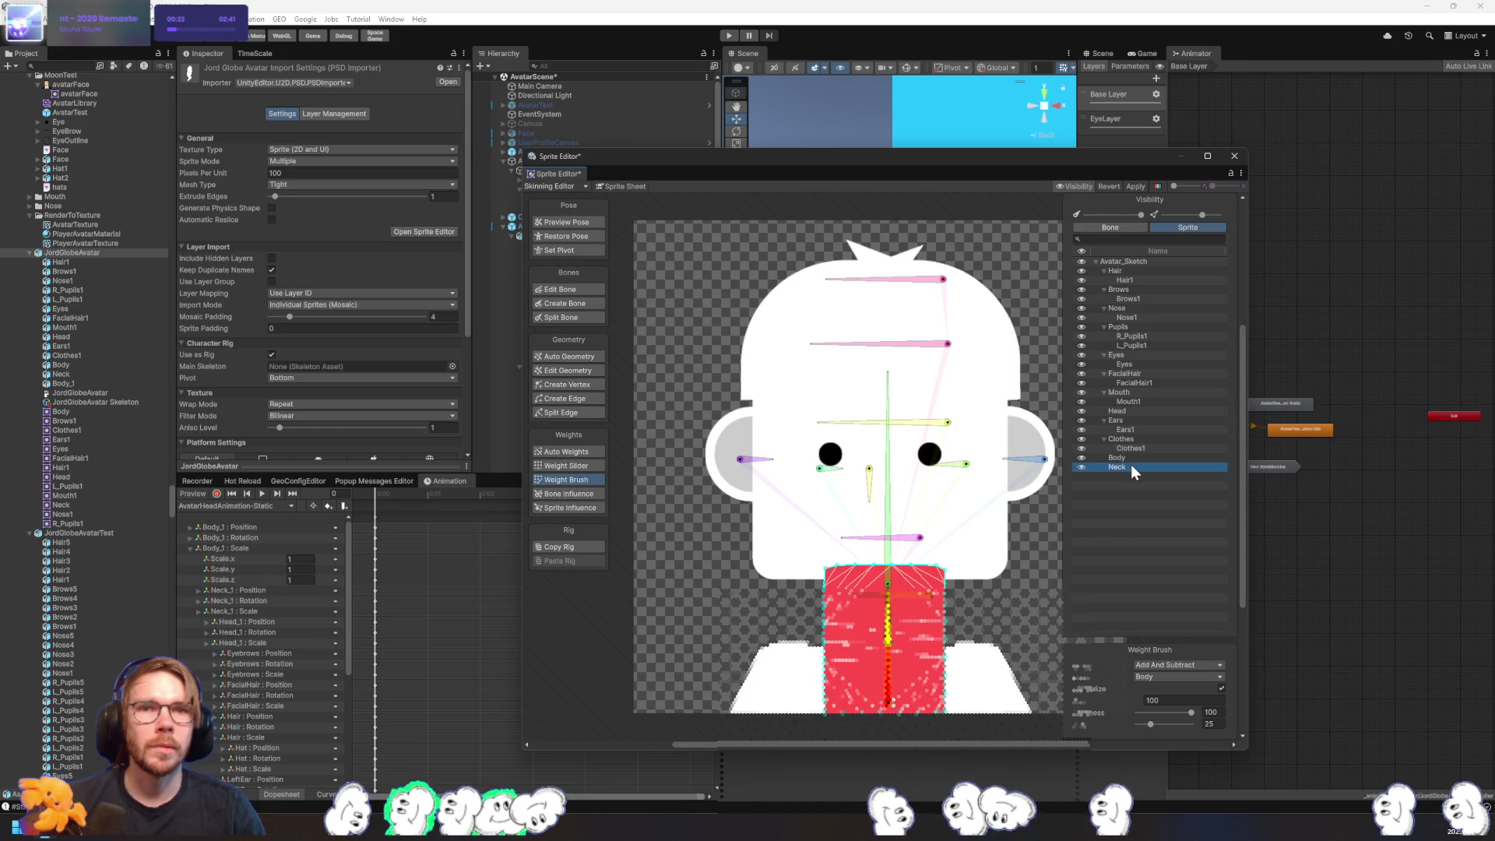
click(1141, 430)
click(1138, 420)
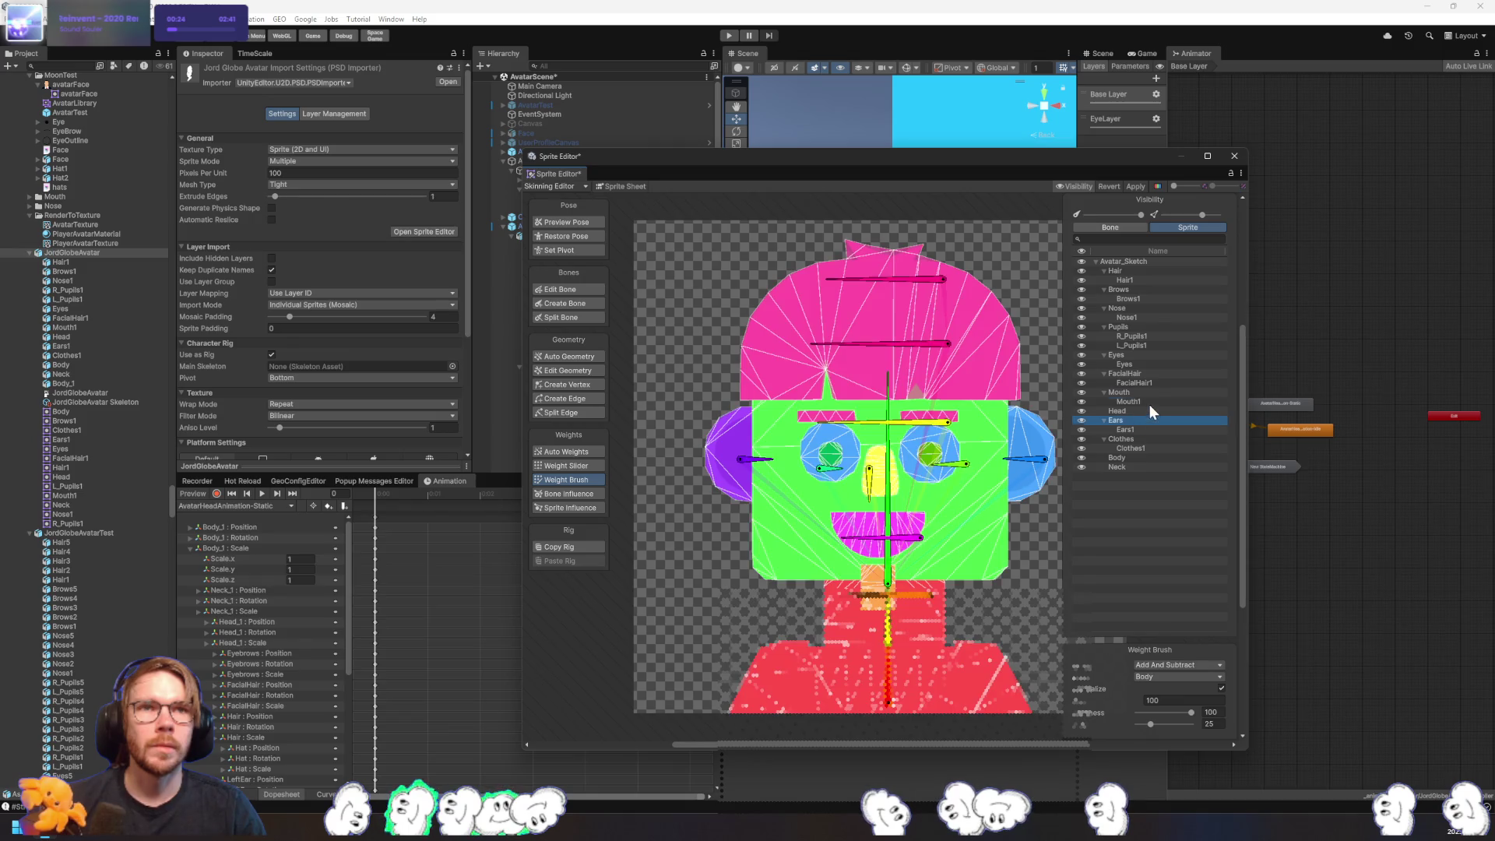
click(1134, 402)
click(1129, 409)
- Review the facial hair, eyes, pupils, nose, brows and hair weights, then apply the skinning
click(1131, 374)
click(1129, 365)
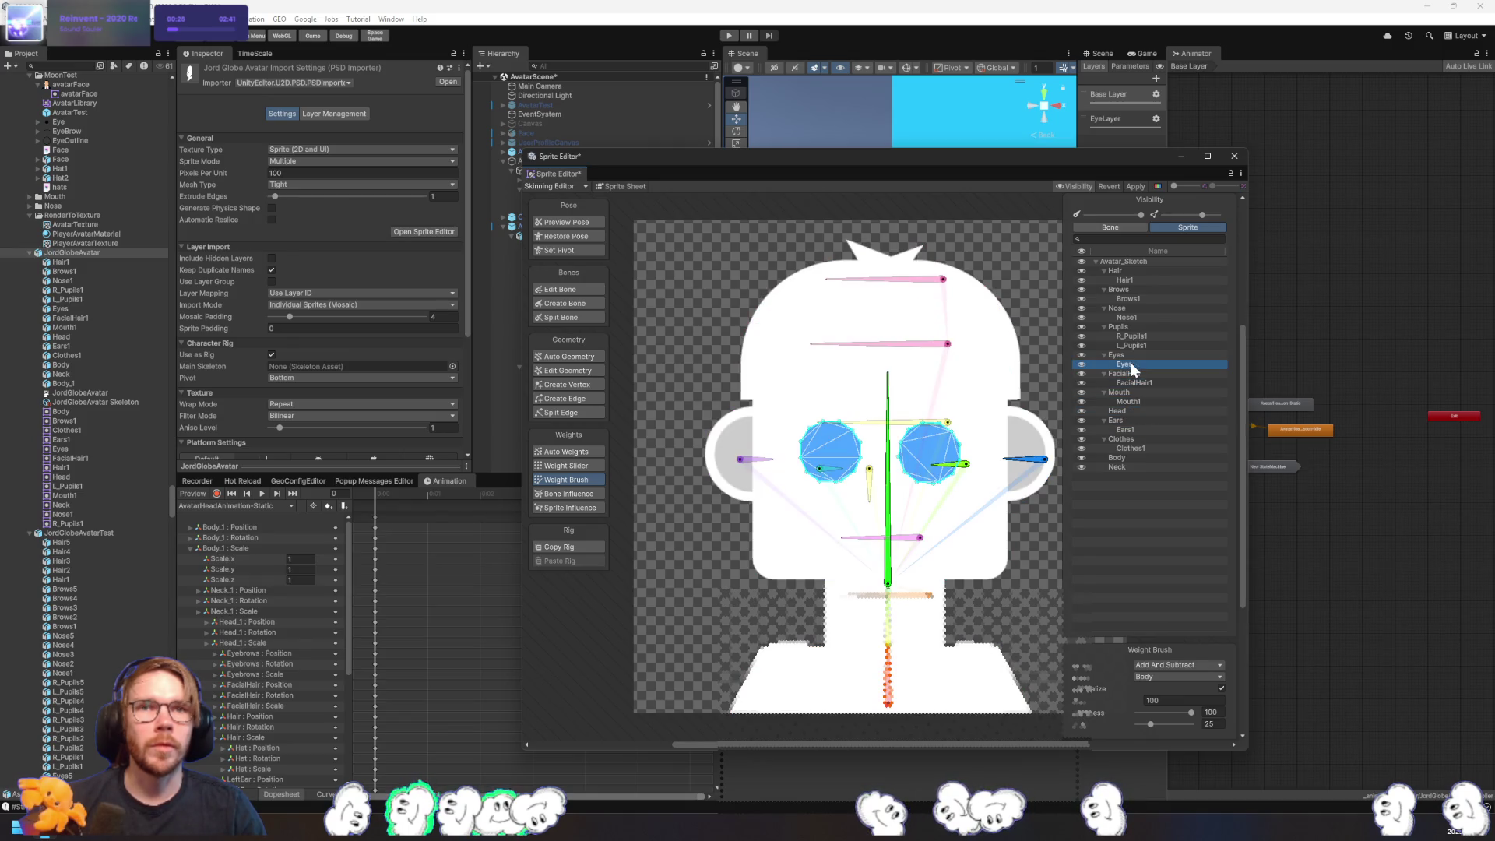
click(1144, 346)
click(1145, 338)
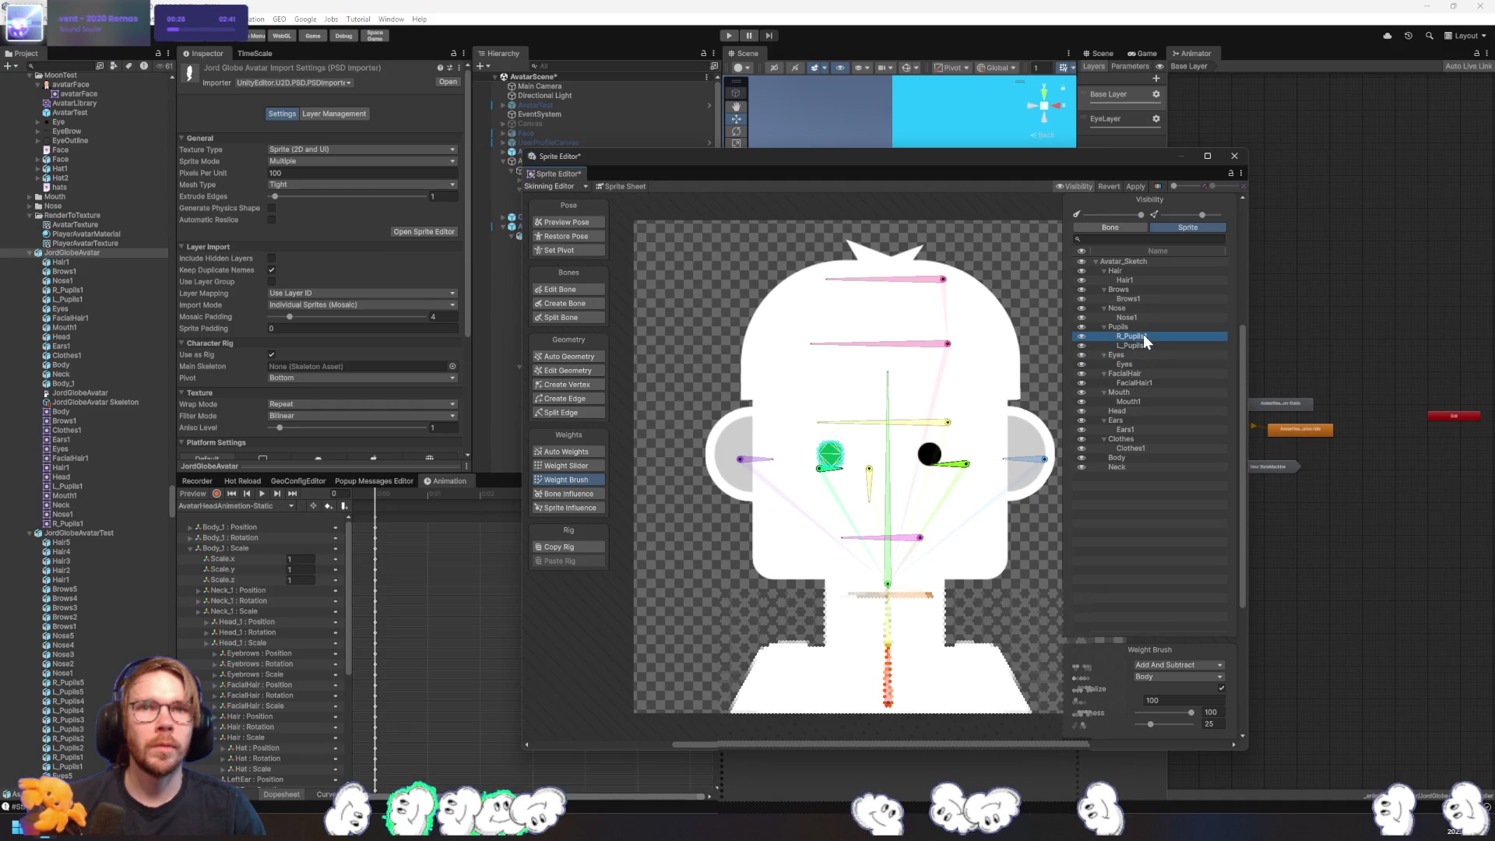
click(1137, 319)
click(1138, 300)
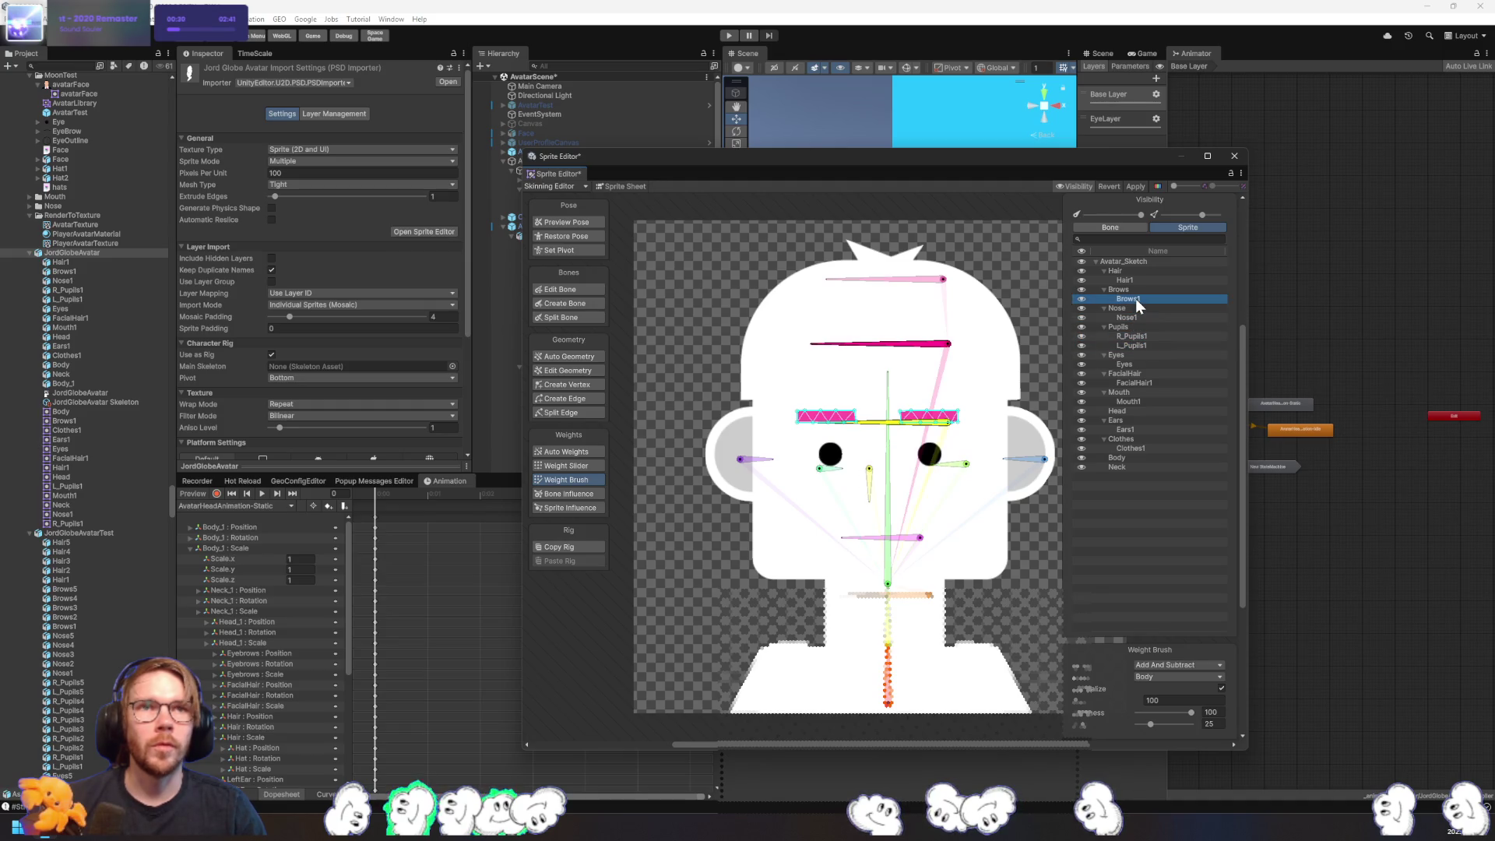
click(1126, 282)
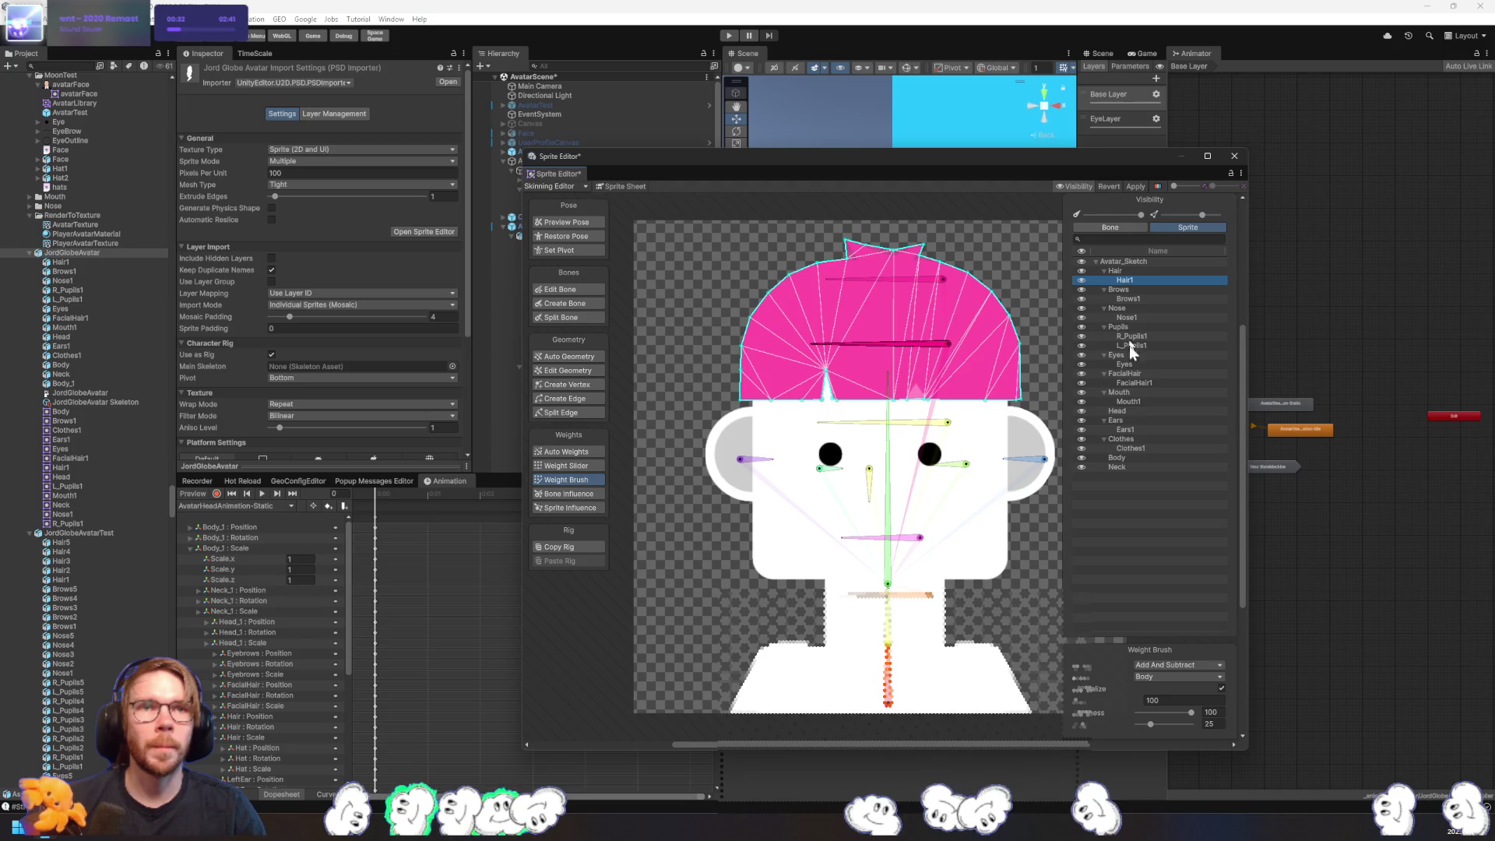
click(1138, 186)
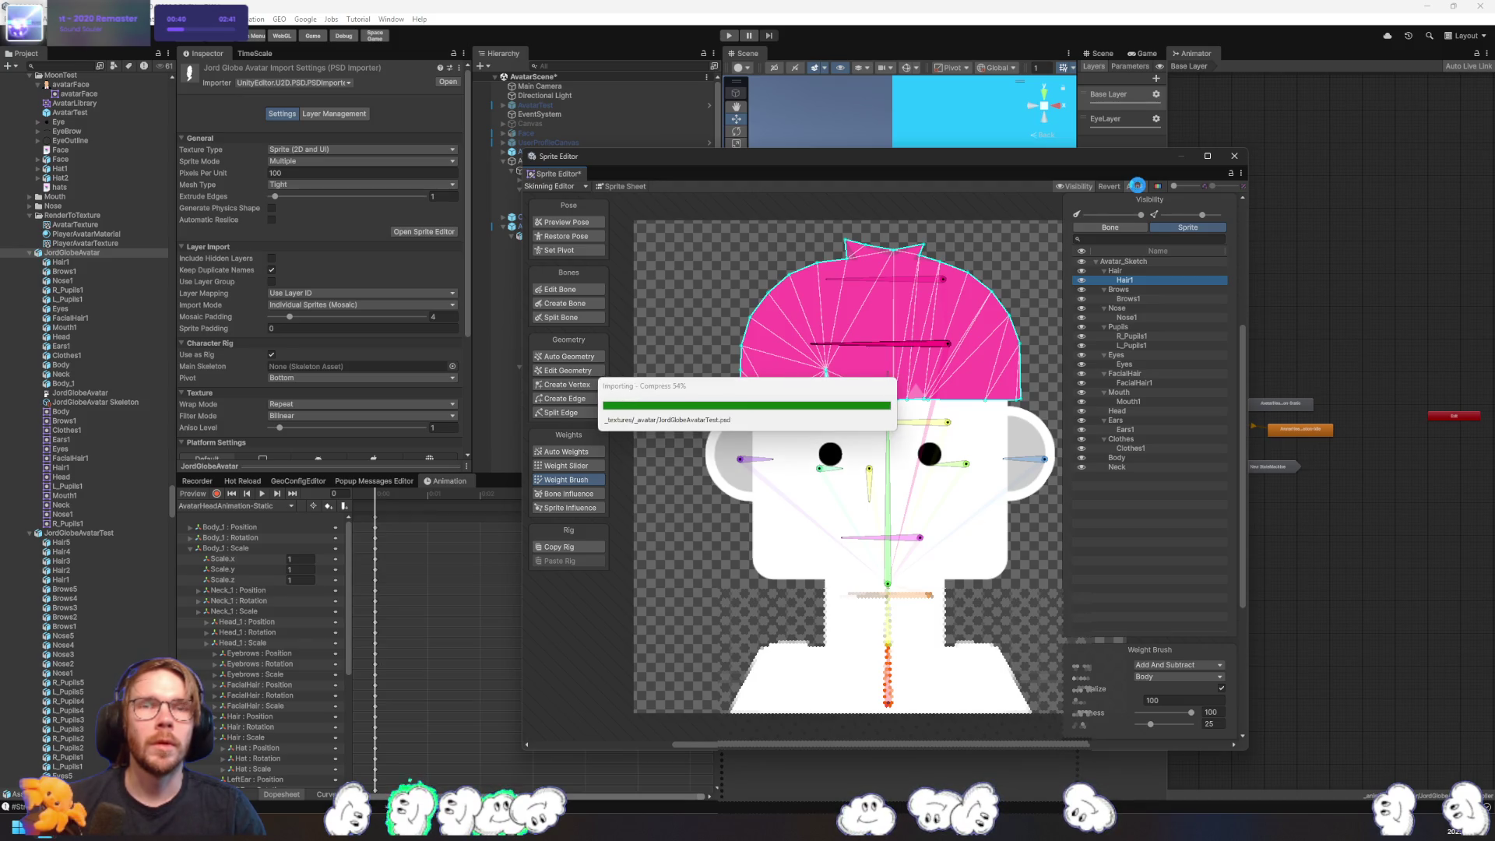
- Close the skinning editor, select JordGlobeAvatar, and ping its AvatarLibrary Sprite Library asset
click(1234, 156)
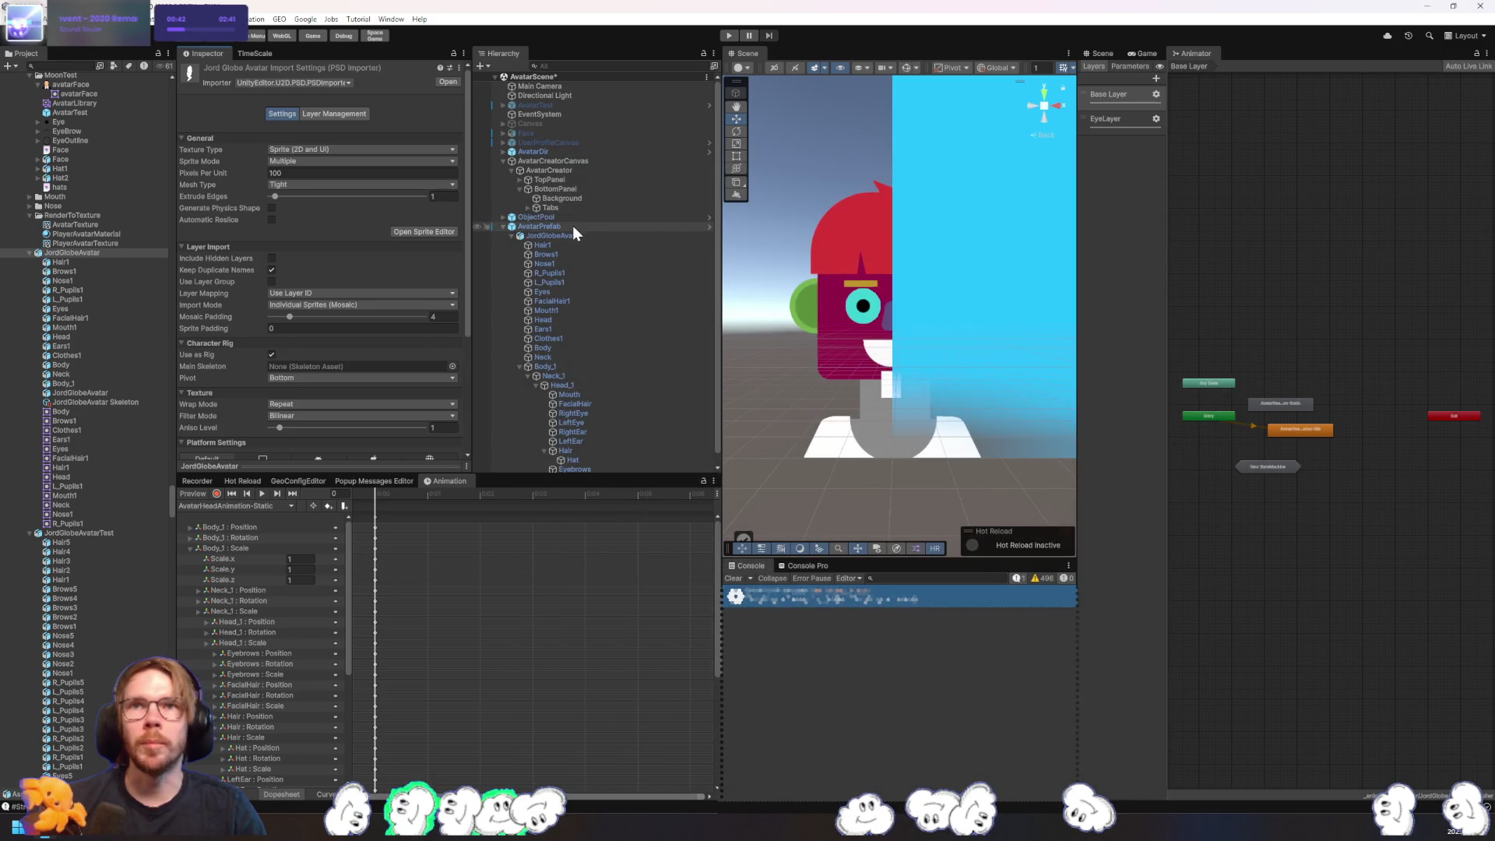
click(576, 235)
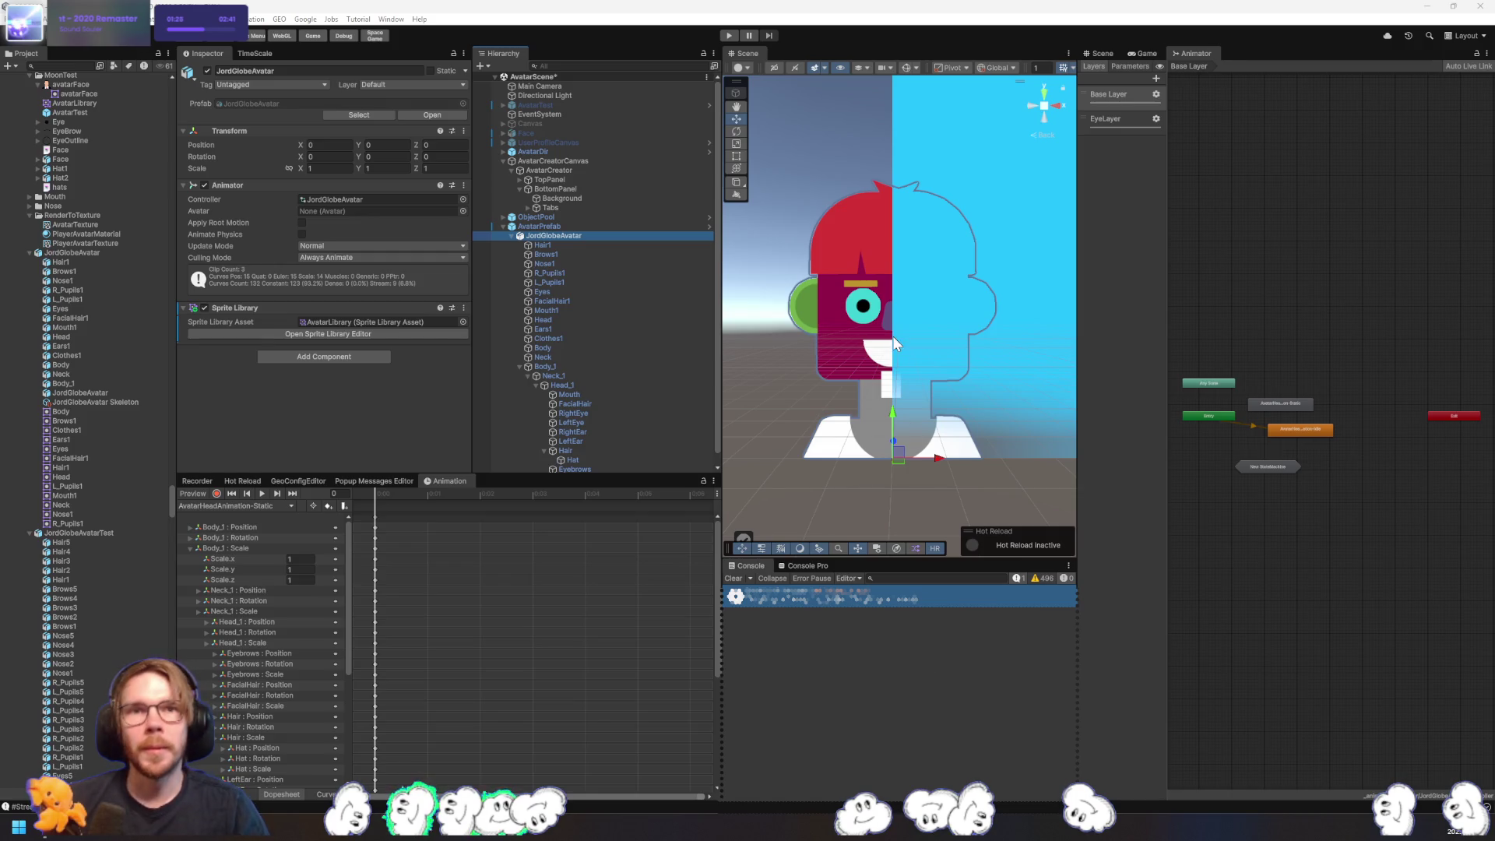
drag(969, 381, 948, 391)
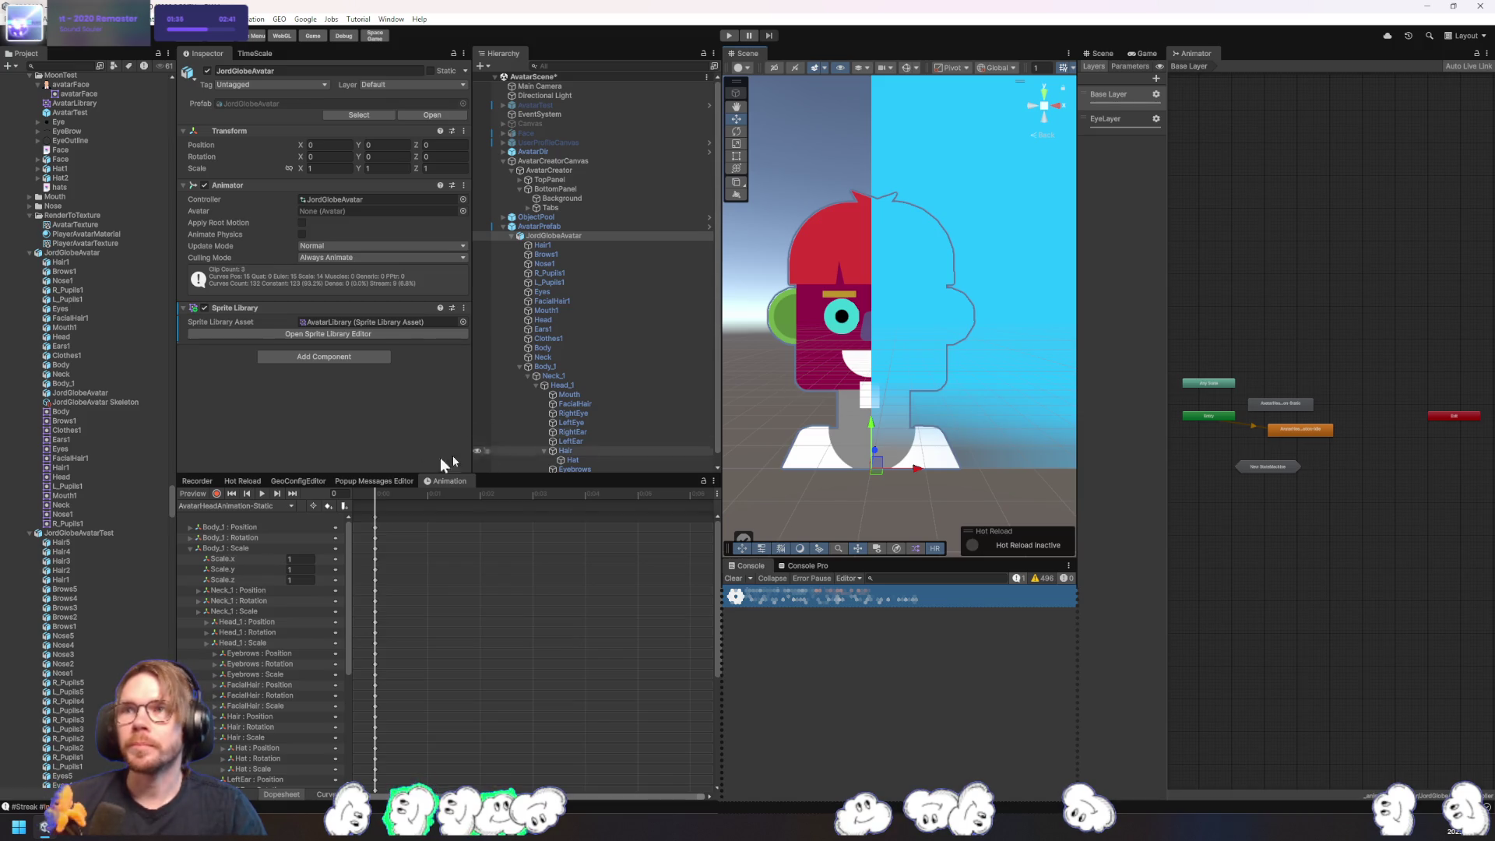
click(327, 323)
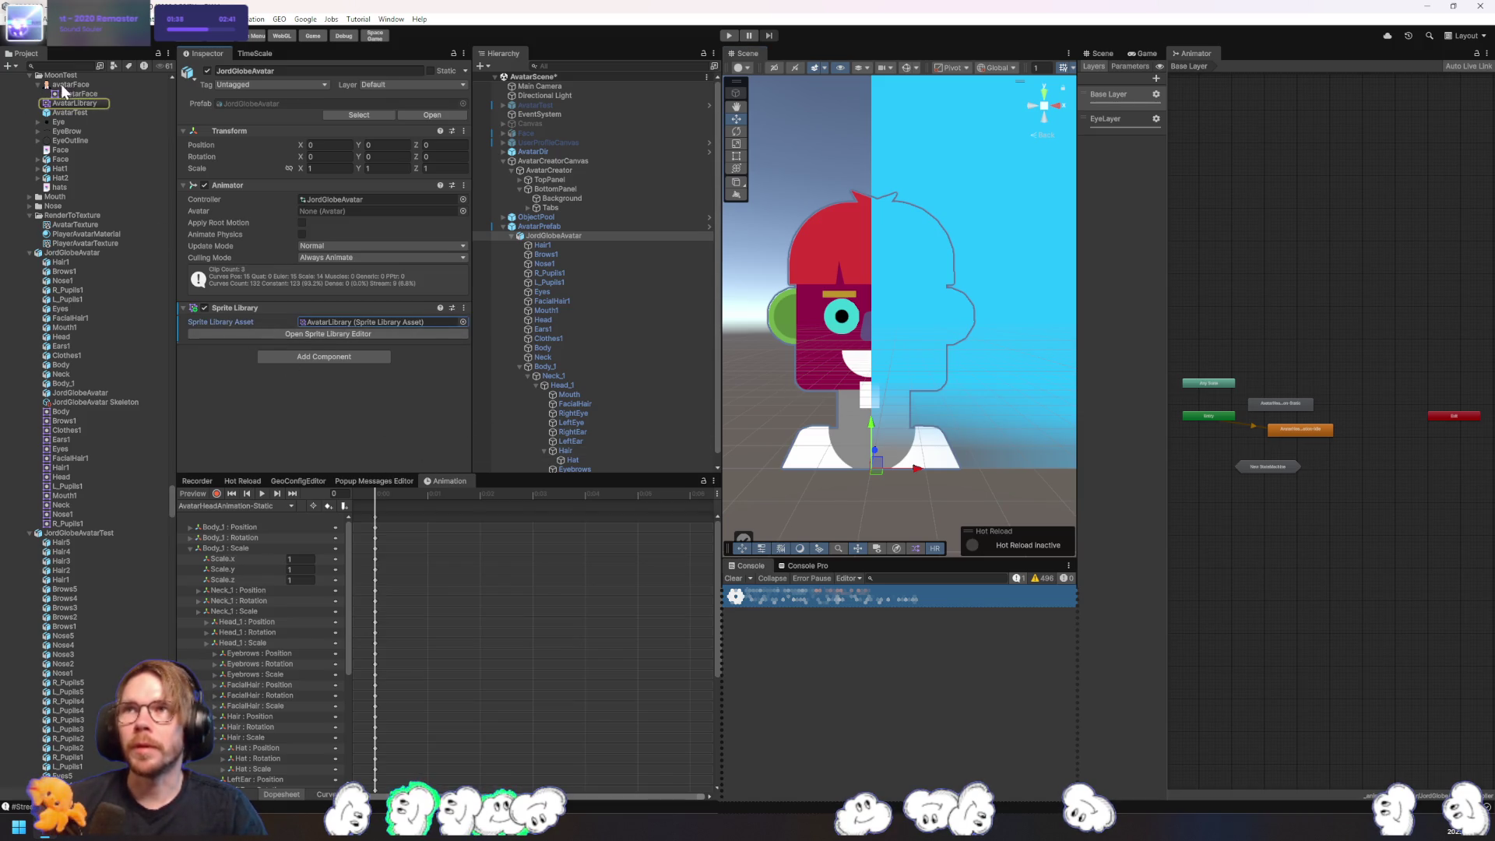
- Open AvatarLibrary in the Sprite Library Editor and add the Body sprite to the Body category
click(76, 103)
click(369, 100)
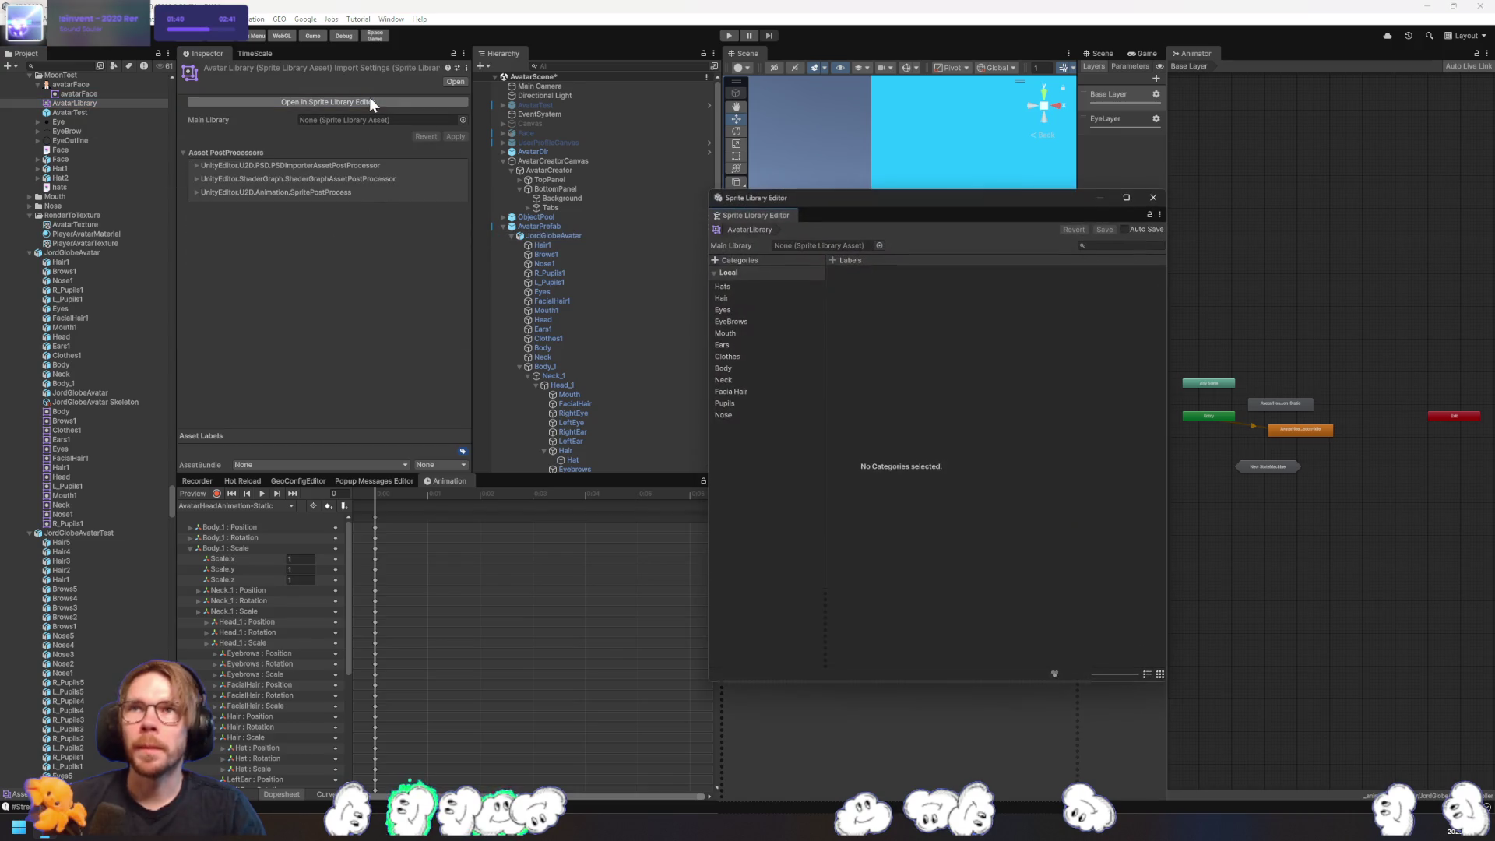
click(770, 369)
click(774, 355)
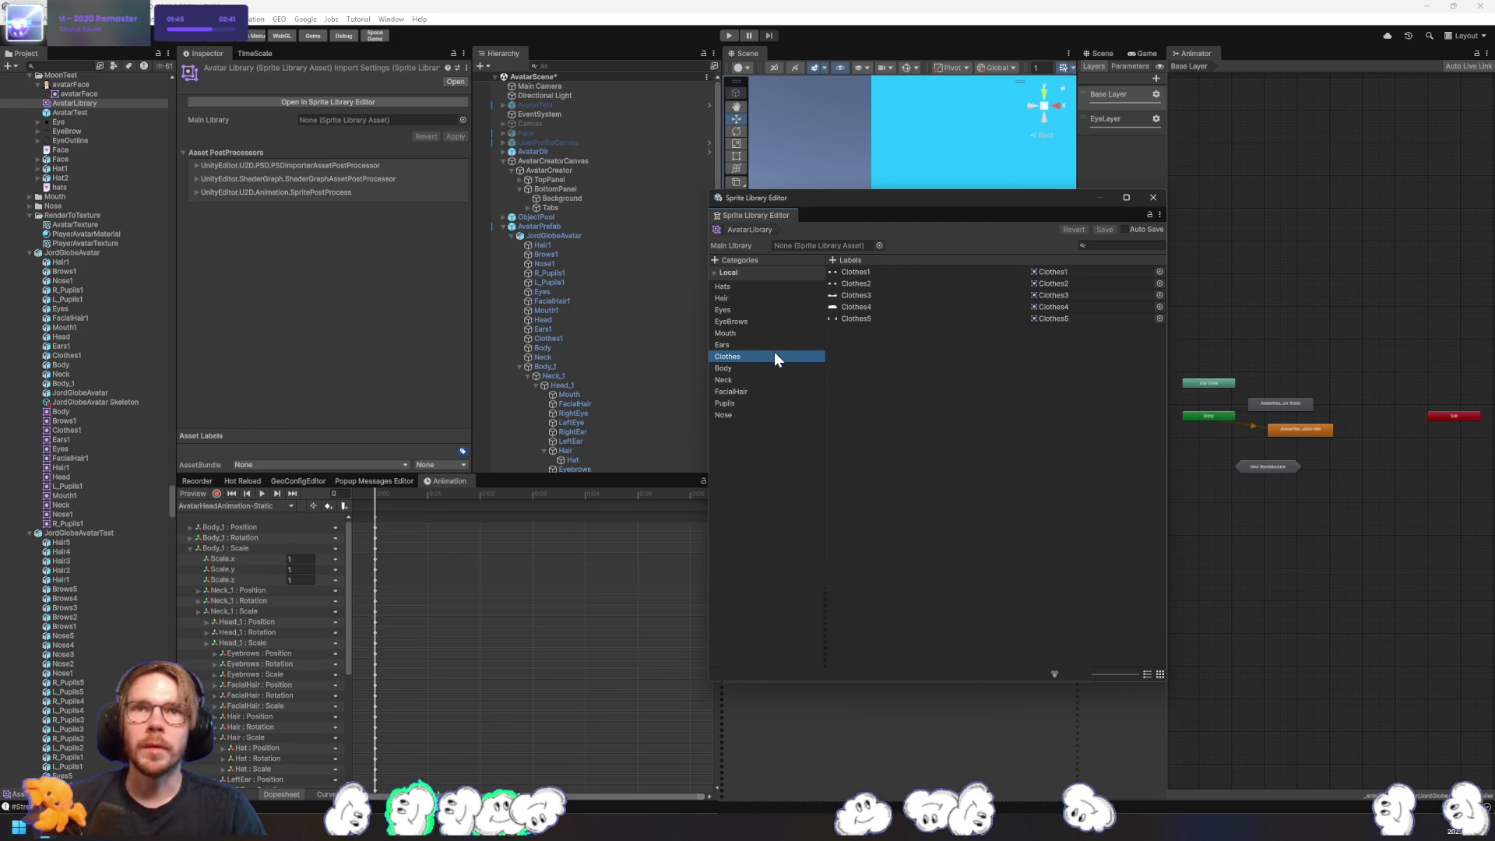
click(764, 369)
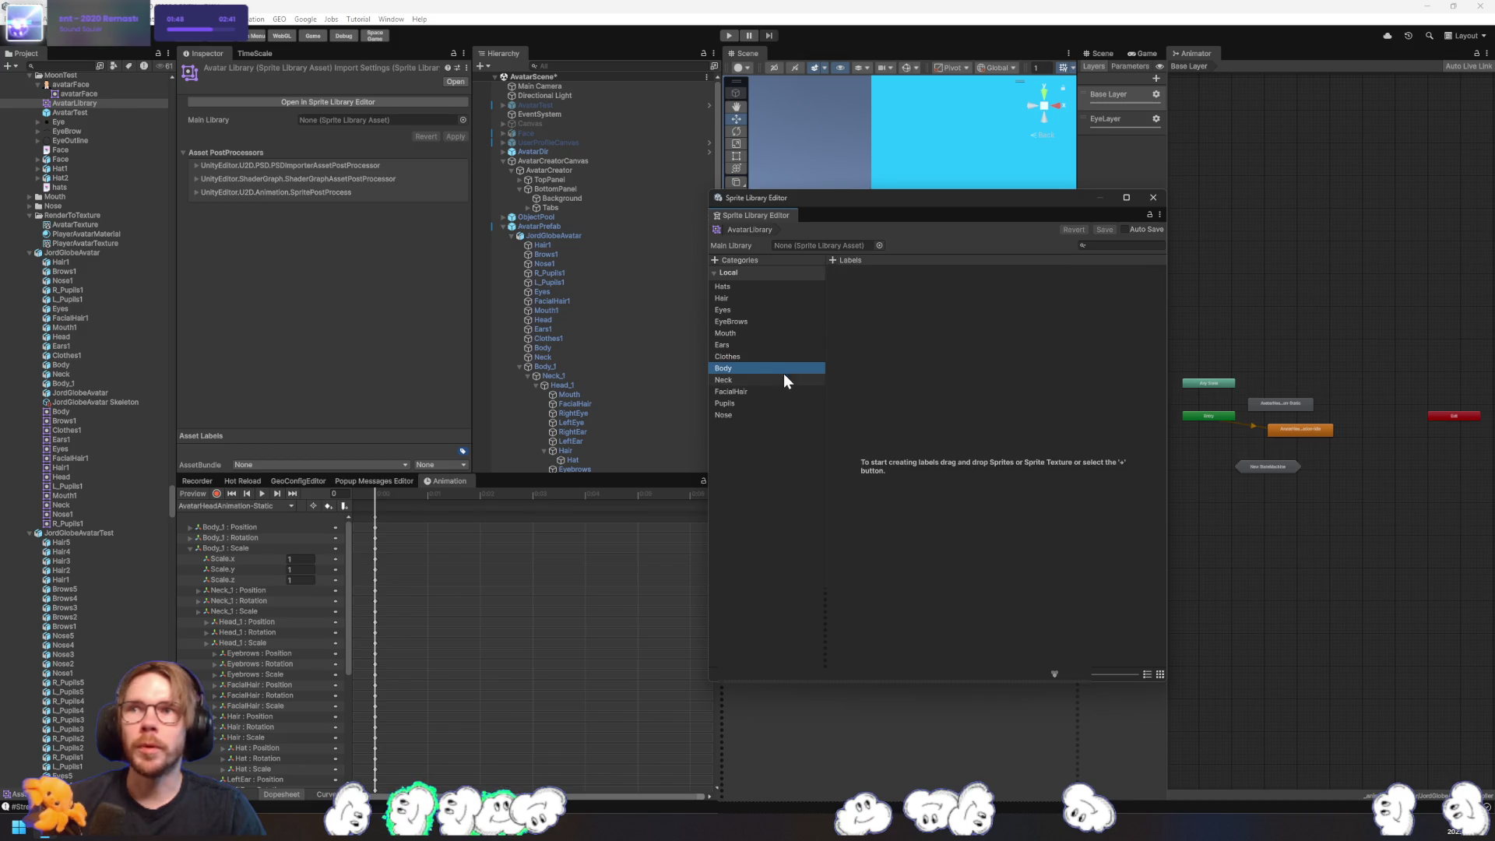
drag(62, 412, 895, 455)
- Add the Neck sprite as a label in the Neck category
scroll(104, 615, down, 10)
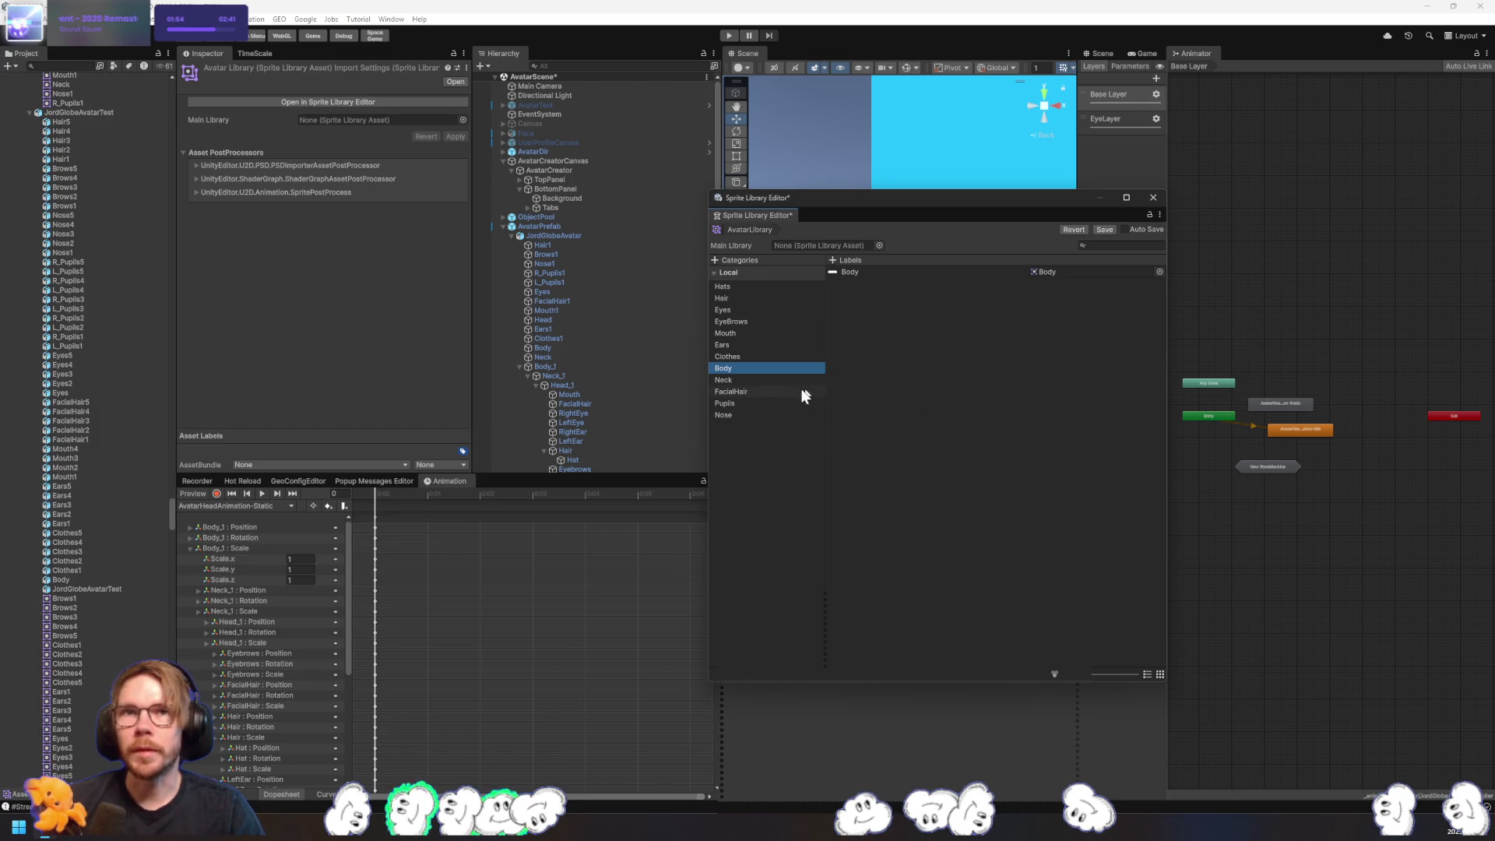
click(751, 380)
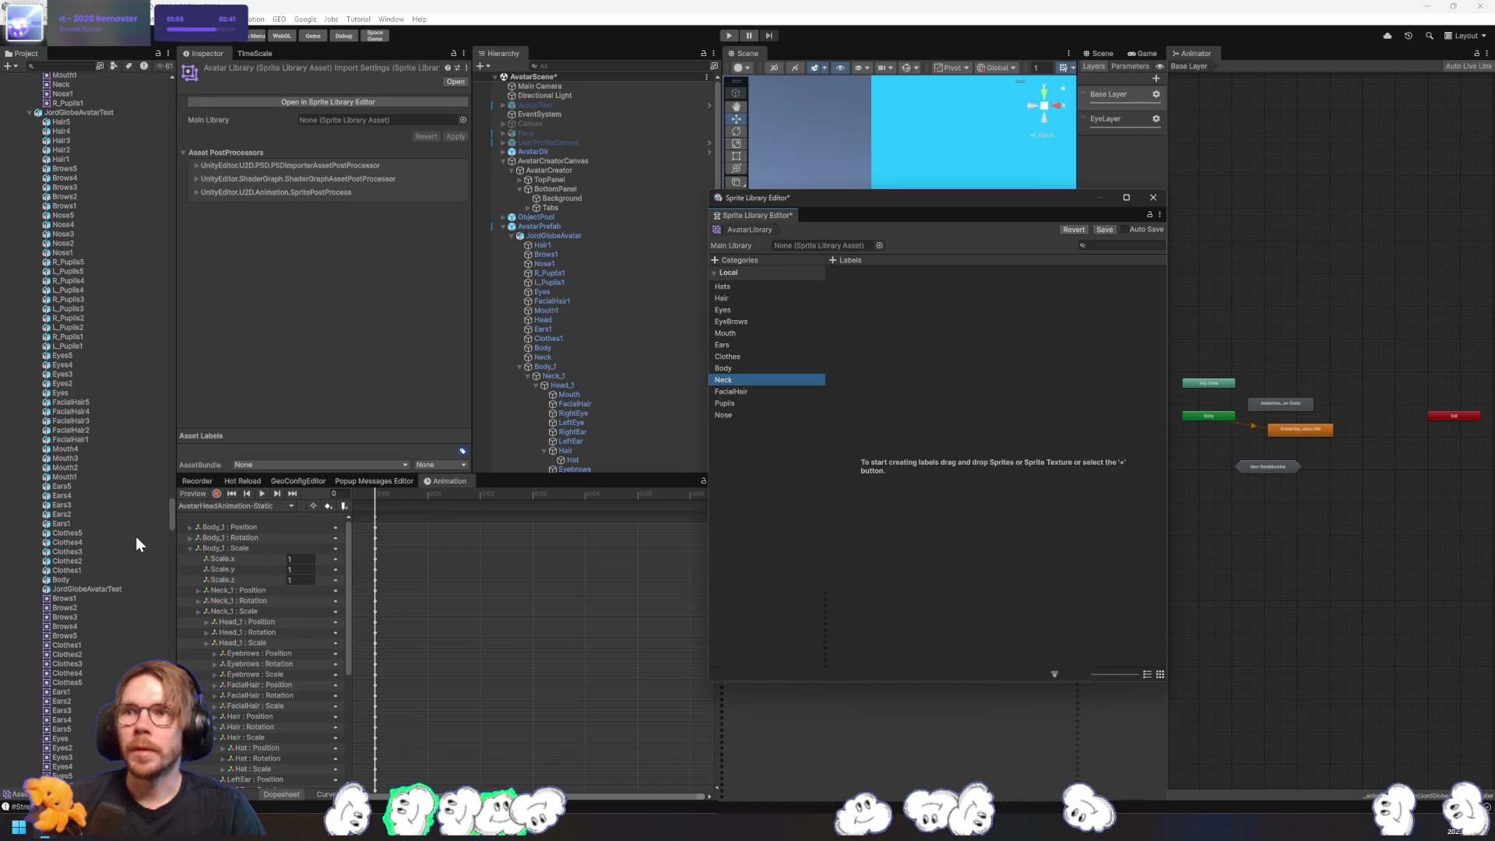
scroll(135, 536, up, 8)
drag(63, 303, 985, 420)
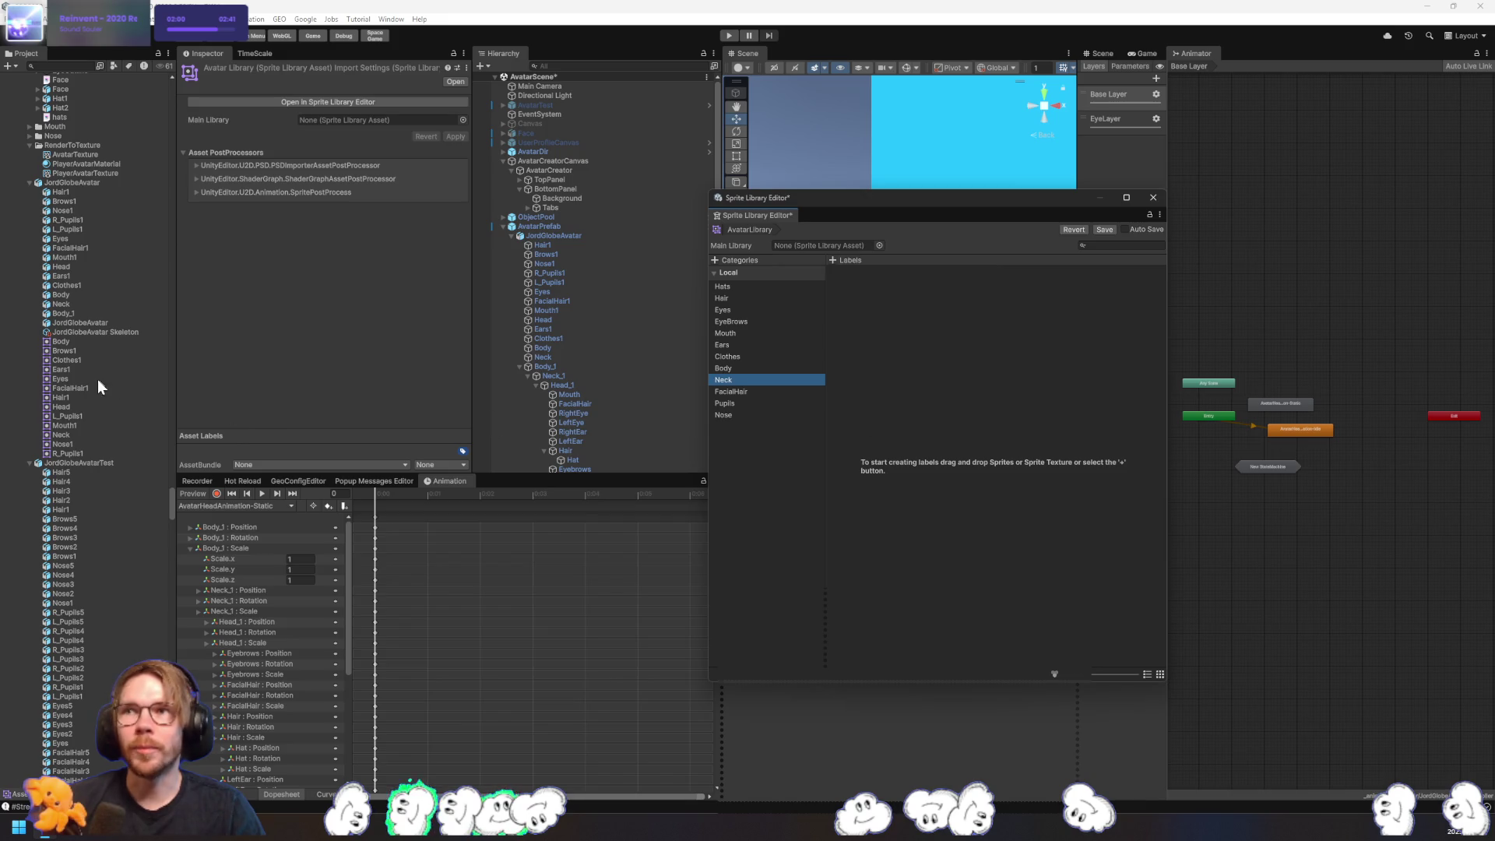
drag(63, 433, 903, 413)
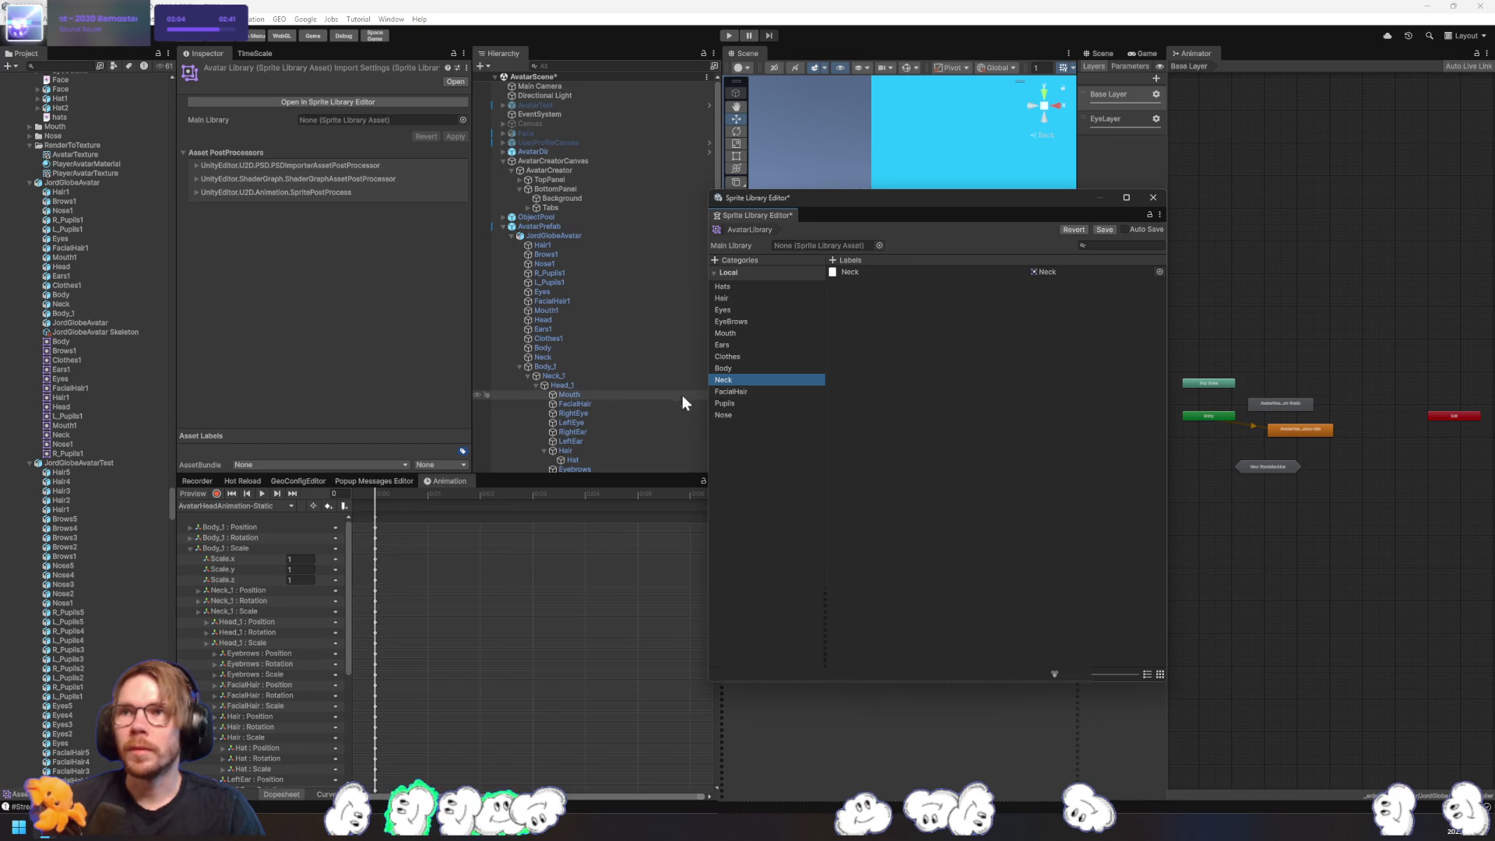
- Add the five facial hair sprites as labels in the FacialHair category
click(751, 389)
drag(70, 388, 871, 418)
scroll(101, 541, down, 10)
scroll(100, 541, down, 10)
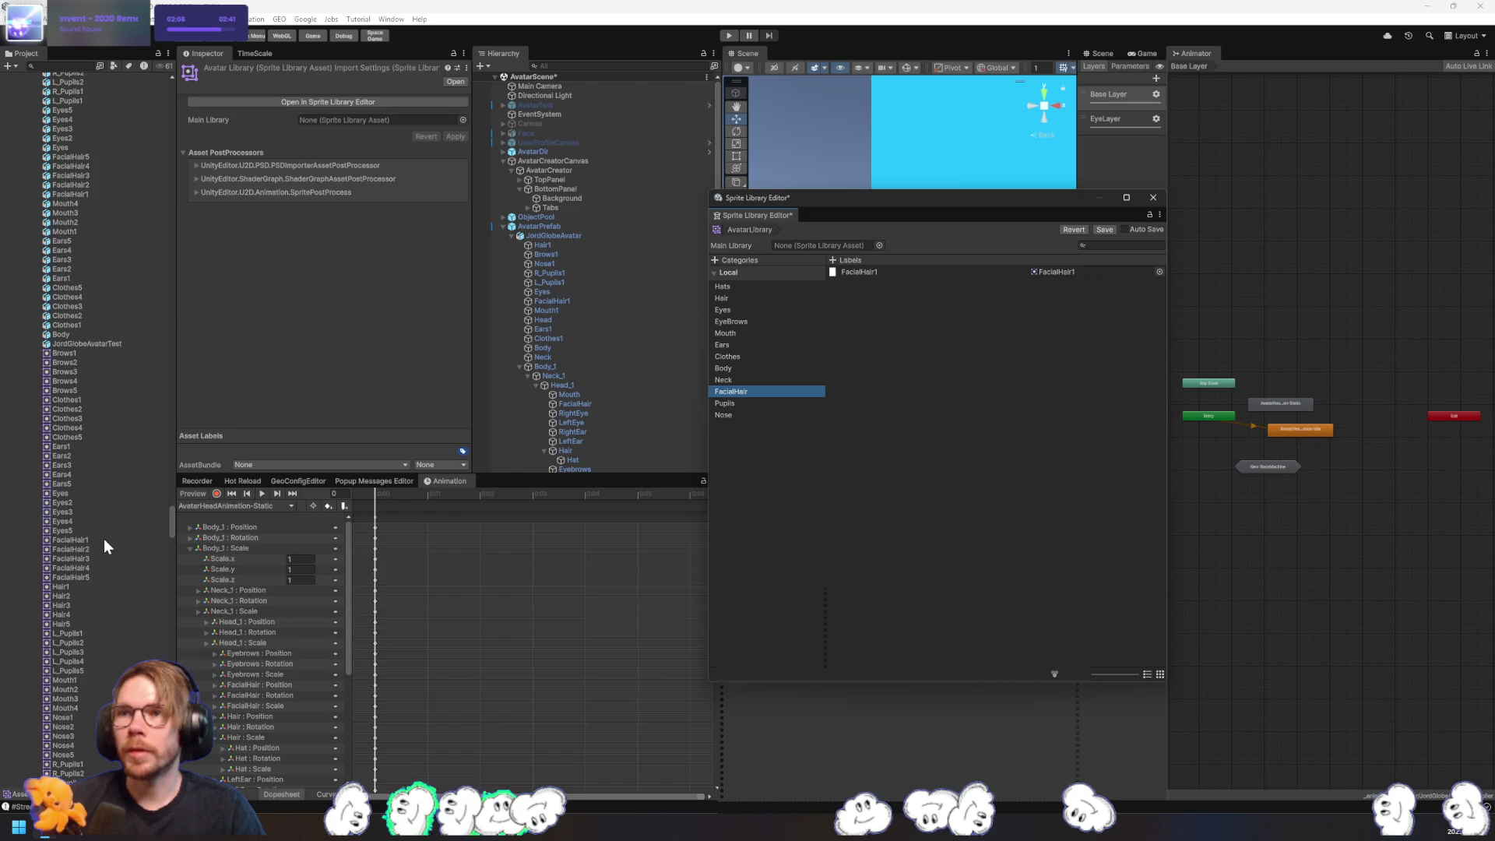
click(86, 541)
shift+click(84, 577)
mouse_move(84, 577)
mouse_down()
mouse_move(675, 535)
mouse_move(889, 501)
mouse_up()
- Add L_Pupils1 and the five left pupil variants as labels in the Pupils category
click(728, 403)
scroll(125, 553, up, 5)
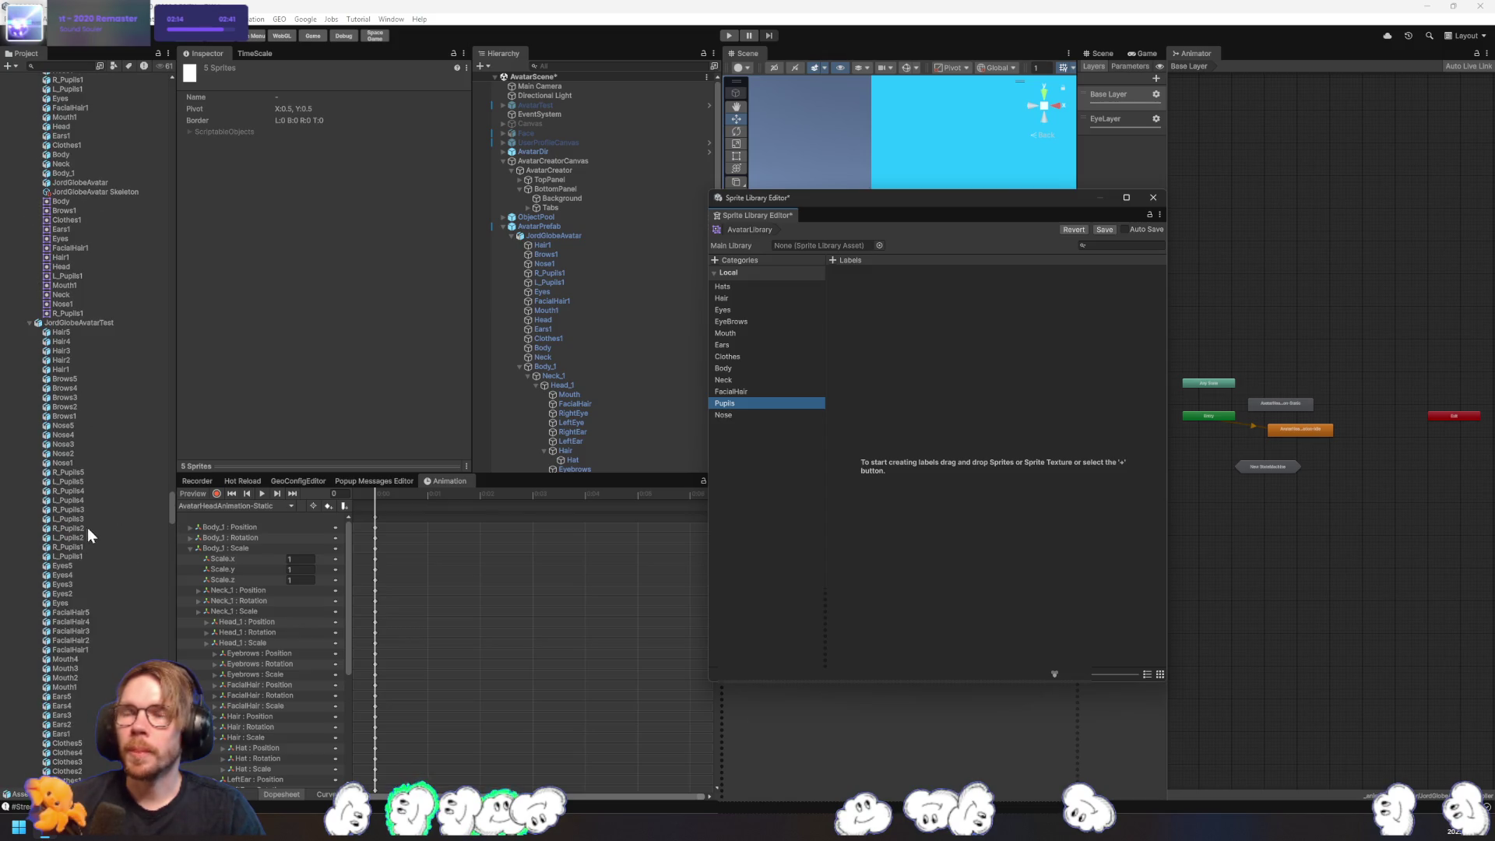
scroll(82, 343, up, 3)
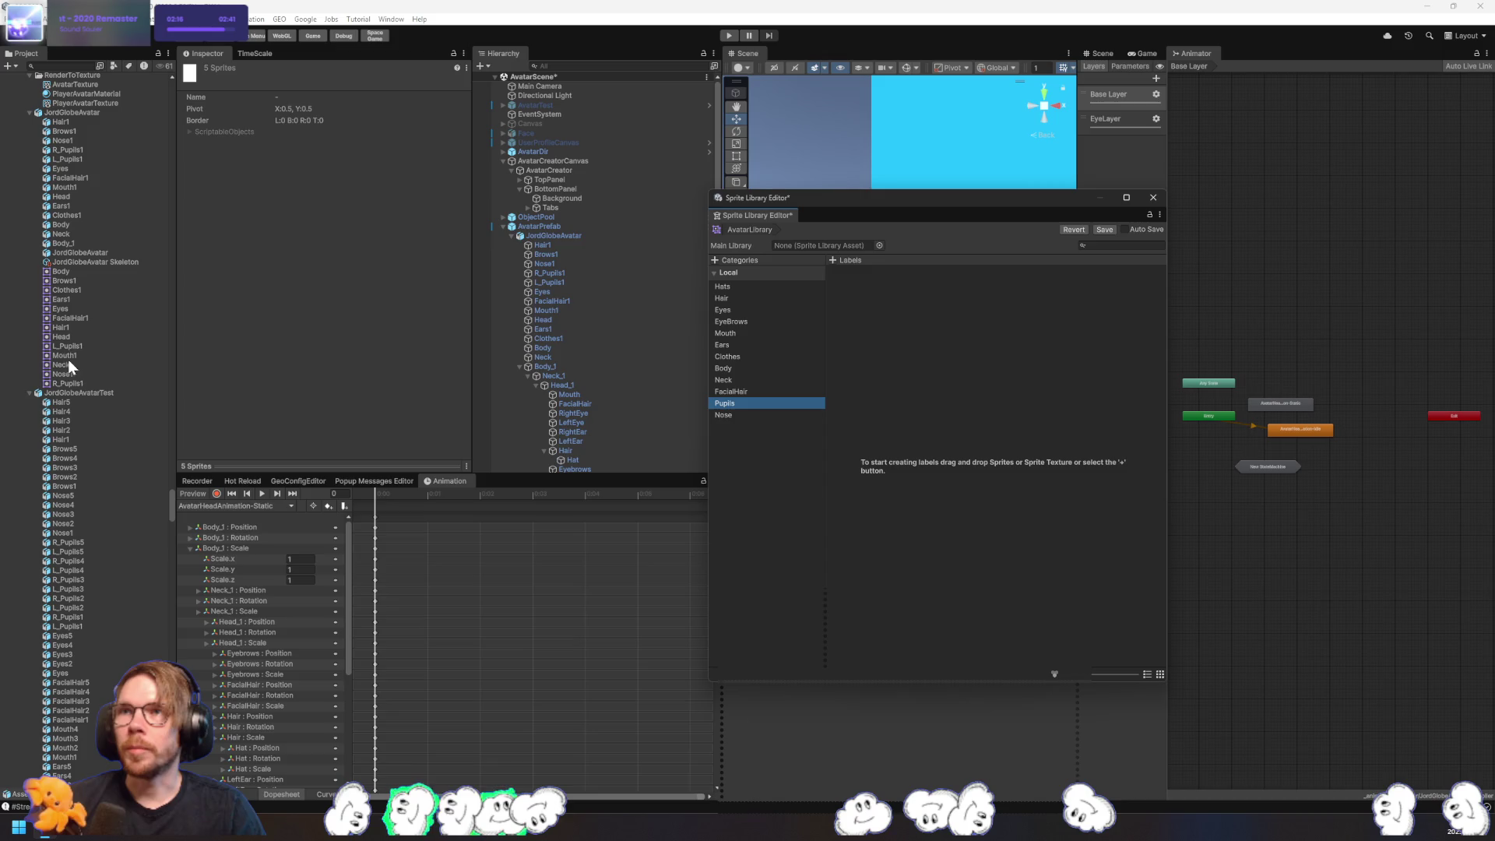
click(60, 347)
drag(59, 347, 931, 370)
scroll(63, 413, down, 15)
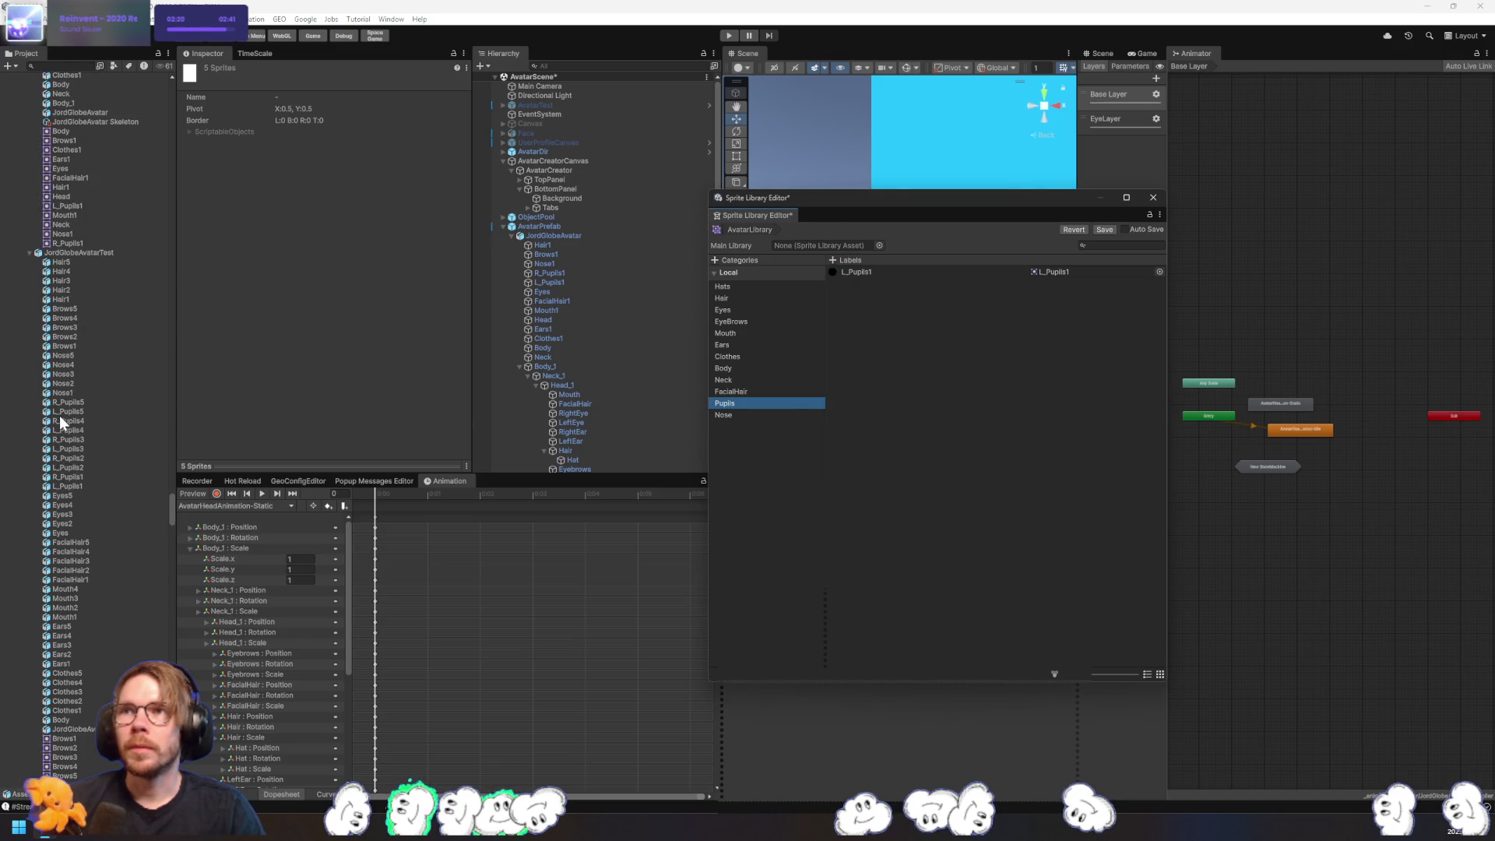
scroll(62, 581, down, 8)
click(82, 567)
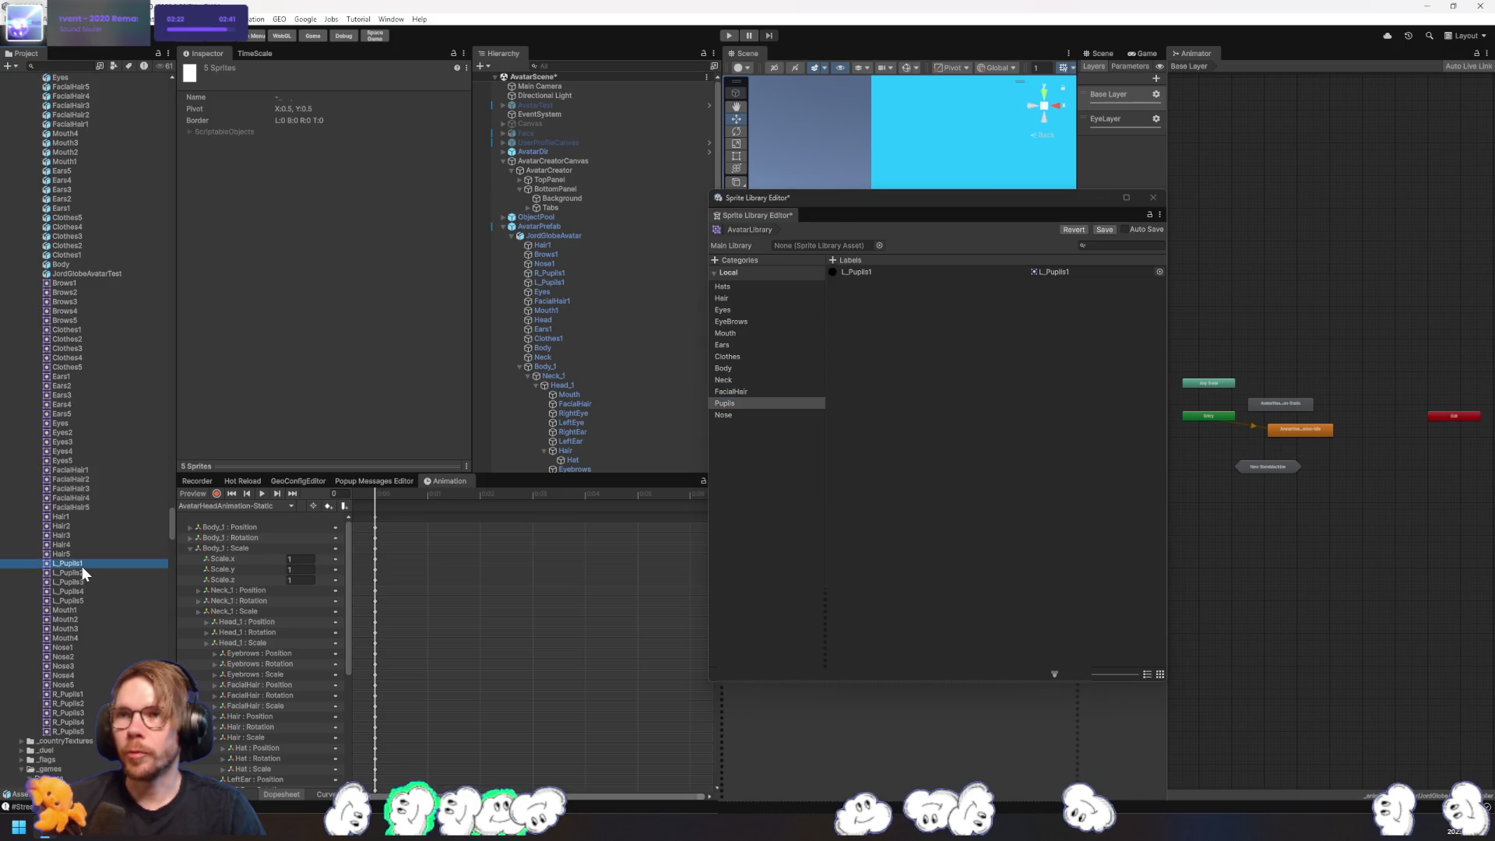
shift+click(79, 601)
drag(157, 577, 928, 521)
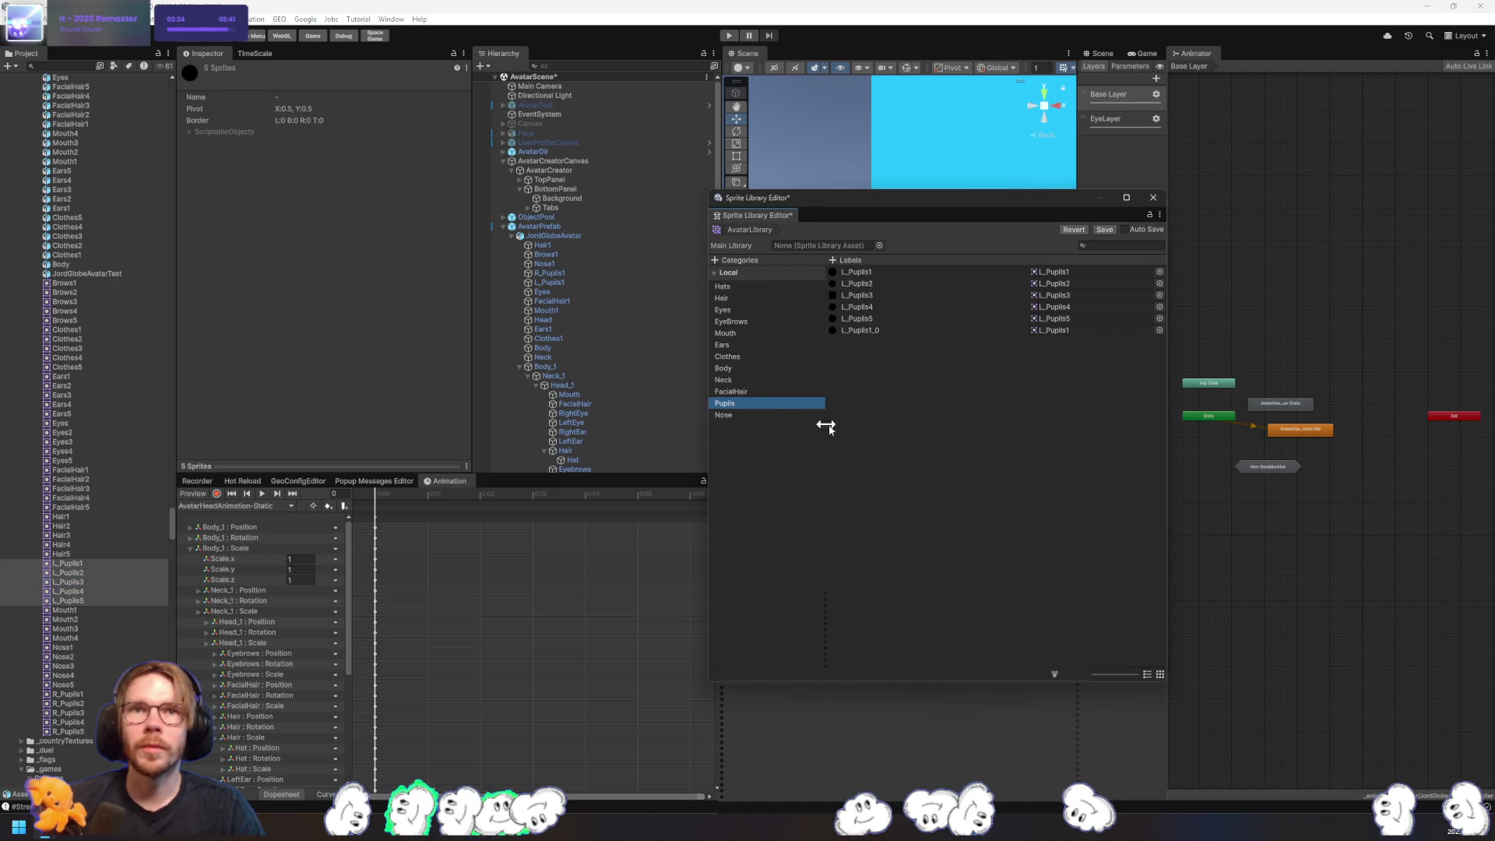
- Add Nose1 and then Nose1–Nose5 as Nose labels, and save the library
click(760, 417)
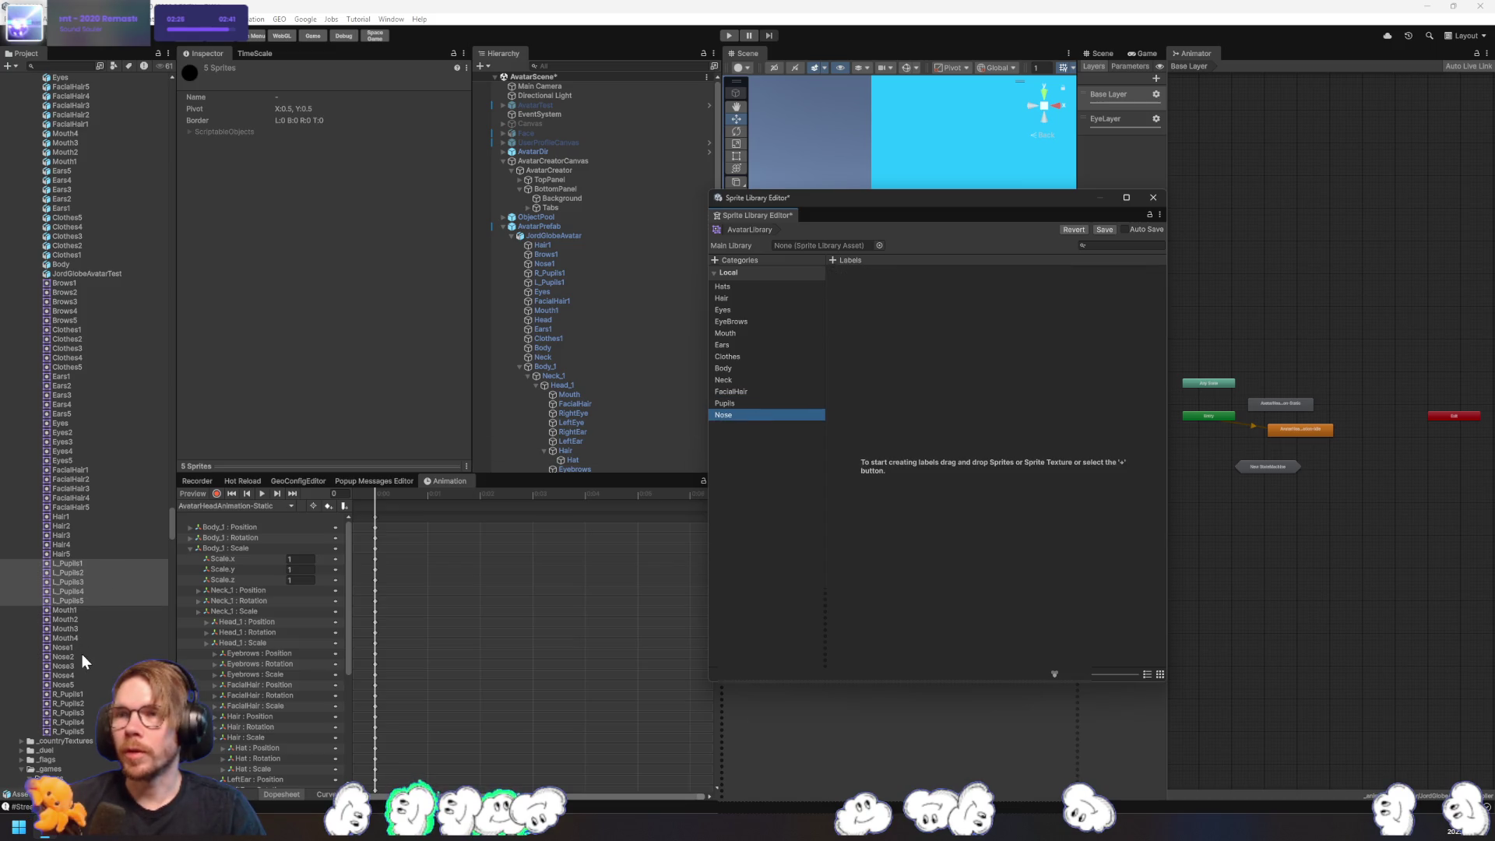
scroll(86, 624, up, 15)
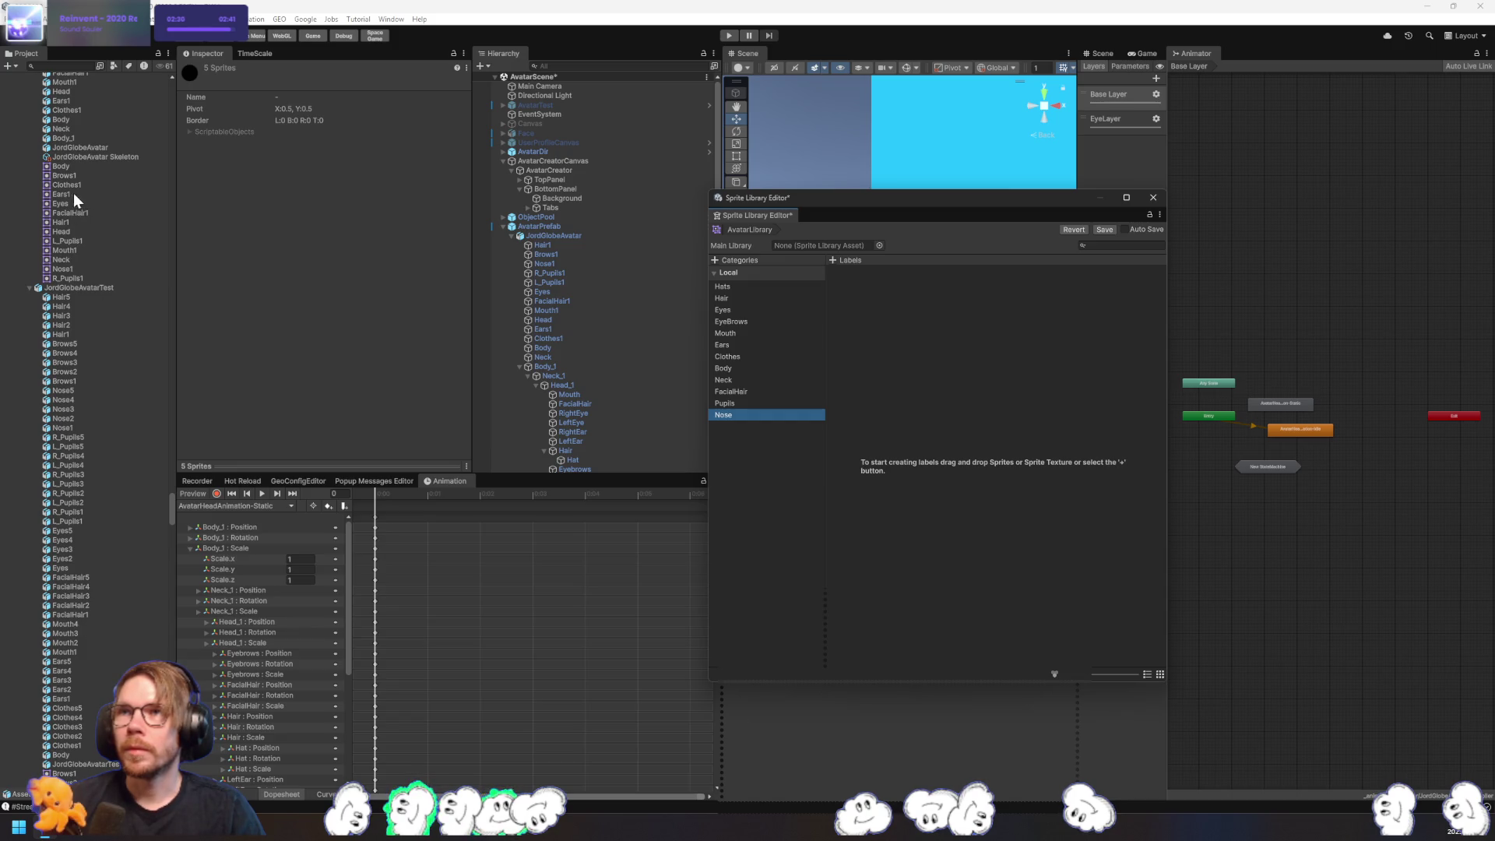
drag(78, 269, 929, 387)
scroll(132, 390, down, 20)
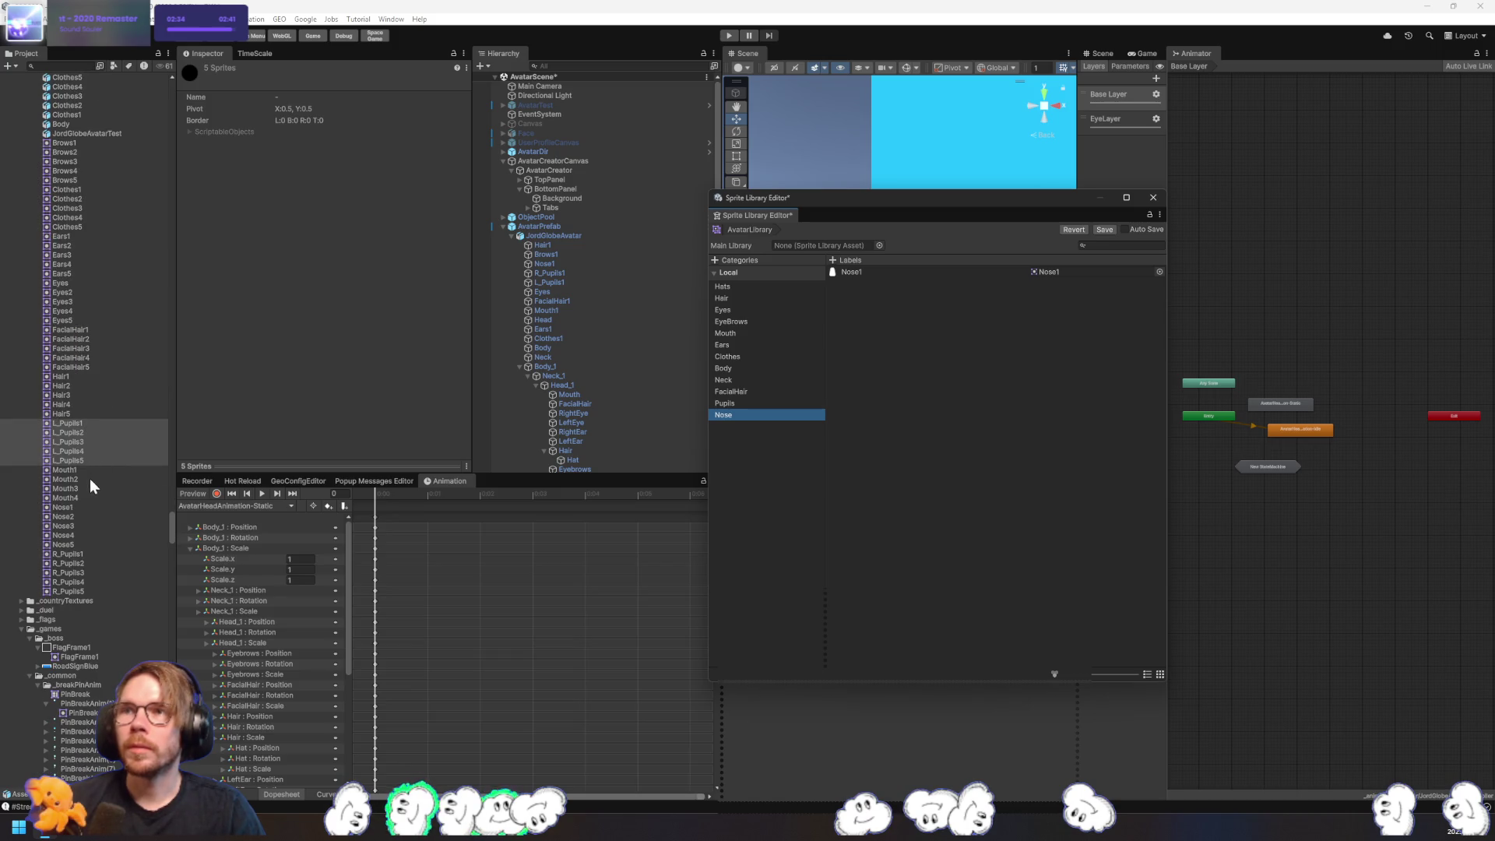
click(63, 507)
shift+click(63, 544)
mouse_move(63, 544)
mouse_down()
mouse_move(927, 521)
mouse_move(1036, 491)
mouse_up()
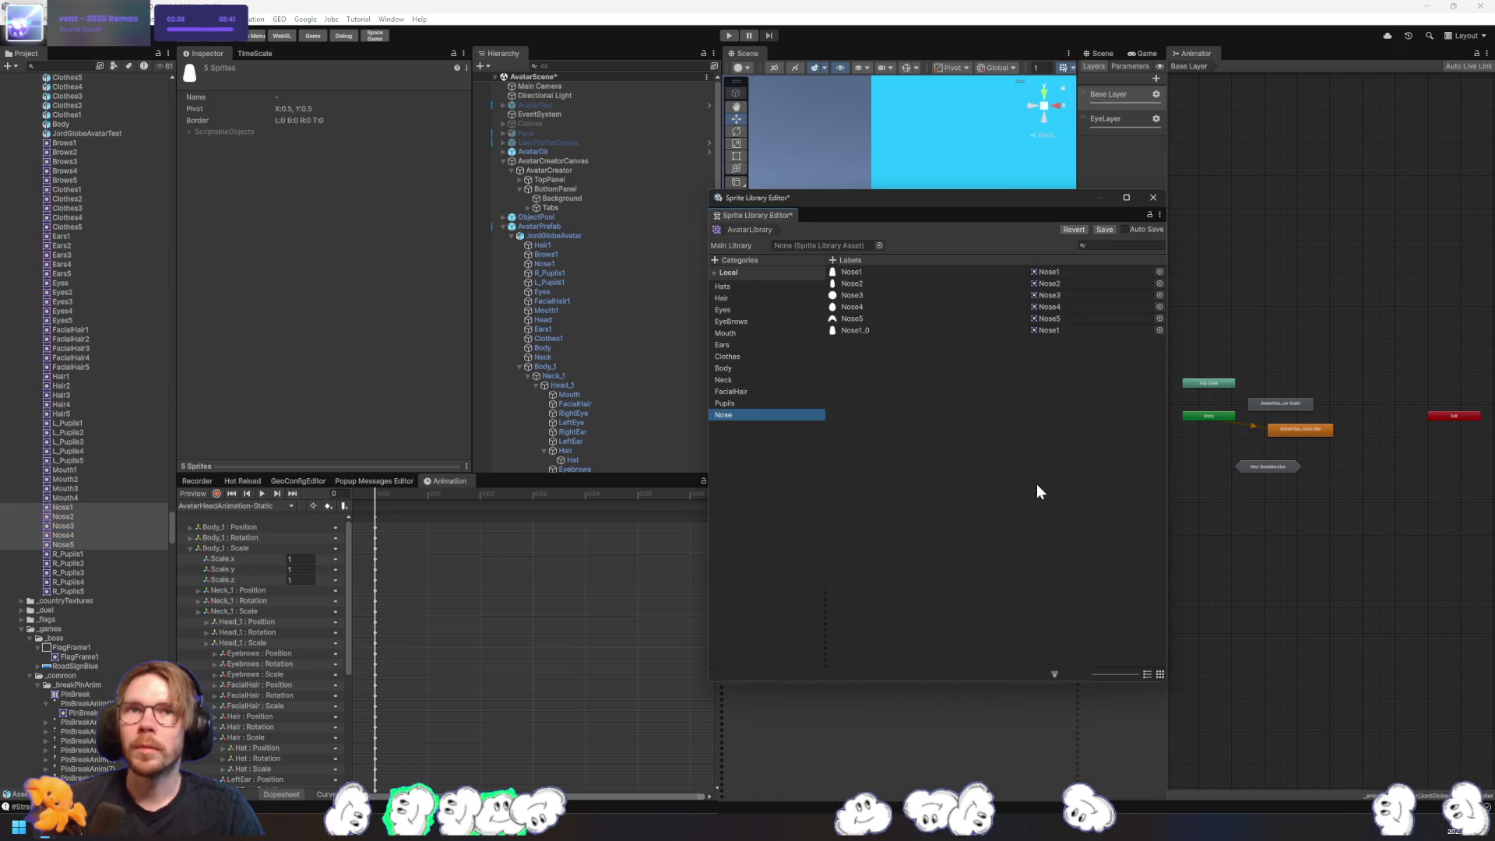
click(1102, 227)
- Close the Sprite Library Editor and check the bones on Hair1, Body_1, Body and L_Pupils1
click(1154, 197)
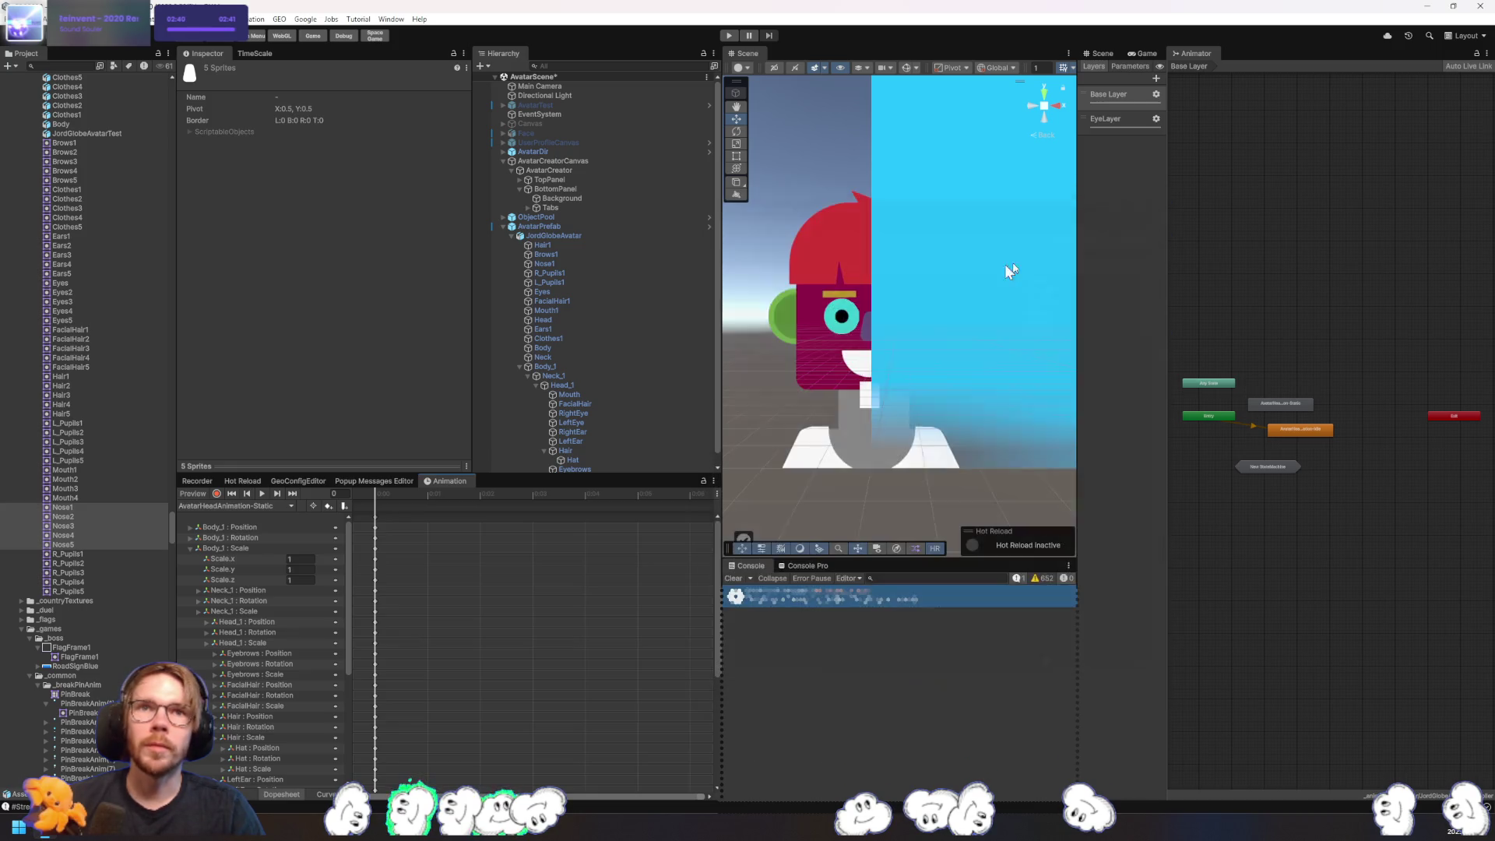
click(572, 244)
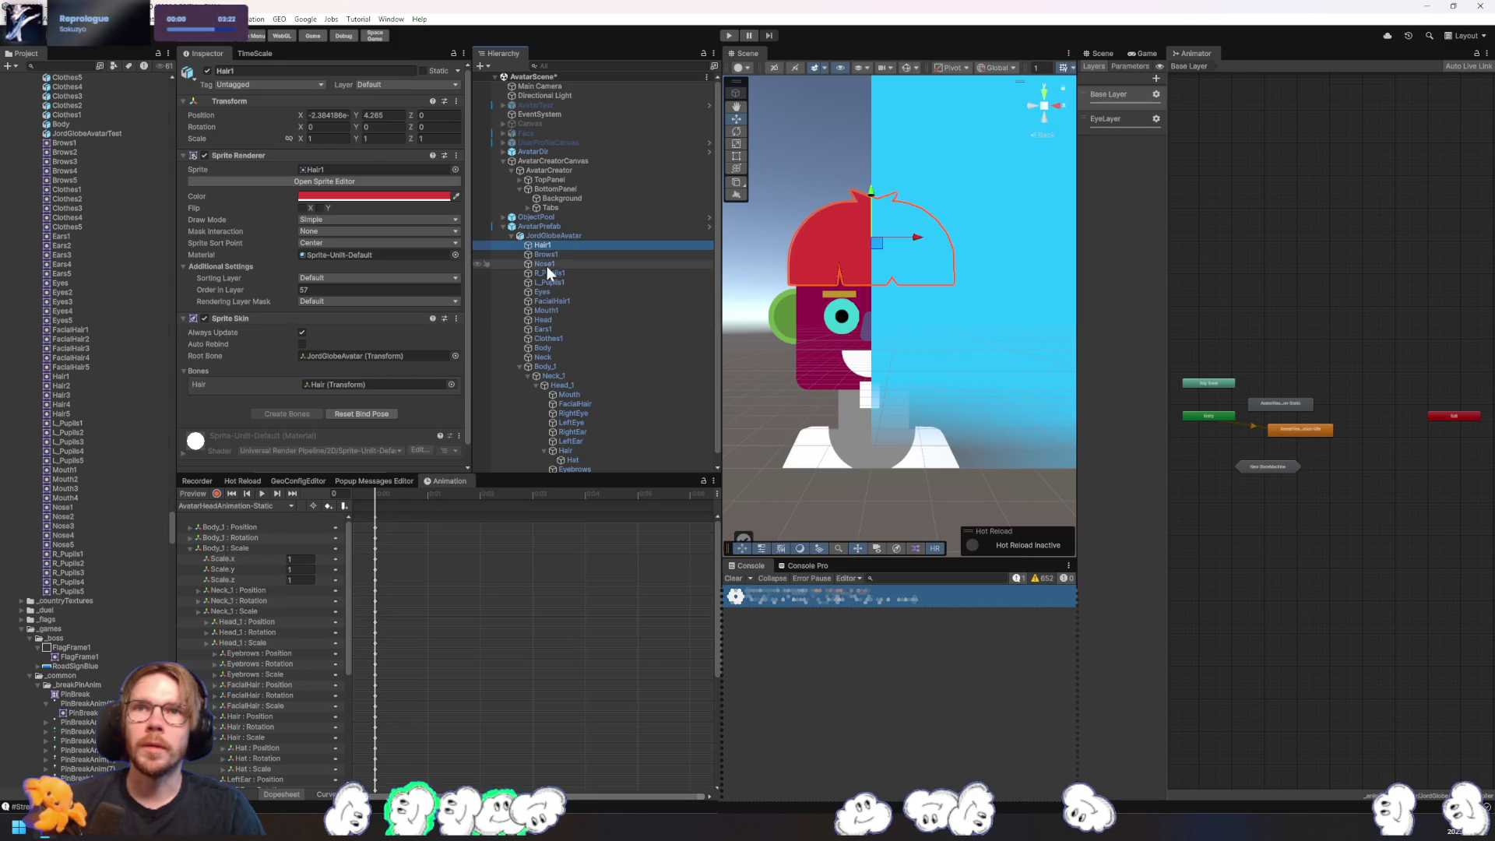
click(556, 370)
click(549, 348)
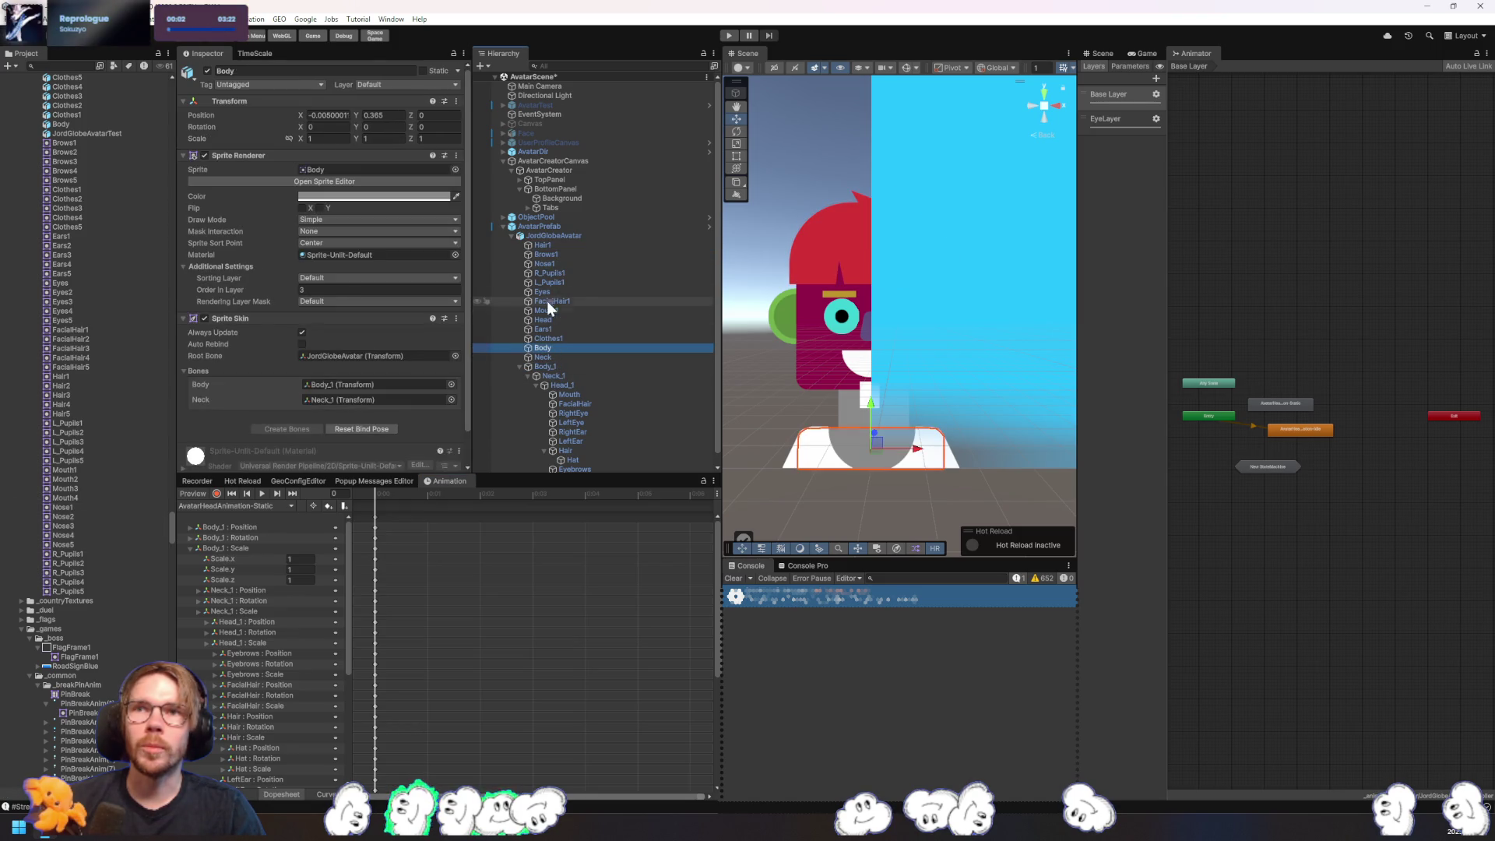
click(550, 282)
click(553, 244)
- Step through the sprite objects from Nose1 down to Neck, checking each one's Sprite Skin bones
click(556, 263)
click(560, 274)
click(559, 283)
click(561, 293)
click(562, 301)
click(564, 310)
click(558, 319)
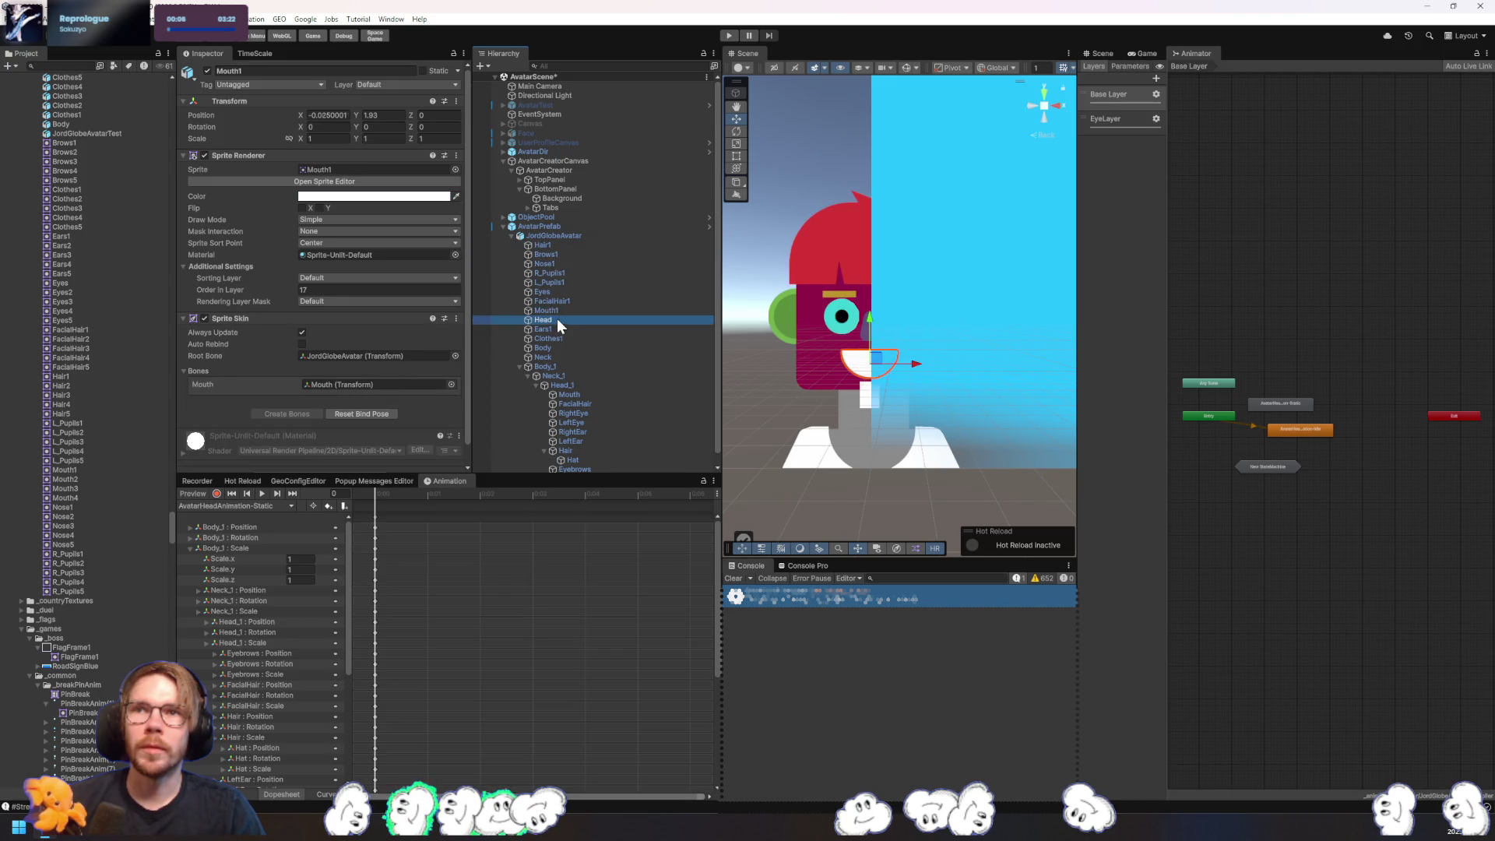
click(557, 328)
click(557, 338)
click(556, 347)
click(556, 357)
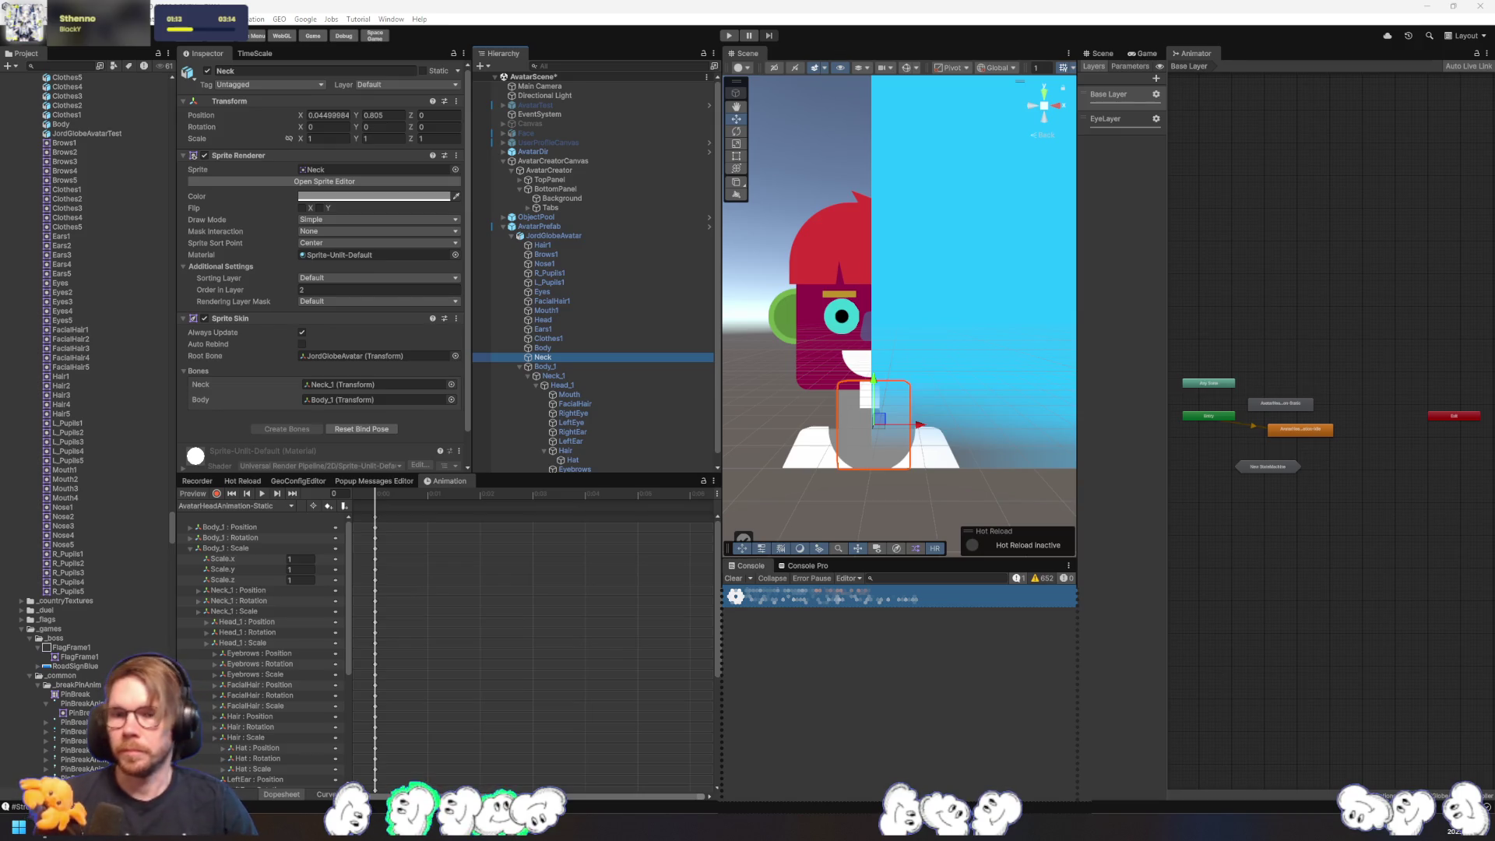
key(alt+Tab)
click(931, 368)
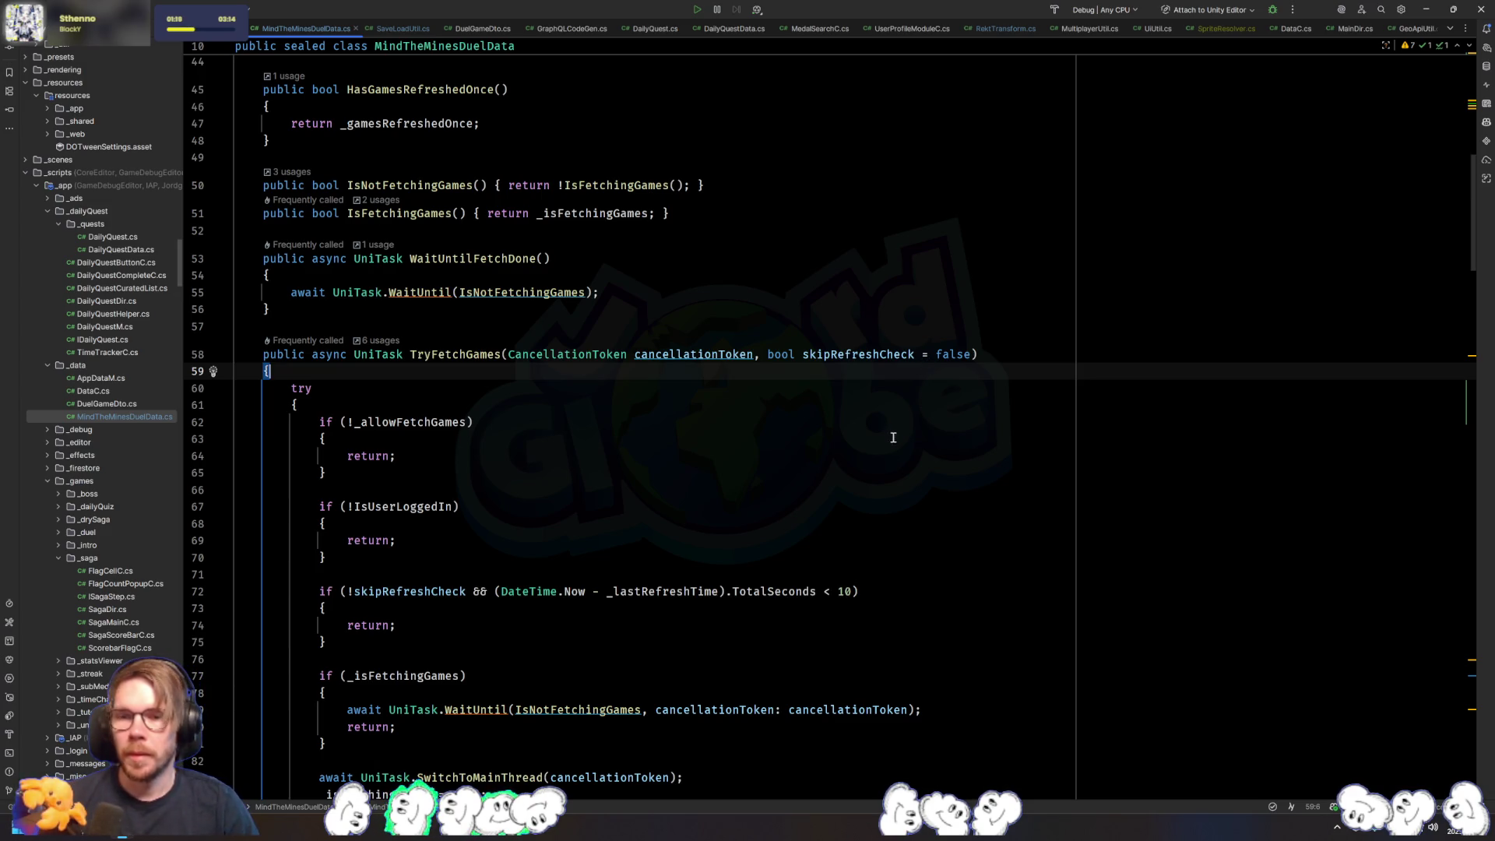
- Scroll through the MindTheMinesDuelData code in Rider without editing, then return to Unity
scroll(778, 424, down, 3)
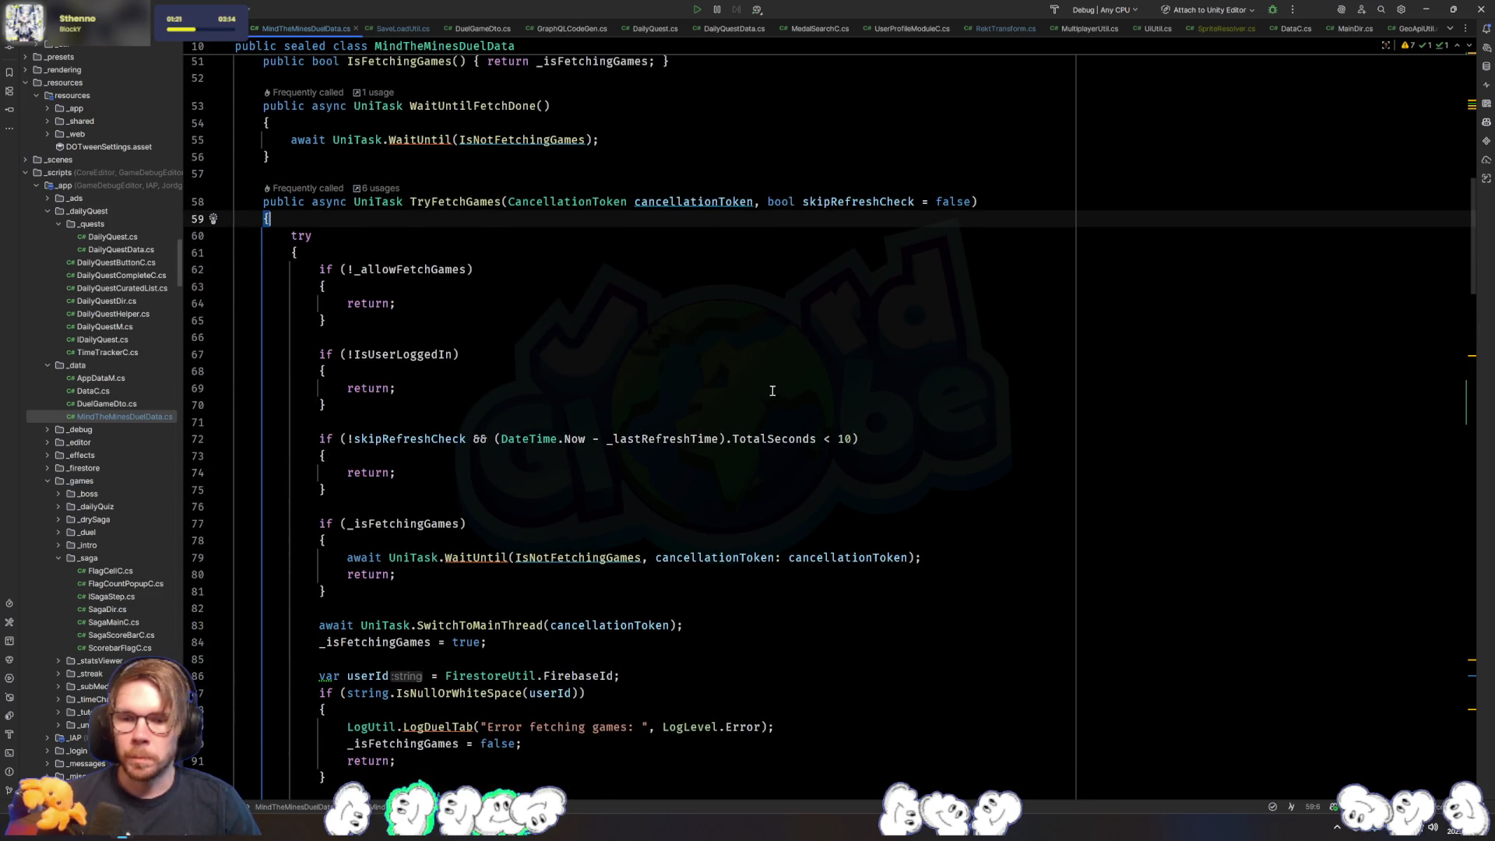
key(alt+Tab)
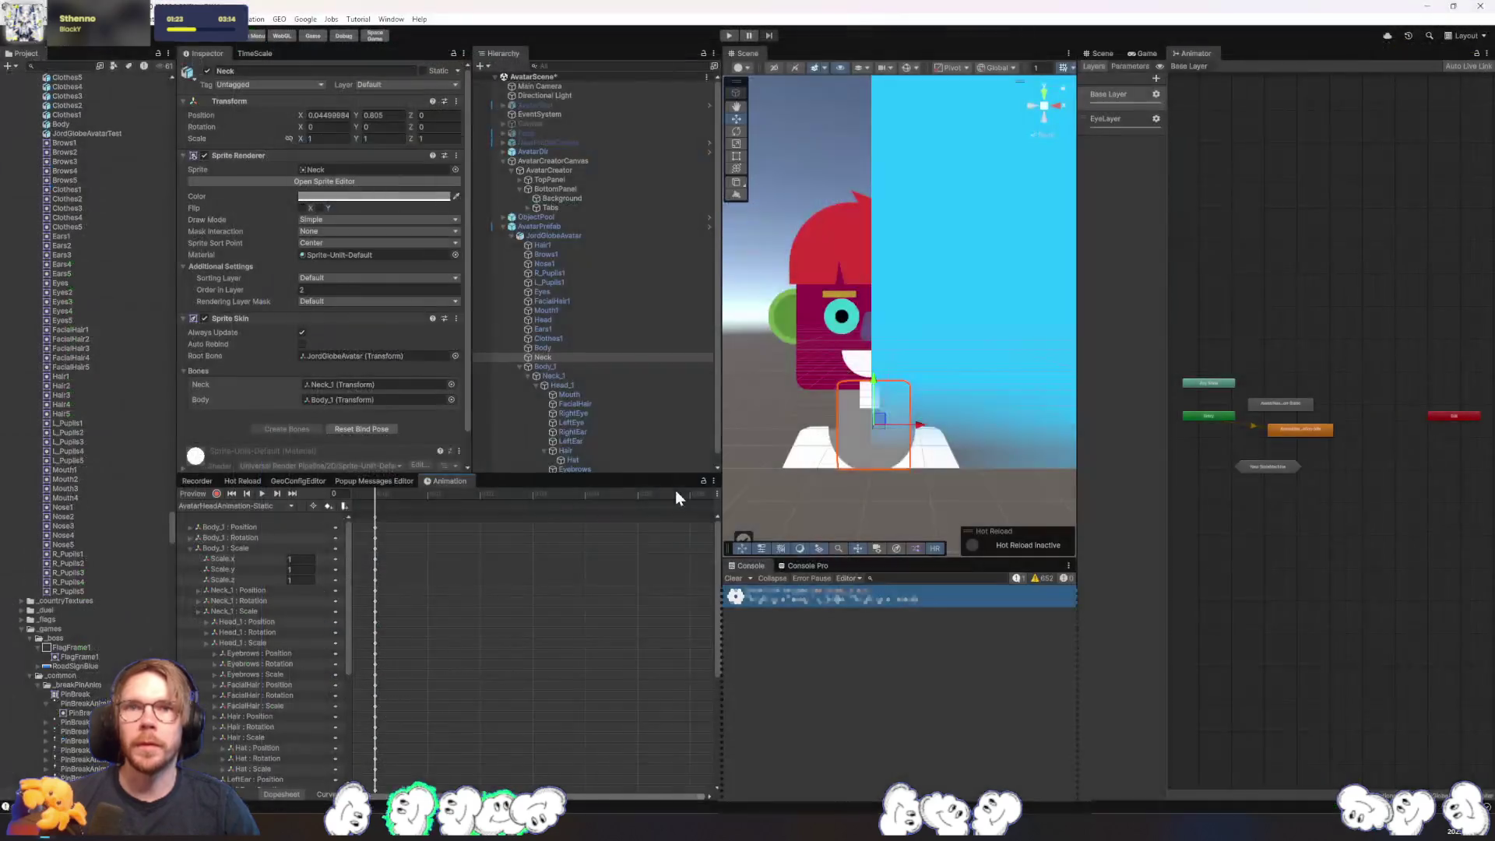
- Add a Sprite Resolver component to Hair1
click(544, 245)
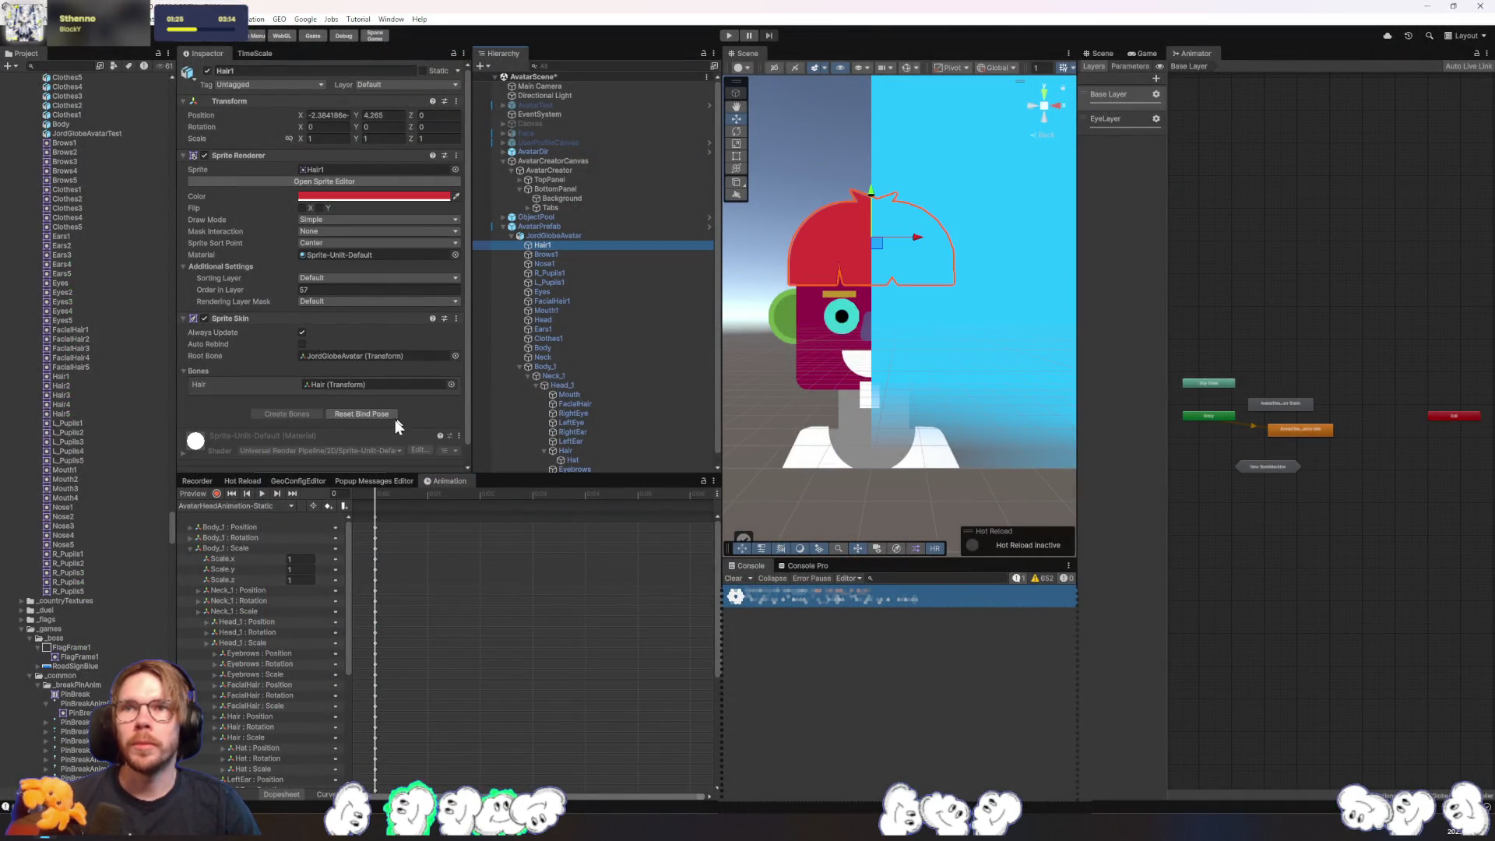
scroll(340, 418, down, 1)
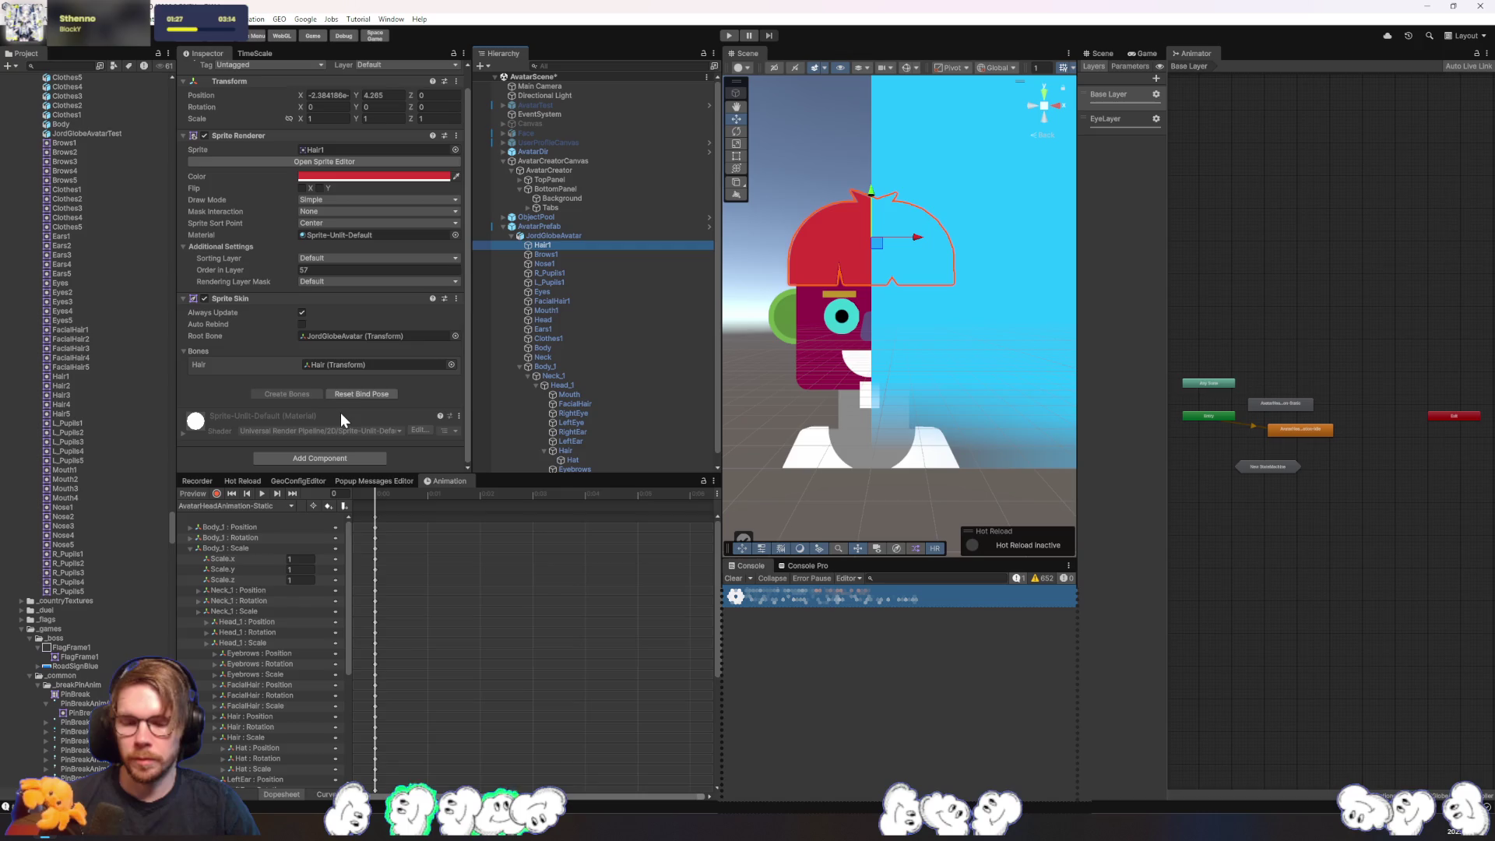
click(347, 457)
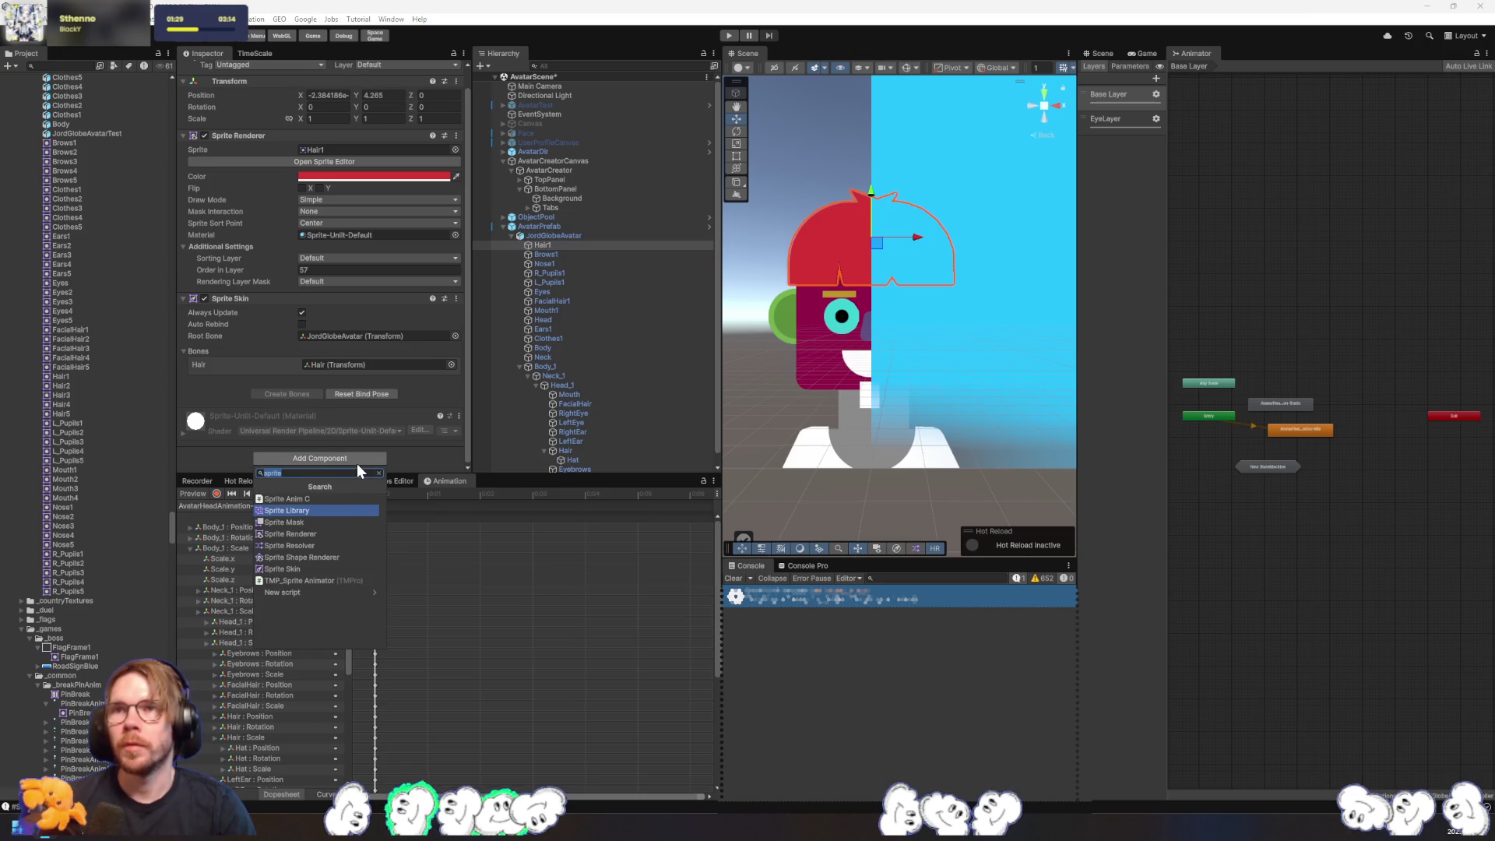
text(resolver)
key(Return)
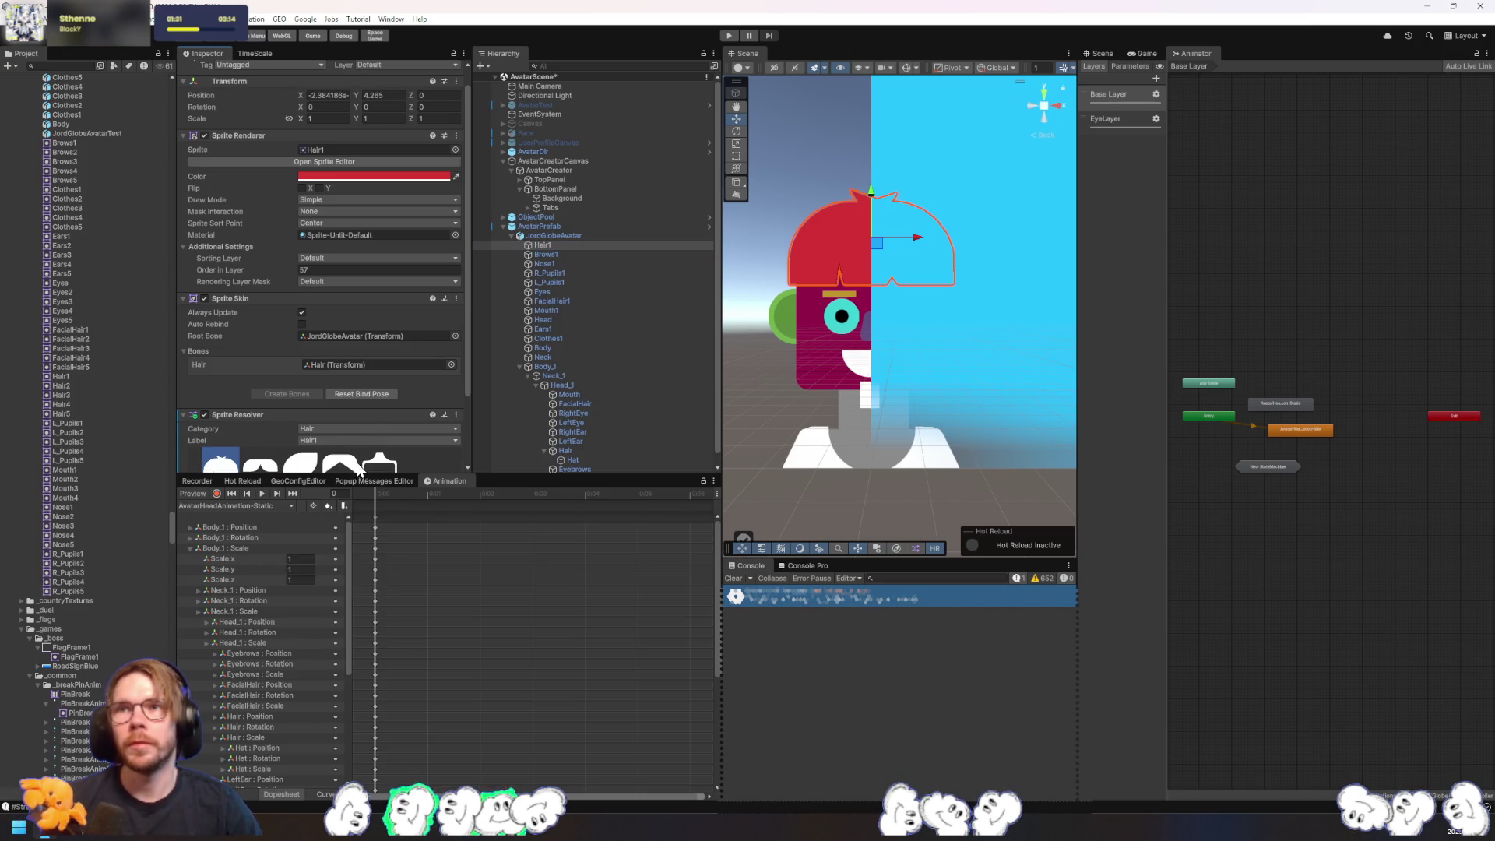
- Add a Sprite Resolver component to Brows1
scroll(376, 394, down, 3)
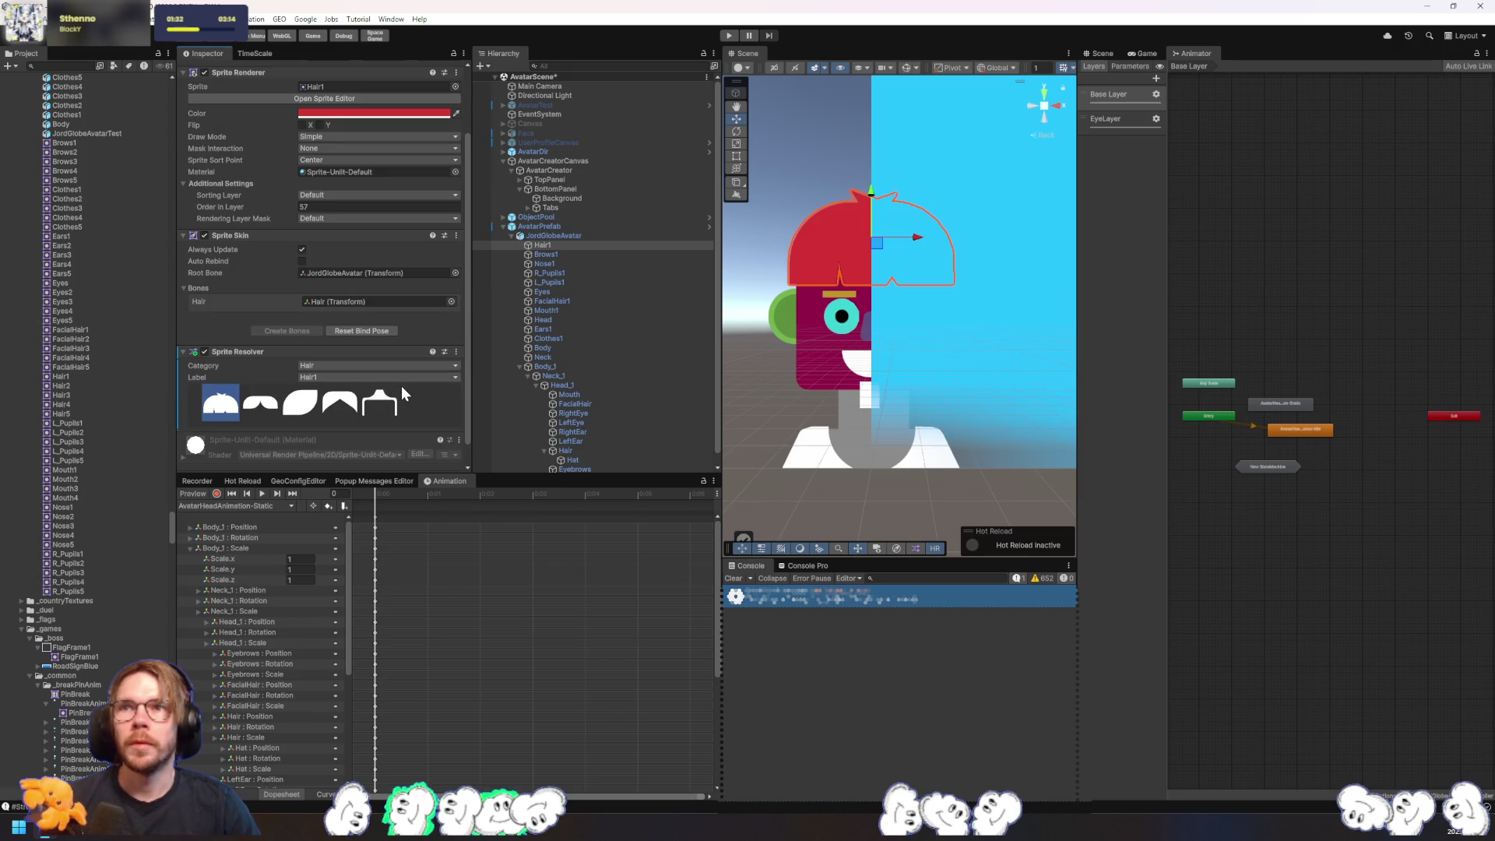
click(570, 254)
click(321, 461)
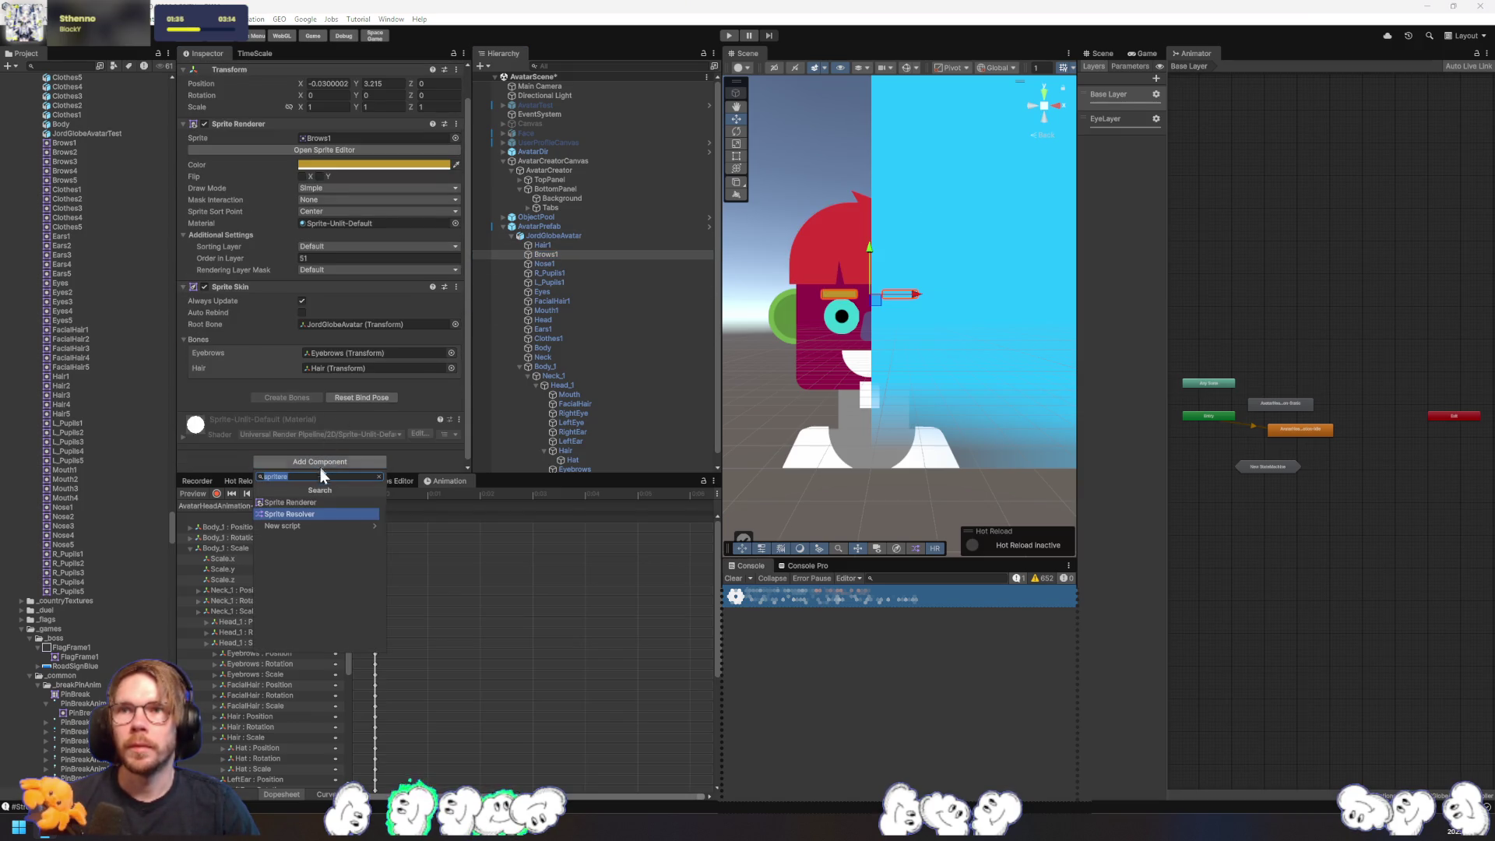
click(309, 512)
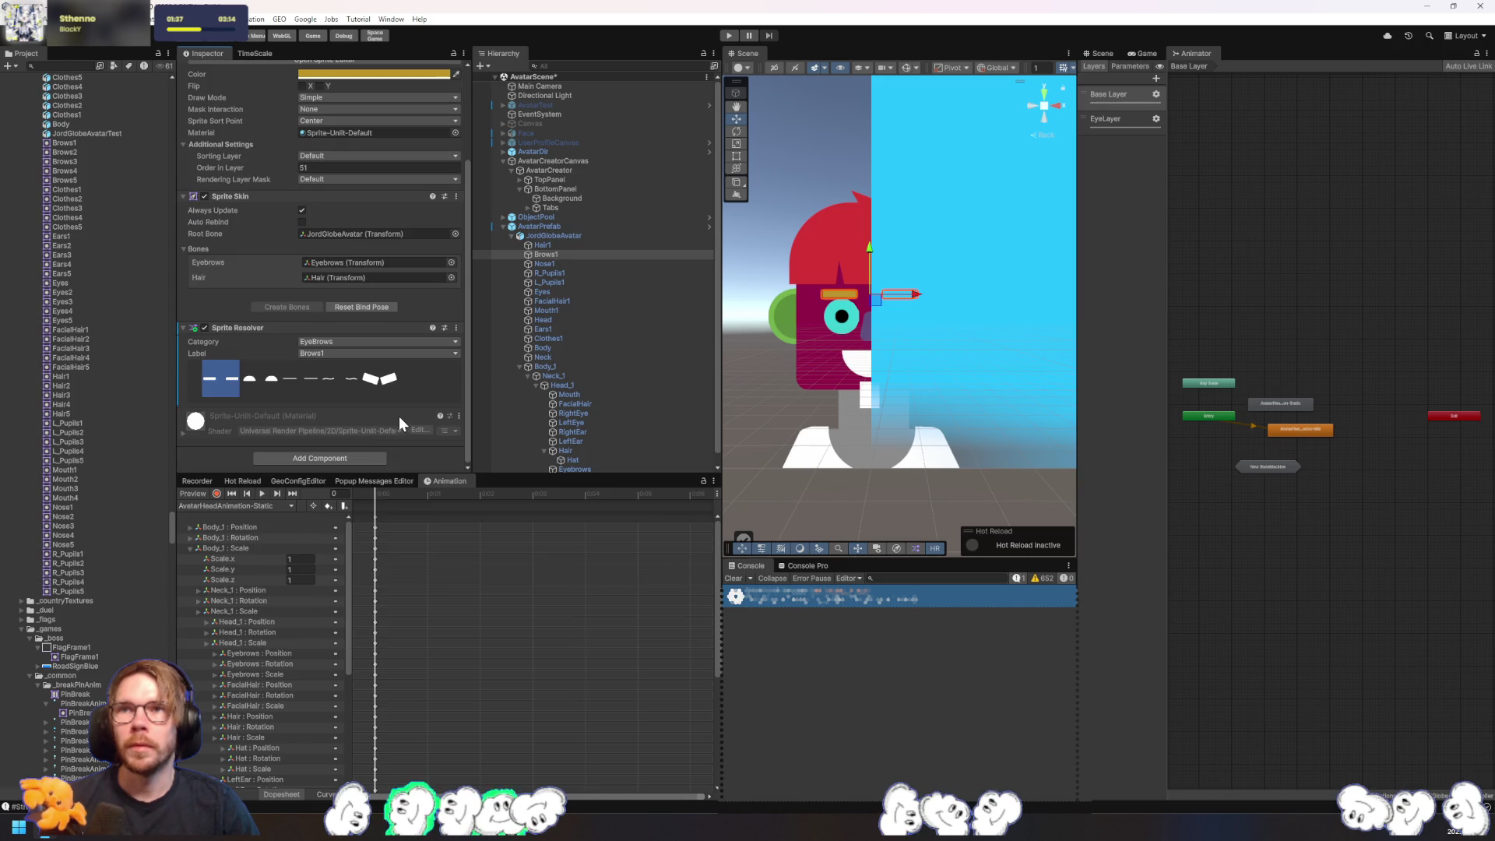
- Add a Sprite Resolver component to Nose1
click(556, 264)
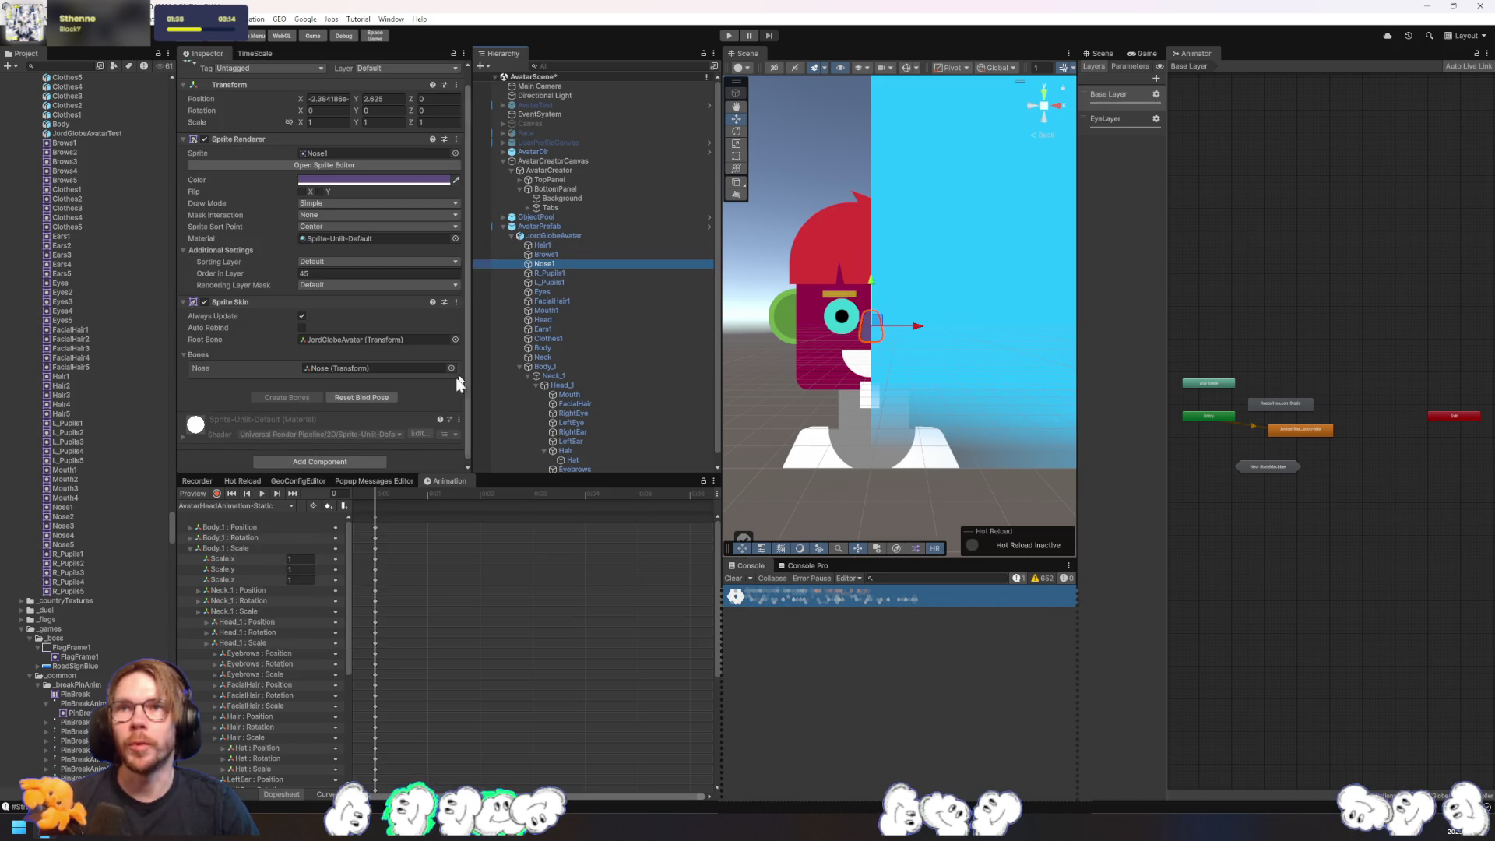
click(335, 462)
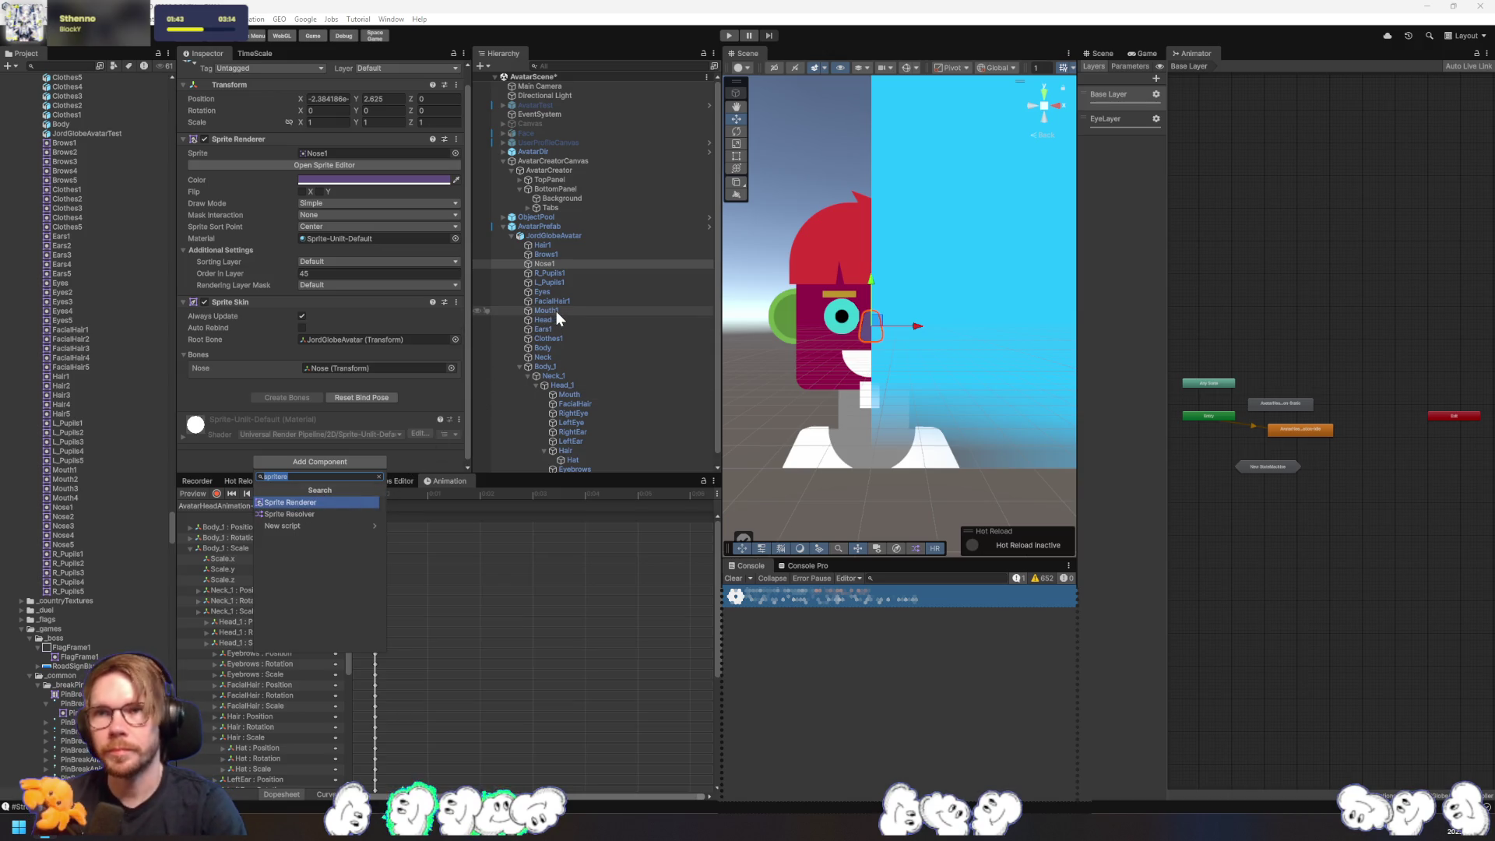
key(Down)
key(Return)
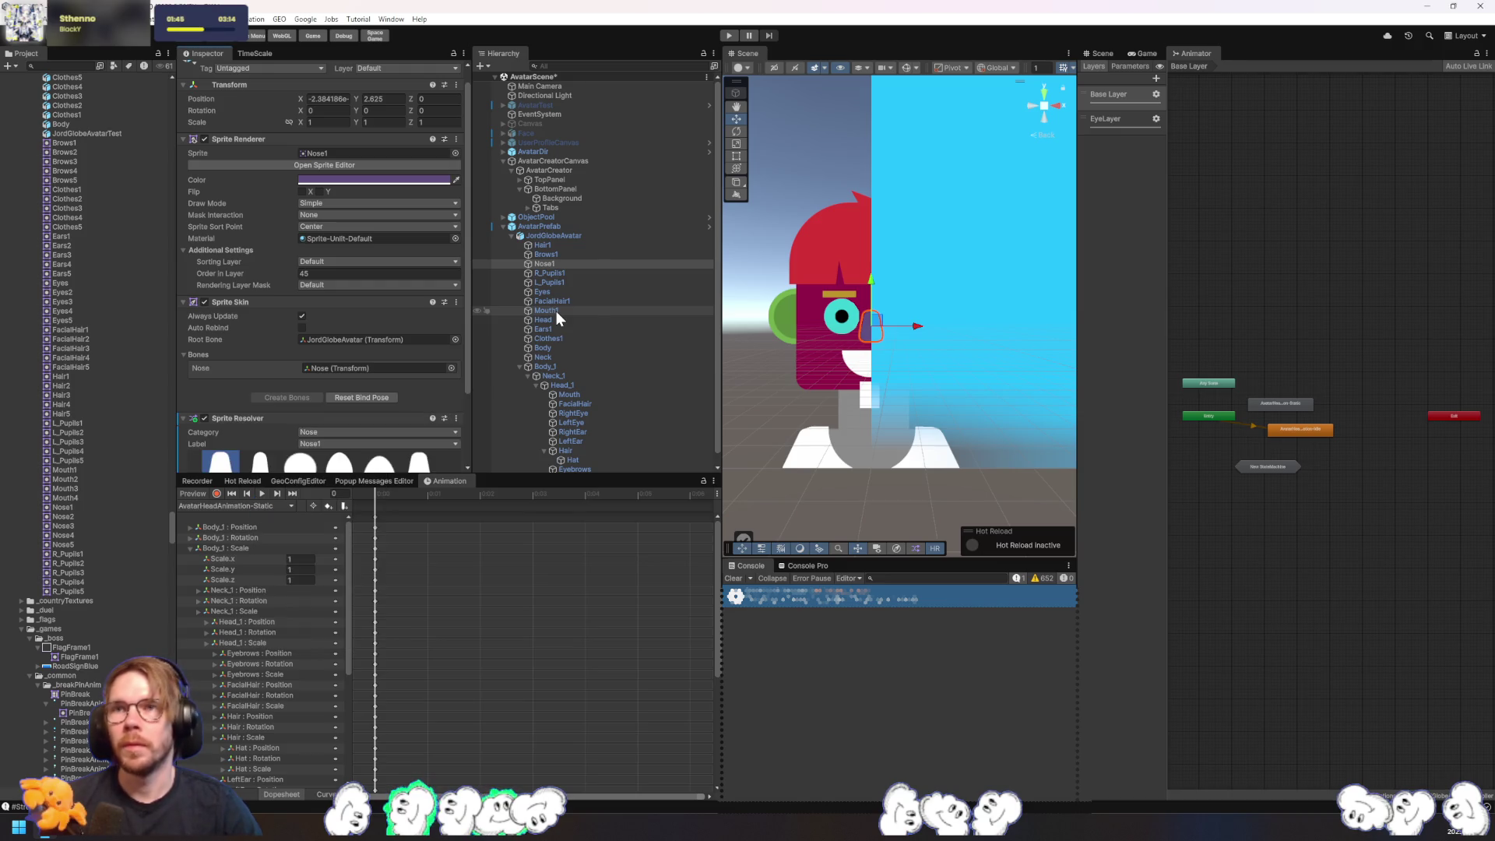
scroll(372, 346, down, 3)
click(554, 274)
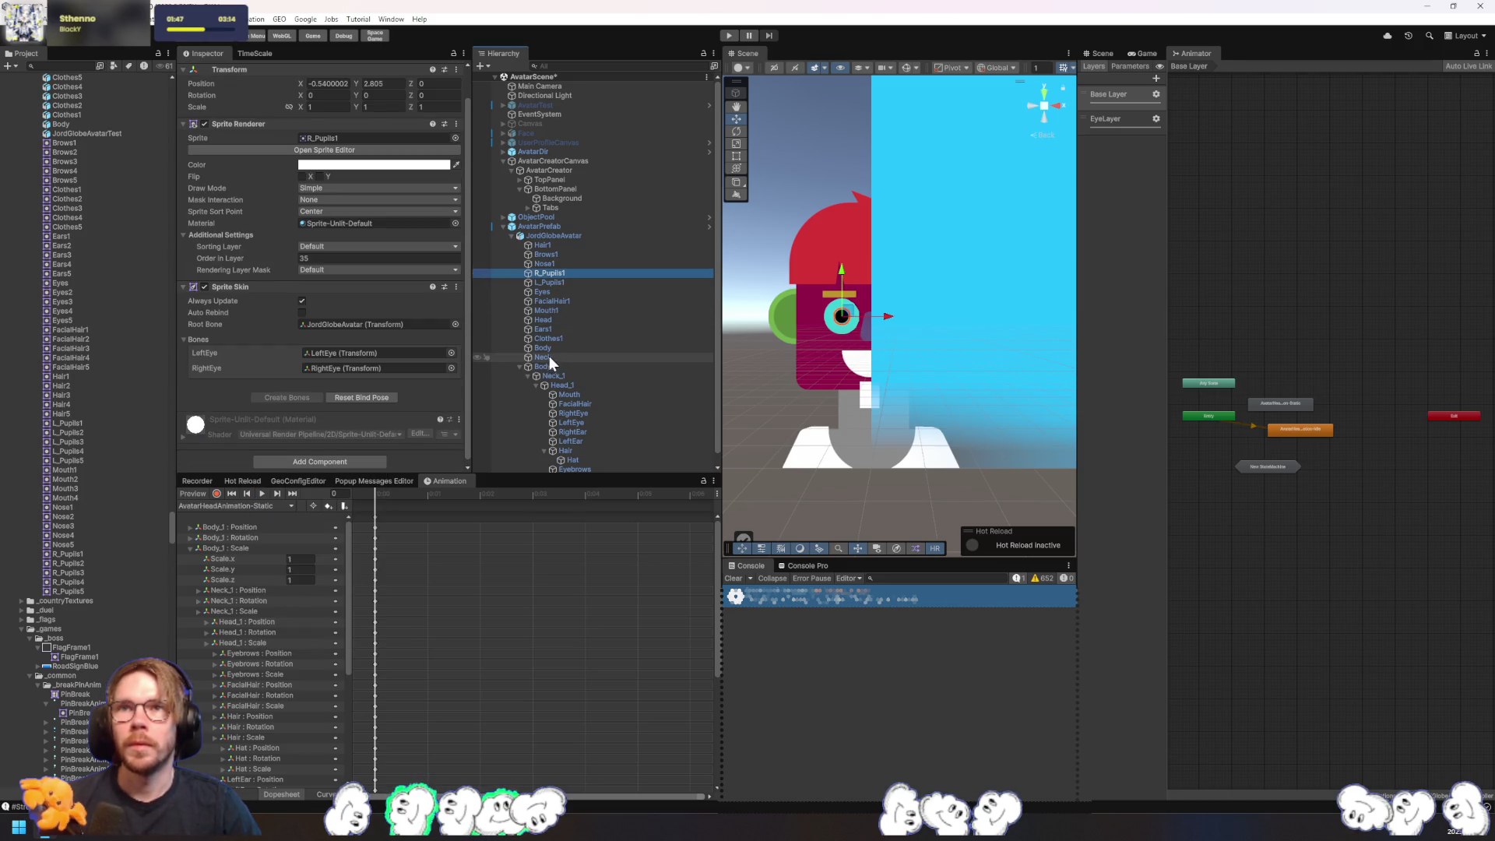
- Add Sprite Resolvers to R_Pupils1 and L_Pupils1
click(346, 462)
text(SpriteReso)
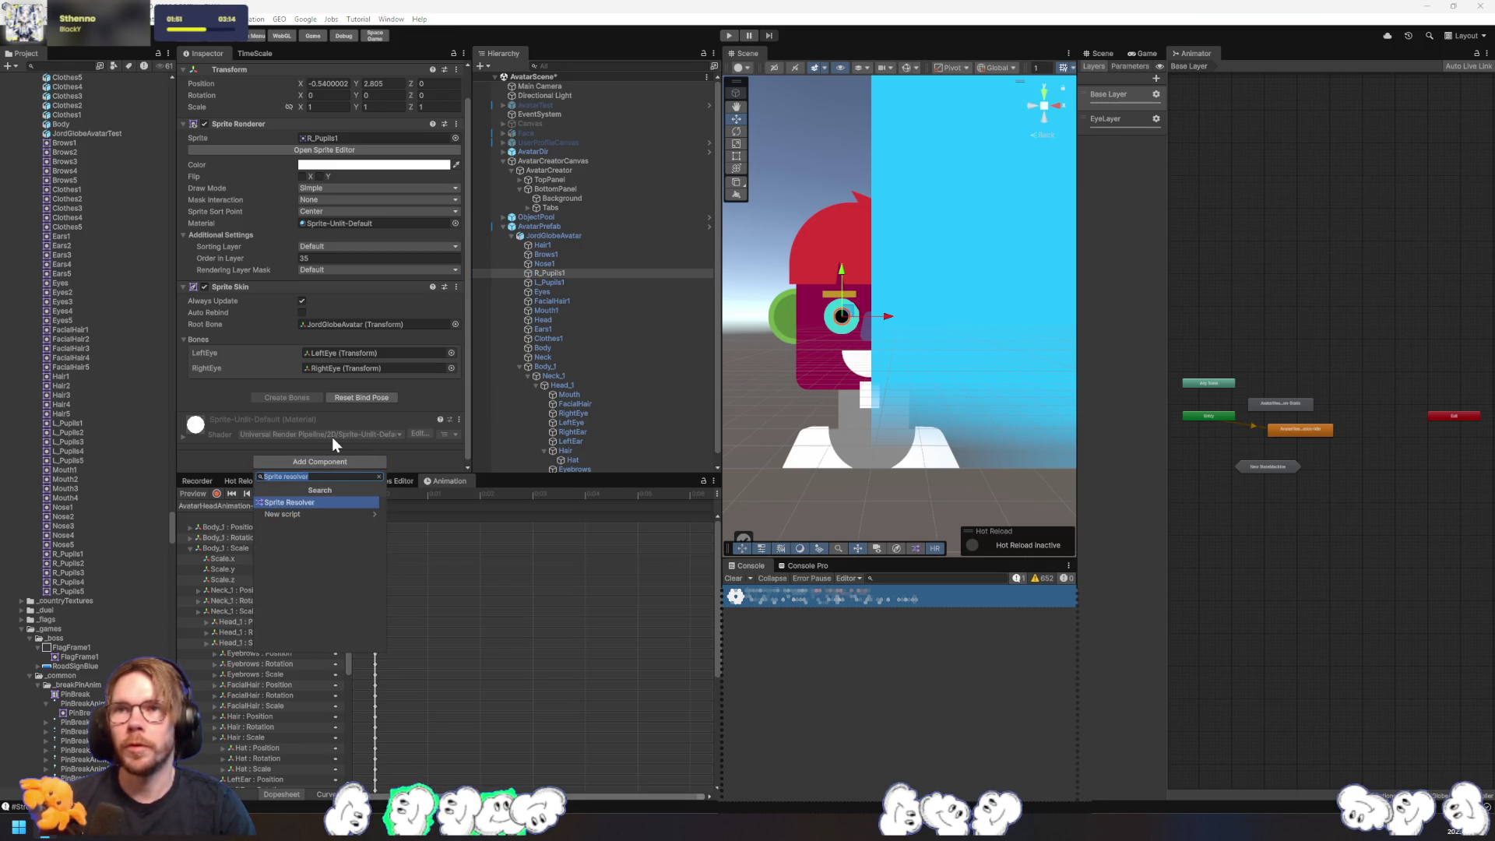
key(Return)
scroll(405, 414, down, 3)
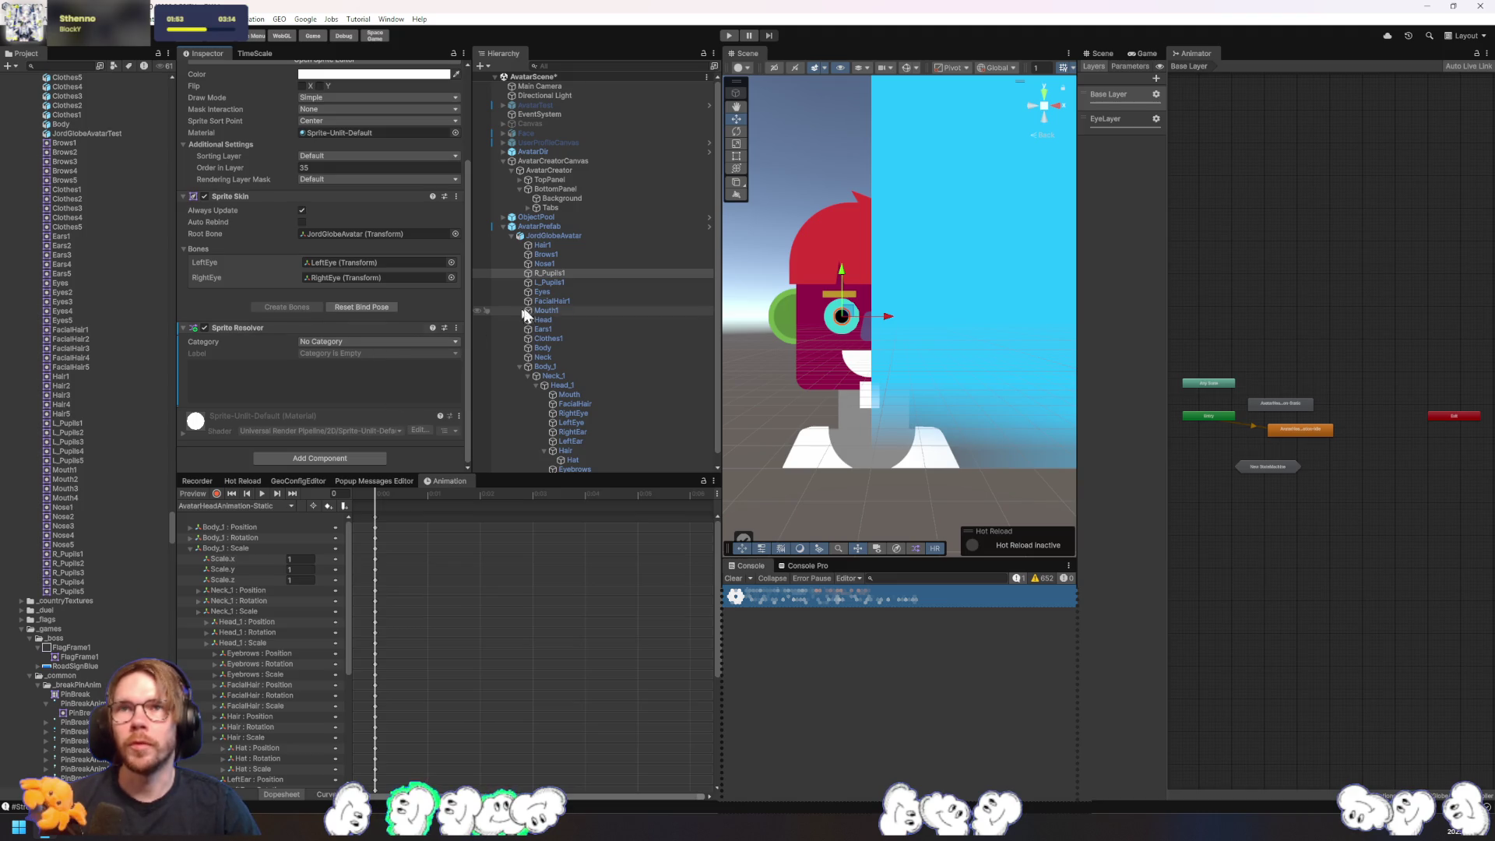
click(554, 283)
click(335, 459)
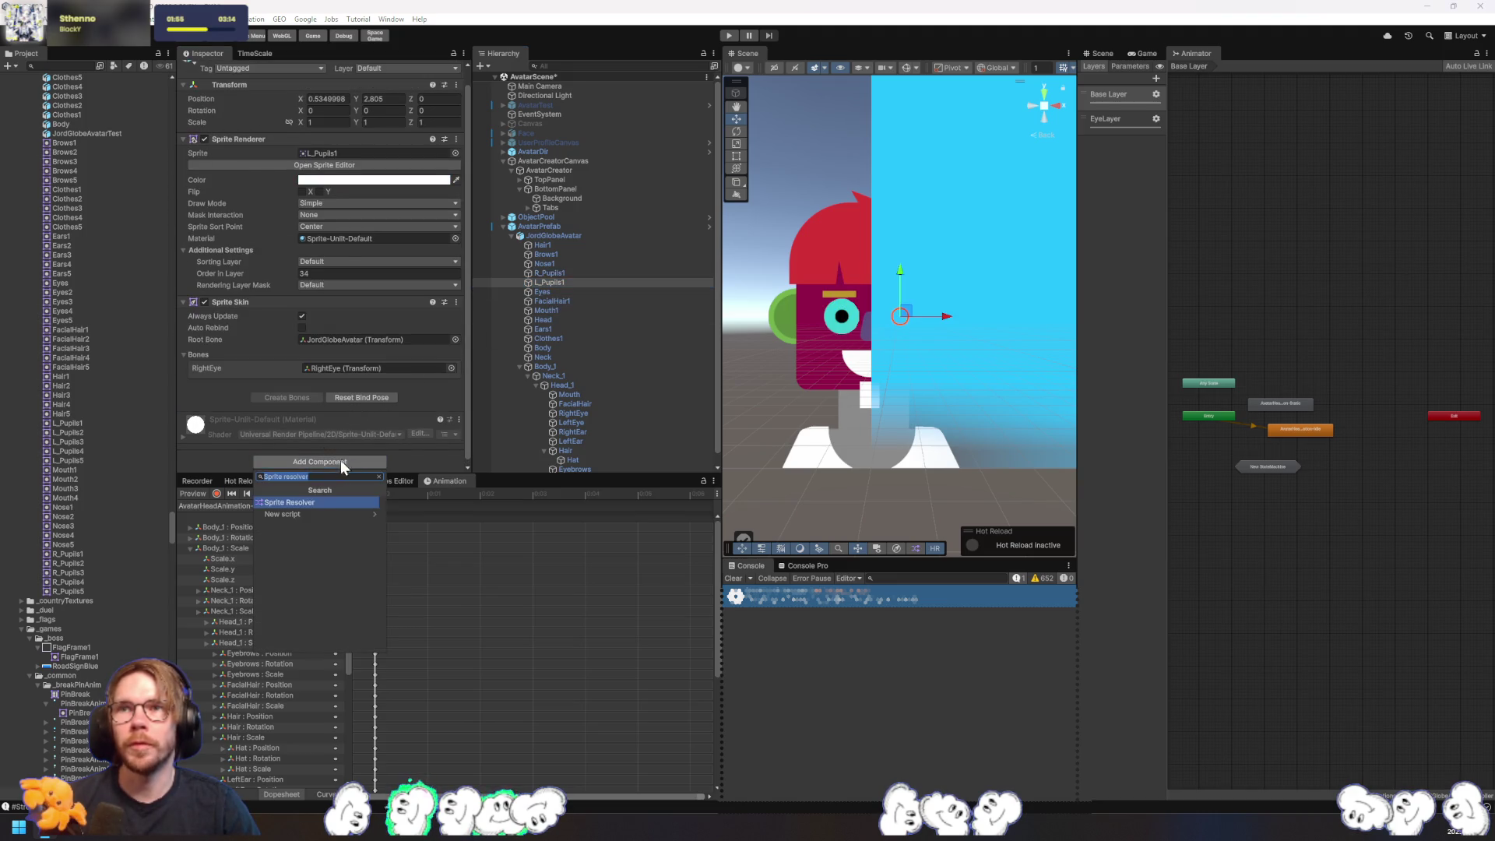
click(306, 503)
scroll(372, 421, down, 3)
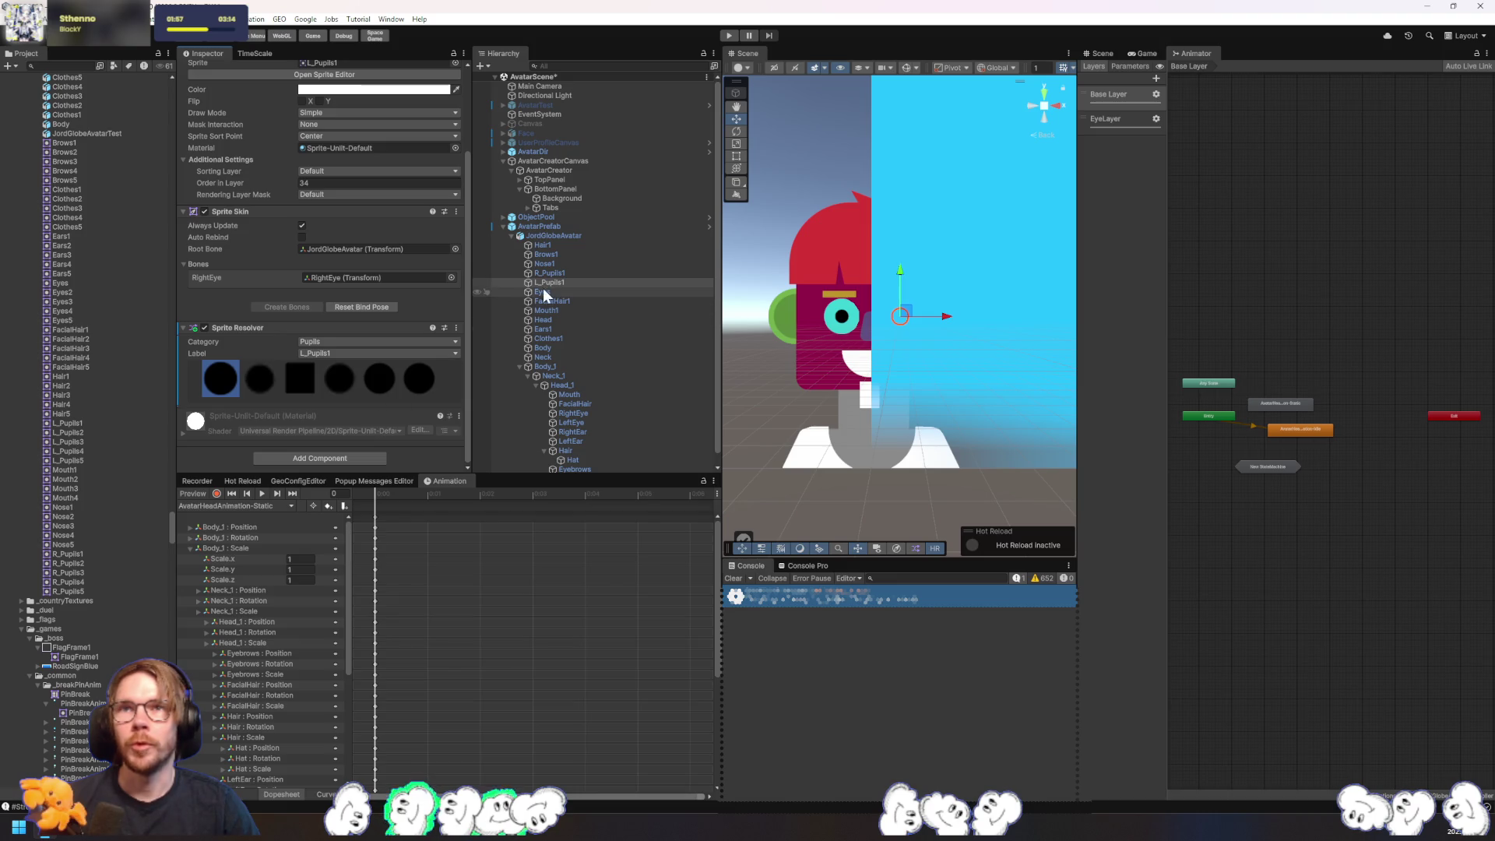
- Add Sprite Resolvers to Eyes and, in one go, to every sprite from FacialHair1 to Neck
click(514, 292)
click(341, 462)
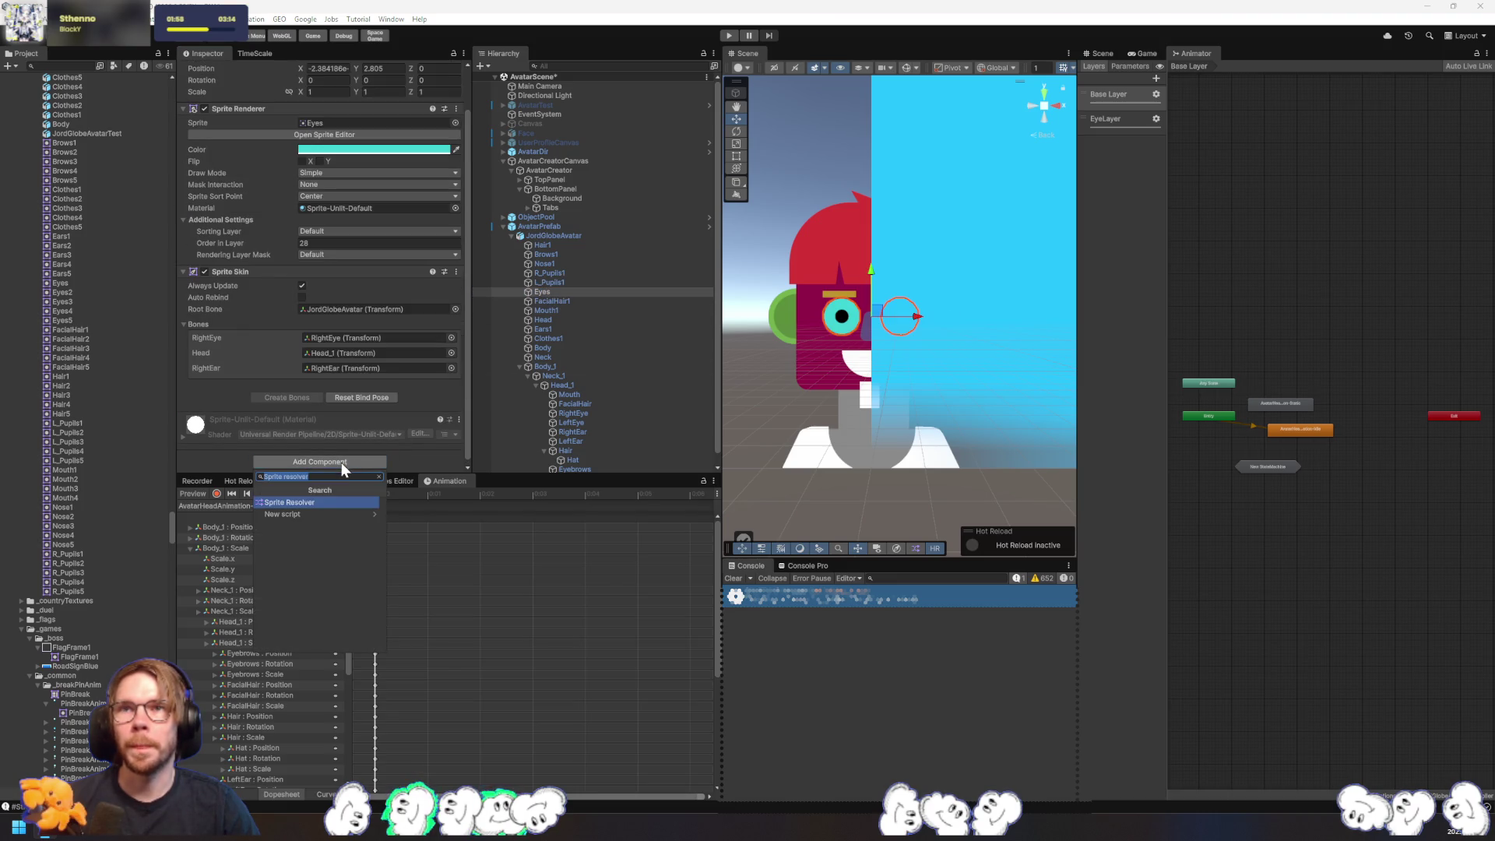
click(316, 502)
scroll(577, 288, down, 1)
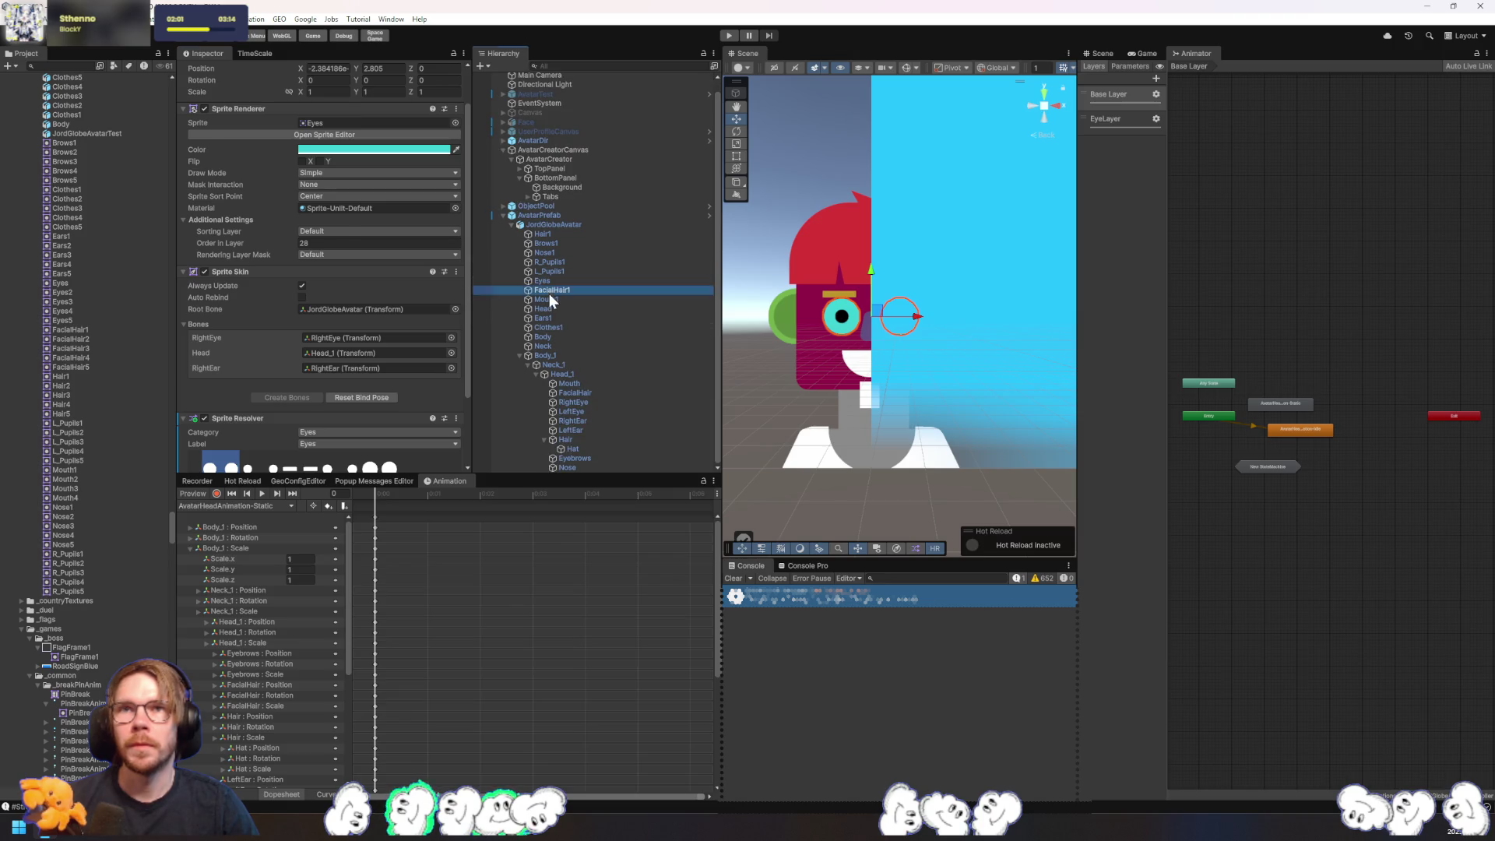
click(549, 291)
shift+click(537, 346)
click(366, 461)
click(342, 503)
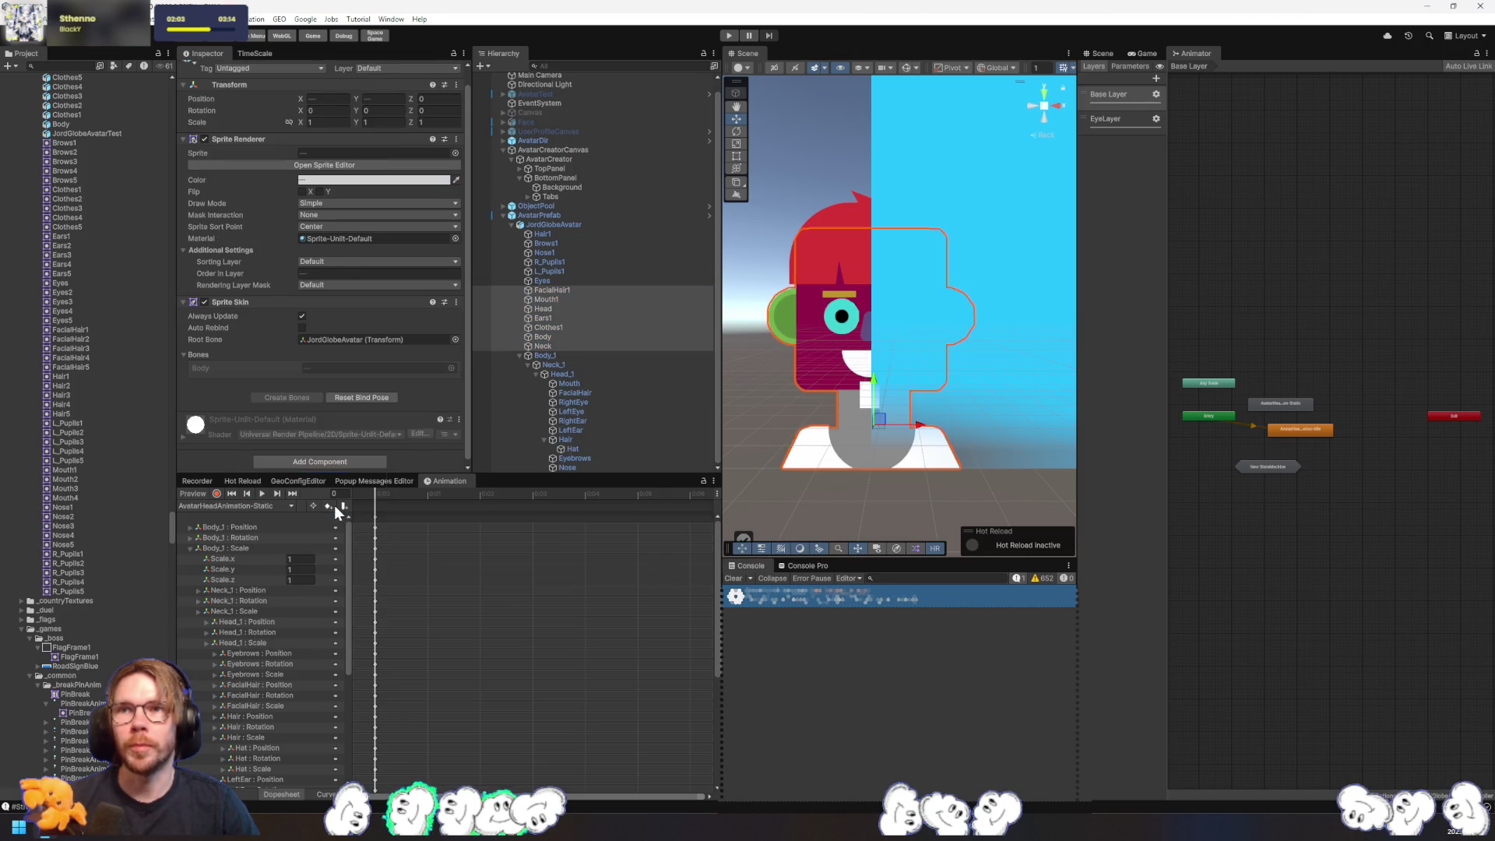
- Review the components on FacialHair1 through Neck and remove Head's Sprite Resolver
click(558, 291)
click(558, 309)
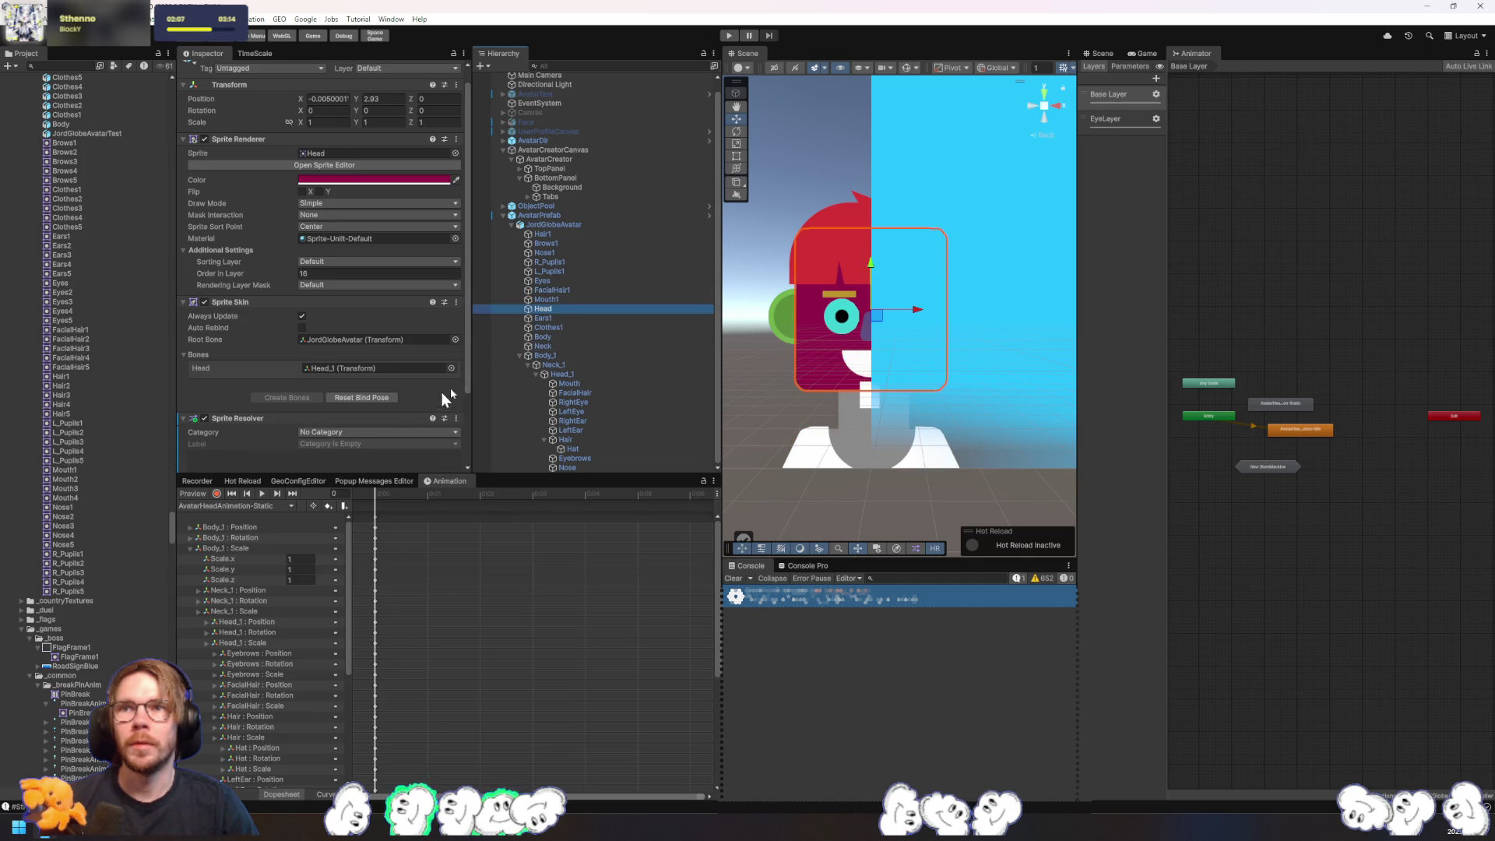
scroll(427, 390, down, 3)
click(558, 319)
click(556, 326)
click(545, 337)
click(550, 345)
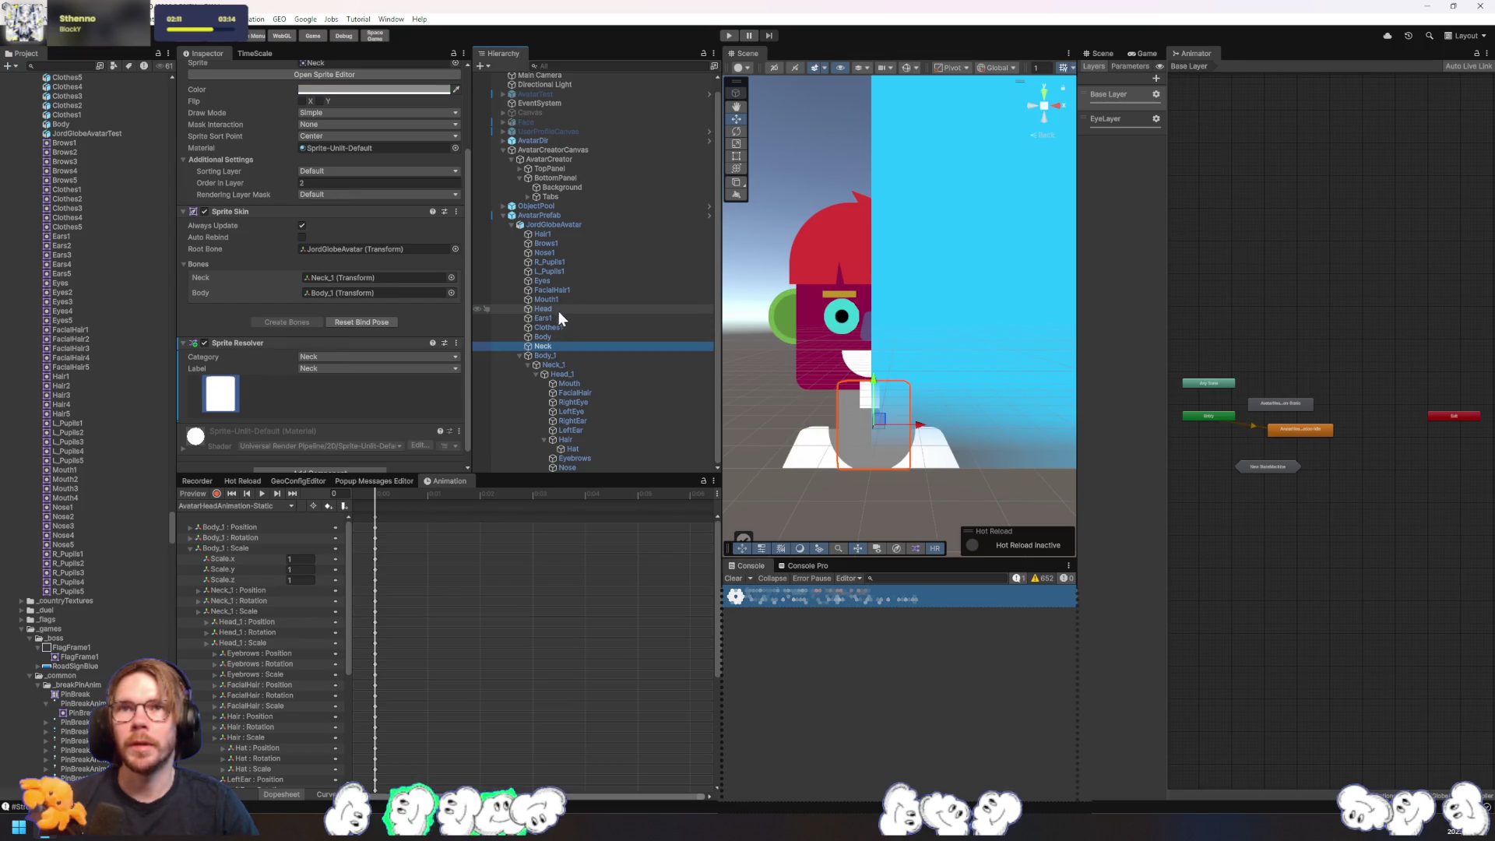
click(558, 309)
click(457, 331)
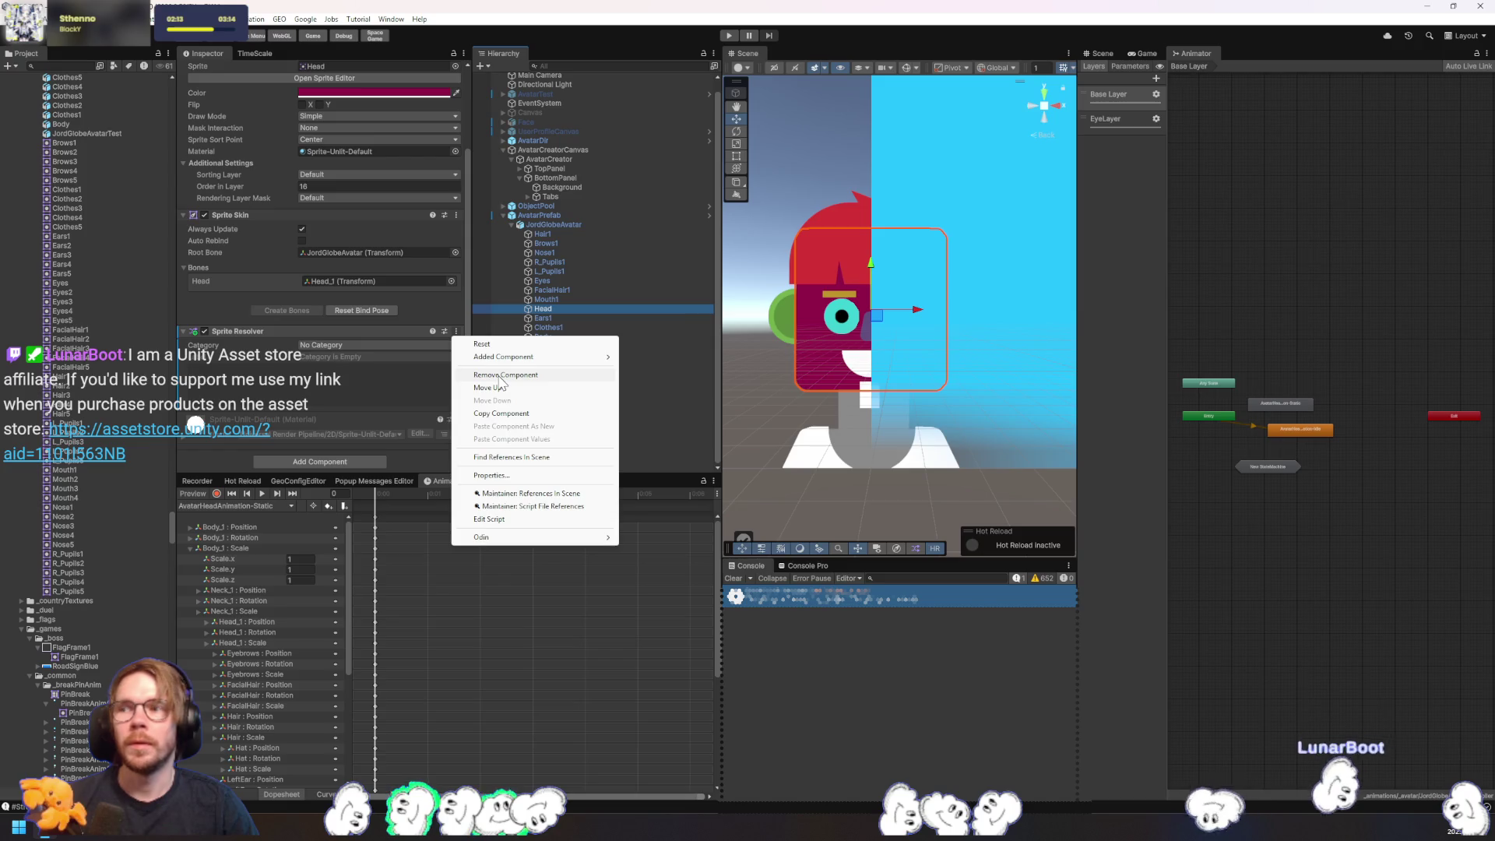
click(496, 377)
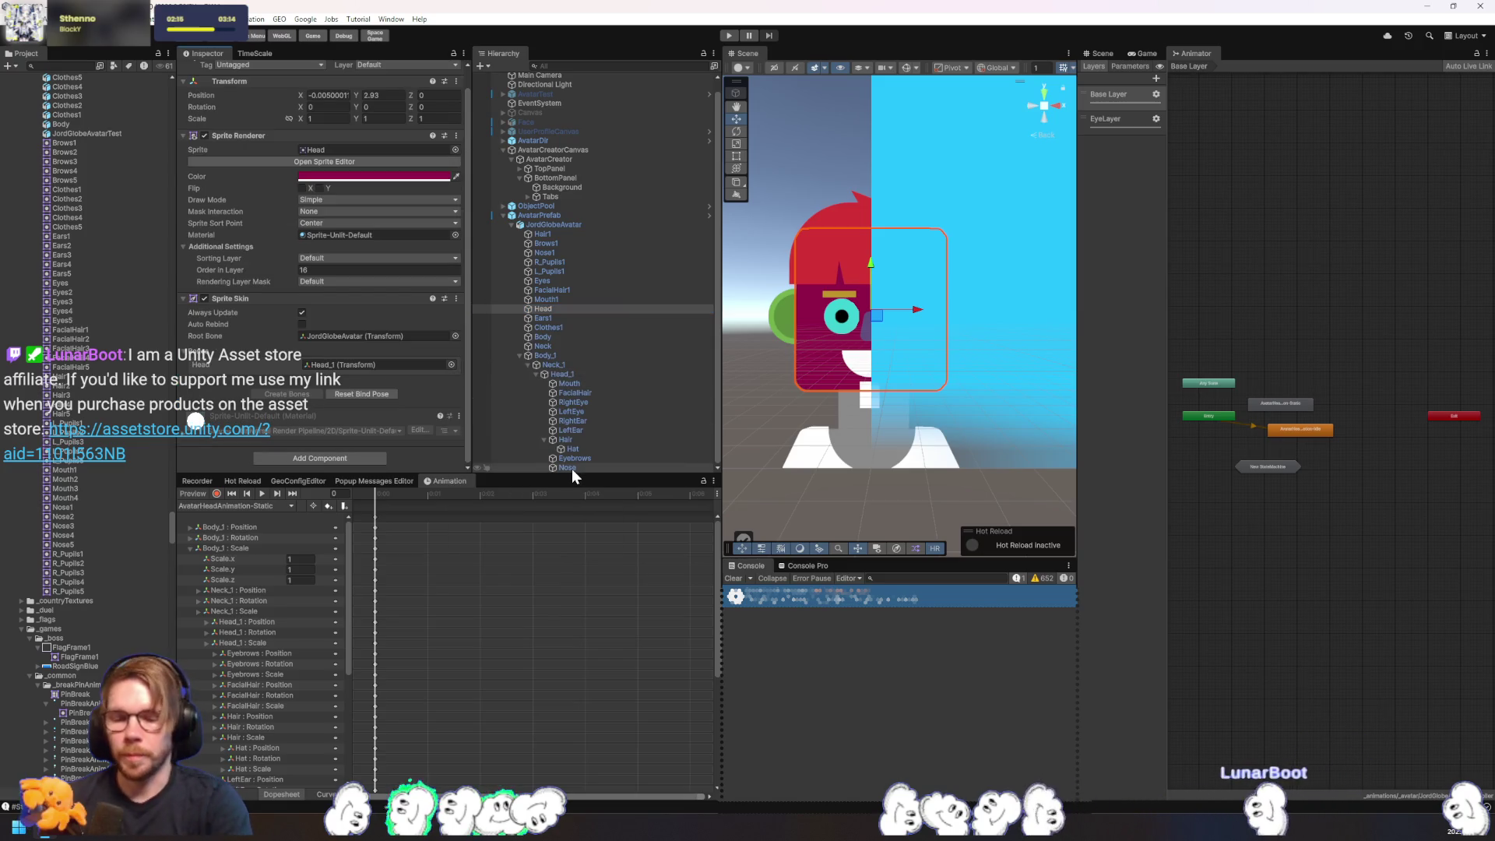
- Check Mouth1's resolver, then select AvatarPrefab and isolate it in the Scene with Shift+H
click(600, 300)
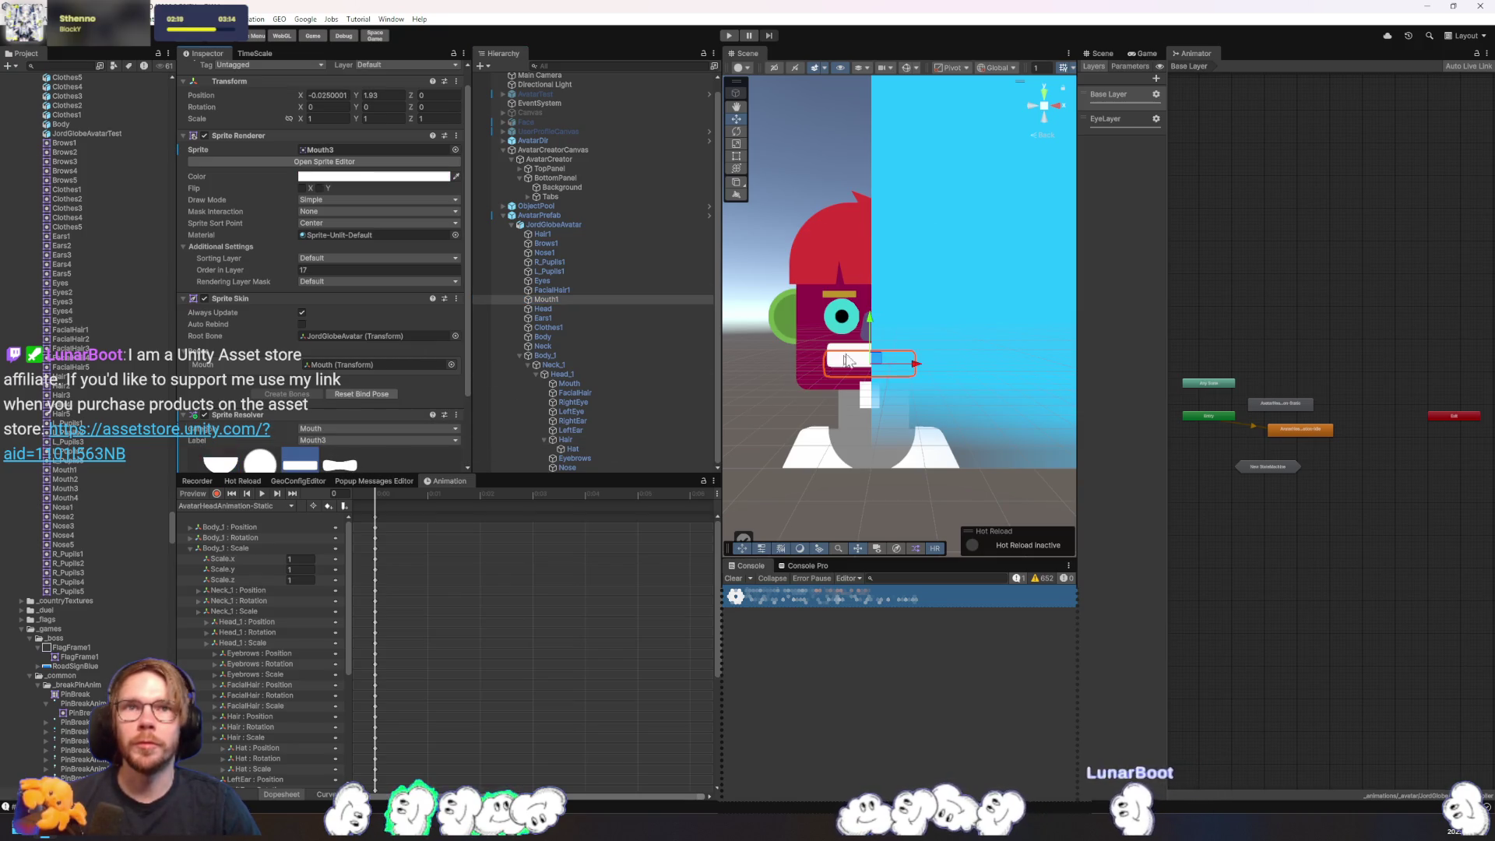
click(572, 222)
click(573, 217)
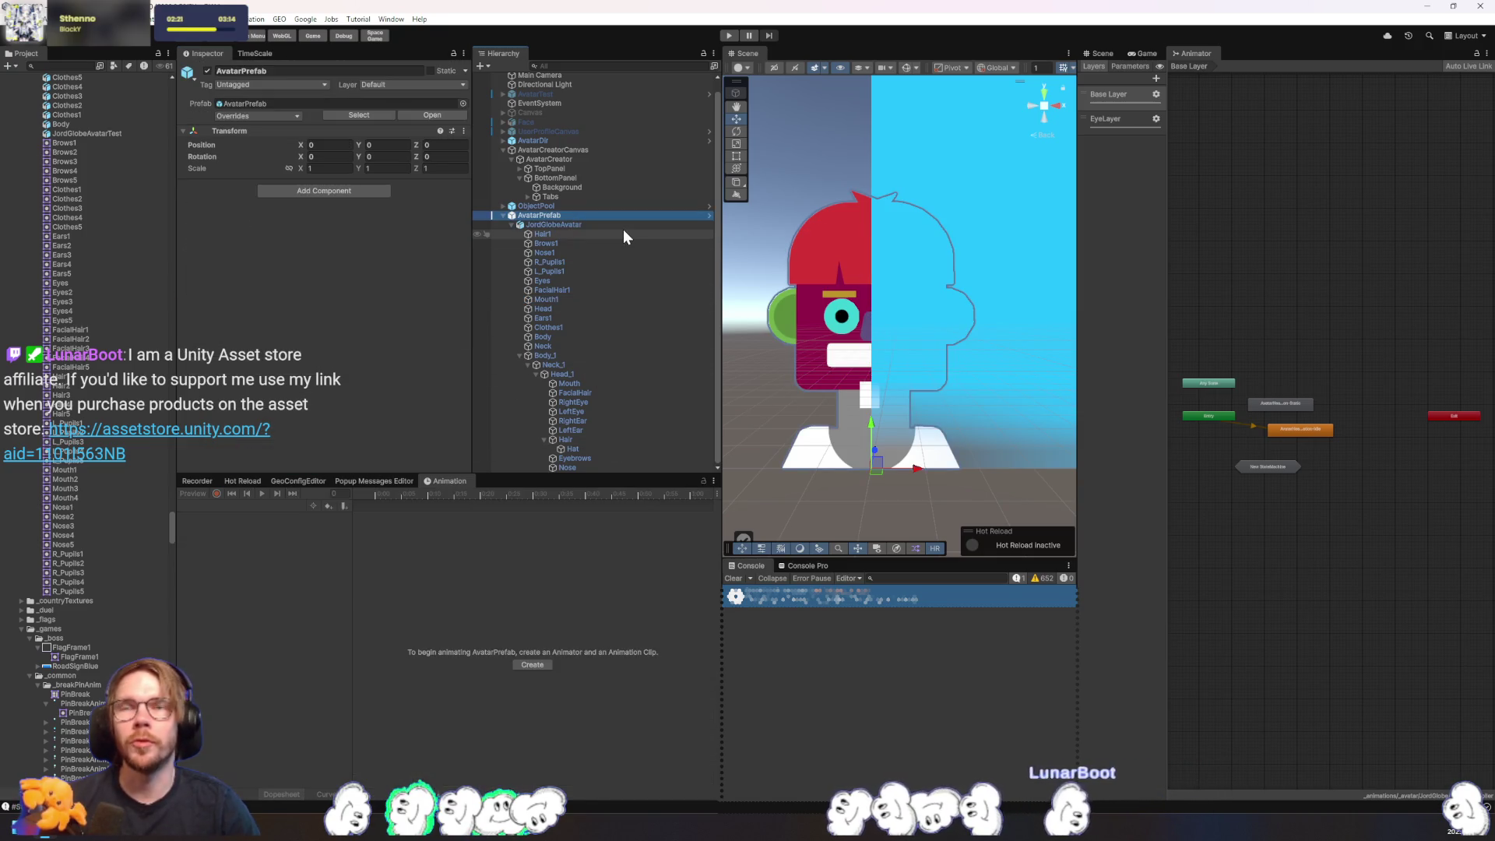
key(shift+h)
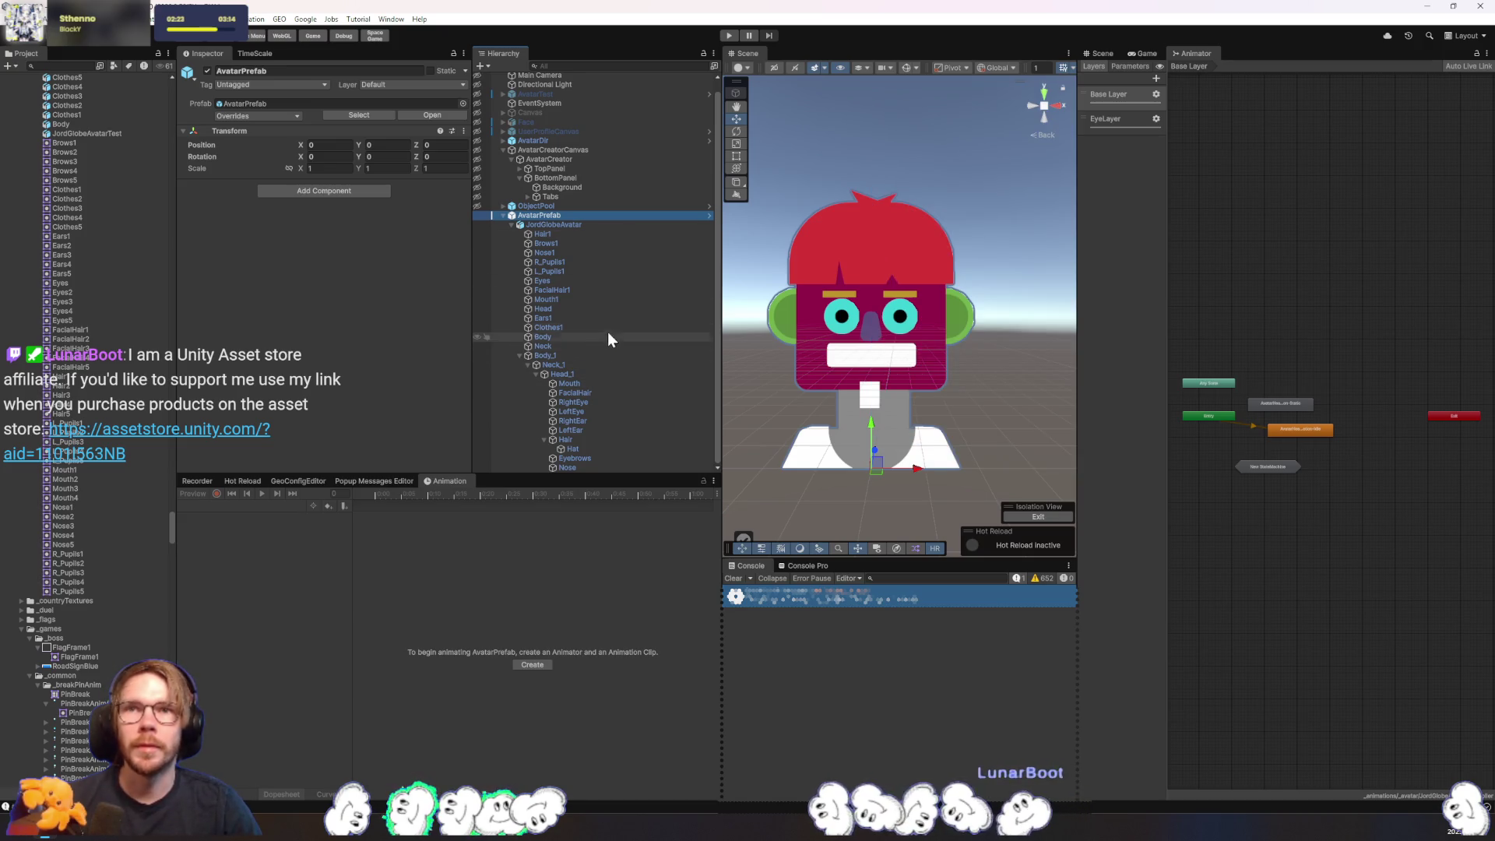
- Switch Clothes1's Sprite Resolver to the Clothes3 sprite and deselect to preview it
click(609, 329)
scroll(417, 431, down, 5)
click(385, 409)
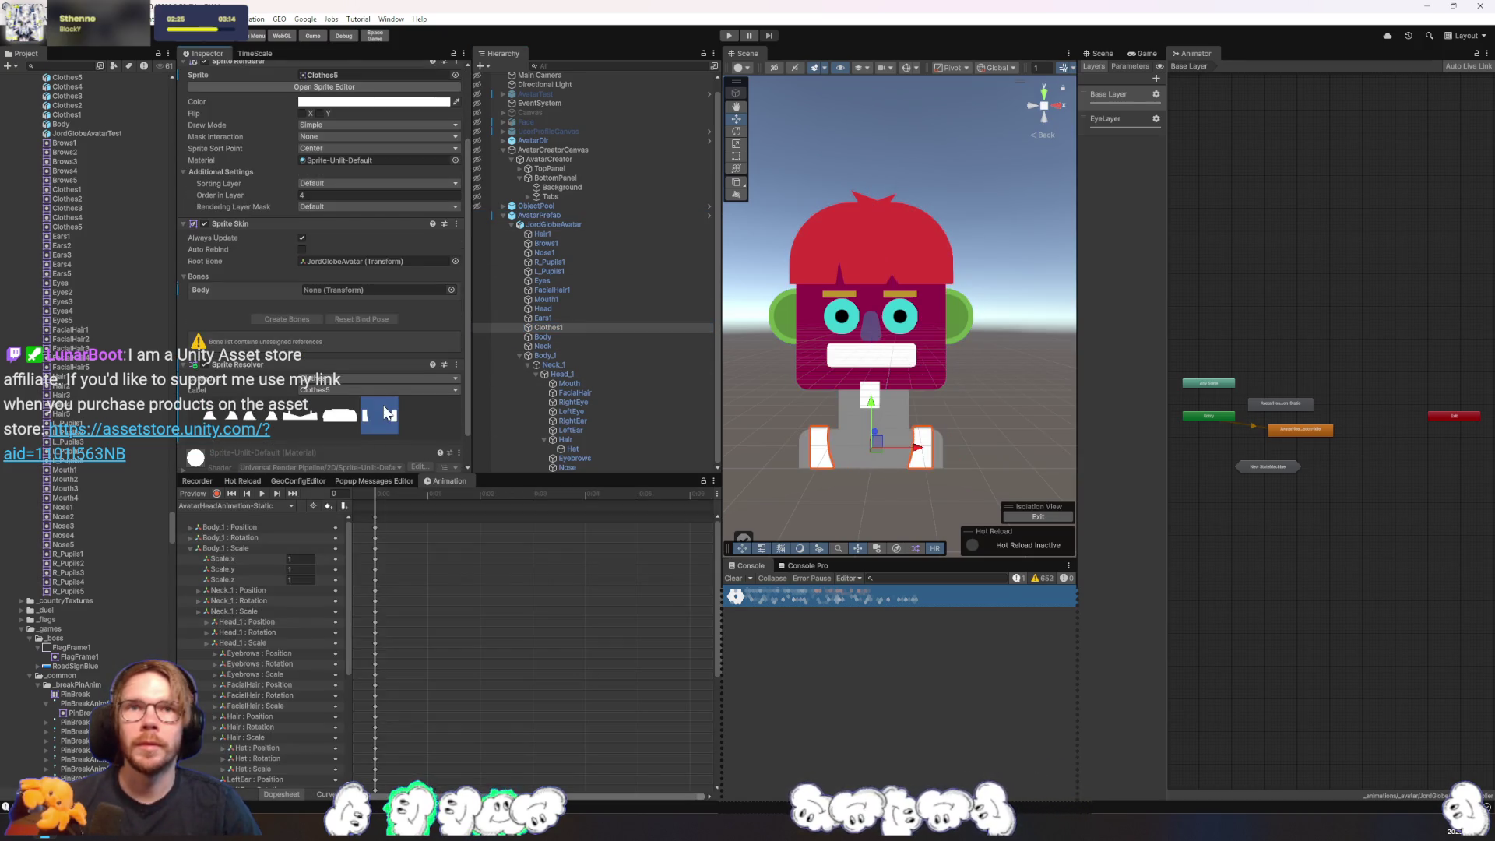
click(339, 415)
click(308, 419)
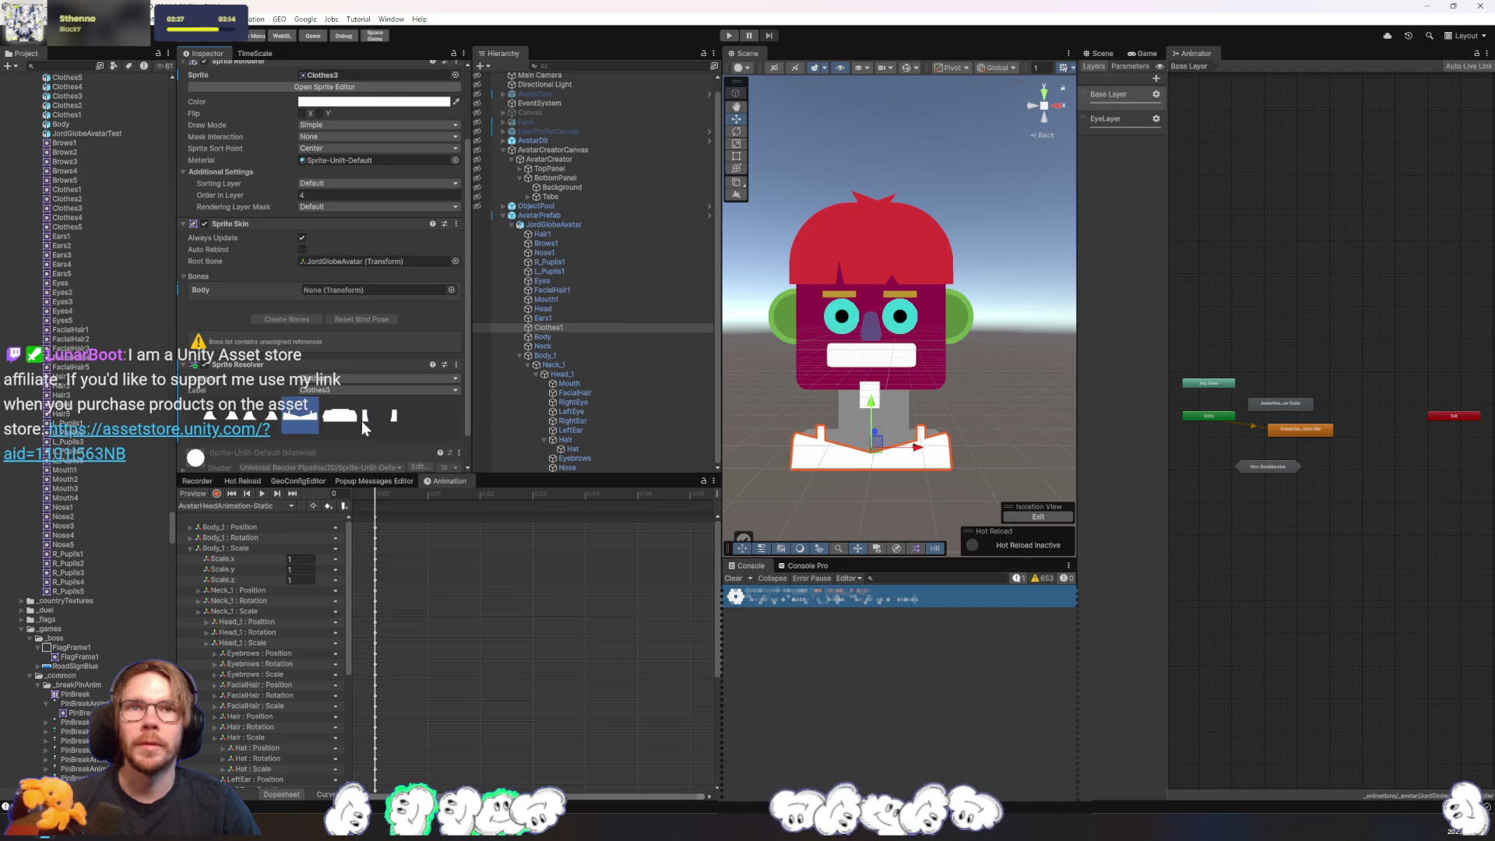
click(778, 424)
- Switch Hair1's Sprite Resolver to the Hair3 sprite and deselect to preview the new hair
click(853, 260)
click(586, 281)
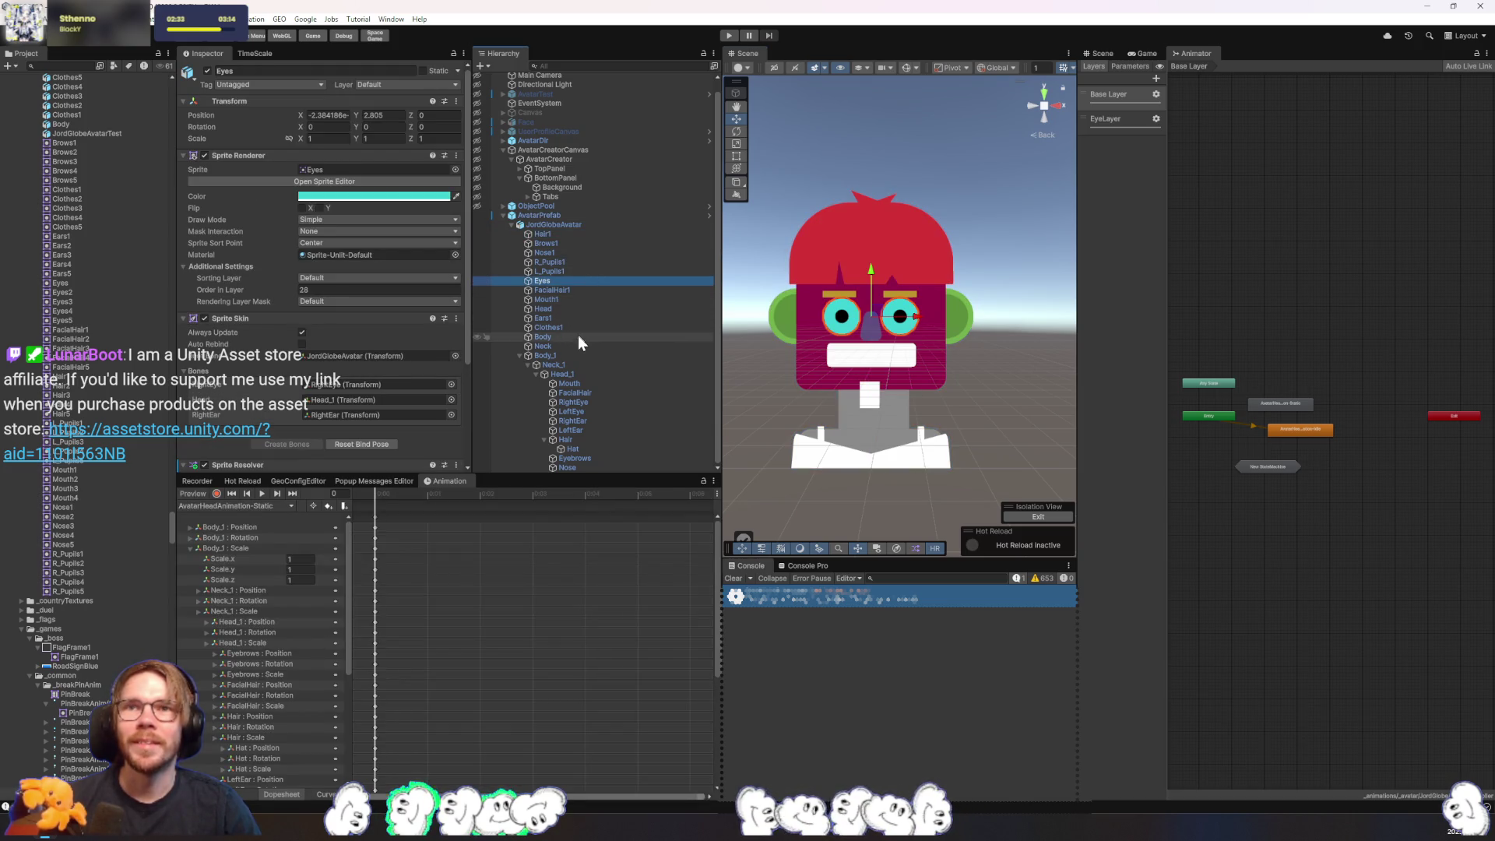
click(610, 234)
scroll(414, 388, down, 3)
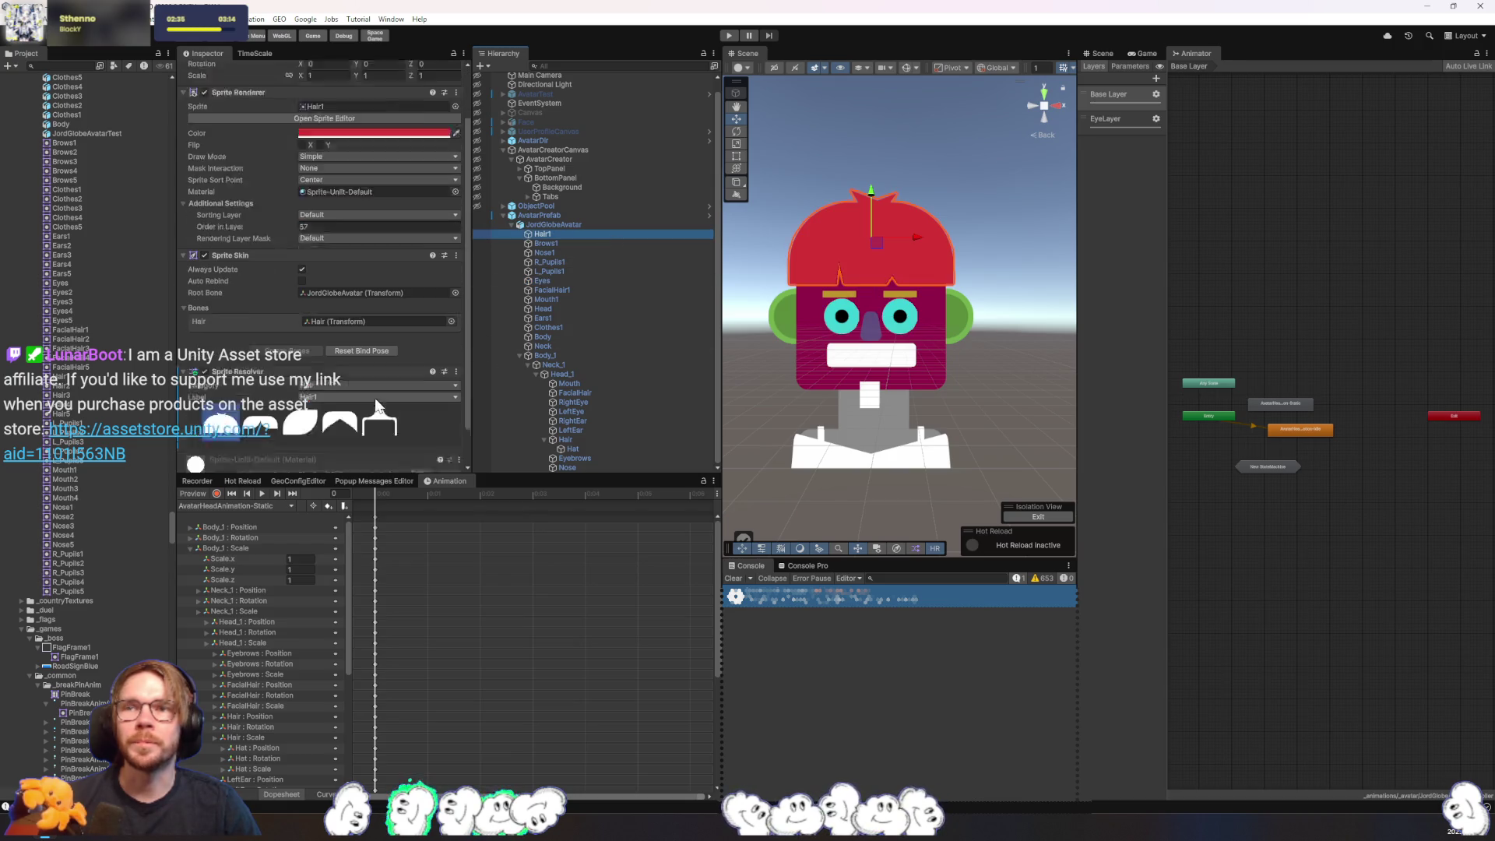
click(298, 402)
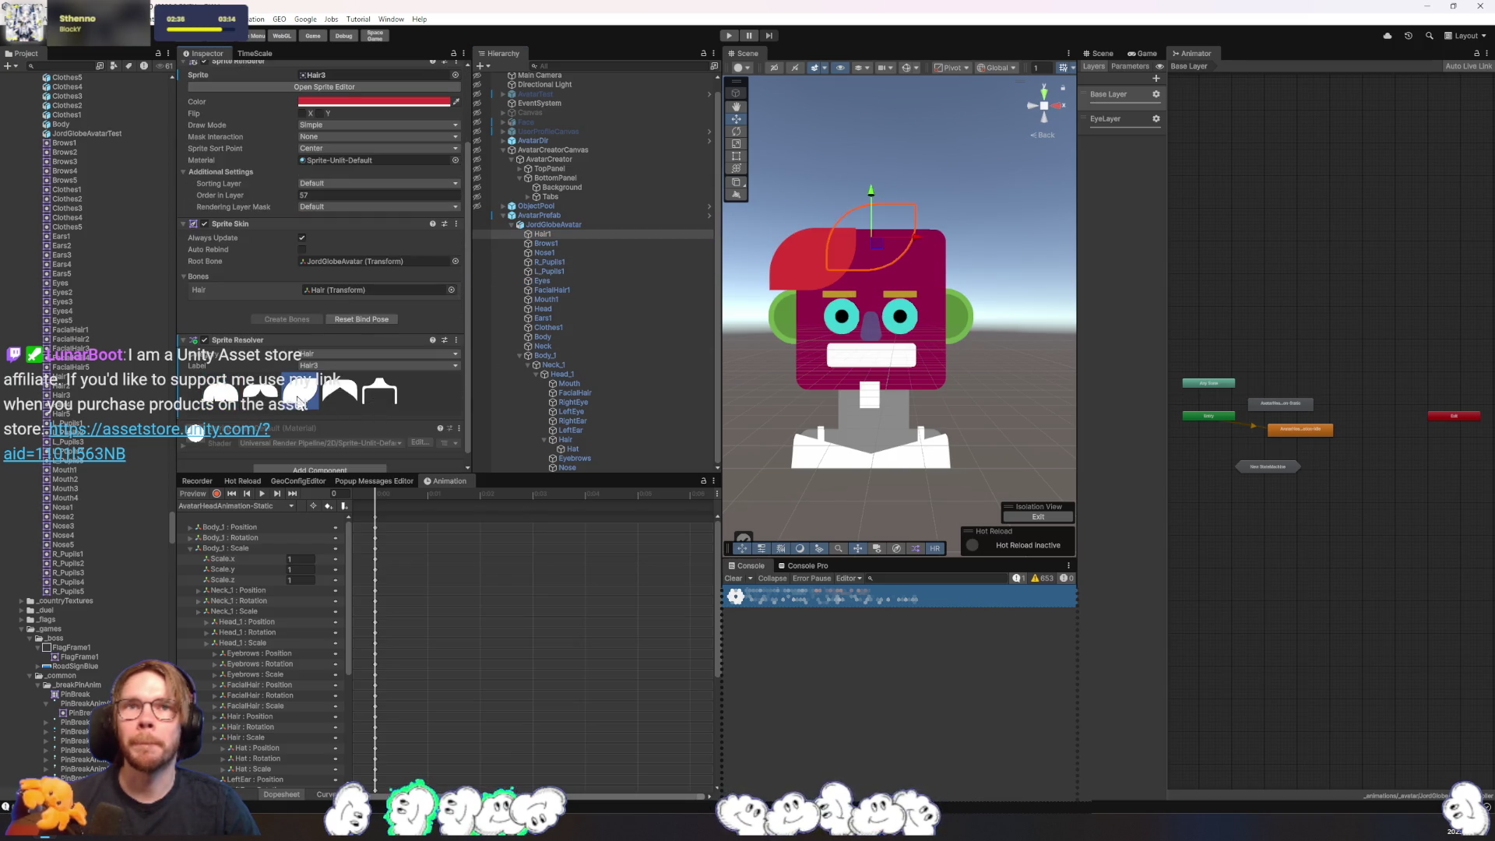
click(1004, 274)
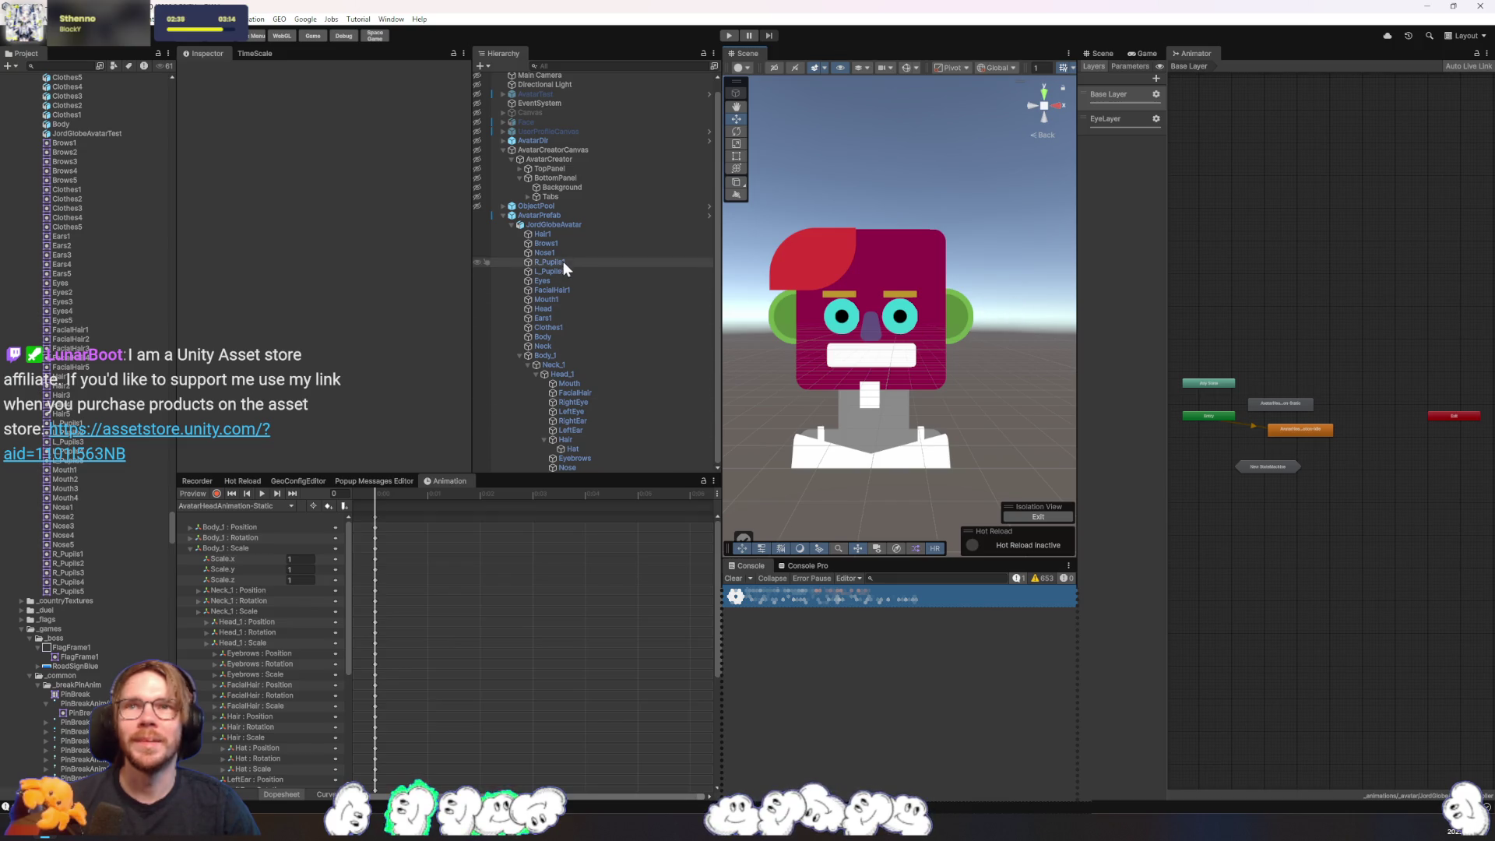
click(572, 237)
key(ctrl+z)
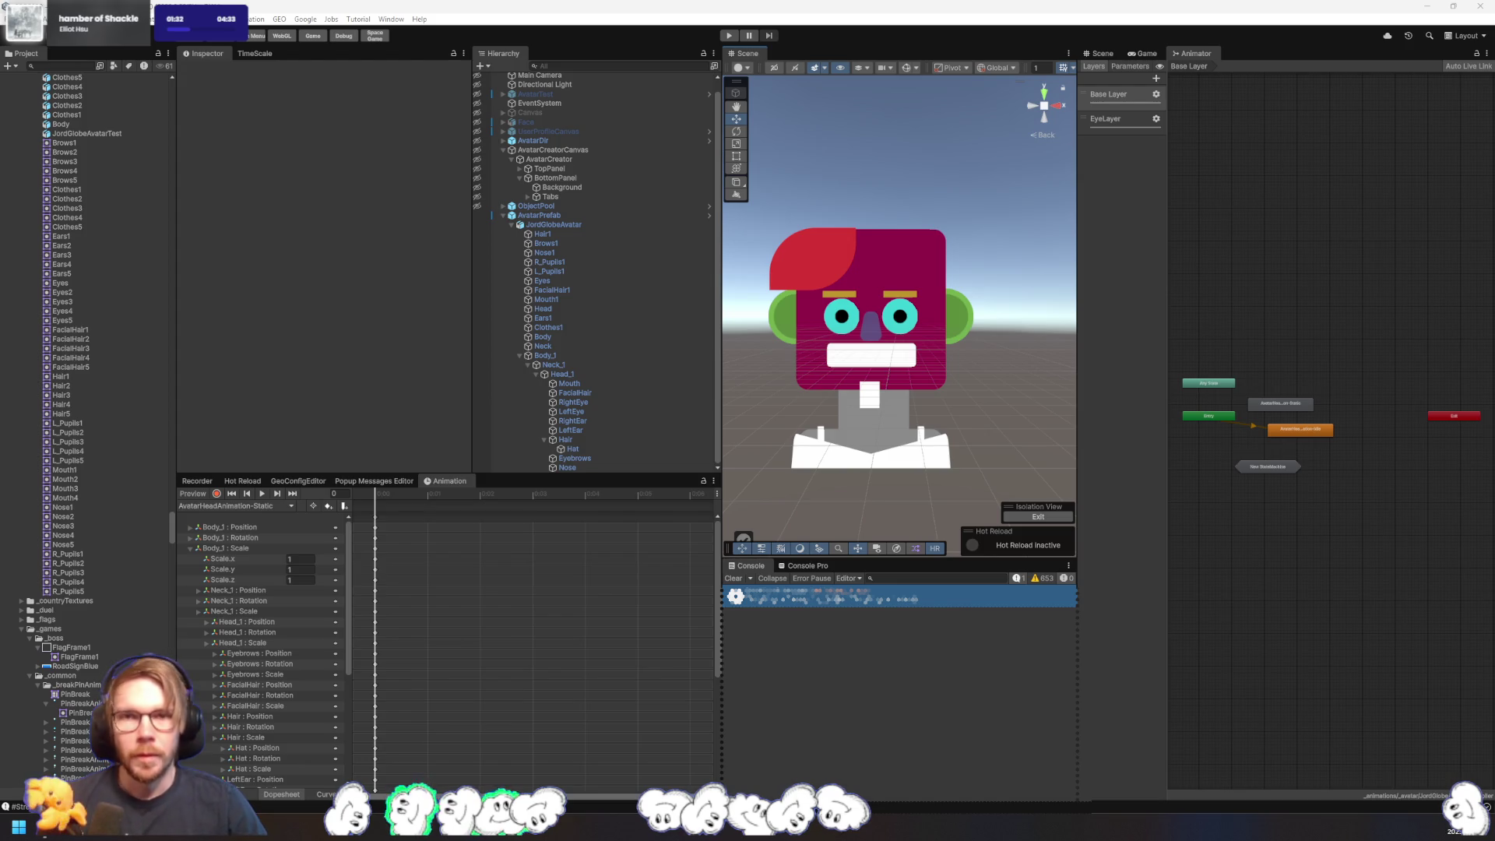
- Inspect the Ears1, Head, Clothes1 and Body sprites, trying Clothes3 on Clothes1
click(598, 318)
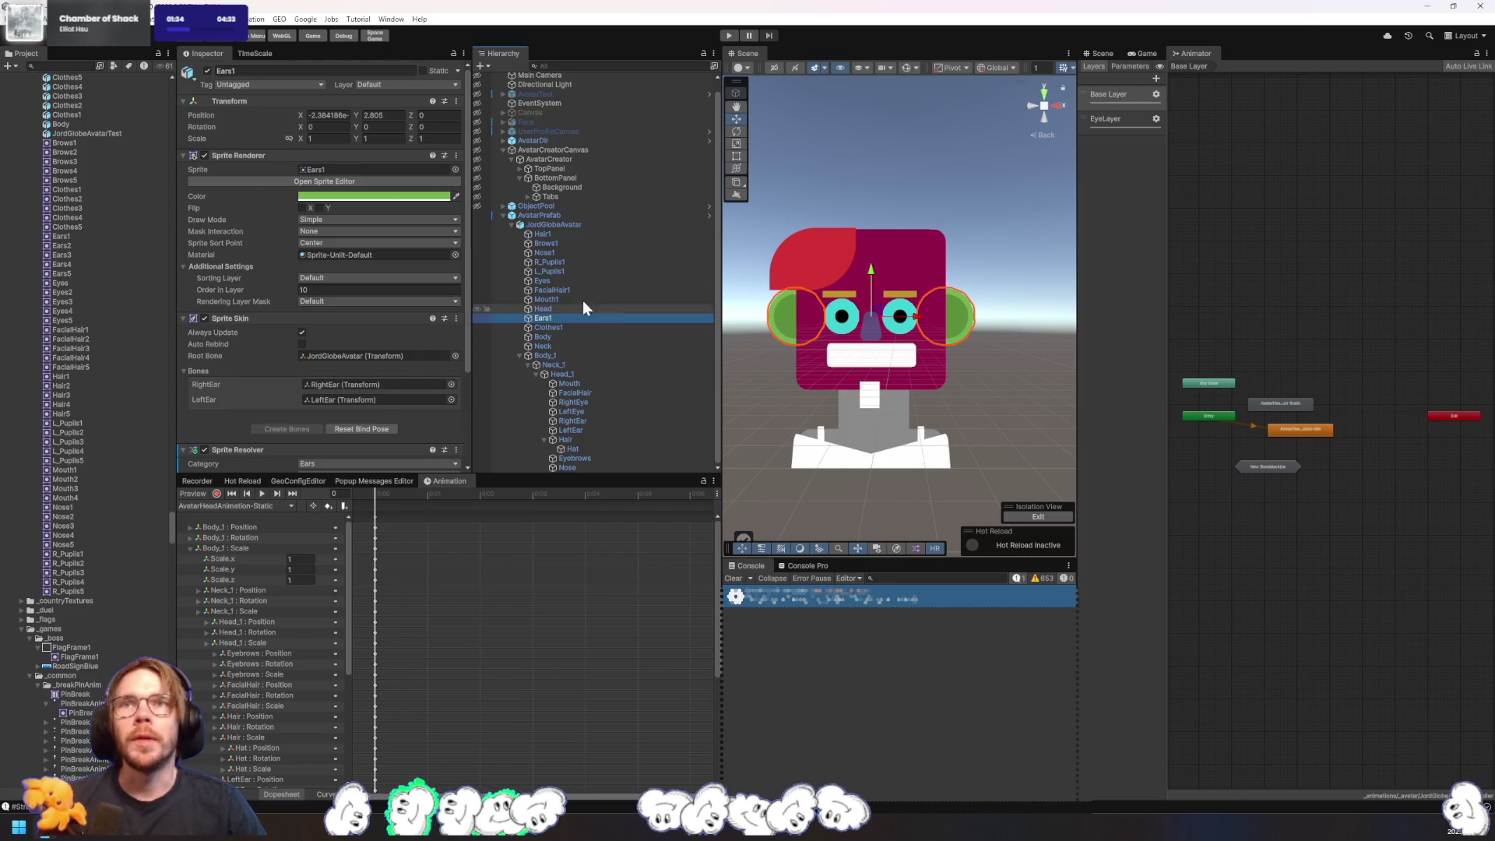
click(555, 226)
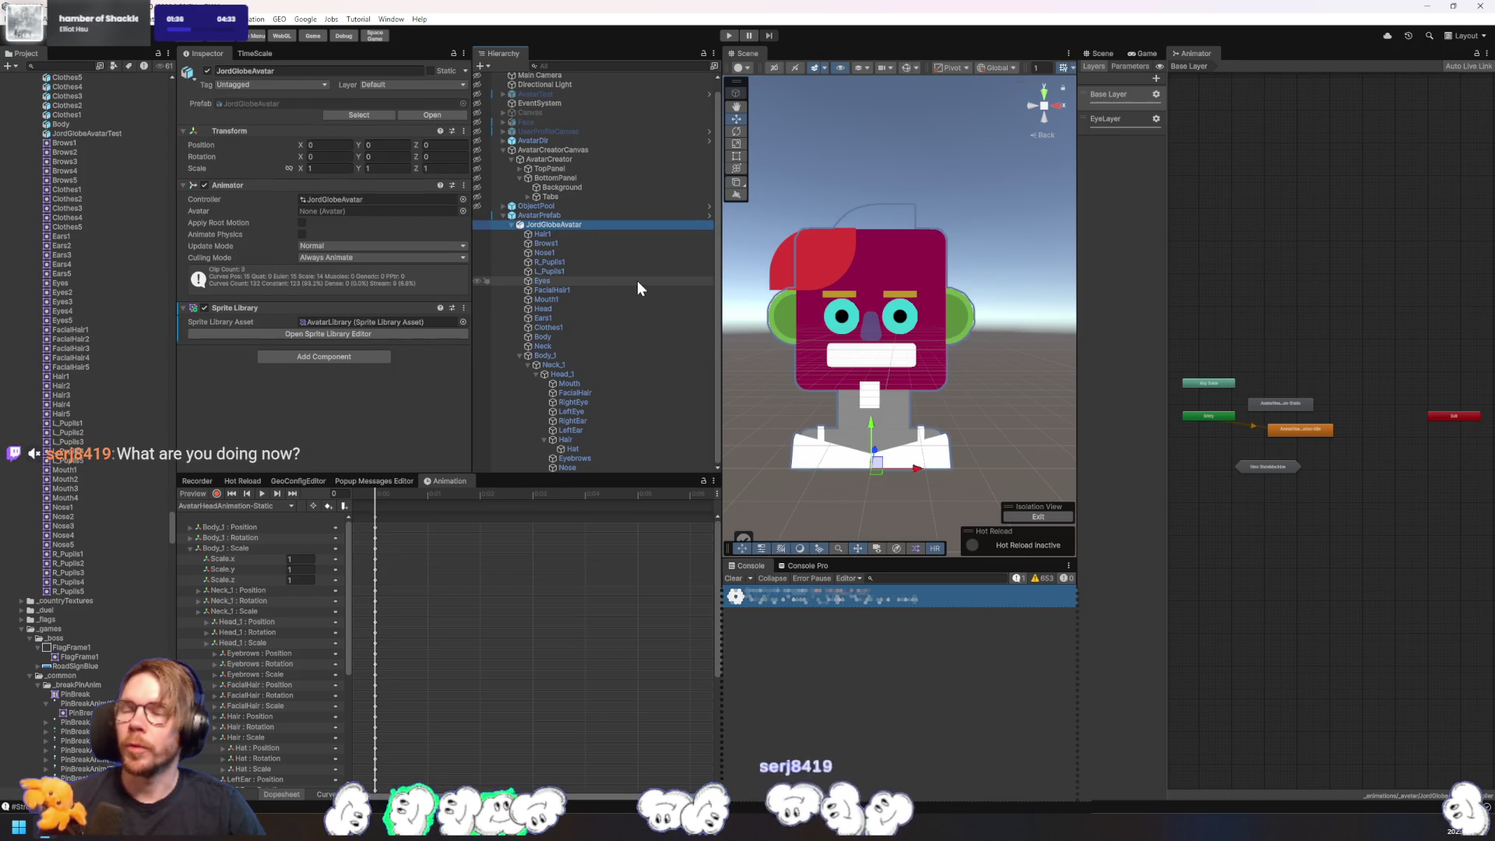
click(598, 327)
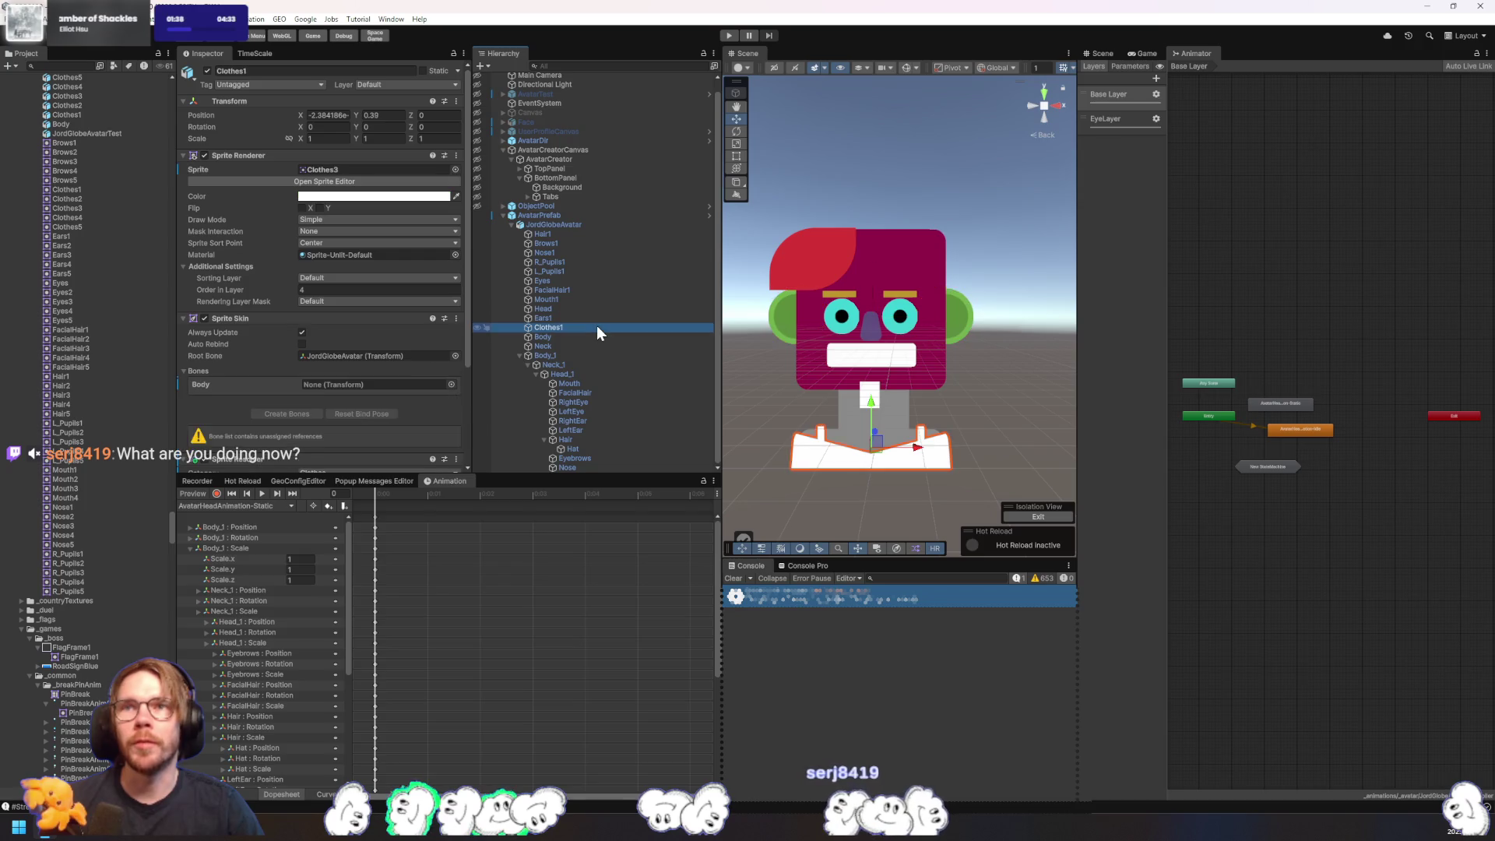
scroll(372, 405, down, 4)
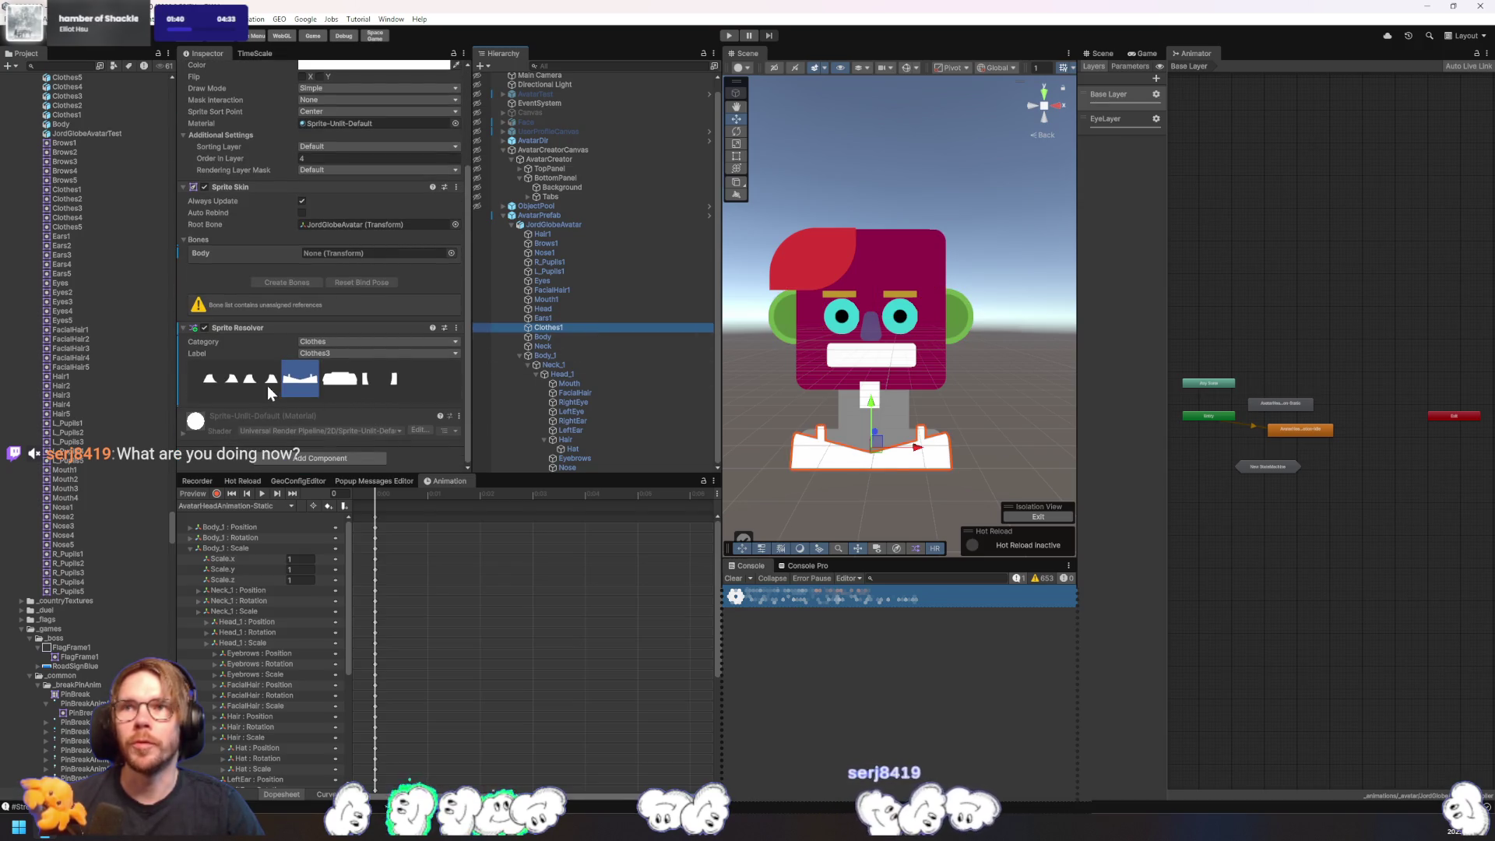
click(296, 382)
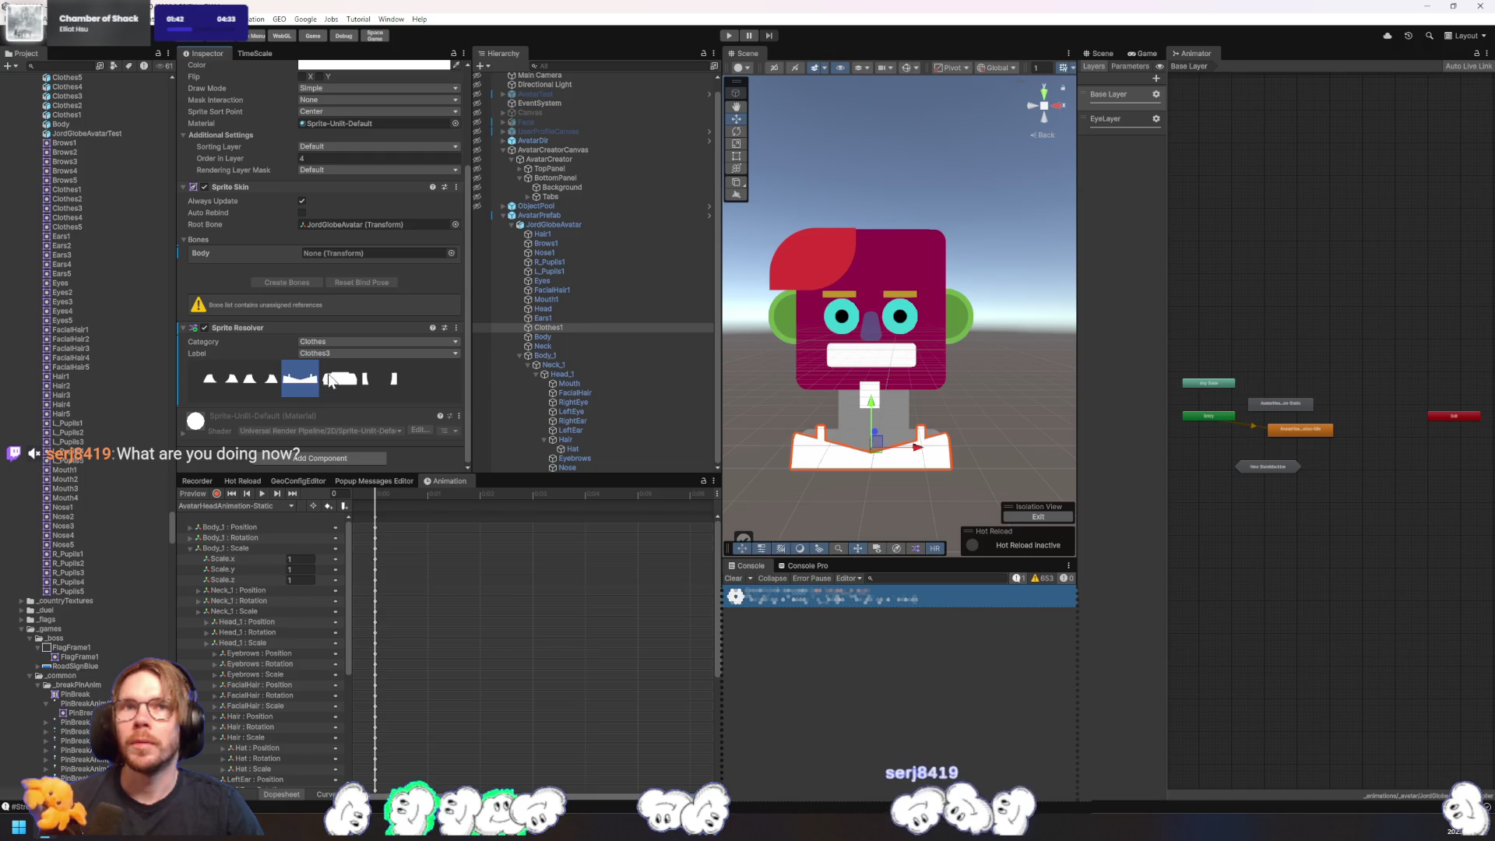
click(567, 317)
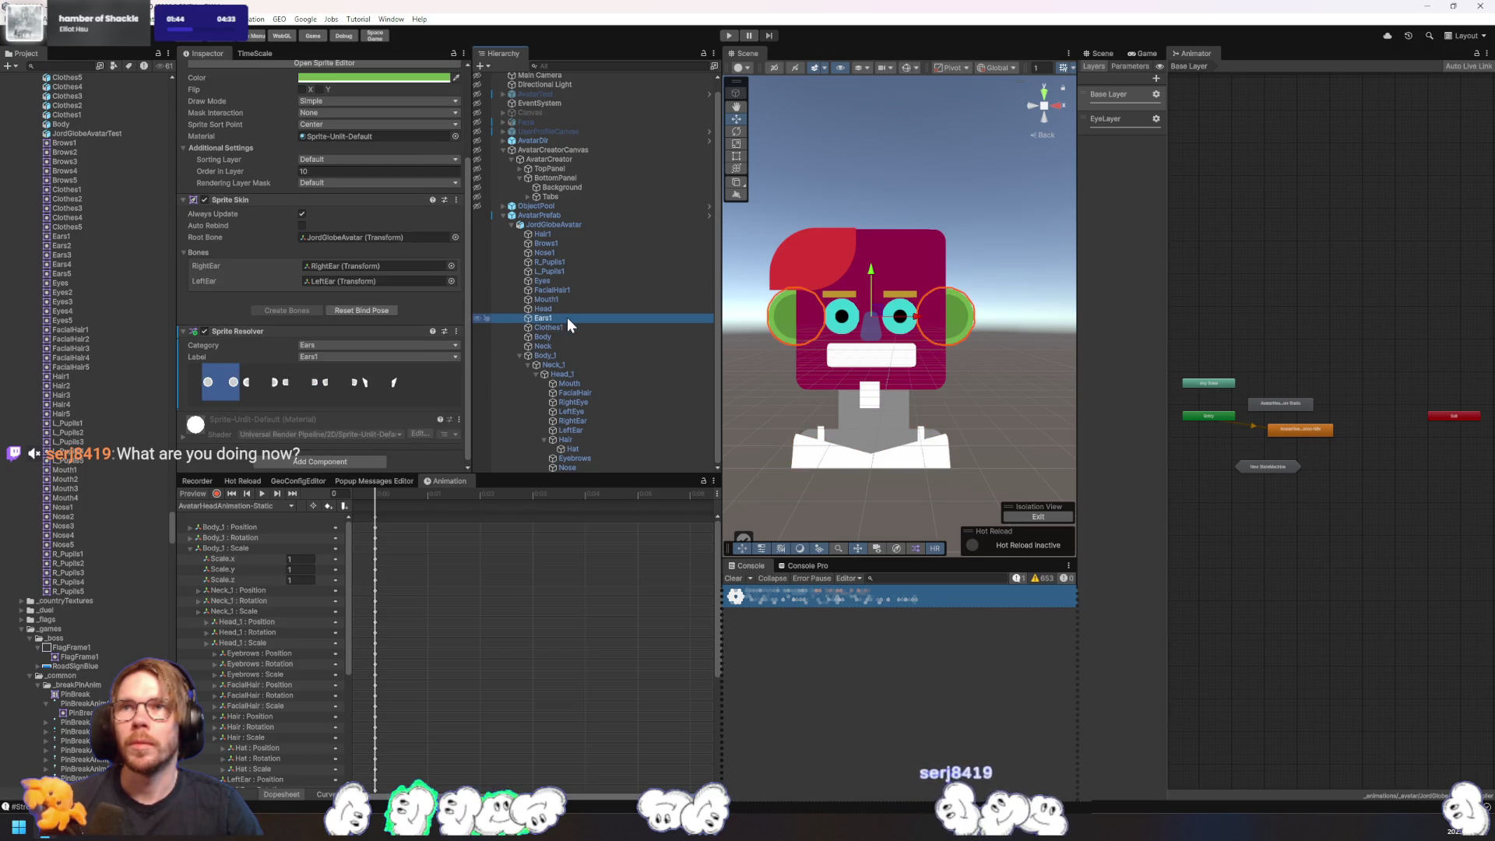
click(566, 312)
click(556, 328)
click(558, 334)
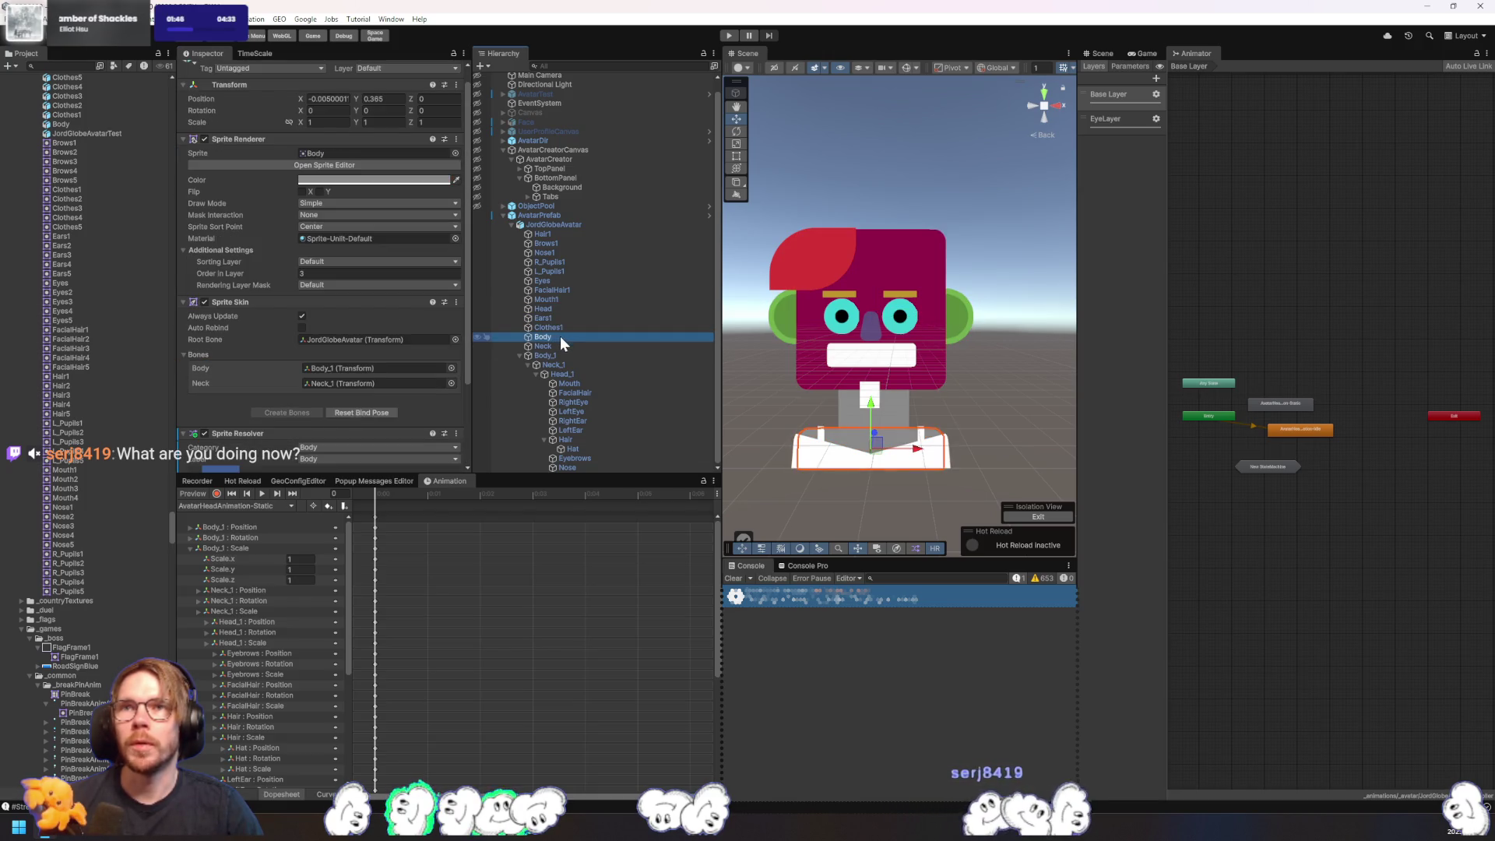
click(566, 327)
click(374, 368)
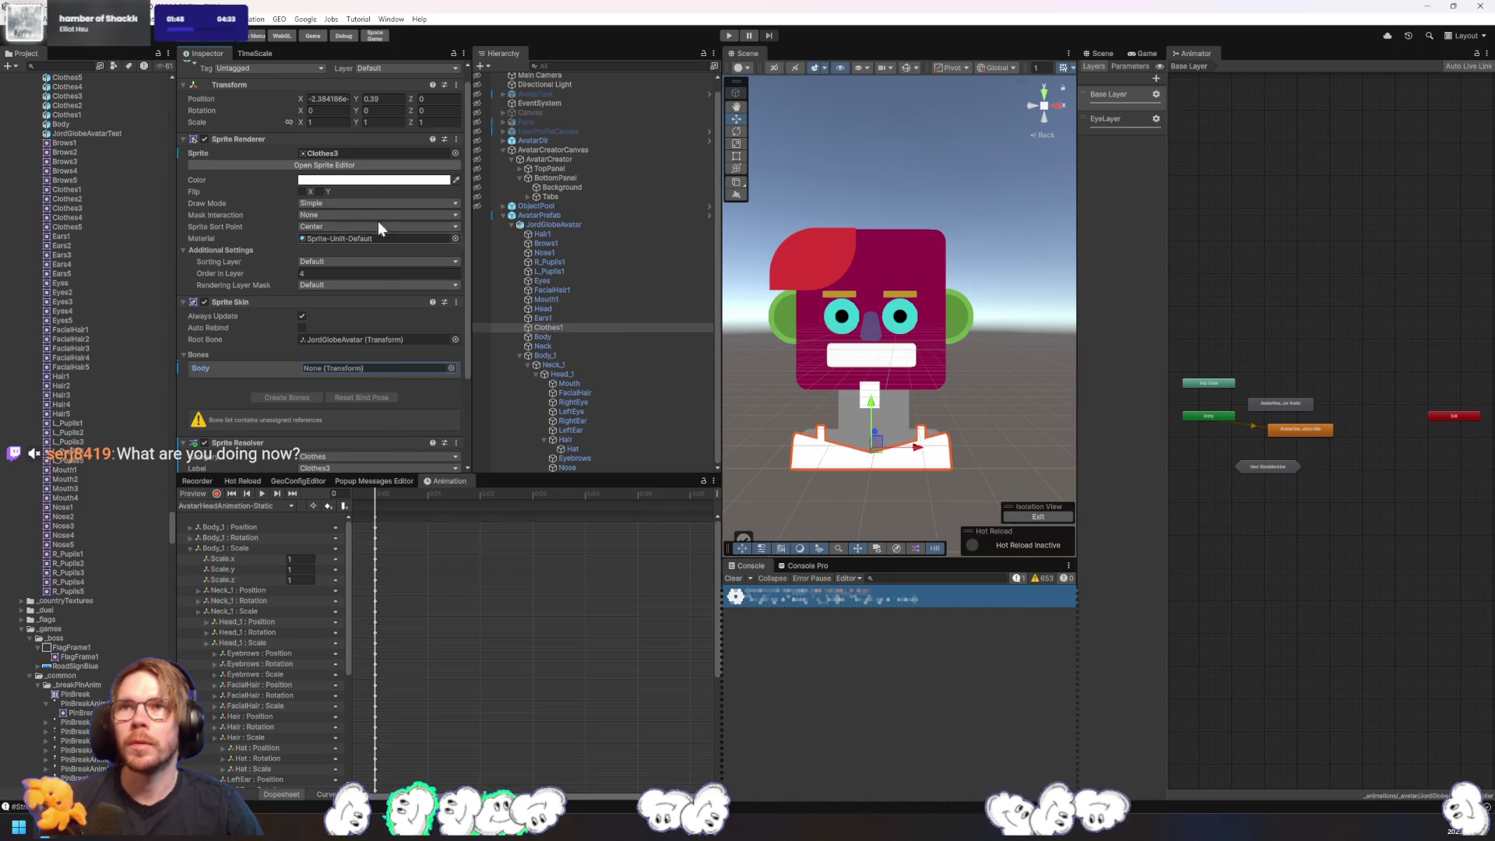
- Cycle the Clothes1 resolver through the clothes sprites, ending on Clothes5
scroll(86, 311, up, 5)
scroll(96, 326, up, 10)
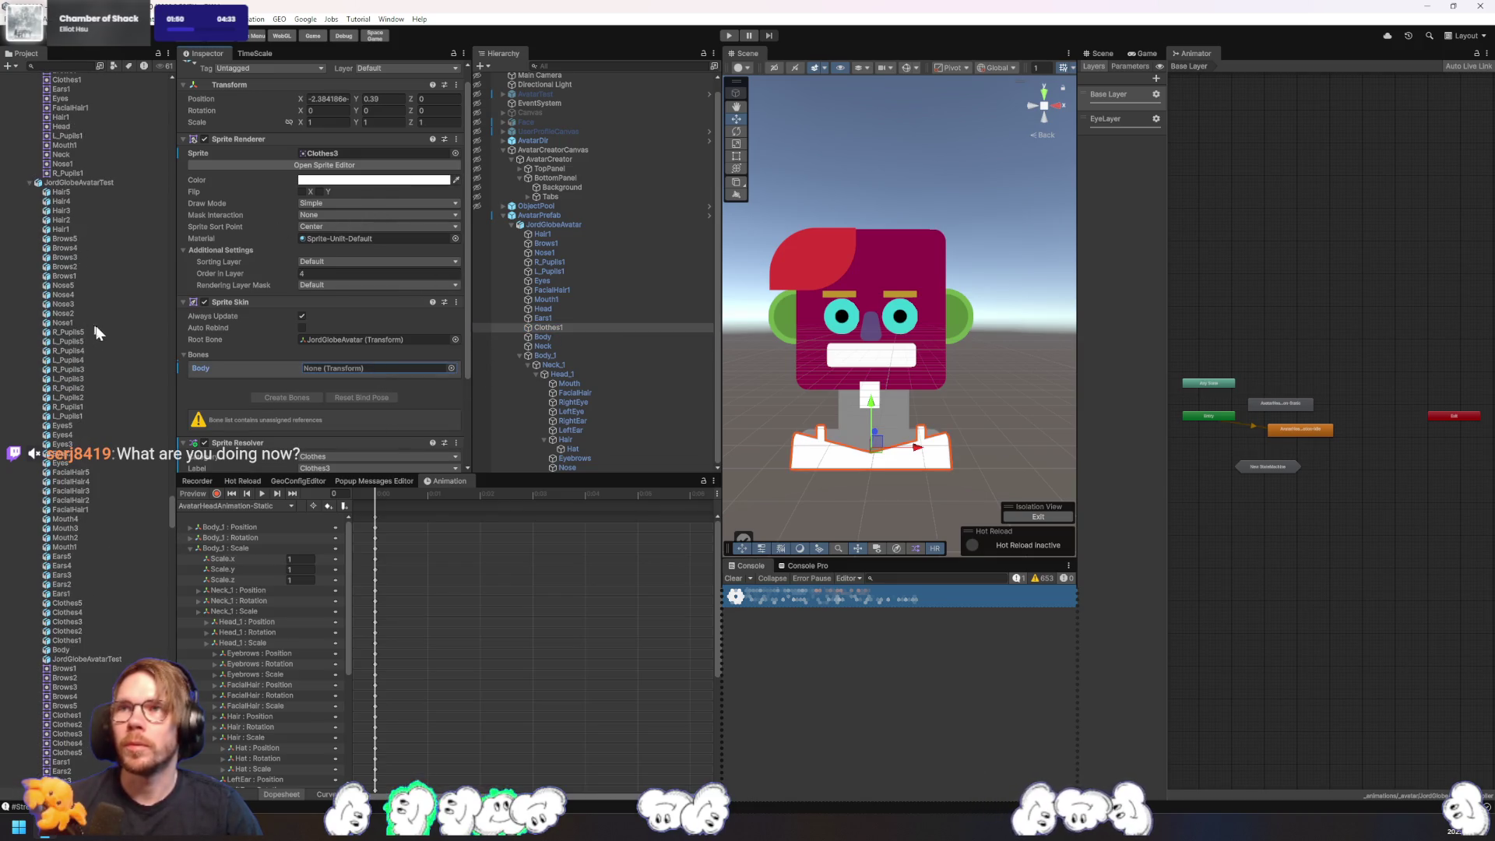
scroll(203, 366, down, 3)
click(214, 388)
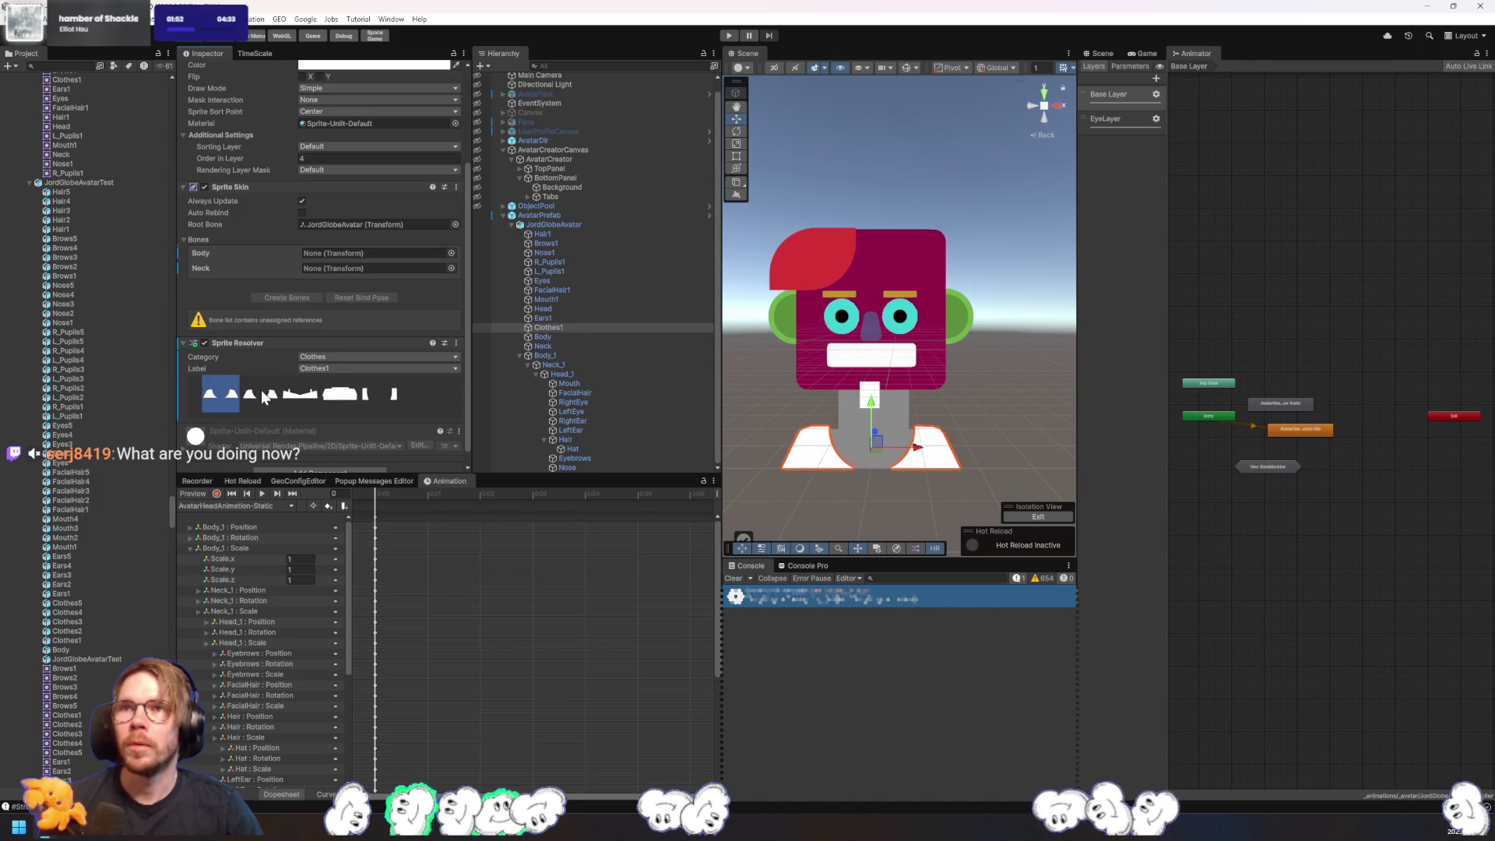
click(306, 382)
click(342, 380)
click(382, 380)
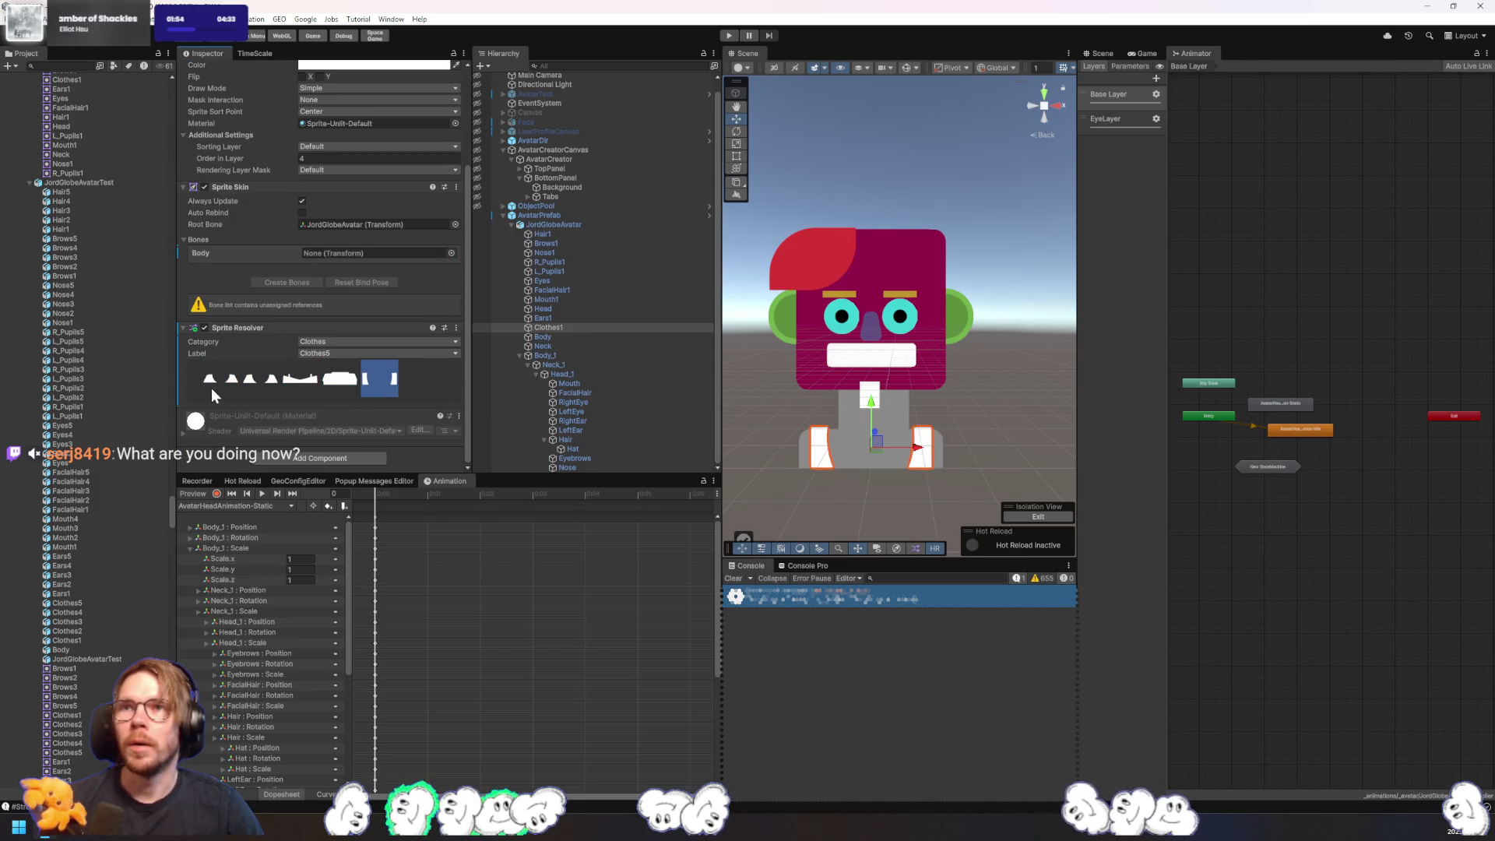
click(304, 381)
click(372, 377)
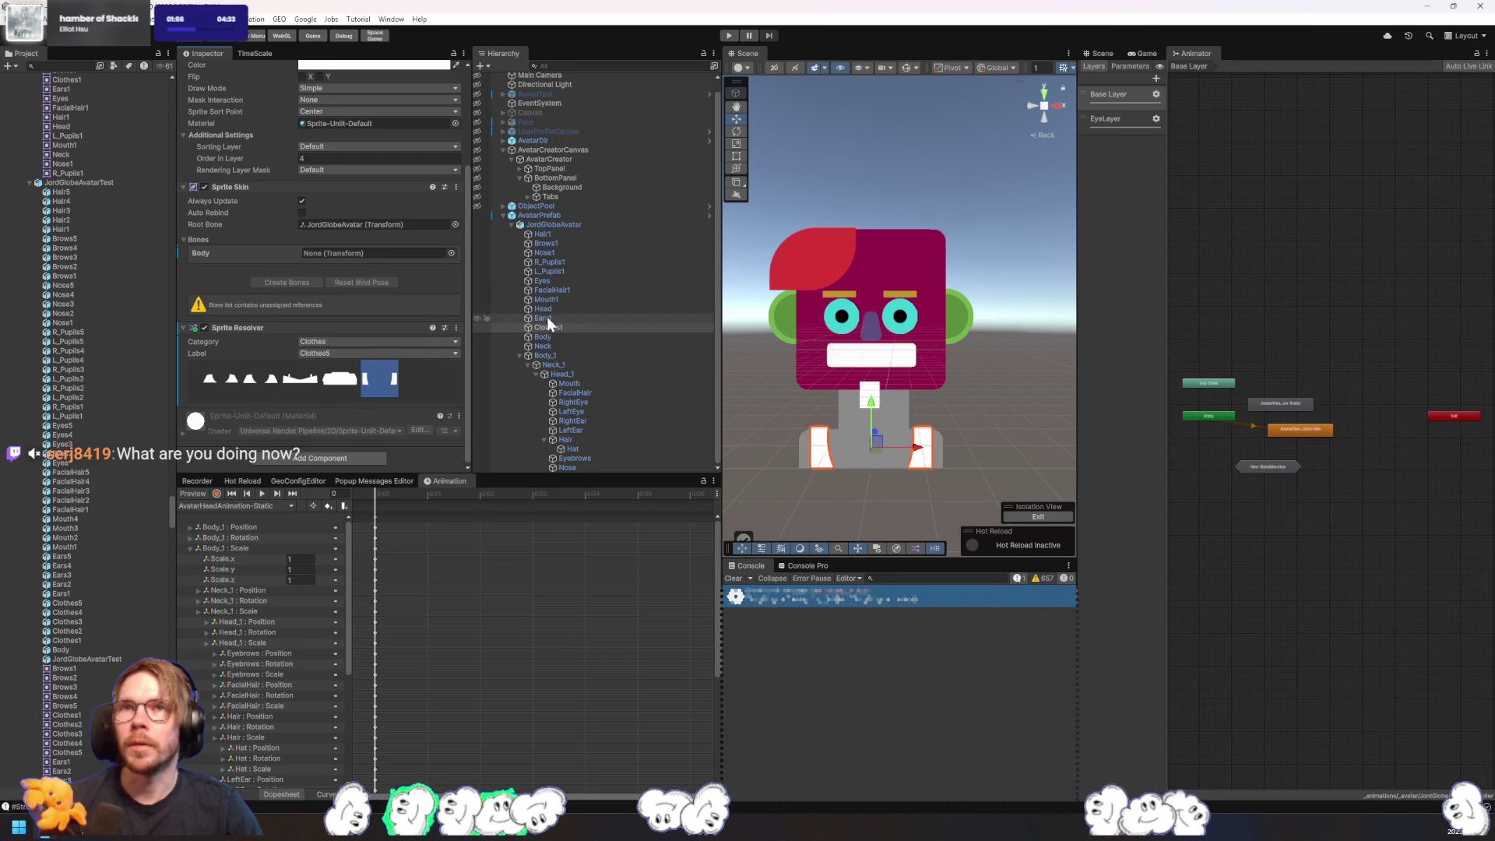
- Try the alternative ear sprites including Ears5, then return to round Ears1
click(546, 318)
click(279, 381)
click(329, 379)
click(390, 384)
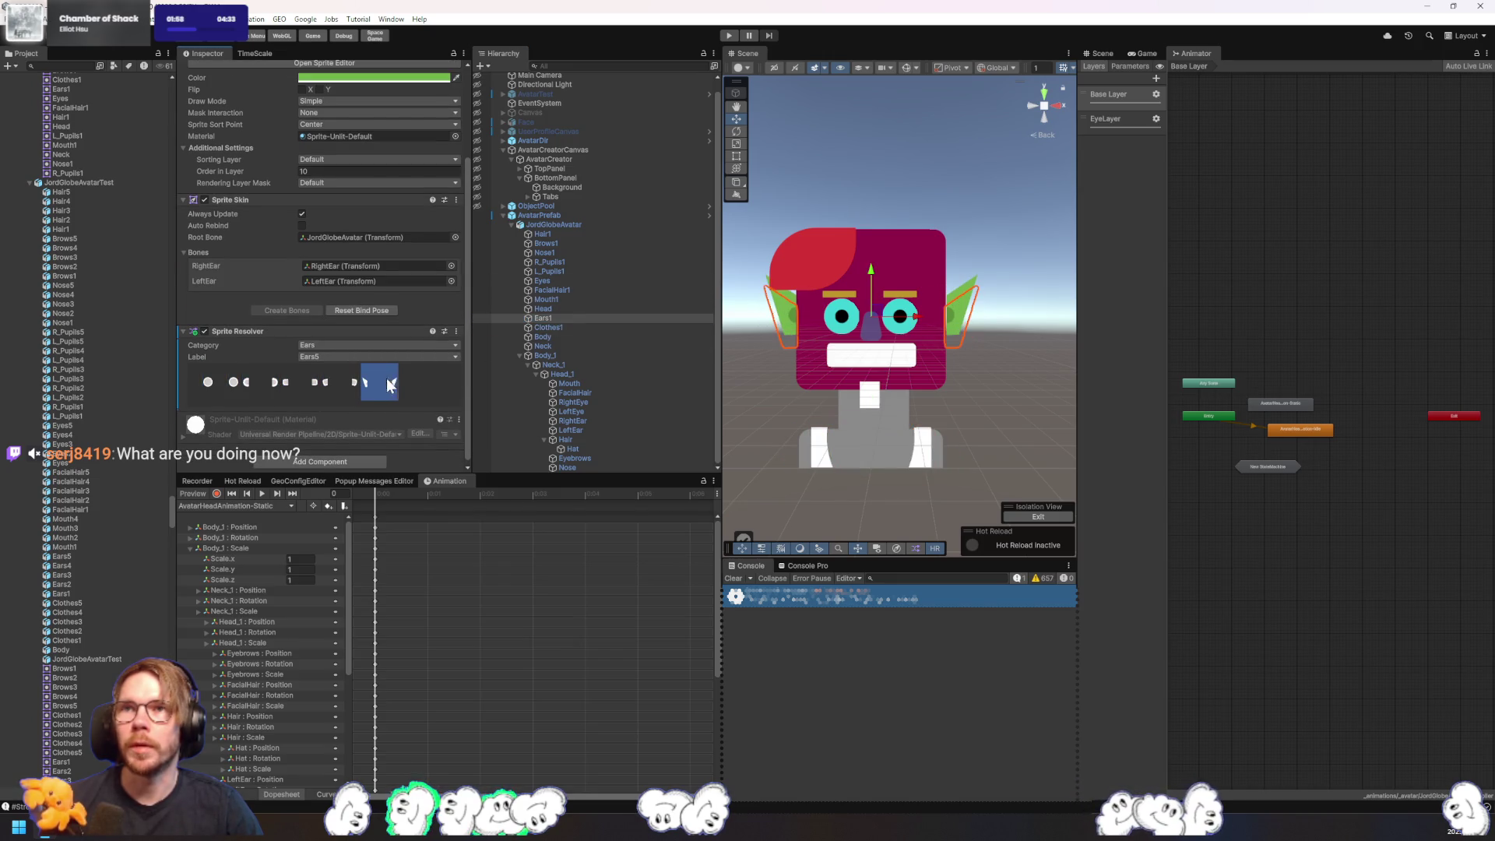
click(208, 381)
- Select the JordGlobeAvatar PSD asset in the Project window to show its import settings
click(554, 328)
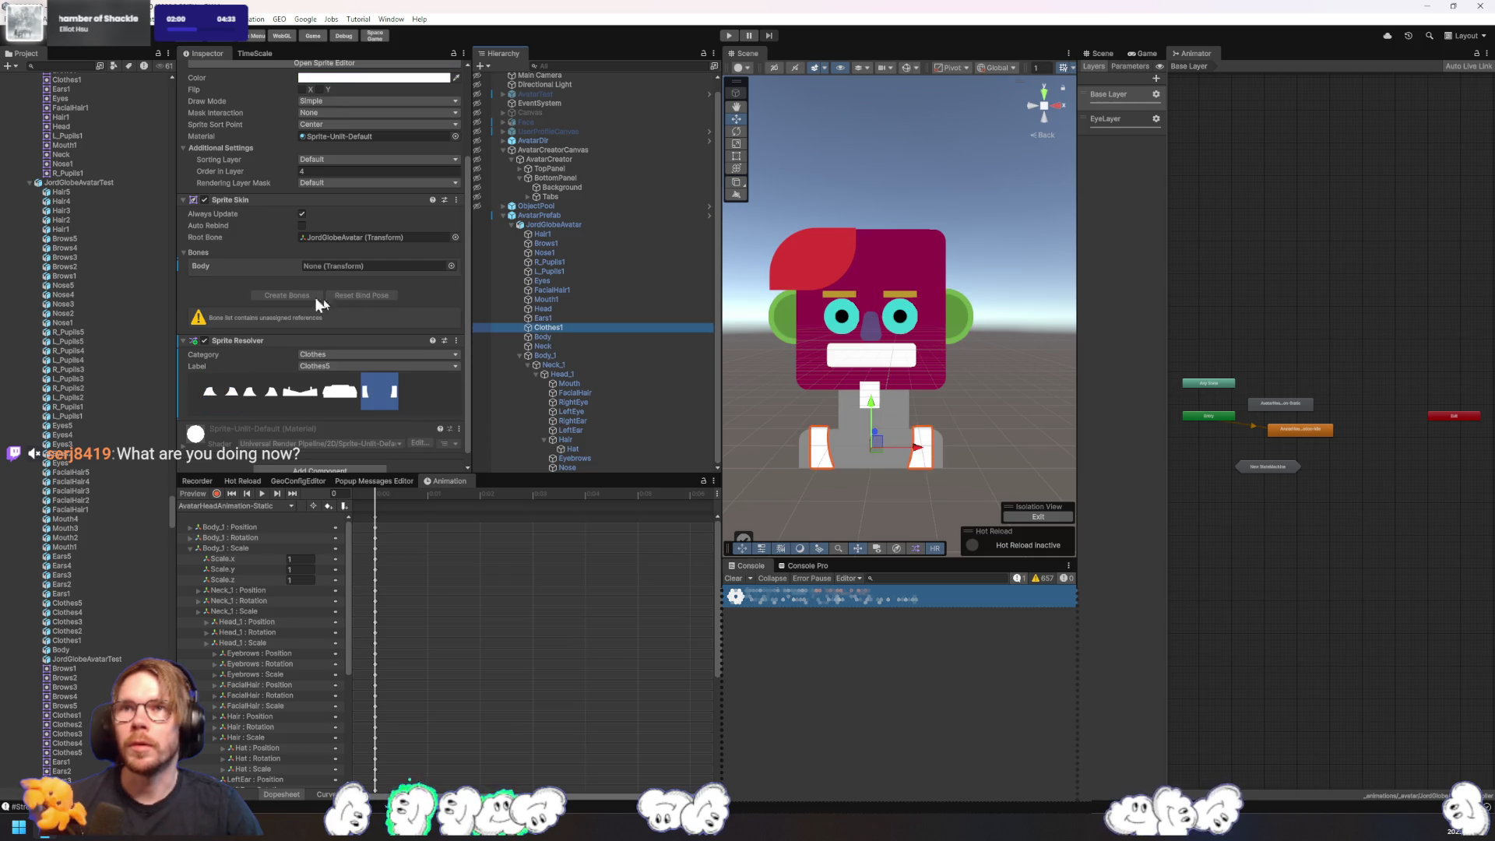
scroll(142, 243, up, 5)
scroll(110, 243, up, 4)
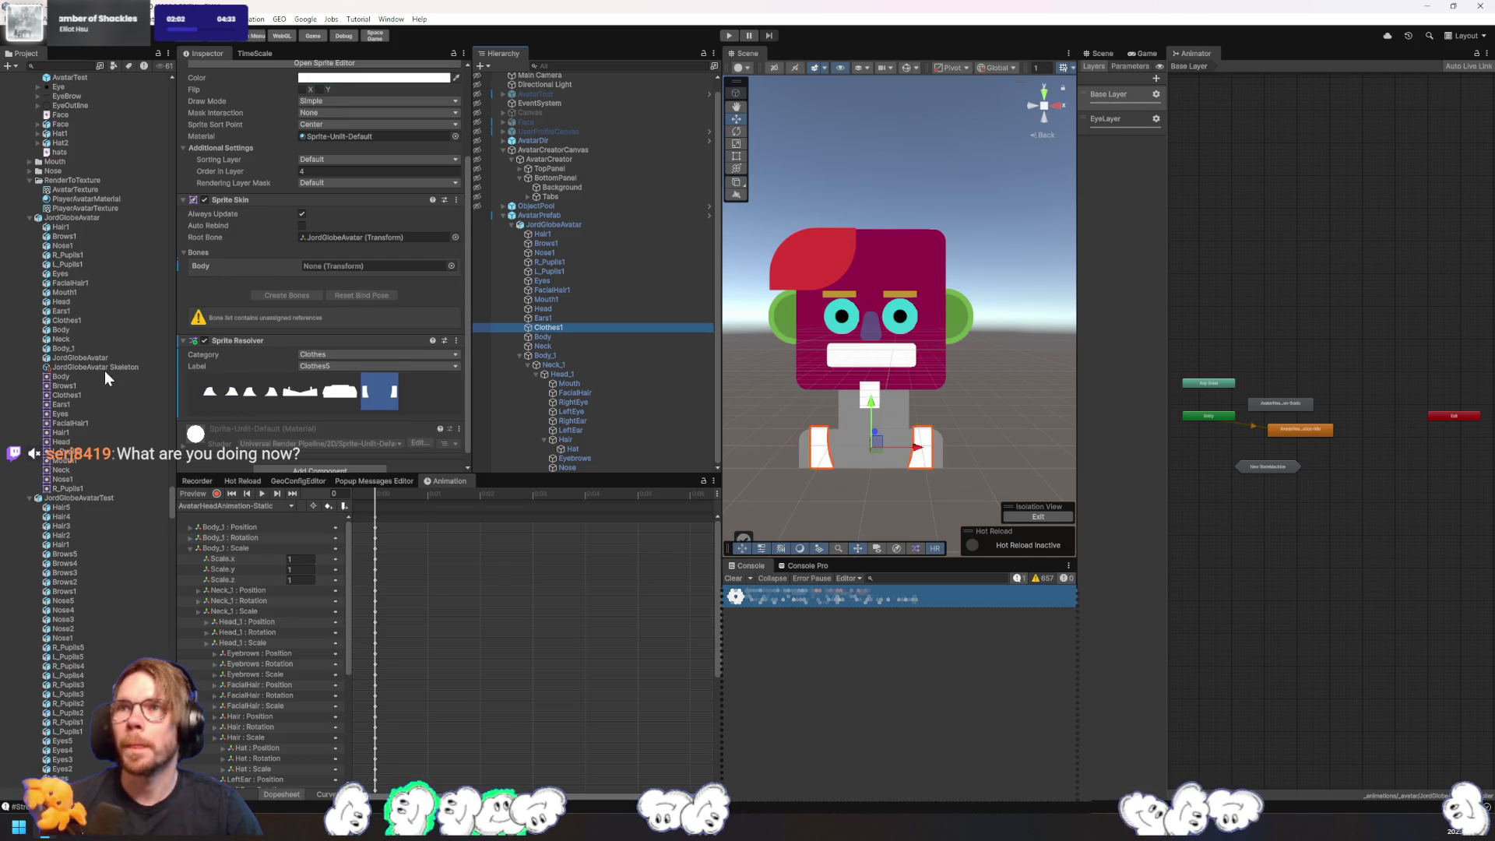
click(97, 366)
click(95, 221)
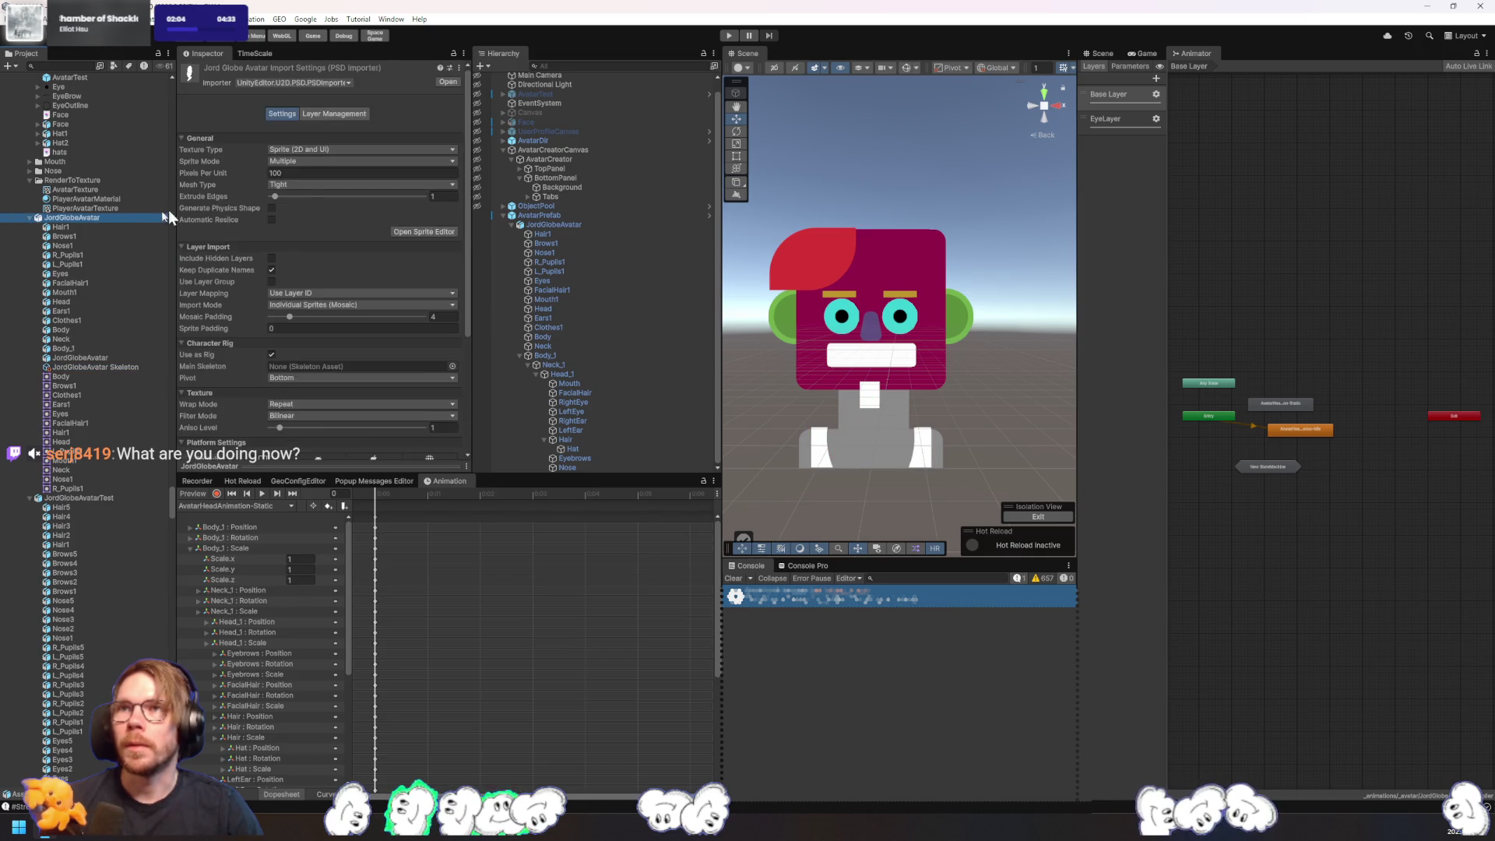
- Open the avatar's Sprite Editor in Skinning Editor mode and select the Clothes1 sprite
click(433, 232)
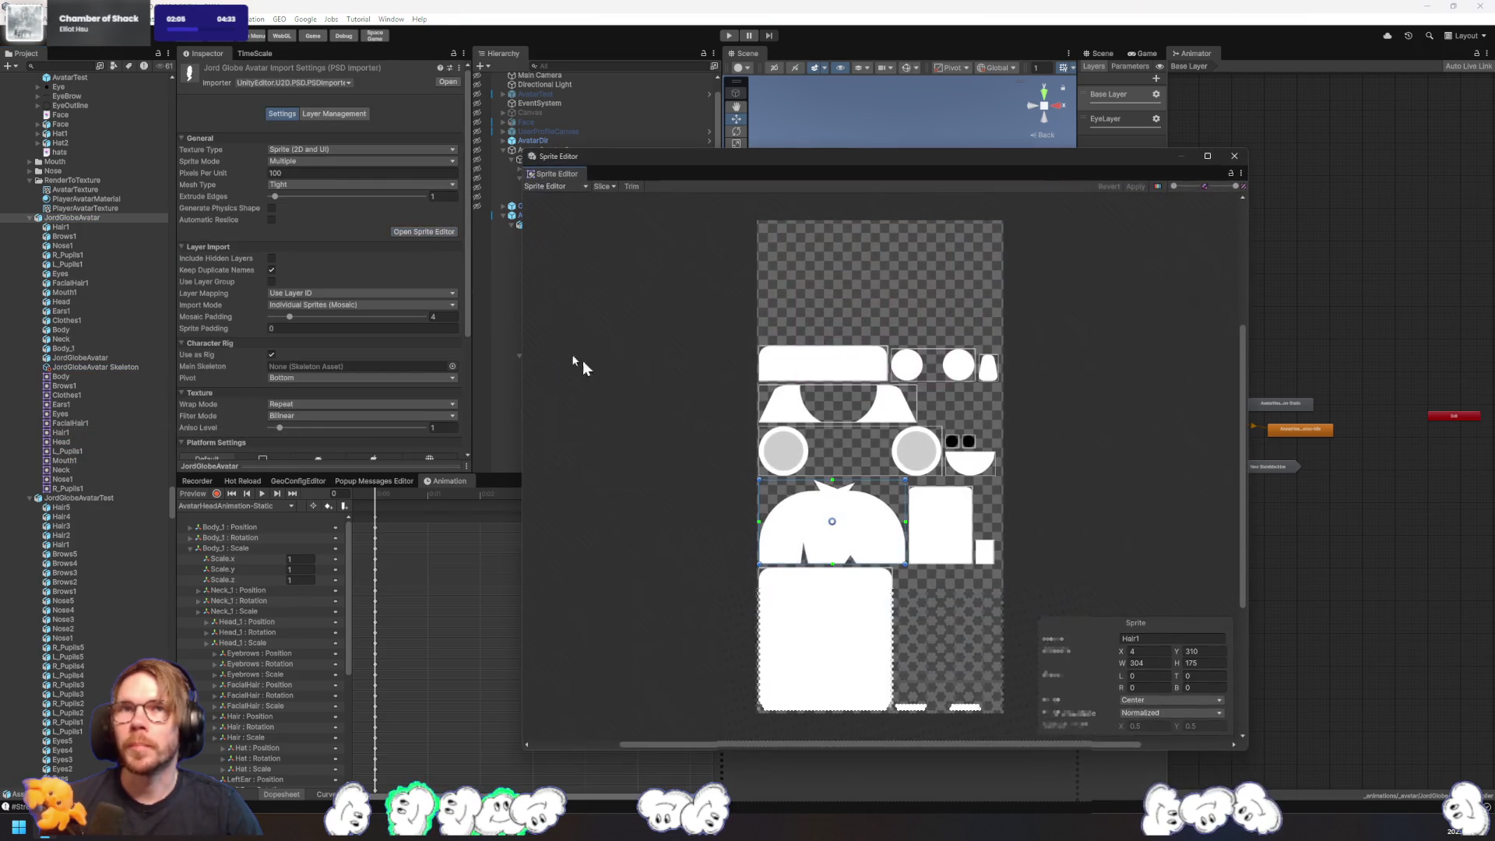
click(575, 186)
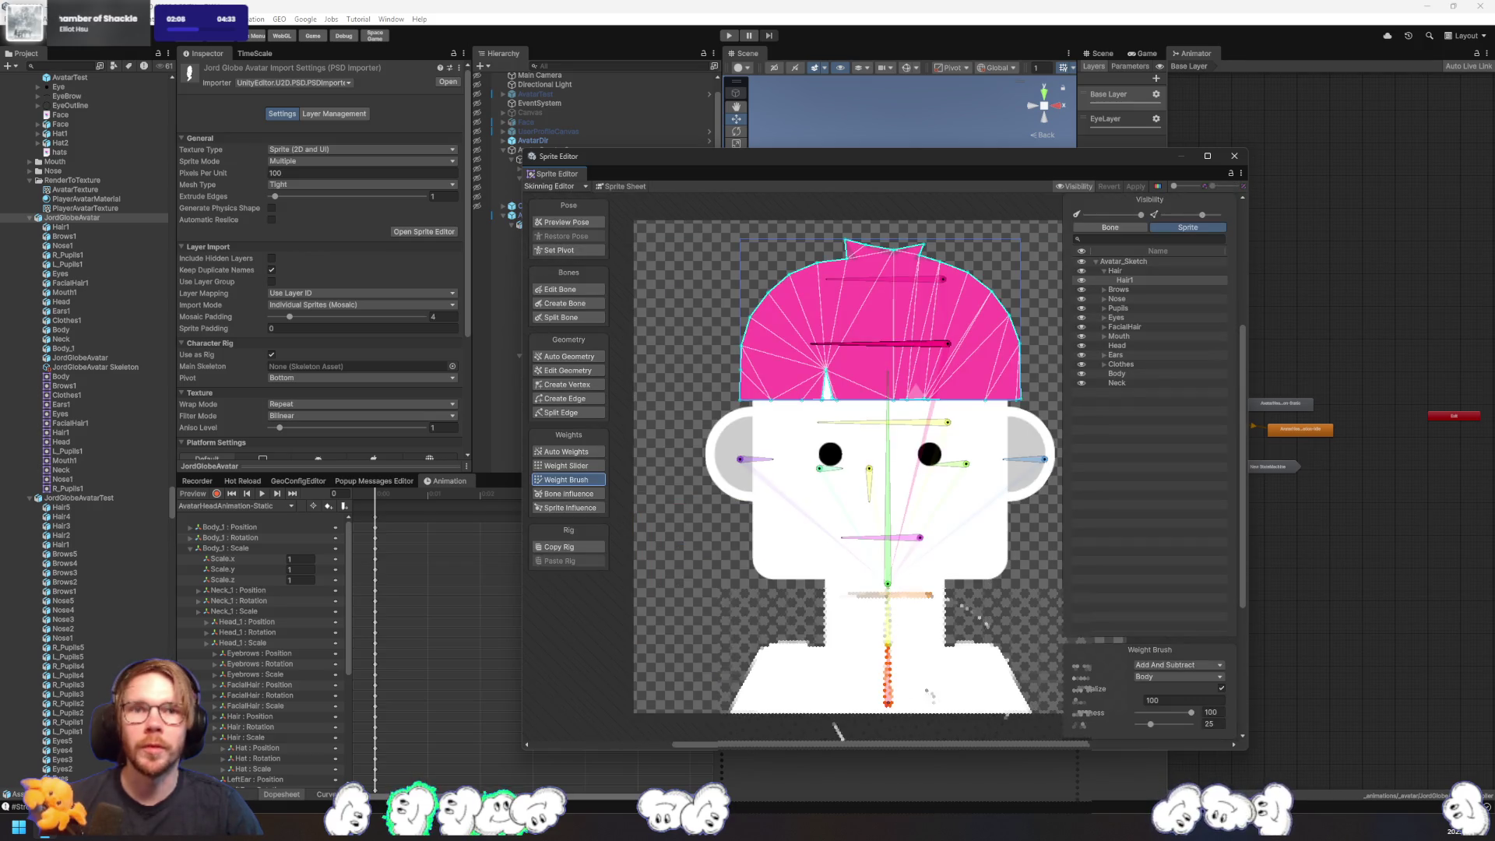
click(1126, 382)
click(1126, 364)
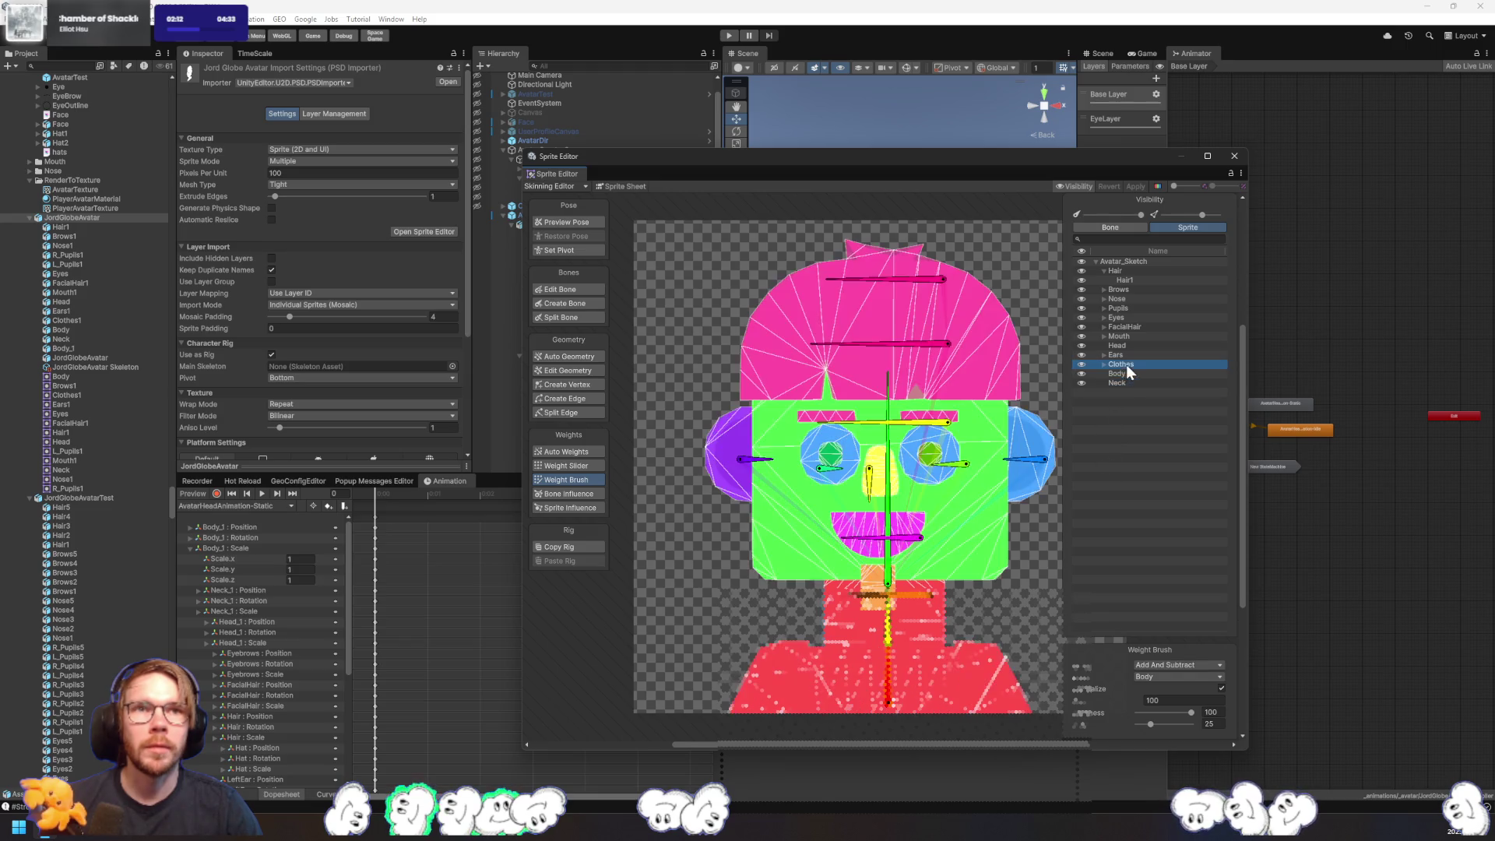
click(1137, 375)
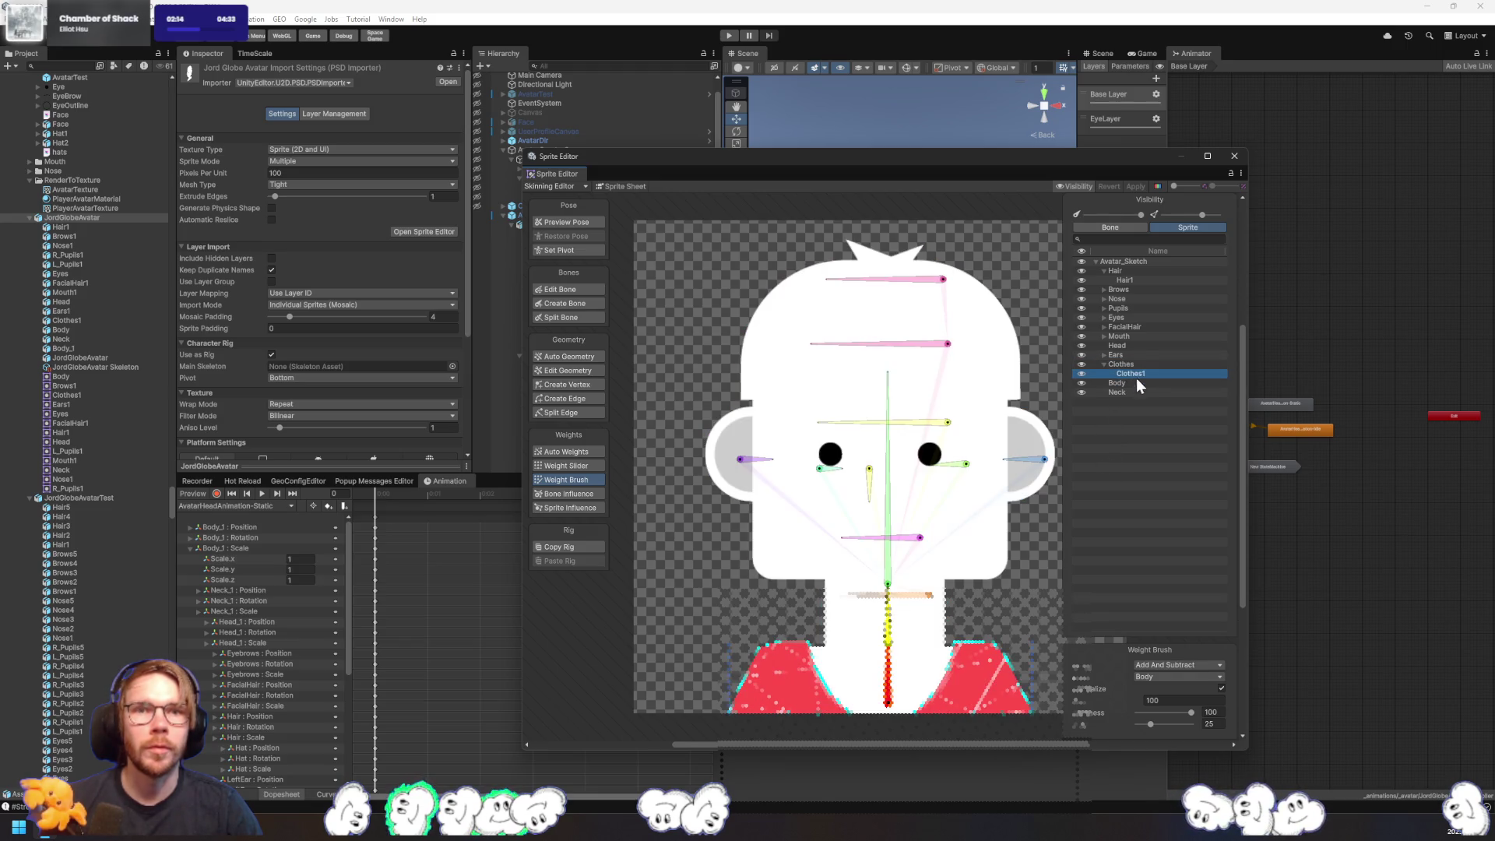
- Paint Body bone weights onto Clothes1, apply, and select Clothes1 in the Hierarchy
click(939, 664)
mouse_move(939, 664)
mouse_down()
mouse_move(896, 643)
mouse_move(903, 684)
mouse_move(866, 705)
mouse_up()
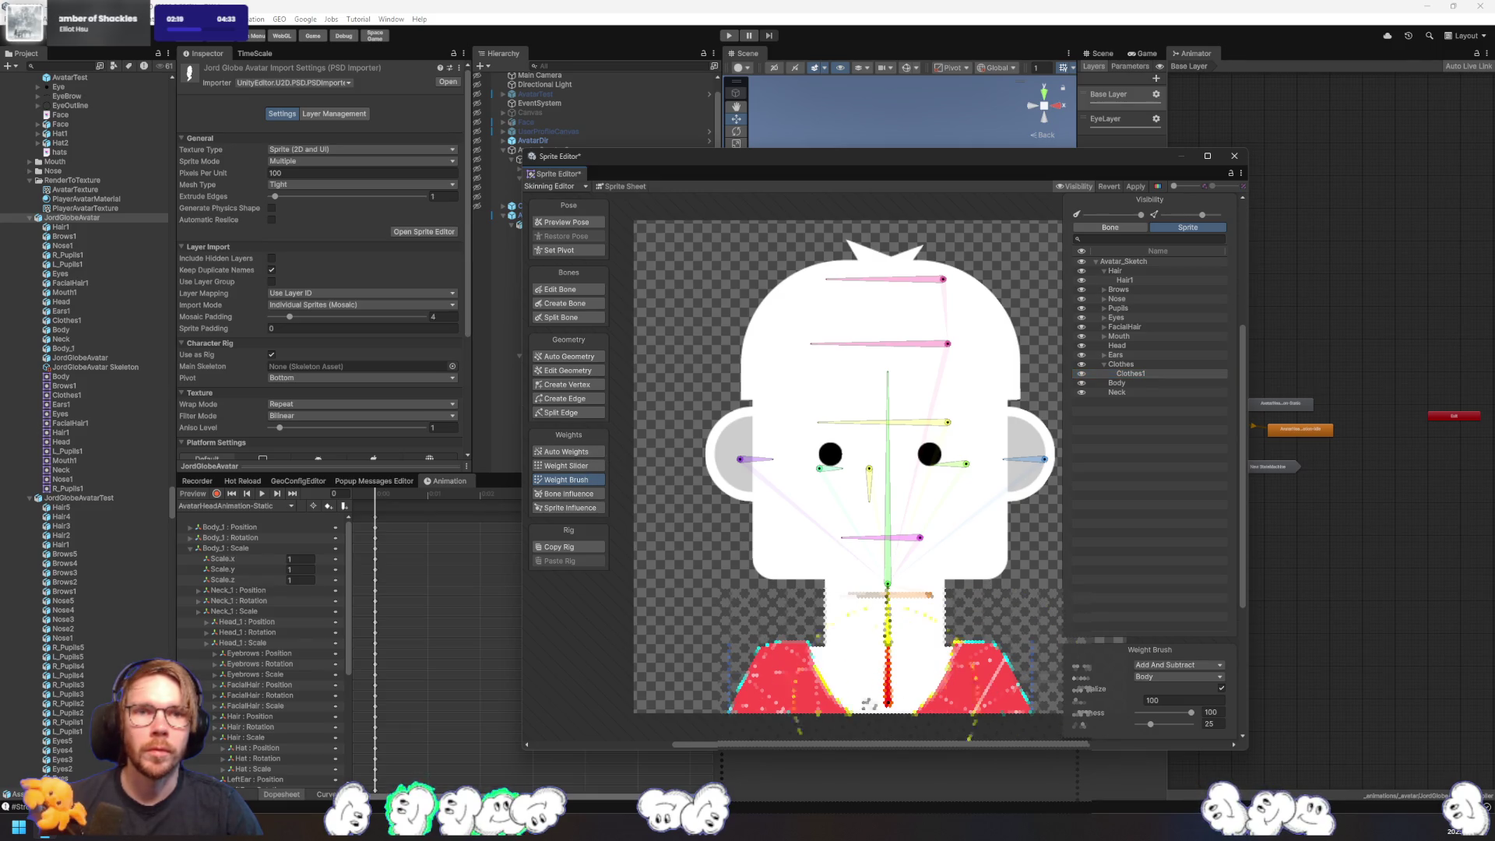
click(1135, 187)
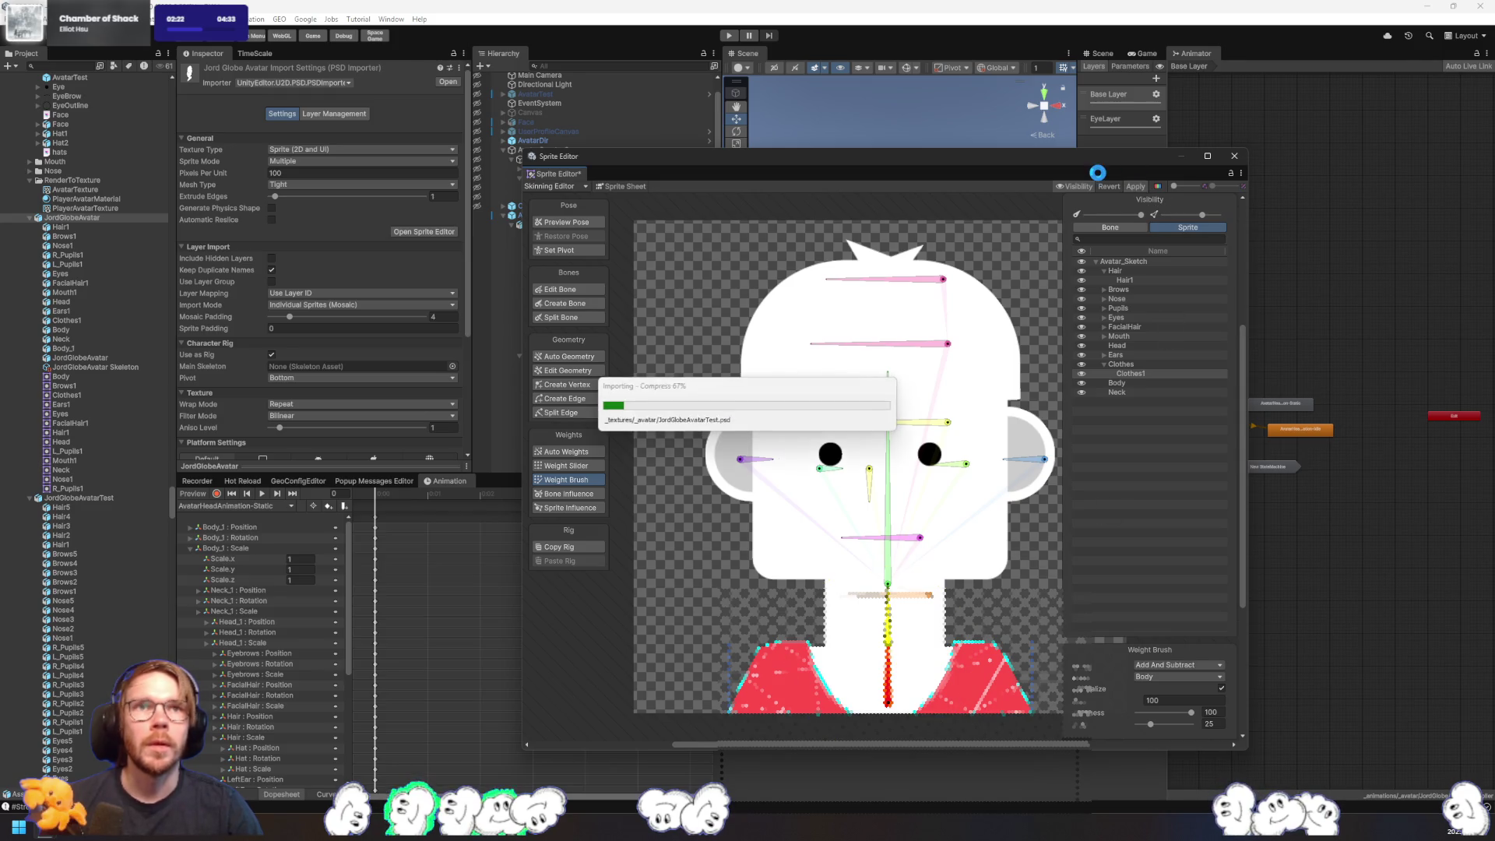
mouse_move(690, 171)
mouse_down()
mouse_move(857, 142)
mouse_move(824, 150)
mouse_up()
click(563, 330)
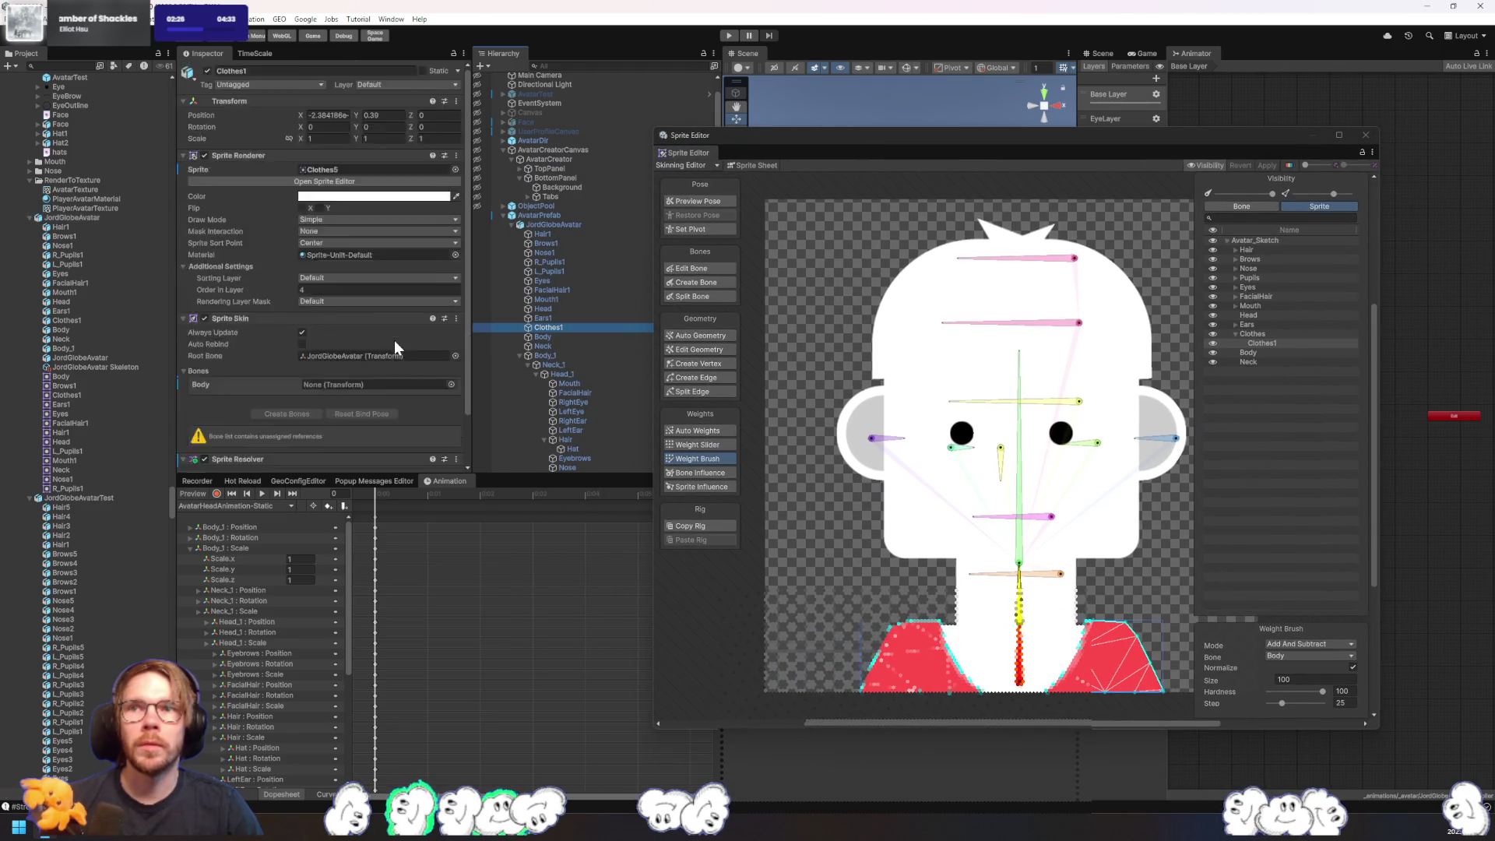
- Revert Clothes1's Sprite Skin bone list and delete the extra Neck bone entry
scroll(394, 343, down, 2)
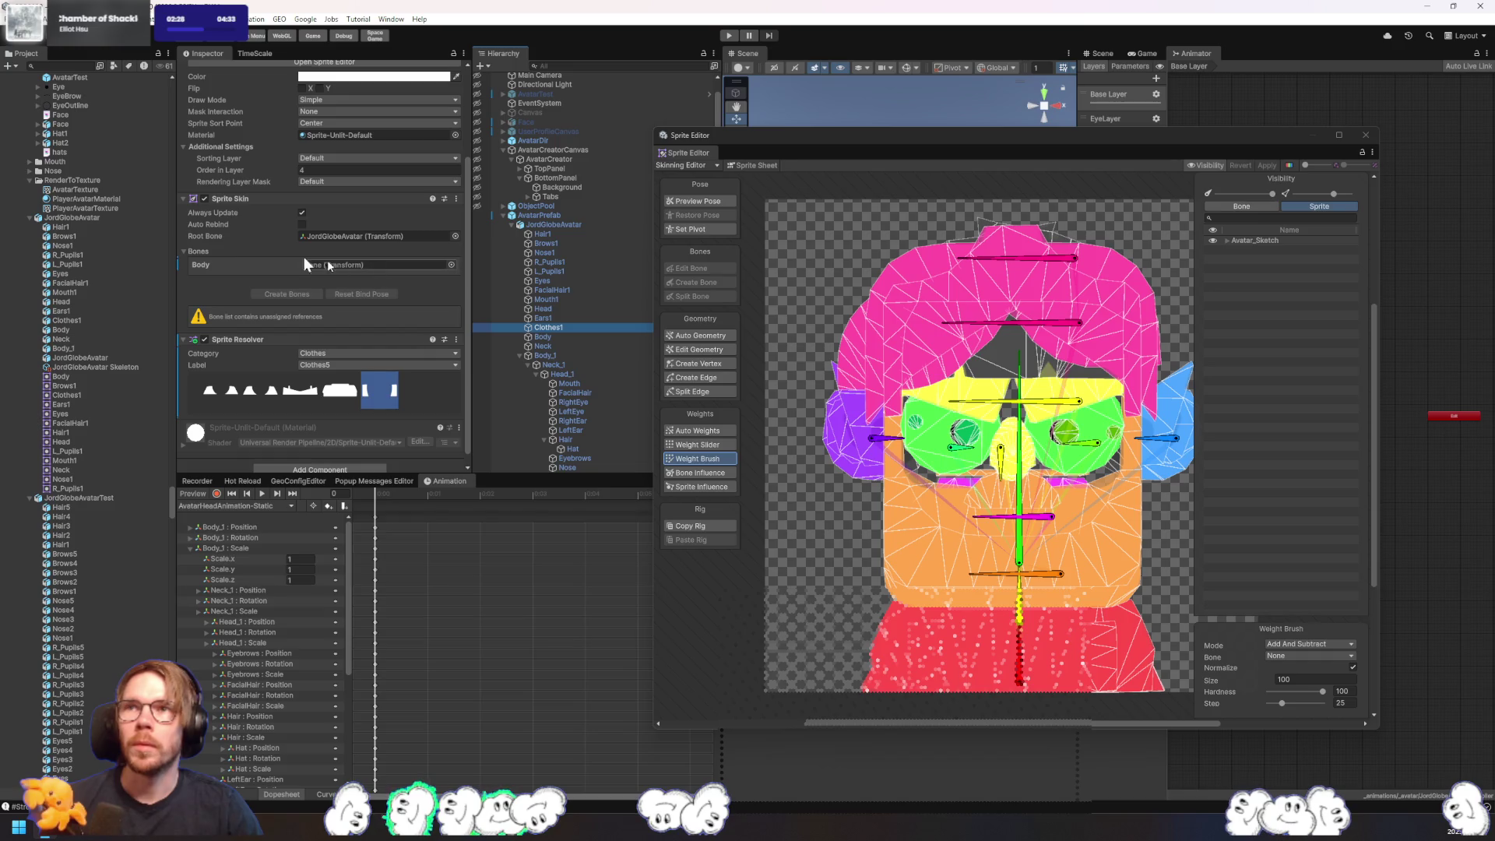
right_click(204, 265)
click(246, 309)
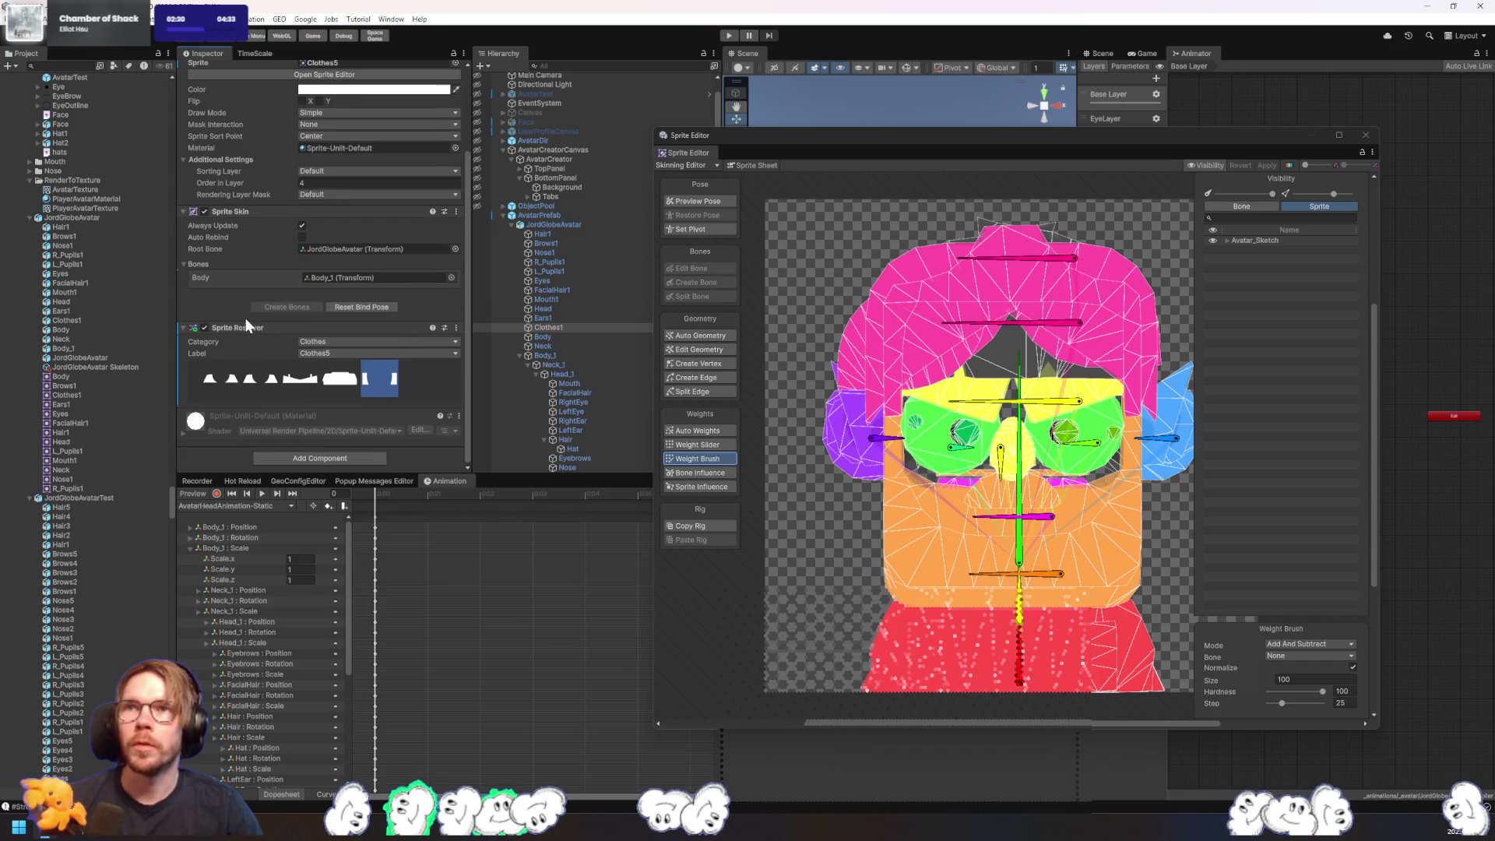
right_click(212, 298)
click(224, 301)
right_click(215, 289)
click(260, 408)
- Test Clothes2, Clothes4 and Clothes5 while binding the Body slot to Body_1, then revert the bones
click(272, 410)
right_click(211, 293)
click(245, 306)
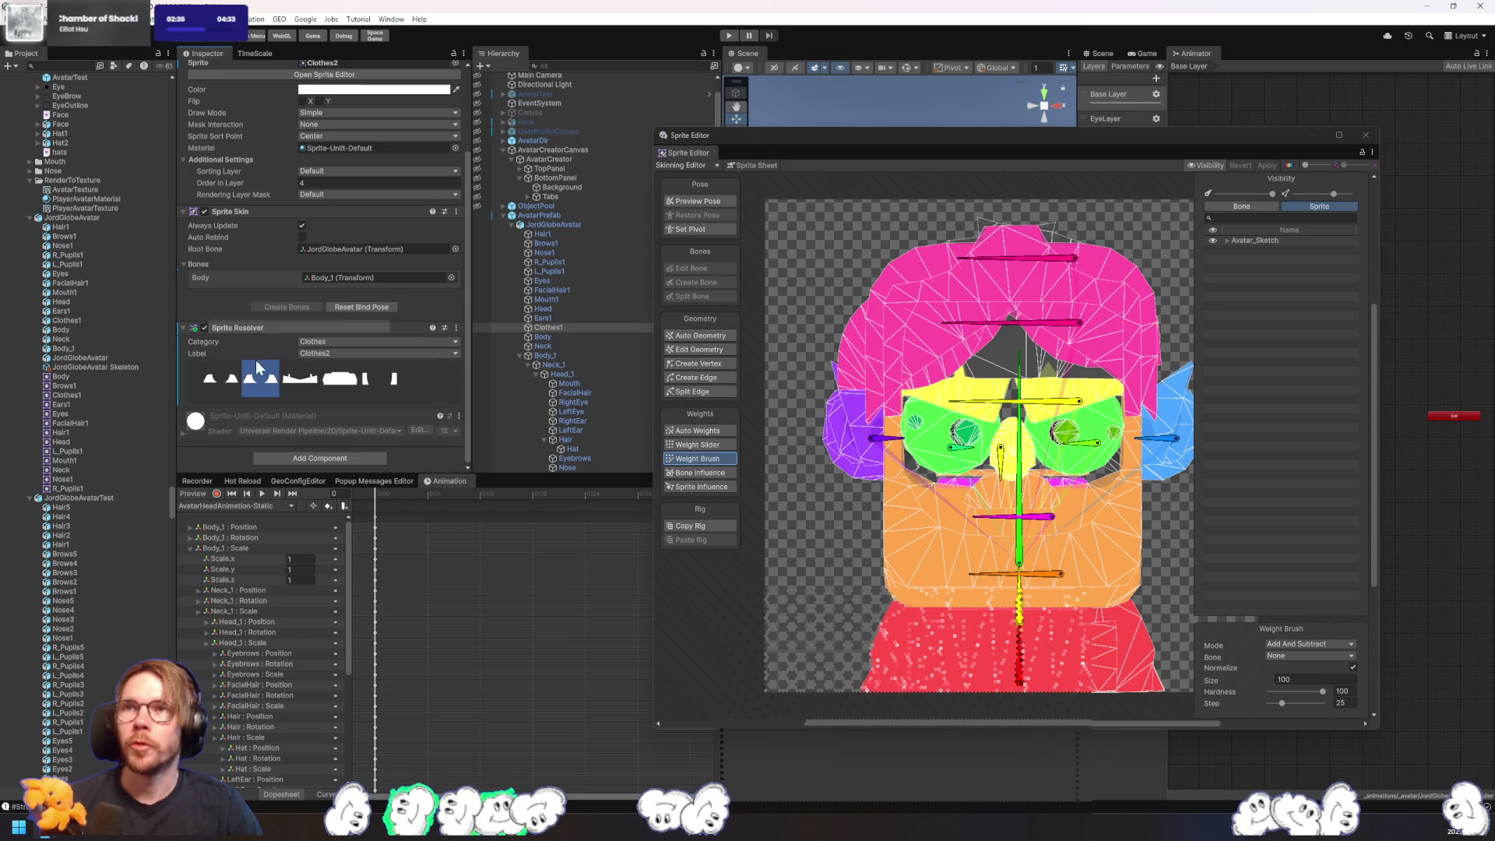
click(340, 378)
click(380, 383)
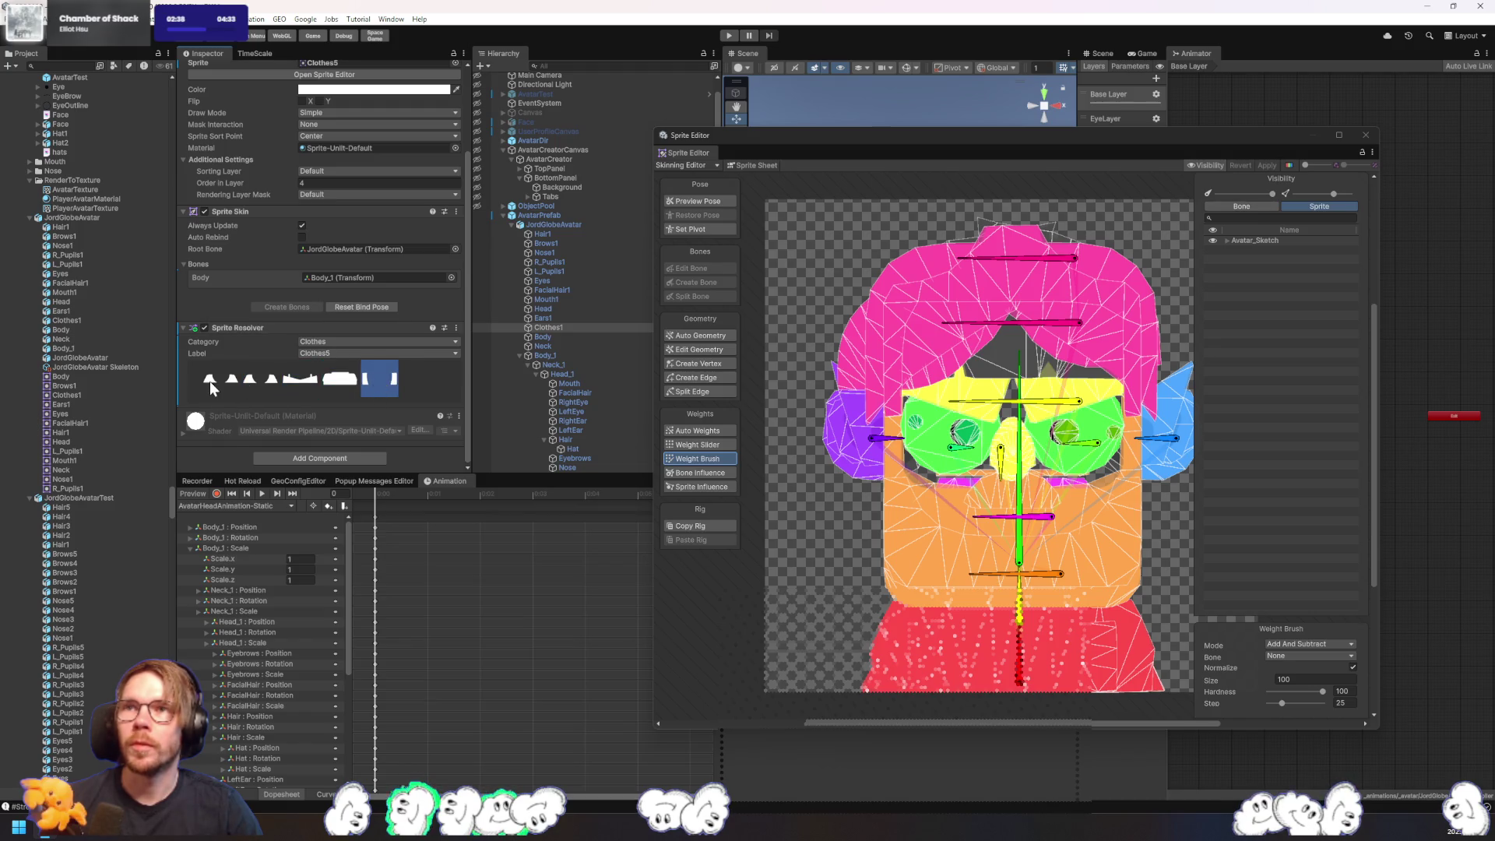
right_click(205, 278)
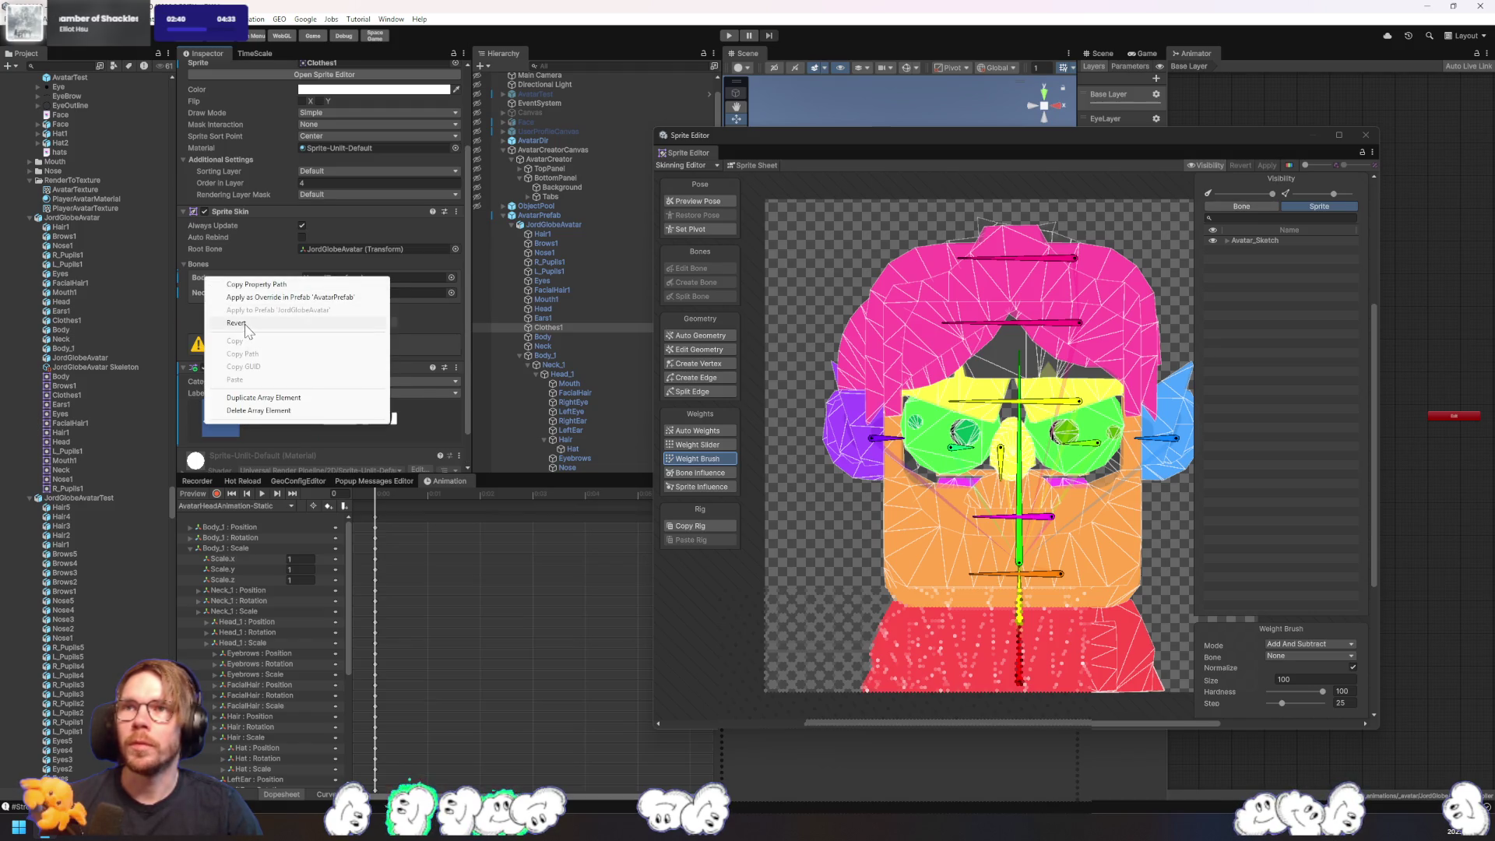
click(245, 323)
click(339, 405)
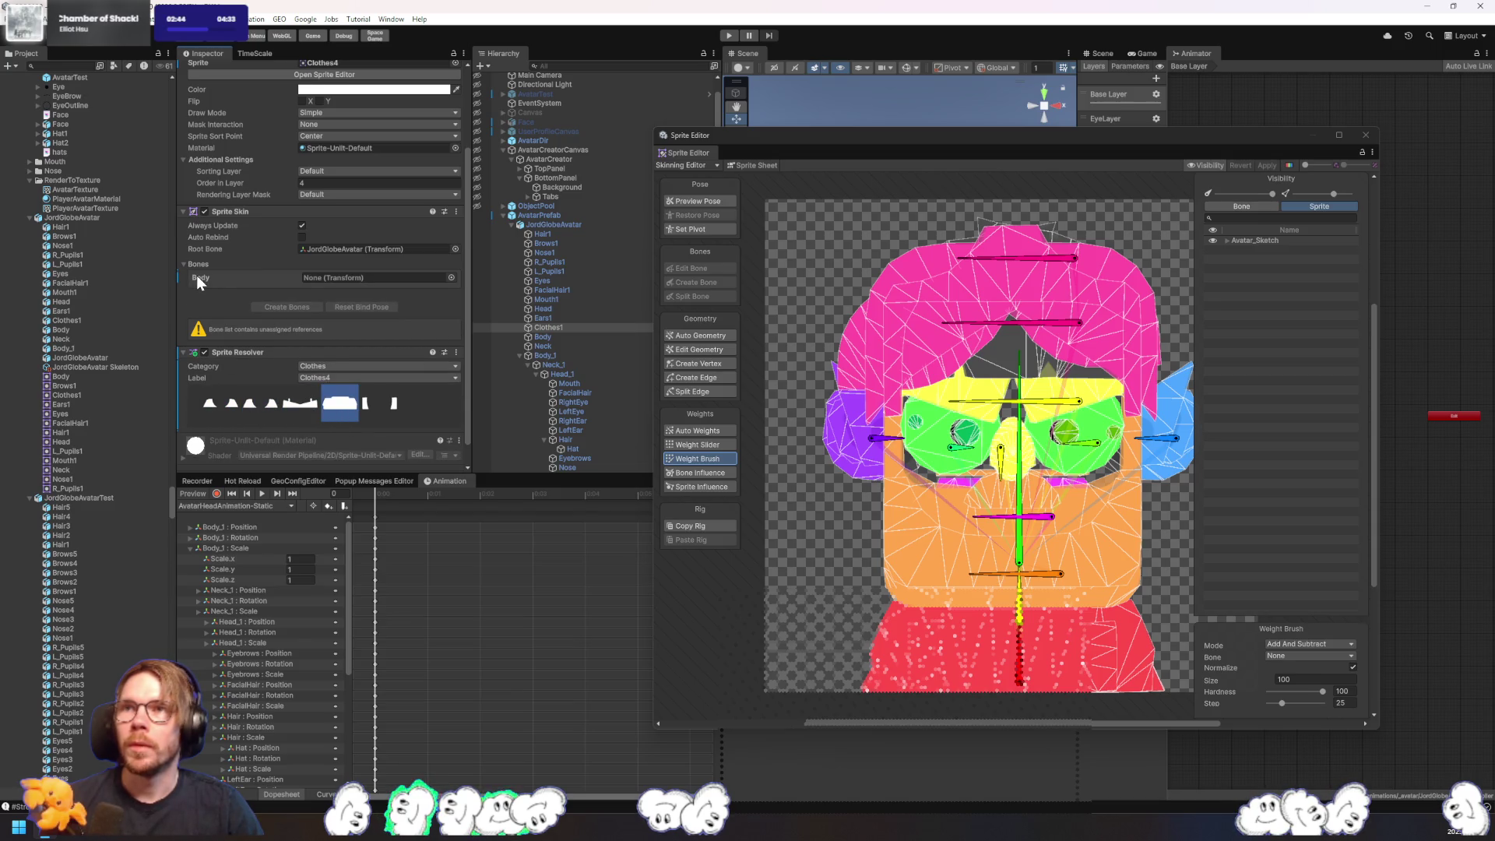
- Turn on Auto Rebind, cycle outfits back to Clothes1, and close the Sprite Editor
click(302, 237)
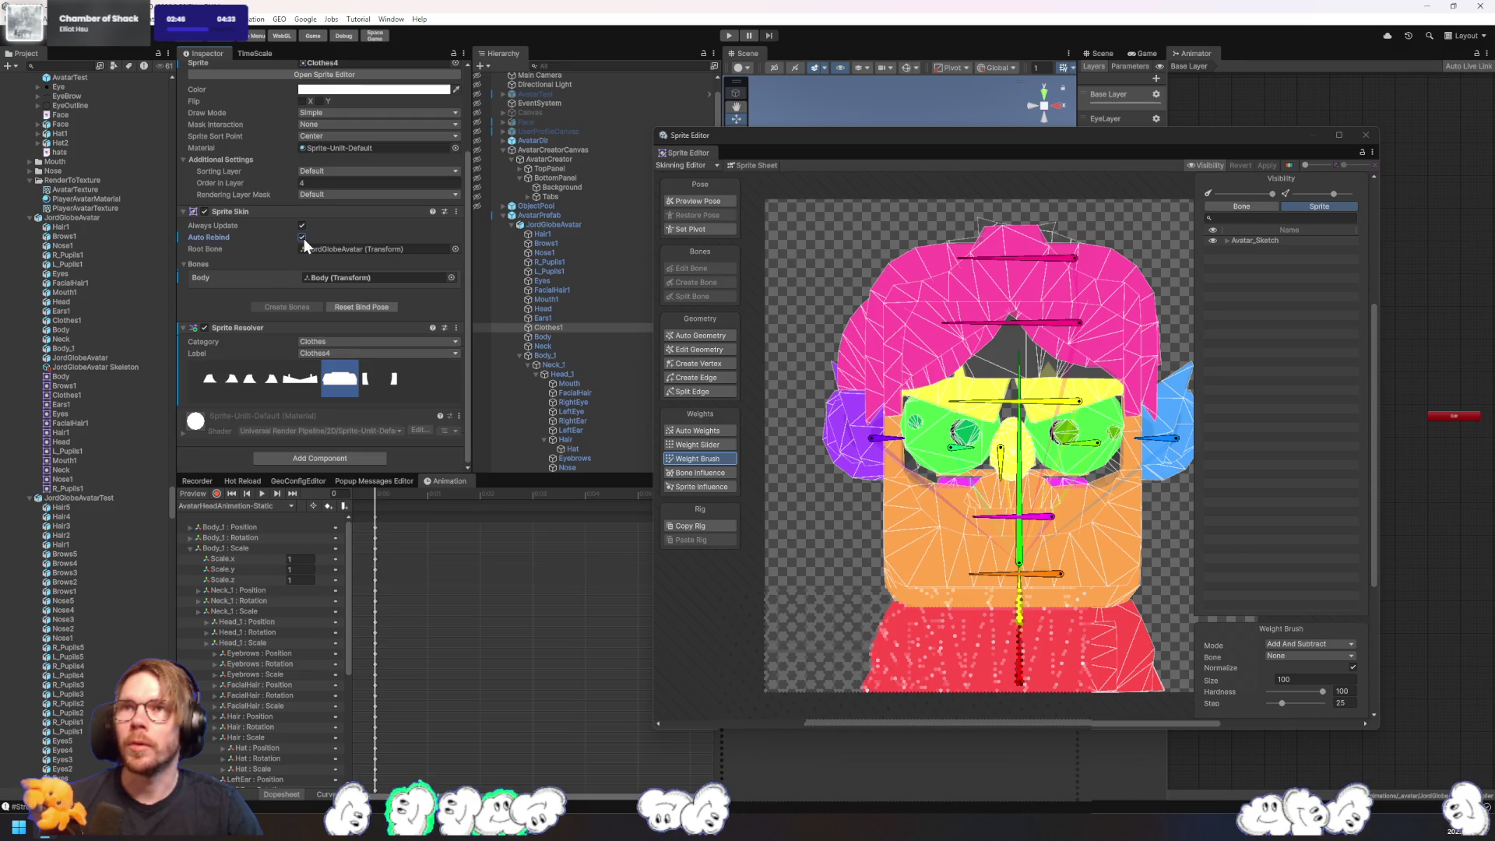
click(306, 386)
click(260, 380)
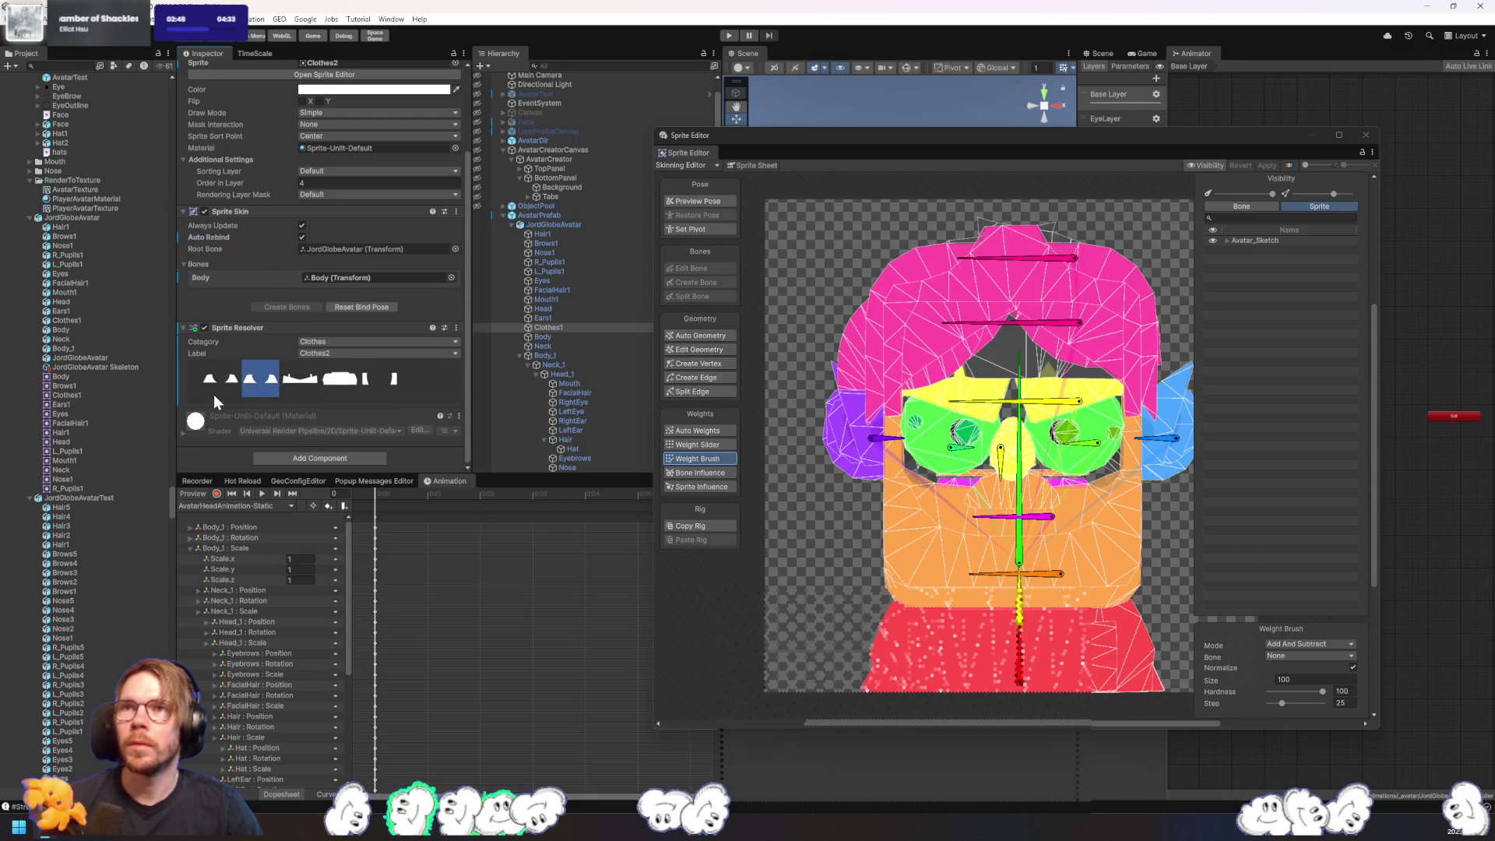
click(213, 394)
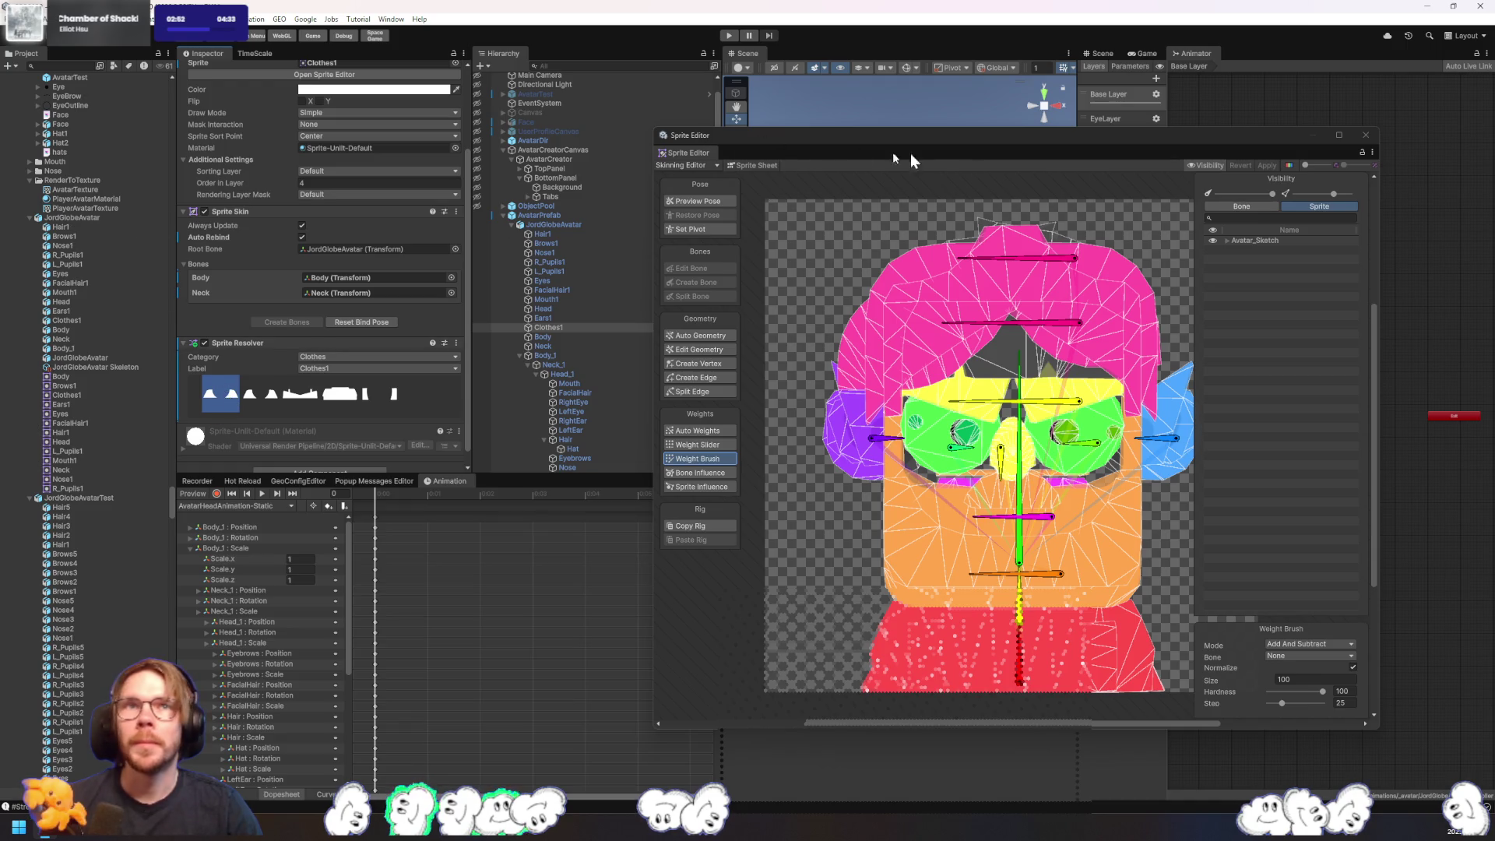
click(1366, 135)
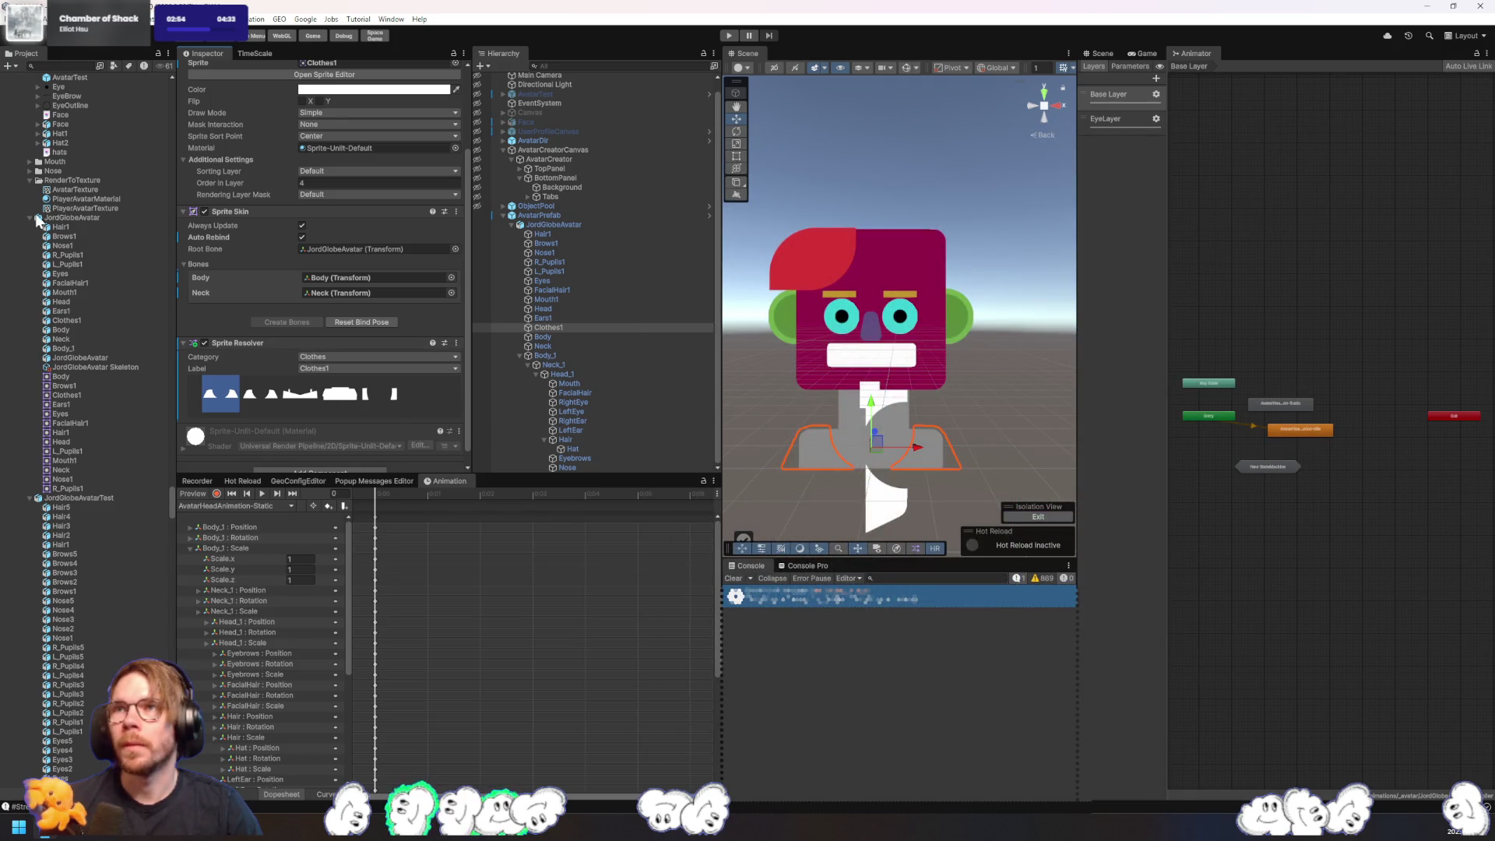
- Open JordGlobeAvatarTest's Sprite Editor in Skinning Editor mode
click(69, 218)
click(86, 498)
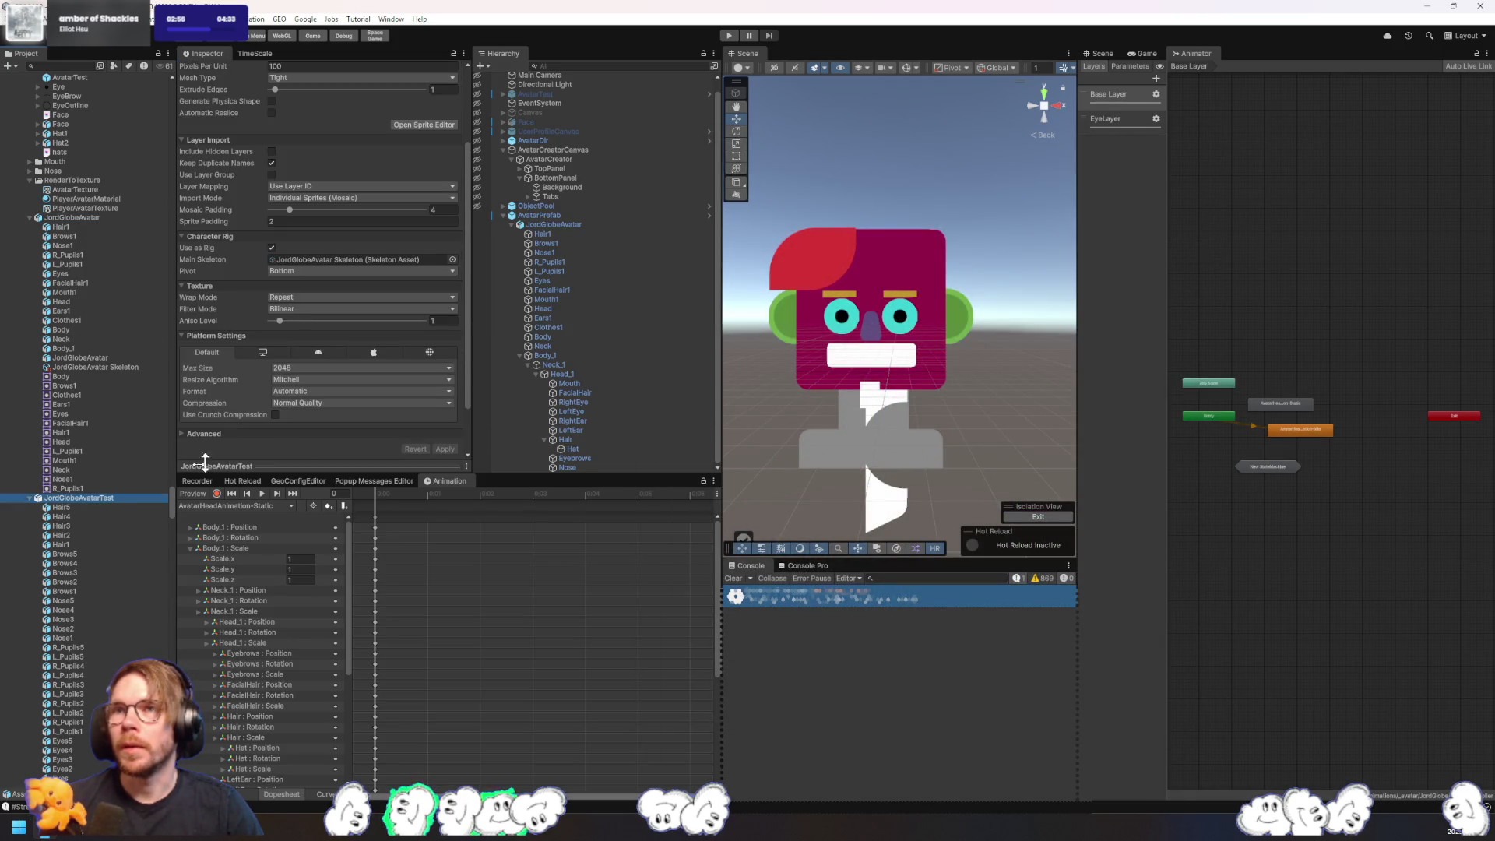
click(440, 126)
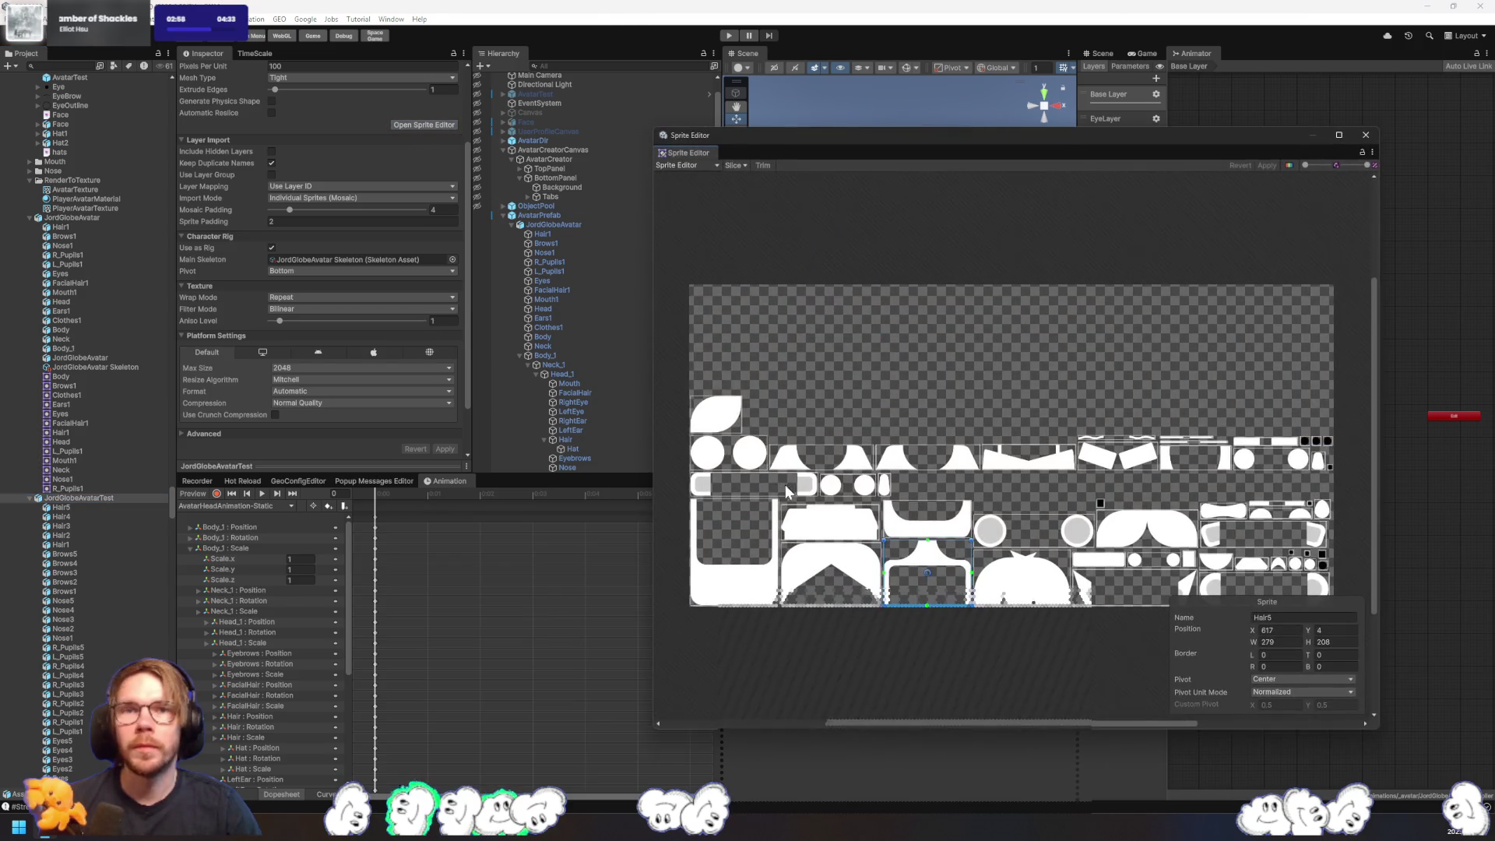
click(698, 164)
click(710, 230)
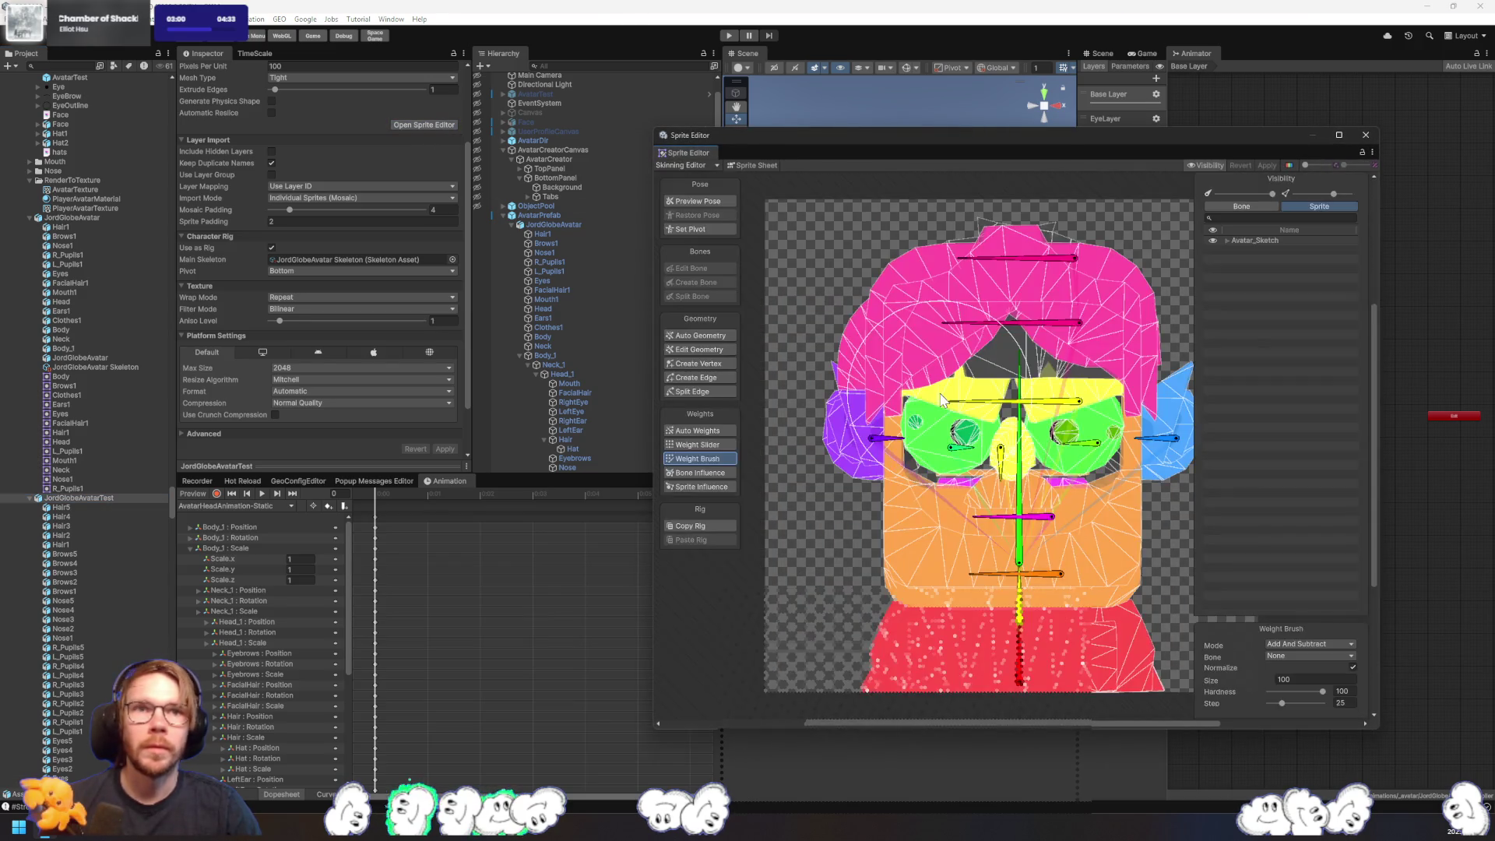
- Select the Clothes4 through Clothes1 sprites and paint Body bone weights onto them
click(1093, 653)
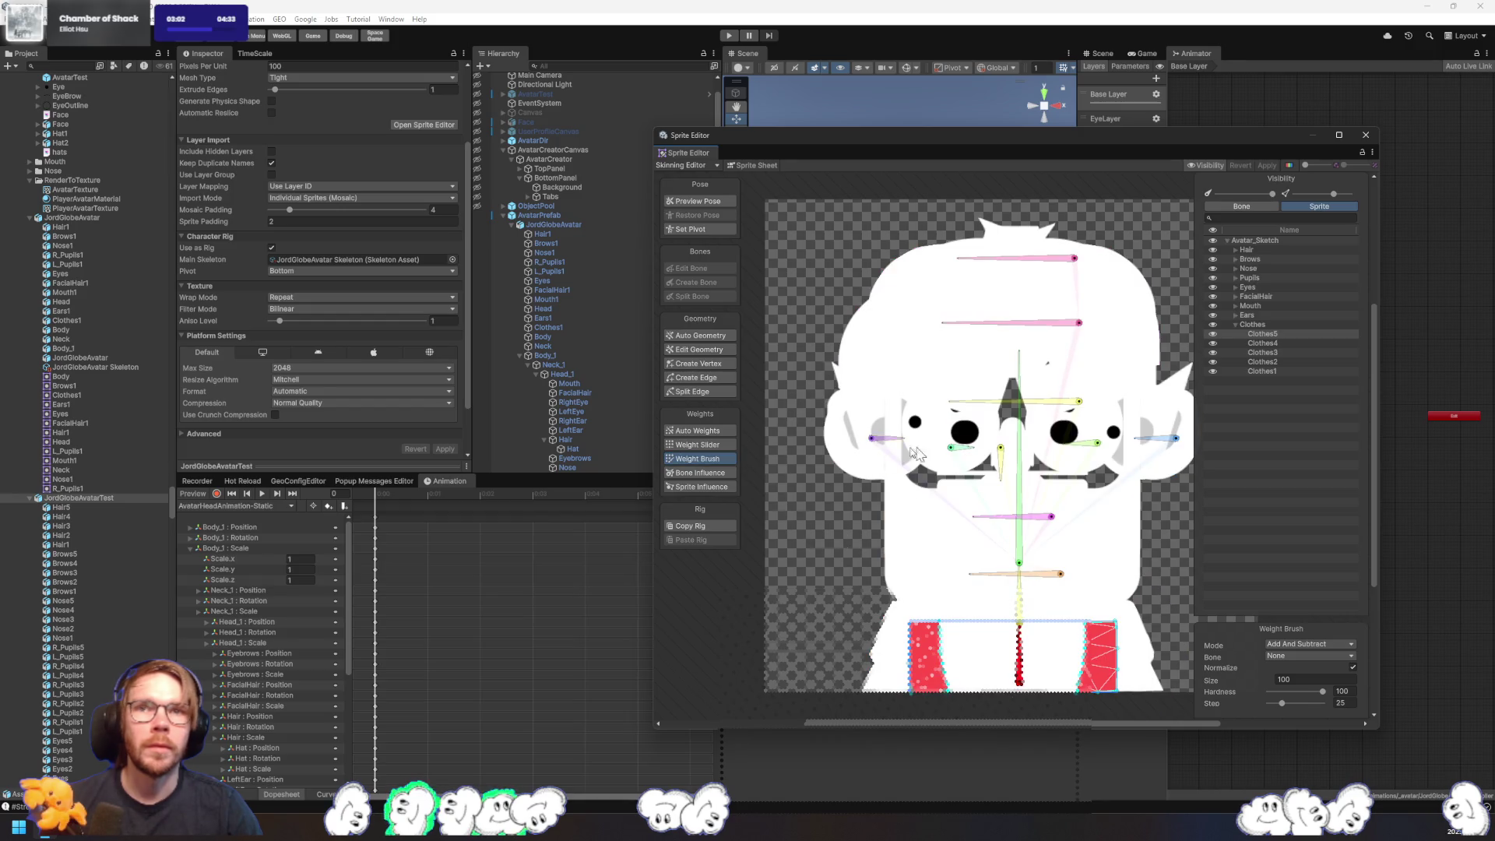
click(1281, 343)
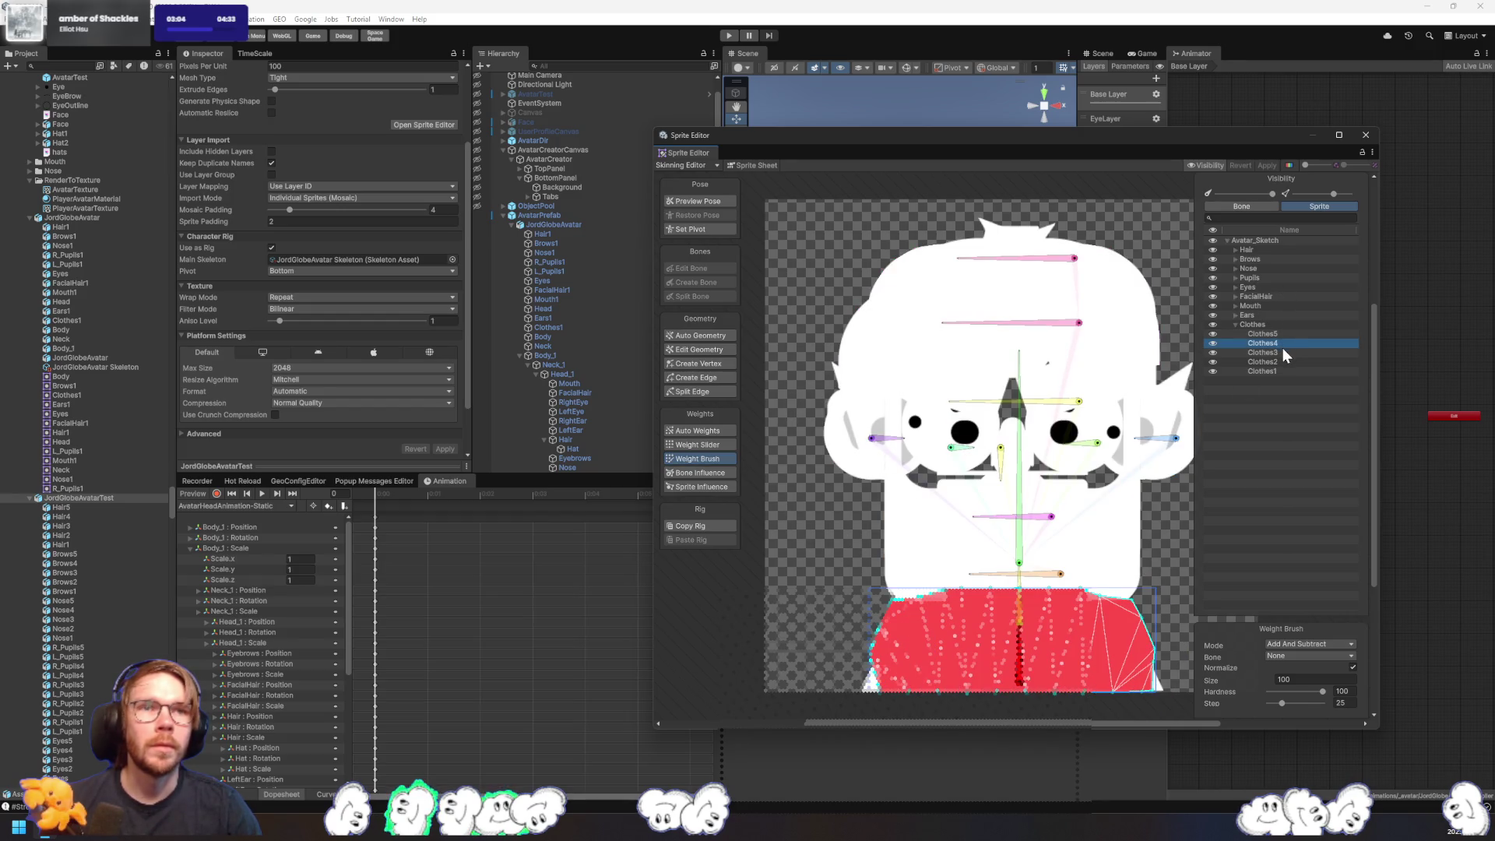
click(1285, 353)
click(1284, 363)
click(1283, 372)
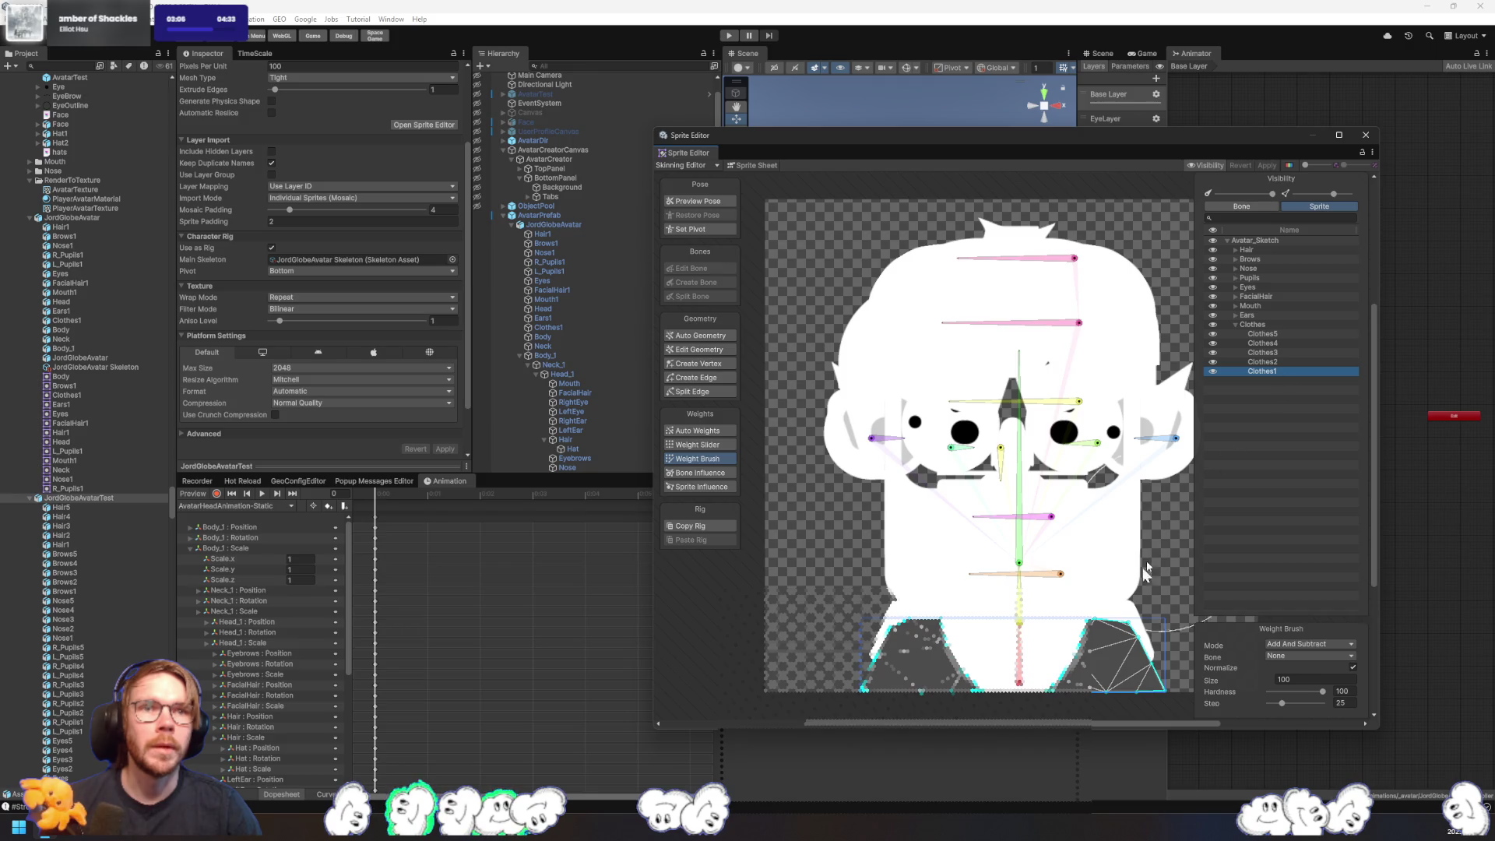
click(1019, 650)
mouse_move(1019, 650)
mouse_down()
mouse_move(1106, 646)
mouse_move(1014, 633)
mouse_up()
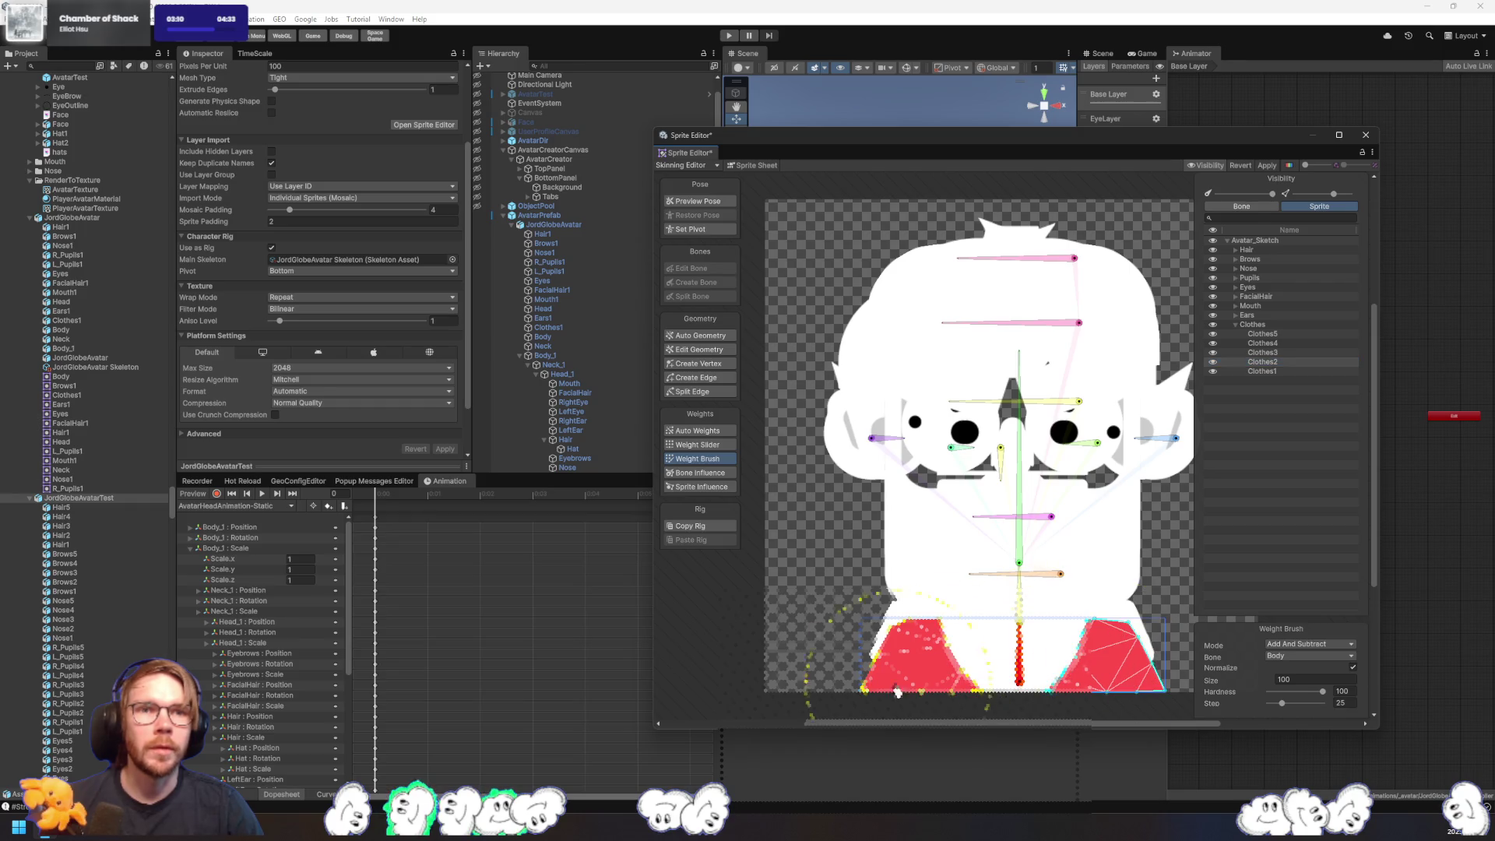
- Check the Clothes3, Clothes4 and Clothes5 meshes and apply the skinning changes
click(1265, 353)
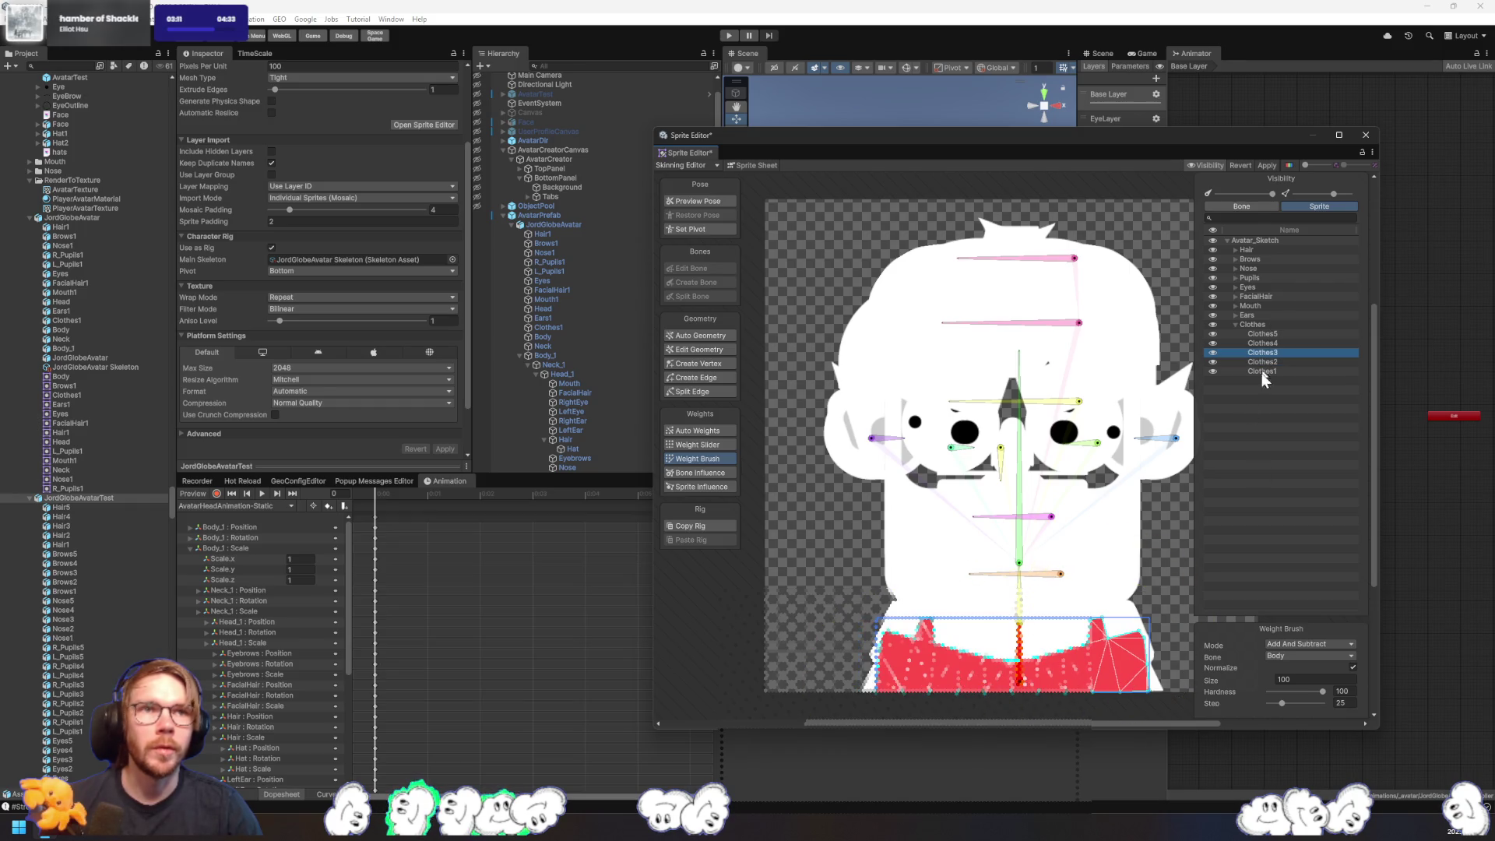
click(1324, 343)
click(1266, 333)
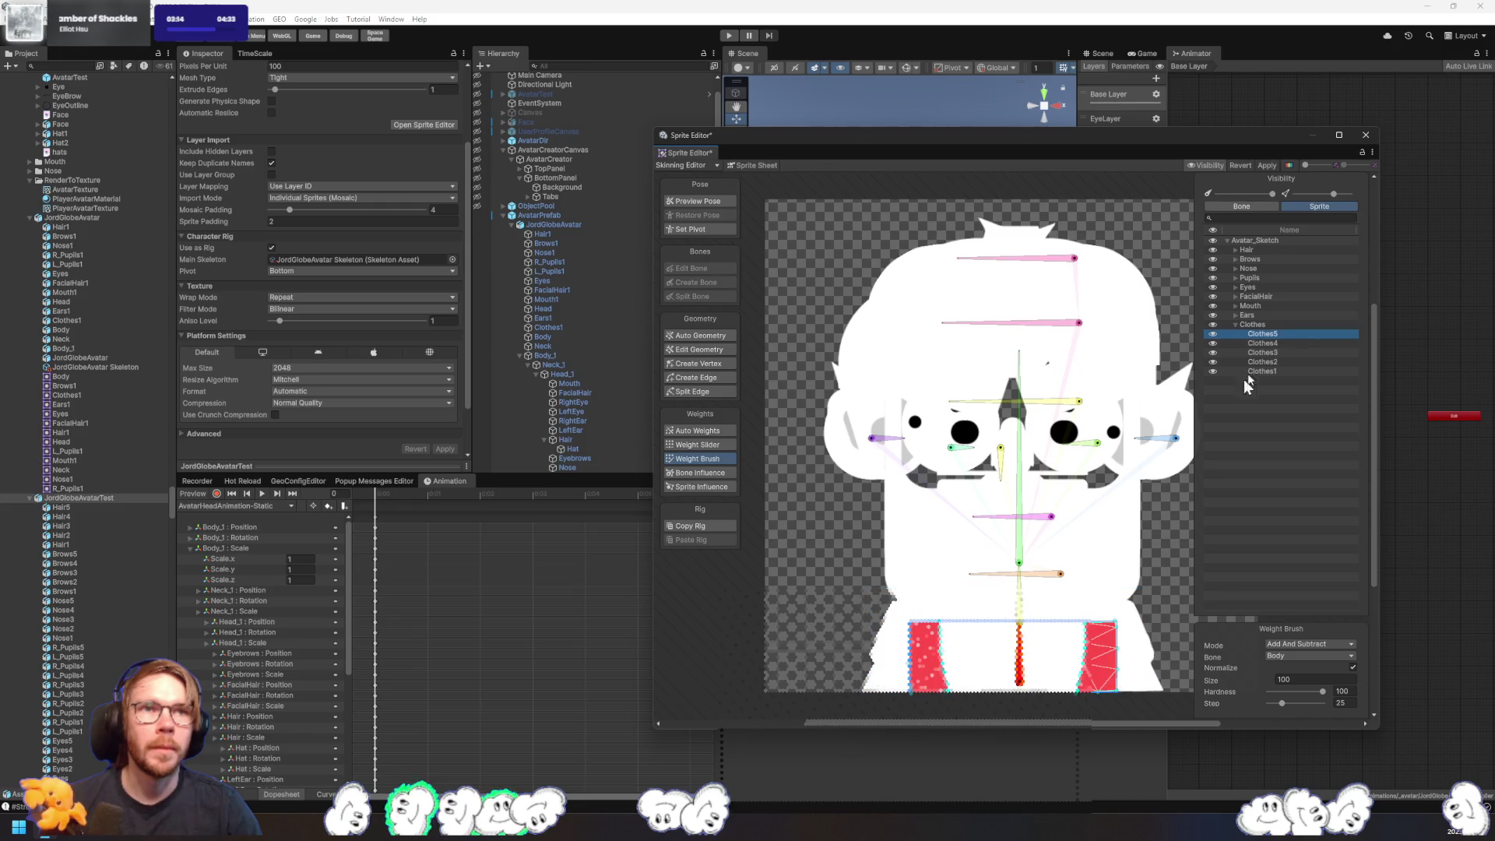
click(1265, 167)
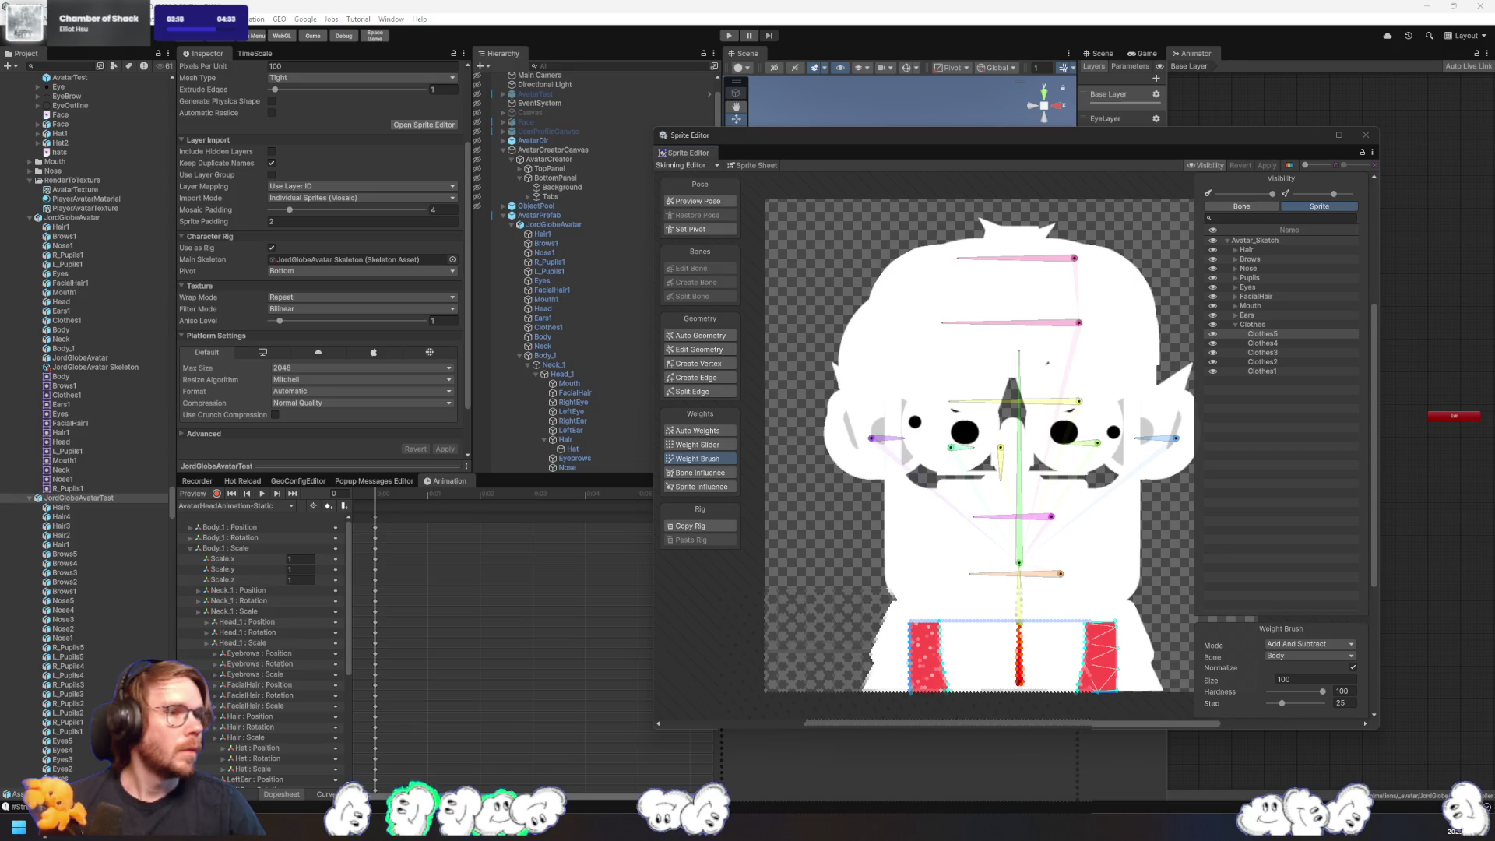
click(1363, 141)
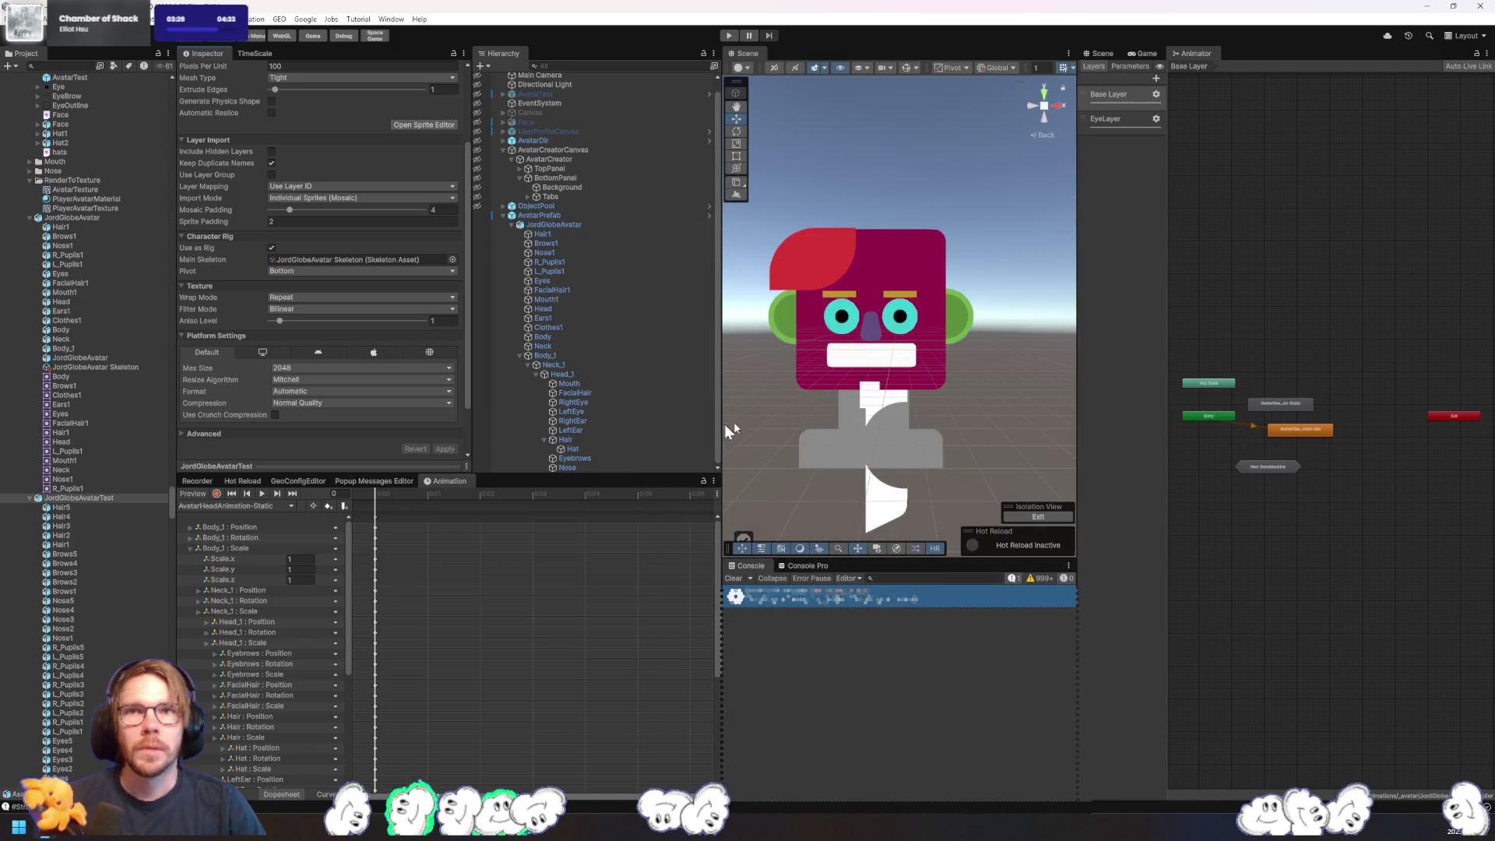
click(571, 347)
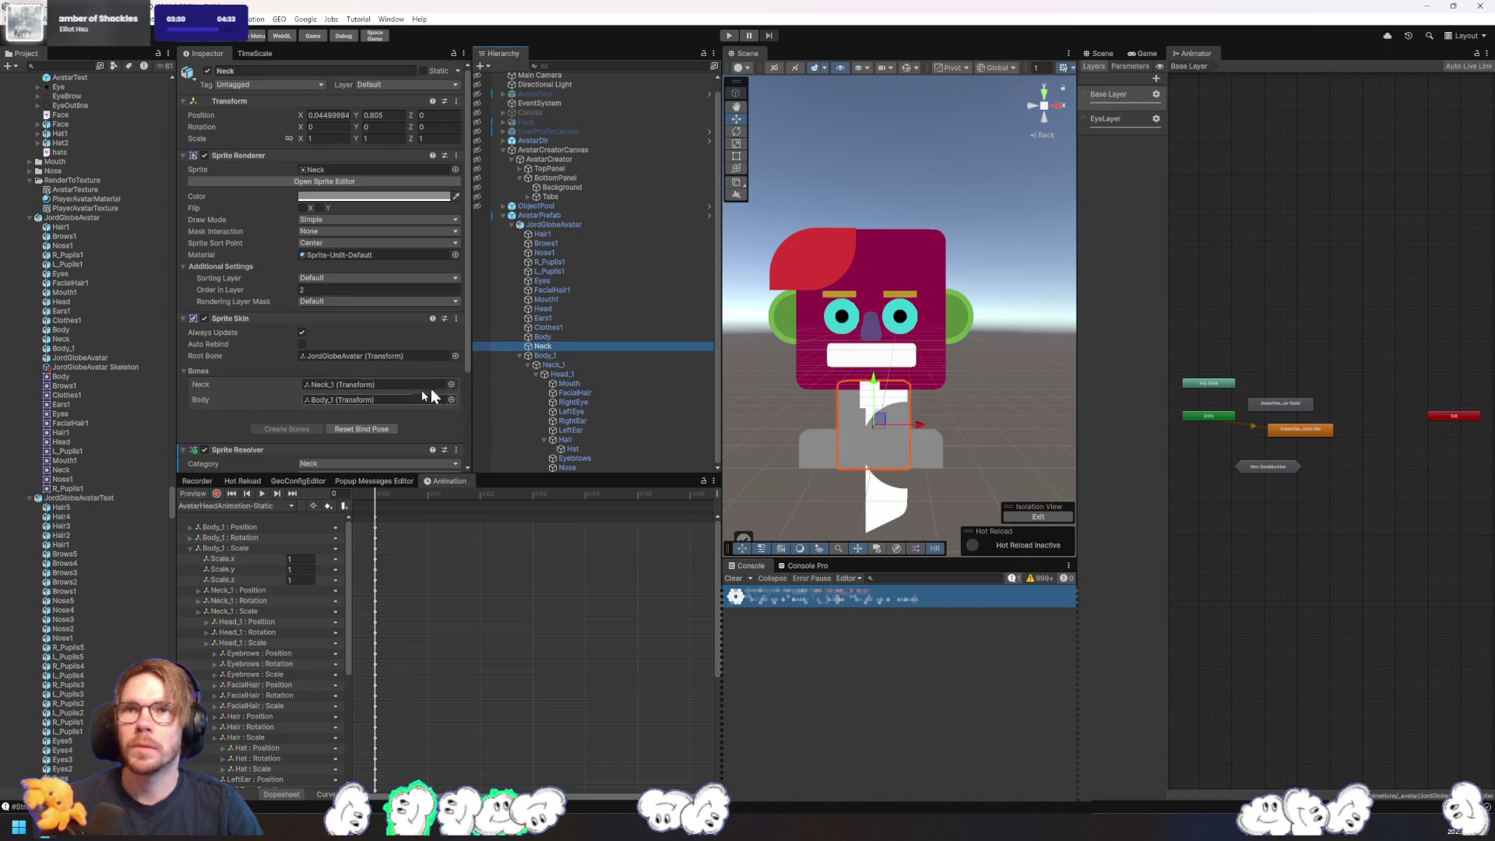
click(553, 328)
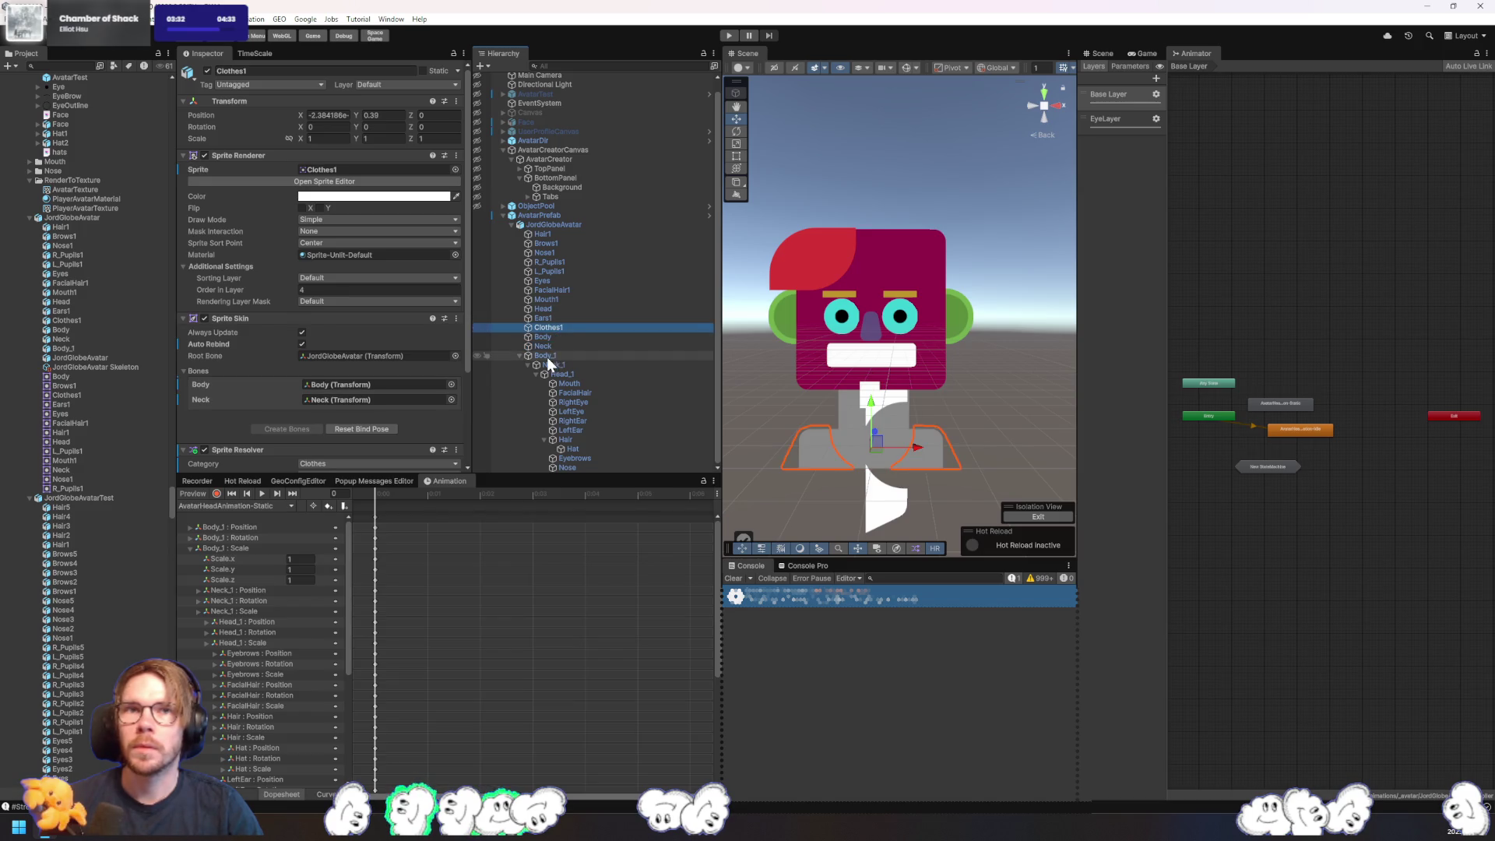
click(888, 514)
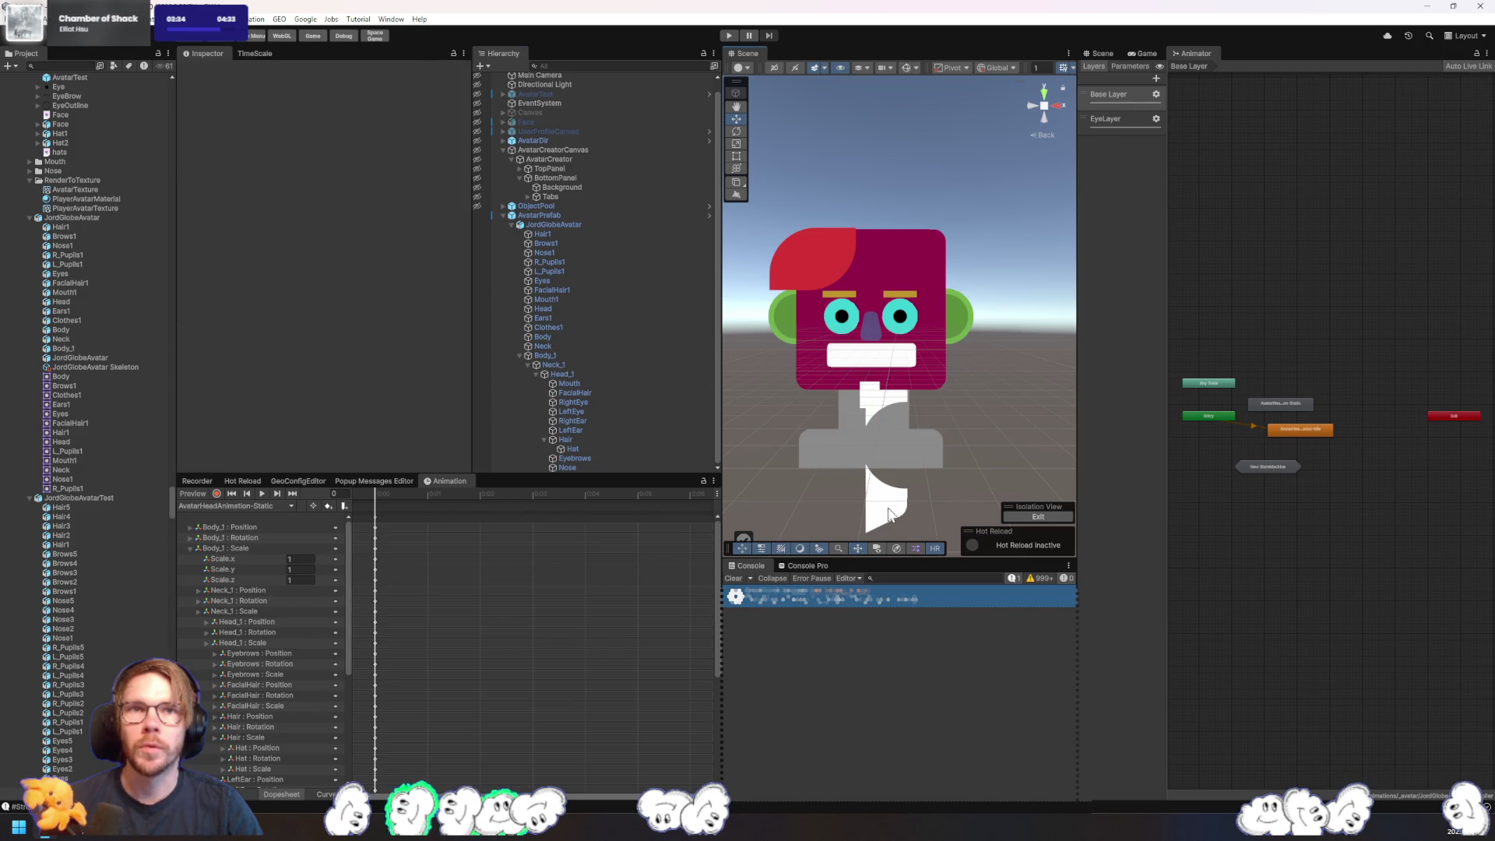
click(566, 349)
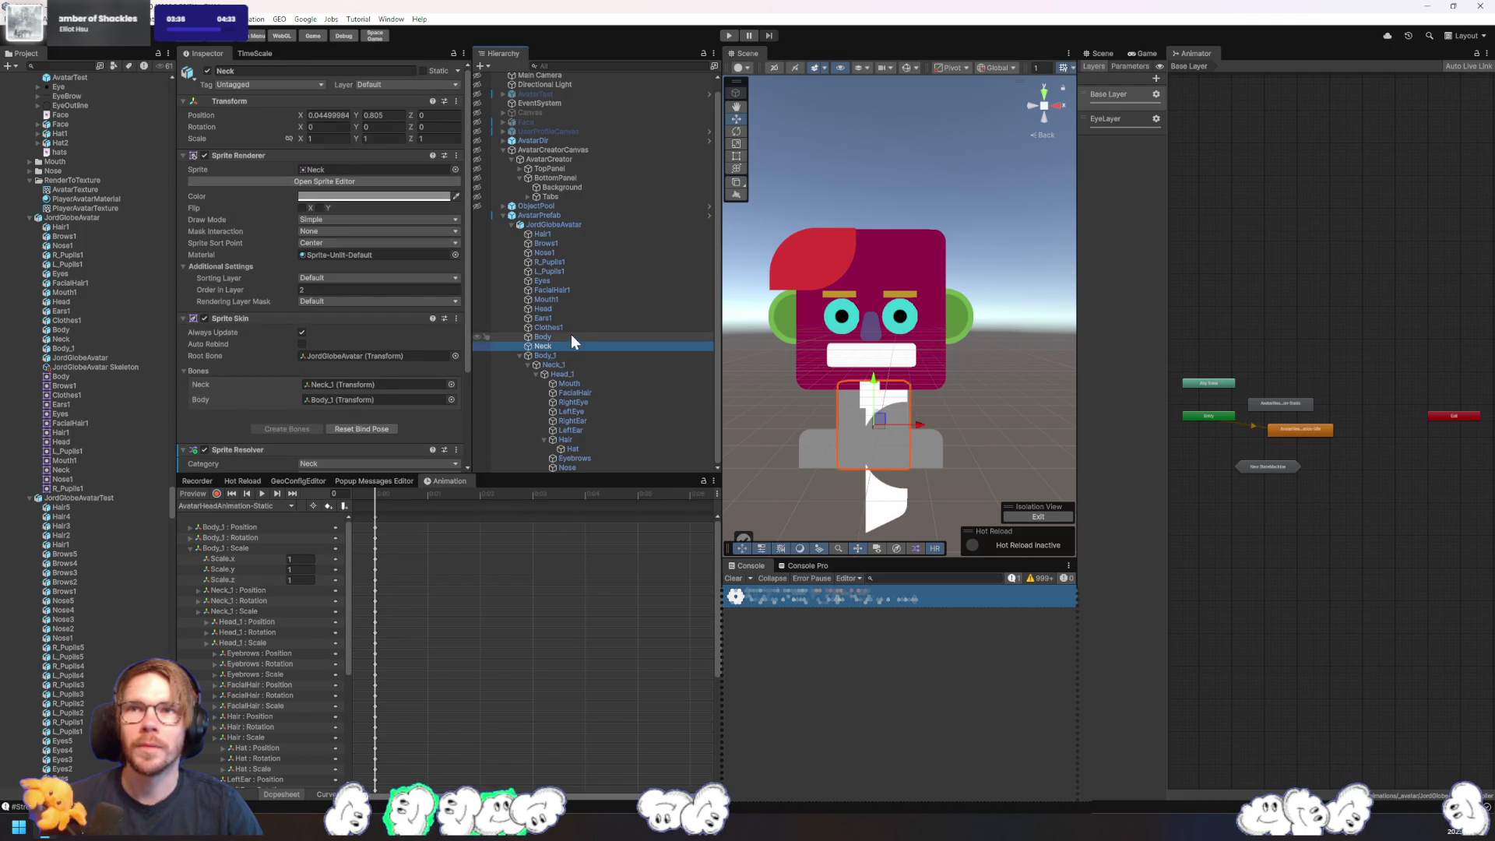
click(572, 336)
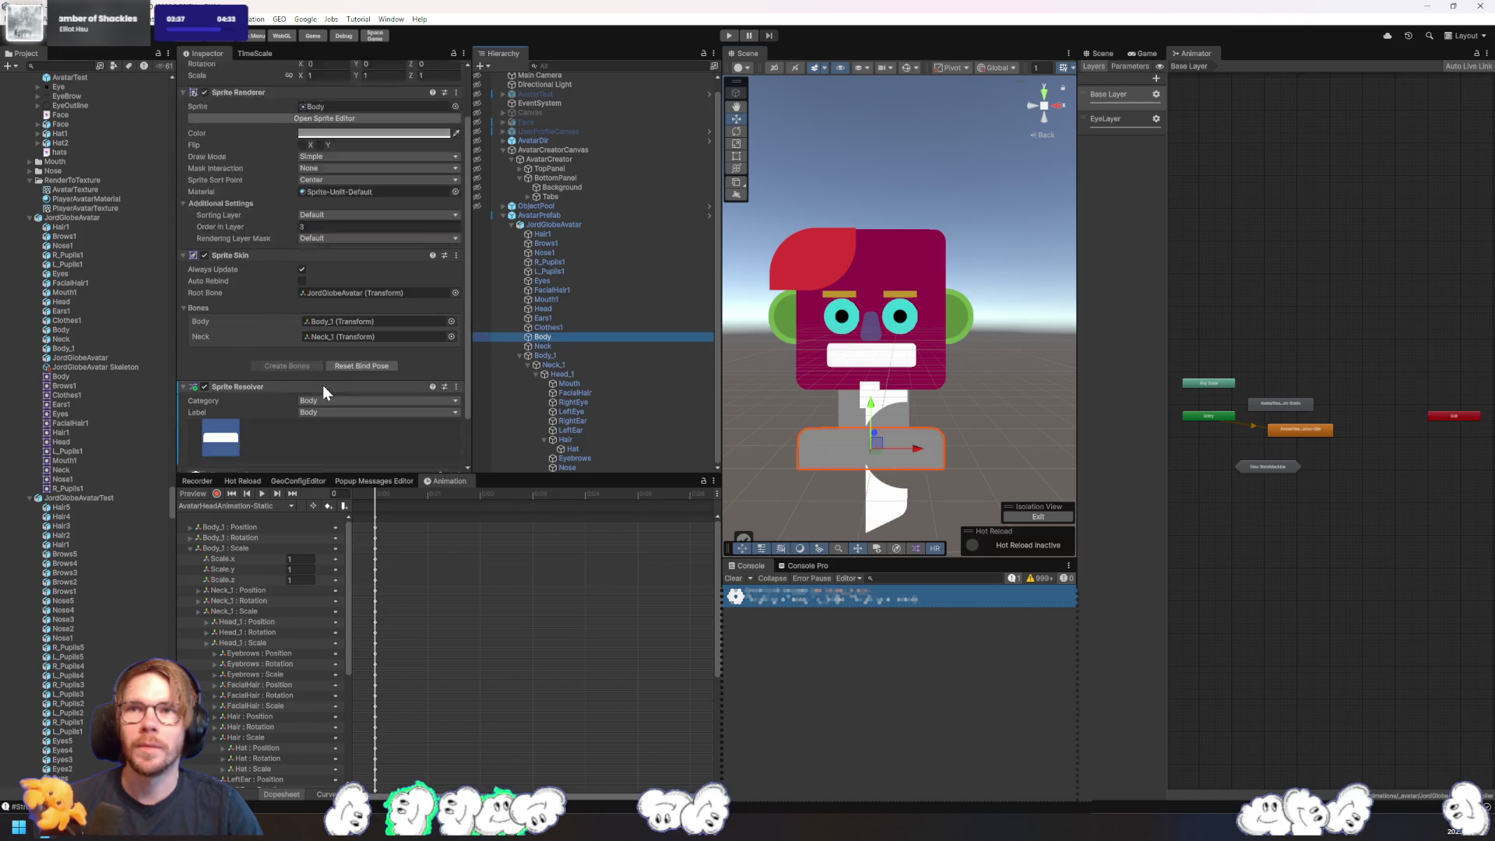
click(551, 328)
click(260, 399)
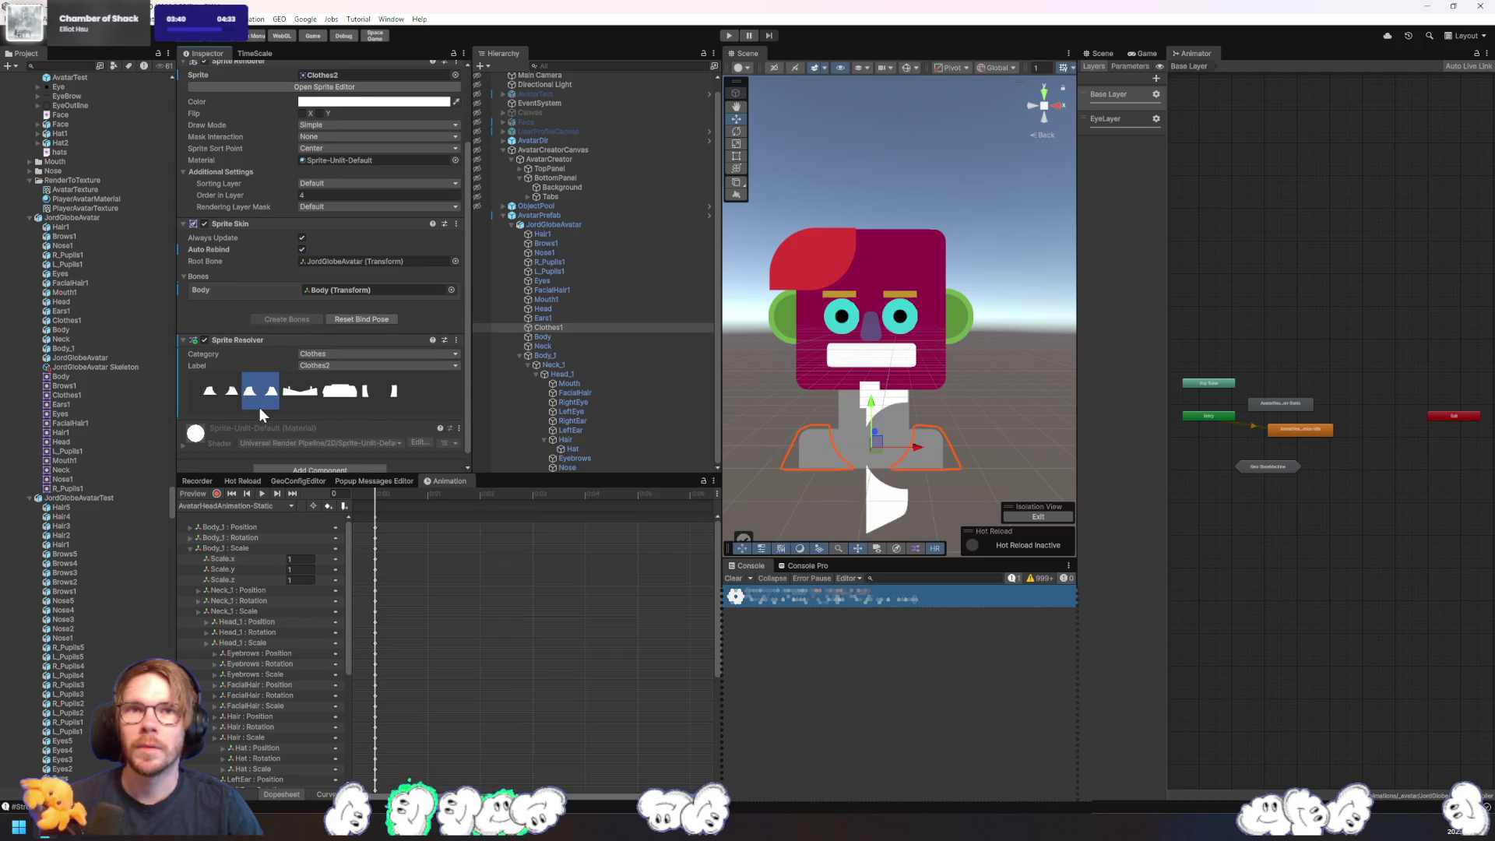
click(307, 405)
click(355, 409)
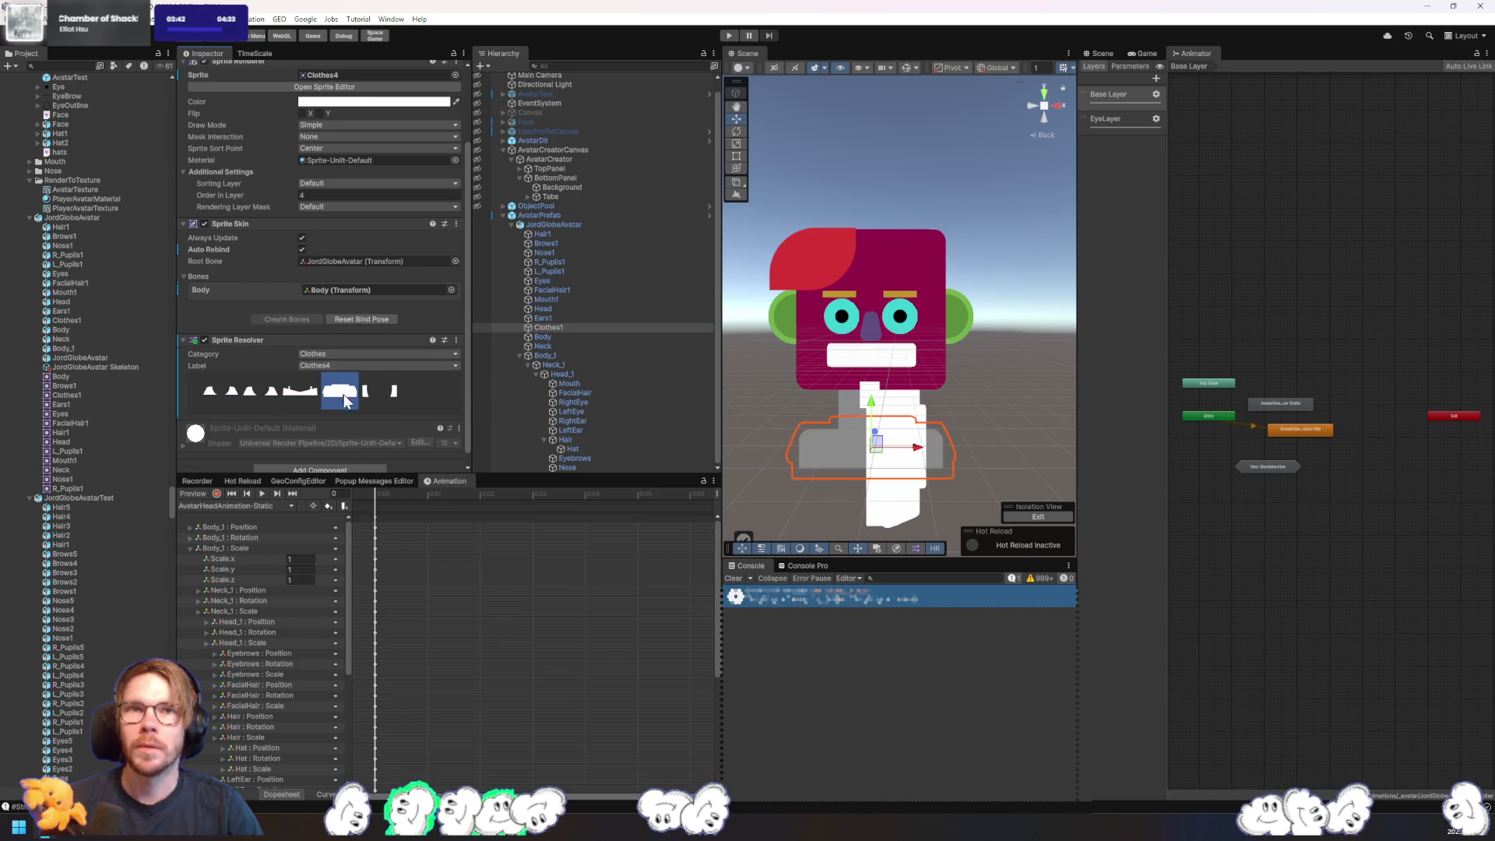
click(380, 394)
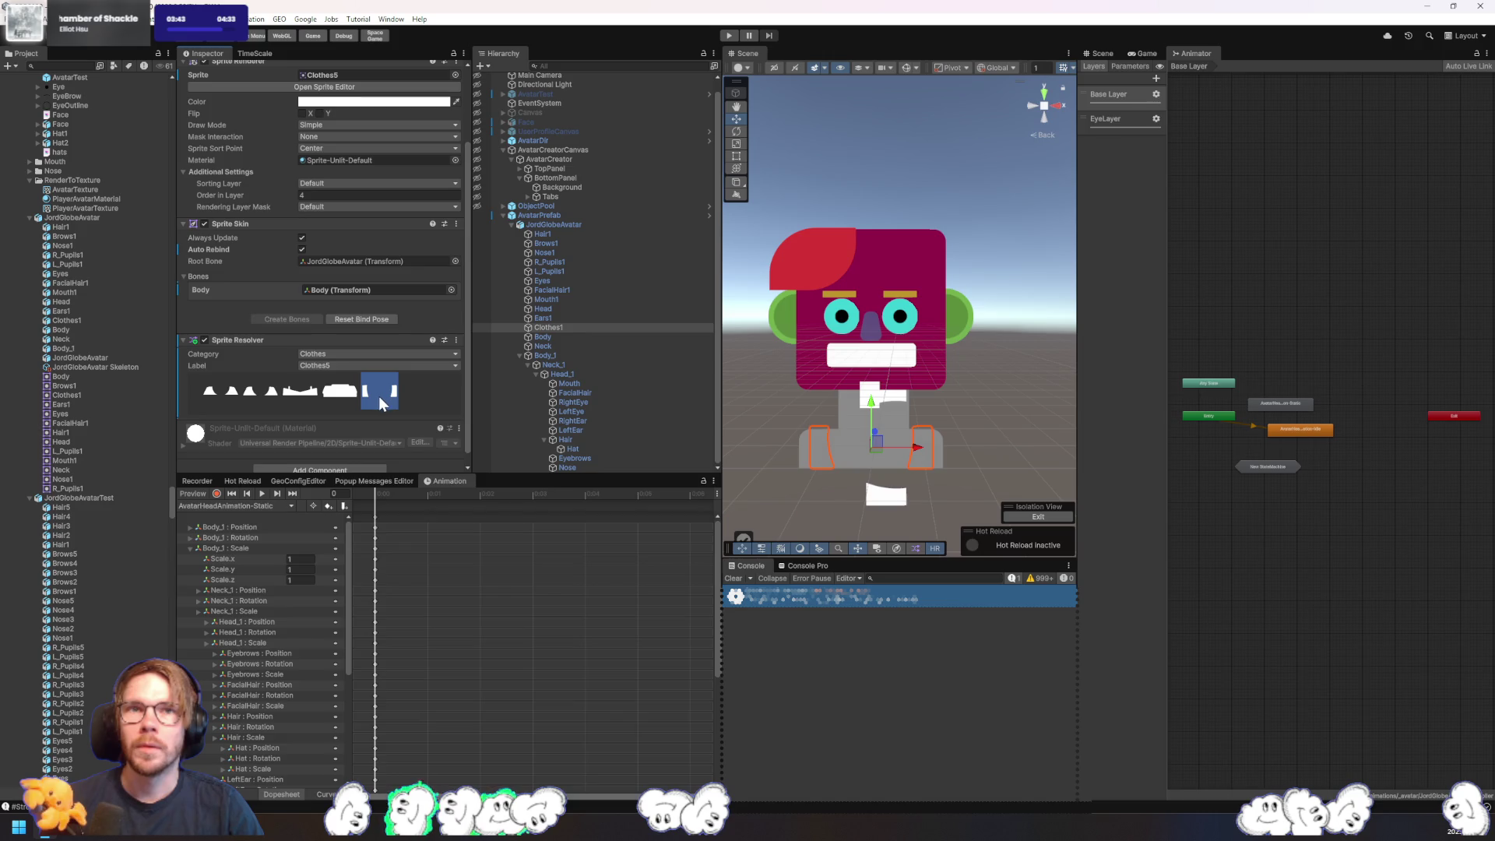
click(215, 397)
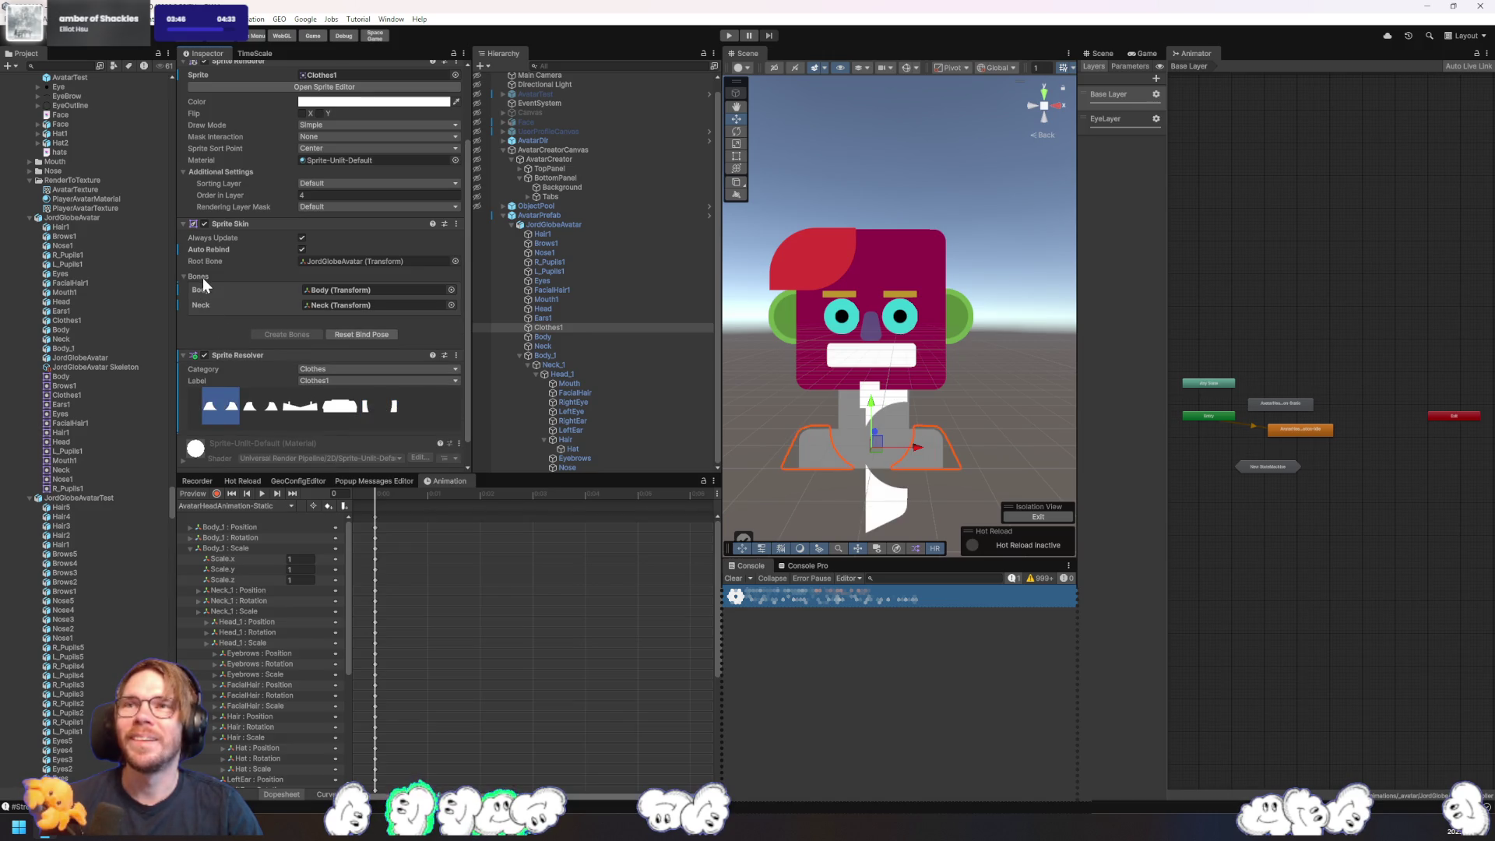
- Replace Clothes1's Sprite Skin by removing it and adding a fresh Sprite Skin
click(456, 223)
click(505, 268)
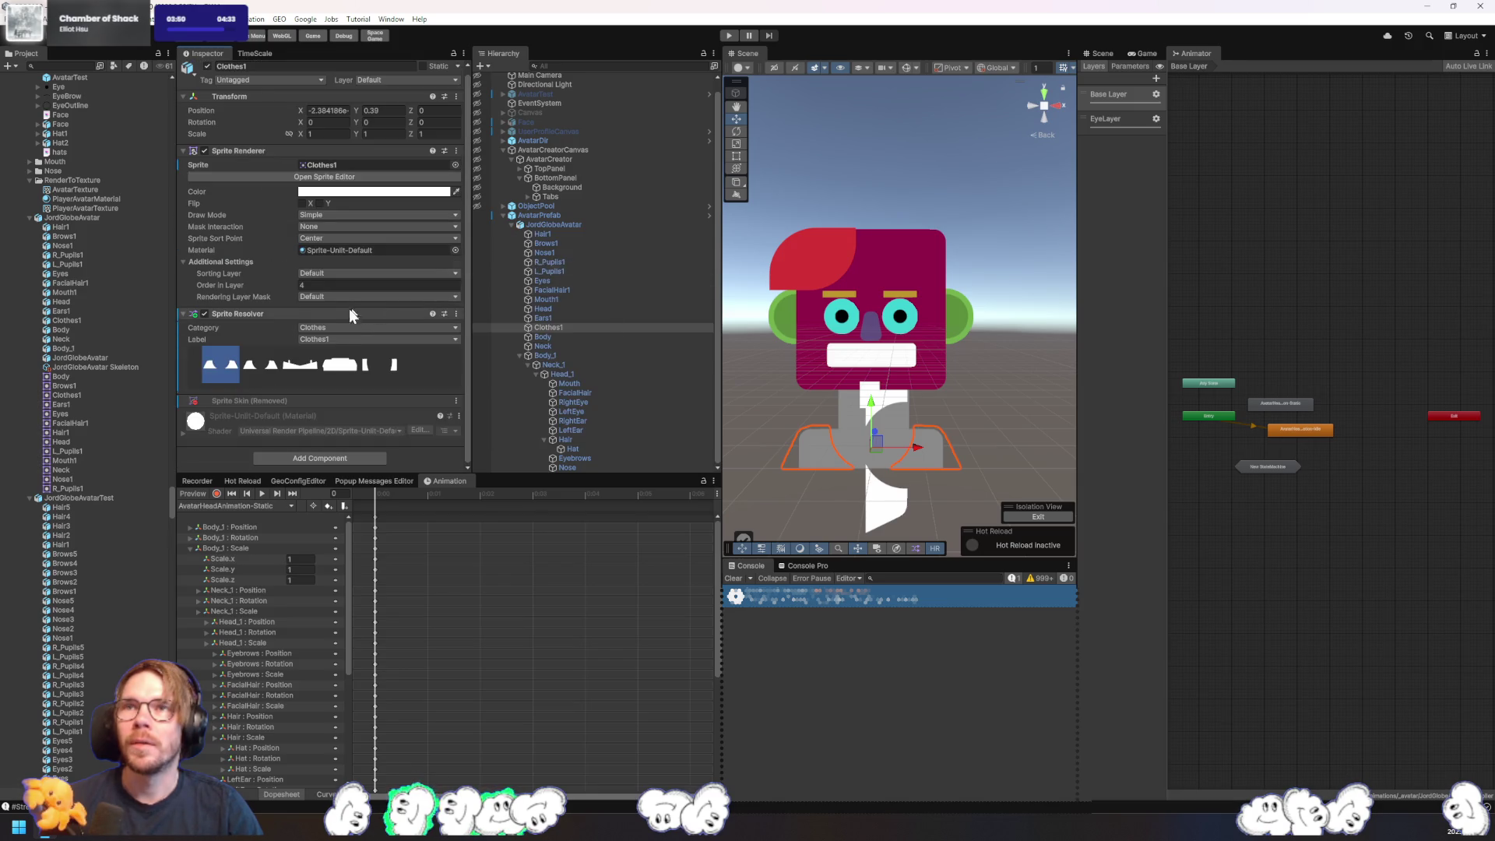
click(320, 459)
text(Sprite Skin)
key(Return)
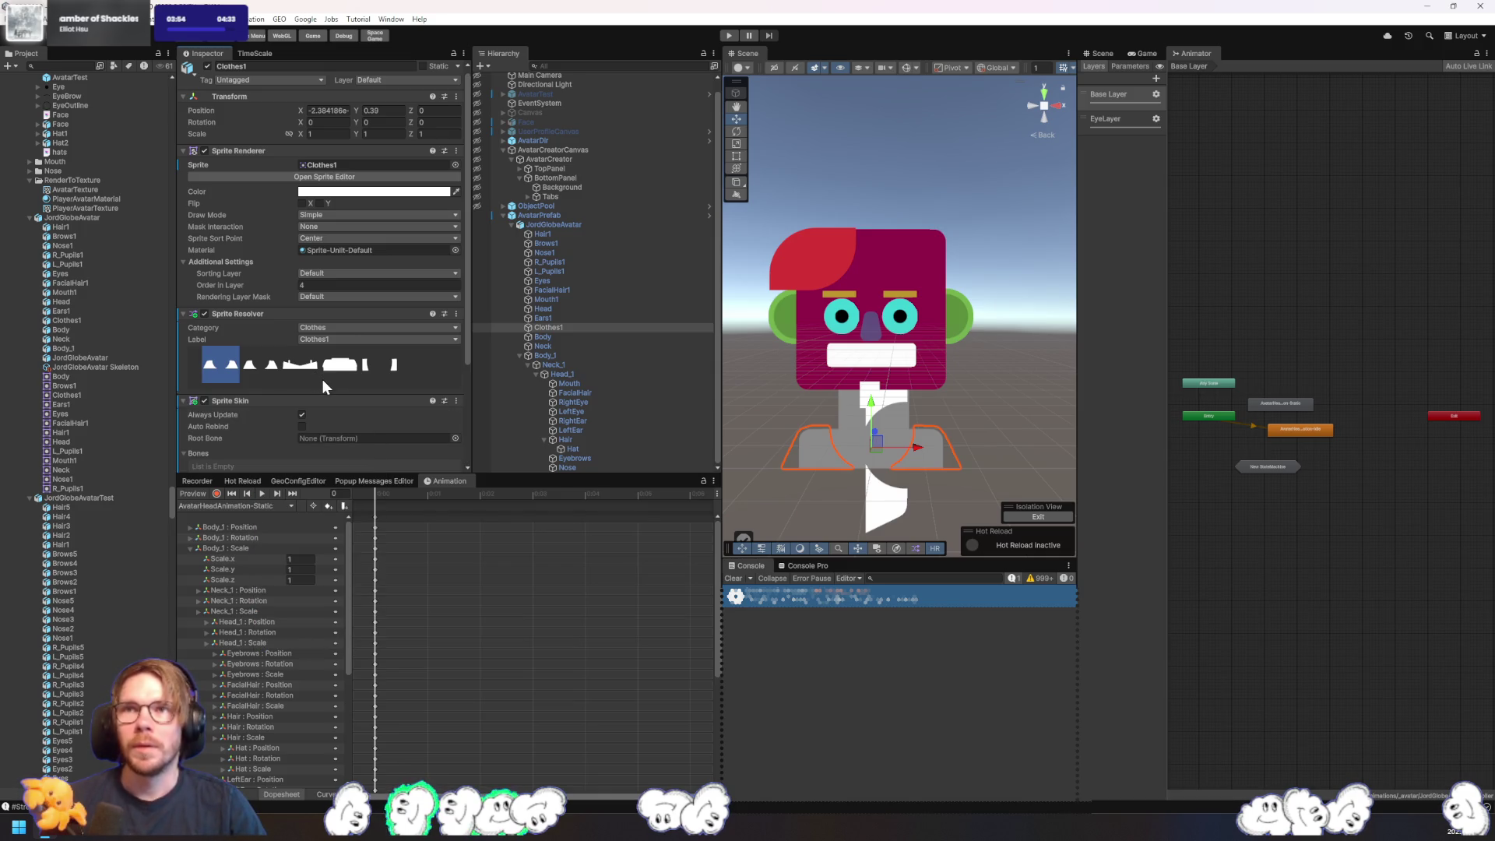
- Set the clothes resolver to the Clothes2 sprite and select the Neck sprite
click(304, 371)
click(264, 367)
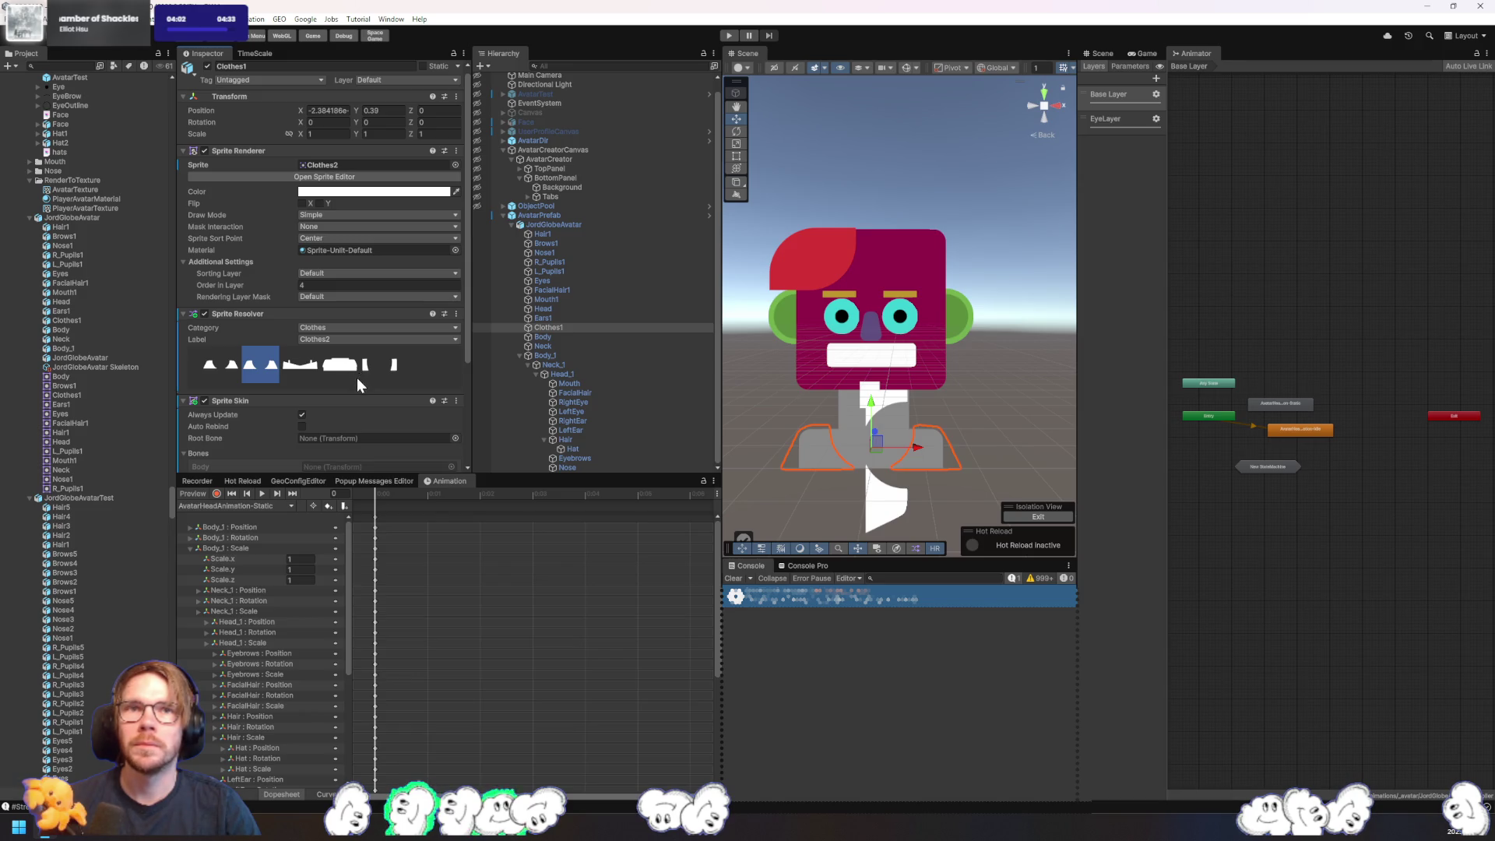
click(550, 345)
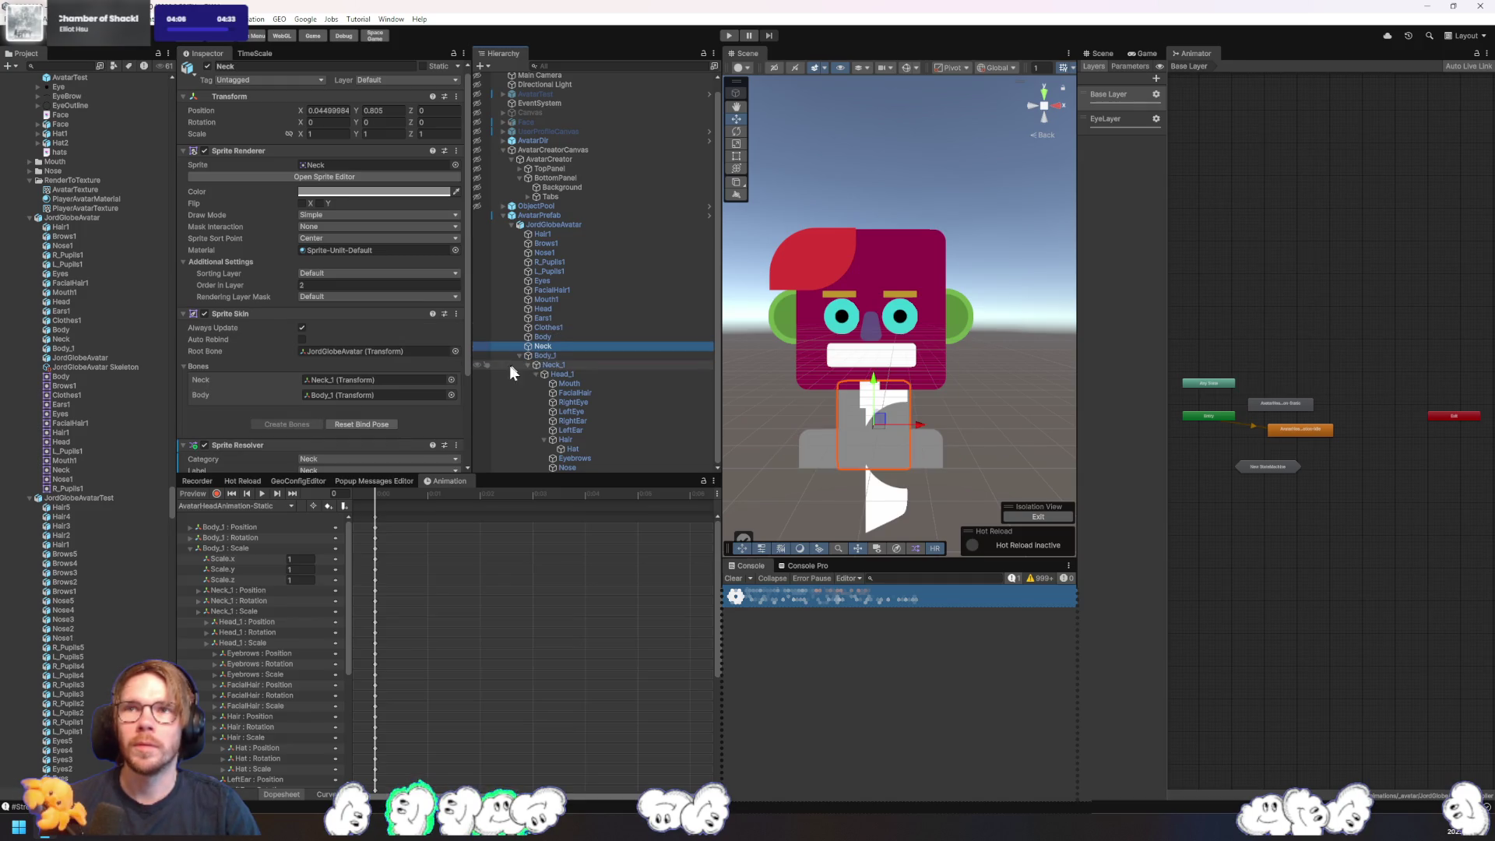
scroll(362, 399, down, 3)
click(560, 337)
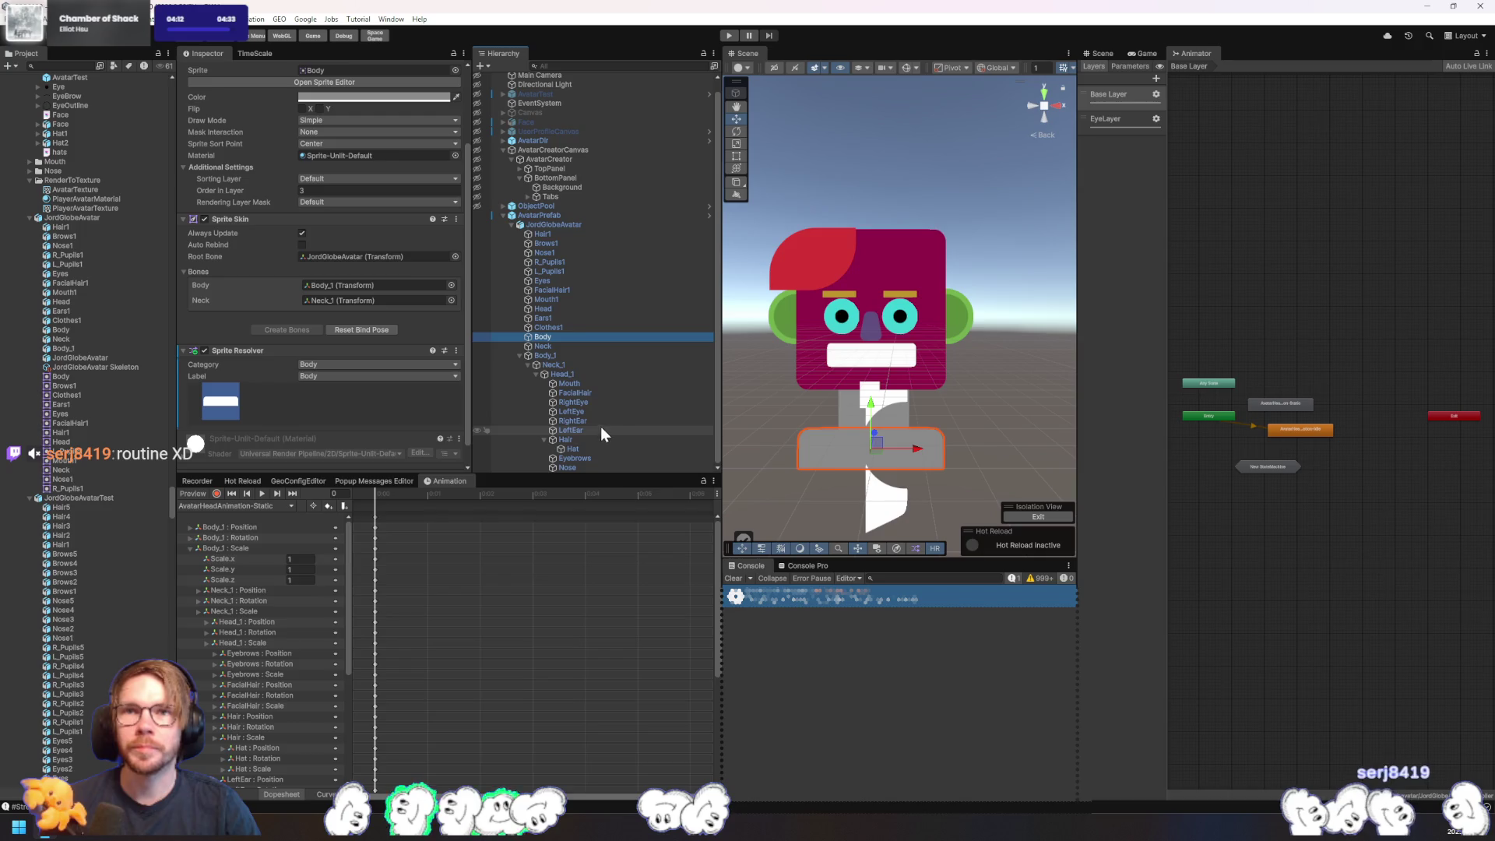
click(580, 363)
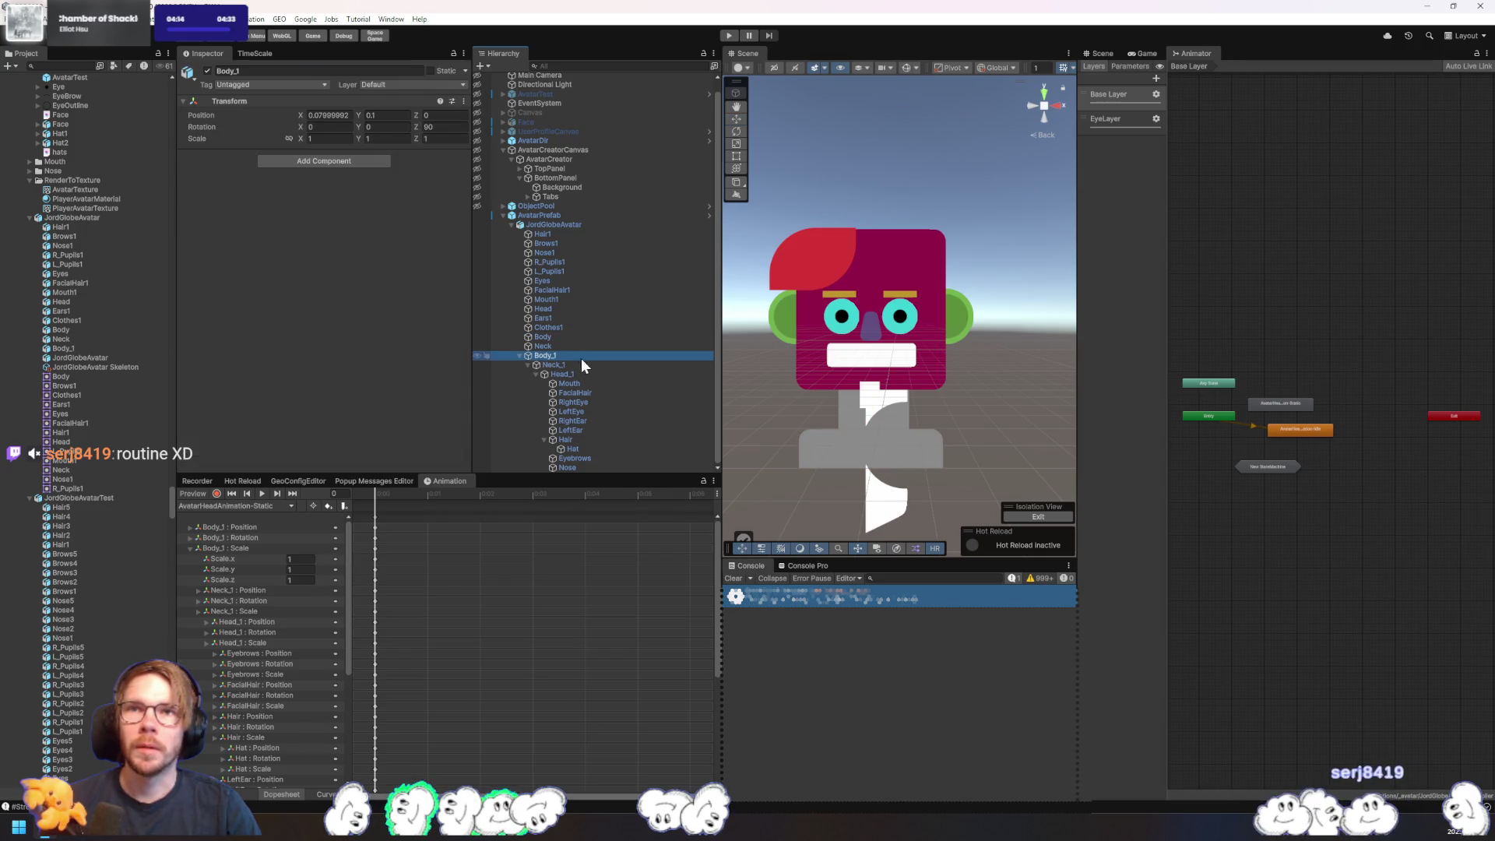
text(0)
click(545, 356)
click(436, 126)
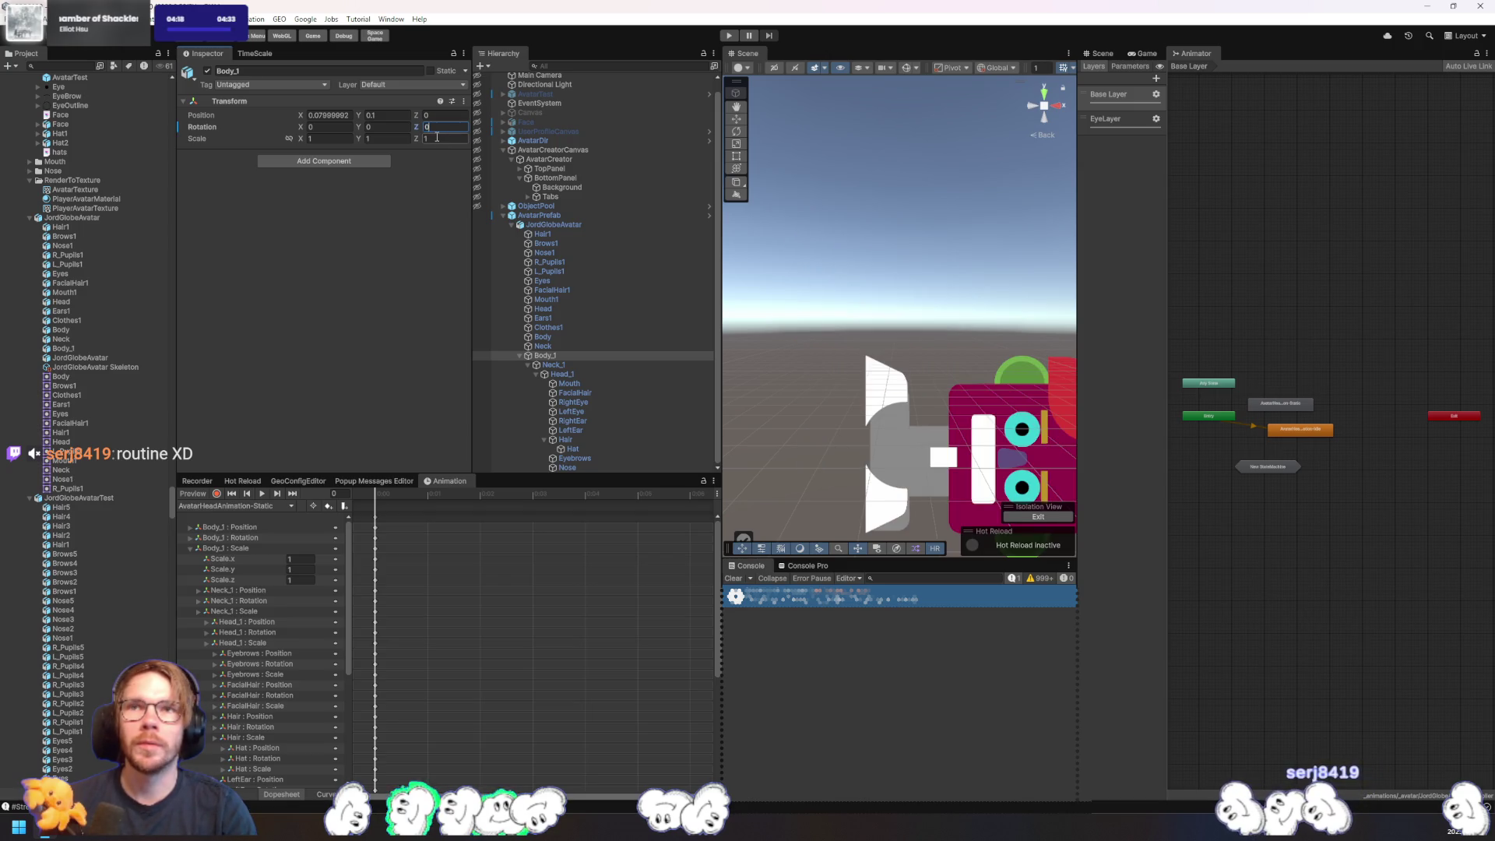
click(550, 225)
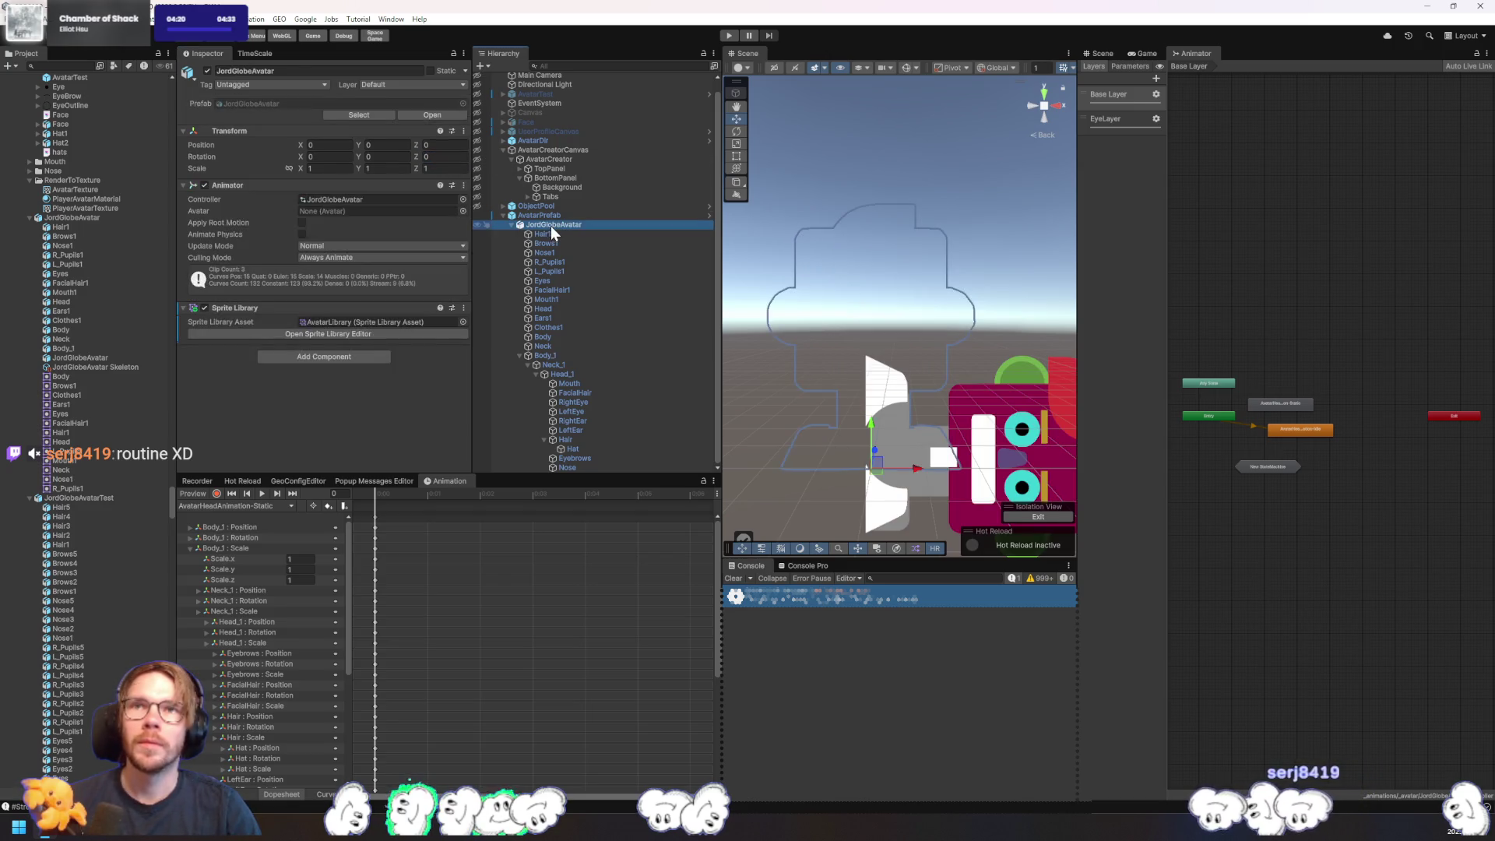
click(553, 217)
click(562, 224)
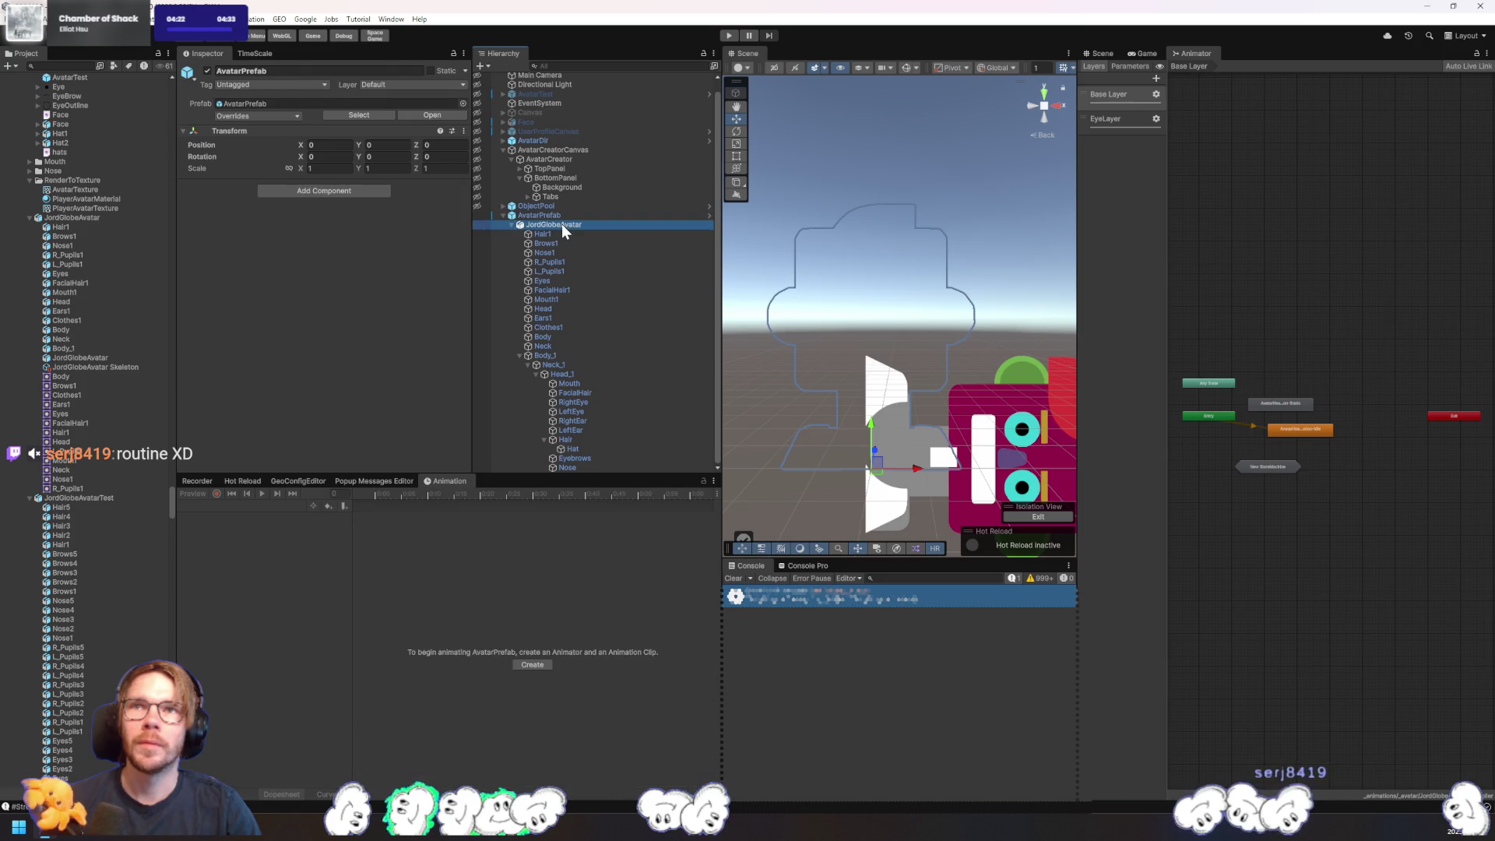
click(576, 356)
click(459, 129)
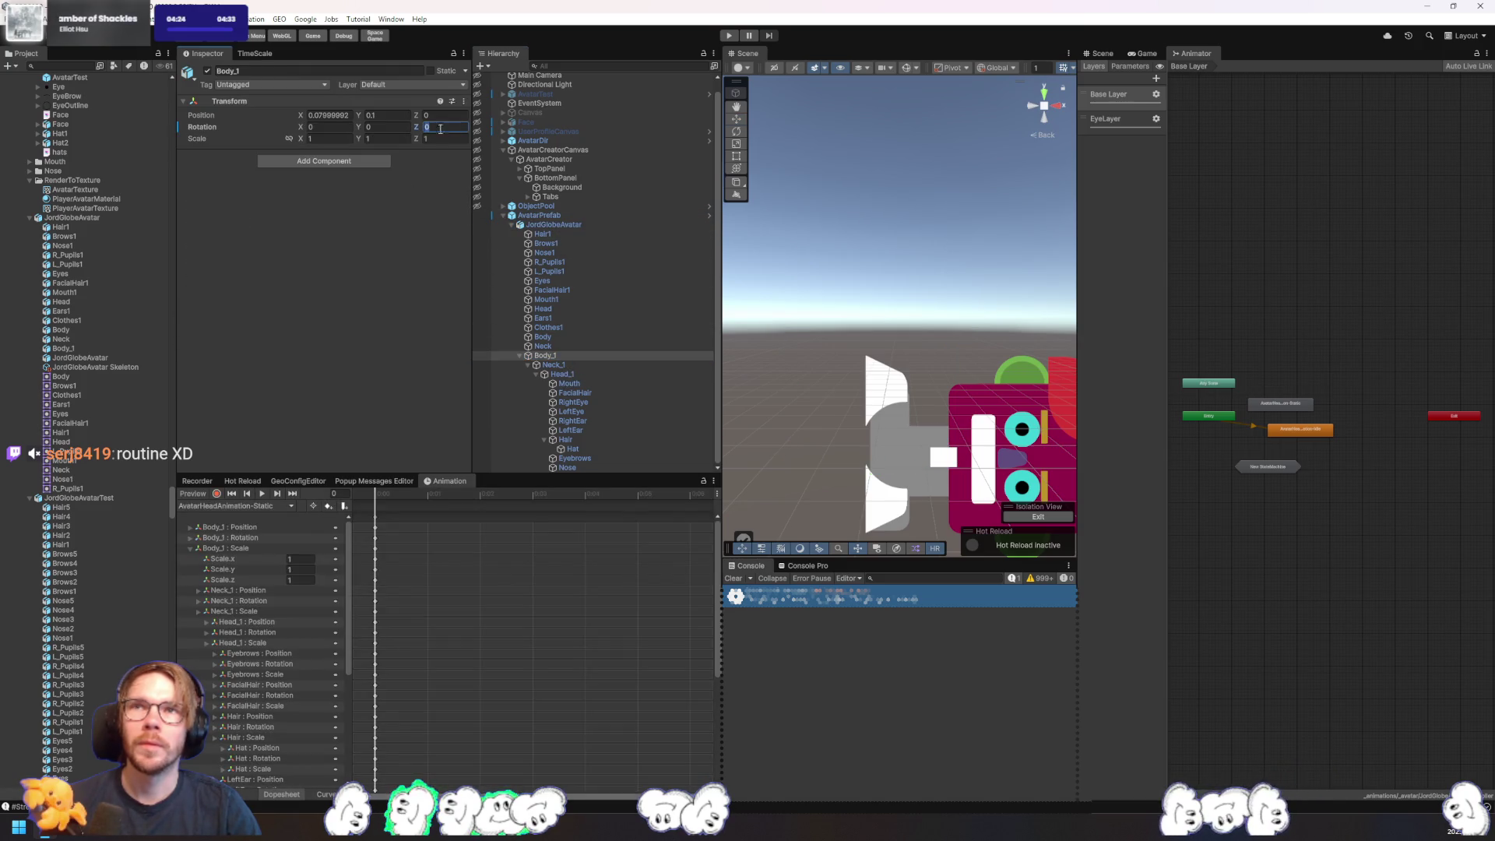
text(90)
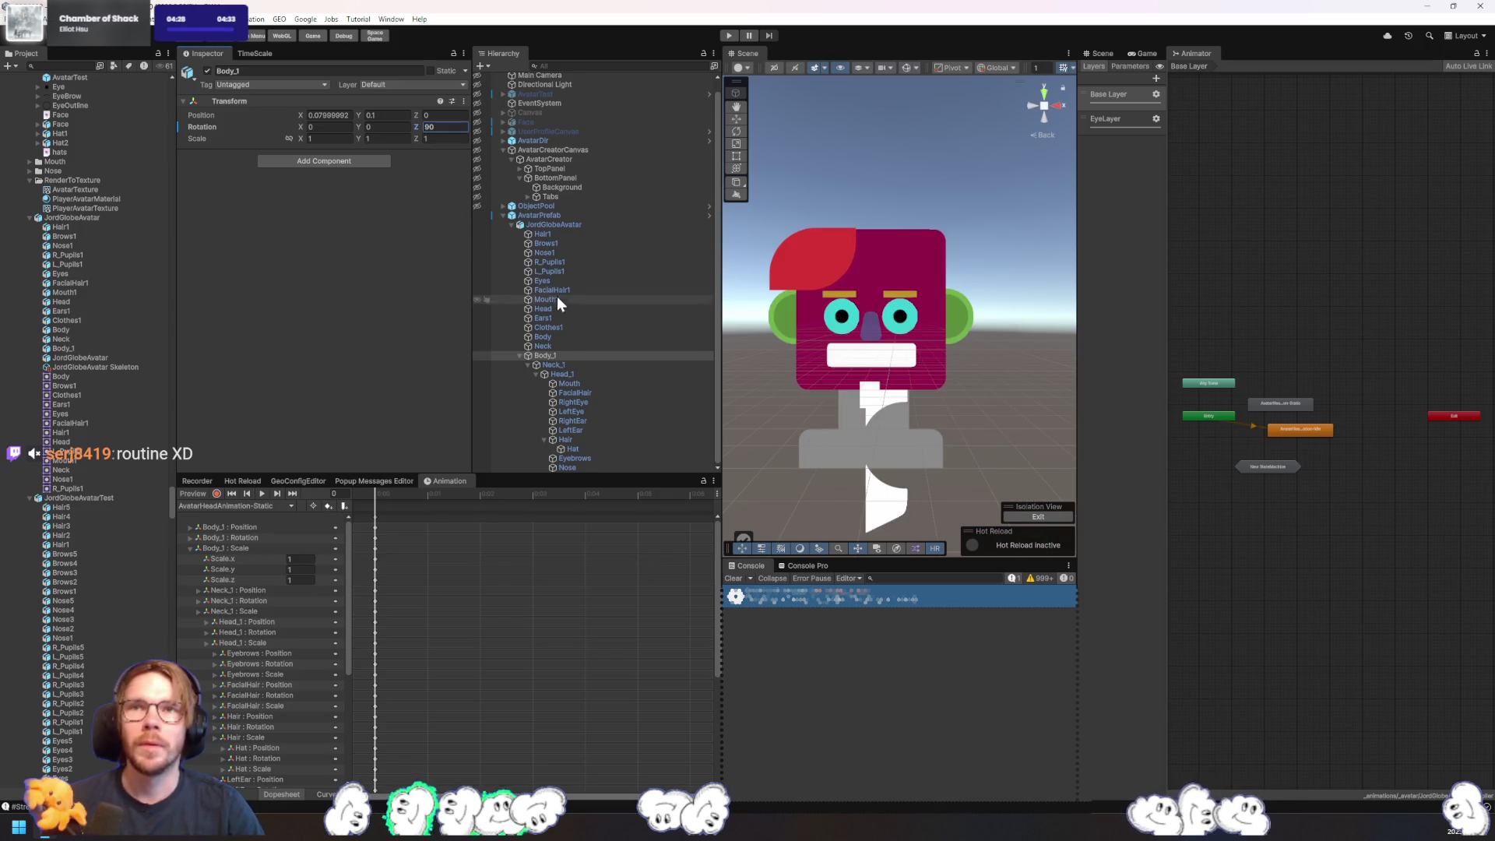
click(549, 328)
- Set Body_1 as Clothes1's root bone, then remove and revert the Sprite Skin
scroll(383, 382, down, 3)
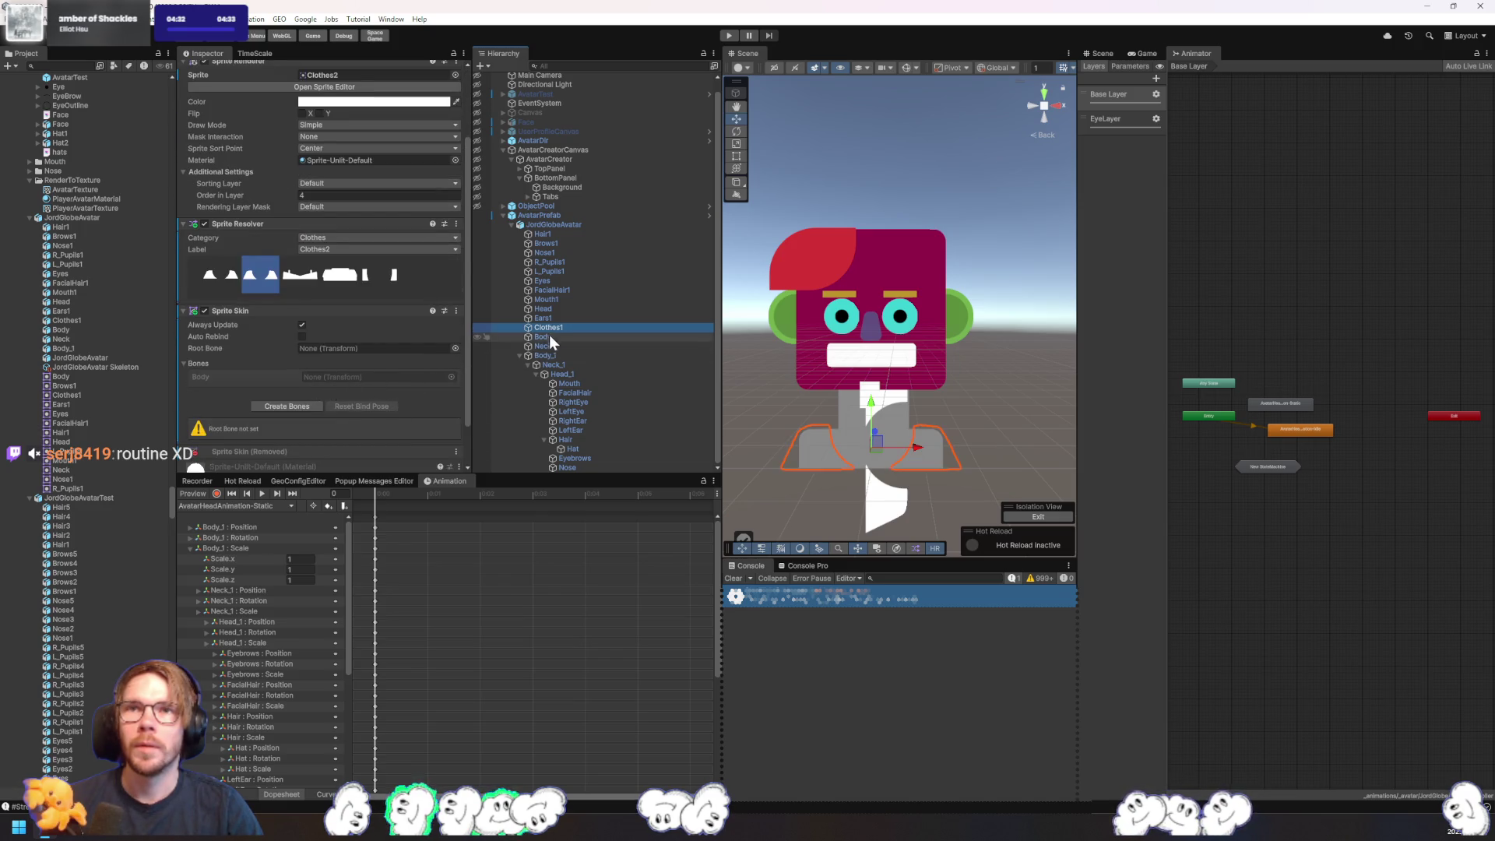
drag(547, 355, 395, 349)
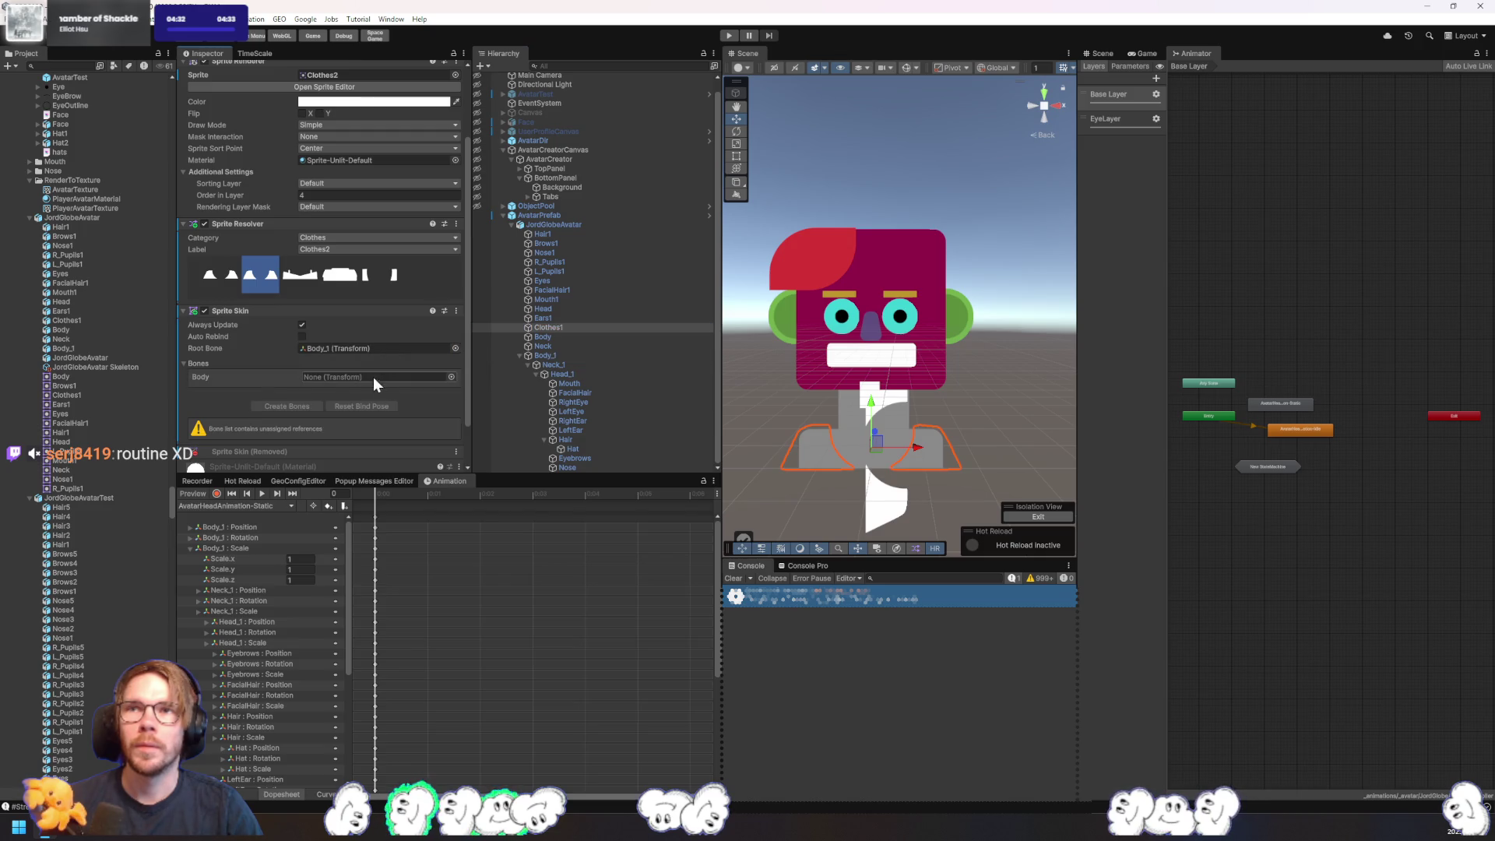
scroll(286, 389, down, 2)
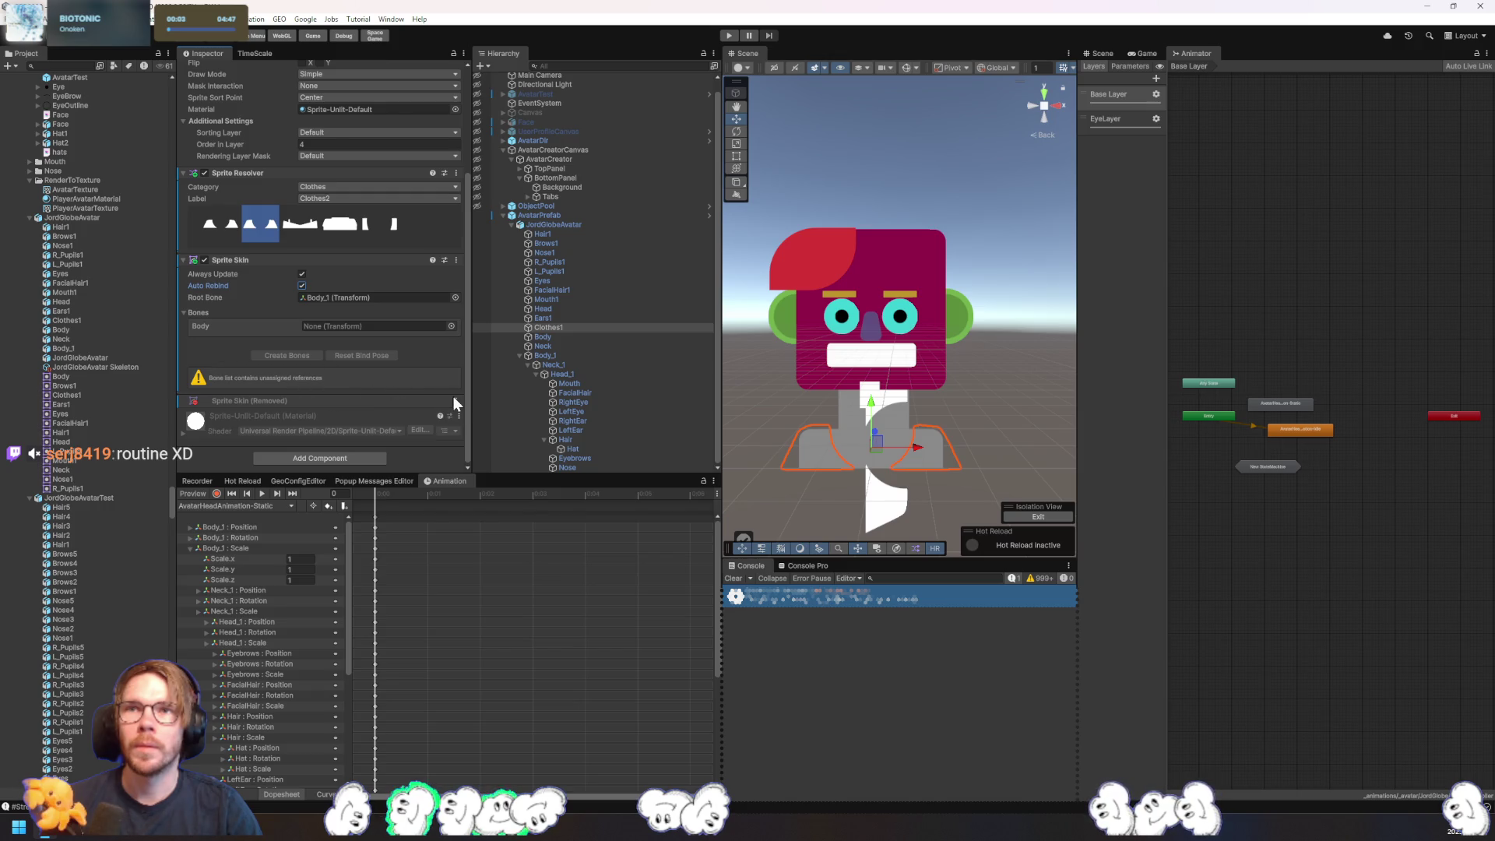
click(456, 260)
click(499, 288)
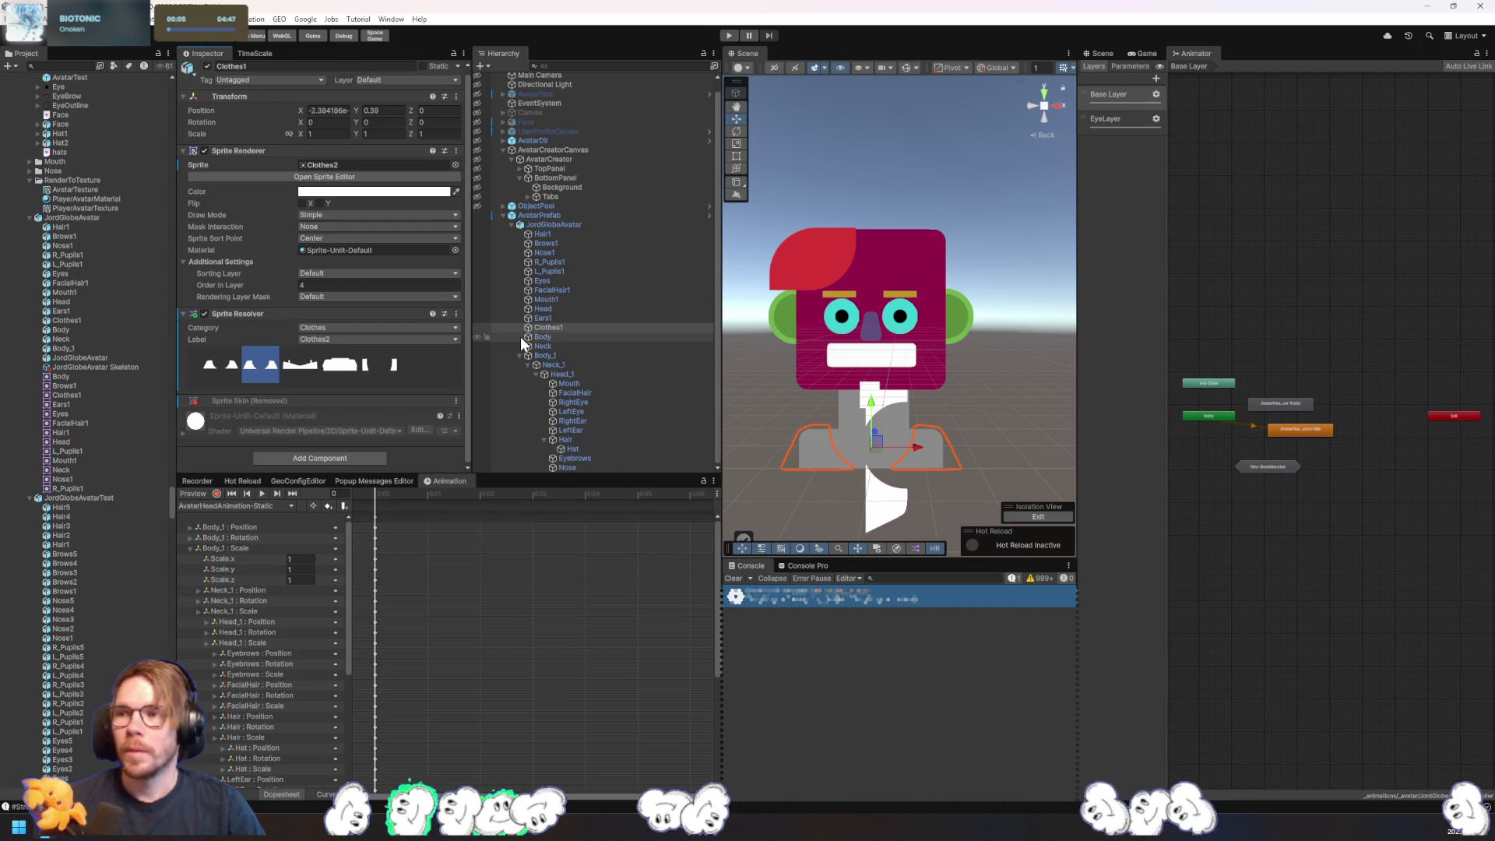
click(455, 399)
mouse_move(538, 413)
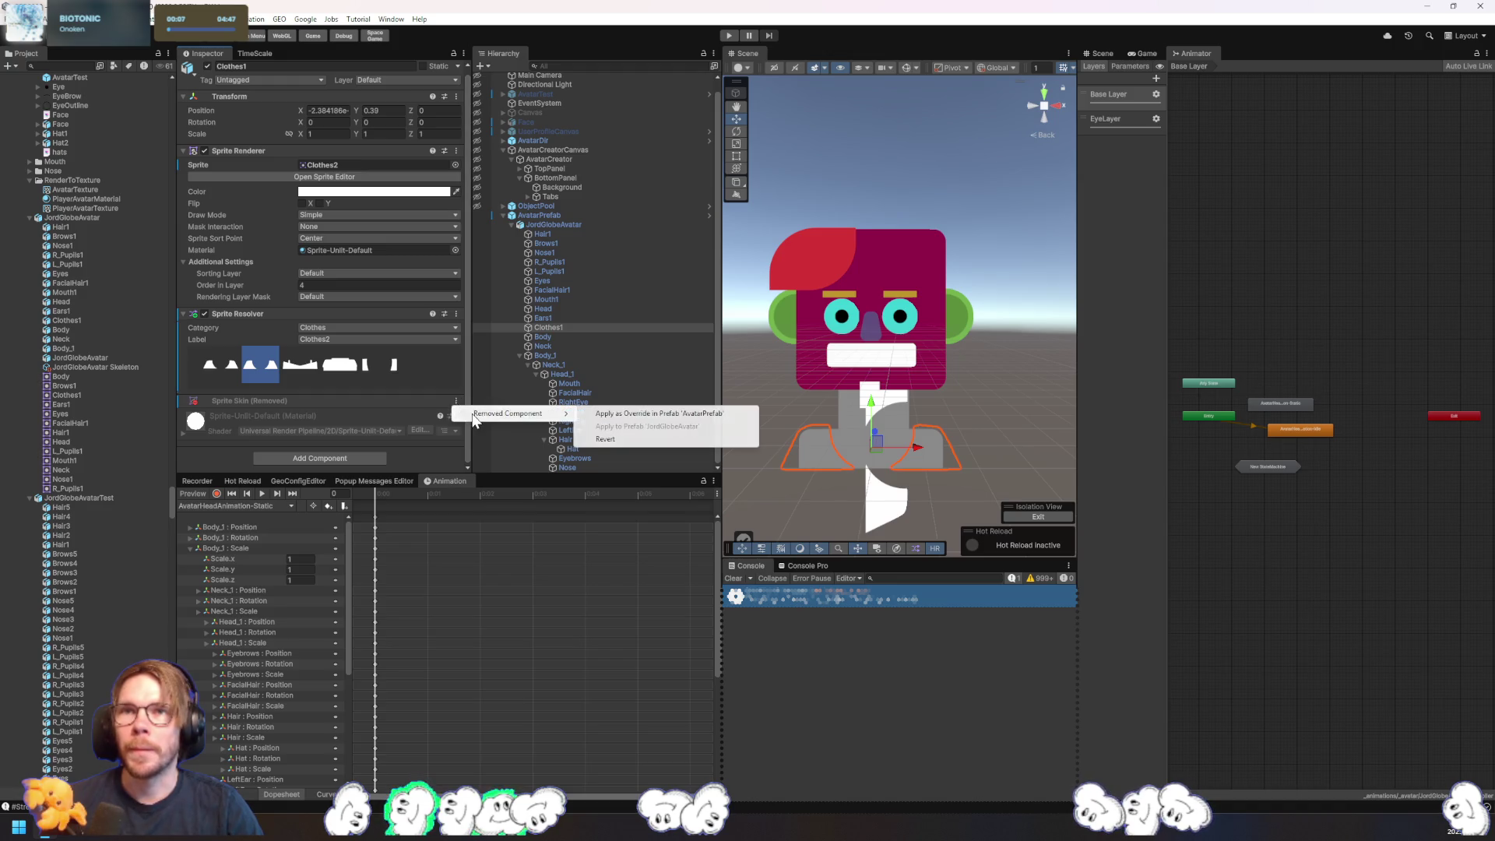
click(607, 439)
- Remove the Sprite Resolver component and reset the Sprite Skin's bone setup
scroll(209, 424, down, 3)
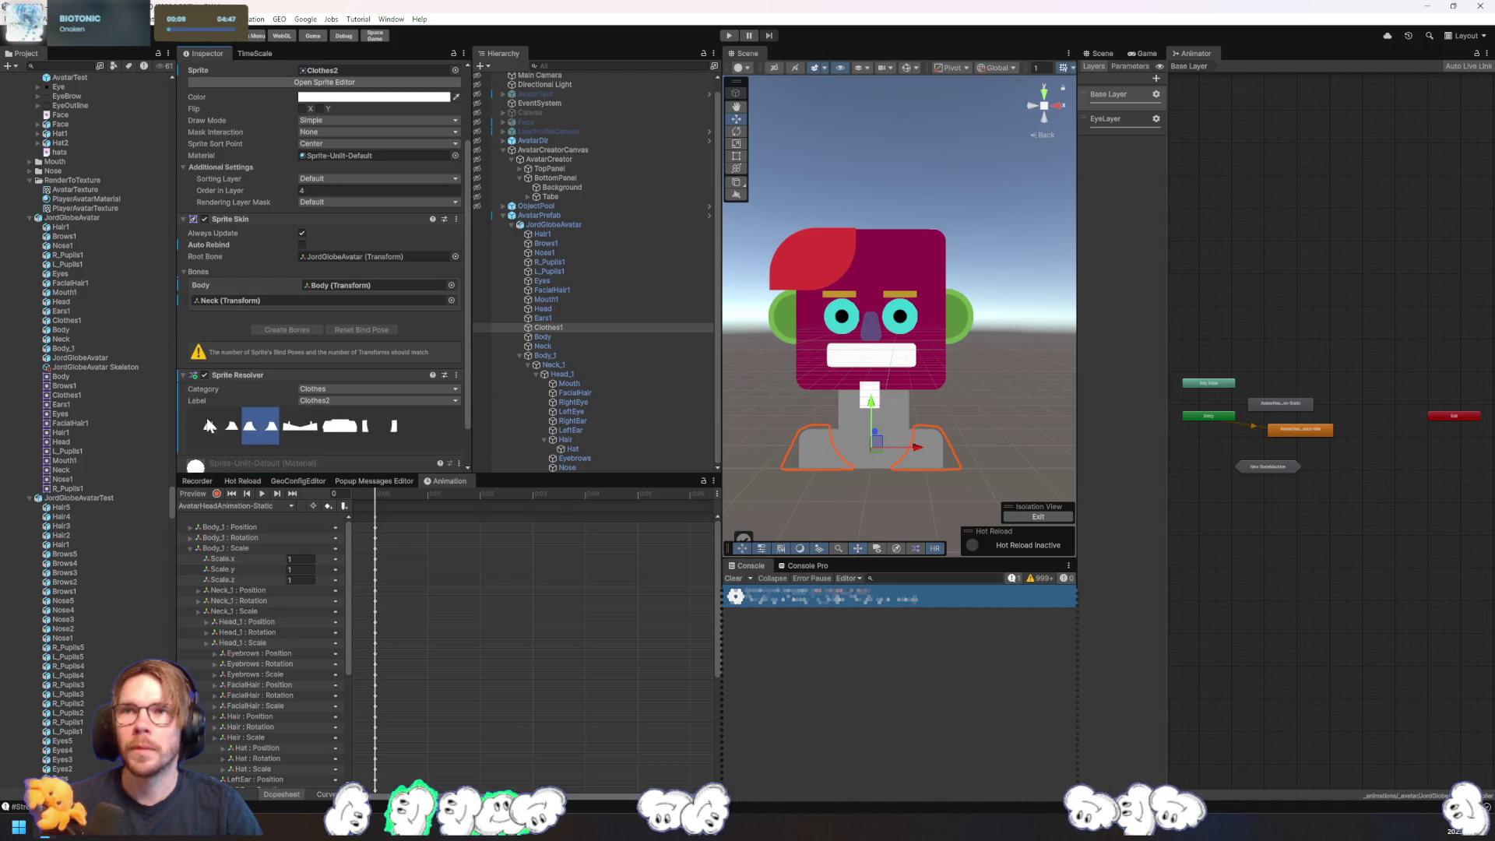
scroll(374, 356, down, 2)
click(457, 328)
click(493, 370)
click(455, 259)
click(502, 272)
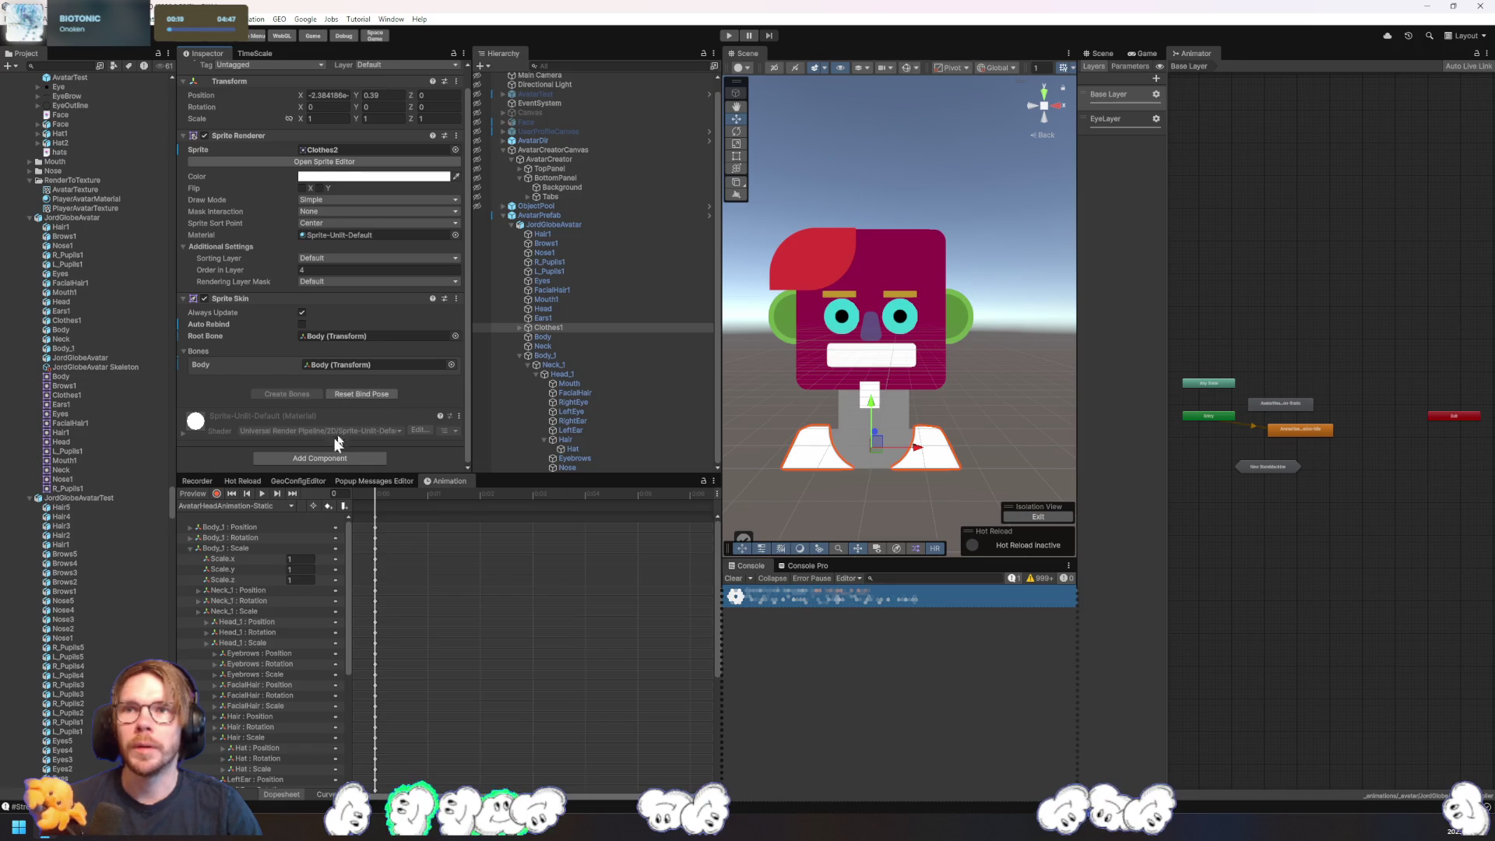
- Add a Sprite Resolver component to Clothes1 via 'sprite res'
click(326, 457)
text(sprite re)
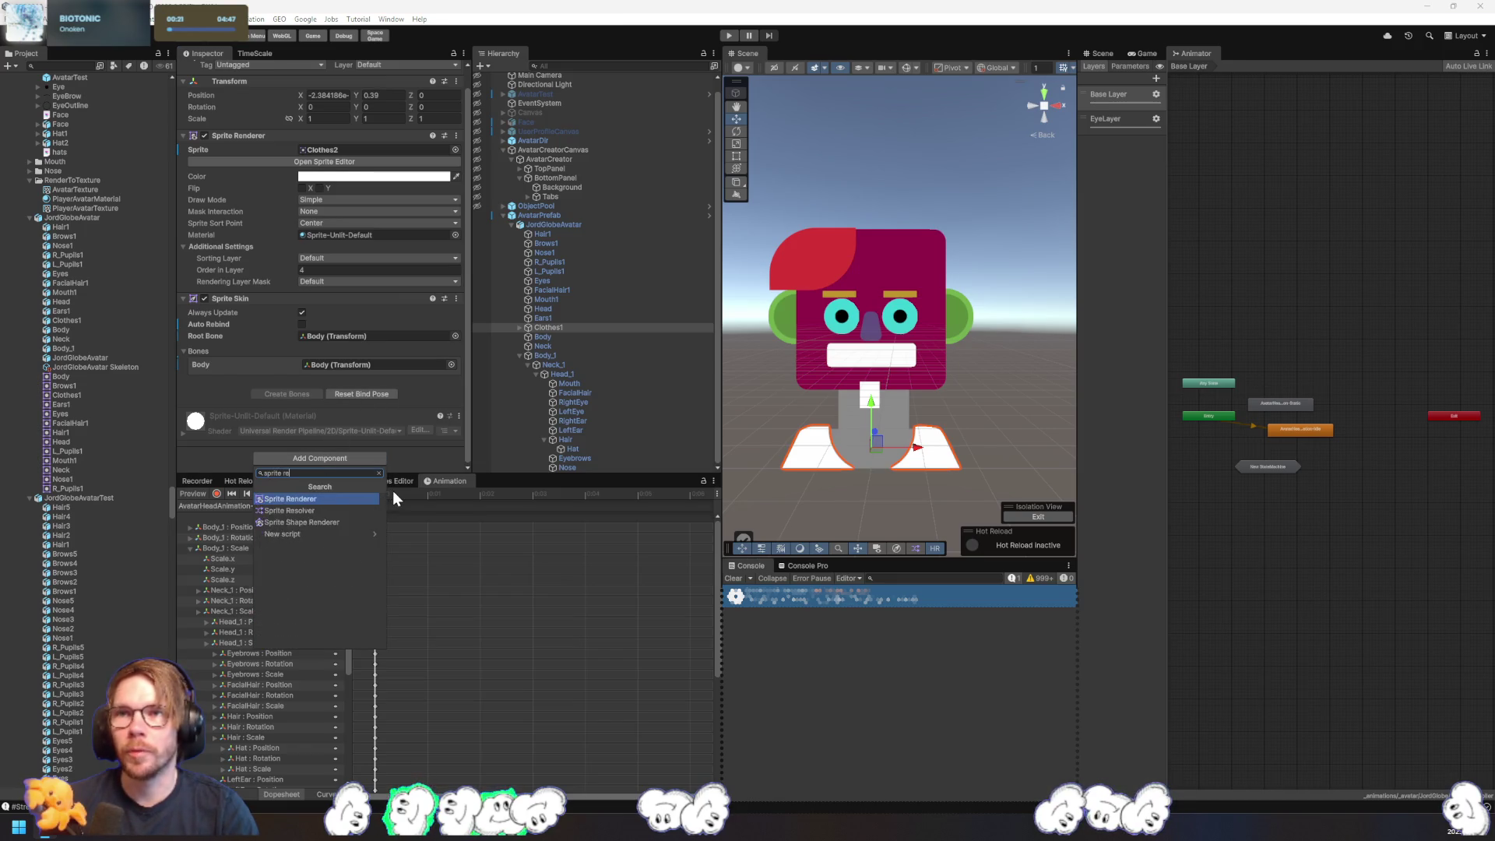
text(s)
key(Return)
scroll(327, 374, down, 3)
- Cycle the clothes through Clothes3 and Clothes1 to Clothes5, then select the avatar PSD asset
click(318, 382)
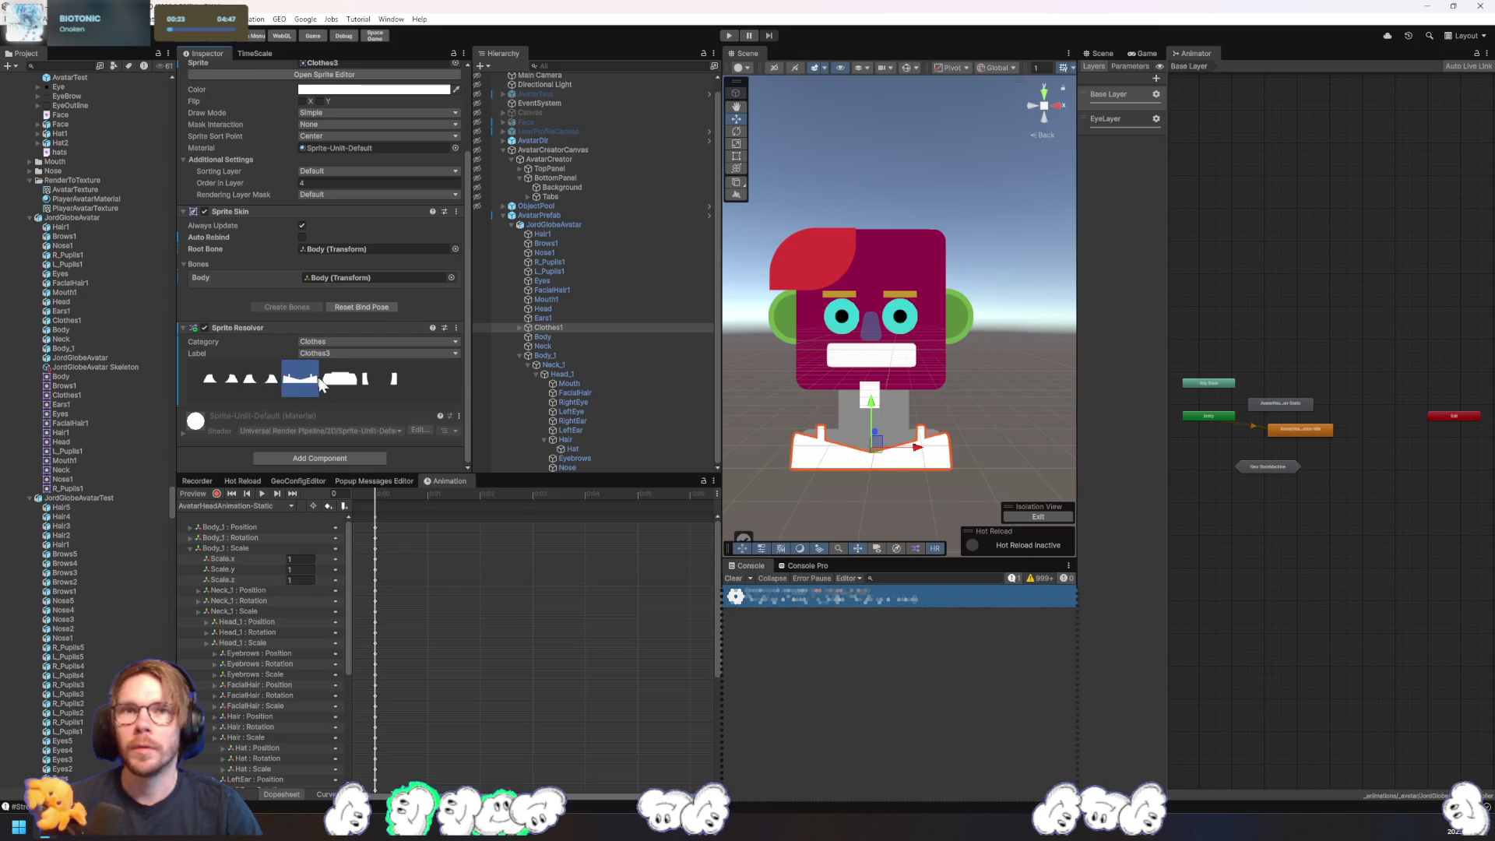
click(376, 381)
click(215, 380)
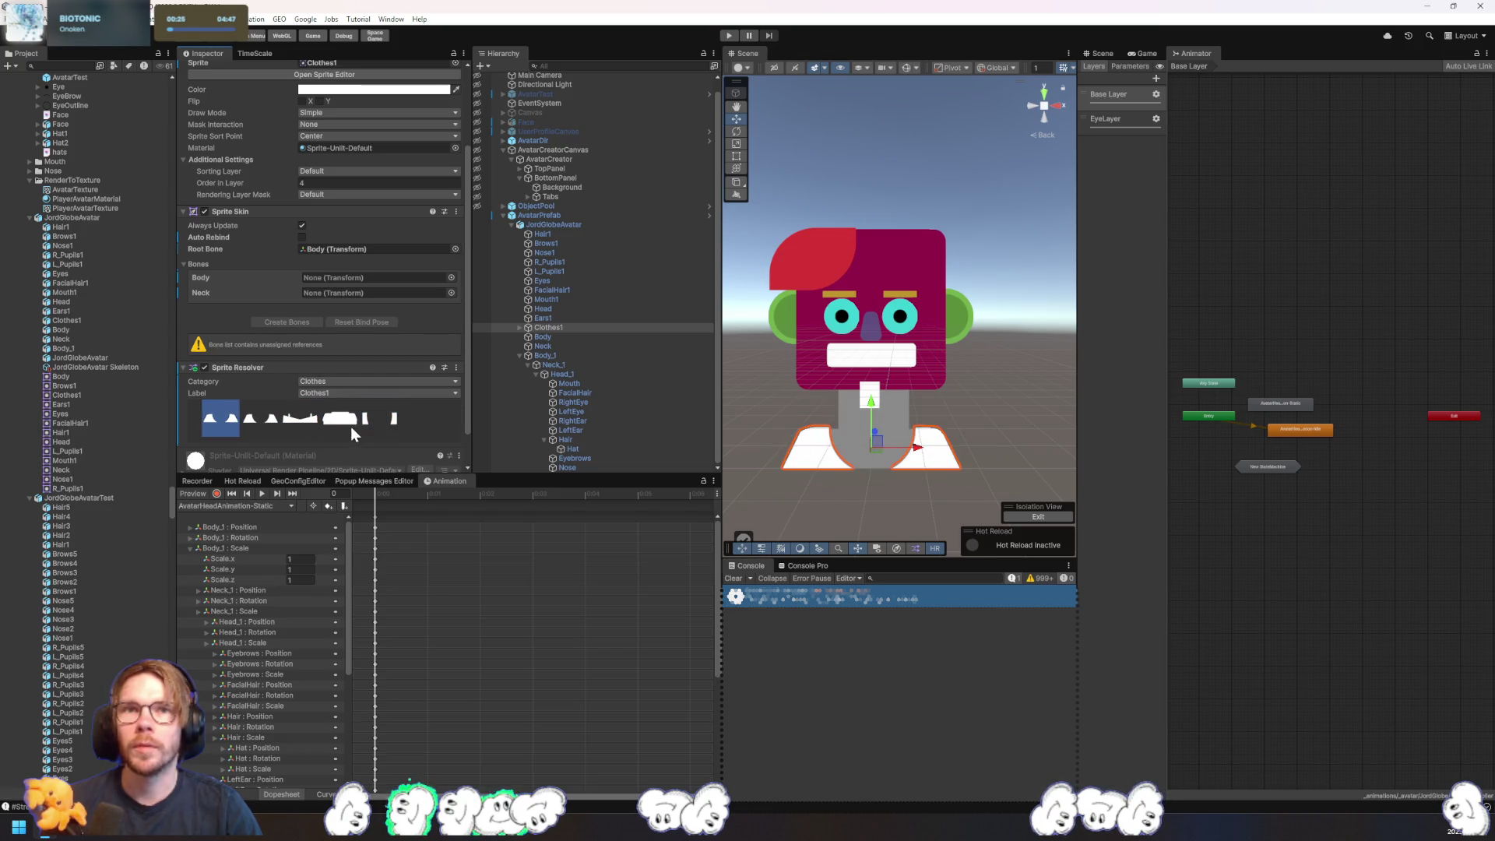
click(260, 425)
click(340, 402)
click(387, 403)
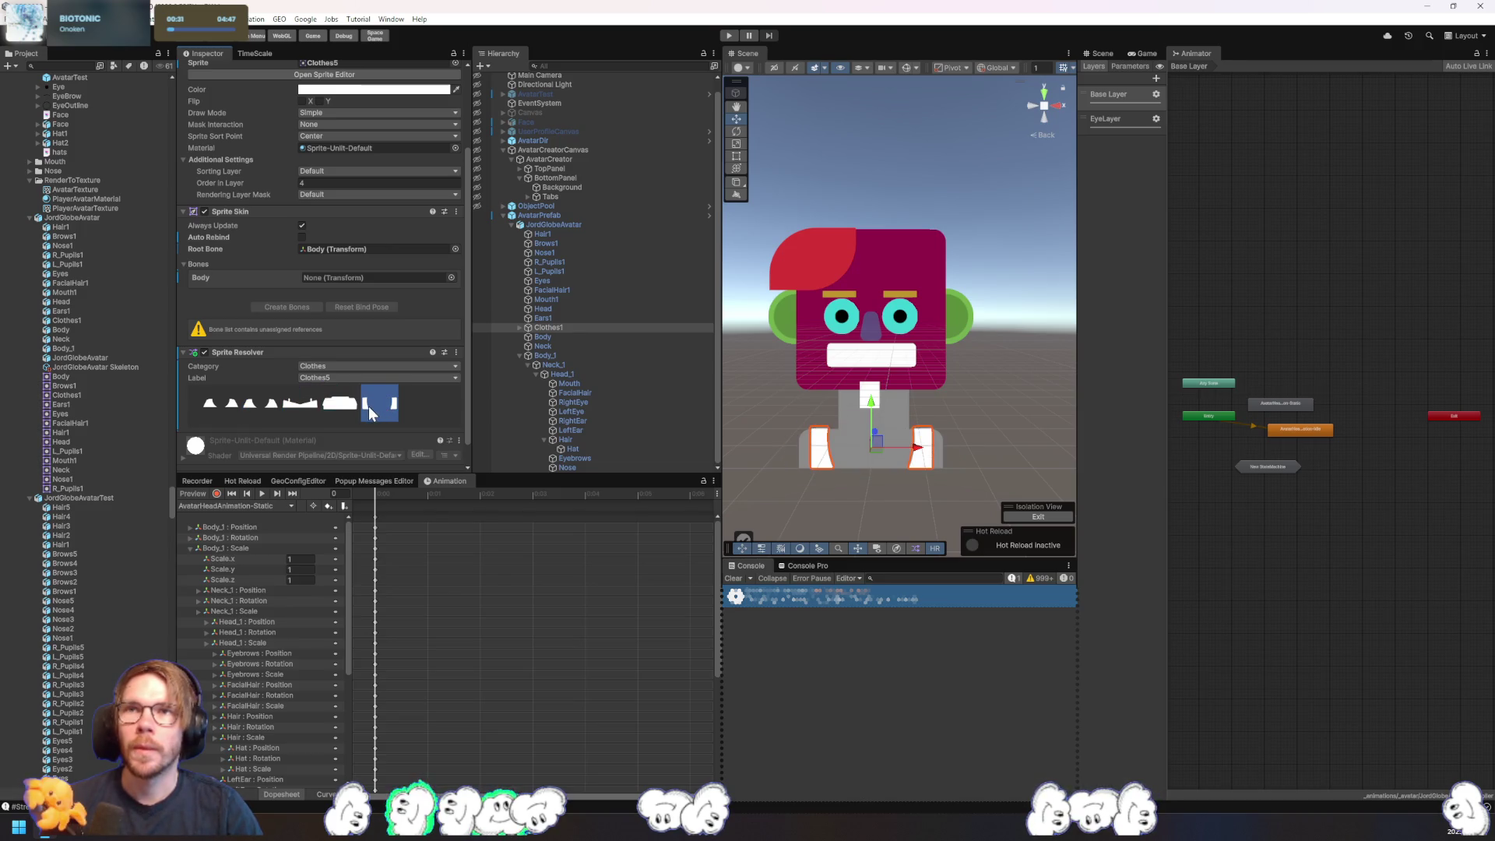
click(109, 217)
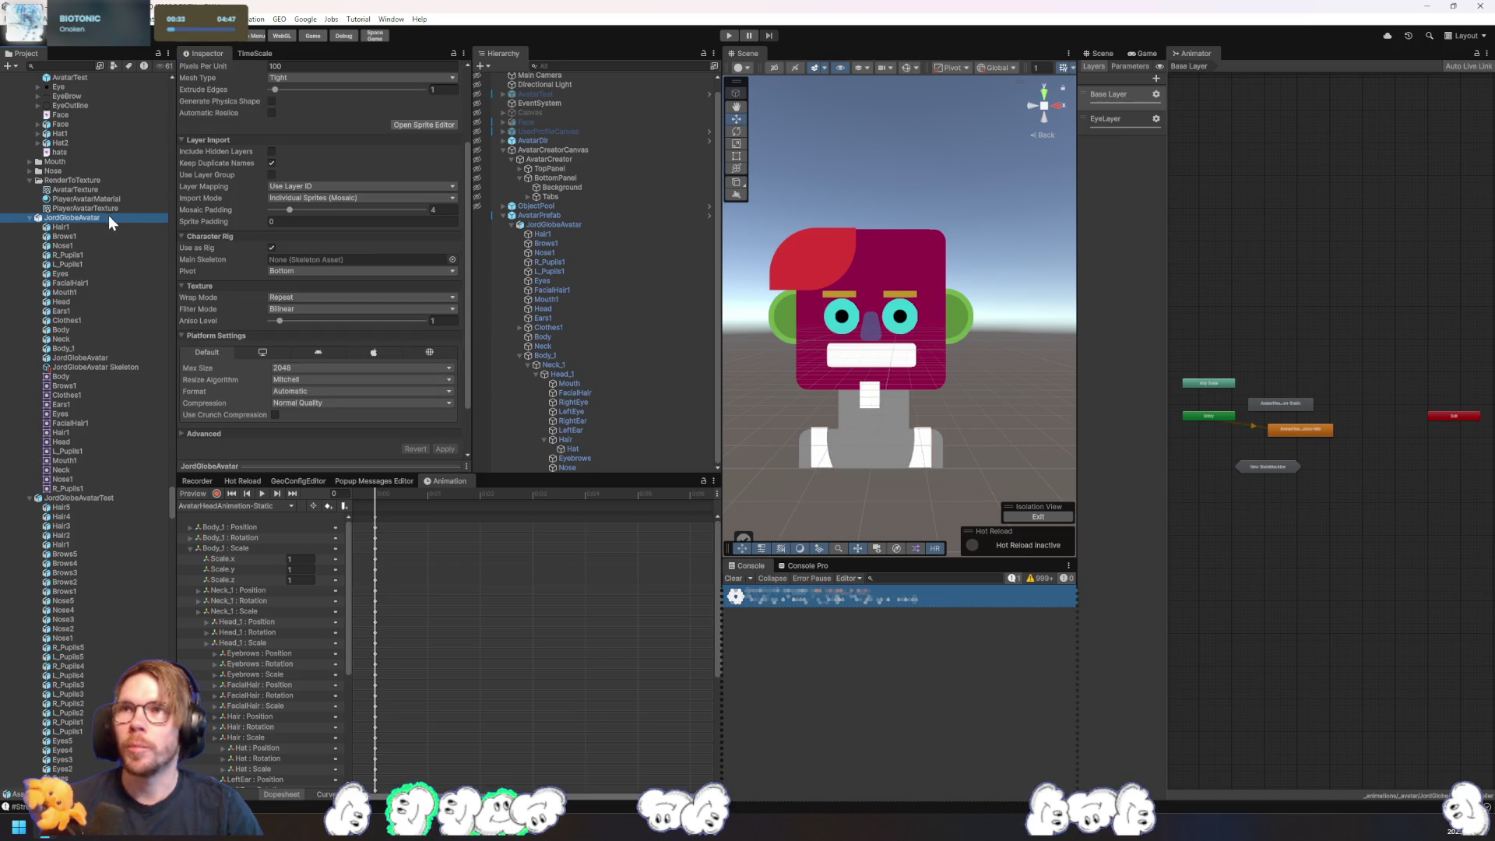
click(98, 494)
click(414, 233)
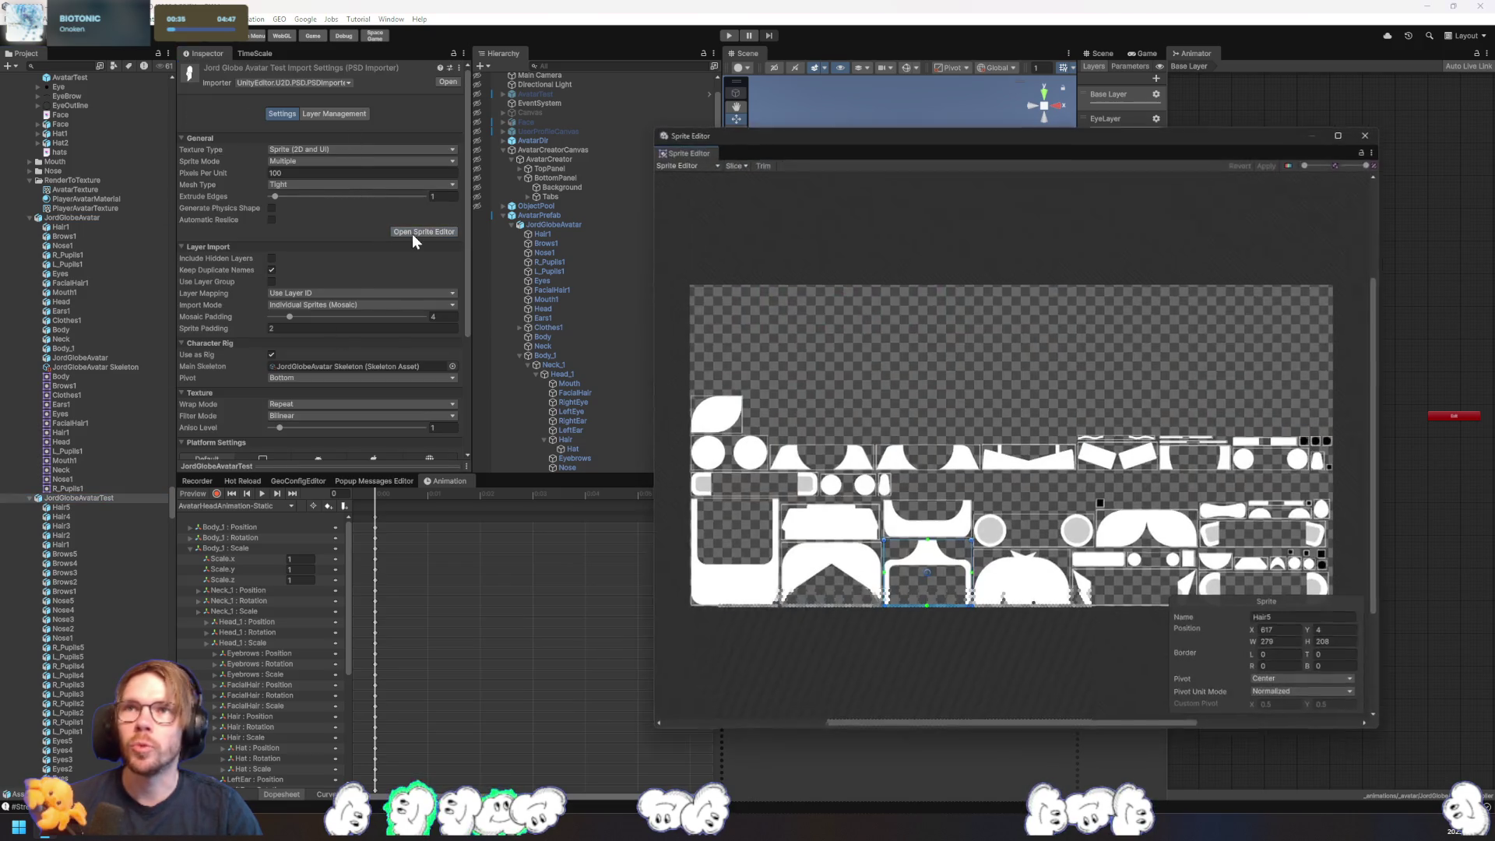
click(689, 166)
click(704, 233)
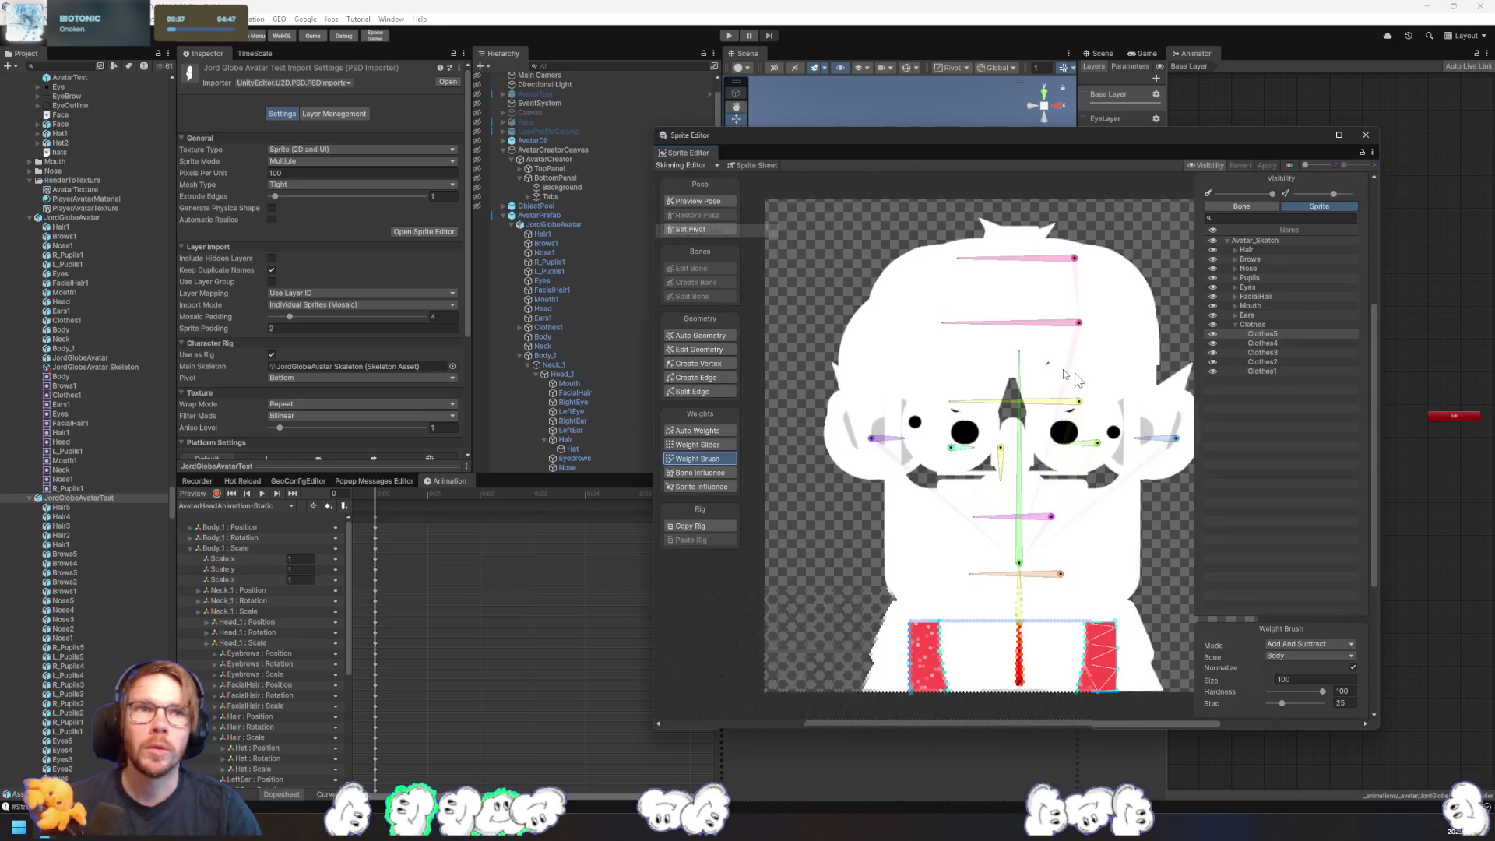
click(1282, 371)
click(1285, 362)
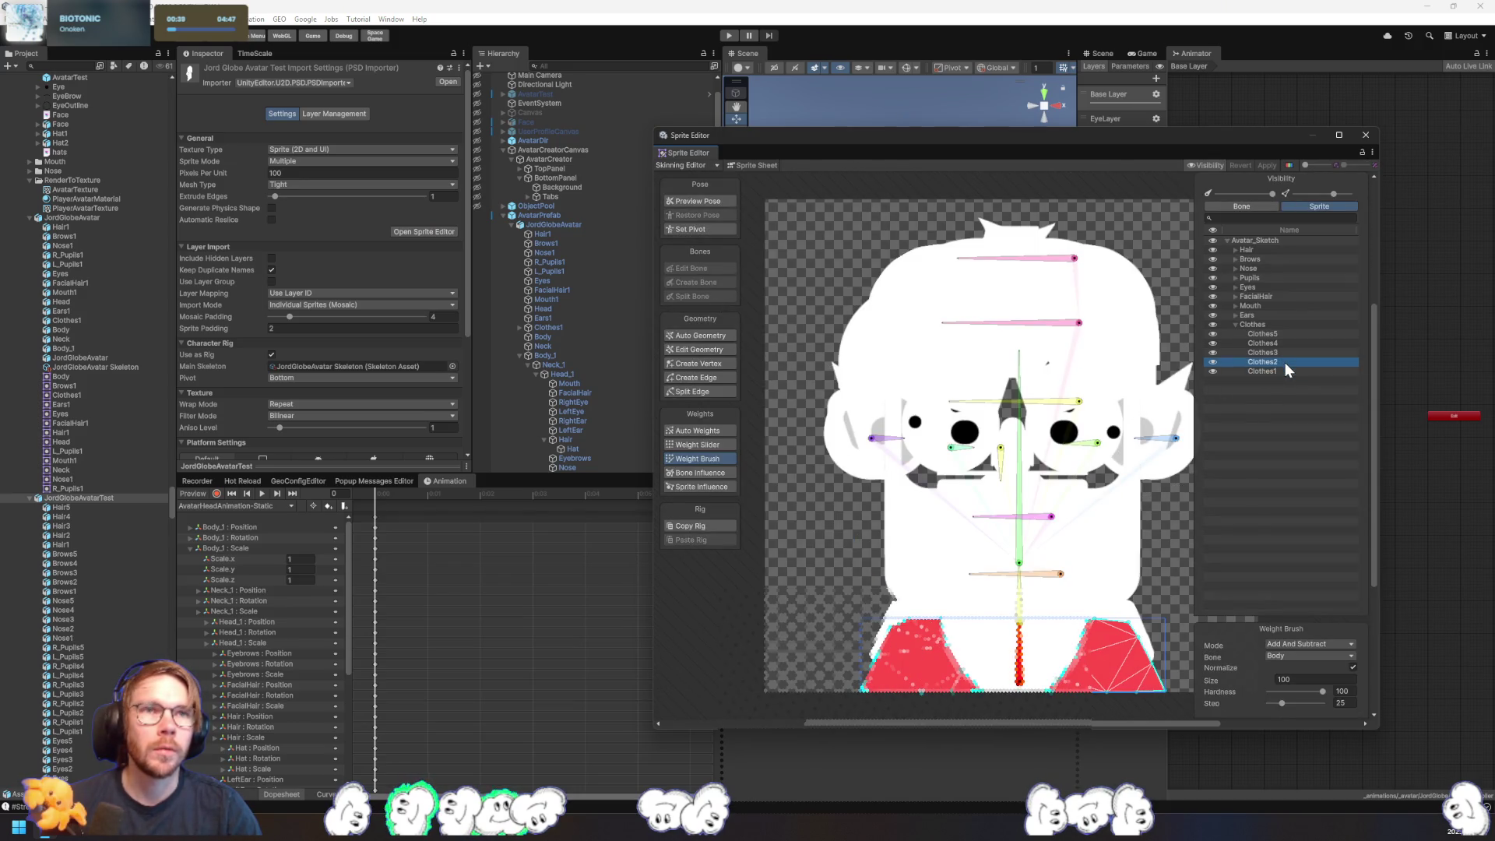
click(1281, 352)
click(1283, 343)
click(1285, 333)
click(1280, 326)
click(1257, 315)
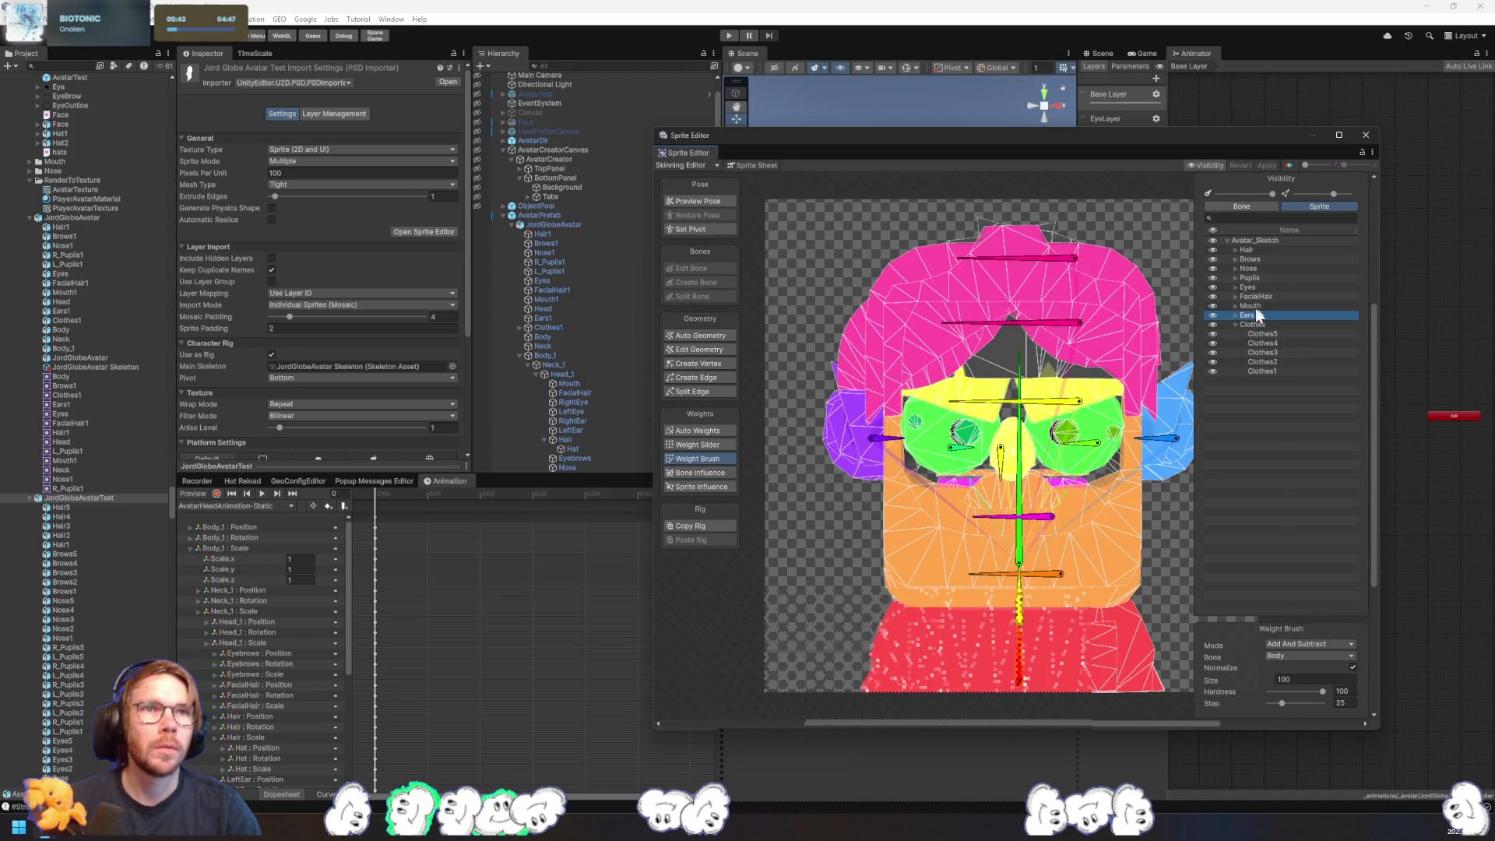
click(1366, 135)
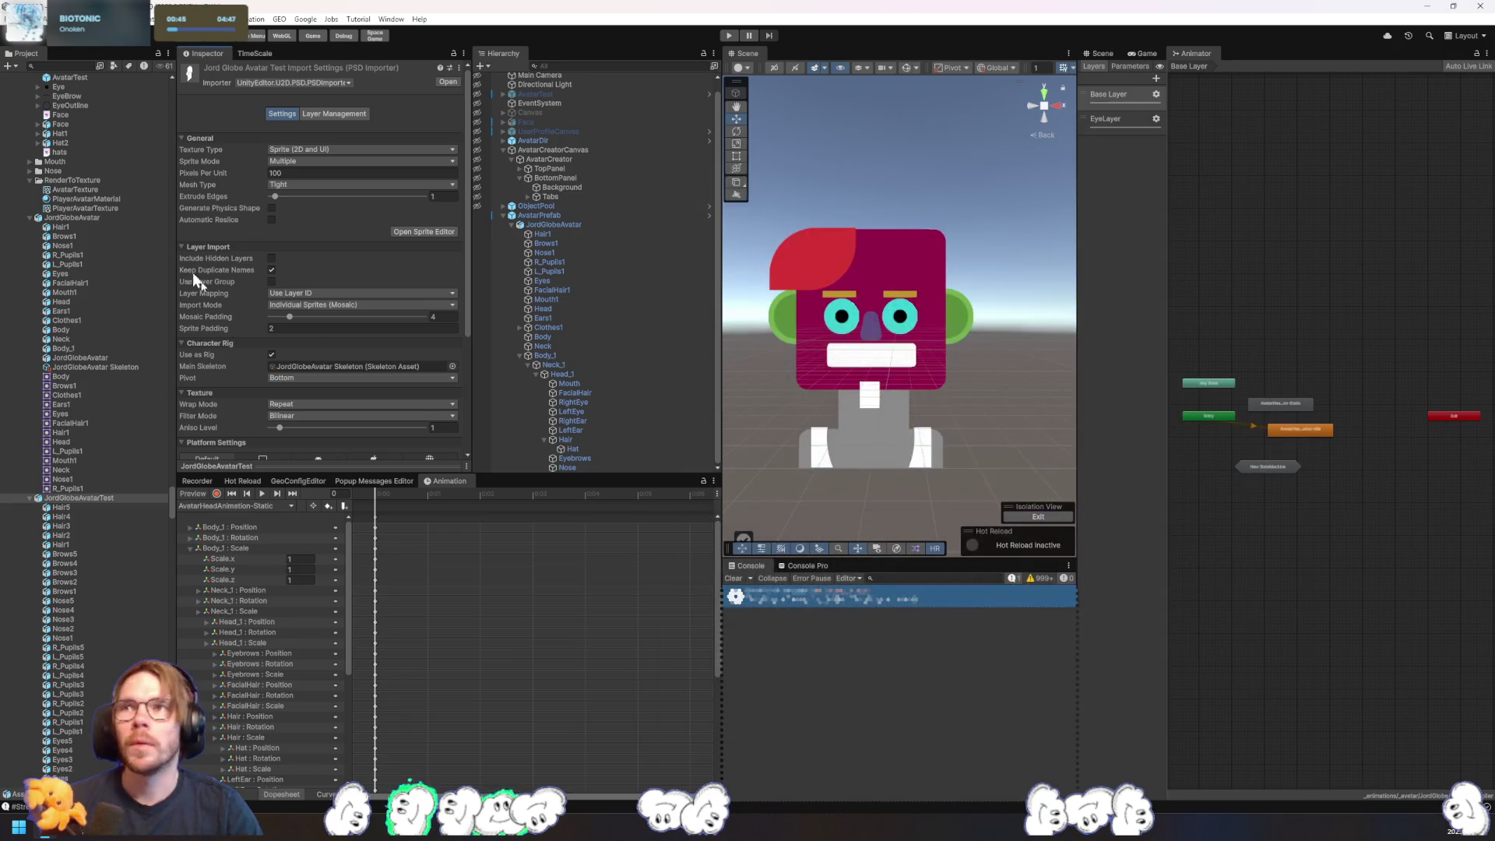
click(94, 216)
- Open JordGlobeAvatar's Skinning Editor and expand Avatar_Sketch and Clothes to reveal Clothes1
click(423, 232)
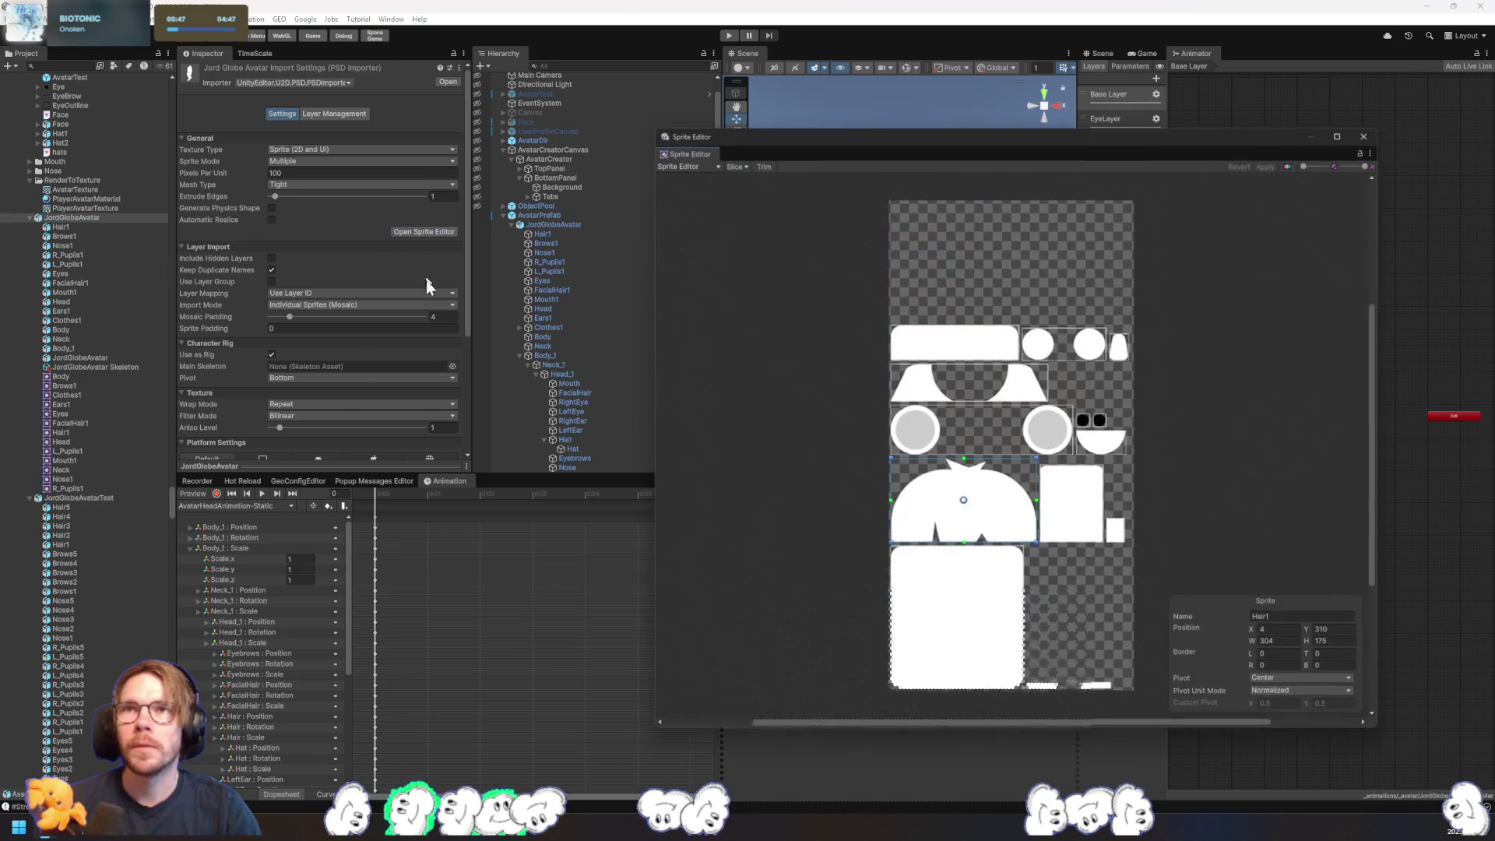
click(693, 166)
click(699, 231)
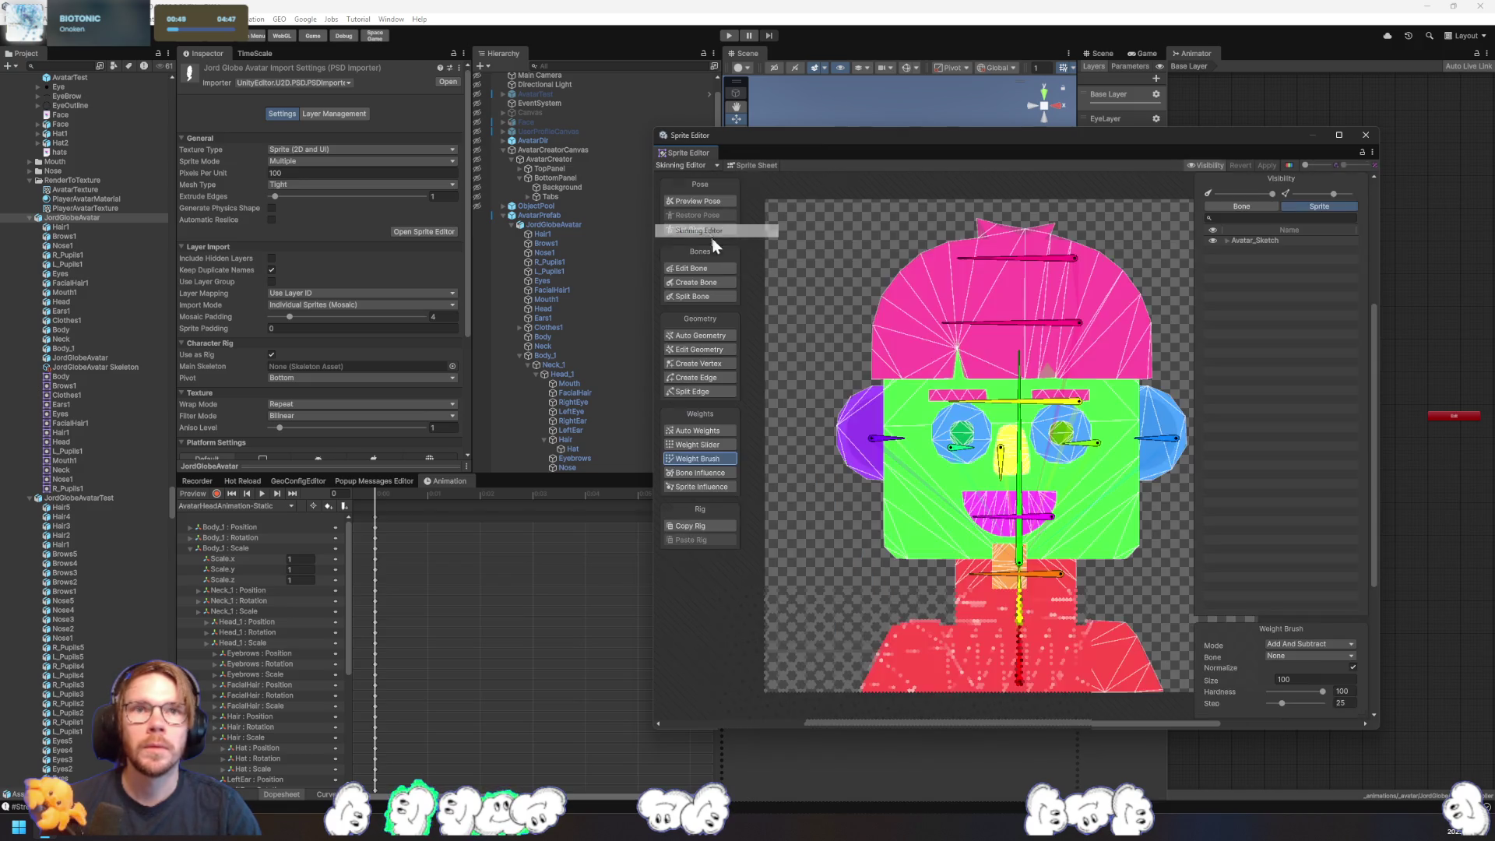
click(1227, 241)
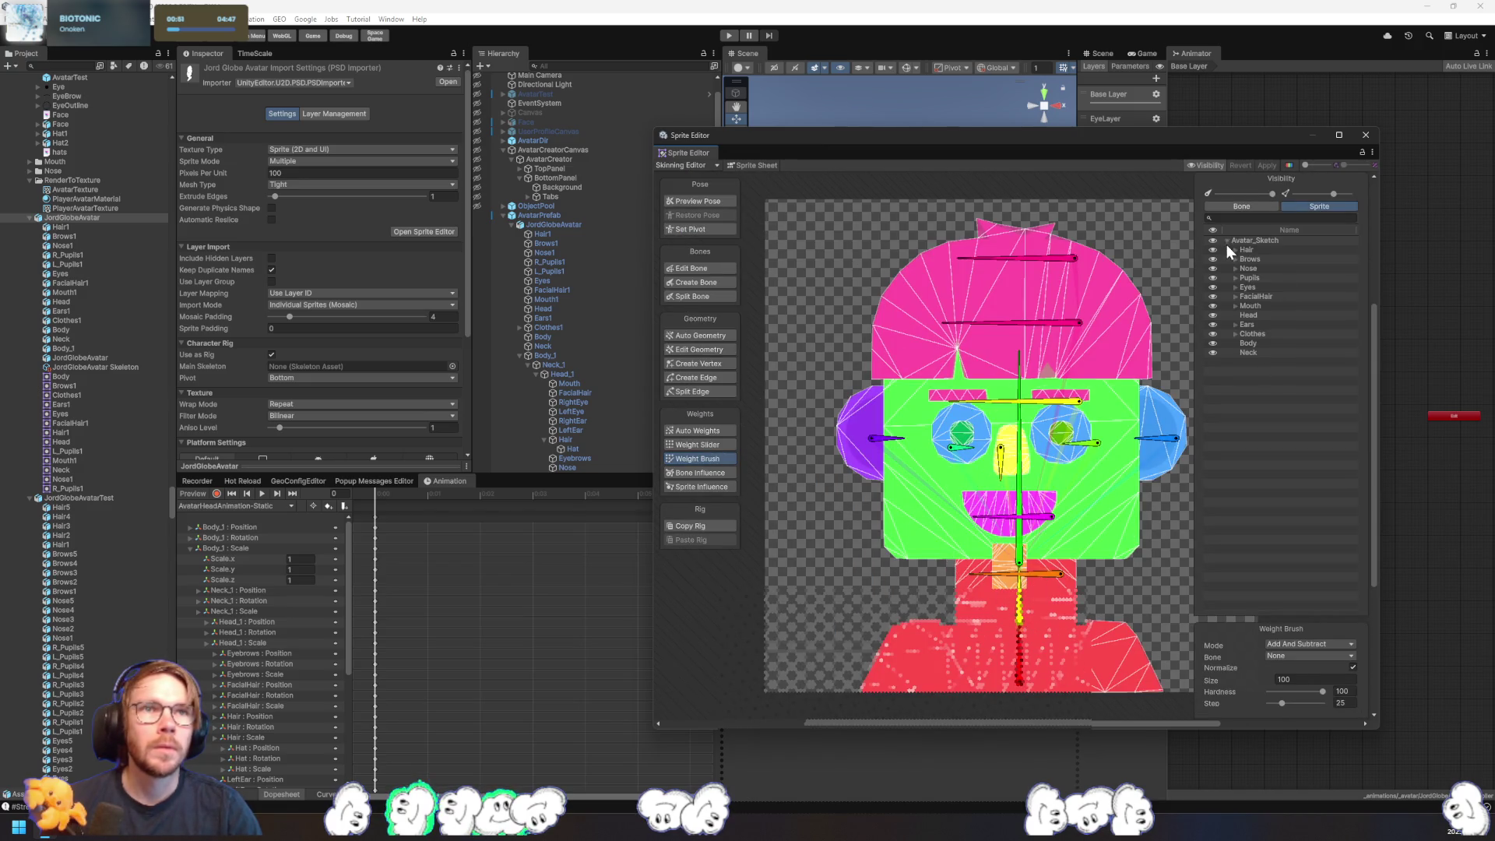
click(1237, 334)
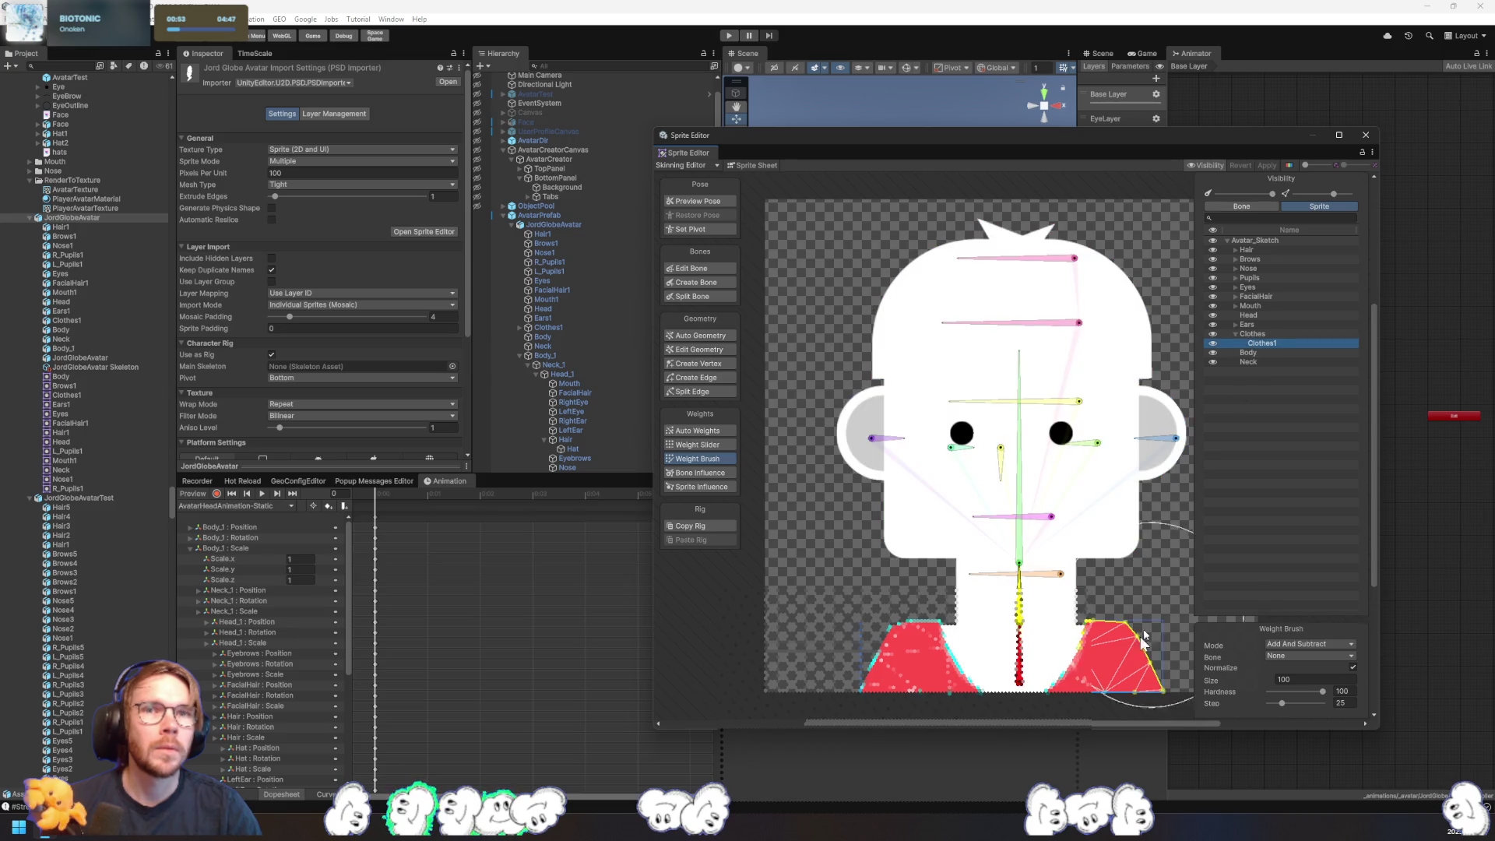
- Weight Clothes1 to the Body bone, apply, and expand Body in the bone list to show Neck
click(1020, 658)
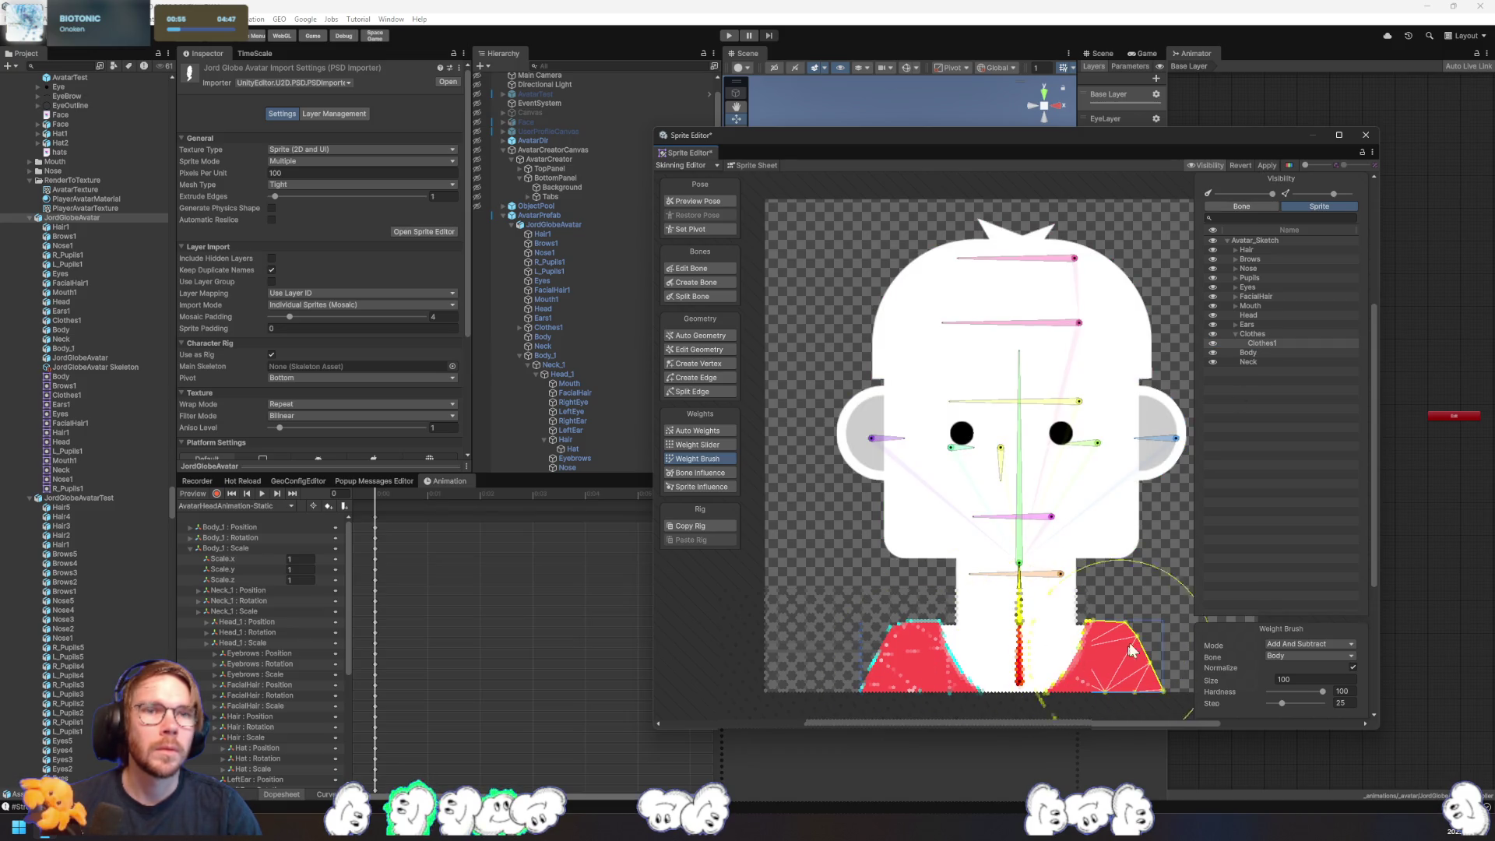
click(1268, 167)
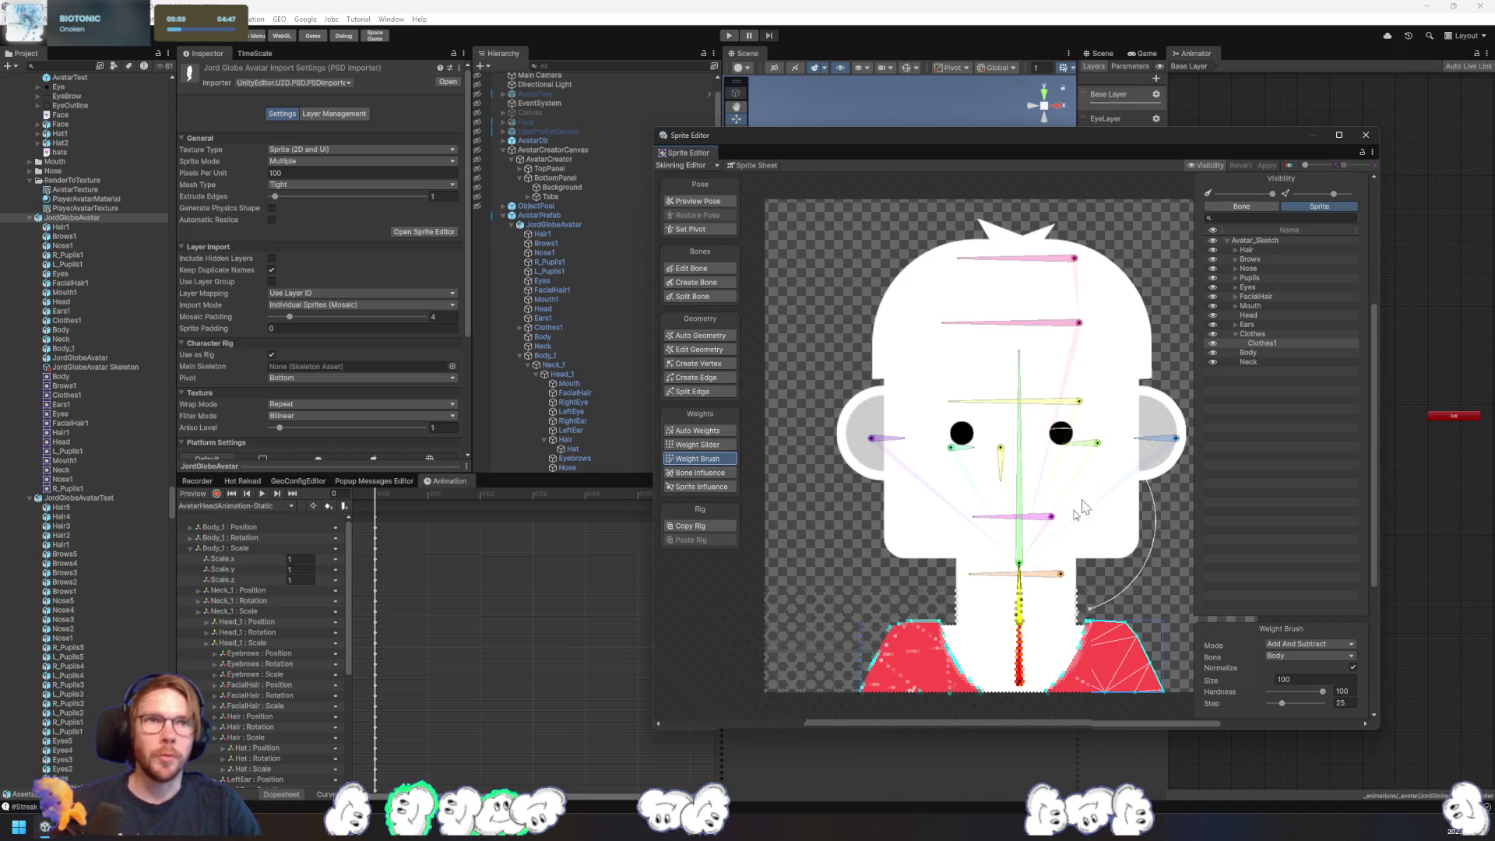
click(1246, 209)
click(1227, 242)
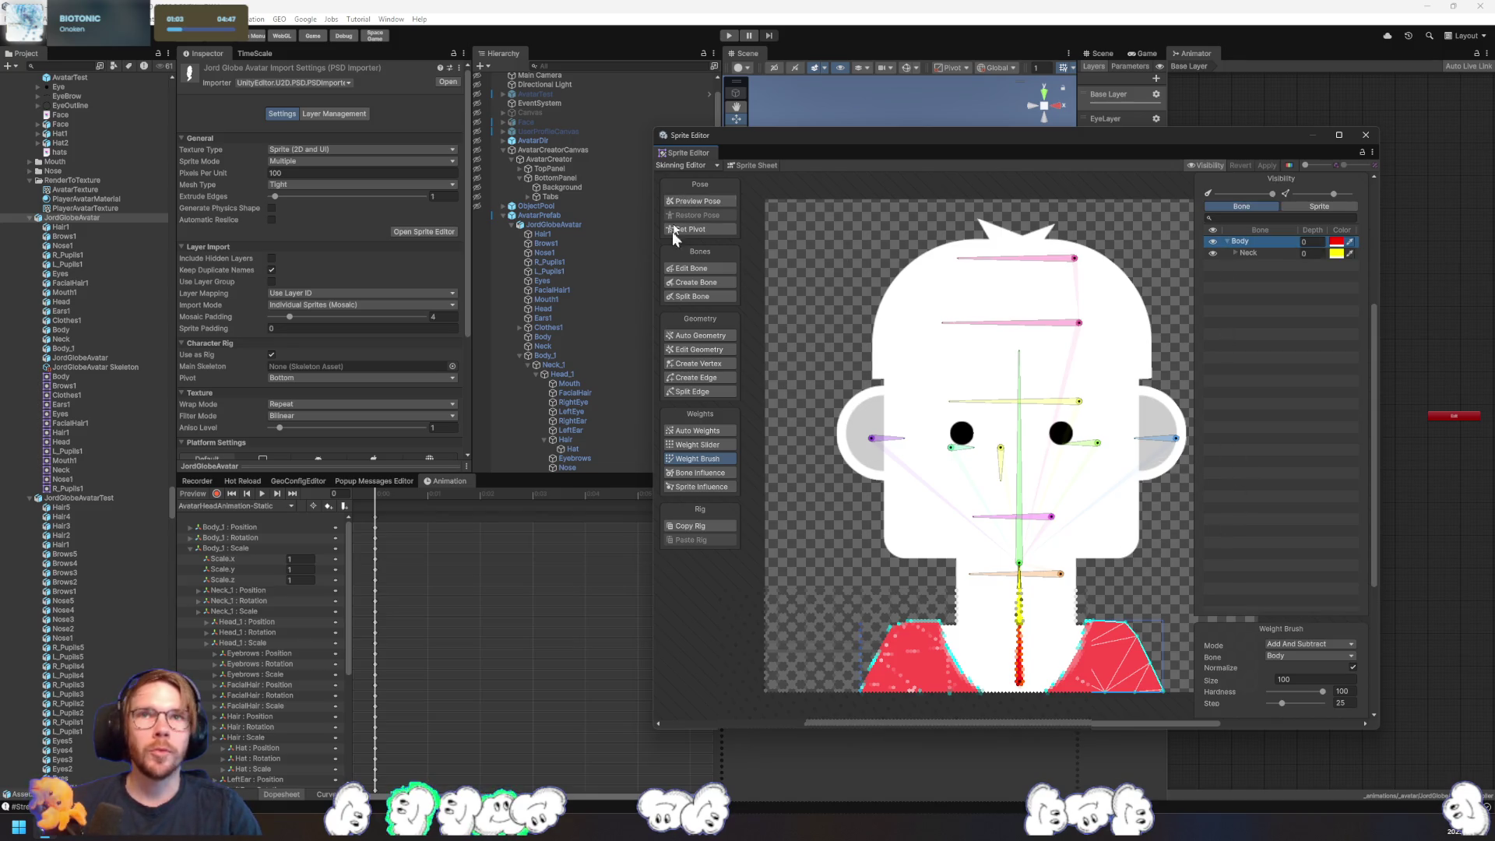
- Split the Body bone and rename the original bone to Root
click(696, 293)
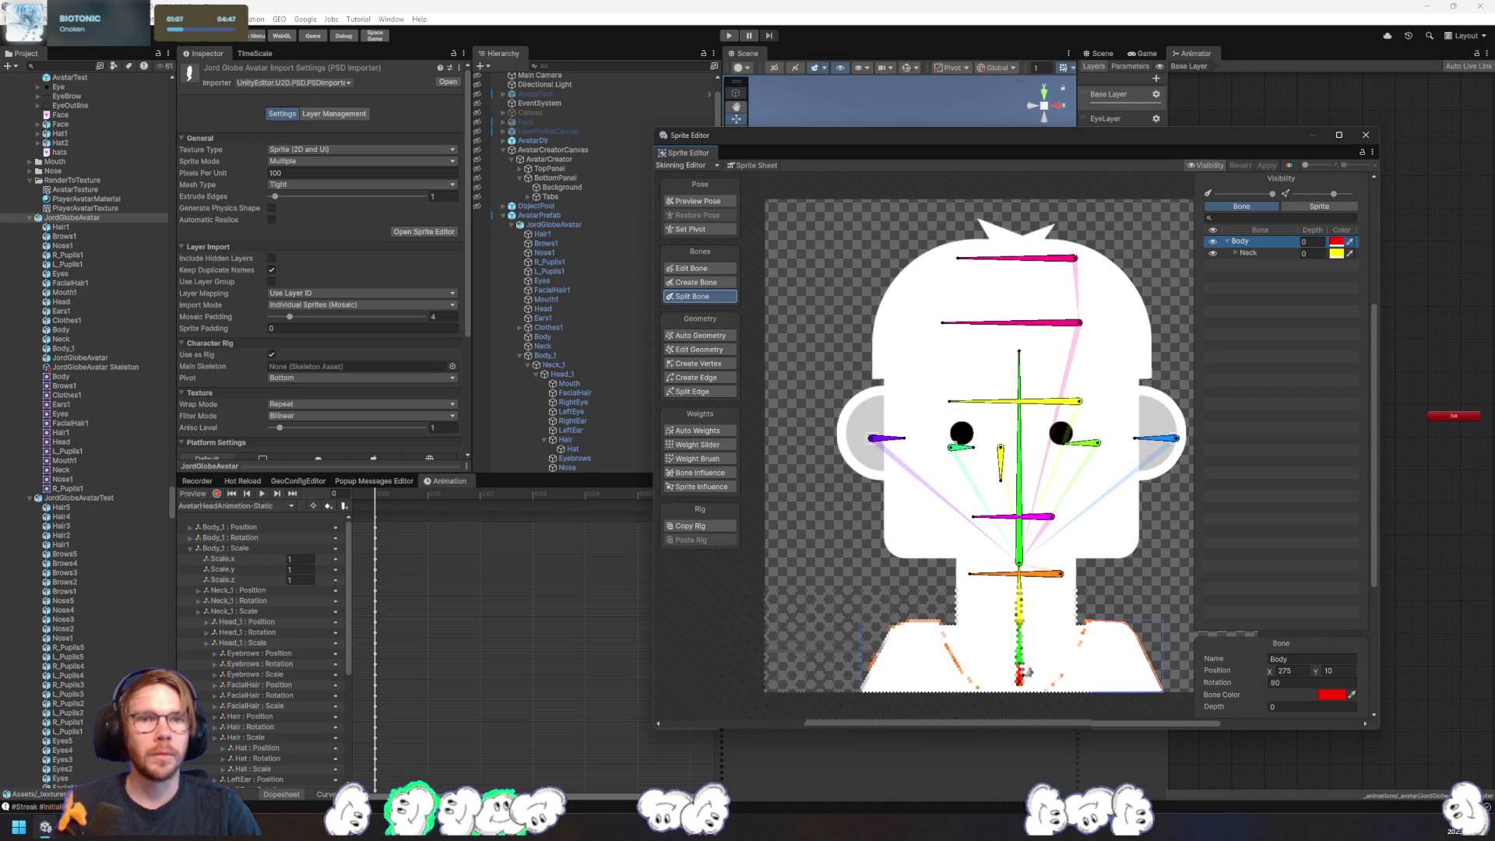
click(1020, 666)
click(1250, 253)
click(1250, 265)
double_click(1242, 241)
text(Root)
key(Return)
- Rename Body_1 to Body and make Neck a child of Body
click(1246, 255)
click(1251, 266)
click(1237, 252)
double_click(1257, 278)
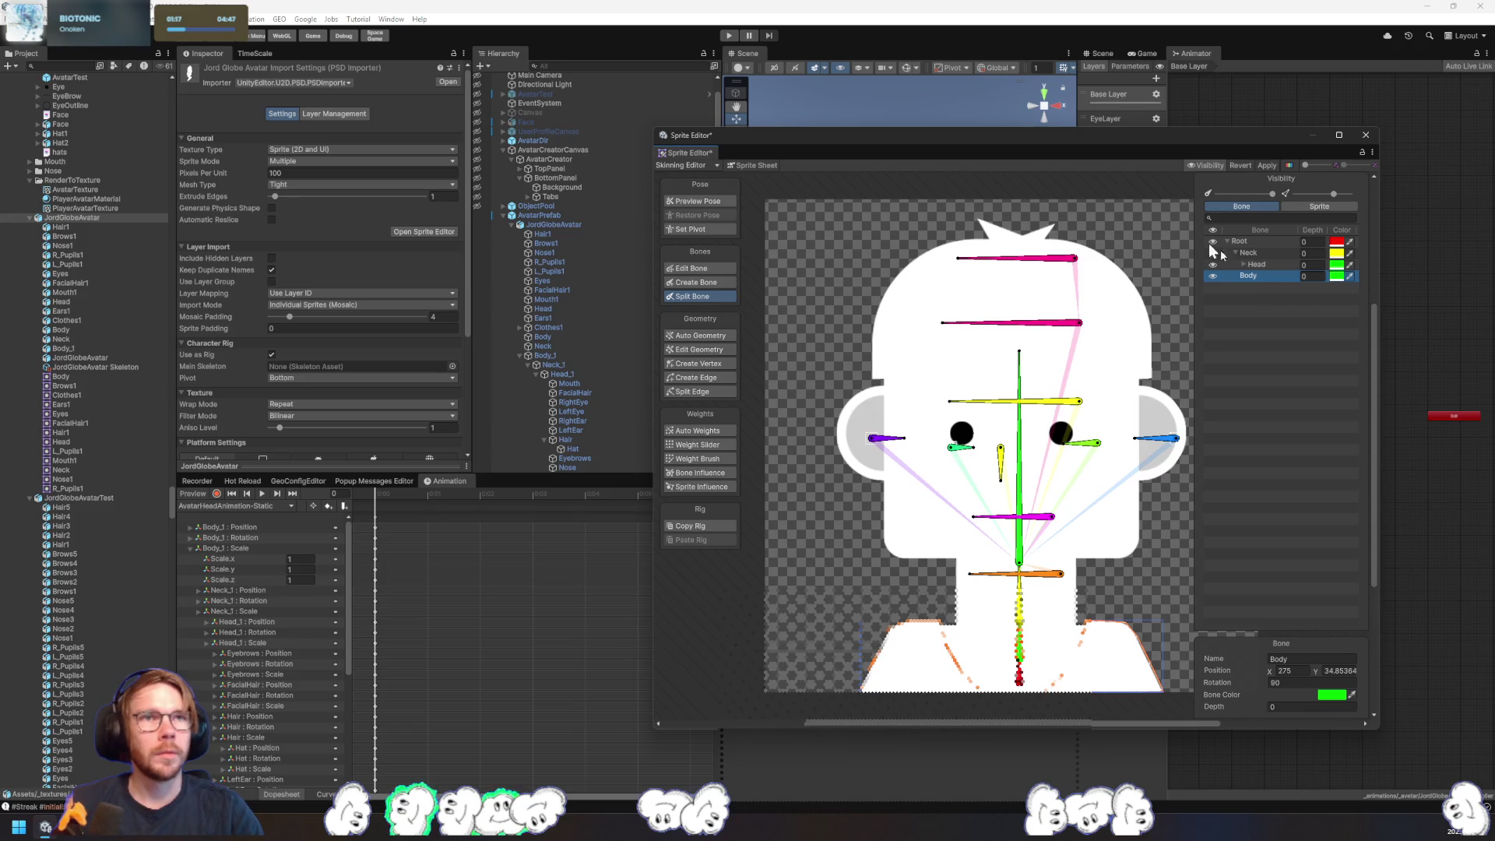
drag(1254, 250, 1259, 278)
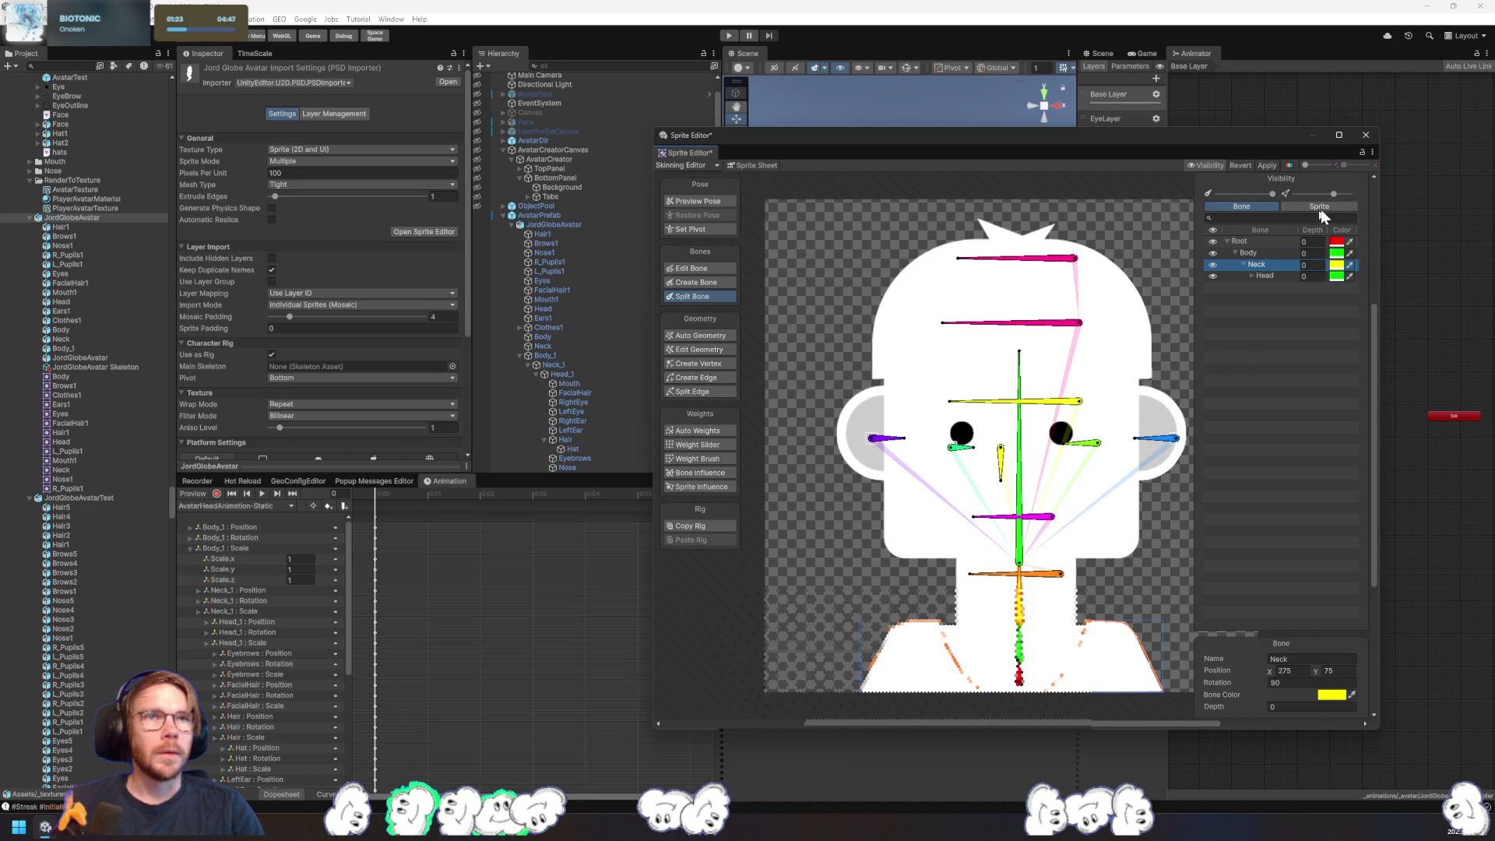
- Expand Head and Hair to show the facial bones and Hat, then return to sprite layers
click(1256, 276)
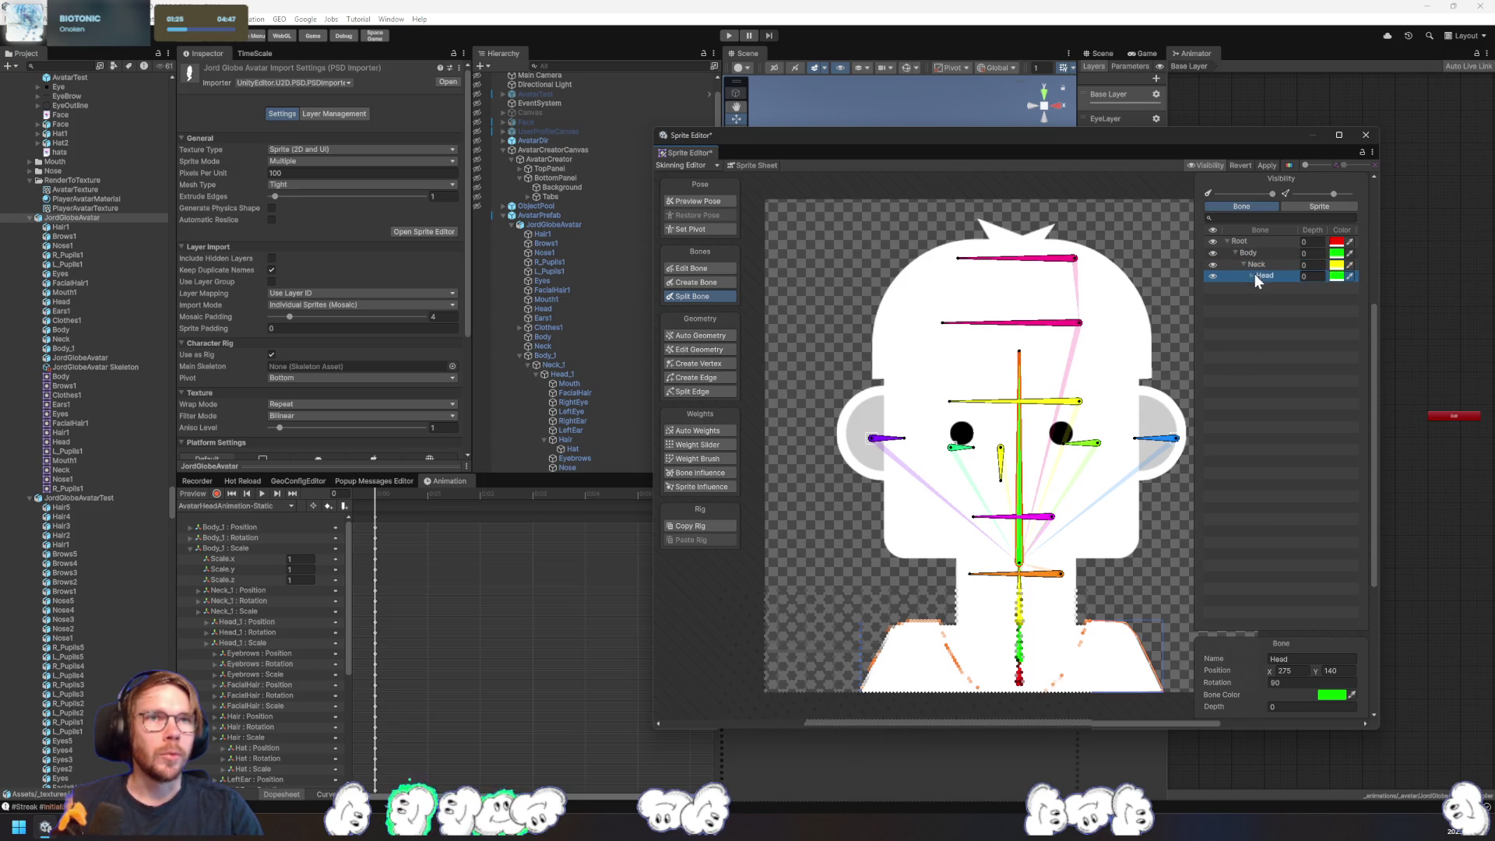
click(1252, 276)
click(1258, 358)
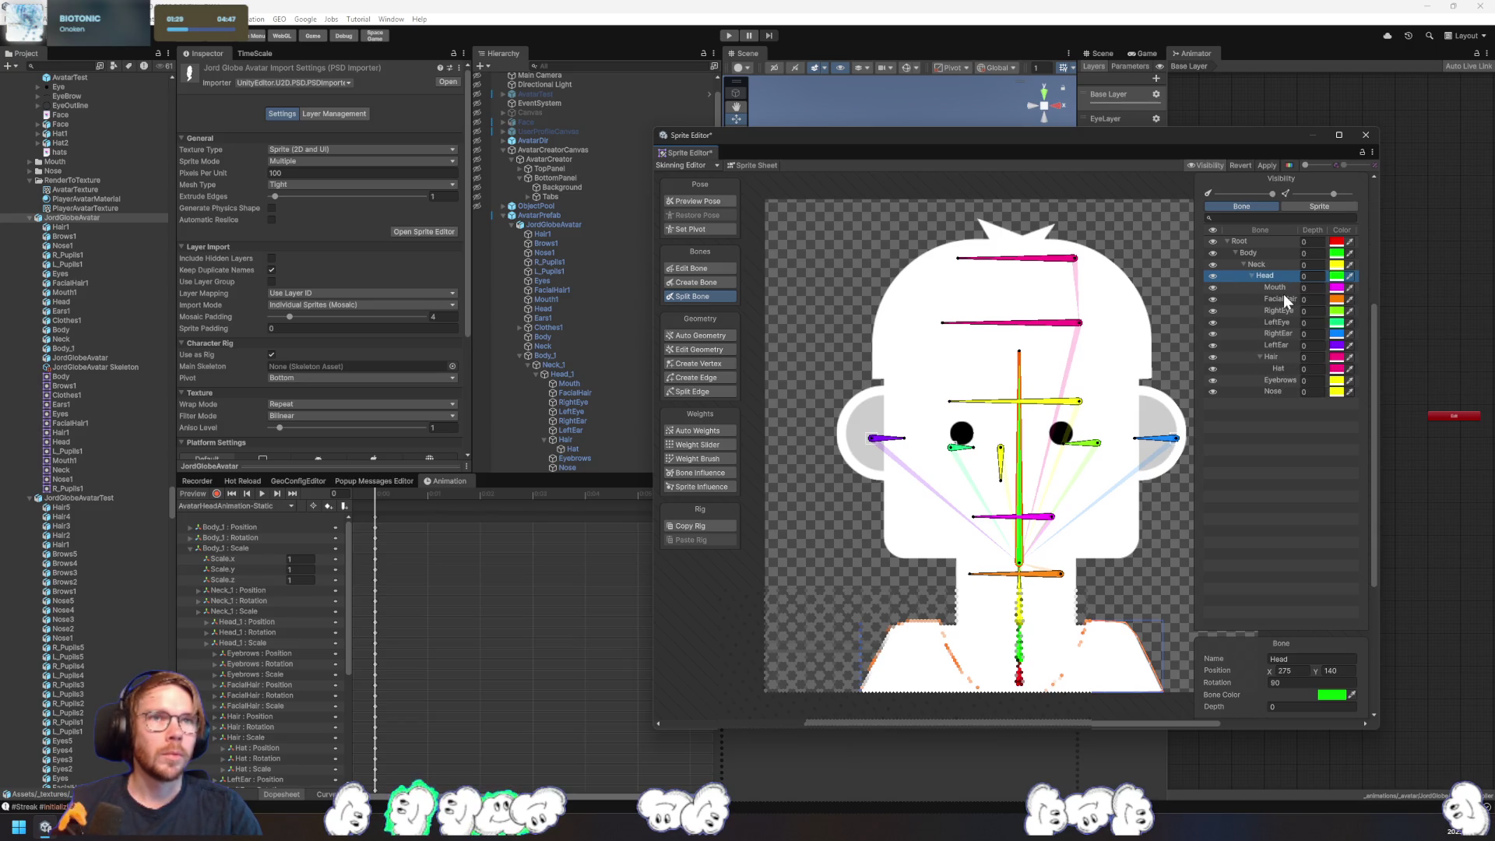
click(1323, 208)
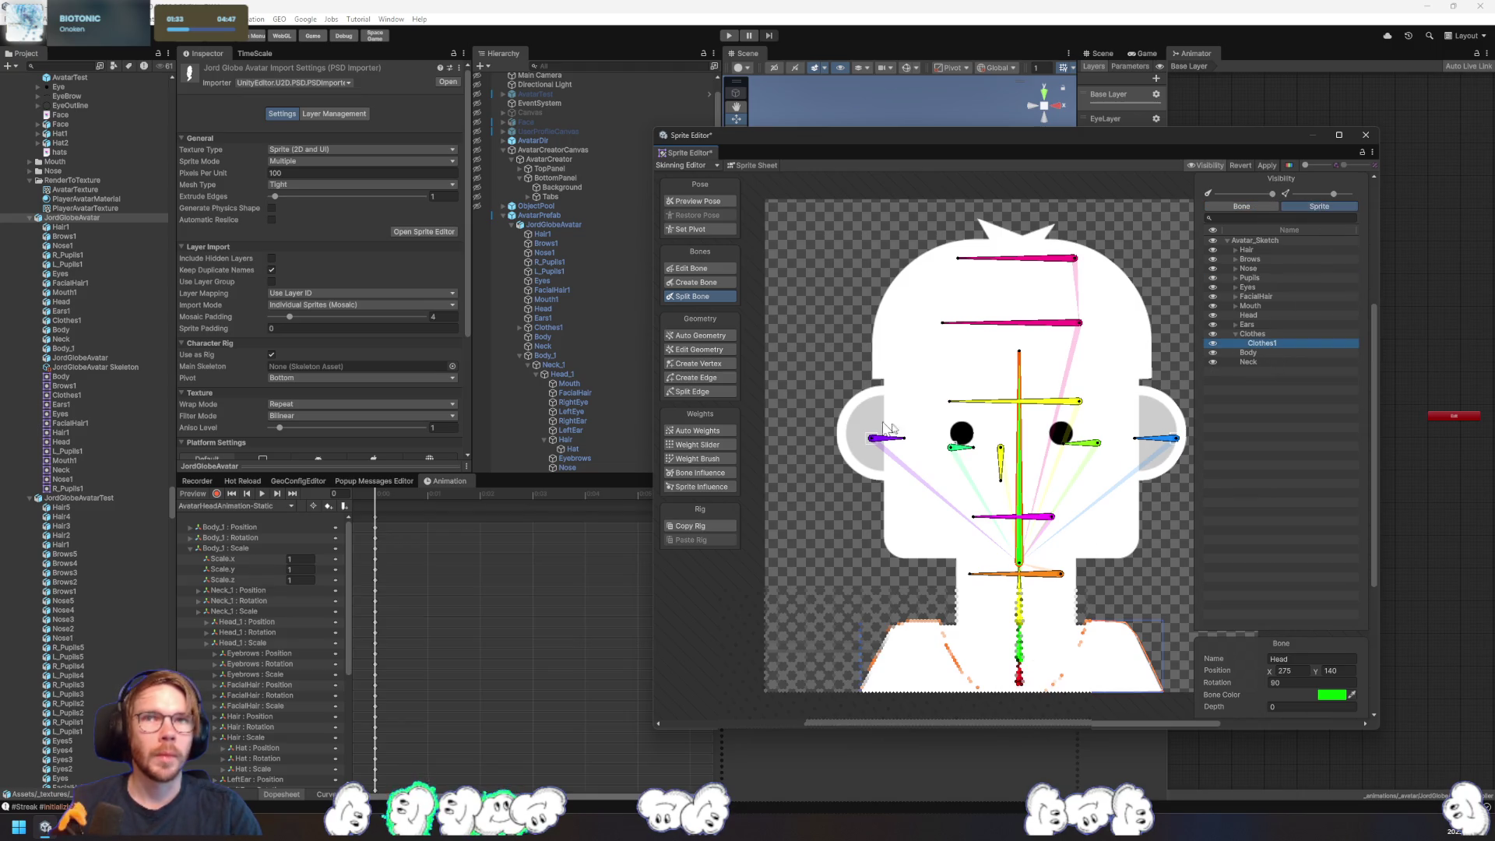
- Paint Clothes1's weights onto the Body bone with the Weight Brush and apply
click(704, 461)
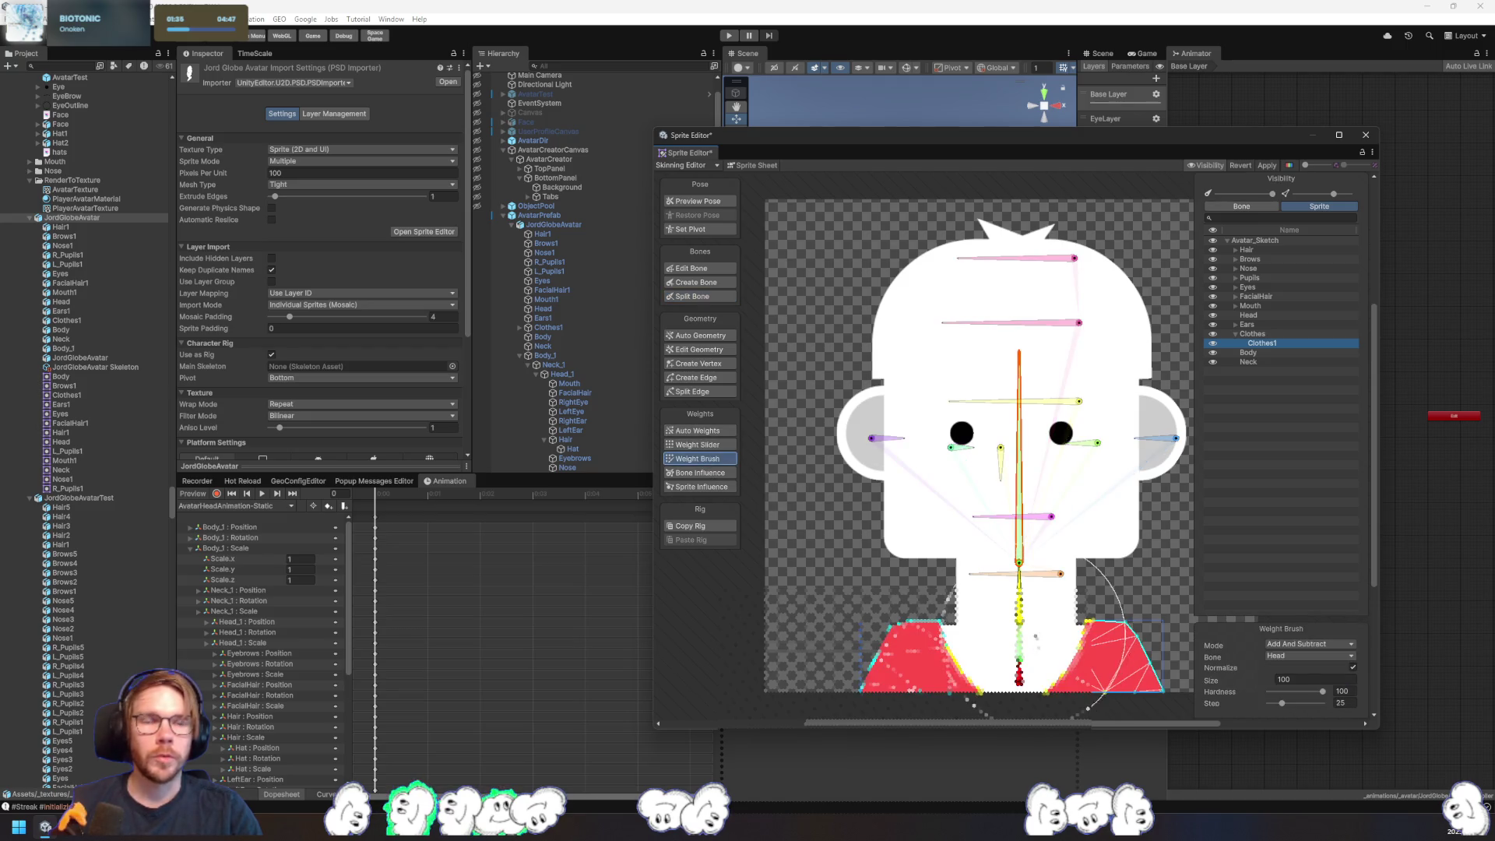
drag(1127, 667, 1161, 654)
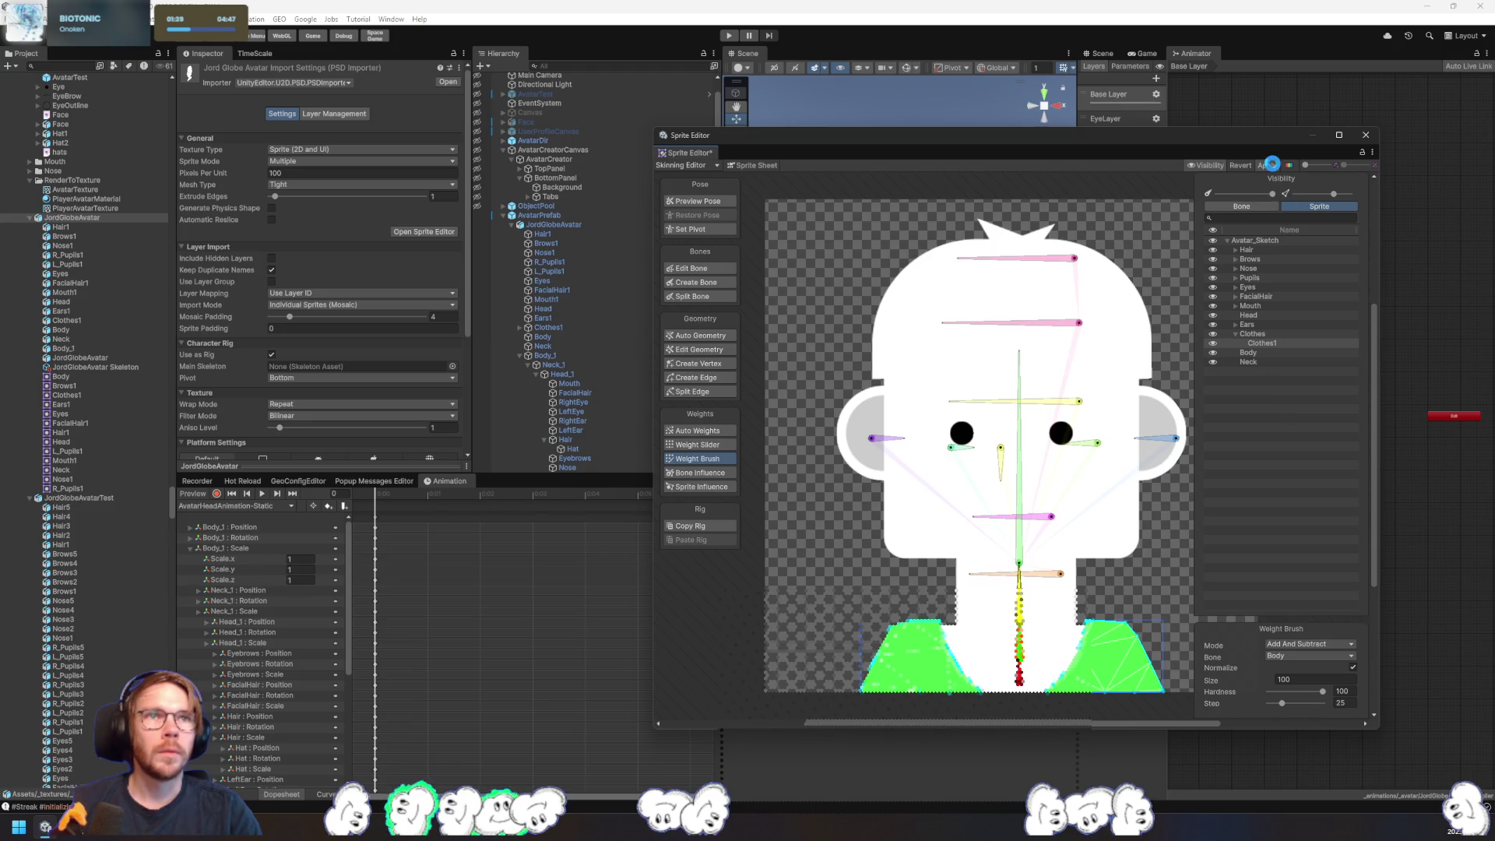
click(1272, 164)
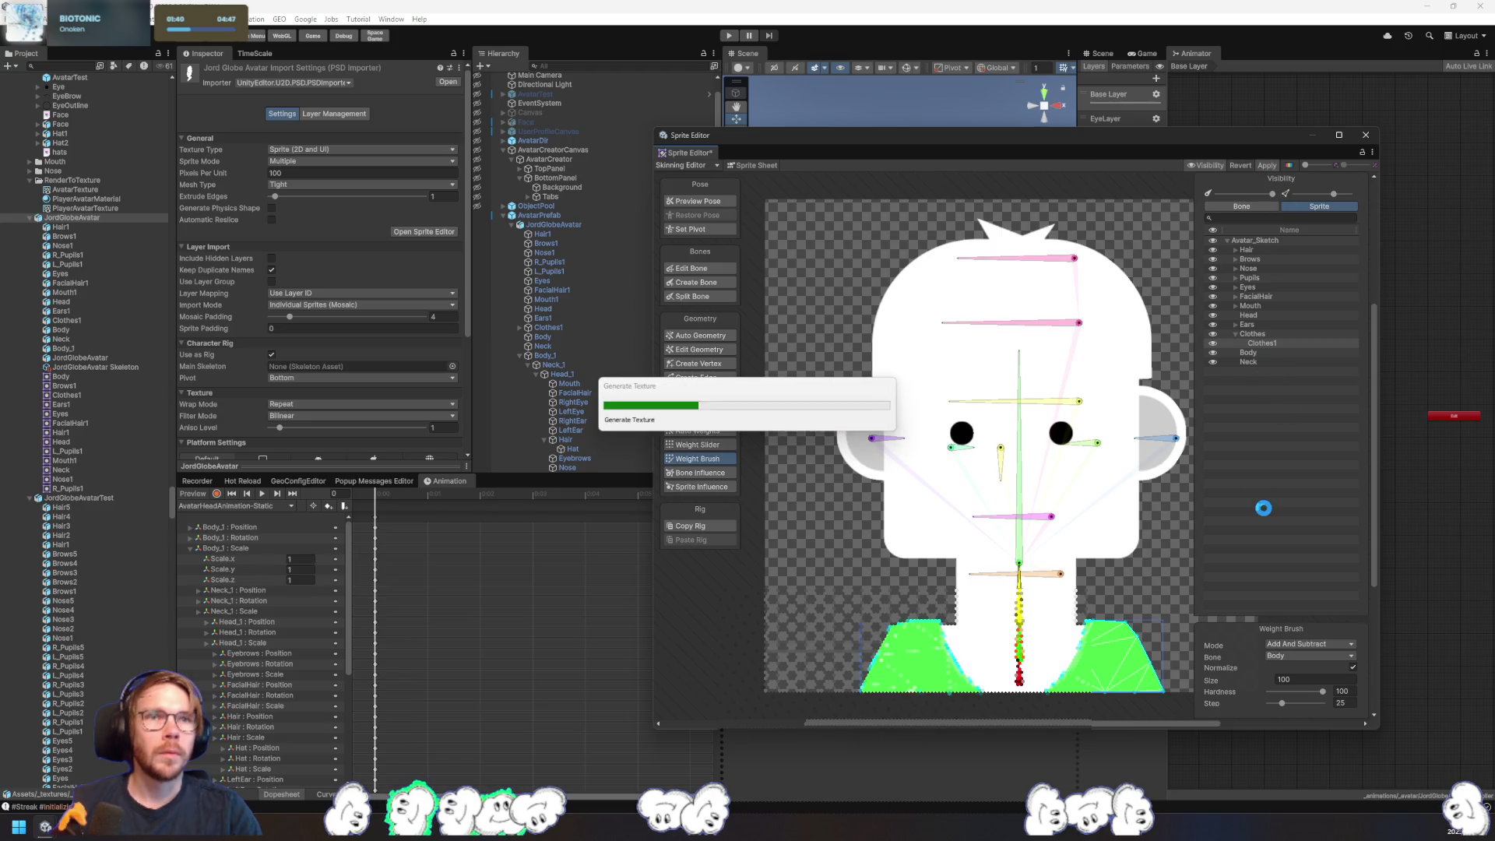
- Weight the Body and Neck sprites, apply the changes, and close the Sprite Editor
click(1259, 353)
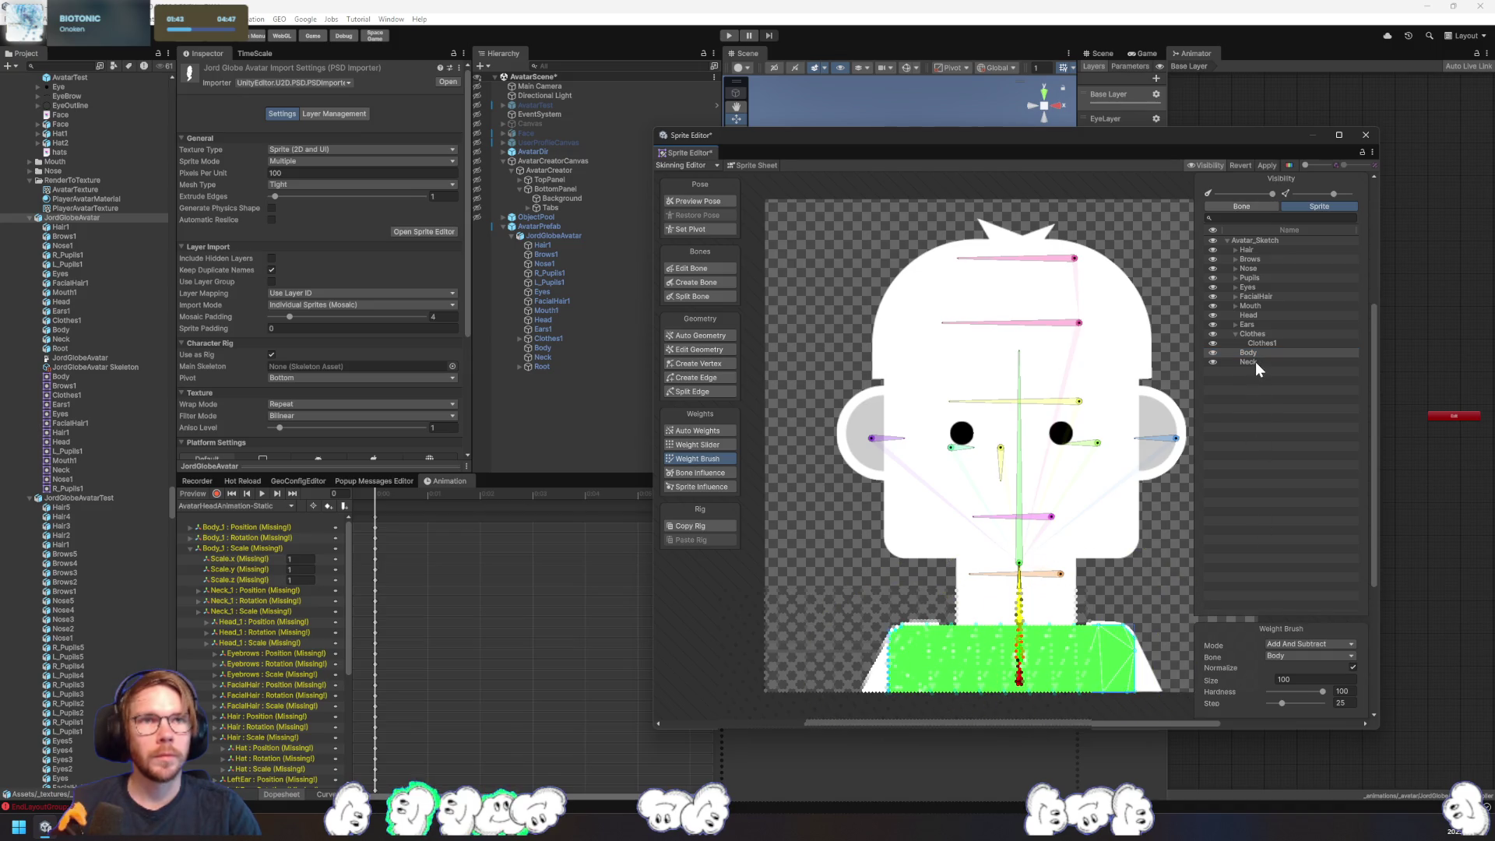
click(1255, 361)
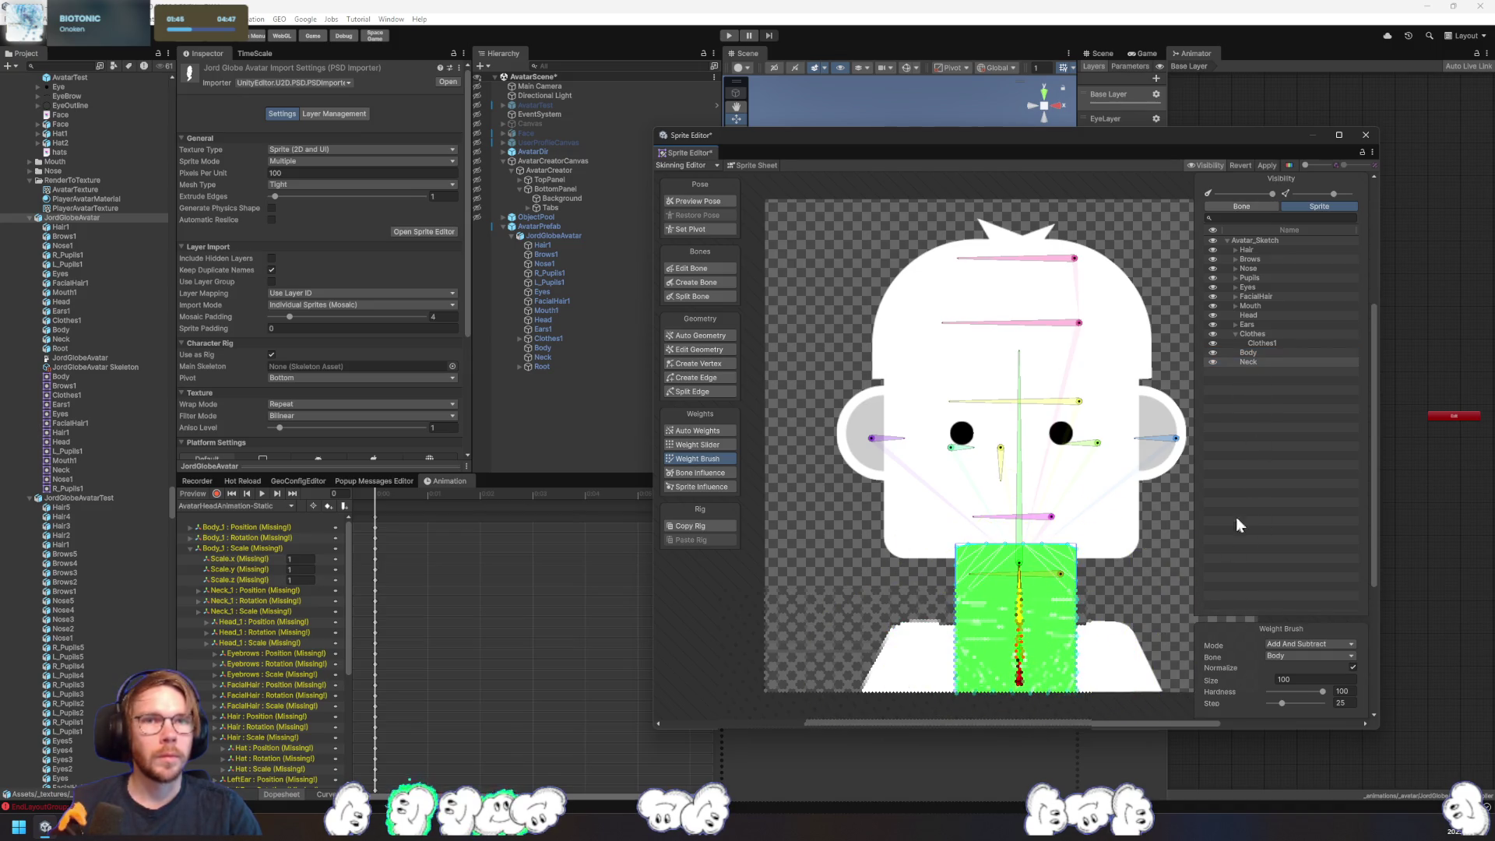
click(1271, 165)
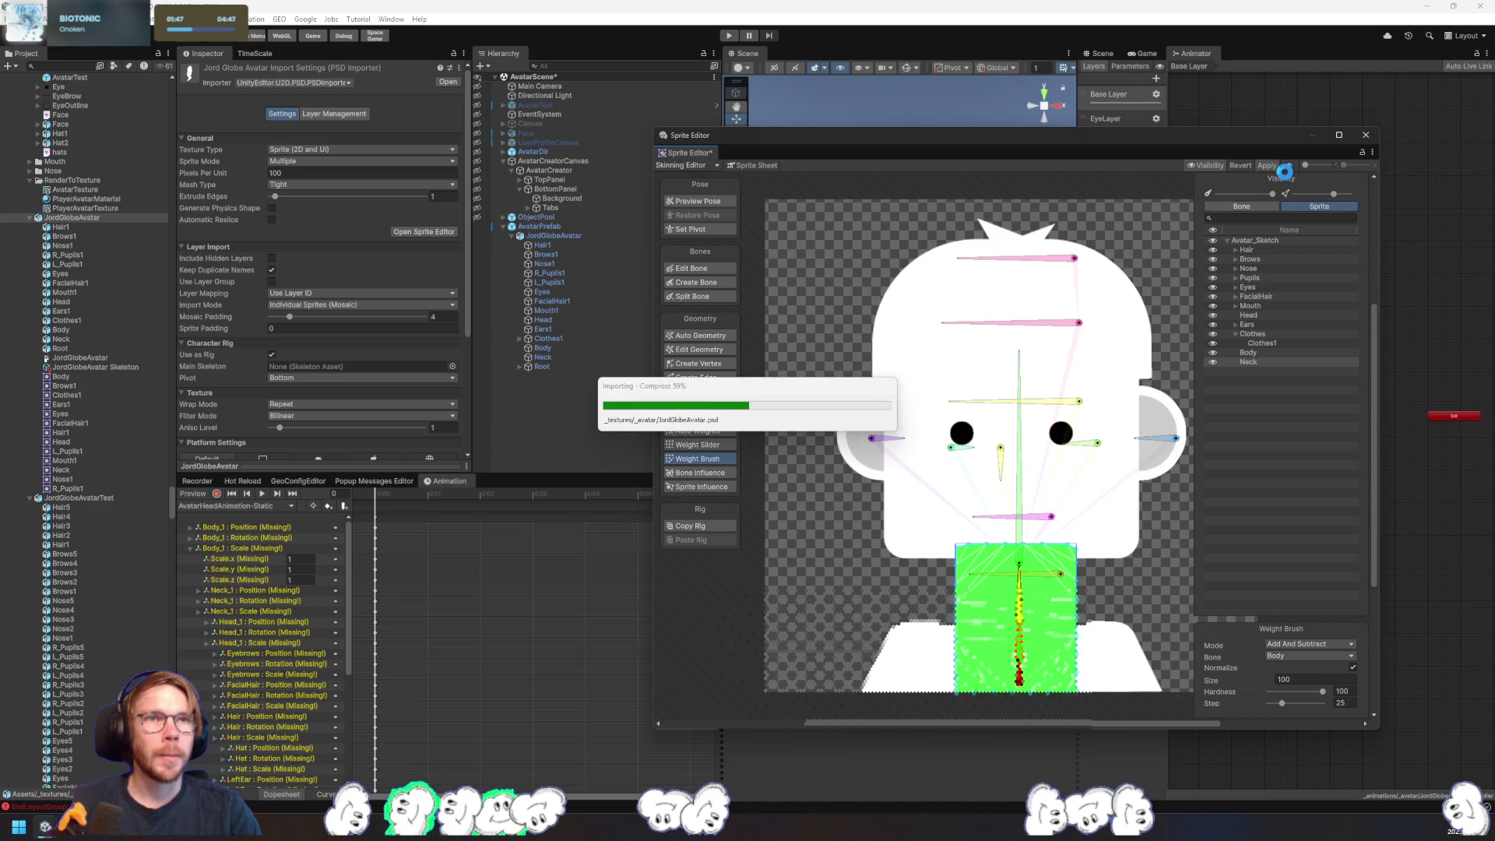
click(1367, 135)
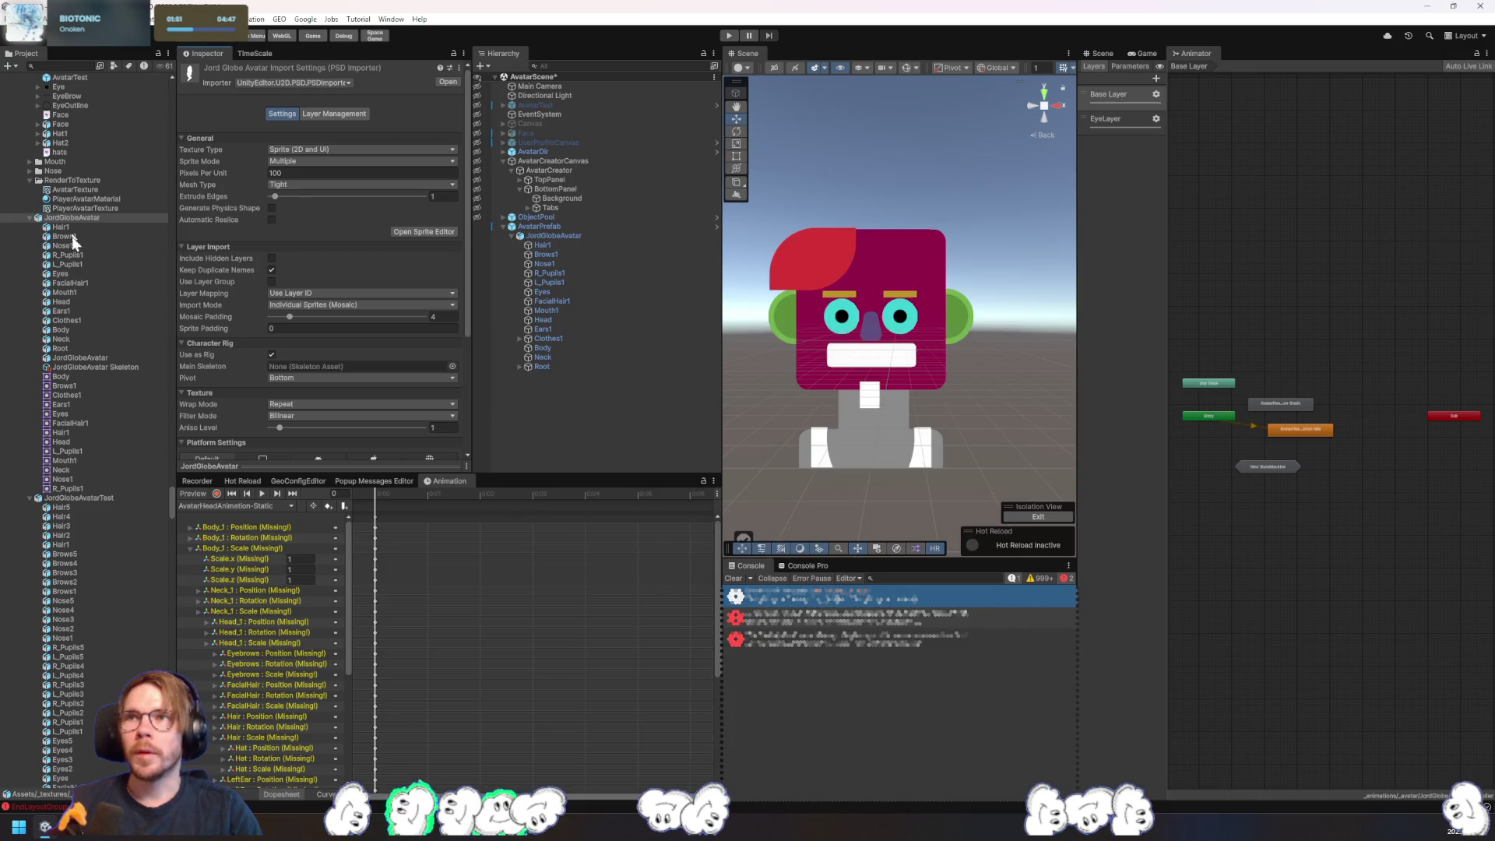
click(86, 499)
- Open the test avatar's sheet in the Skinning Editor and expand the Clothes layer group
click(428, 230)
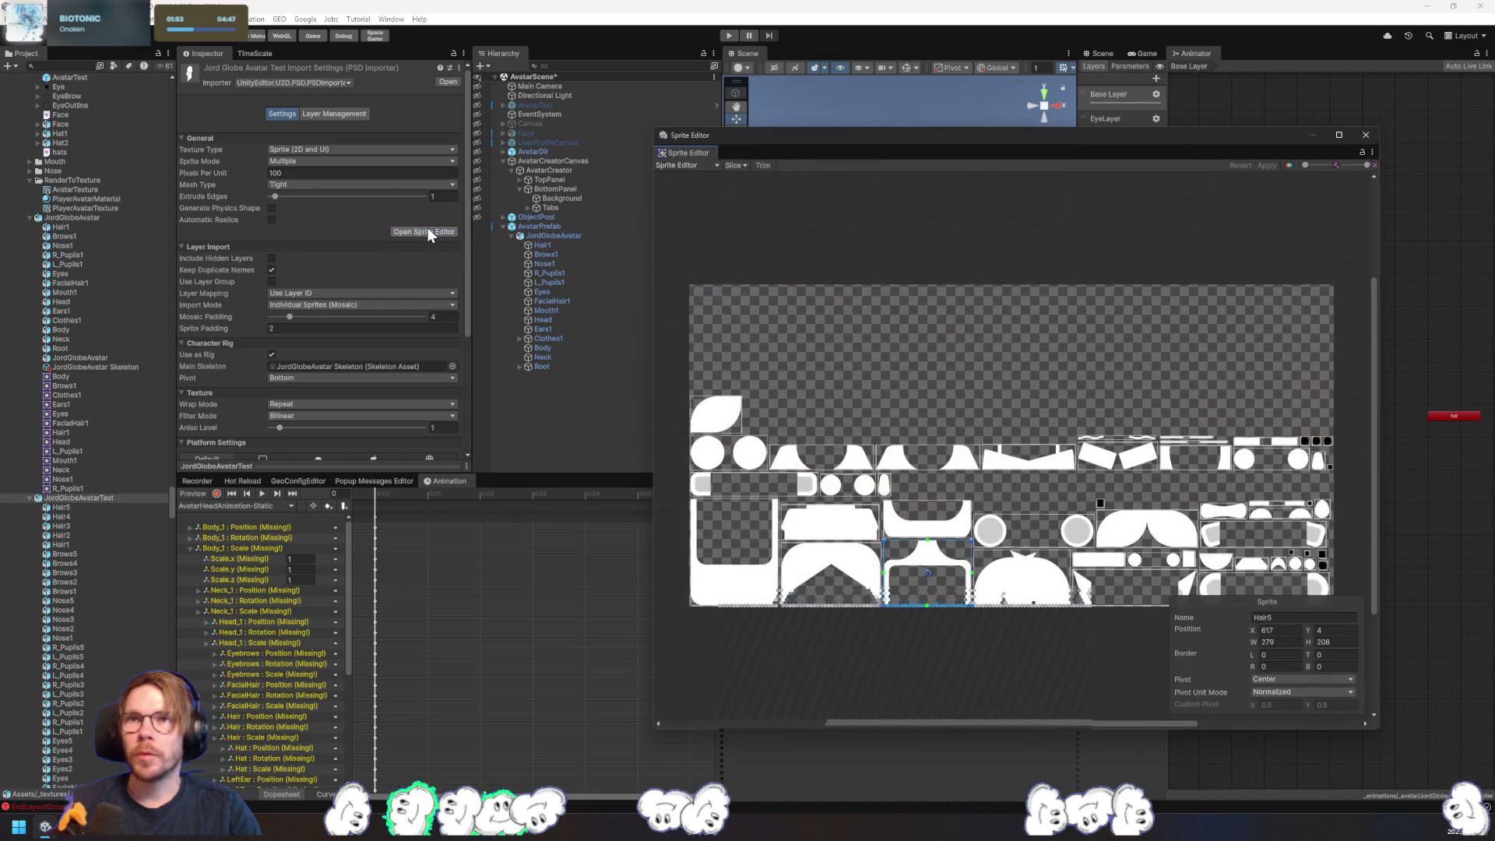
click(705, 165)
click(721, 230)
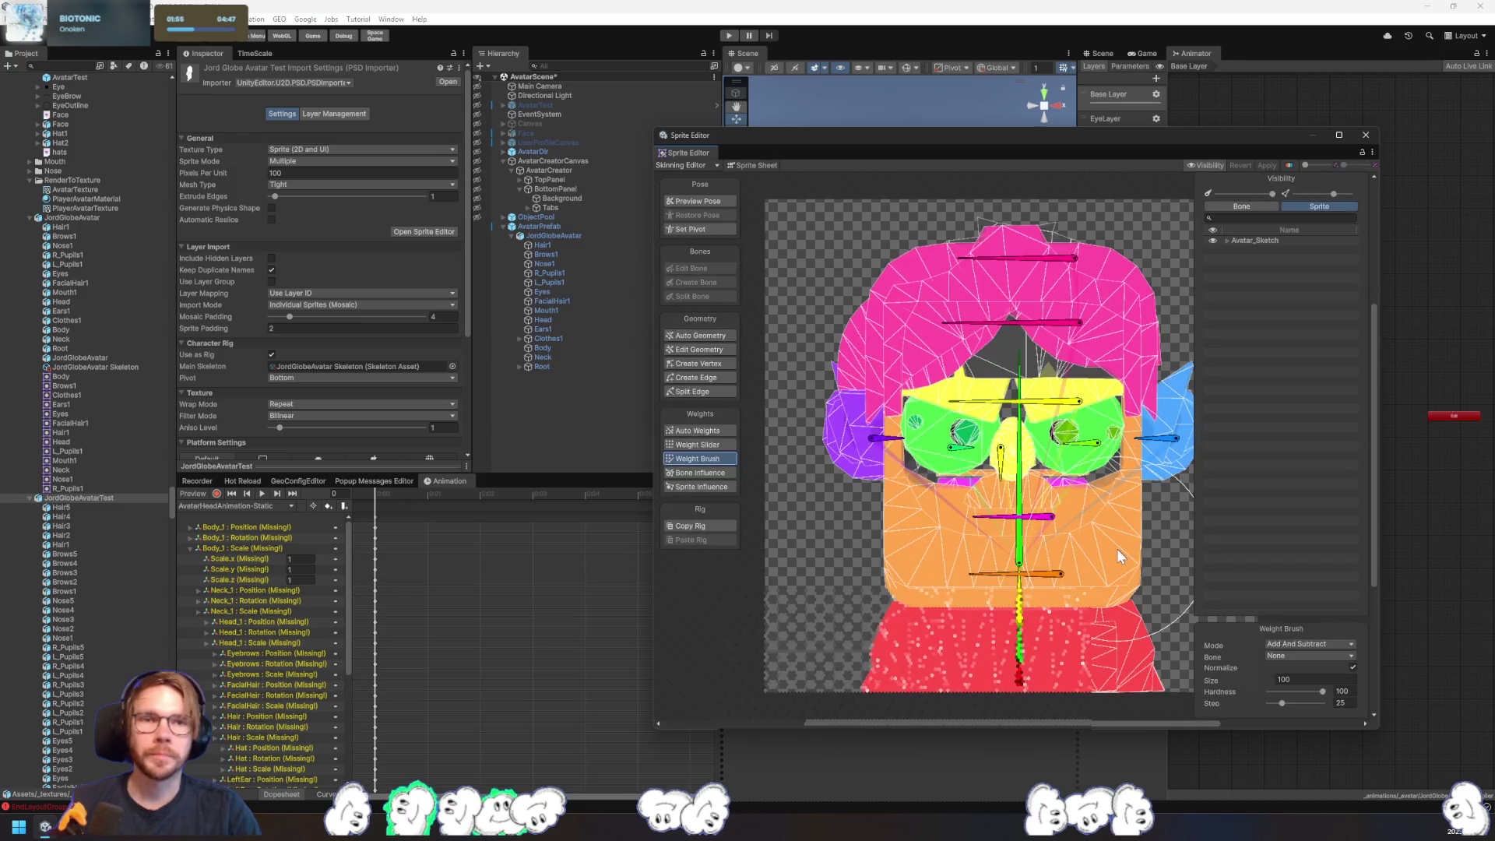
click(1228, 241)
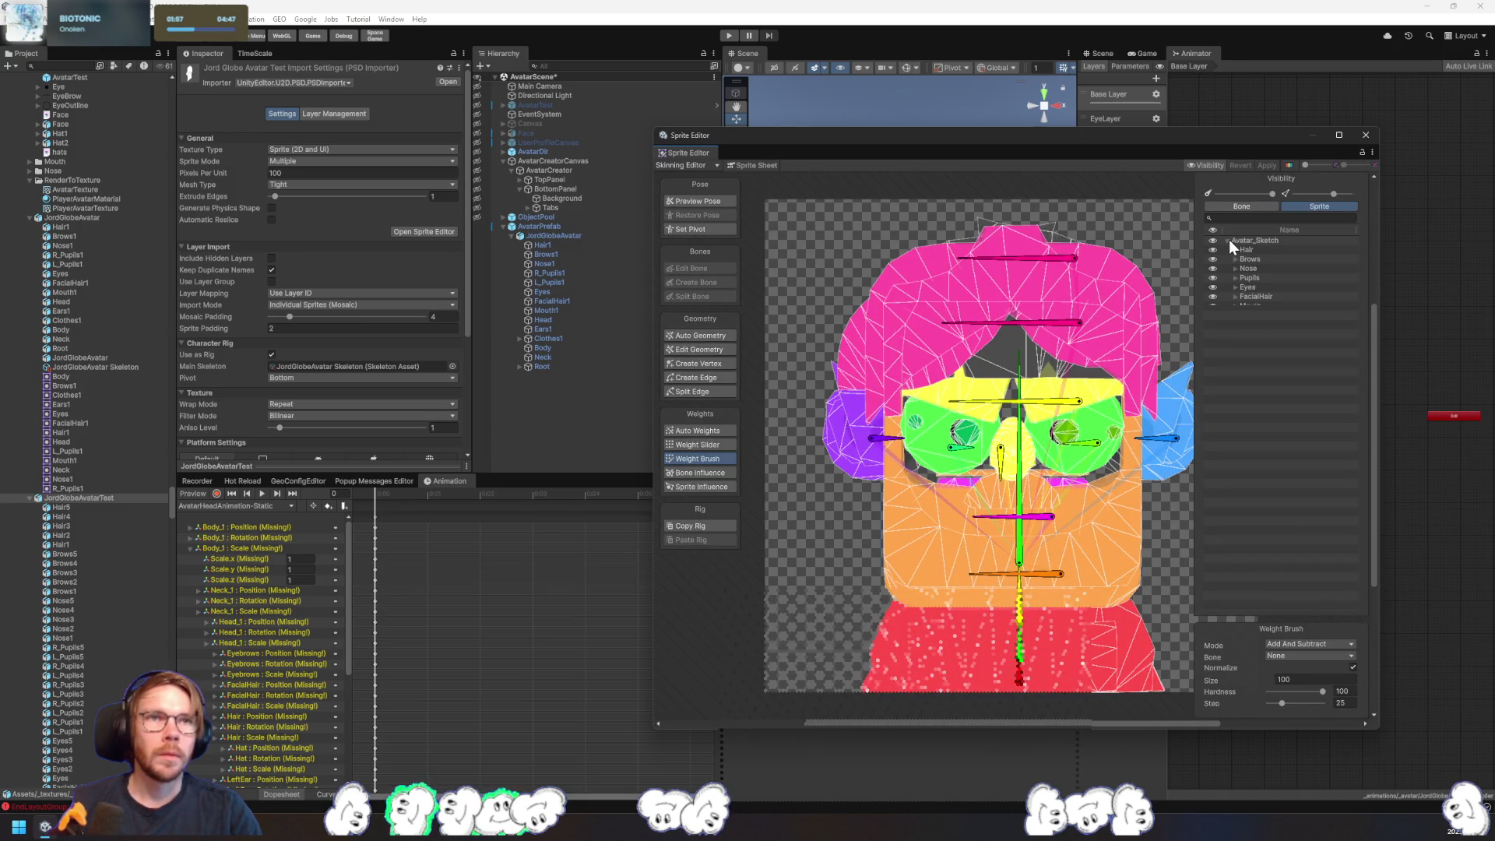
click(1246, 324)
click(1236, 325)
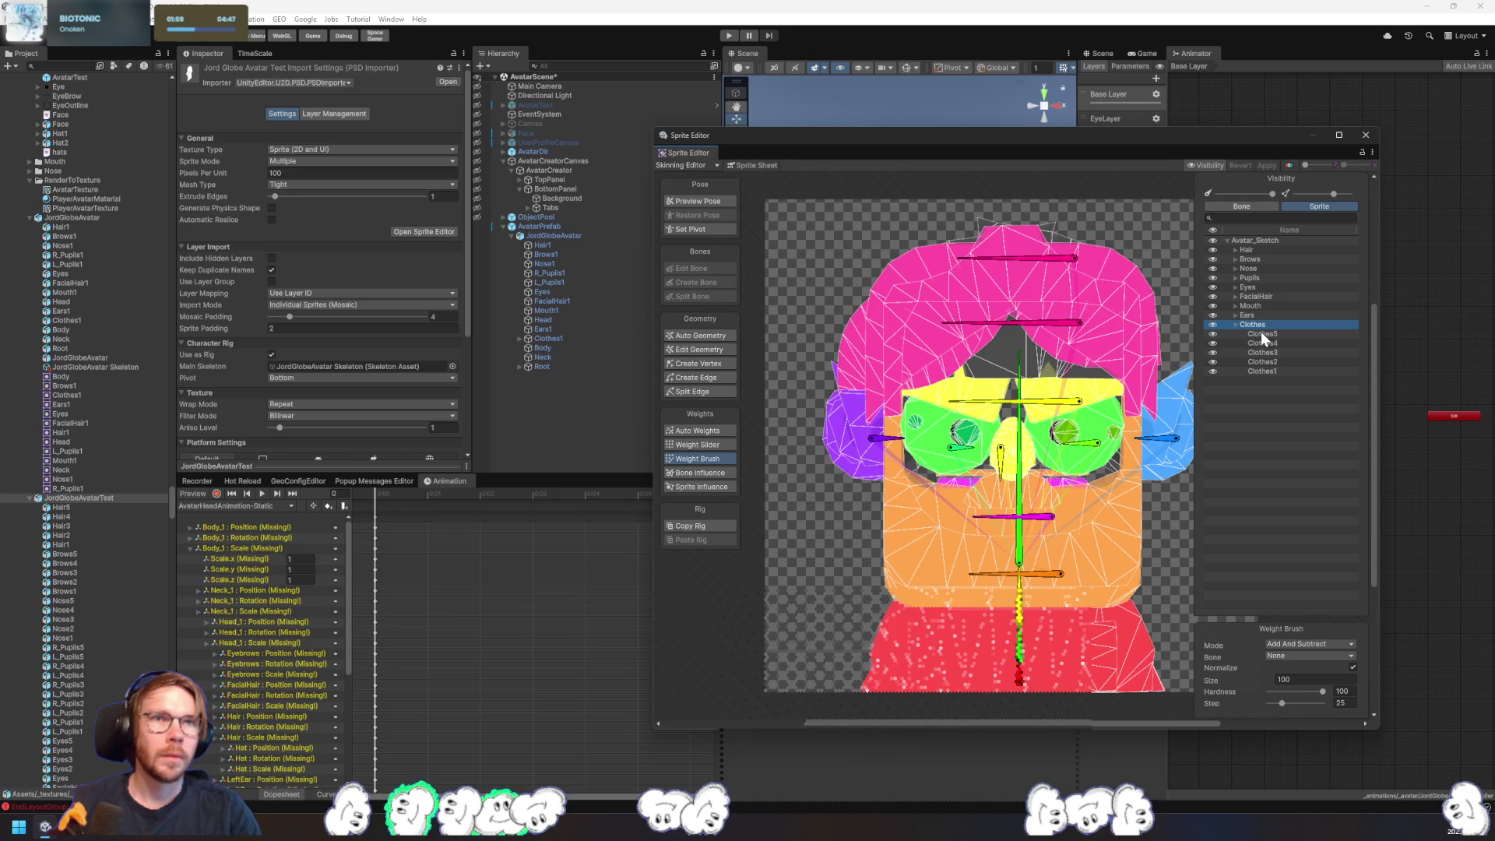
click(1260, 334)
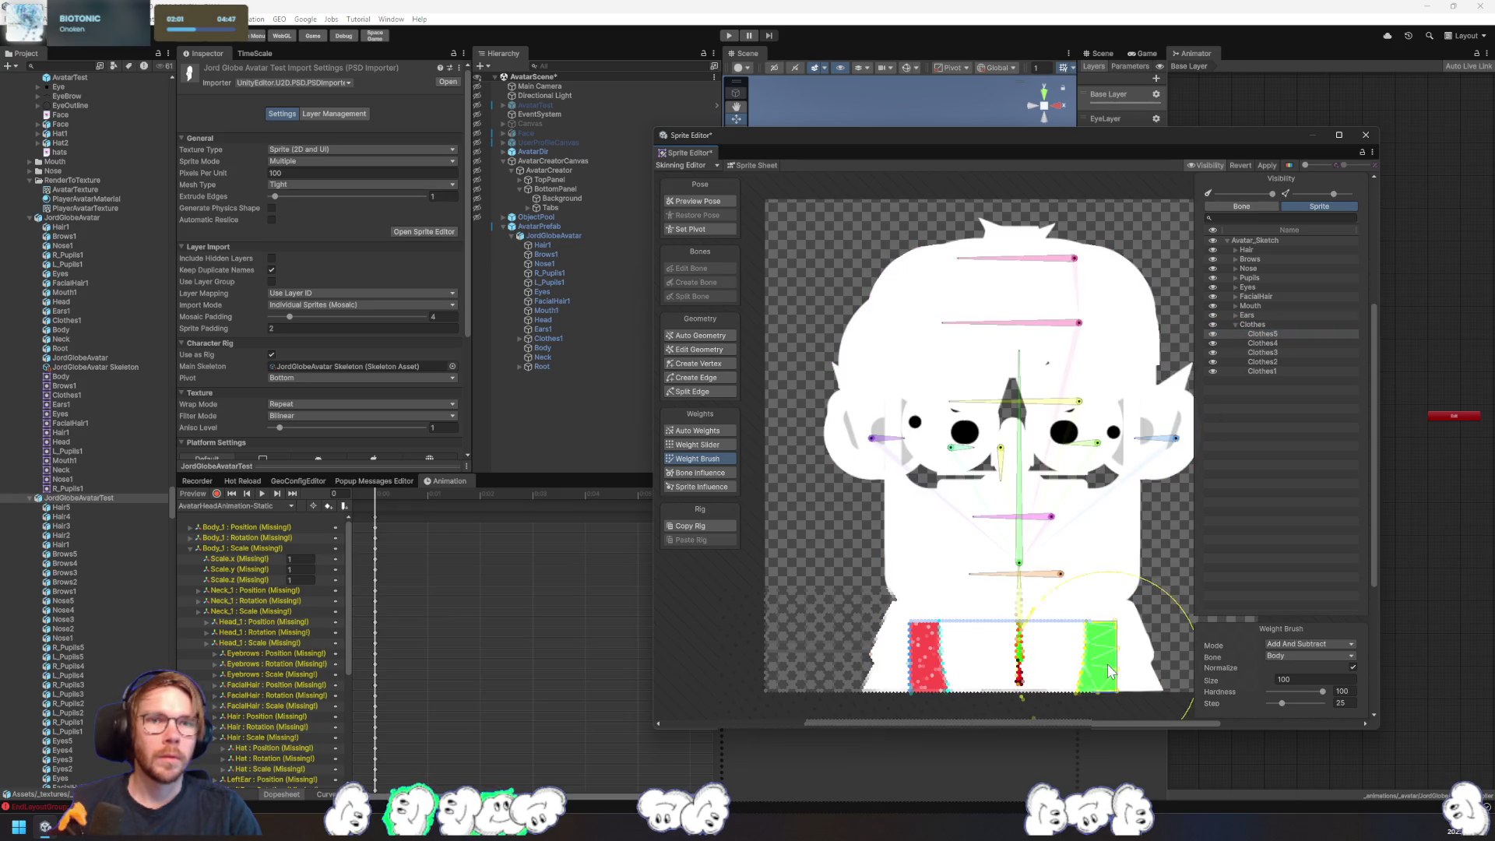
- Paint Clothes4, Clothes2 and Clothes1 fully to the Body bone, then close the editor
click(1272, 344)
click(1120, 674)
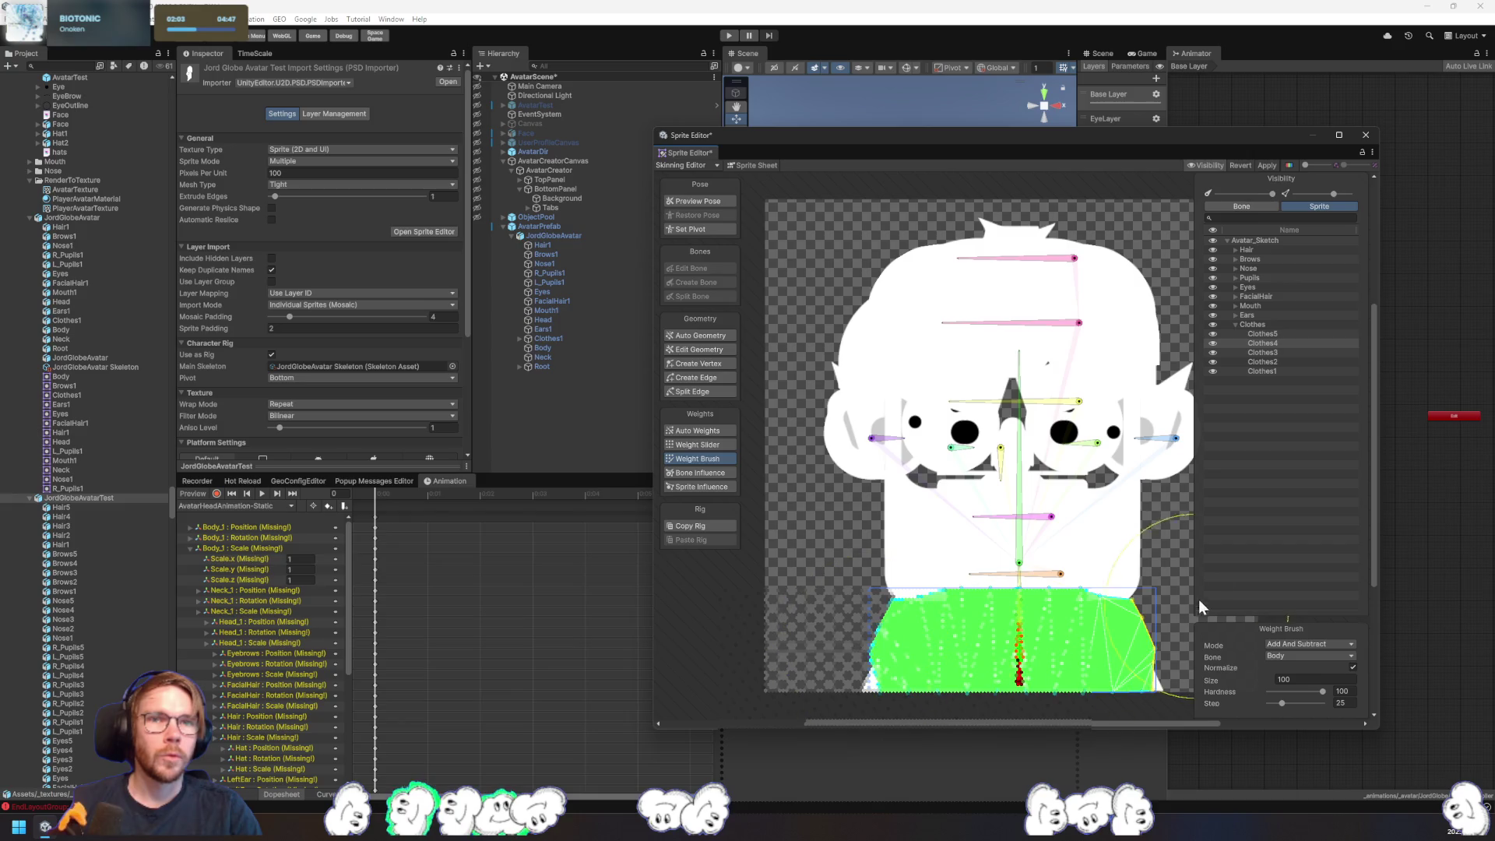
click(1284, 353)
click(1094, 639)
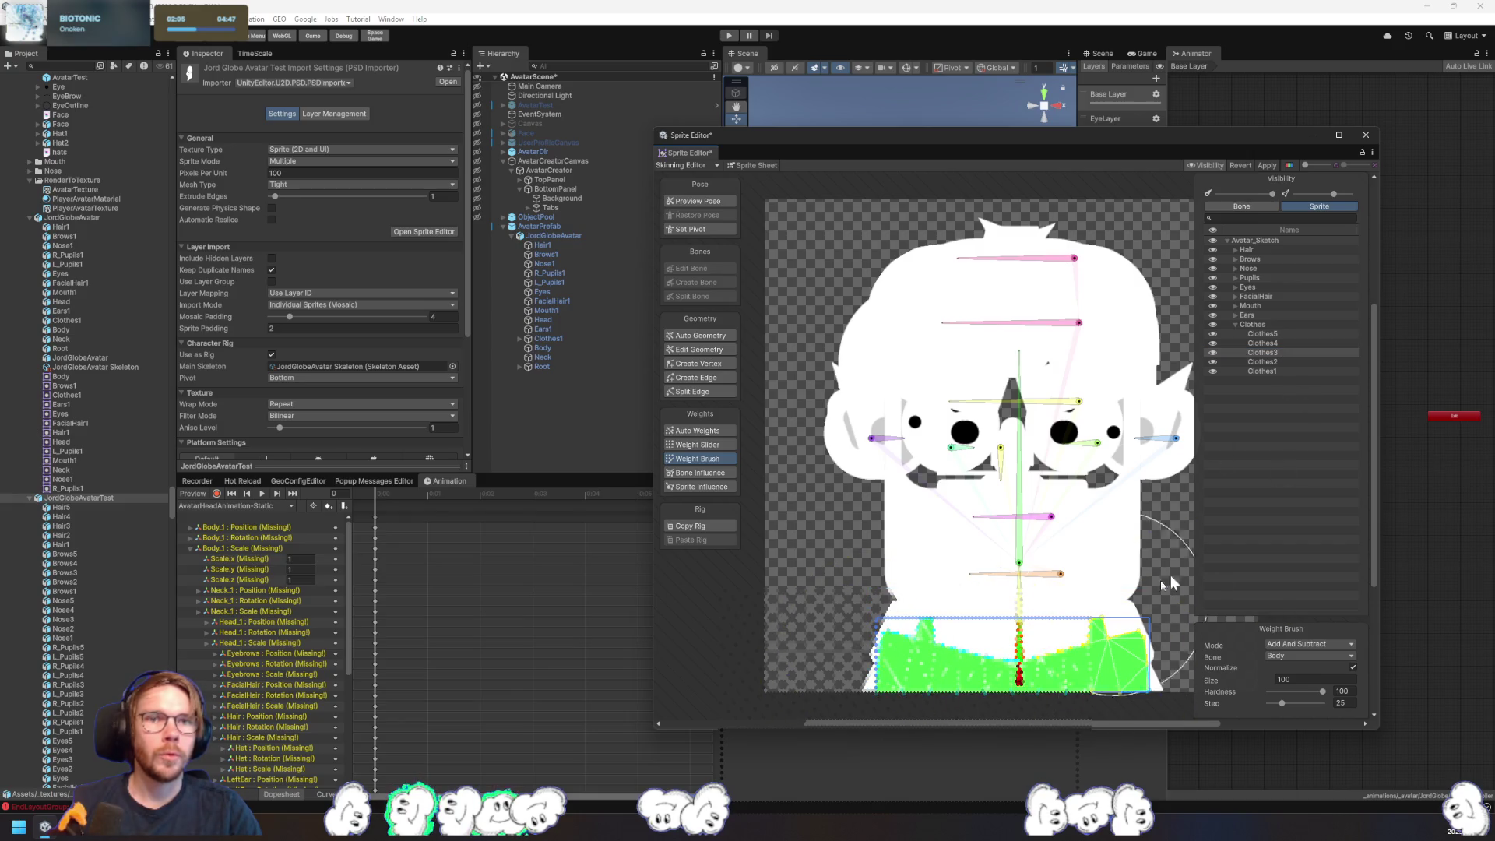
click(1265, 361)
click(1104, 674)
click(919, 658)
click(1263, 370)
click(919, 658)
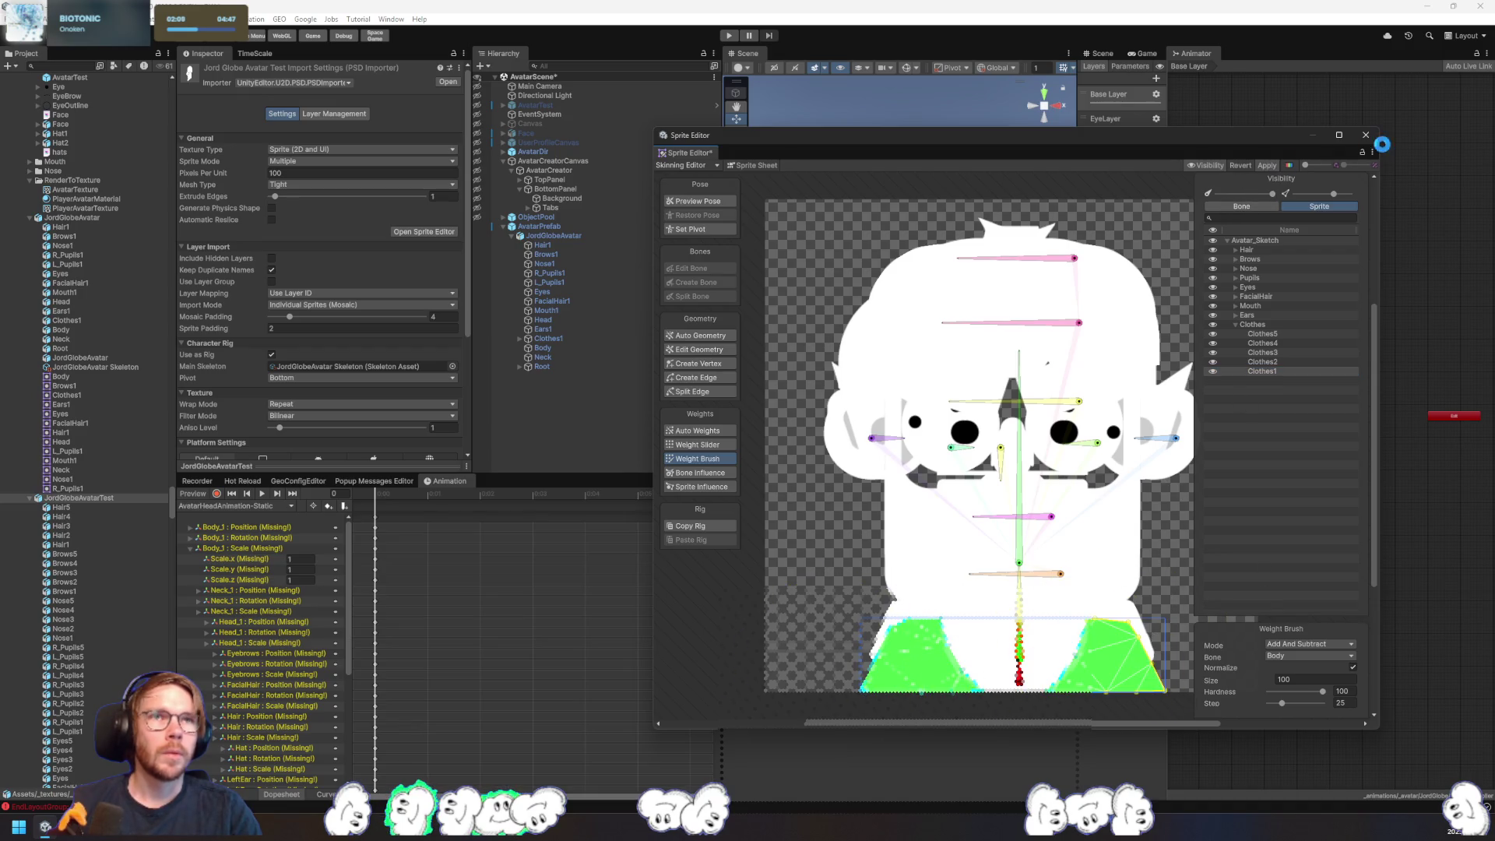
click(1366, 135)
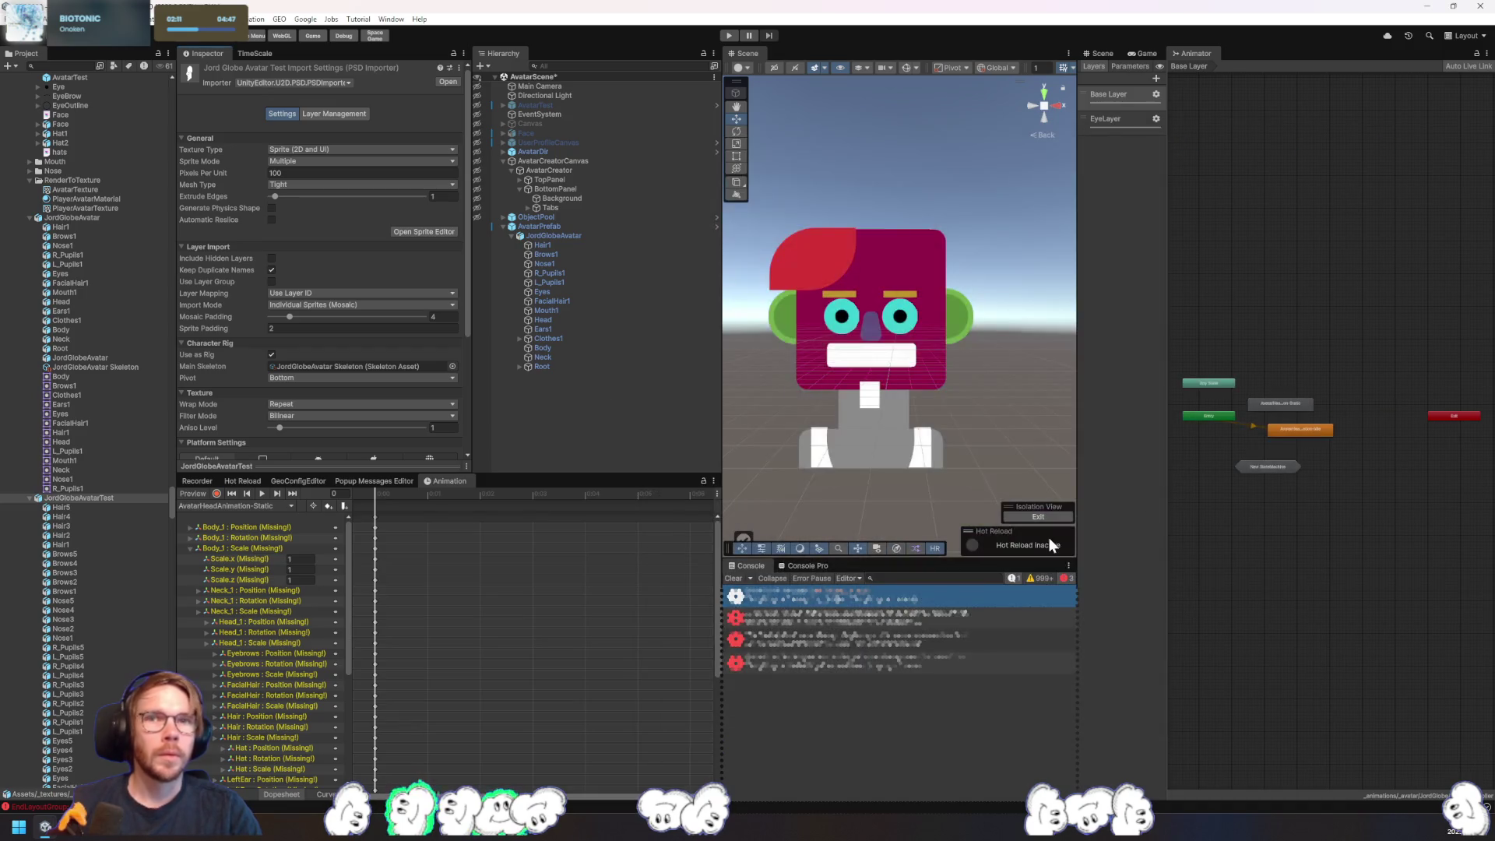
- Clear the Console, reset Clothes1's Sprite Skin, and delete the JordGlobeAvatar instance
click(736, 581)
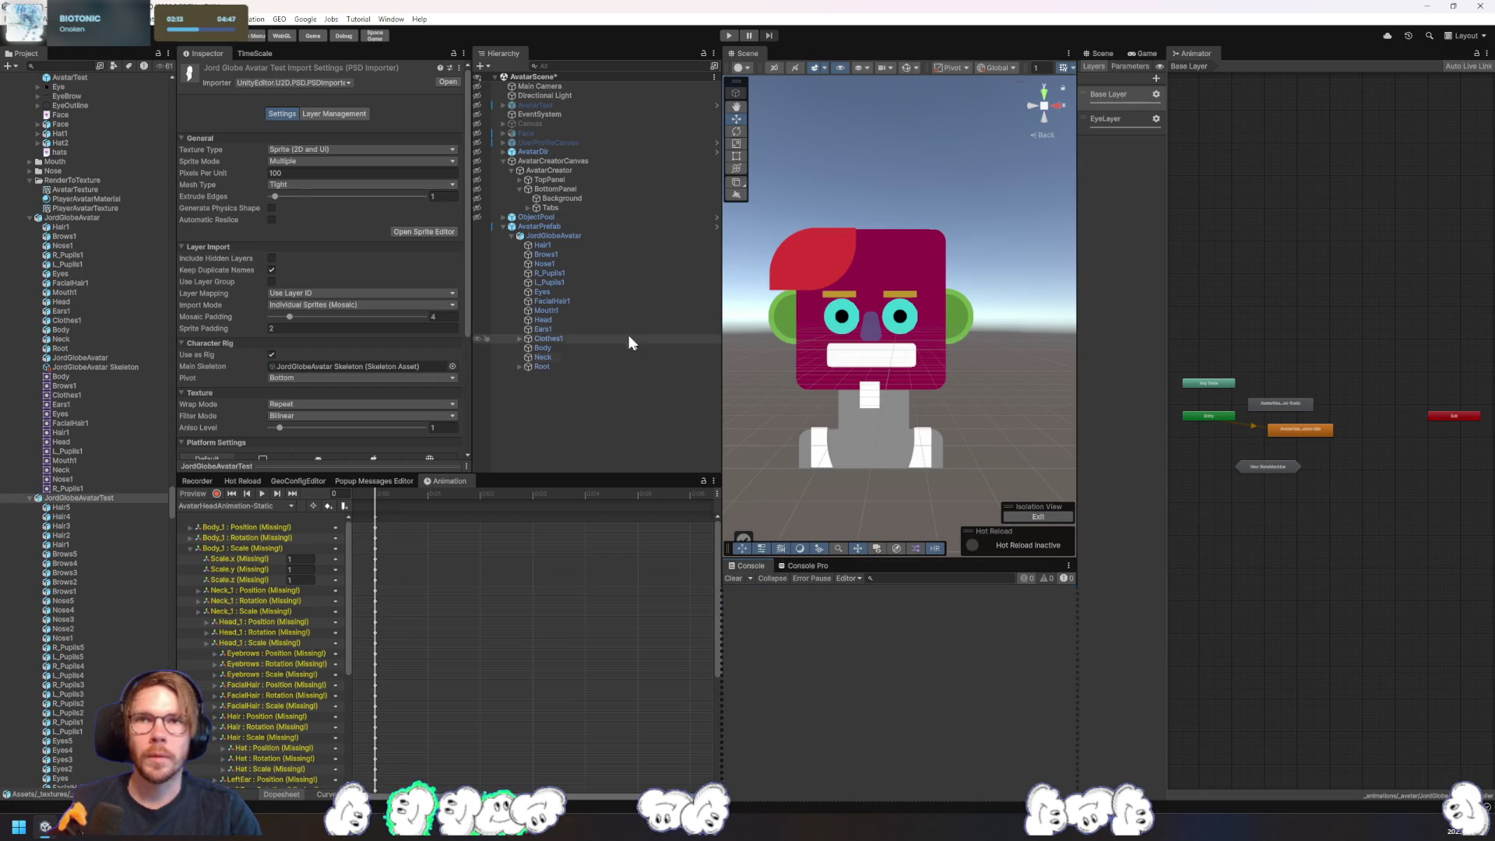
click(542, 338)
click(542, 347)
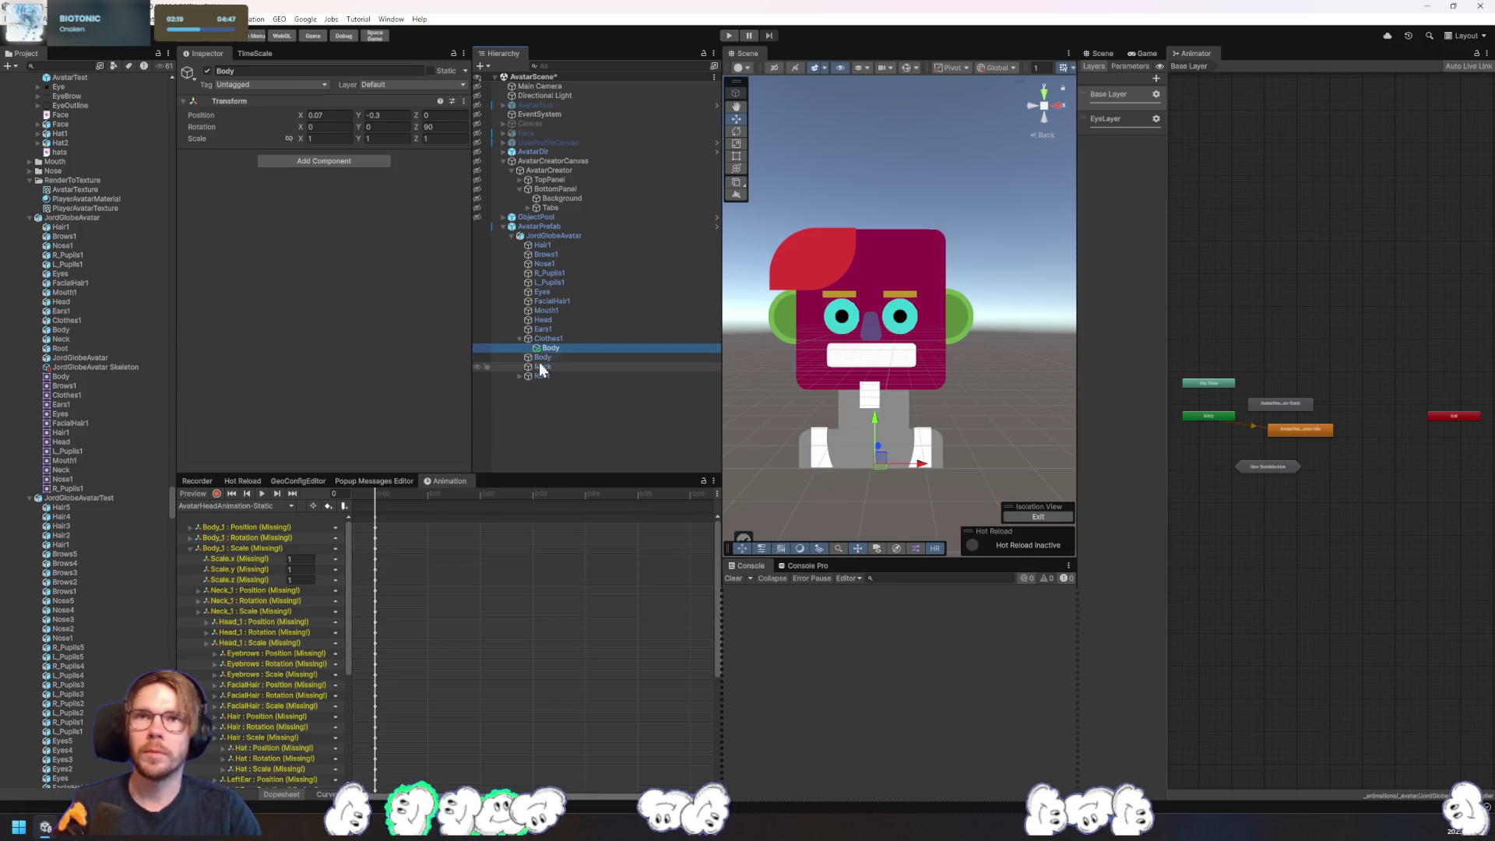
click(538, 338)
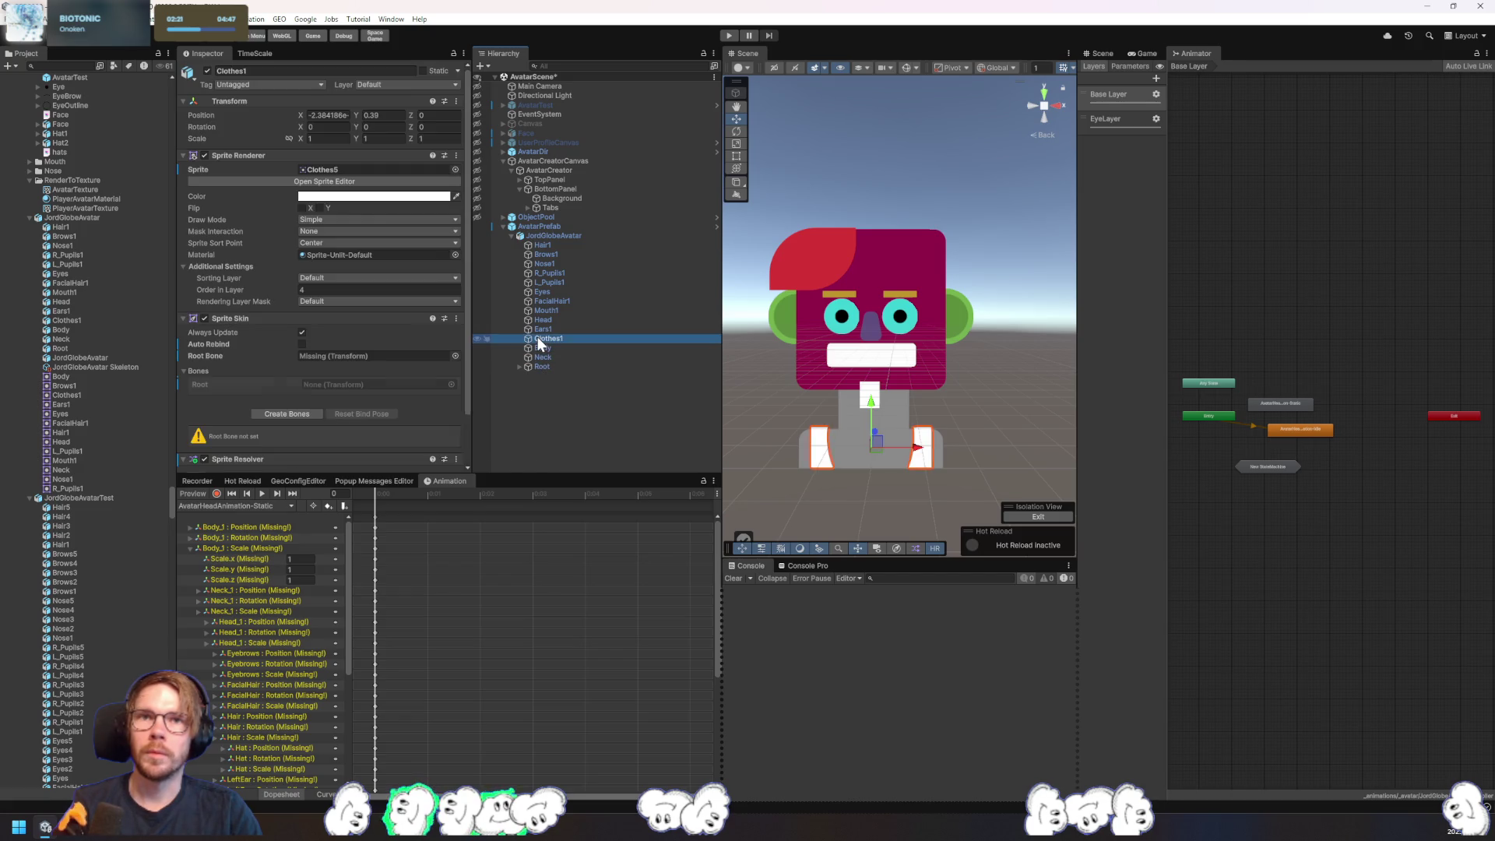
scroll(367, 367, down, 3)
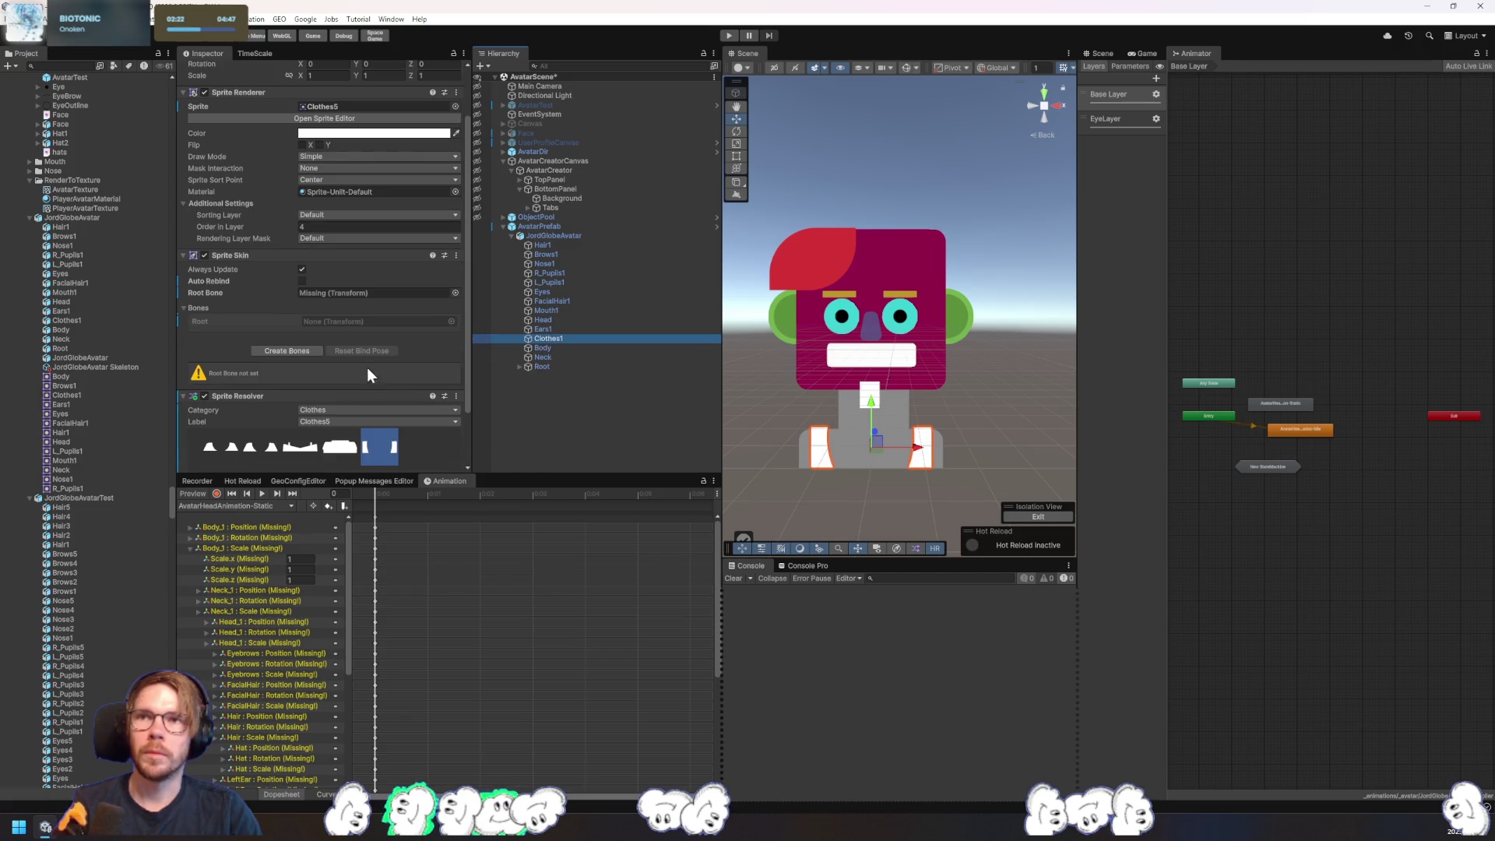
click(457, 254)
click(515, 269)
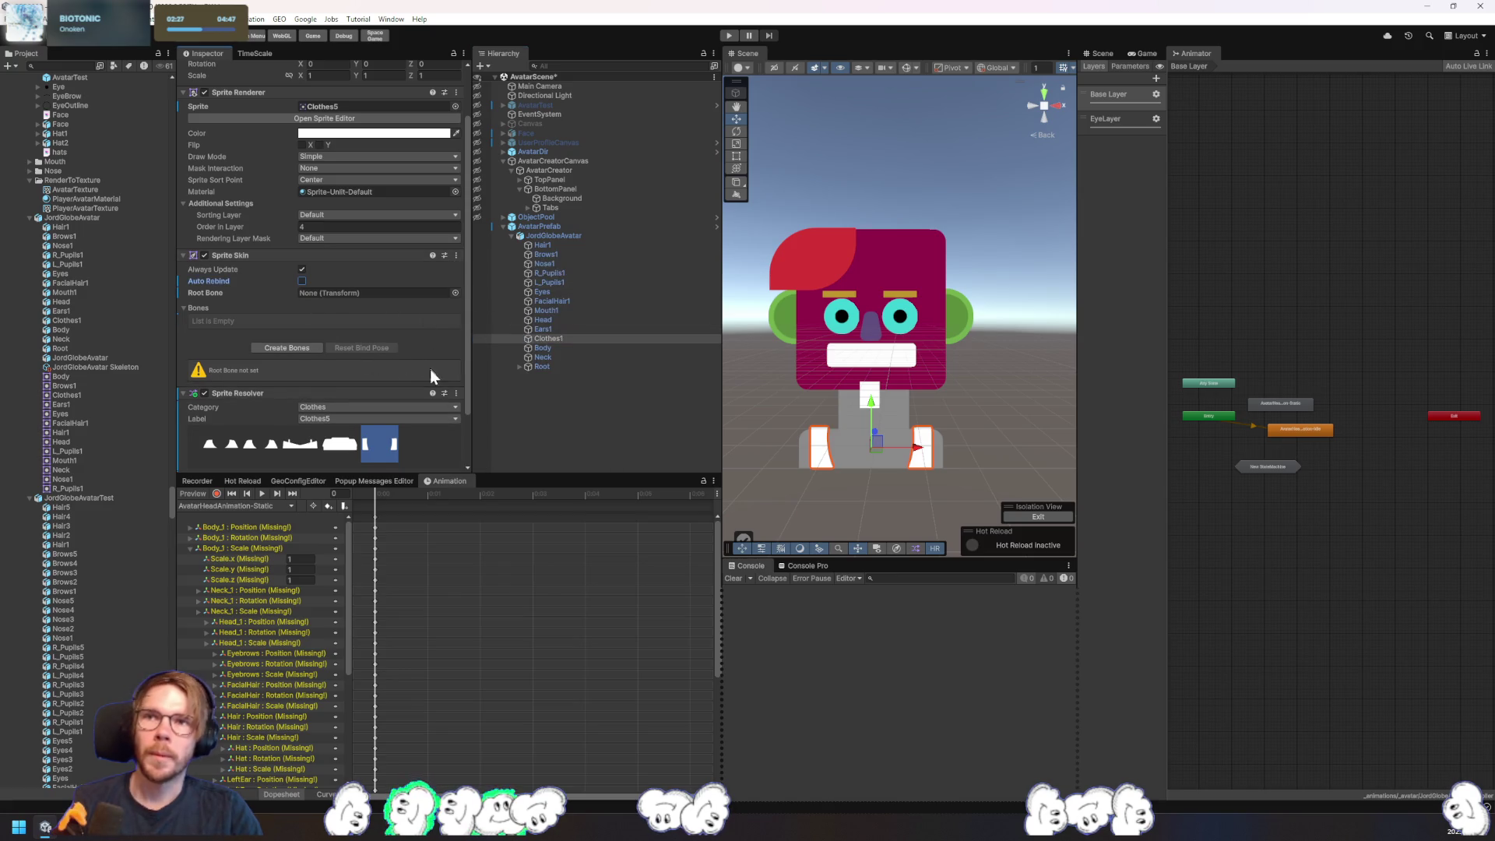
click(550, 236)
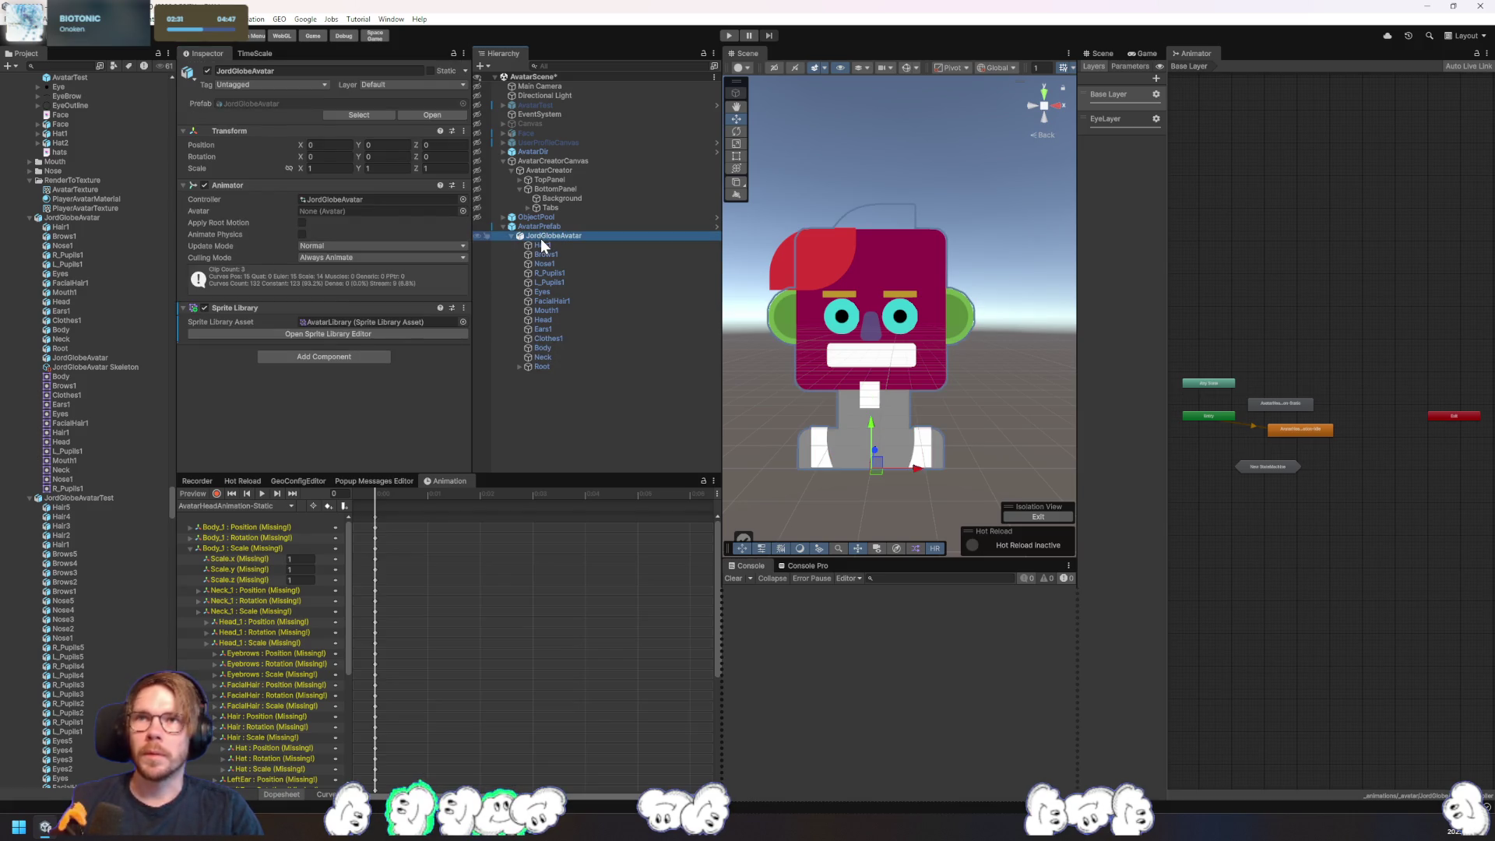
key(Delete)
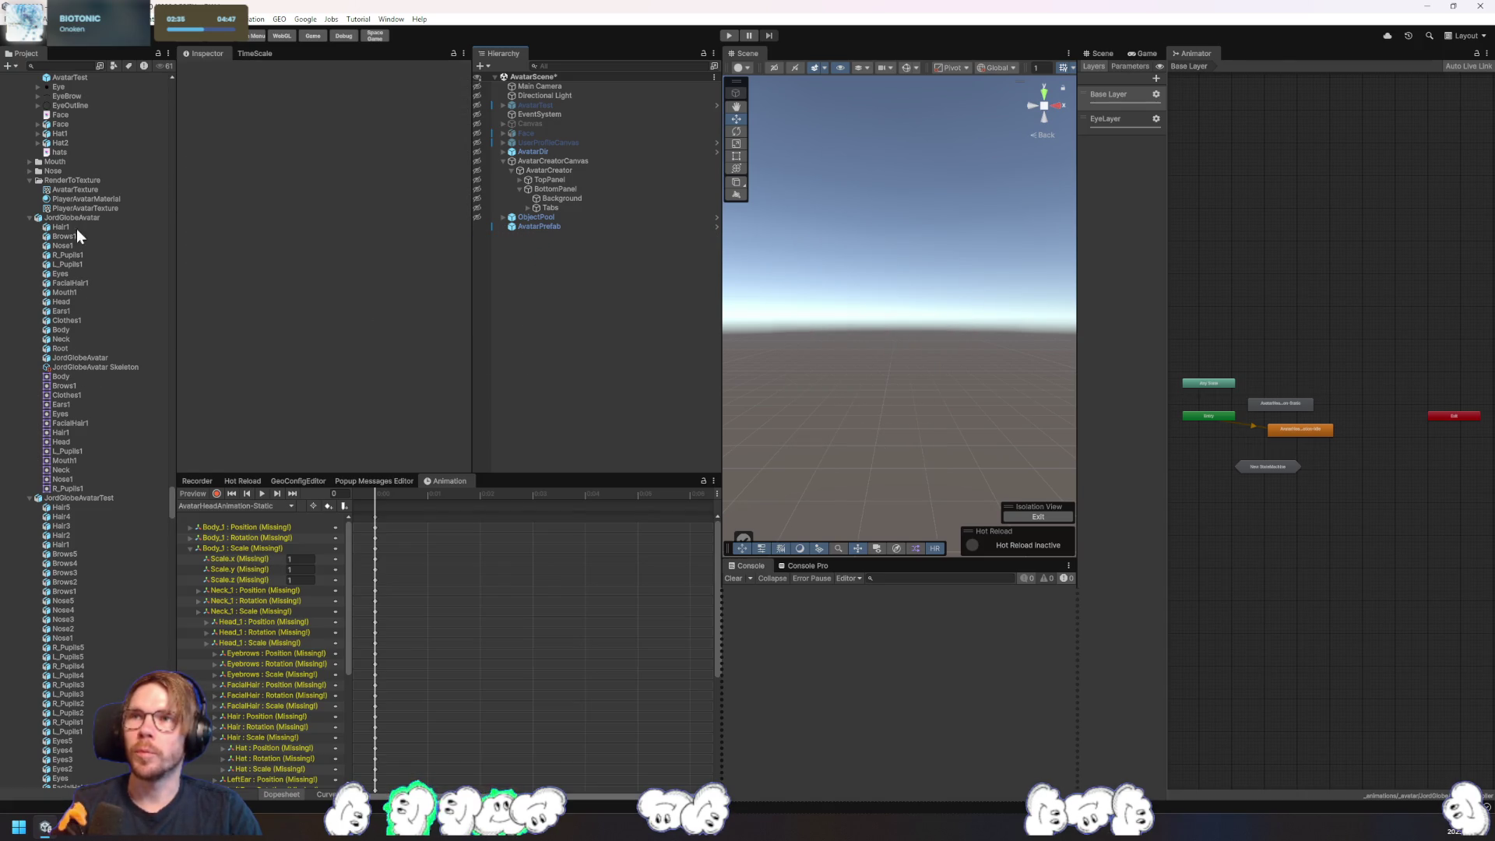
- Place the JordGlobeAvatar prefab under AvatarPrefab and select its parts Hair1 through Neck
drag(494, 251, 550, 226)
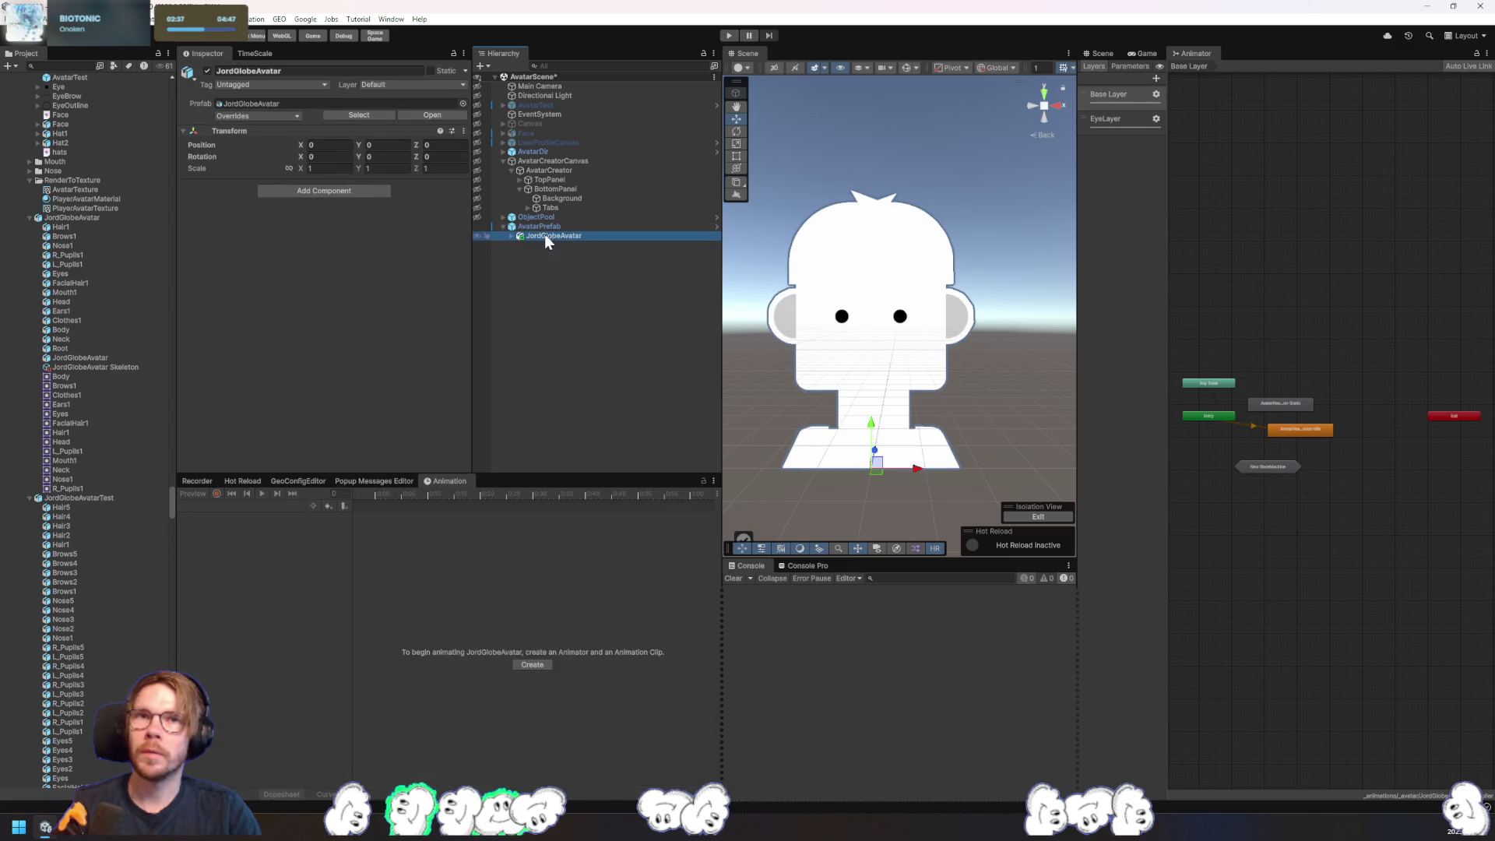
click(512, 236)
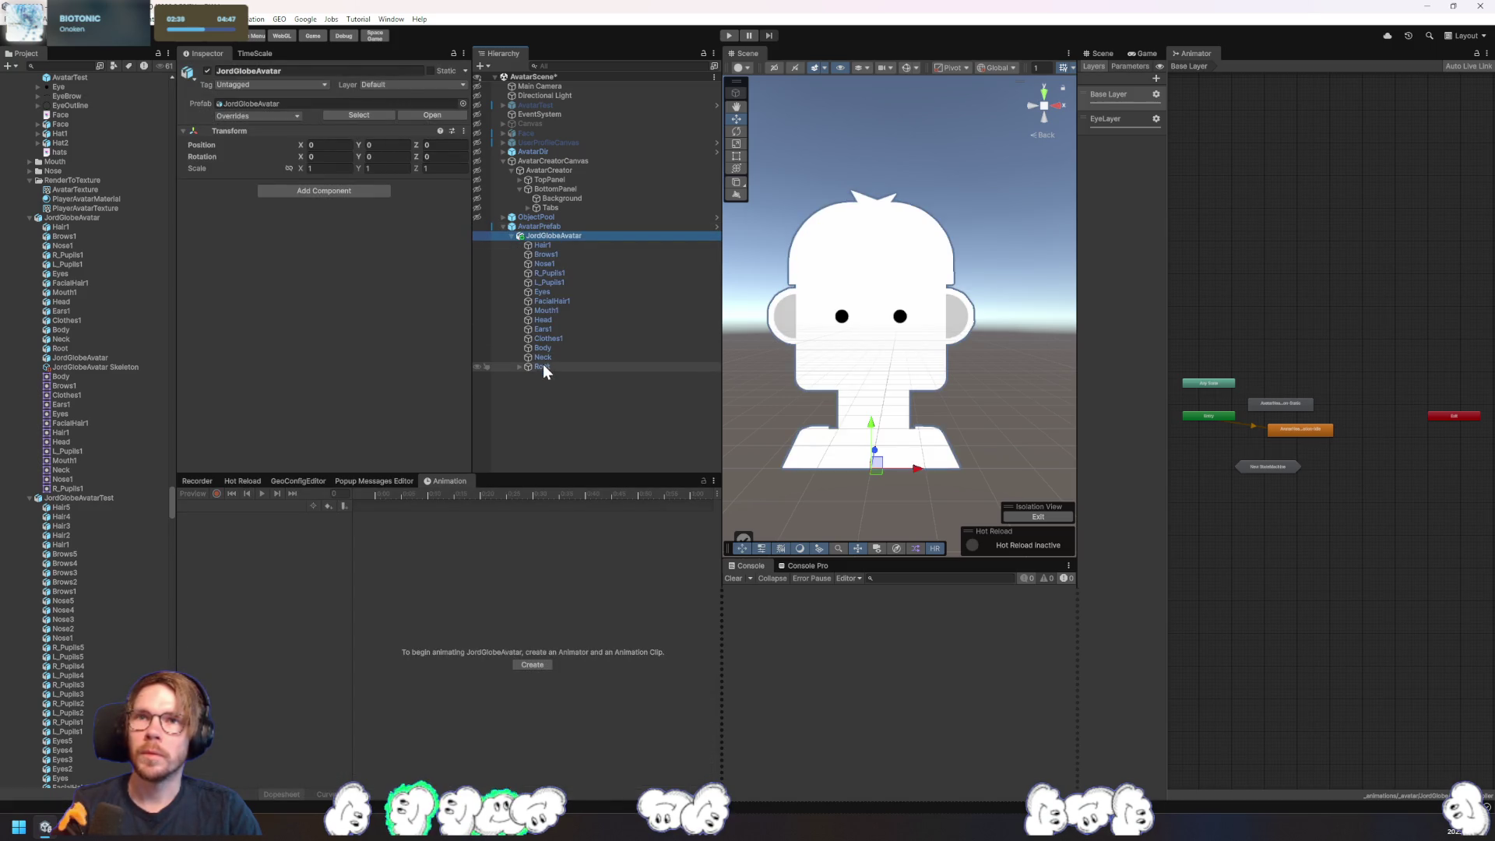
click(556, 338)
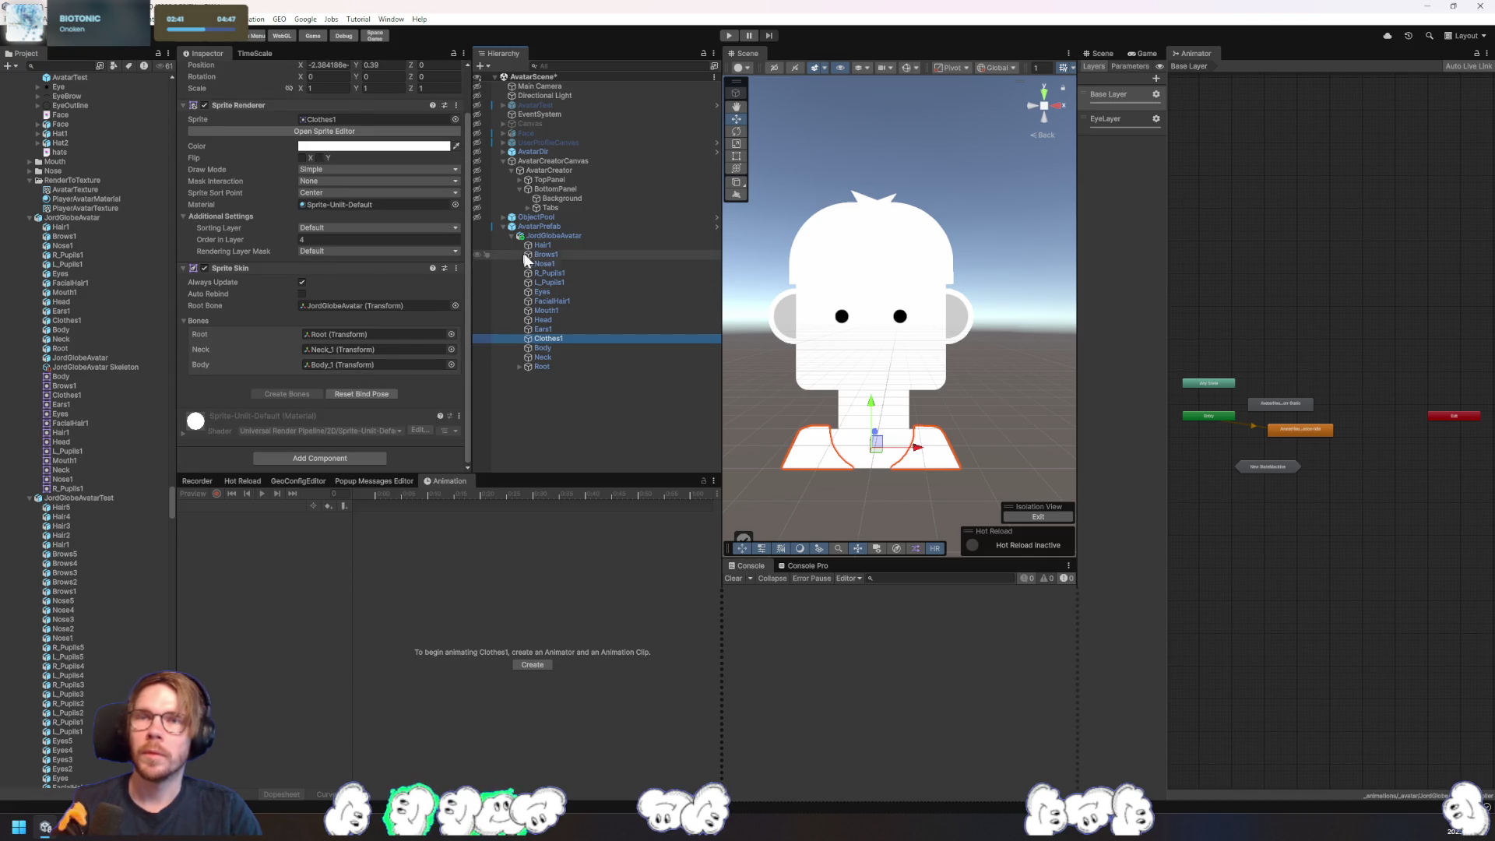
click(544, 245)
shift+click(555, 357)
- Add a Sprite Resolver component to the selected parts and check them in the Inspector
click(335, 462)
text(sprite res)
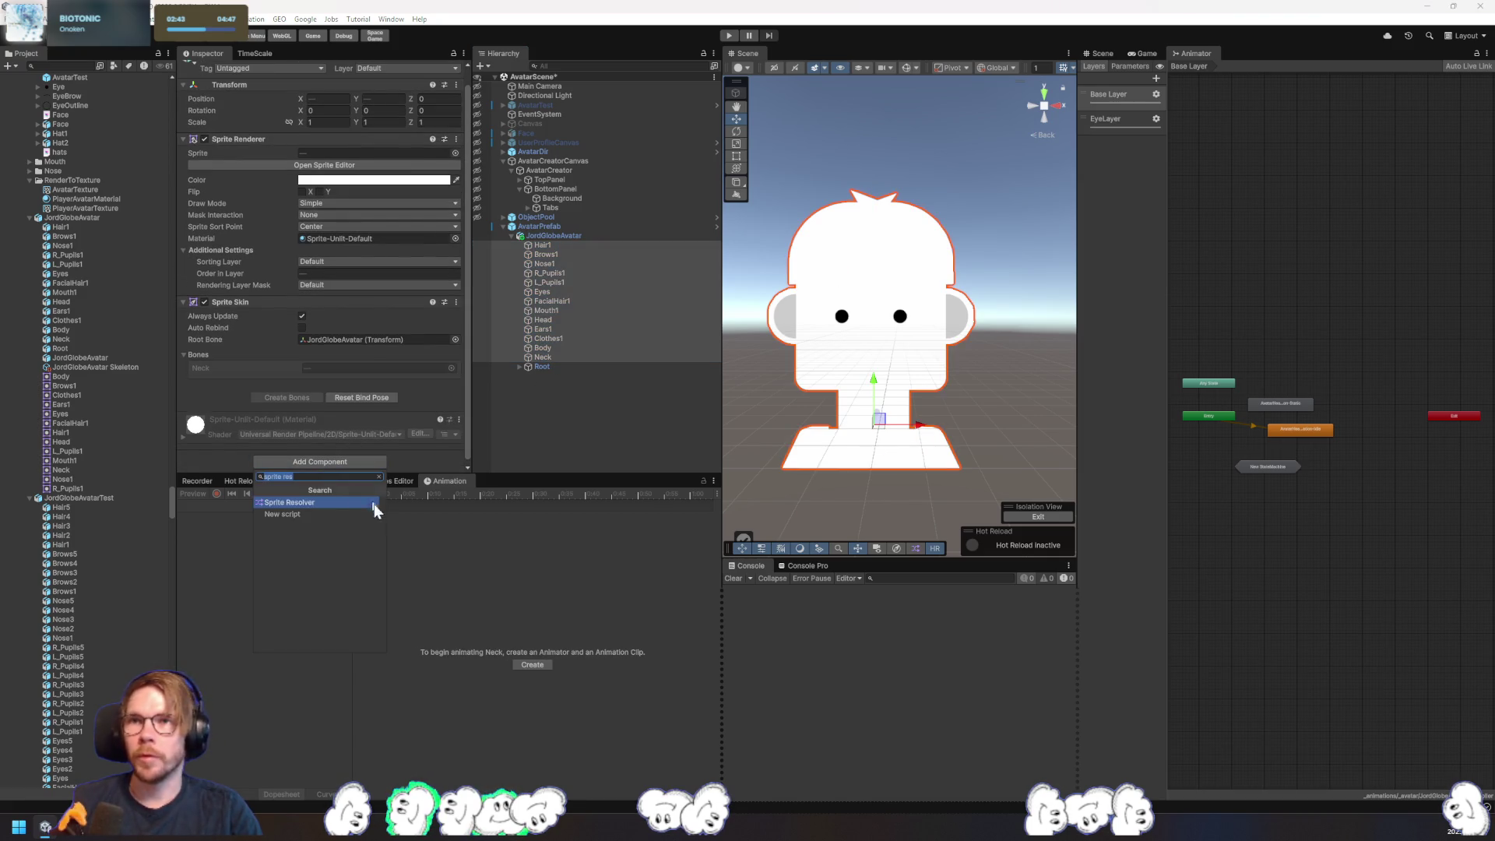
text(sprite res)
key(Return)
scroll(400, 399, down, 2)
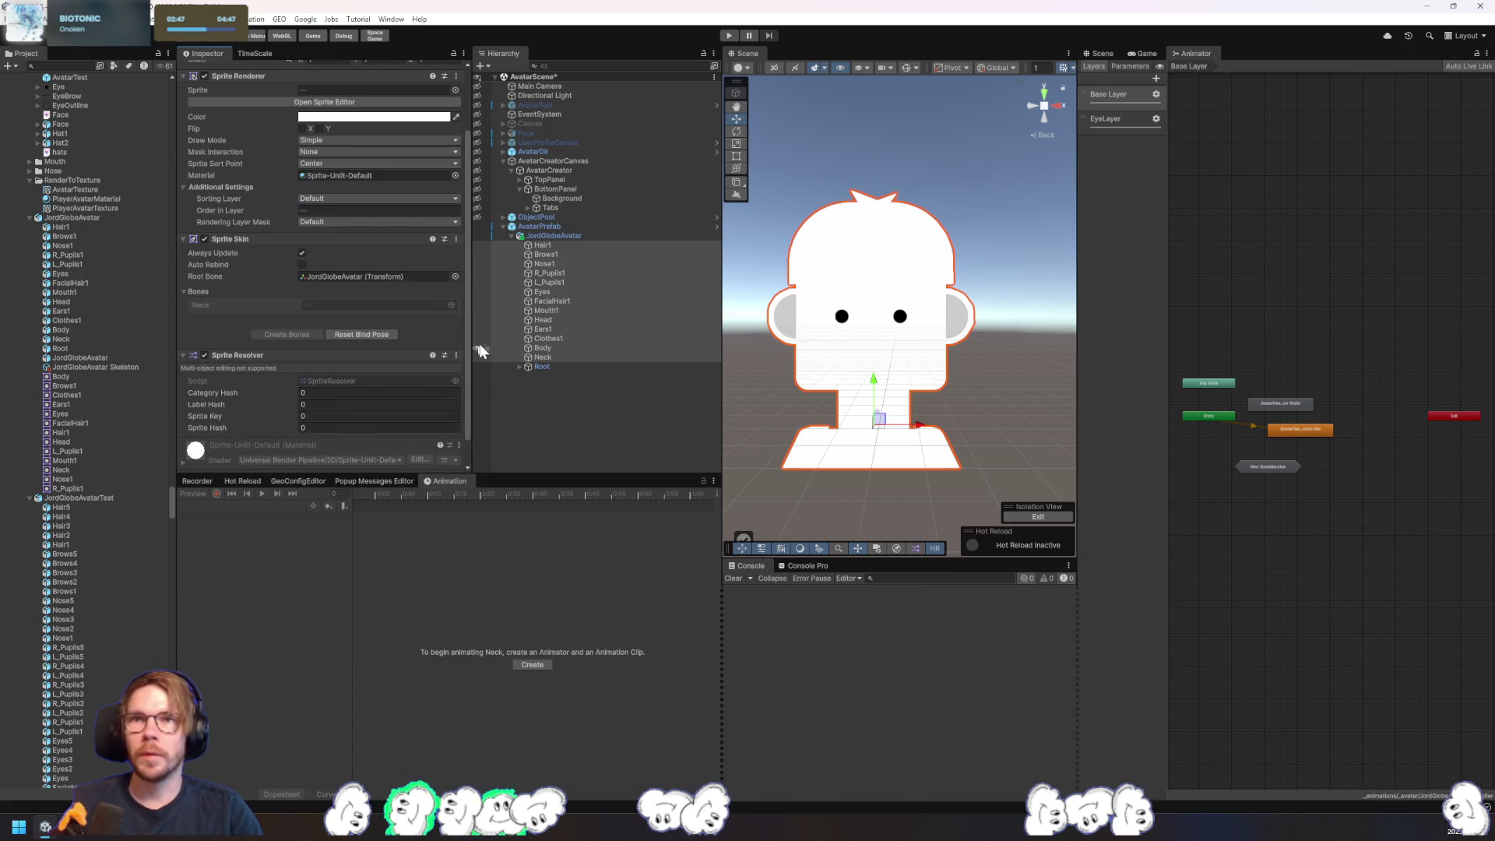
click(579, 243)
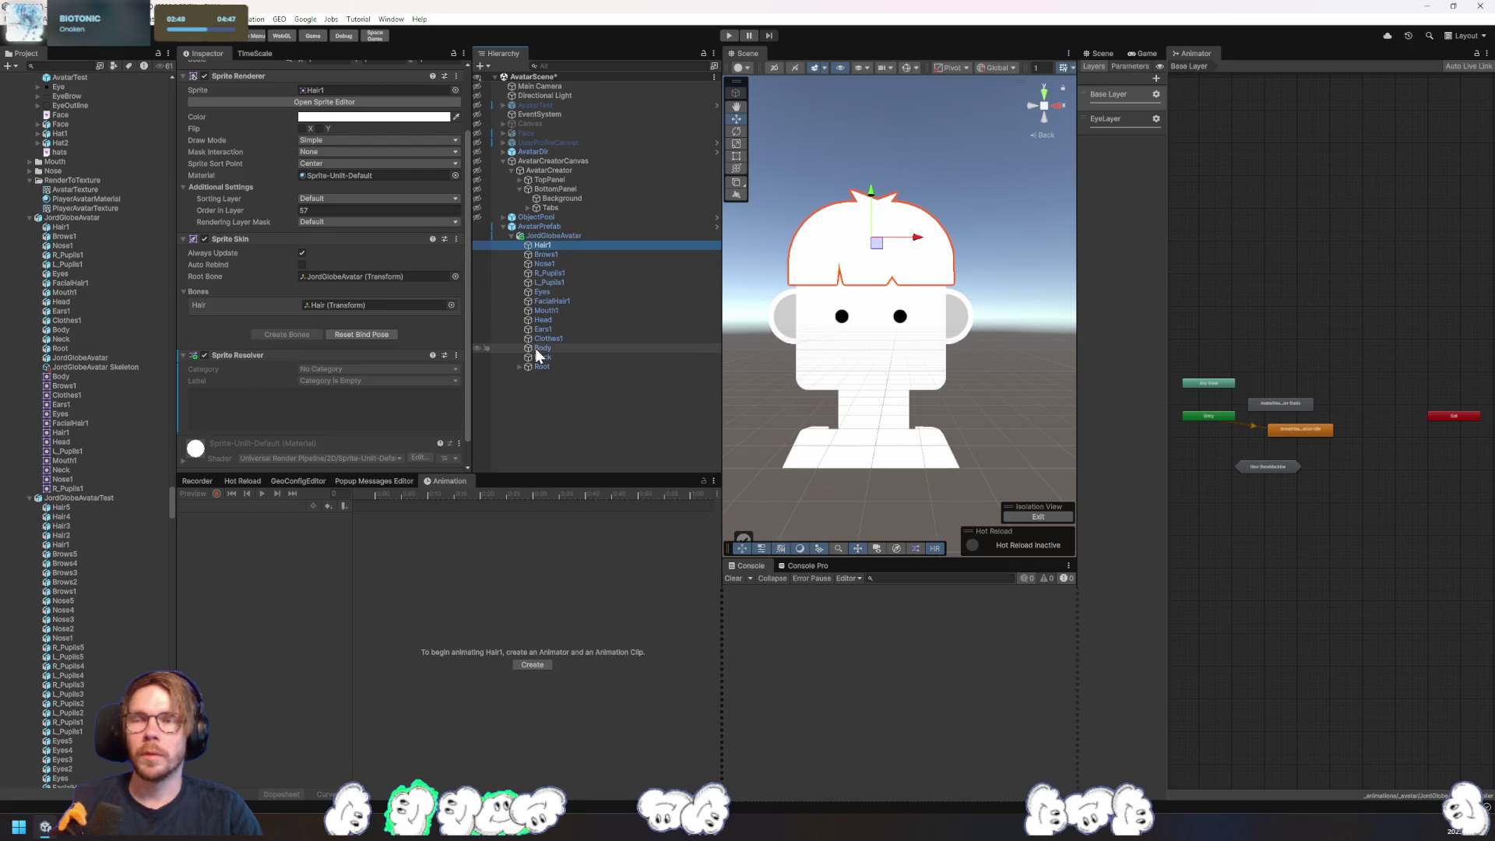
key(Down)
key(Down)
shift+click(571, 235)
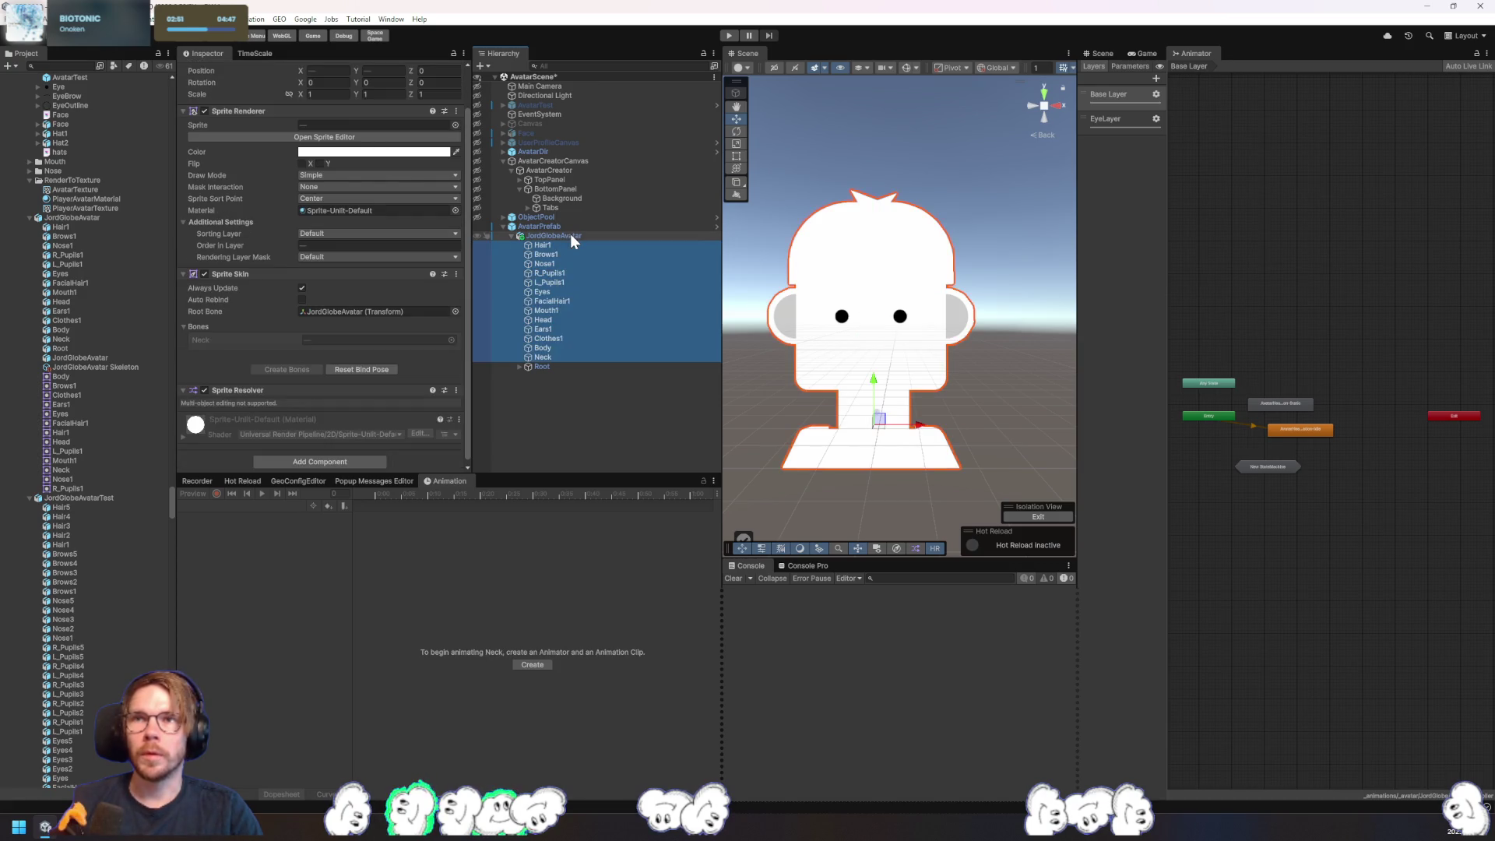
click(570, 235)
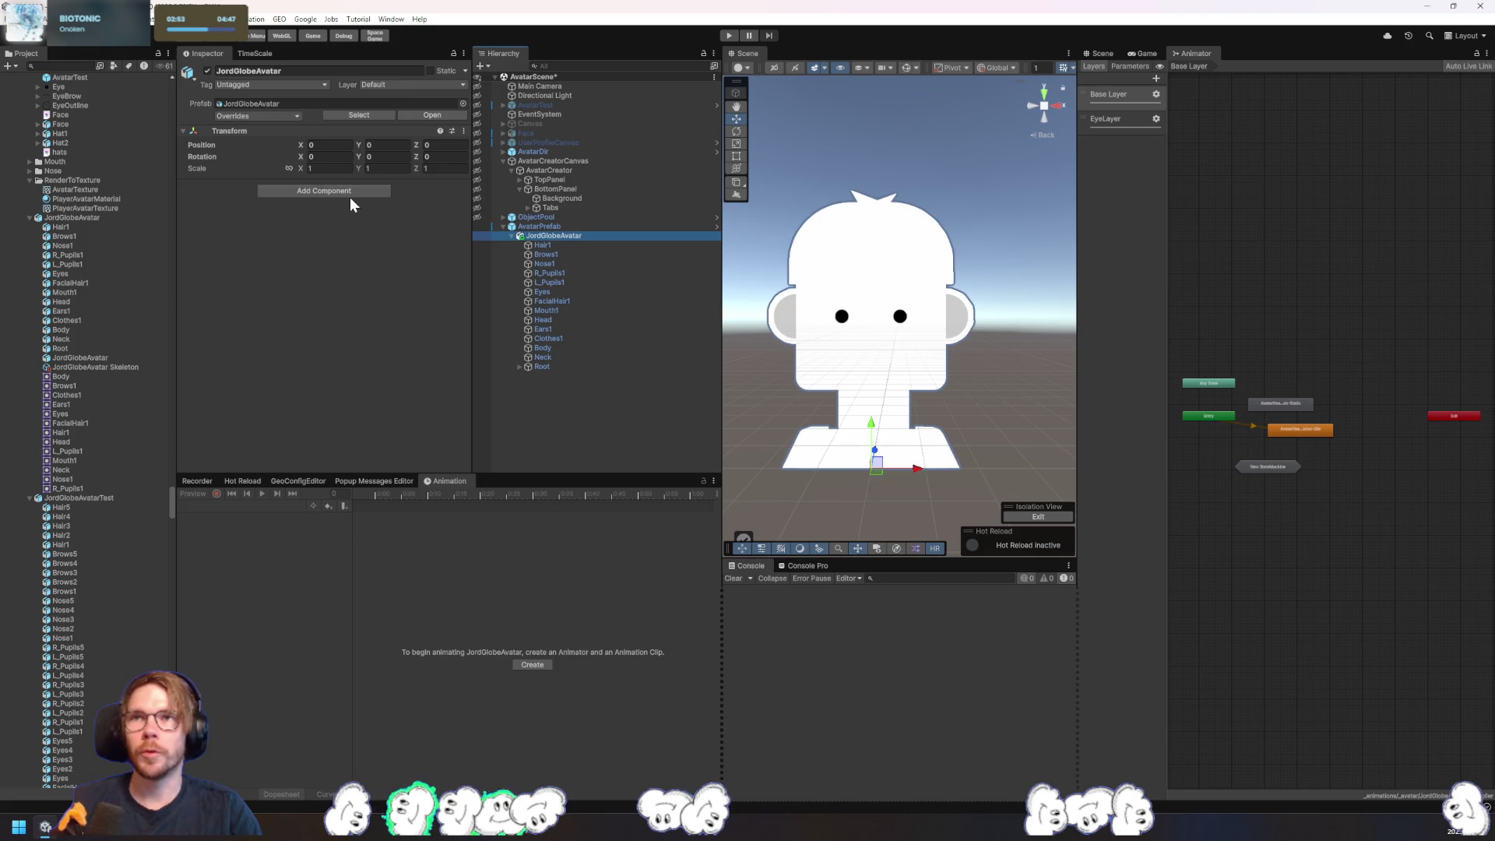
- Add a Sprite Library to JordGlobeAvatar and assign AvatarLibrary as its asset
click(324, 191)
text(avatar)
key(BackSpace)
key(BackSpace)
key(BackSpace)
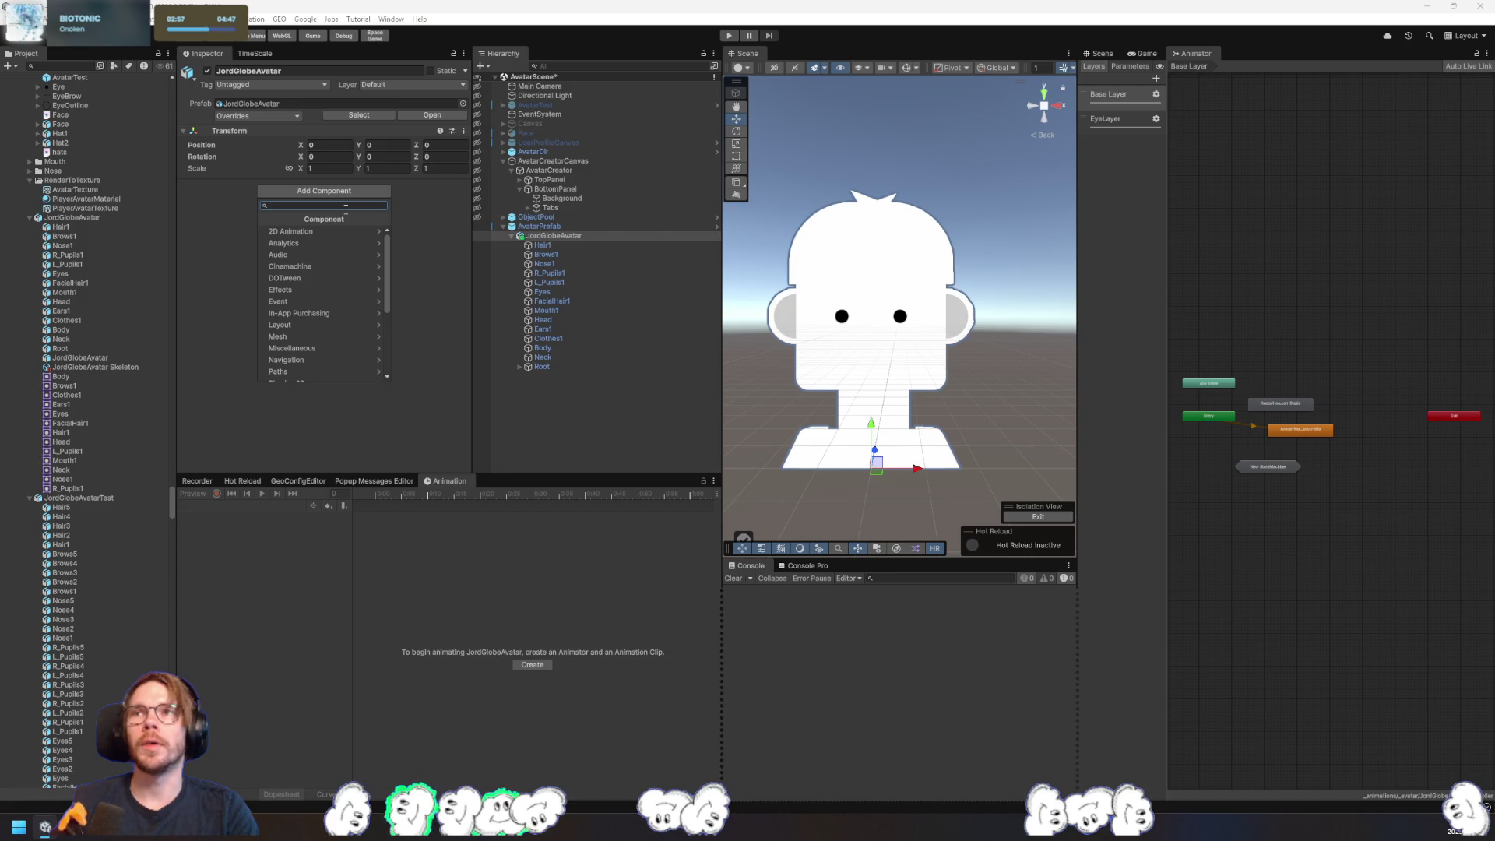
text(sprite lib)
key(Return)
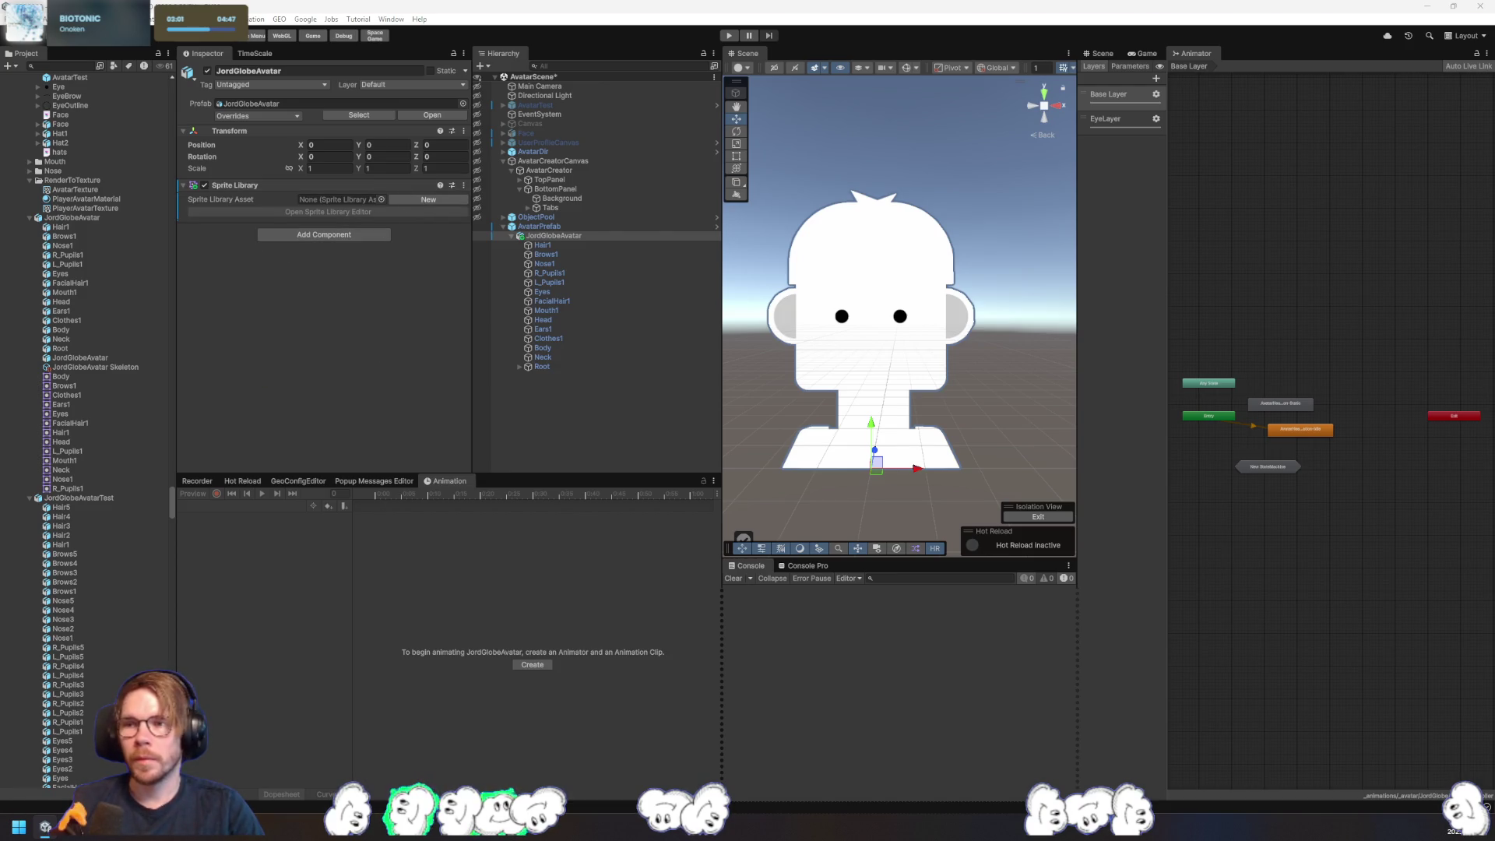
drag(234, 200, 382, 200)
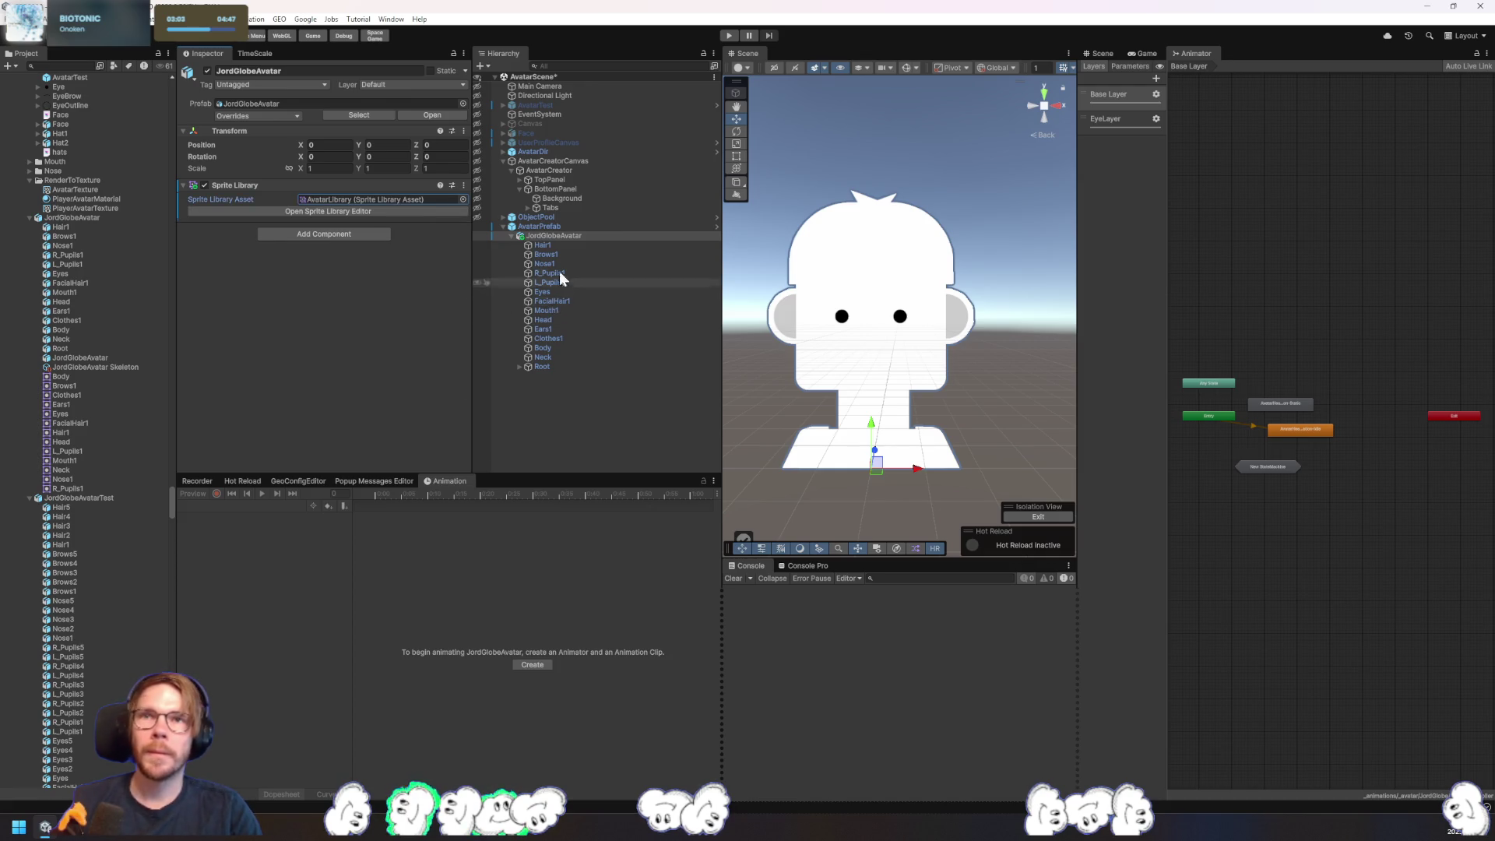
- Add a Sprite Resolver component to the parts Hair1 through Neck
click(570, 244)
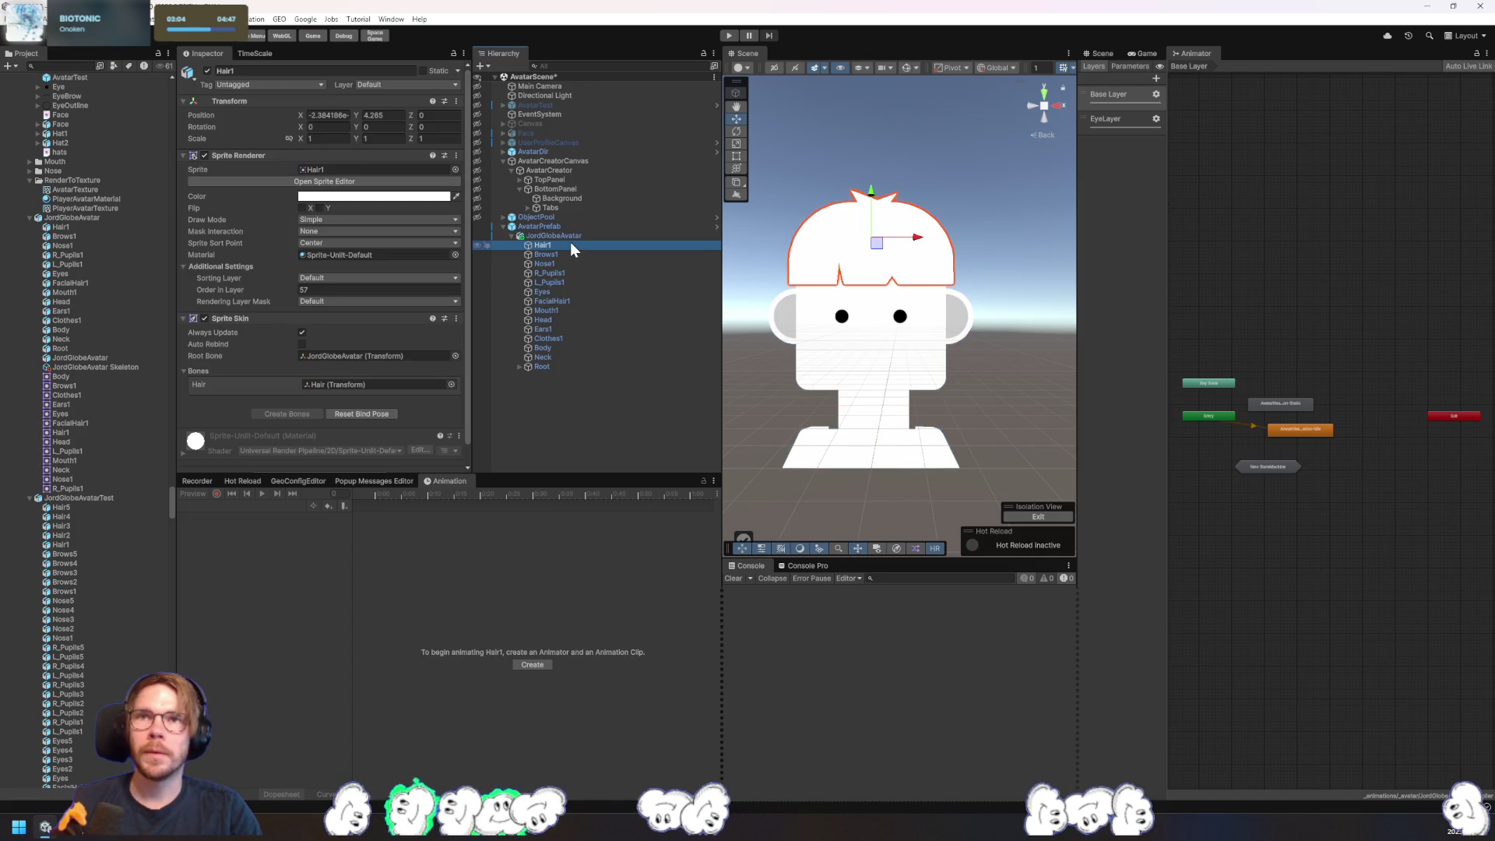
shift+click(546, 358)
scroll(347, 441, down, 1)
click(327, 458)
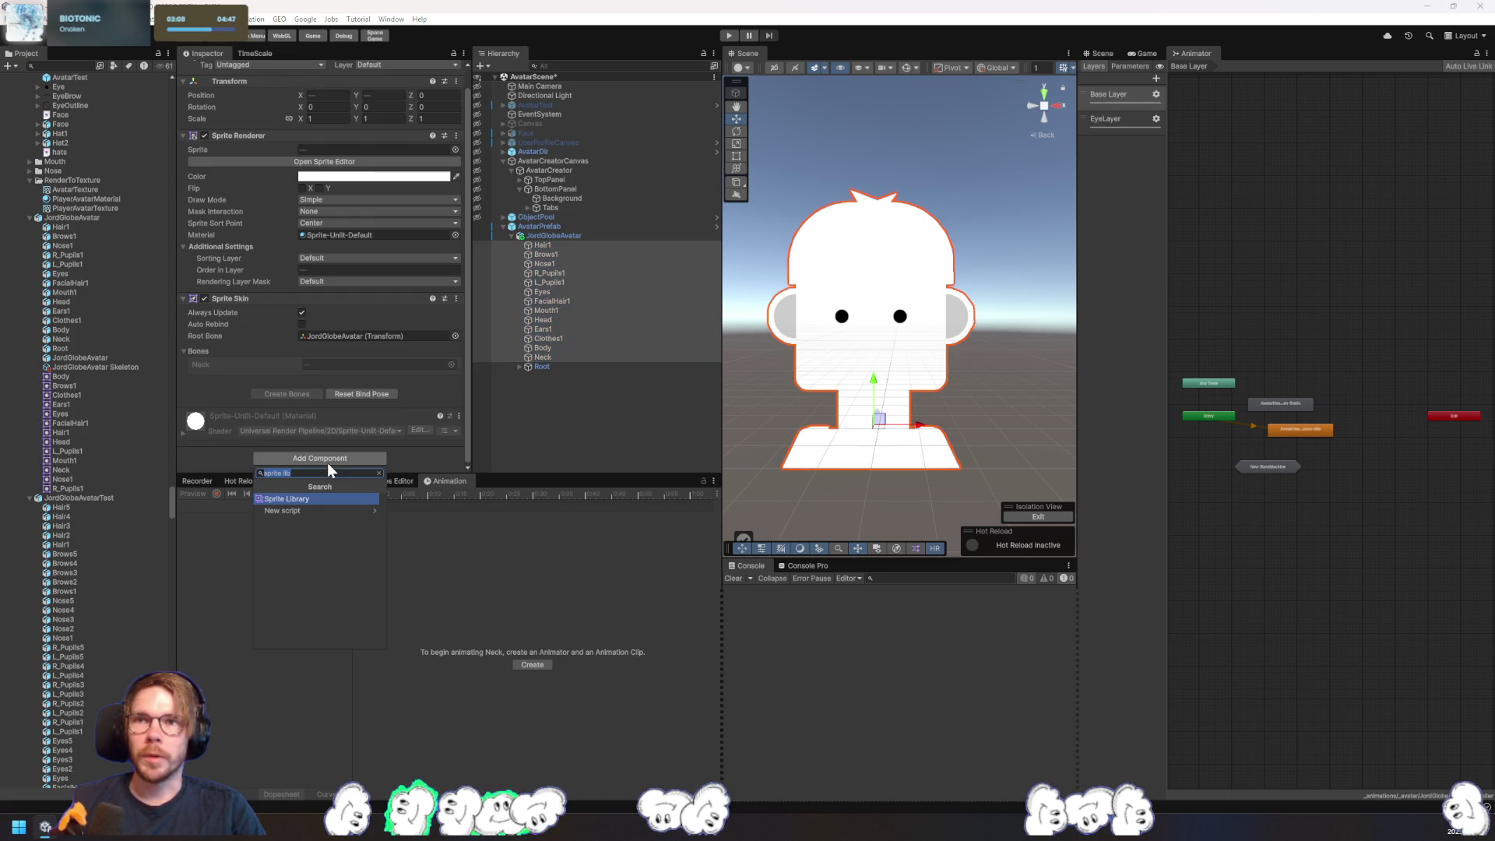
text(sprite res)
key(Return)
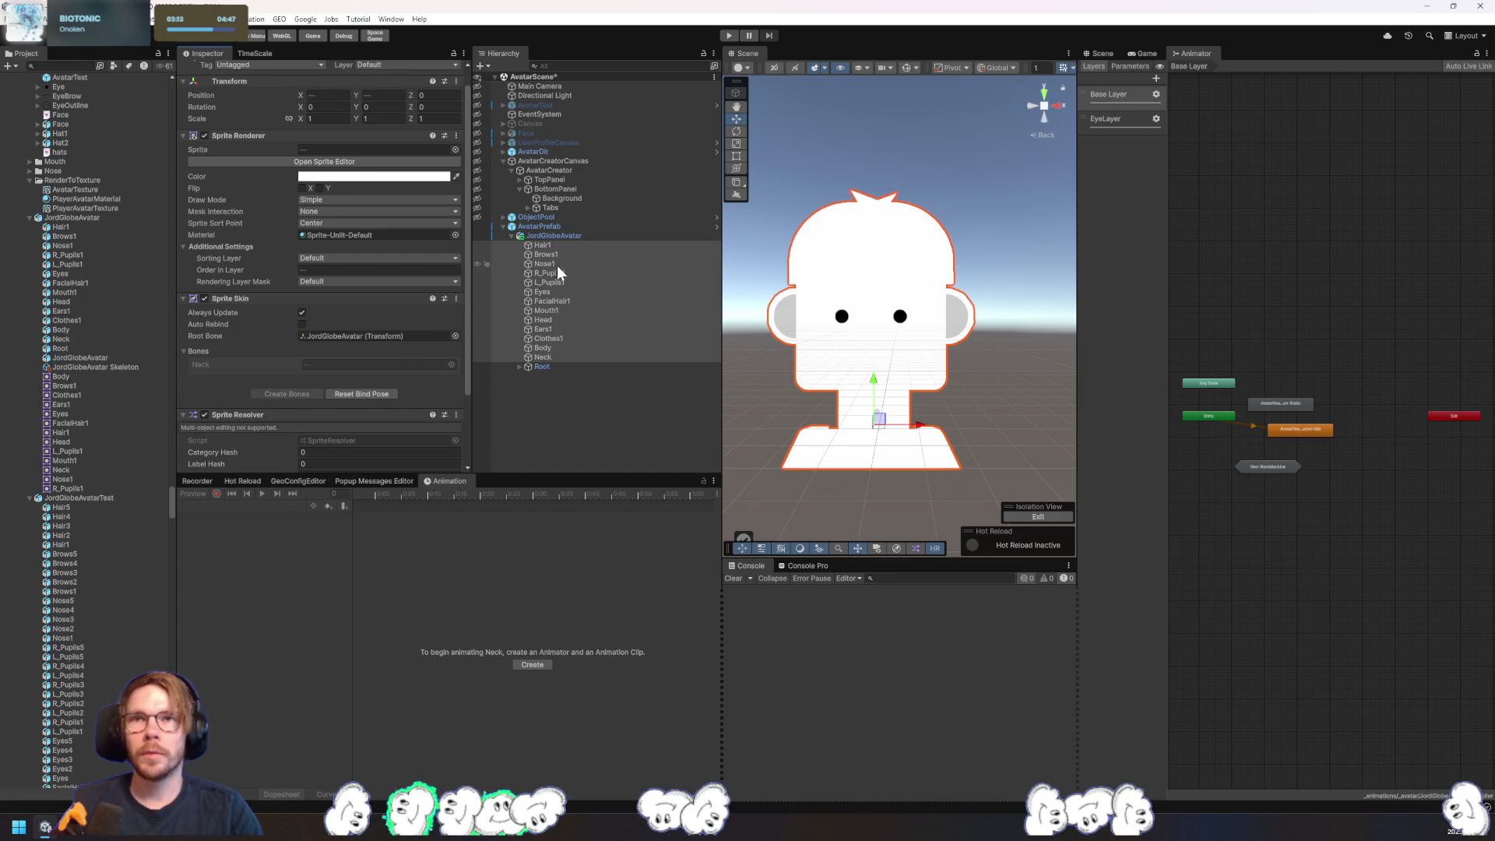
click(573, 244)
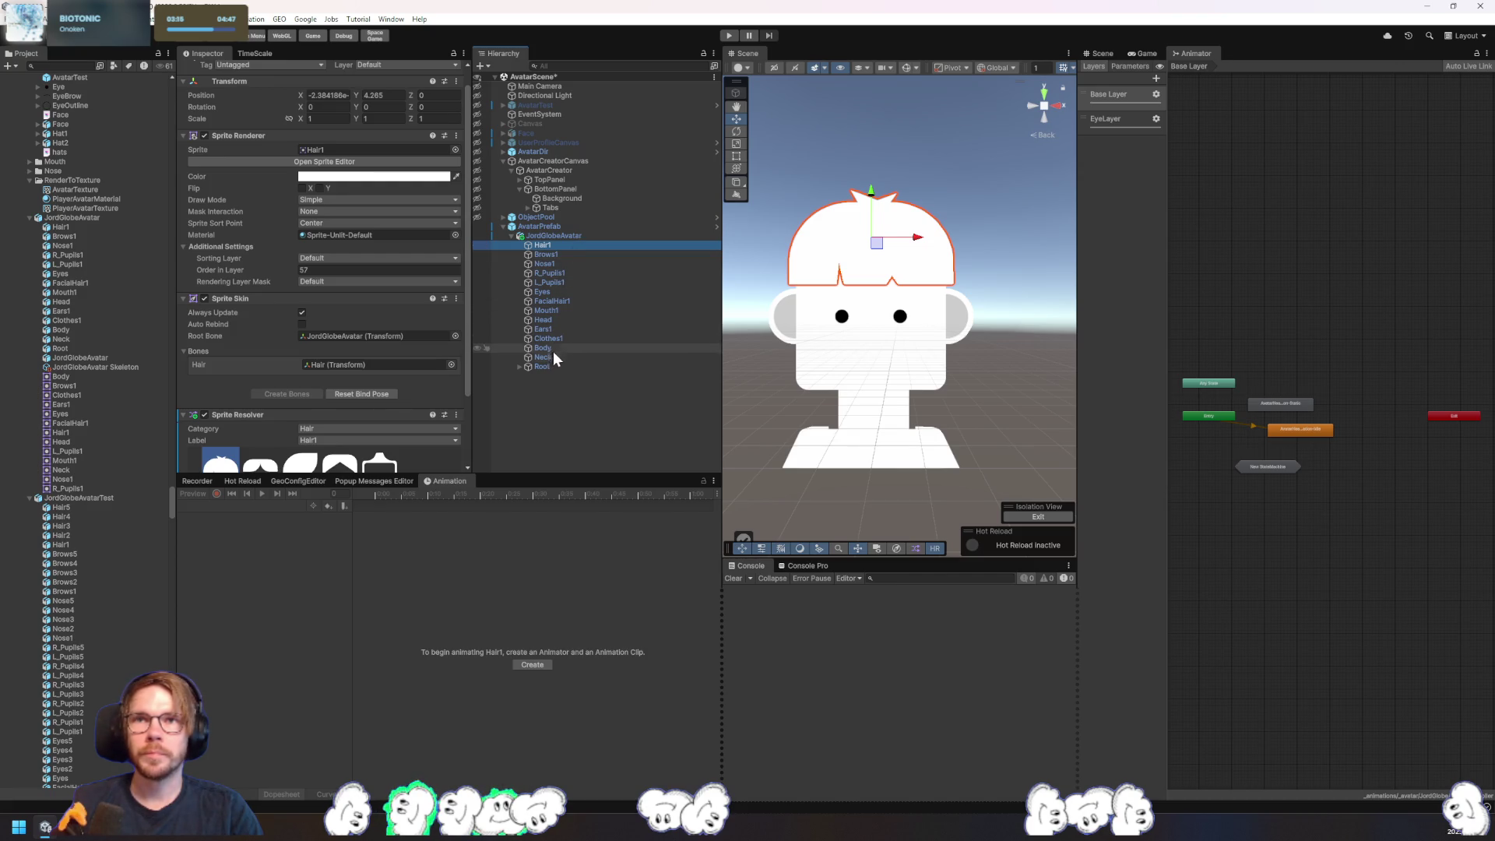
- Reset Clothes1's Sprite Skin so its Root, Neck and Body bones read None
click(565, 335)
scroll(447, 386, down, 3)
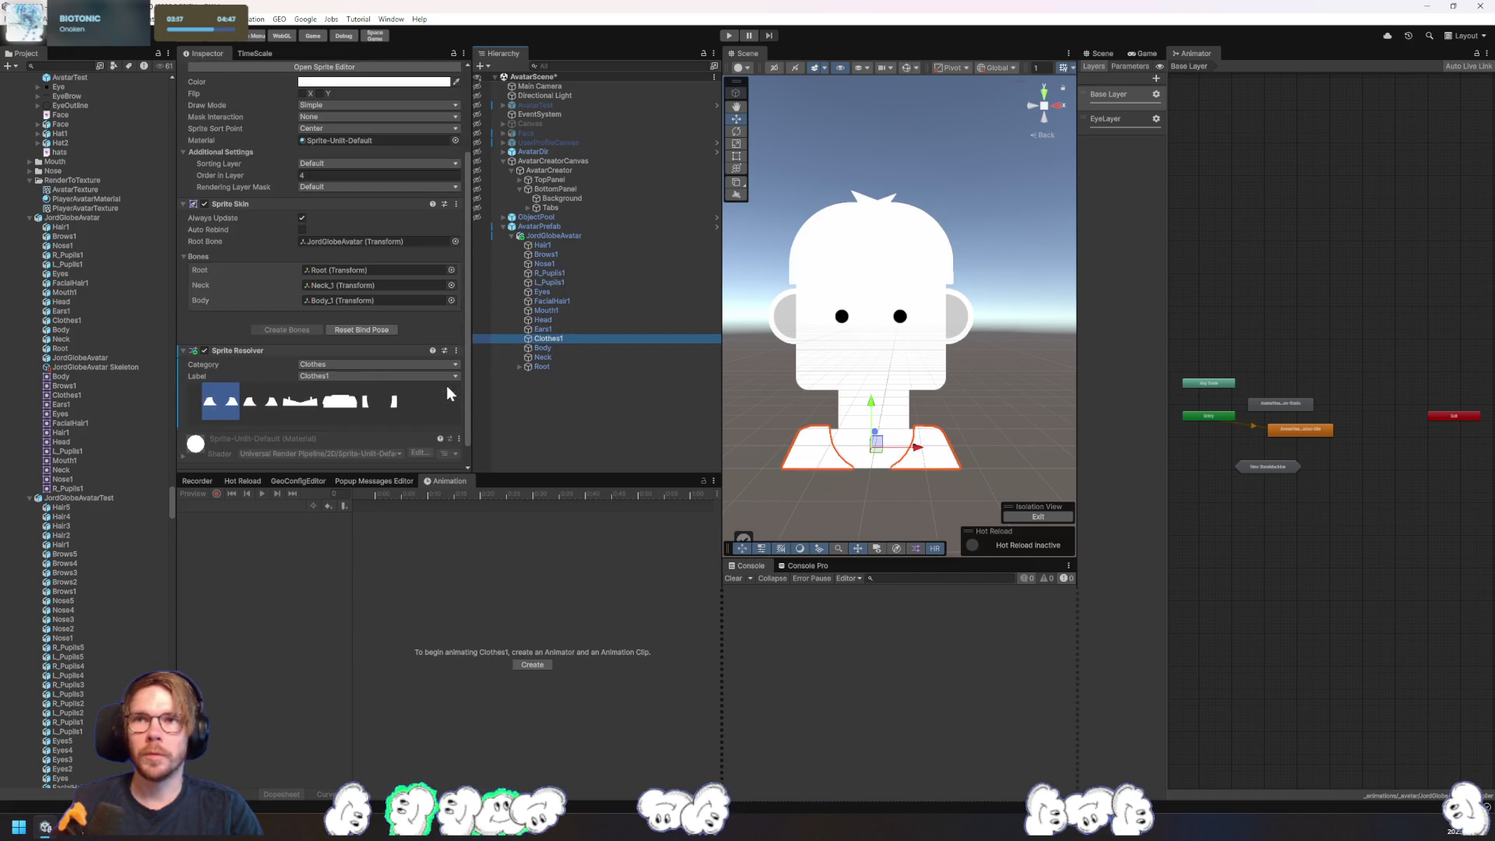
scroll(446, 386, down, 1)
click(232, 383)
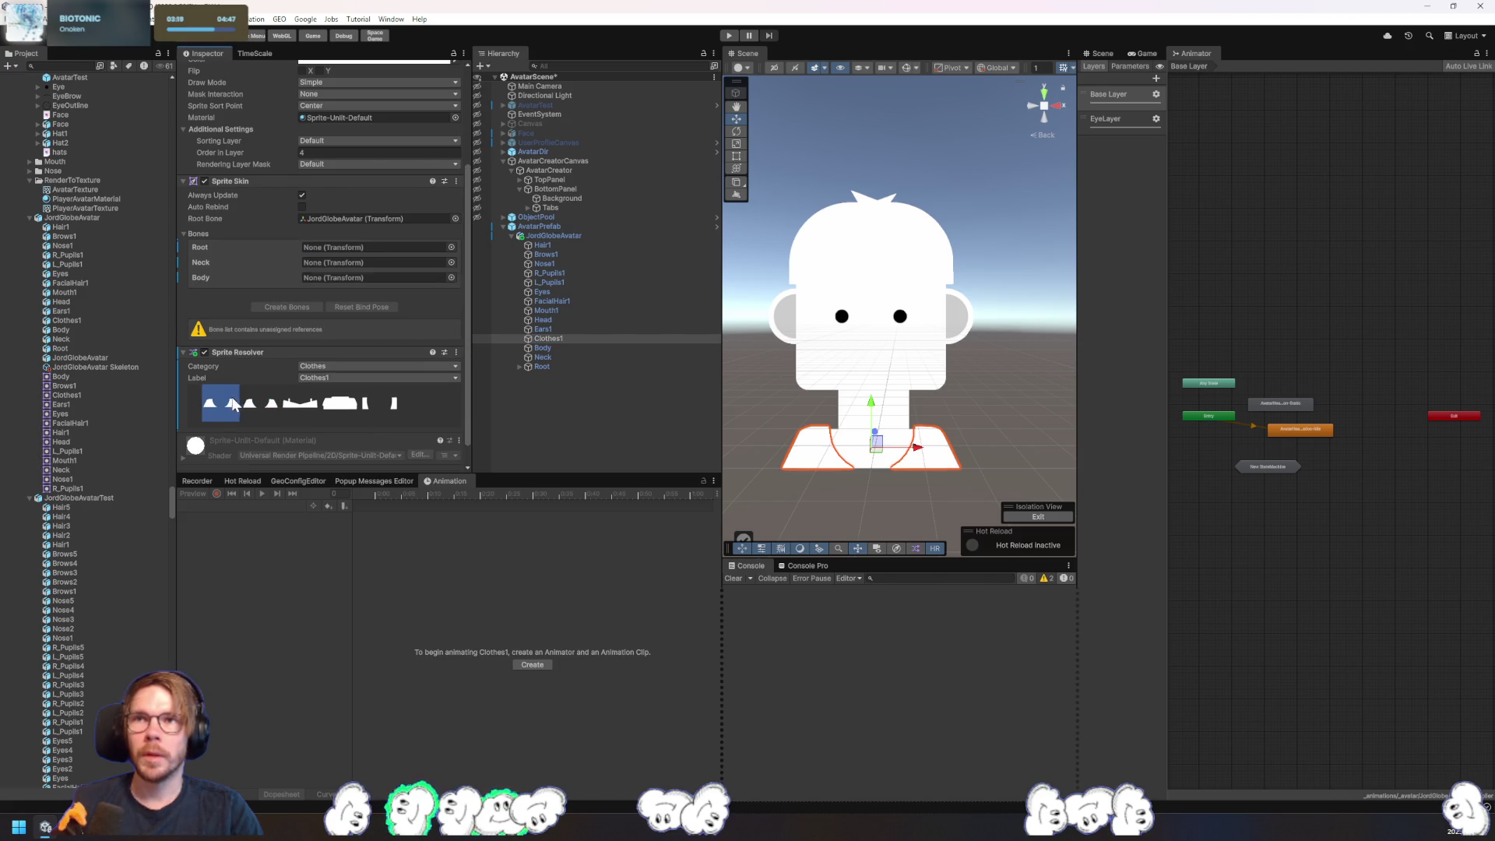
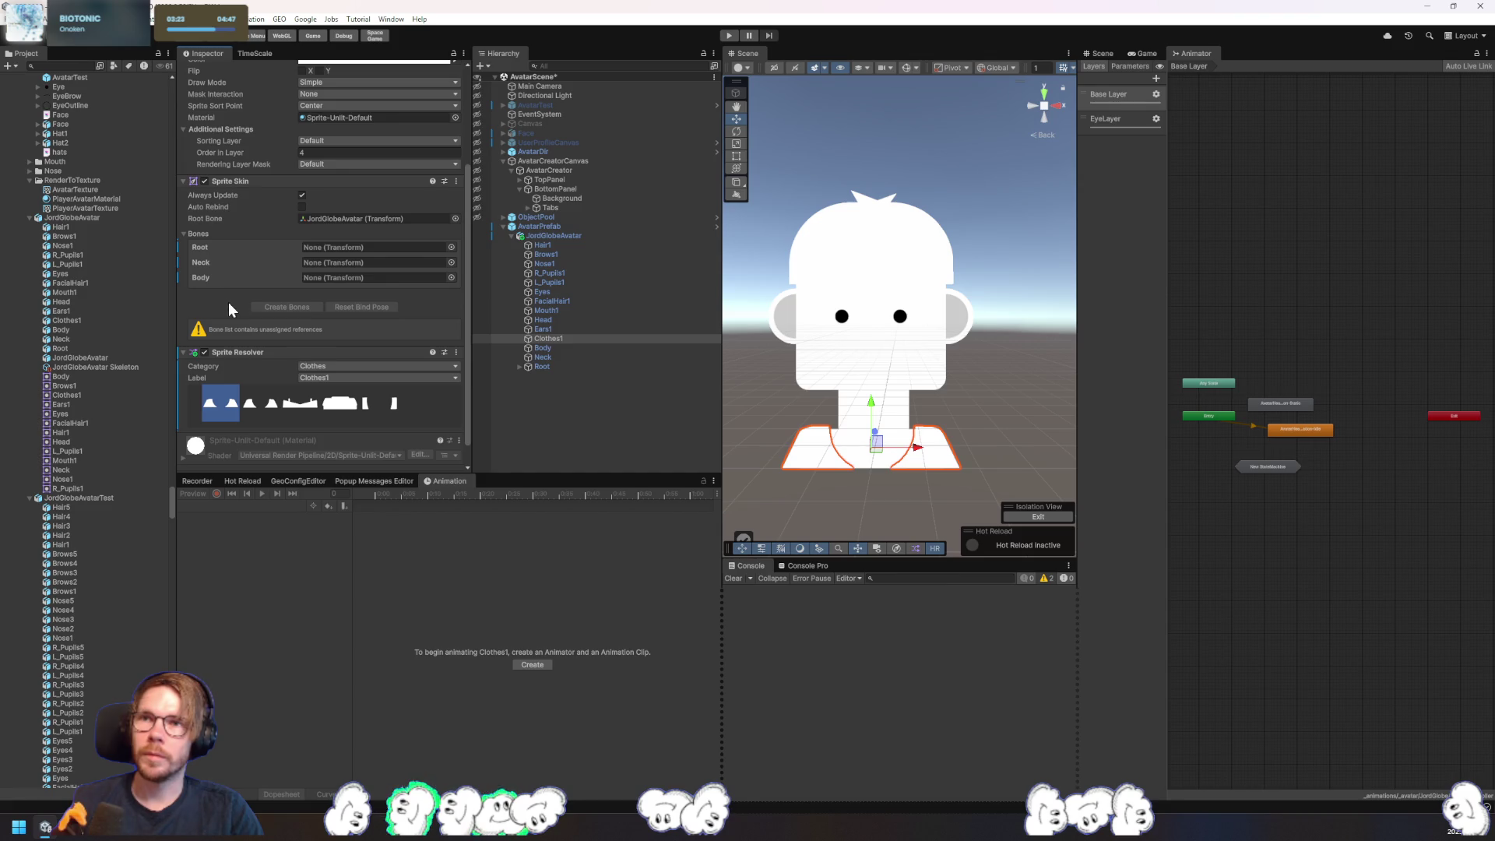
- Select JordGlobeAvatar and open its AvatarLibrary sprite library in the Sprite Library Editor
click(556, 234)
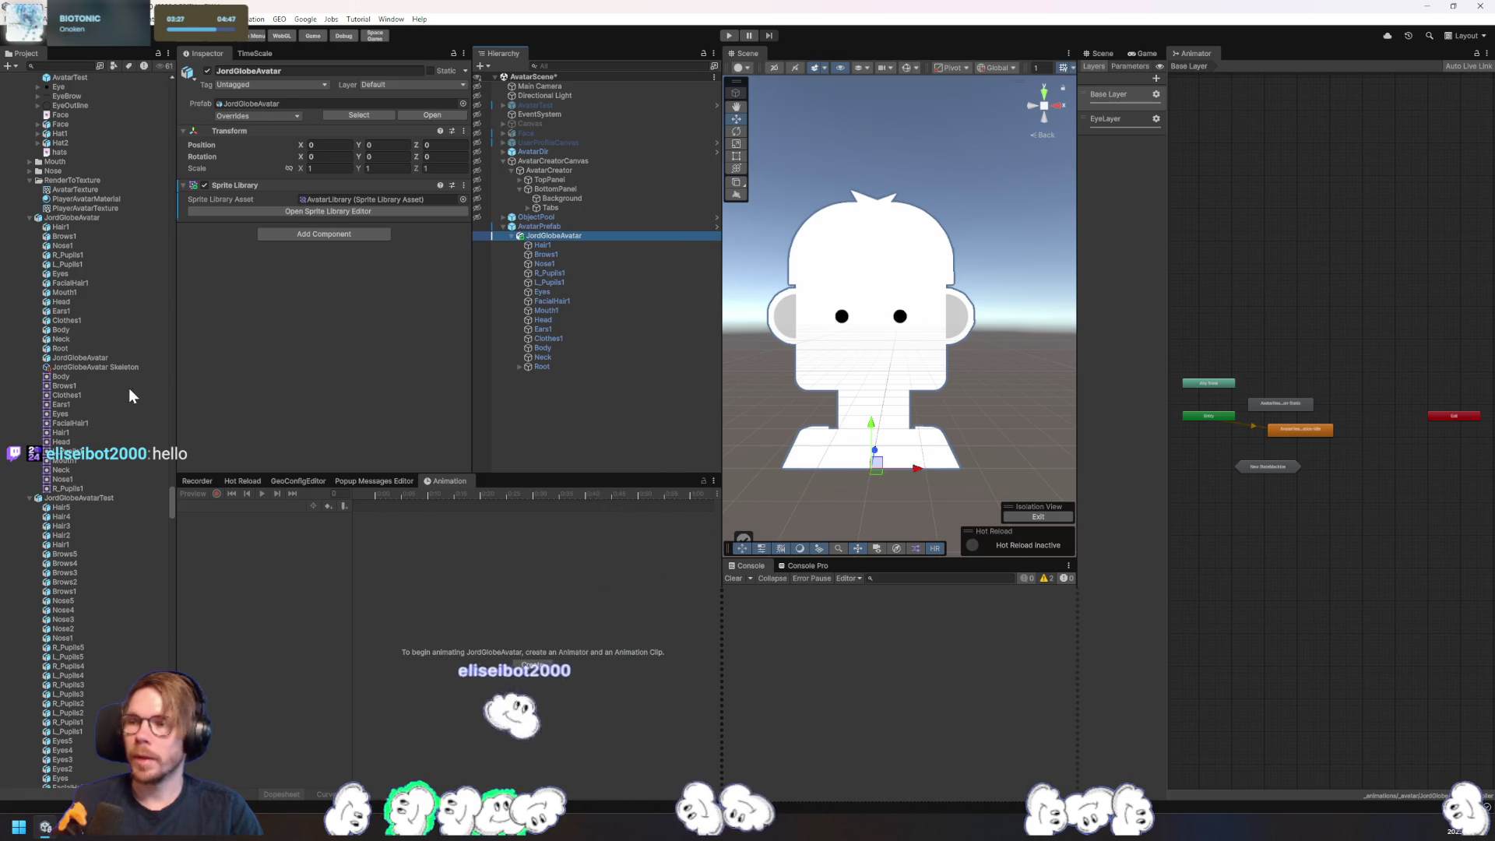
click(427, 343)
click(369, 212)
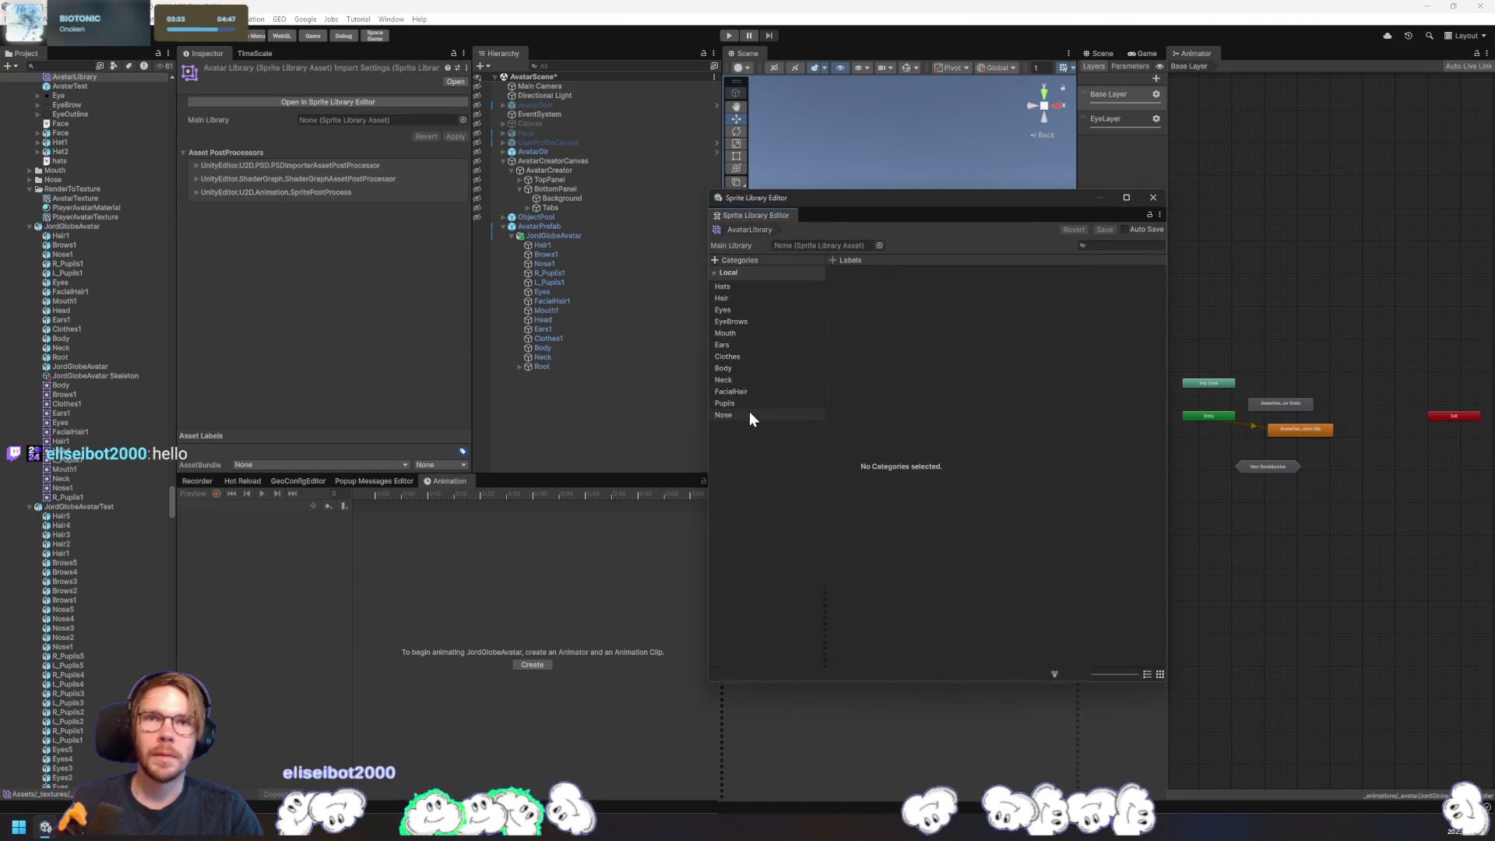
- Pick the Clothes1 label in the library's Clothes category
click(752, 358)
click(883, 271)
click(1056, 272)
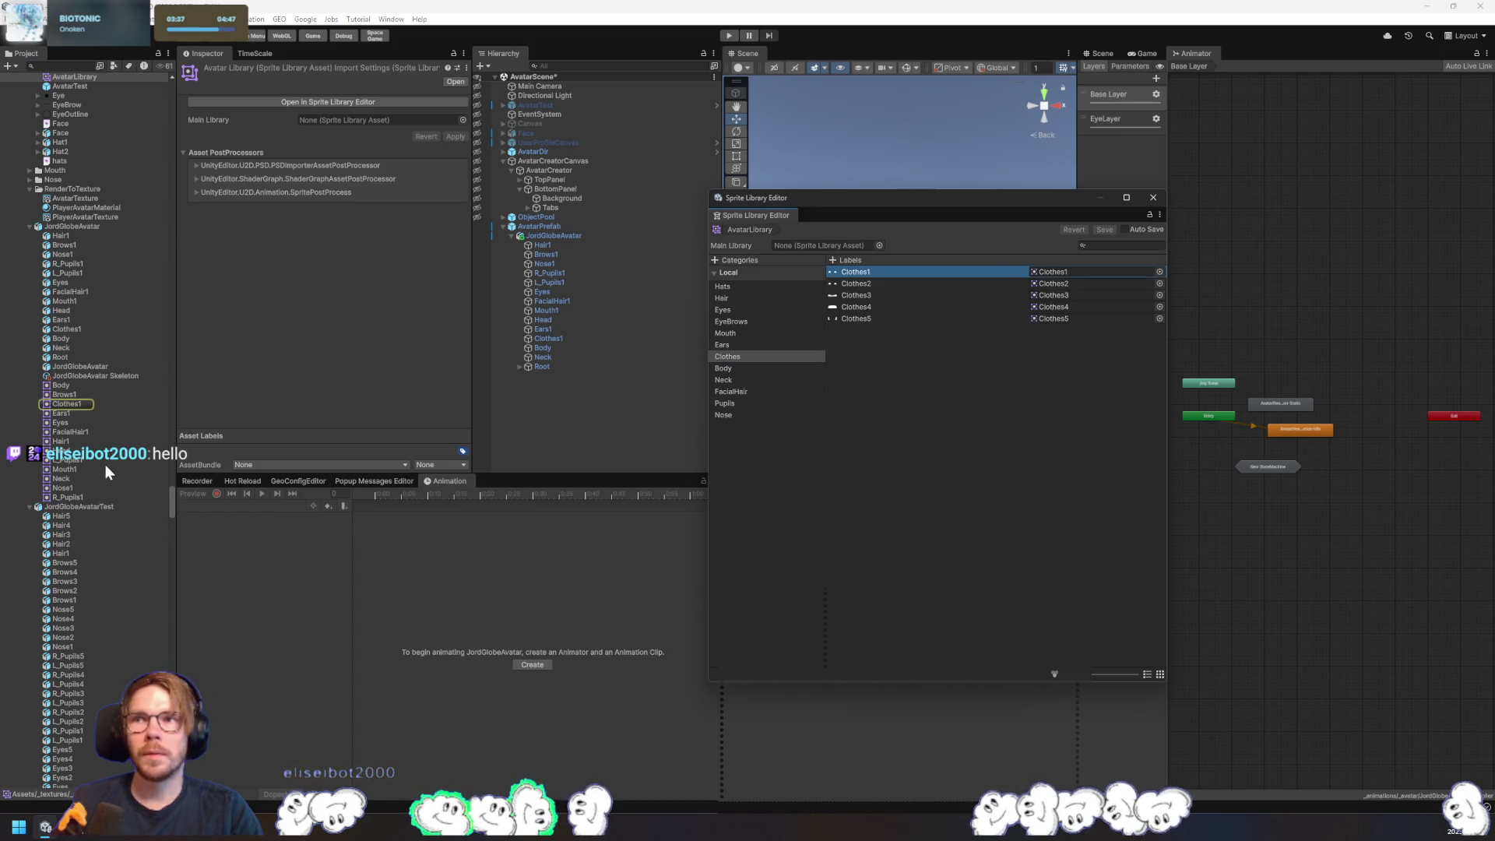
- Open the JordGlobeAvatar PSD's sliced sprite sheet in the Sprite Editor
click(81, 226)
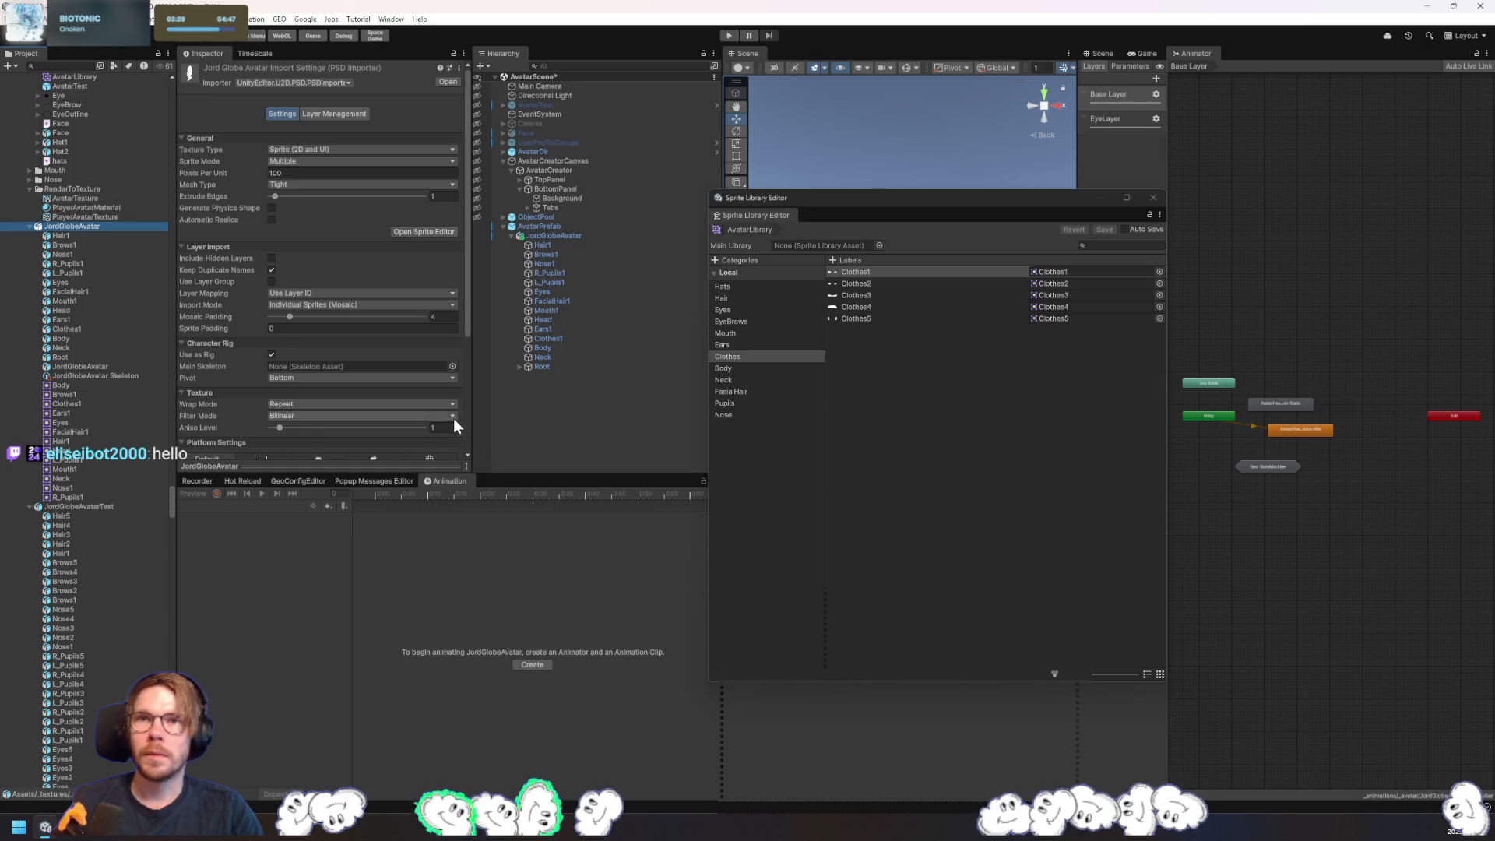
scroll(441, 441, down, 3)
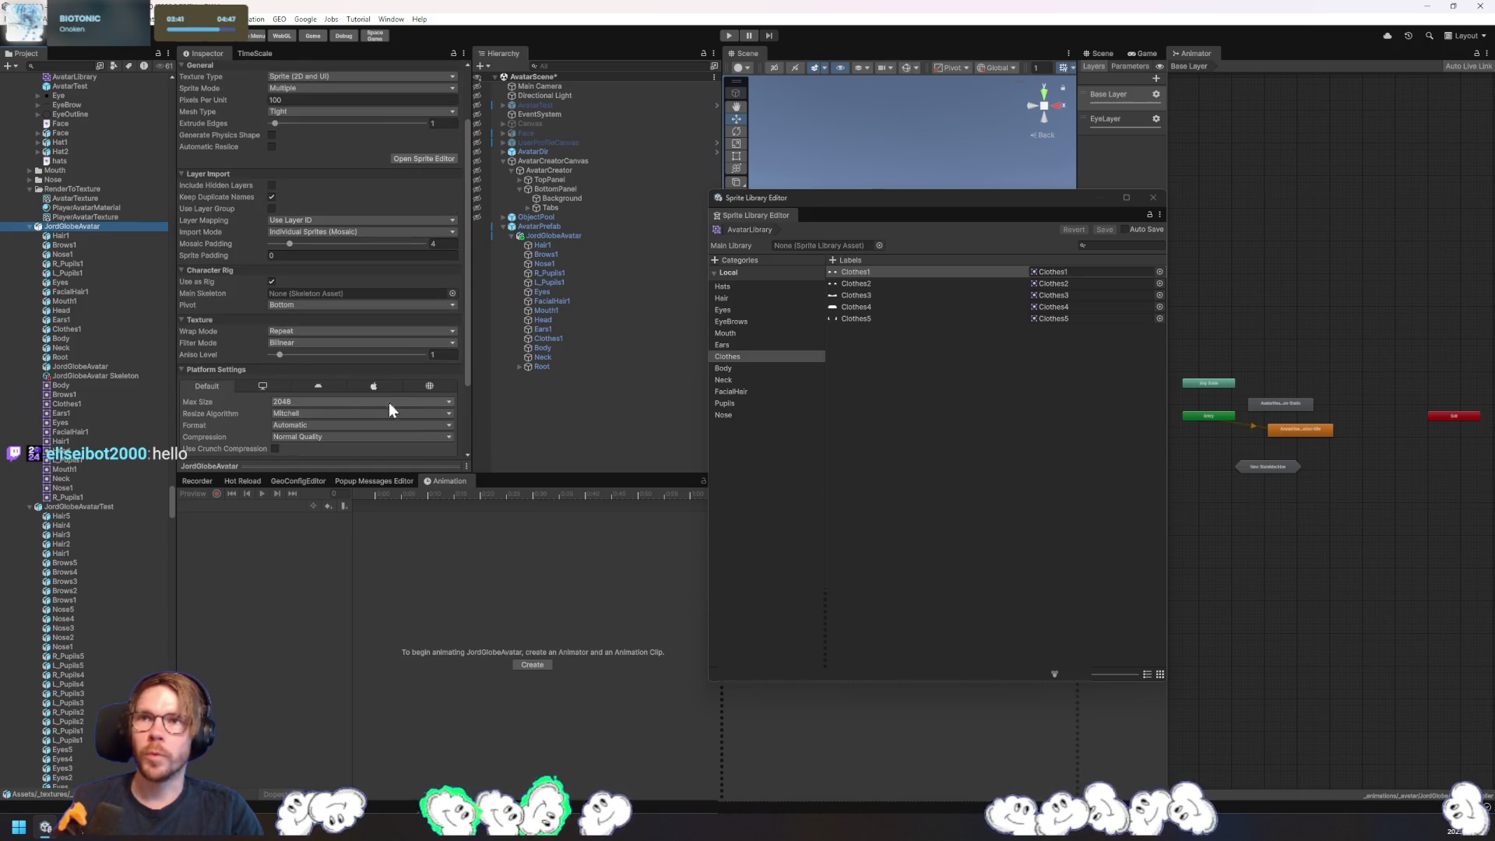
scroll(389, 404, up, 3)
click(421, 231)
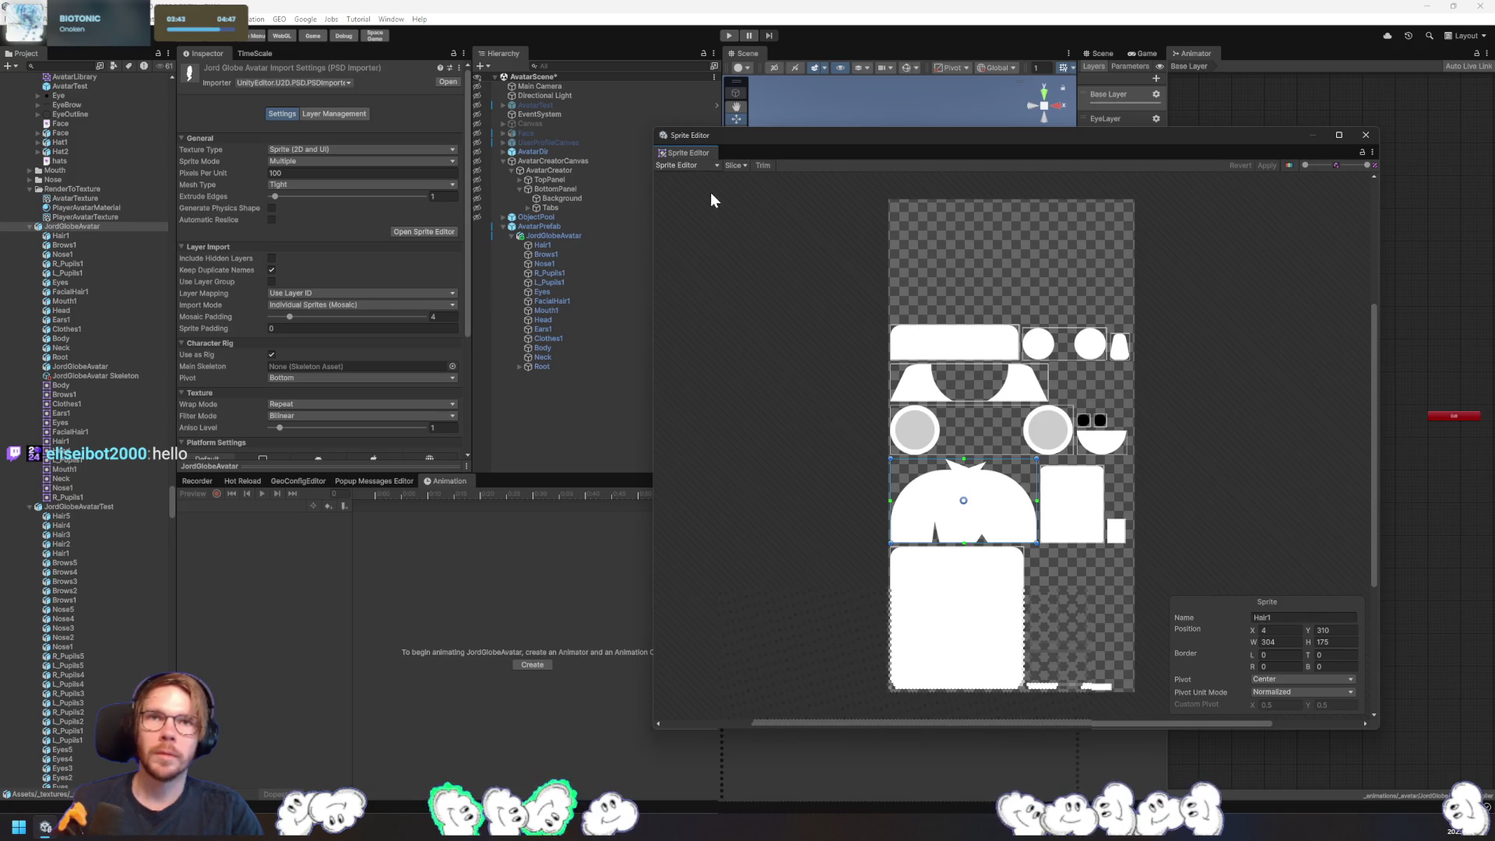
- Switch to the Skinning Editor, set the weight brush to Body, and isolate Clothes1
click(703, 167)
click(719, 234)
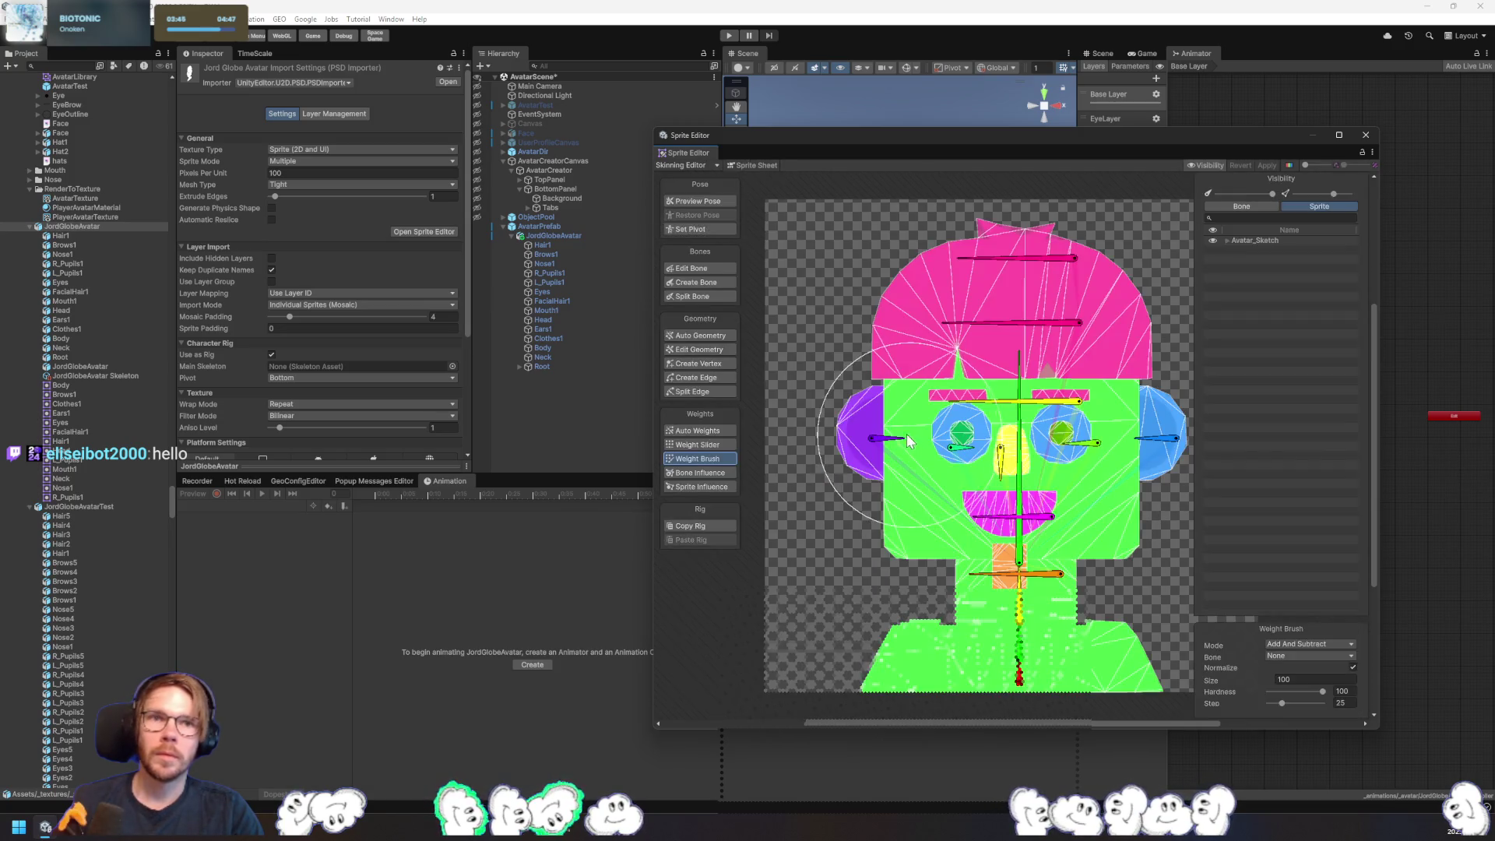
click(1019, 646)
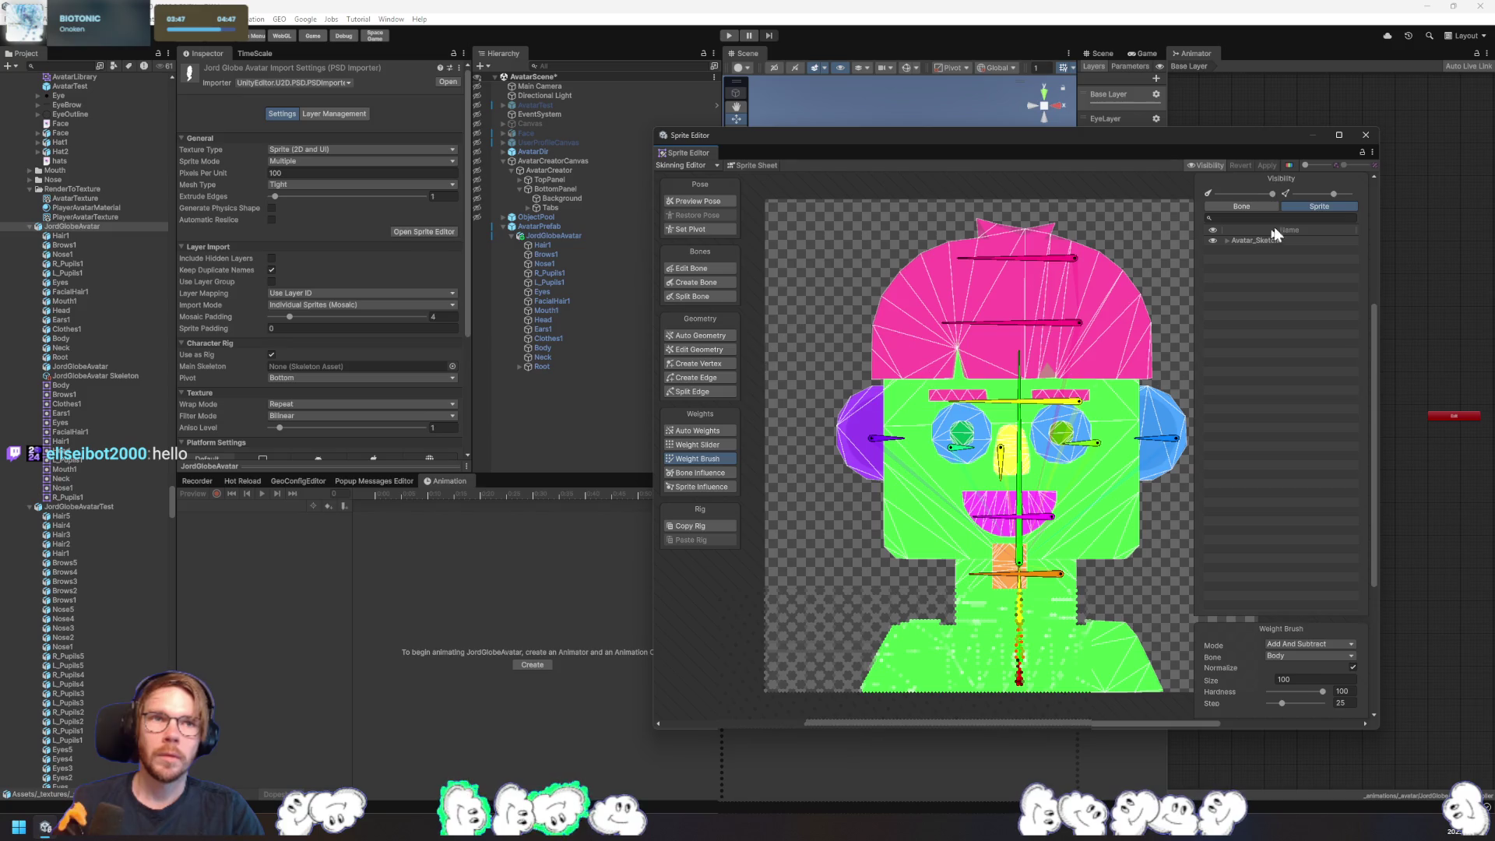
click(1228, 241)
click(1236, 334)
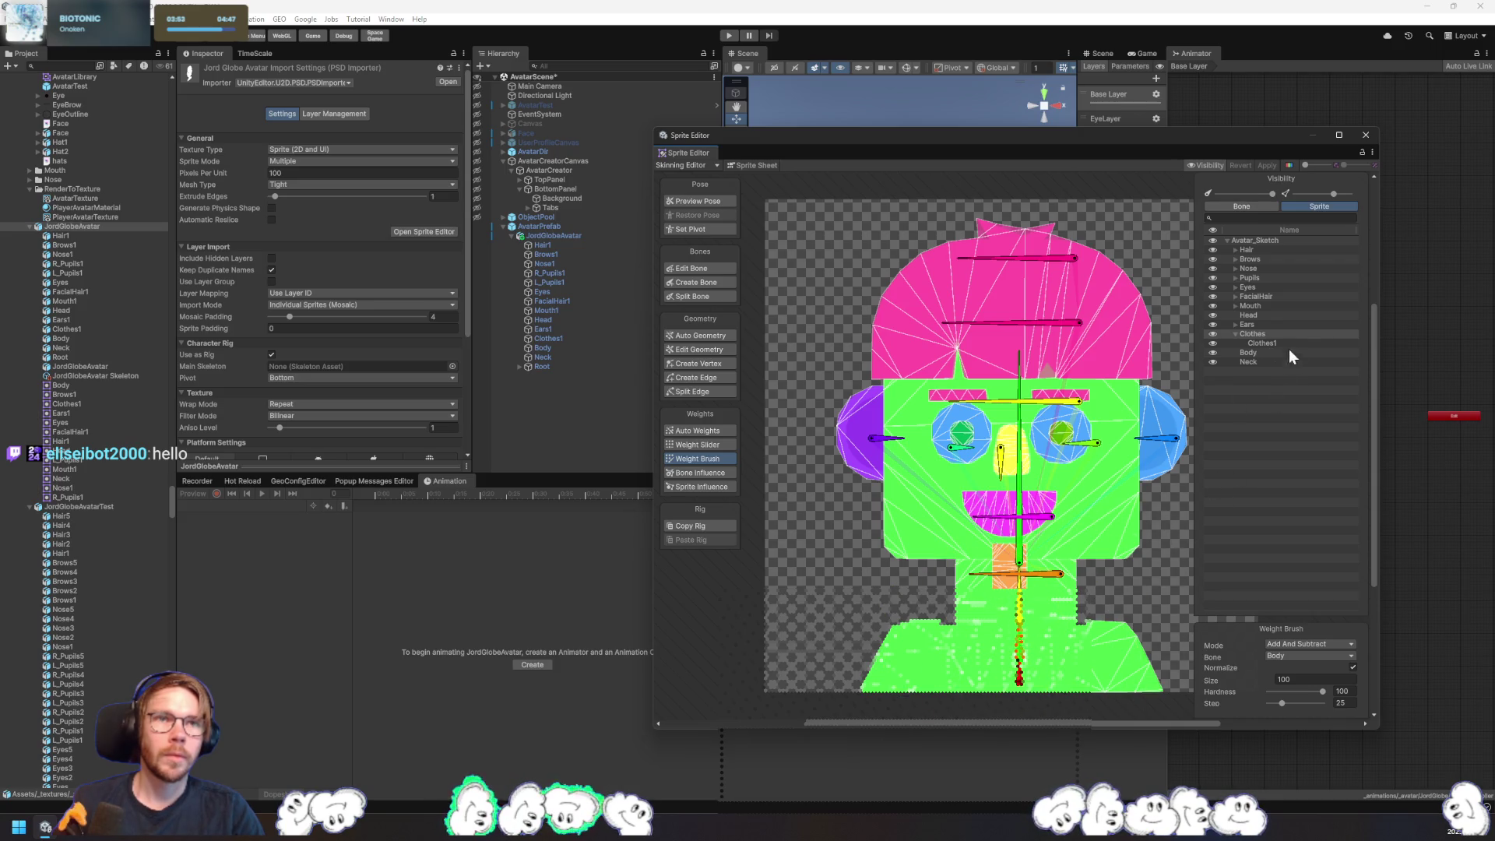
click(1262, 344)
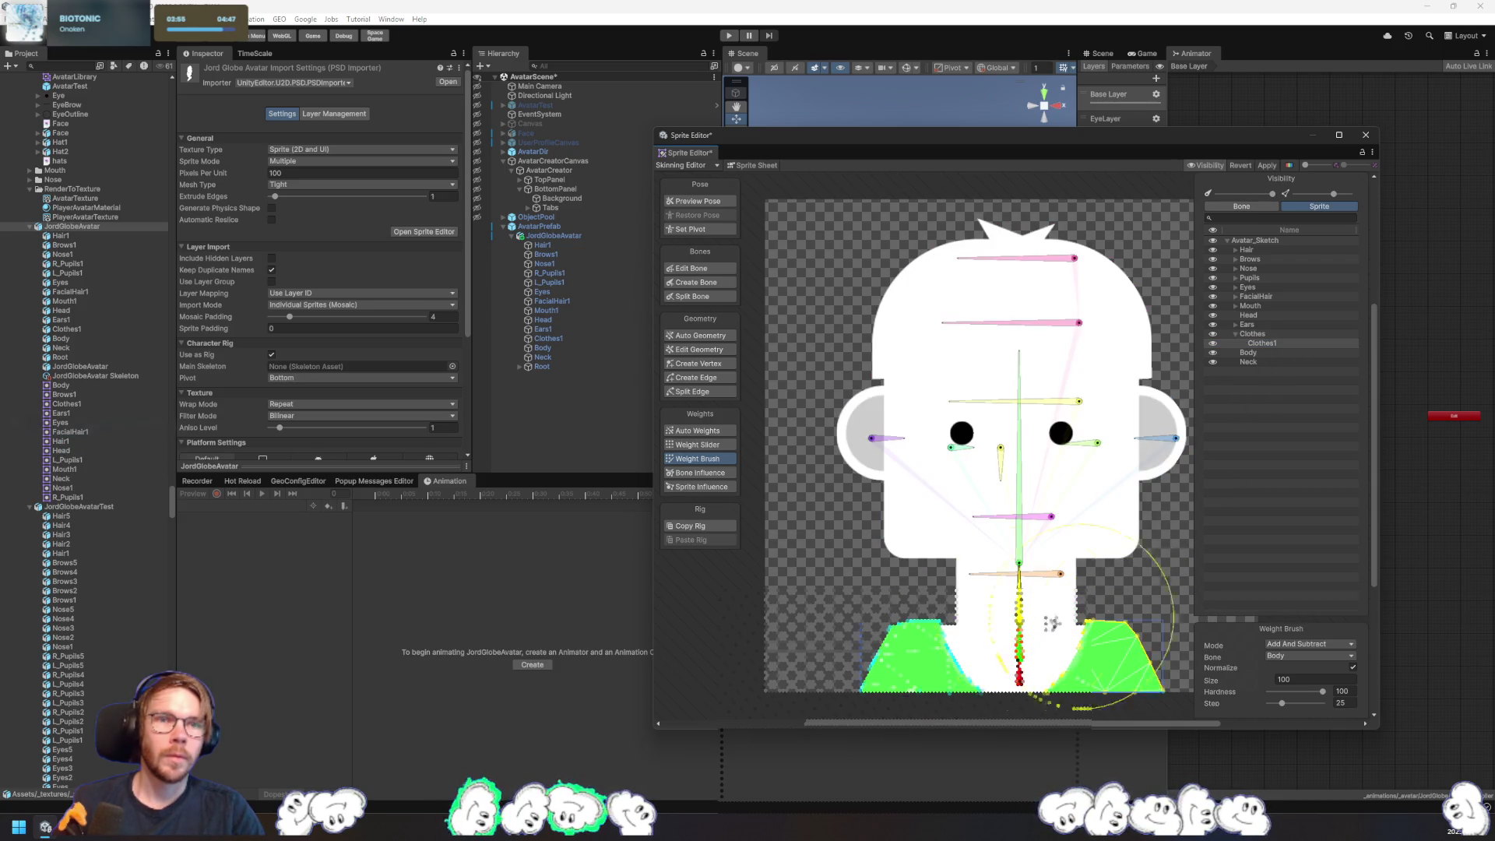
- Keep the Add And Subtract brush mode and turn off Normalize
click(1329, 644)
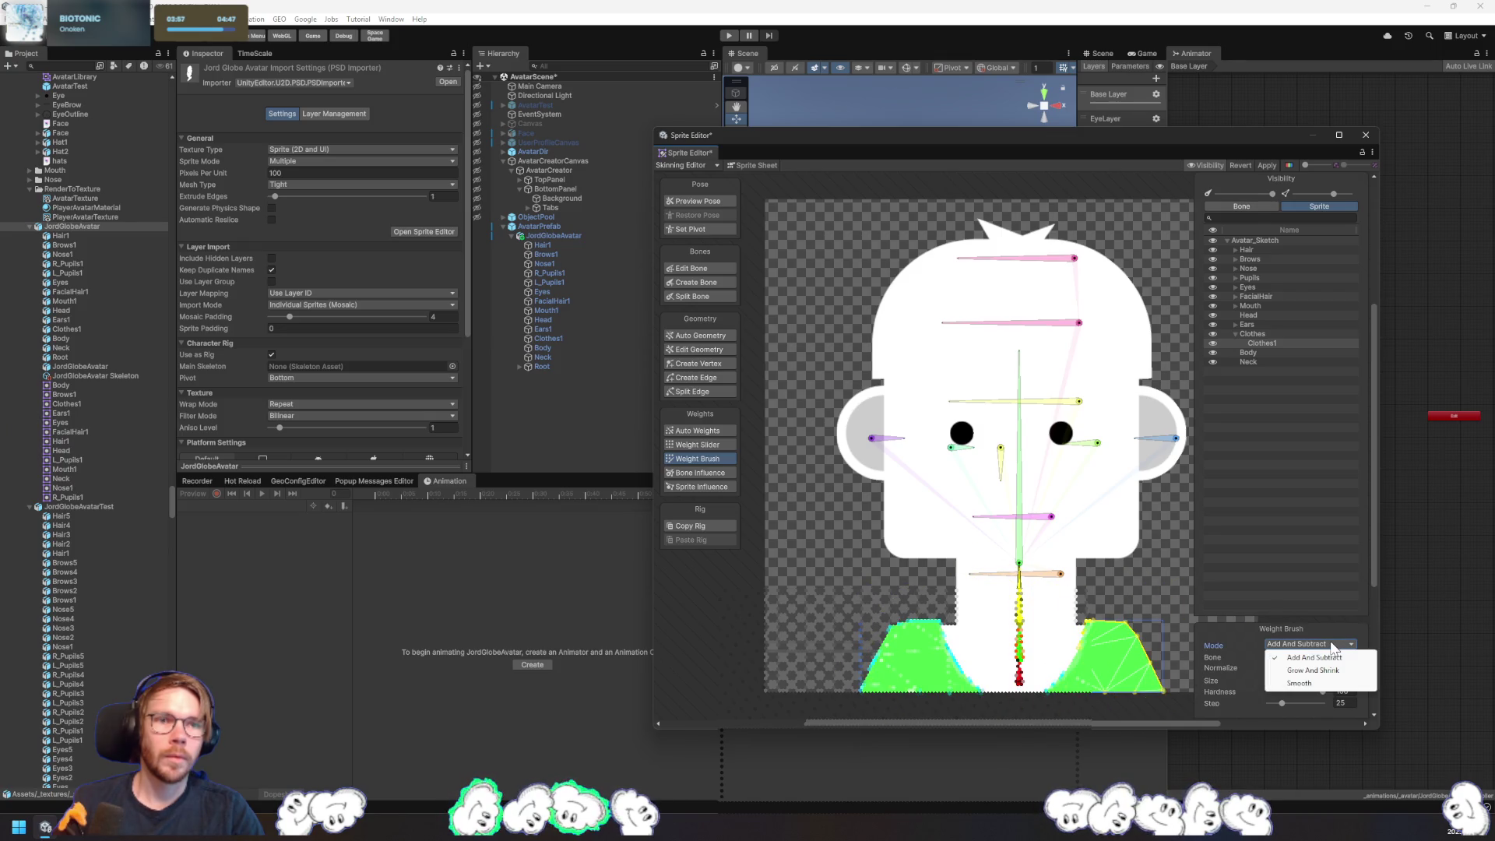
click(1322, 614)
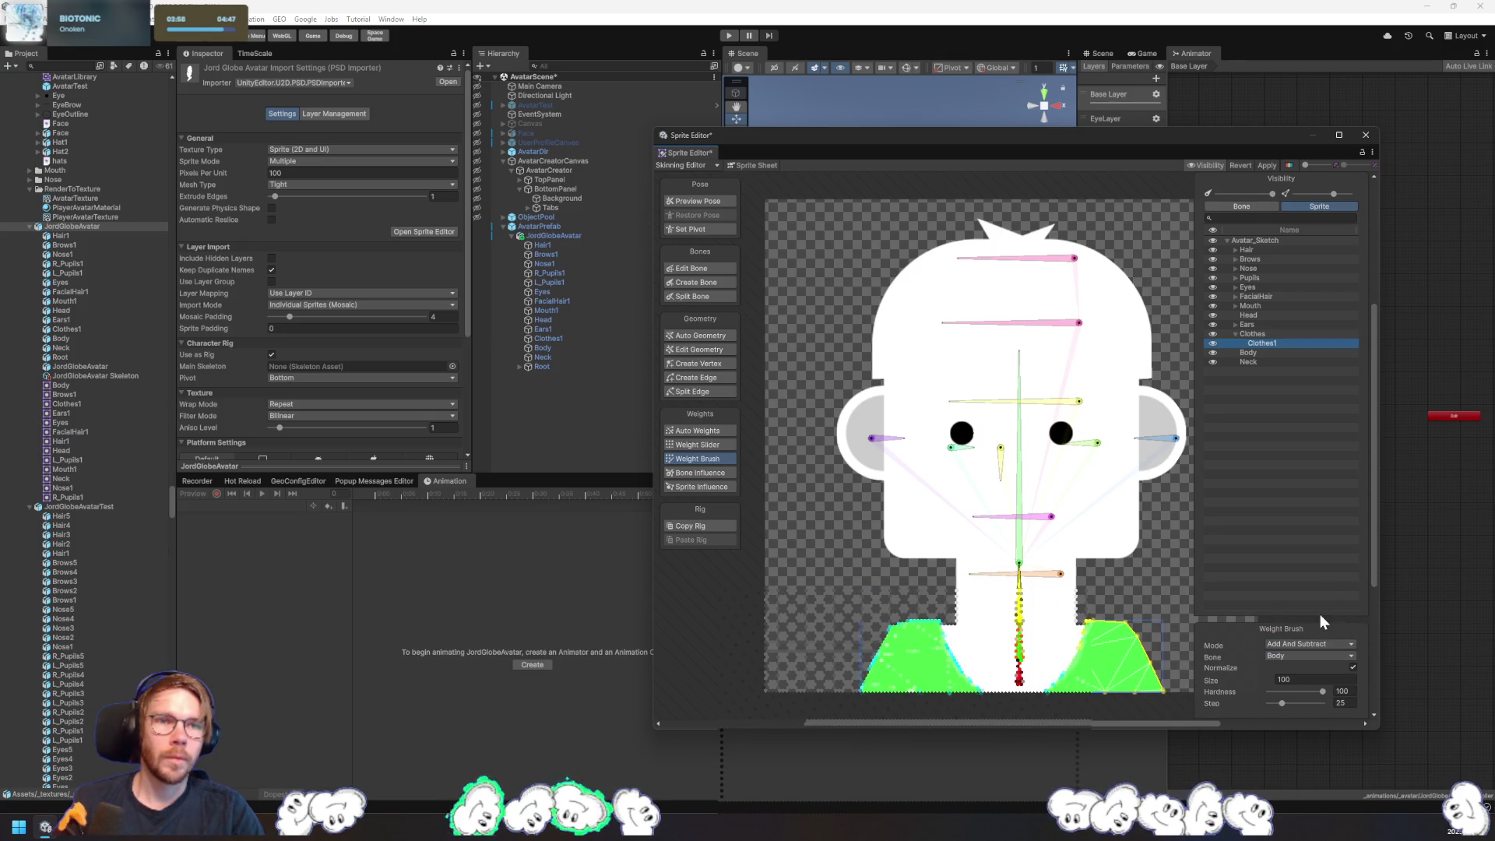
click(1295, 656)
click(1214, 596)
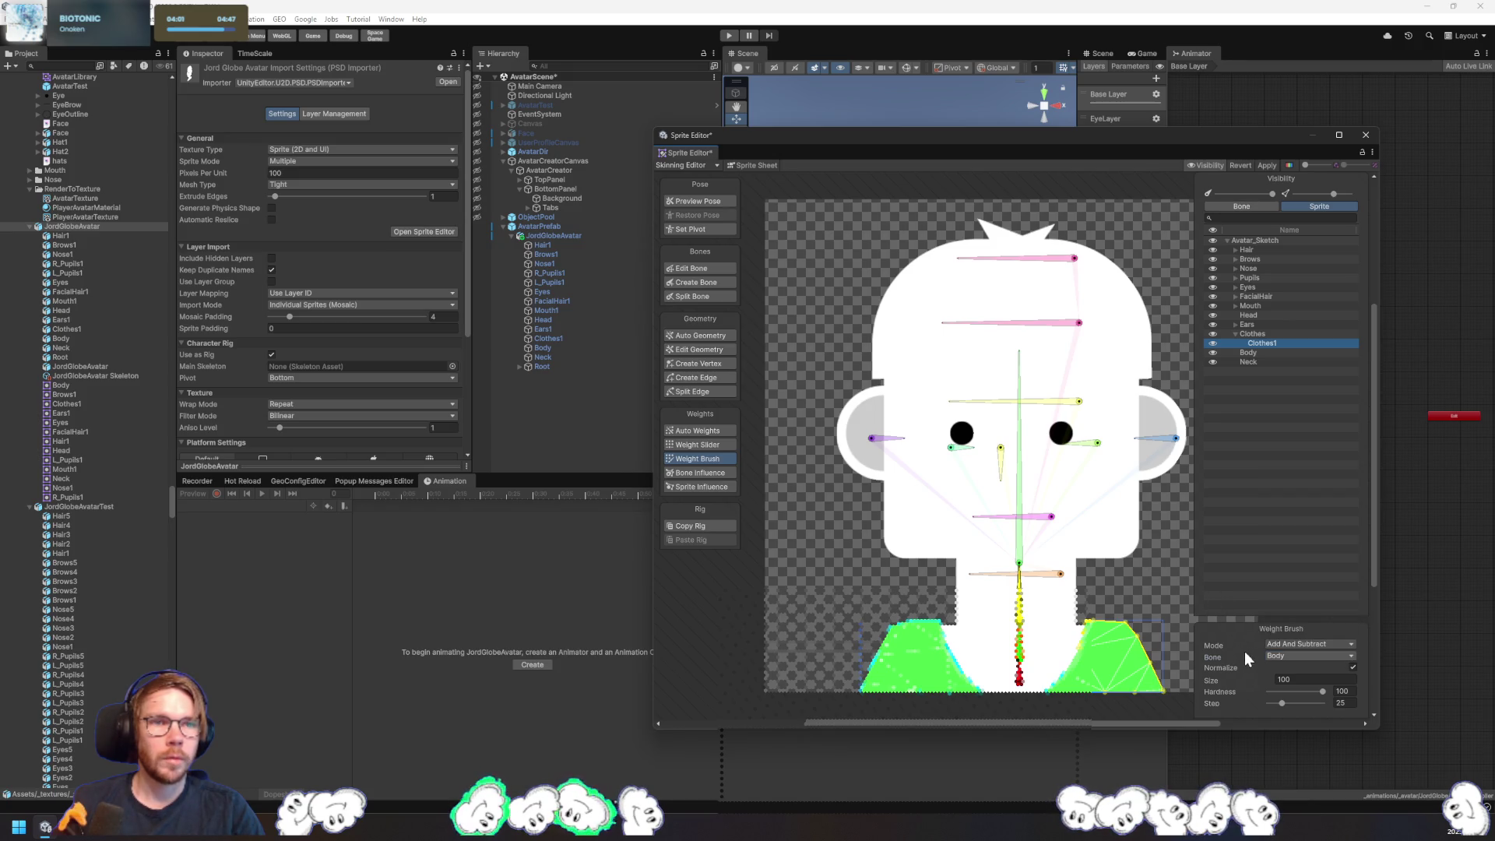
click(1353, 668)
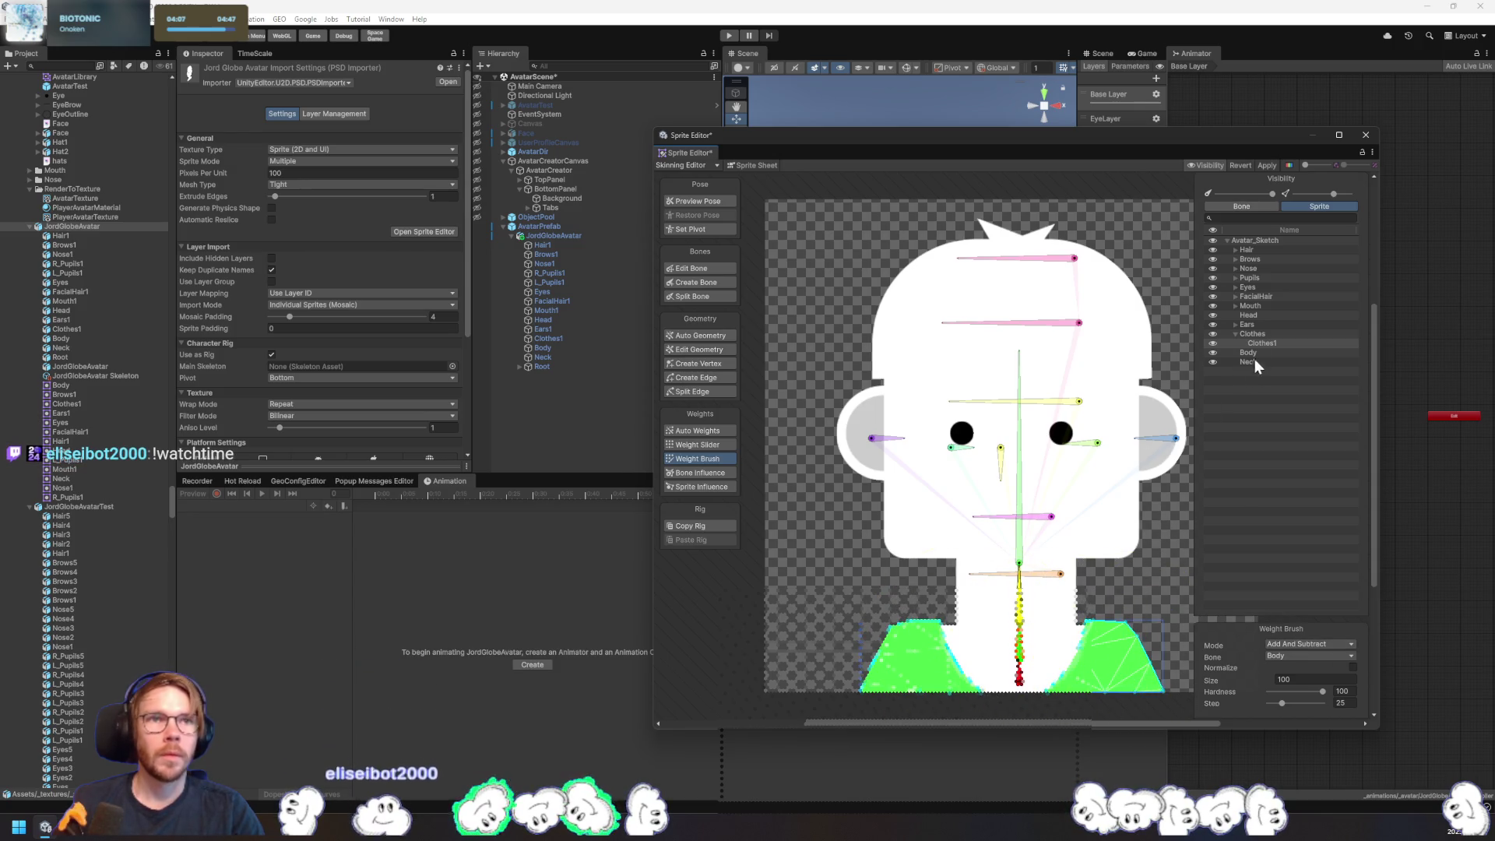
- Show the whole Clothes group's weights, apply them, and select Clothes1 in the Hierarchy
click(1269, 333)
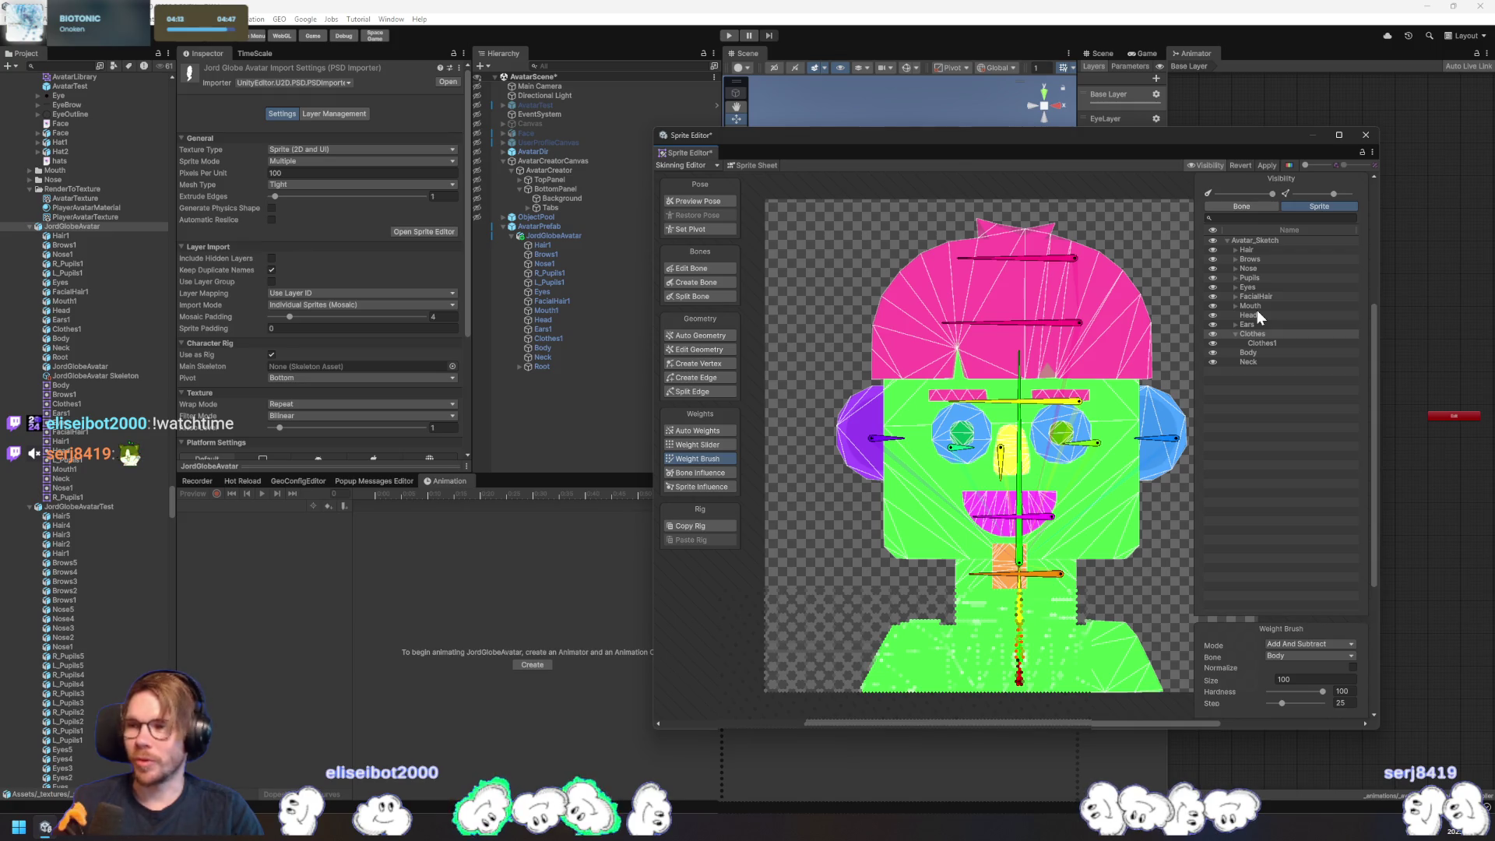
click(1268, 166)
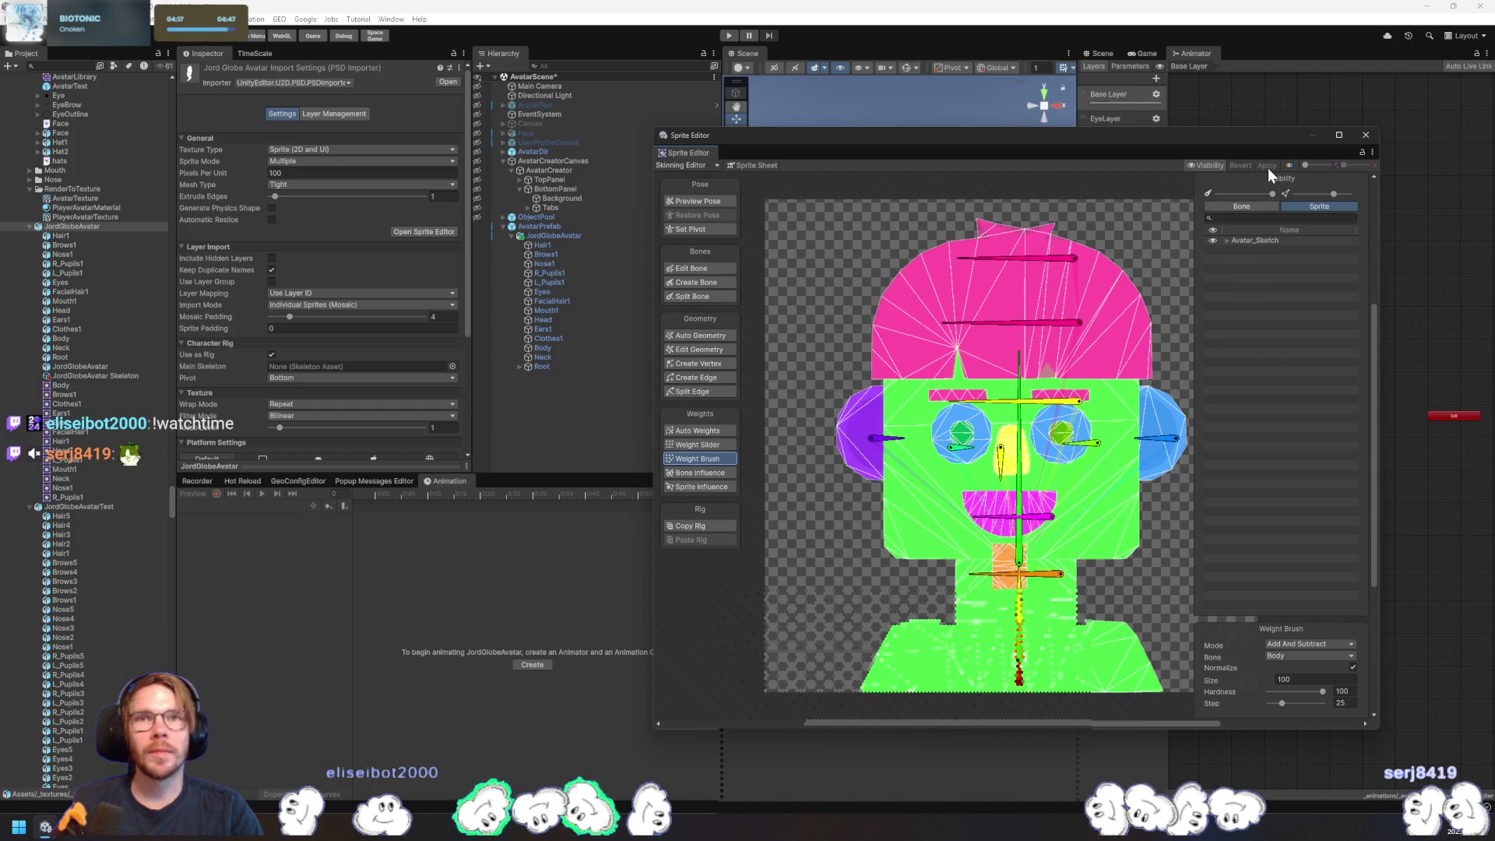
click(86, 503)
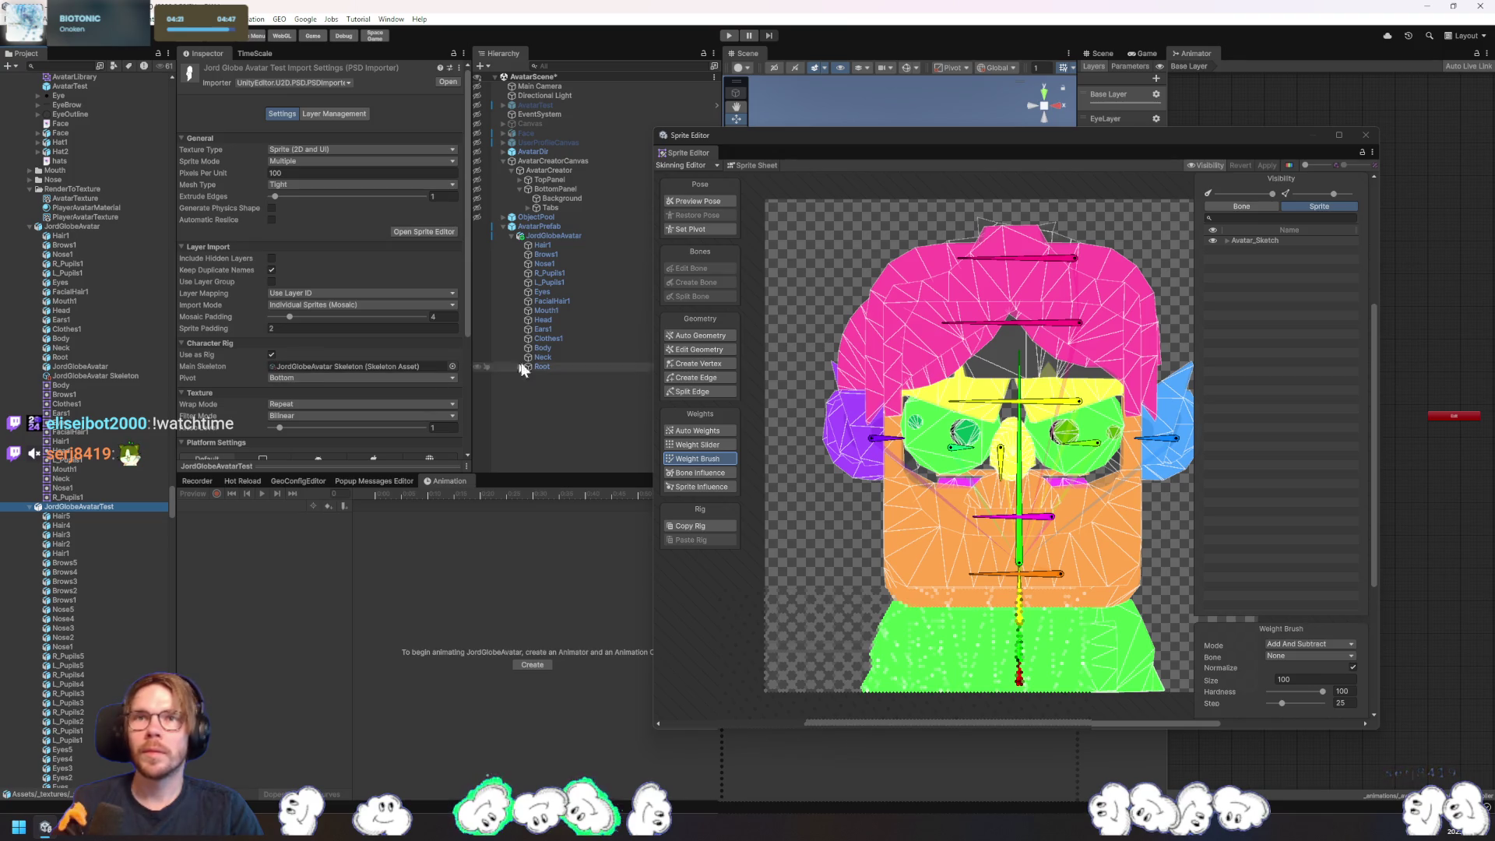
click(568, 339)
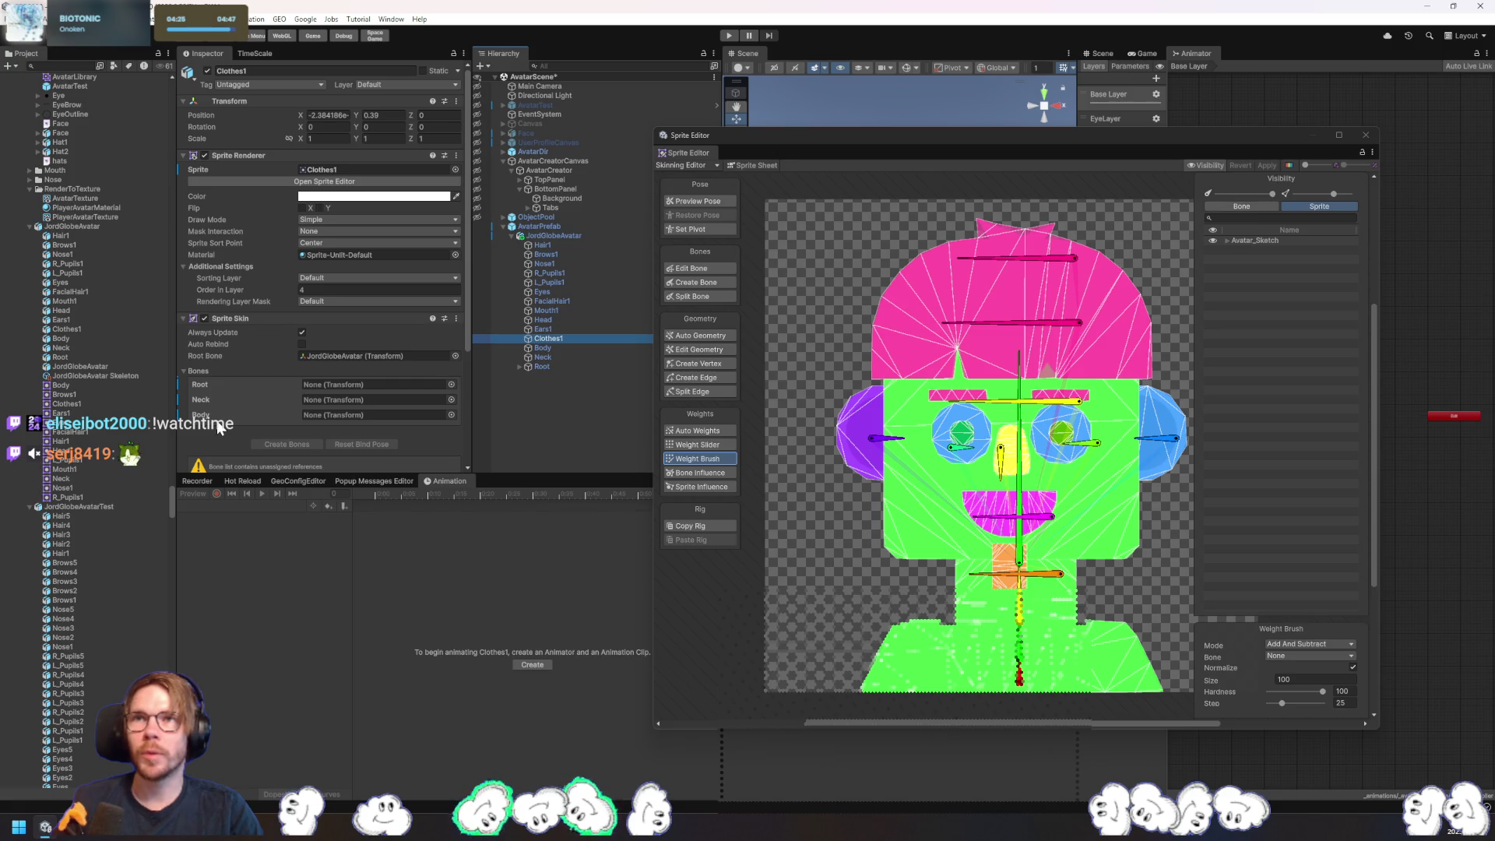
- Open the Sprite Editor on Clothes1's sprite sheet
click(331, 167)
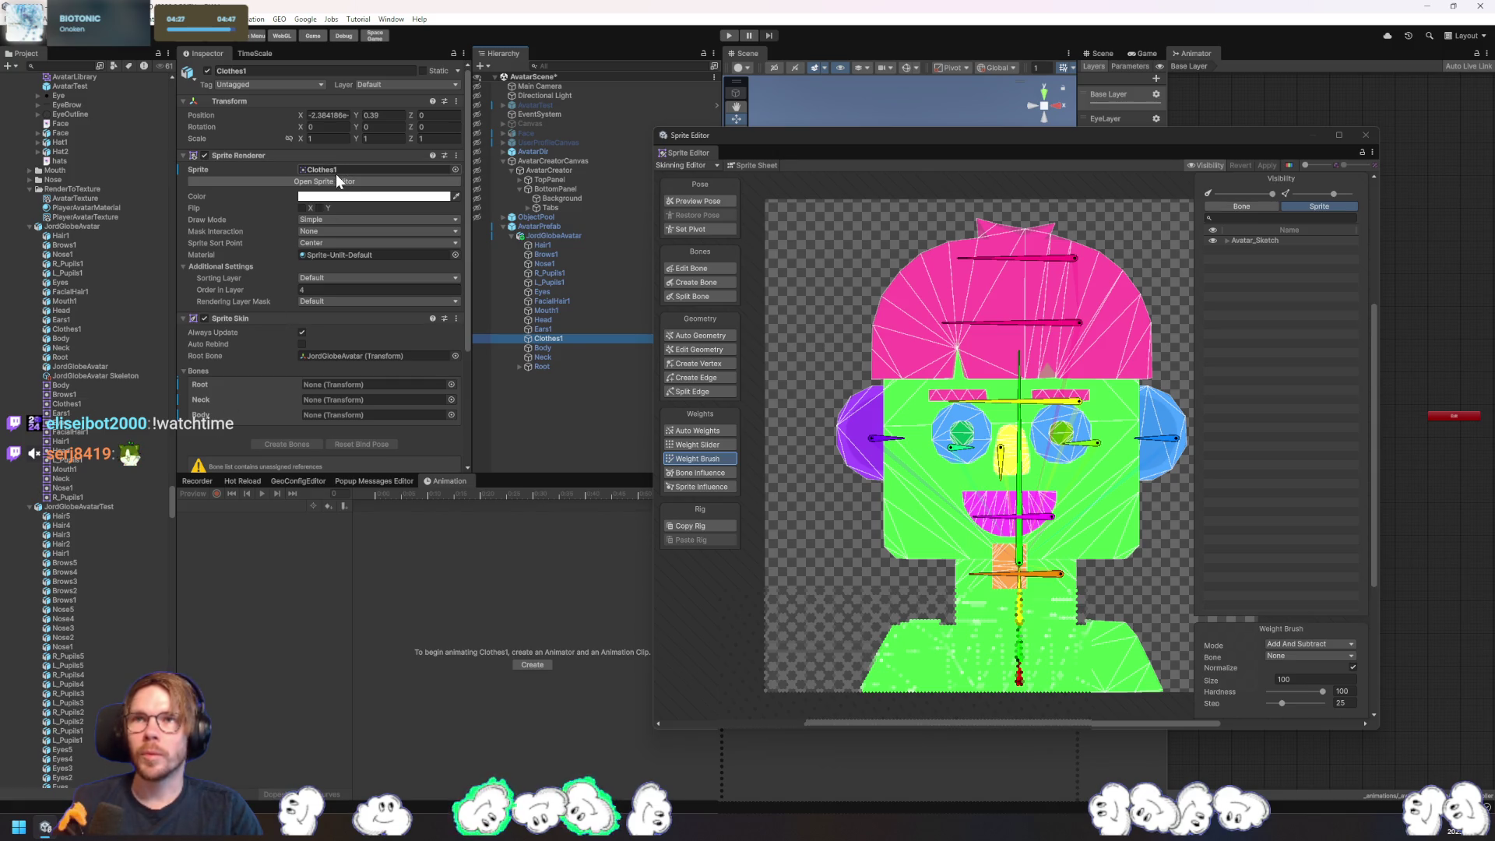
click(345, 189)
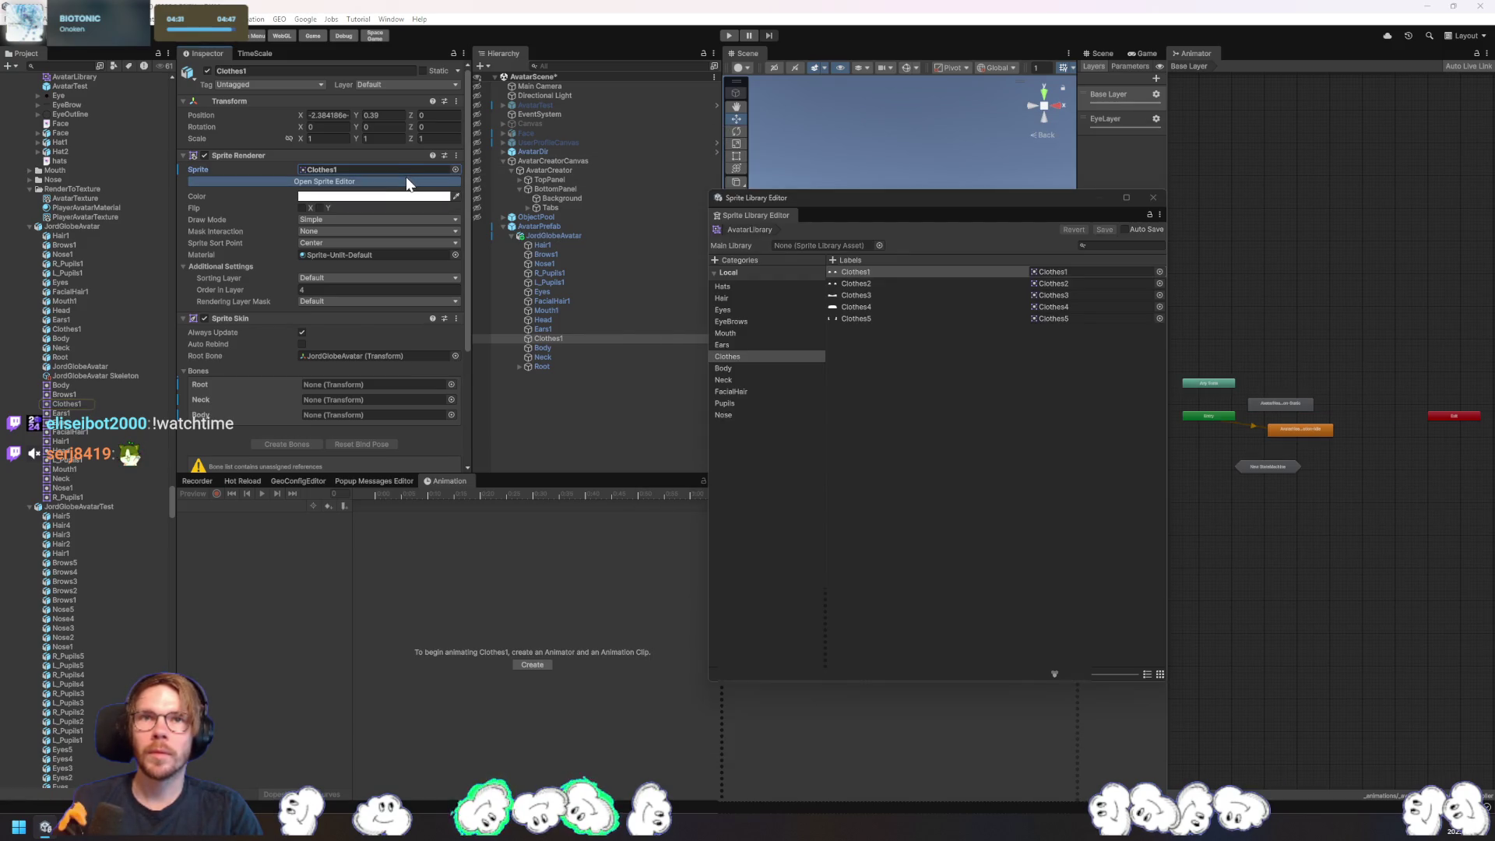
click(410, 182)
- Return to the Skinning Editor, expand Avatar_Sketch, and select Neck to inspect its bones
click(684, 165)
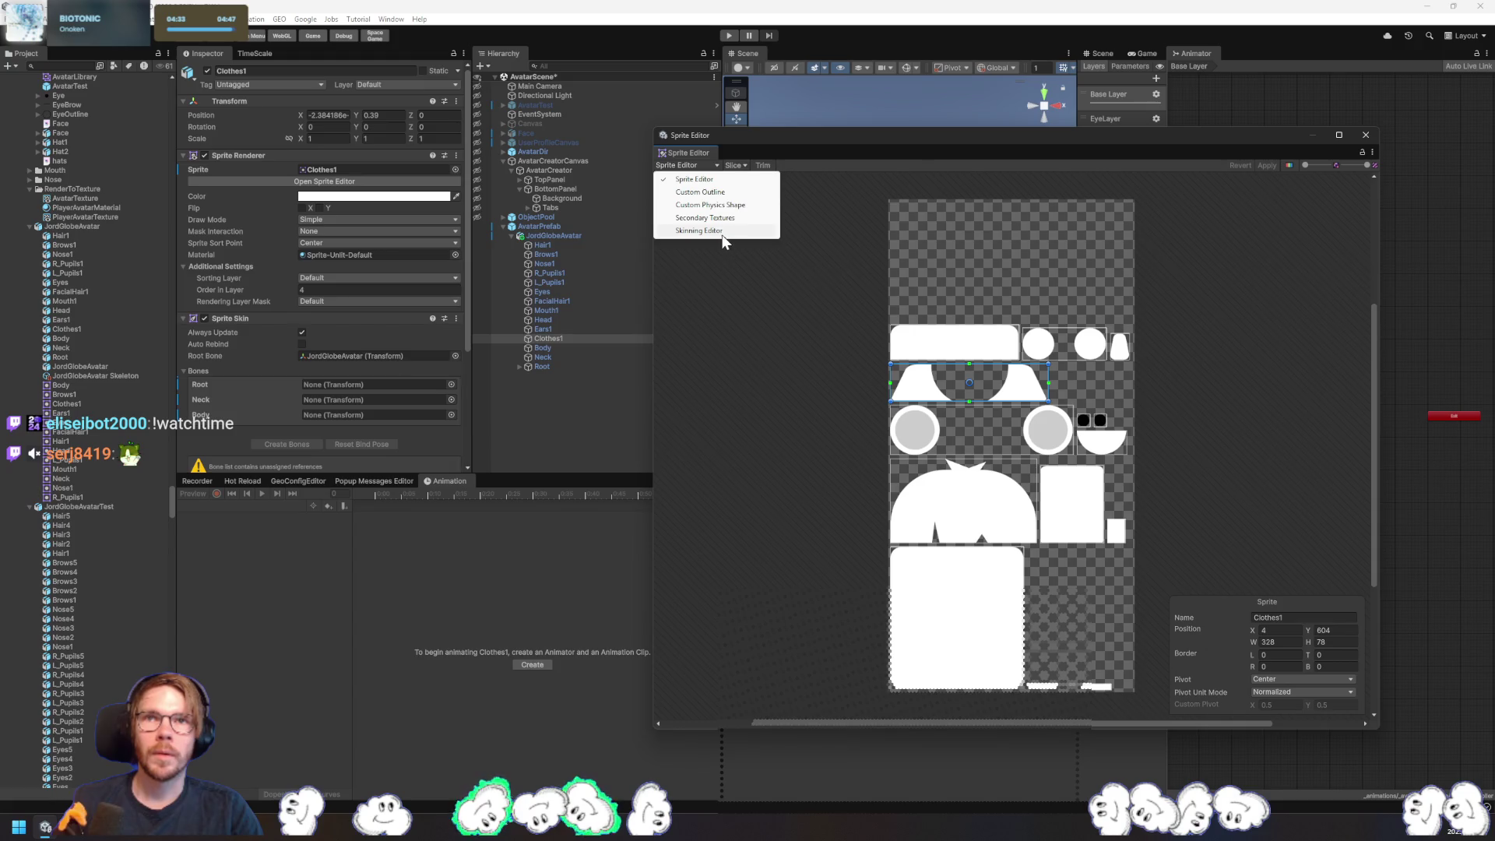
click(724, 231)
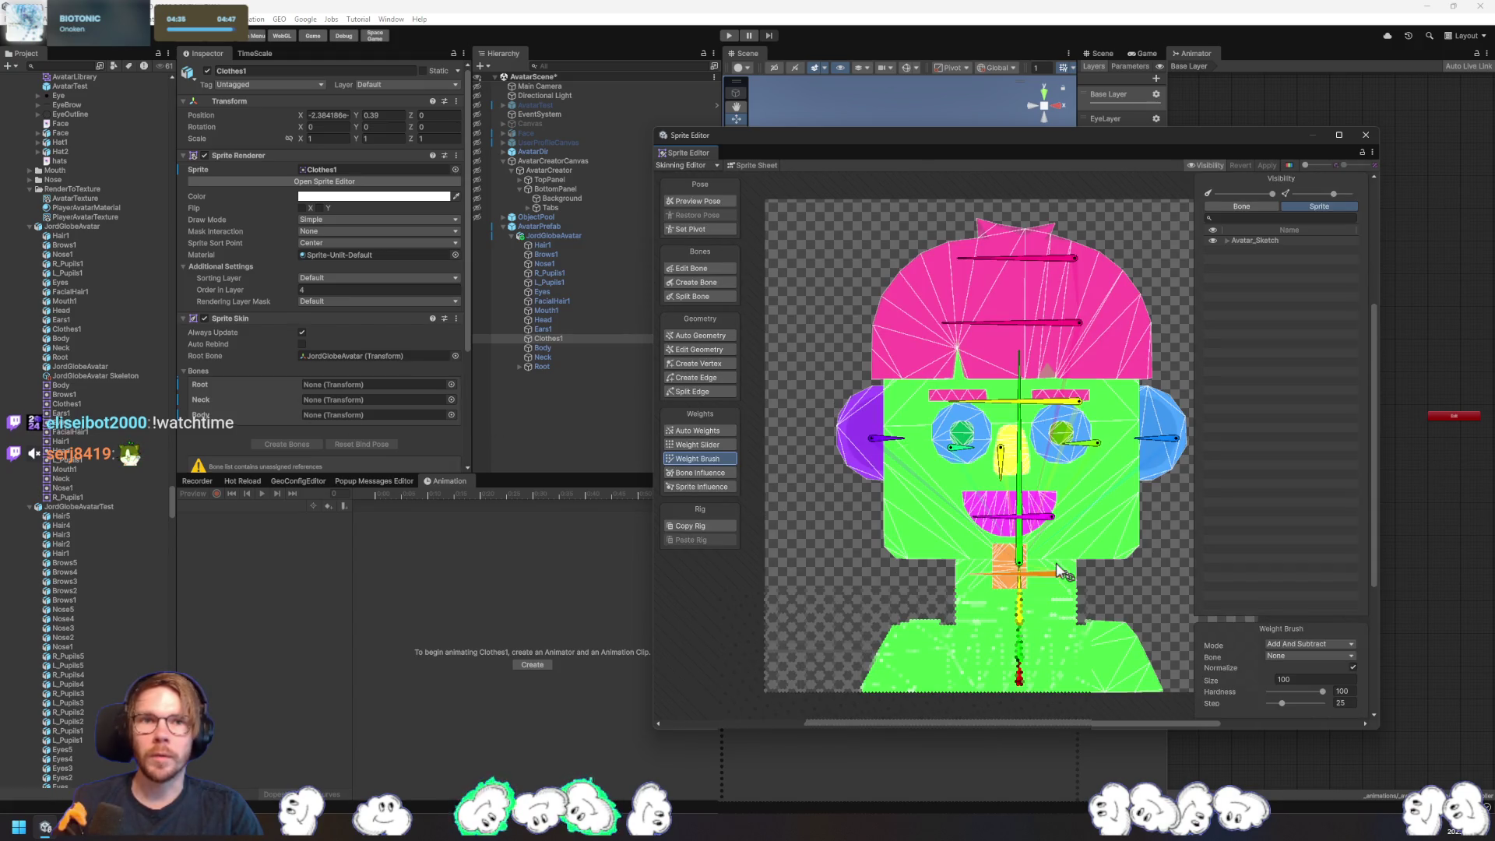
click(1227, 242)
click(1228, 242)
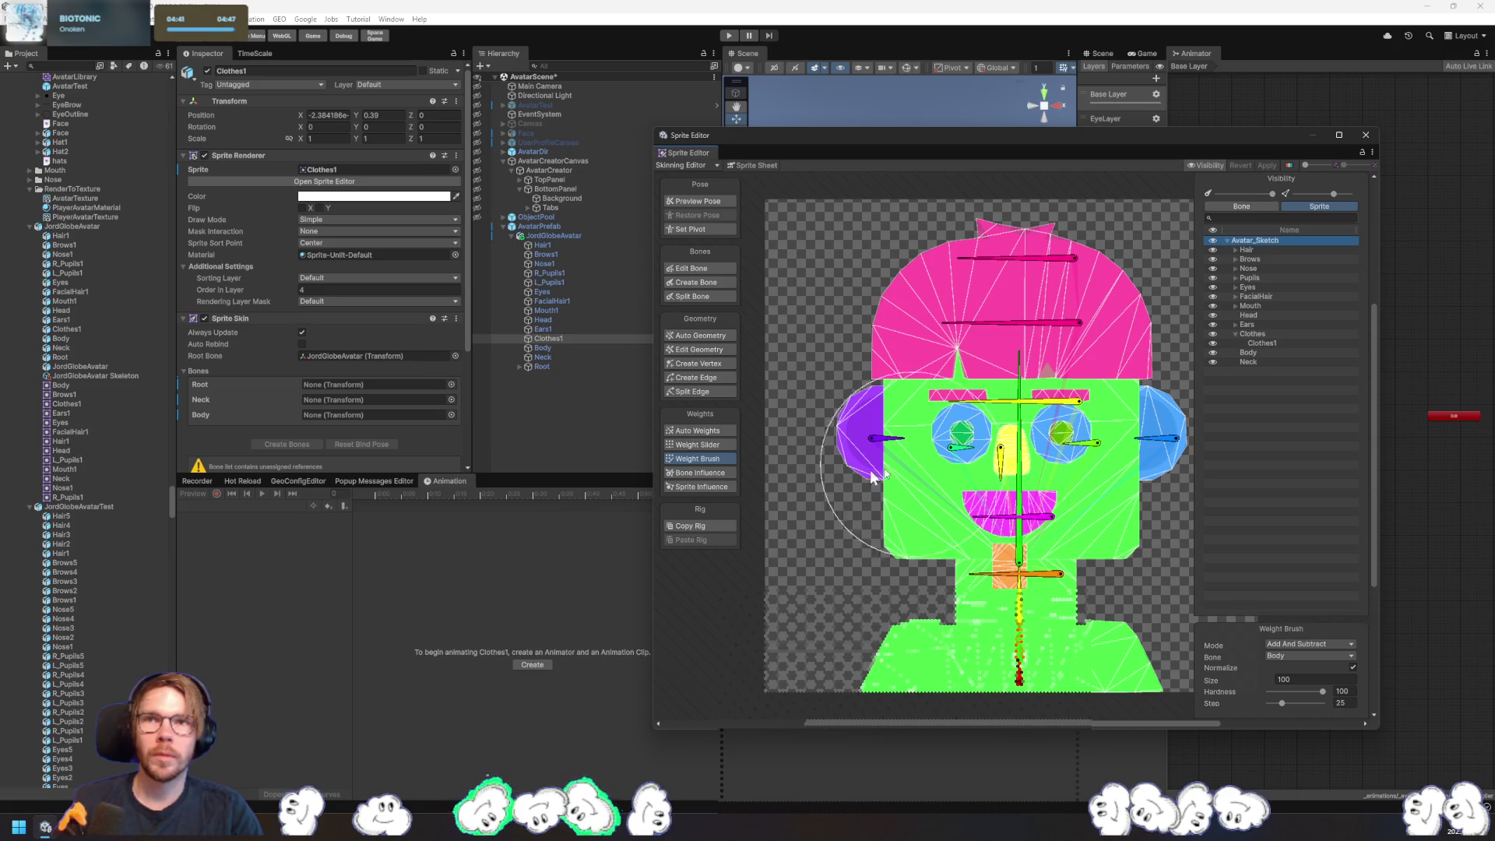
click(544, 357)
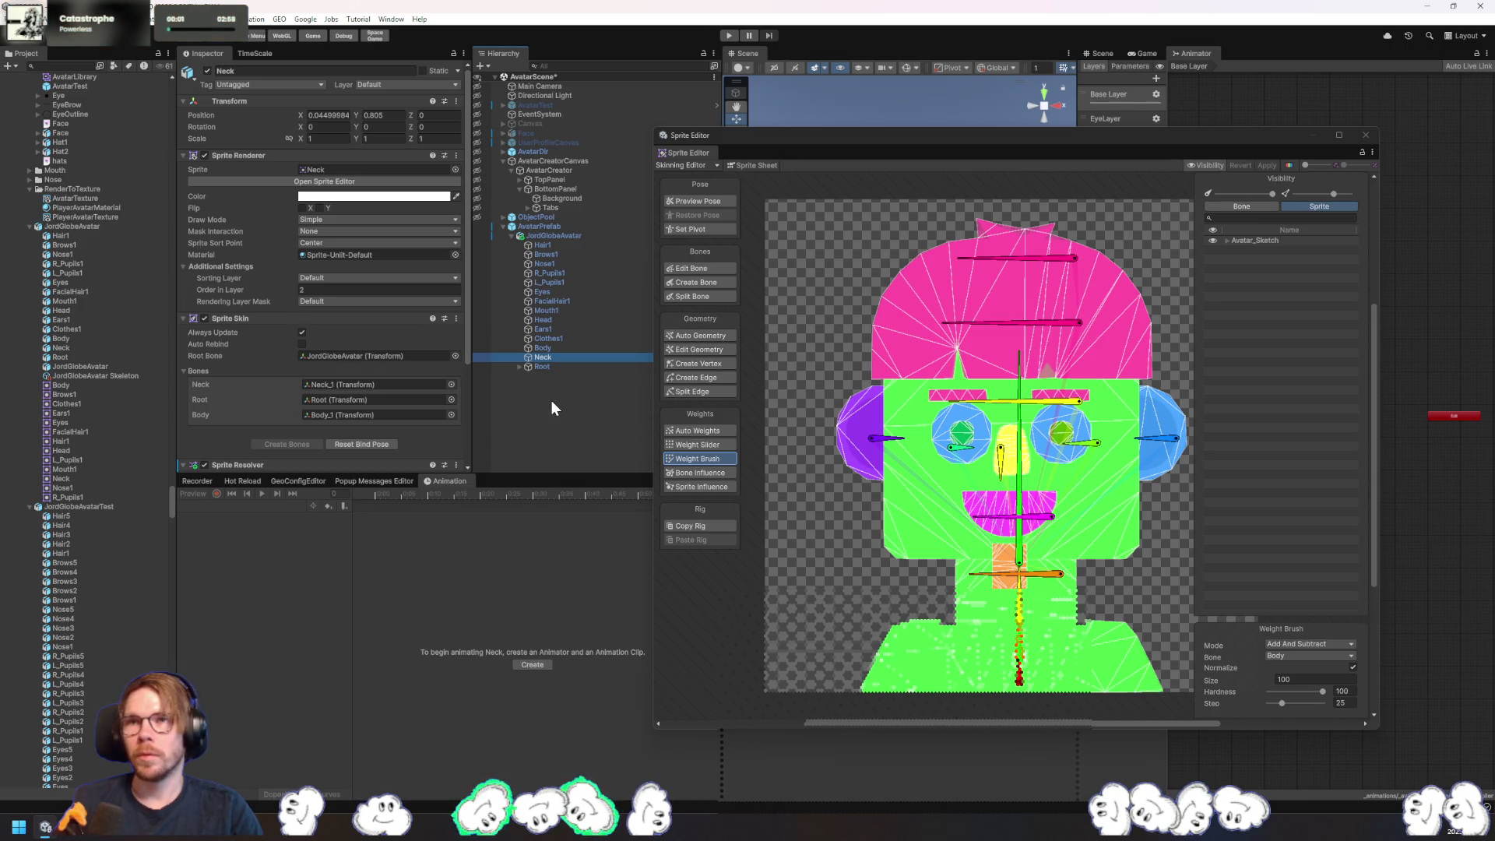
- Revert Clothes1's bone list, Neck slot (Neck_1) and Body slot to prefab values, keeping the Clothes1 label
click(558, 365)
click(553, 341)
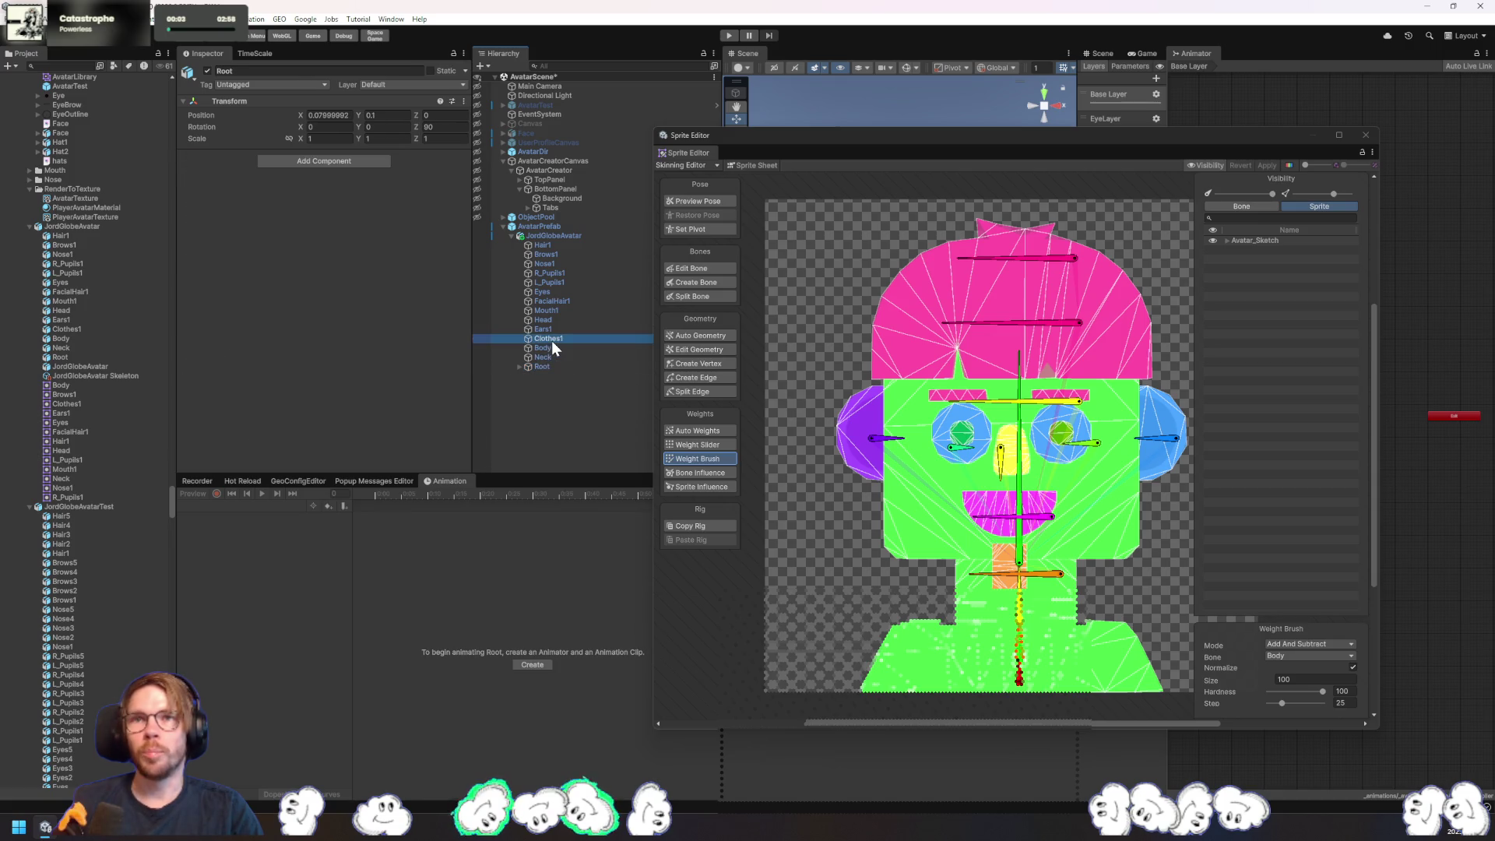
right_click(219, 384)
click(258, 417)
right_click(195, 396)
click(226, 430)
right_click(195, 413)
click(234, 449)
scroll(238, 450, down, 3)
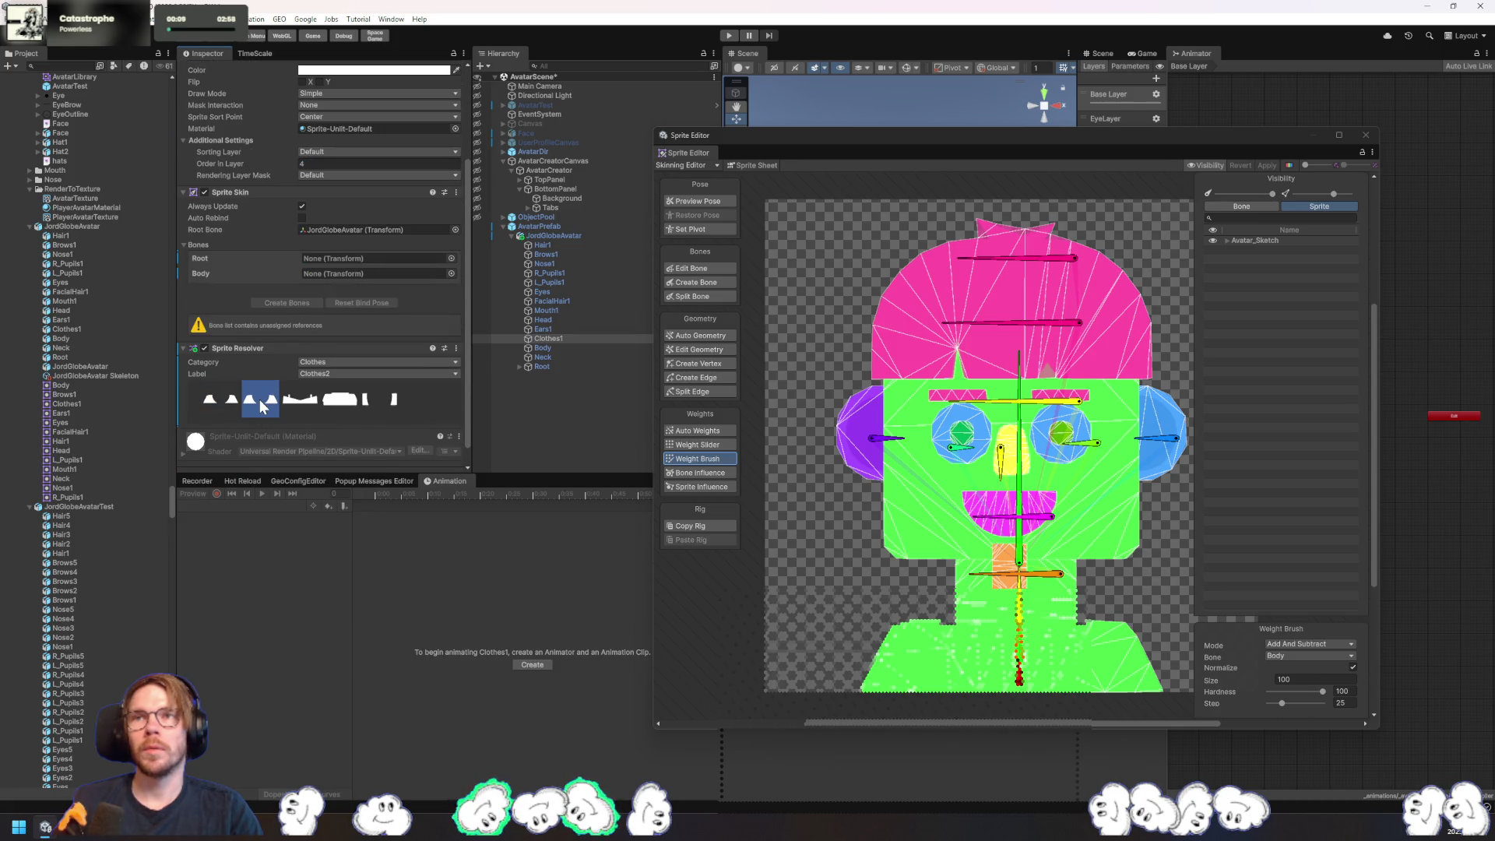
click(218, 405)
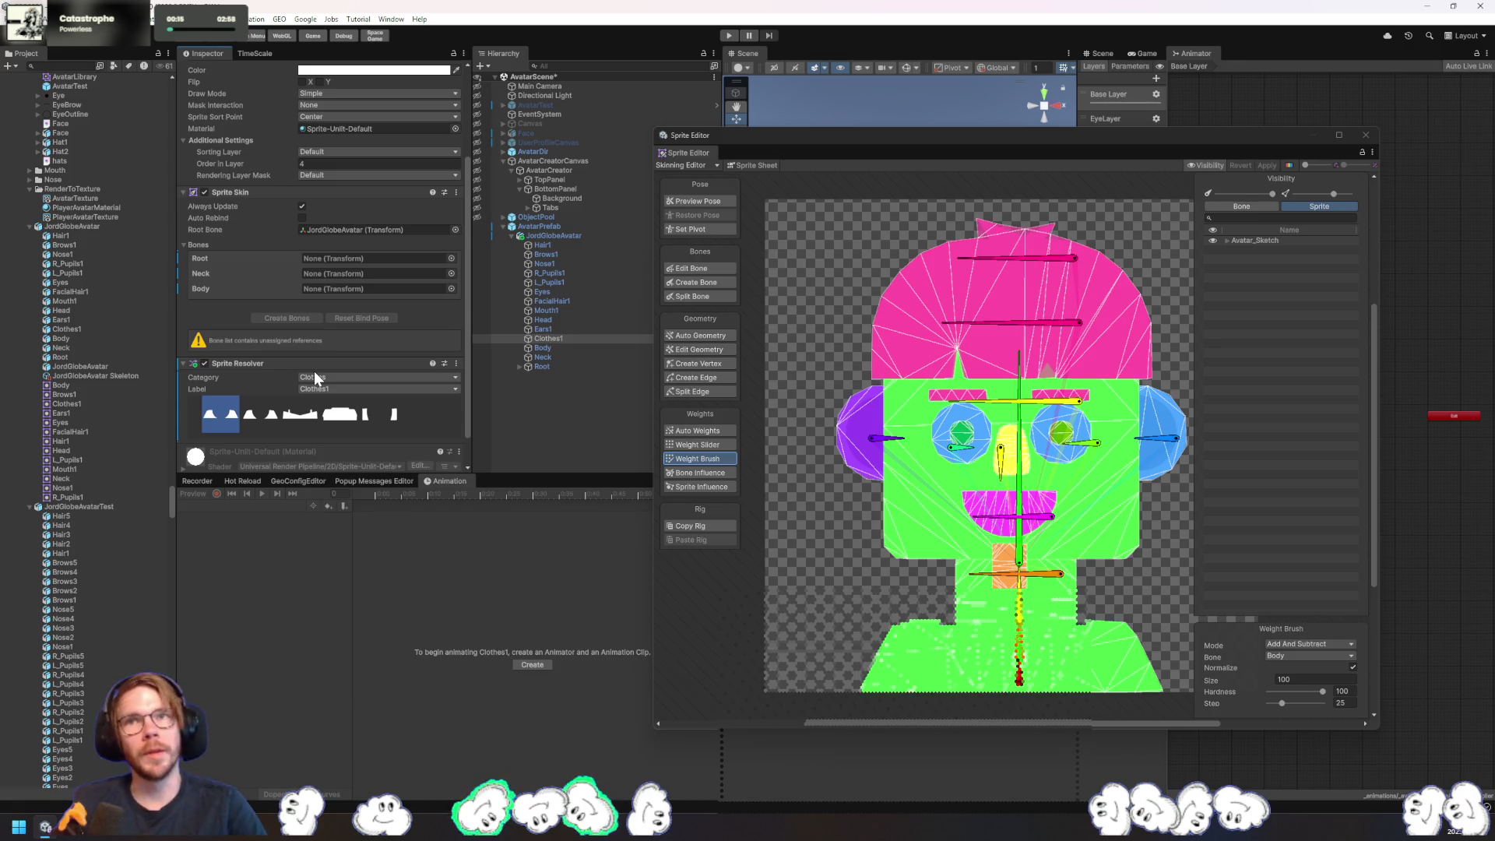
- Swap the facial hair to FacialHair2 and preview eyebrow variants before returning to Brows1
click(571, 302)
click(258, 386)
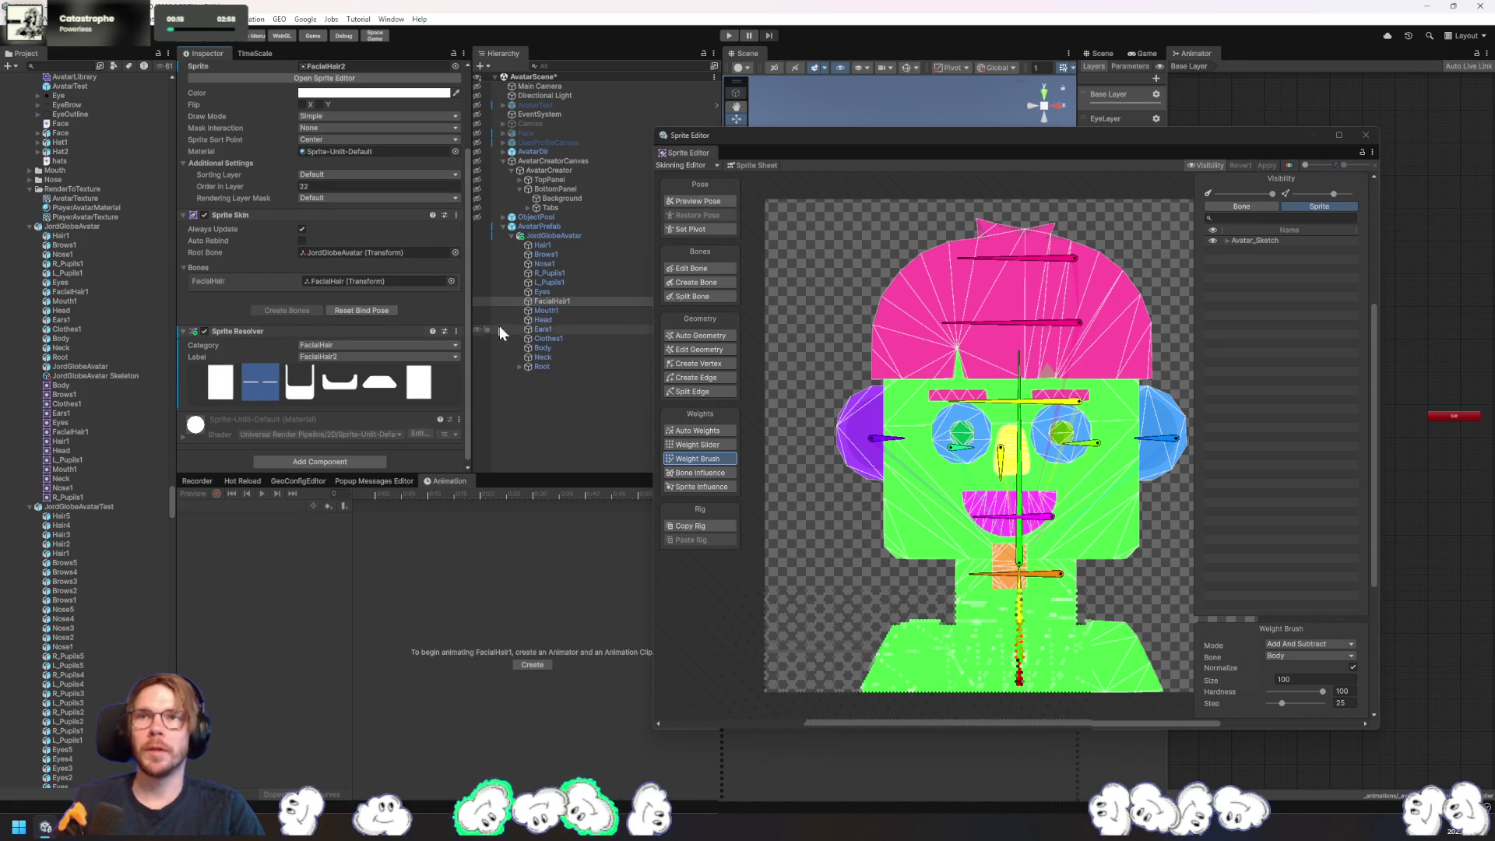
click(549, 254)
click(262, 402)
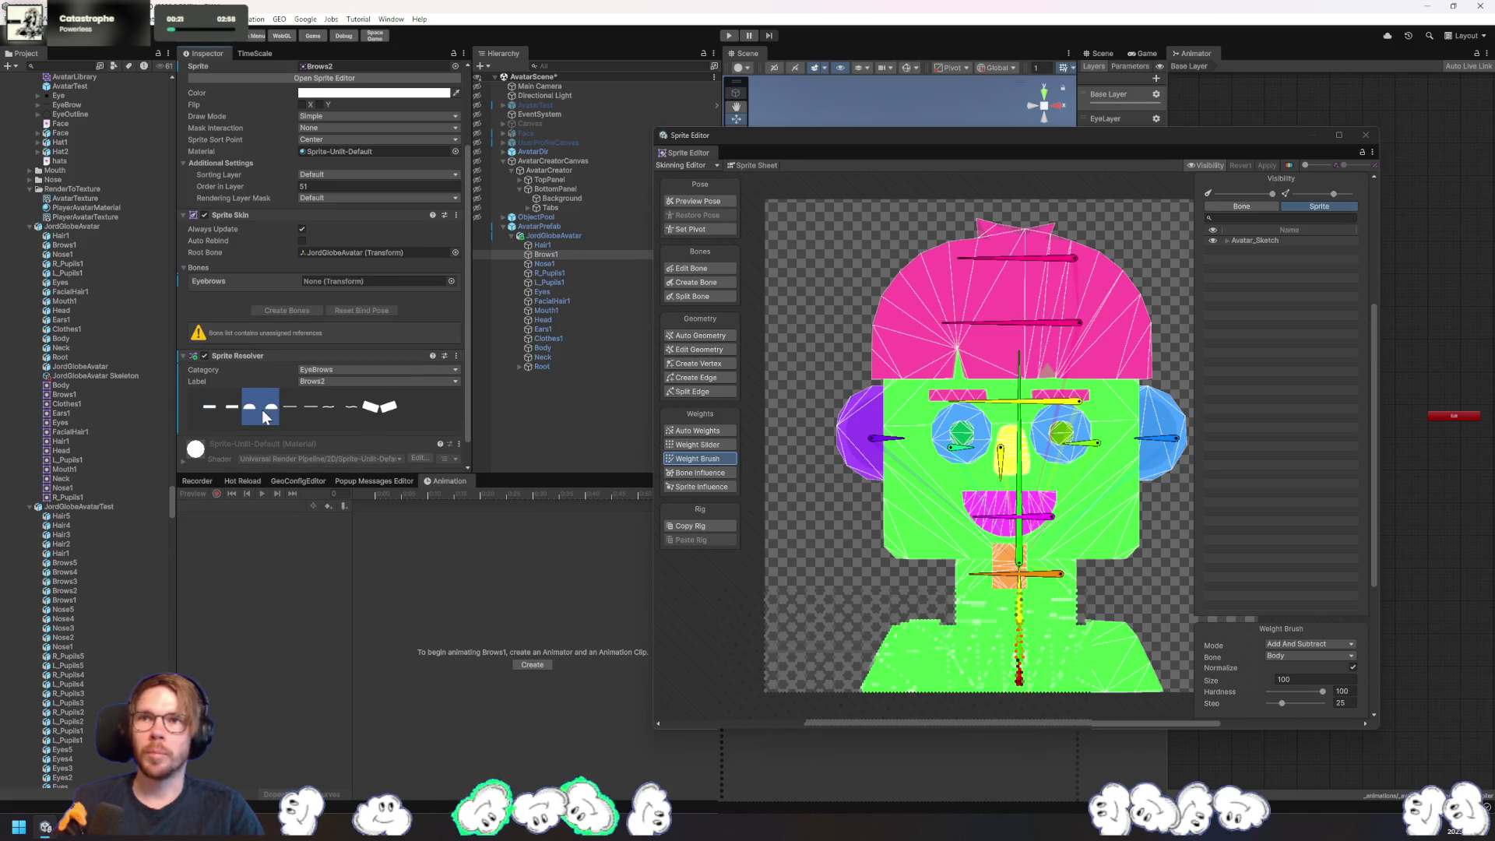
click(219, 405)
click(257, 422)
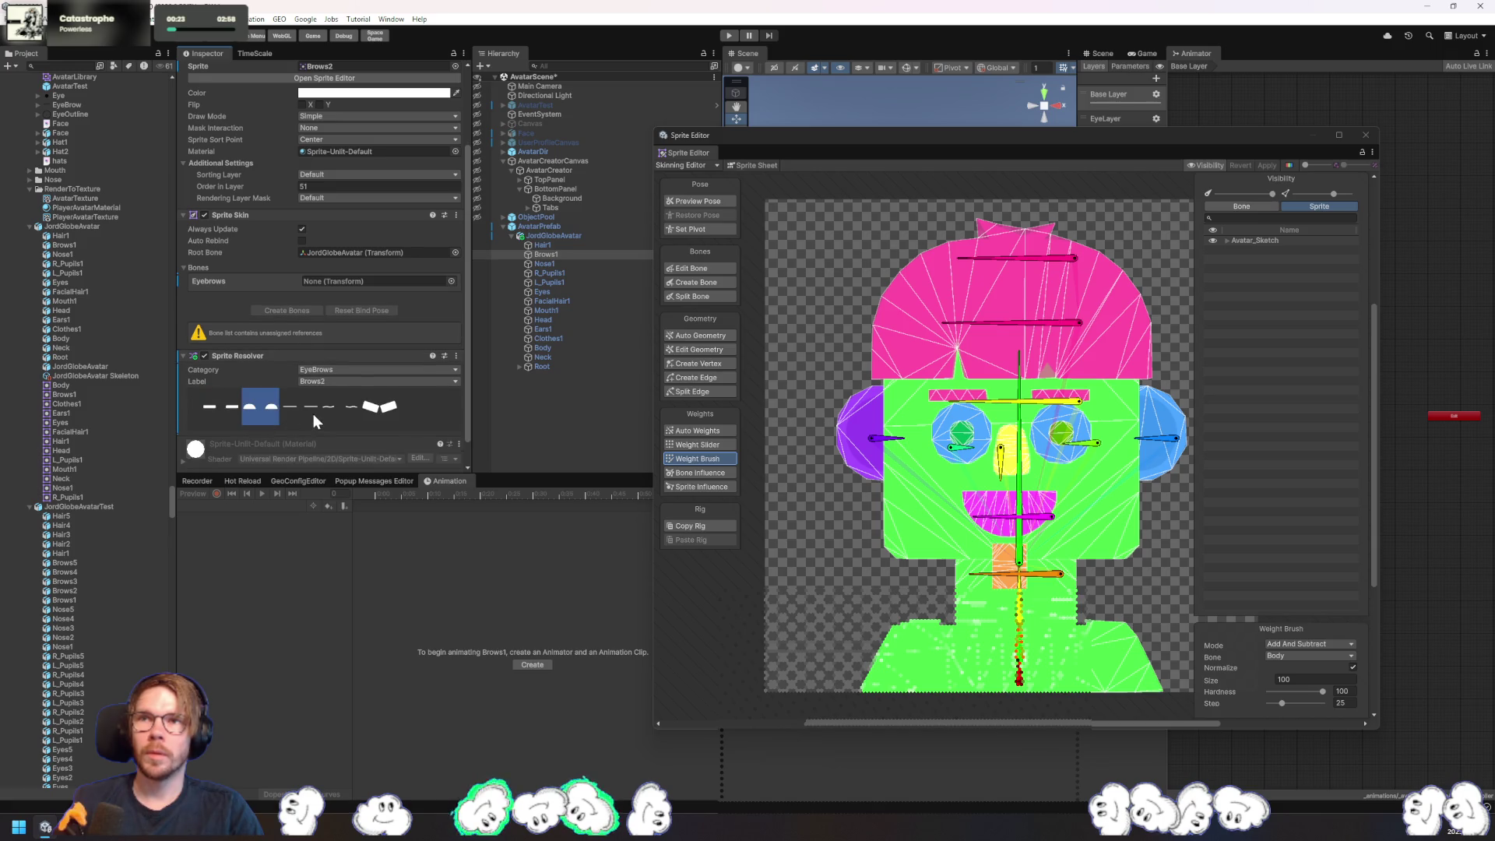
click(214, 424)
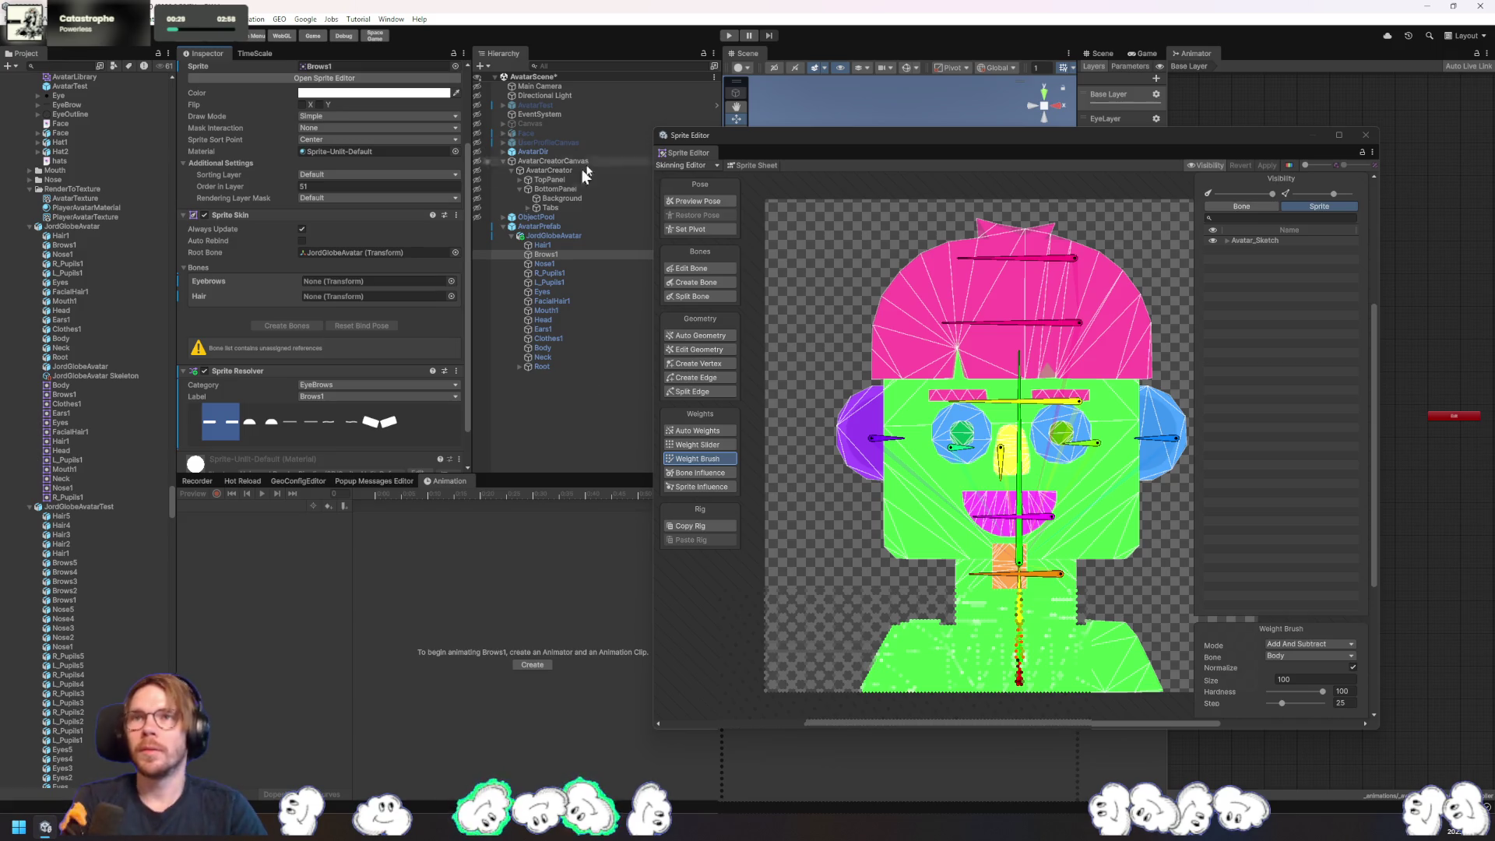
- Turn on Auto Rebind for Brows1 and cycle variants up to Brows5, then back to Brows1
click(302, 240)
click(266, 407)
click(306, 390)
click(333, 388)
click(360, 385)
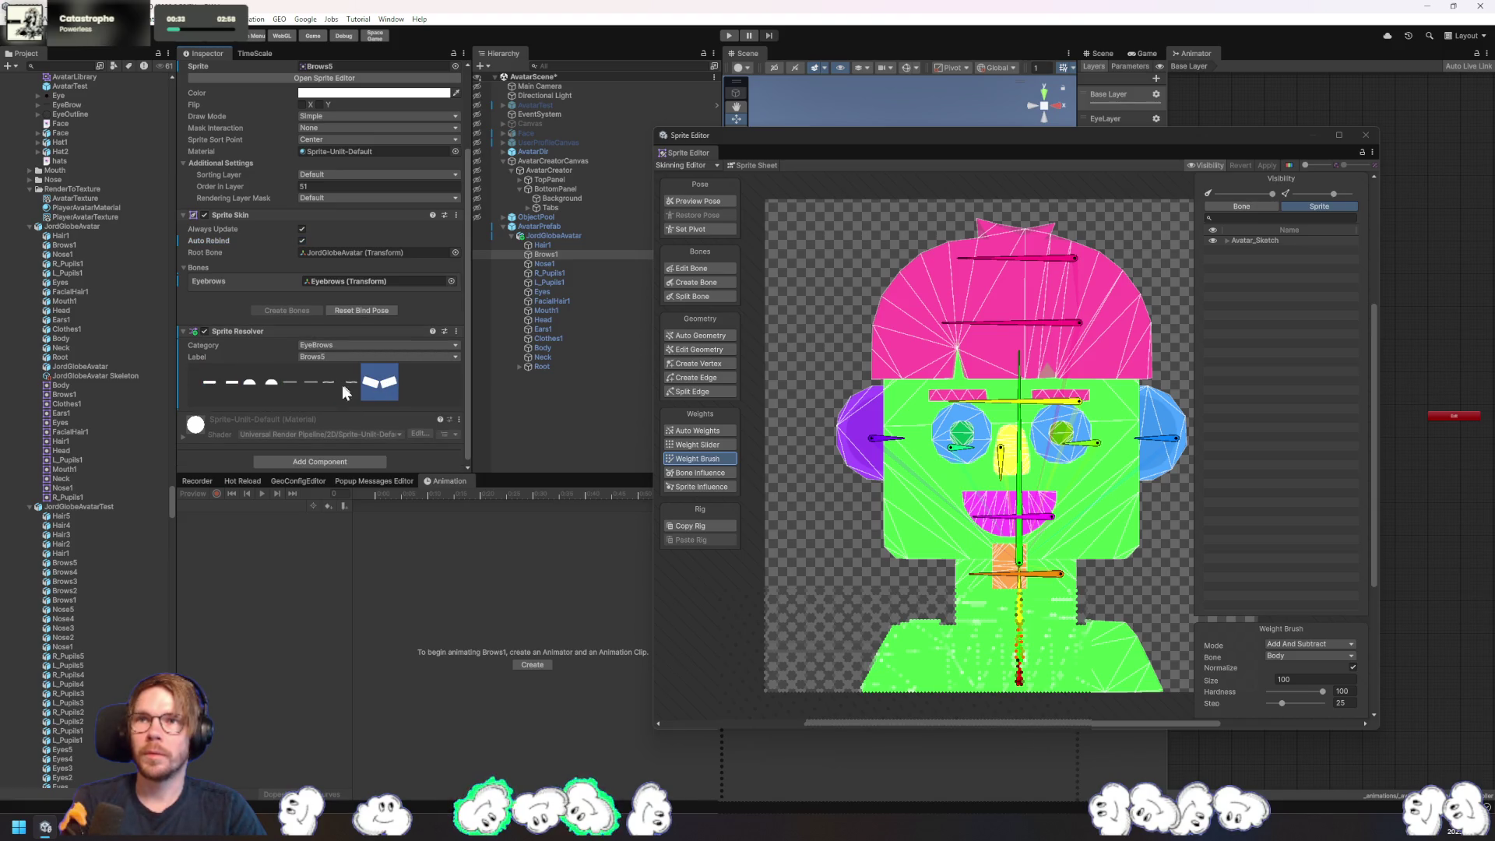
click(212, 388)
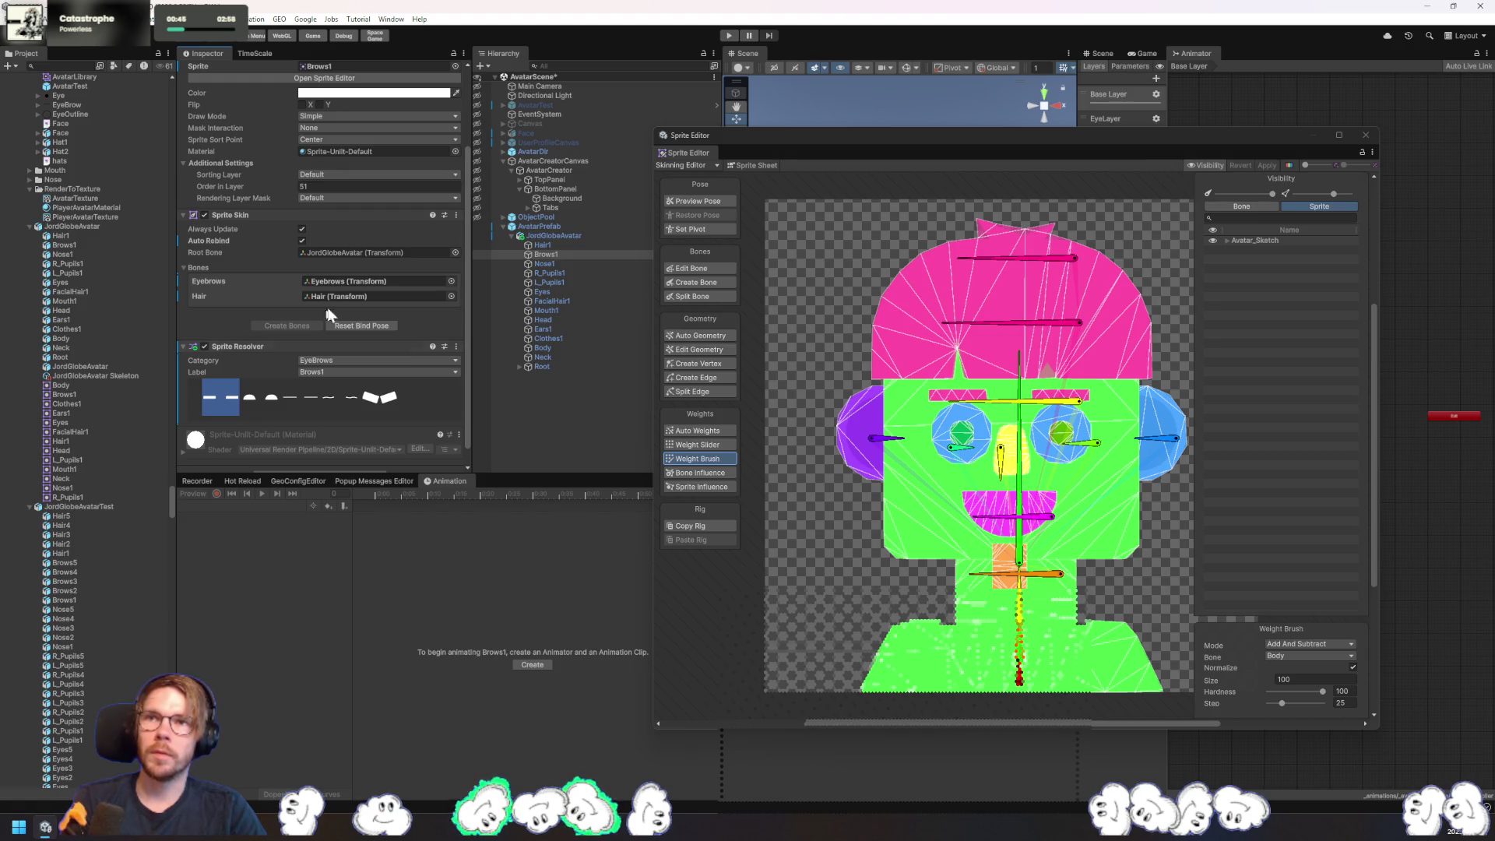
- Locate the Eyebrows bone and expand the sketch's layer list and Brows group
click(352, 282)
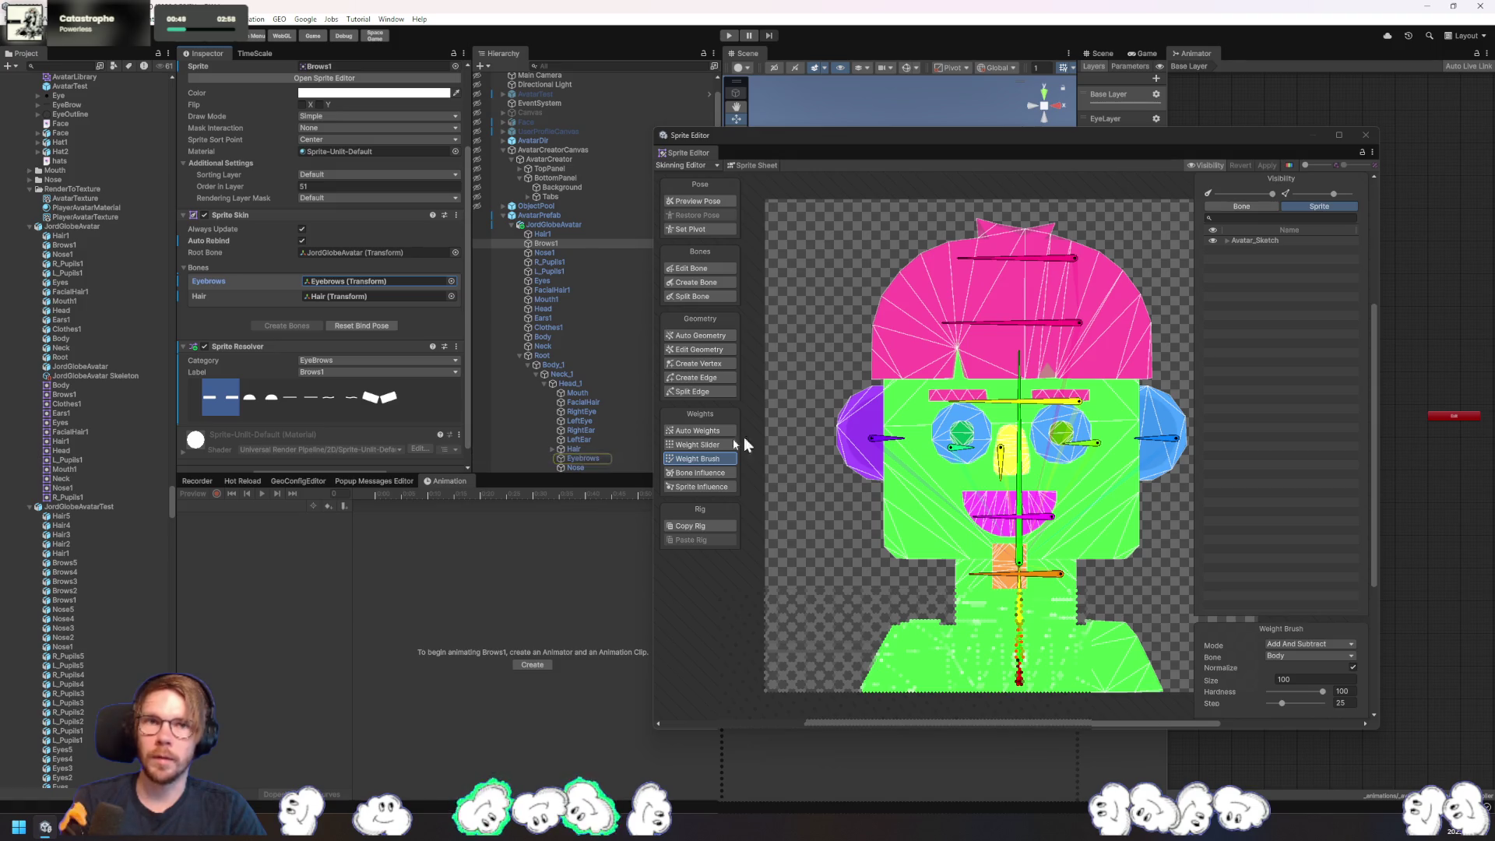
click(1228, 241)
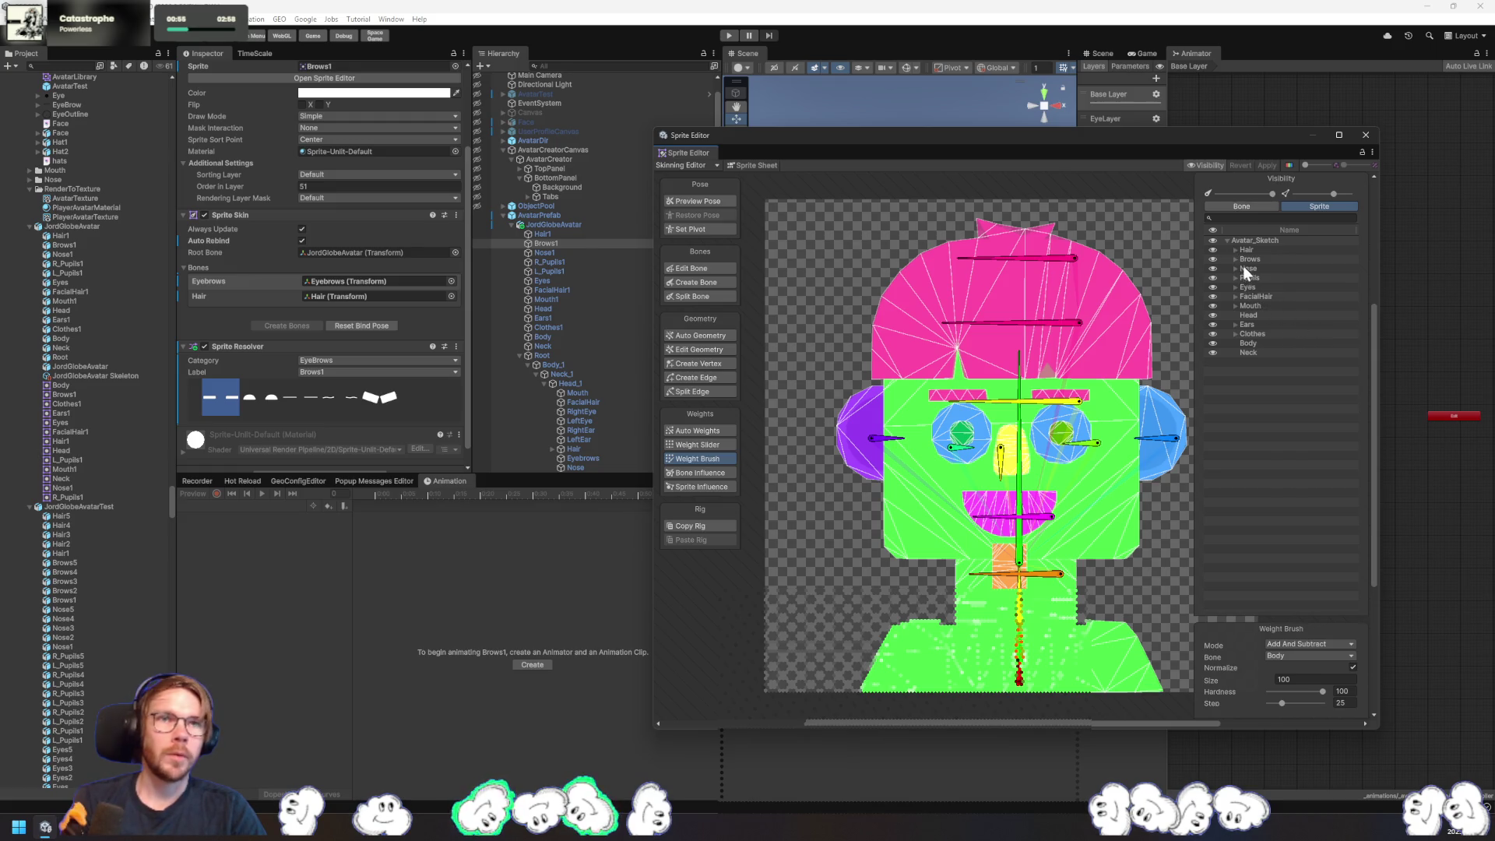
click(1236, 258)
- Isolate Brows1, paint Eyebrows bone weights across the brows, and apply them
click(1252, 268)
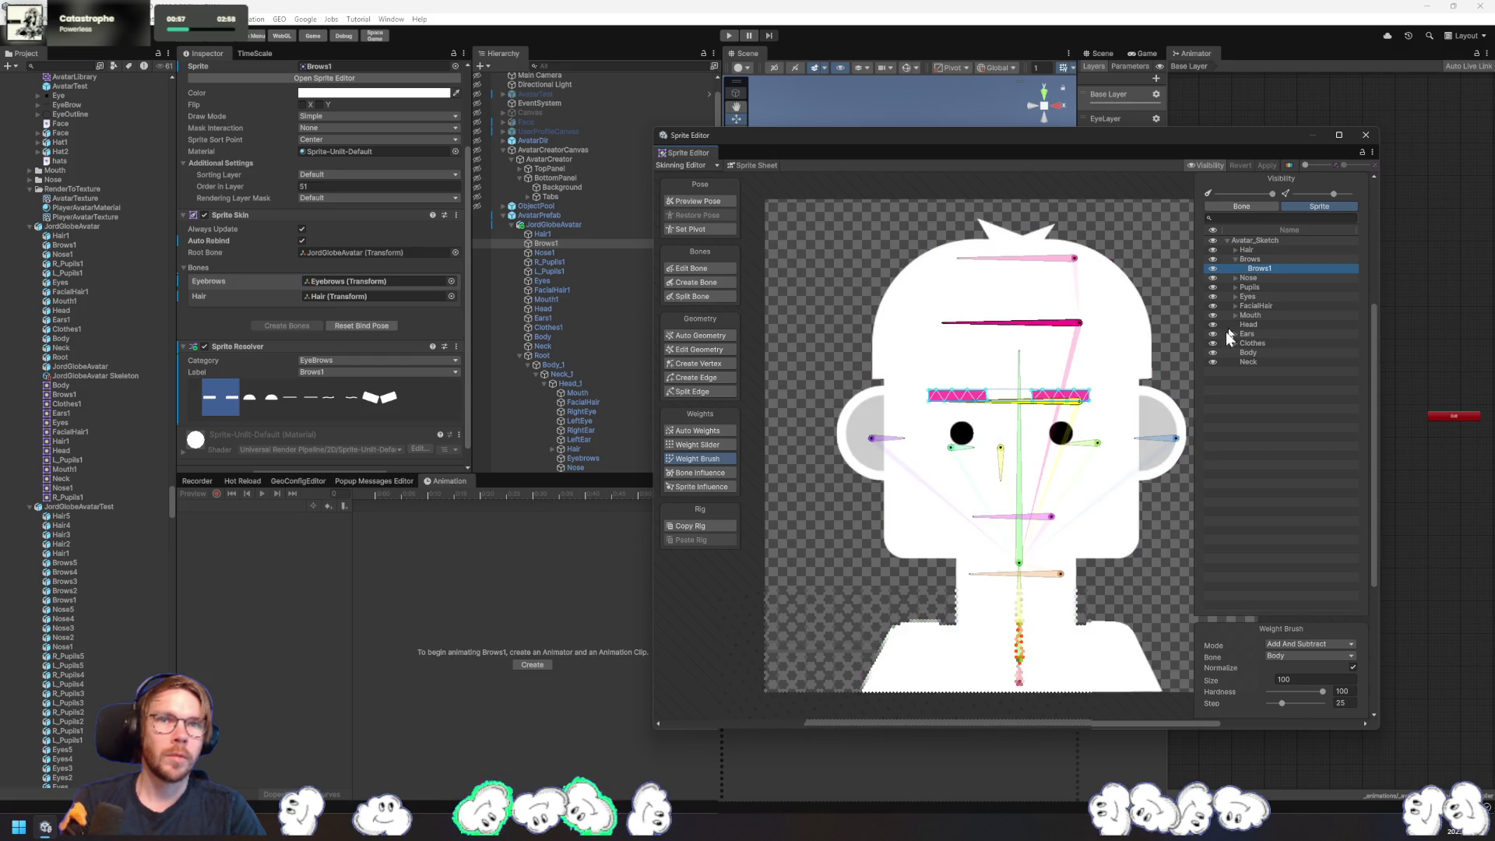
click(1053, 410)
drag(1053, 405, 925, 398)
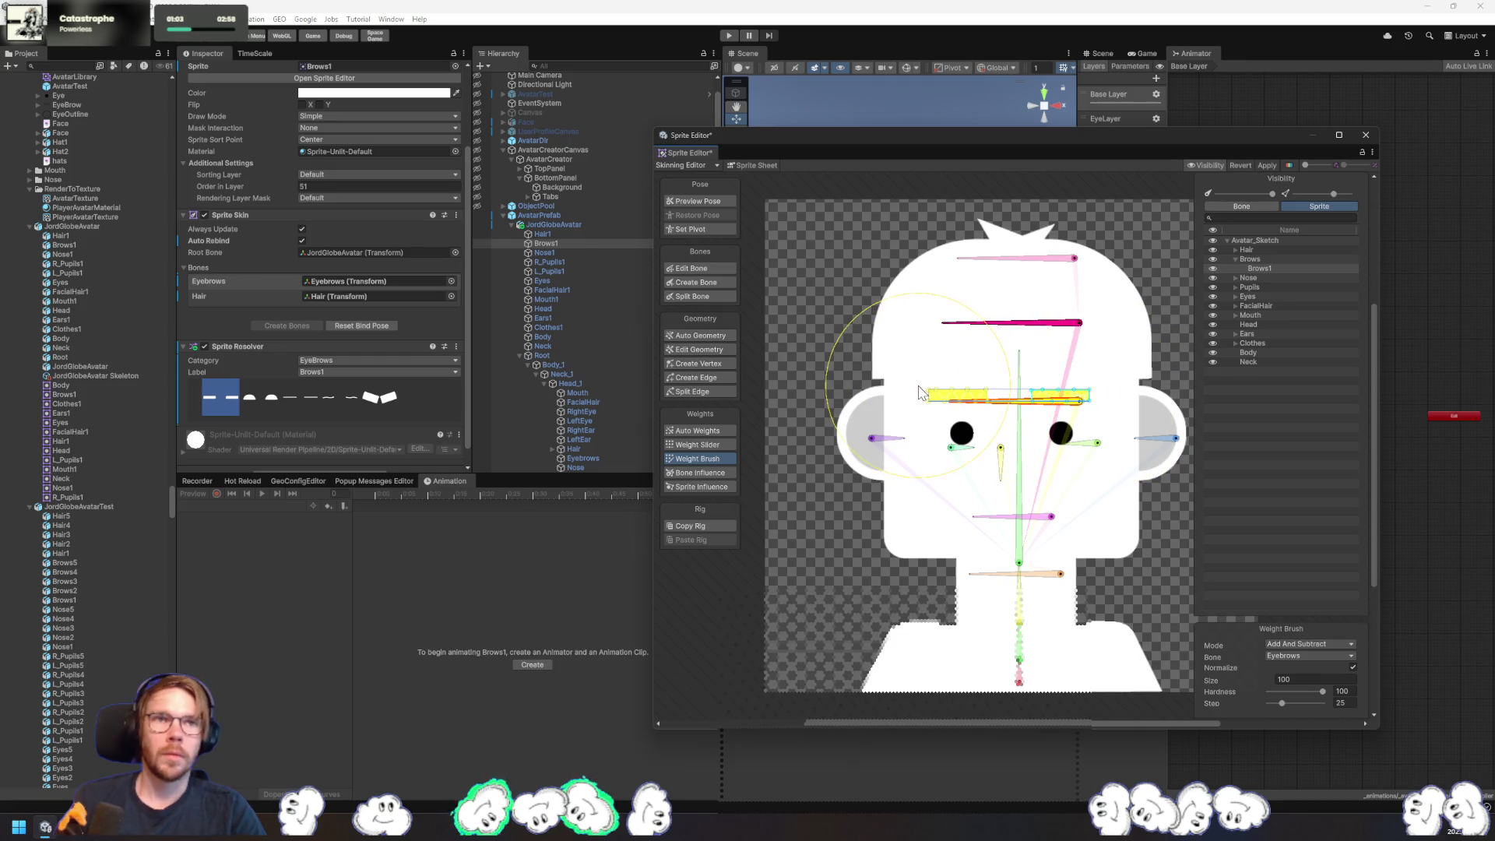
click(1269, 166)
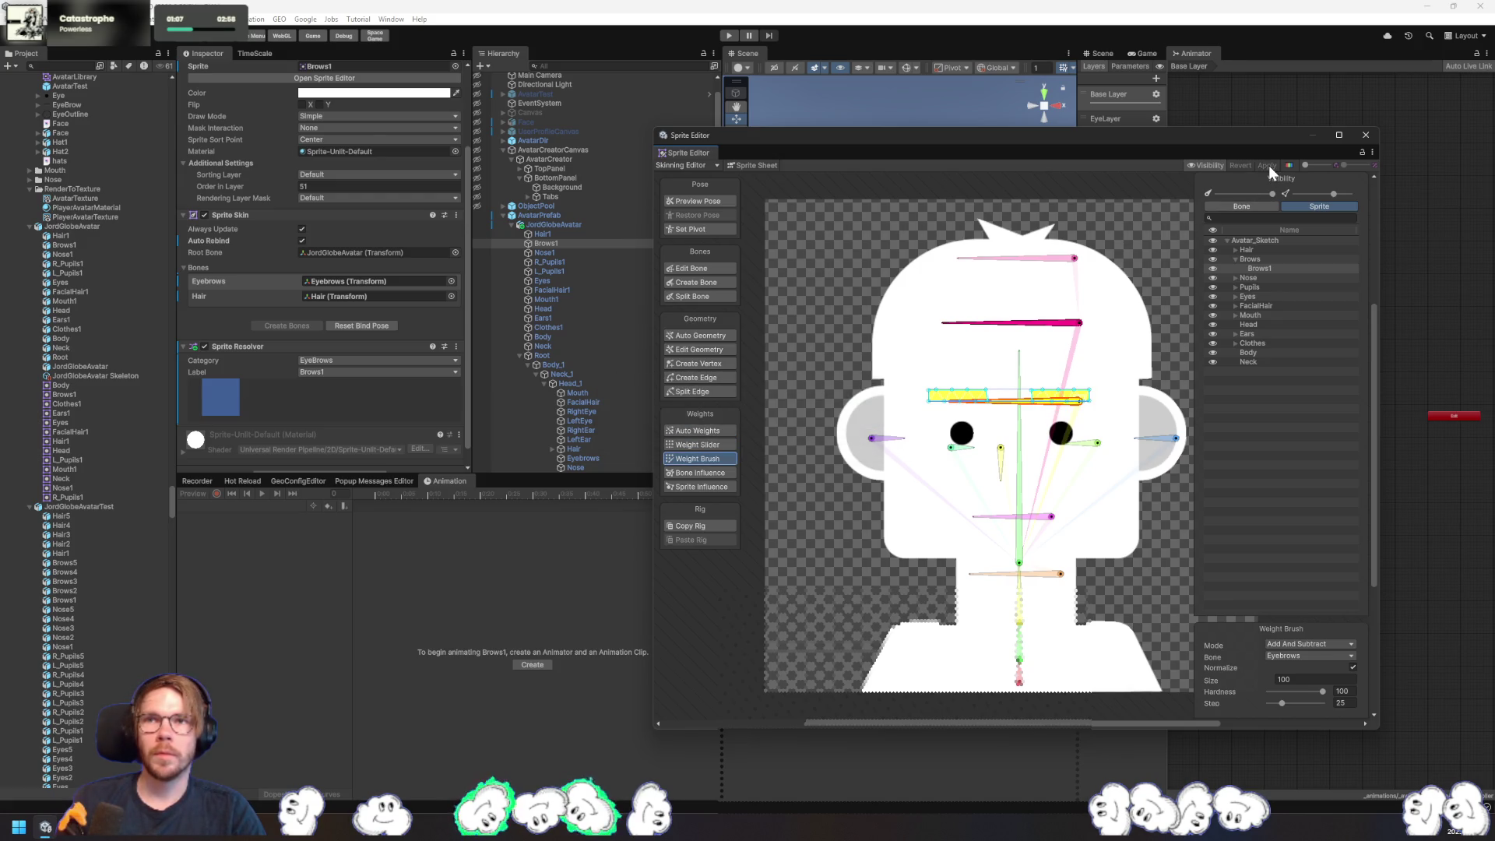
click(559, 243)
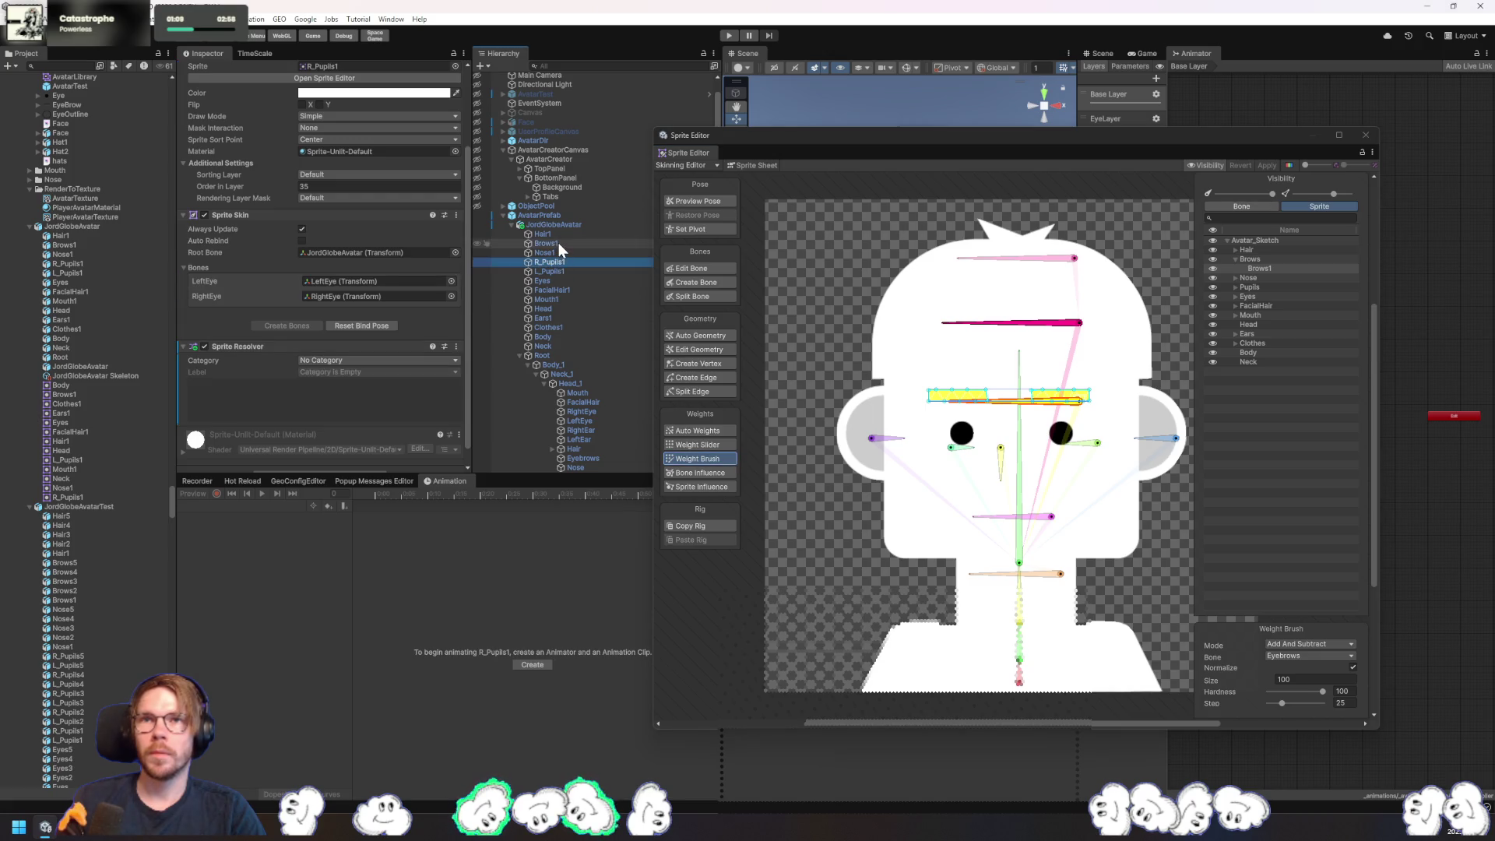
click(217, 397)
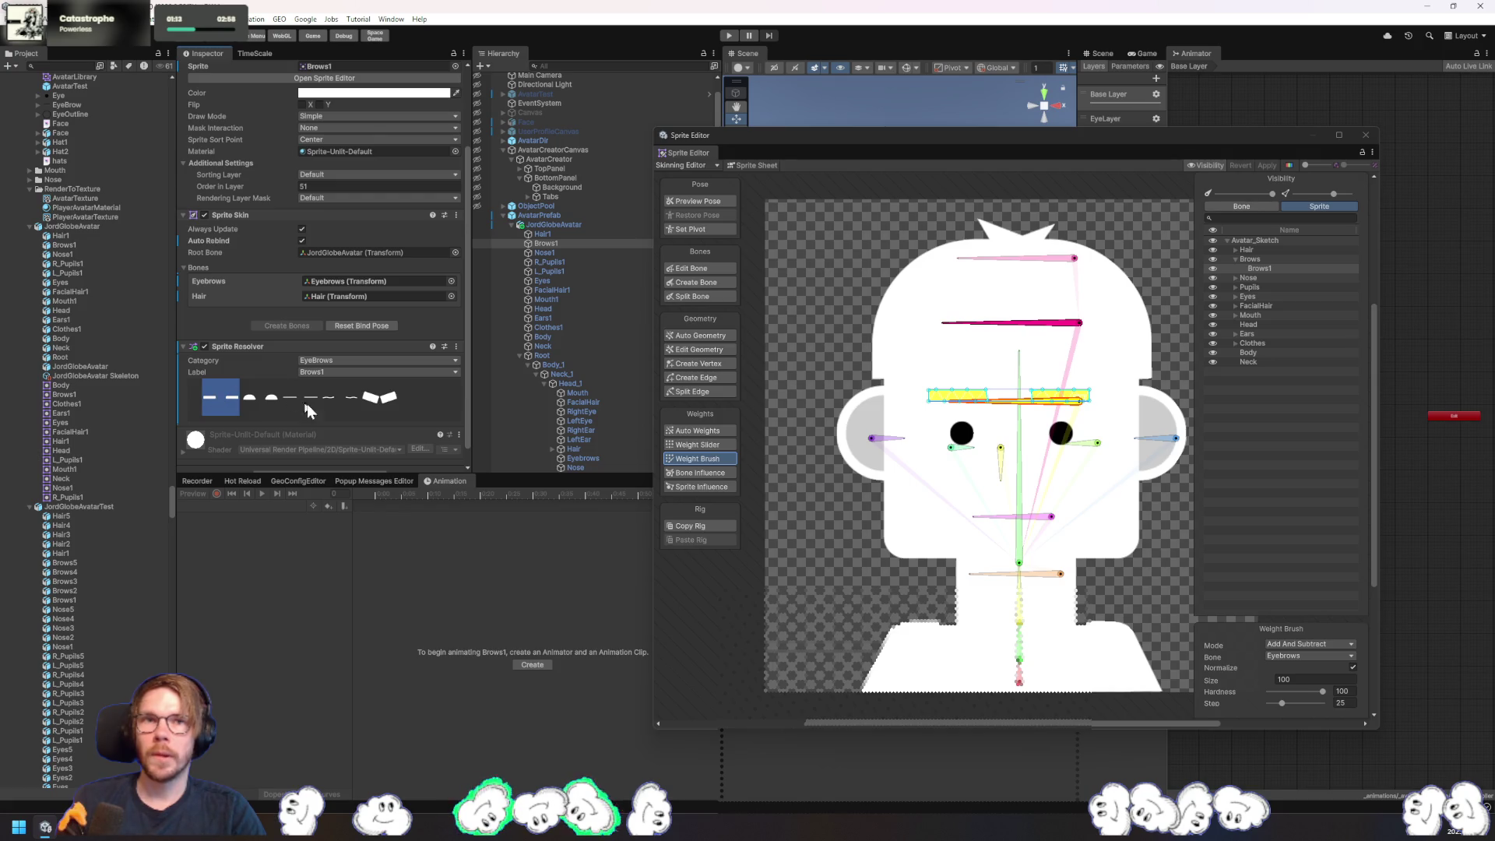
mouse_move(1088, 402)
mouse_down()
mouse_move(908, 400)
mouse_move(1118, 392)
mouse_up()
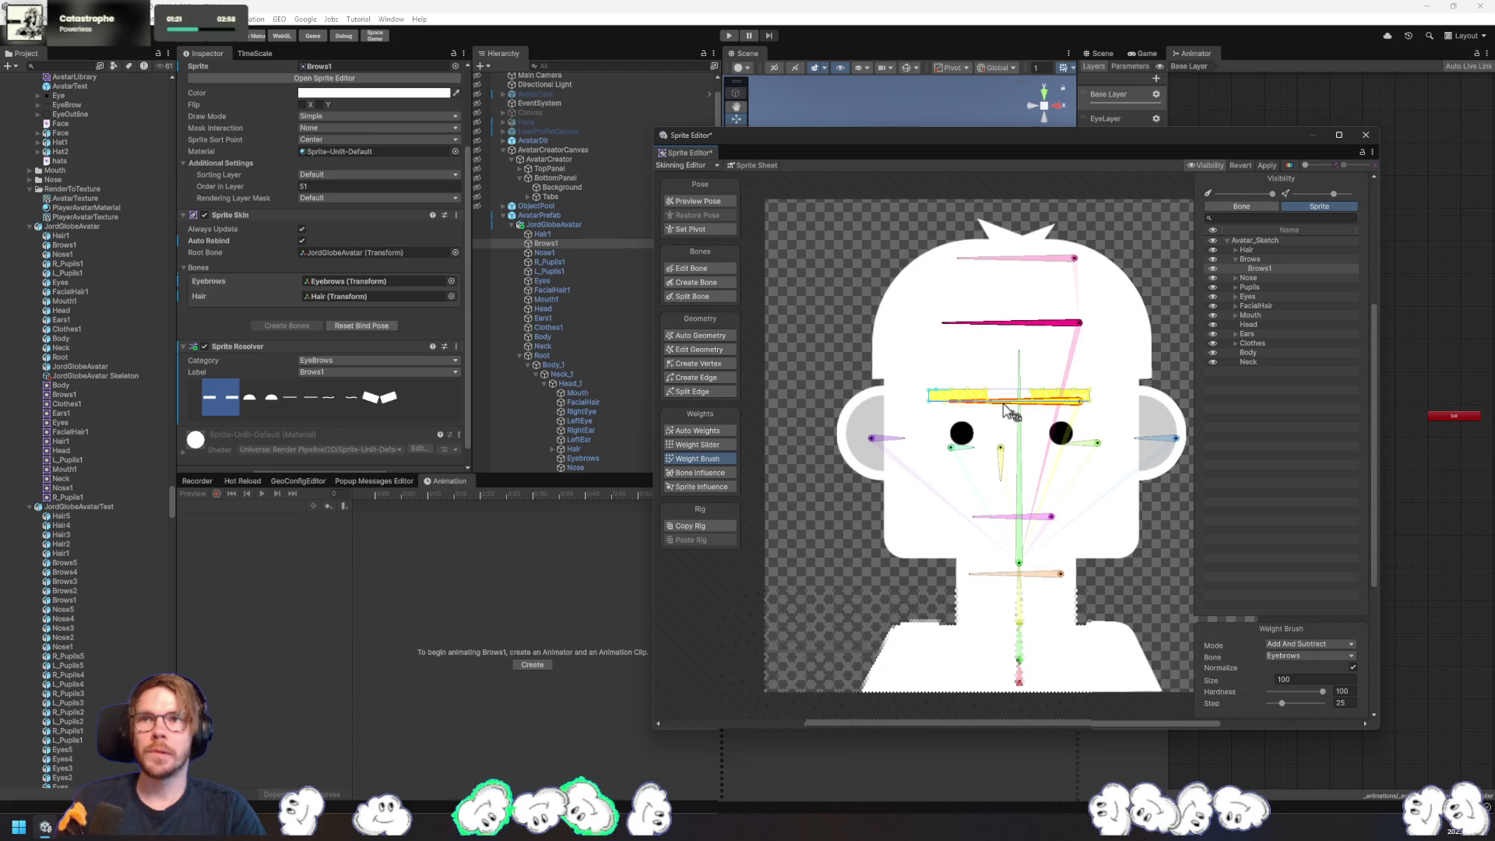
- Test-rotate the brow bone to check the weights, then undo the rotation
click(1063, 334)
click(1061, 418)
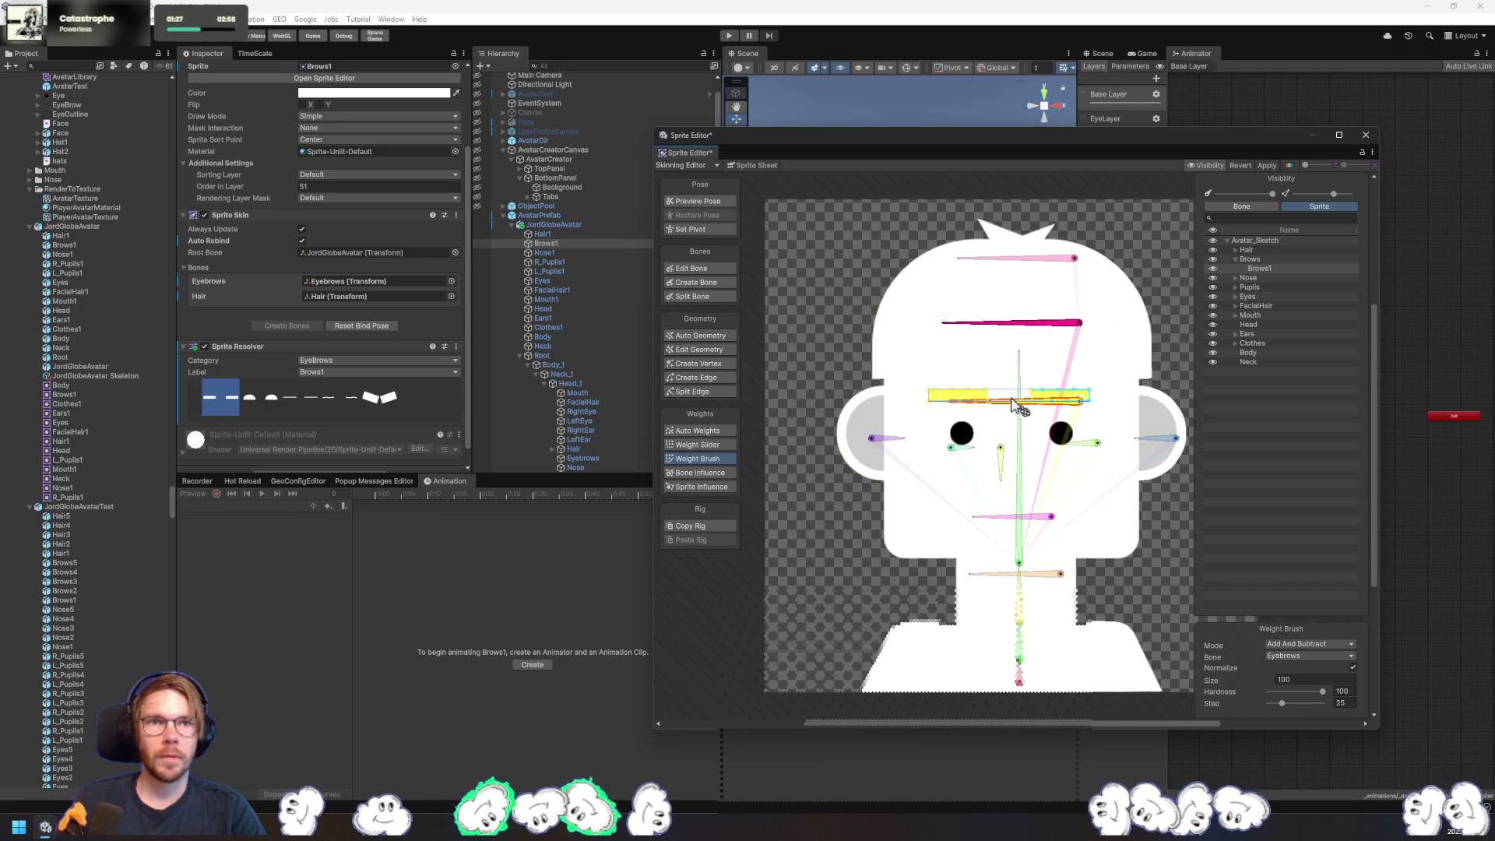
mouse_move(1012, 411)
mouse_down()
mouse_move(997, 415)
mouse_move(1013, 427)
mouse_move(1036, 301)
mouse_move(1004, 310)
mouse_up()
key(shift+1)
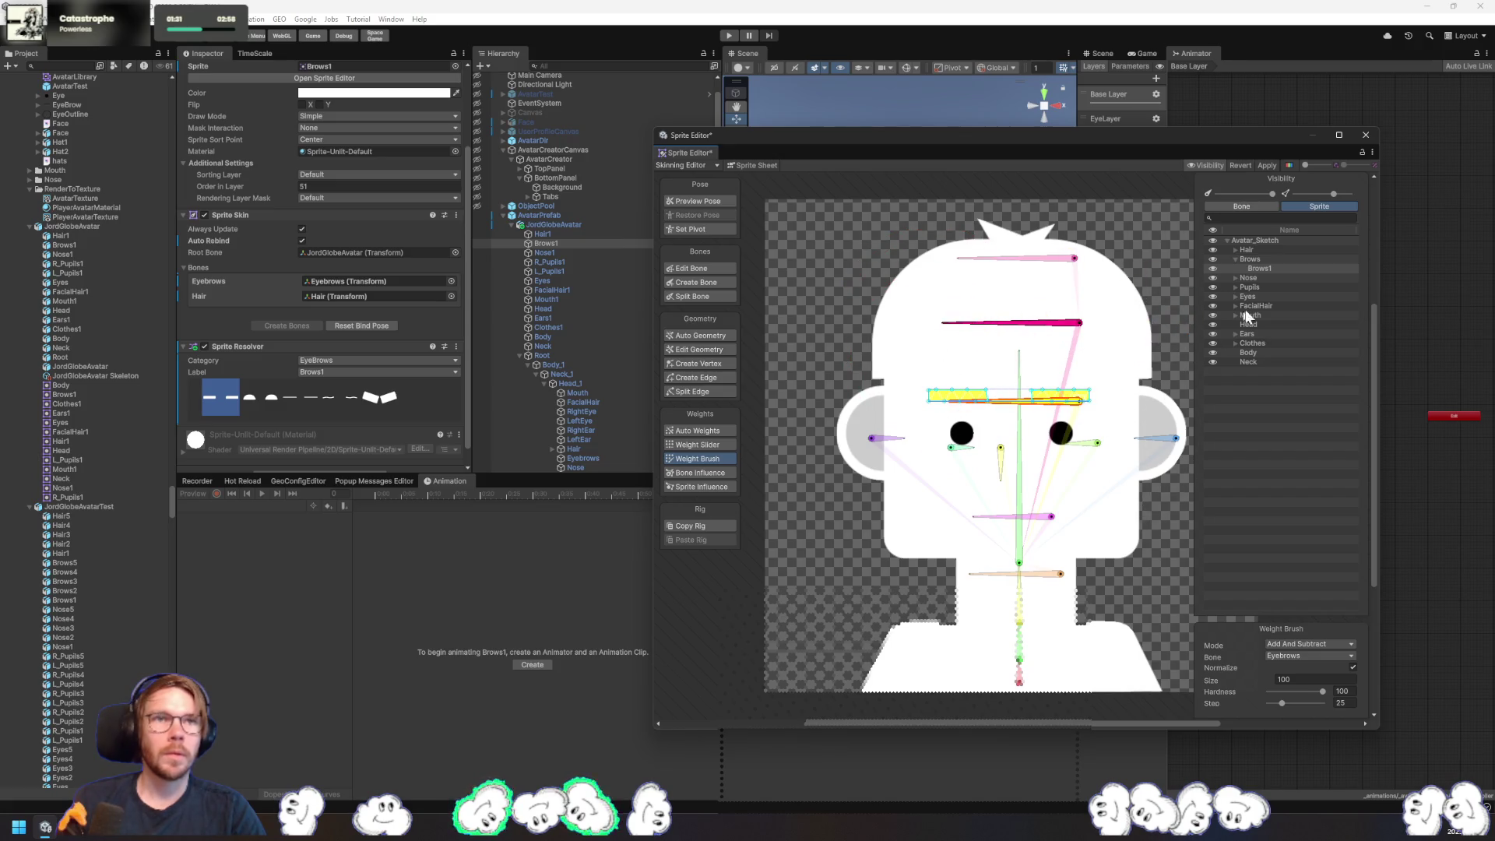
- Paint Hair bone weights across the brow with the add-and-subtract brush
click(1080, 322)
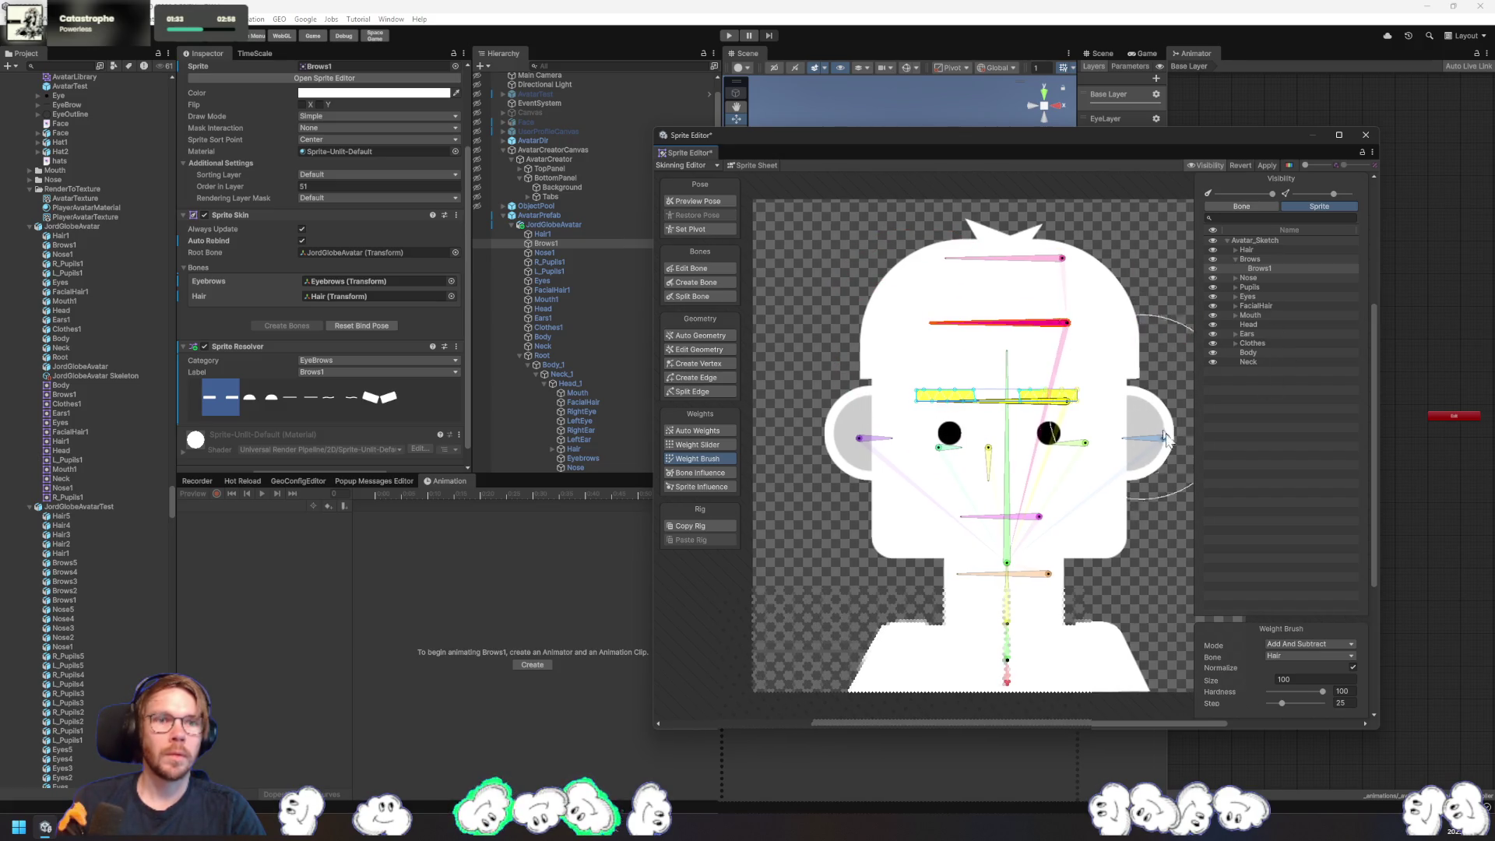
click(1337, 644)
click(1147, 486)
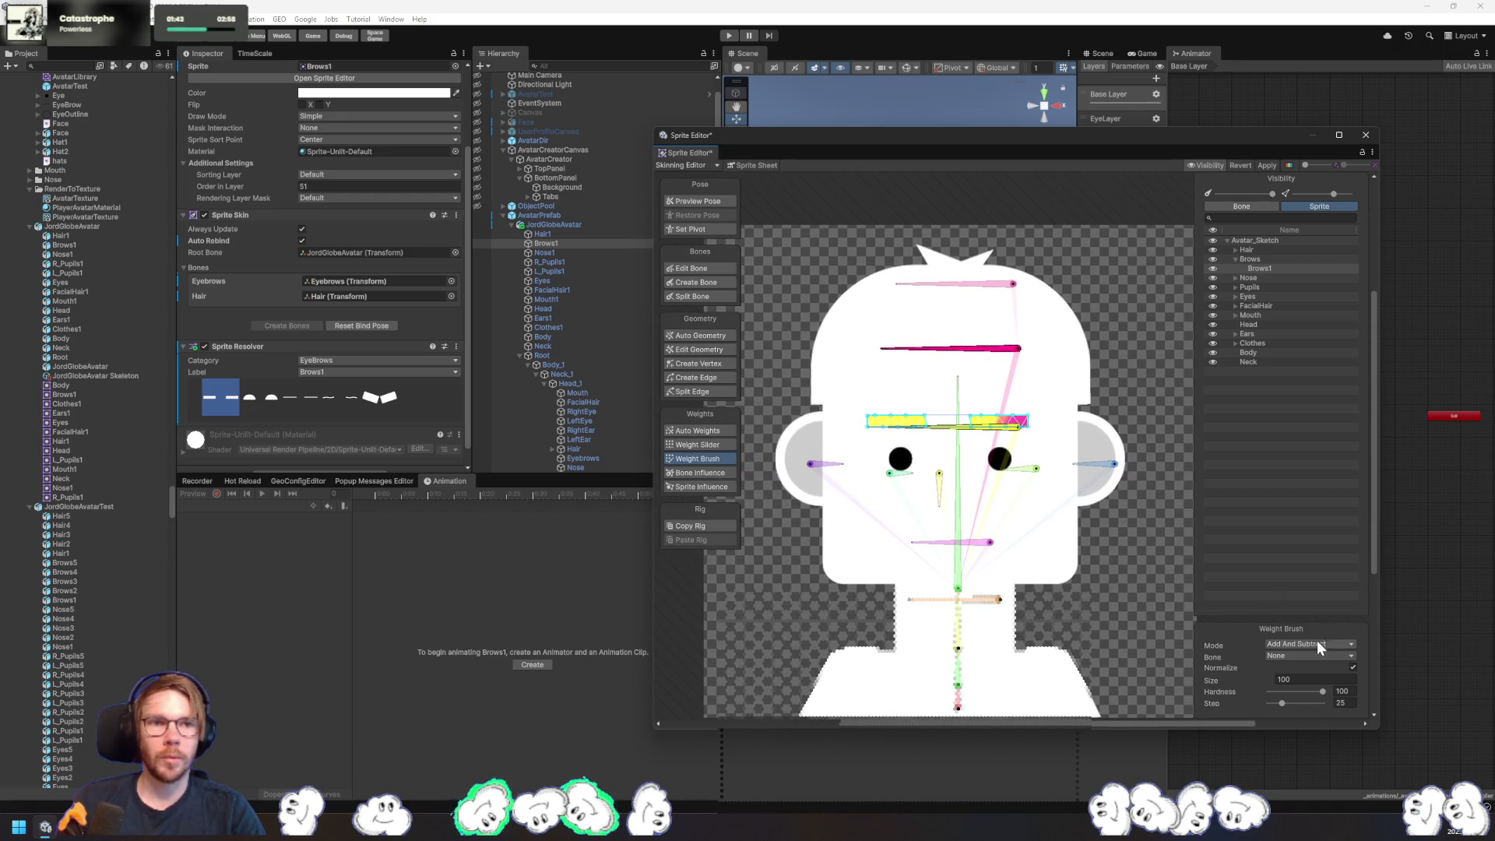
click(1310, 645)
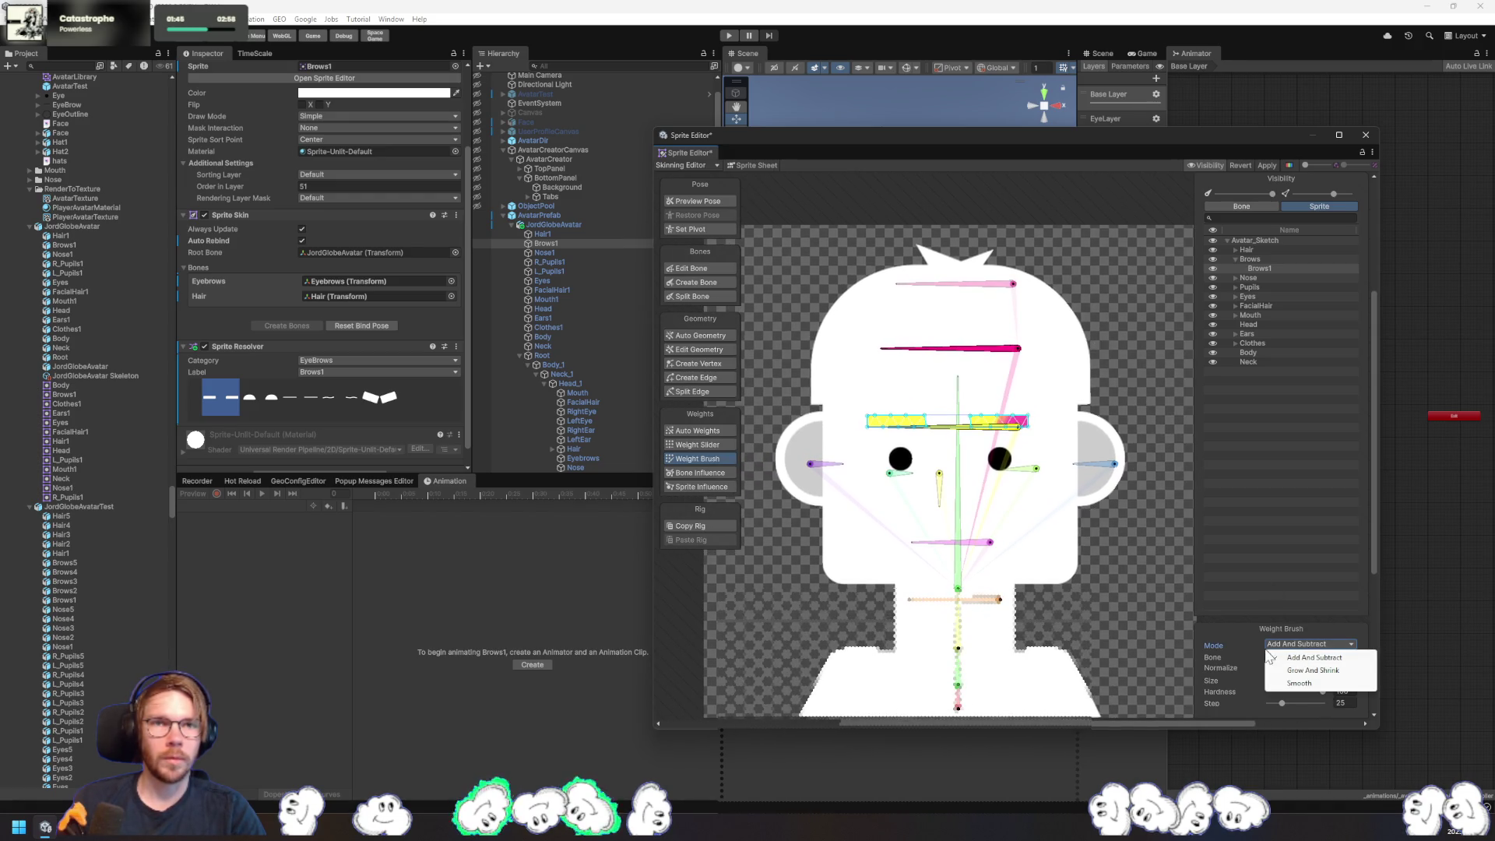
click(1022, 349)
drag(1013, 425, 880, 430)
mouse_move(1101, 444)
mouse_down()
mouse_move(1011, 417)
mouse_move(896, 420)
mouse_move(970, 420)
mouse_move(1005, 442)
mouse_move(912, 424)
mouse_up()
click(1012, 427)
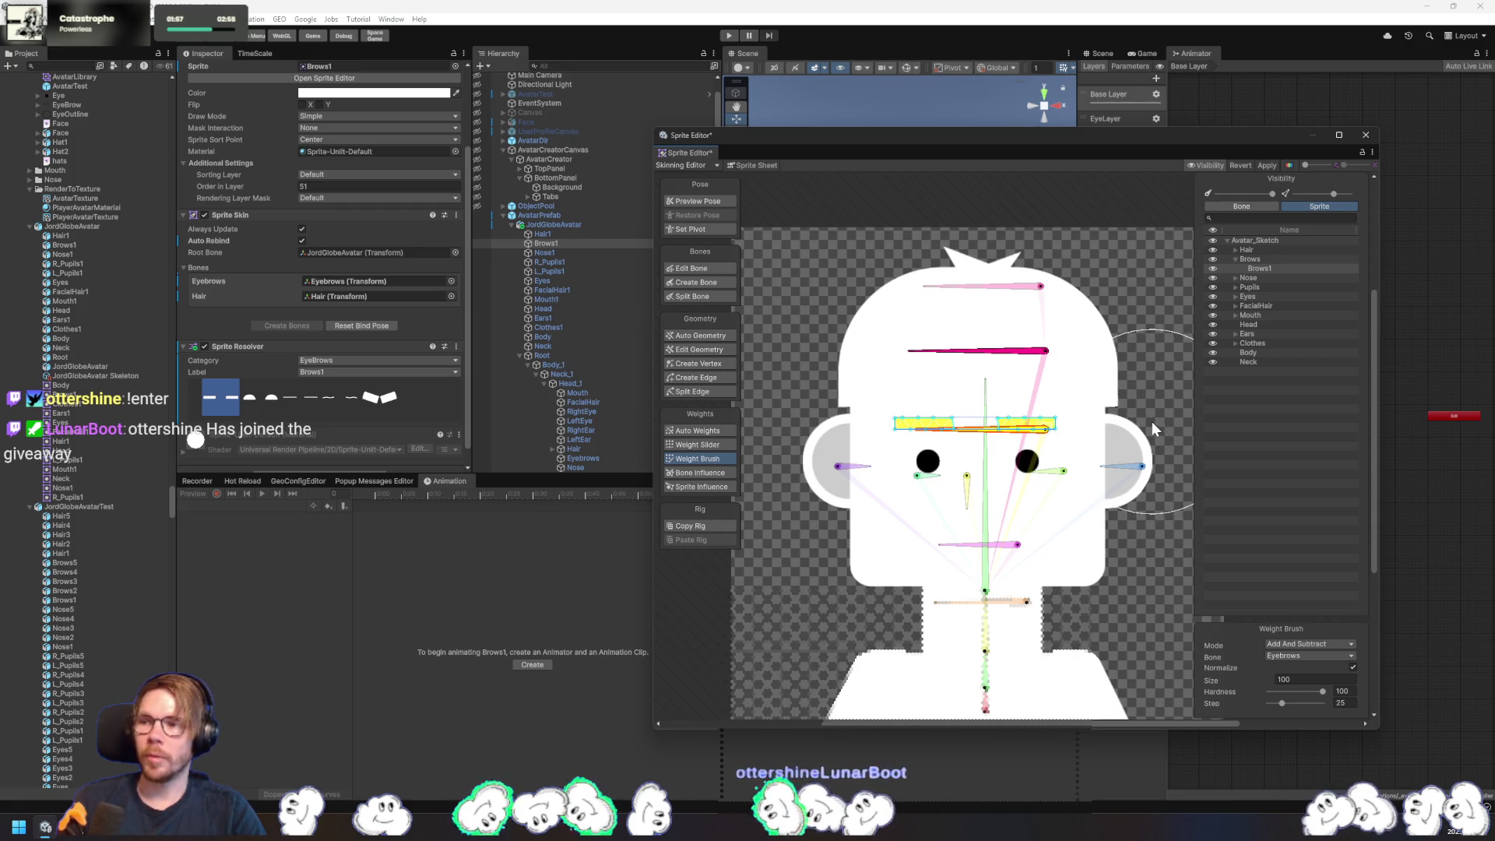
- Compare Hair and Eyebrows weights, then switch to Edit Geometry
click(1036, 355)
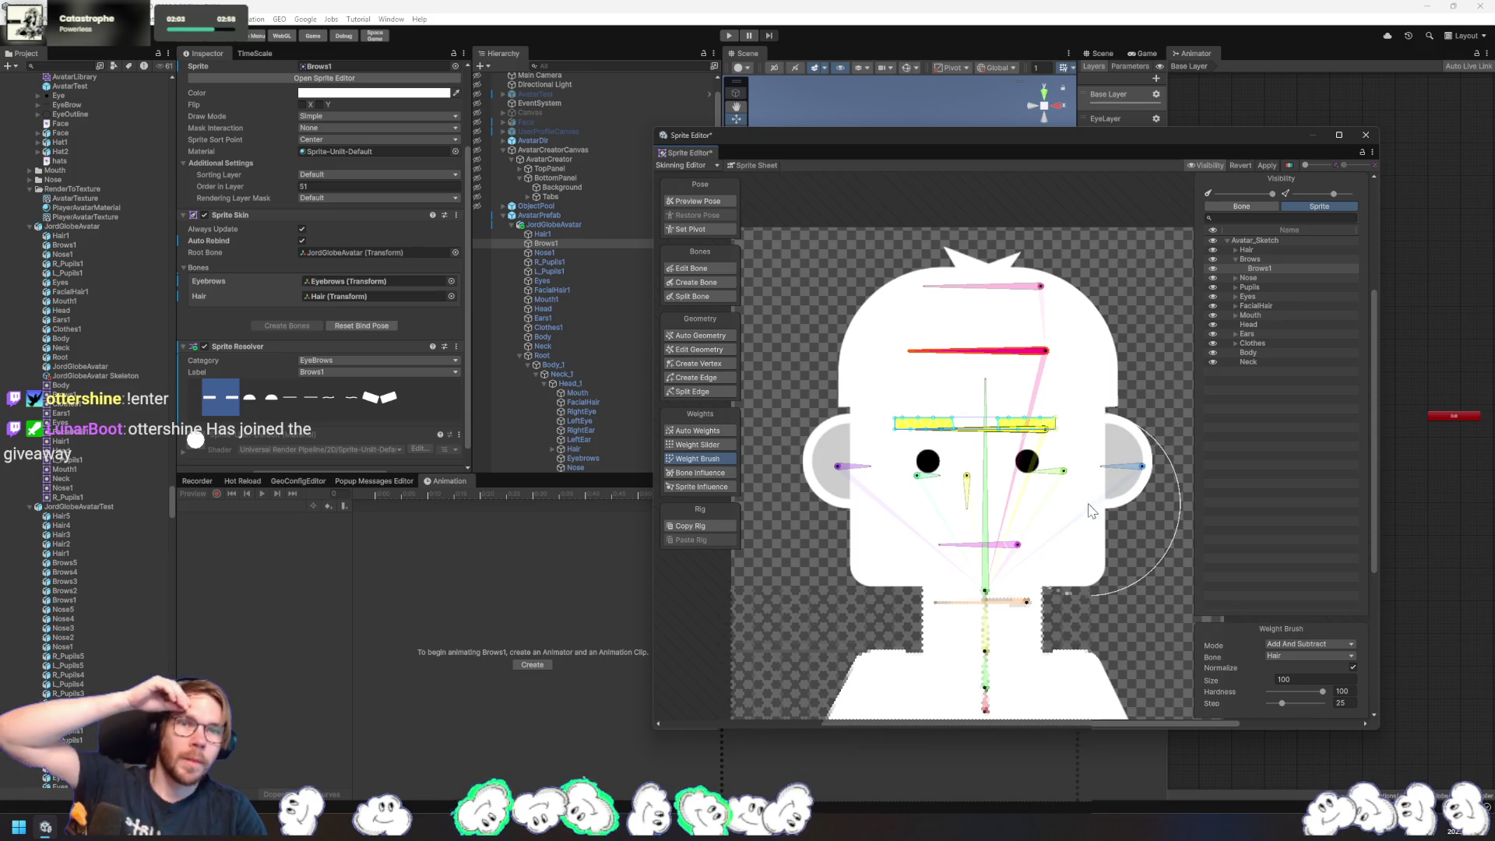
click(1024, 433)
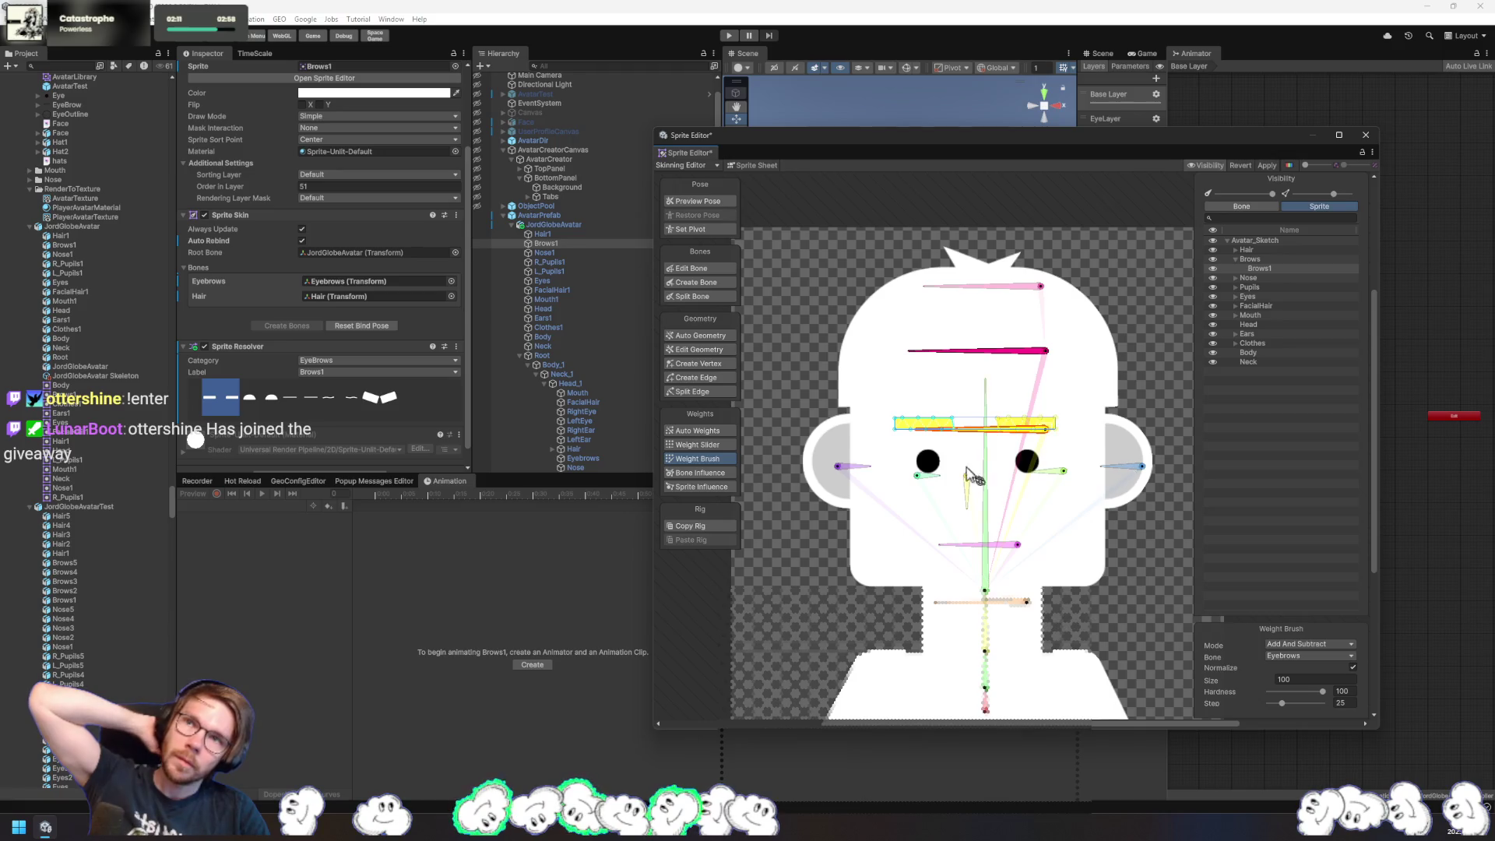
click(700, 351)
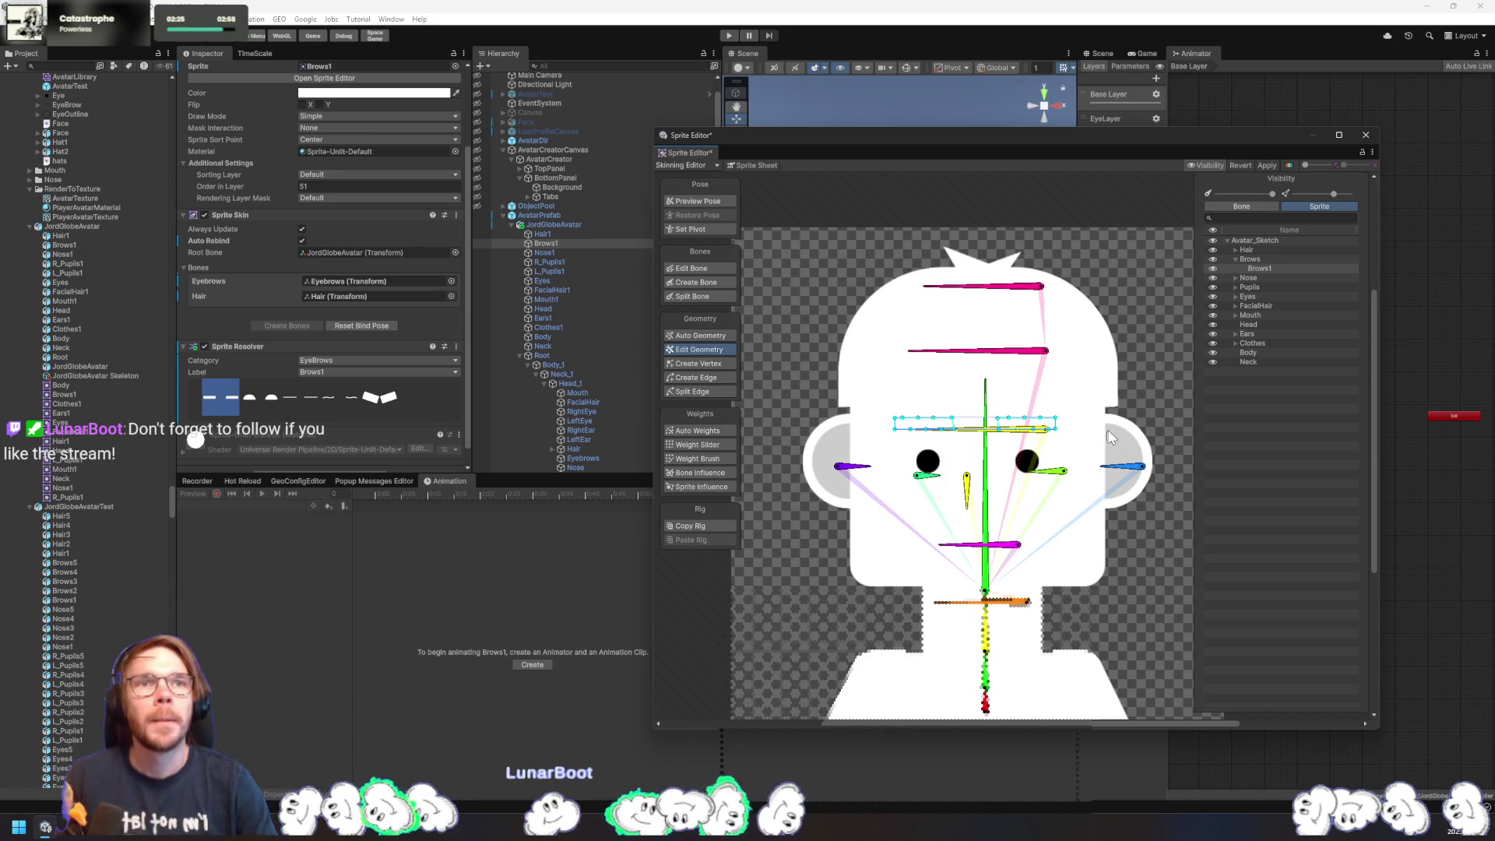
- Reselect Brows1 and set visibility to show sprites fully with faded bones
click(1234, 278)
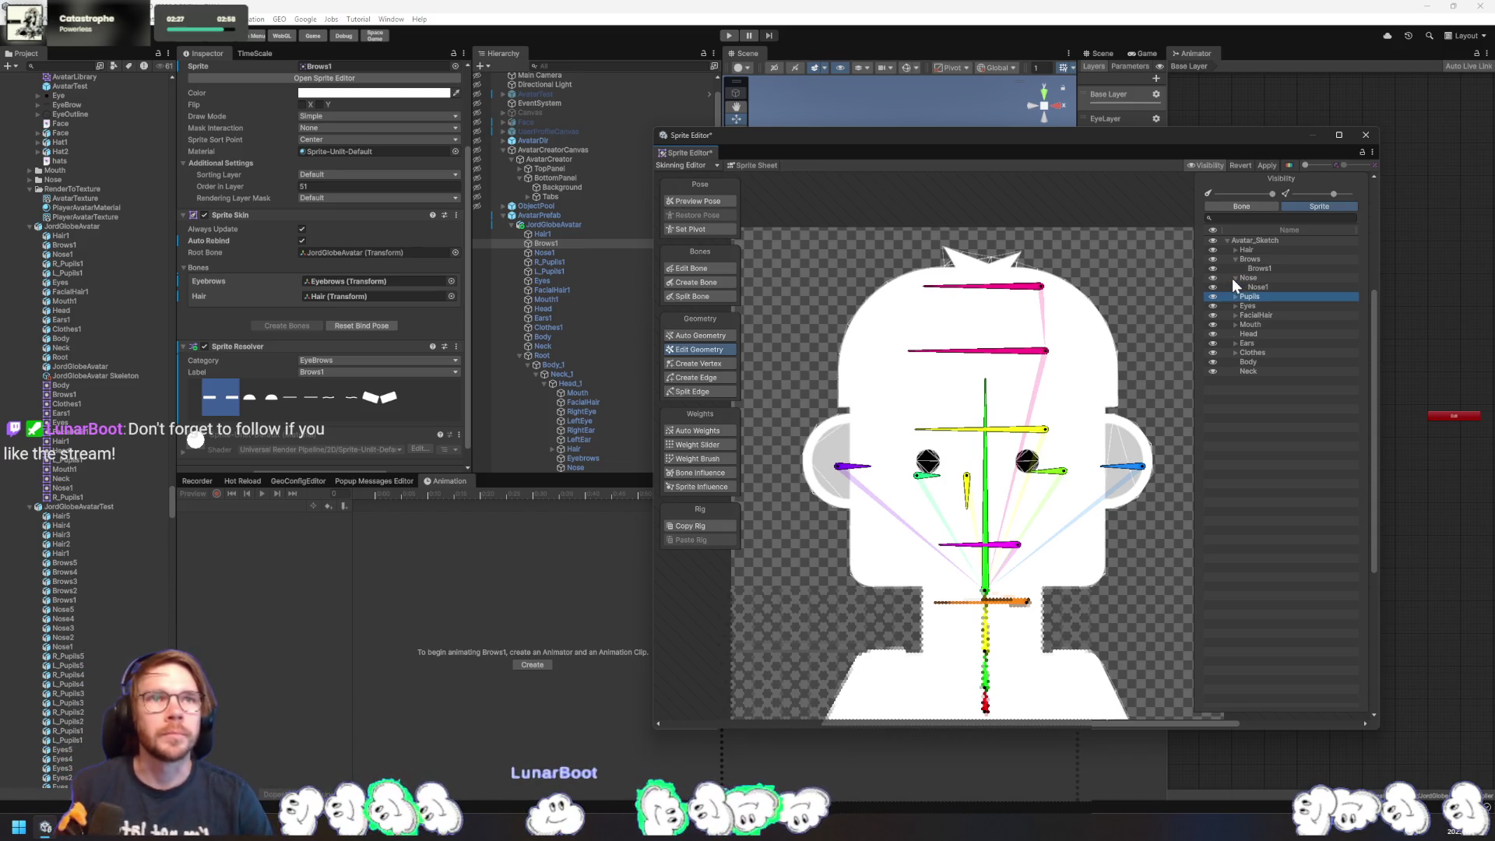
click(1262, 286)
click(1255, 268)
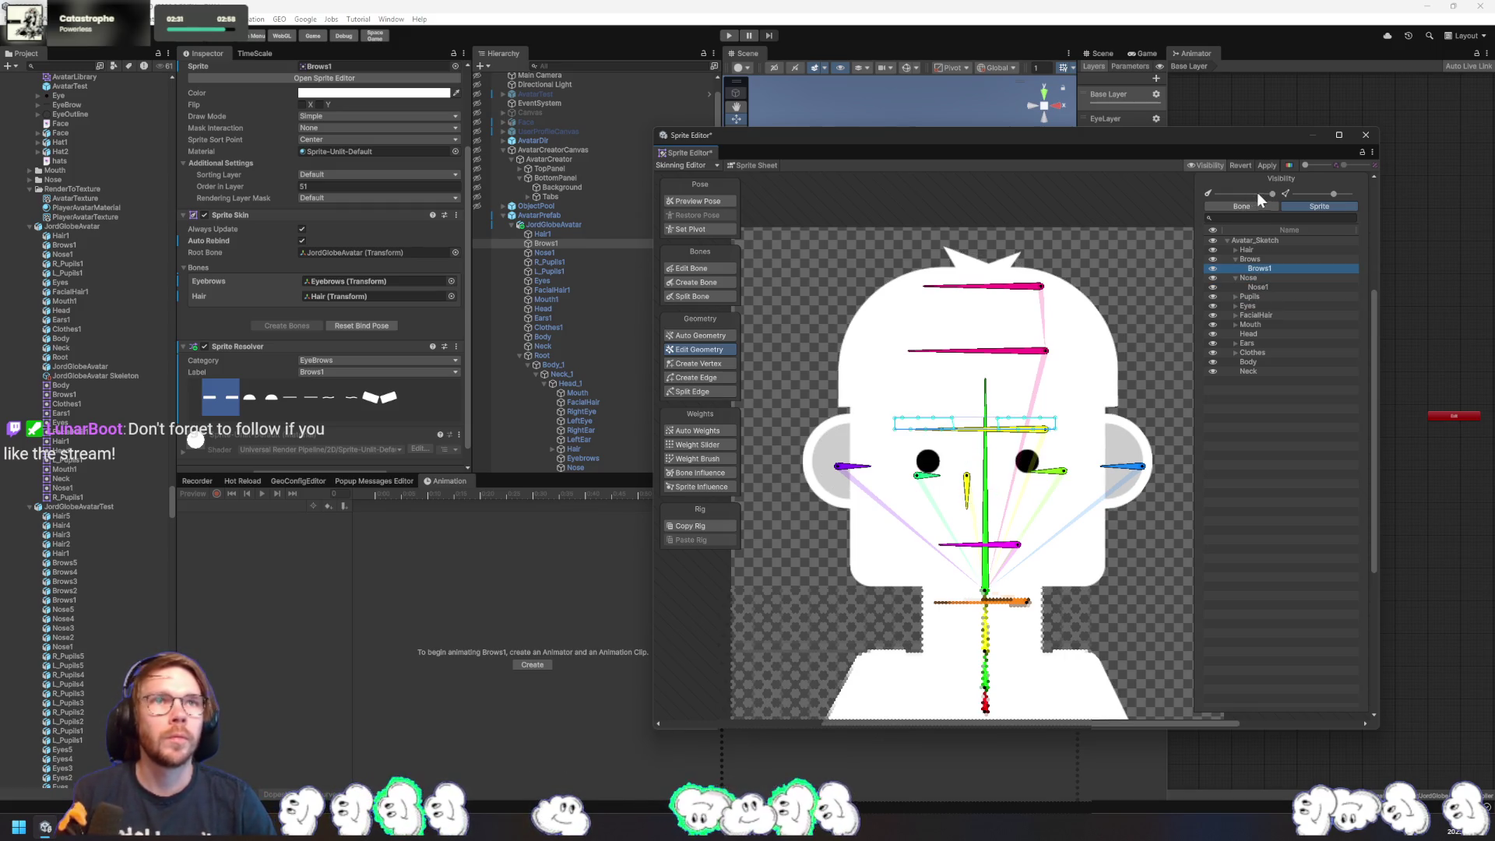
drag(1309, 195, 1388, 194)
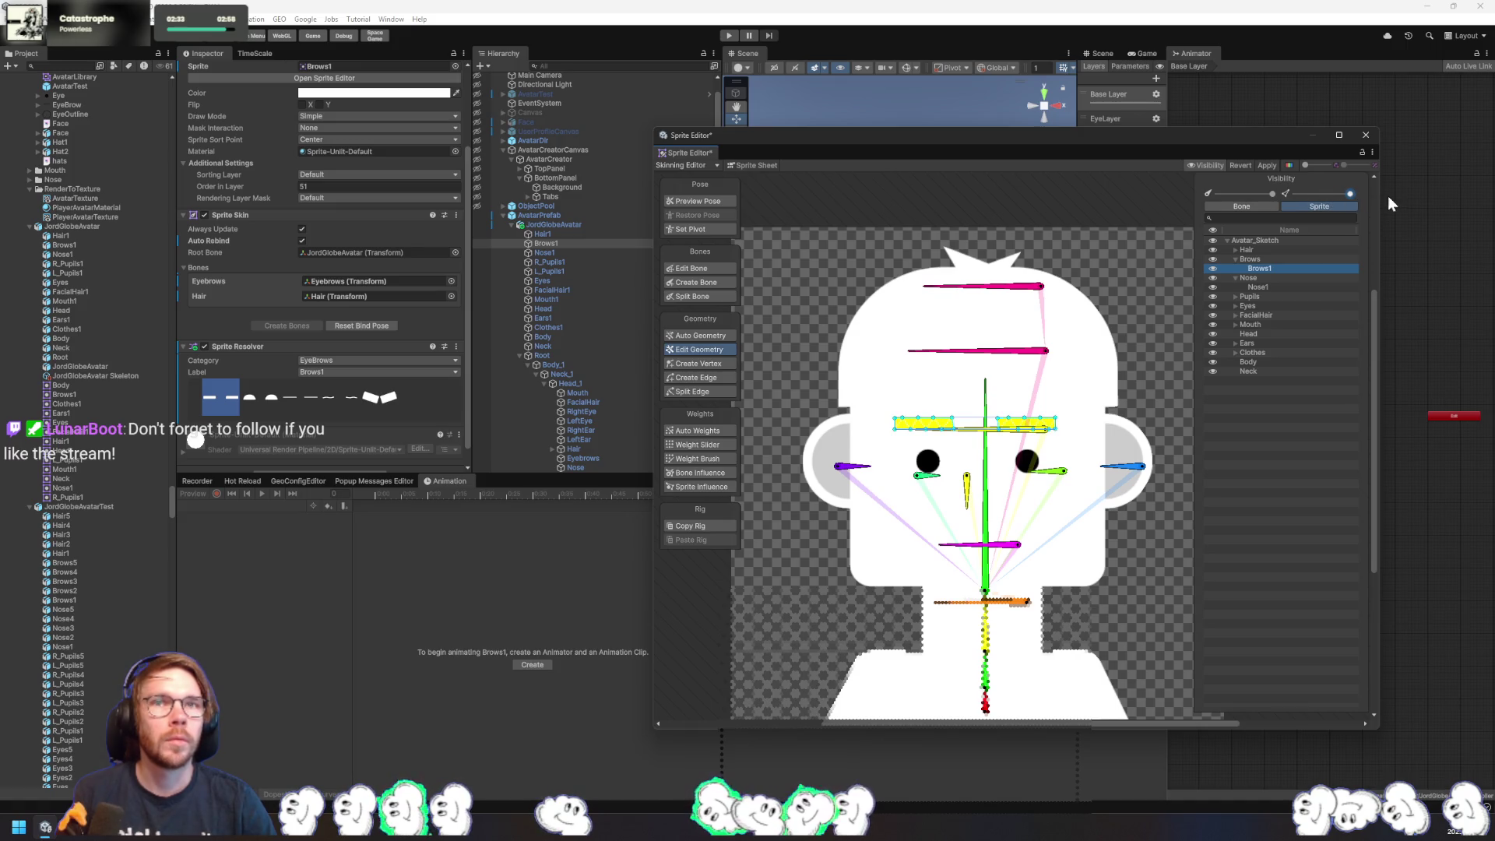
mouse_move(1269, 194)
mouse_down()
mouse_move(1241, 198)
mouse_move(1318, 208)
mouse_up()
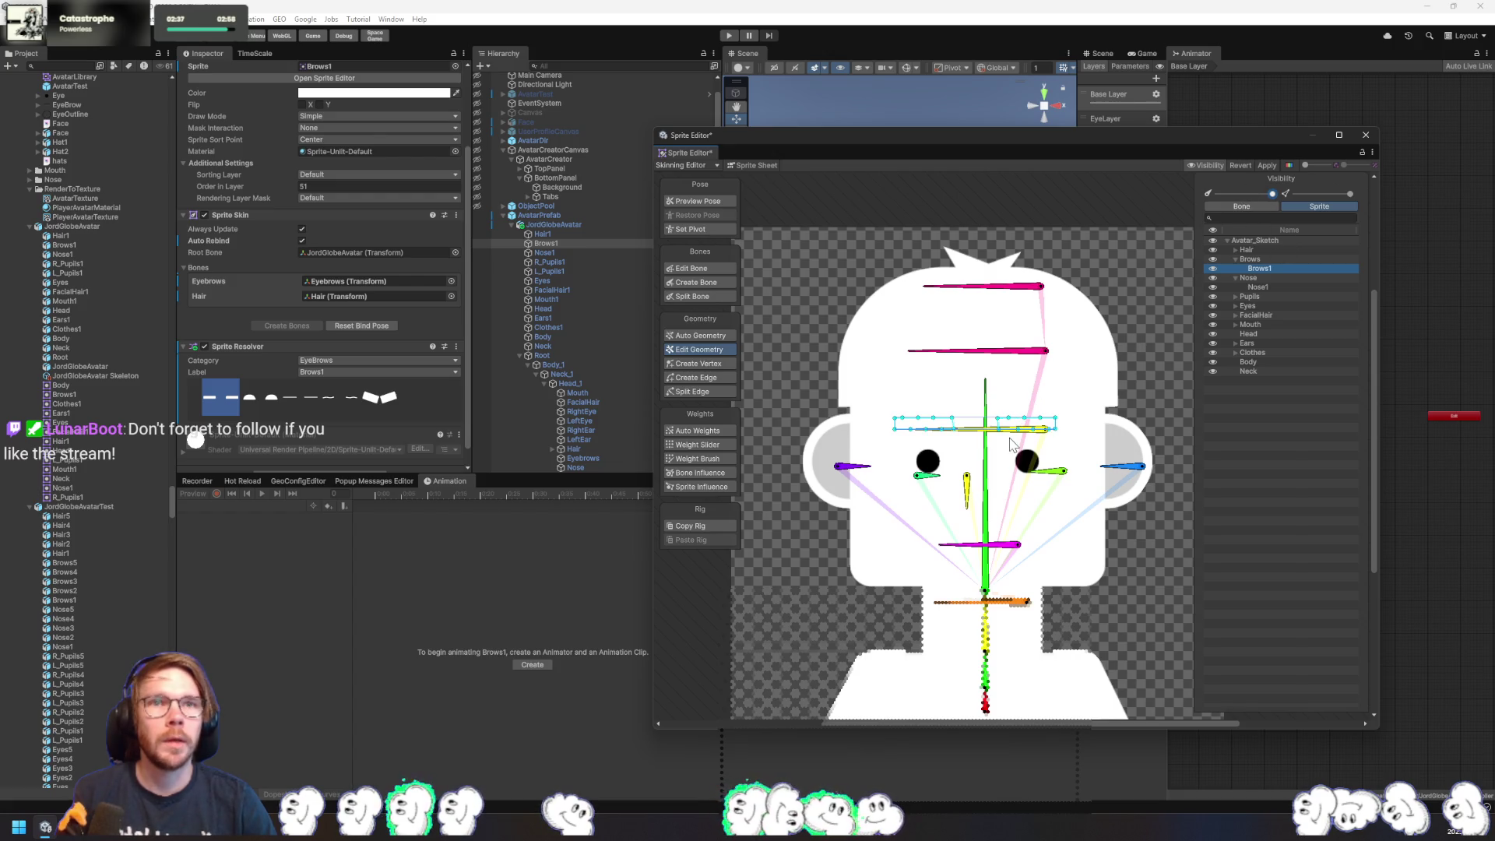
- Switch to the Weight Slider, reset Amount to 0, and select the brow mesh vertices
click(711, 459)
click(698, 447)
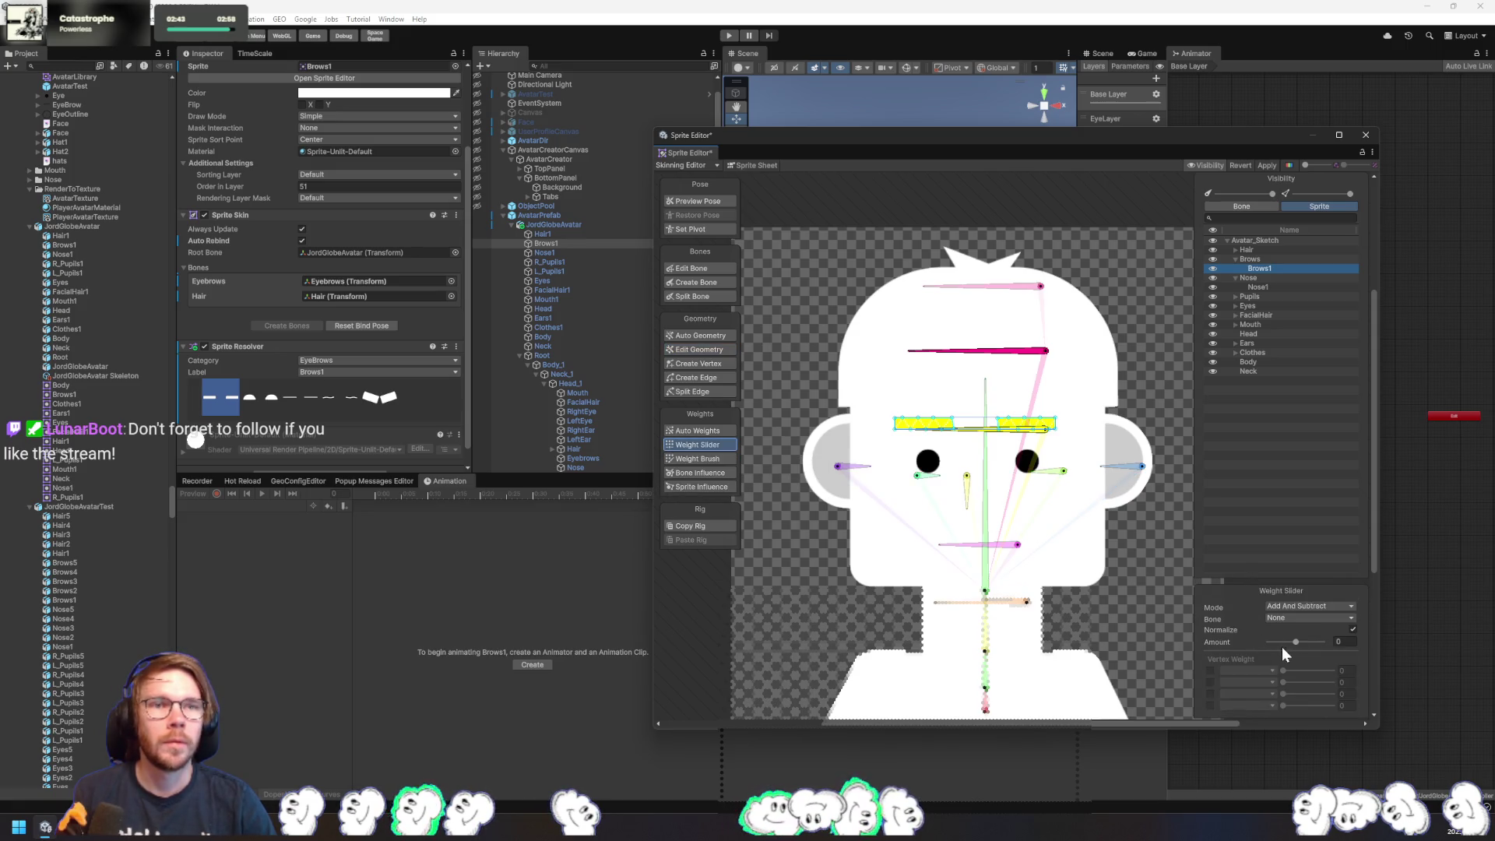
drag(1289, 642, 1241, 667)
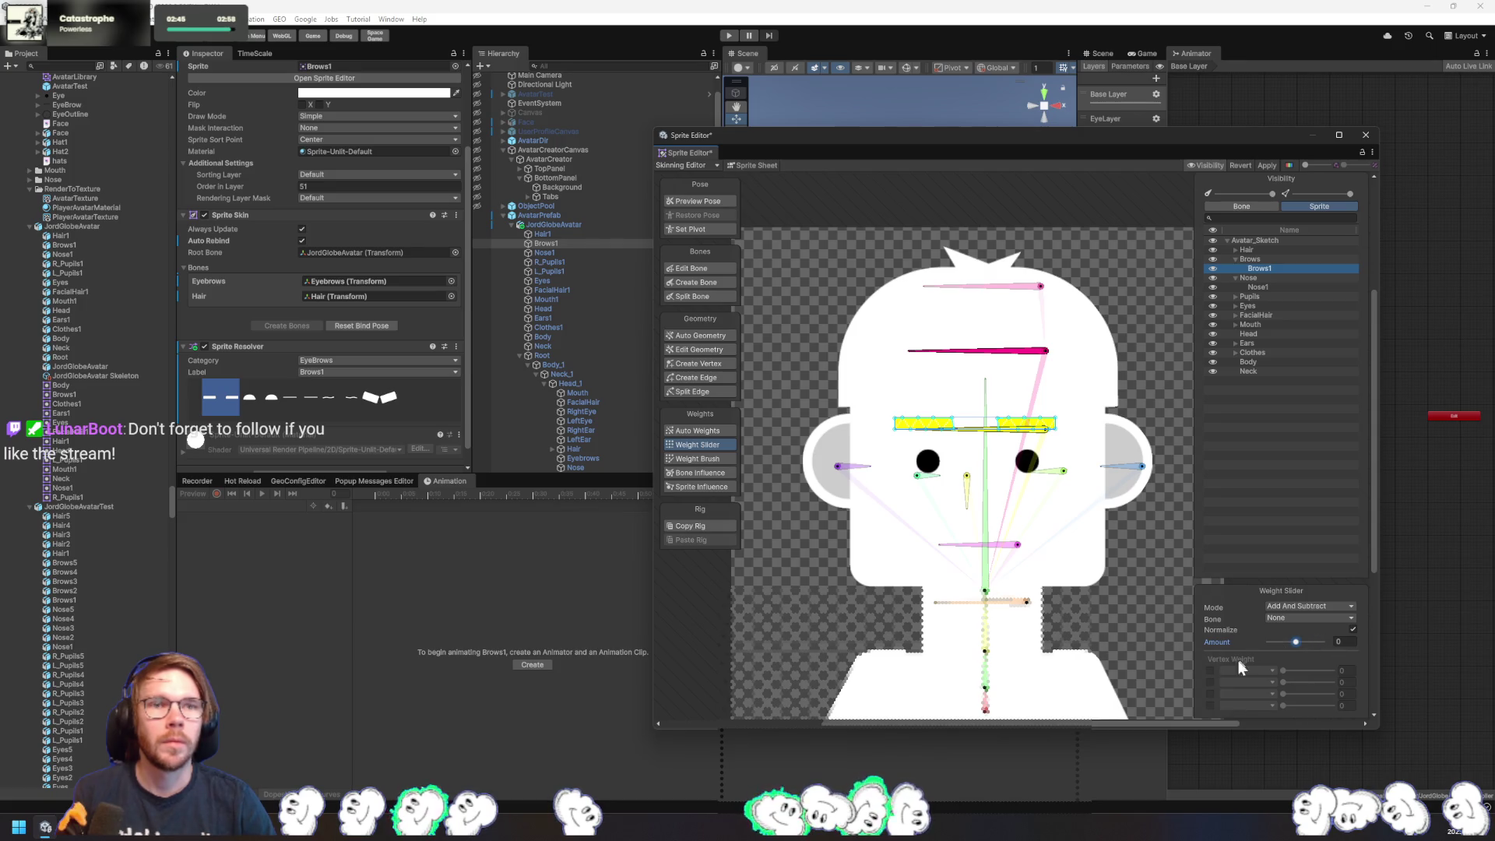
click(1057, 431)
drag(1099, 394, 888, 448)
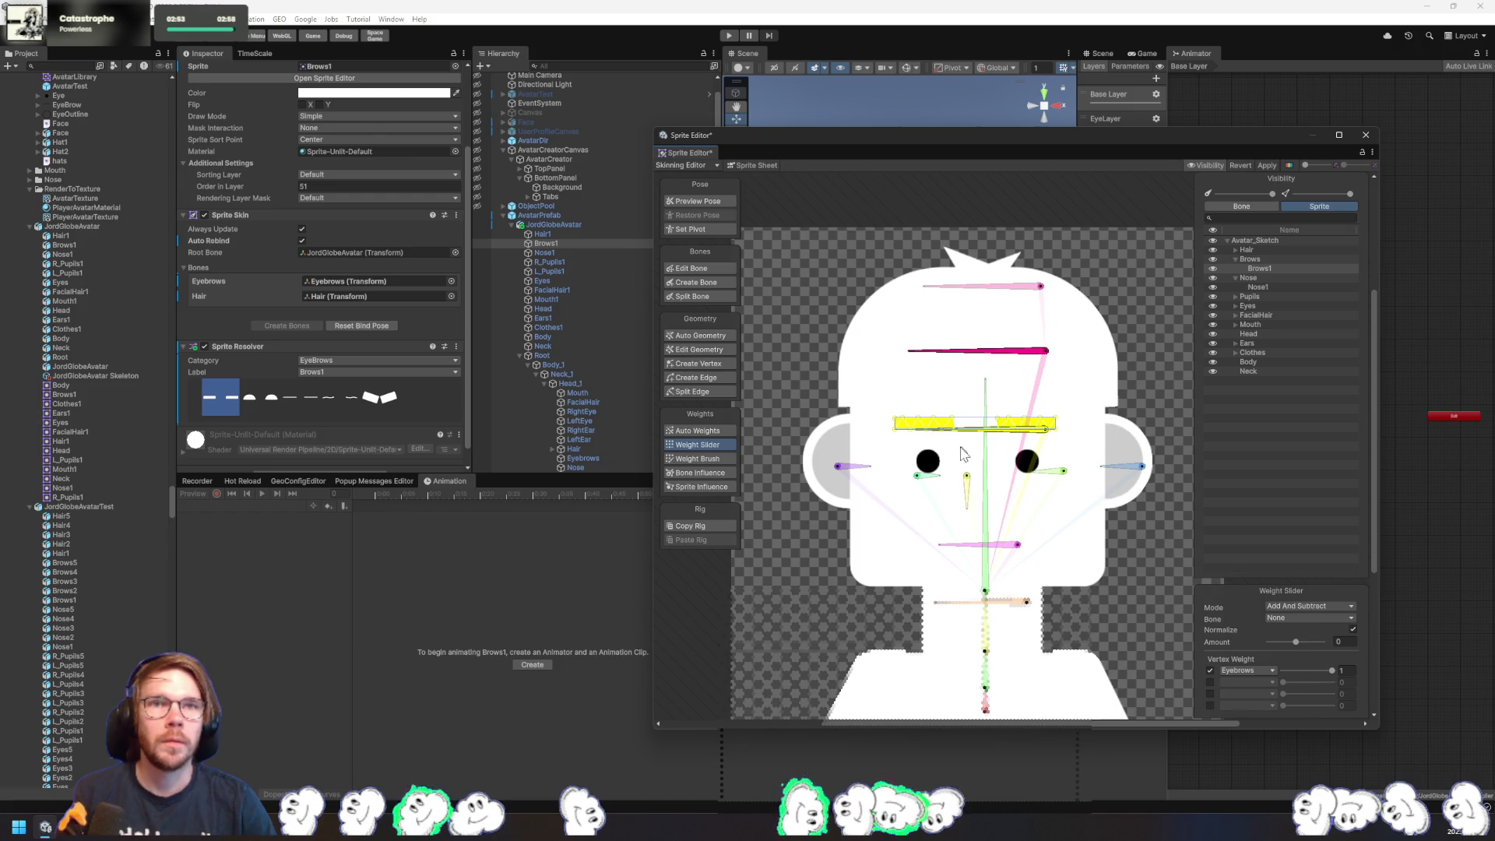
- Give the eyebrow vertices full Hair bone weight with Amount 1
click(1028, 353)
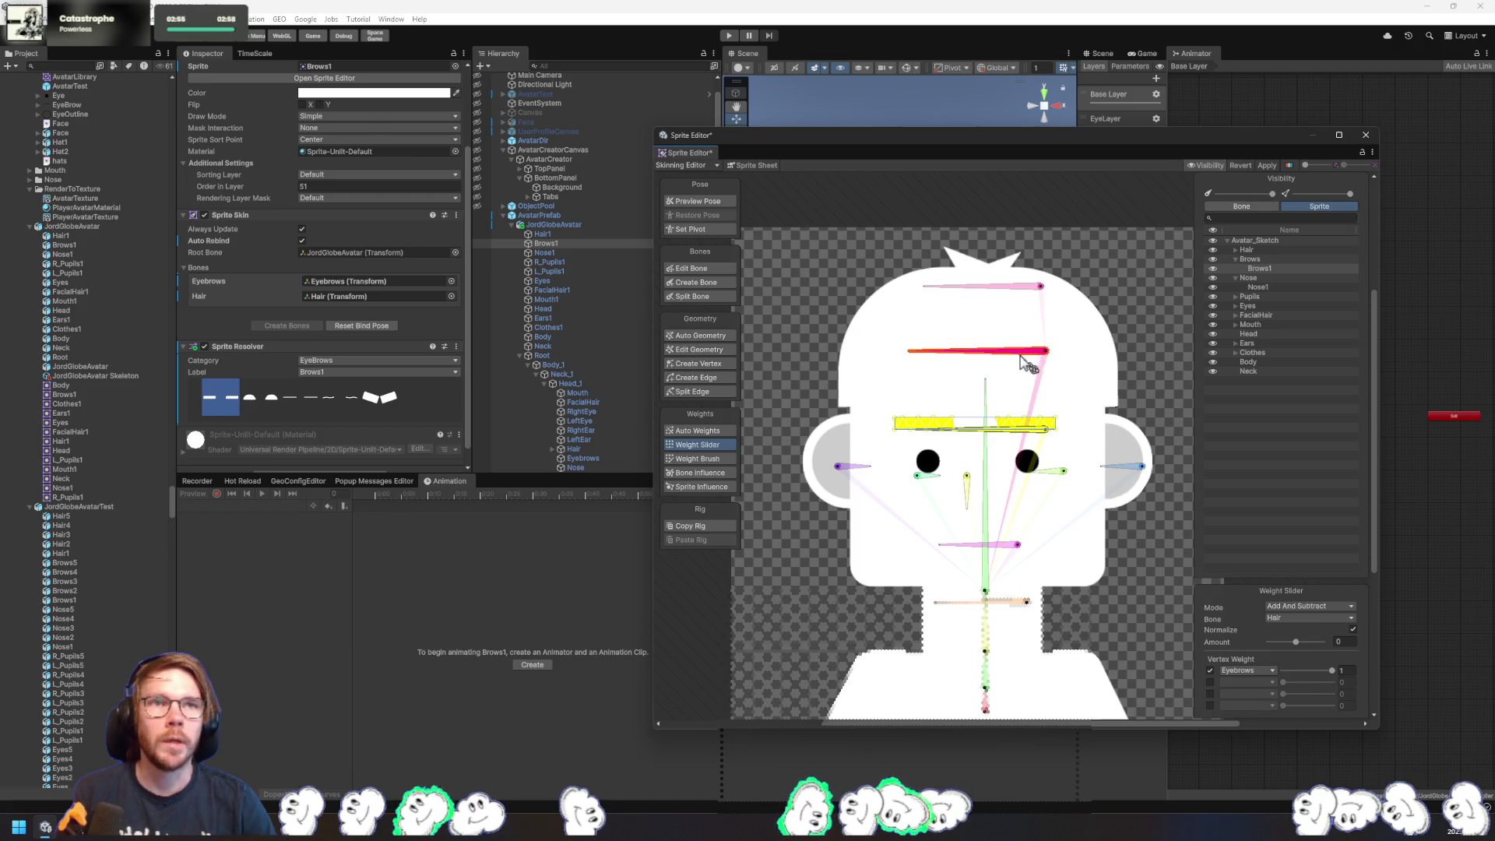
click(1210, 683)
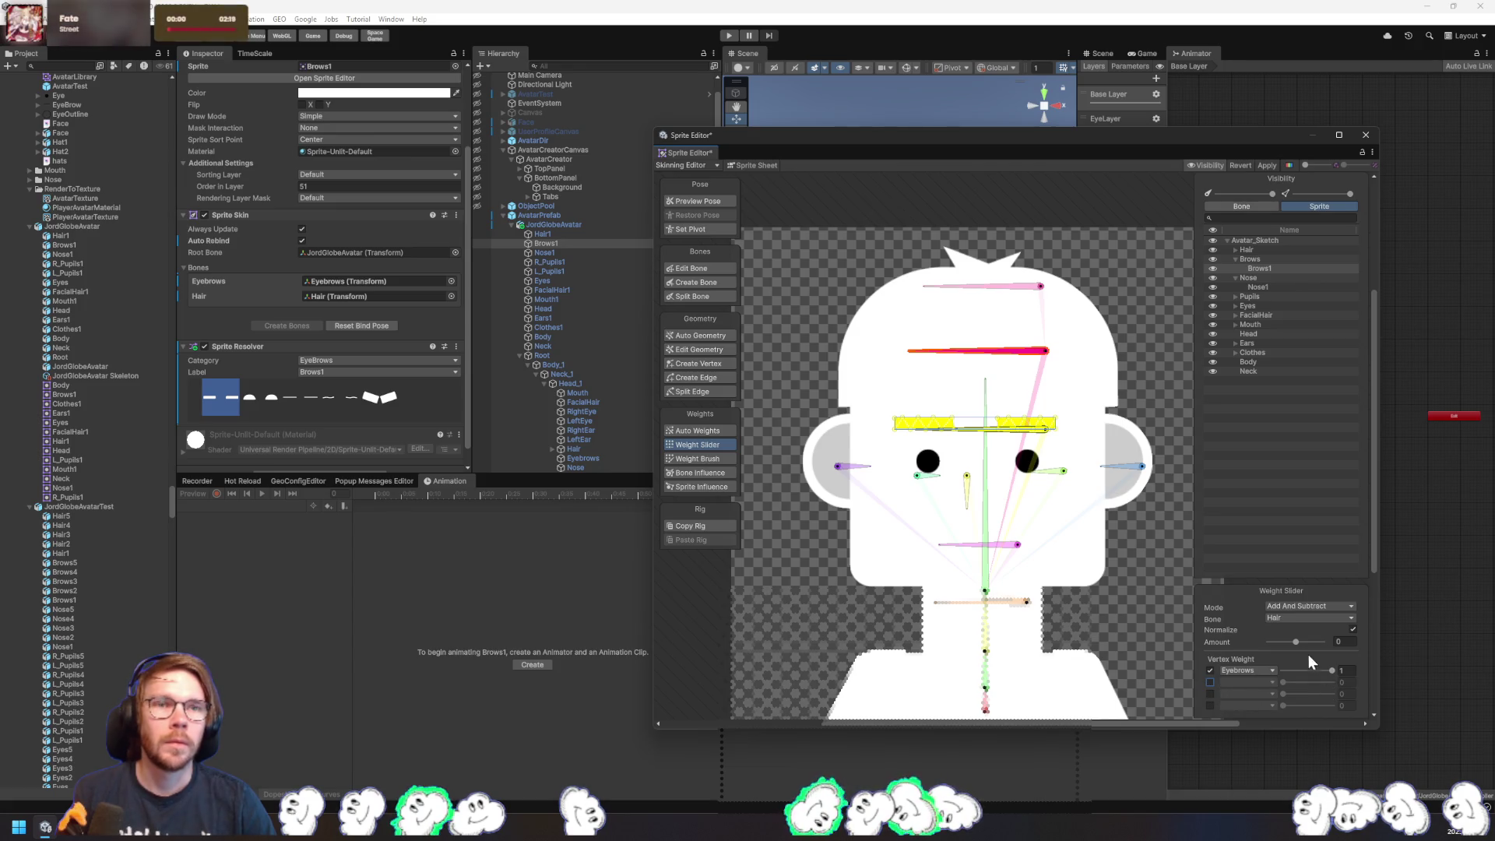
mouse_move(1297, 641)
mouse_down()
mouse_move(1338, 642)
mouse_move(1200, 639)
mouse_up()
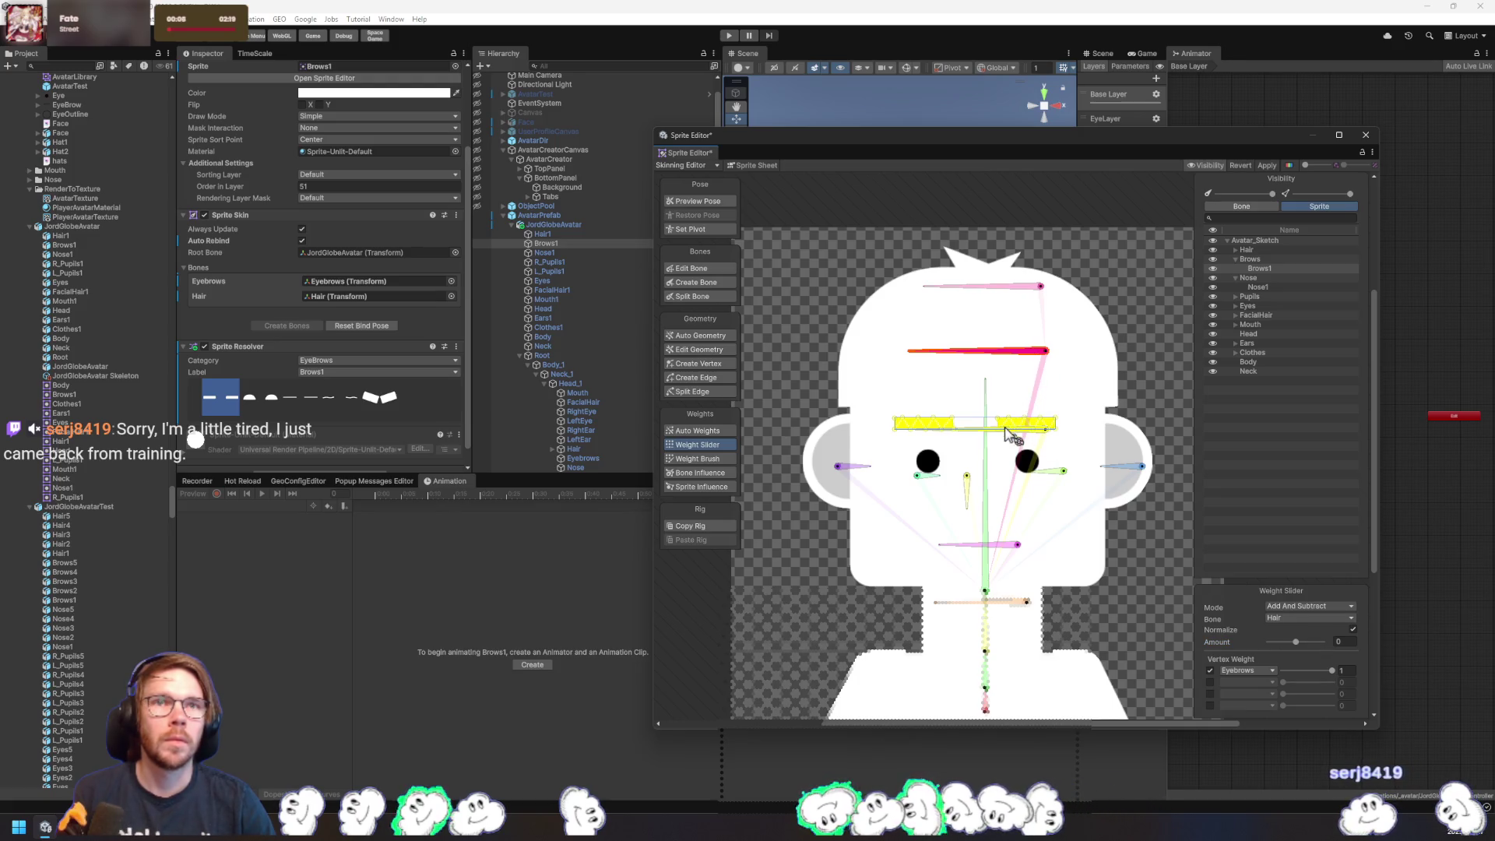
- Remove the Eyebrows weight from the eyebrow vertices with Amount -1 and apply
click(1034, 370)
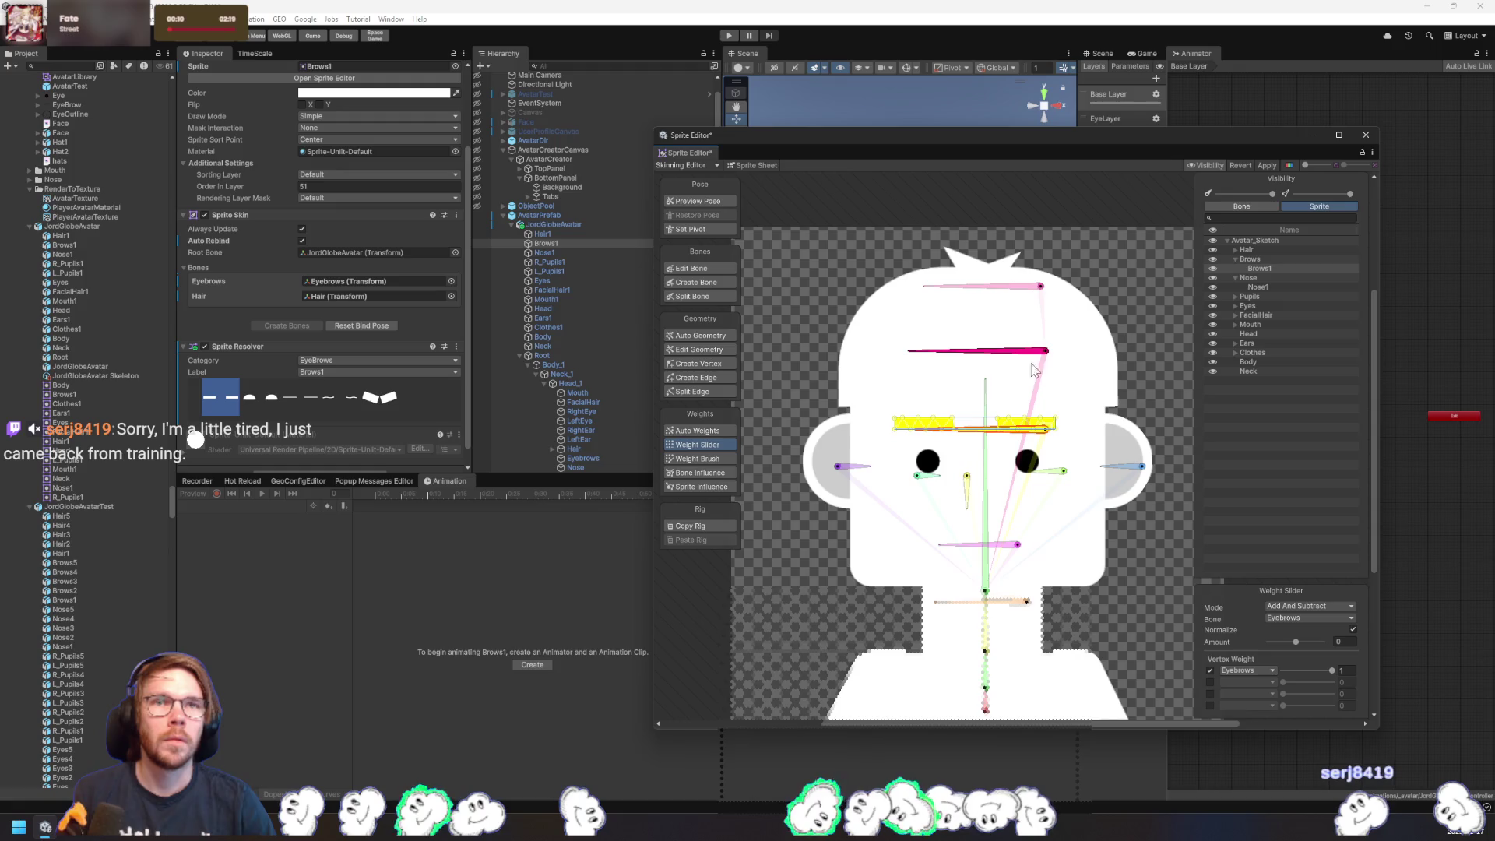
drag(1093, 413, 940, 441)
mouse_move(1297, 642)
mouse_down()
mouse_move(1255, 648)
mouse_move(1368, 660)
mouse_up()
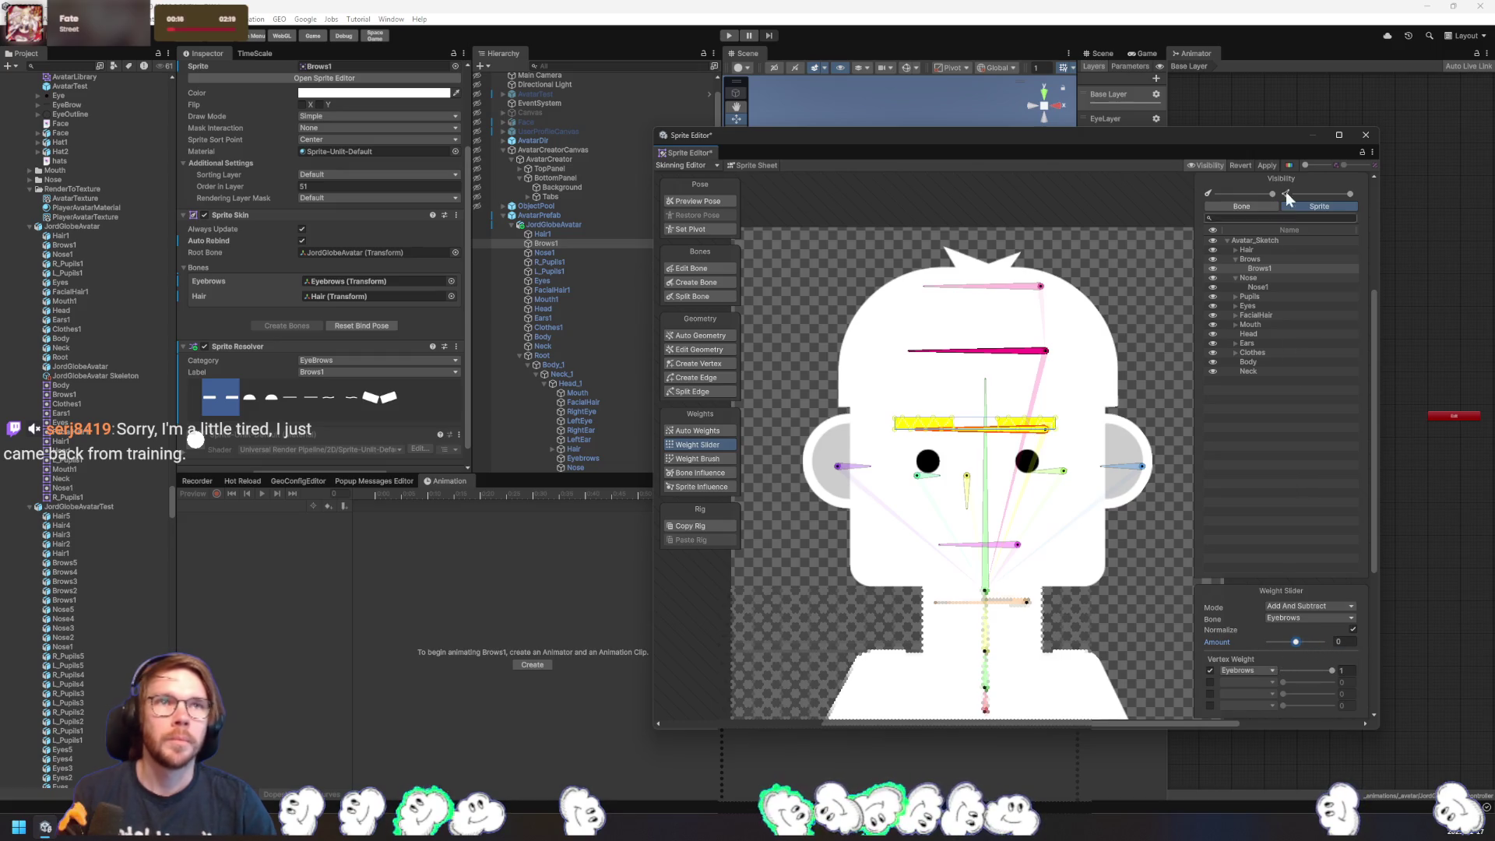
click(1268, 165)
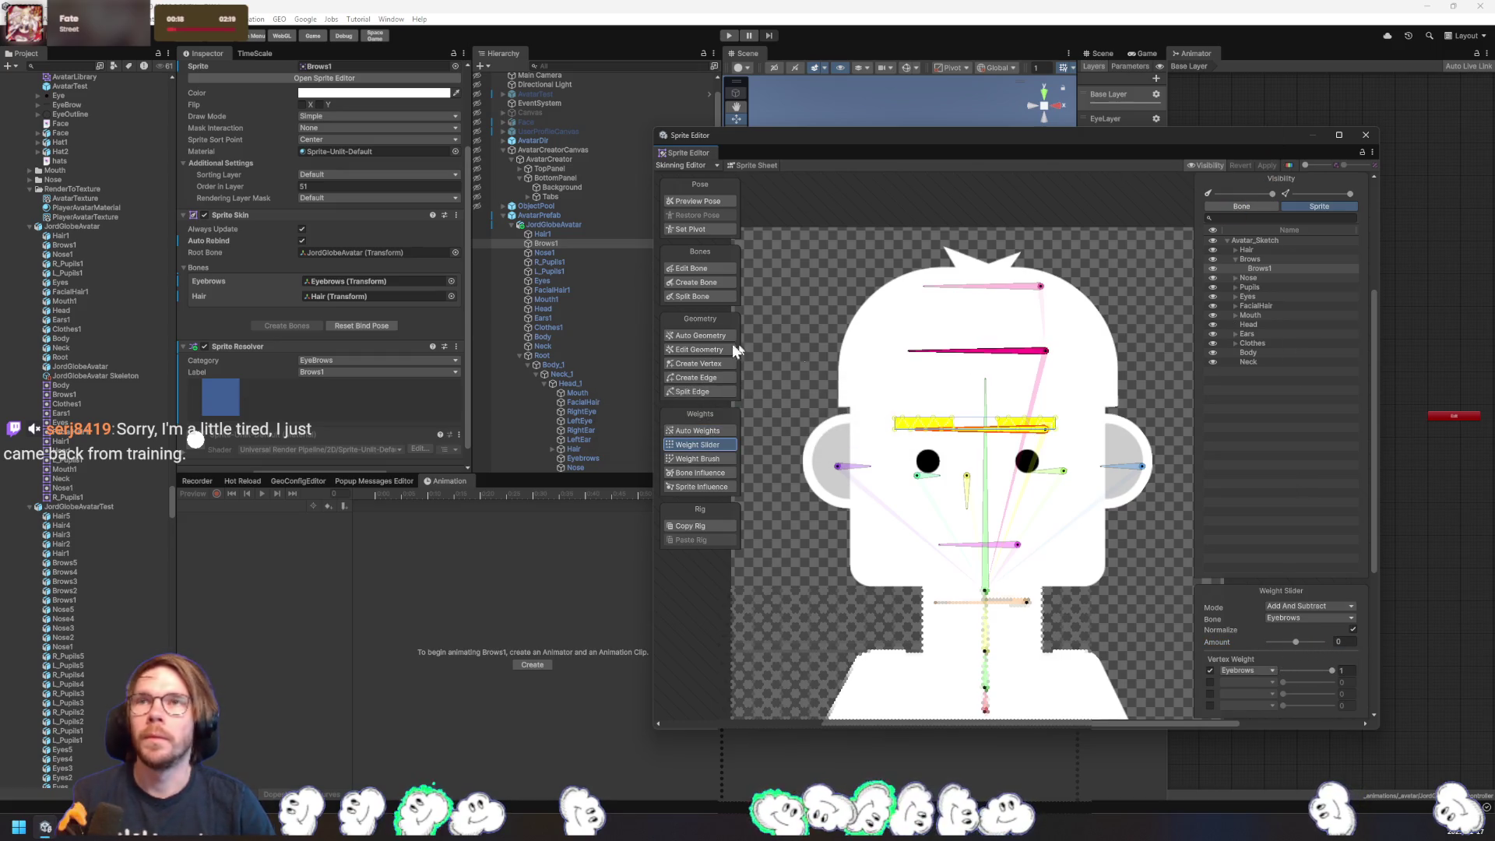
- Swap Nose1's sprite through Nose5 to Nose1_0, then clear the eyebrow vertex selection
click(555, 243)
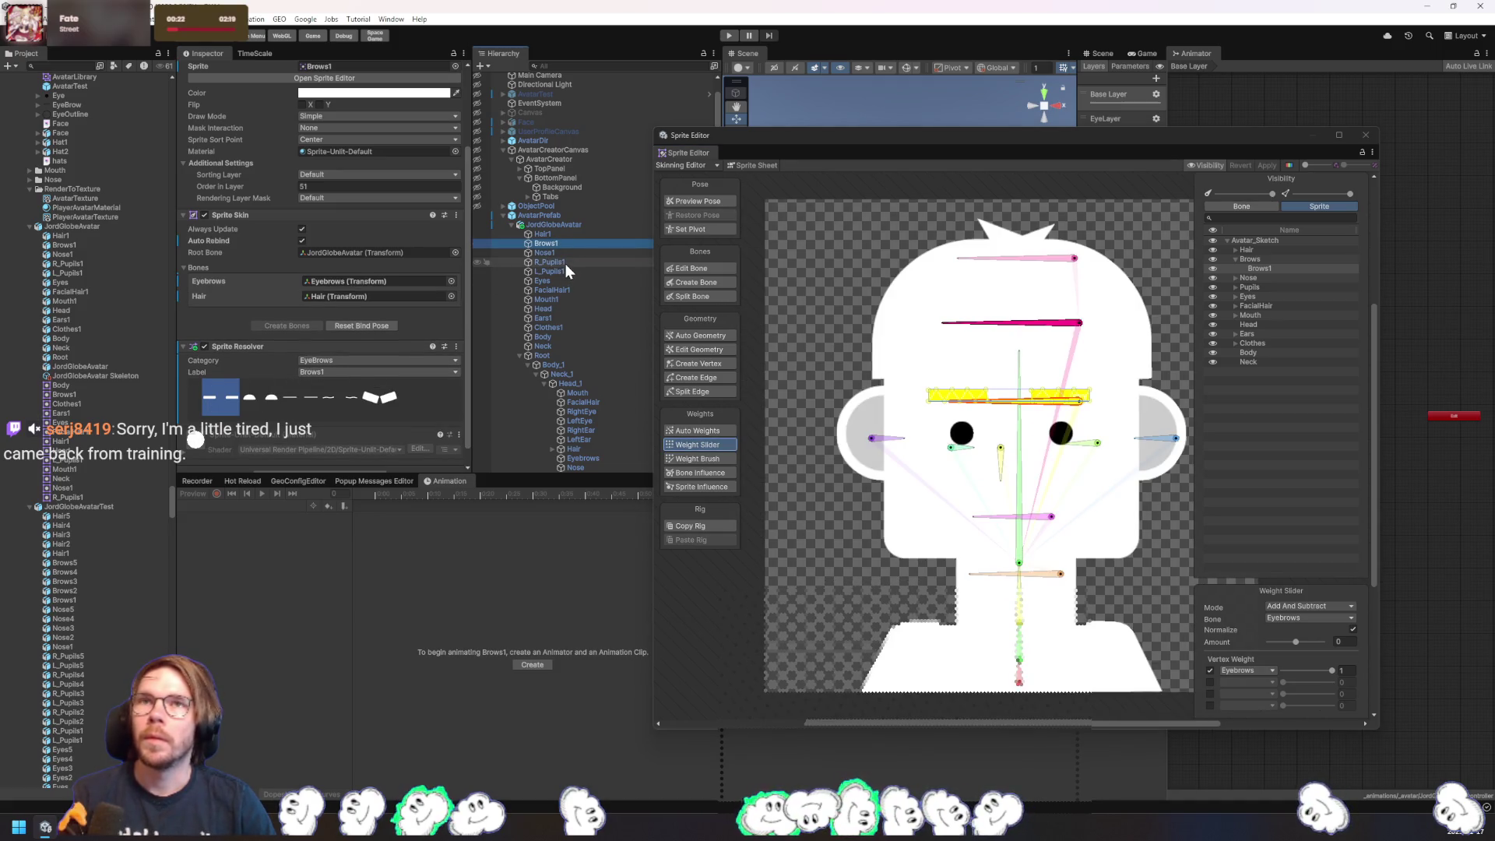
click(568, 253)
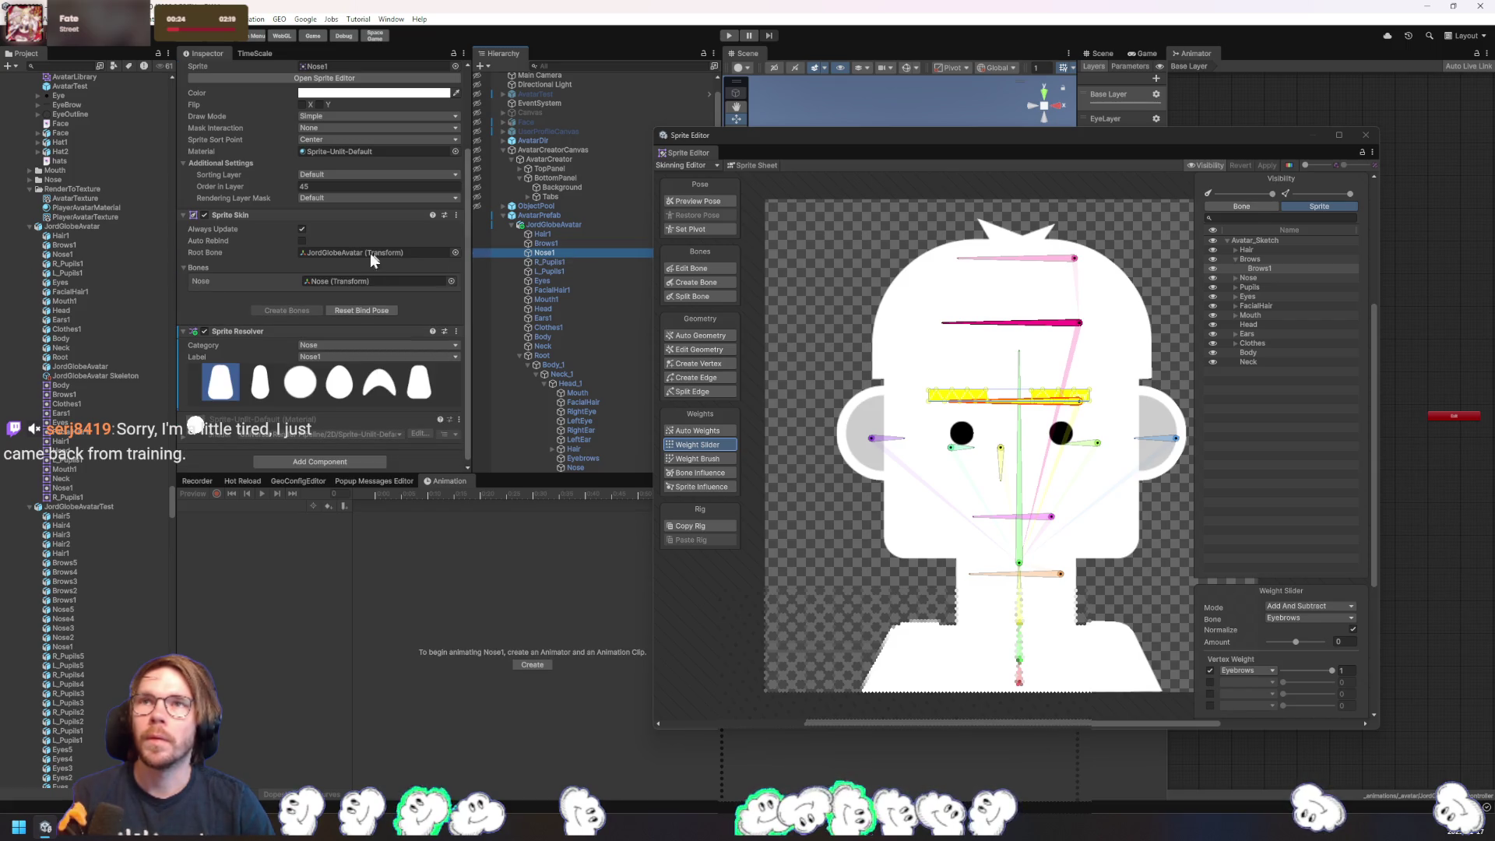
click(380, 382)
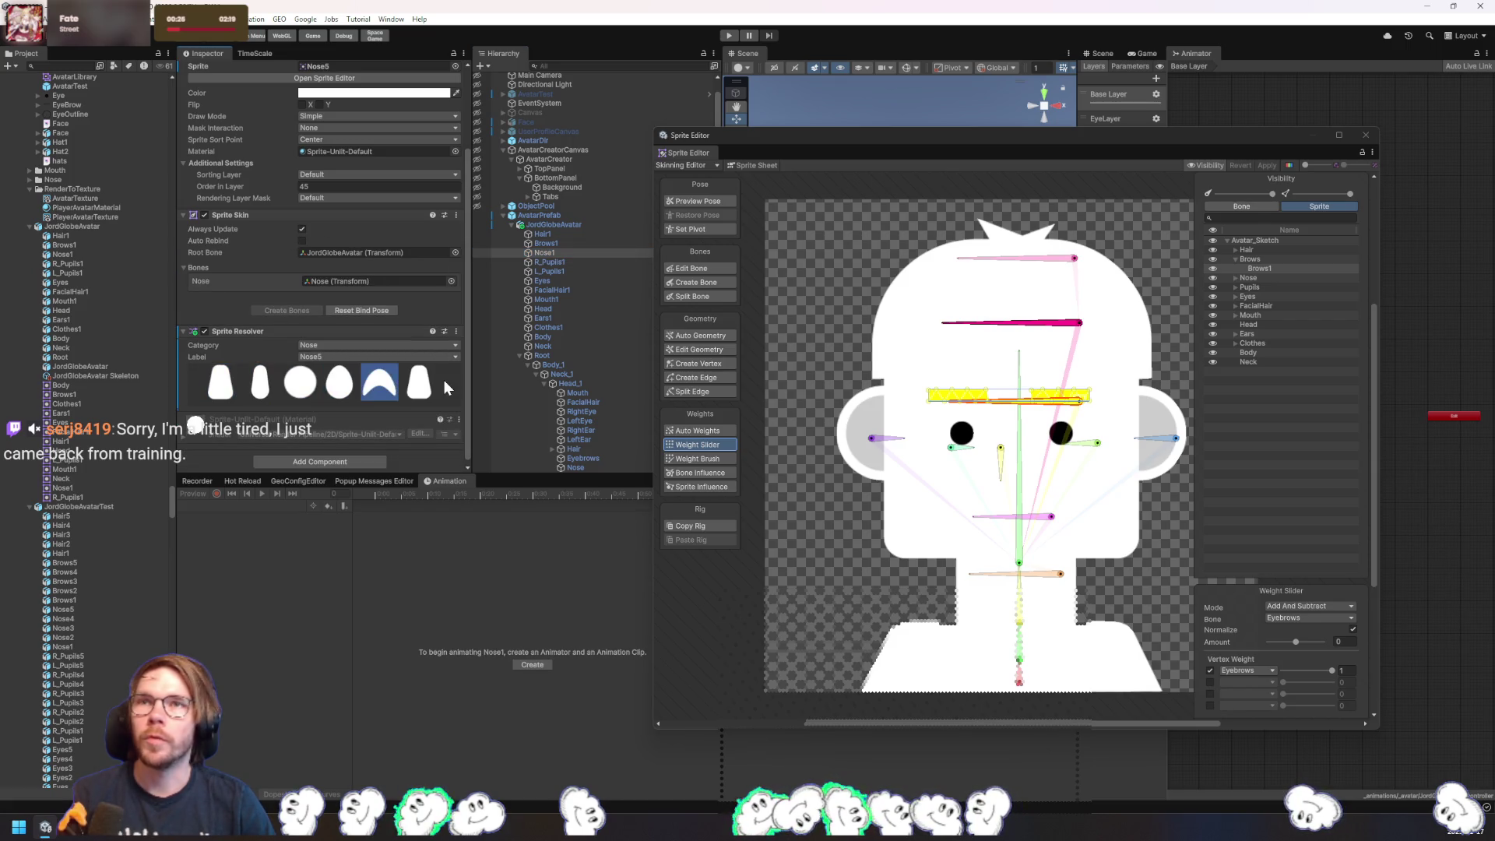
click(433, 384)
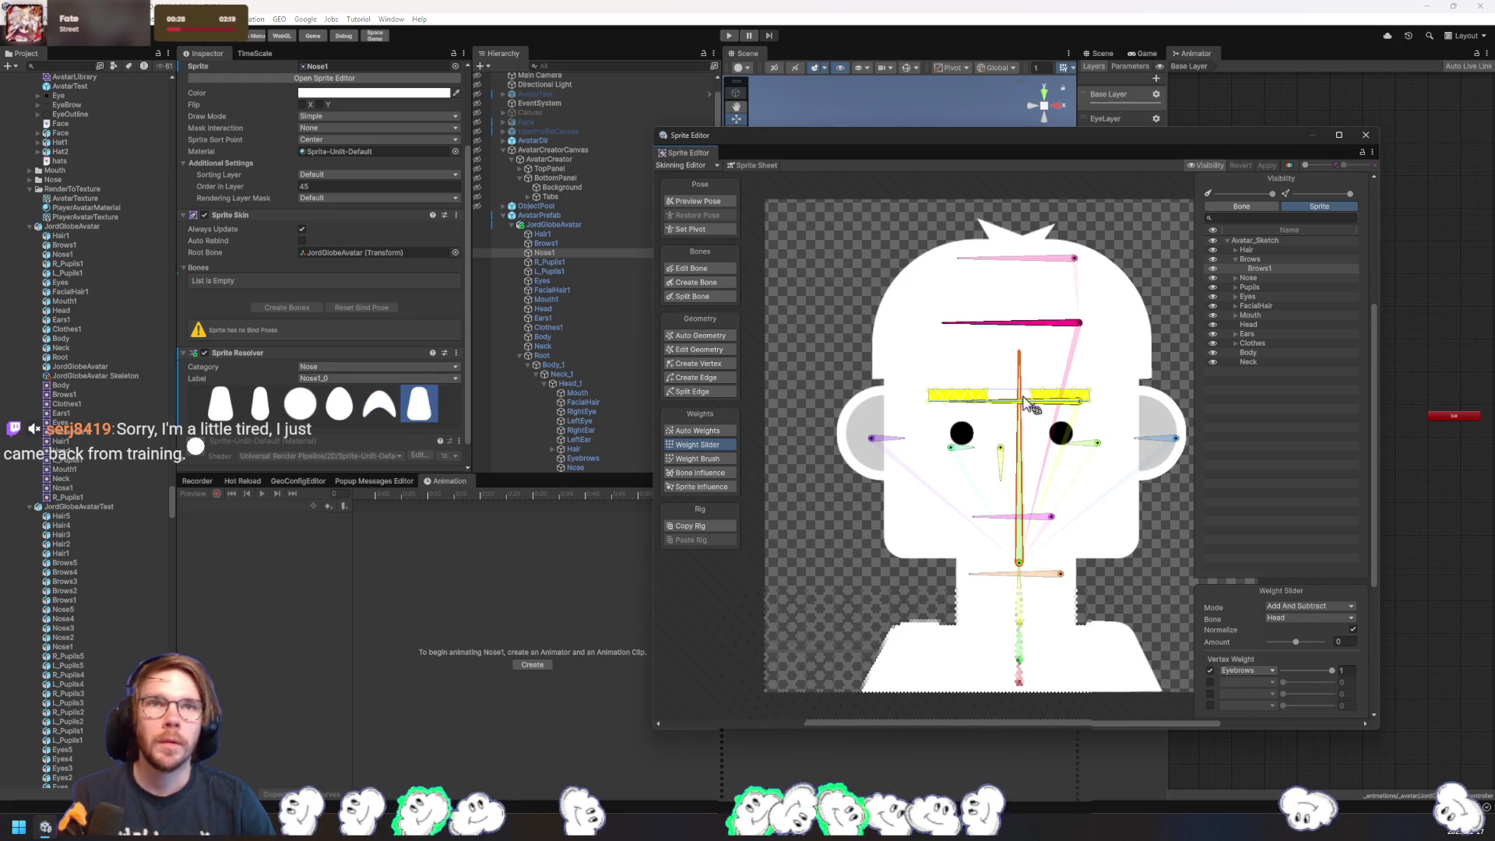
click(1061, 322)
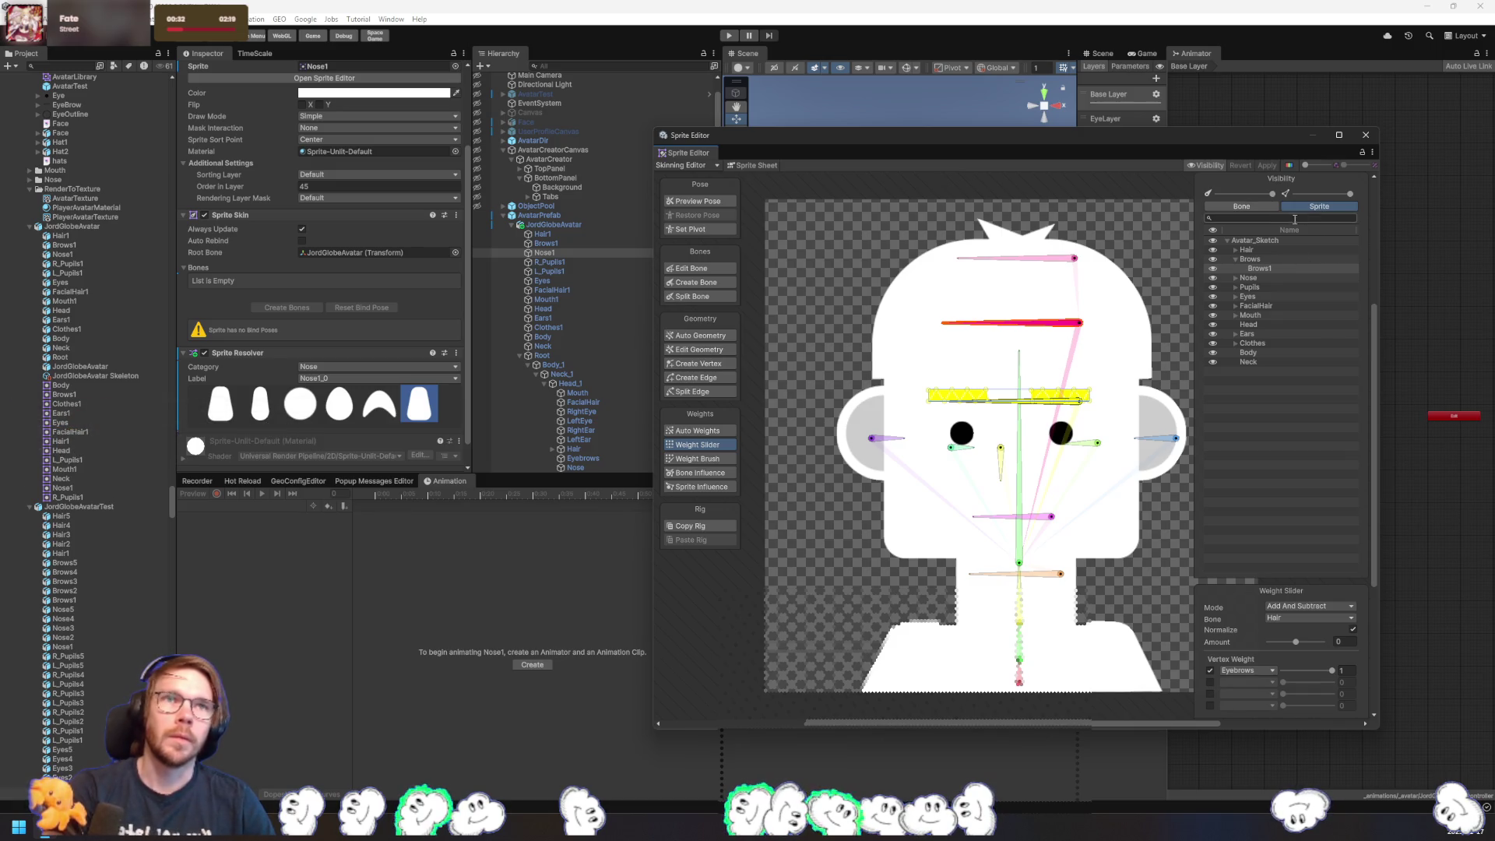
click(1064, 334)
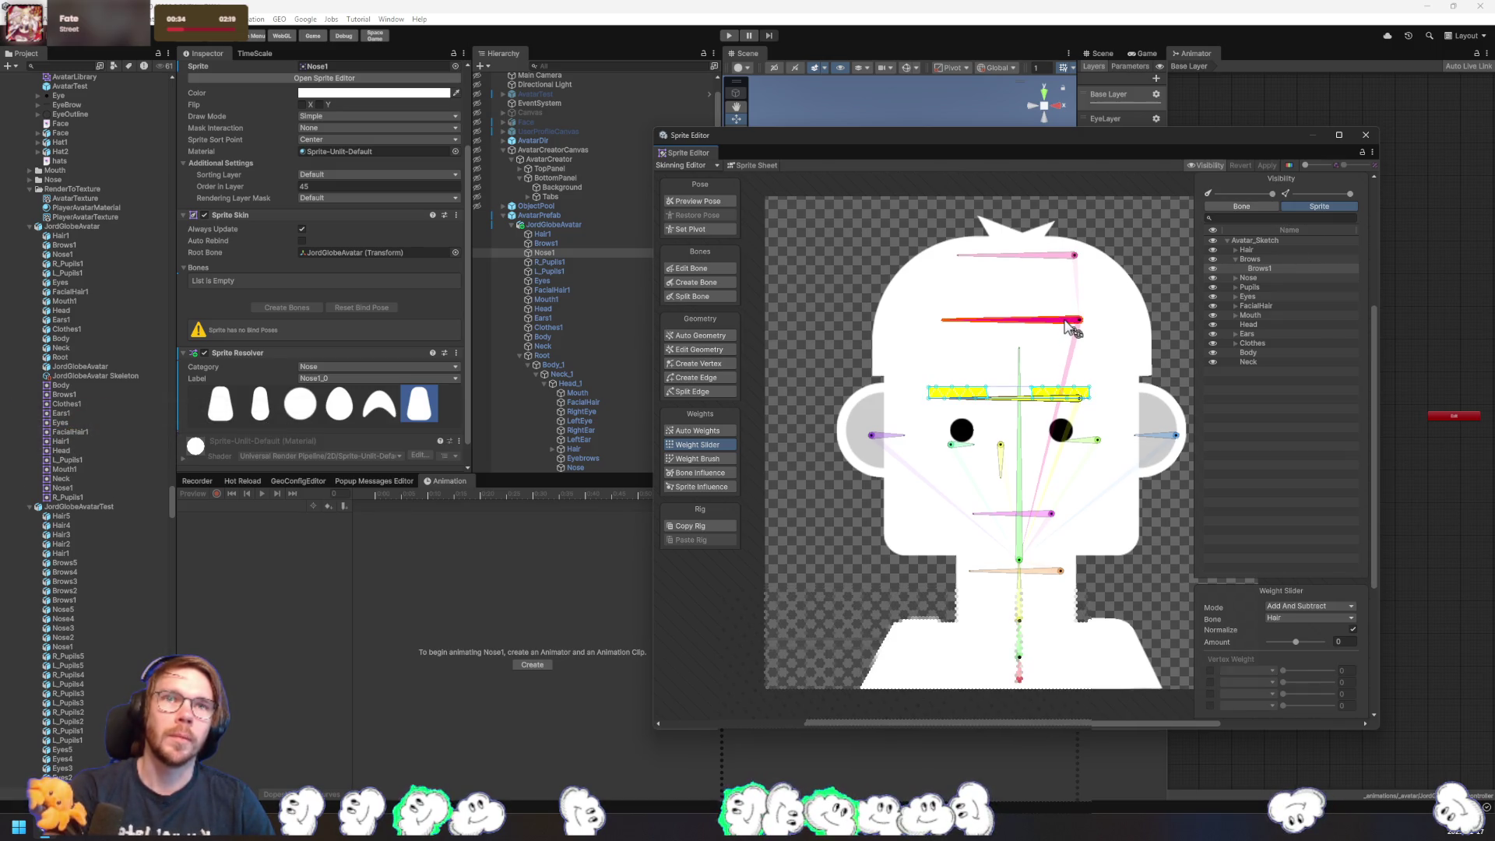
- In bone-editing mode with the bone list shown, select and delete the Hair bone
click(711, 270)
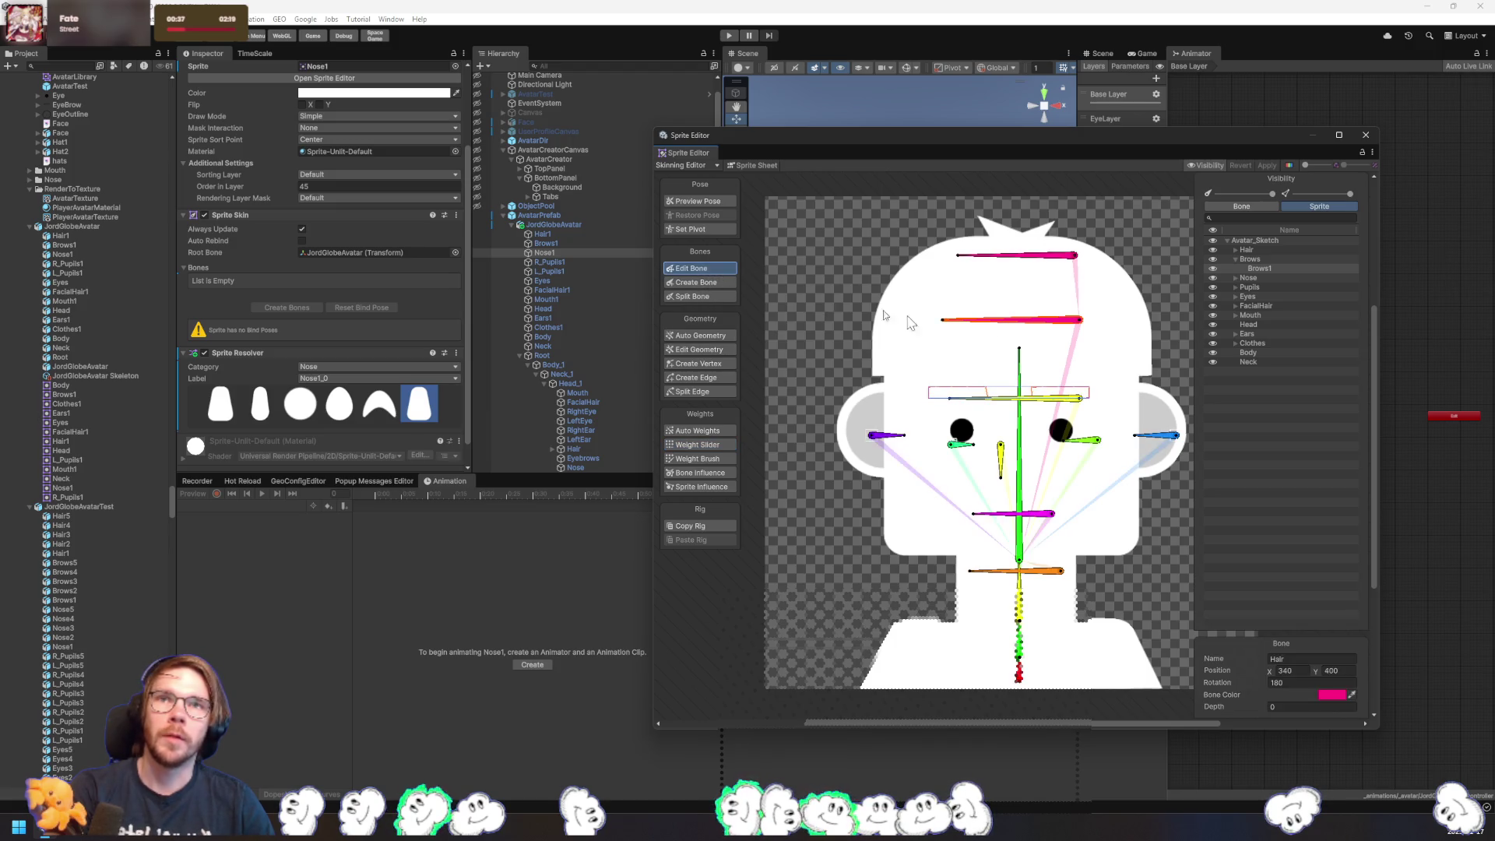
click(1254, 208)
click(1256, 350)
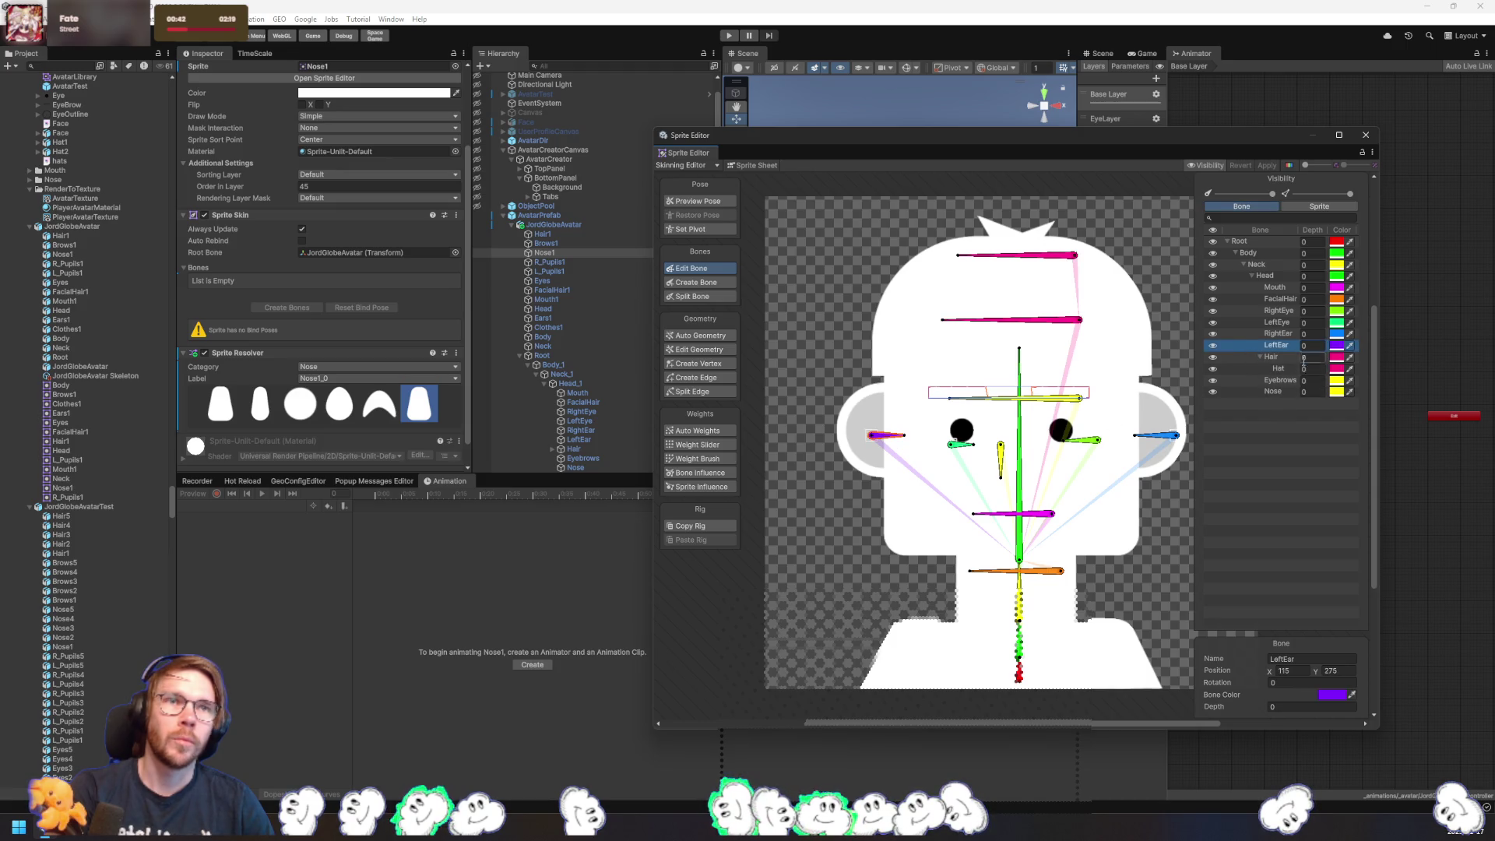
click(1068, 330)
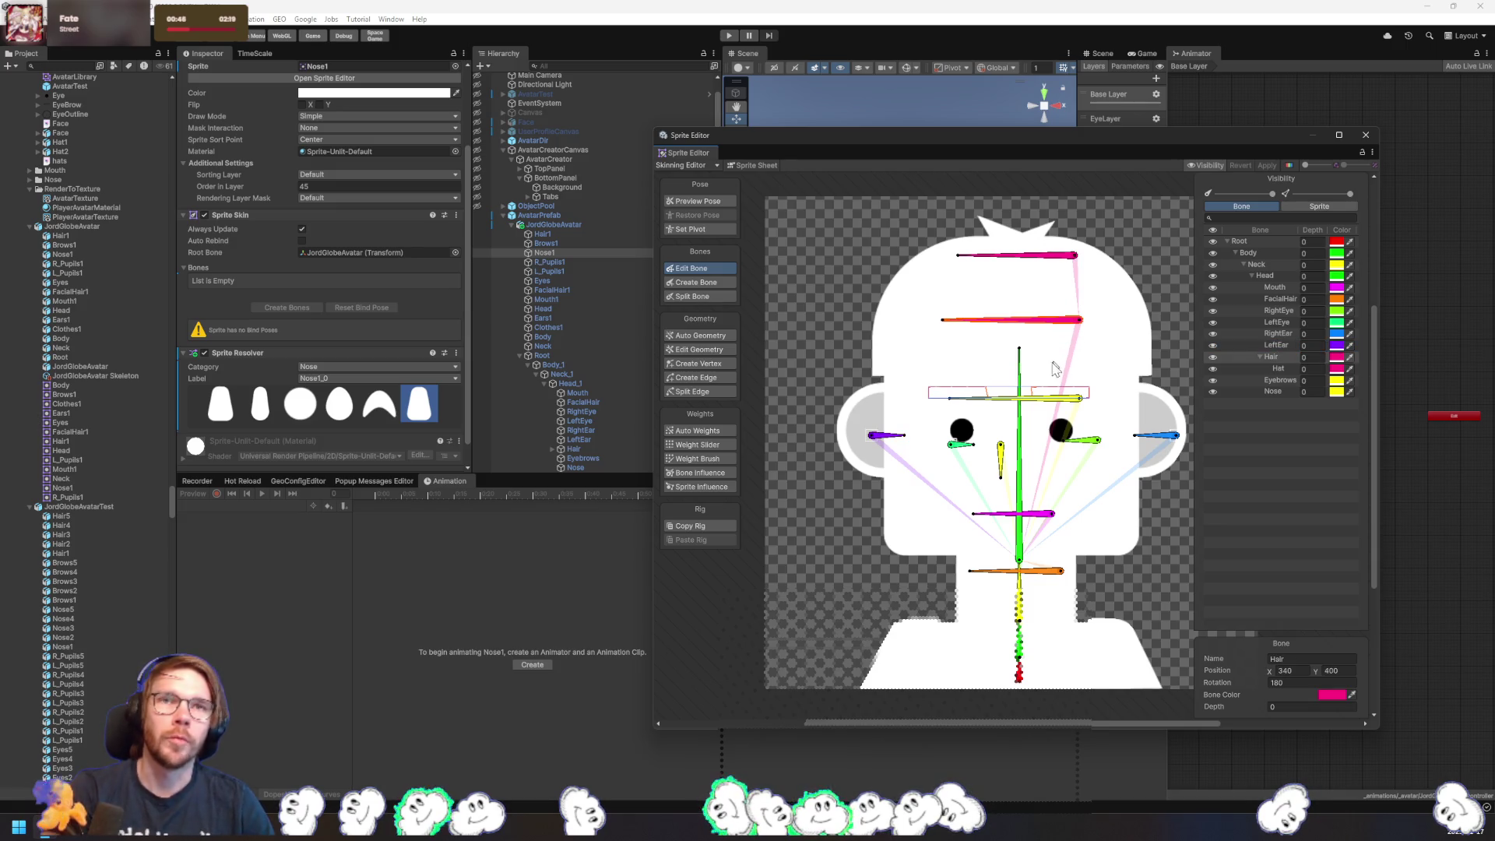
key(Delete)
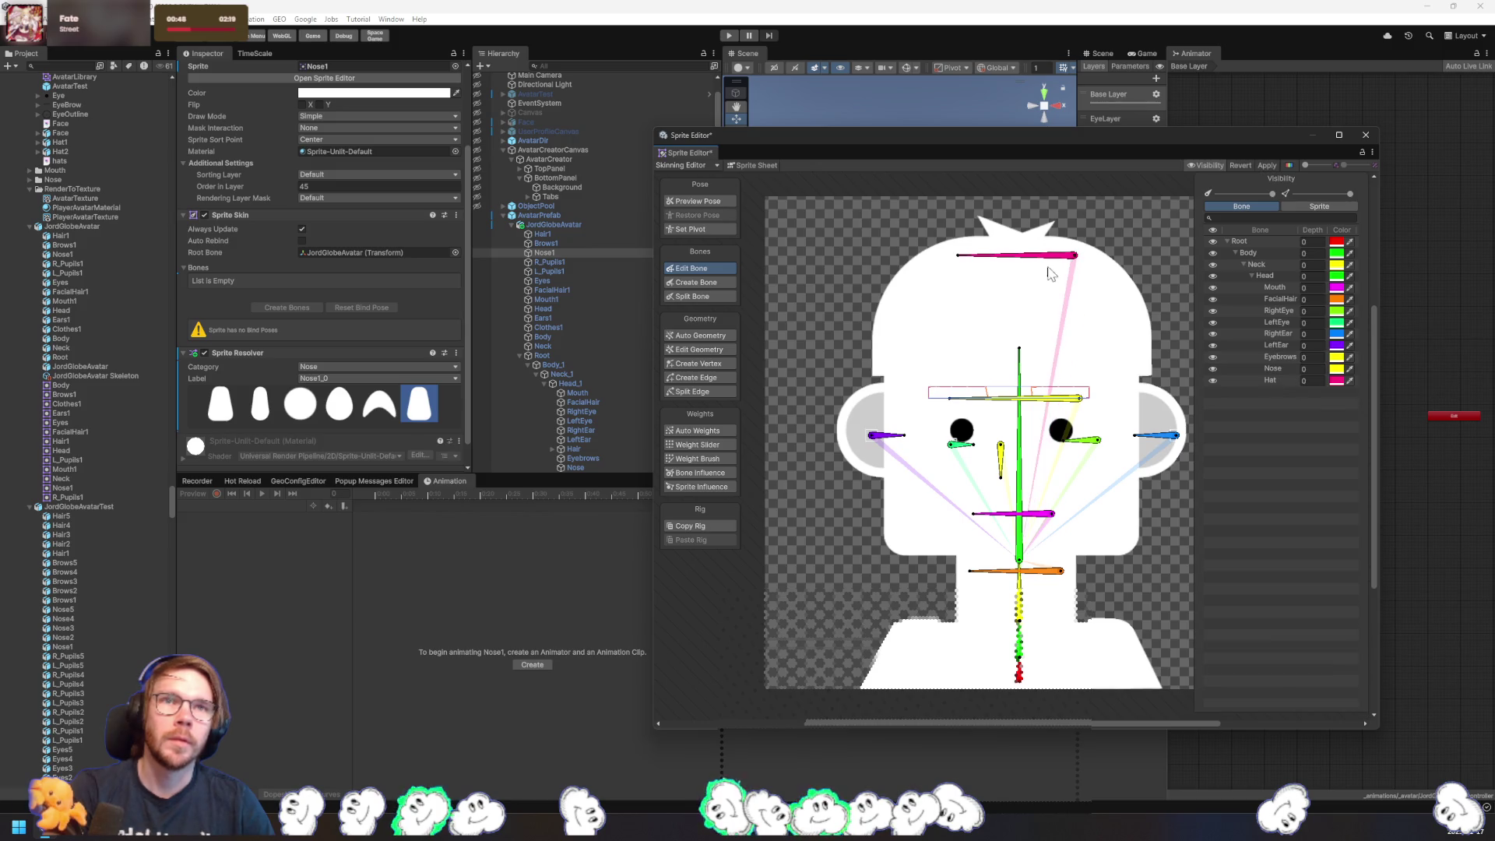
- Undo to restore the Hair bone with Hat under it, and apply the bone changes
click(1050, 260)
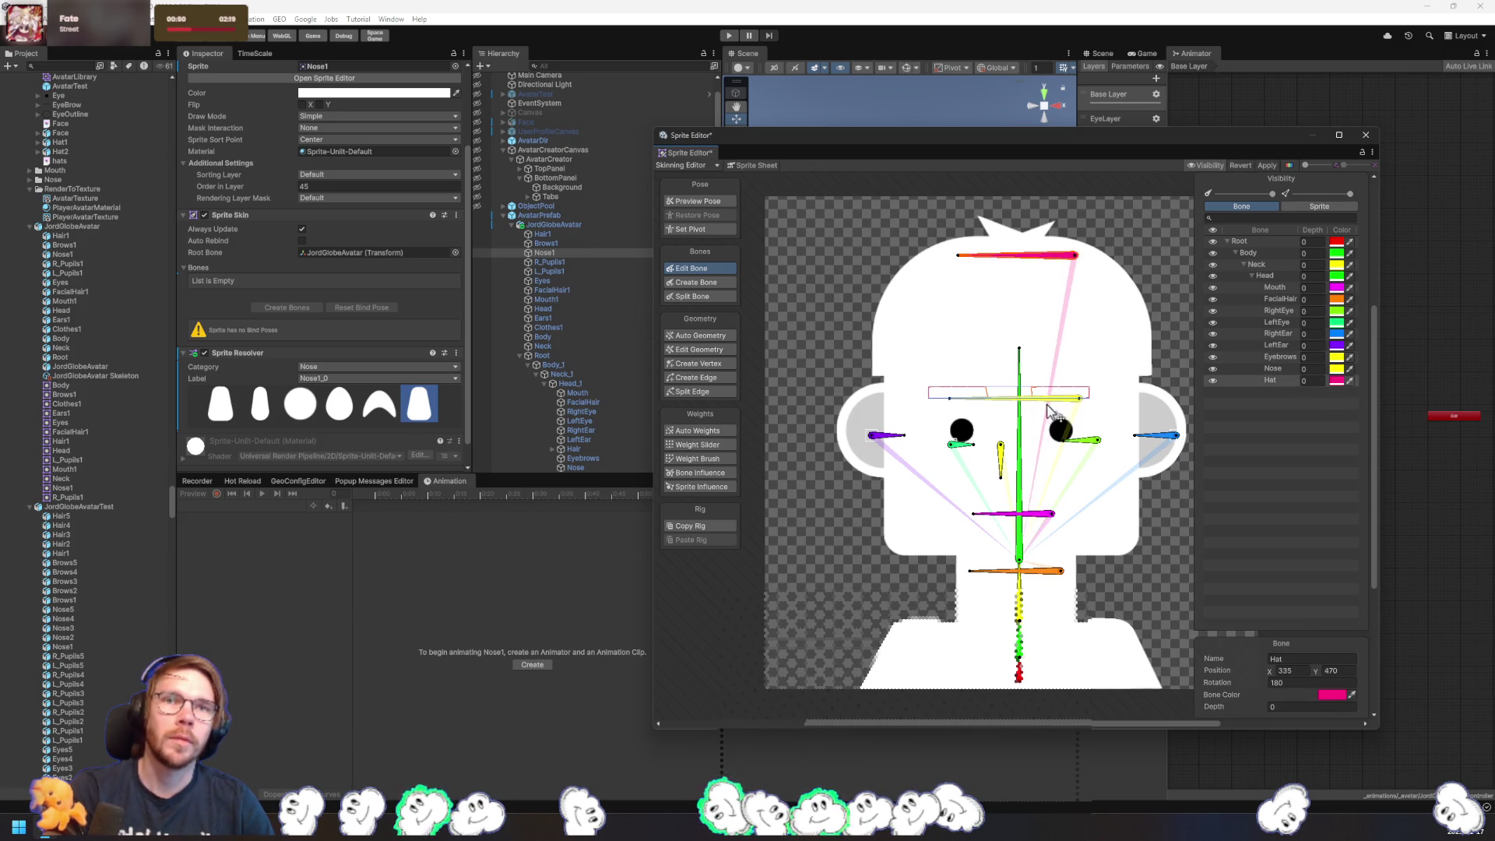
click(1025, 663)
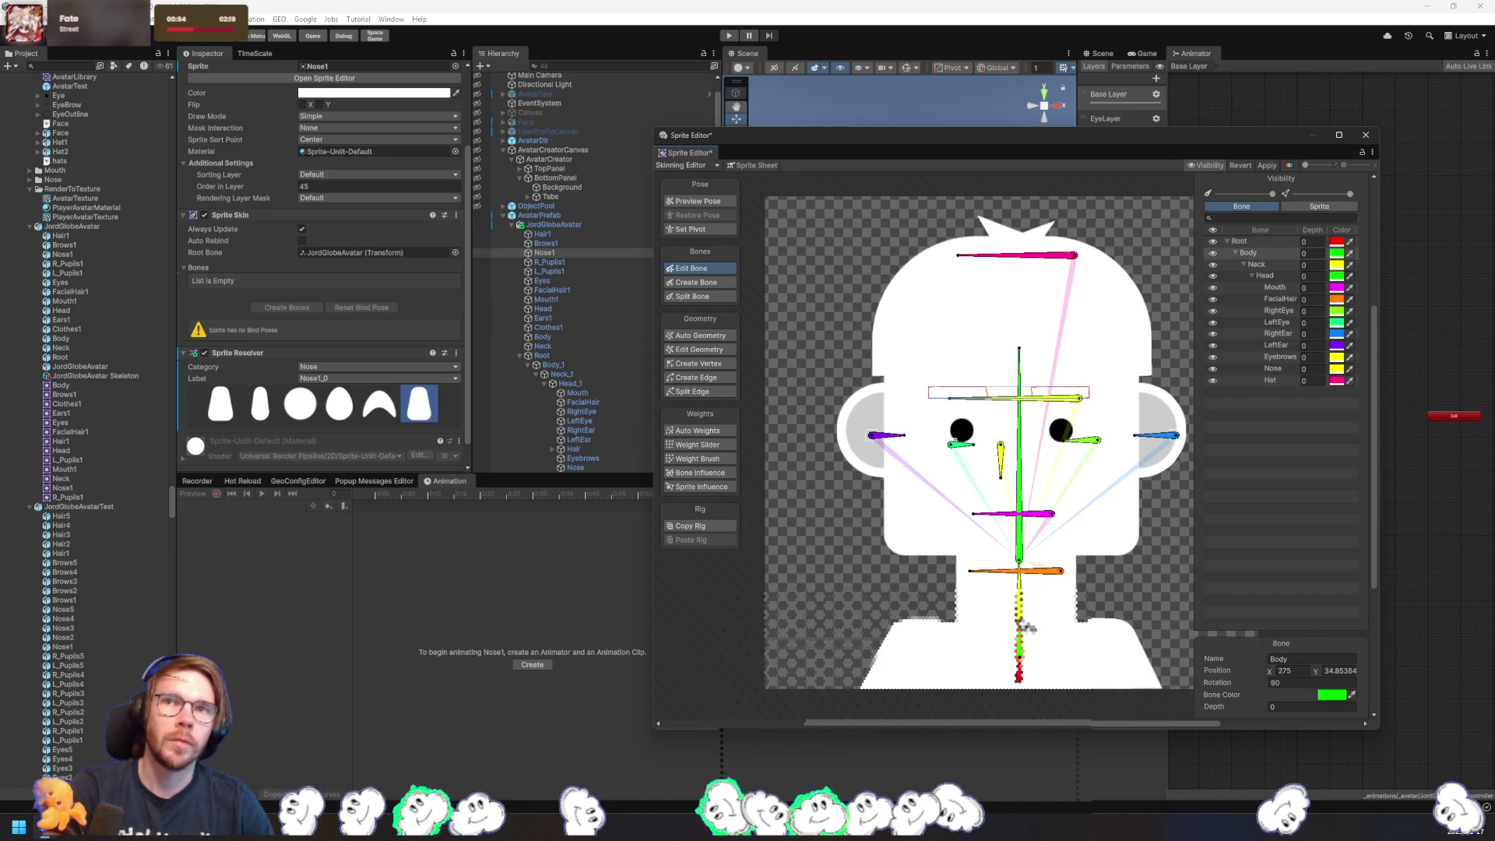
key(ctrl+z)
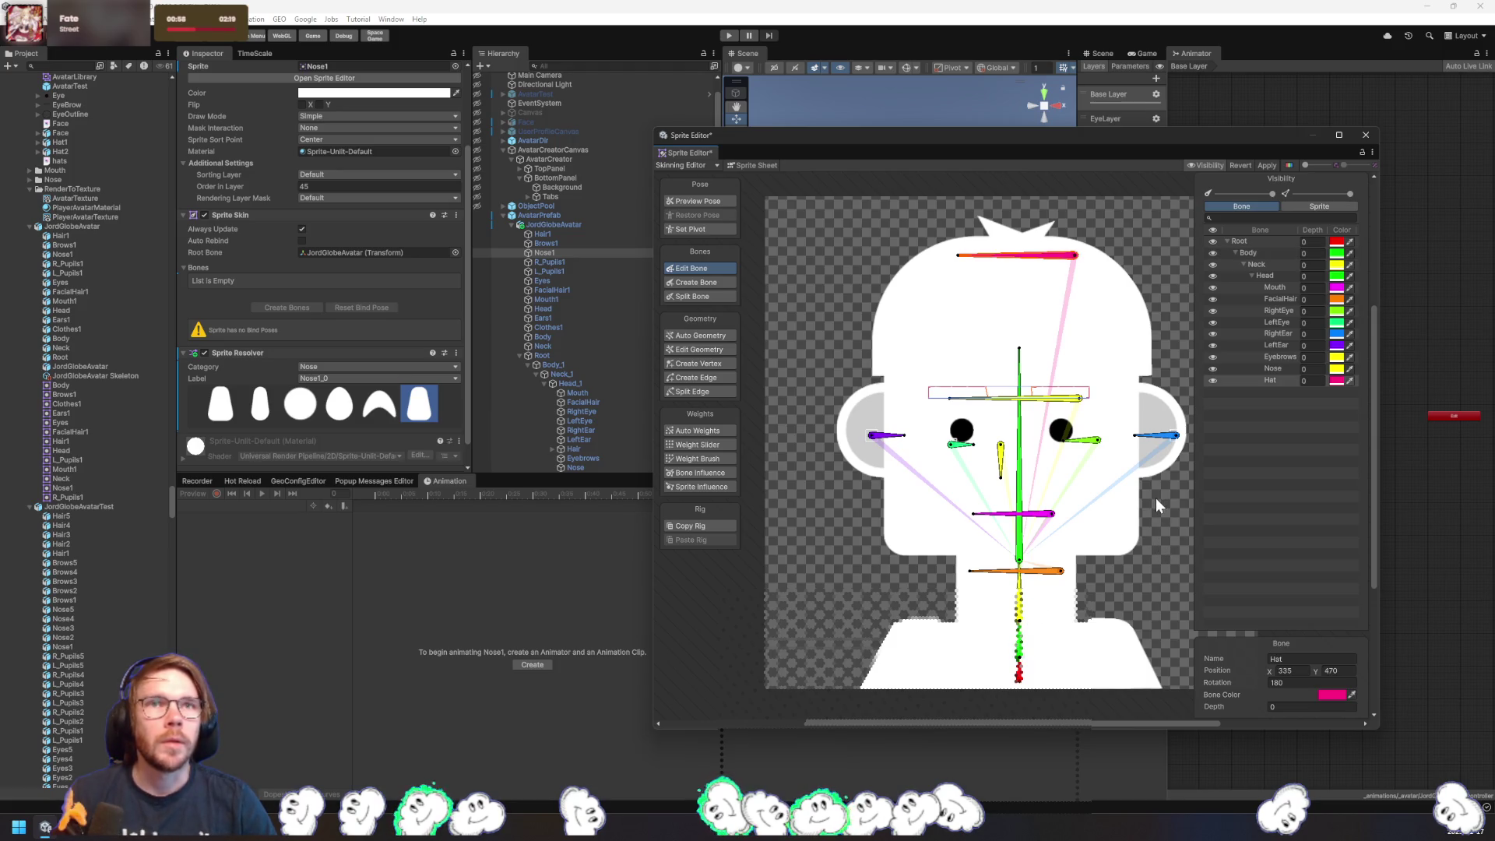
key(ctrl+z)
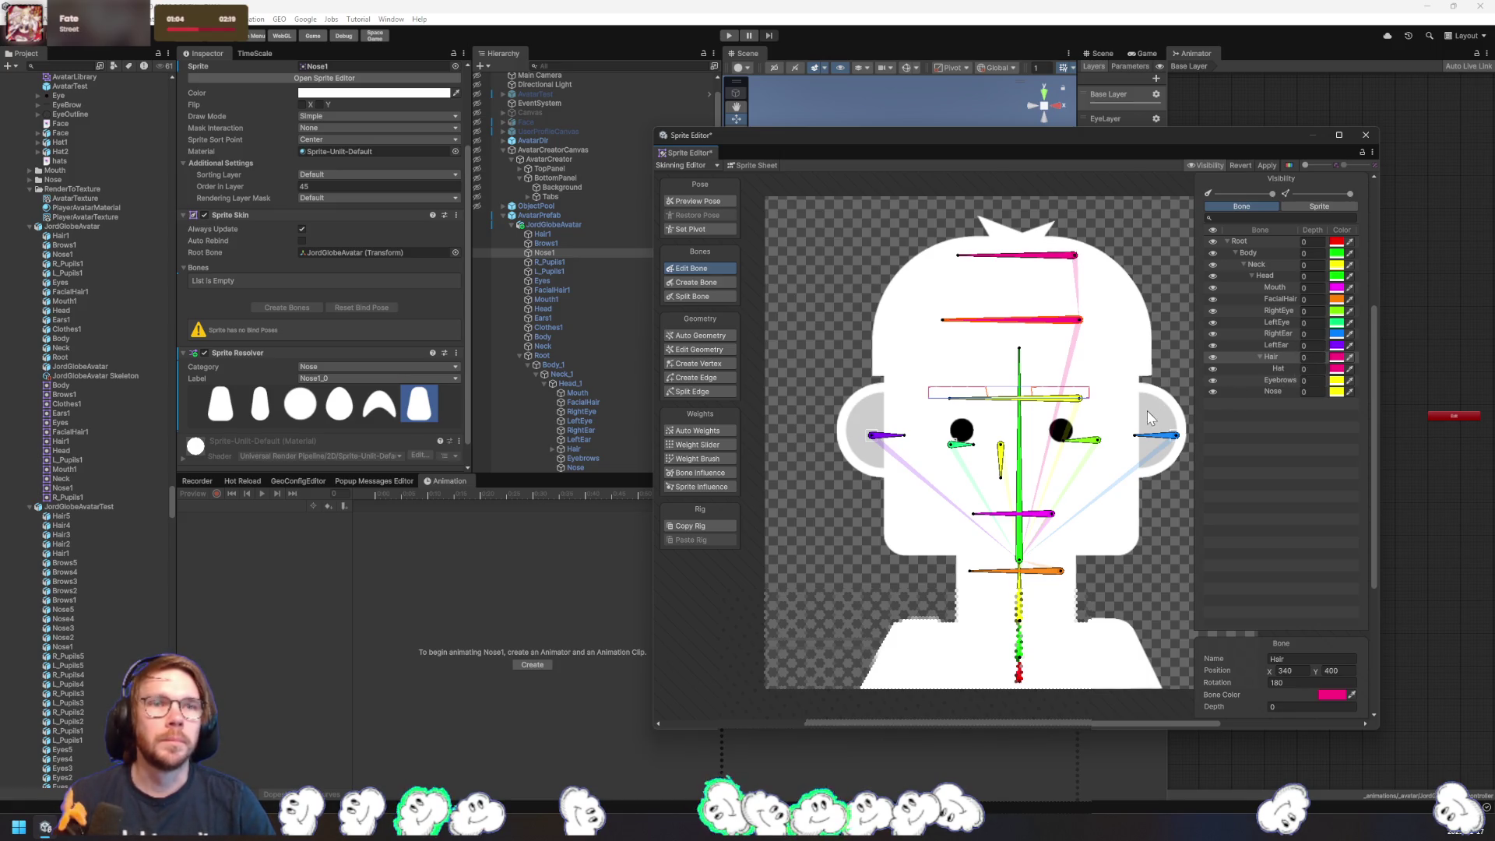
click(1262, 163)
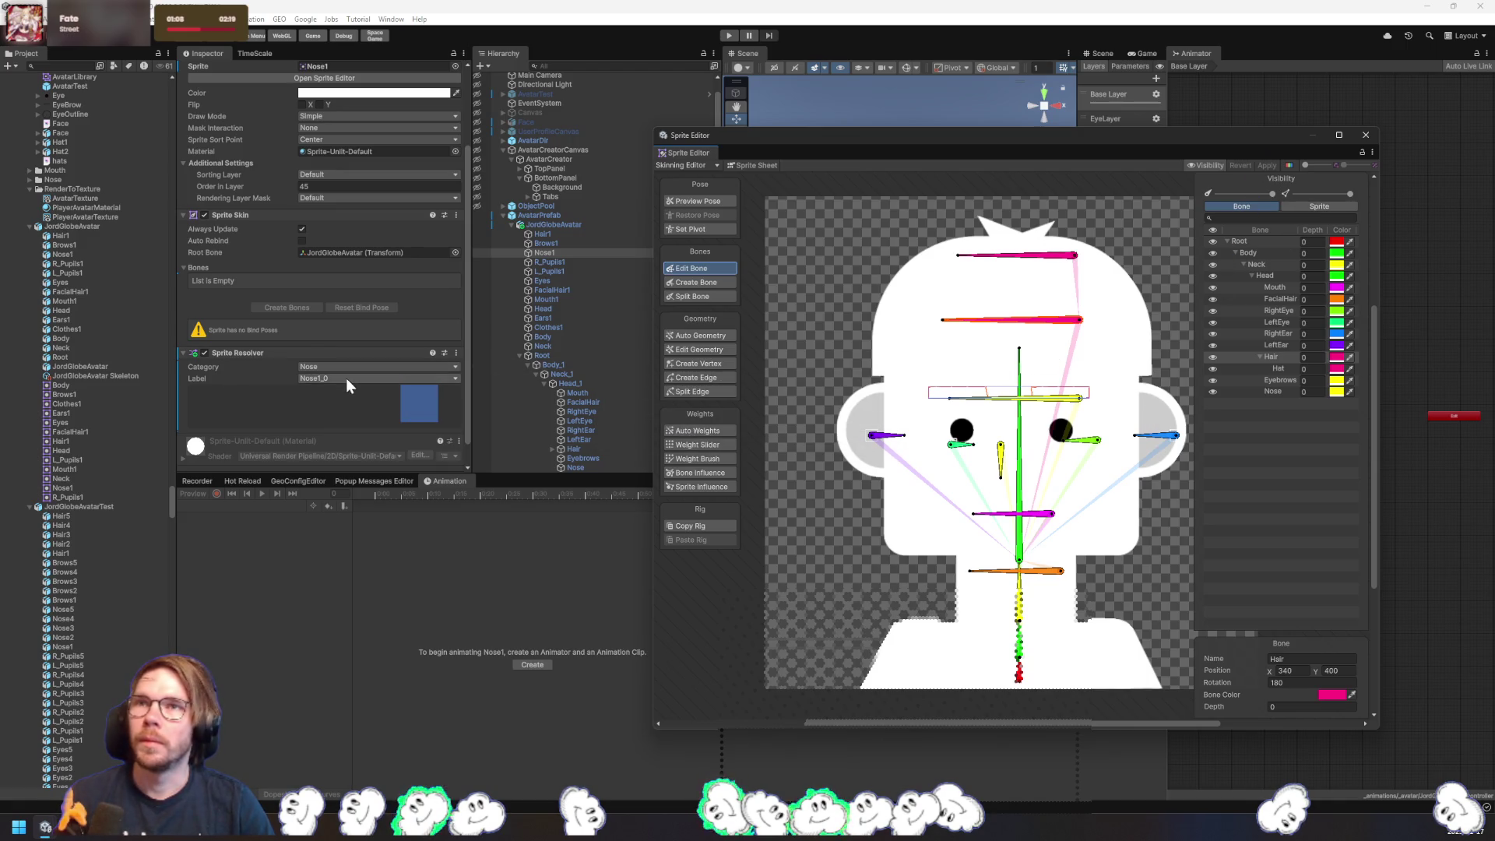
click(556, 235)
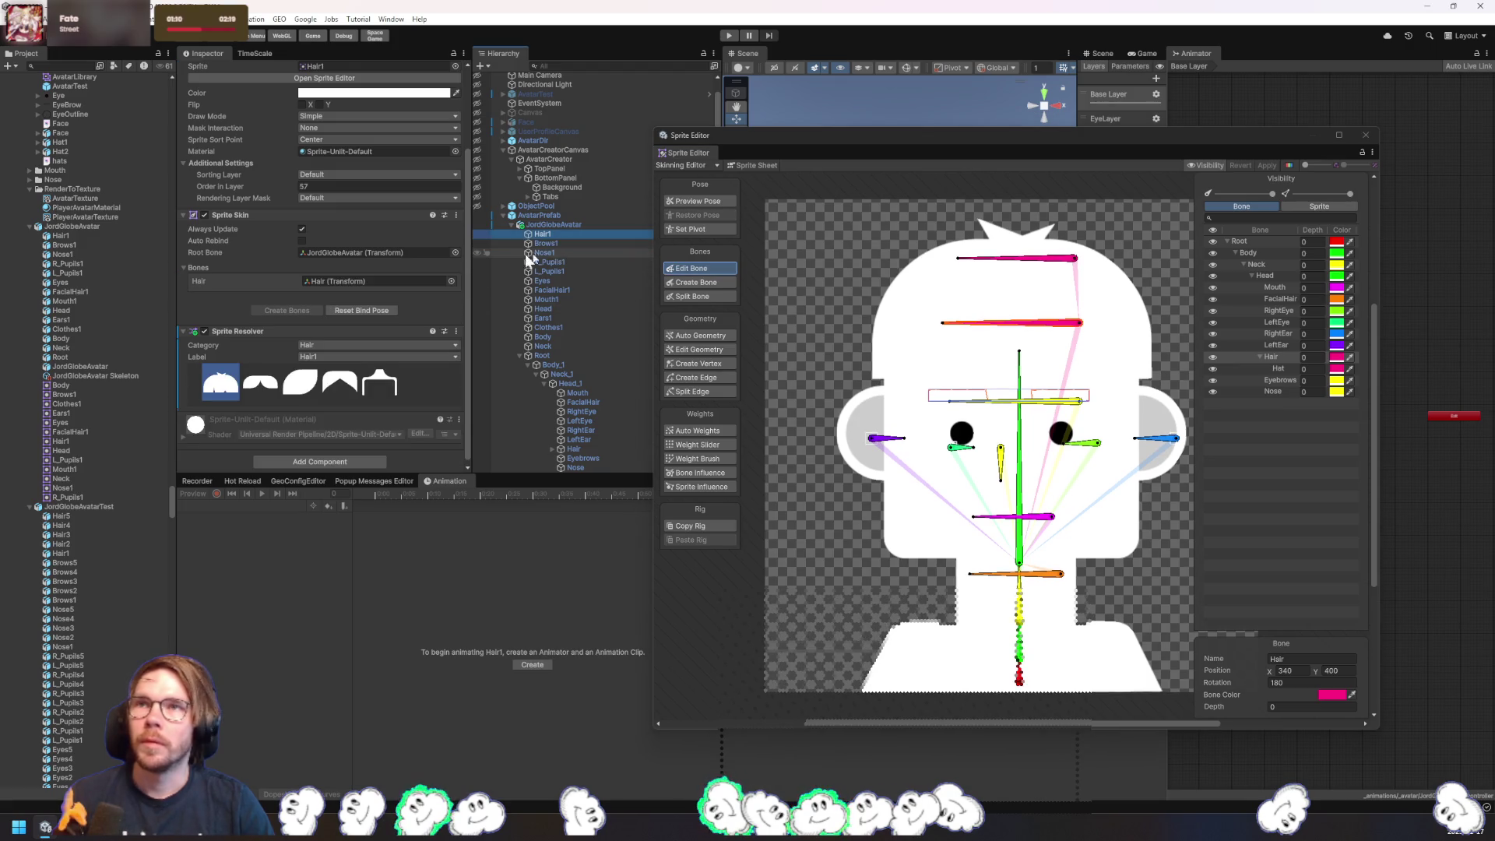
click(254, 395)
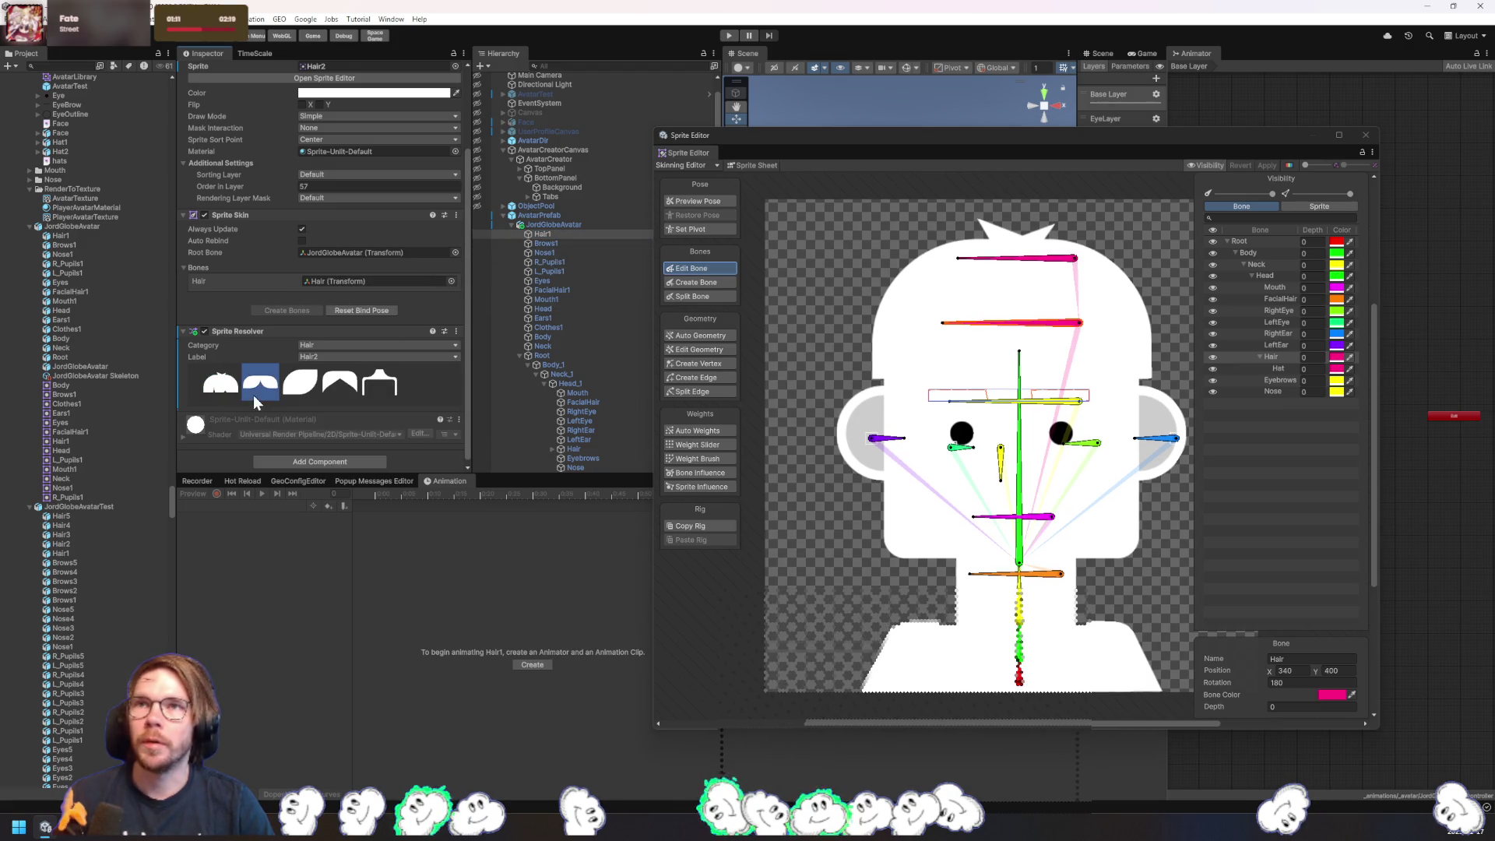
click(551, 243)
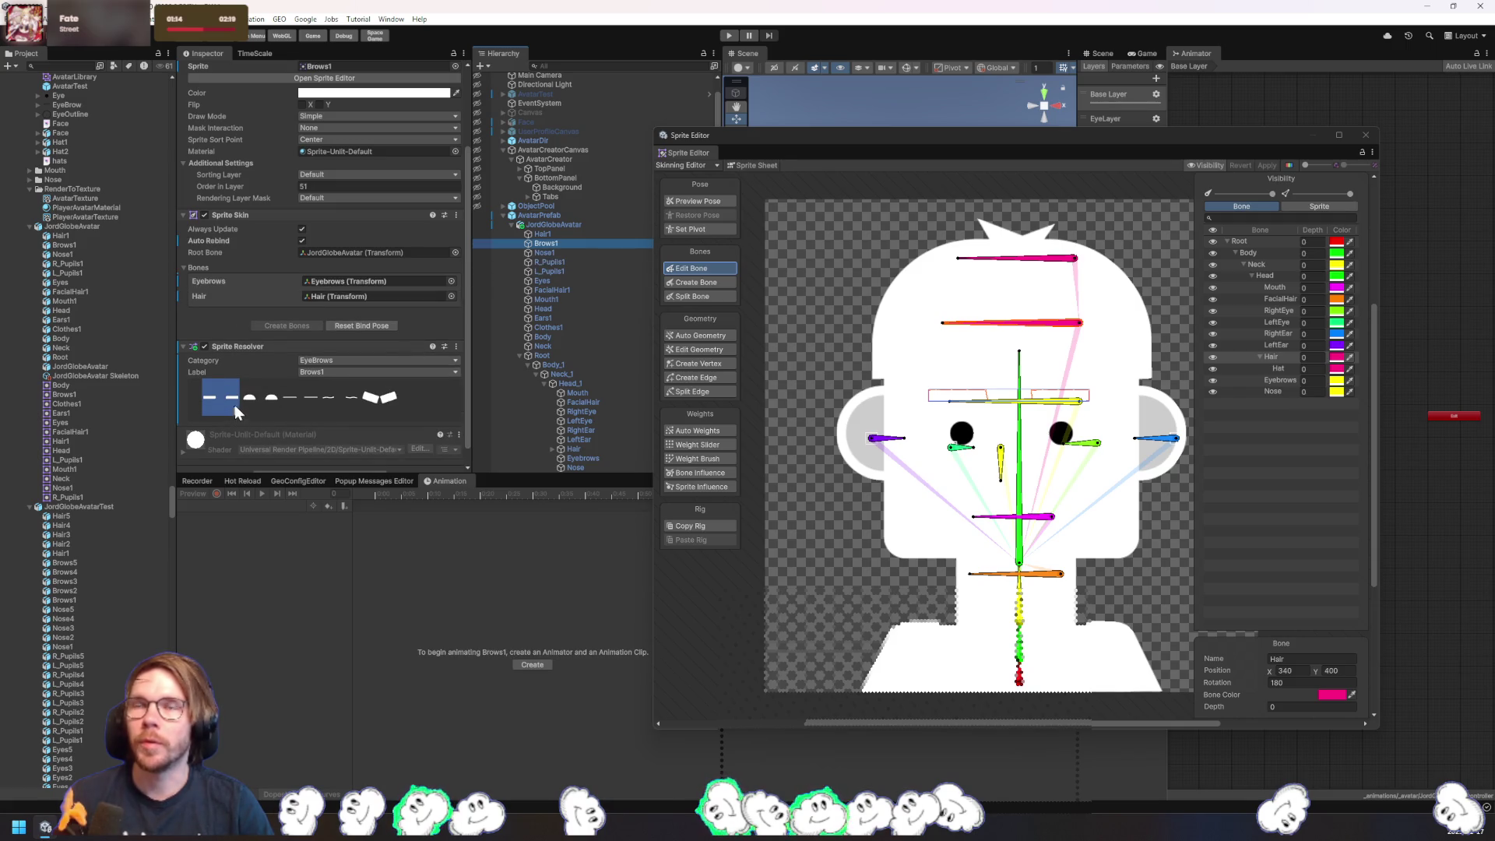
click(254, 399)
click(337, 381)
click(379, 382)
click(1365, 134)
drag(931, 201, 1028, 382)
click(302, 386)
click(270, 390)
click(212, 393)
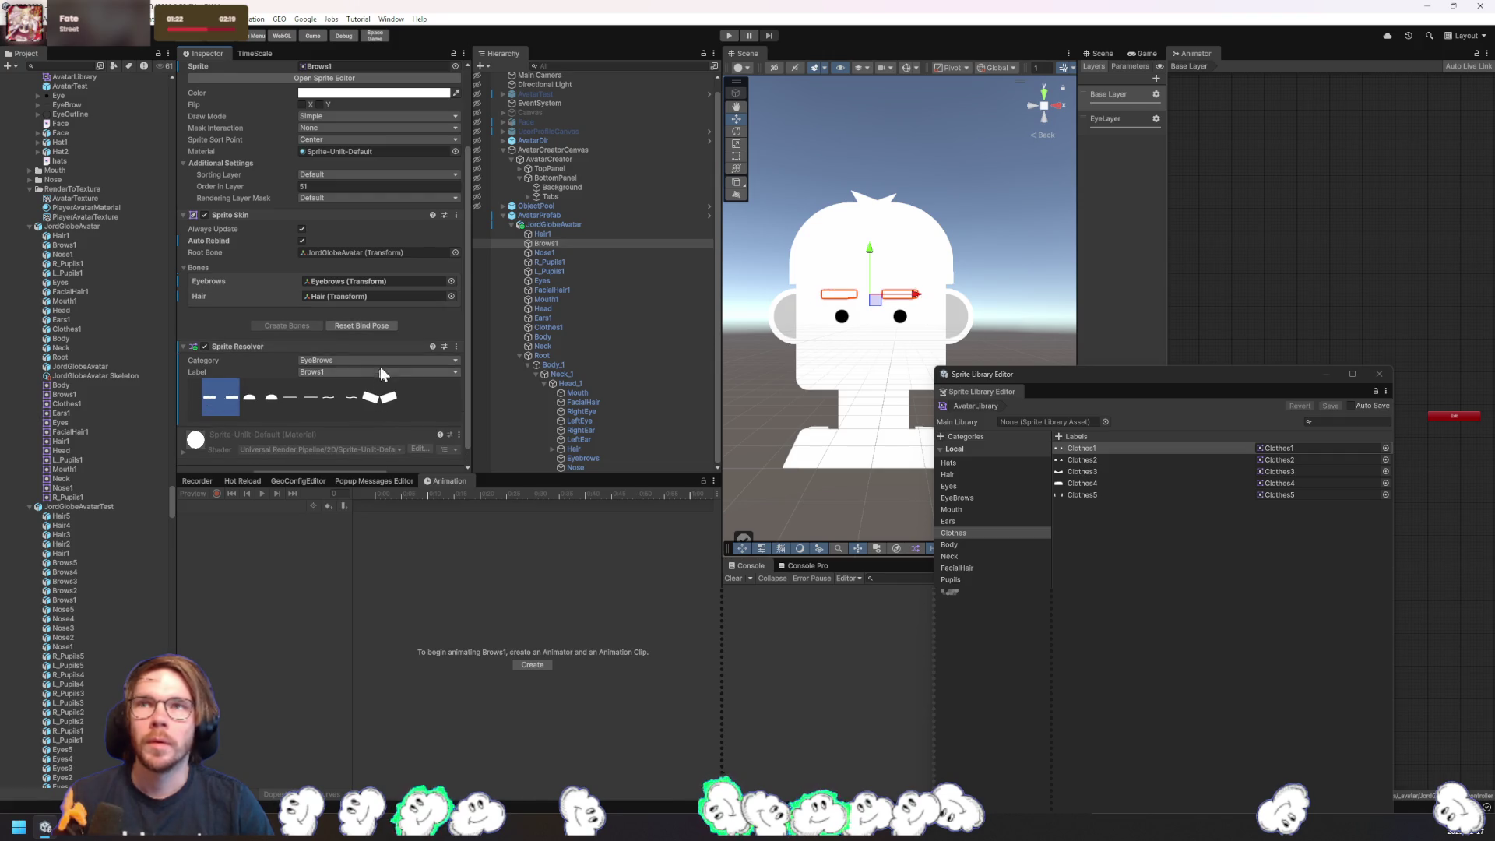
click(564, 347)
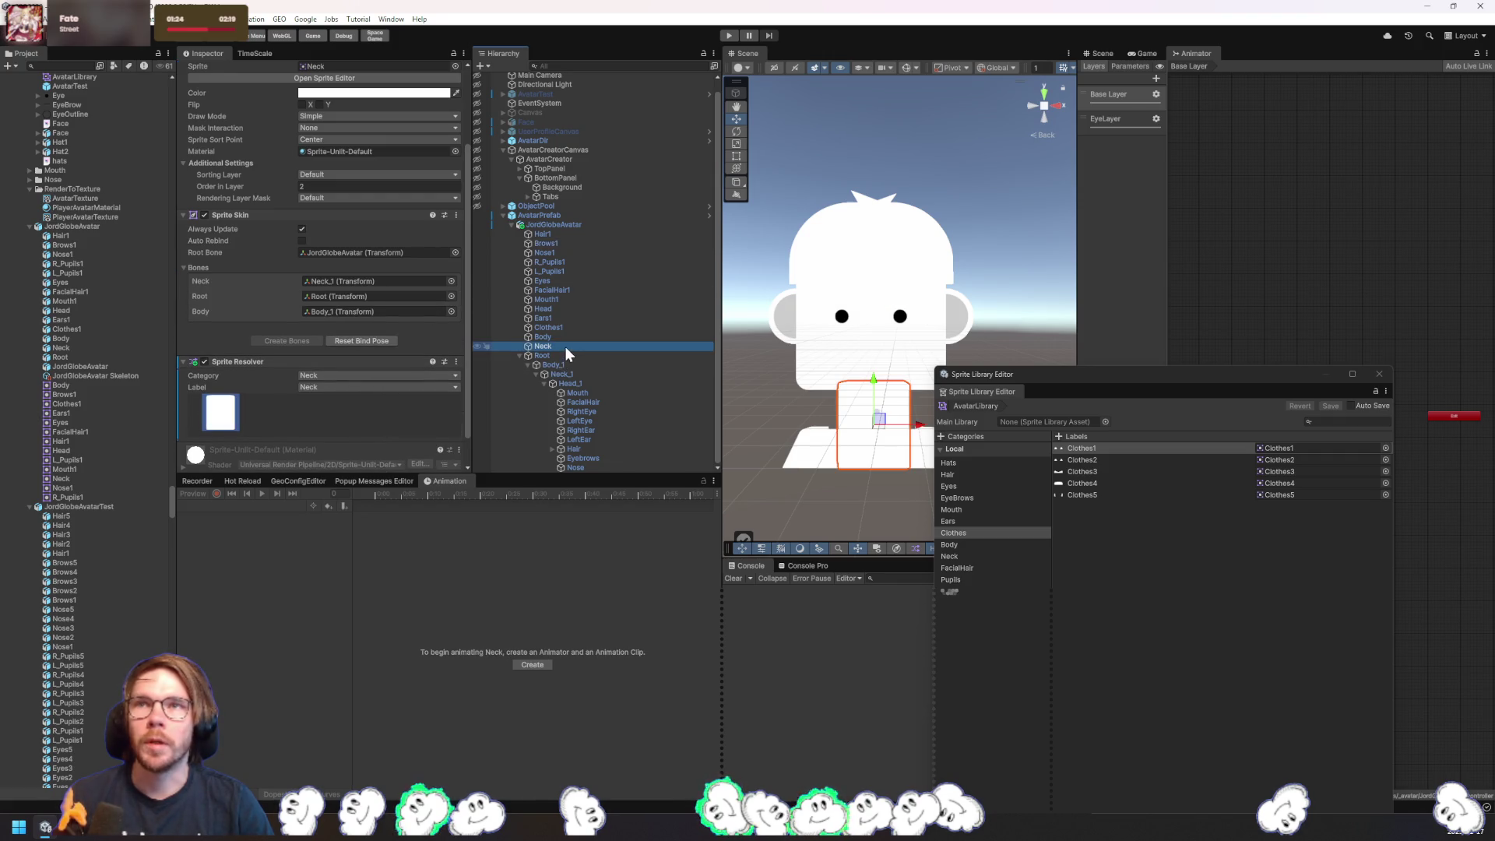
shift+click(531, 235)
click(303, 255)
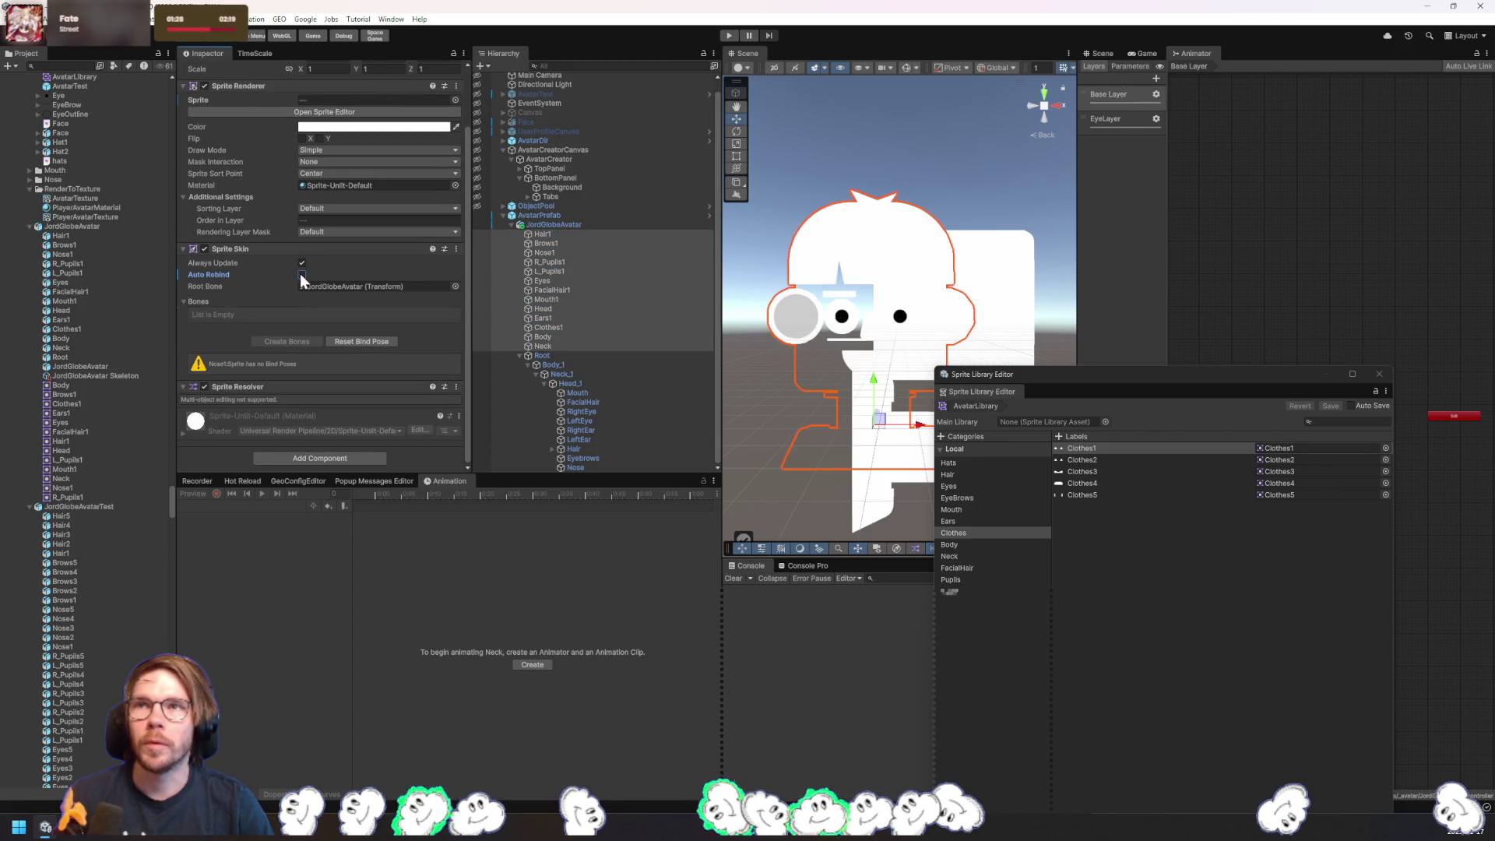
click(584, 327)
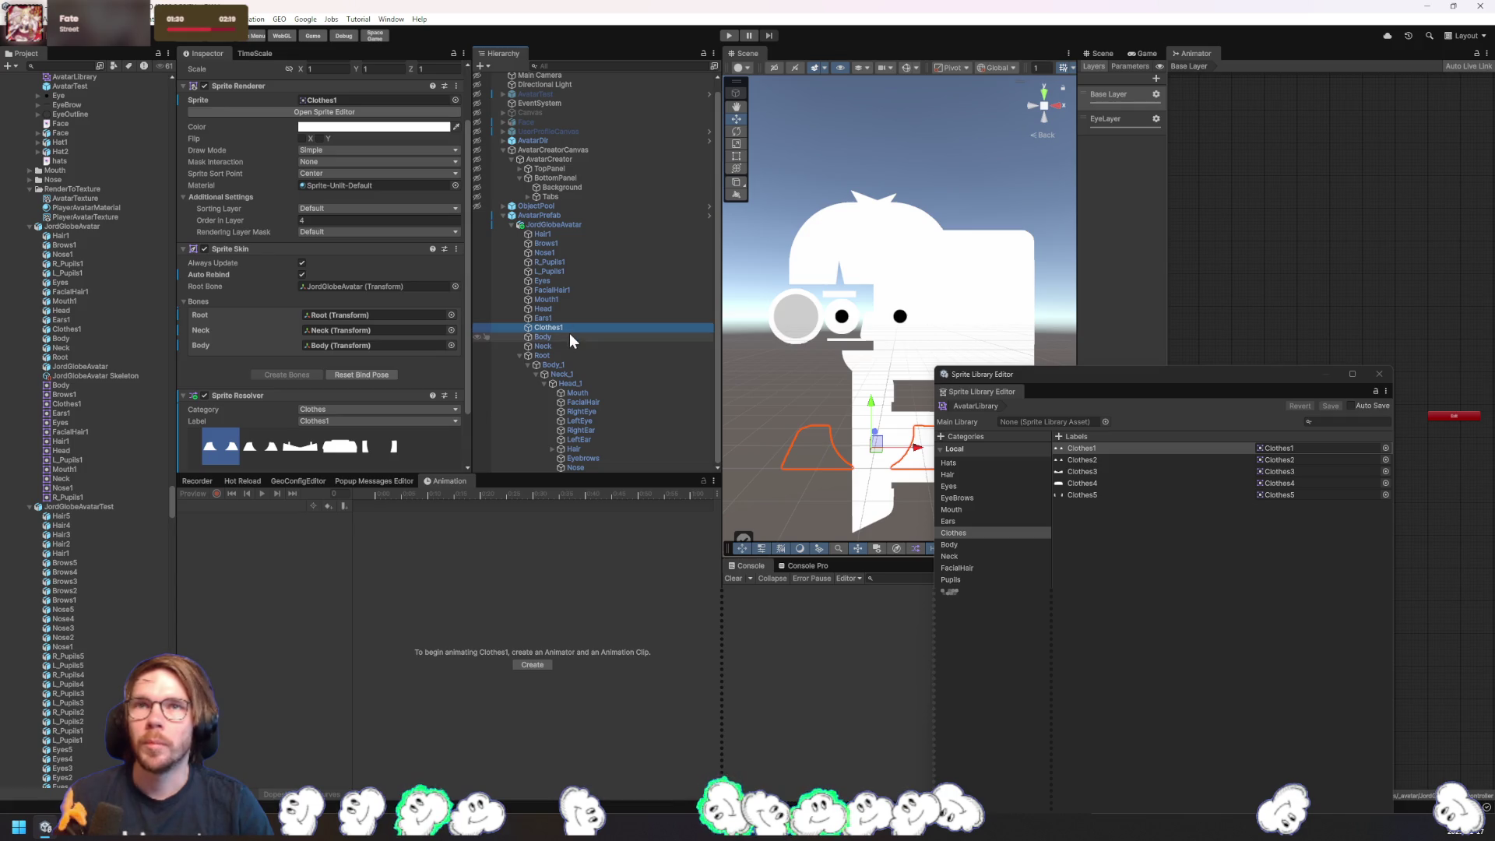
click(287, 442)
click(330, 446)
click(1380, 374)
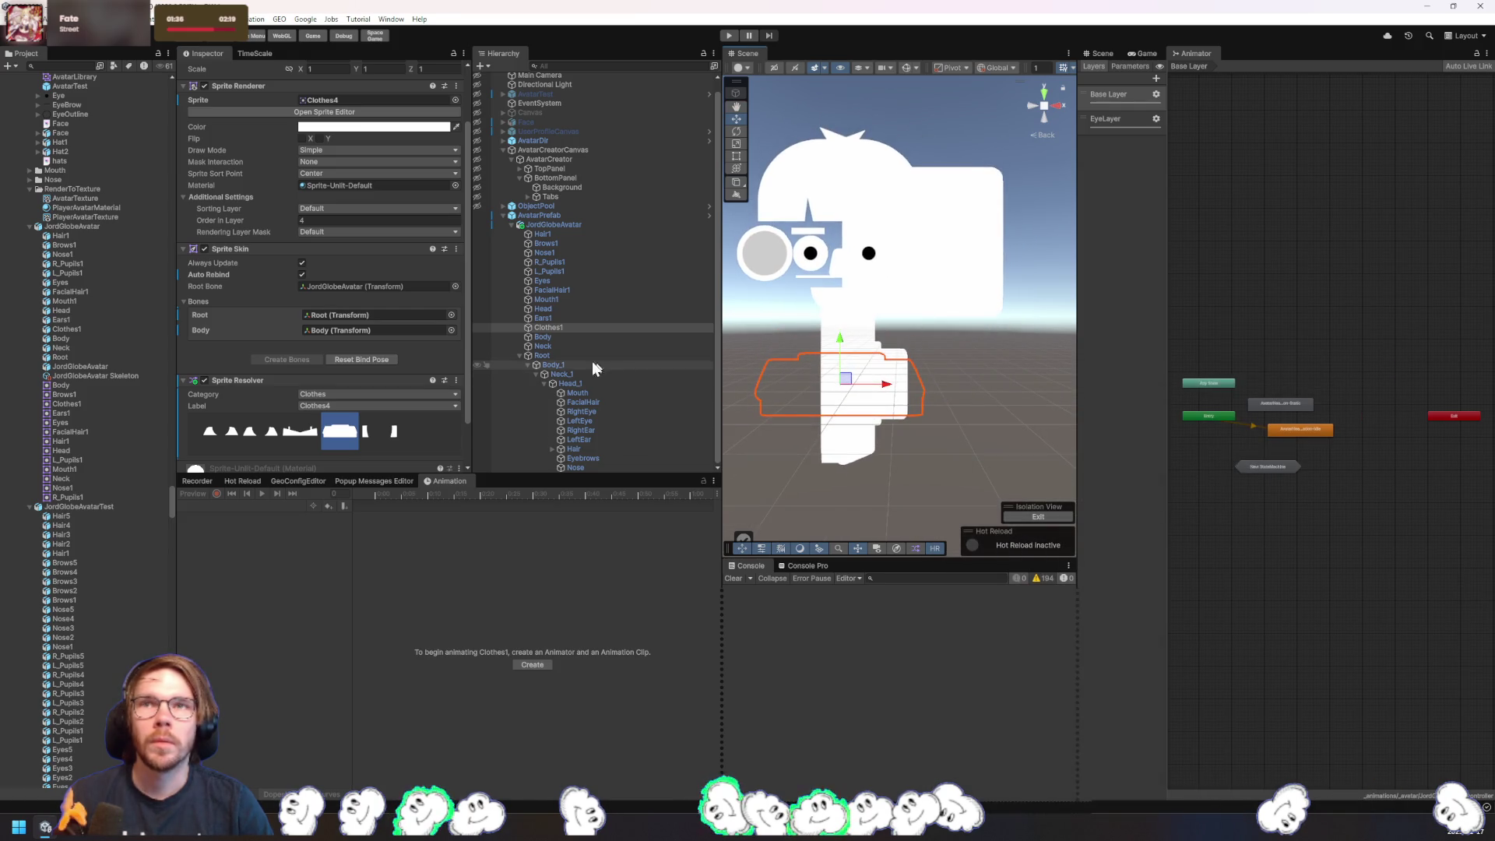
click(543, 346)
key(Up)
key(Up)
key(Up)
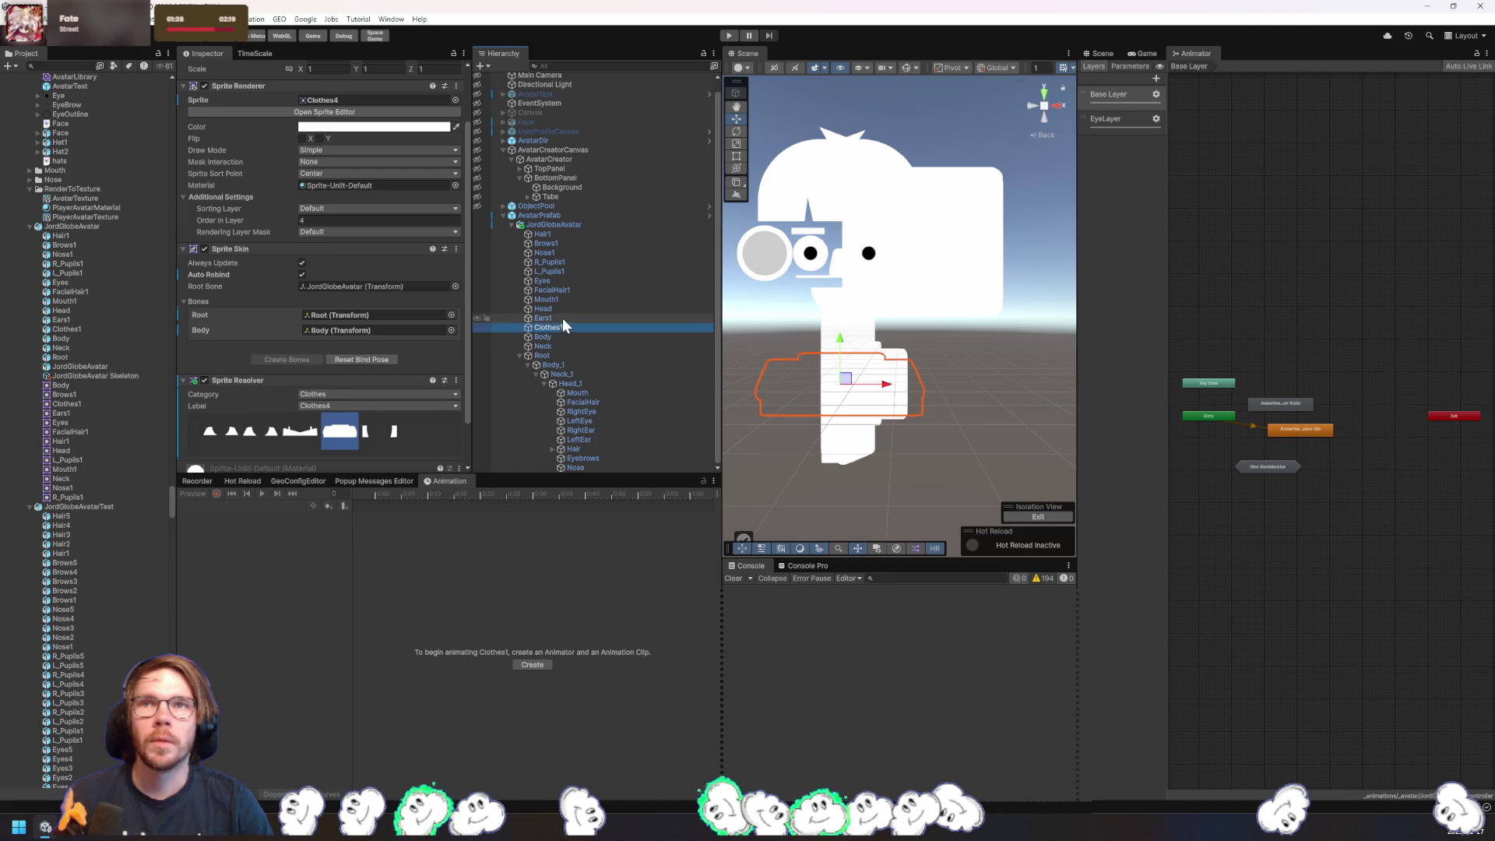
key(Up)
key(Up)
key(Up)
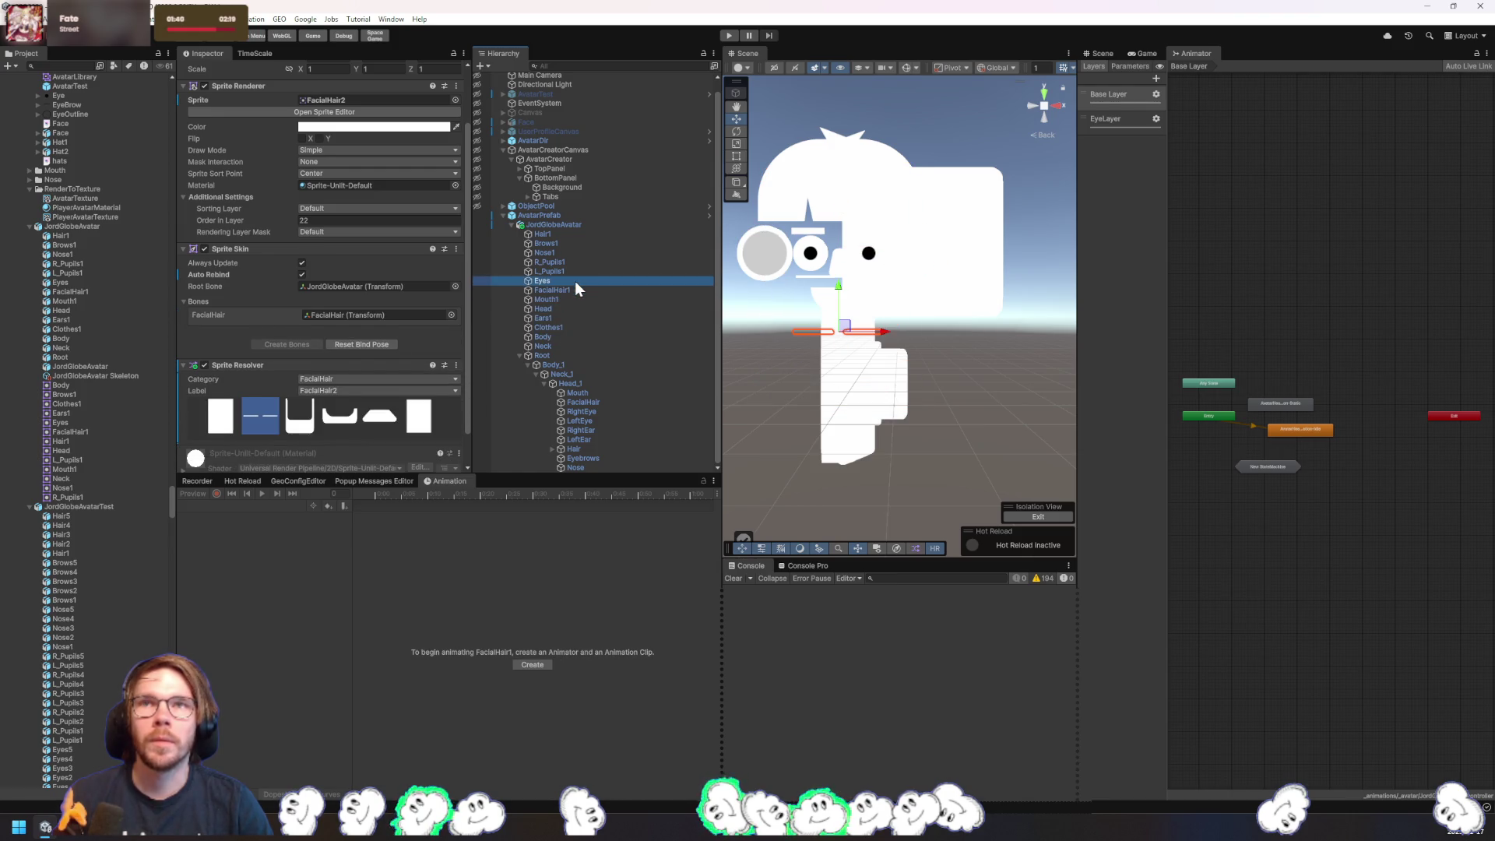
click(567, 236)
click(990, 248)
mouse_move(810, 352)
mouse_down()
mouse_move(764, 358)
mouse_move(848, 369)
mouse_up()
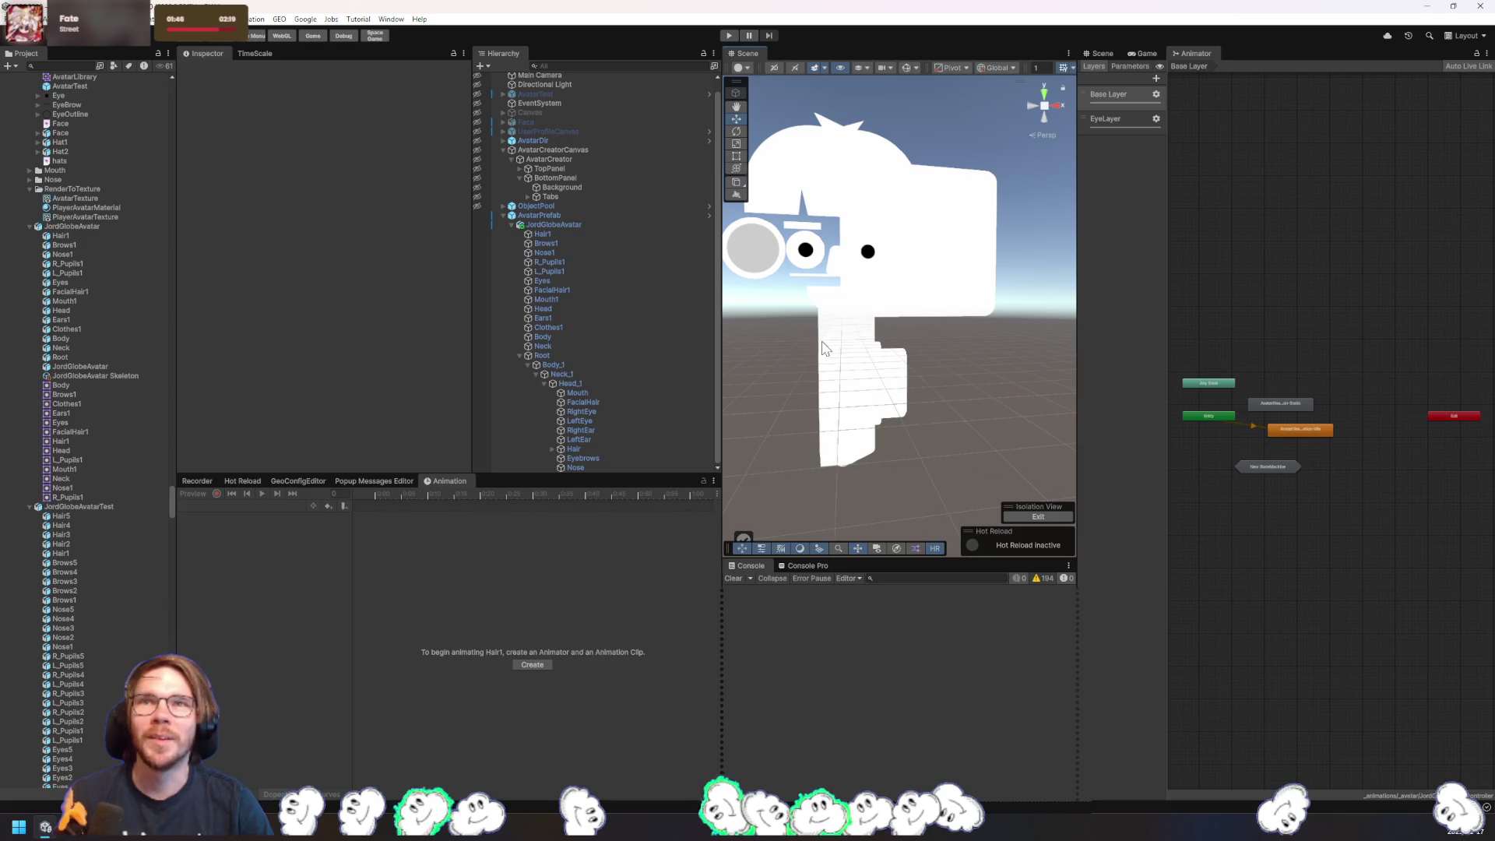
- Check Neck and Body, then view the Head's Sprite Resolver category choices from No Category to Nose
click(566, 347)
click(569, 338)
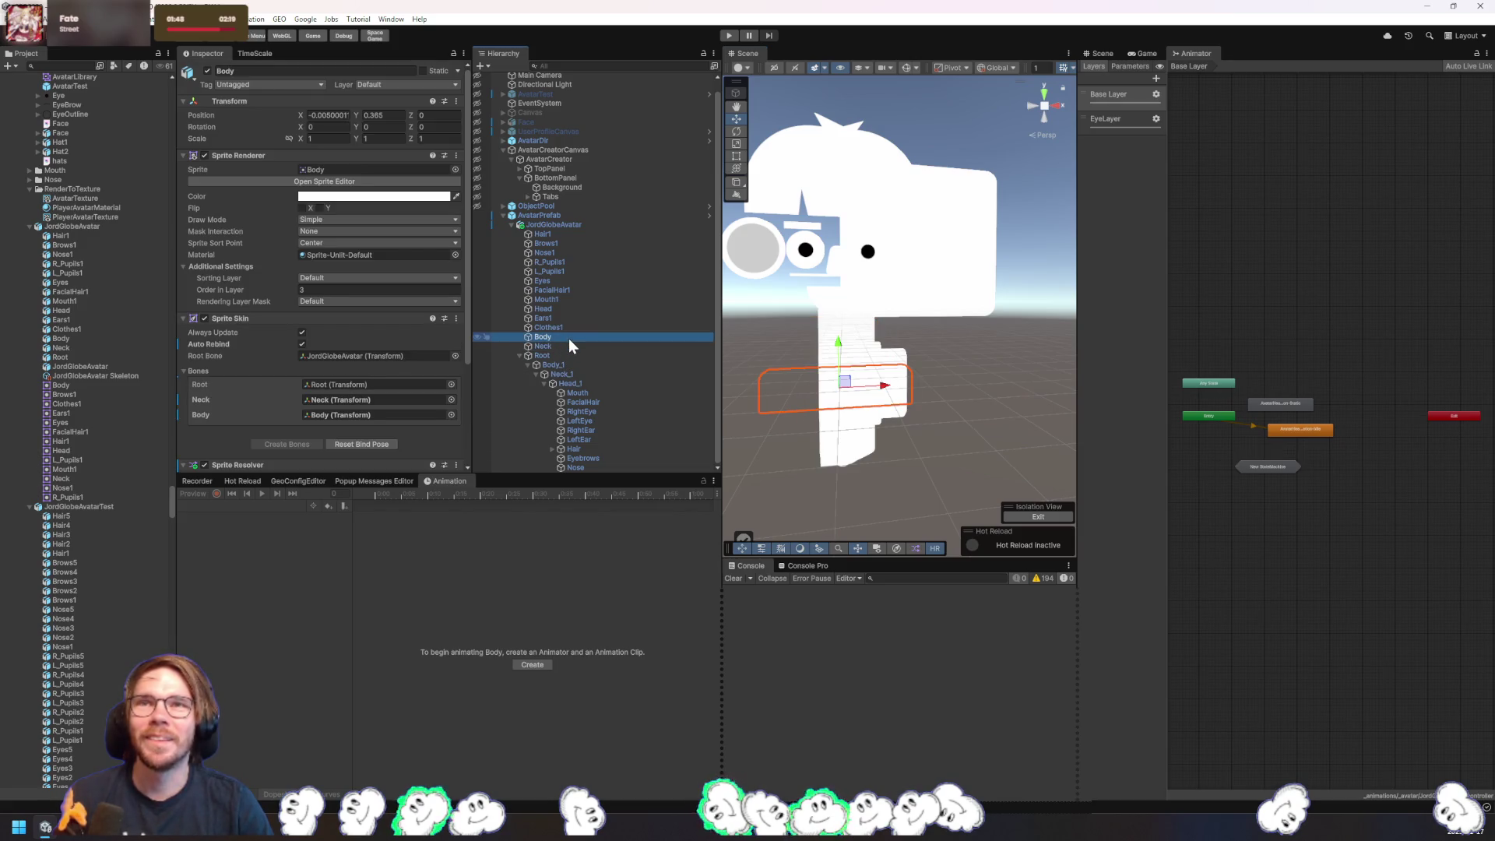
click(567, 309)
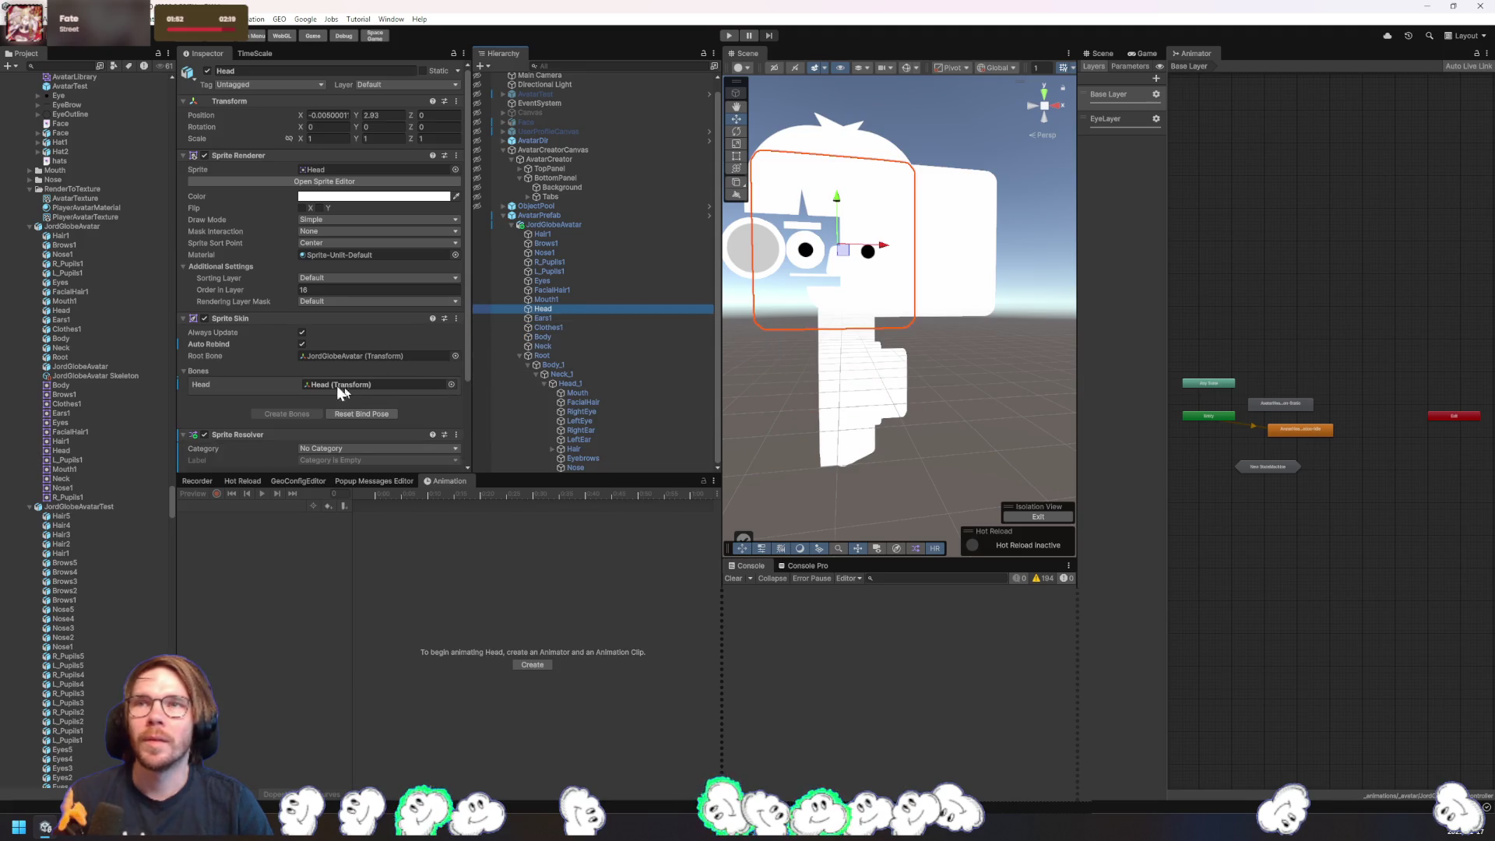
click(301, 345)
scroll(442, 418, down, 3)
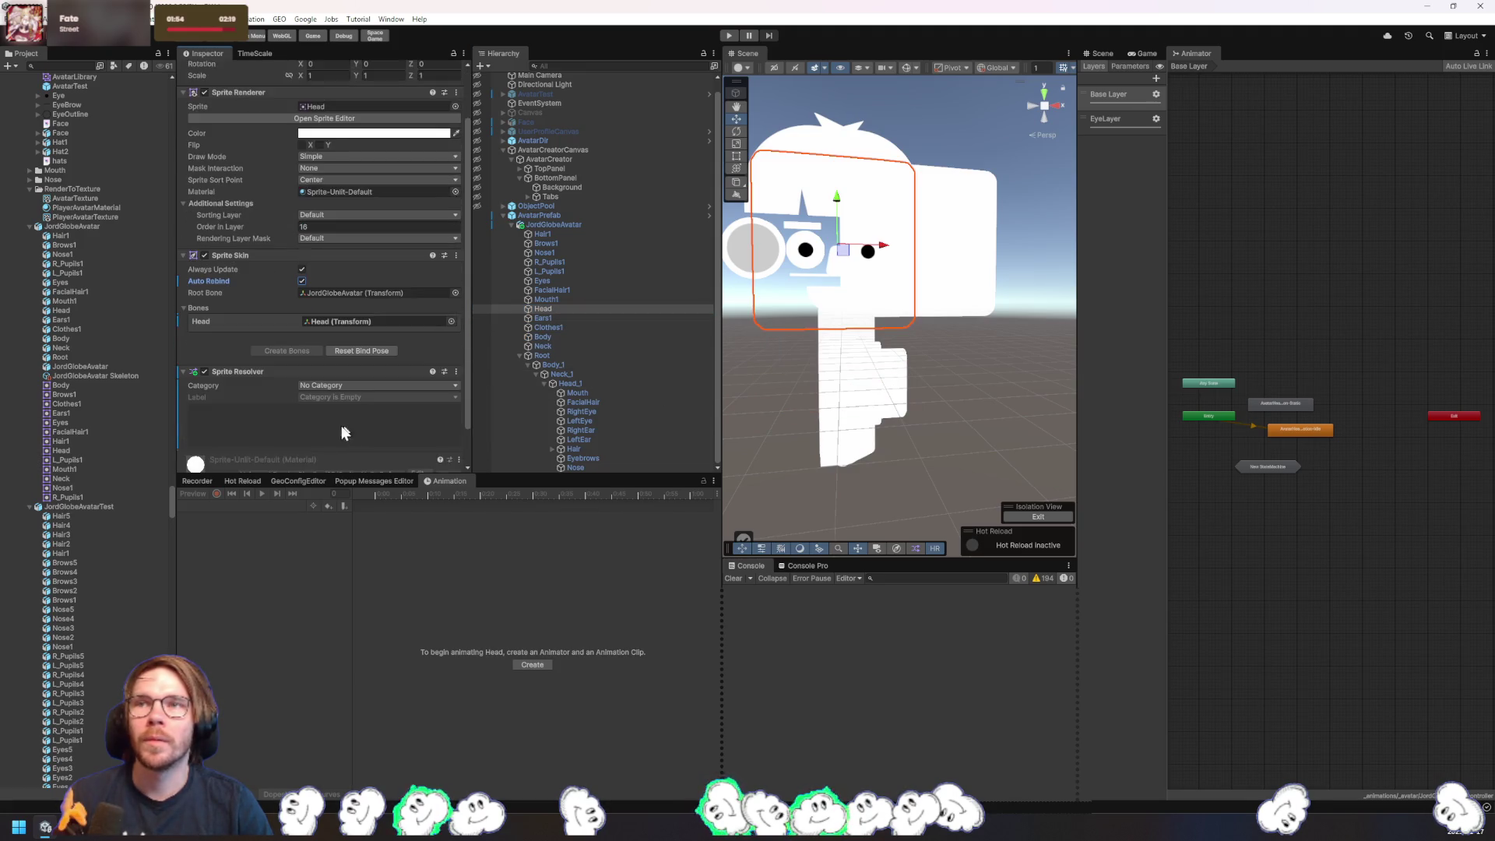
click(339, 343)
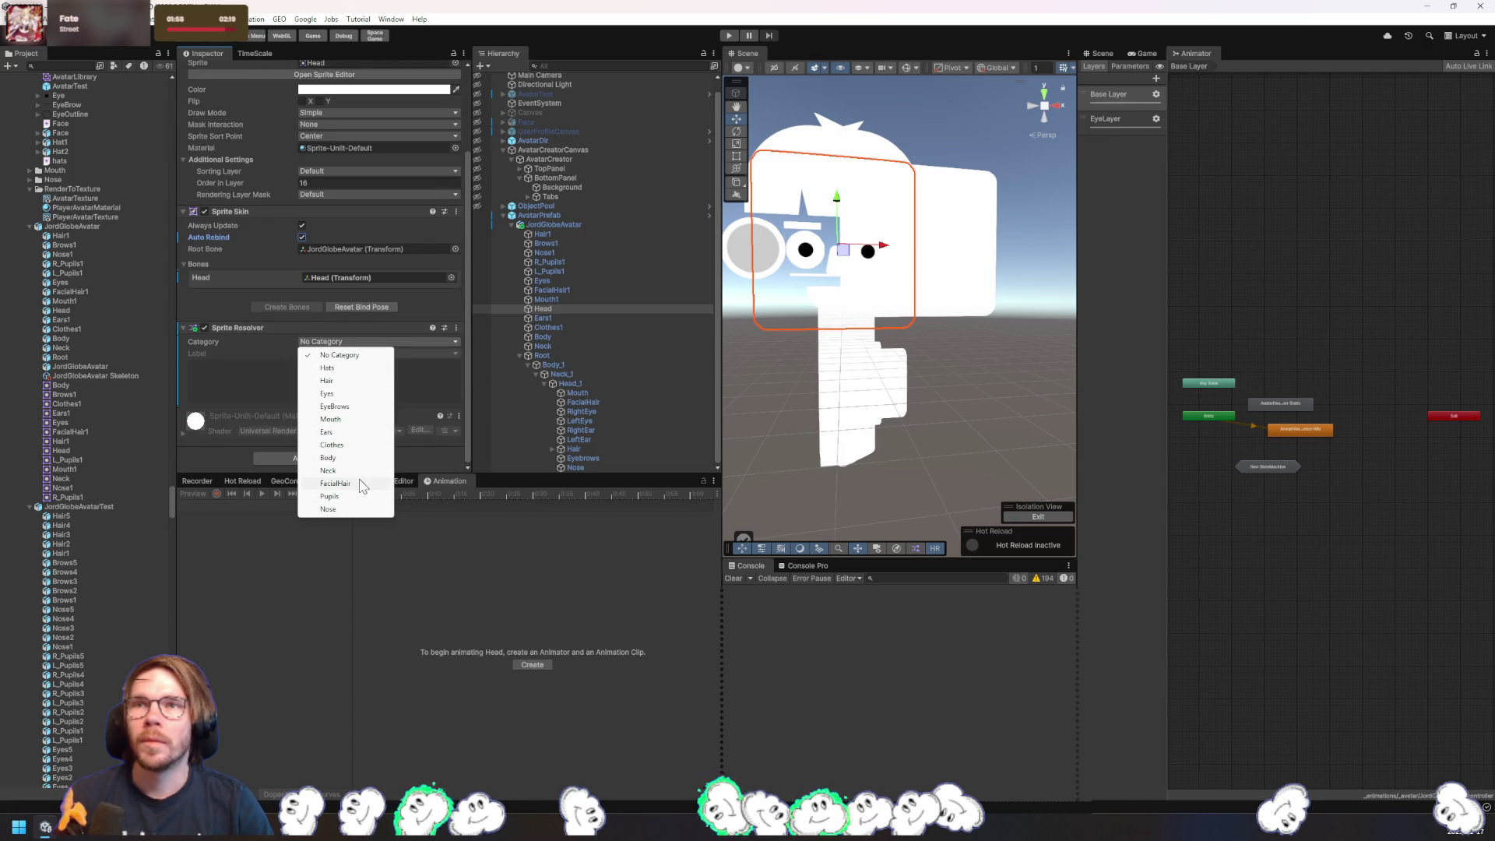
click(266, 379)
- Remove Sprite Resolver and Sprite Skin from Head, re-enabling Head and turning off auto rebinding
click(454, 328)
click(499, 373)
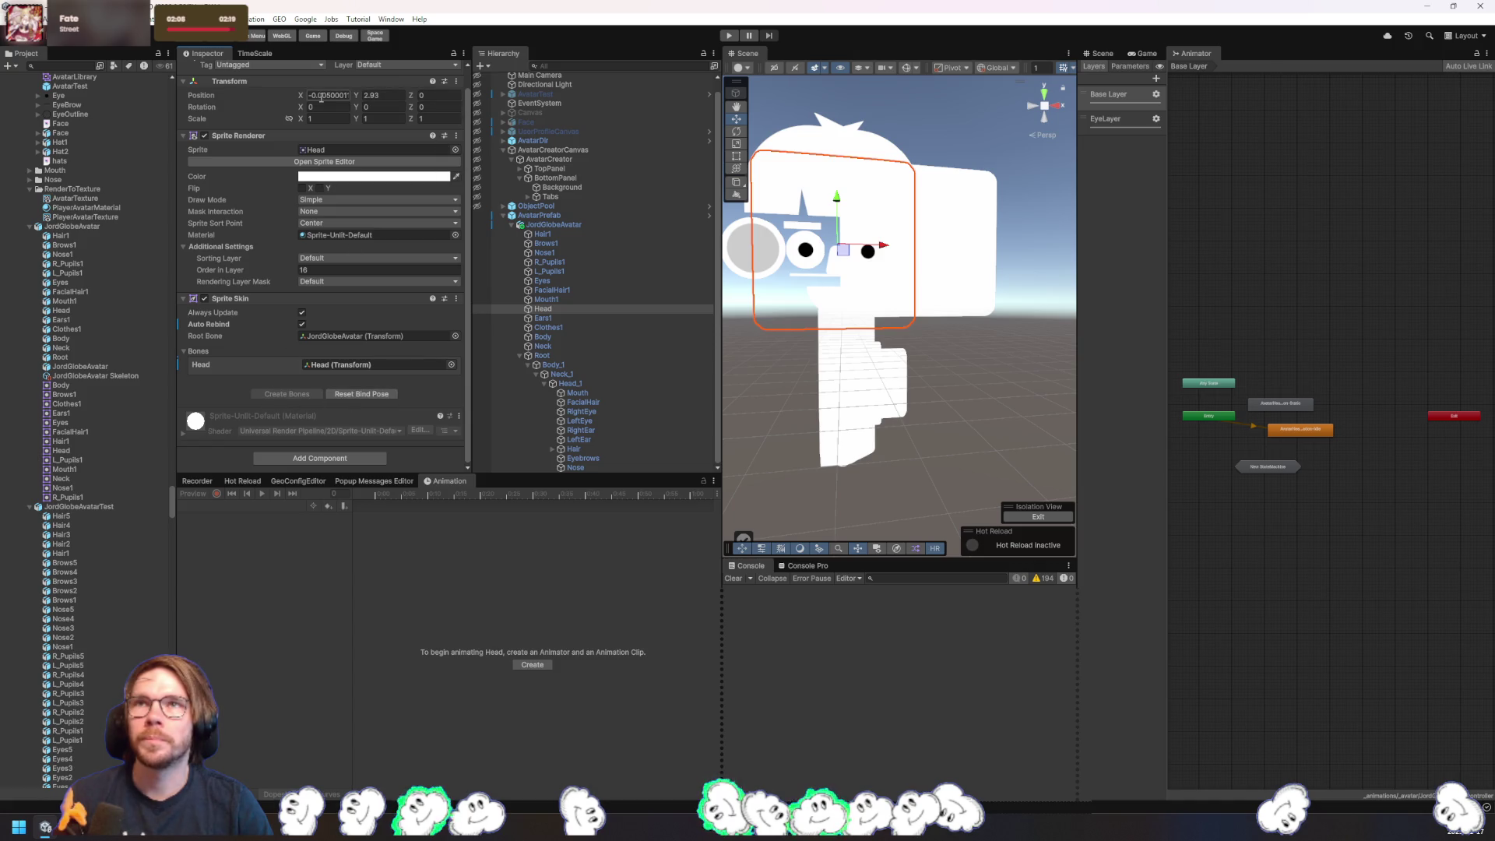
click(376, 95)
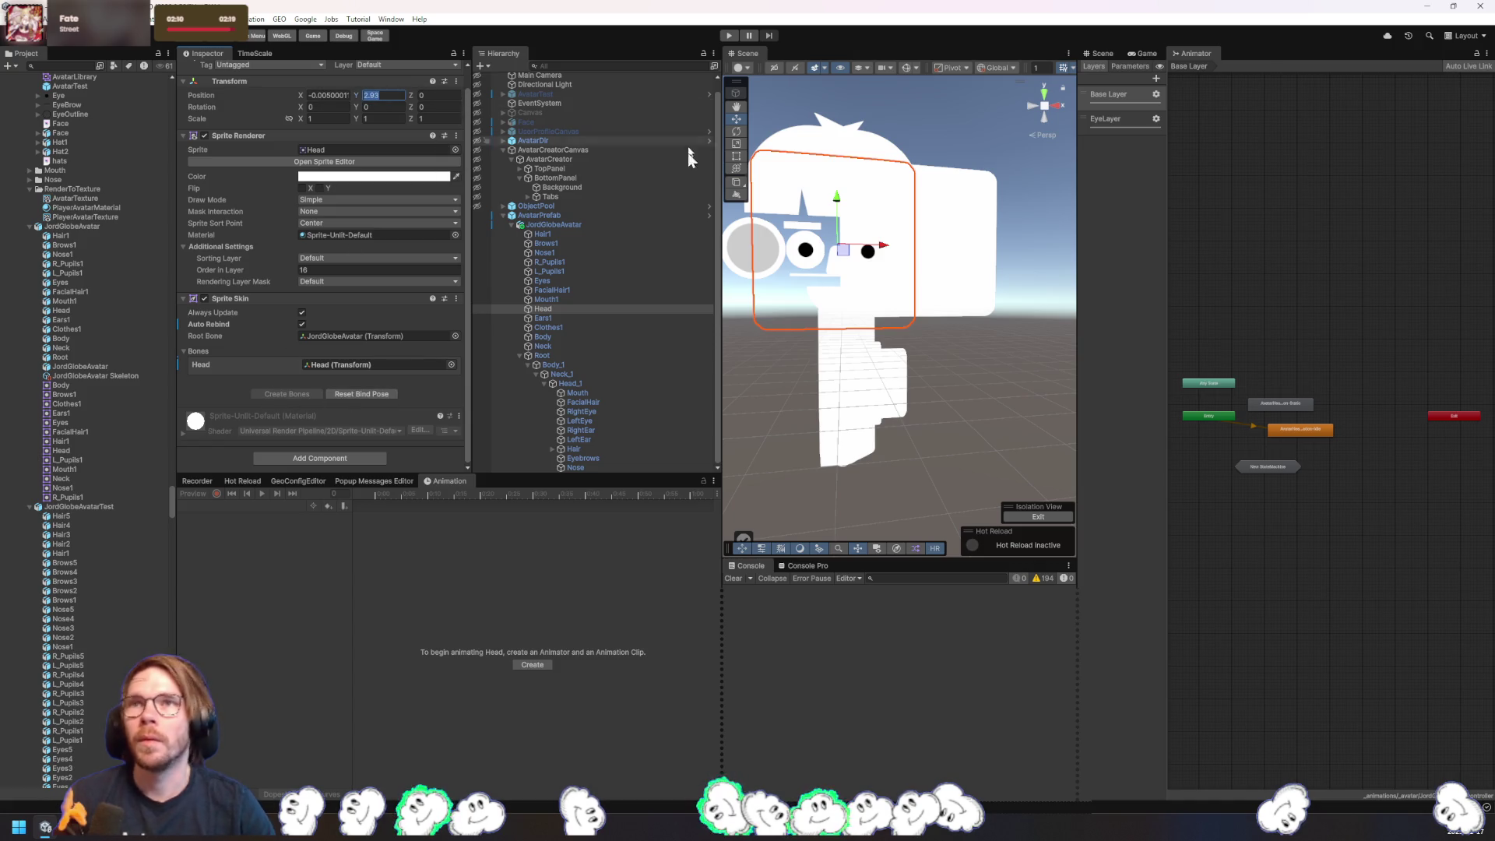
click(301, 324)
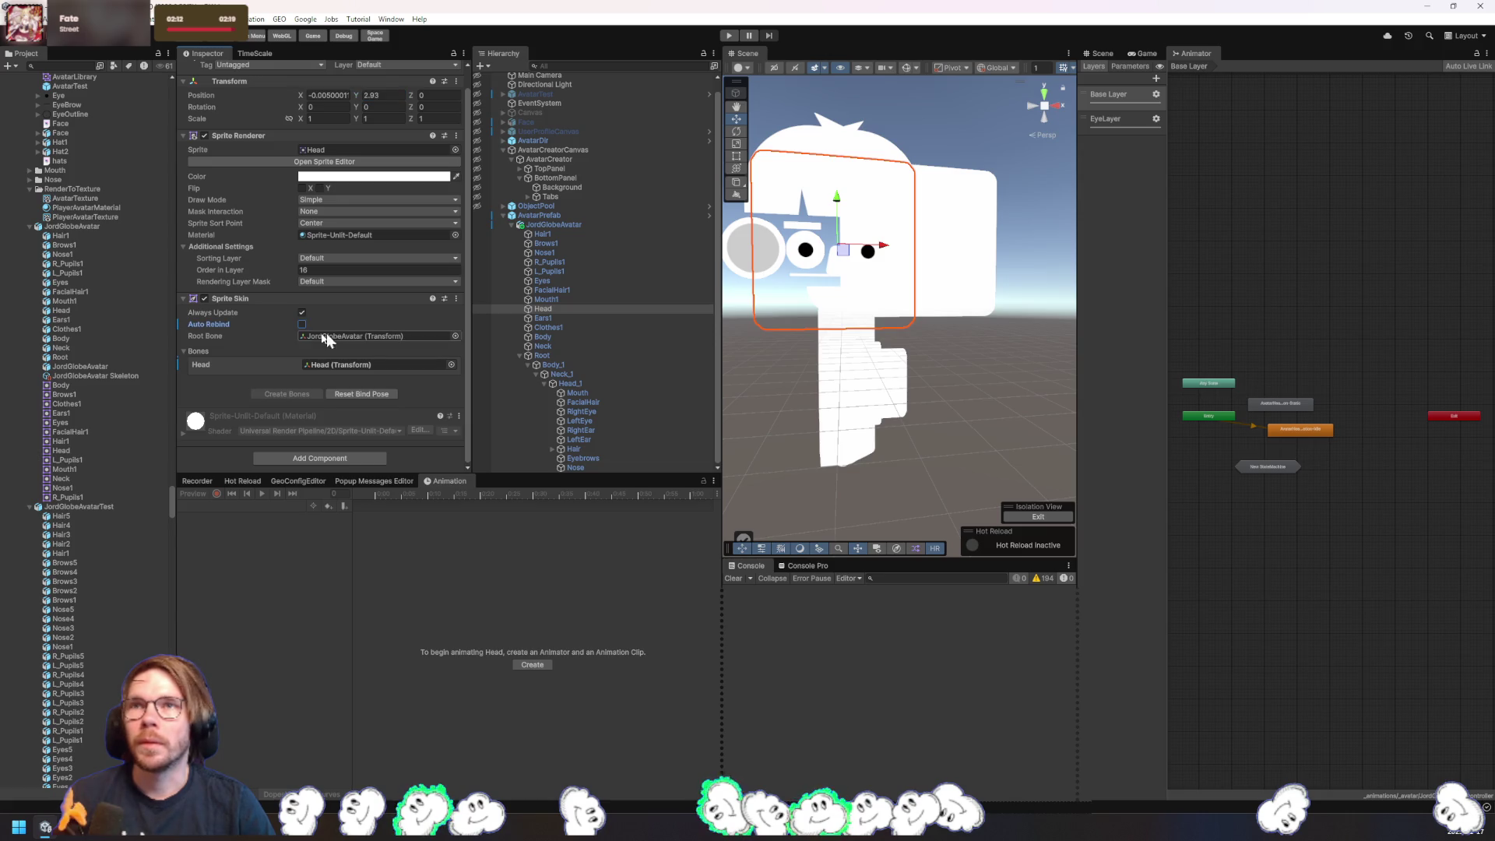
click(547, 310)
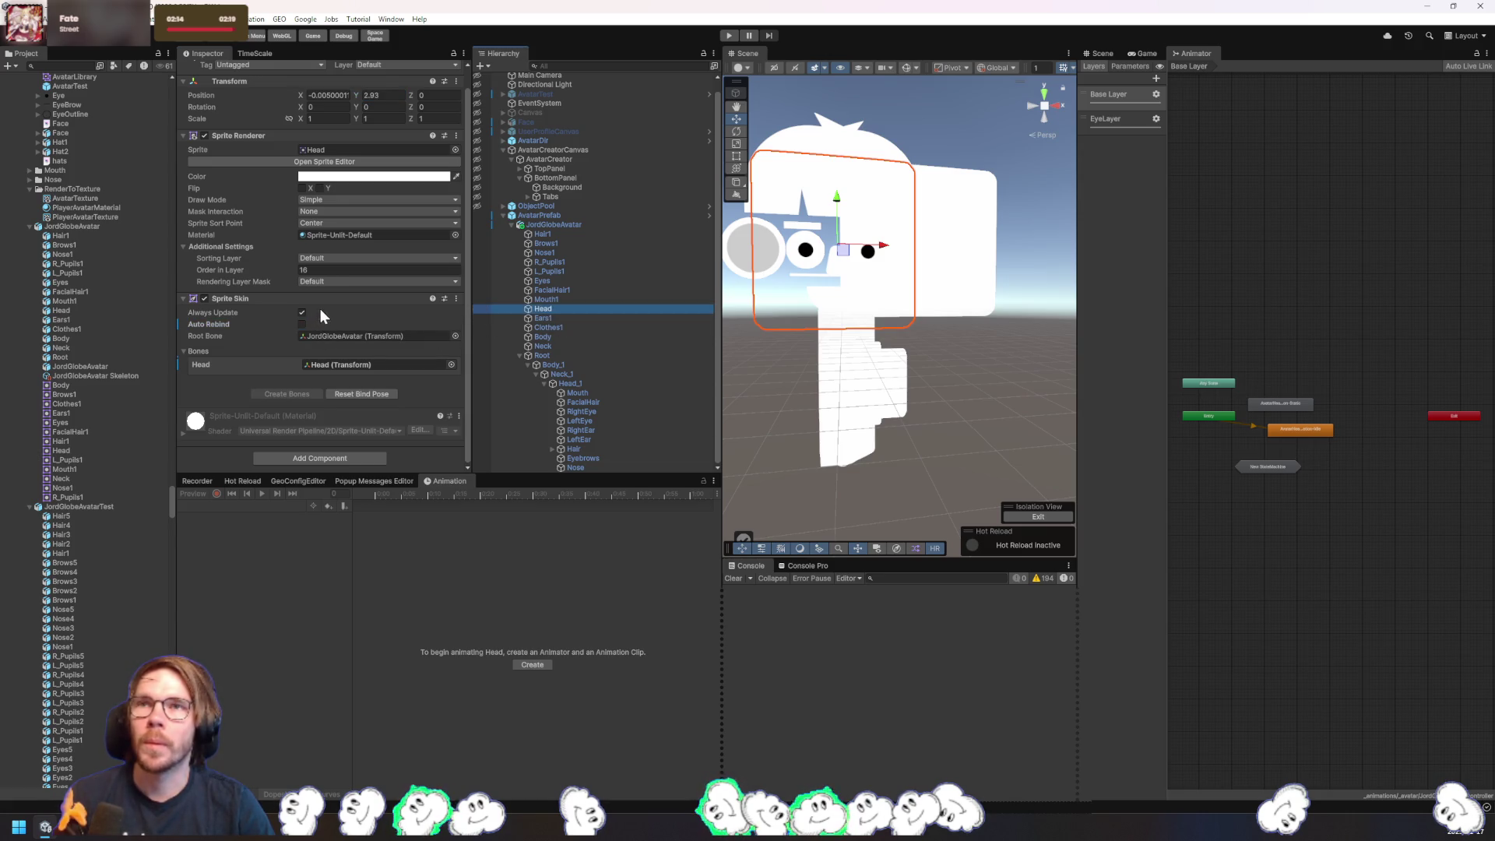
click(457, 298)
click(519, 343)
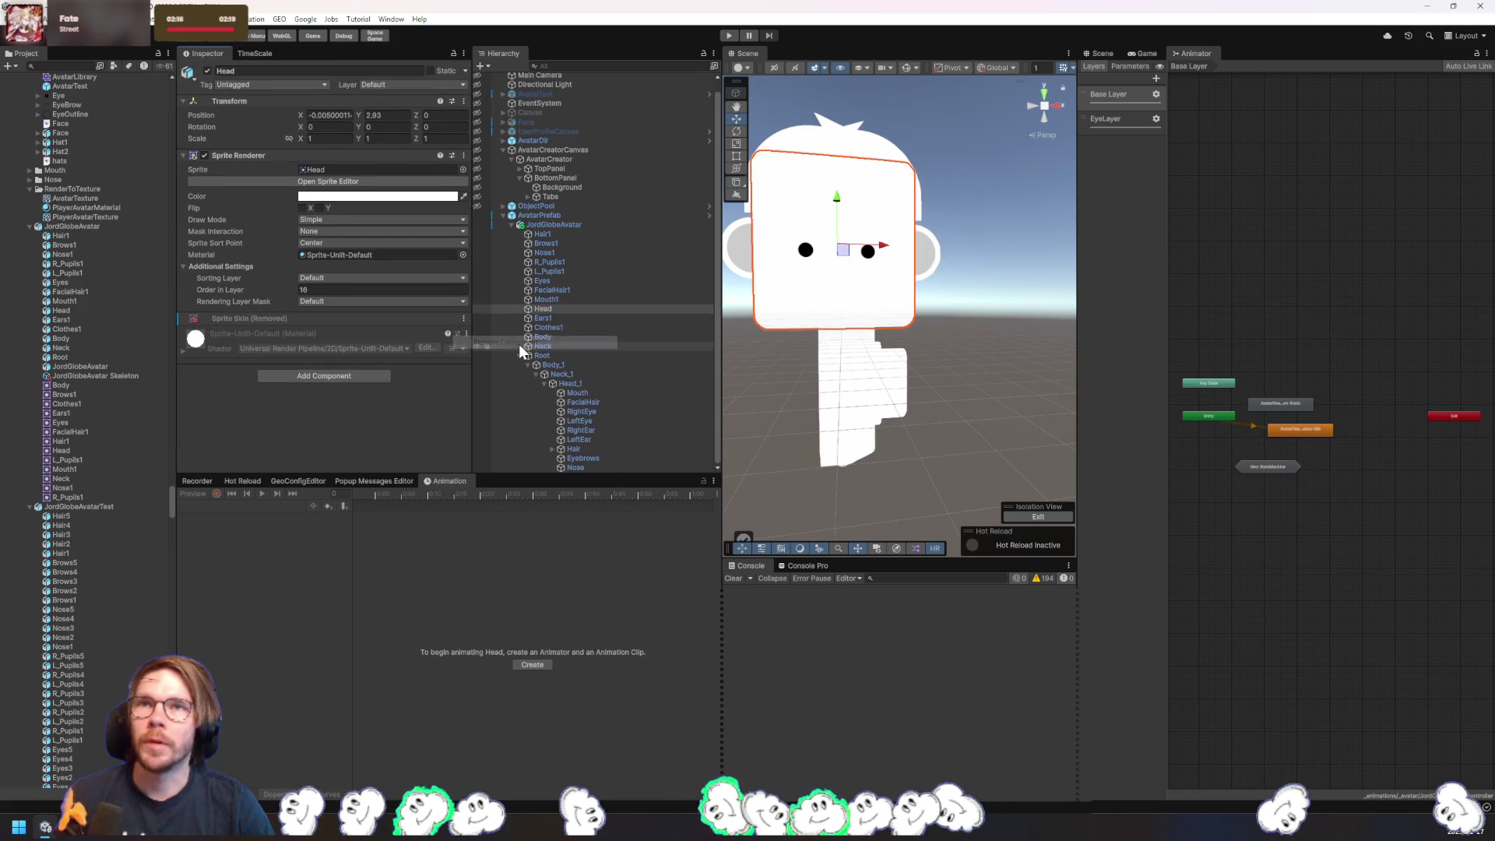
- Compare against the Neck object, then select the root JordGlobeAvatar
click(900, 399)
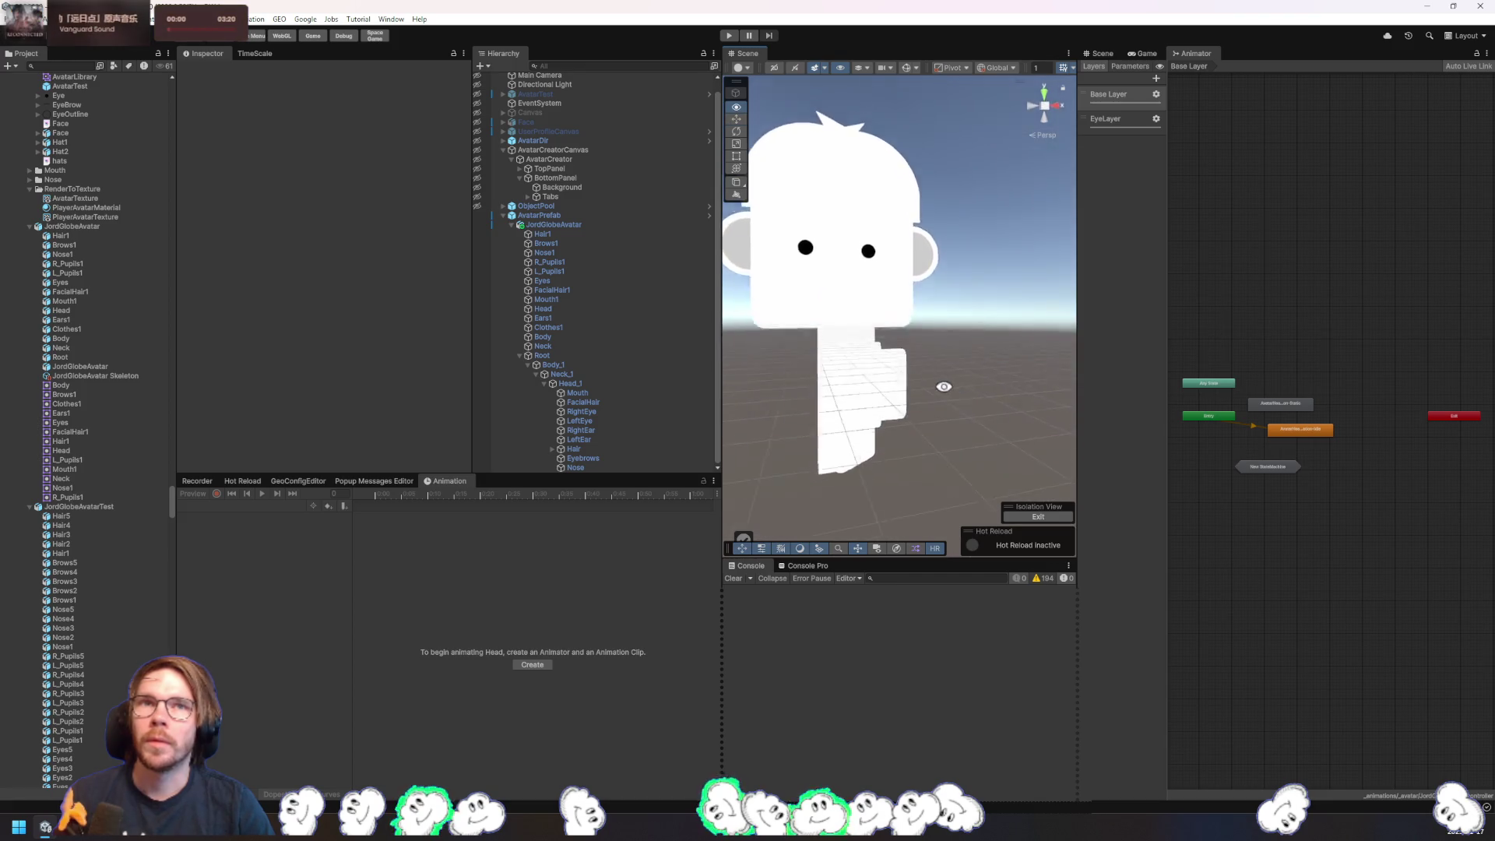
click(572, 348)
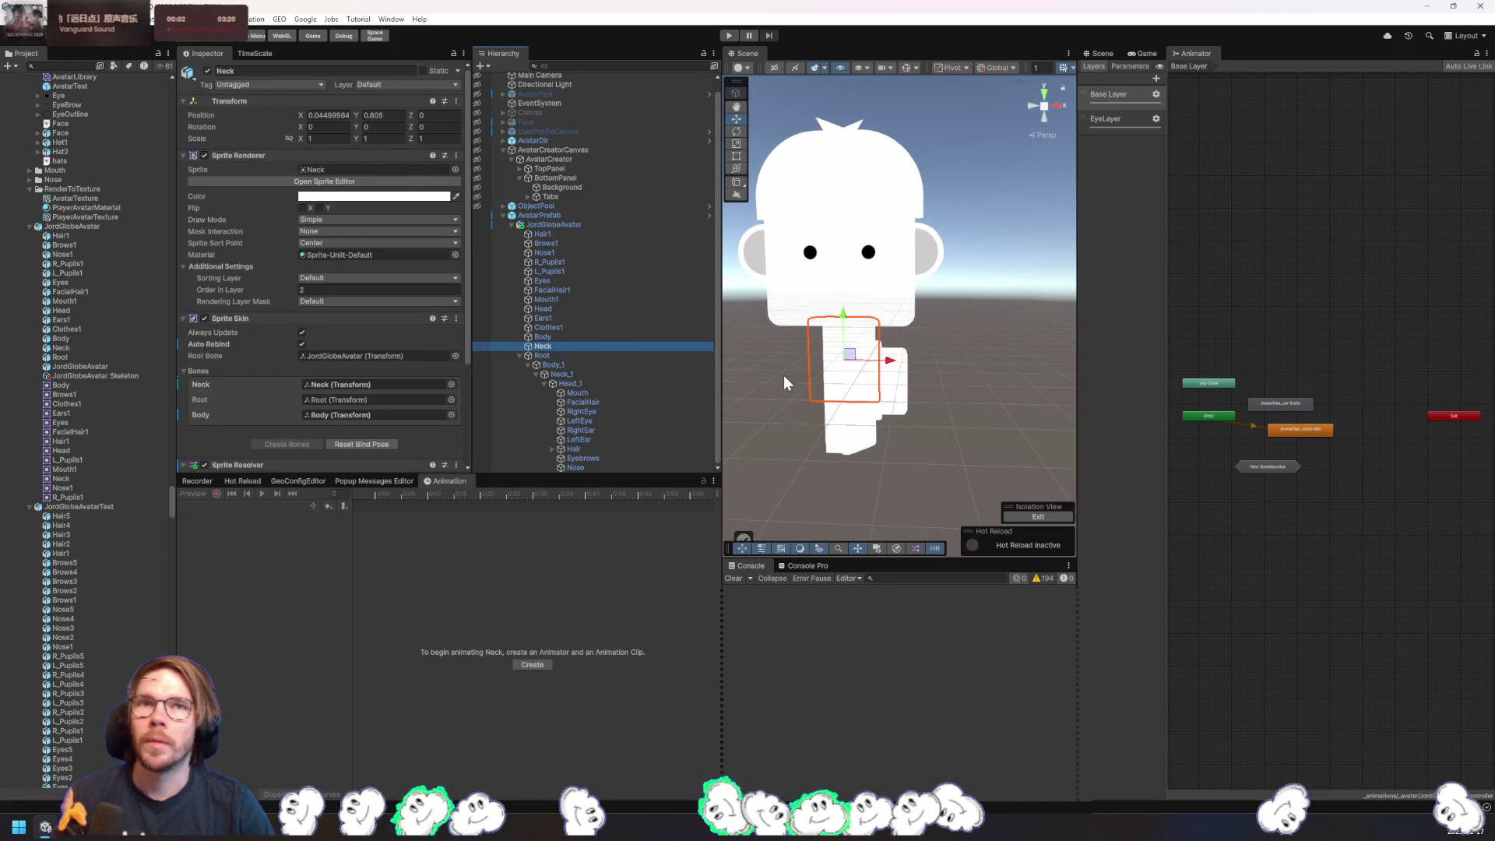
scroll(389, 310, down, 5)
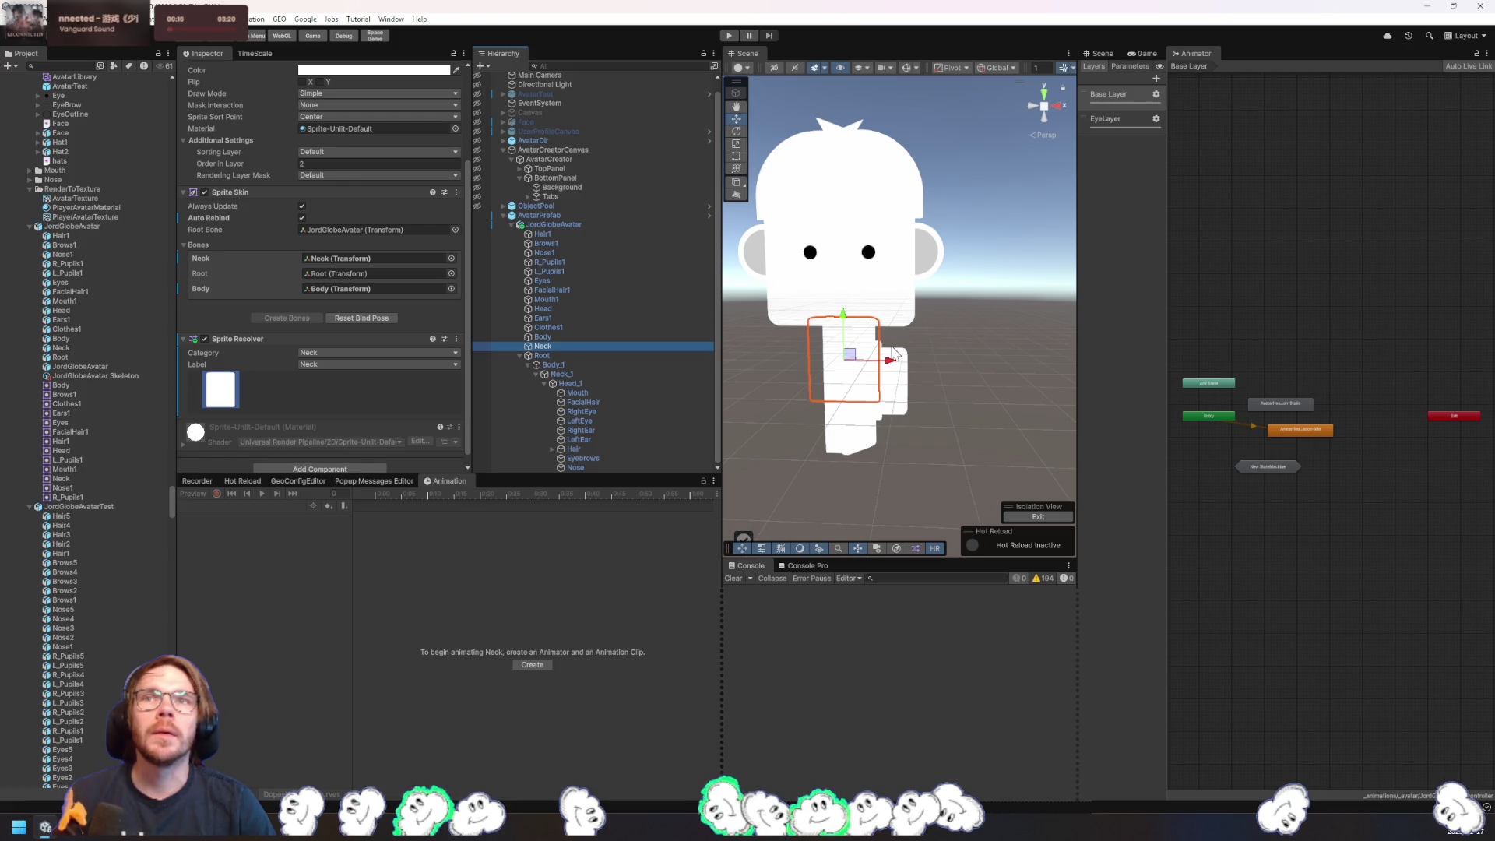
click(559, 225)
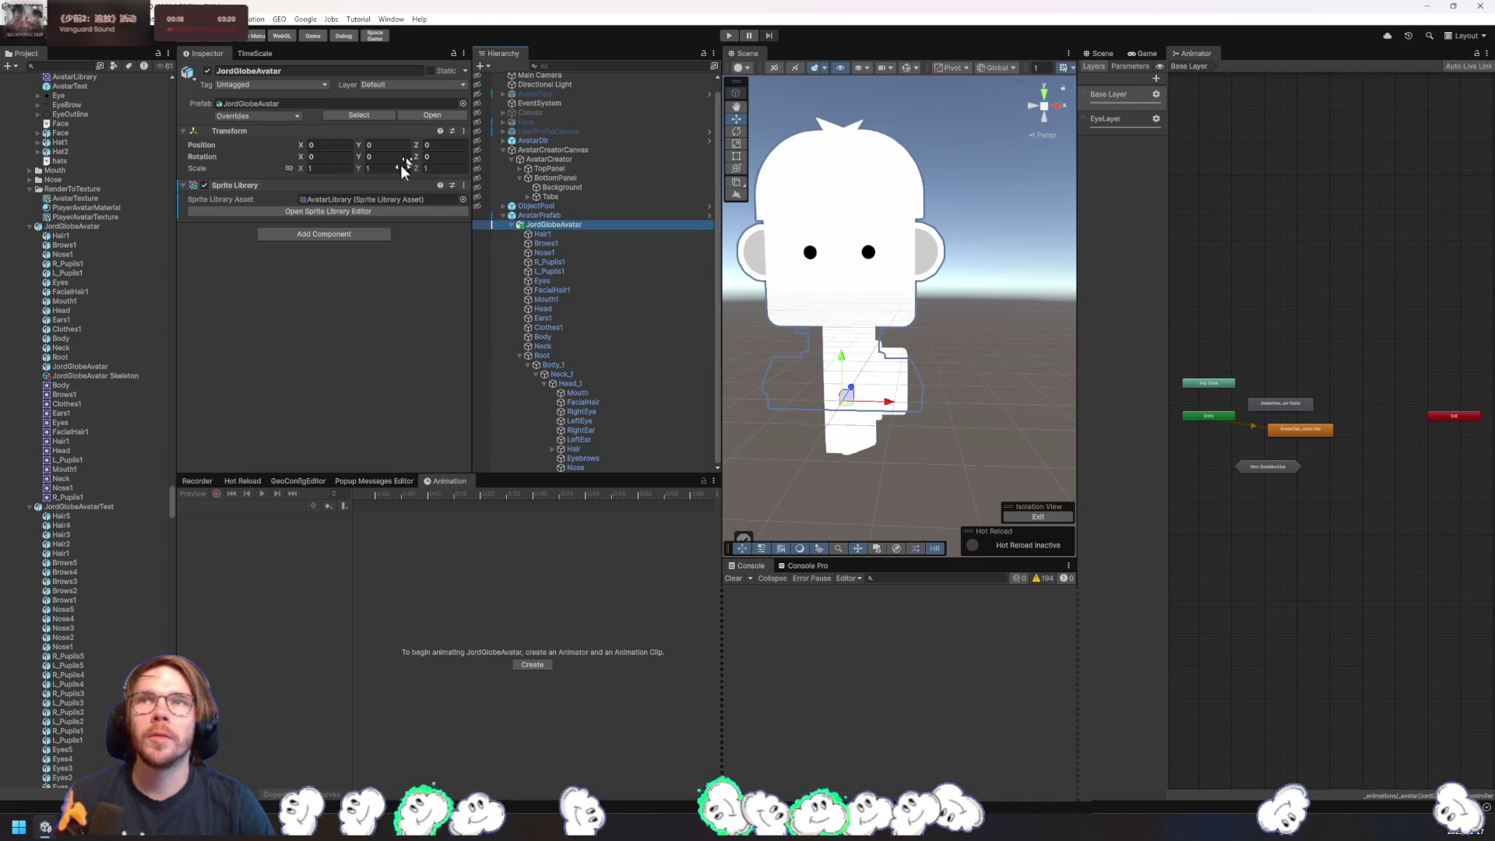
- Check the Pupils category in the sprite library, then delete the JordGlobeAvatar instance
click(362, 210)
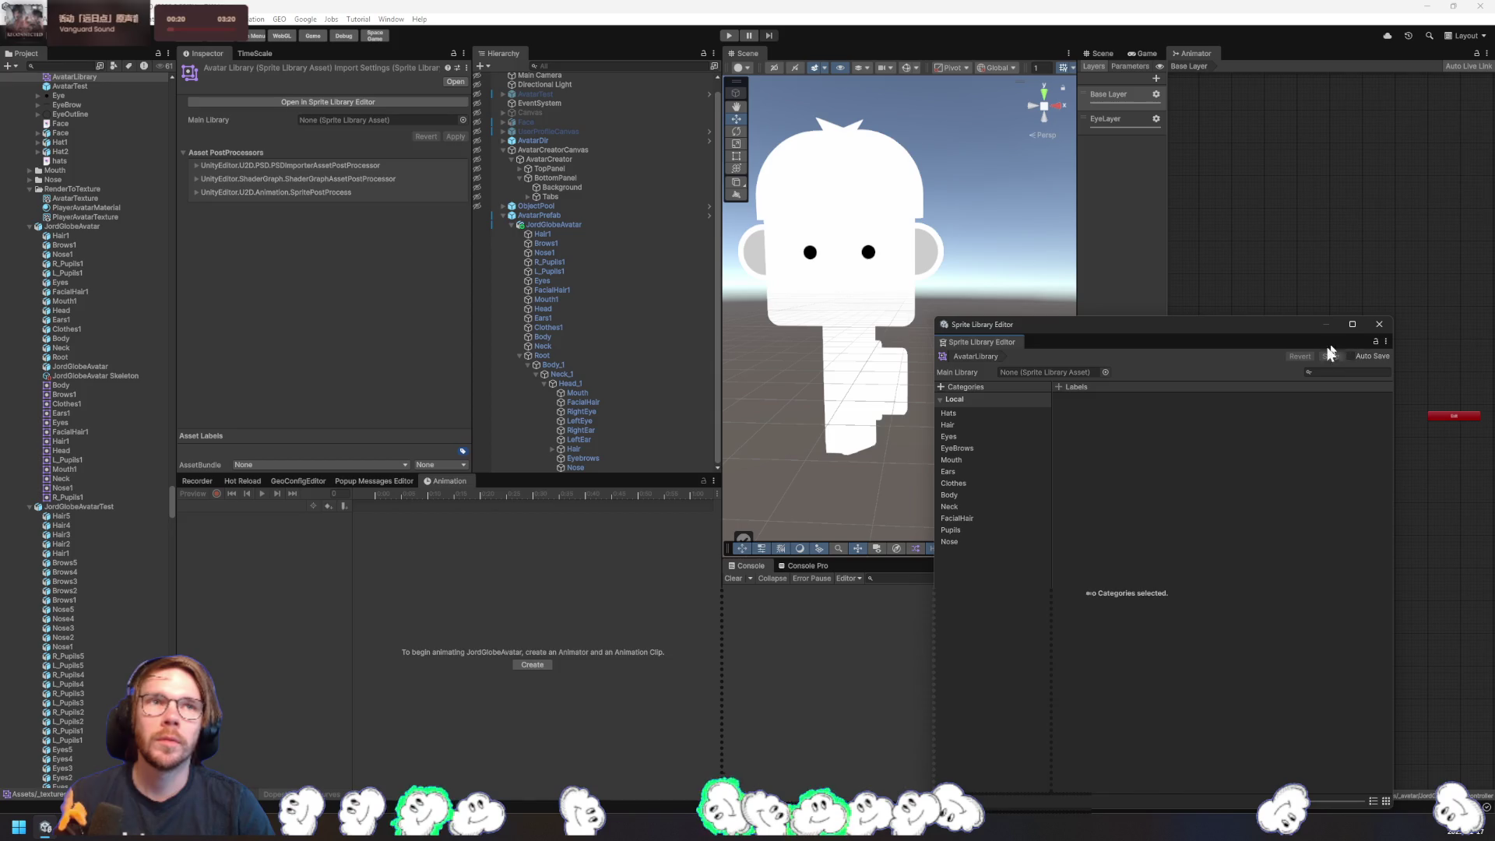
click(969, 528)
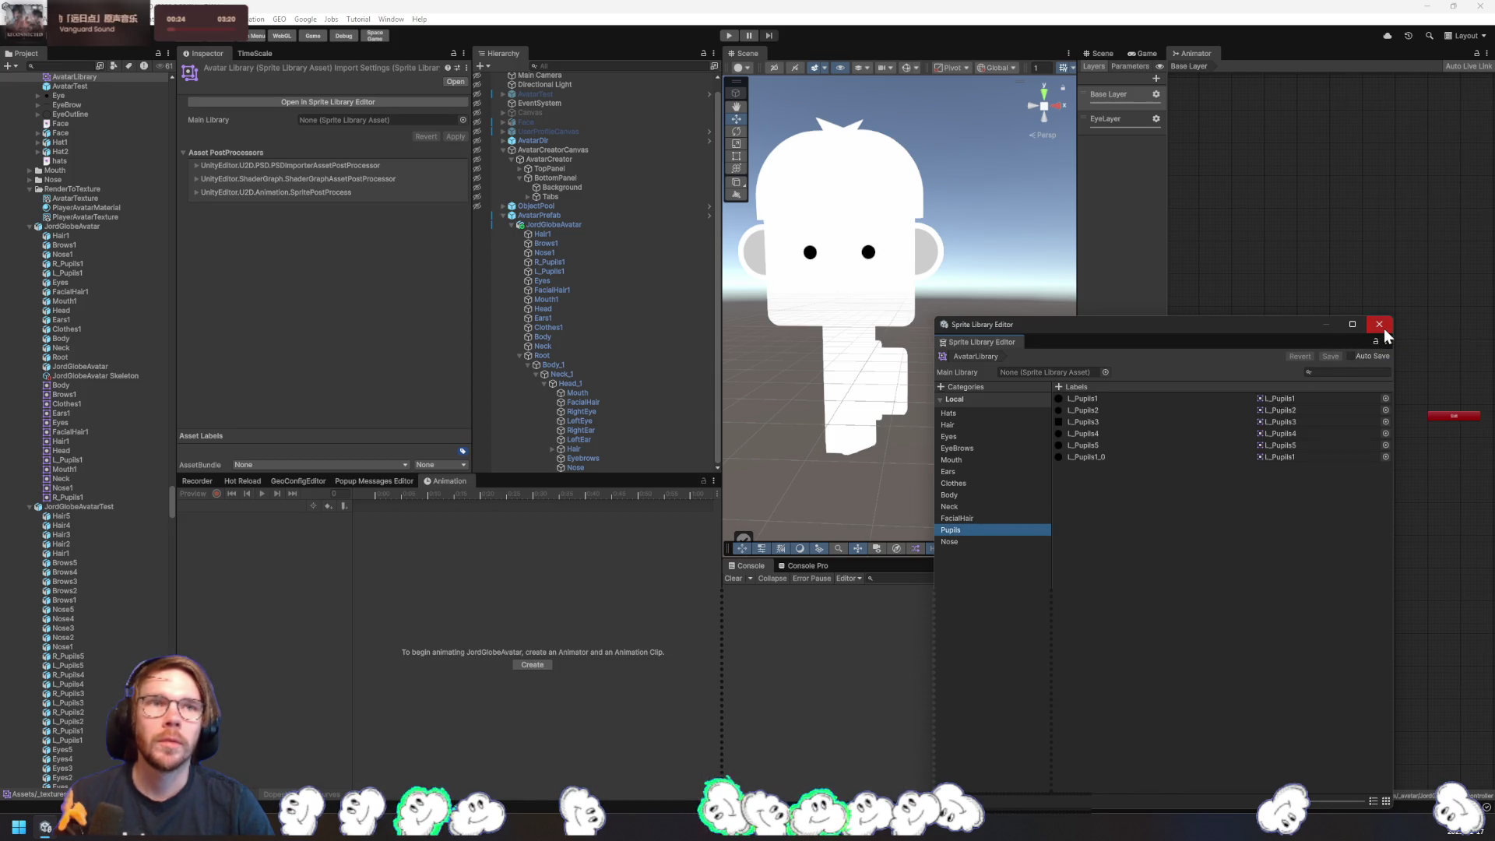
click(1382, 327)
click(538, 224)
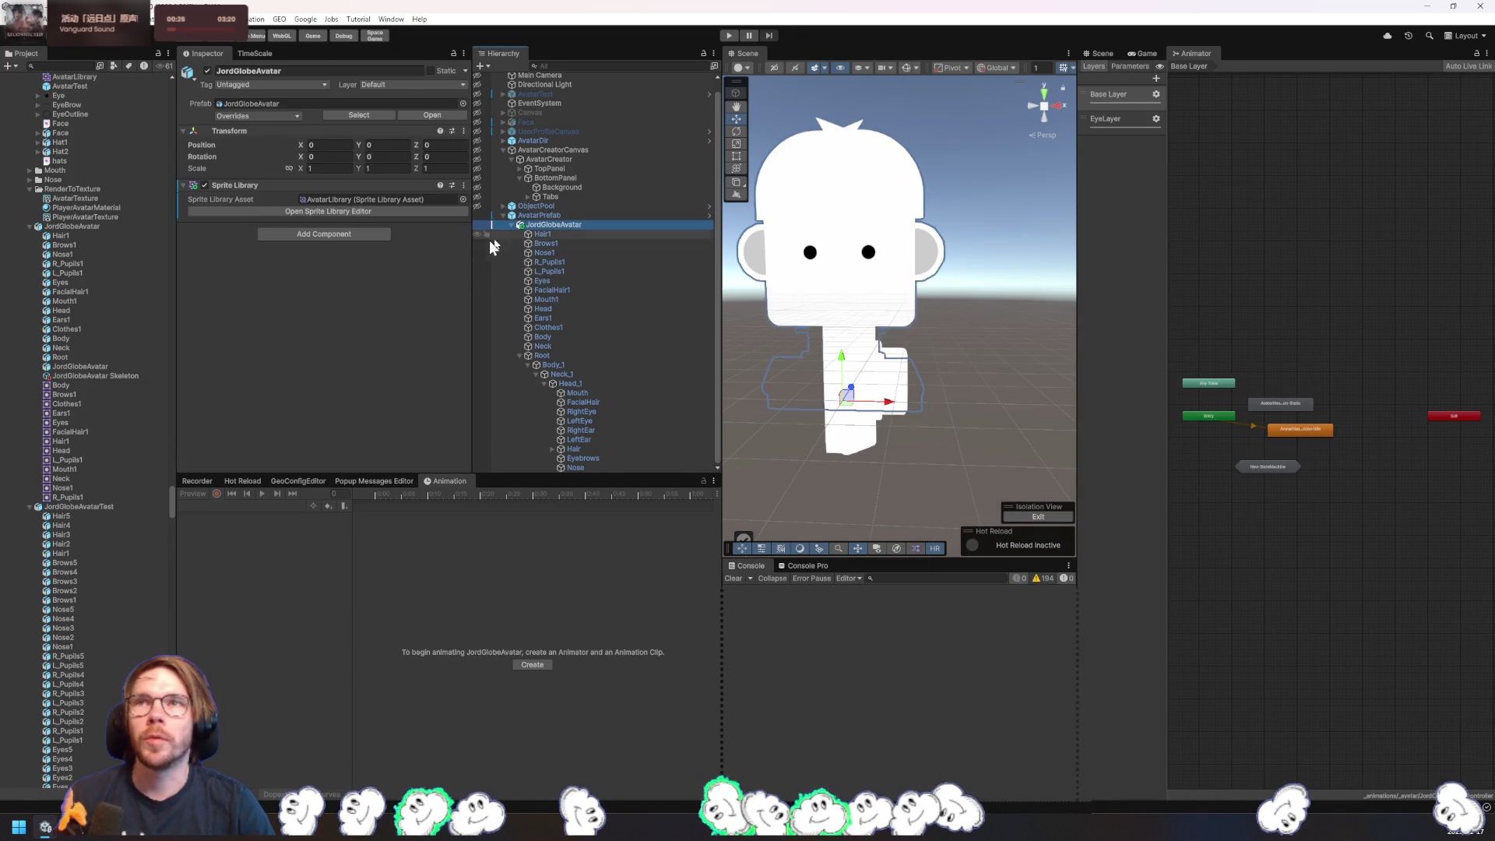
scroll(84, 176, up, 5)
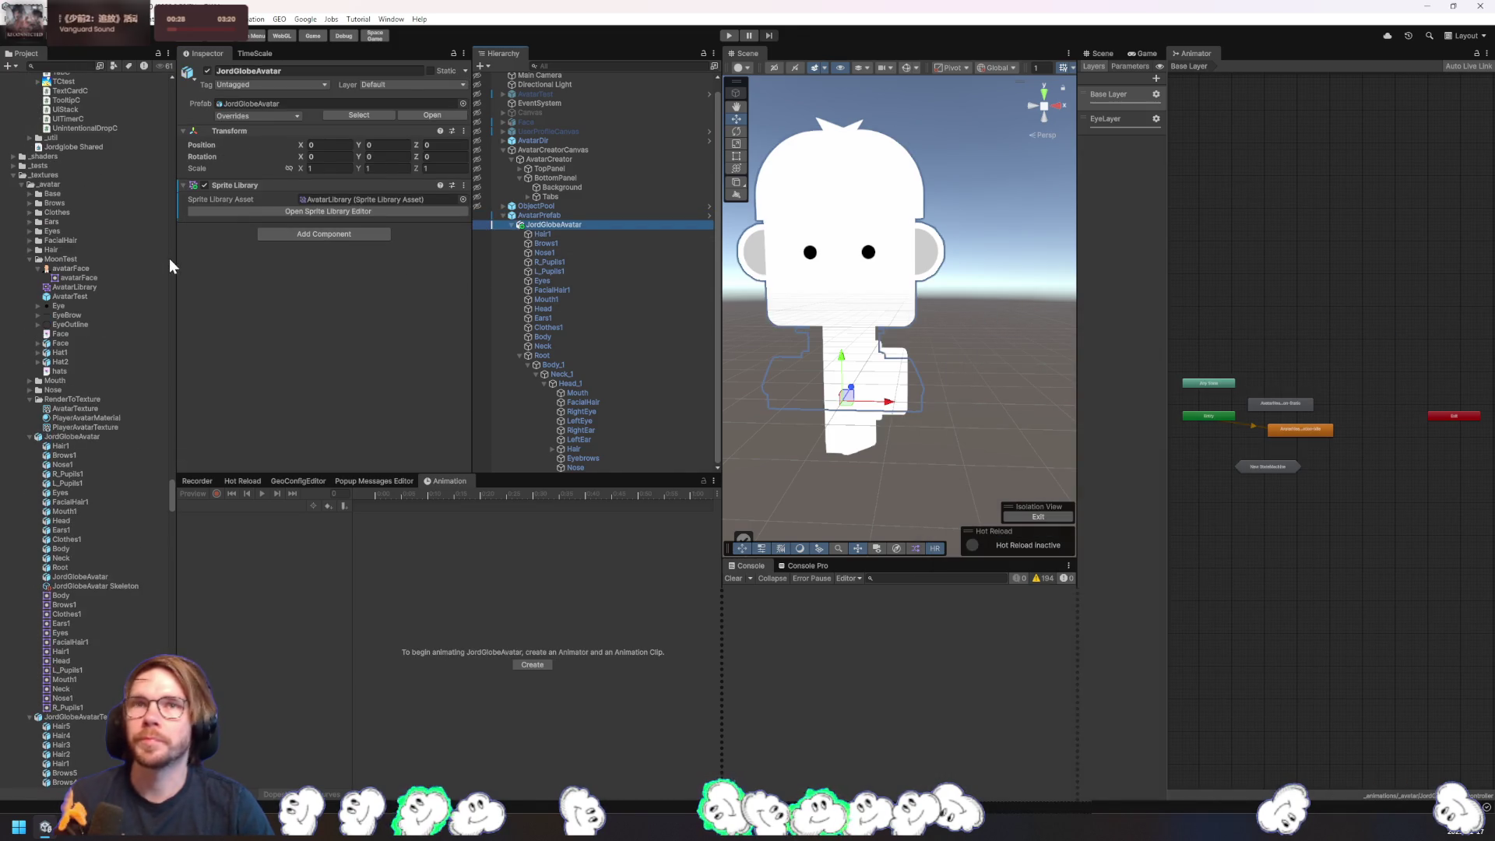
key(Delete)
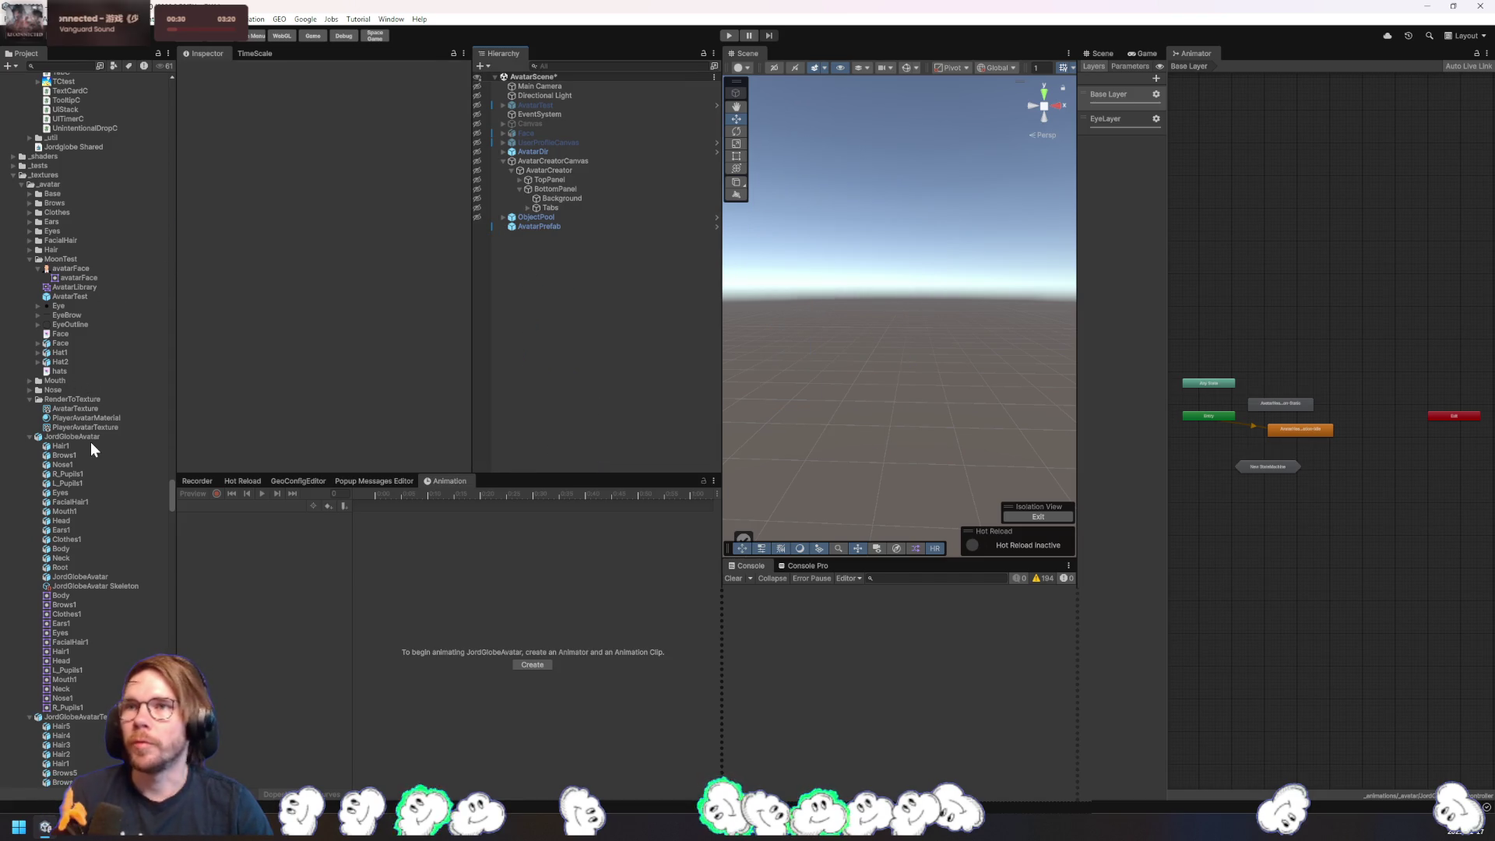
- Select the JordGlobeAvatar PSD to view its import settings and open its Sprite Editor
click(91, 437)
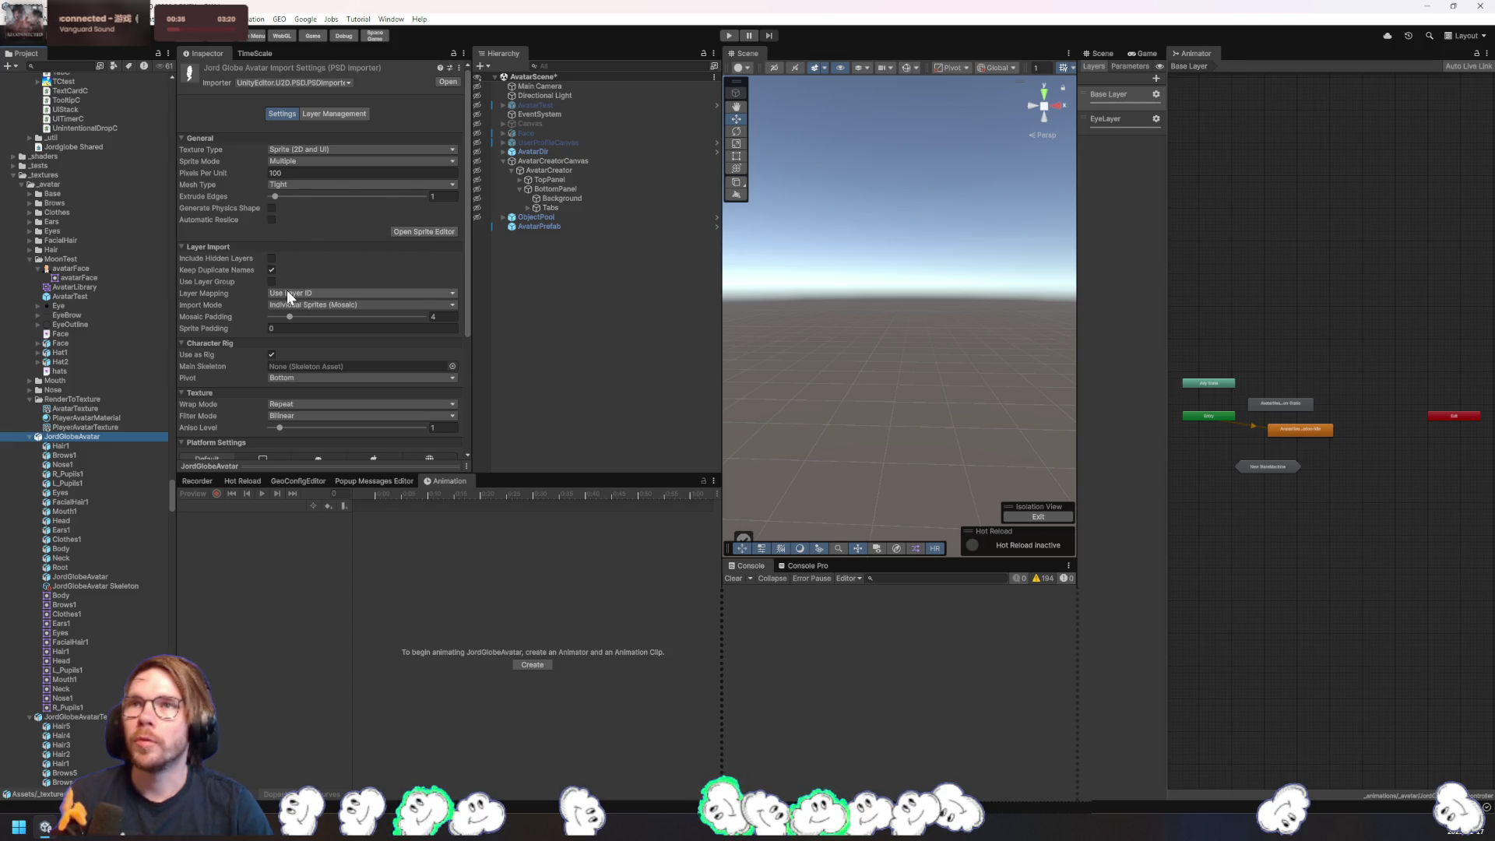
scroll(289, 290, down, 2)
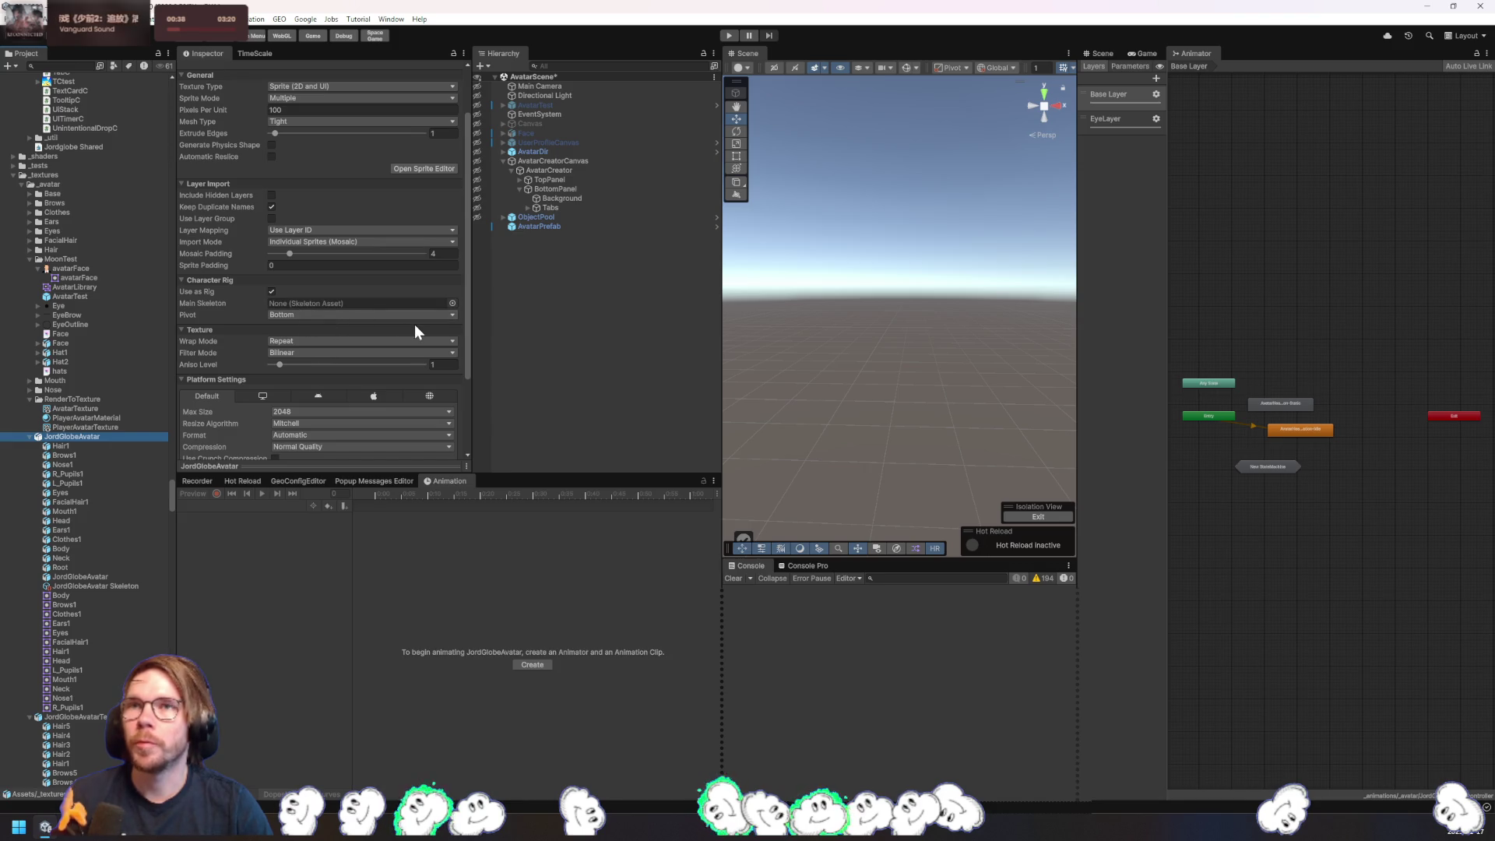
scroll(414, 324, down, 1)
scroll(425, 310, up, 2)
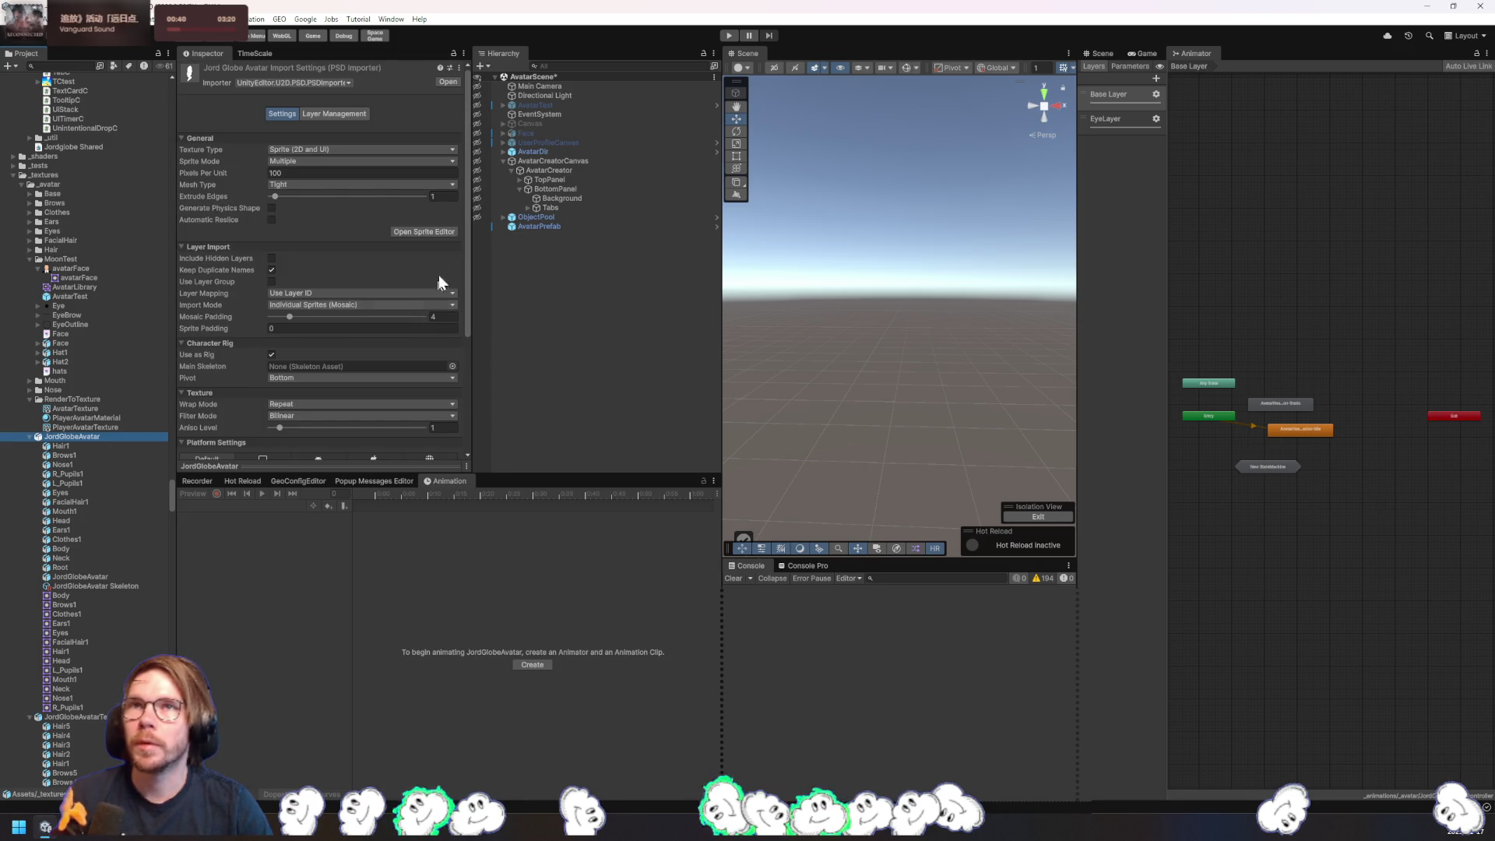
click(437, 232)
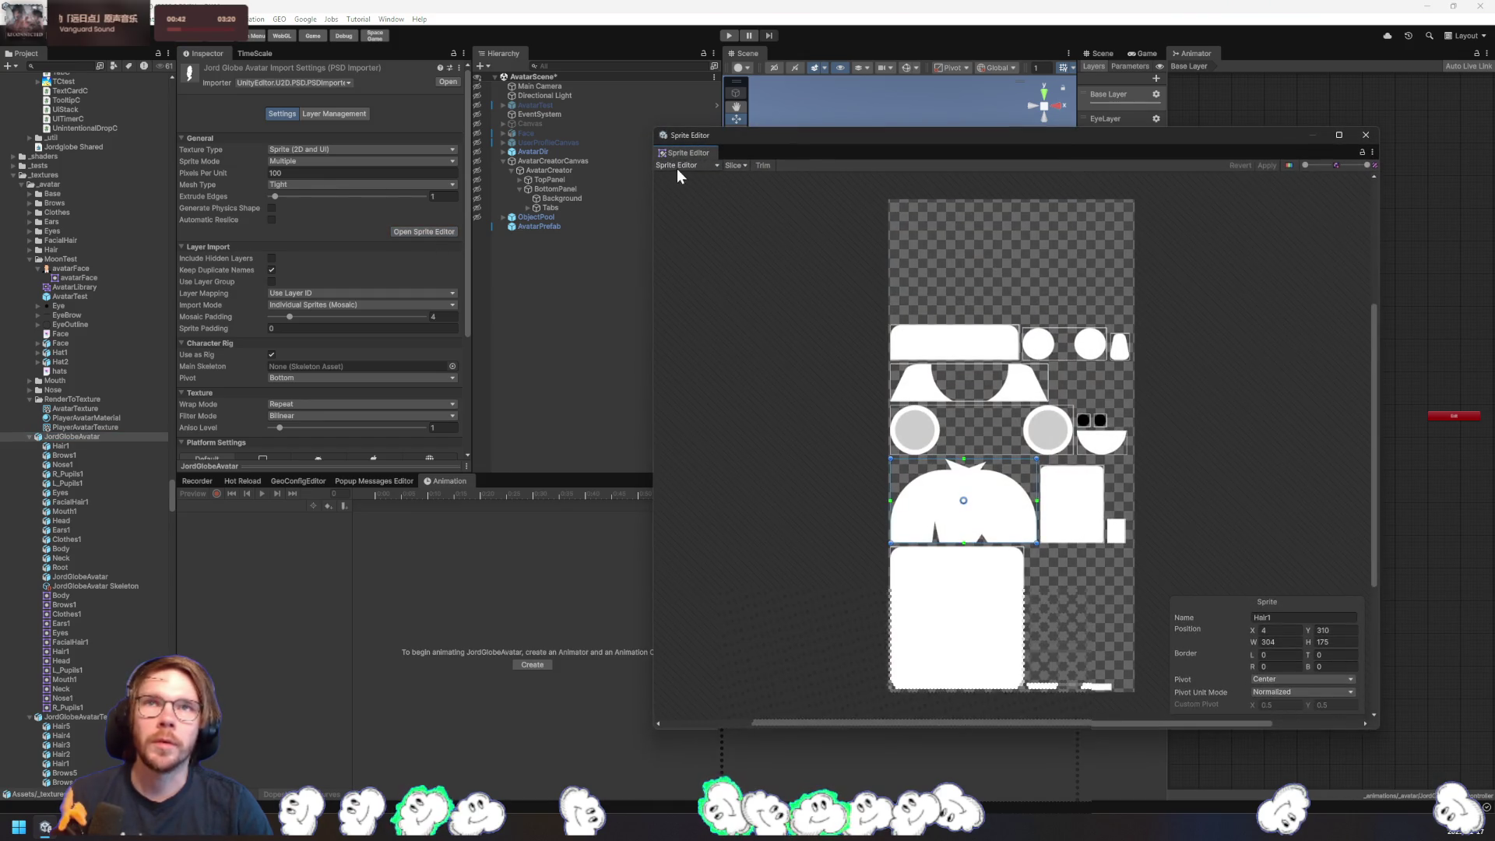
- In the Skinning Editor, delete every old bone from Root and Body through FacialHair to Nose
click(677, 167)
click(699, 231)
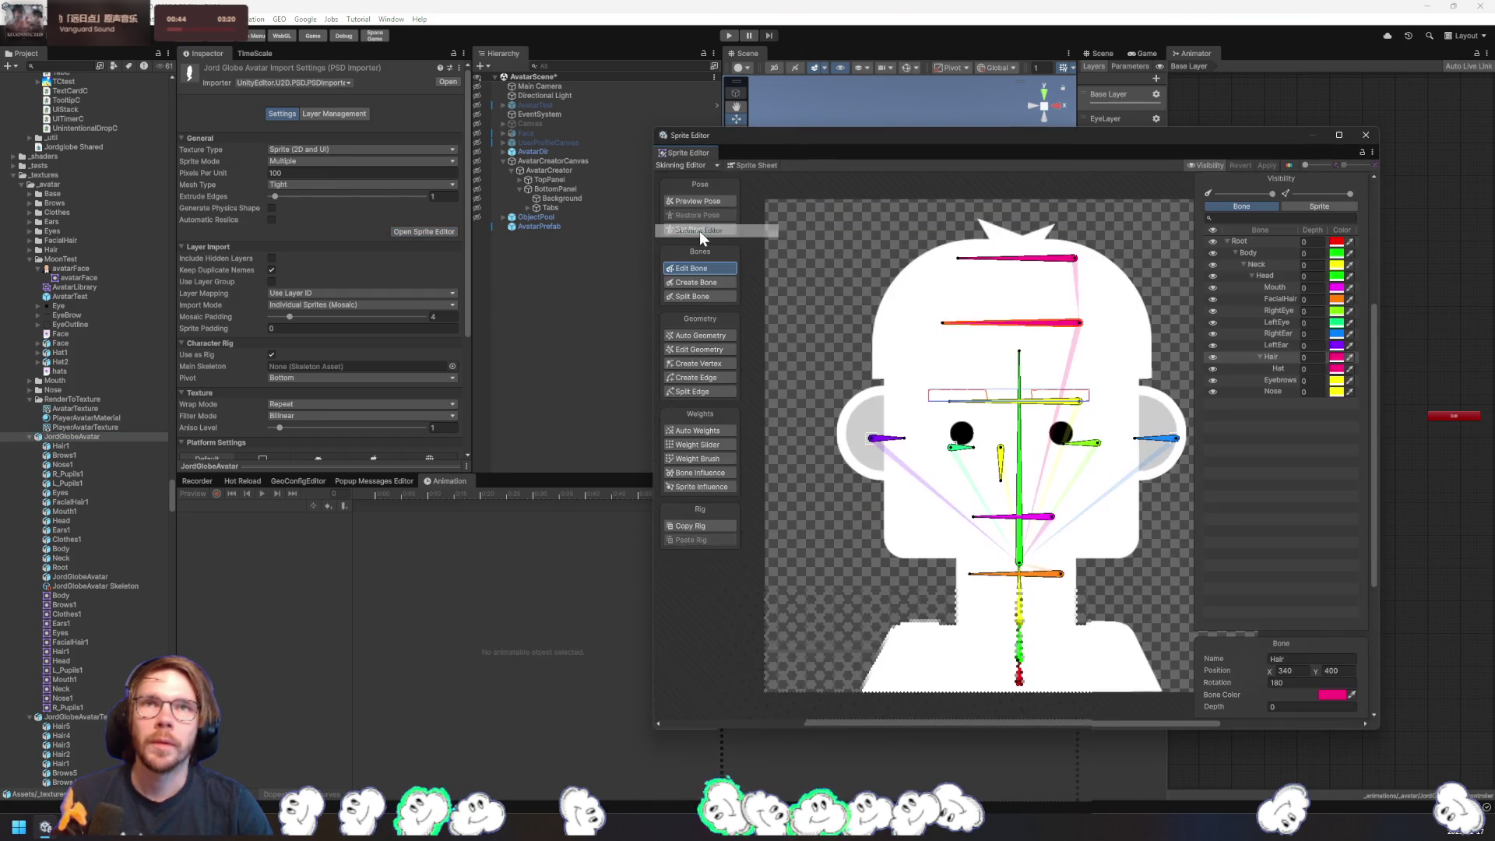
click(1227, 242)
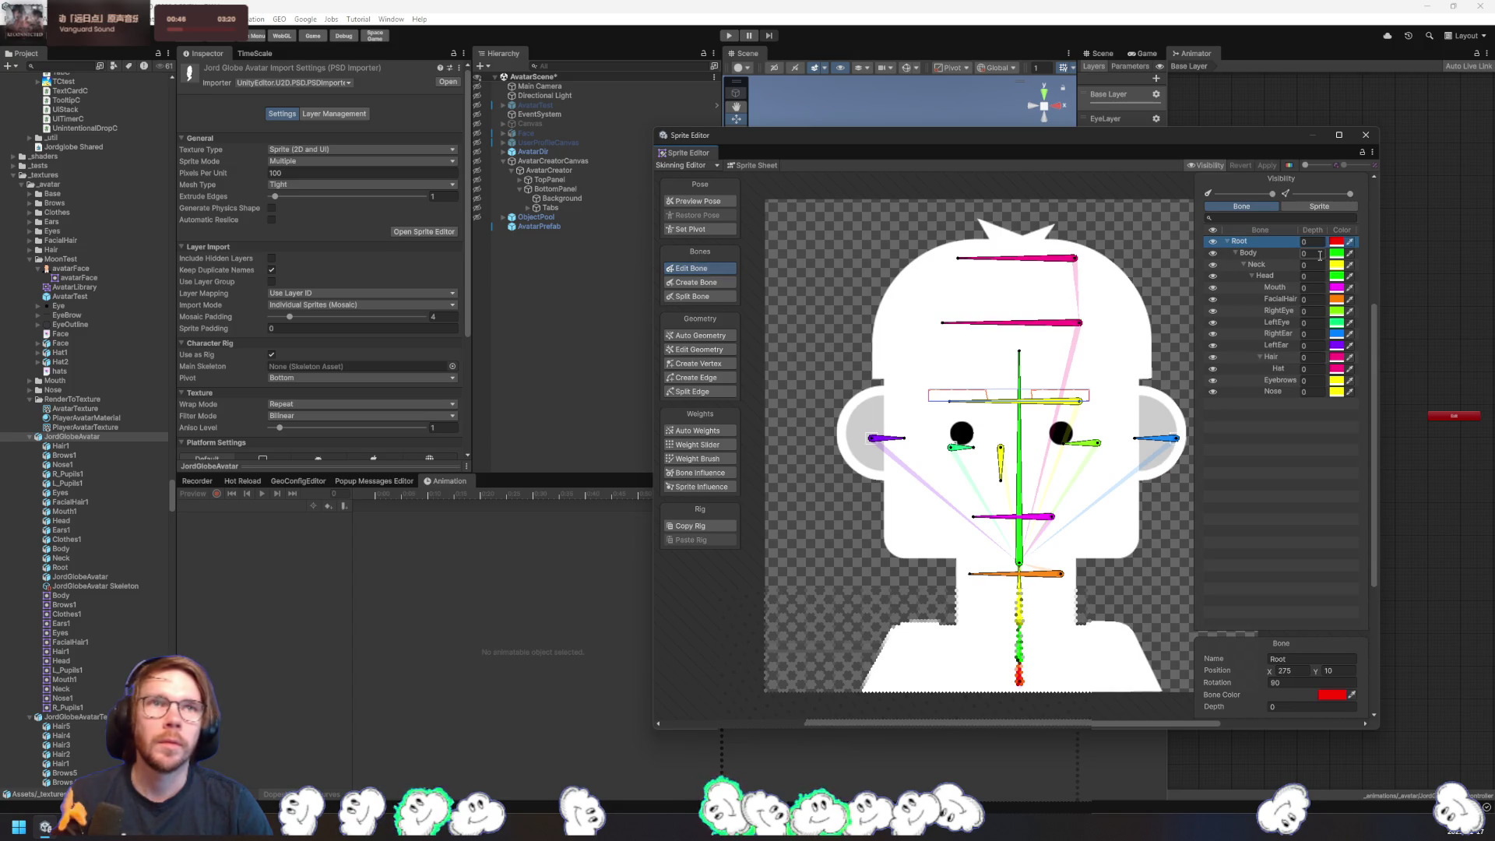
key(Delete)
click(1270, 244)
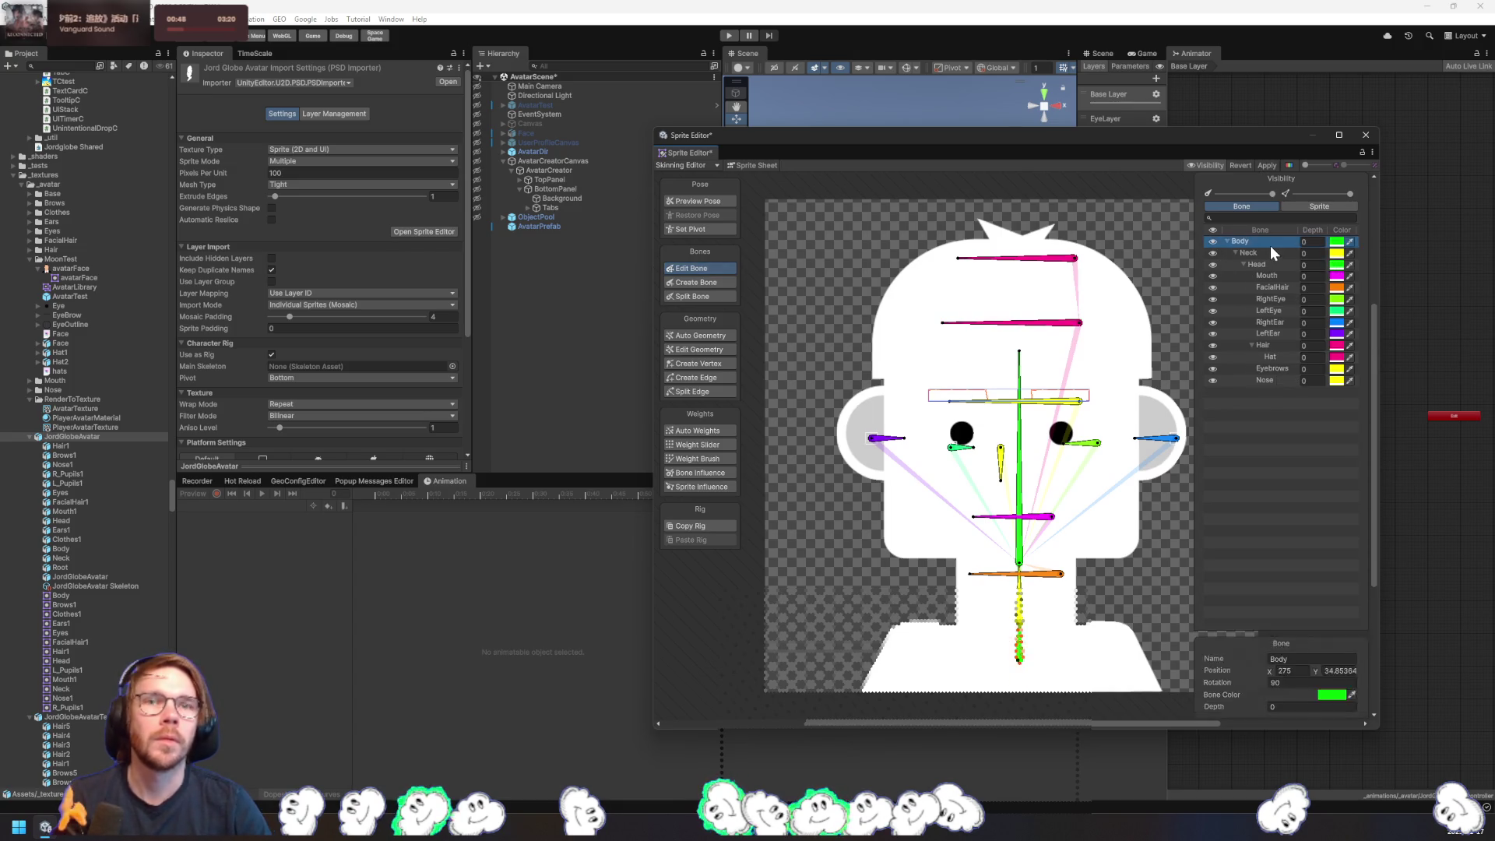
key(Delete)
key(Delete)
click(1257, 241)
key(Delete)
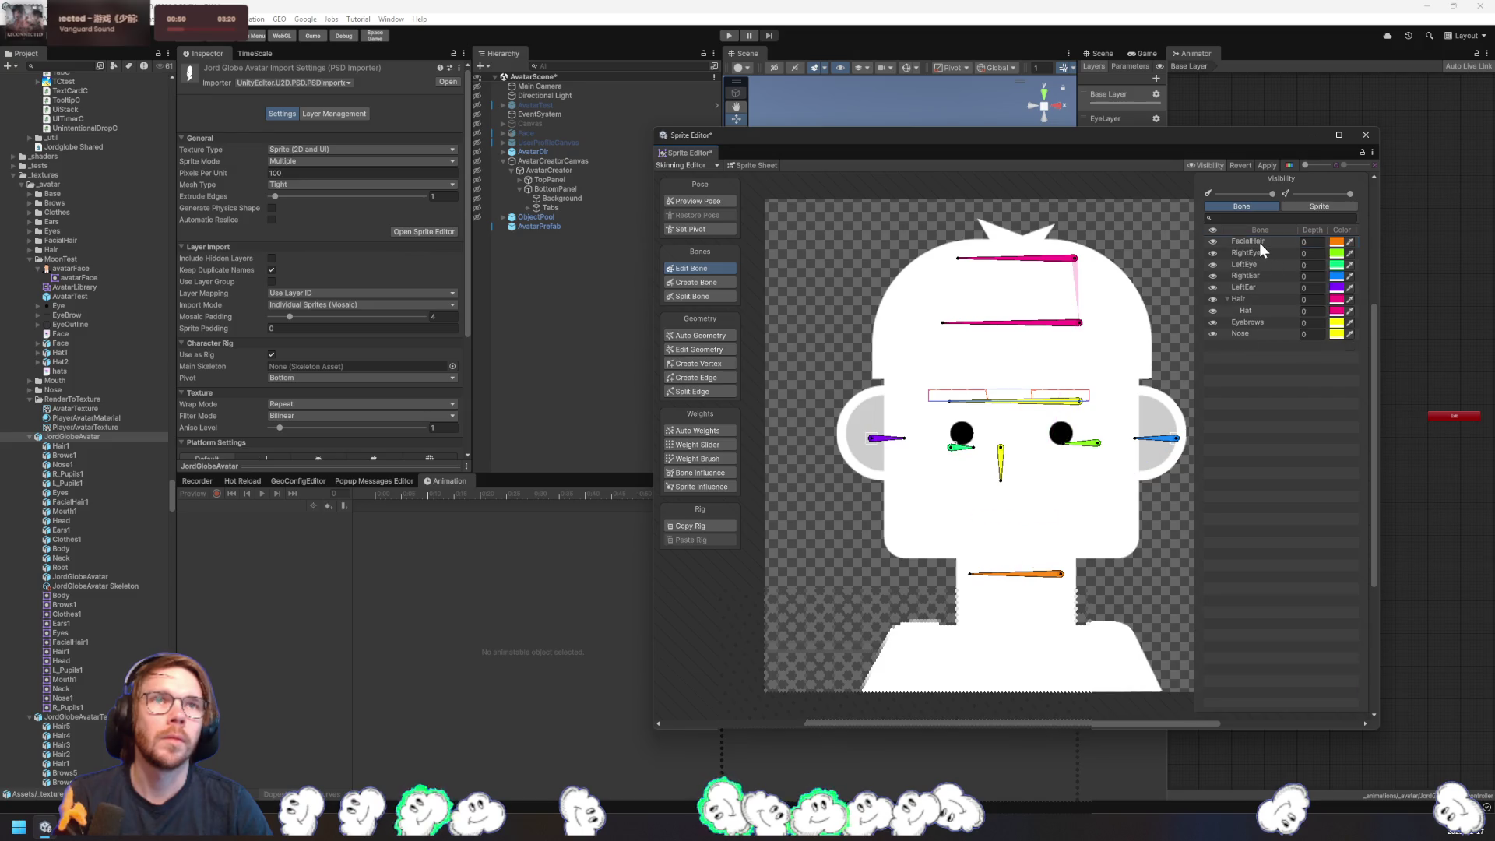
shift+click(1264, 335)
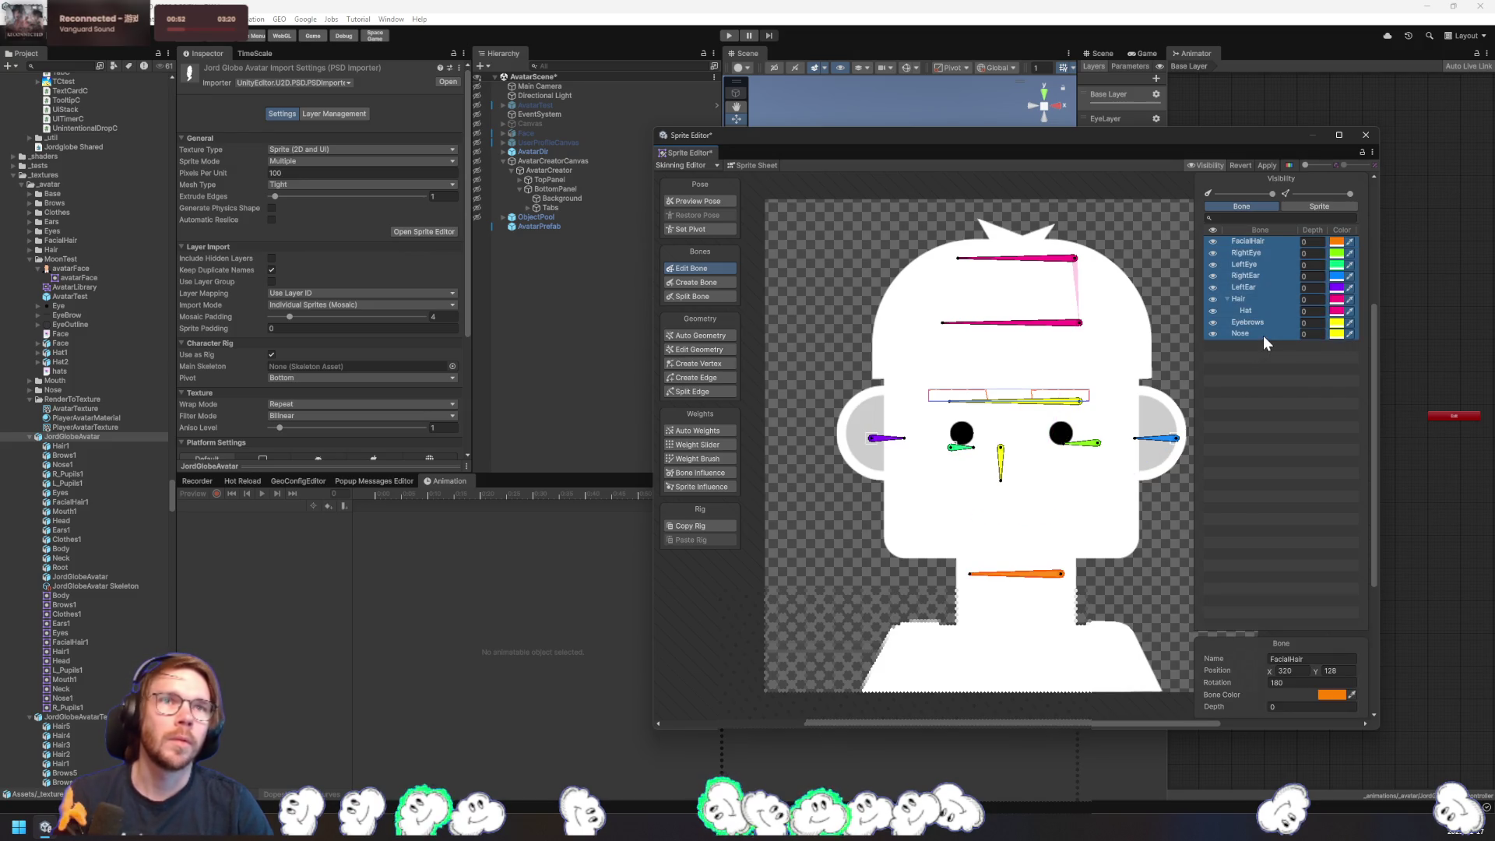
key(Delete)
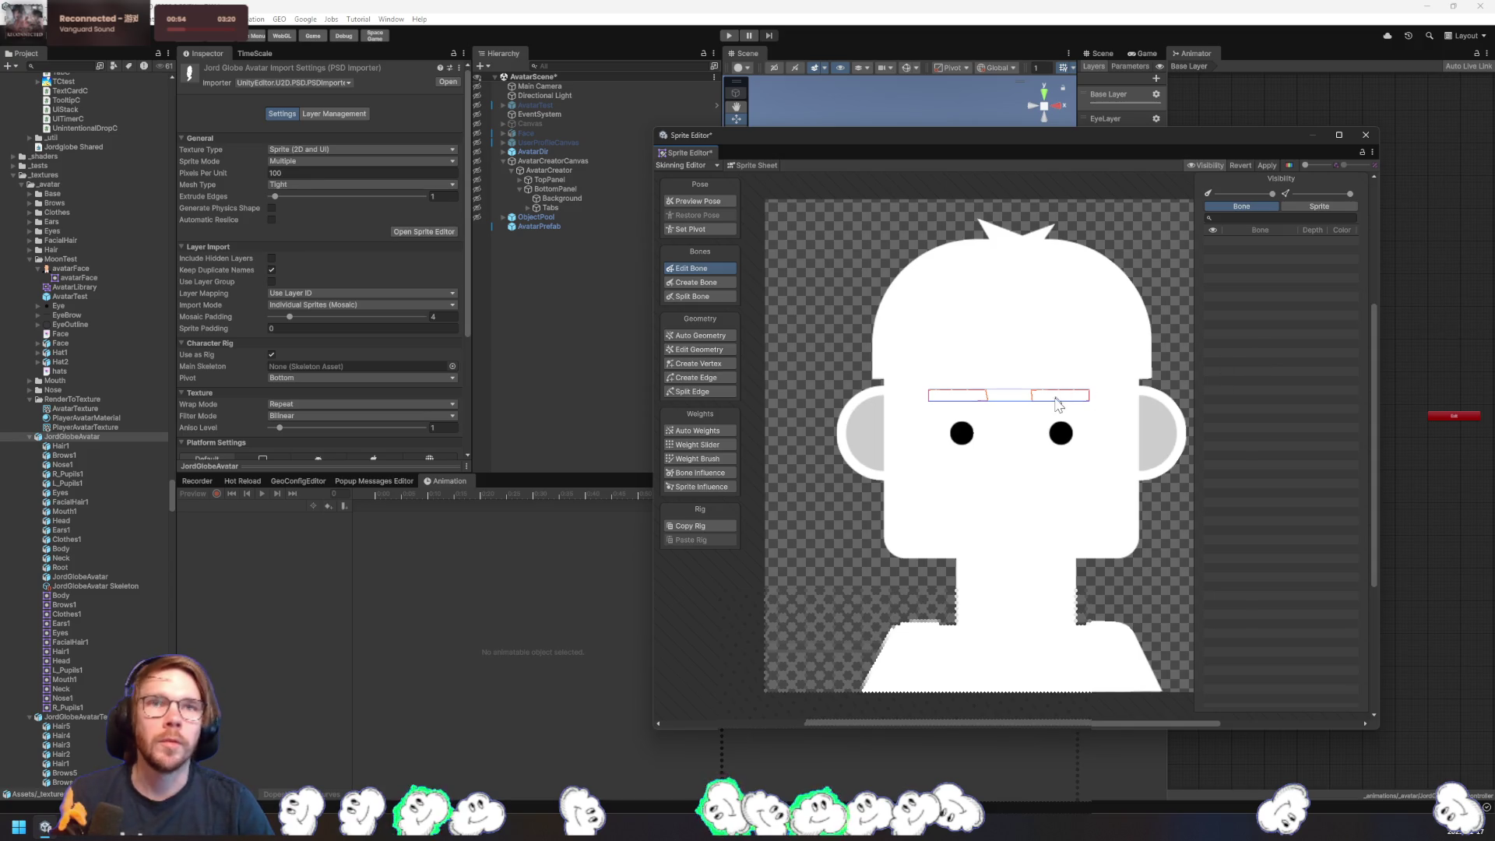
- Show the sprite layers list and select the Head and Hair sprites
click(1301, 208)
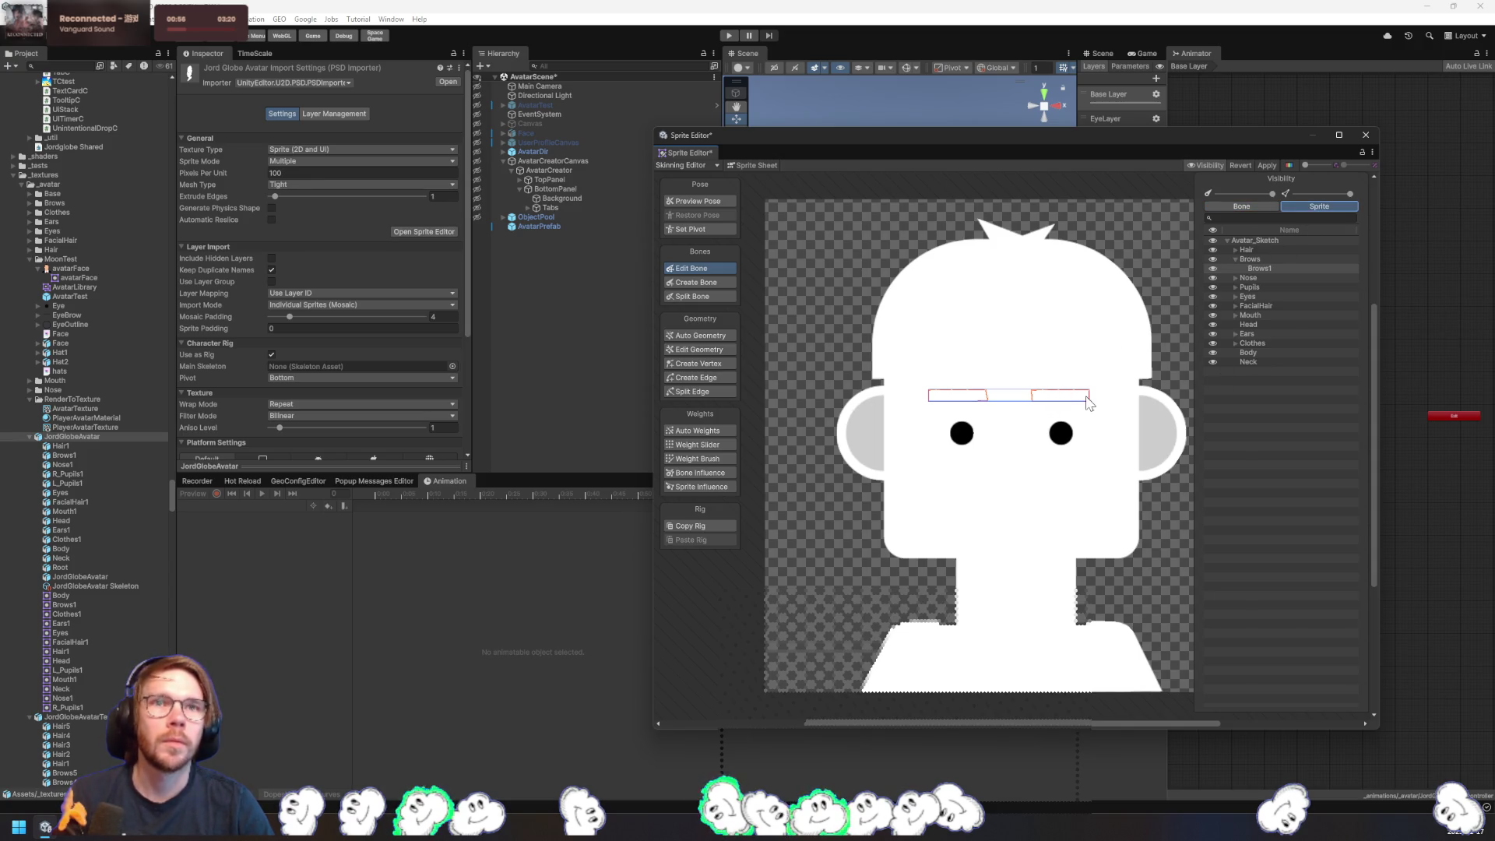
click(1120, 387)
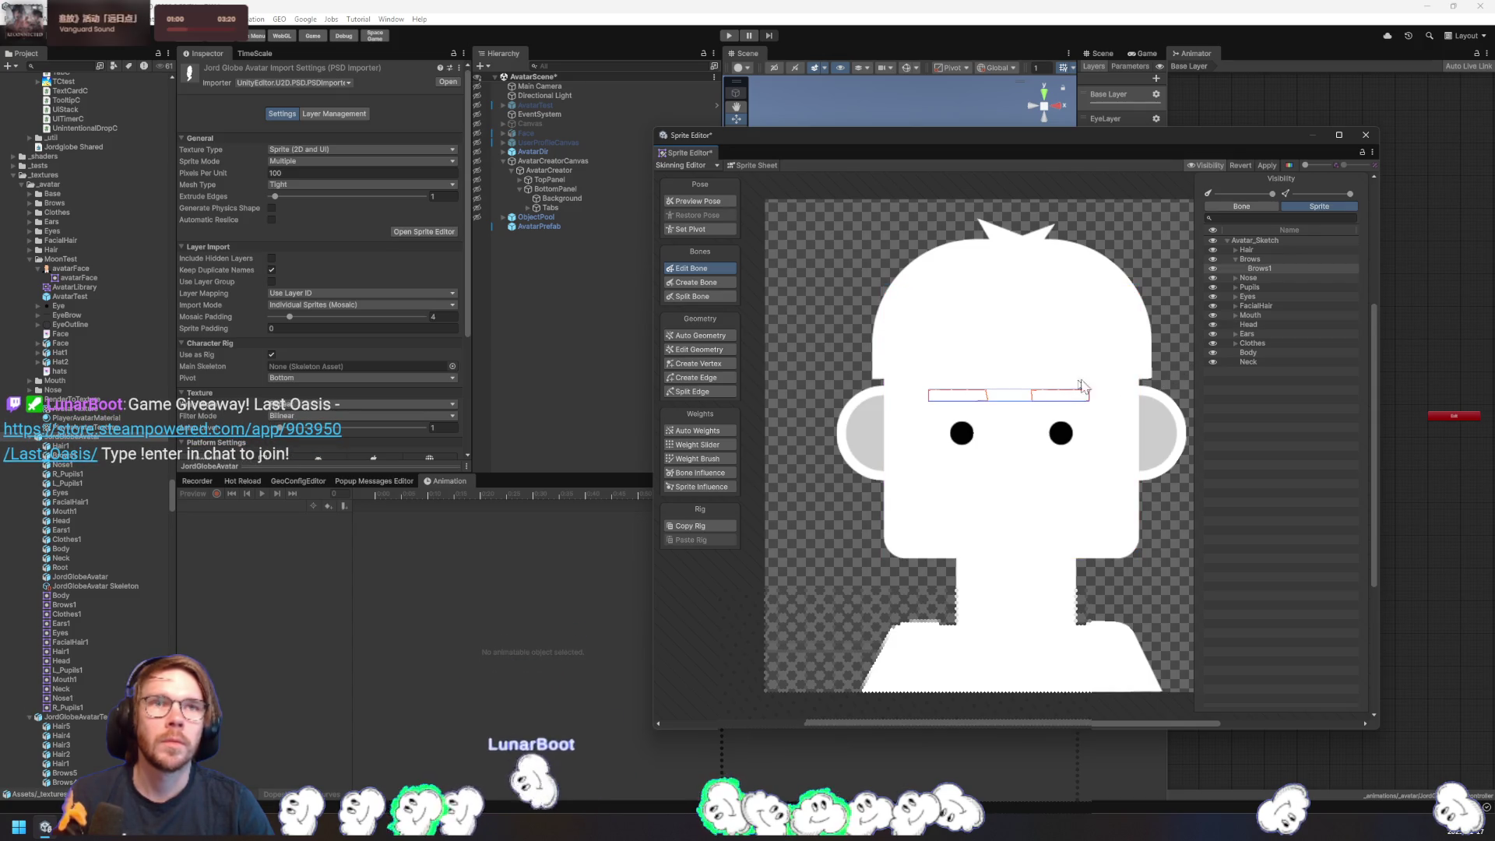
click(993, 366)
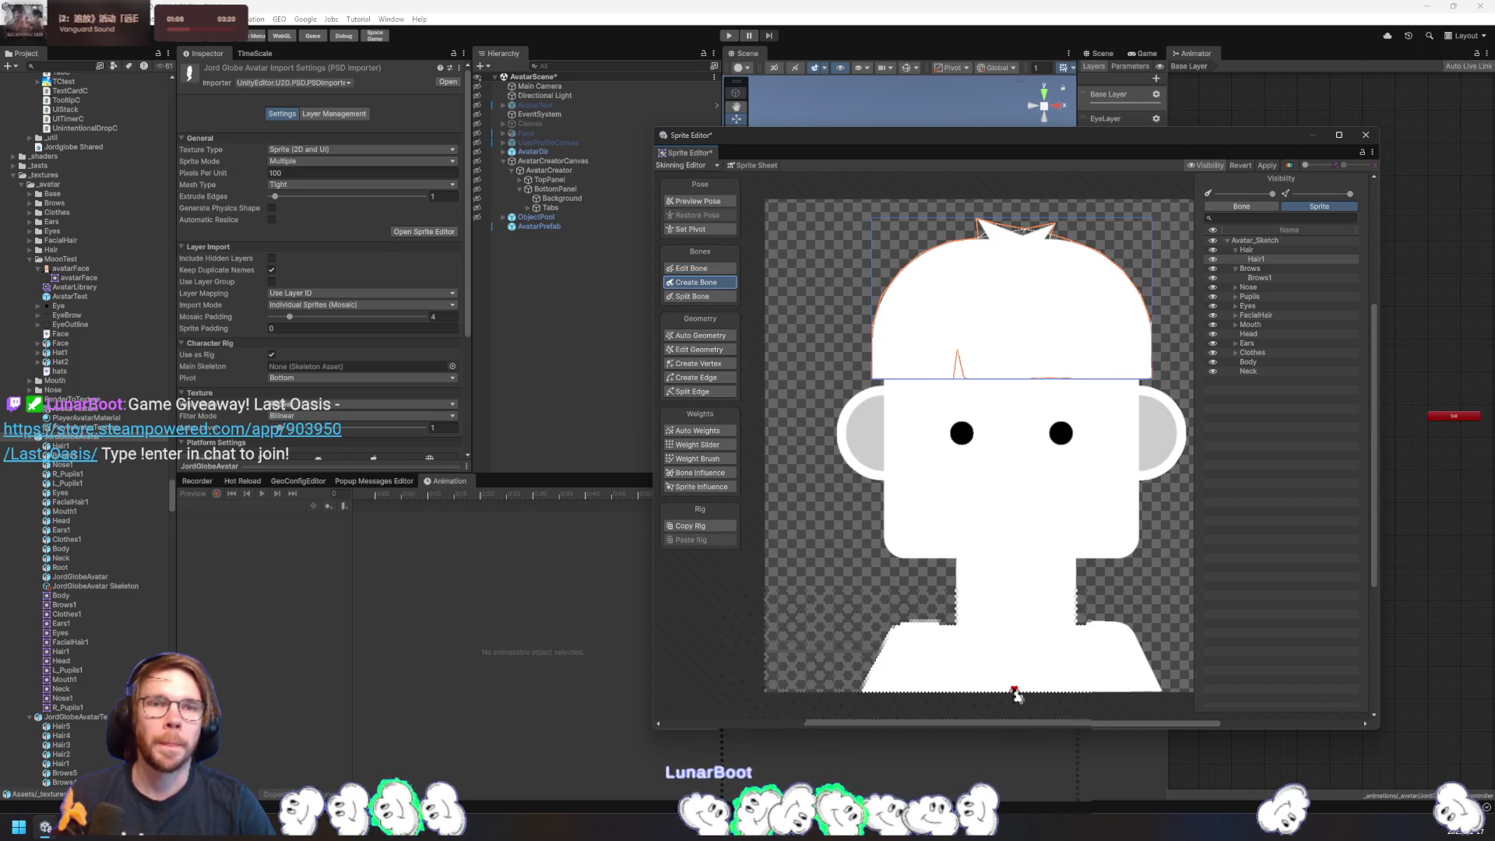
- Draw a red base bone along the avatar's bottom with a yellow bone above, nudging the base left
click(994, 690)
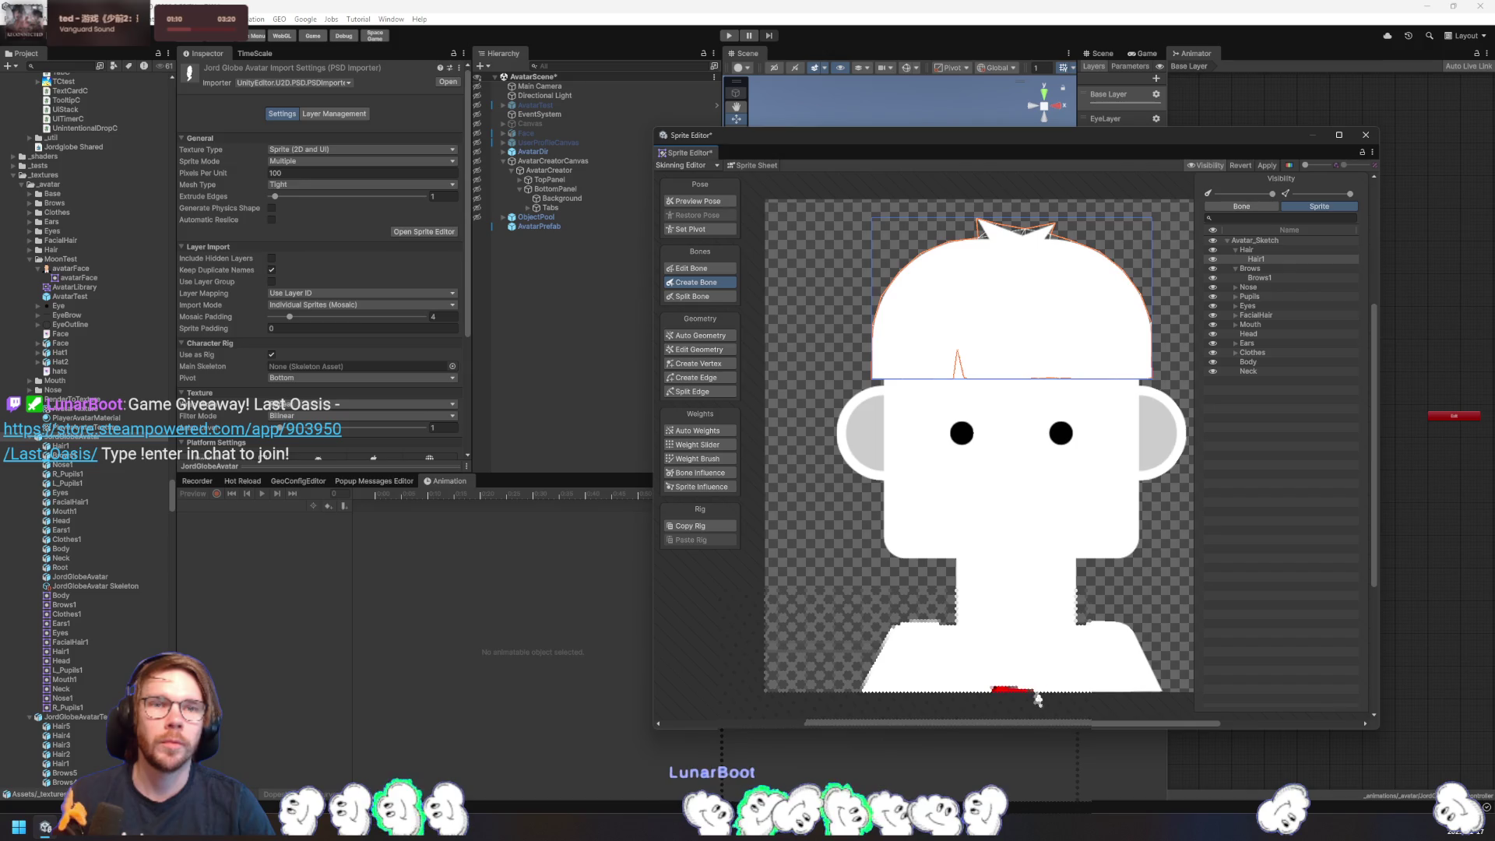
click(1044, 691)
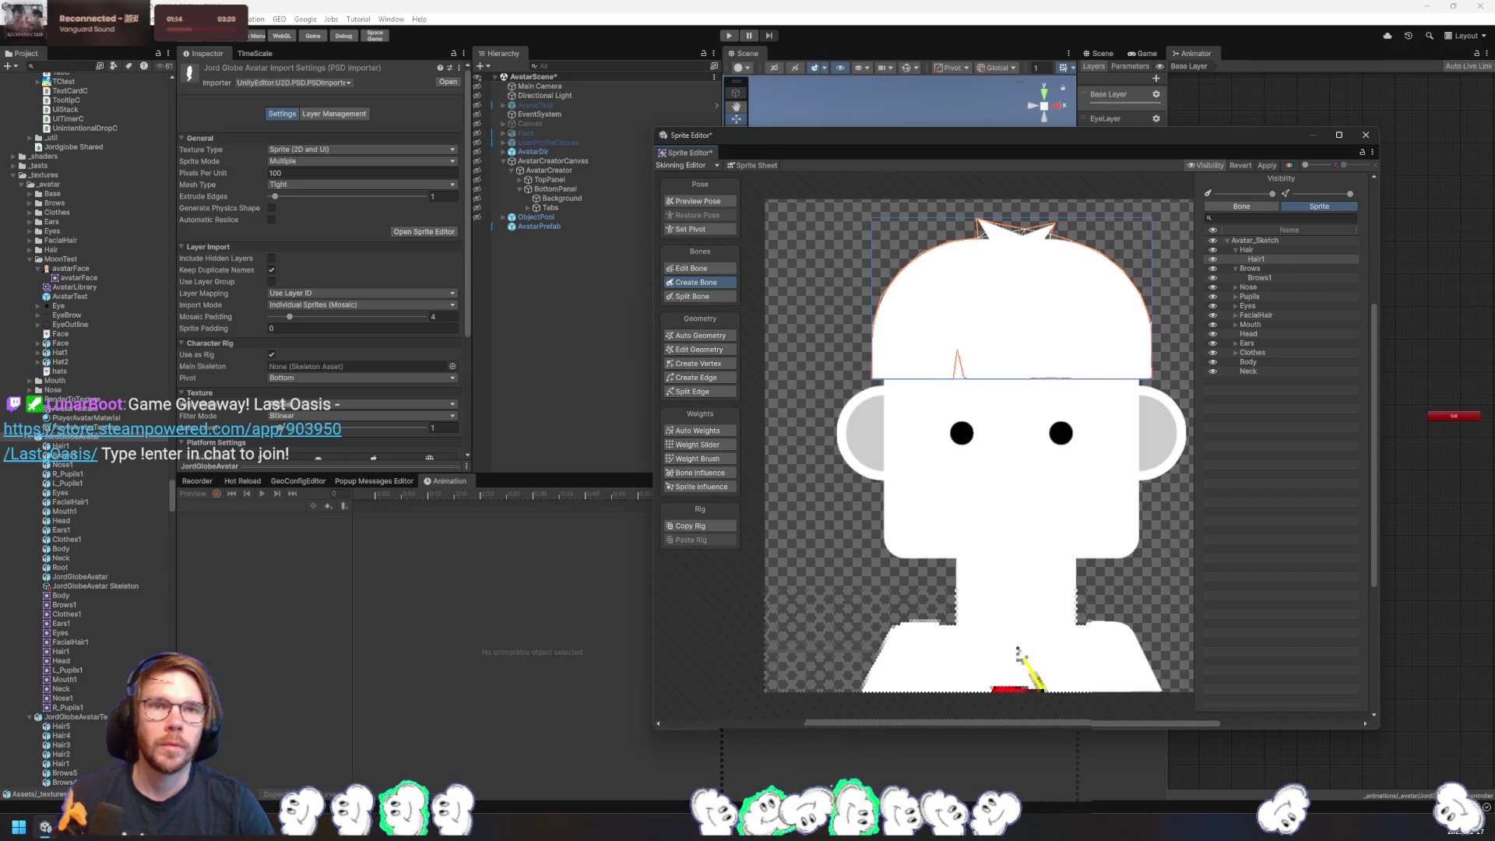
click(1017, 654)
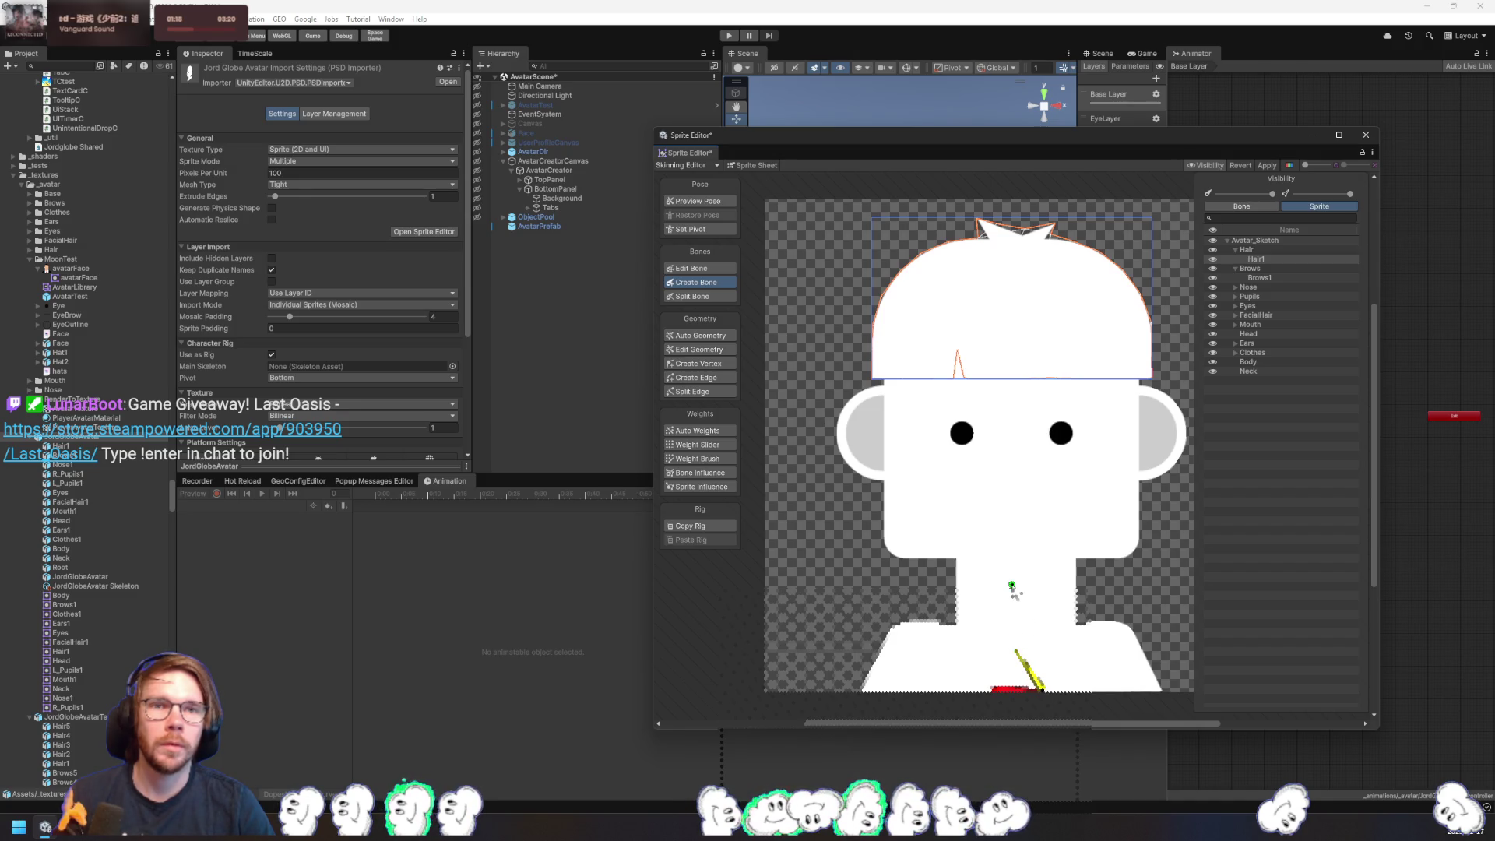
click(1032, 676)
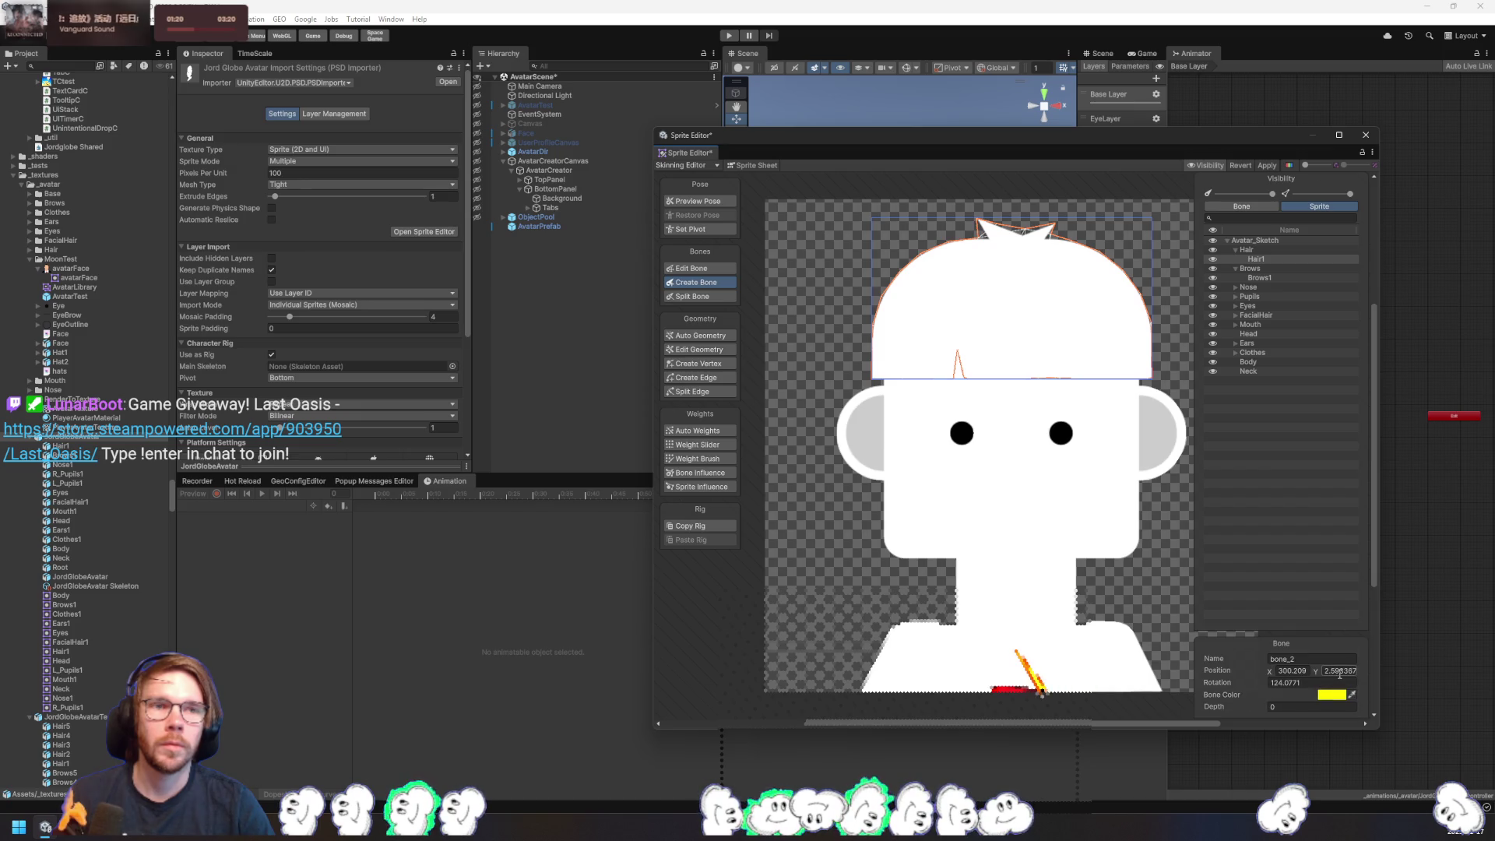
right_click(926, 665)
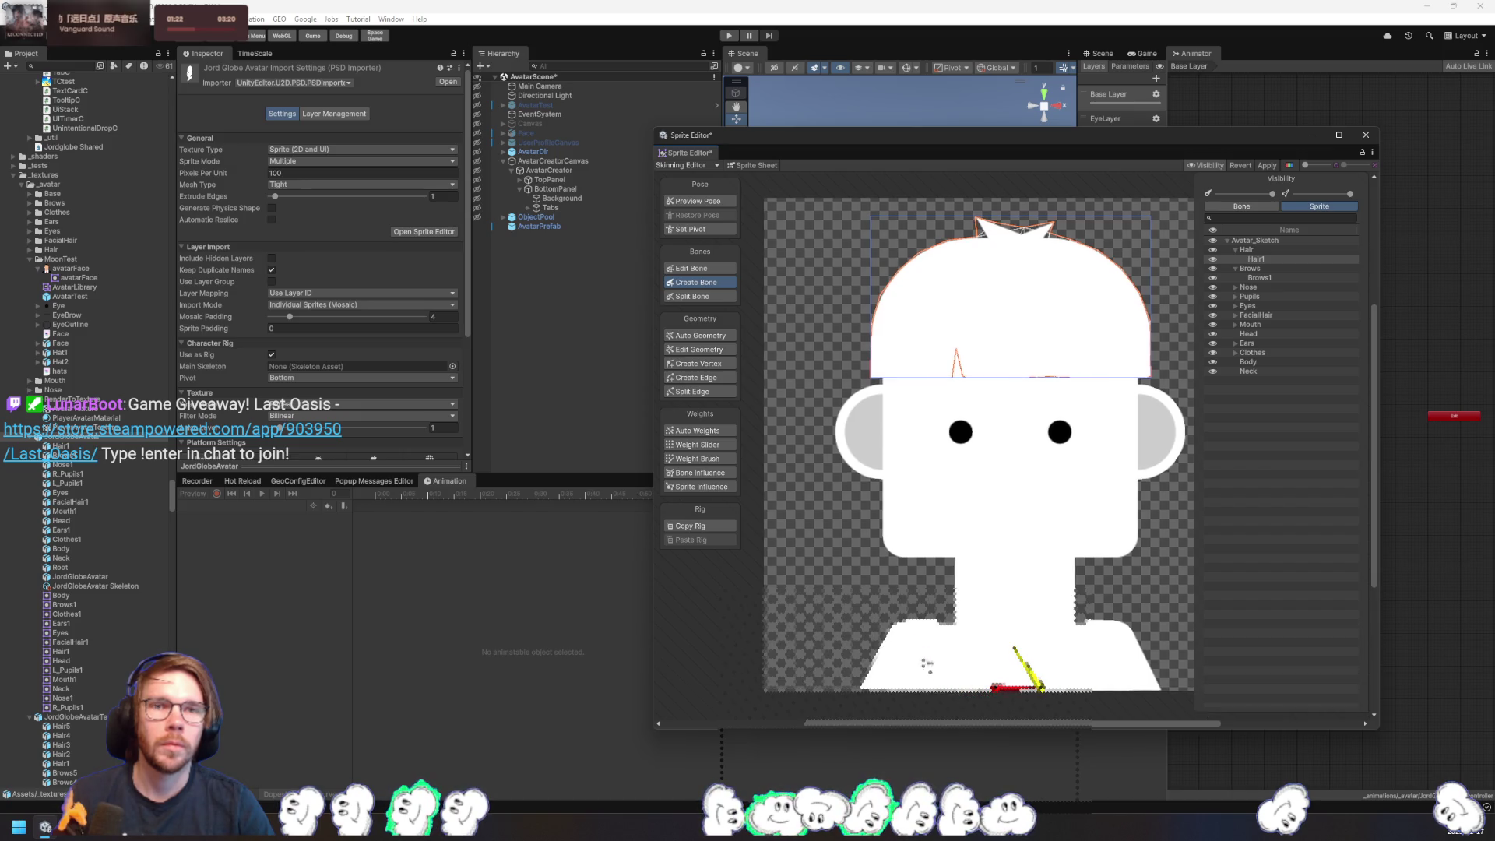
mouse_move(1011, 687)
mouse_down()
mouse_move(978, 689)
mouse_move(1042, 690)
mouse_move(1022, 696)
mouse_up()
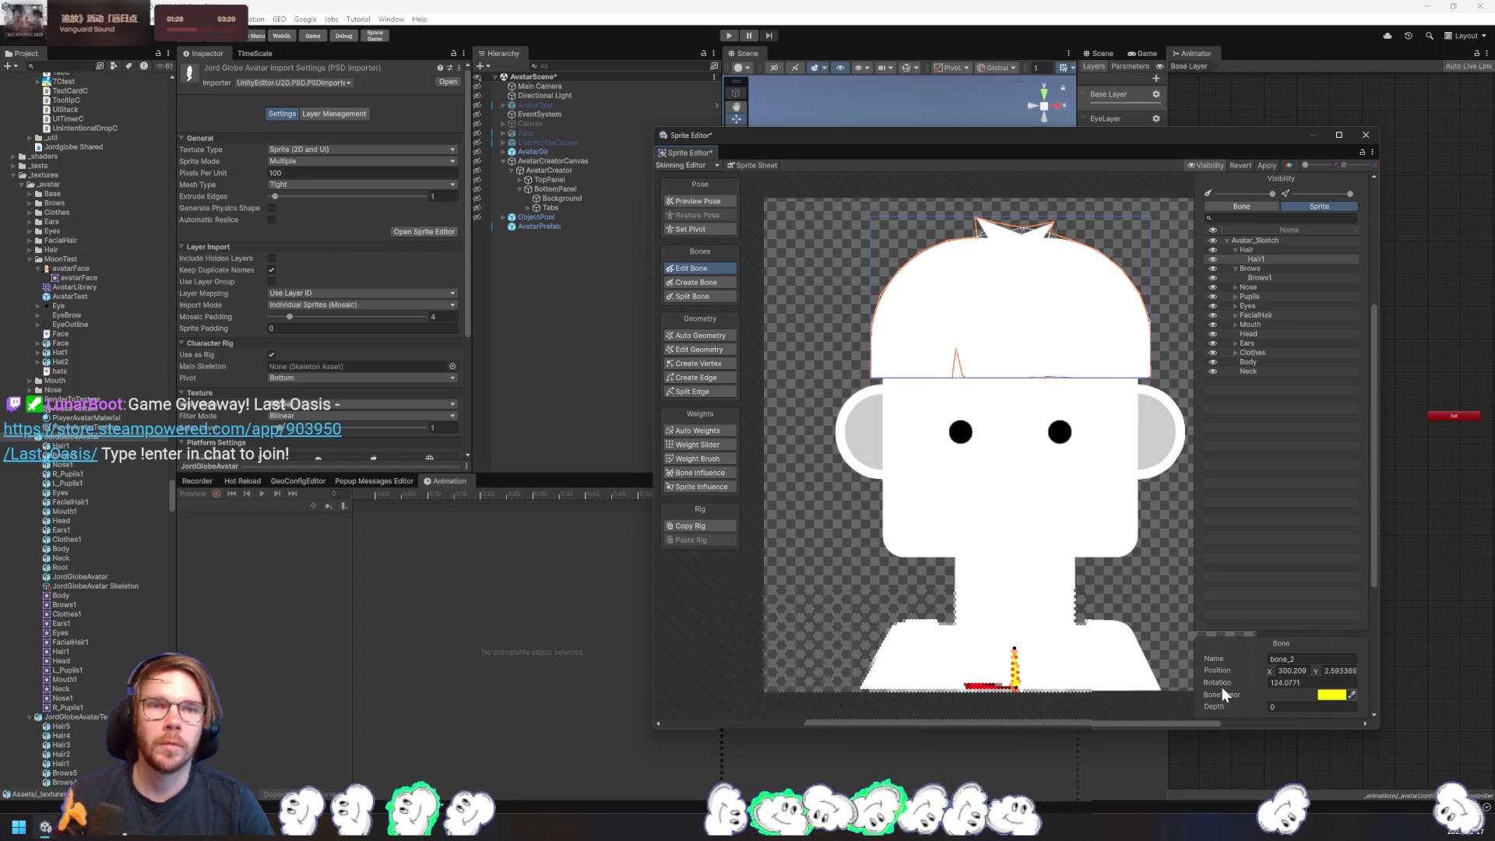
- Set the yellow bone_2's rotation to 90
click(1307, 683)
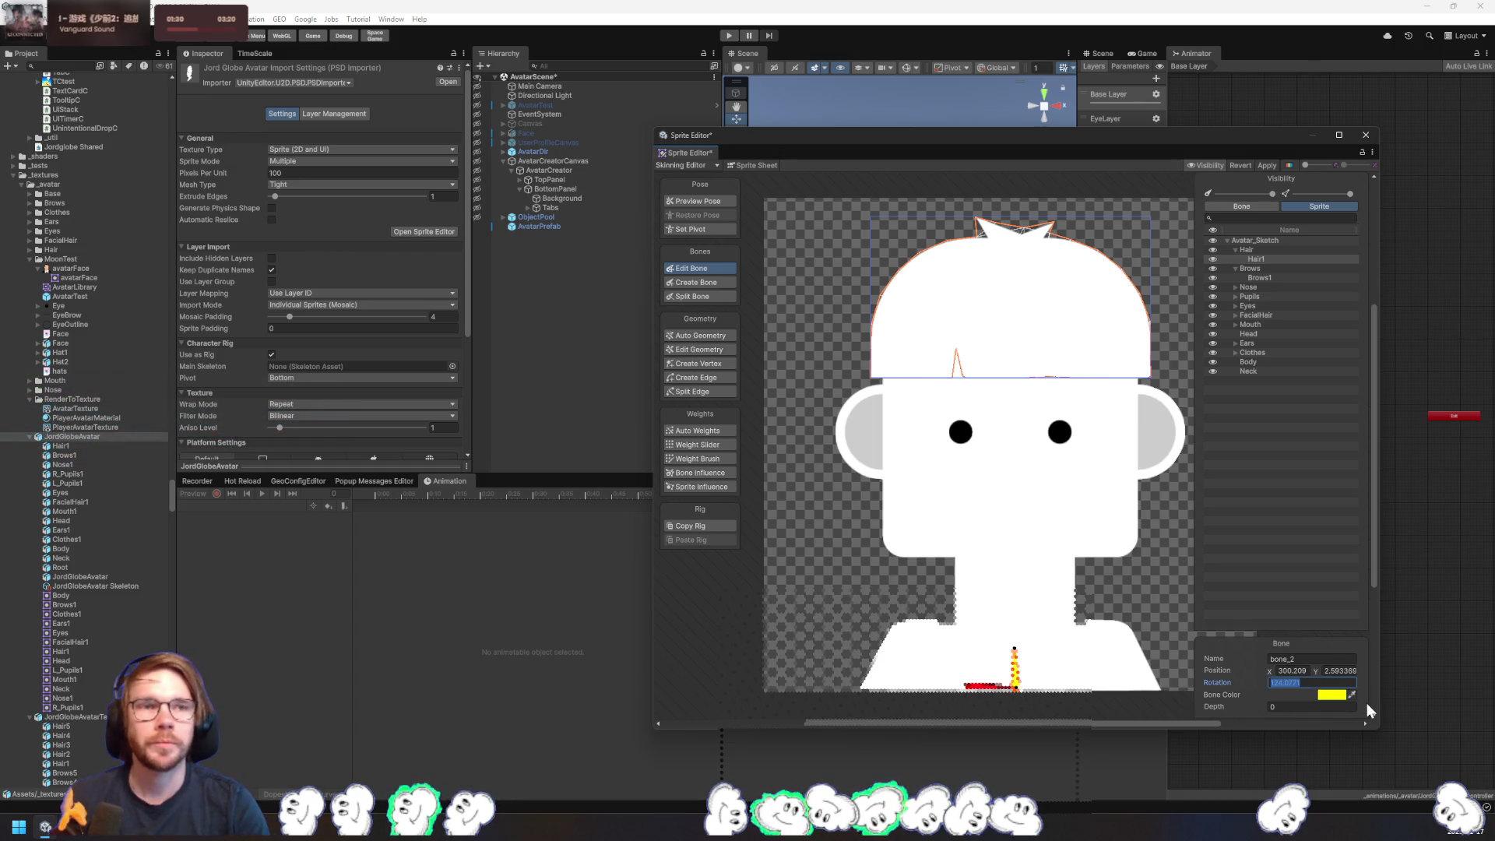
text(90)
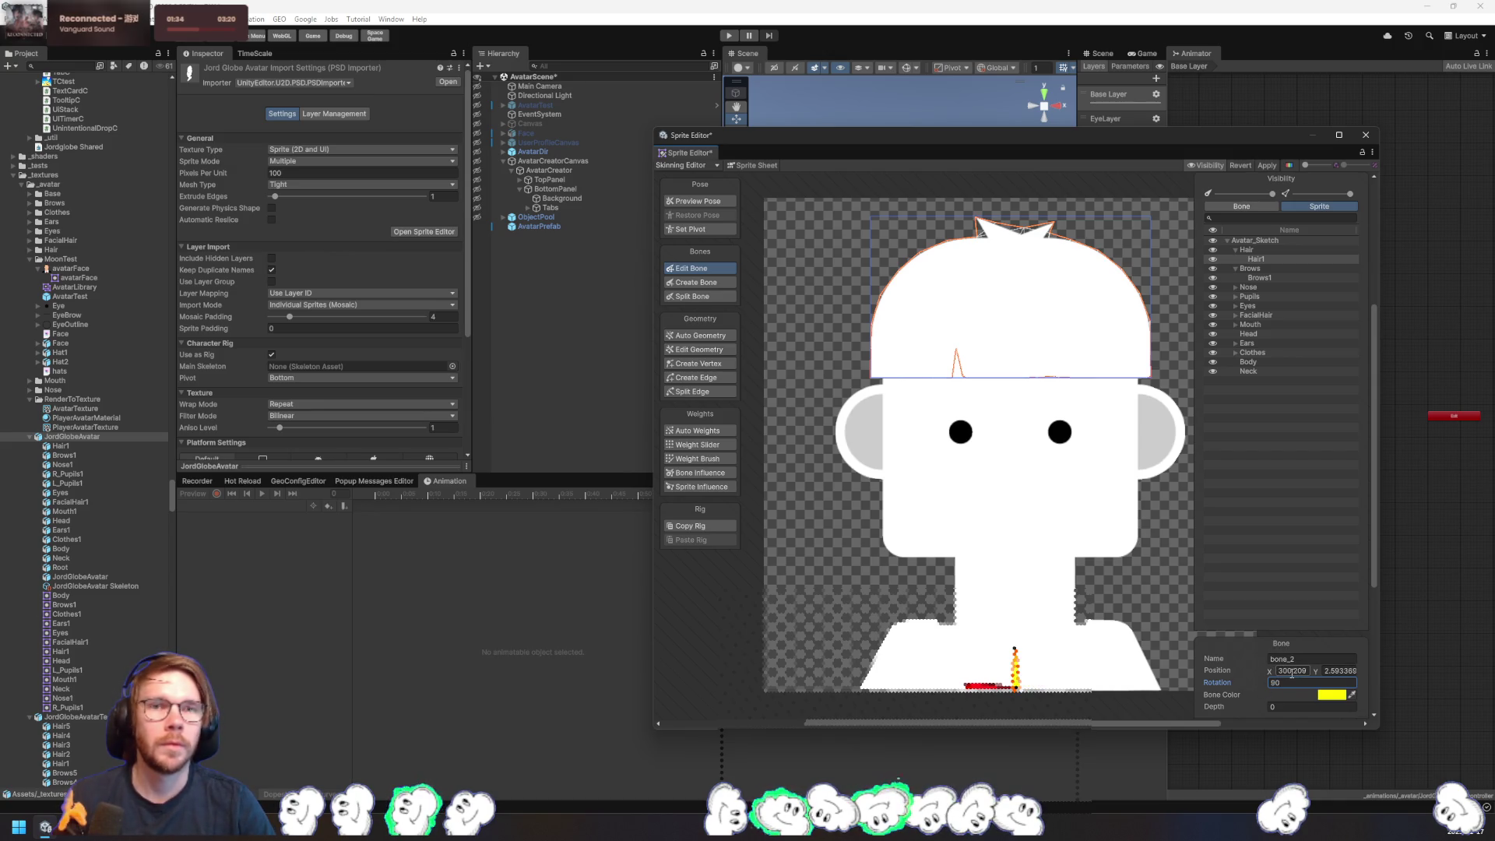
click(701, 281)
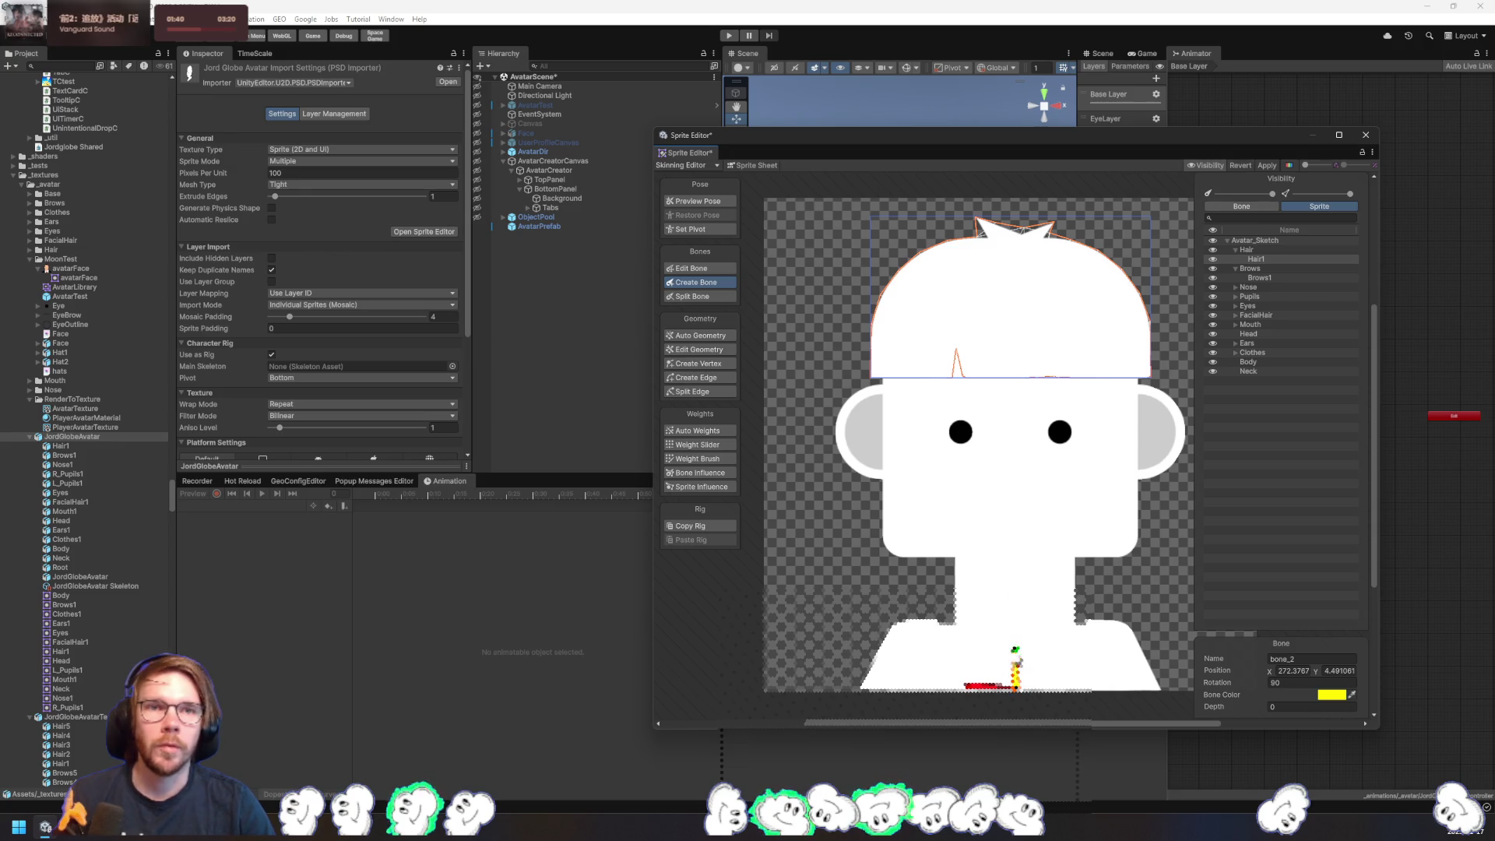
- Extend the spine up the neck into the head and add two horizontal hair bones
click(1014, 566)
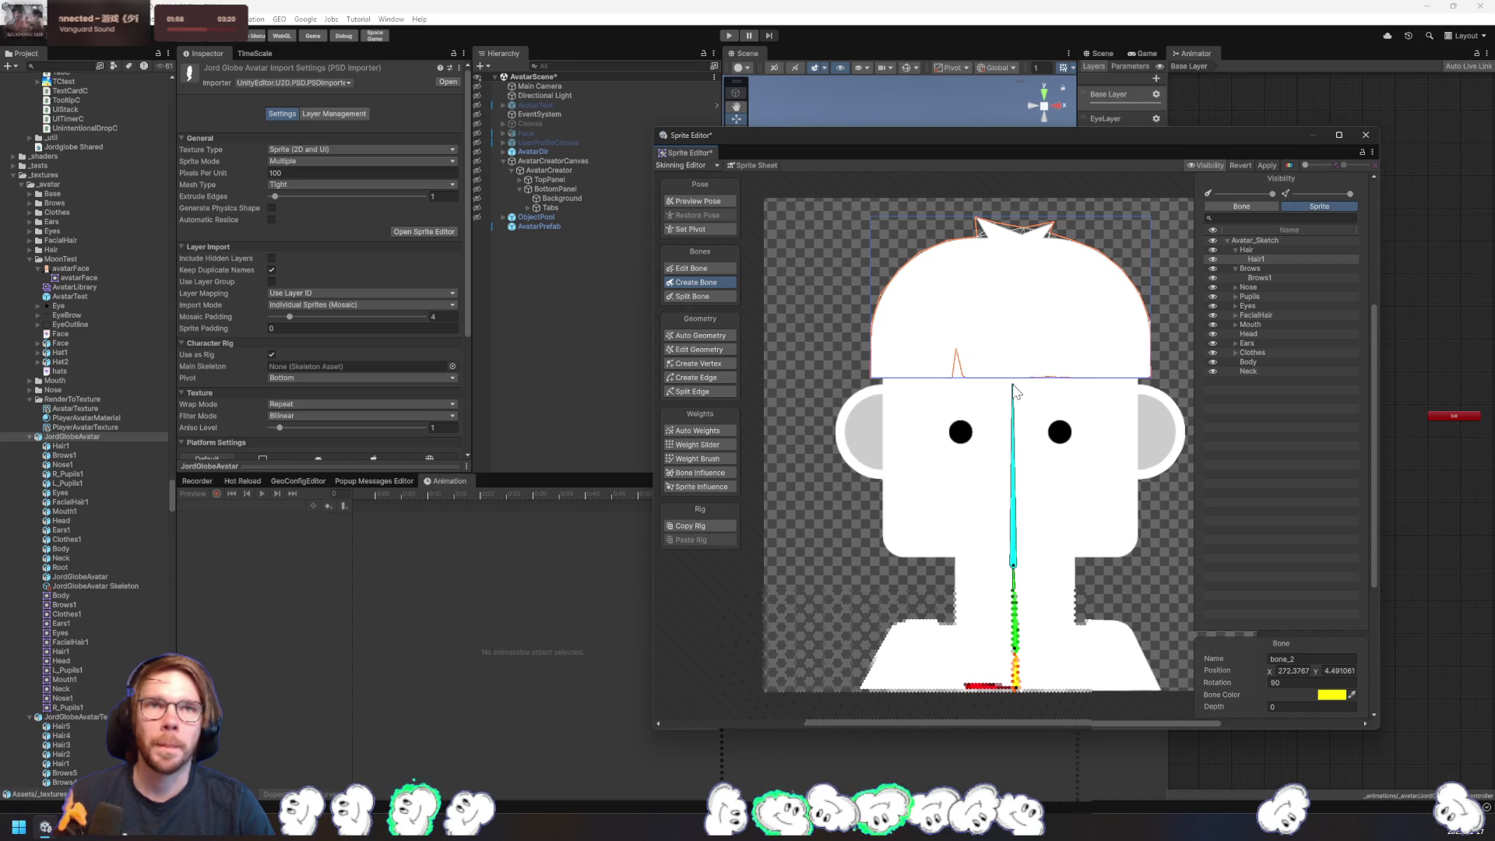
click(1013, 386)
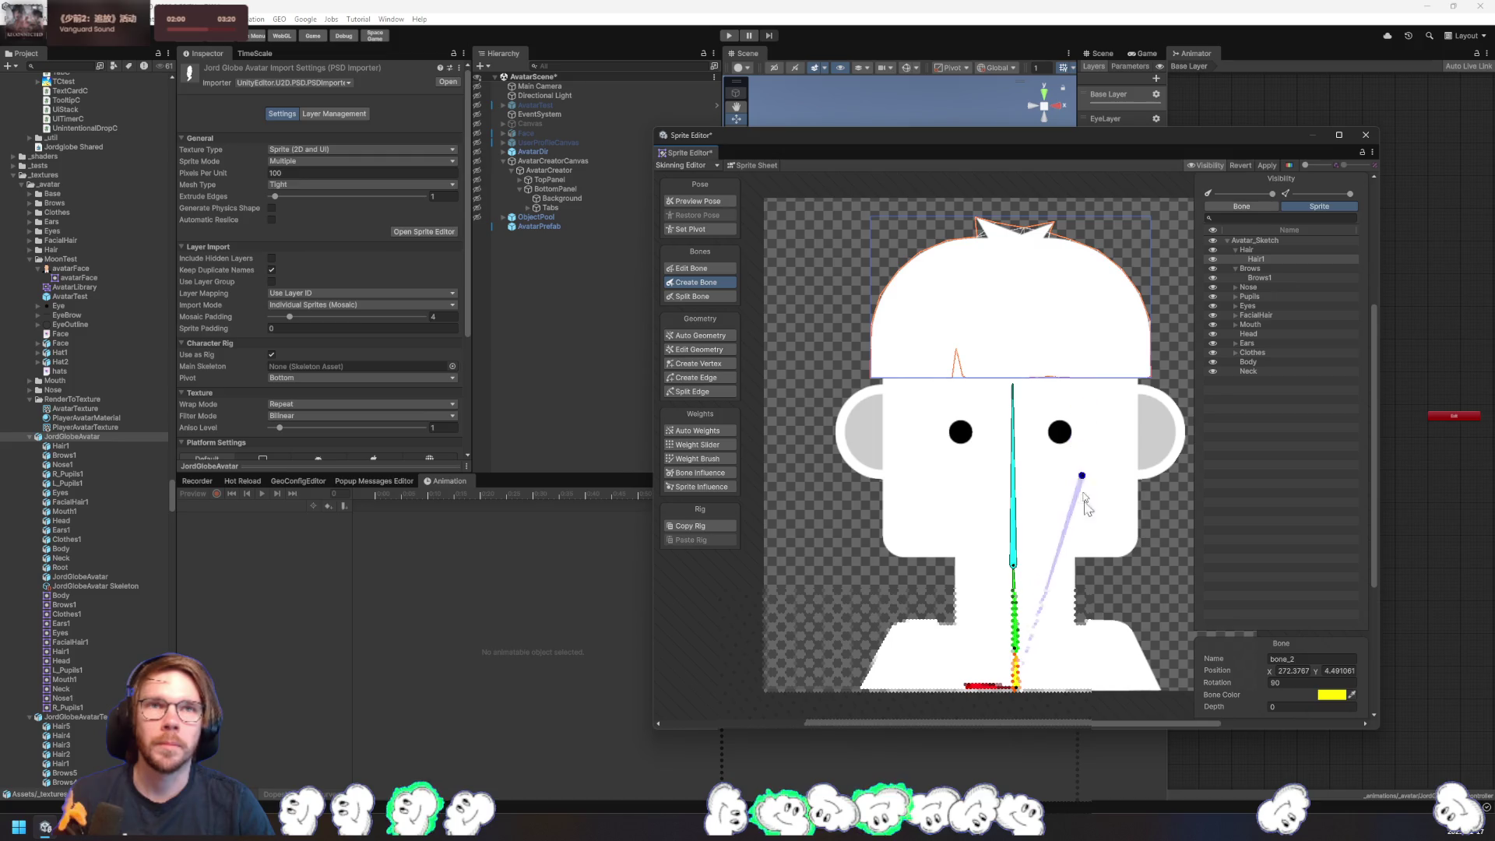
click(1014, 557)
click(1074, 341)
click(939, 340)
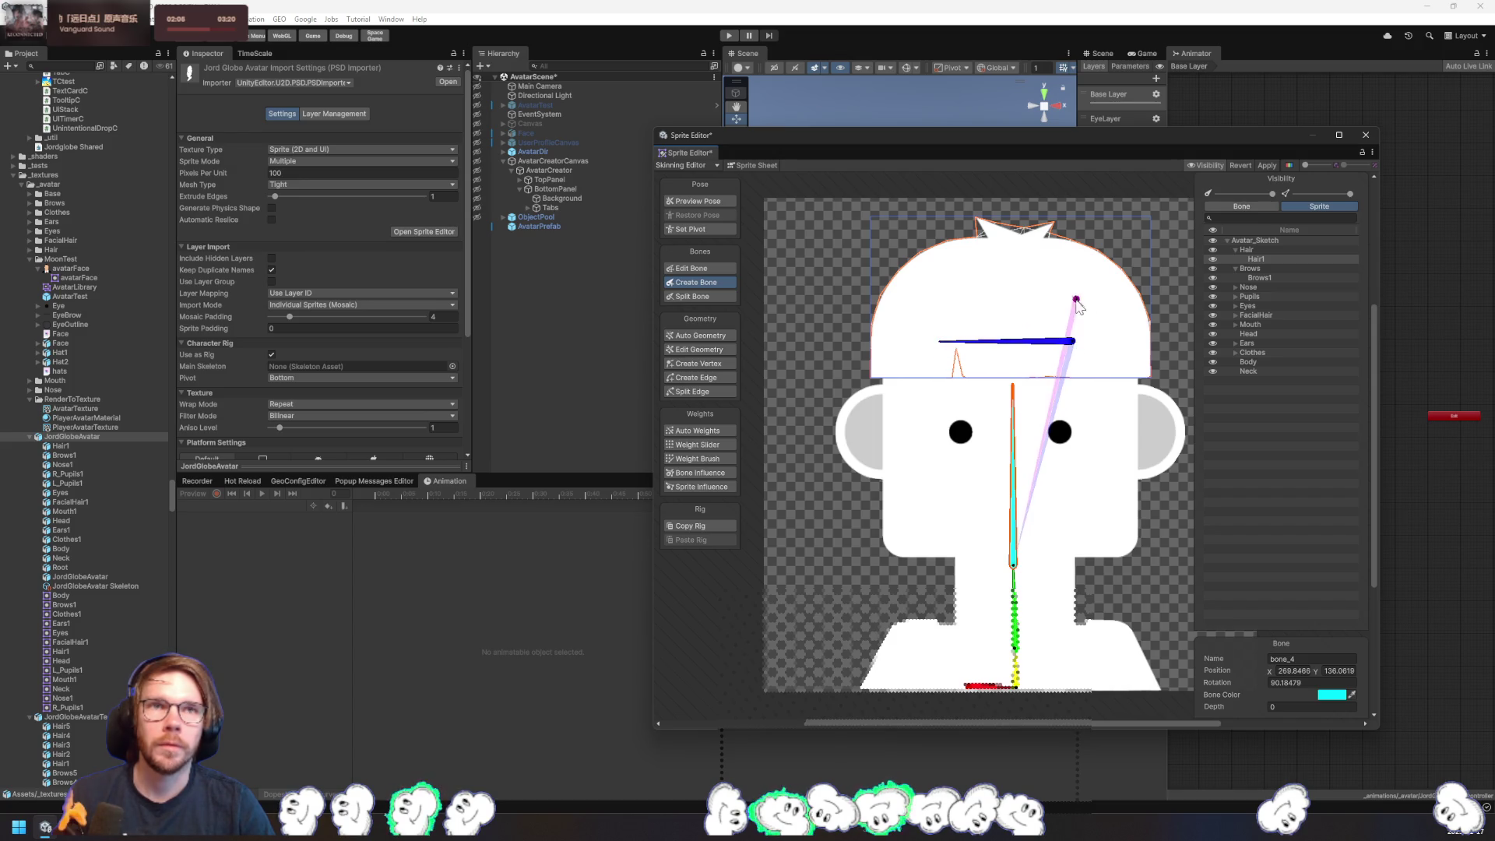
click(1079, 273)
click(944, 272)
click(1137, 386)
key(Escape)
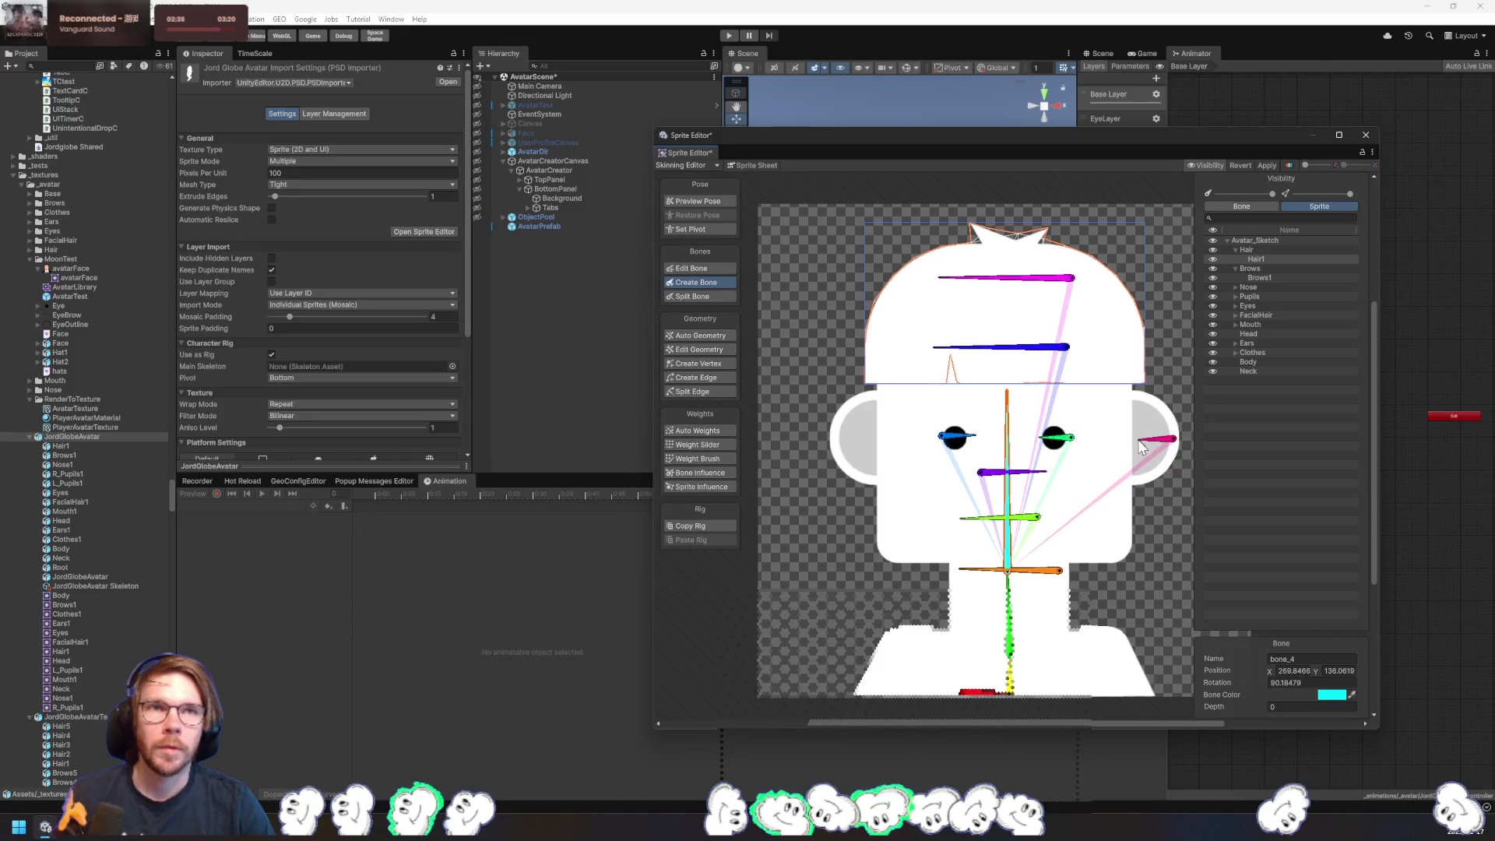
- Add a bone on each ear, right and left
click(1127, 439)
key(Escape)
click(836, 442)
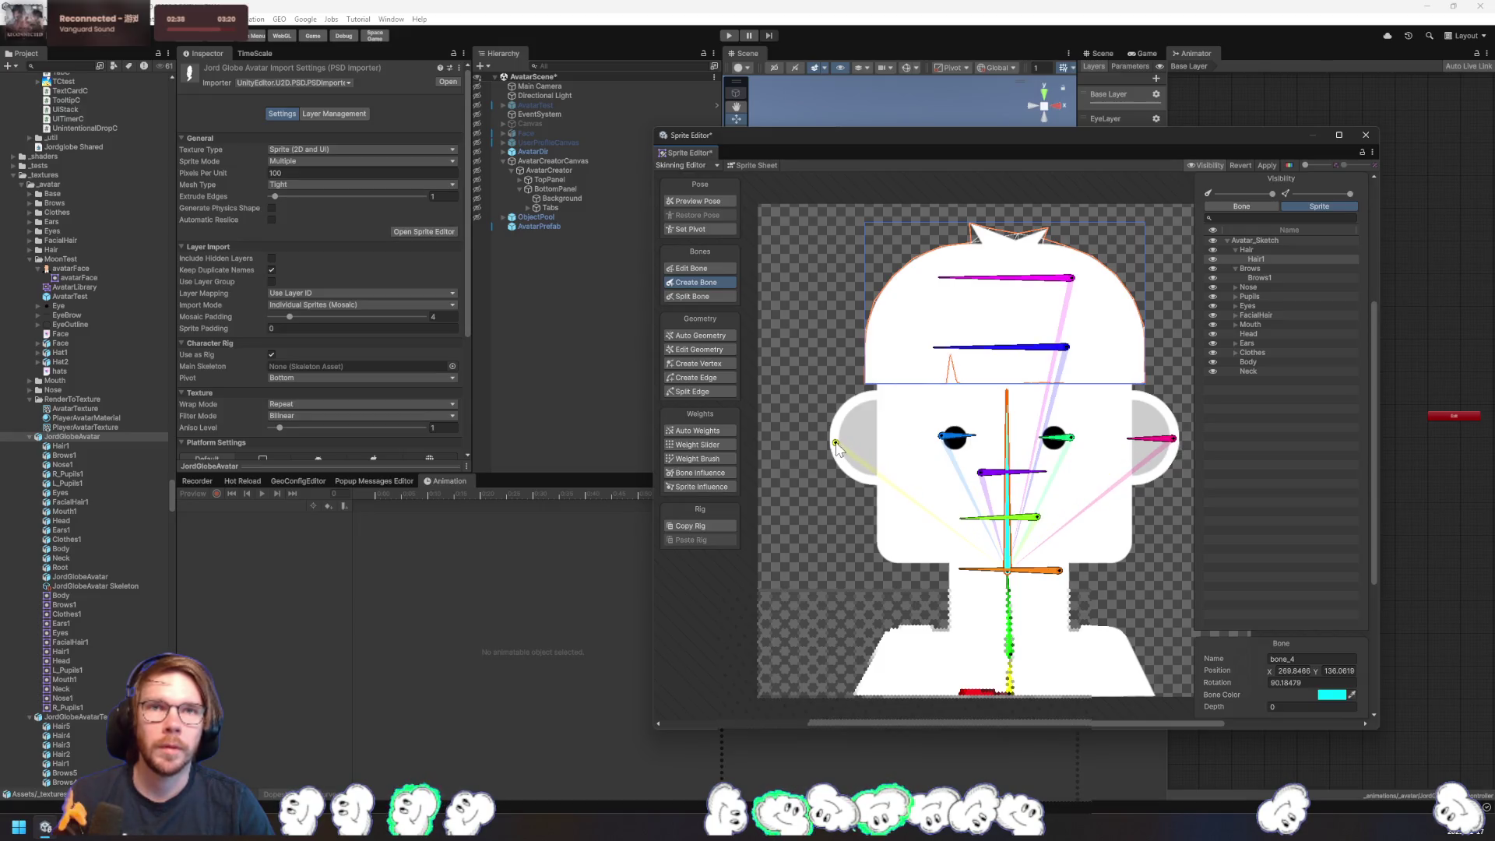
click(874, 442)
key(Escape)
- Add a face bone and brow bones above the left and right eyes
click(924, 489)
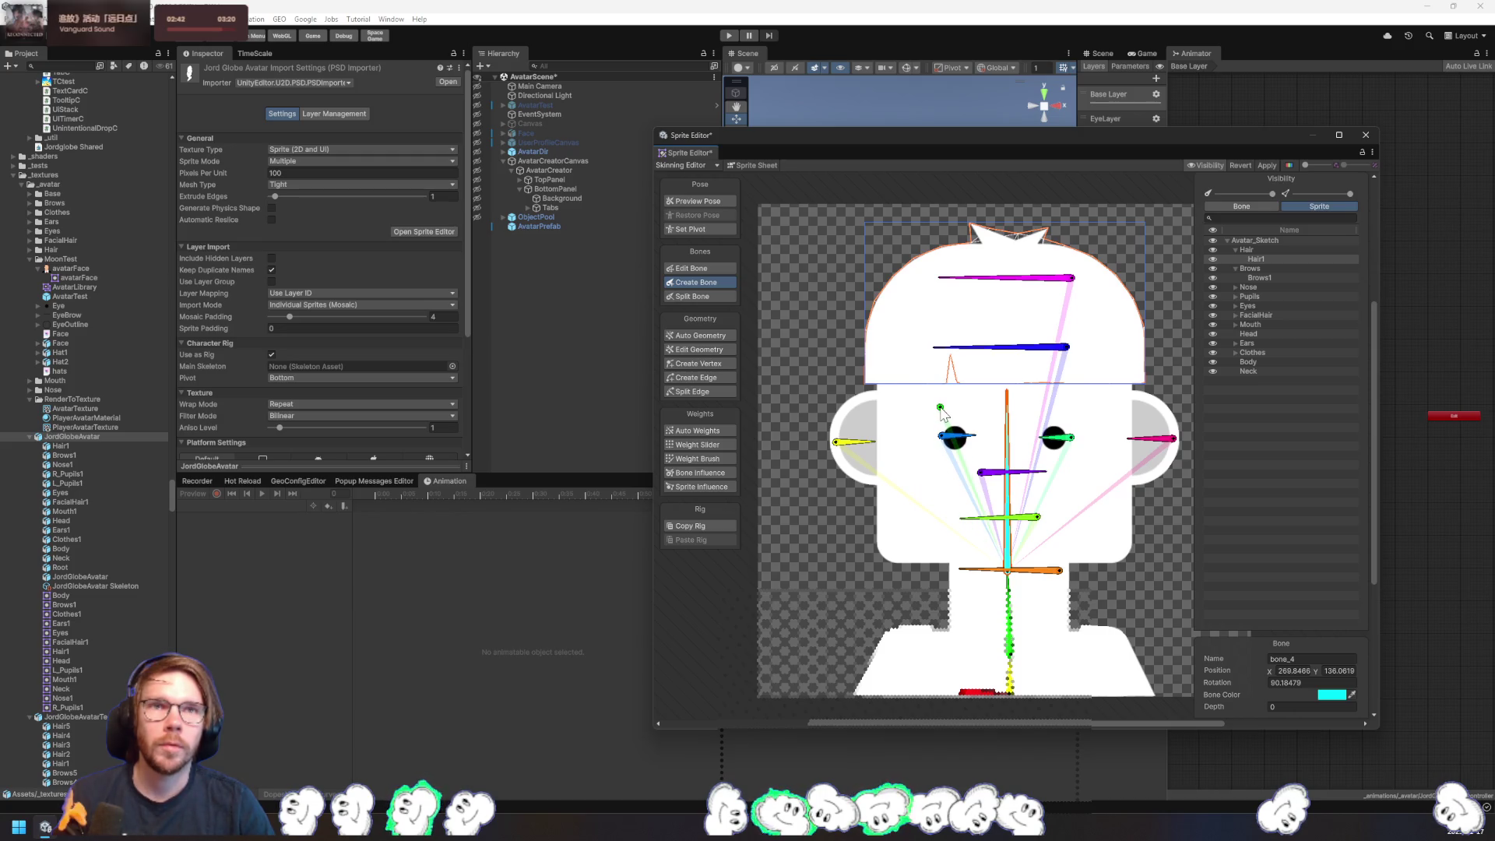
click(940, 407)
click(978, 408)
key(Escape)
click(1032, 407)
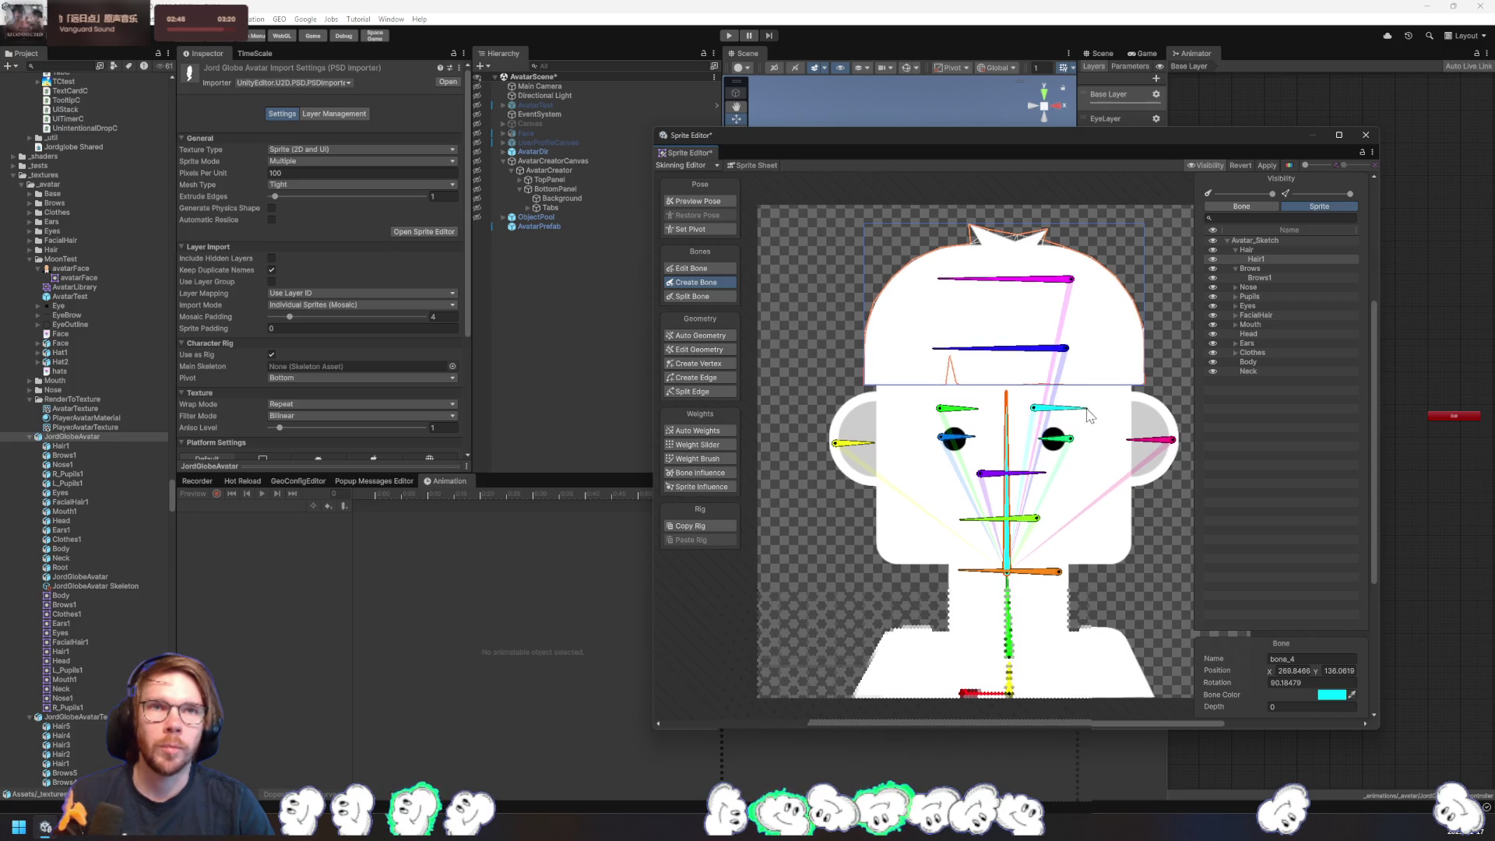
click(1083, 407)
key(Escape)
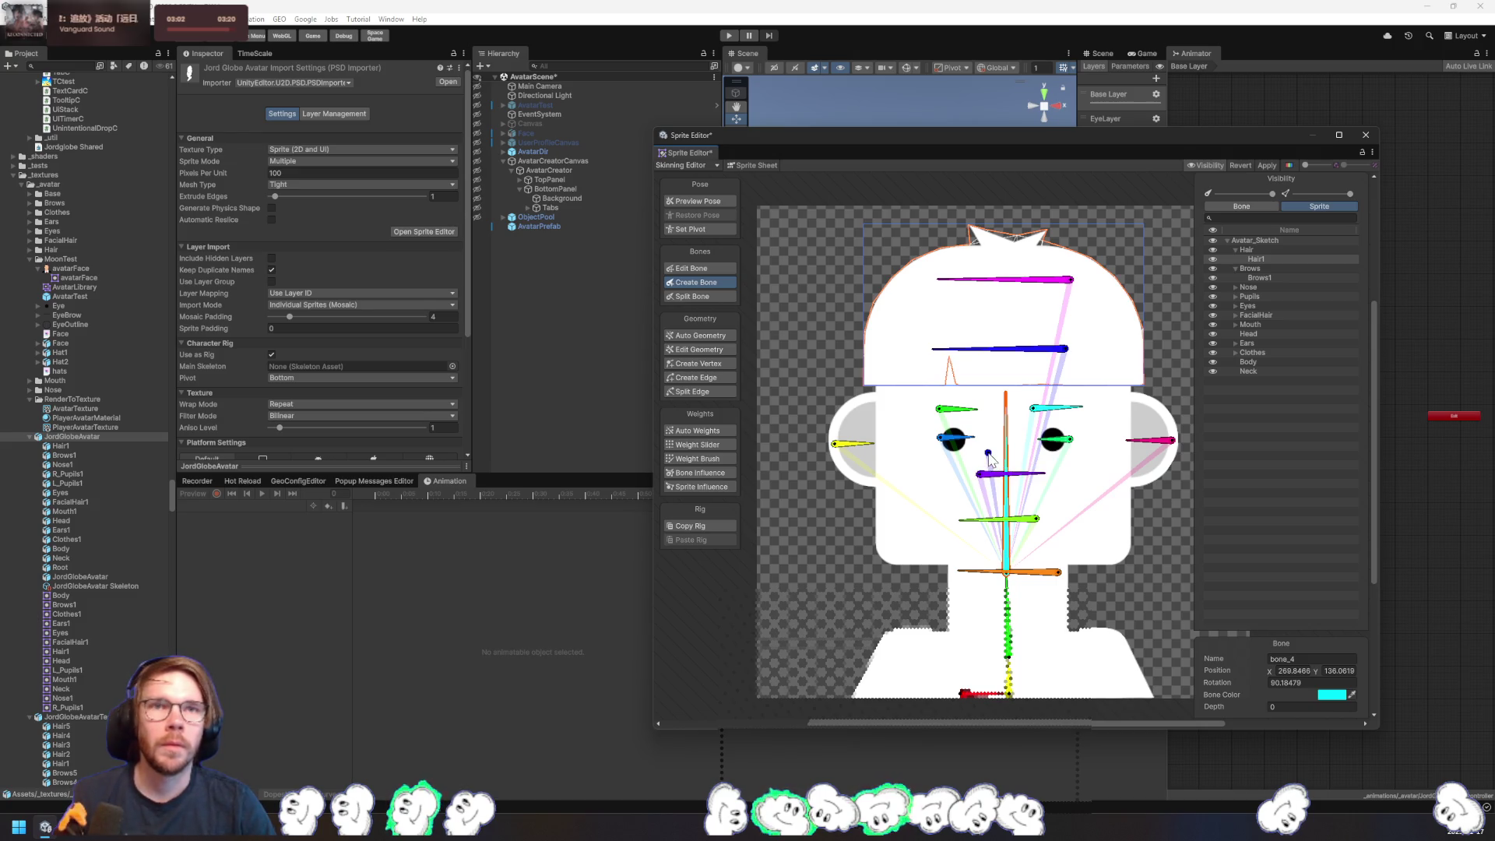
- Add a short bone between the eyes and another near the top of the face
click(988, 435)
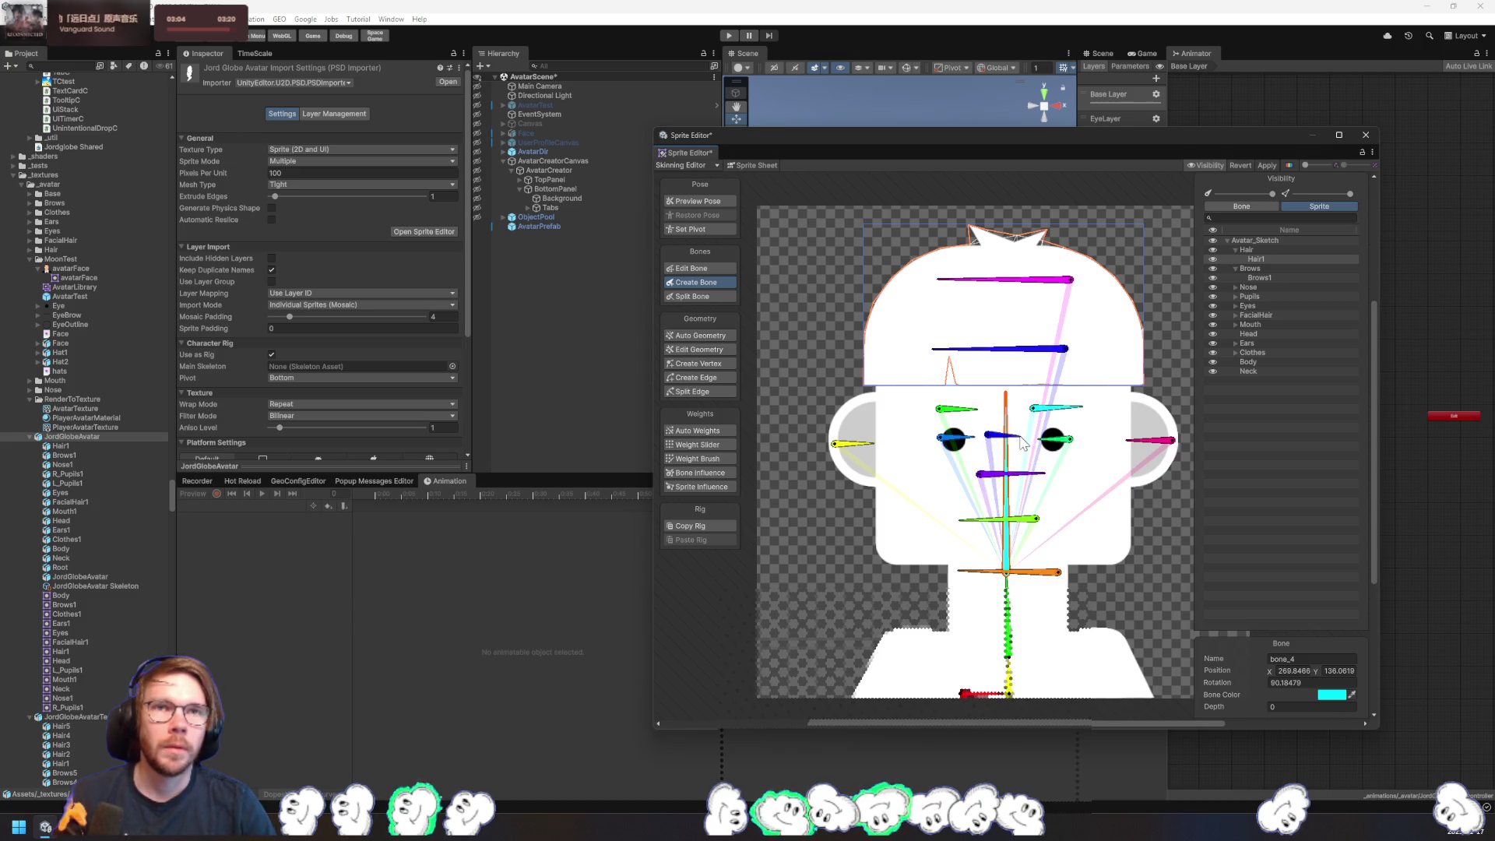
click(1030, 431)
click(991, 402)
click(1025, 401)
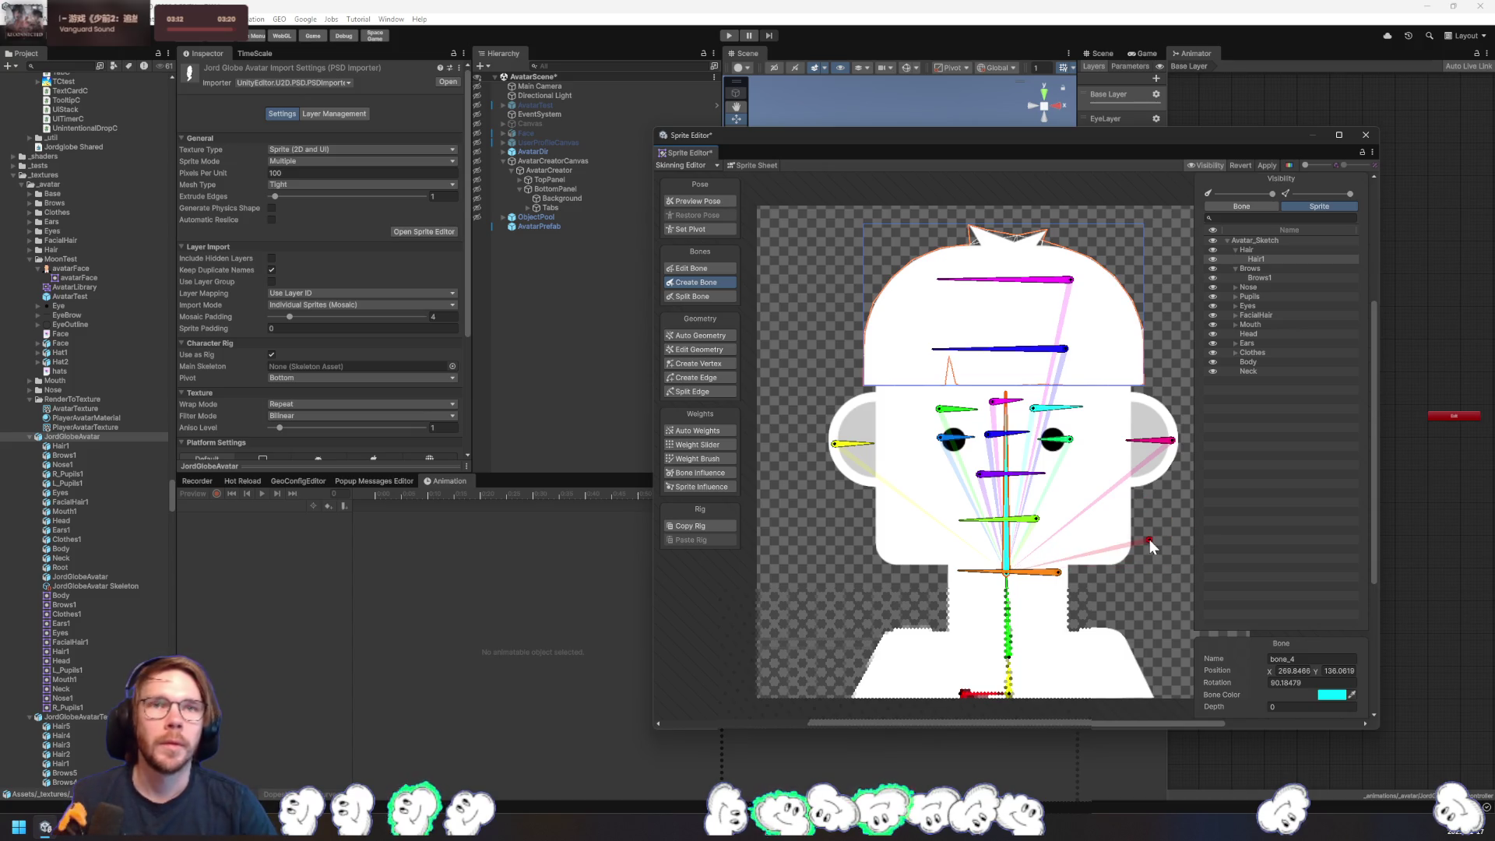
- Rename the top bone bone_1 to Root in the bone list
click(1243, 208)
double_click(1251, 241)
text(Root)
key(Return)
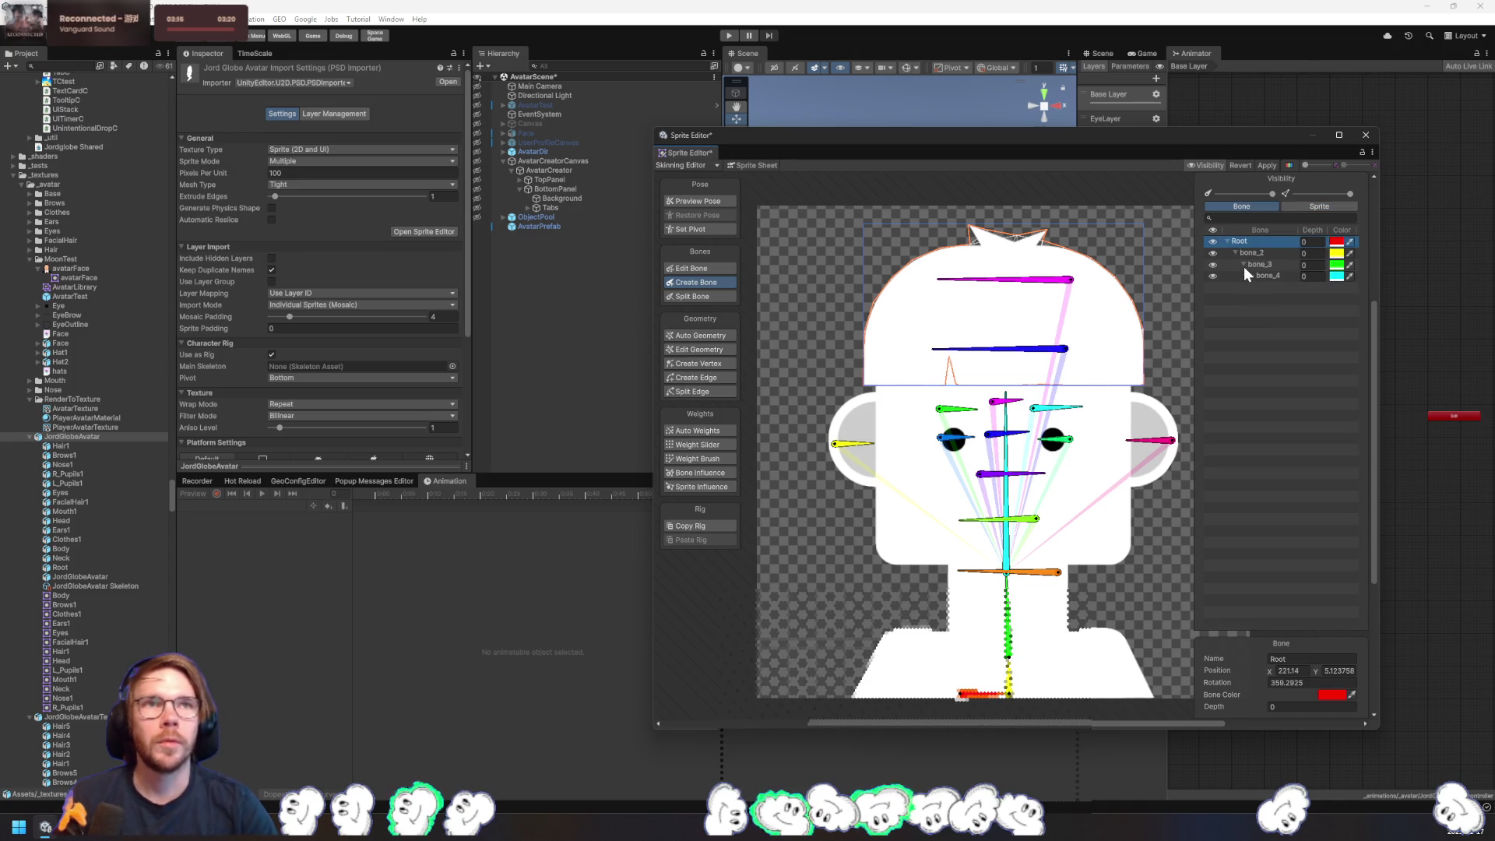
double_click(1251, 253)
- Rename bone_2 to Body and bone_3 to Neck
text(Body)
key(Return)
double_click(1279, 263)
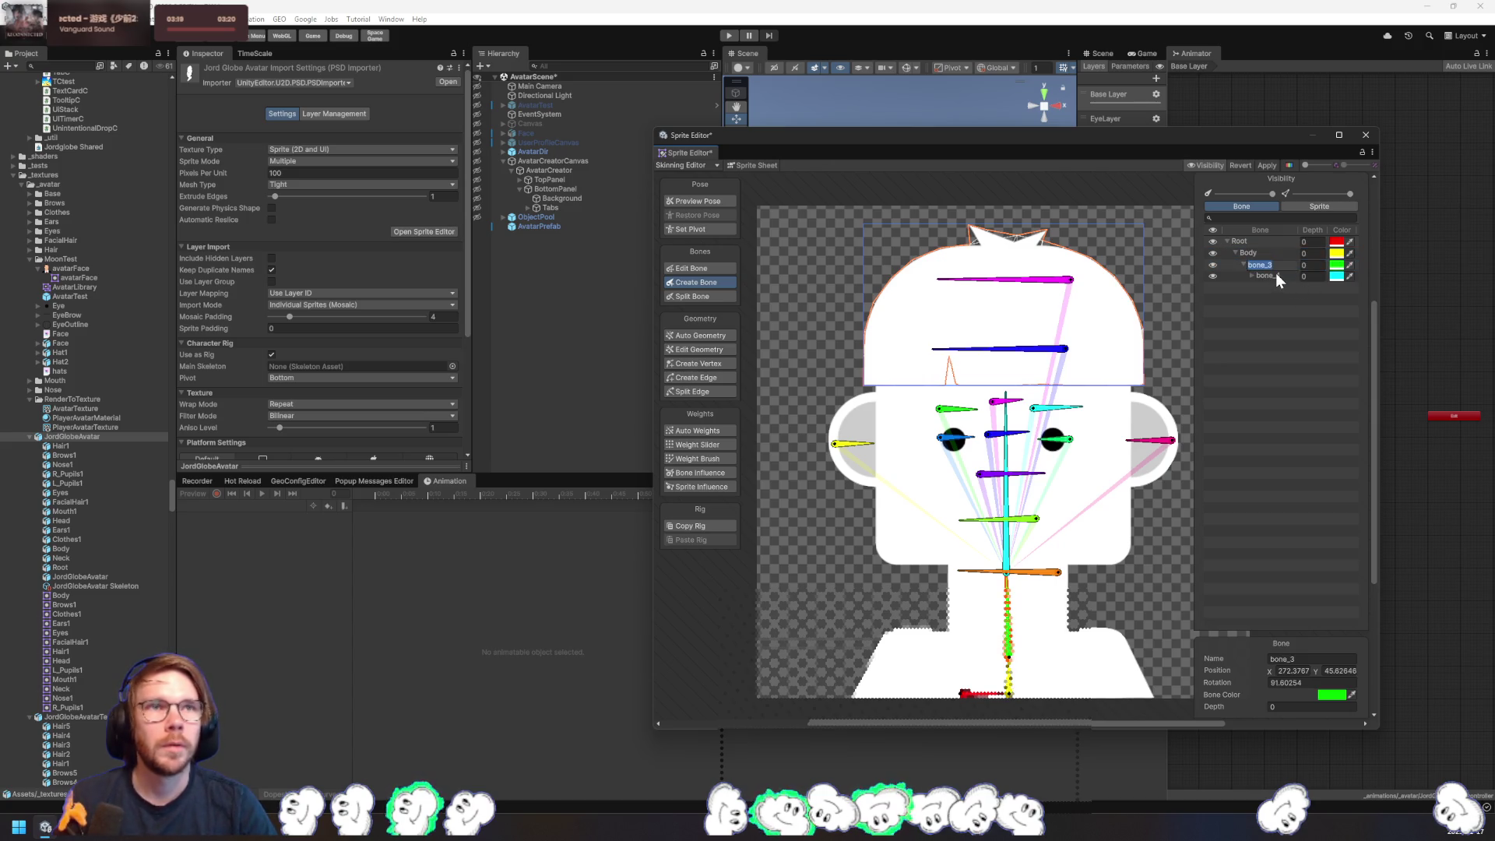
text(Neck)
key(Return)
click(1276, 274)
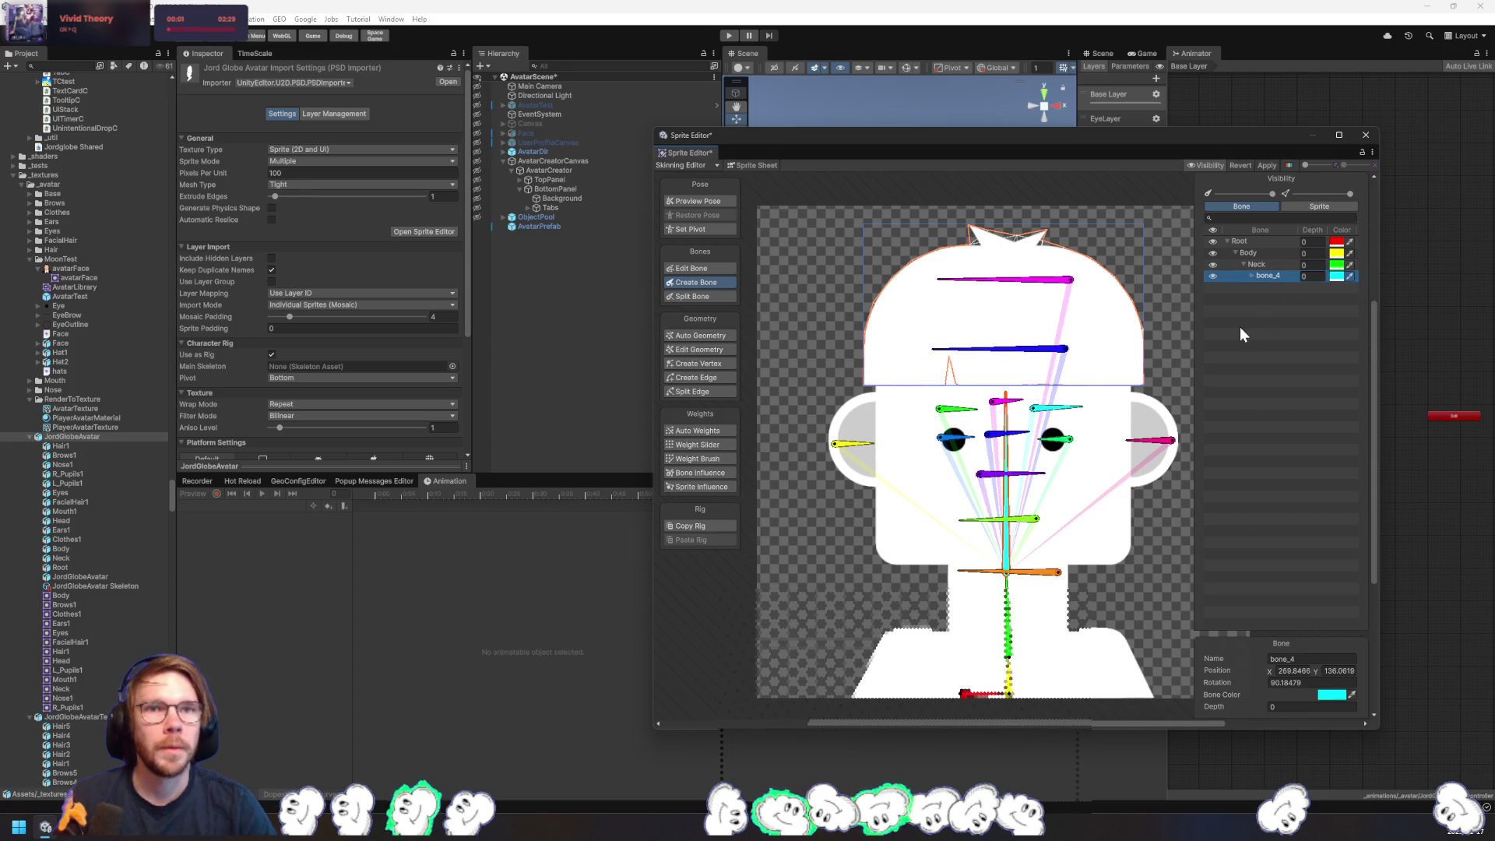
- Position the Root bone at X 220, Y 5 with rotation 0
click(1249, 253)
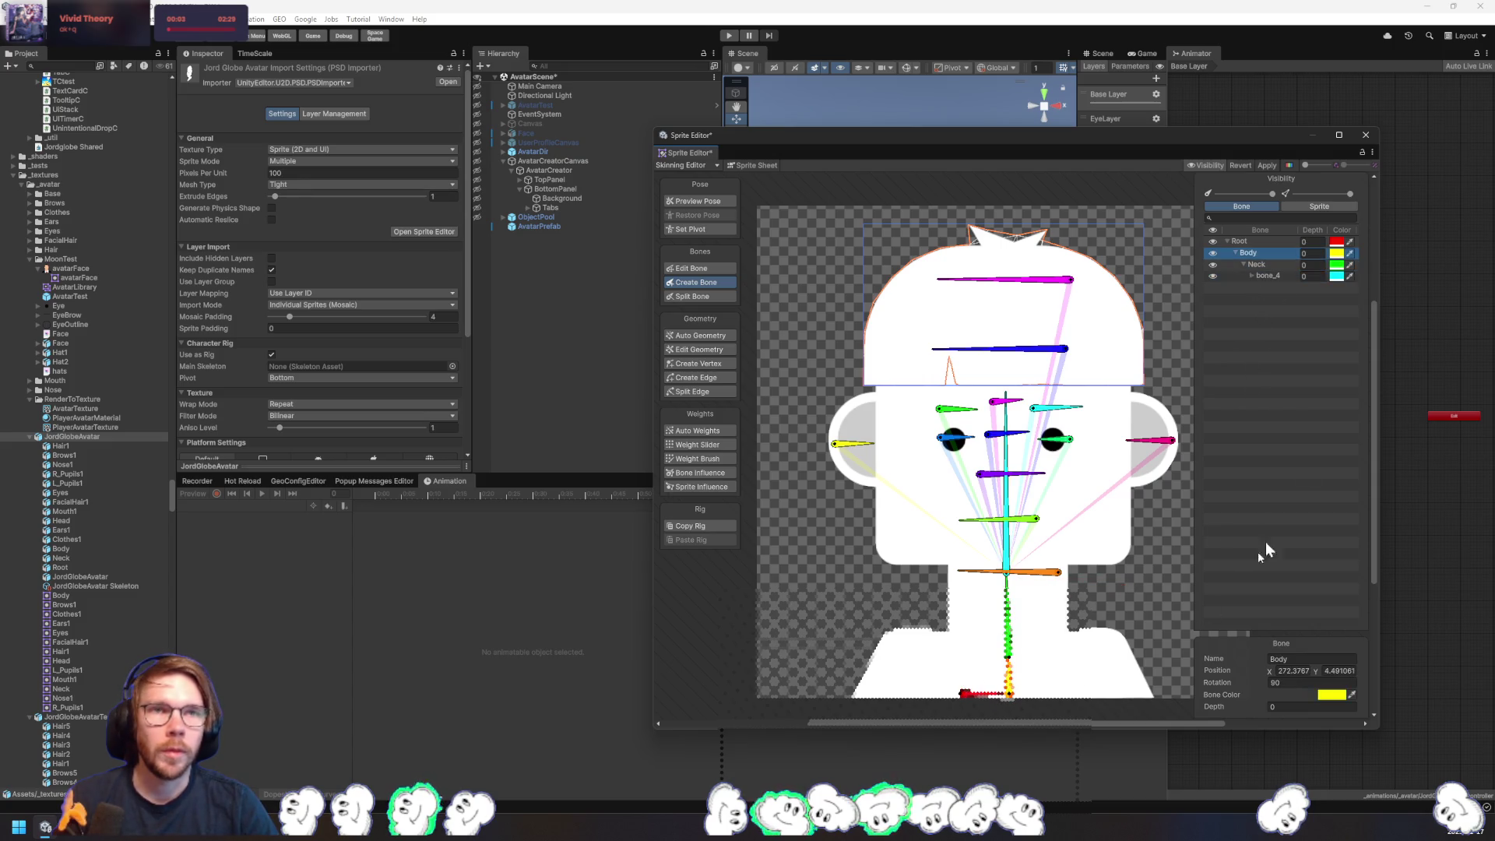
click(1293, 671)
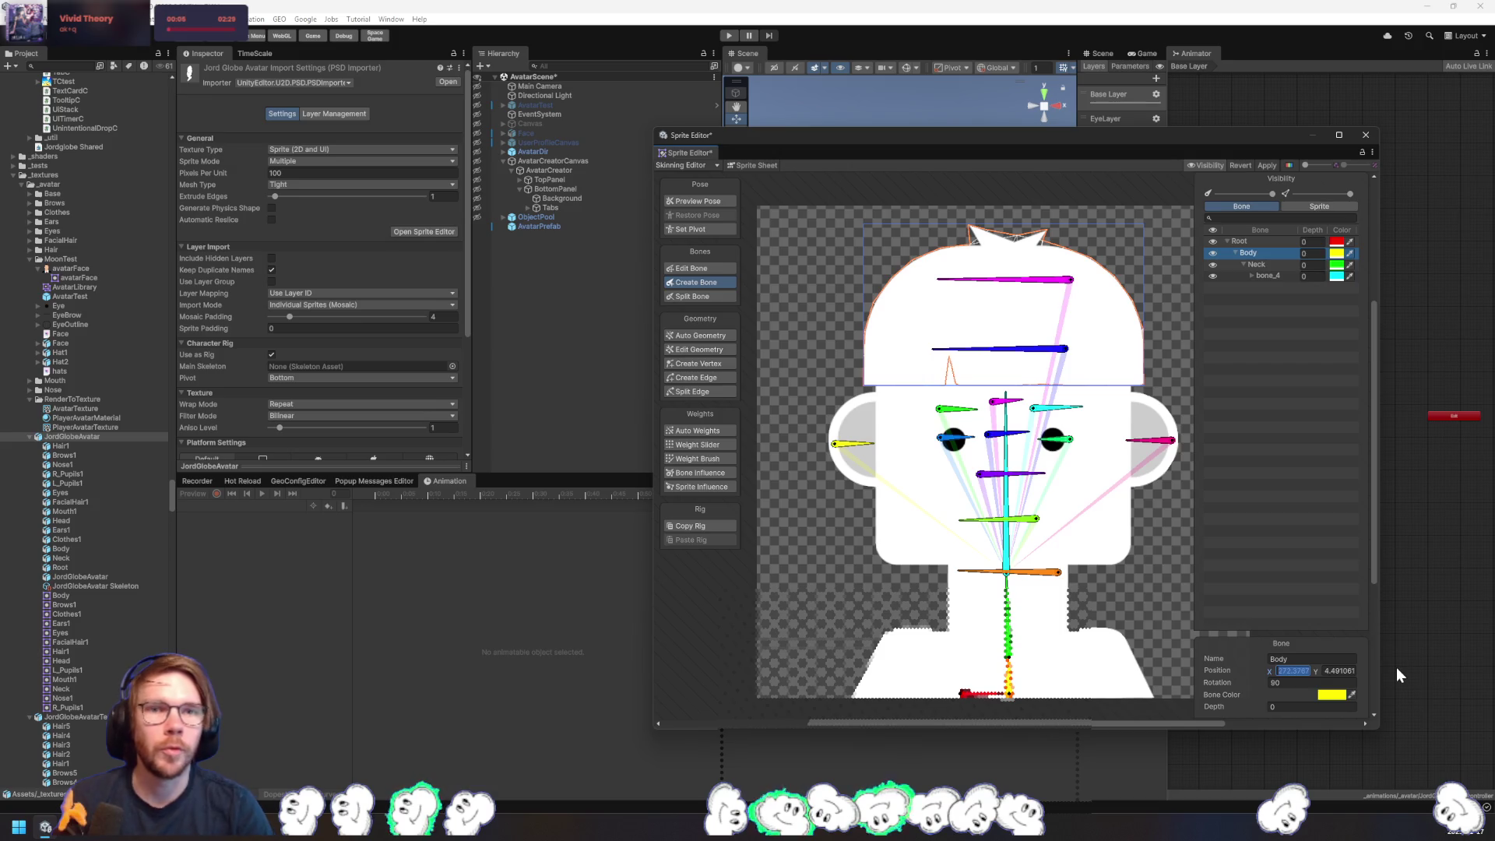
text(272)
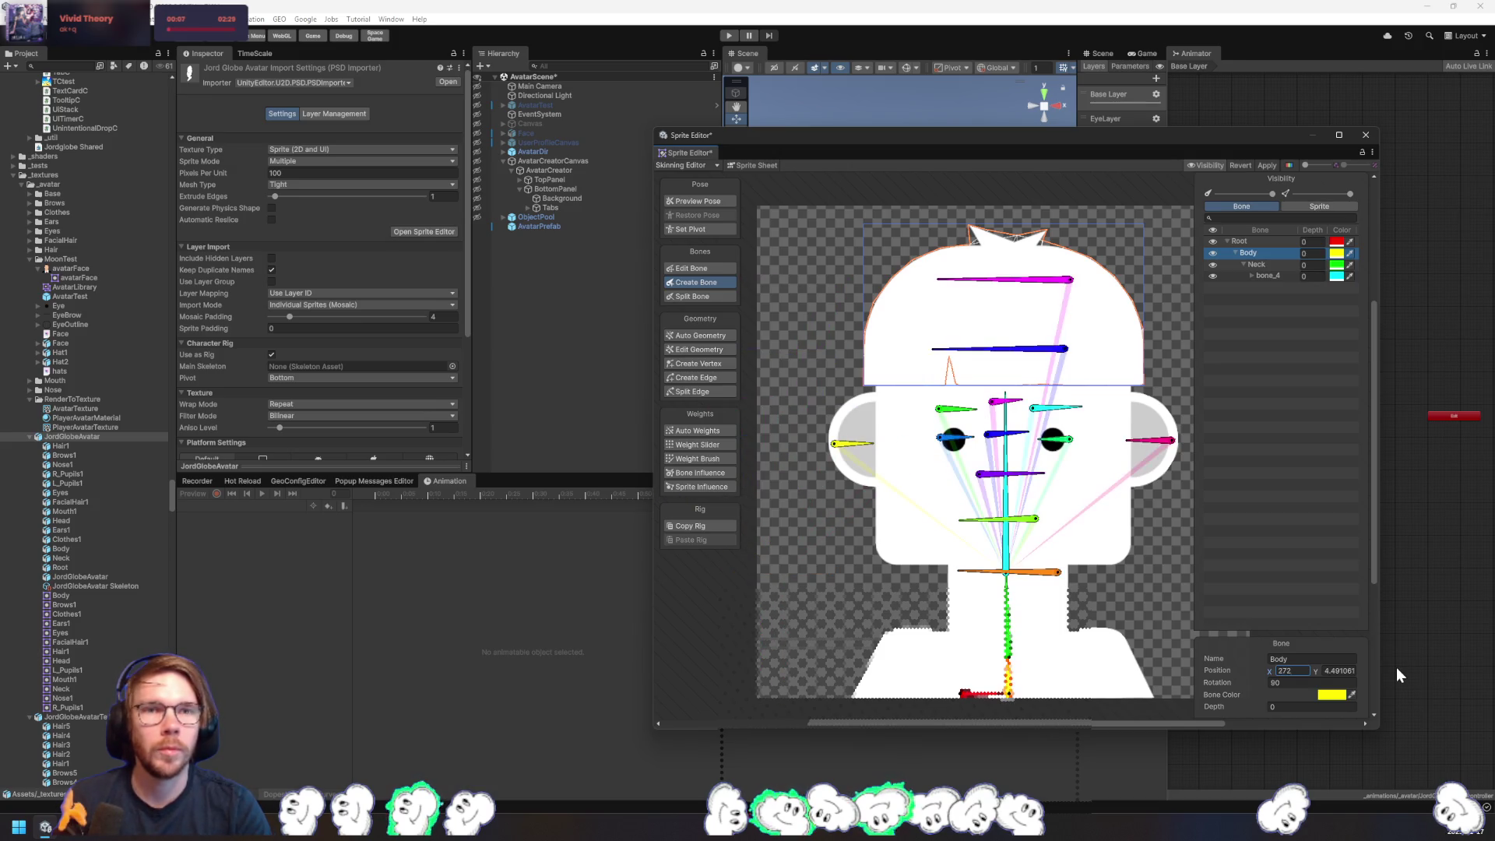
key(Tab)
text(4.5)
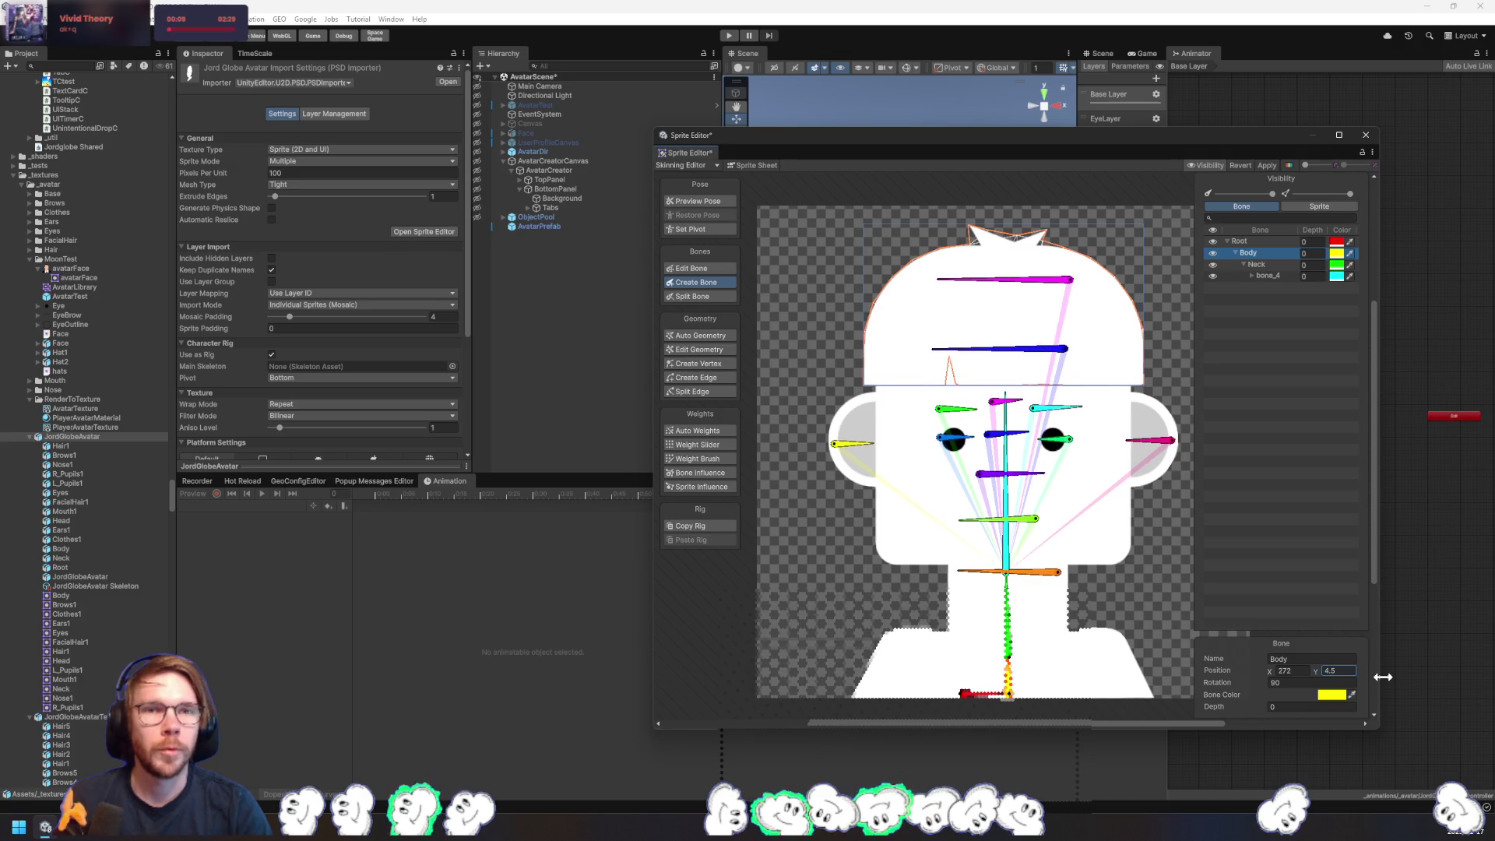
click(969, 694)
click(1305, 673)
text(220)
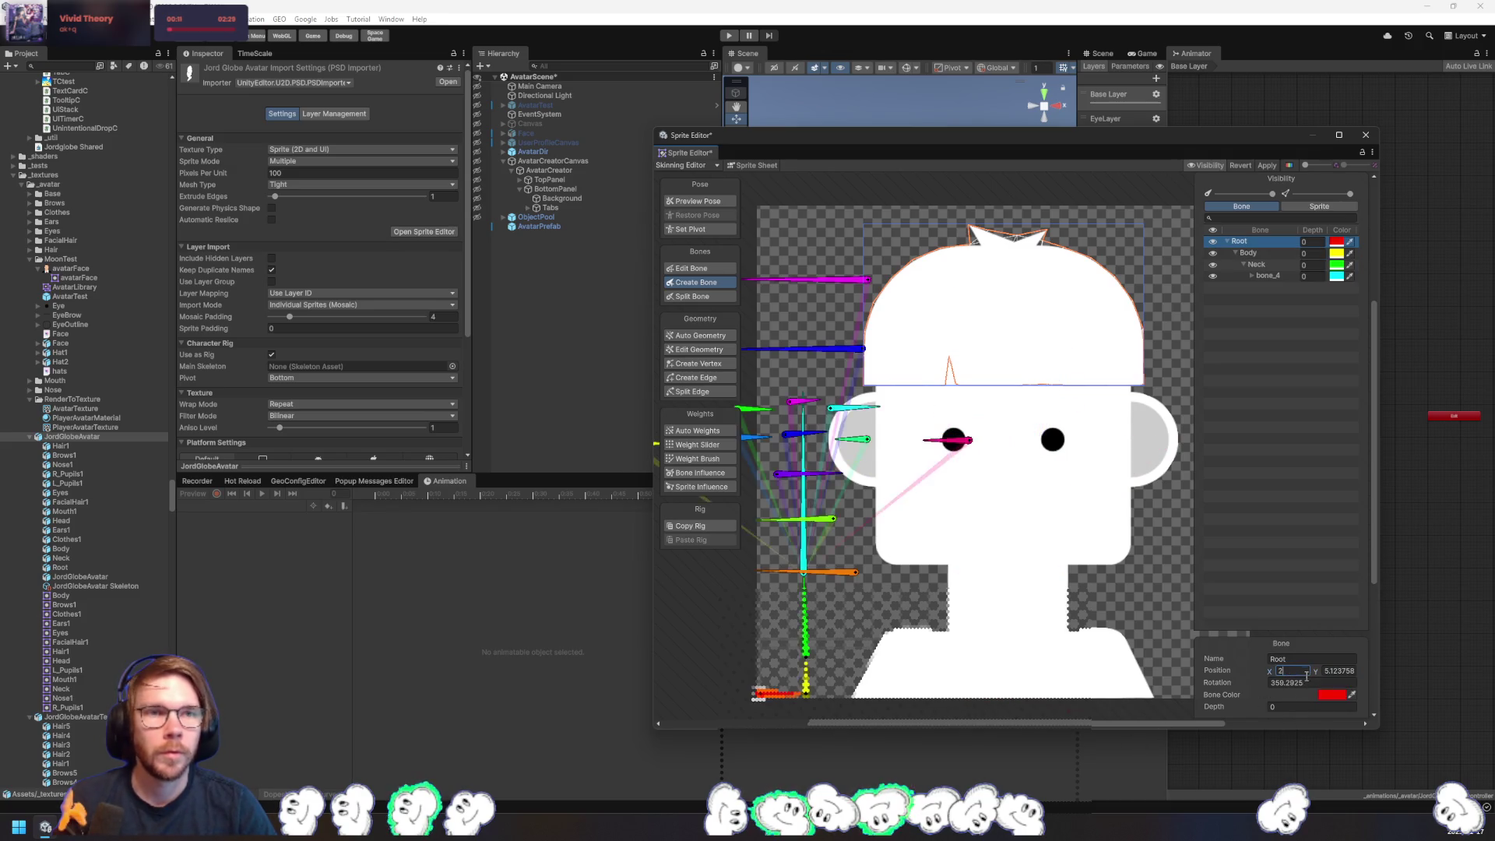
key(Tab)
text(5)
key(Tab)
text(0)
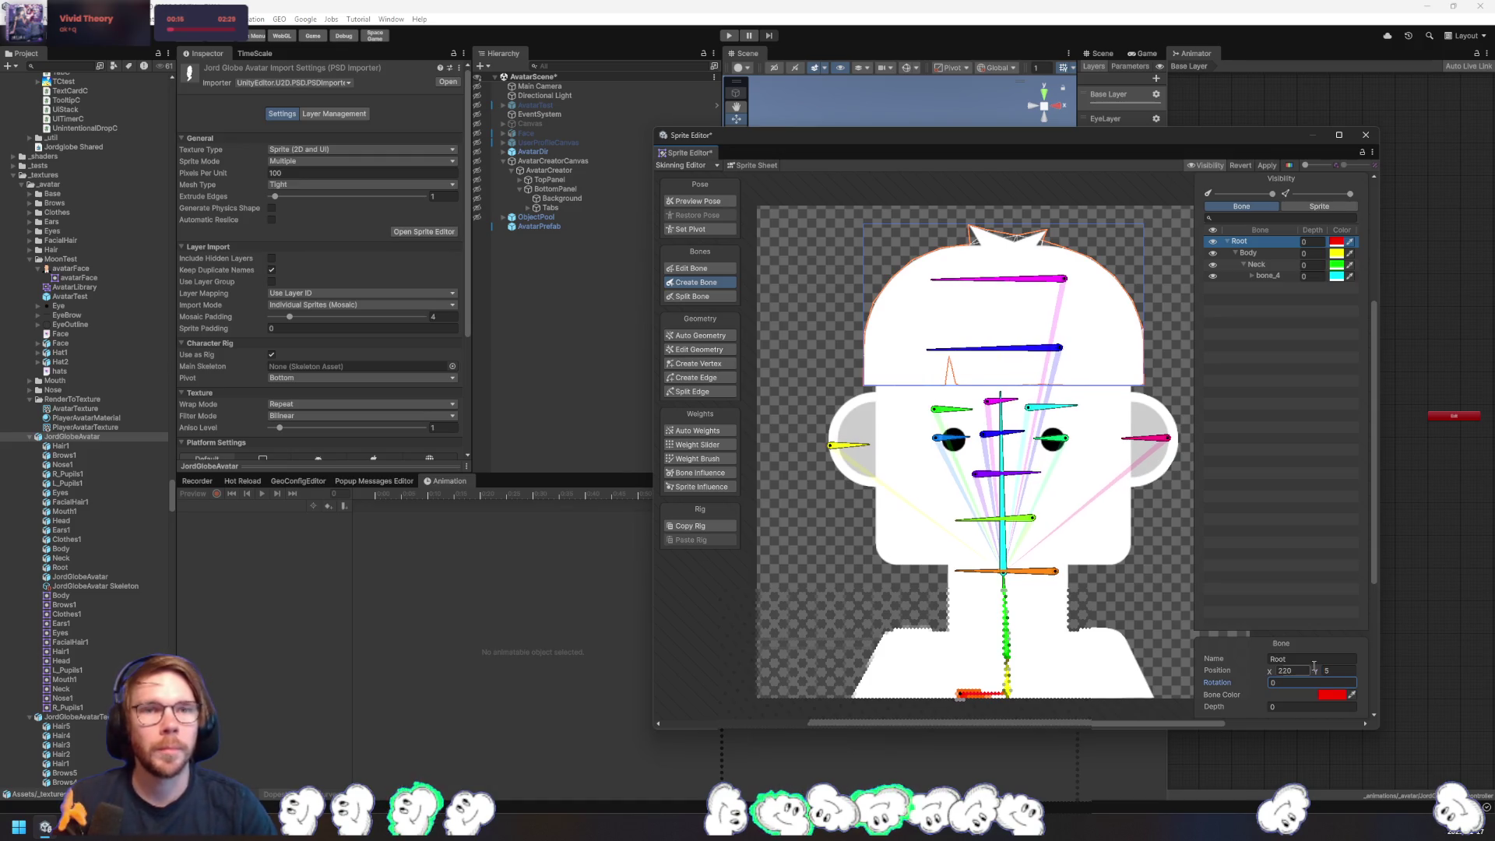
- Set Body to 270, 5 with rotation 90, and Neck to Y 46, rotation 90
click(1005, 686)
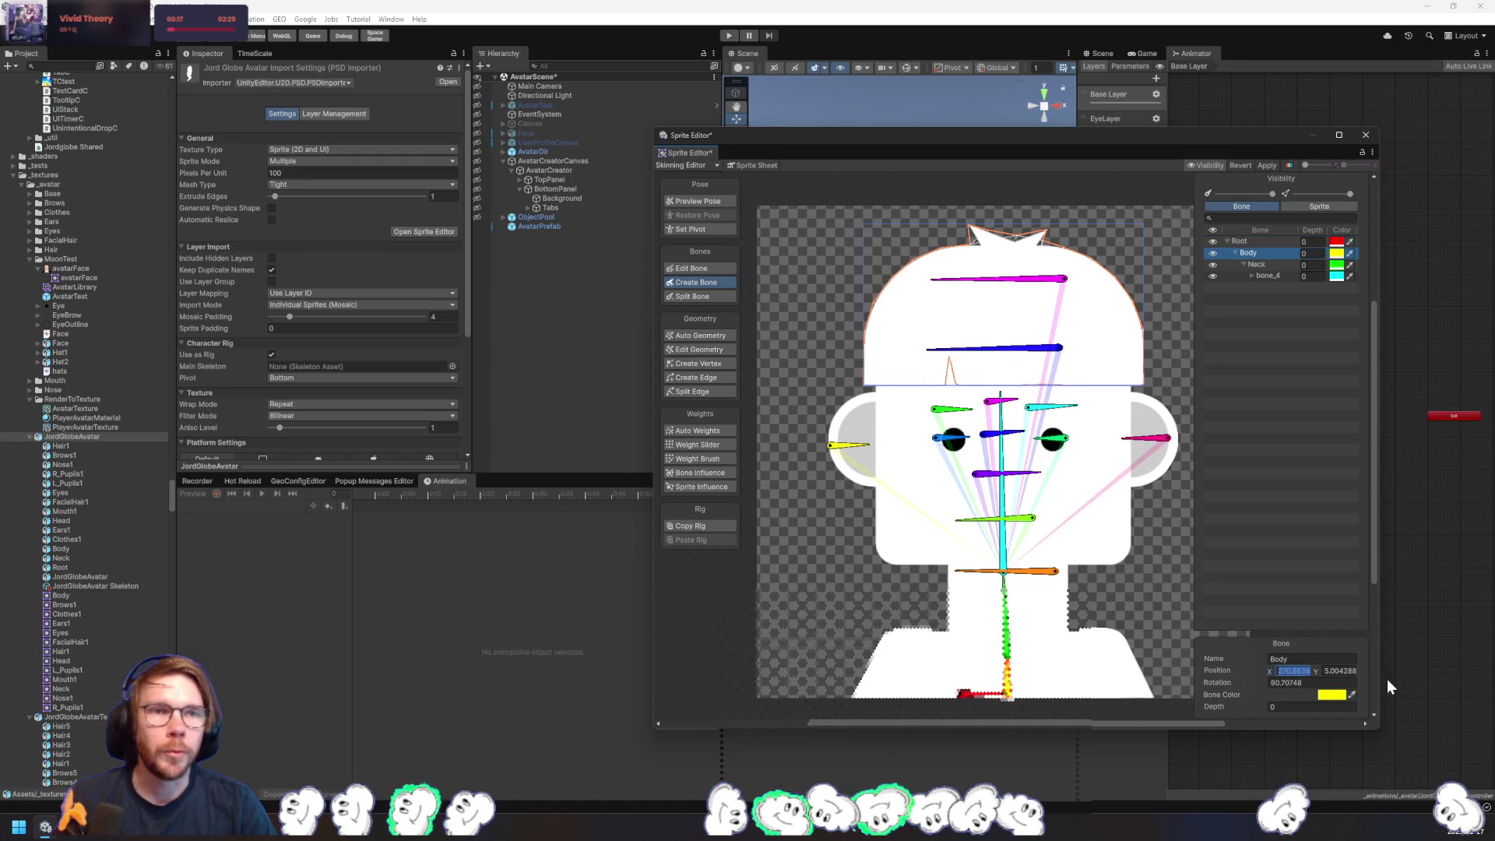
text(270)
key(Tab)
text(5)
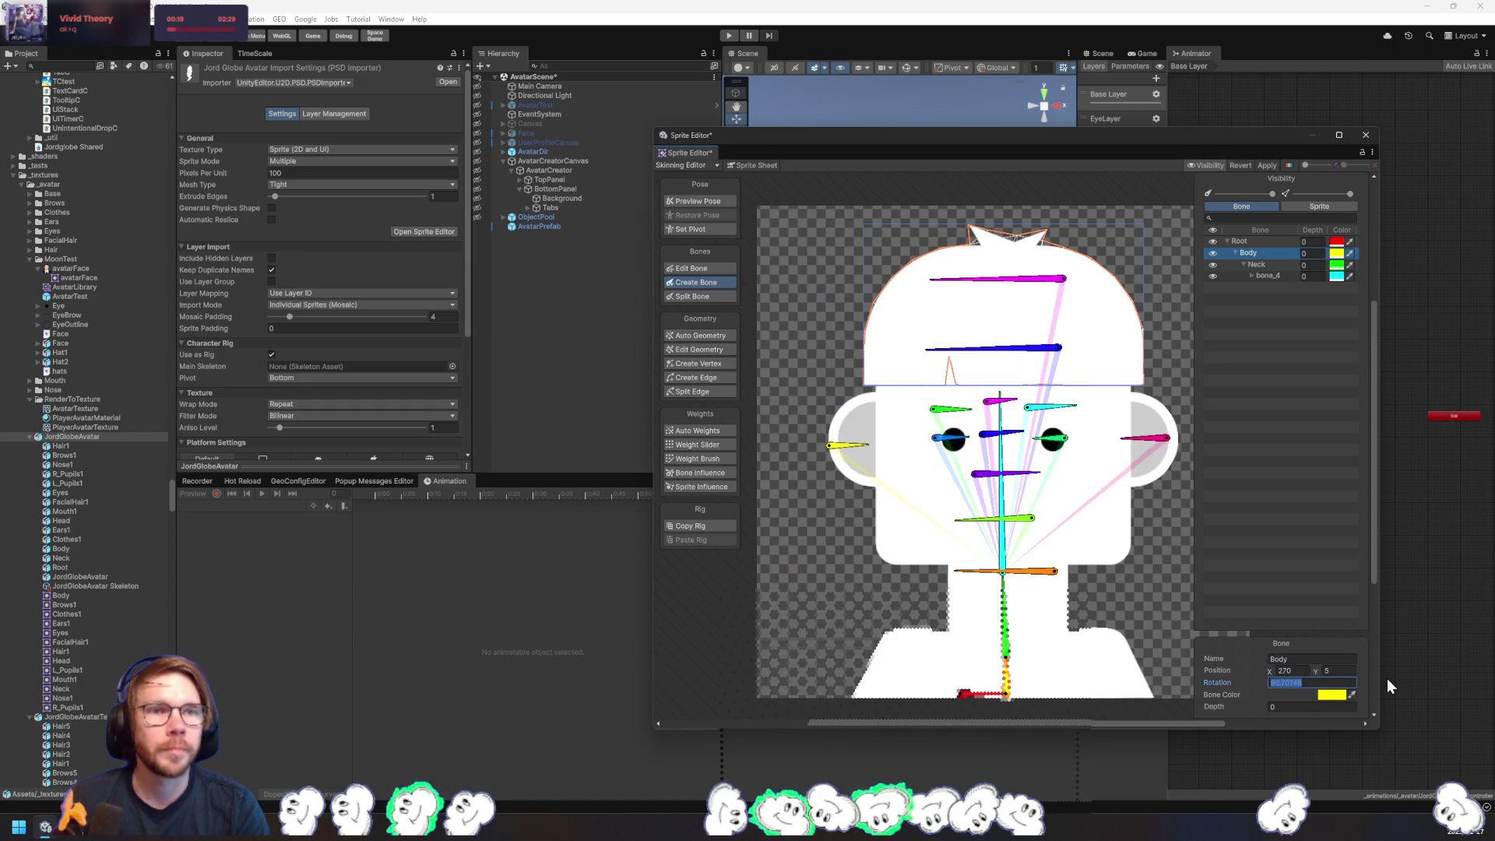
key(Tab)
text(90)
click(1008, 653)
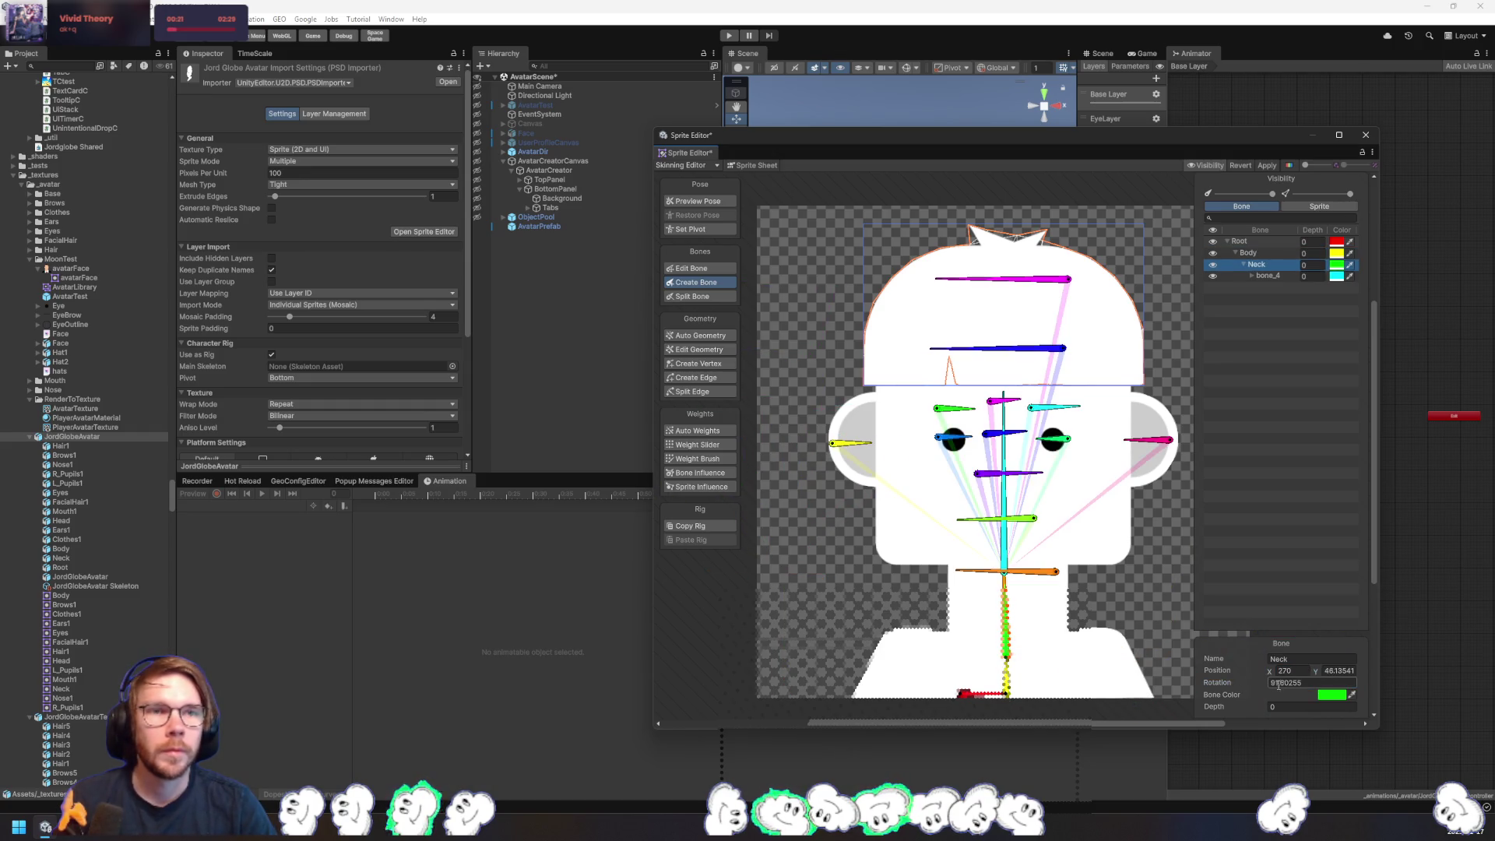
text(90)
key(shift+Tab)
text(46)
key(shift+Tab)
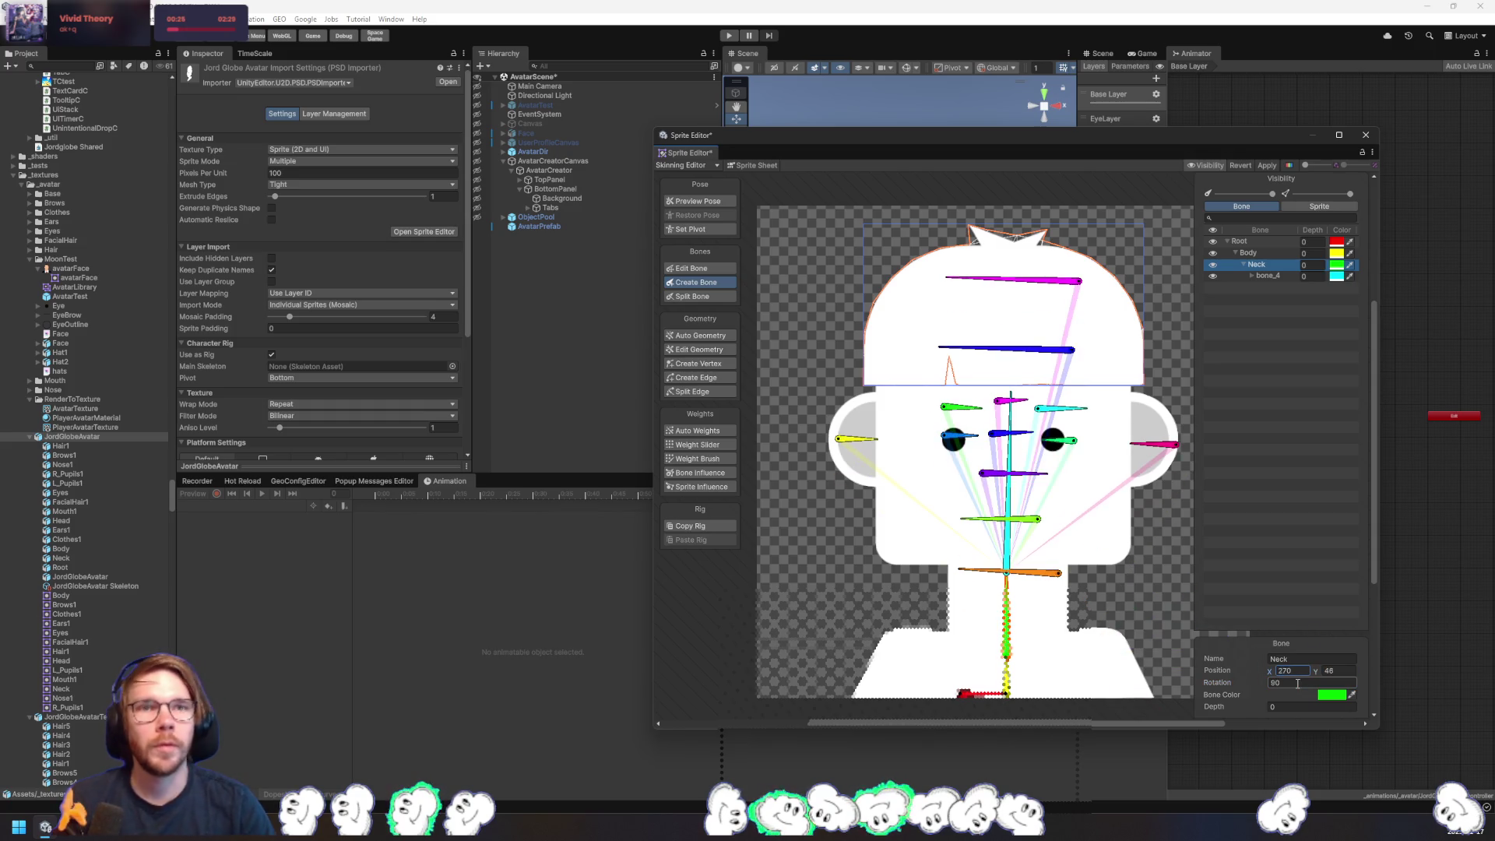
- Set bone_4 to rotation 90 and Y 136, and bone_7 to rotation 180
click(1010, 562)
click(1311, 684)
text(90)
key(shift+Tab)
text(136)
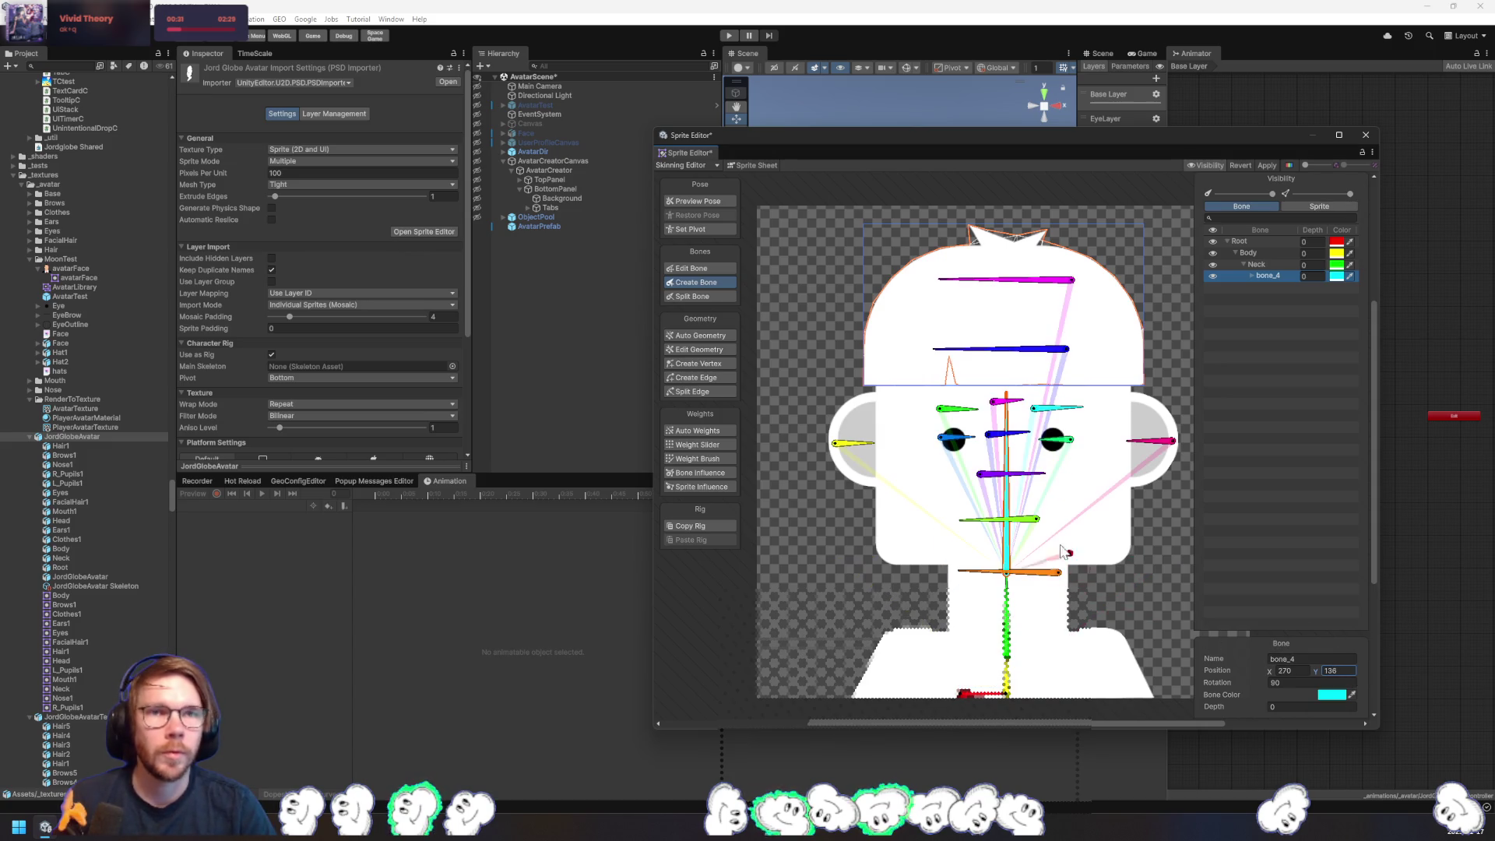
click(1047, 573)
click(1305, 683)
text(180136)
key(shift+Tab)
text(326)
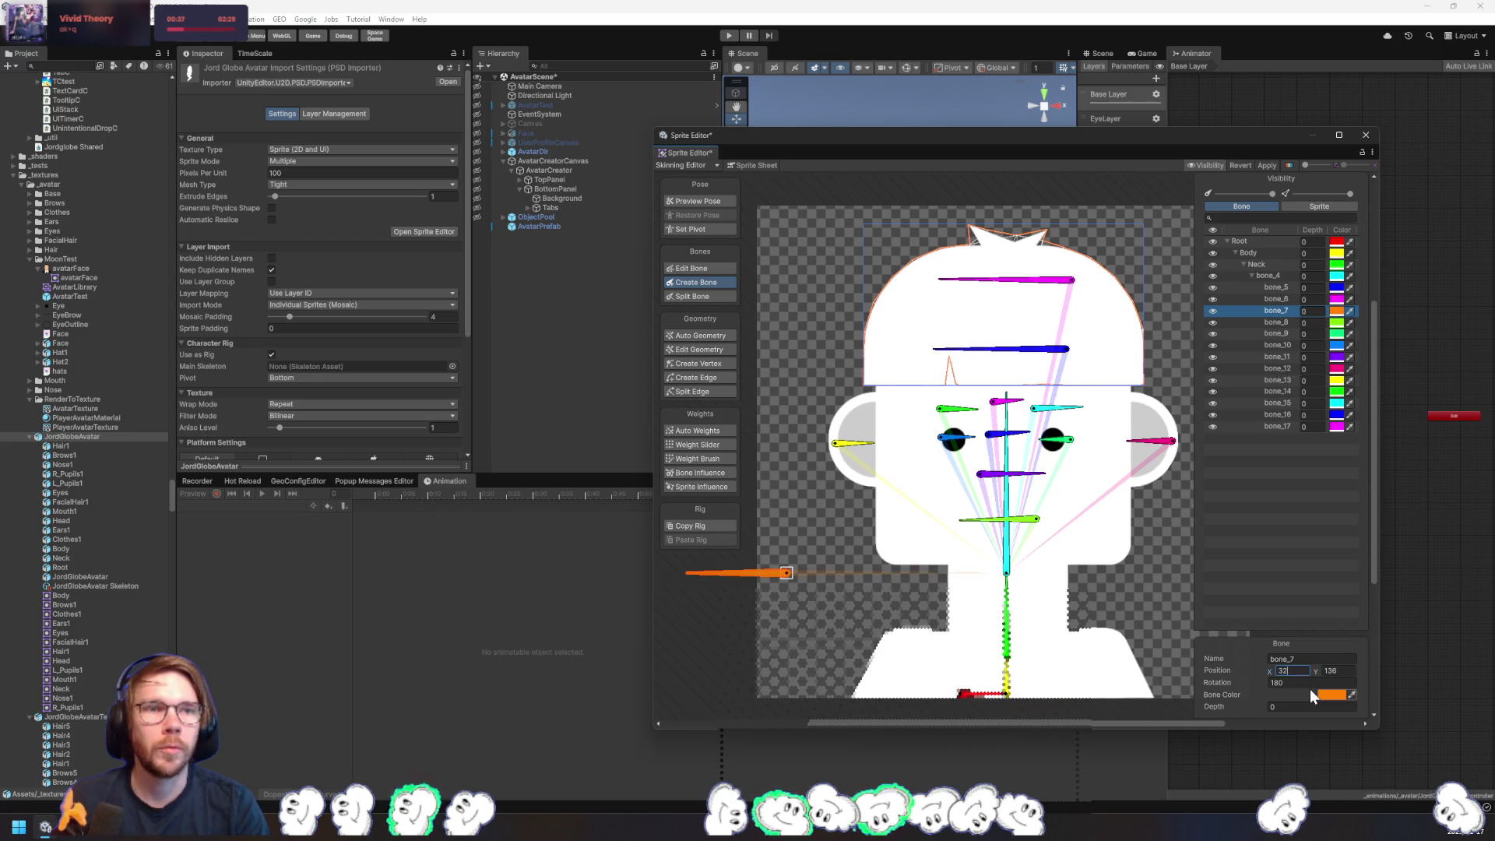
- Set bone_8 to X 302, Y 195 with rotation 180
click(1007, 549)
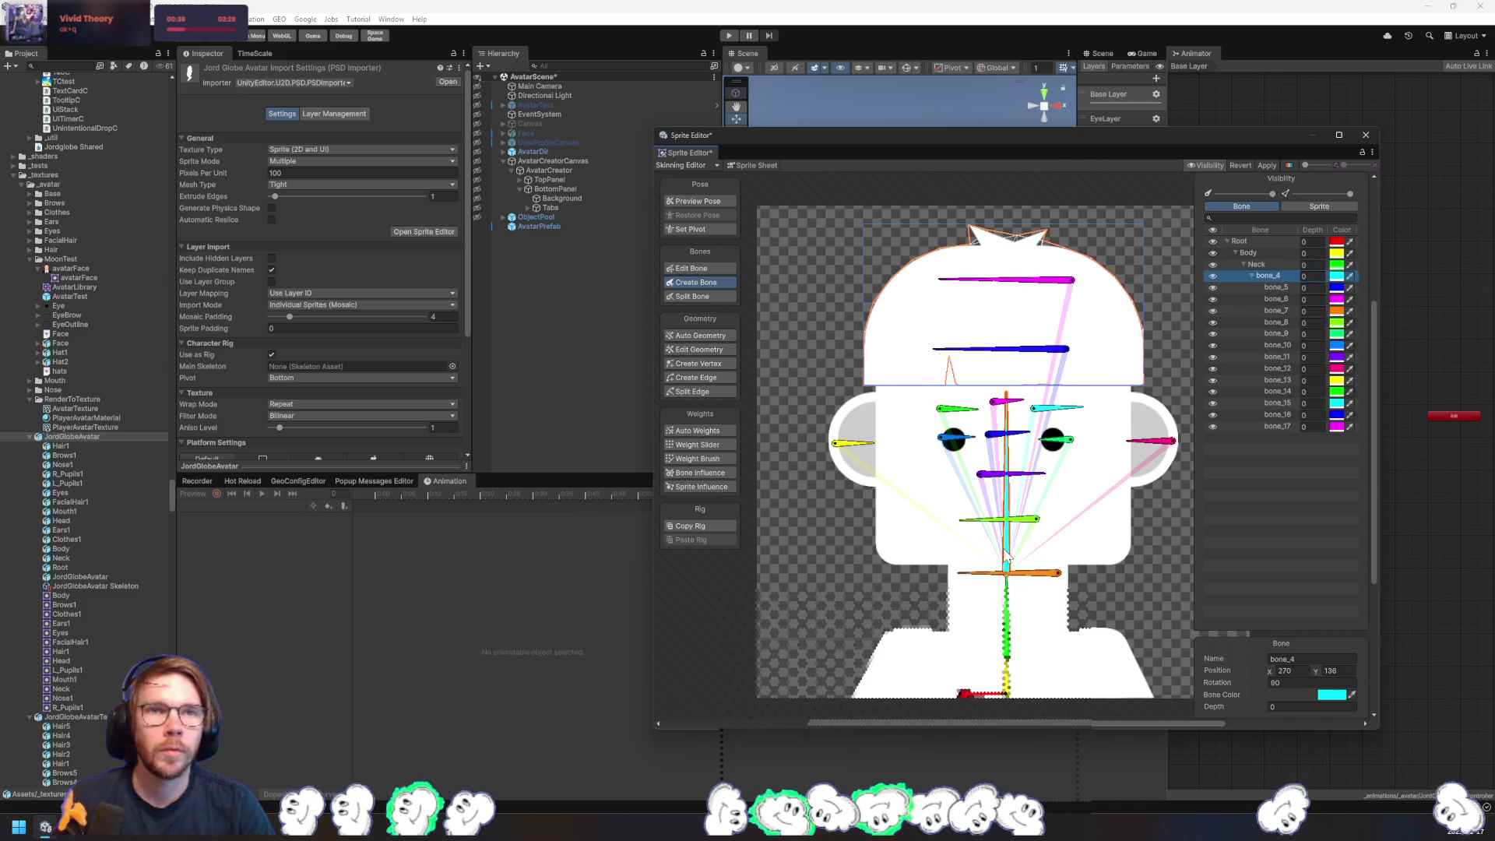
click(1026, 519)
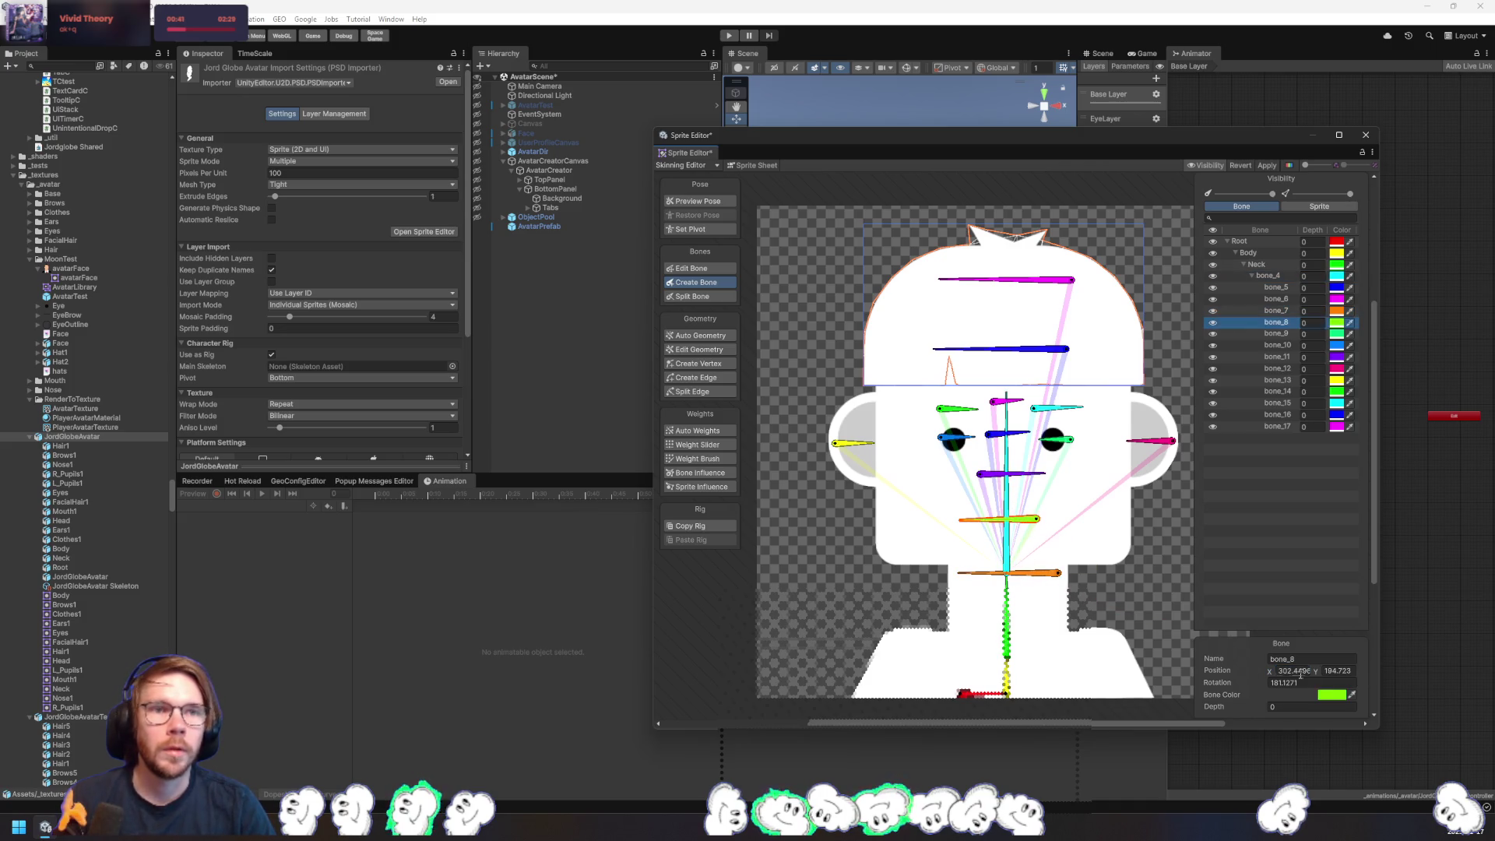
click(1320, 683)
text(180)
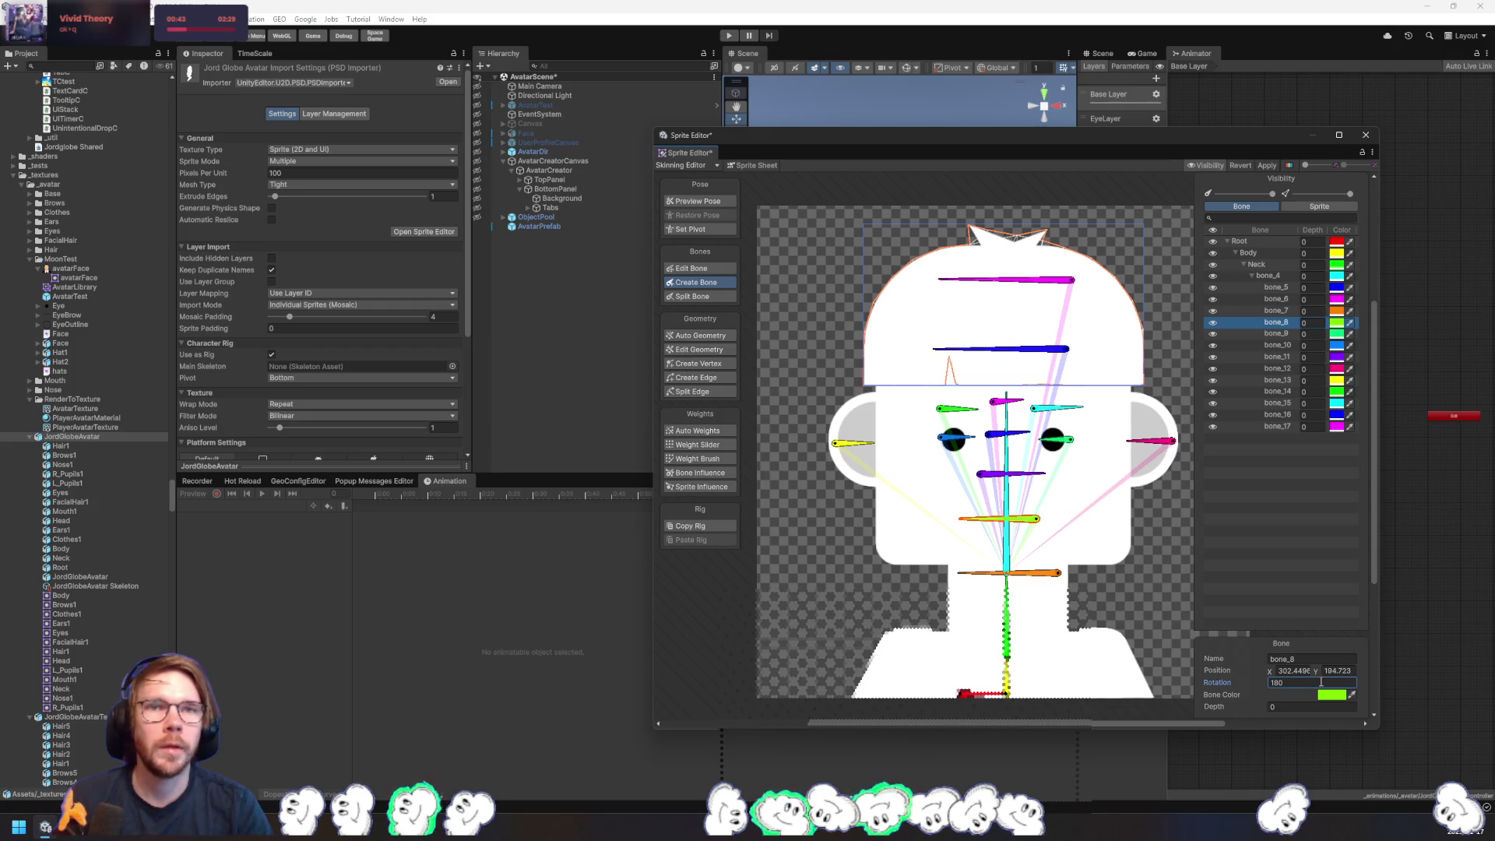
click(1293, 670)
text(302)
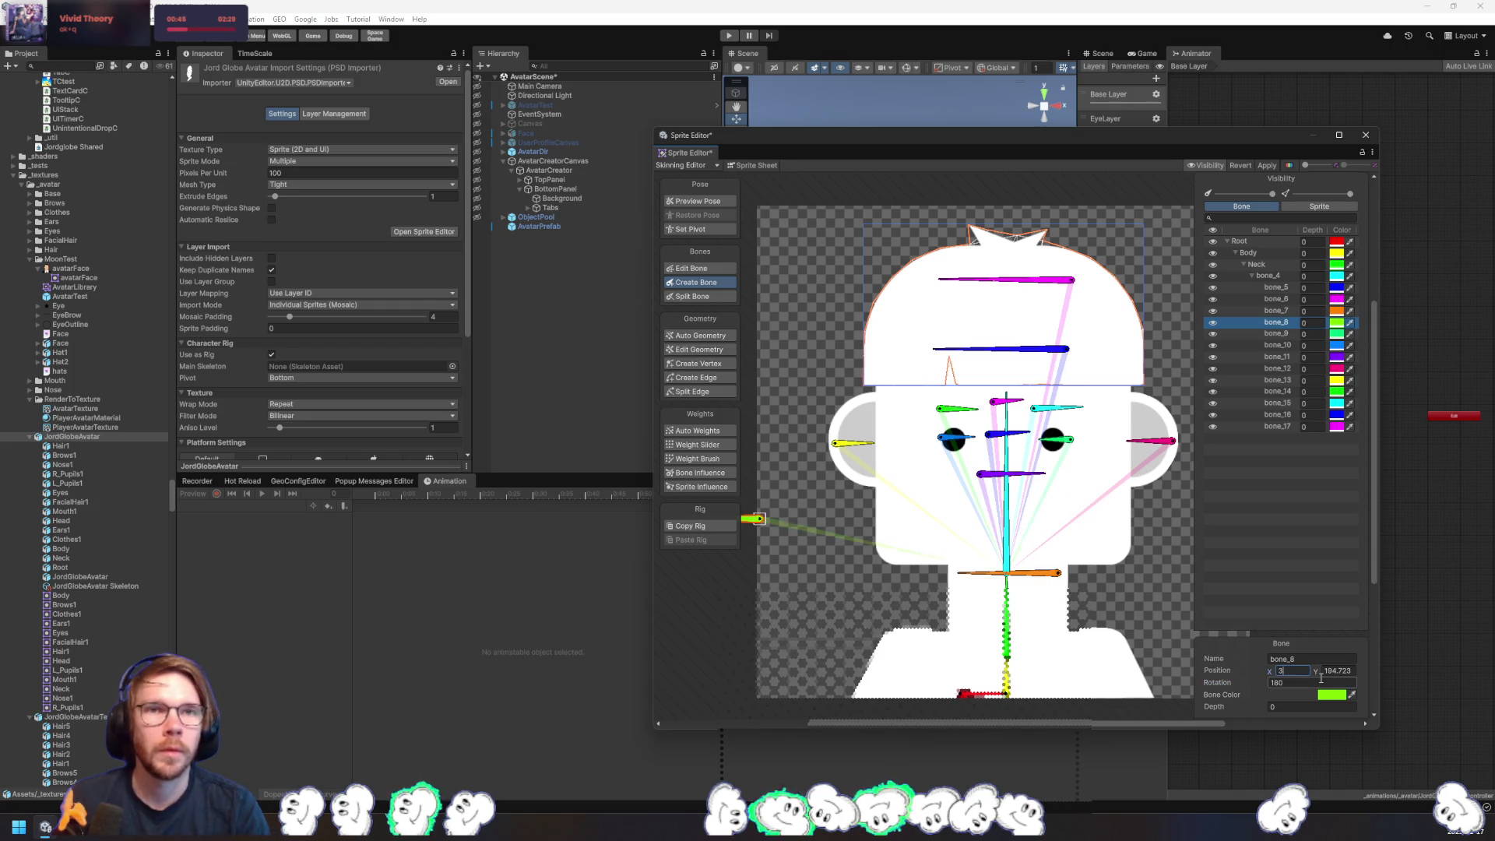
key(Tab)
text(195)
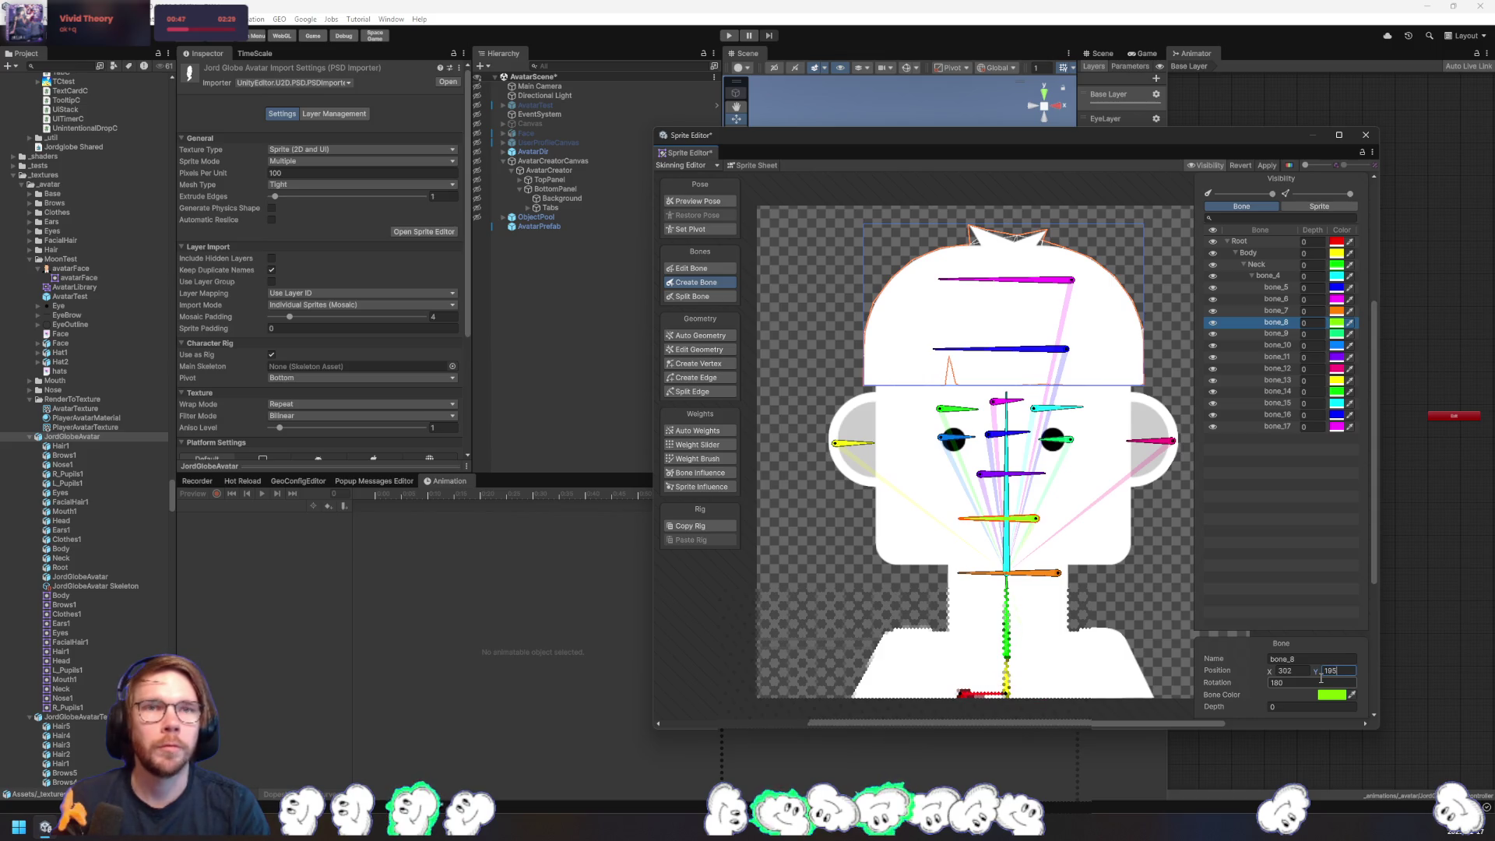
key(Return)
key(Down)
key(Down)
key(Down)
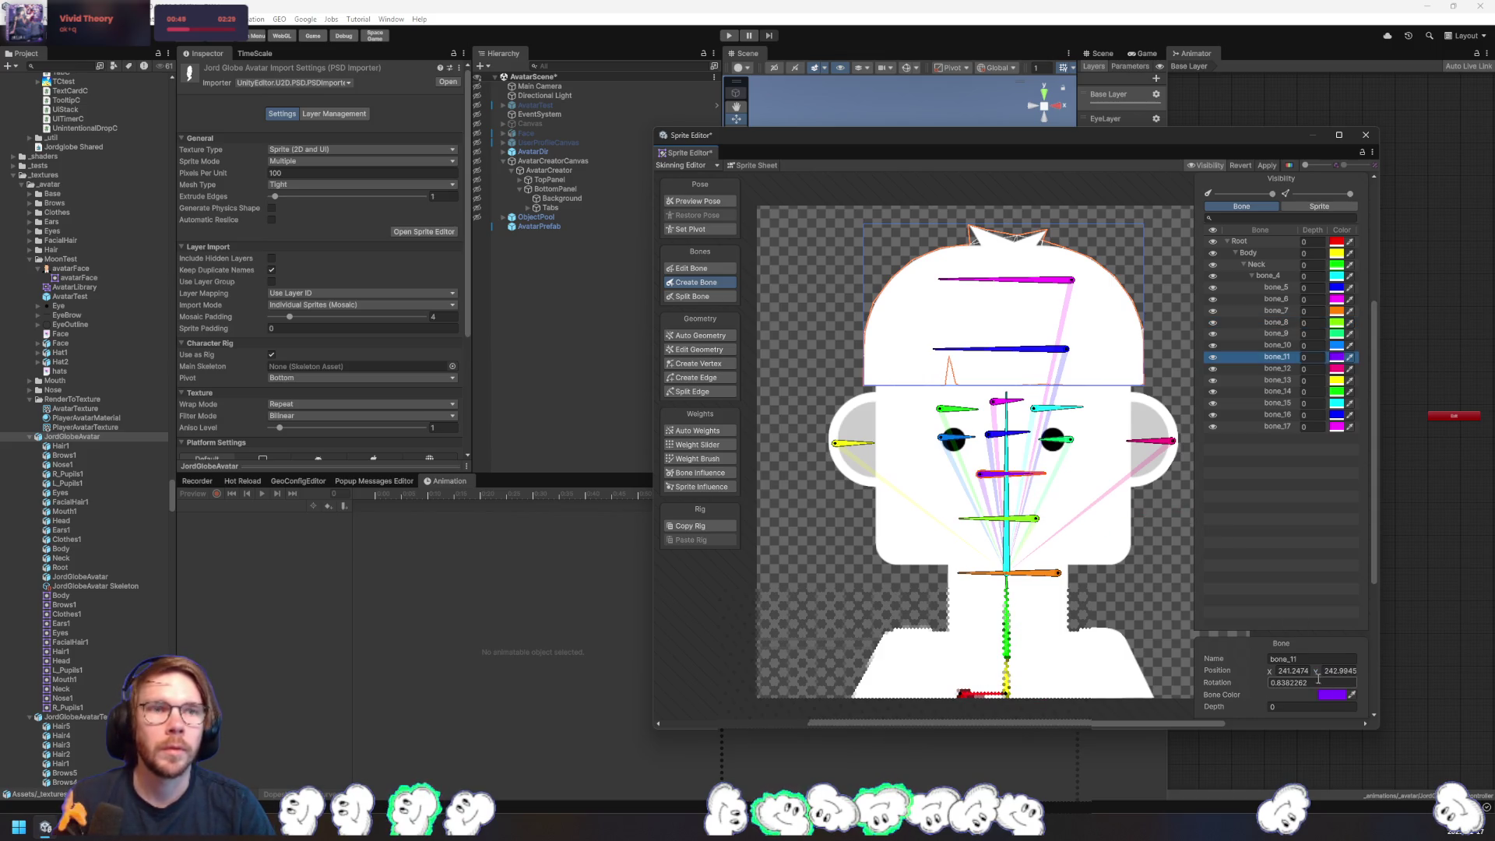
click(1276, 287)
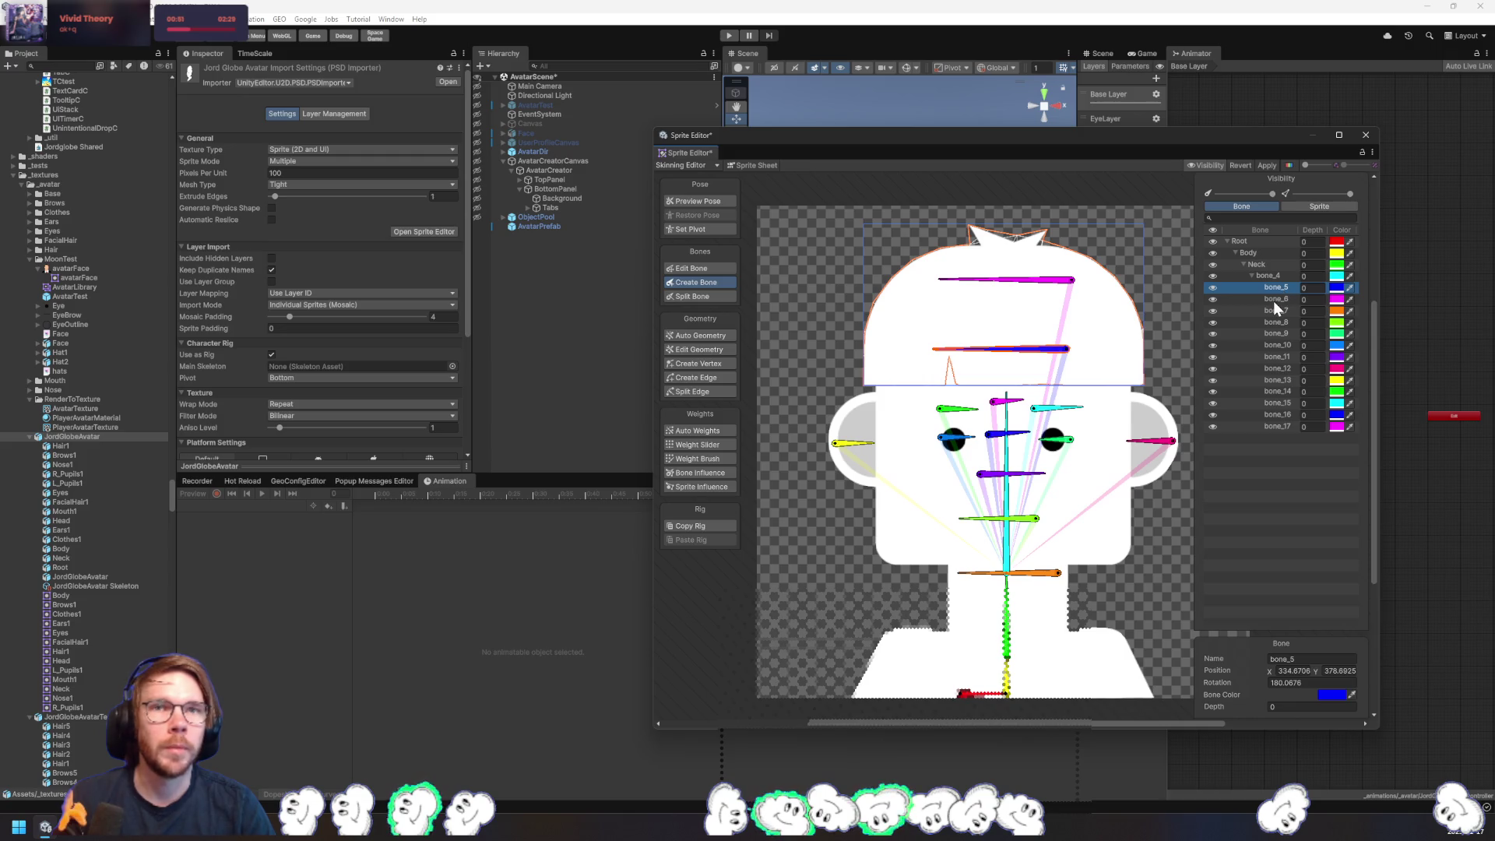
- Rename bone_5 through bone_8 to Hair, Hat, FacialHair and Mouth
key(F2)
text(Hair)
key(Return)
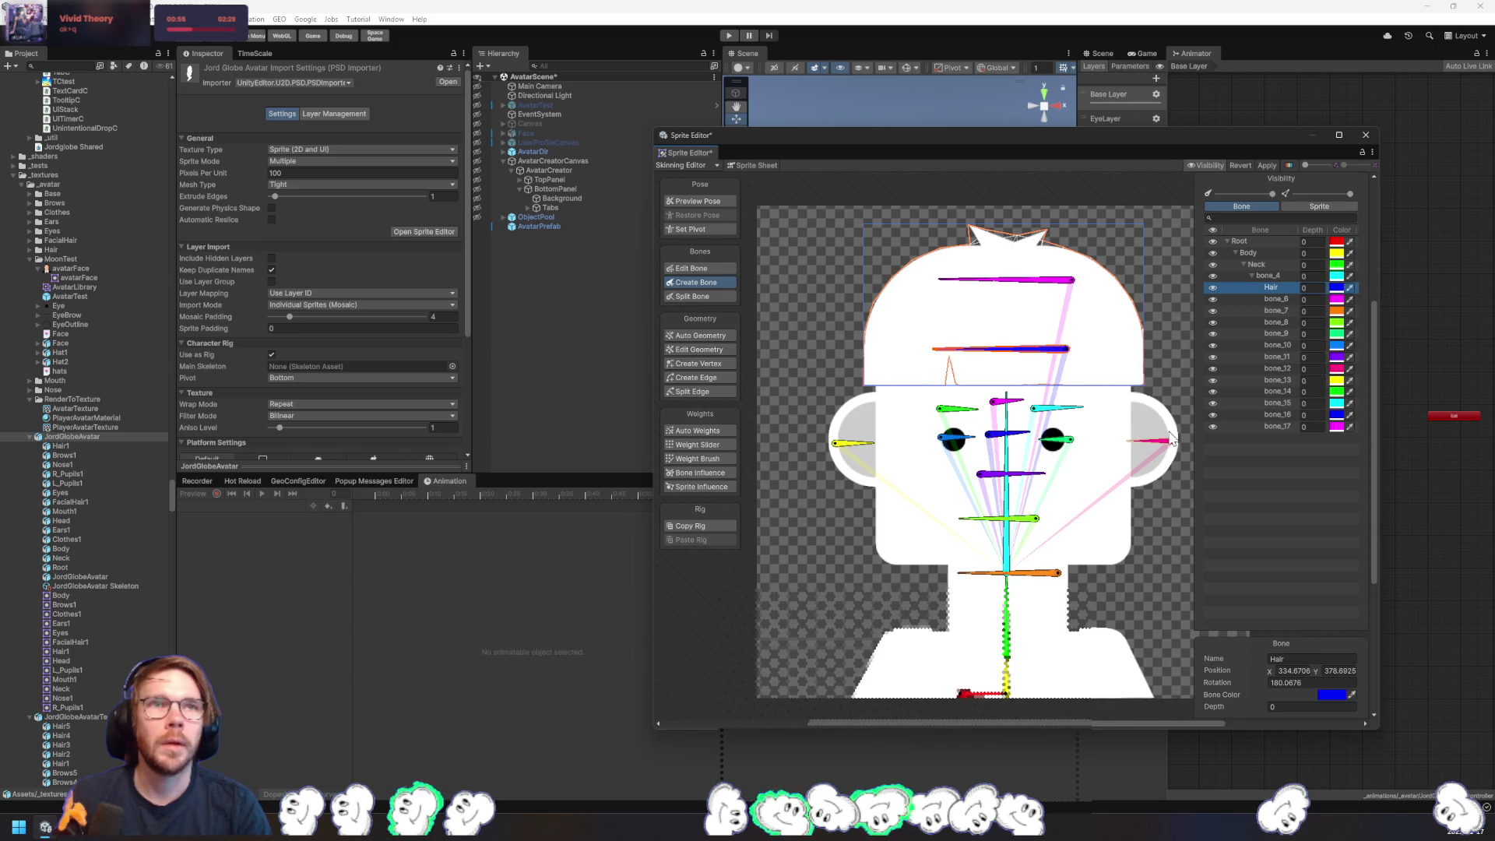
click(1268, 299)
key(F2)
text(Hat)
key(Return)
click(1273, 311)
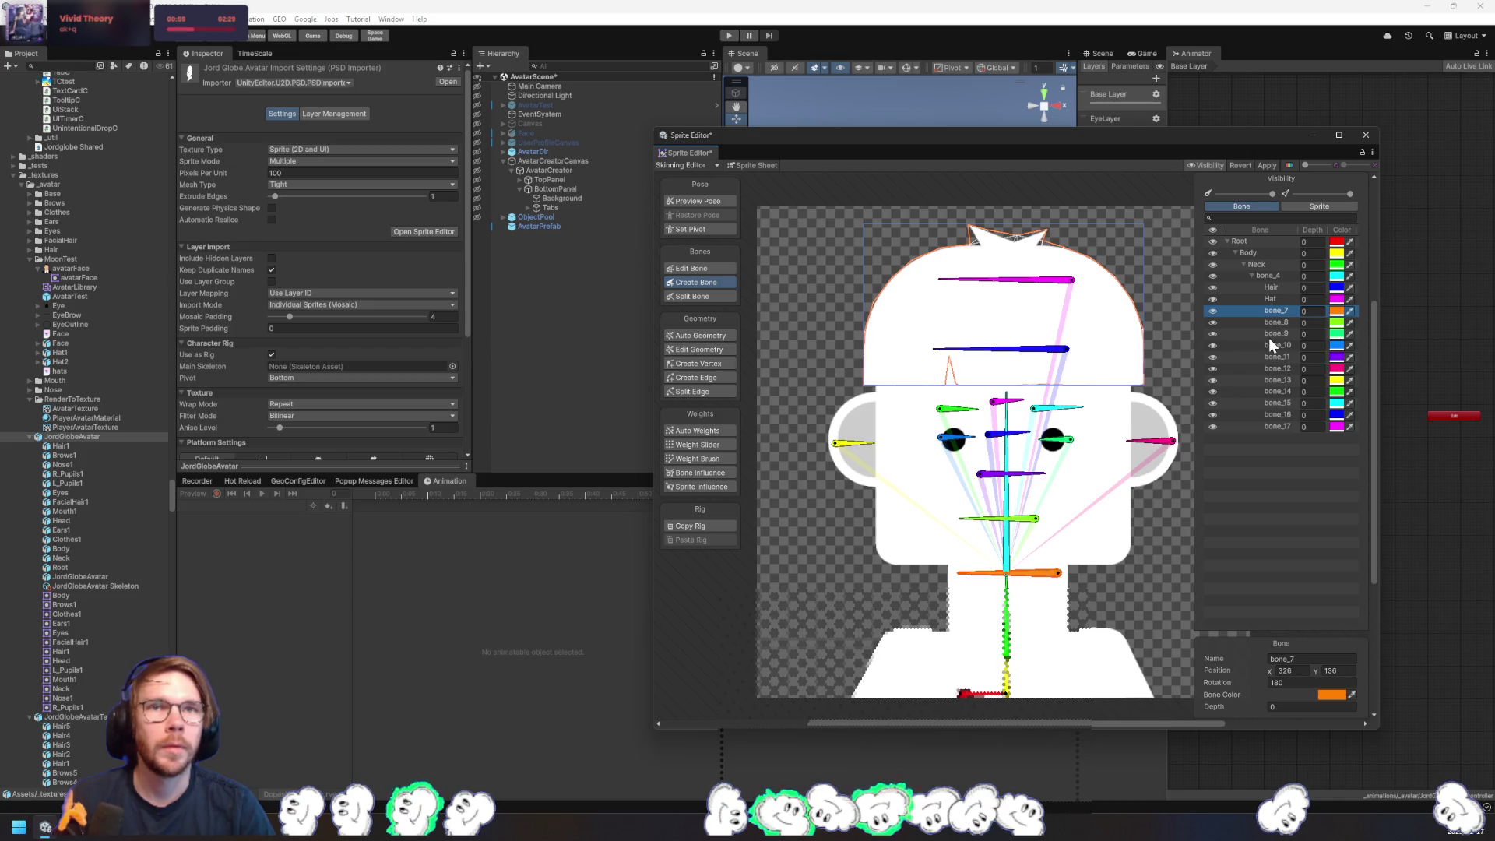
click(1283, 319)
click(1283, 310)
key(F2)
text(Facial)
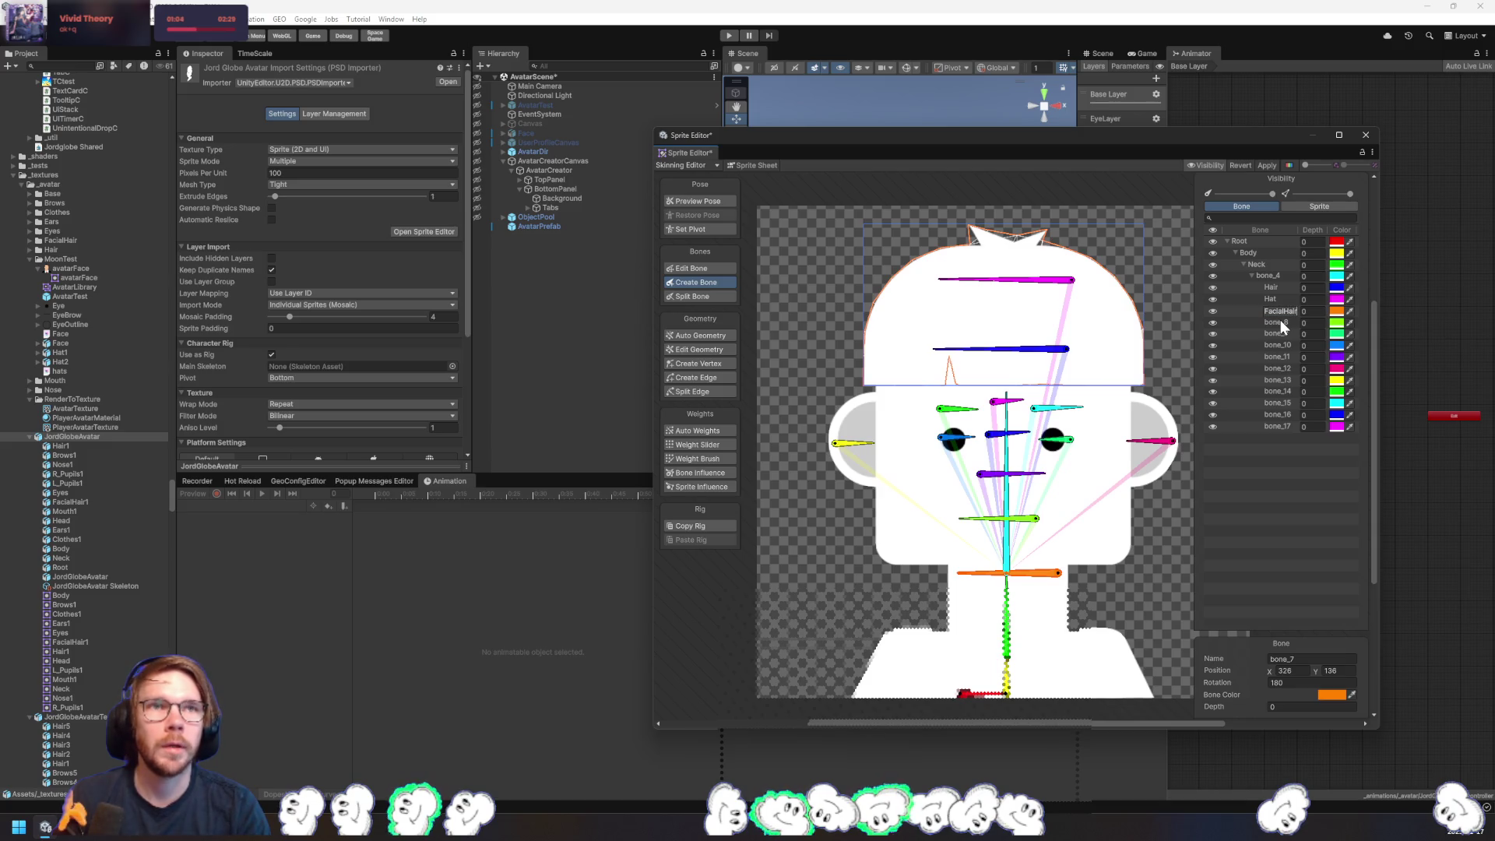
text(Hair)
click(1279, 319)
key(F2)
text(outh)
key(Return)
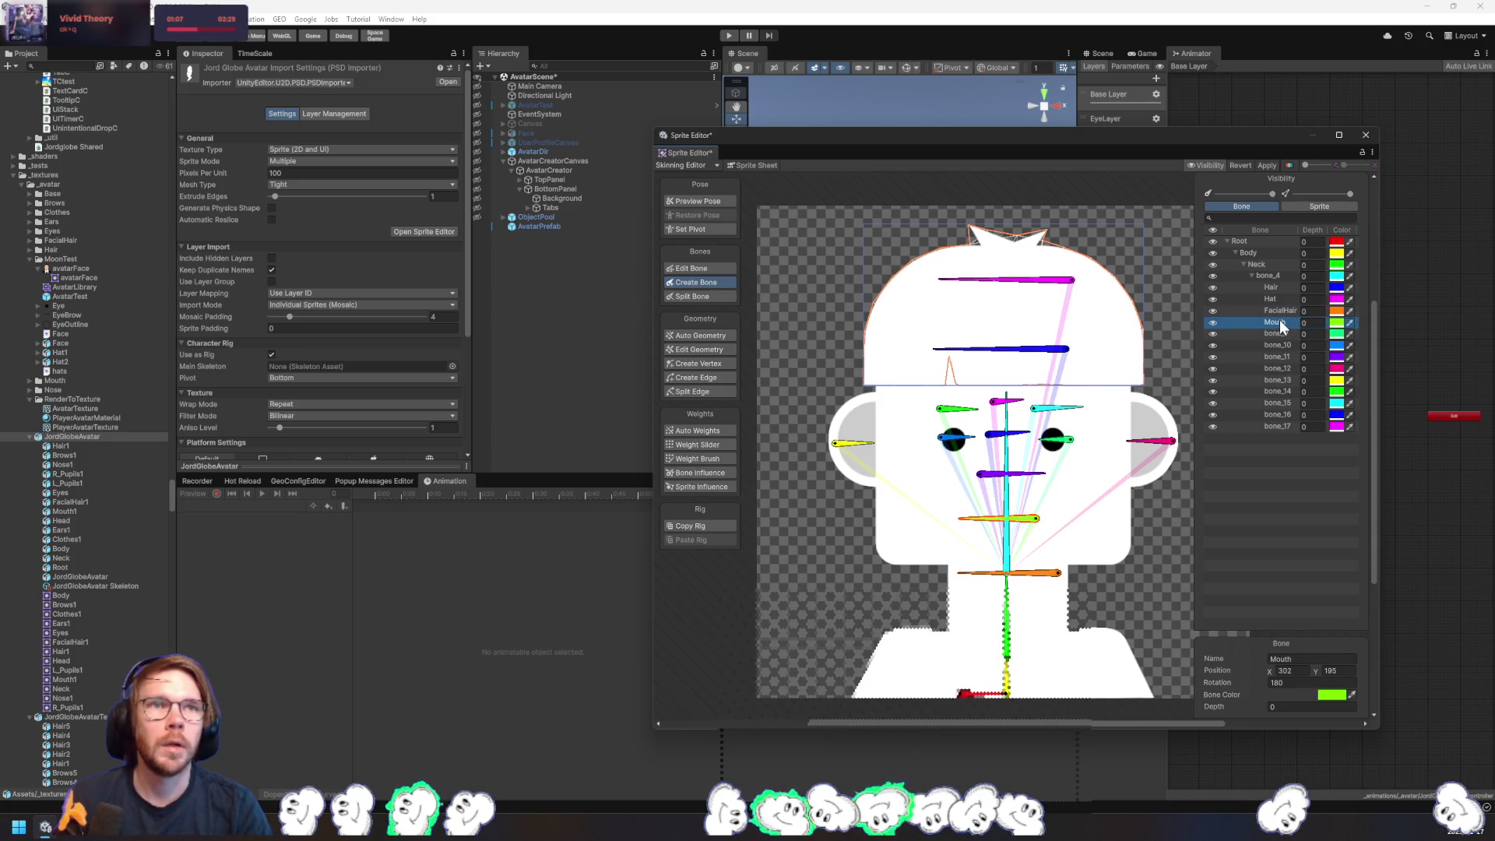
- Rename bone_9 to RightEye and bone_11 to Nose
click(1282, 335)
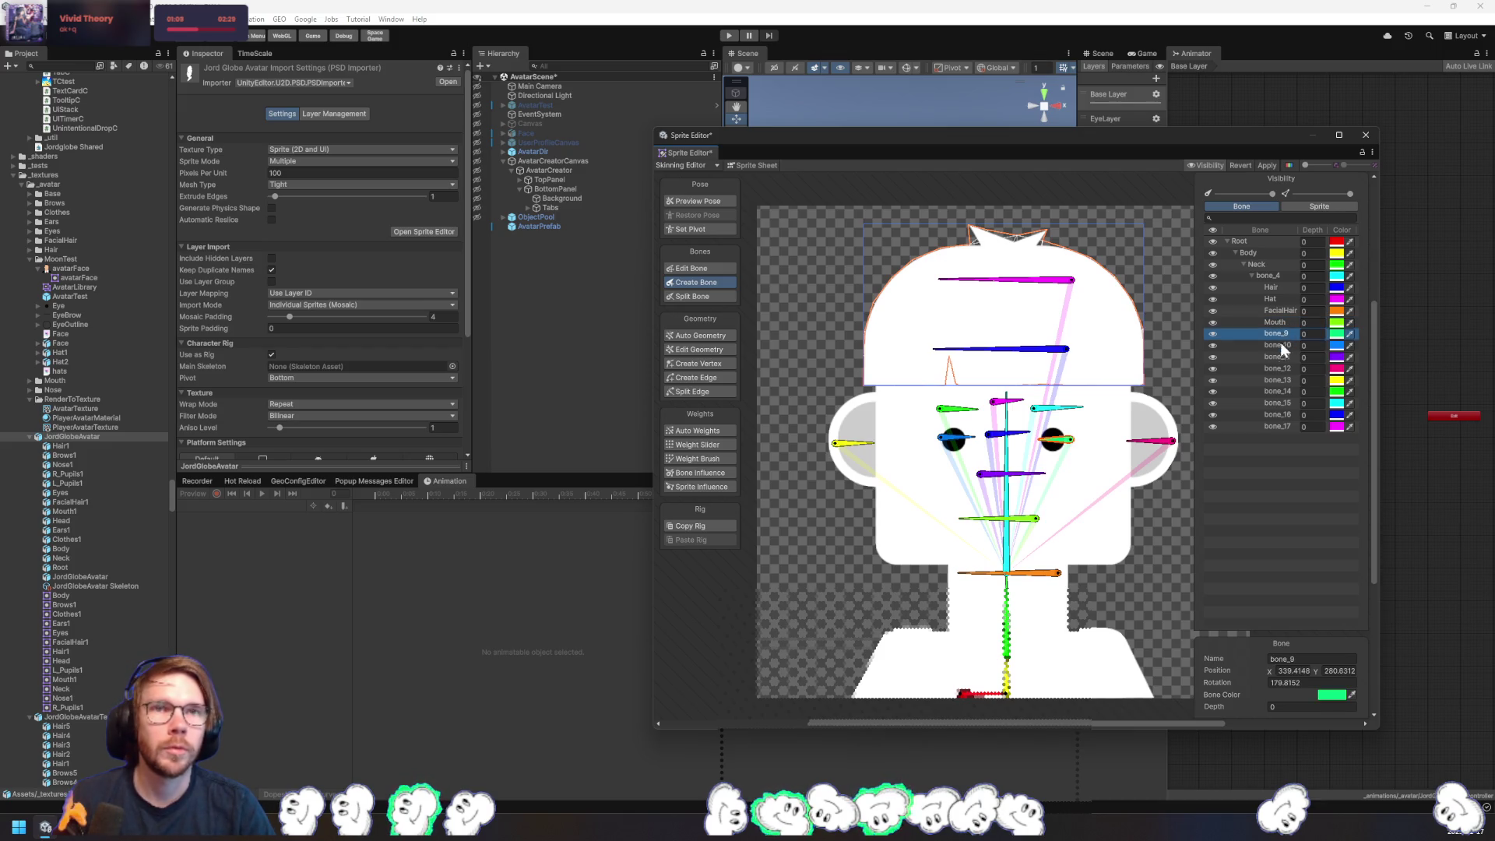
key(F2)
text(Eye)
key(Return)
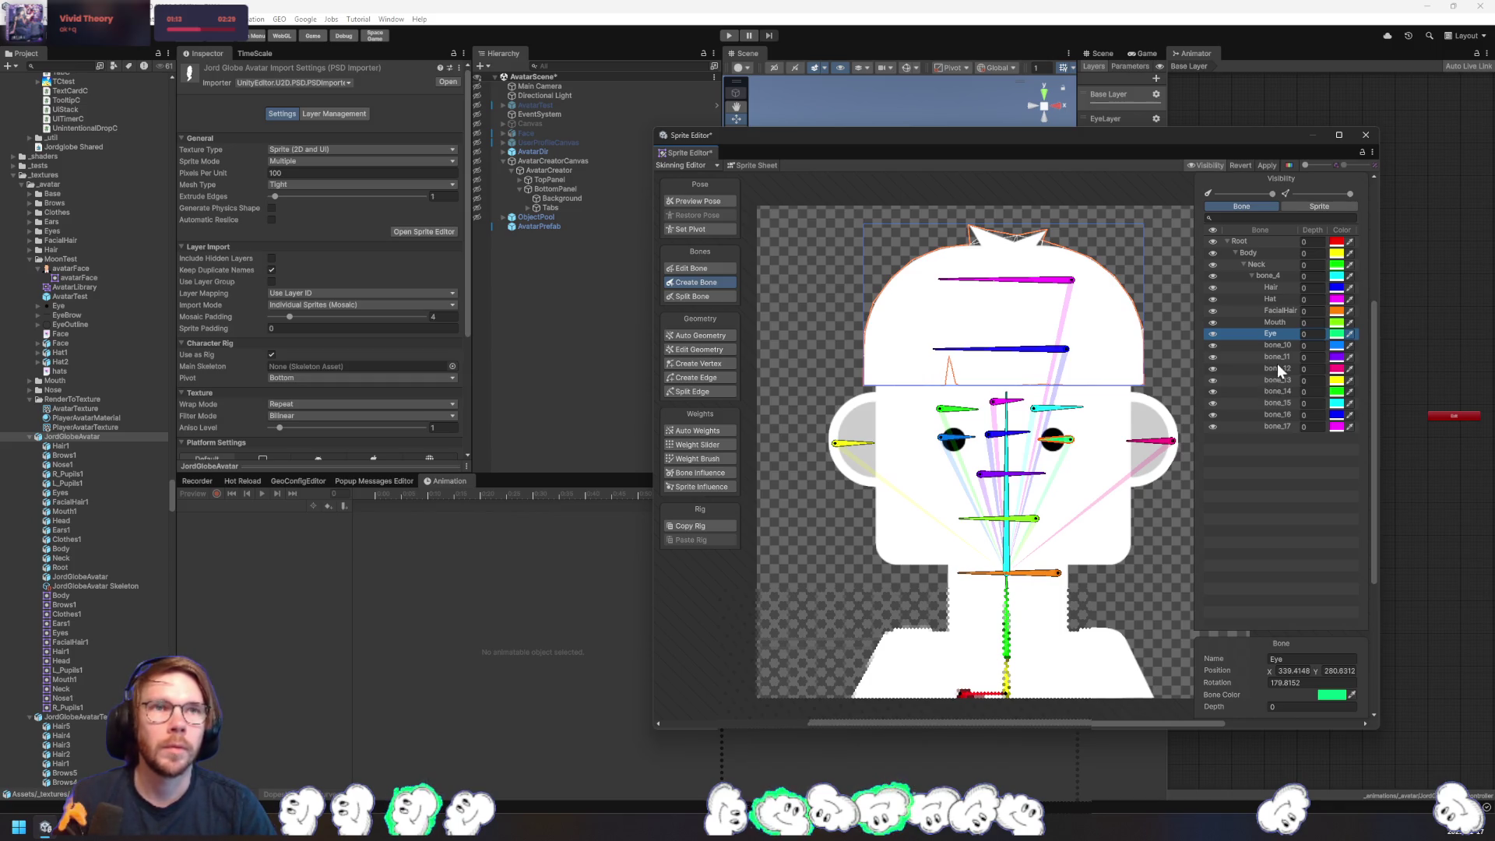
click(1279, 348)
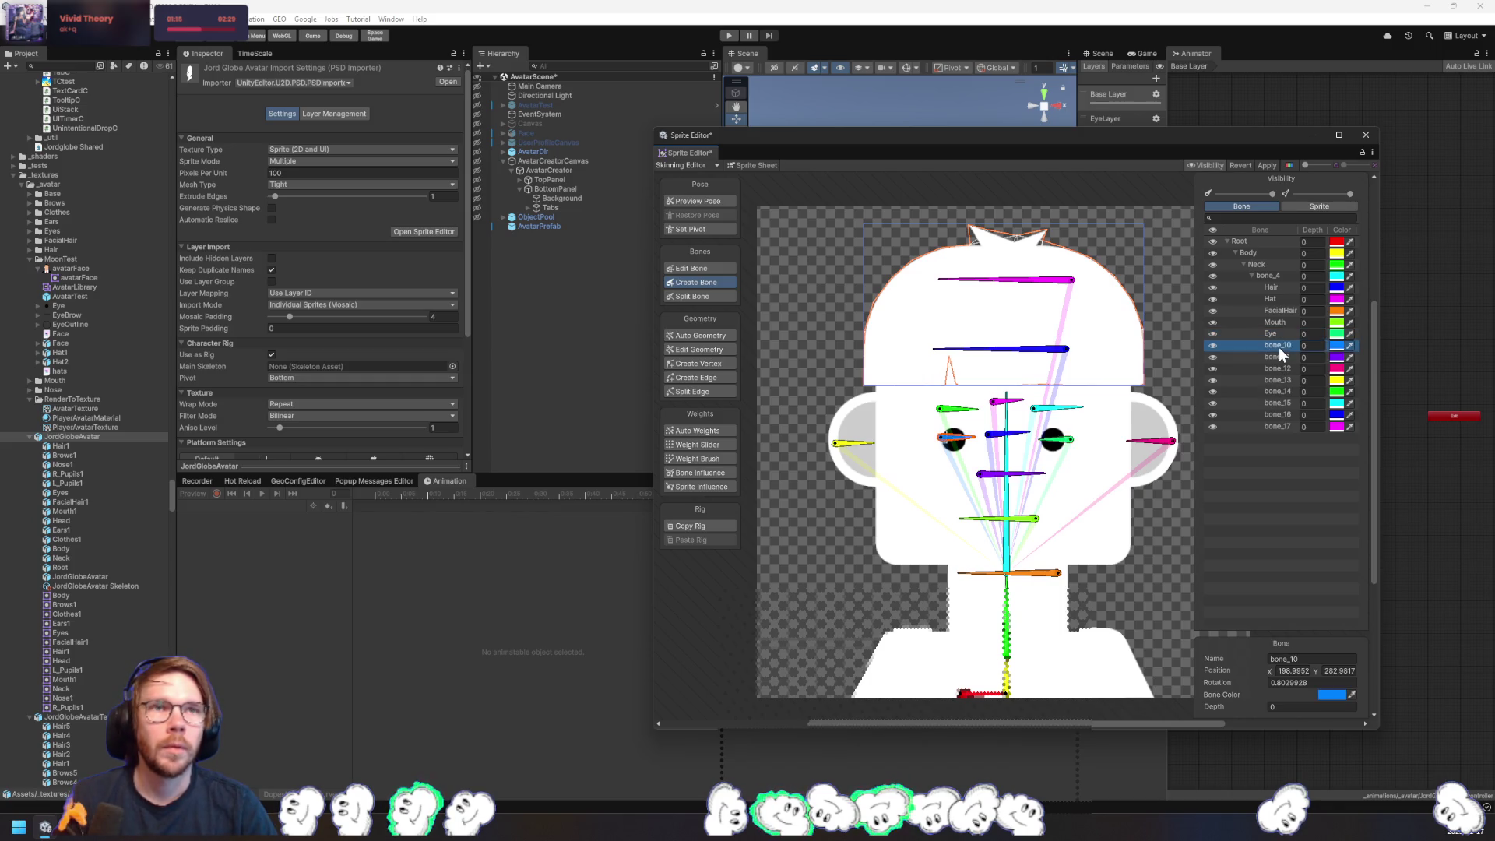
key(F2)
click(1279, 335)
key(F2)
text(Right)
text(Eye)
key(Tab)
text(Eye)
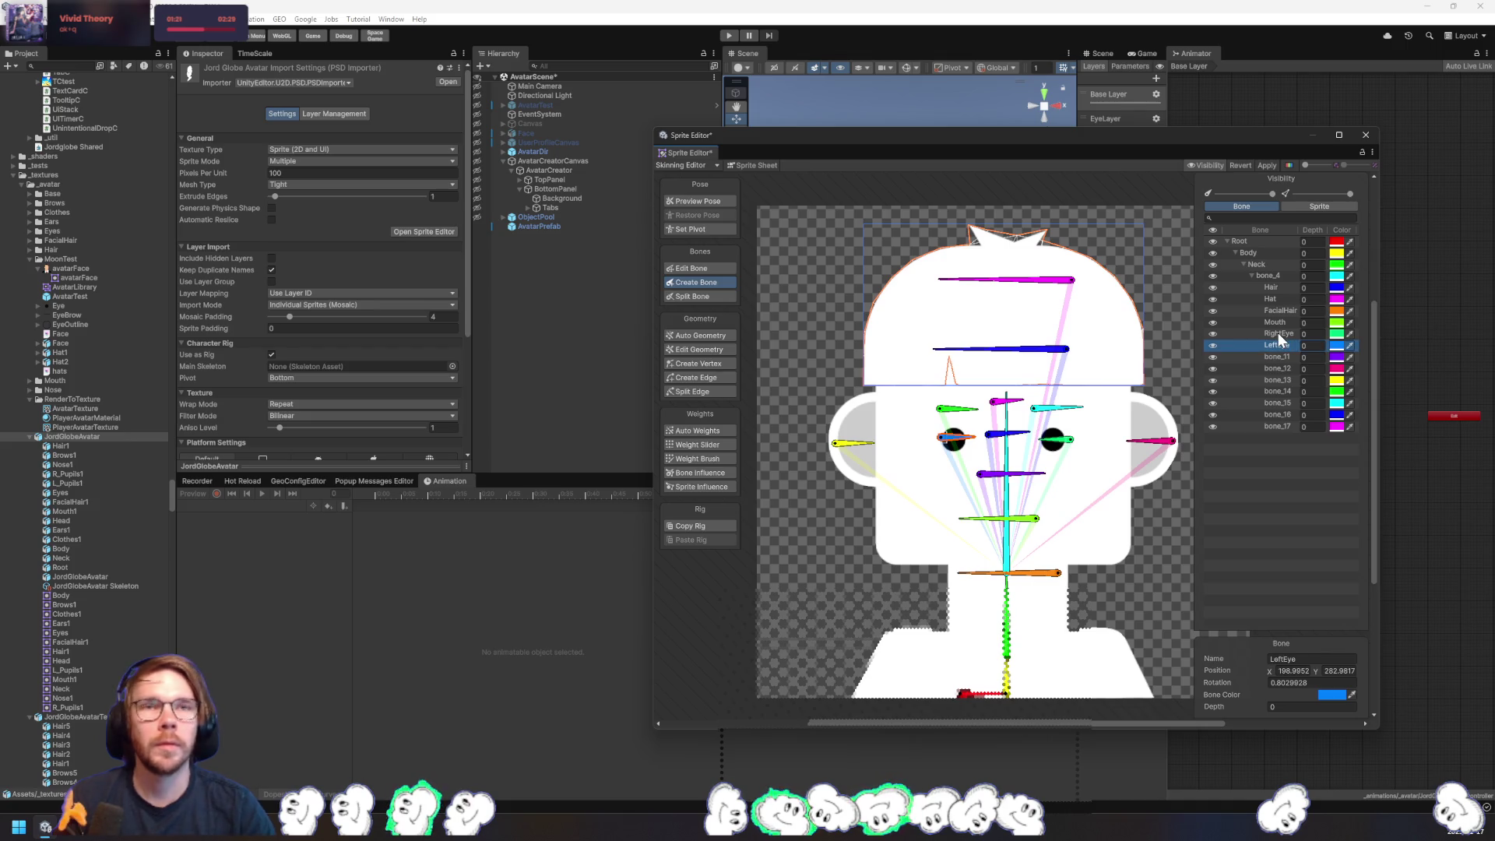
click(1281, 358)
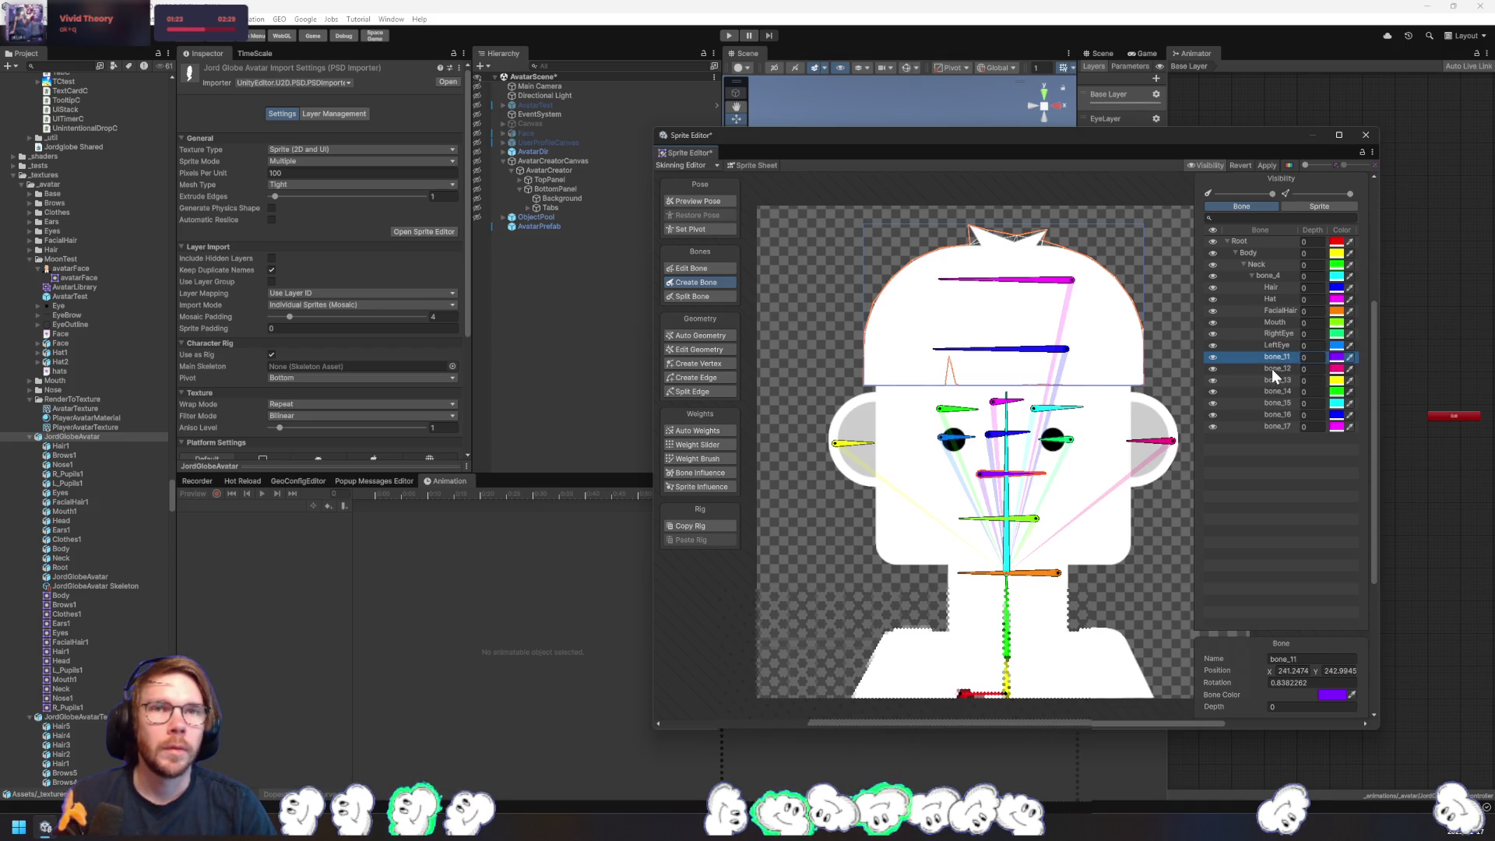
text(Nose)
key(Return)
- Rename bone_12 to RightEar and bone_13 to LeftEar
click(1285, 367)
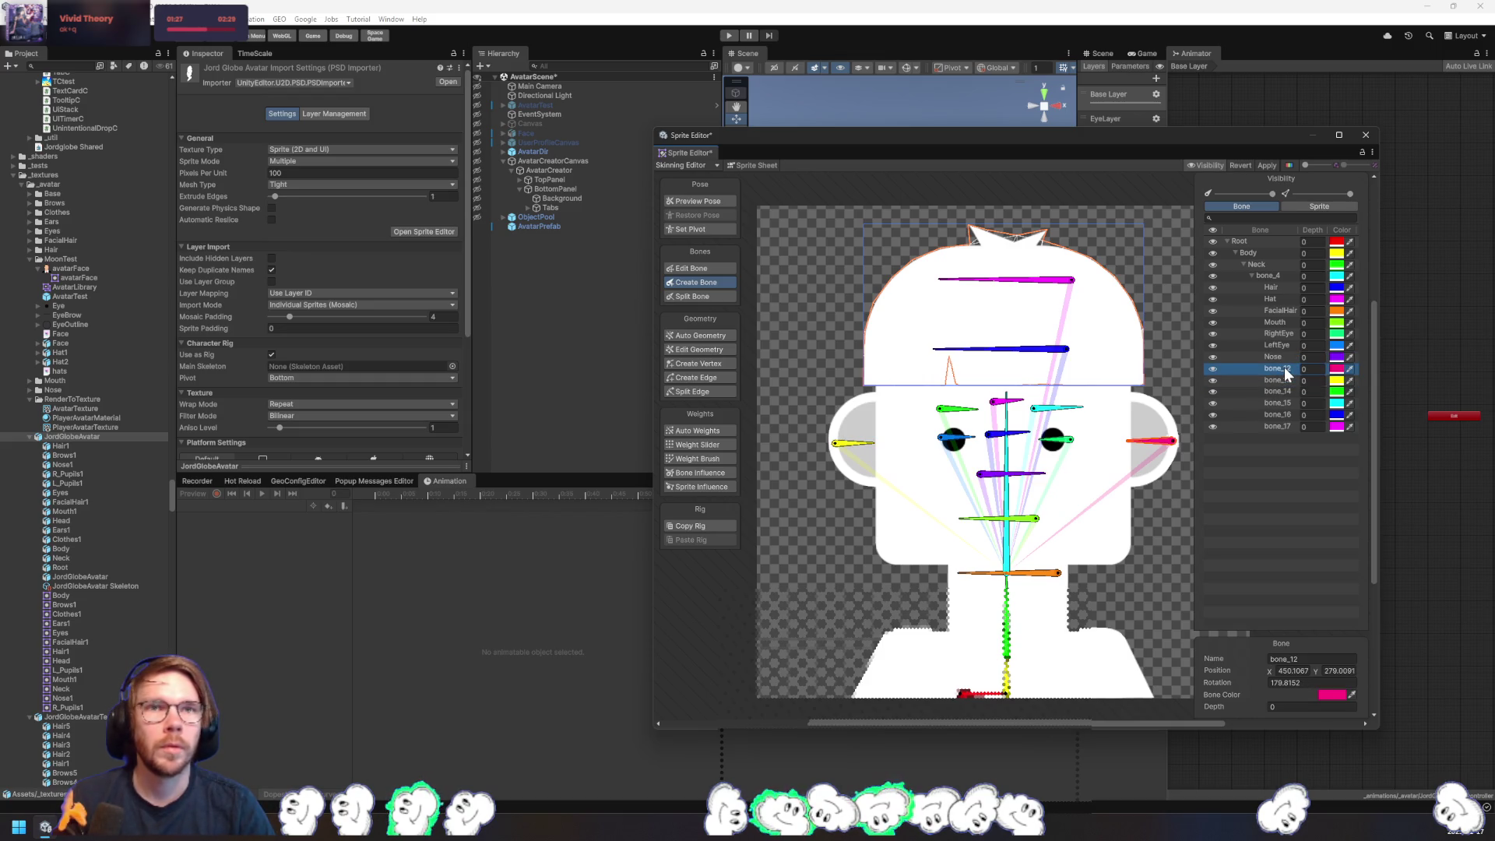
click(1279, 381)
double_click(1275, 367)
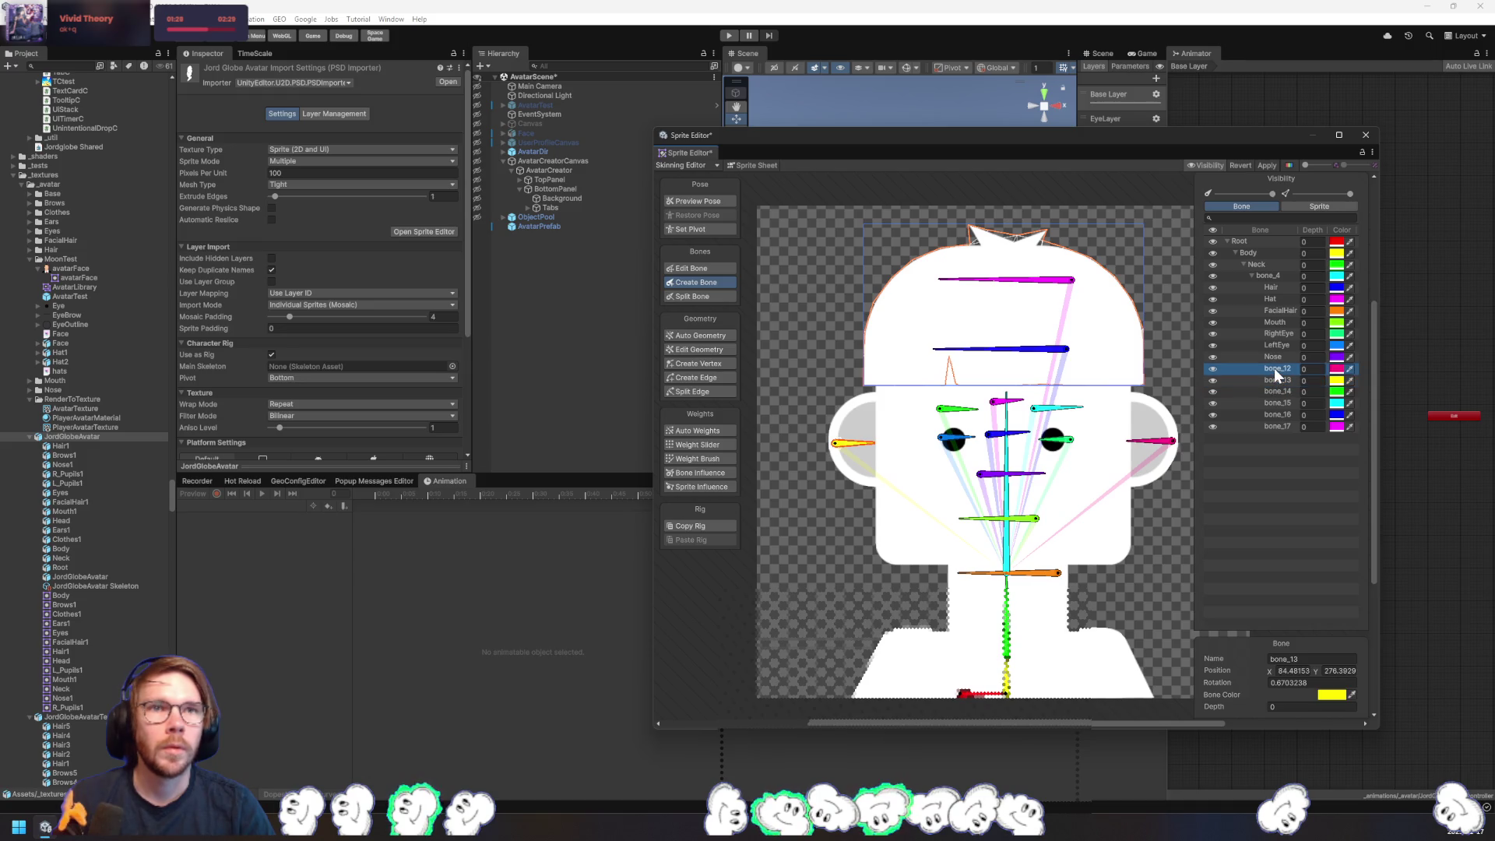
text(ightEar)
double_click(1269, 377)
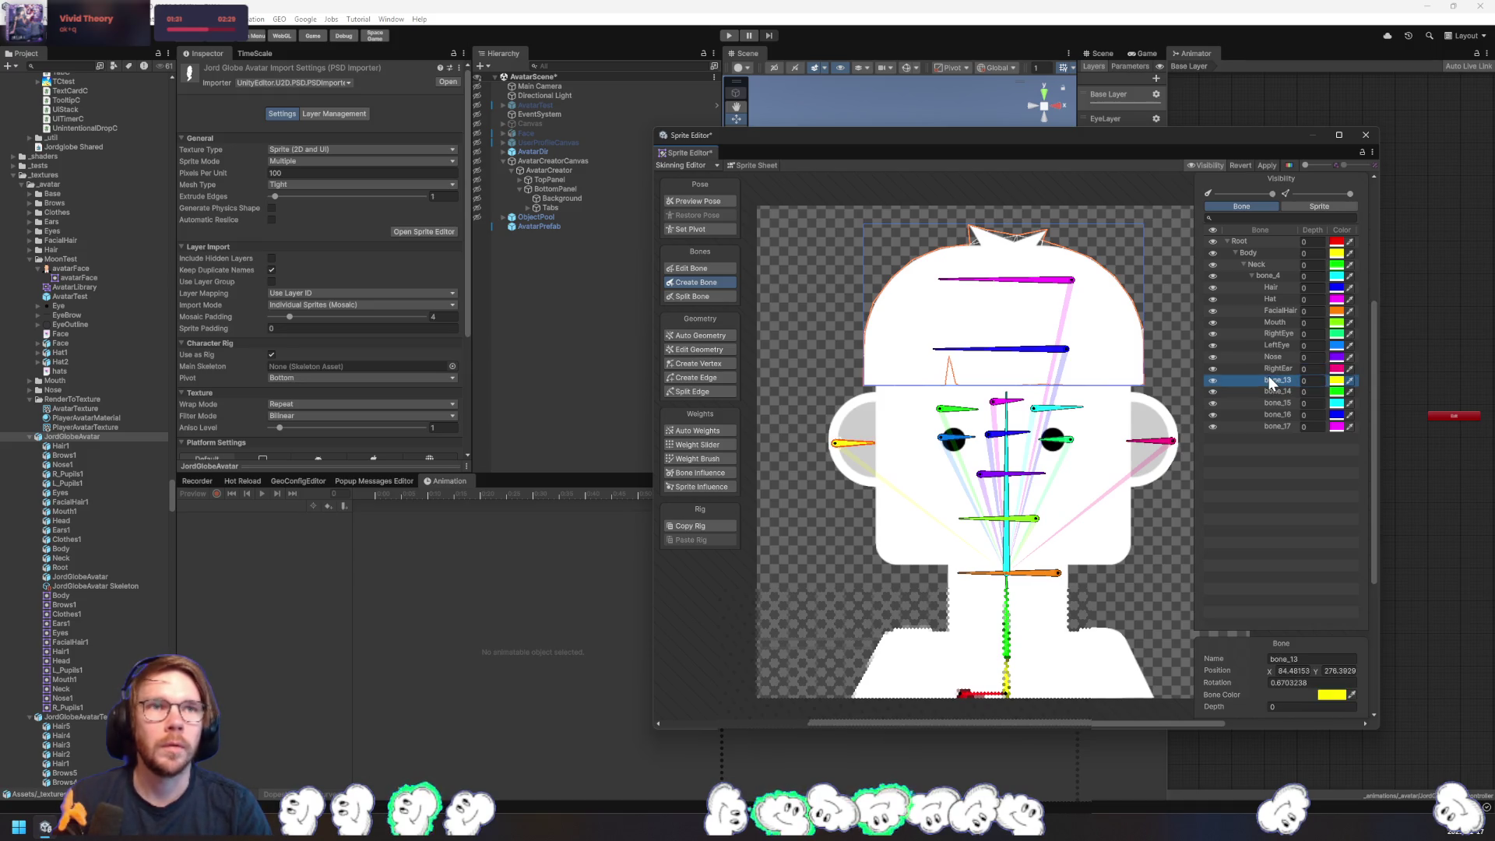
text(LeftEar)
key(Return)
key(Down)
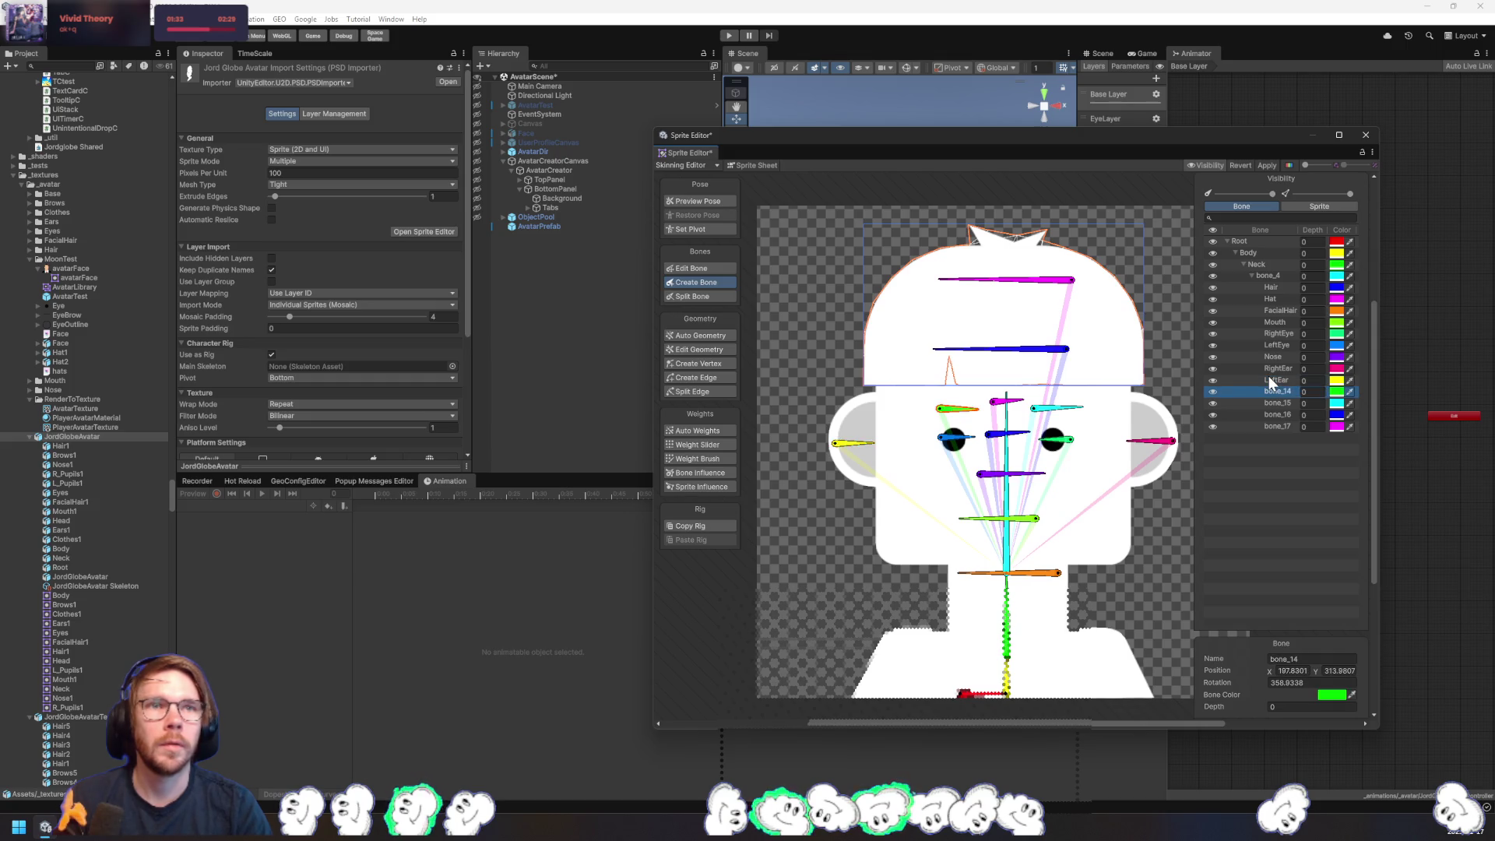
- Rename the next four bones LeftEyebrow, RightEyebrow, Eyes and Eyebrows
key(F2)
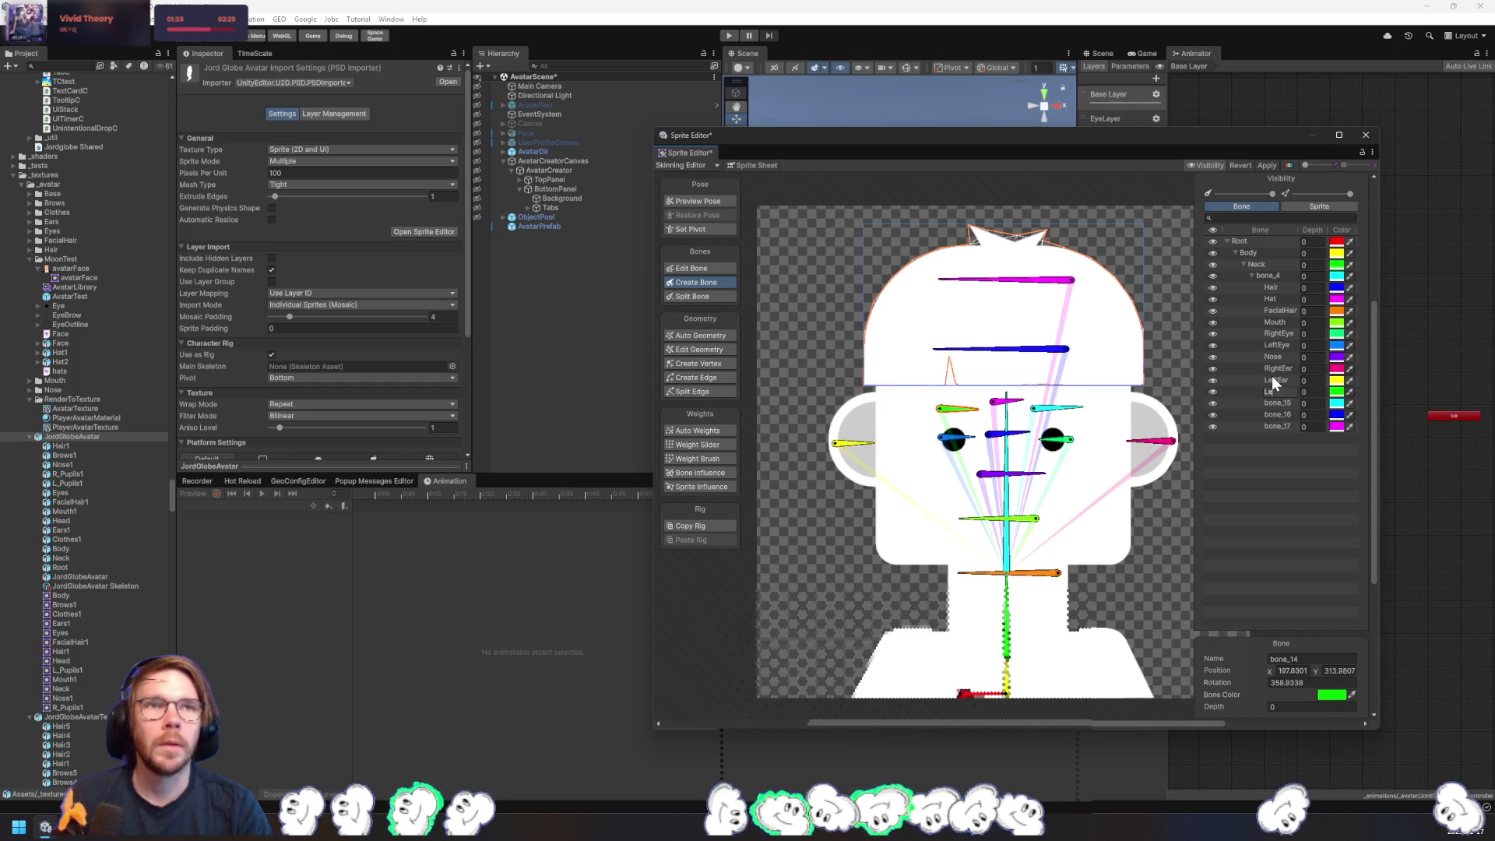
text(ftEyebrow)
key(Return)
key(Down)
key(F2)
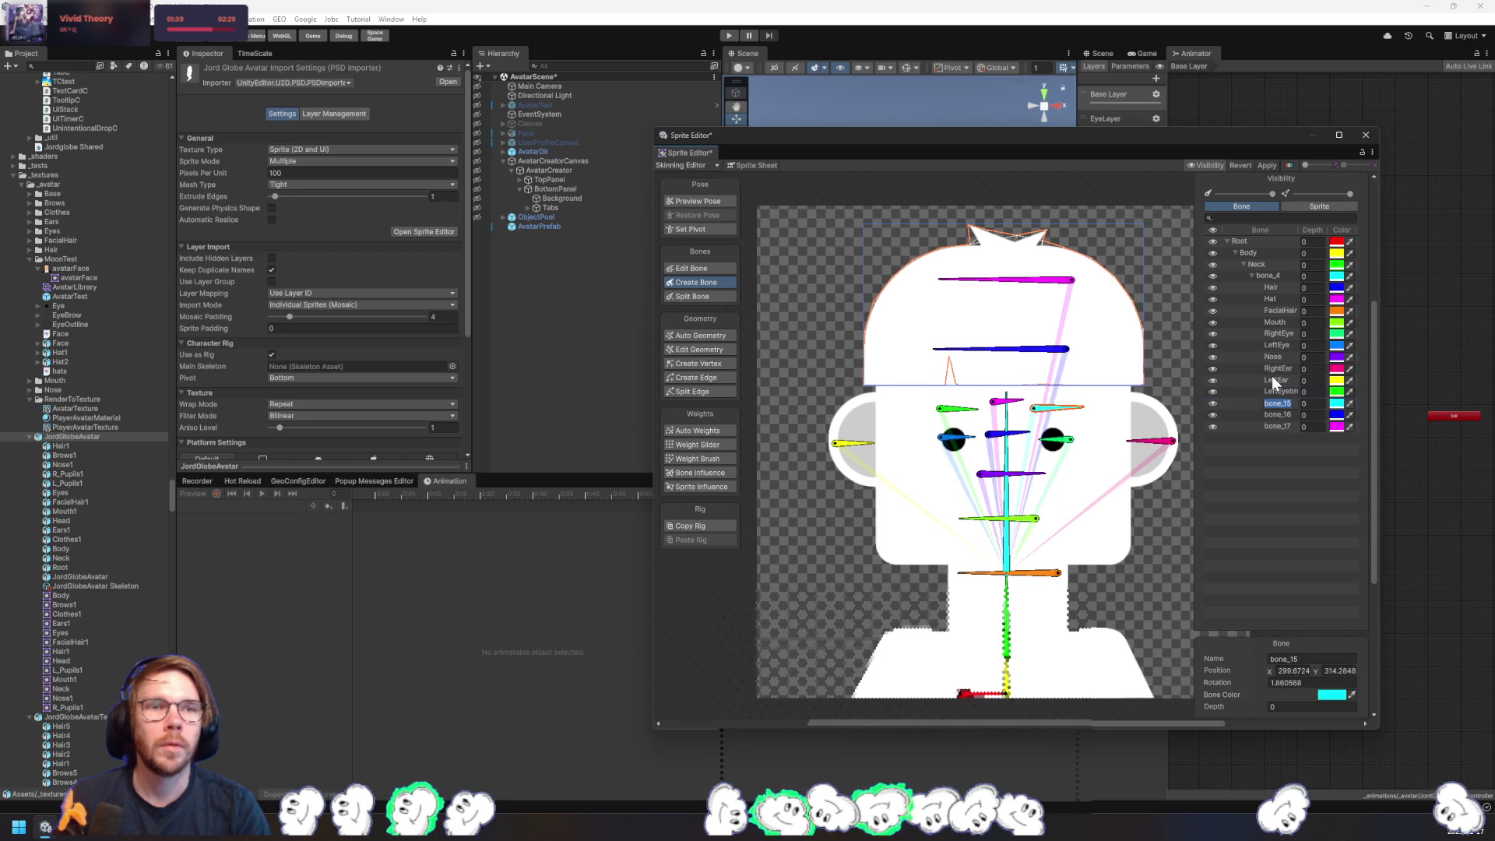
text(row)
key(Return)
key(Down)
key(F2)
text(yes)
key(Return)
key(Down)
key(F2)
text(Eyebrows)
key(Return)
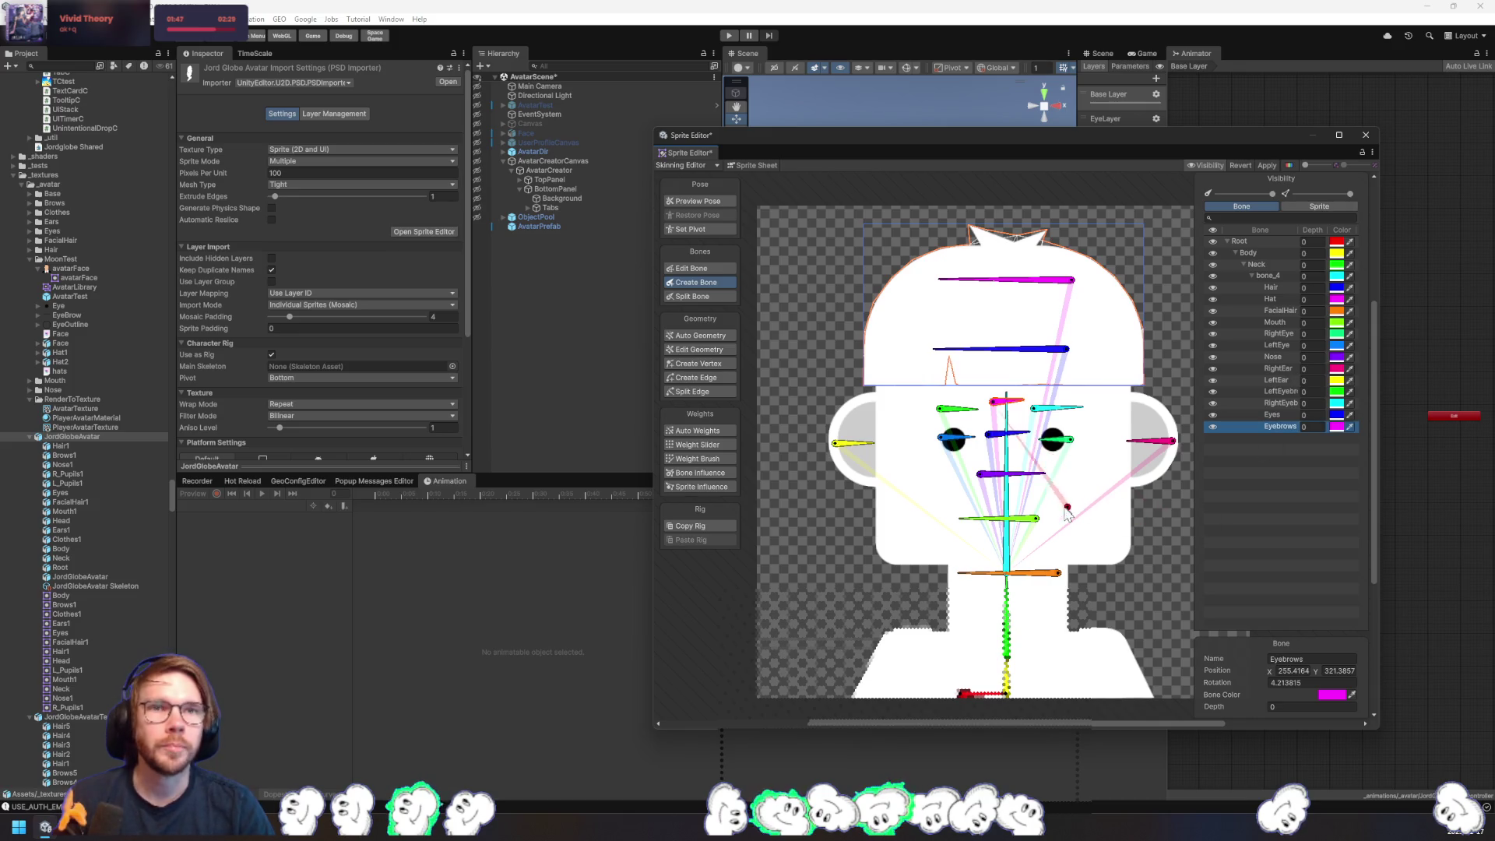
- Add two child bones to Mouth, pointing toward the mouth's right and left corners
click(1021, 518)
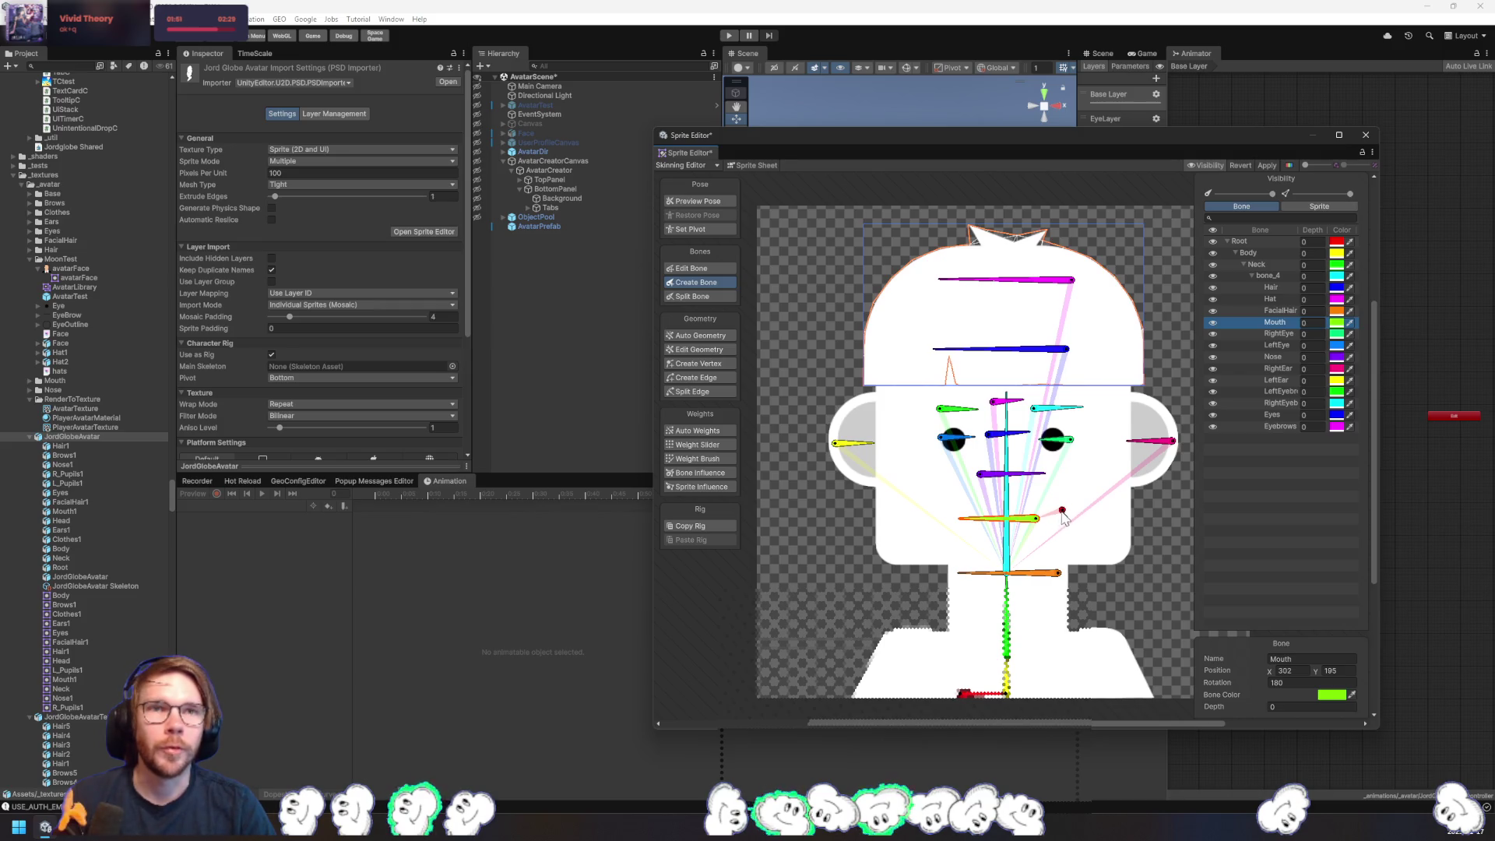
click(1058, 518)
click(1073, 496)
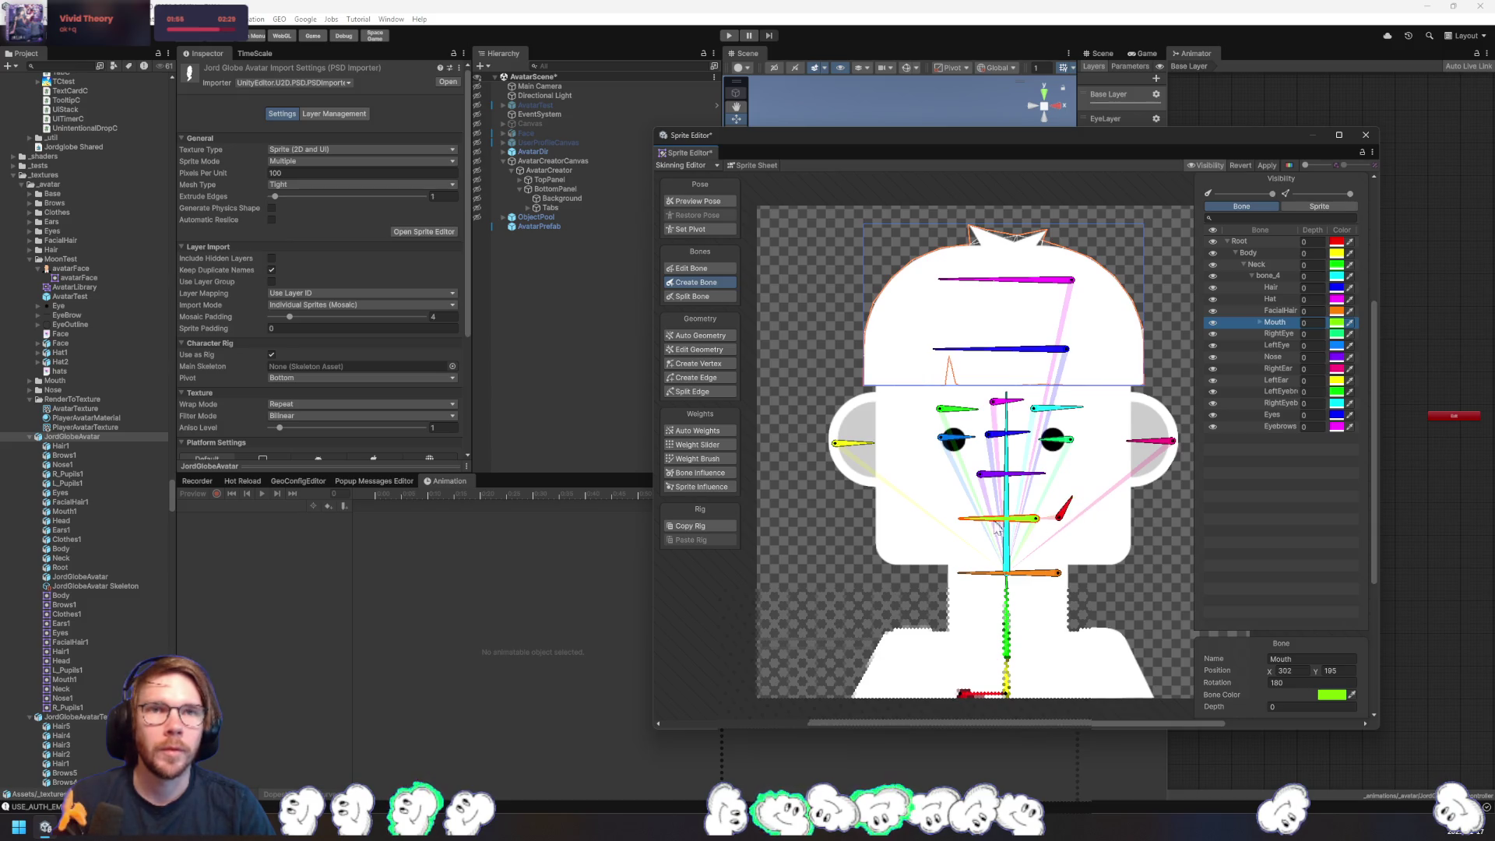
click(943, 509)
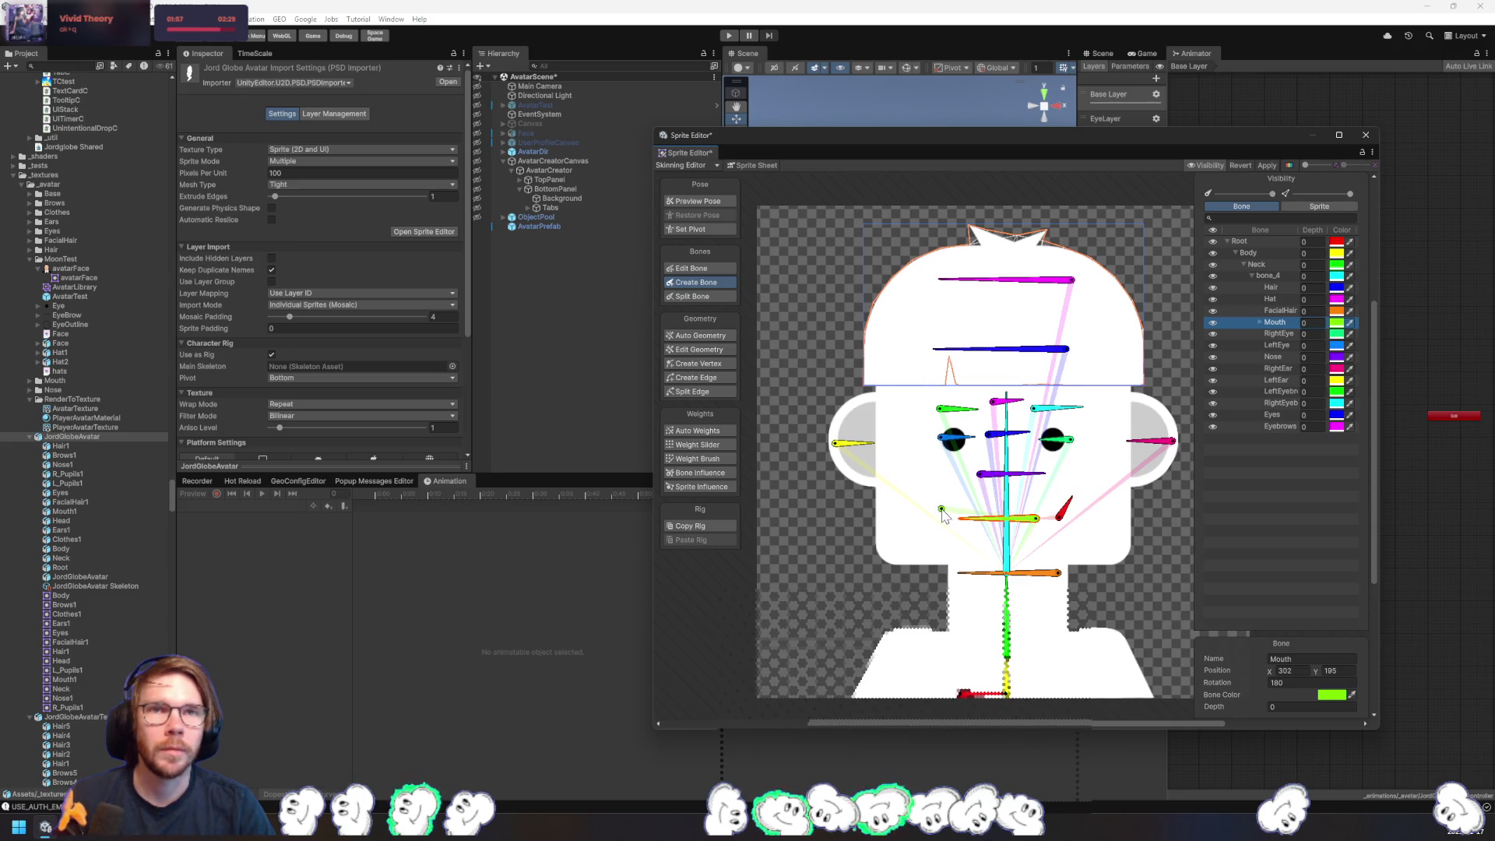
click(933, 493)
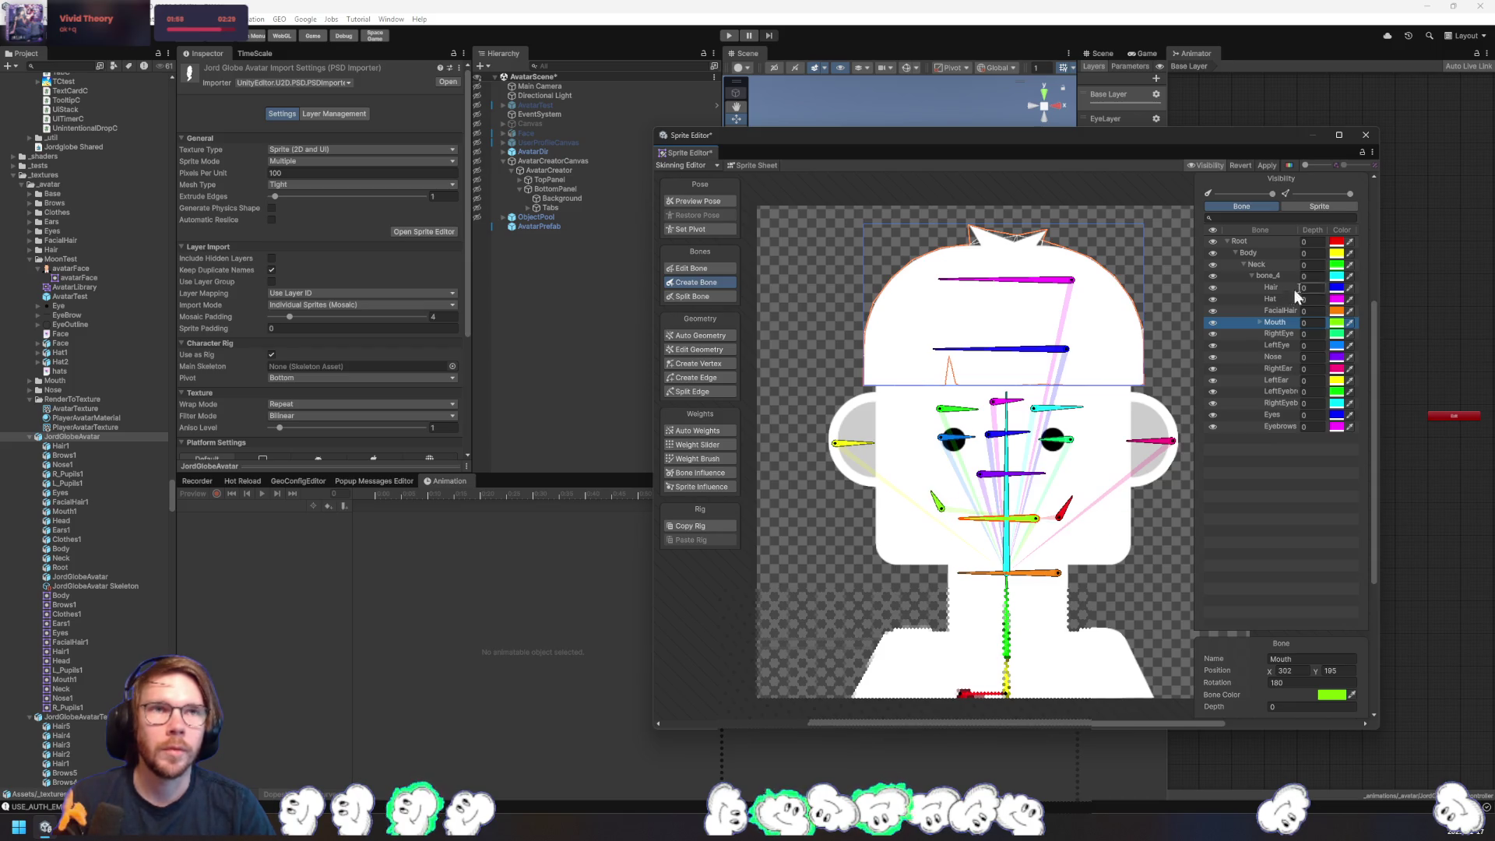
- Name the new mouth bones MouthRight and MouthLeft
double_click(1277, 333)
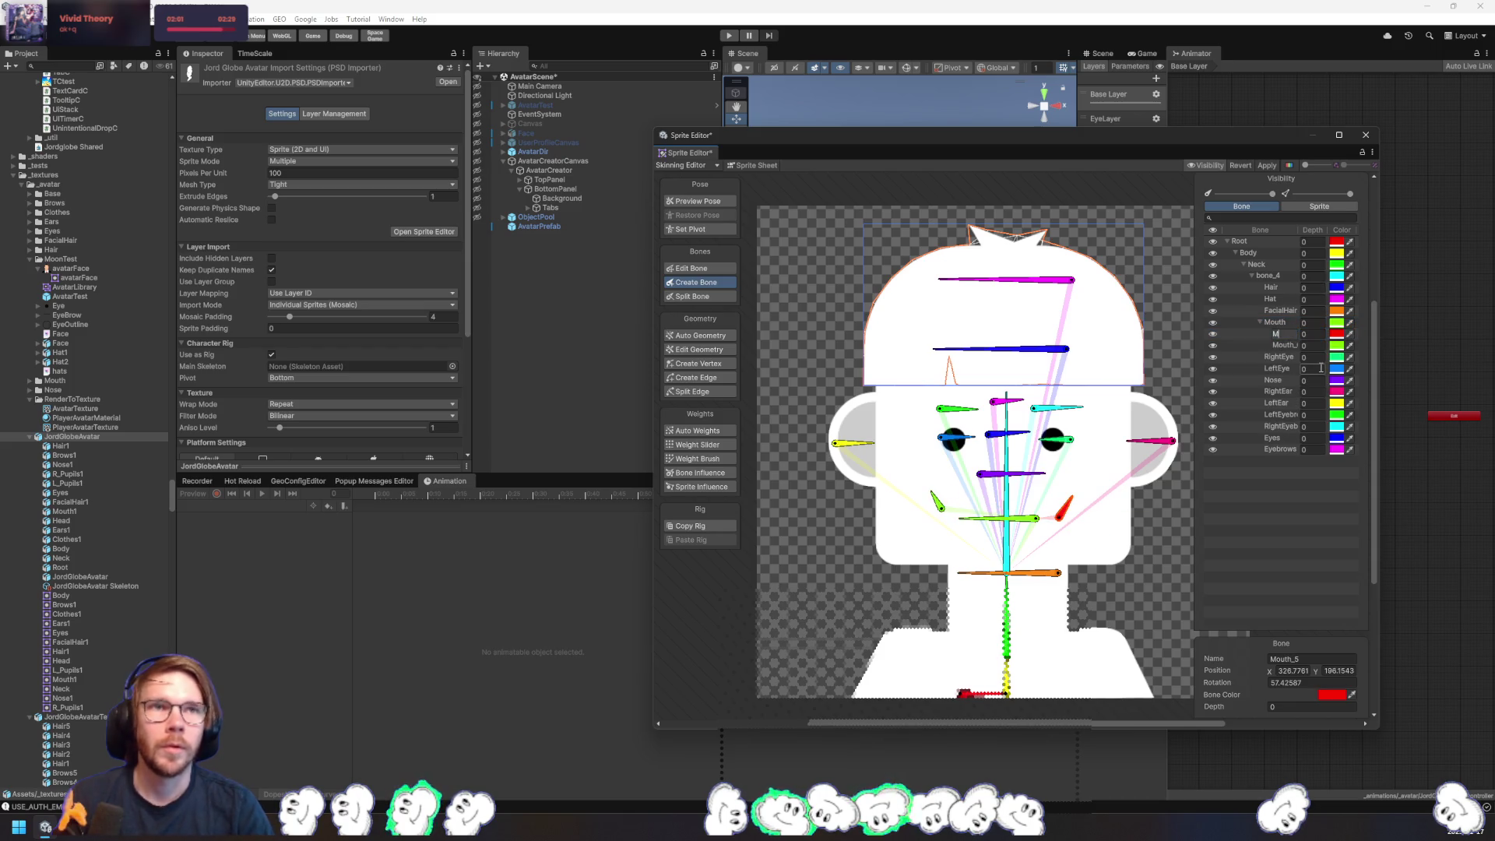
key(Return)
key(Down)
key(F2)
text(MouthLeft)
key(Return)
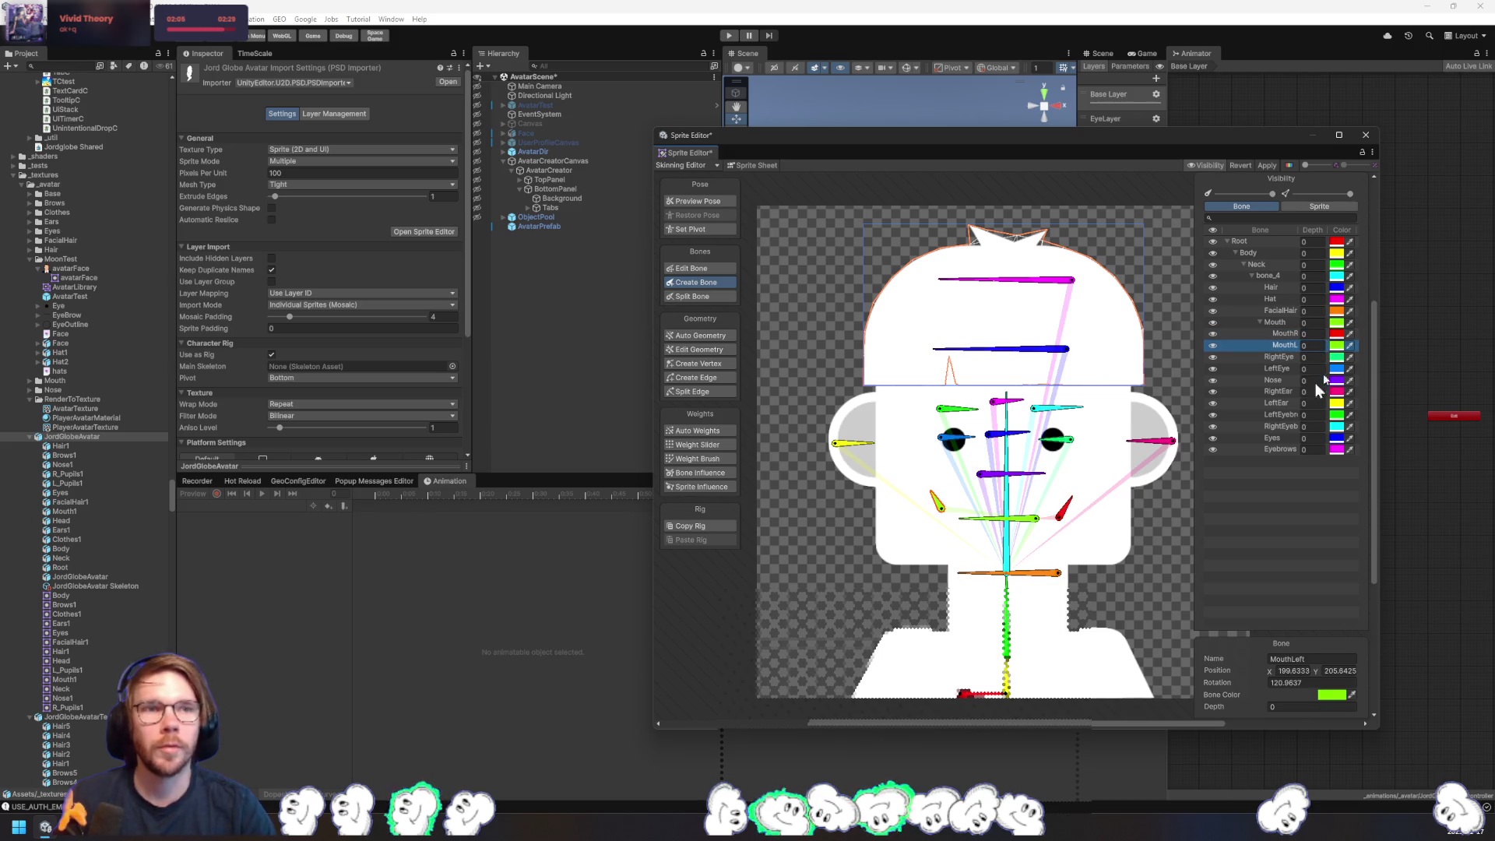
- Set MouthLeft to rotation 120 and position 200, 205
click(1274, 682)
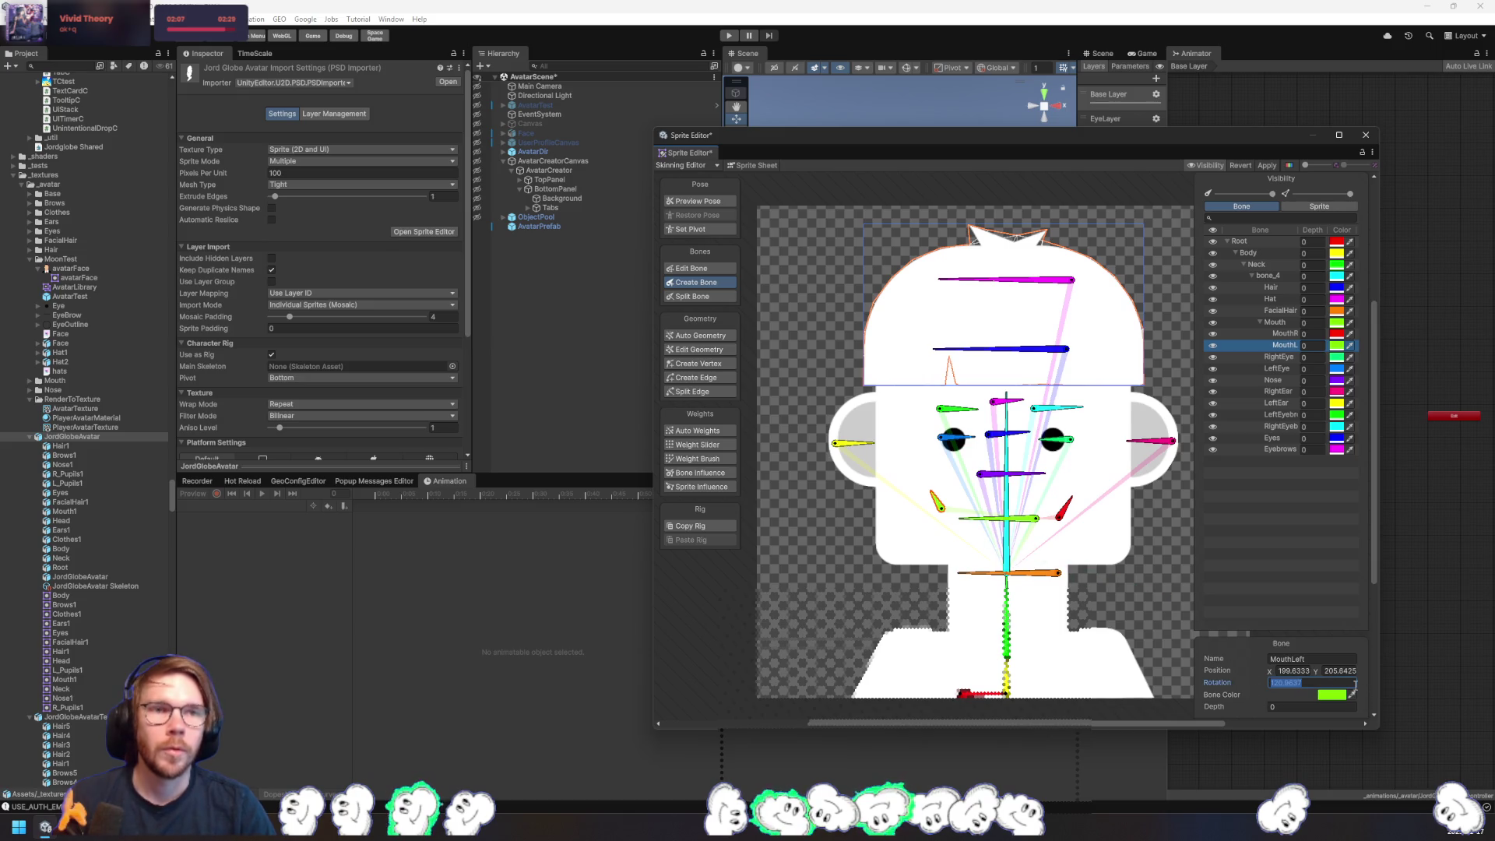
text(120)
key(Return)
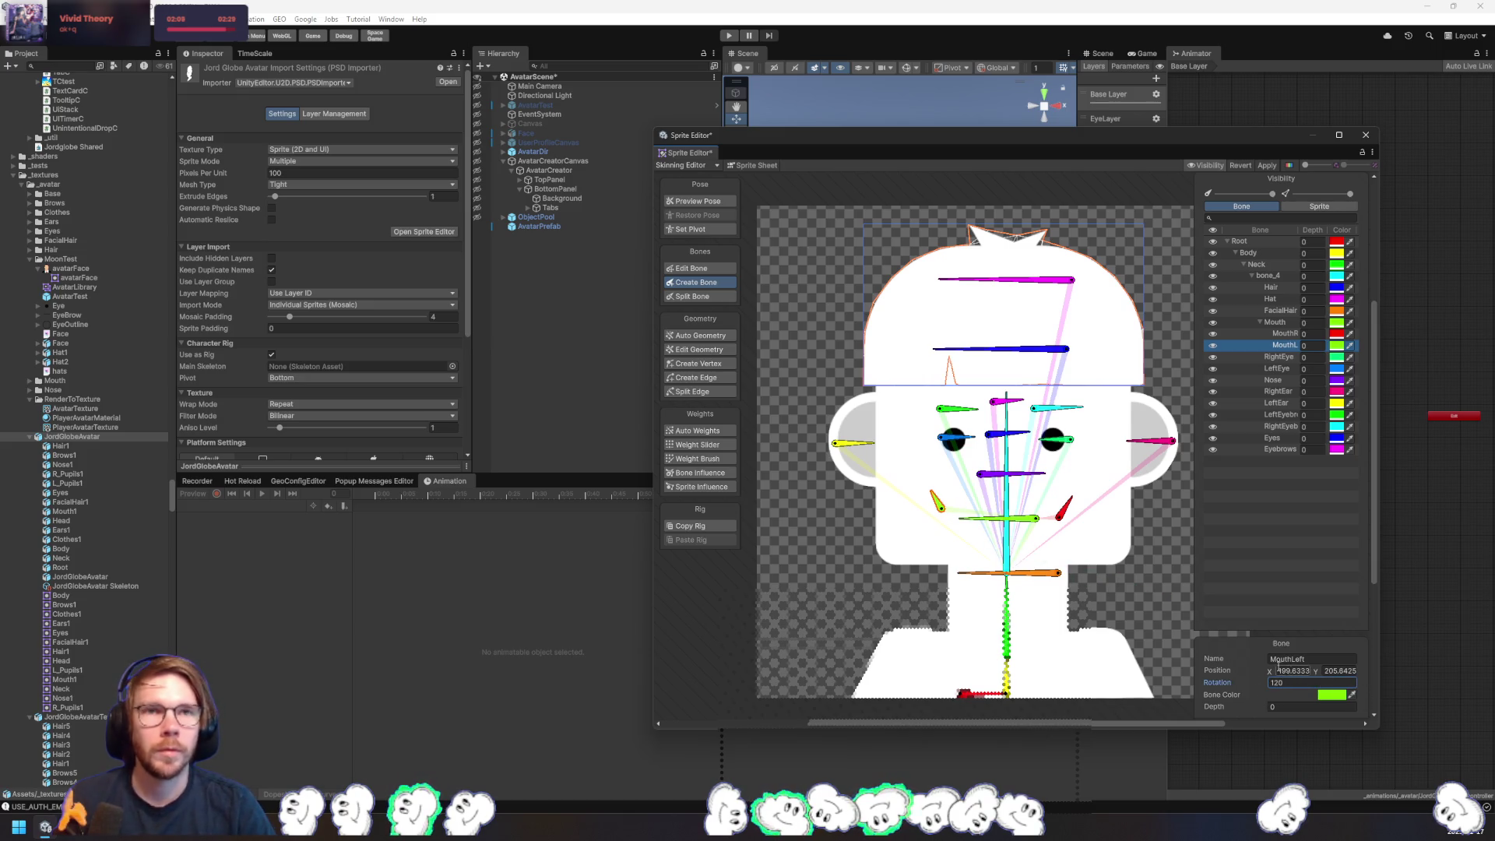
double_click(1305, 683)
text(125)
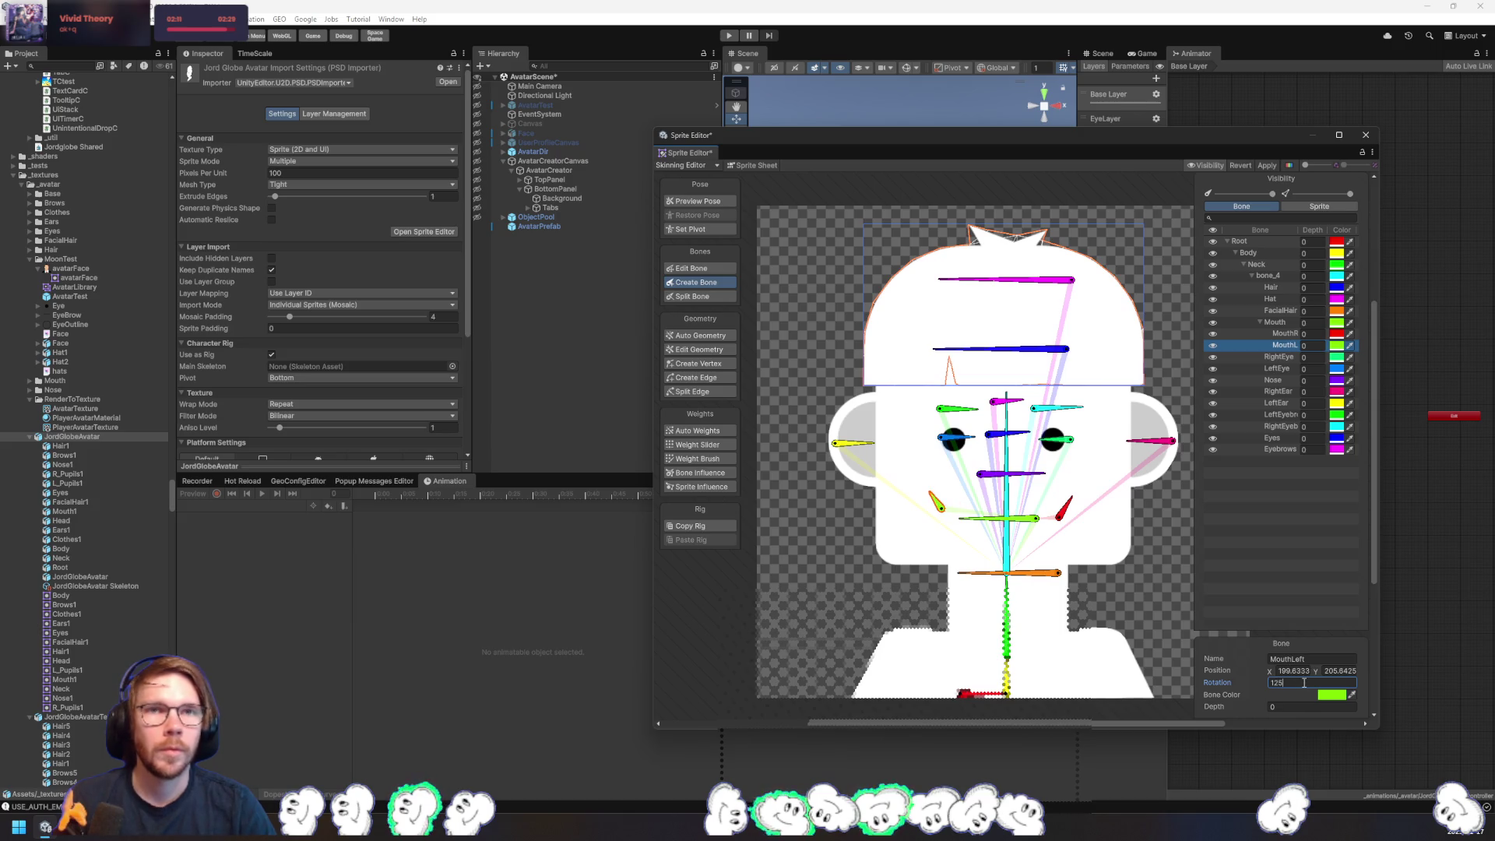
click(1066, 513)
click(940, 506)
double_click(1293, 670)
text(200)
key(Tab)
text(205)
- Set MouthRight to position 325, 205 with rotation 45
click(1064, 511)
double_click(1293, 671)
text(325)
key(Tab)
text(205)
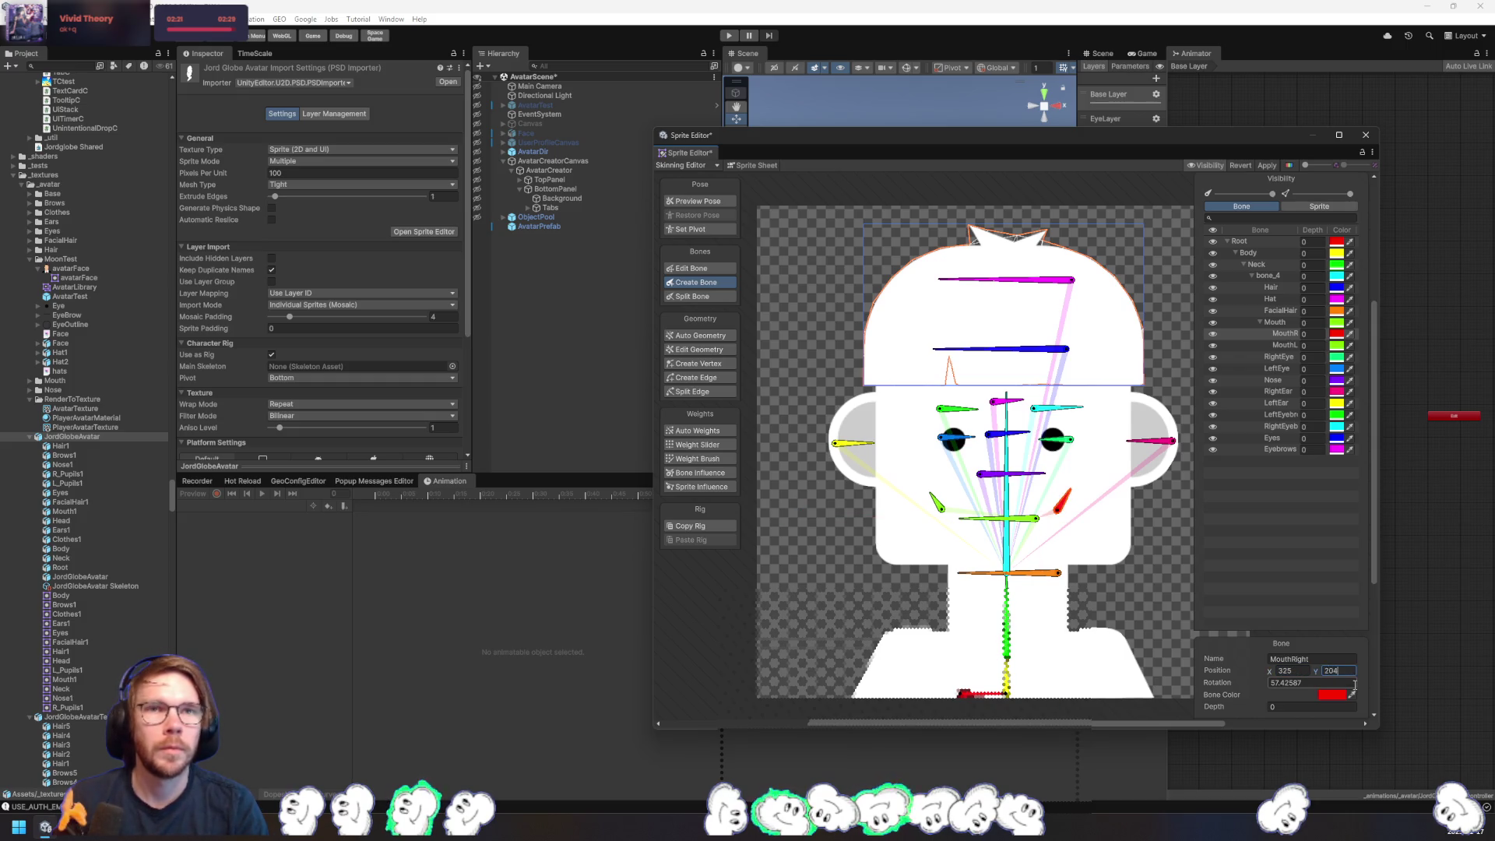
key(Tab)
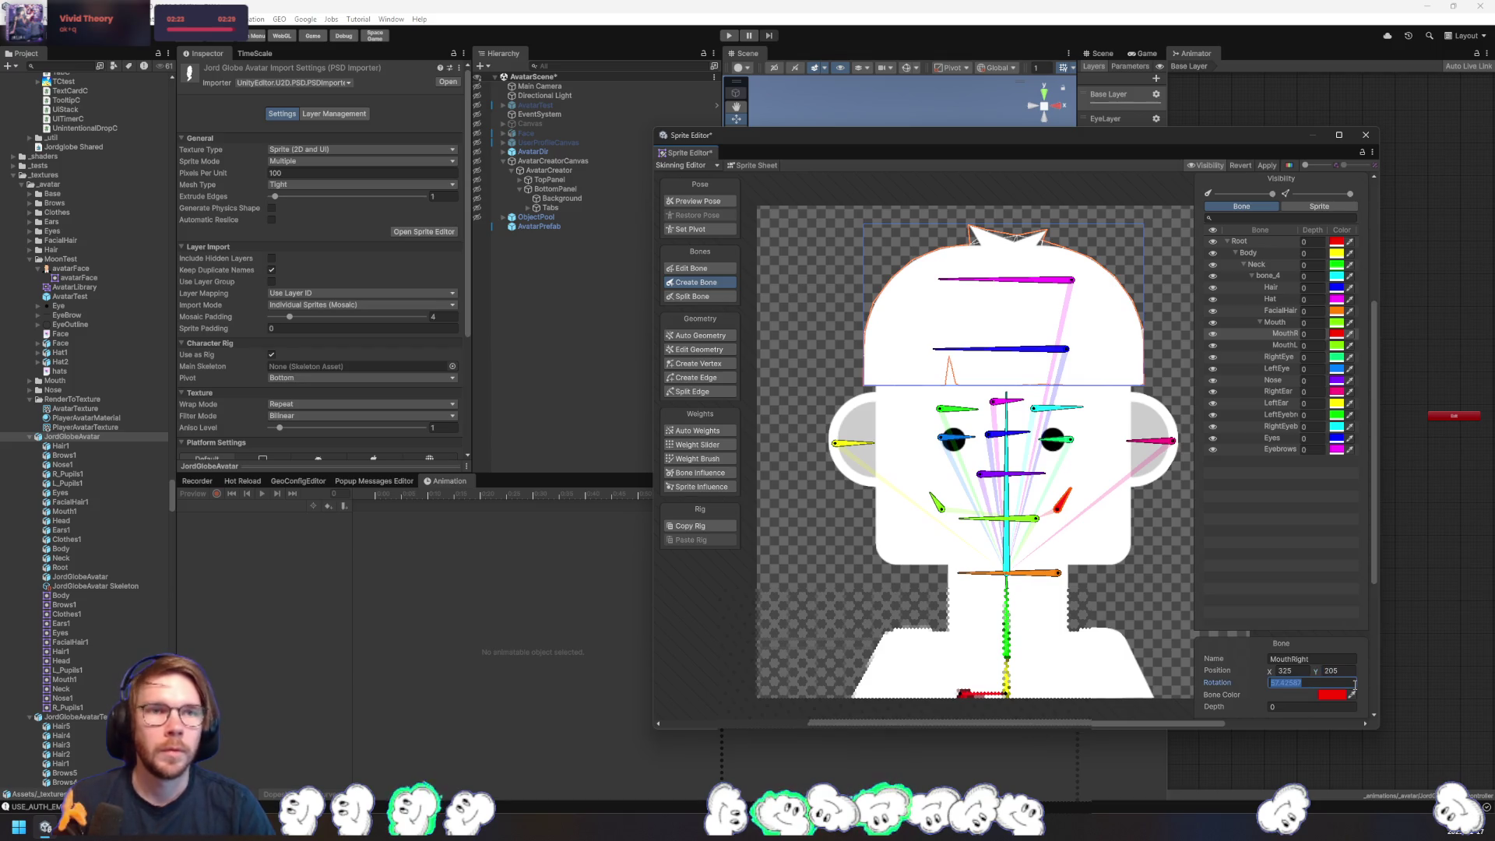
text(45)
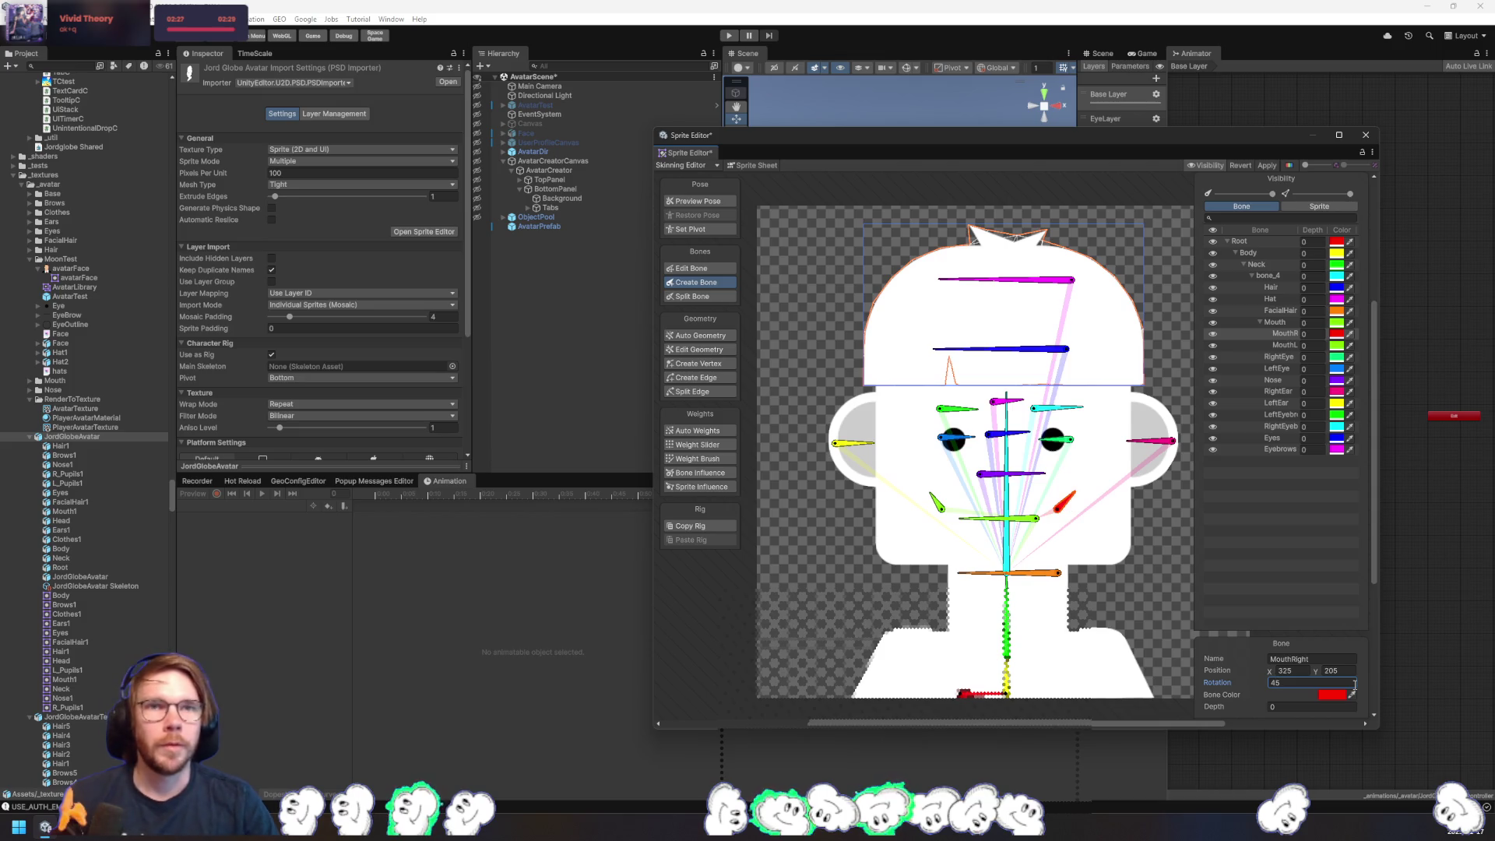
- Set the Nose and Eyes bones' rotation to 0
click(1032, 477)
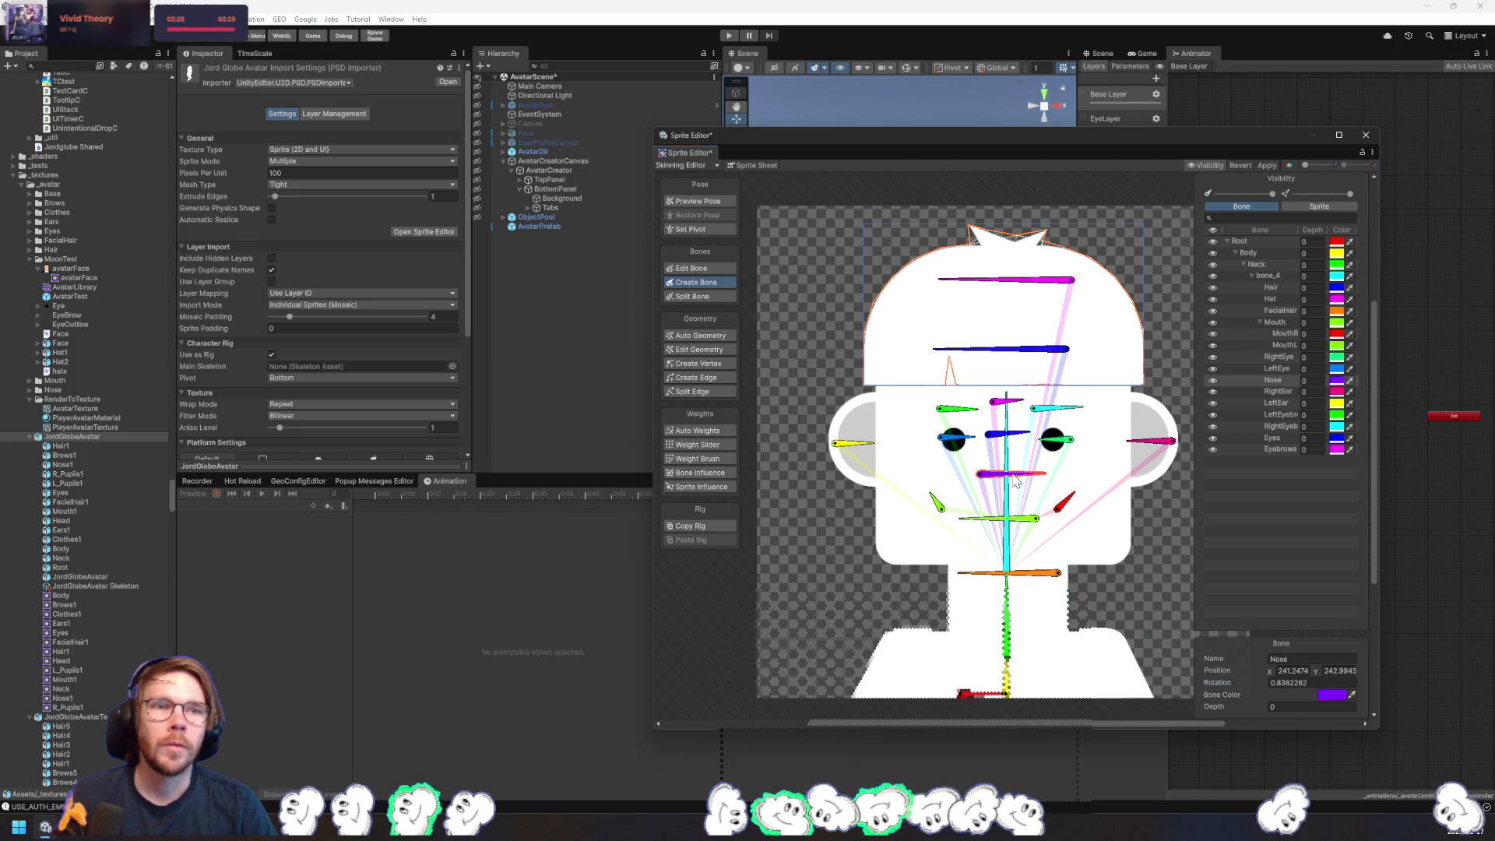
text(0)
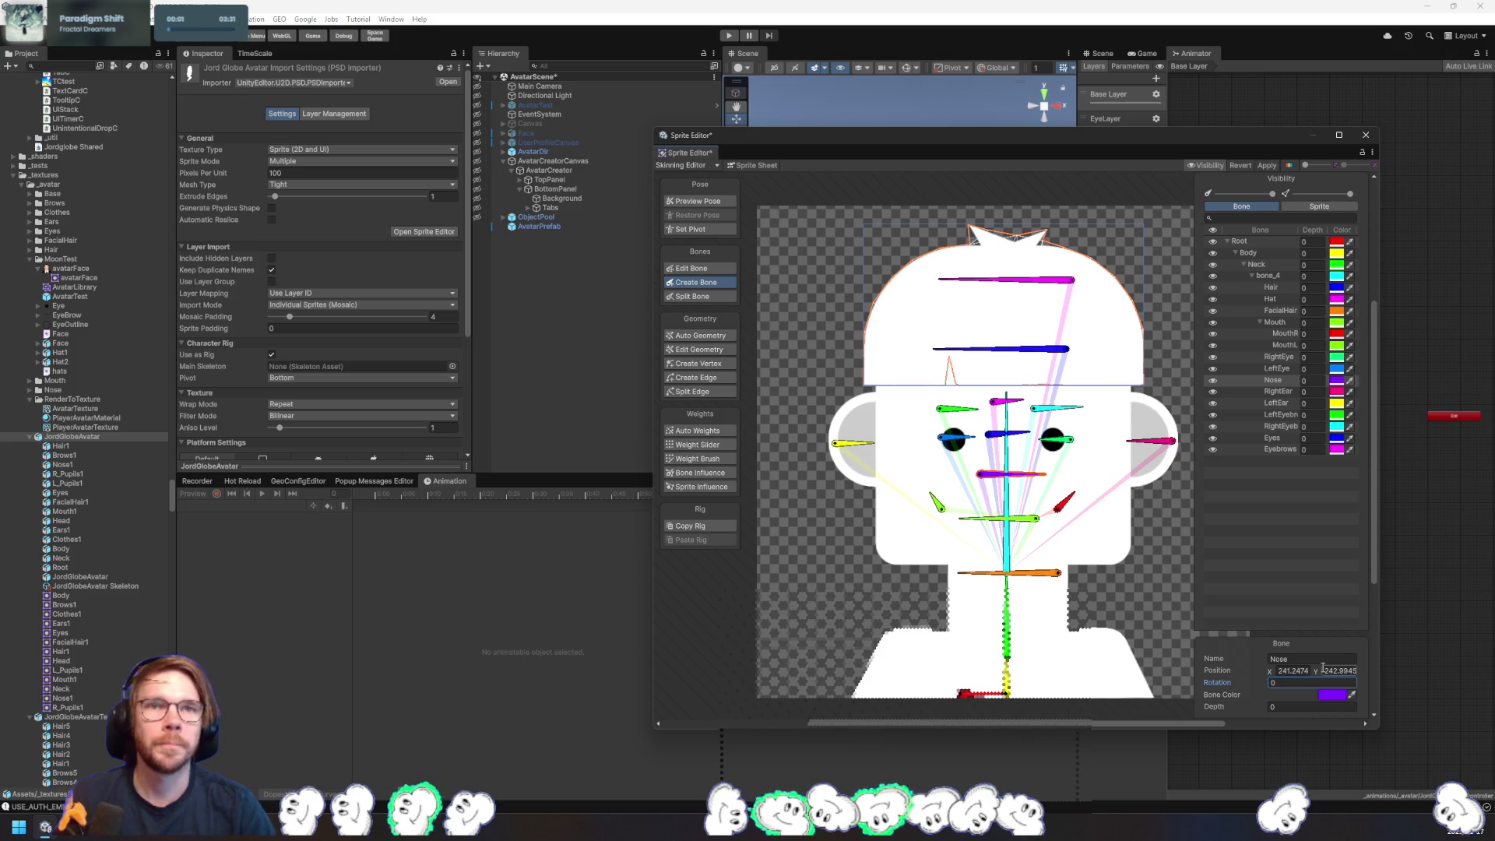
click(1061, 446)
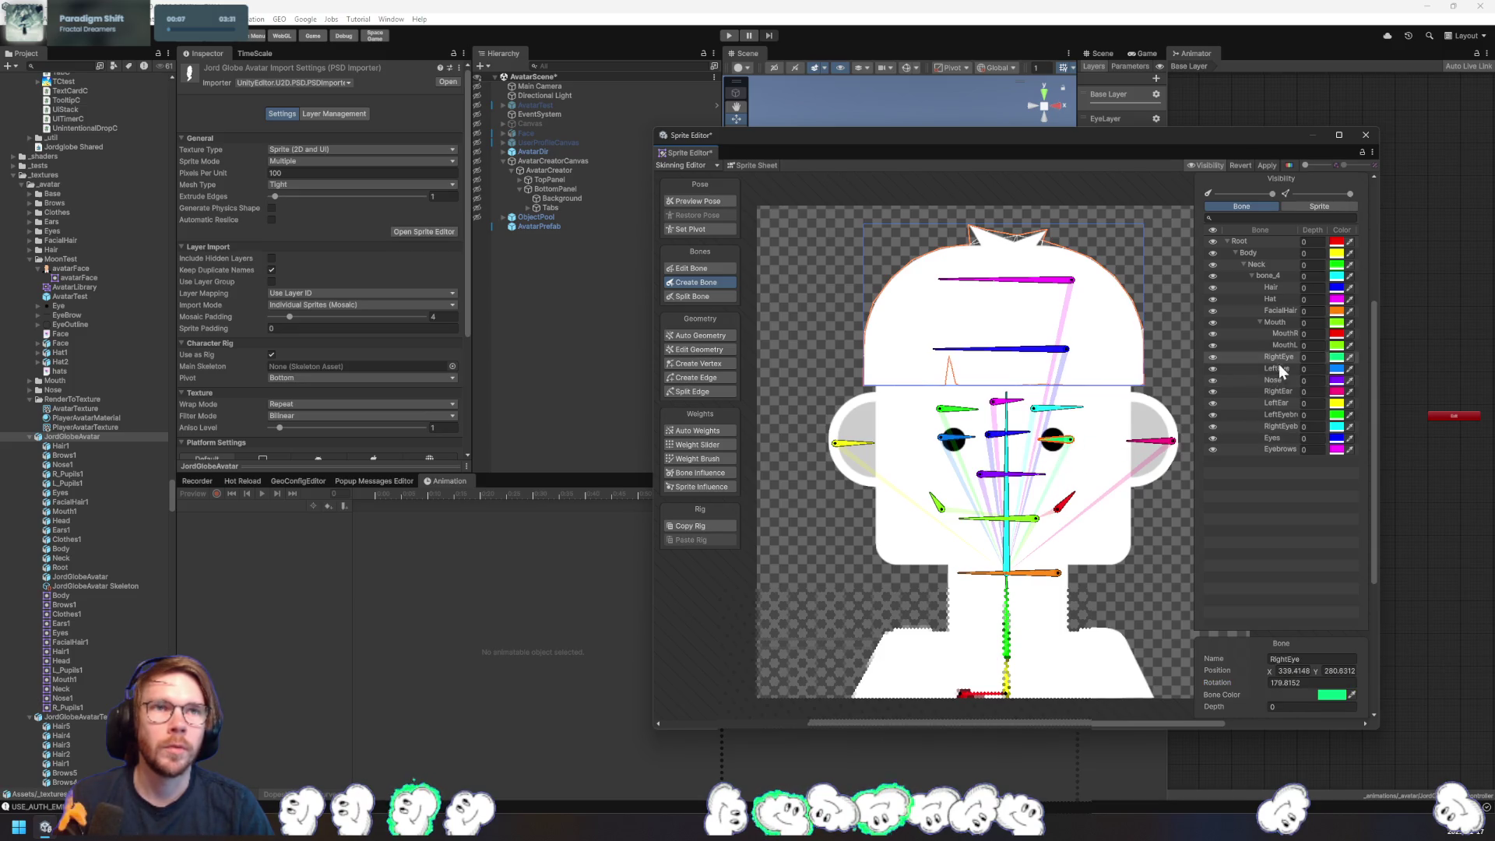
click(1006, 434)
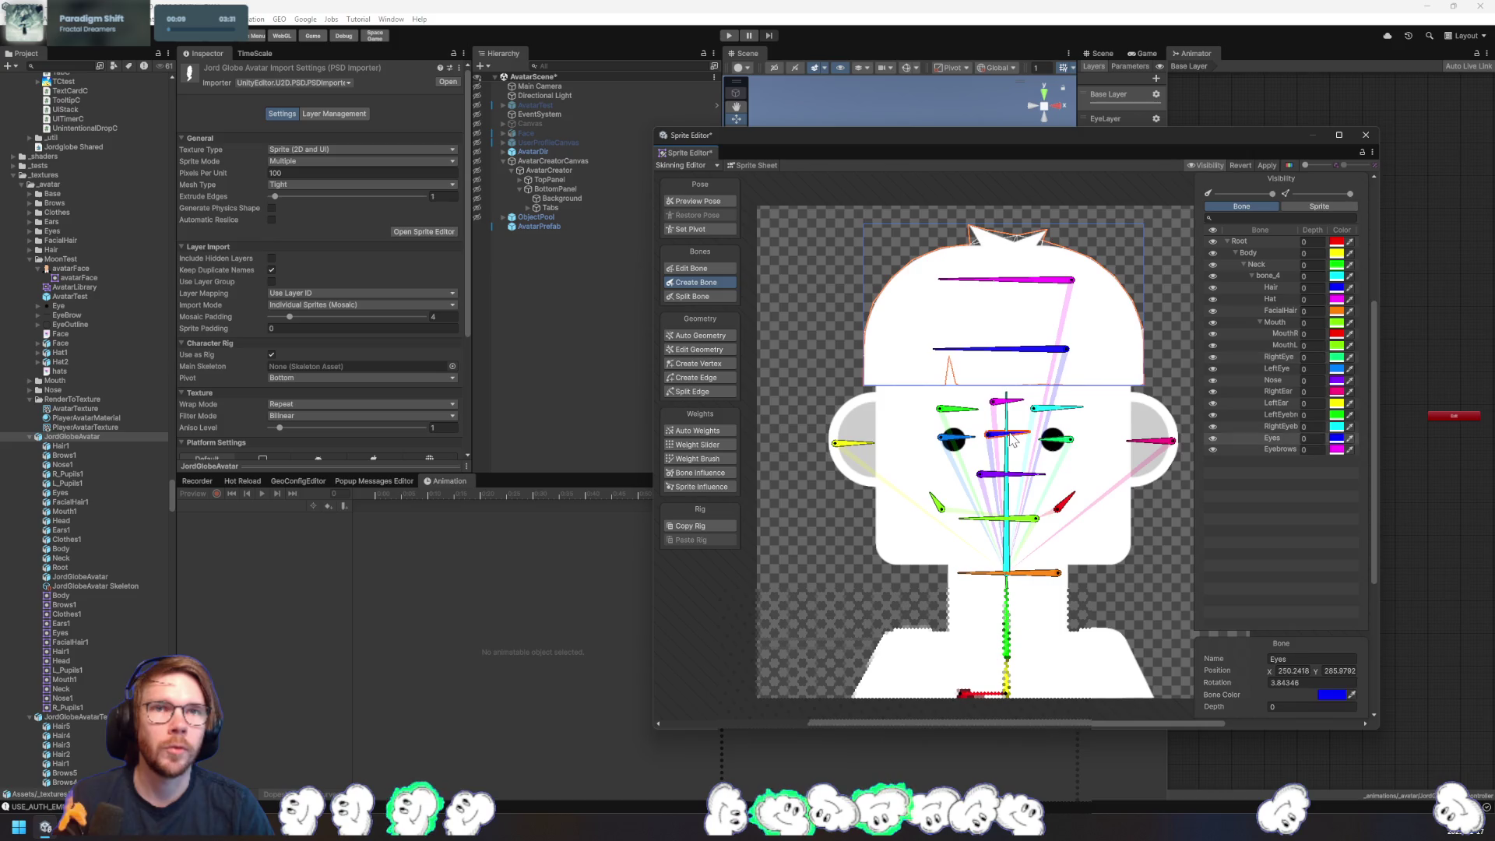
click(1285, 683)
text(0)
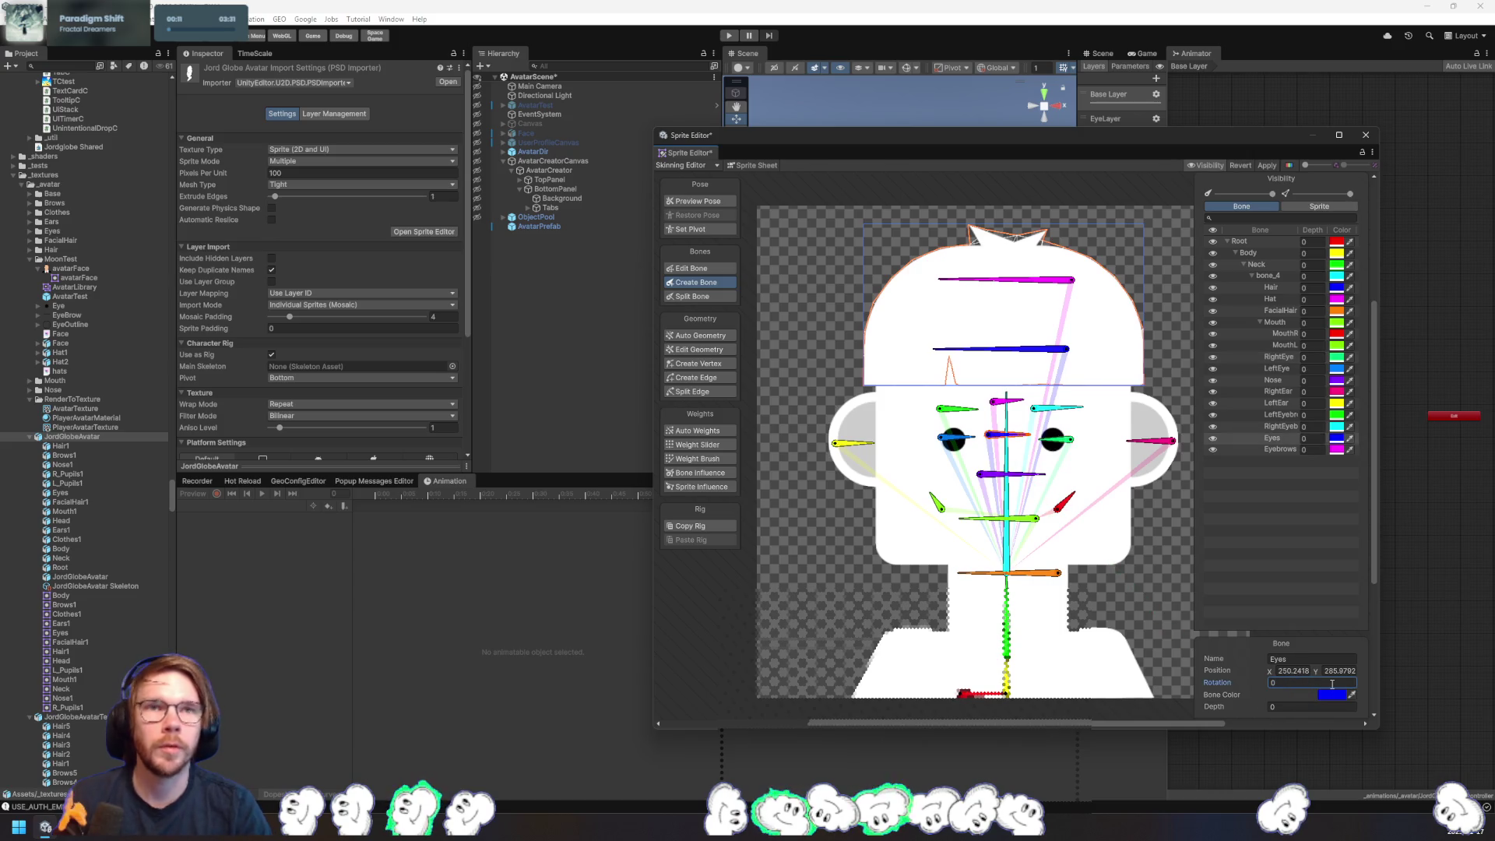
- Nest RightEyebrow under the Eyebrows bone
click(1278, 449)
click(1312, 684)
click(1058, 413)
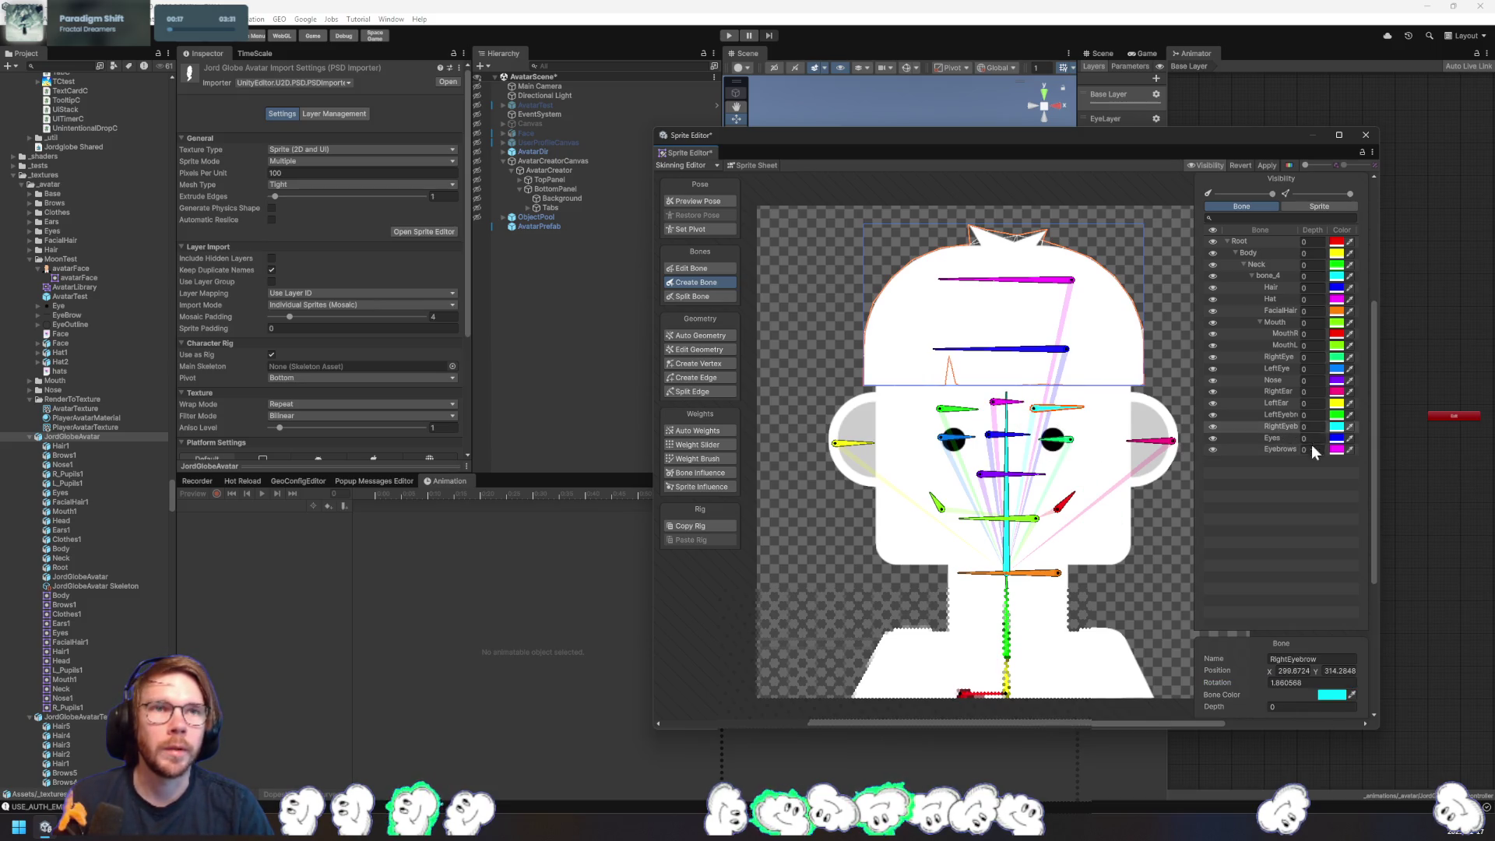
mouse_move(1290, 428)
mouse_down()
mouse_move(1280, 447)
mouse_move(1282, 415)
mouse_move(1283, 438)
mouse_up()
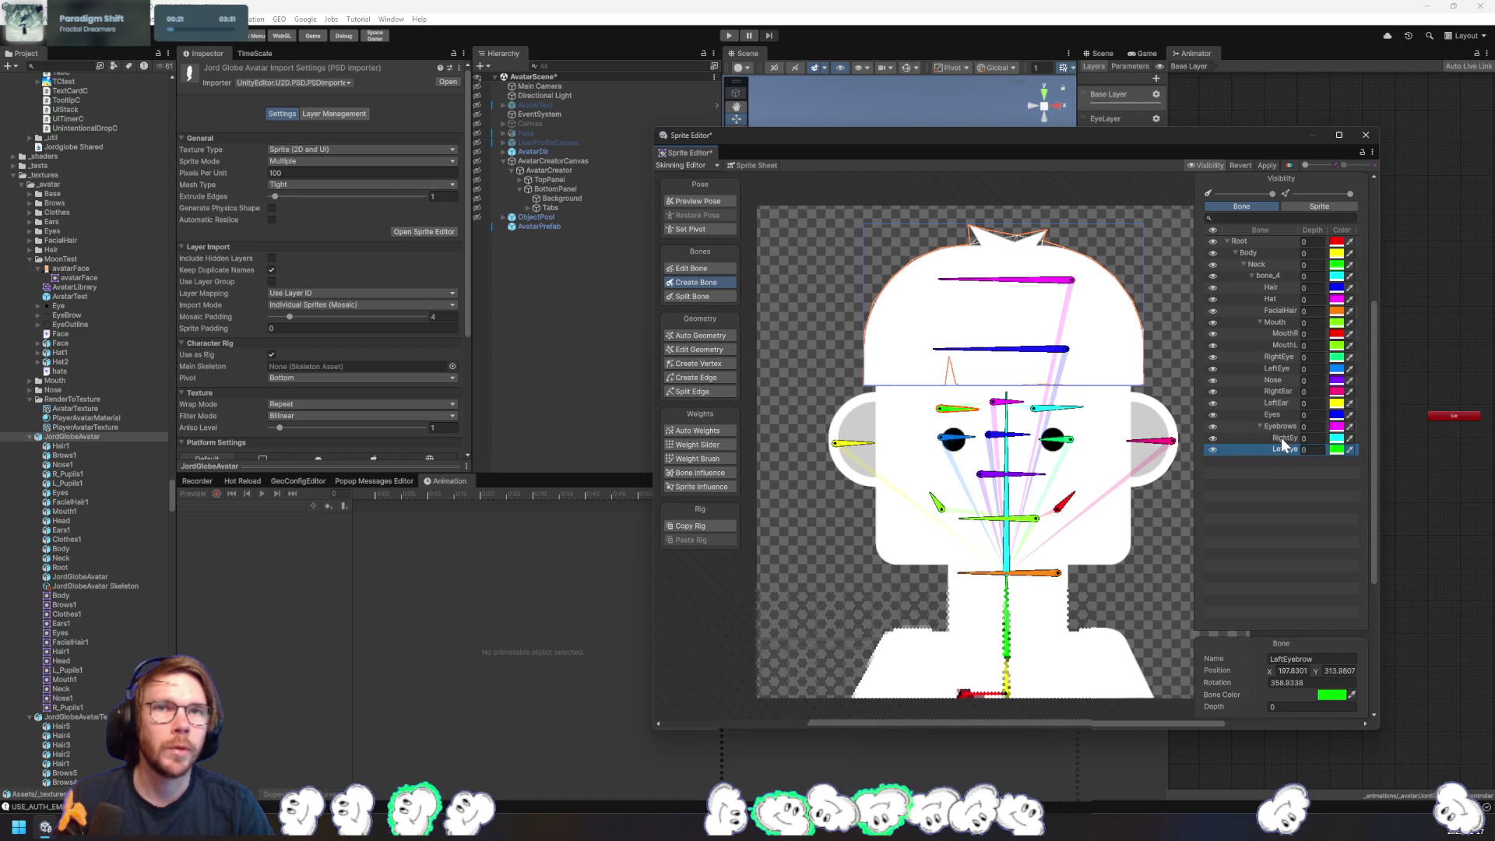
- Round the eyebrows: LeftEyebrow rotation 0 and Y 313, RightEyebrow at 300, 313
click(1309, 683)
text(0)
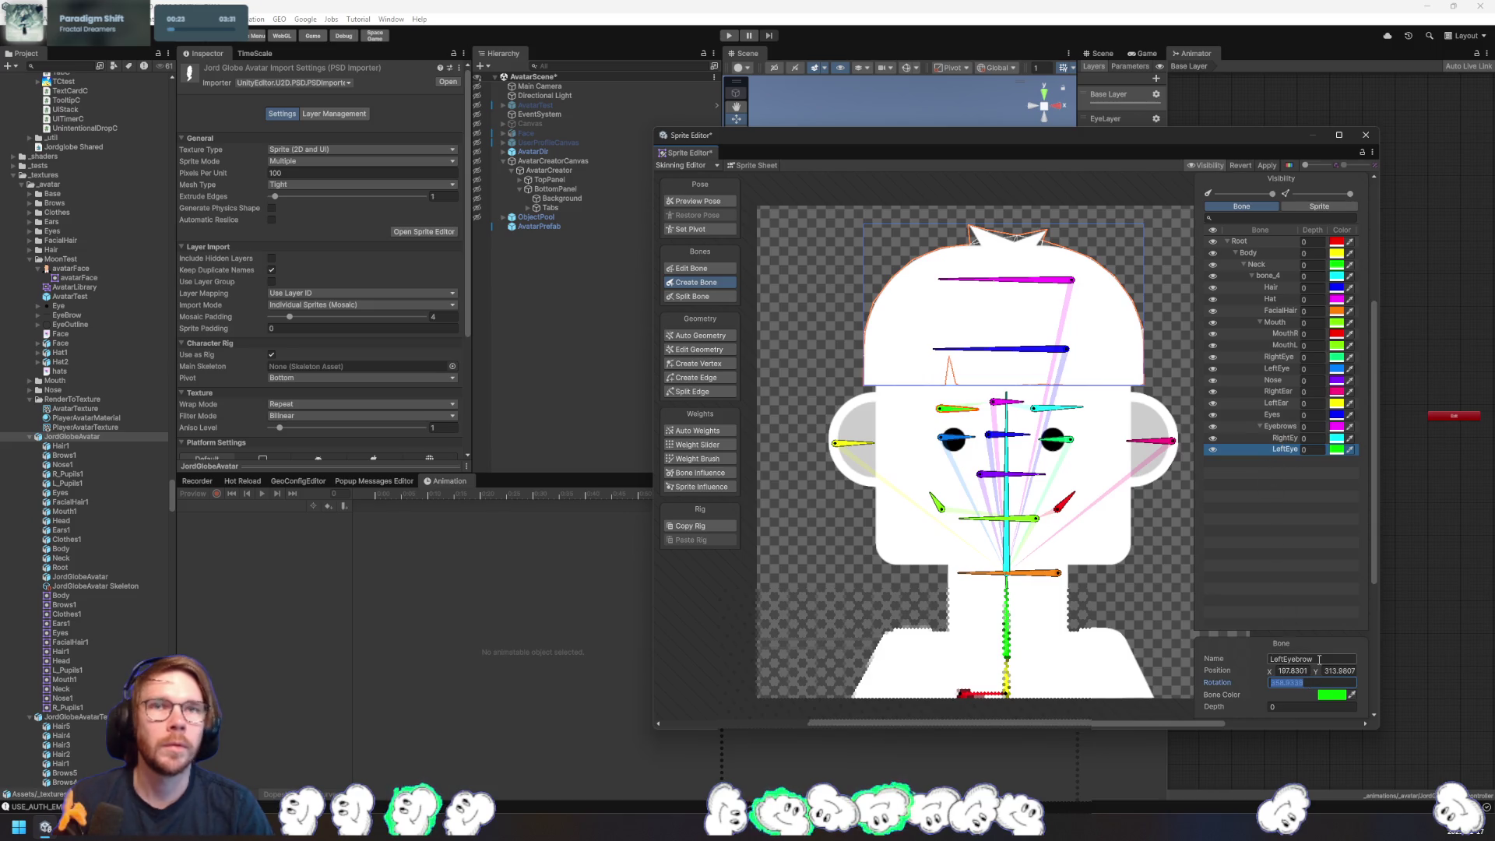
key(Tab)
text(313)
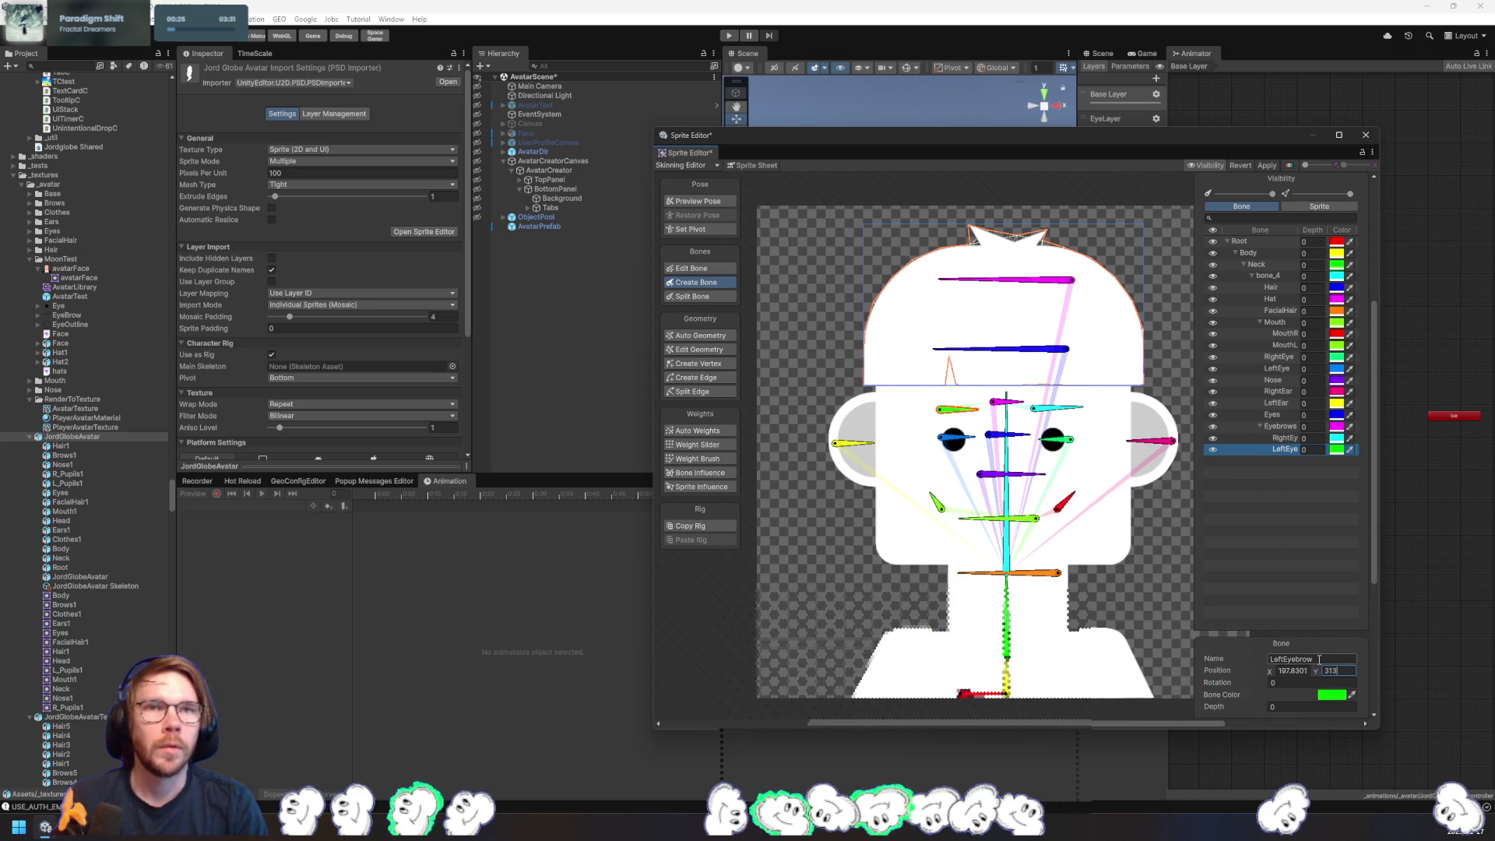
key(shift+Tab)
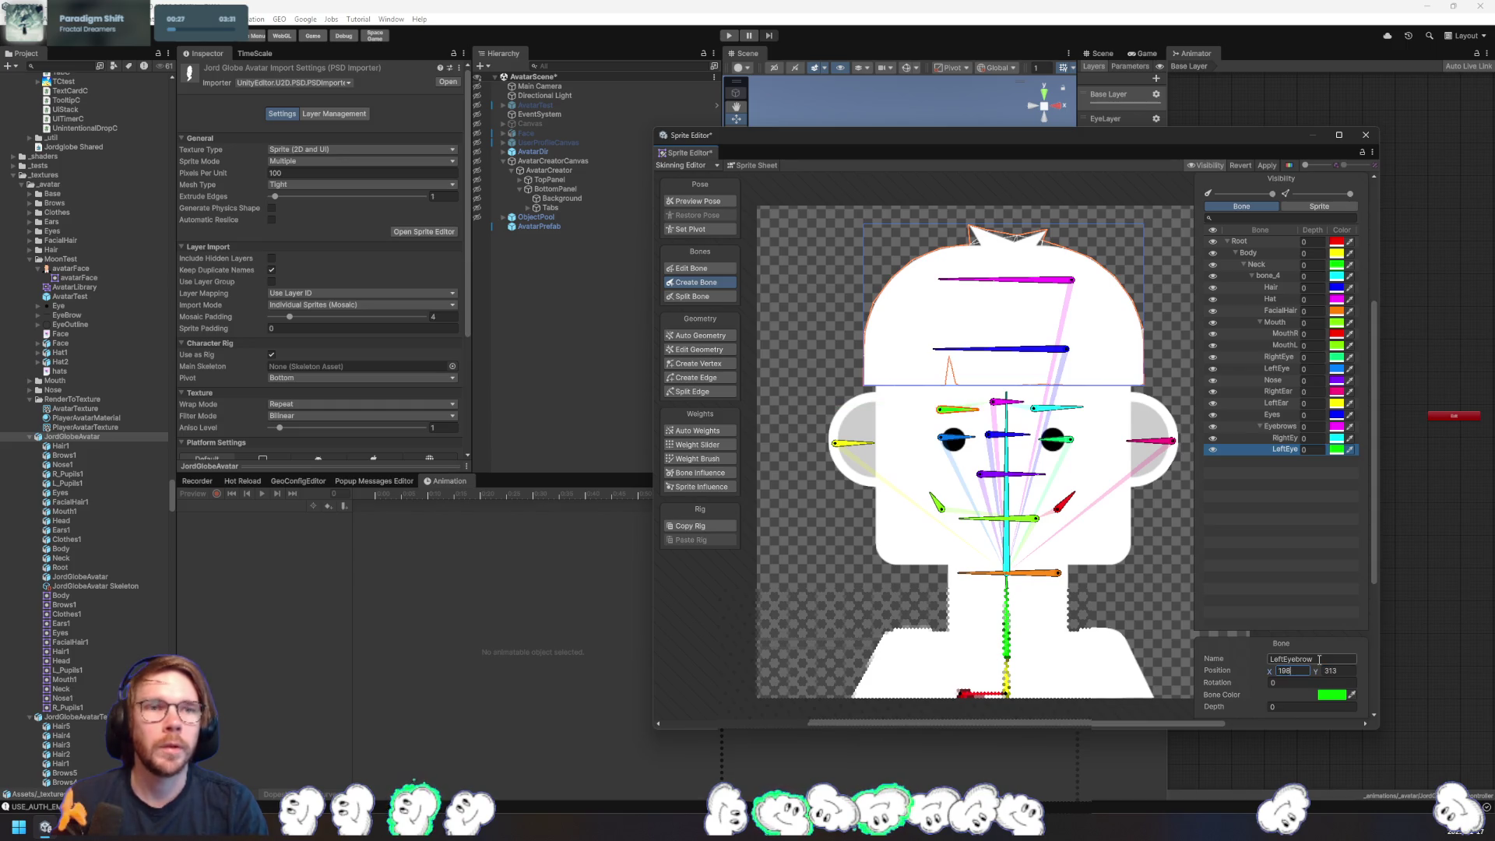
click(1052, 409)
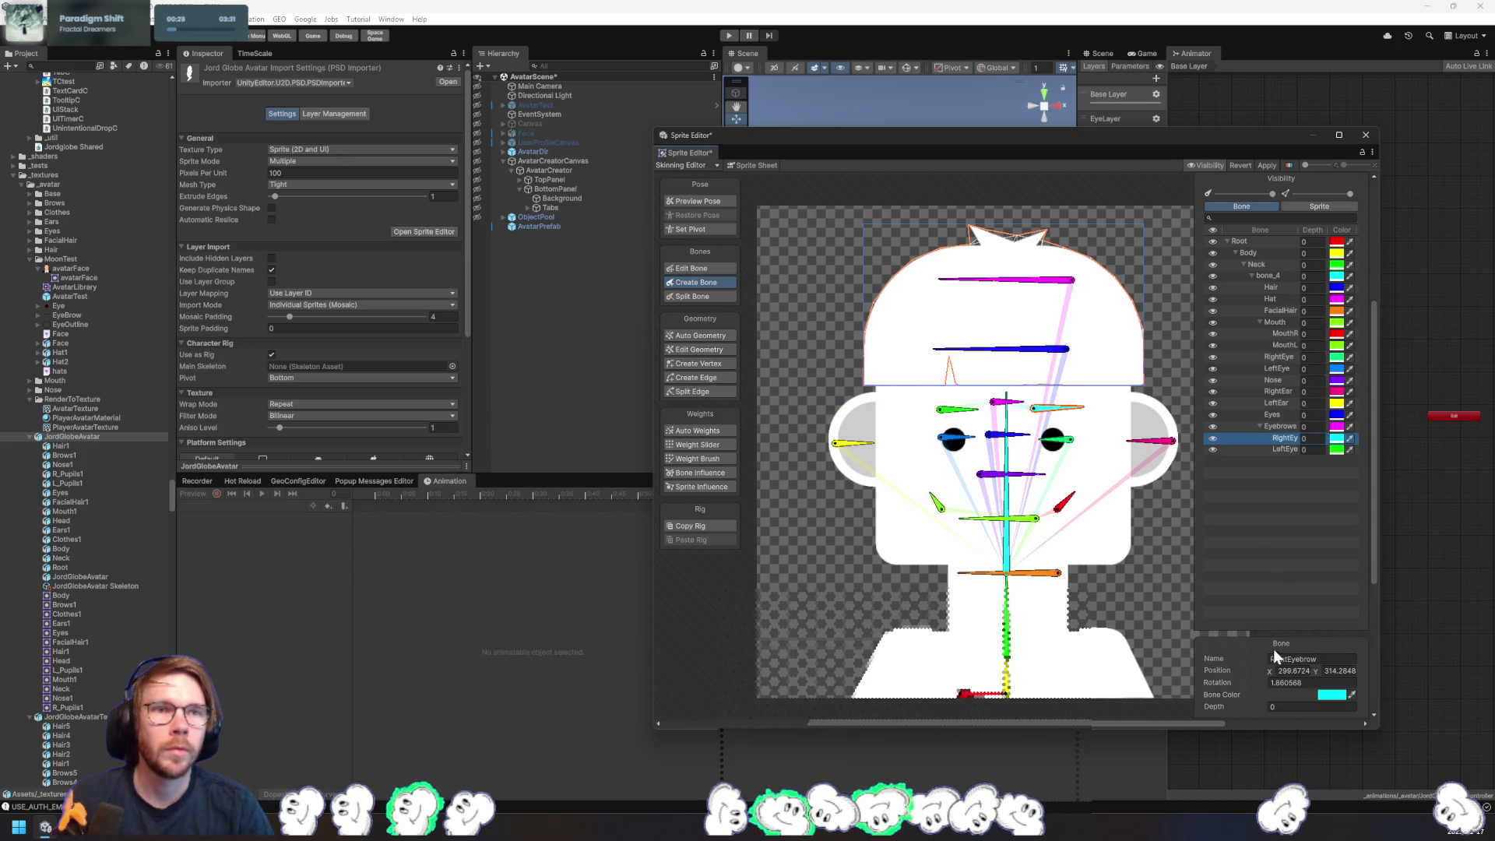
click(1357, 671)
text(313)
key(shift+Tab)
text(300)
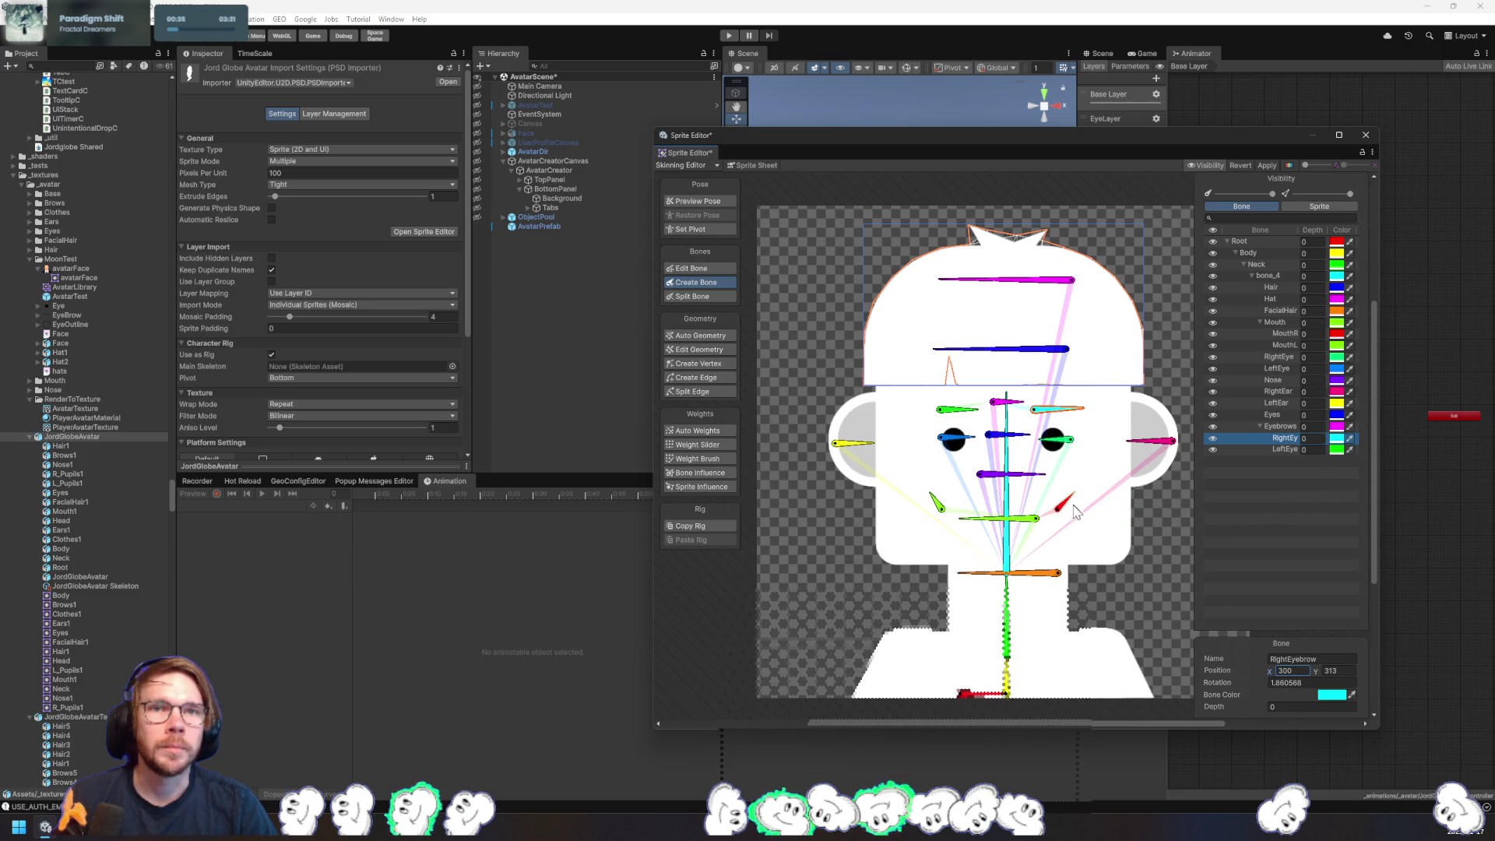
- Set RightEye to rotation 180 at position X 340, Y 280
click(1061, 442)
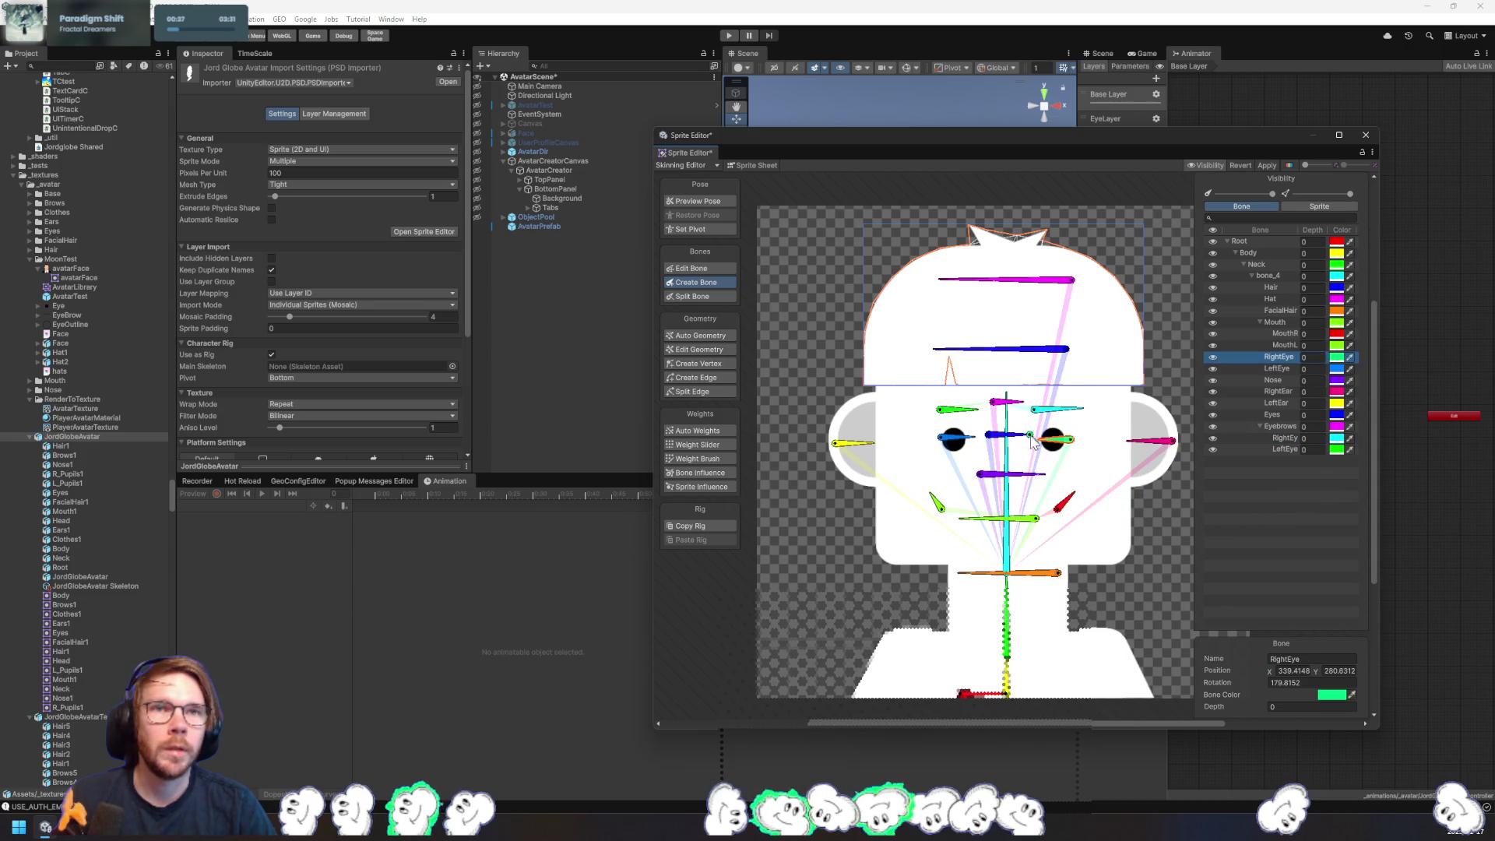
click(999, 441)
click(1069, 441)
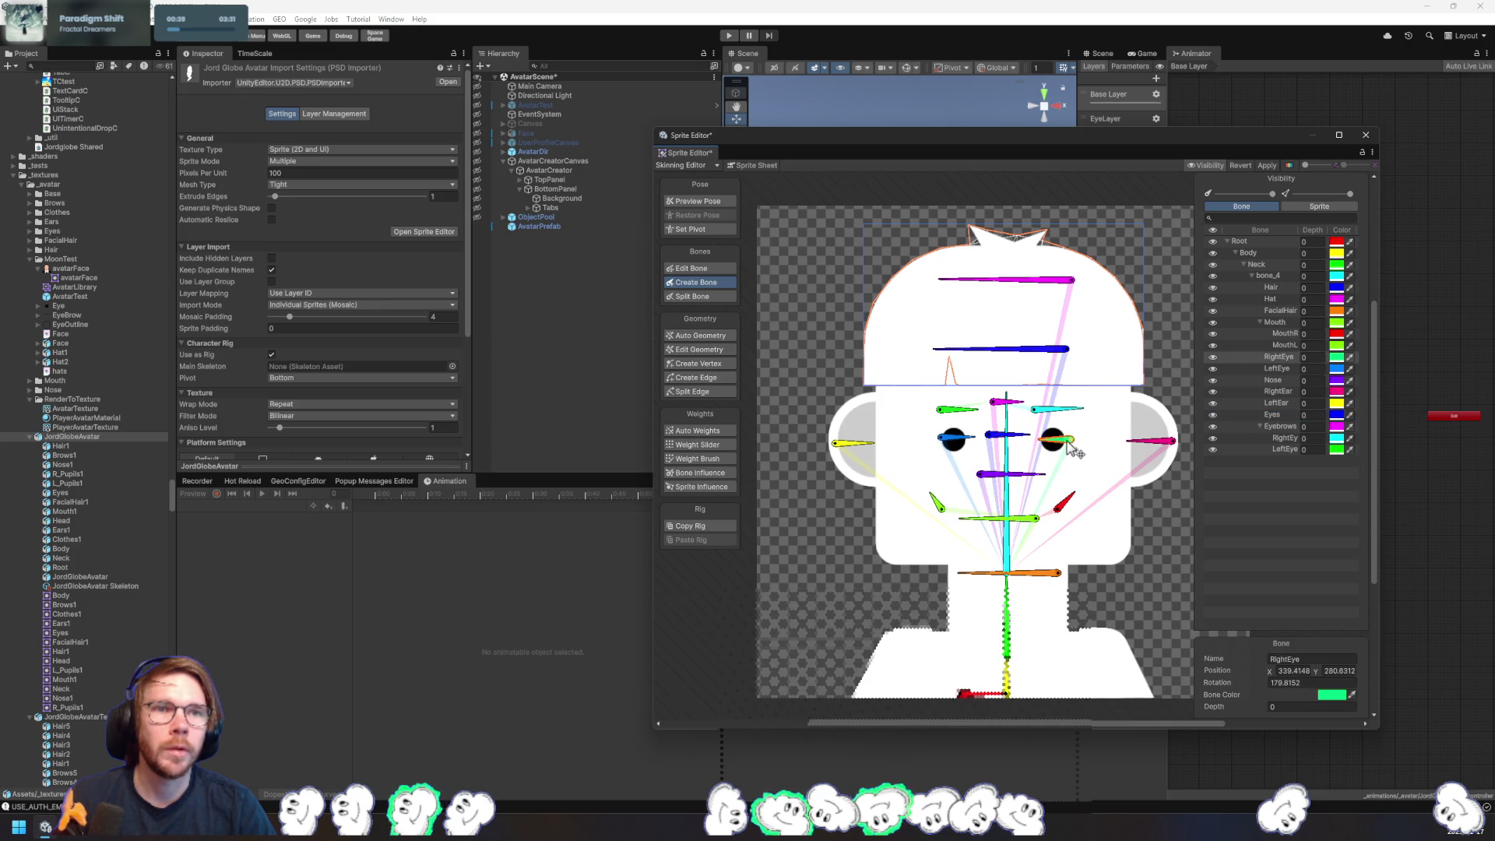
click(1299, 683)
text(180)
click(1296, 671)
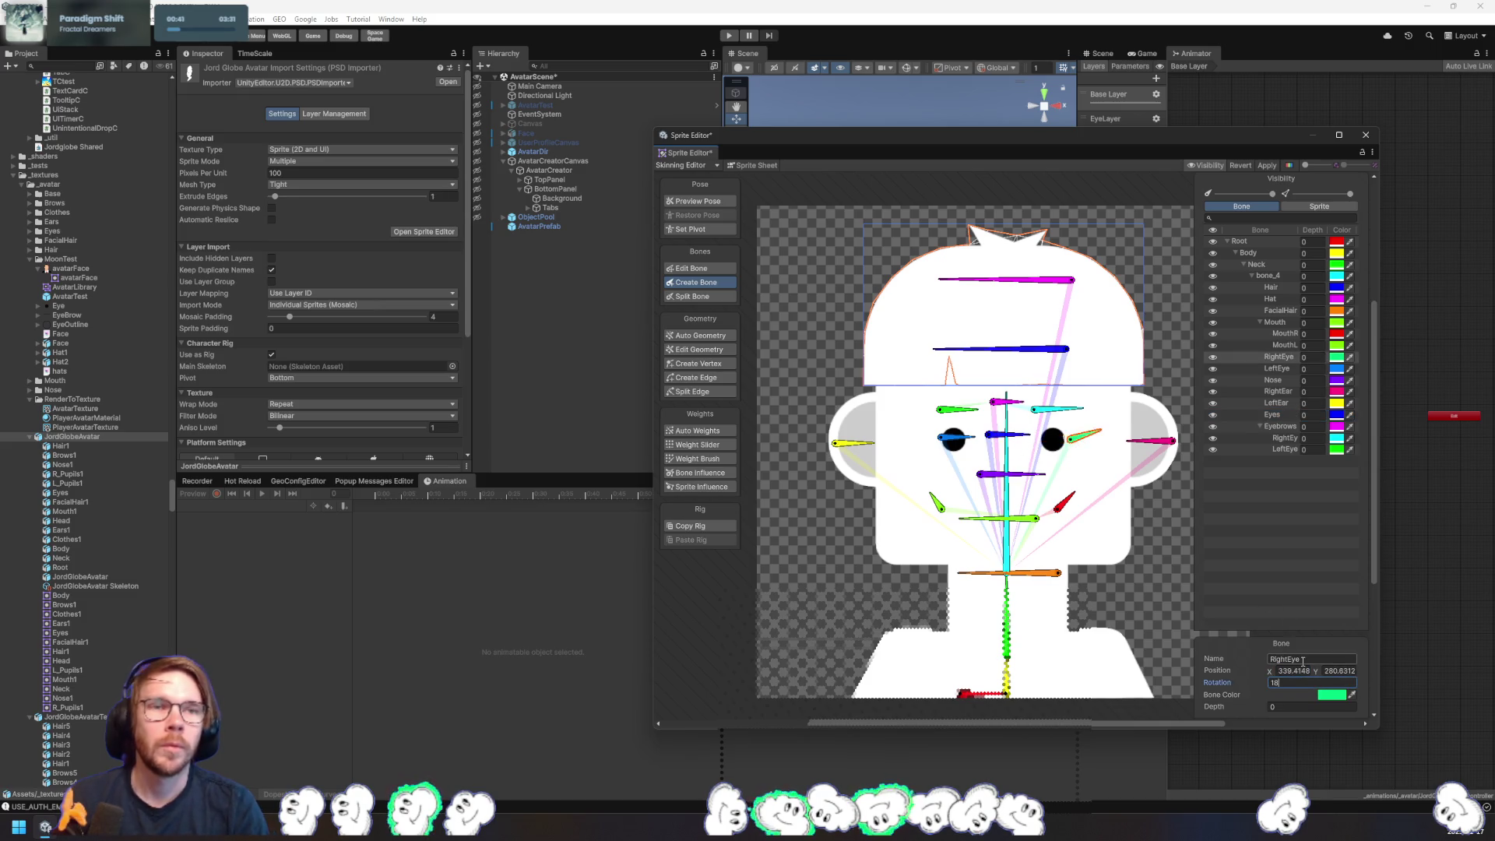
text(340)
key(Tab)
text(280)
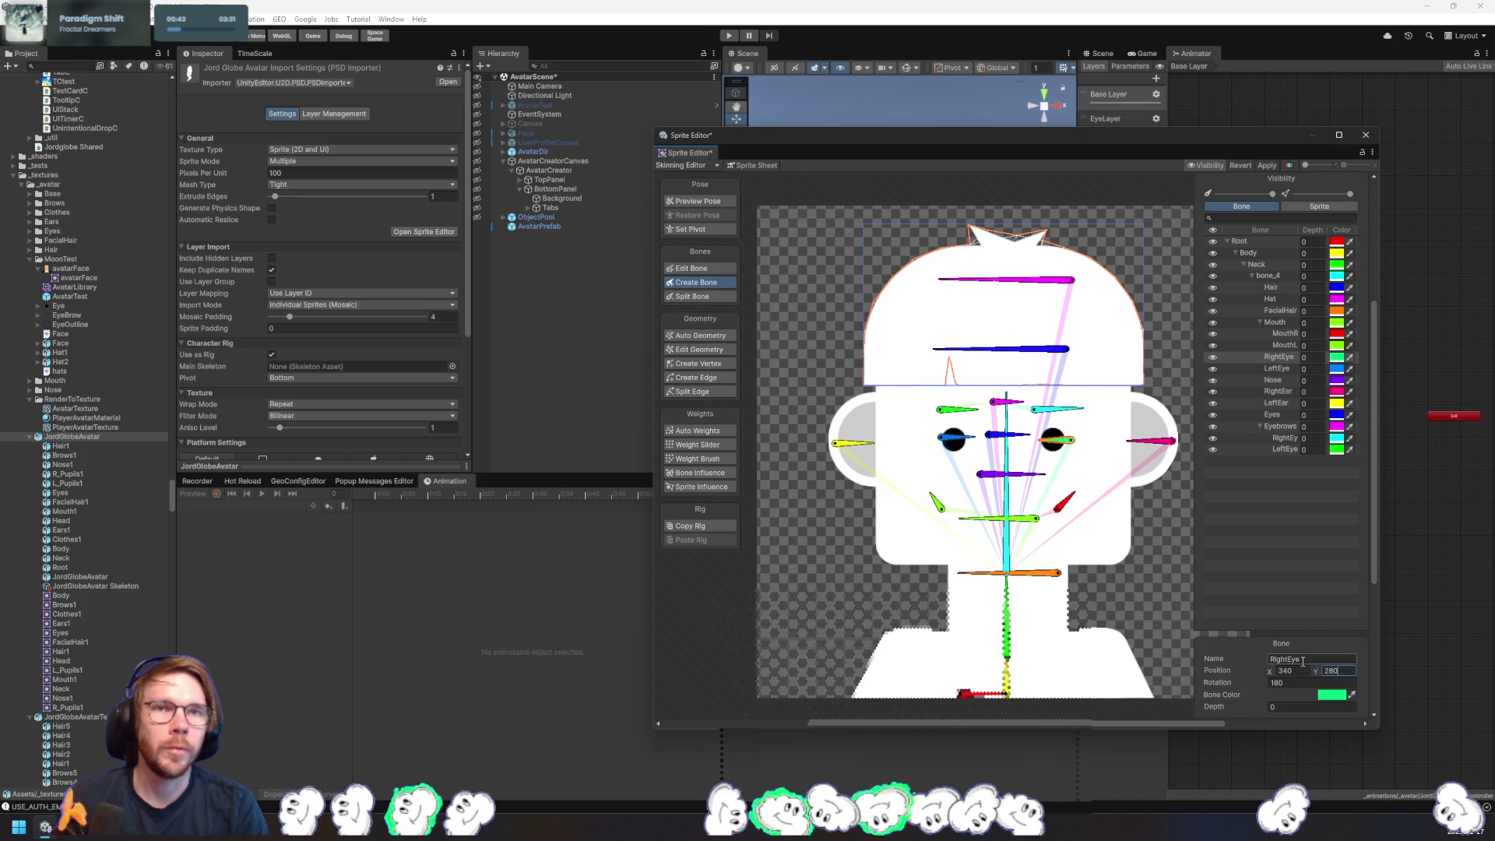
- Parent RightEye and LeftEye to Eyes, with LeftEye at 199, 280, rotation 0
drag(1278, 357, 1274, 416)
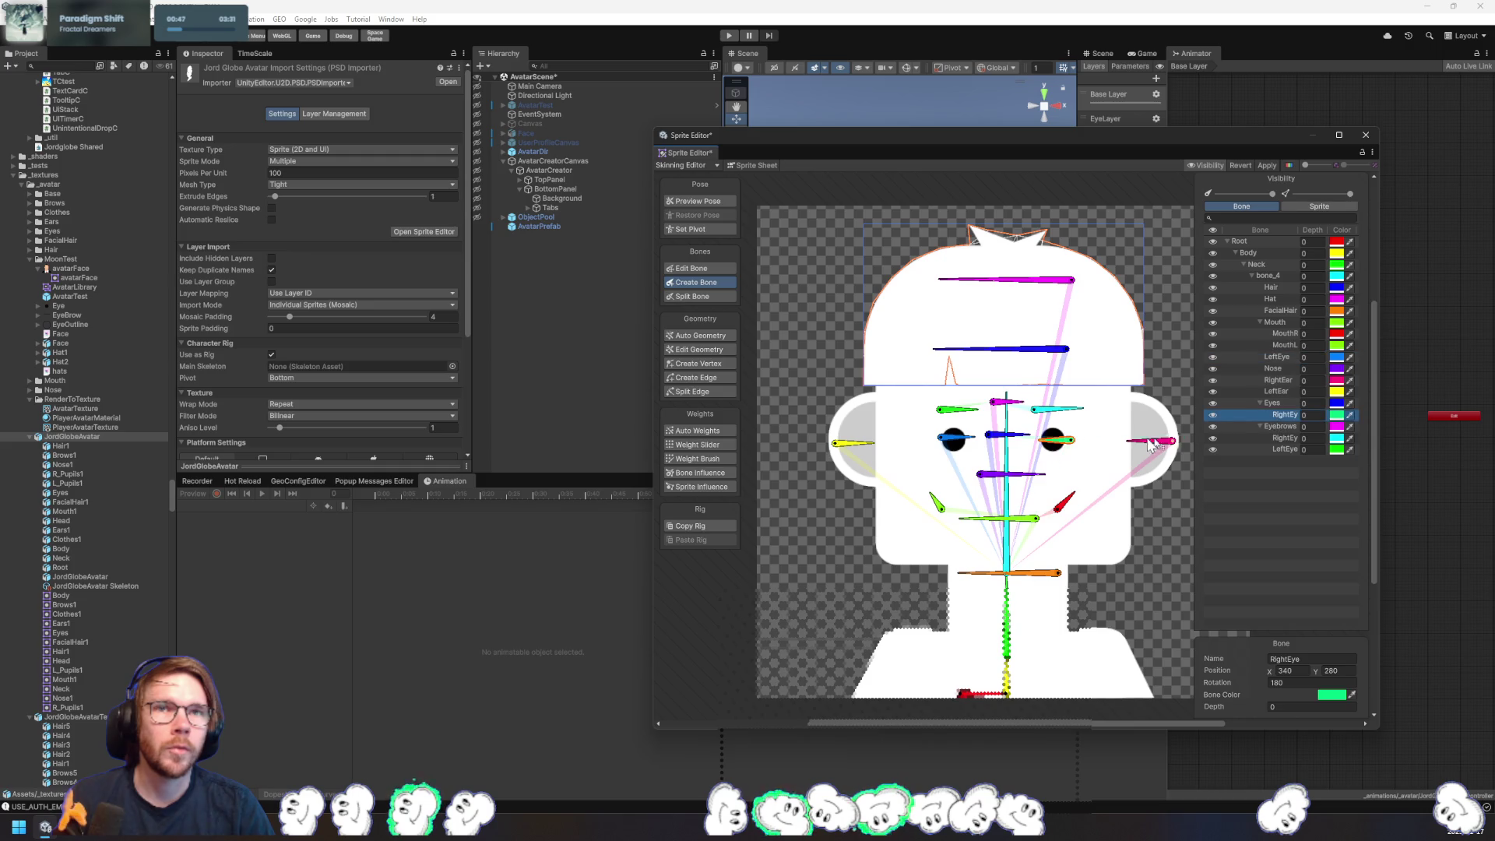
click(956, 440)
click(1318, 683)
key(Tab)
text(280)
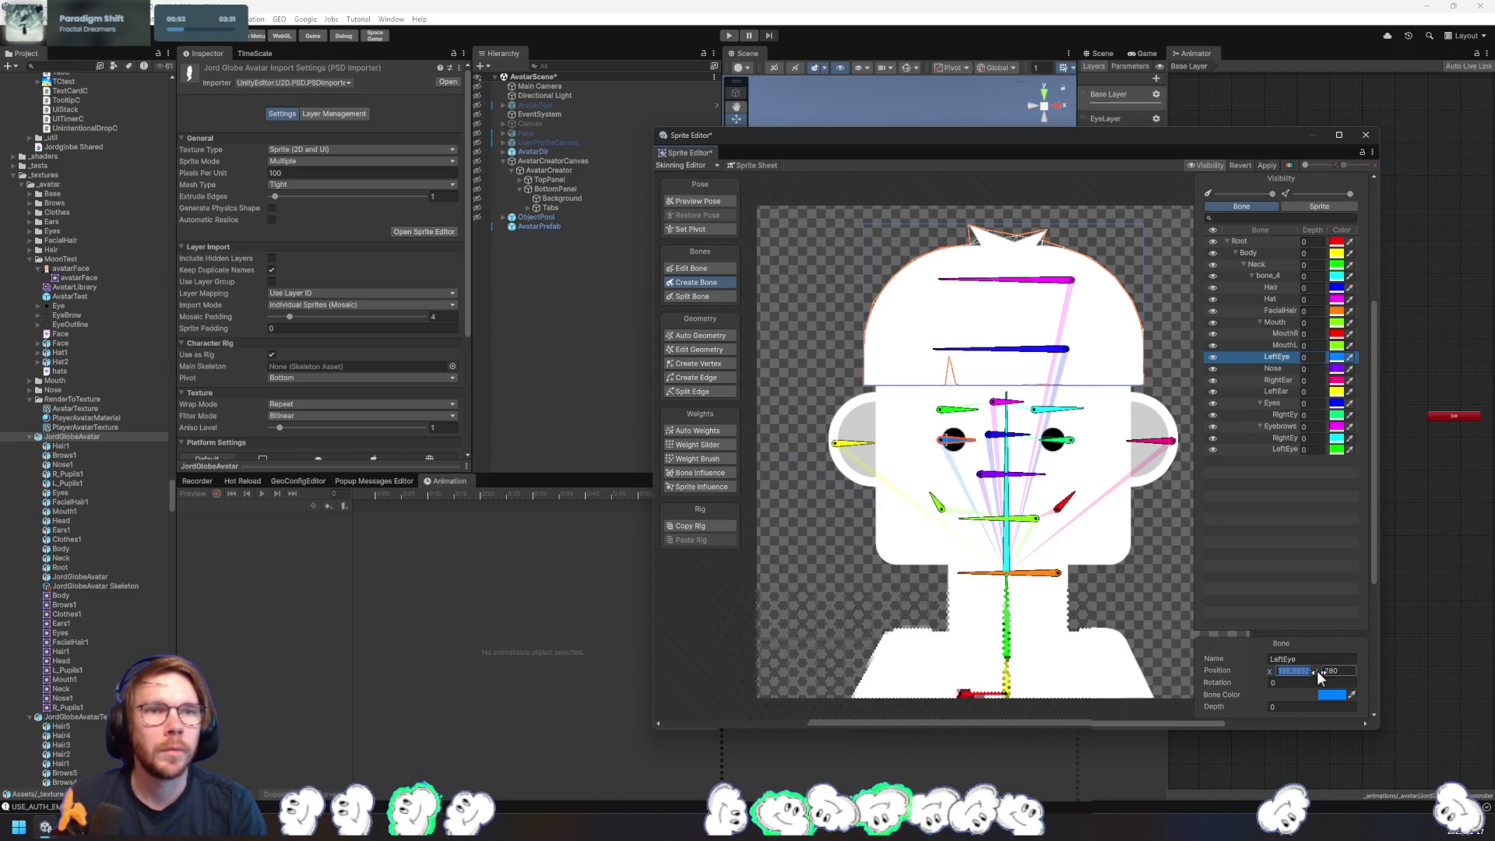
text(199)
key(Return)
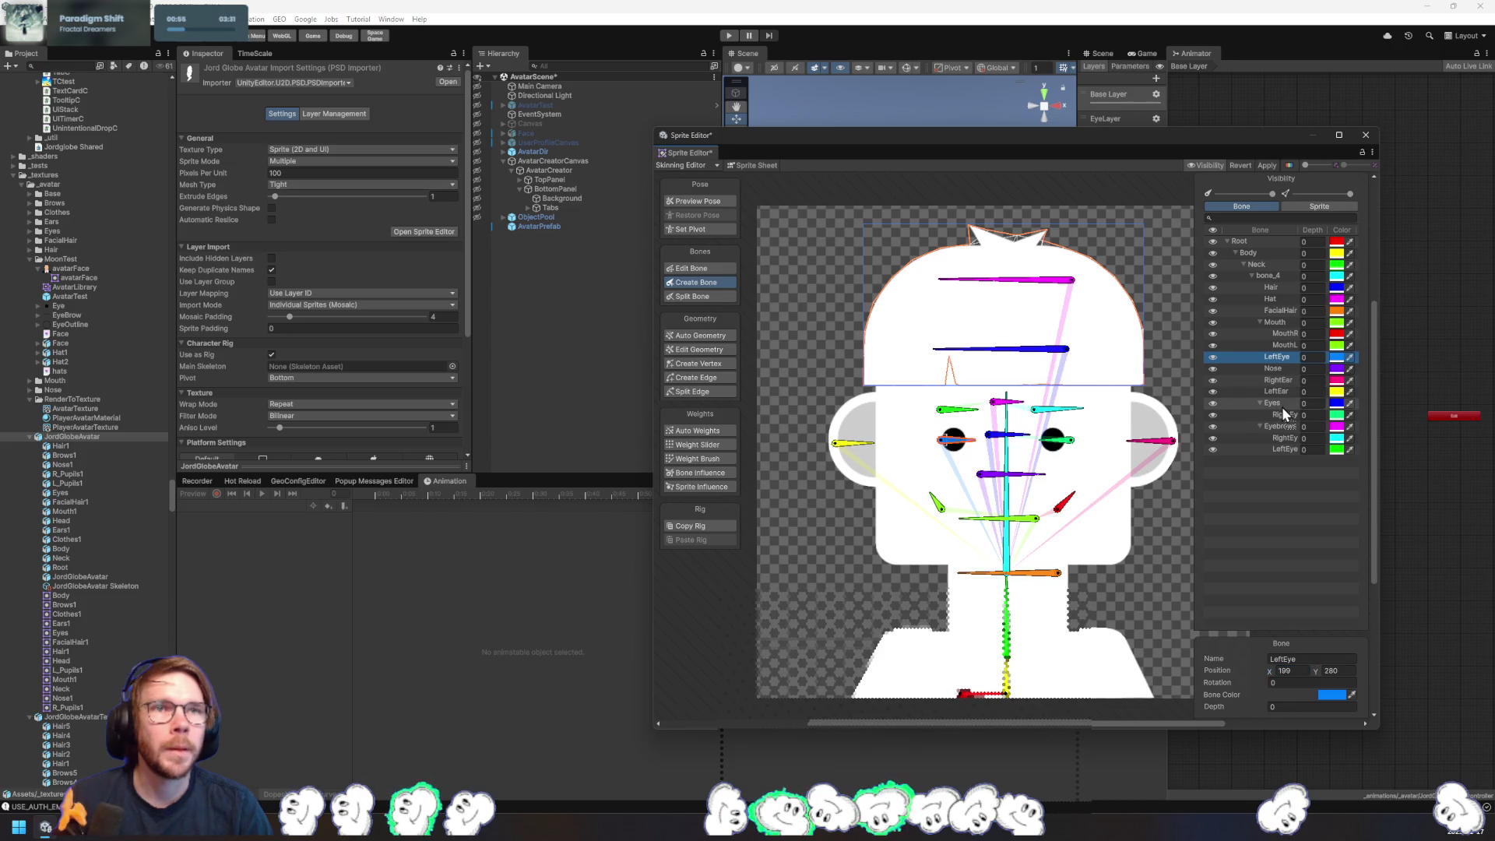
drag(1282, 406, 1280, 405)
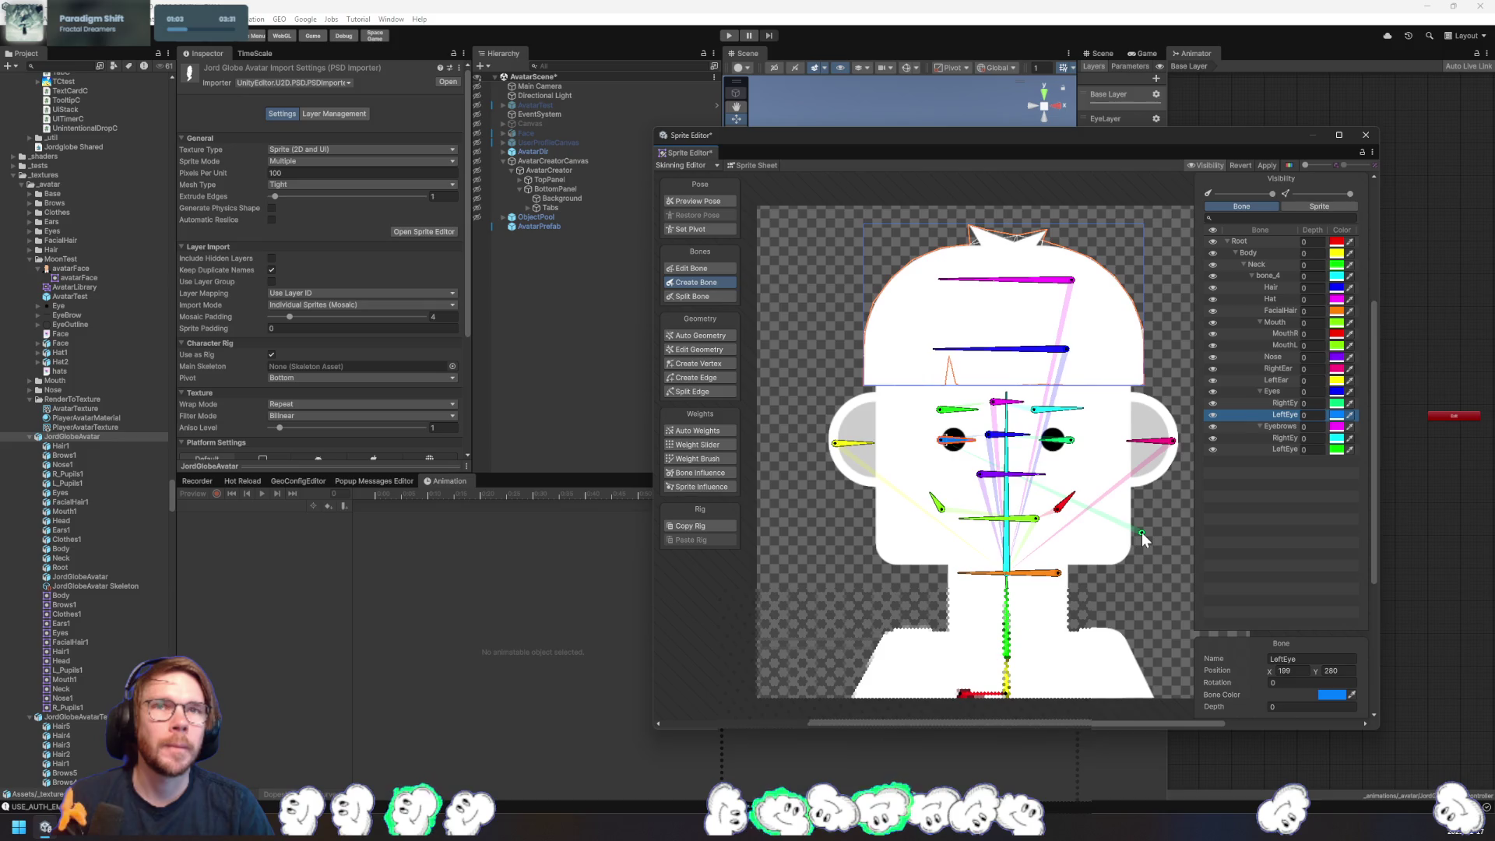
- Round the Hair bone to X position 335 with rotation 180
click(1058, 352)
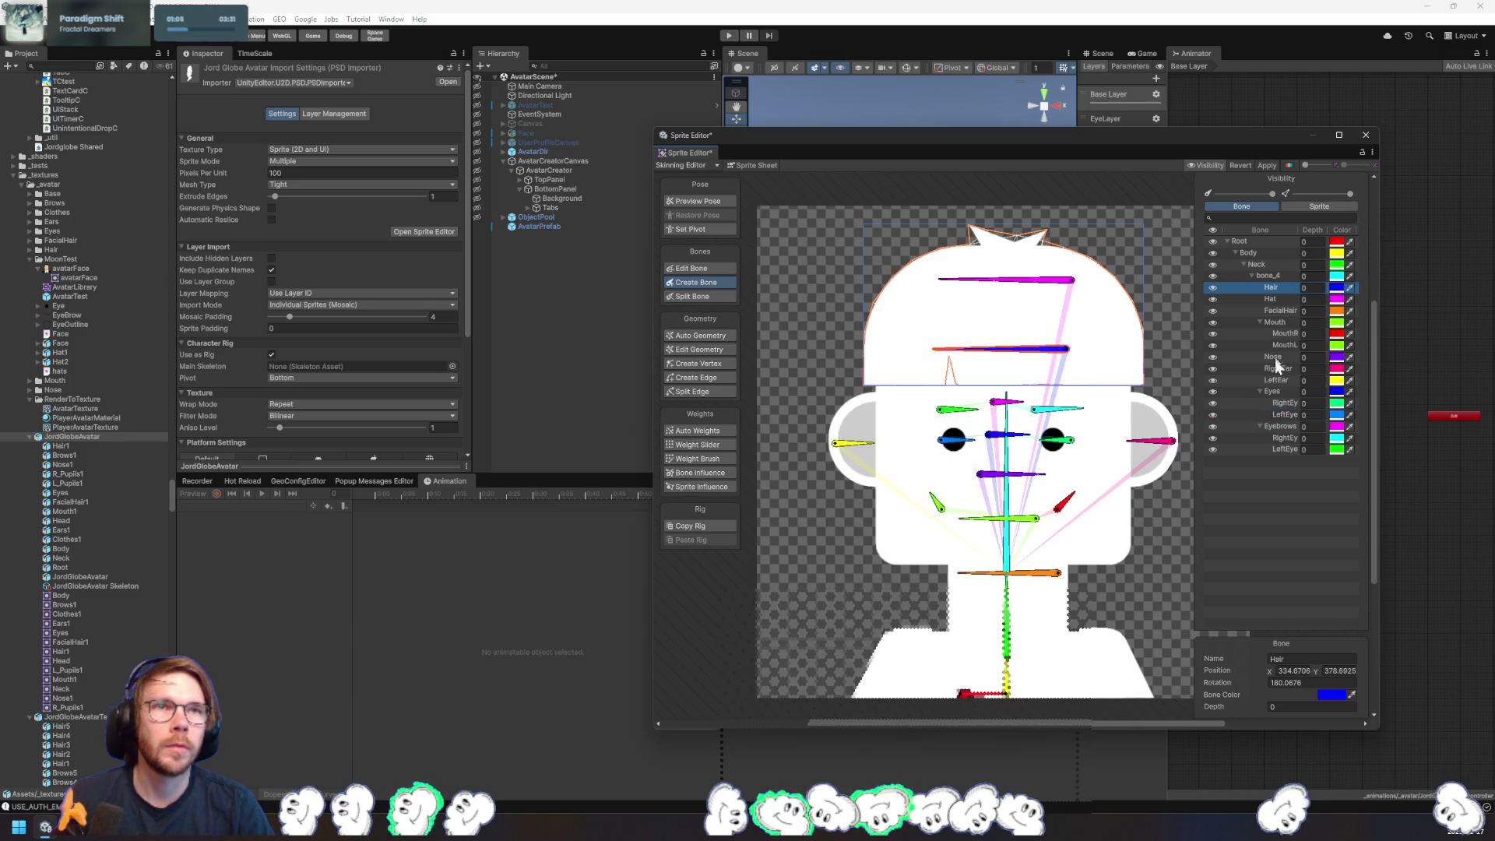
double_click(1297, 682)
text(0)
key(Return)
click(1350, 670)
text(335)
key(Tab)
key(Tab)
text(180)
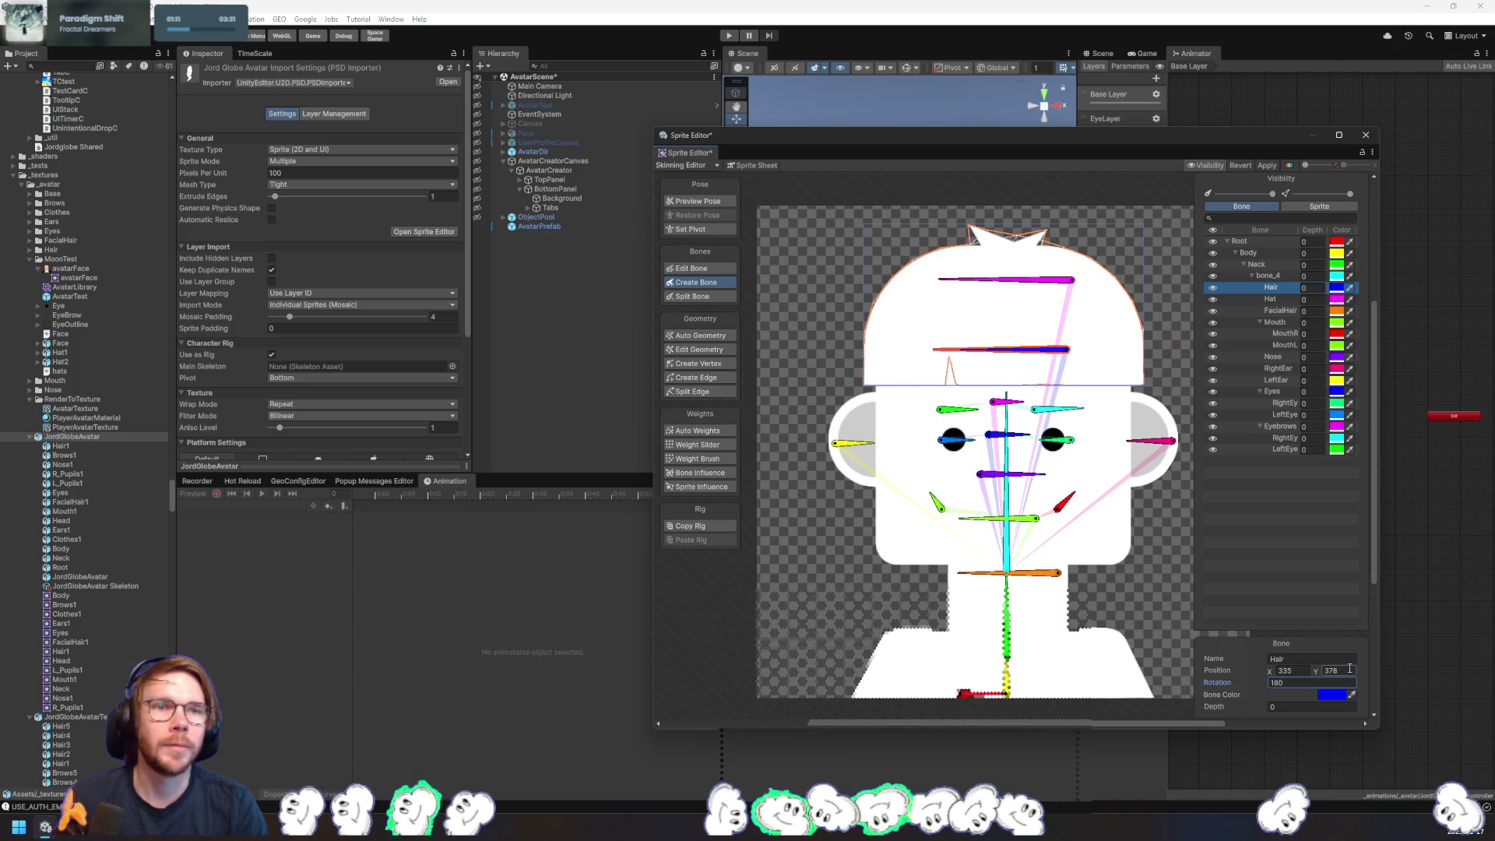
- Set the Hat bone to position 340, 450 and rotation 180
click(1065, 279)
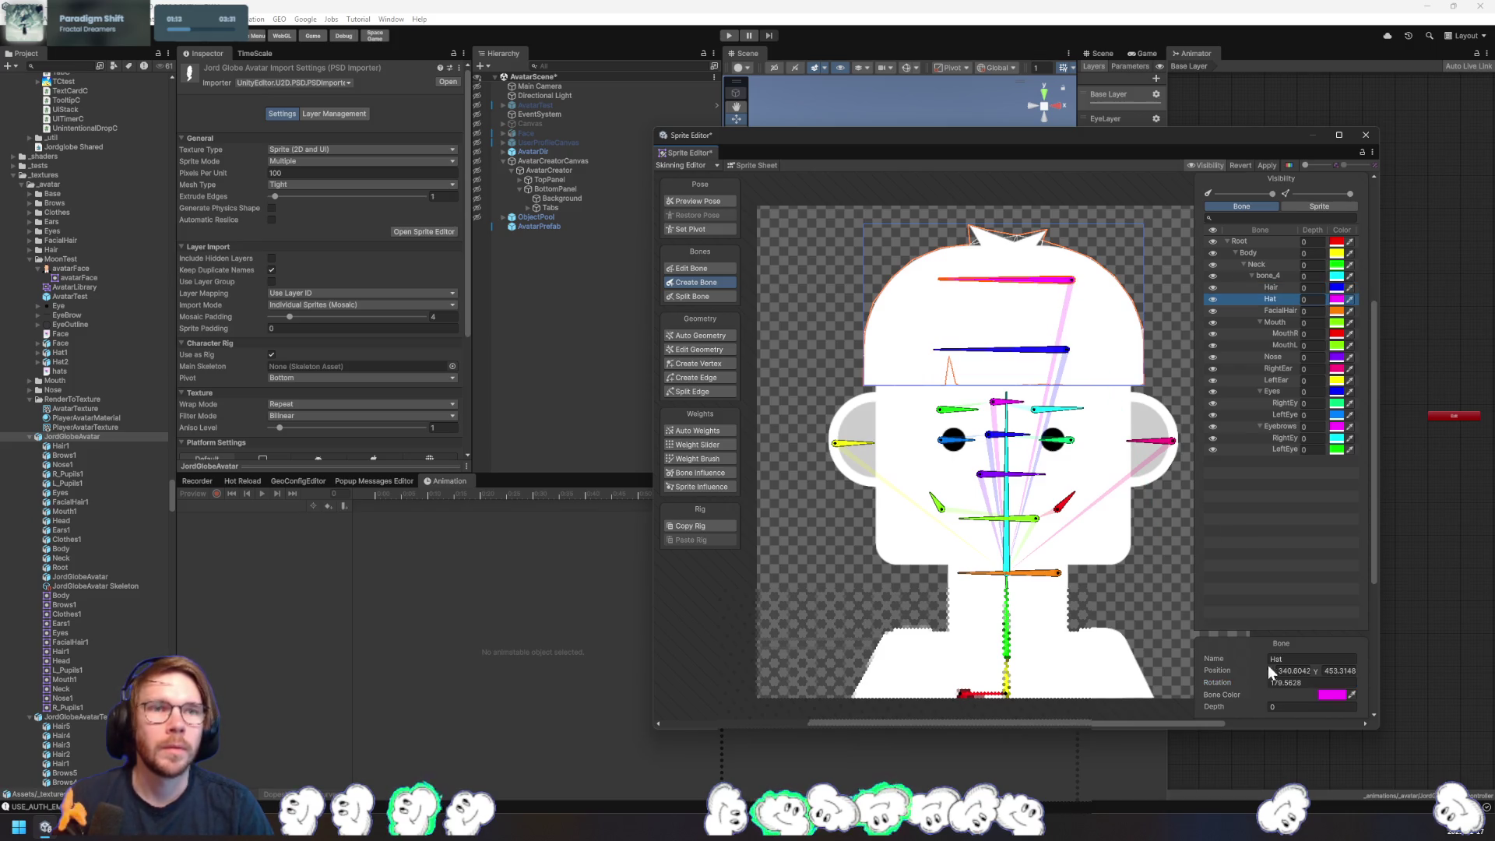
text(340)
key(Tab)
text(450)
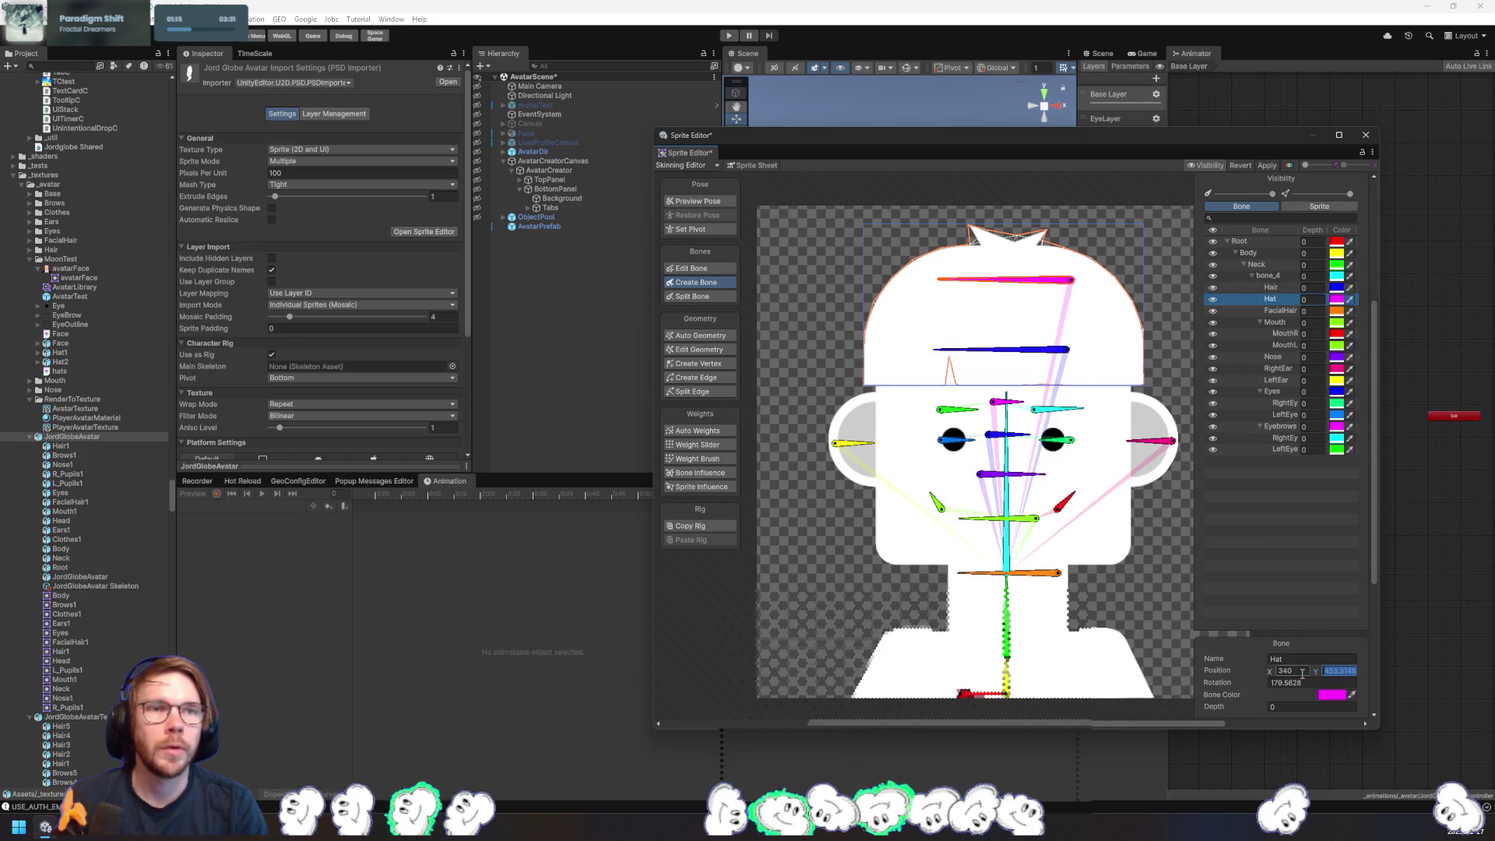
key(Tab)
text(180)
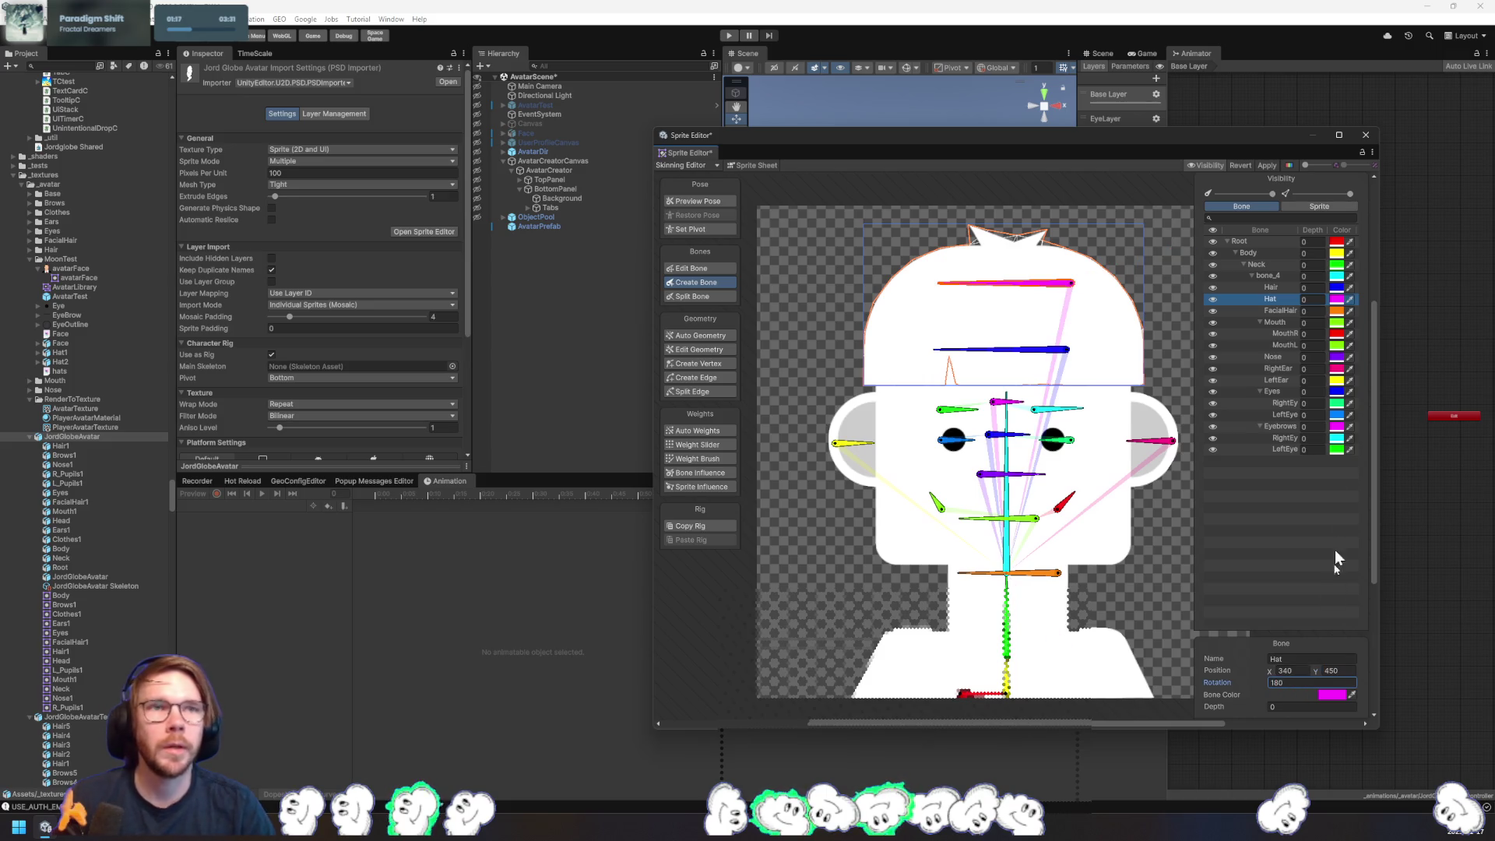
key(Return)
- Set the Nose bone position to 240, 243
key(Up)
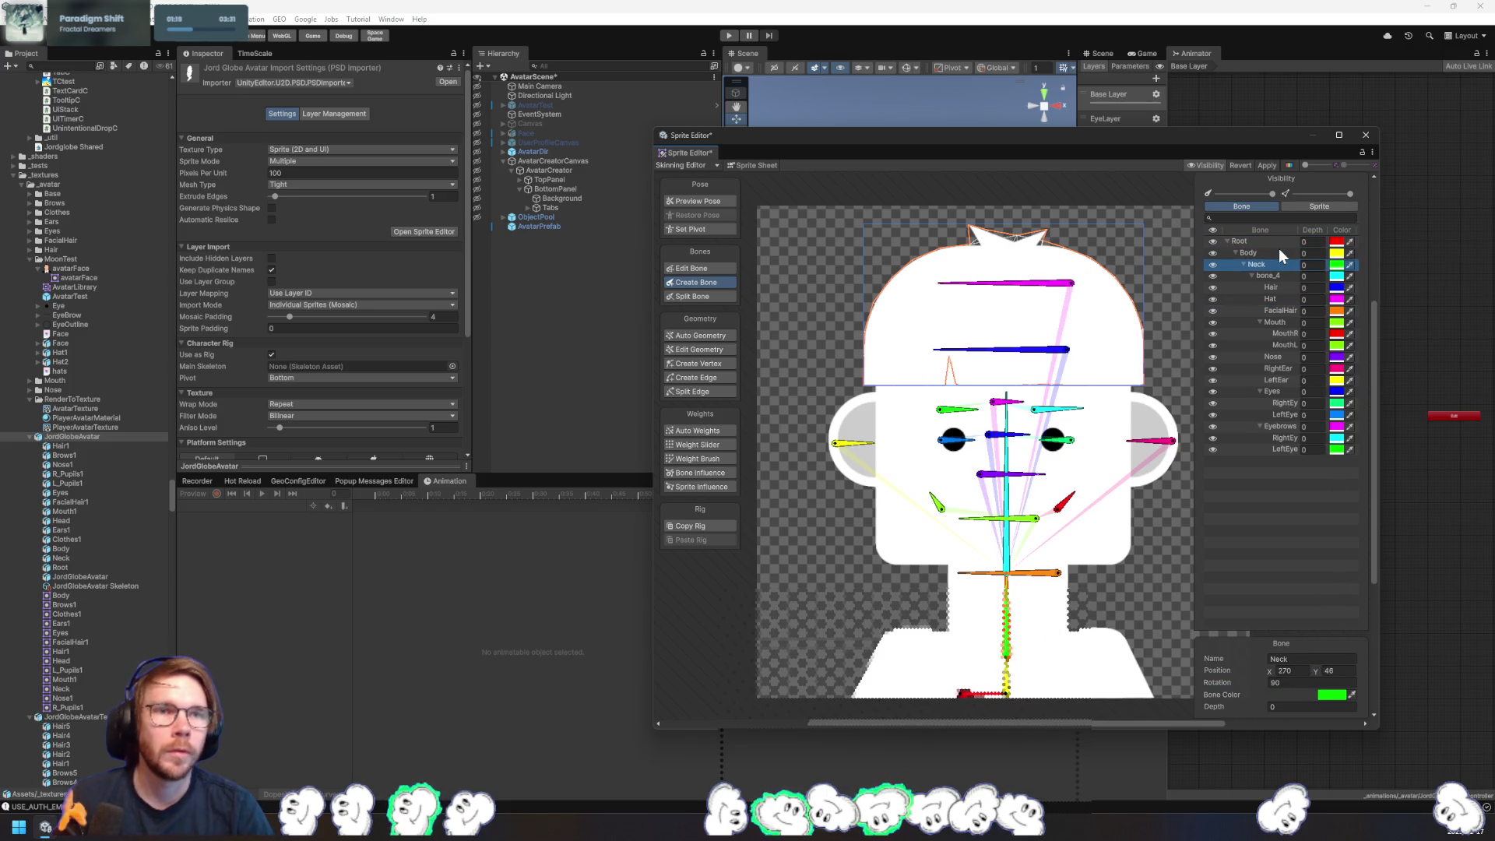
key(Down)
key(Down)
key(Down)
key(Up)
key(Up)
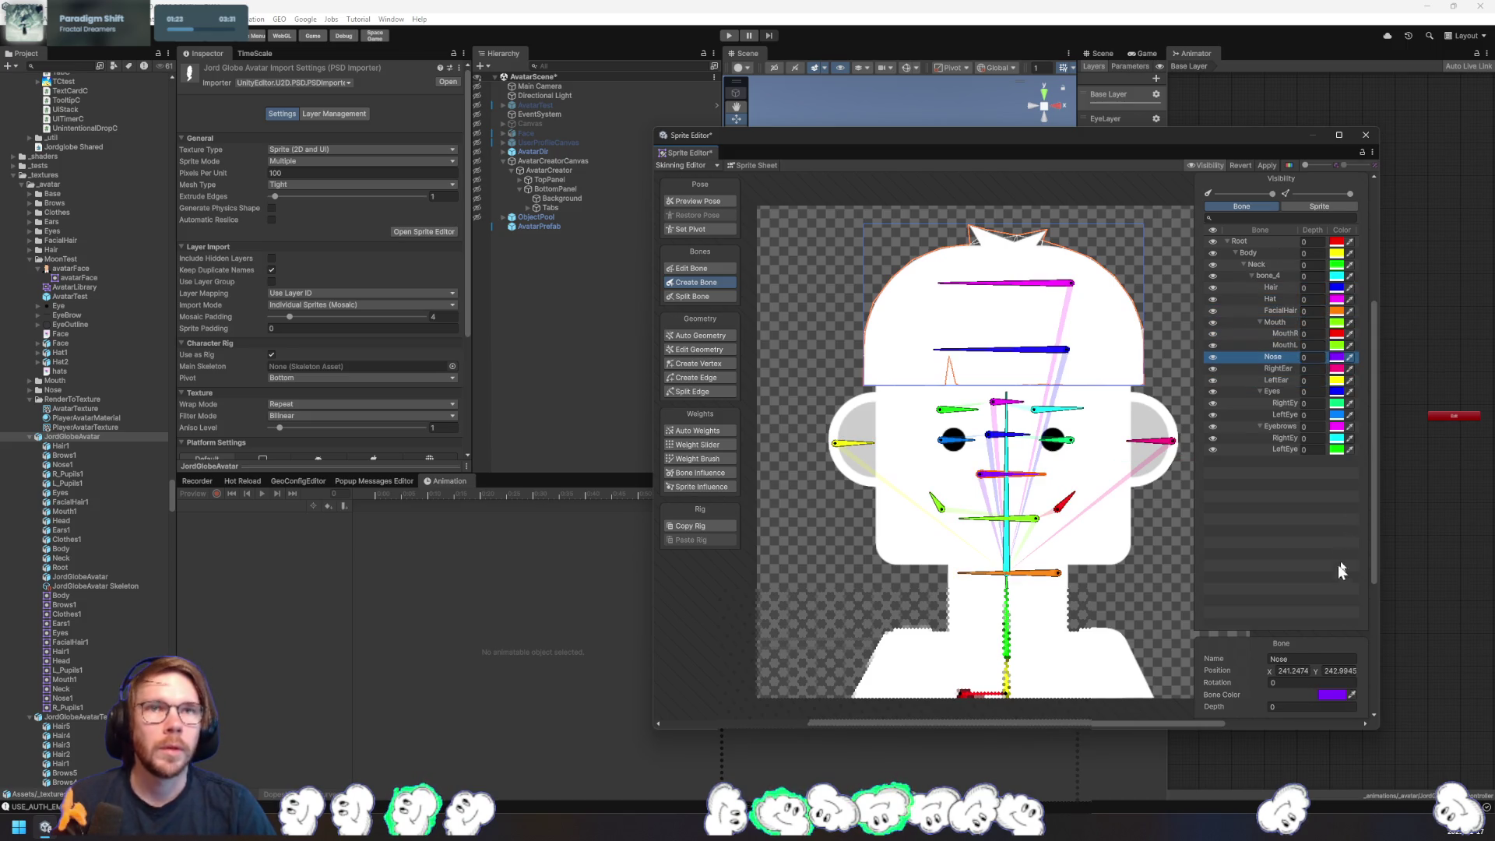
key(Tab)
key(Tab)
text(240)
key(Tab)
text(243)
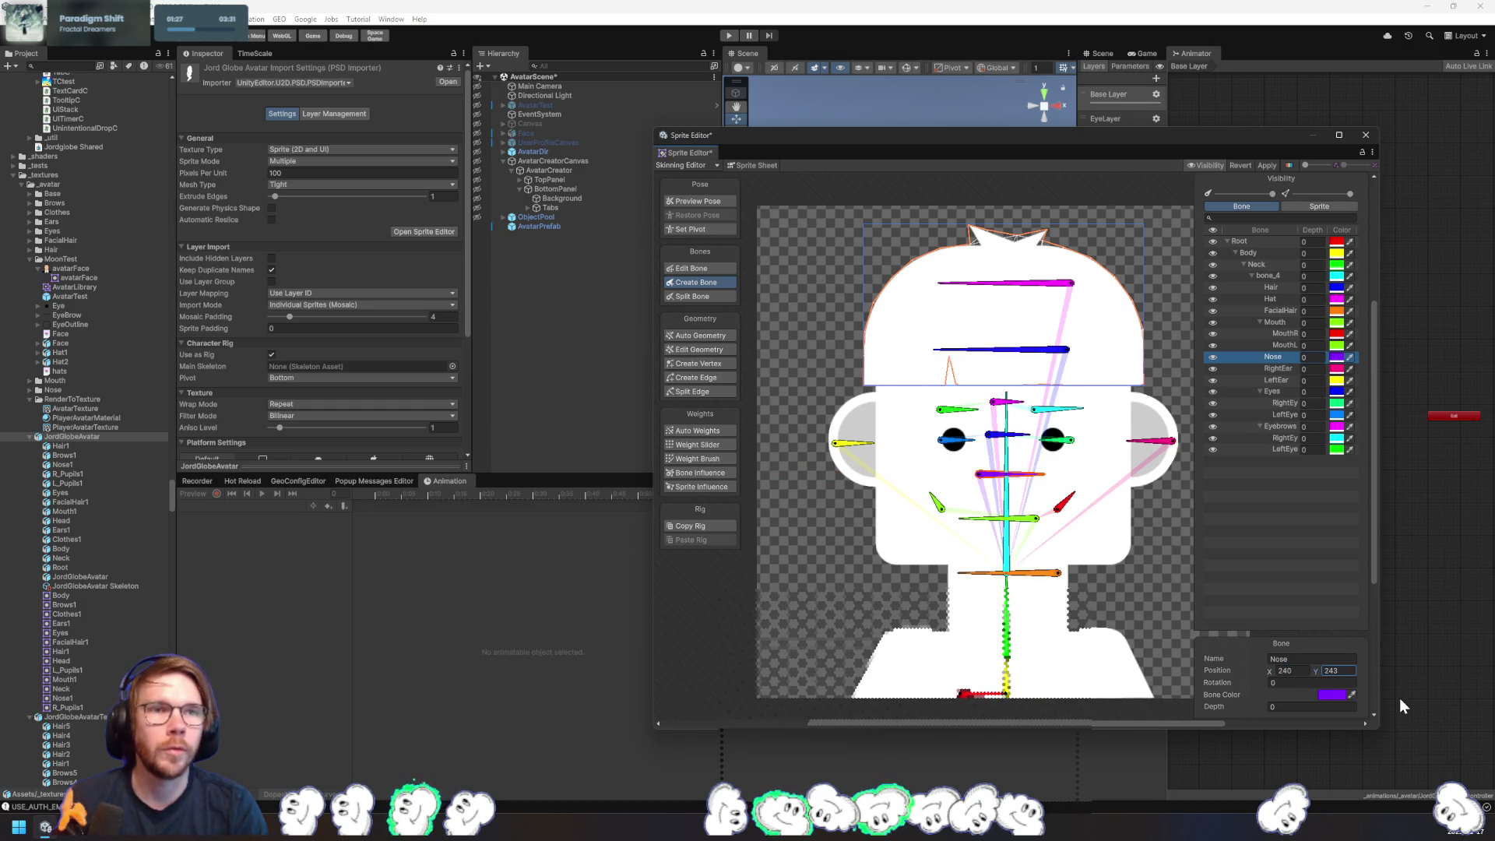
- Give the RightEar bone rotation 180, Y 280 and X 450
click(1277, 371)
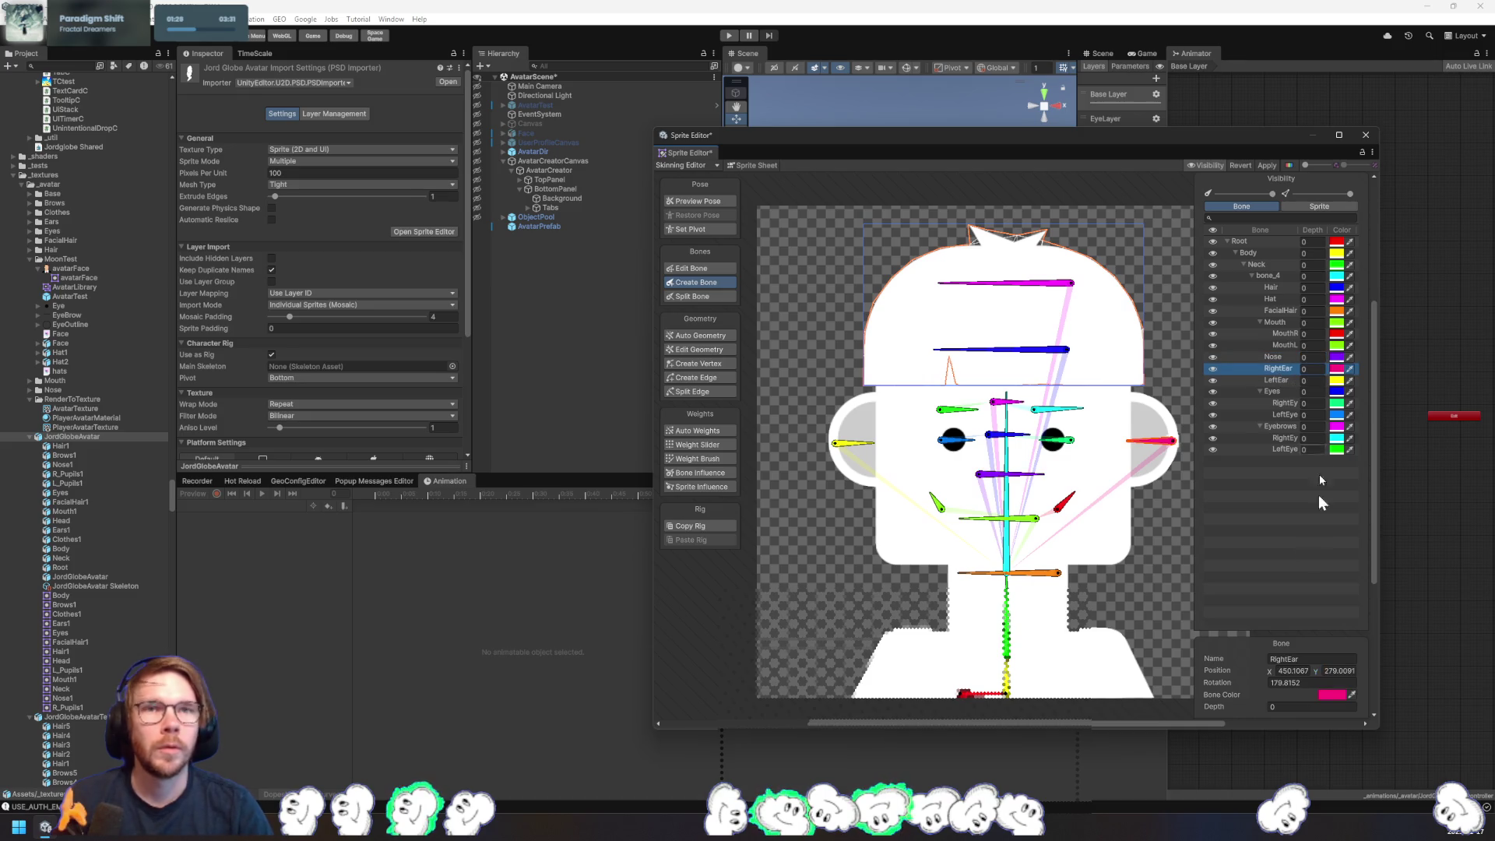
text(180)
key(shift+Tab)
text(280)
key(shift+Tab)
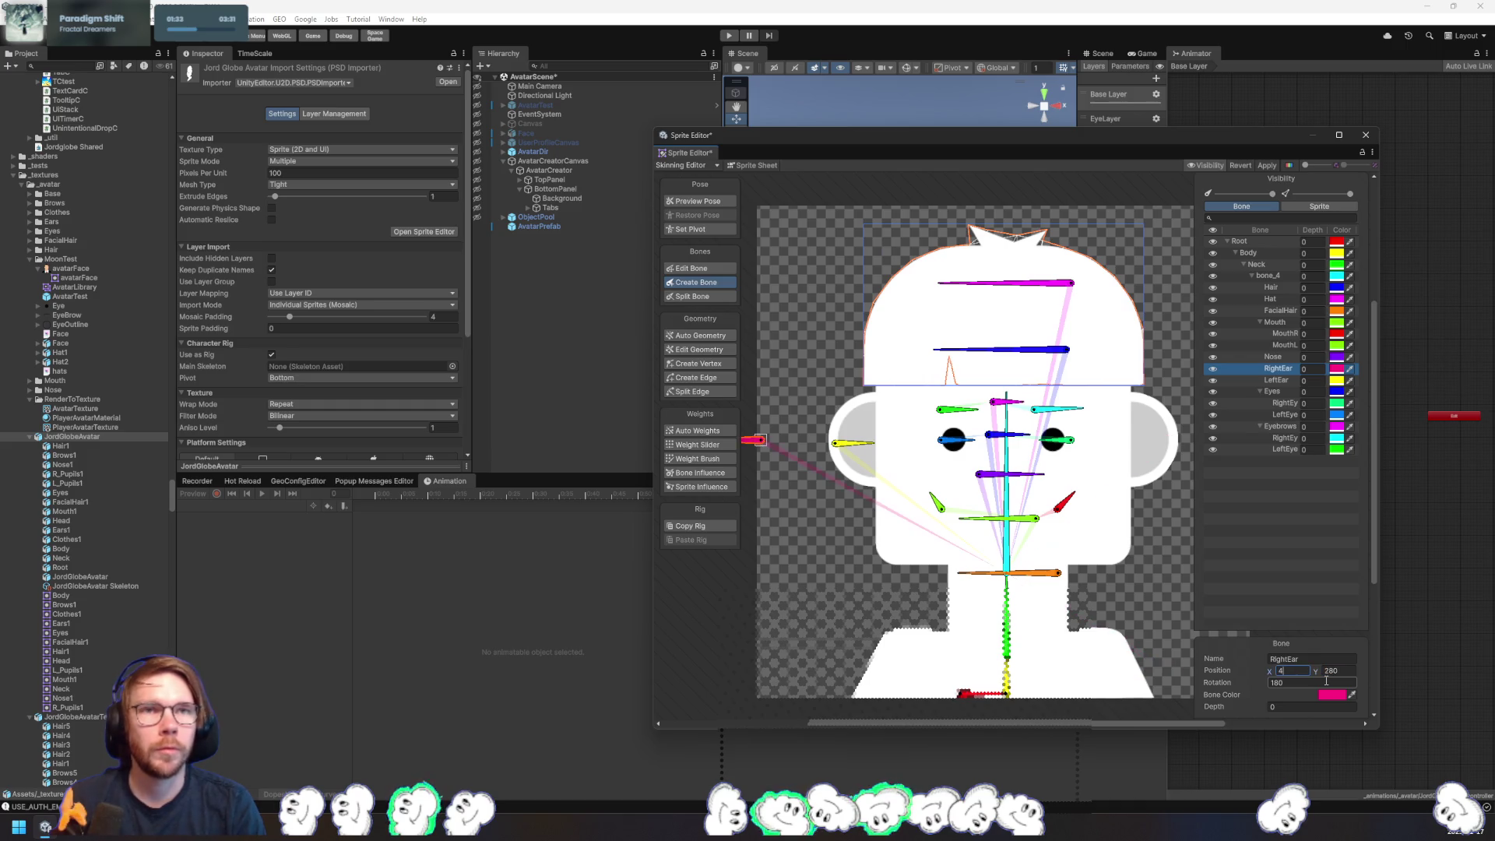
text(450)
- Set the LeftEar bone to position 85, 275 with rotation 0
click(1287, 380)
click(1289, 671)
text(7)
key(BackSpace)
text(85)
key(Tab)
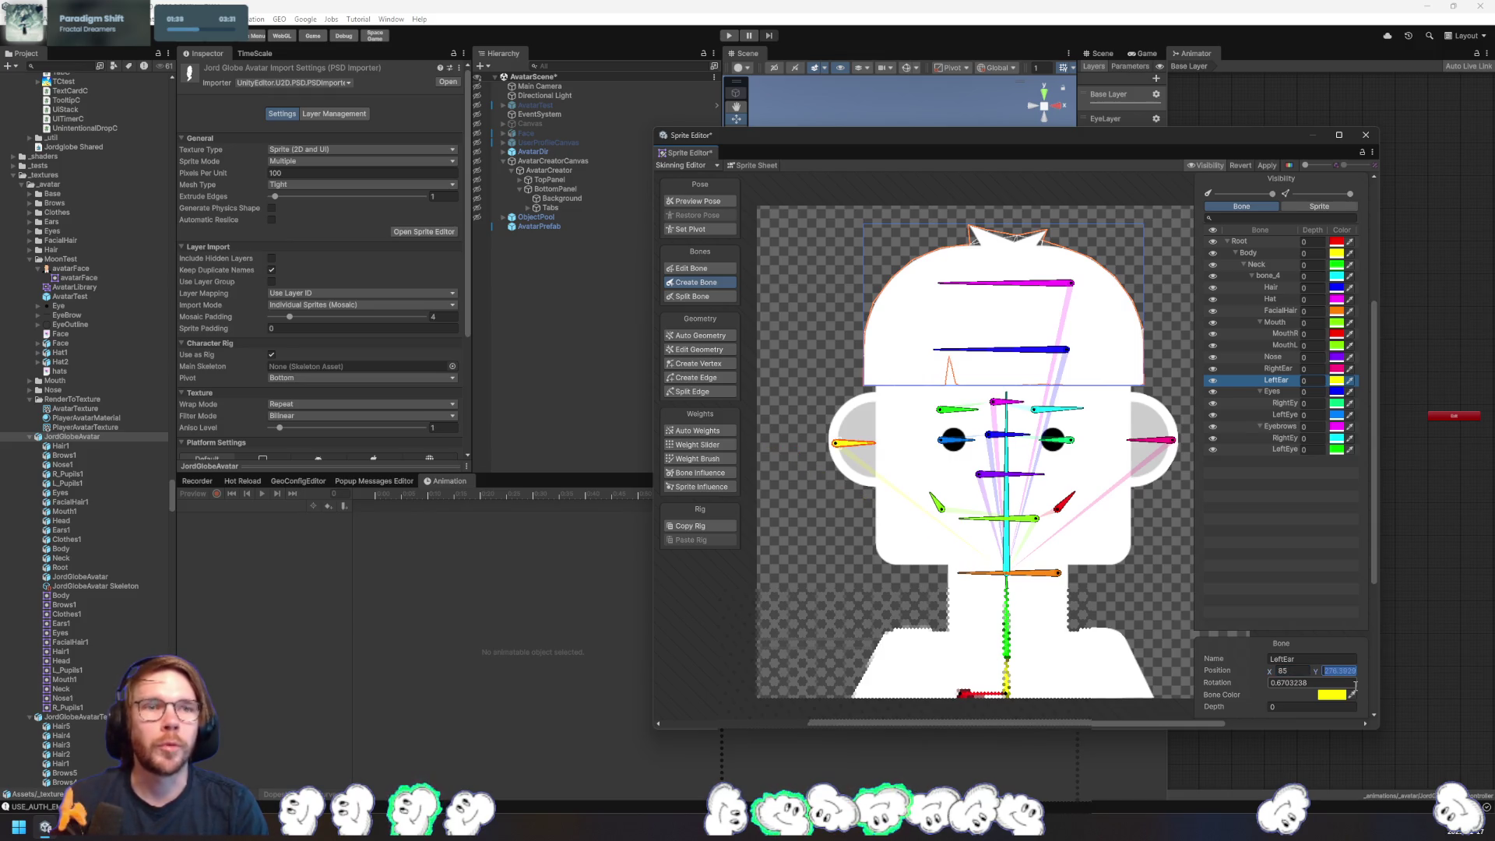
text(275)
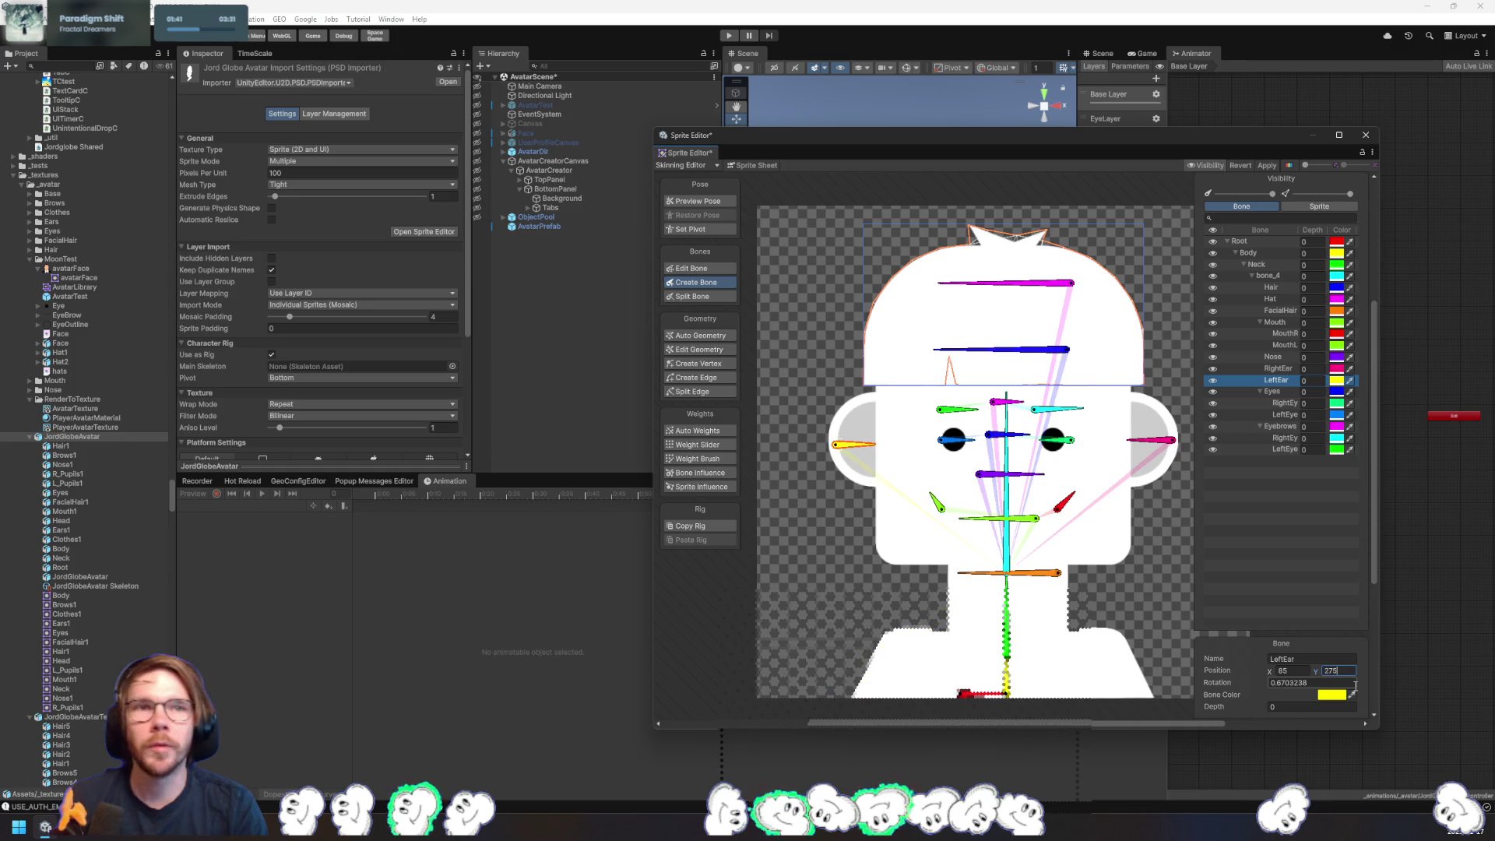
key(Tab)
text(0)
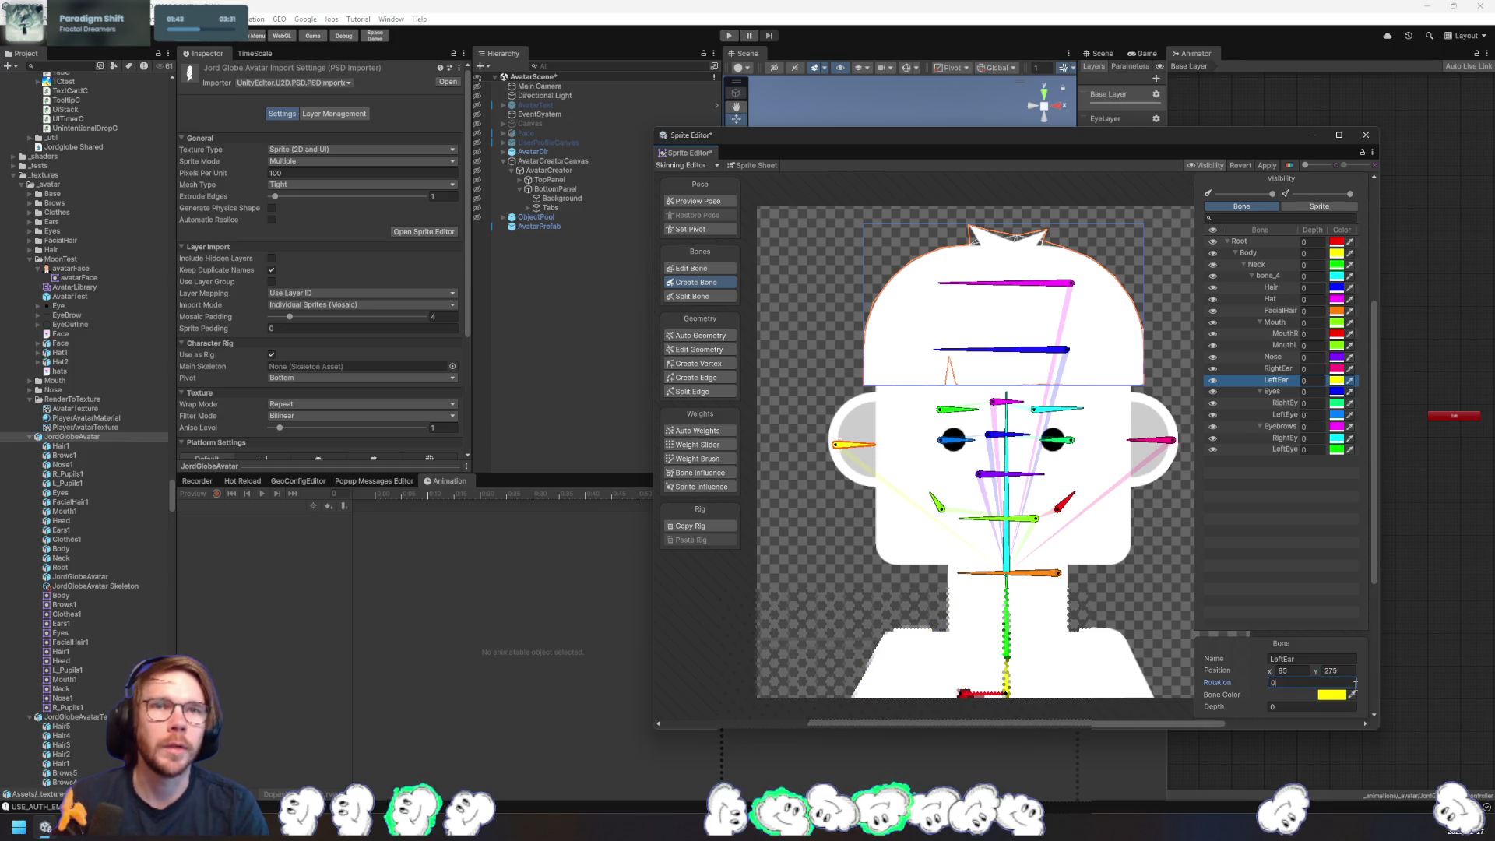
- Recheck the ear bones, then set the Eyes bone position to 250, 286
click(1280, 370)
click(1285, 380)
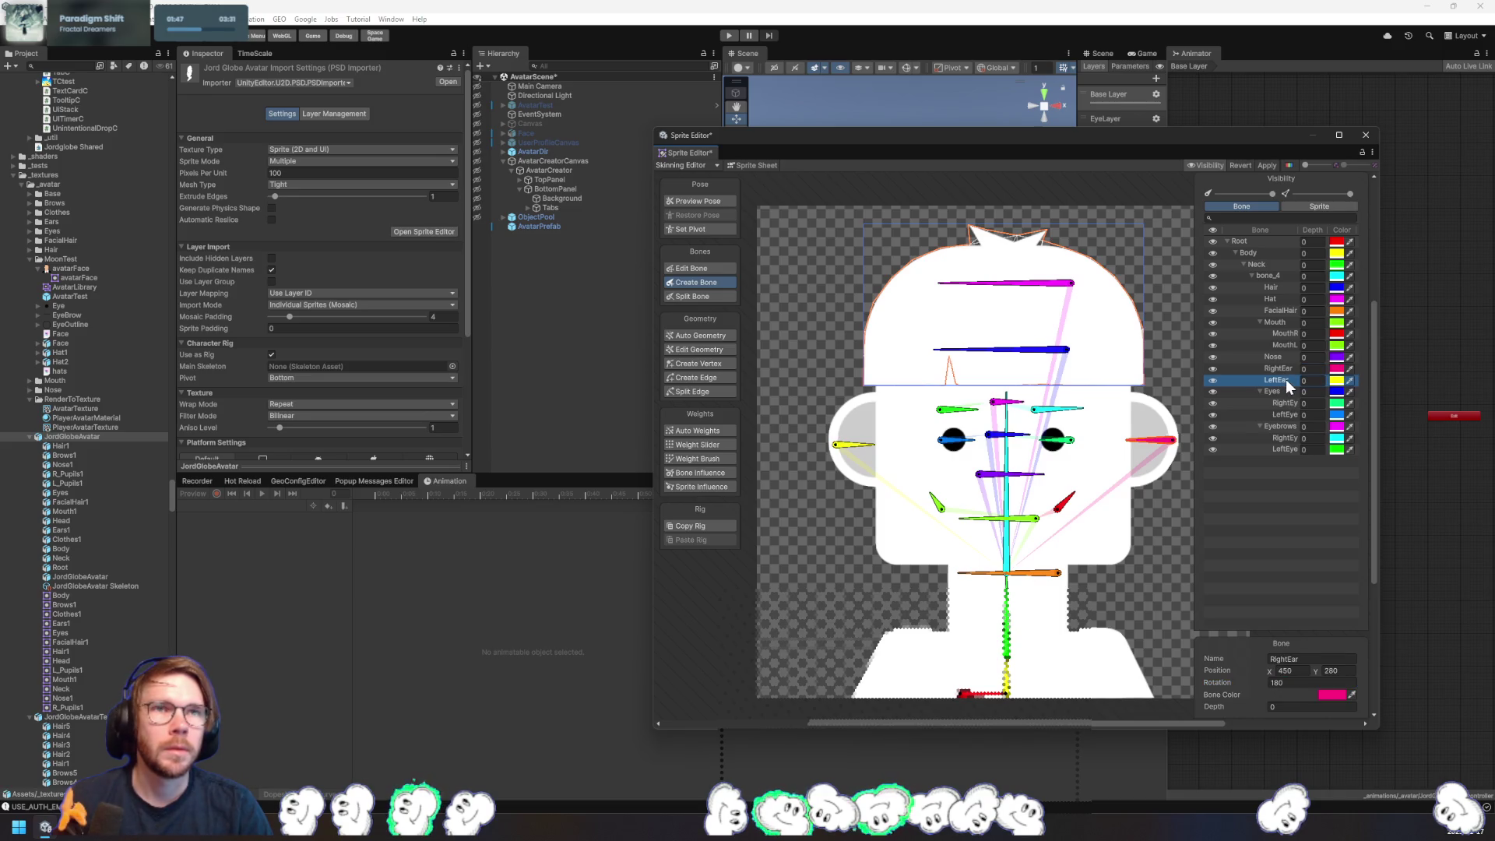
key(Down)
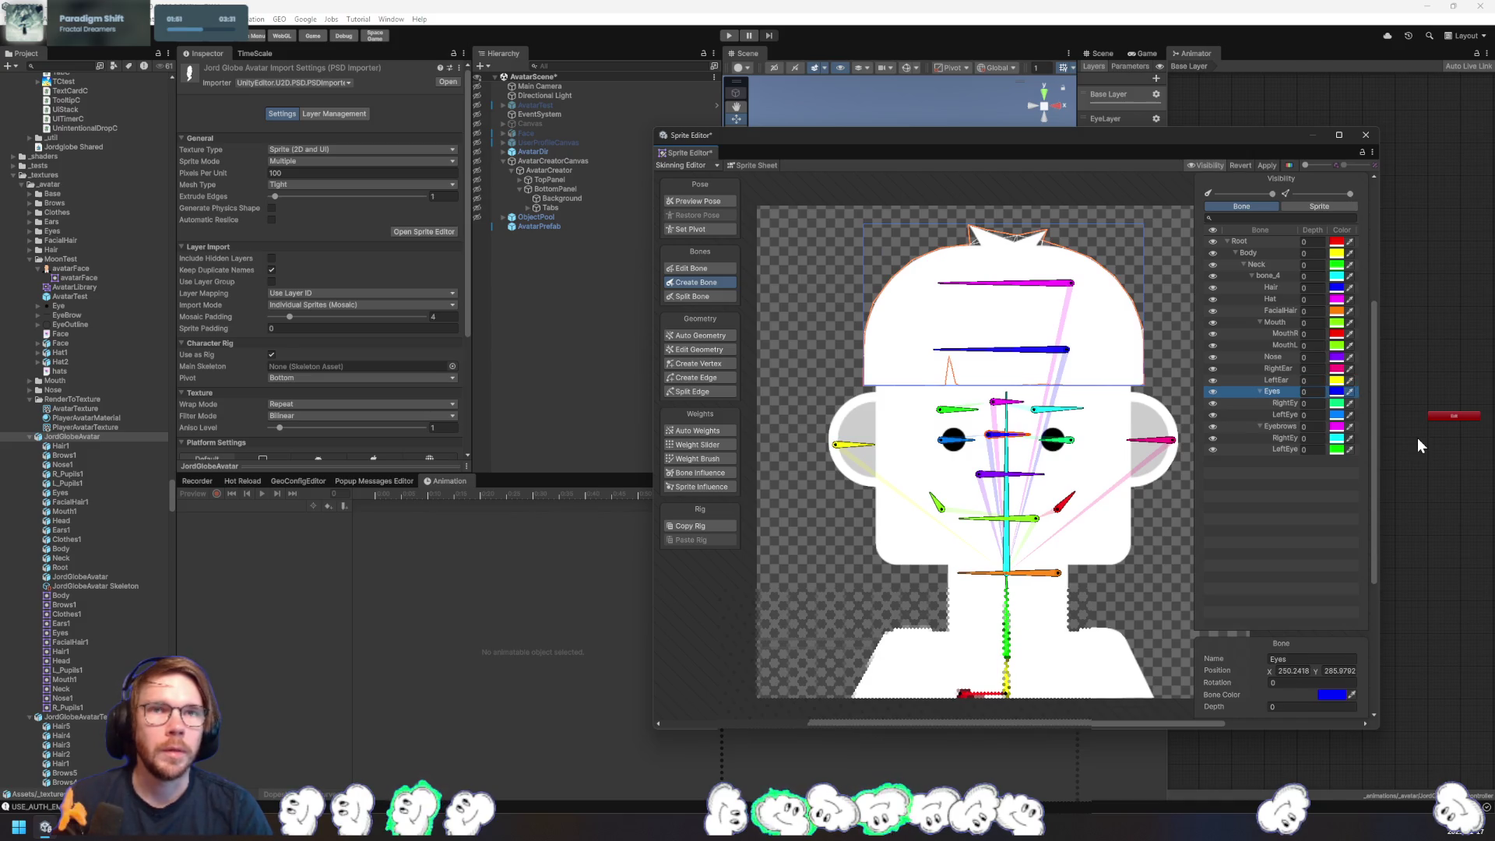
click(1311, 672)
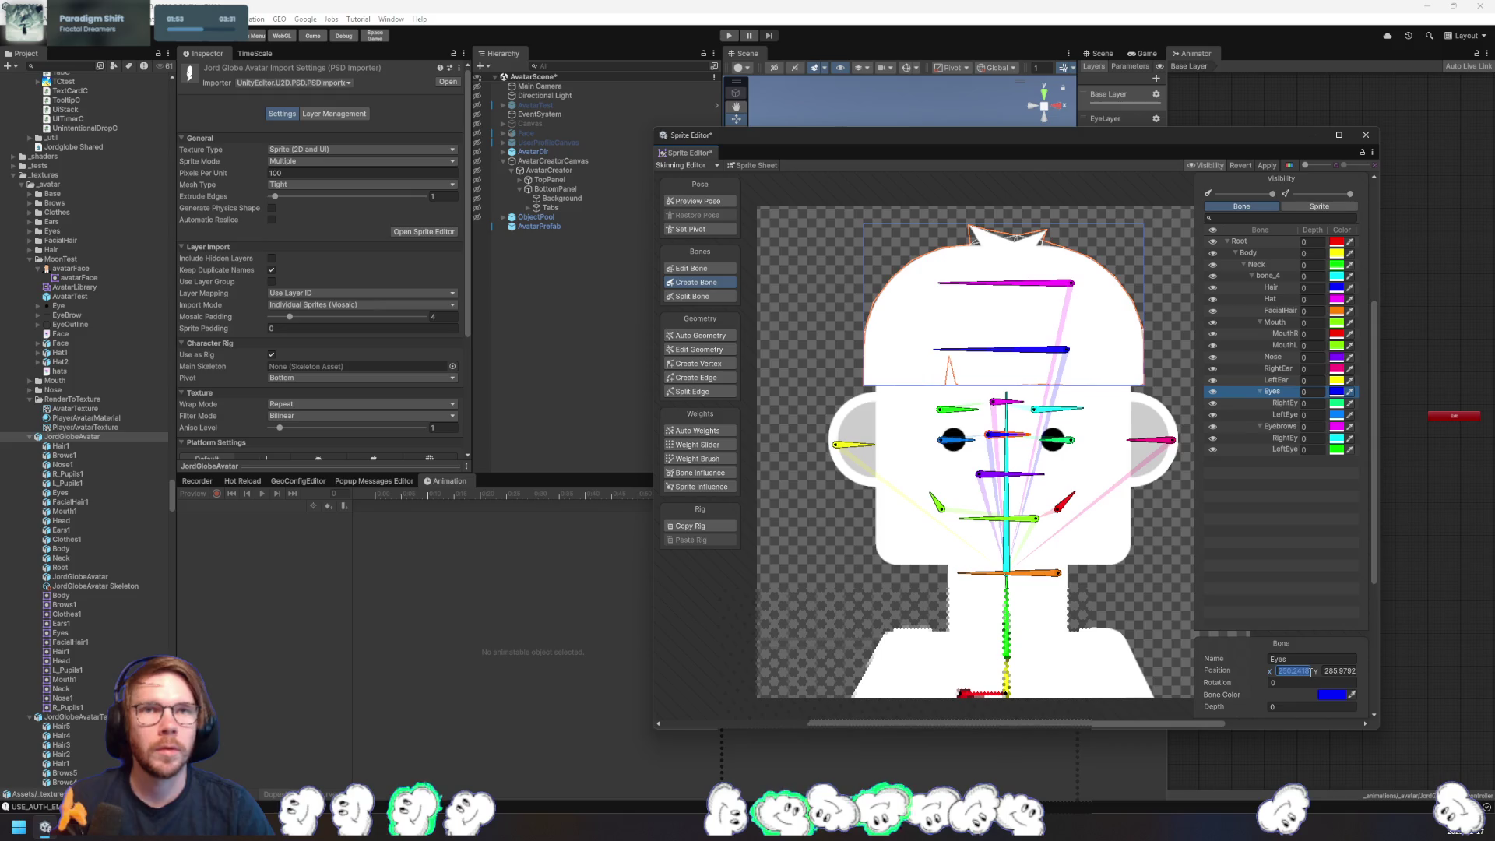
text(250)
key(Tab)
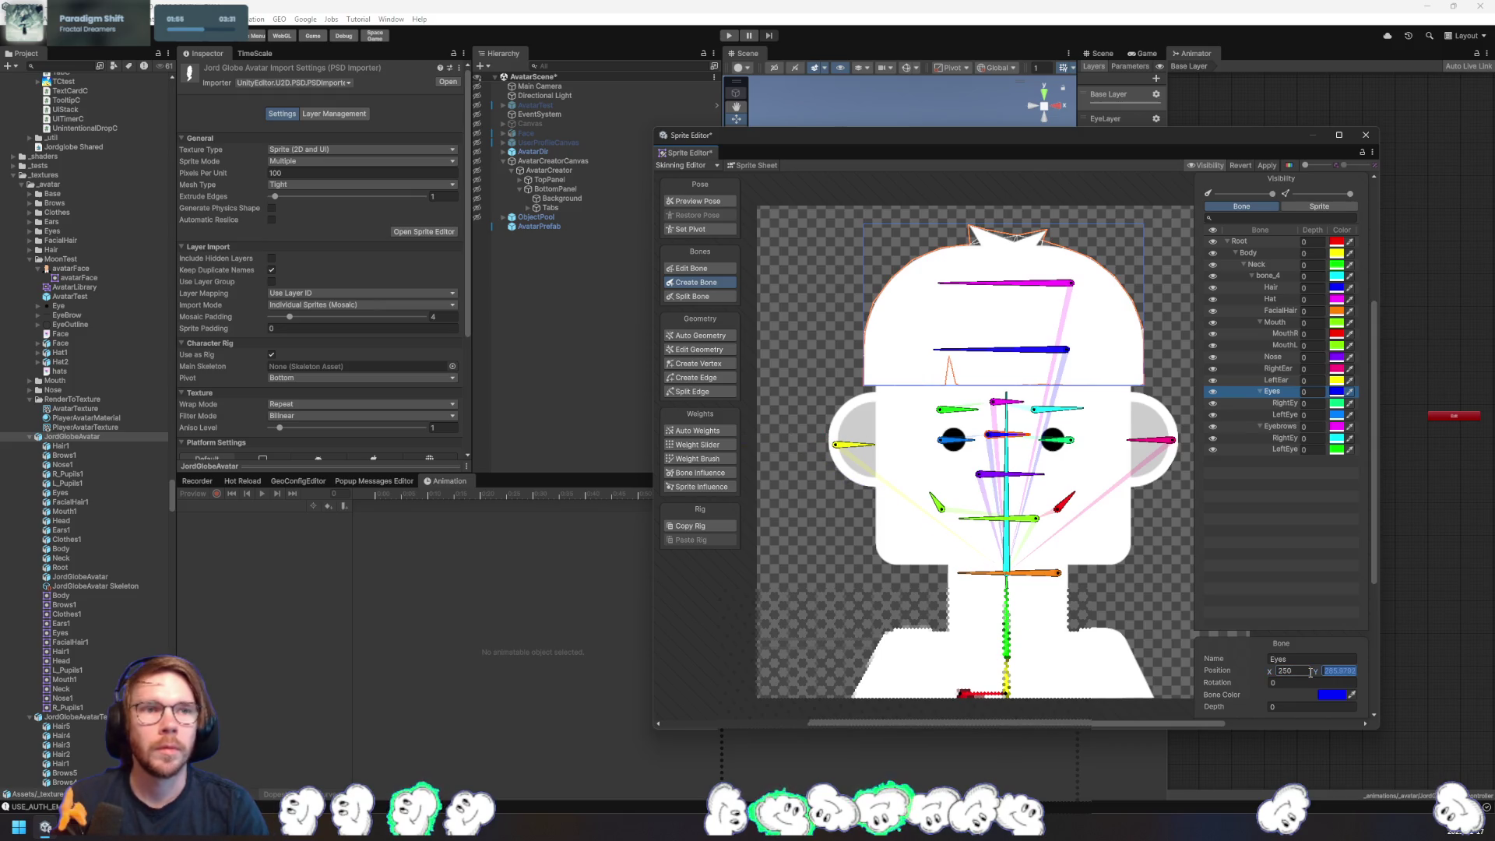
text(1)
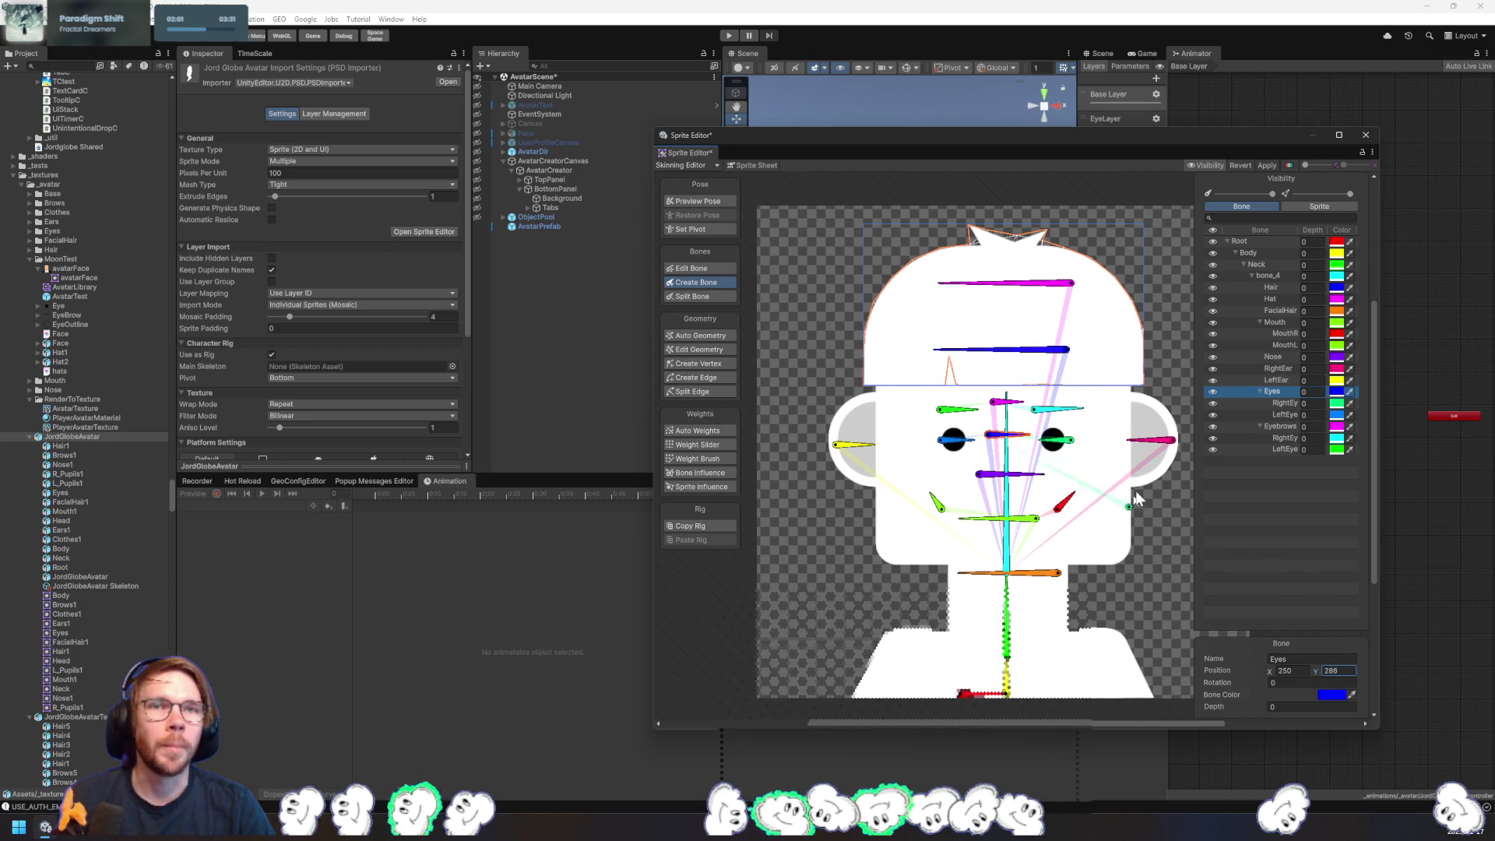
- Step through the RightEye, RightEyebrow and LeftEyebrow bones
click(1287, 405)
key(Down)
key(Down)
key(Down)
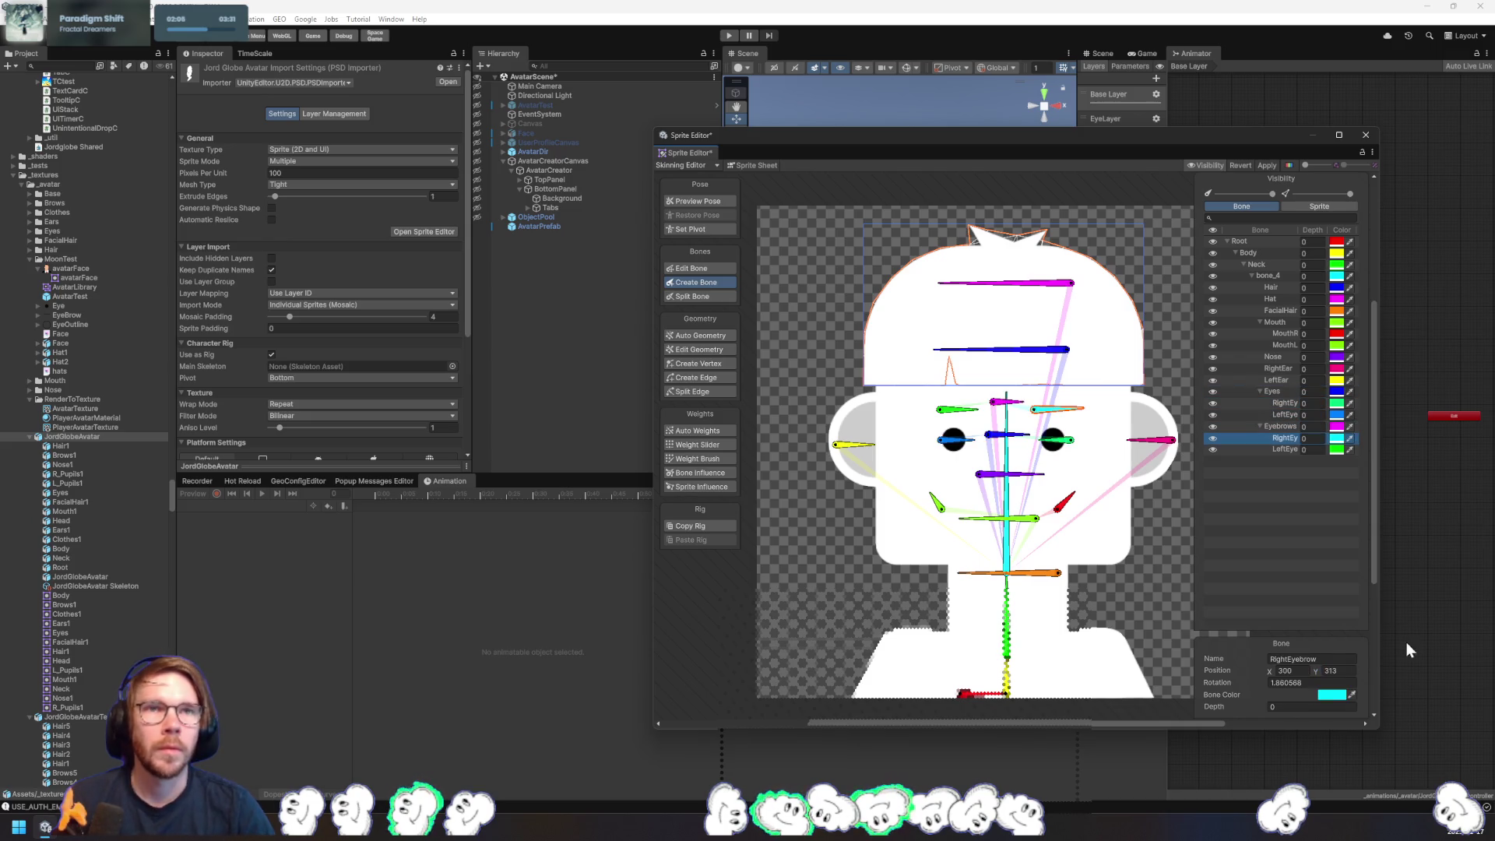
click(1280, 452)
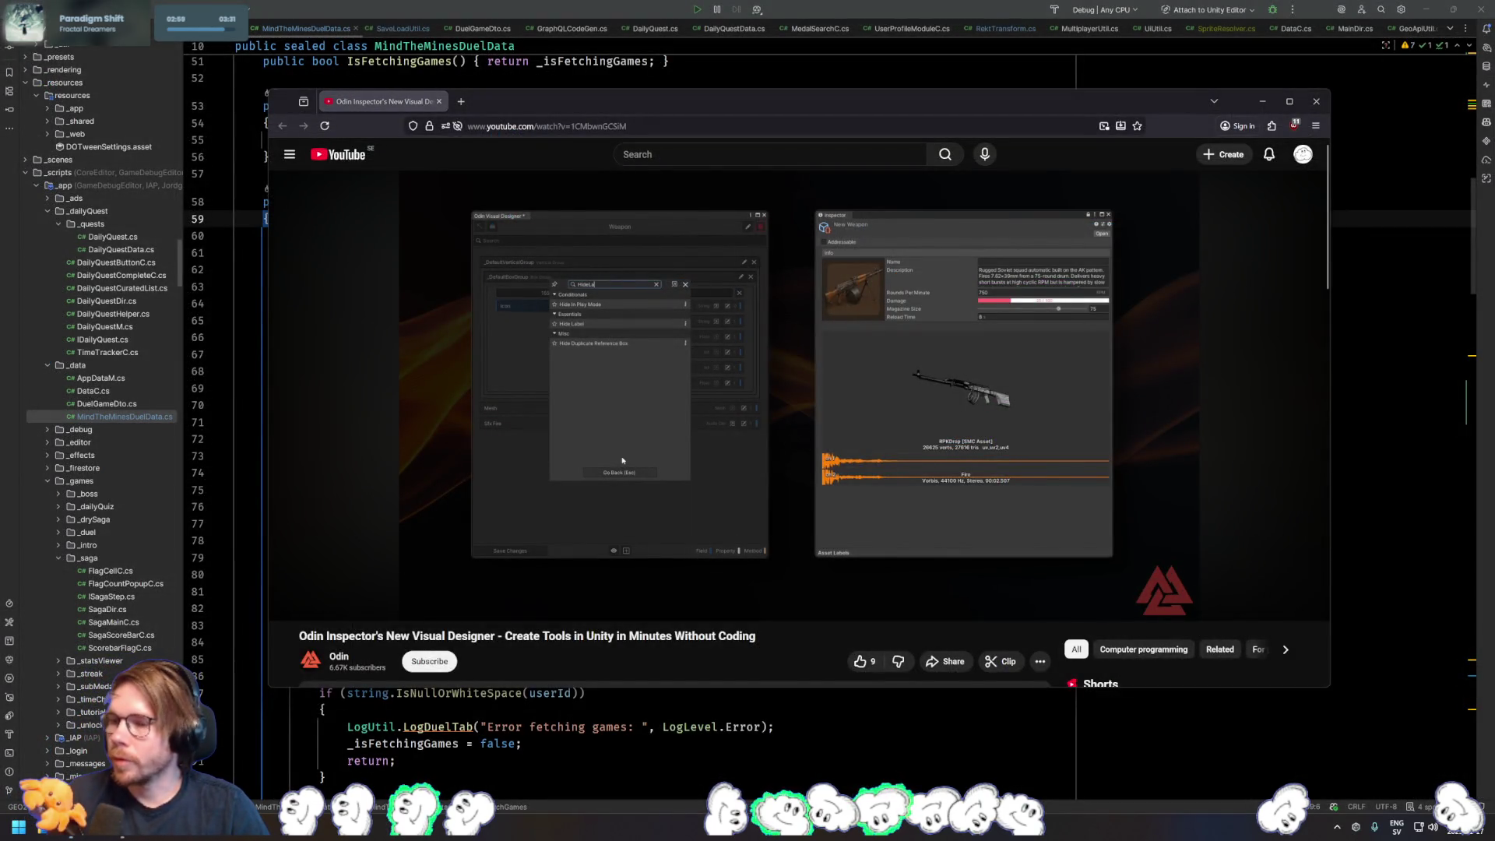
- Pause the Odin Inspector Visual Designer video on YouTube
click(894, 334)
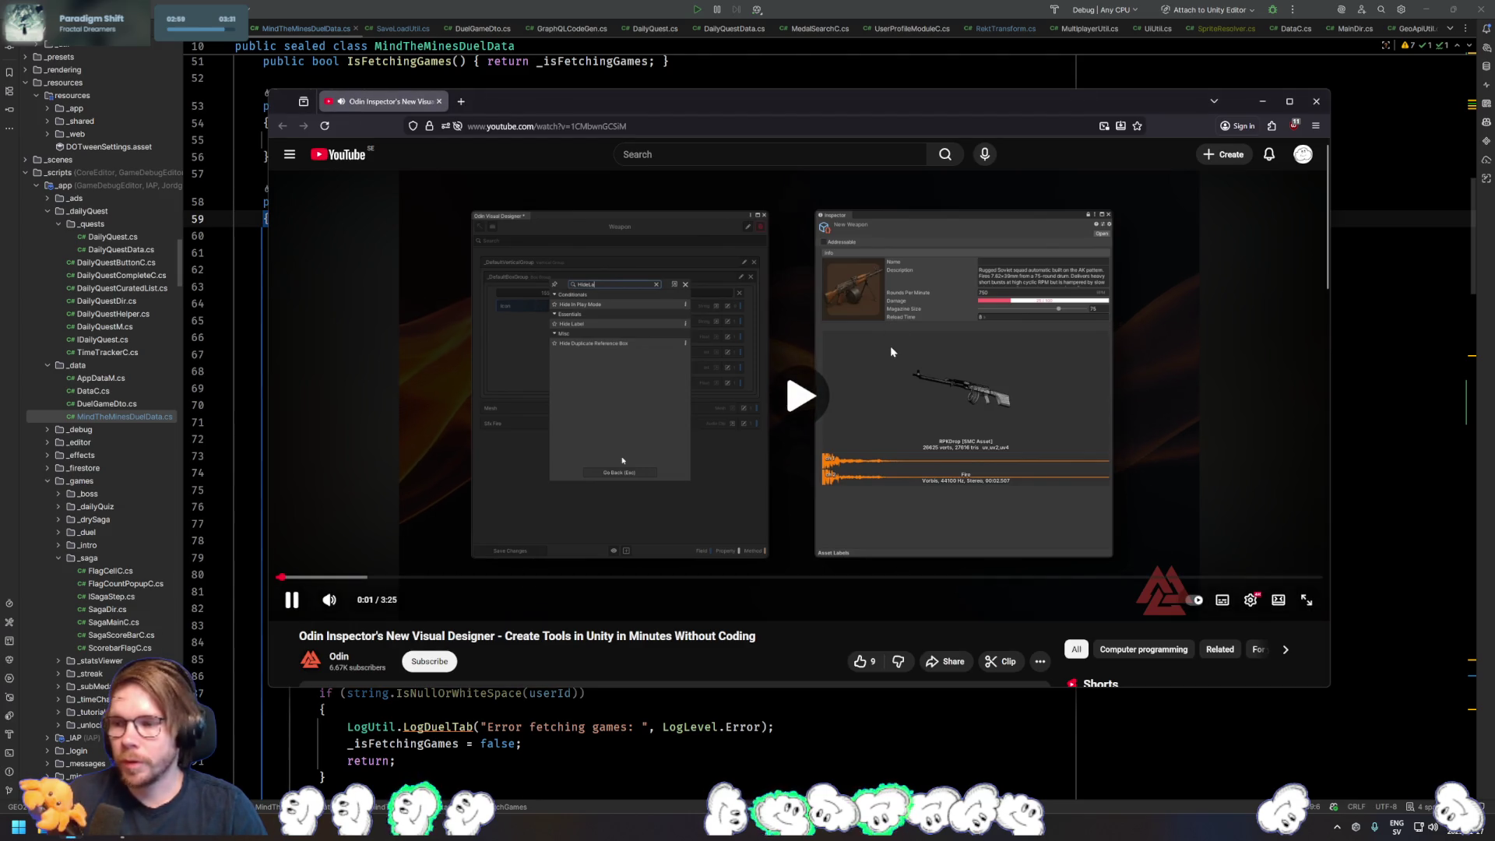
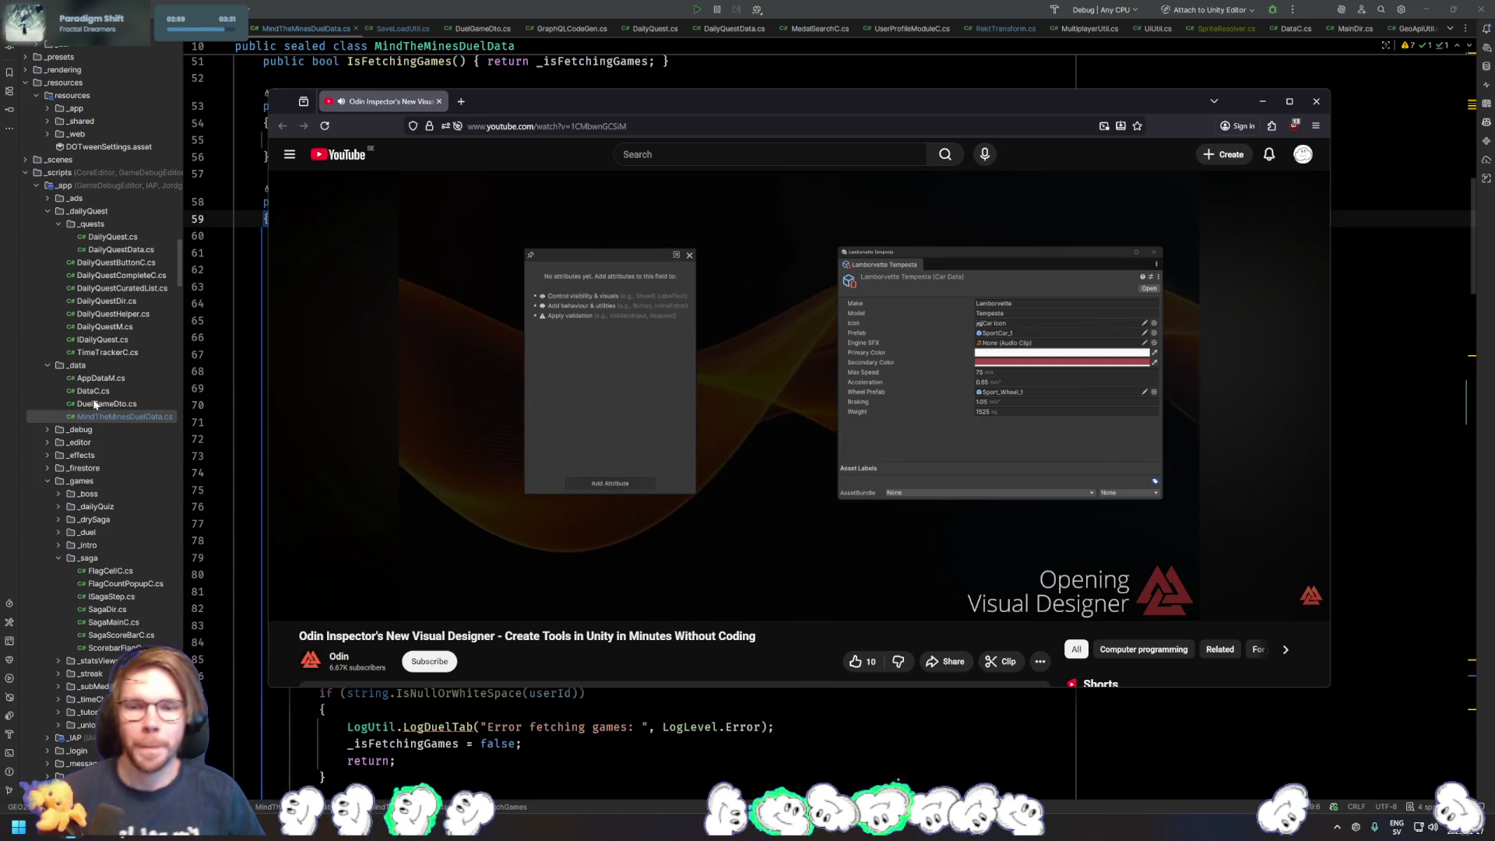
- Select the Odin video's web address, dismiss the suggestions, and refocus the browser
mouse_move(644, 498)
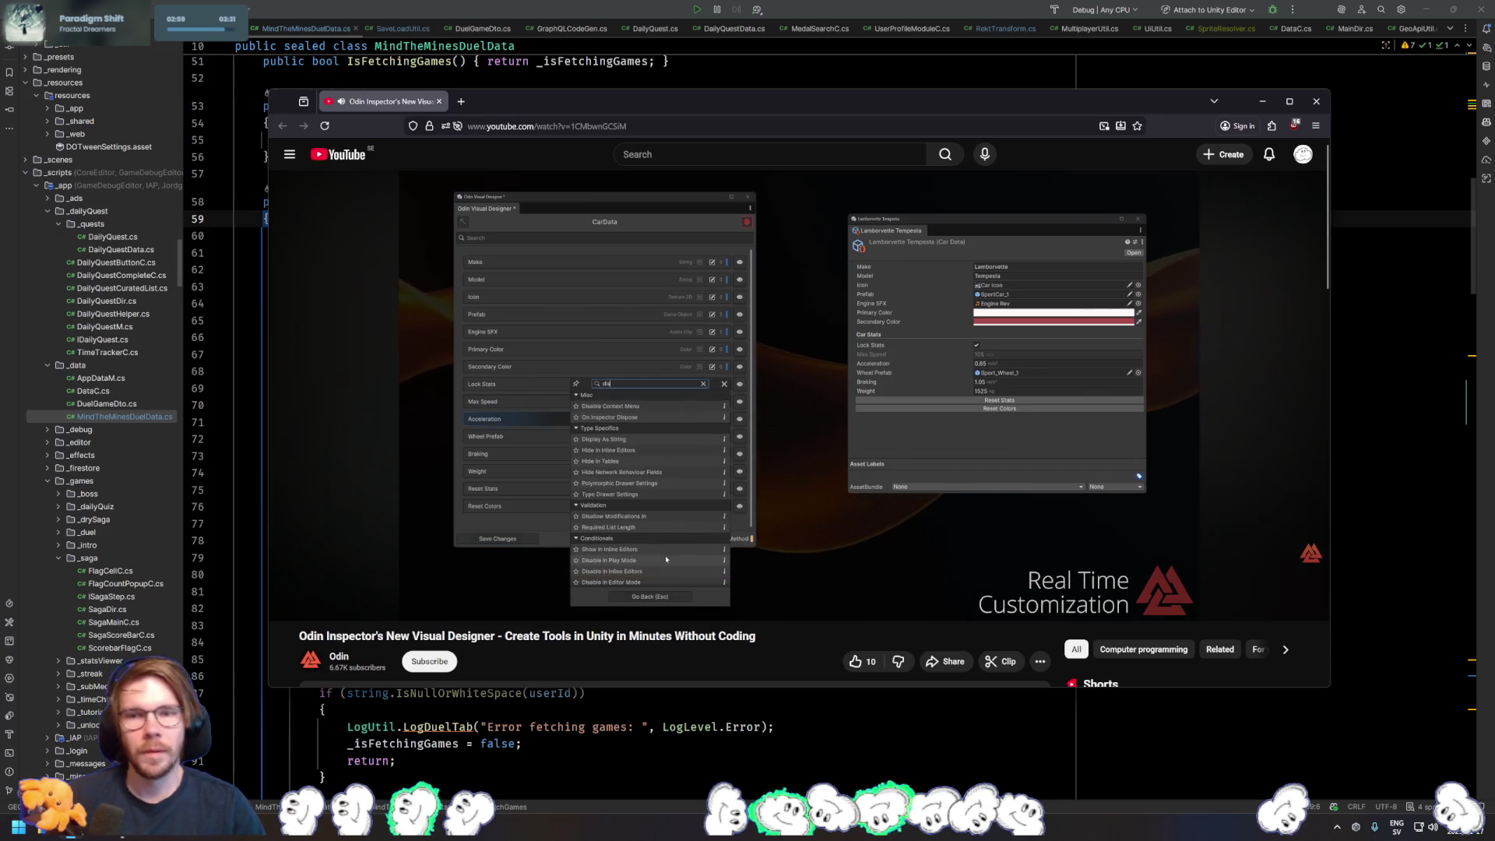
click(718, 127)
key(Escape)
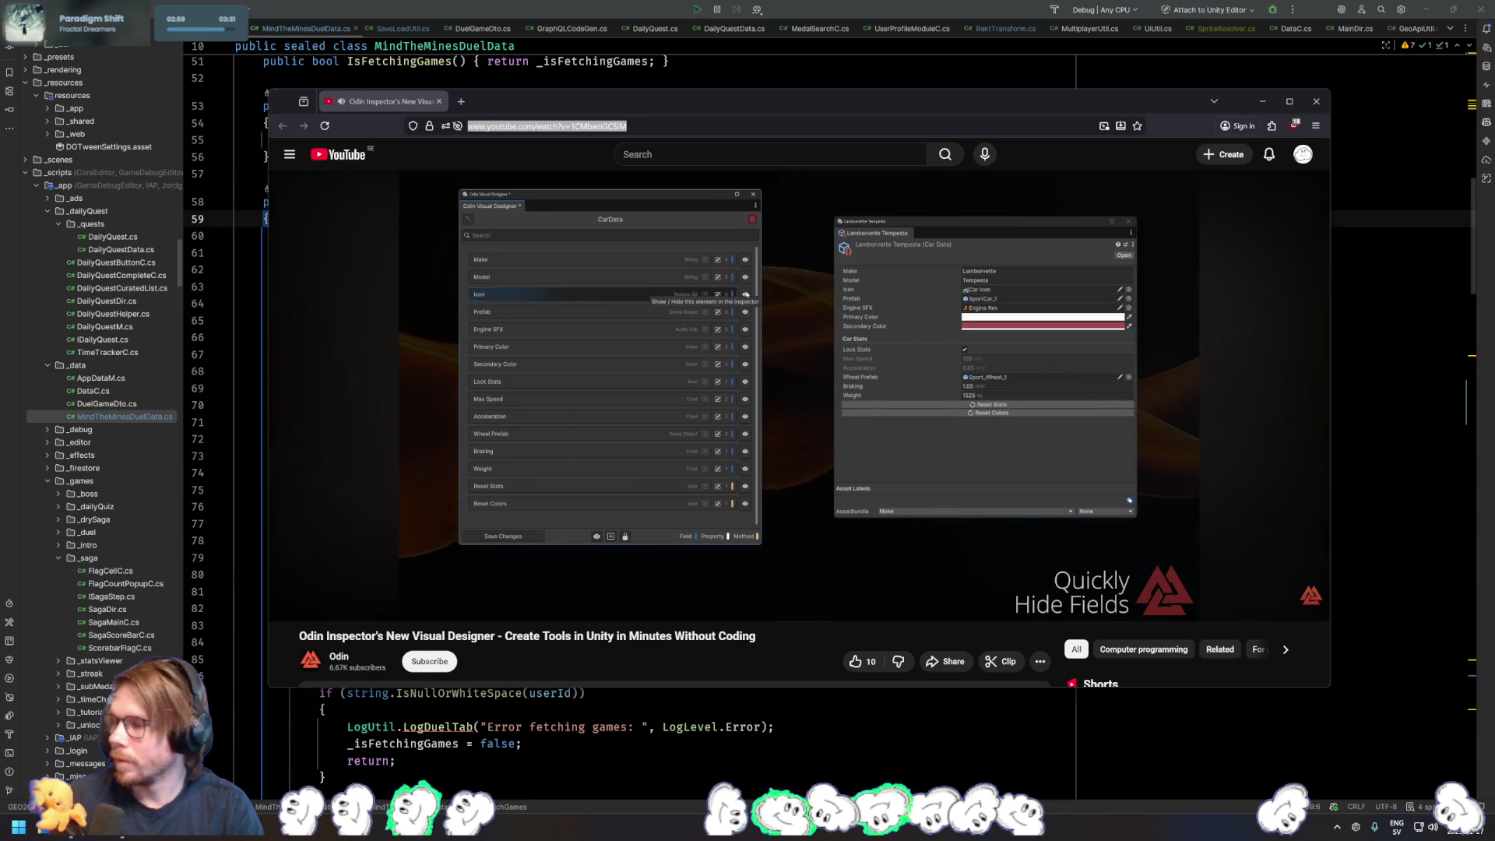
click(896, 100)
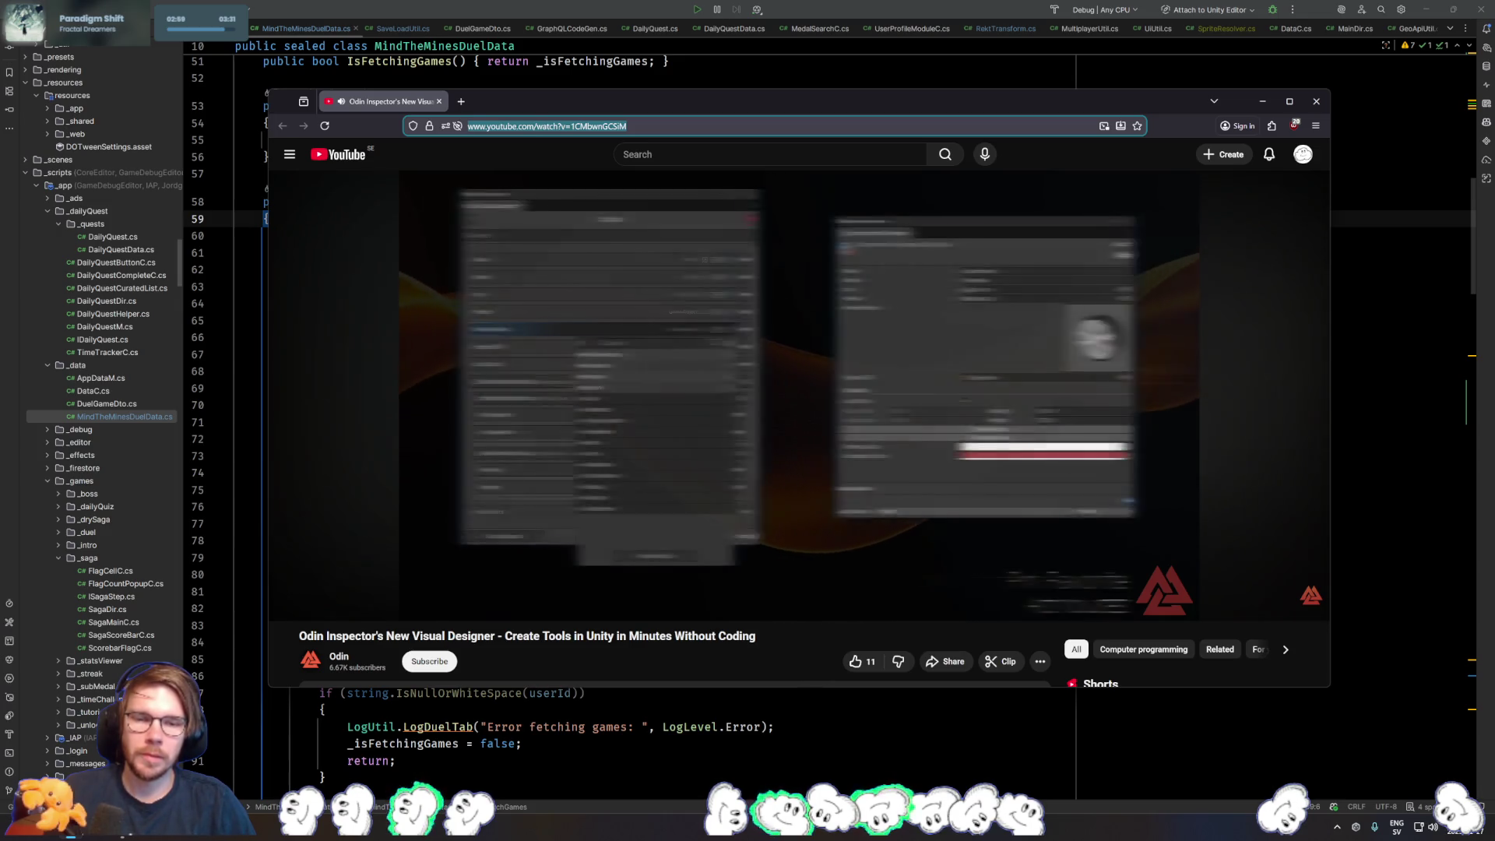
- Scroll to the comments, expand the '1 reply' thread, scroll back up and leave the browser
mouse_move(1302, 391)
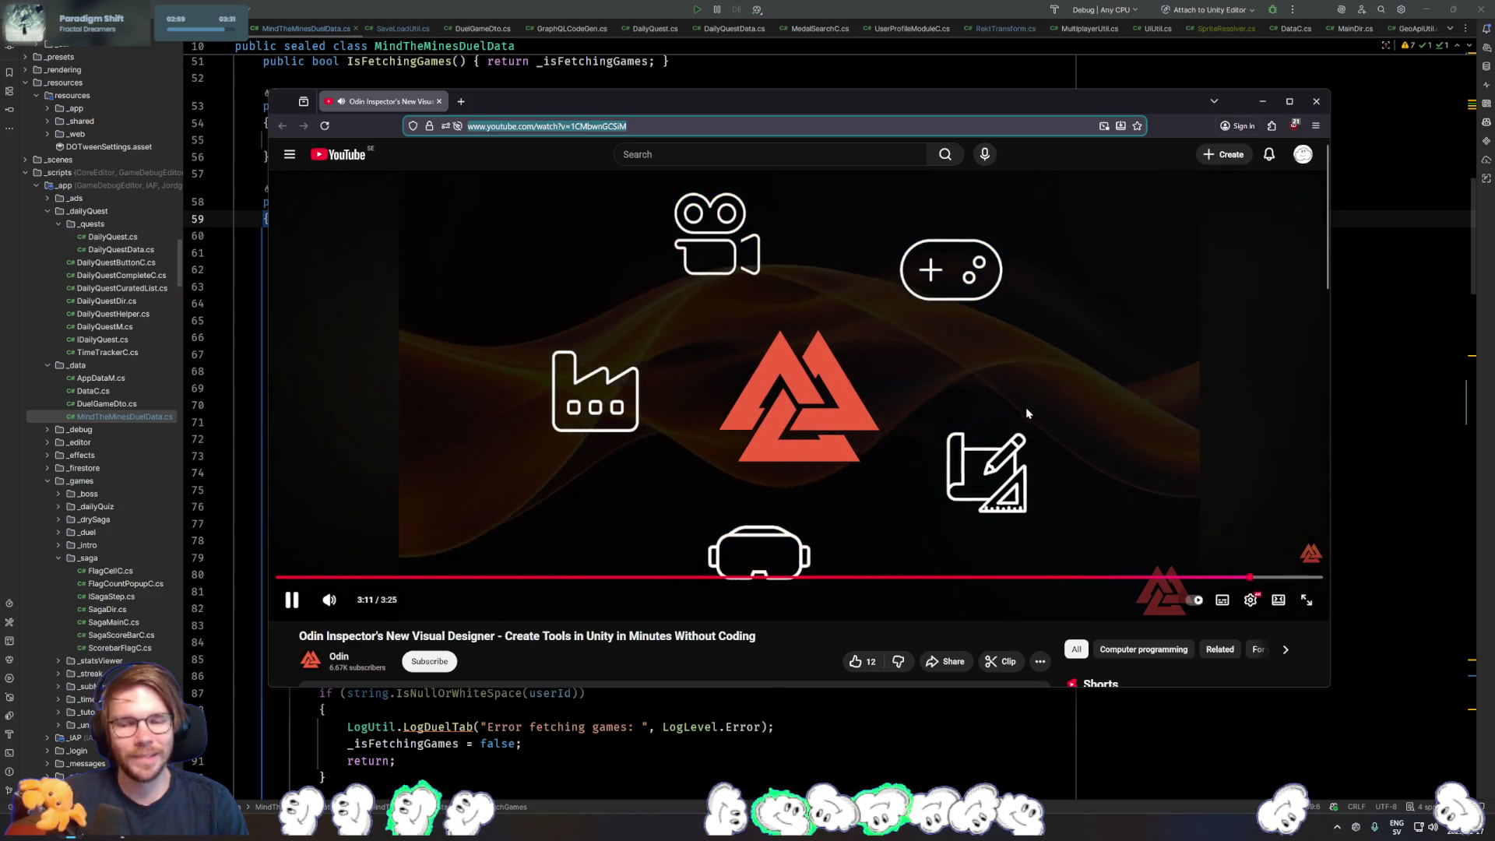
scroll(1012, 397, down, 2)
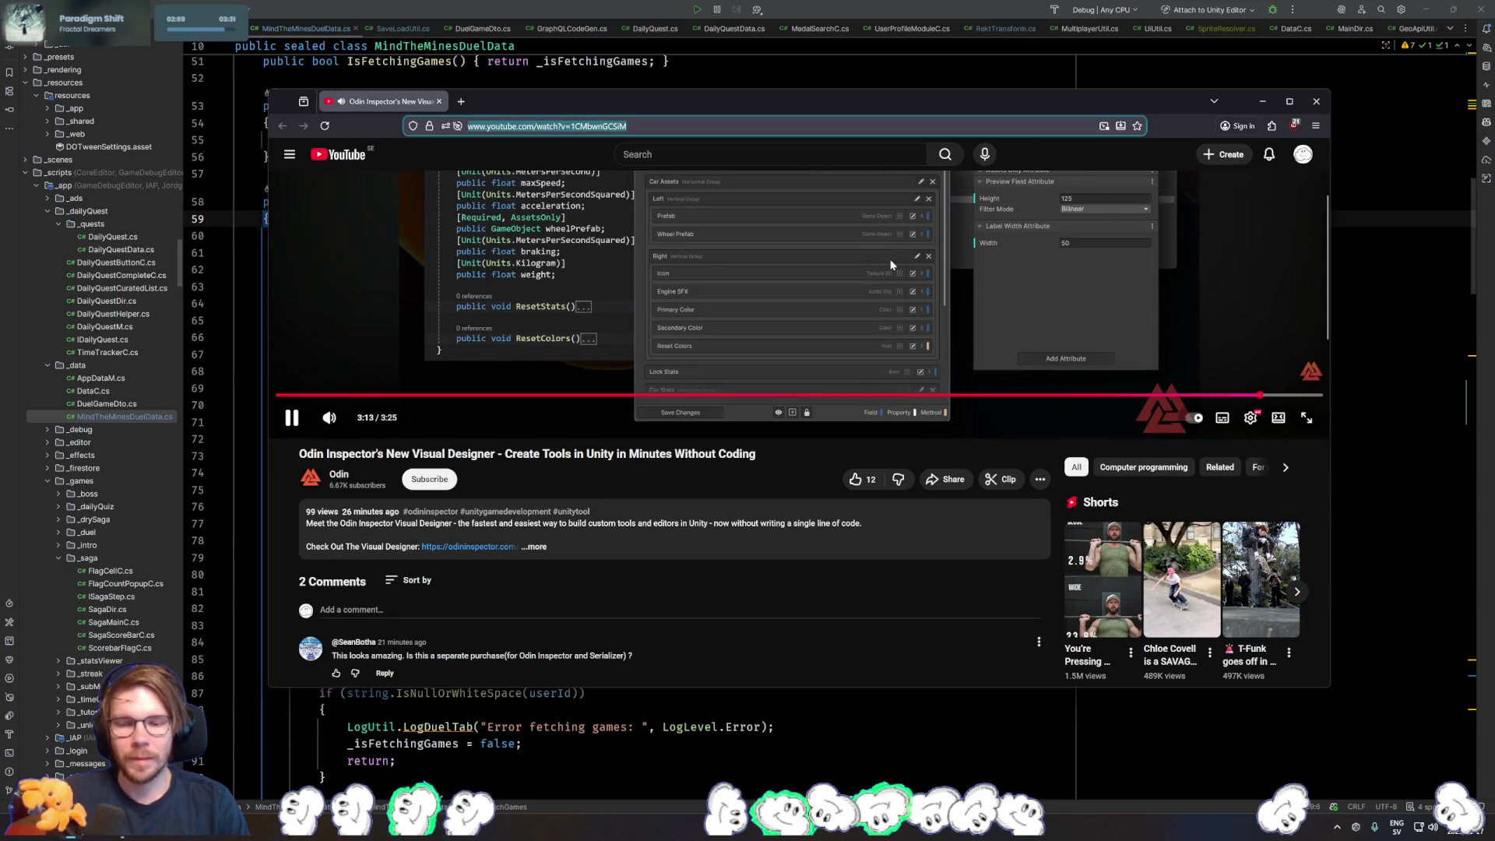
scroll(455, 533, down, 2)
click(359, 511)
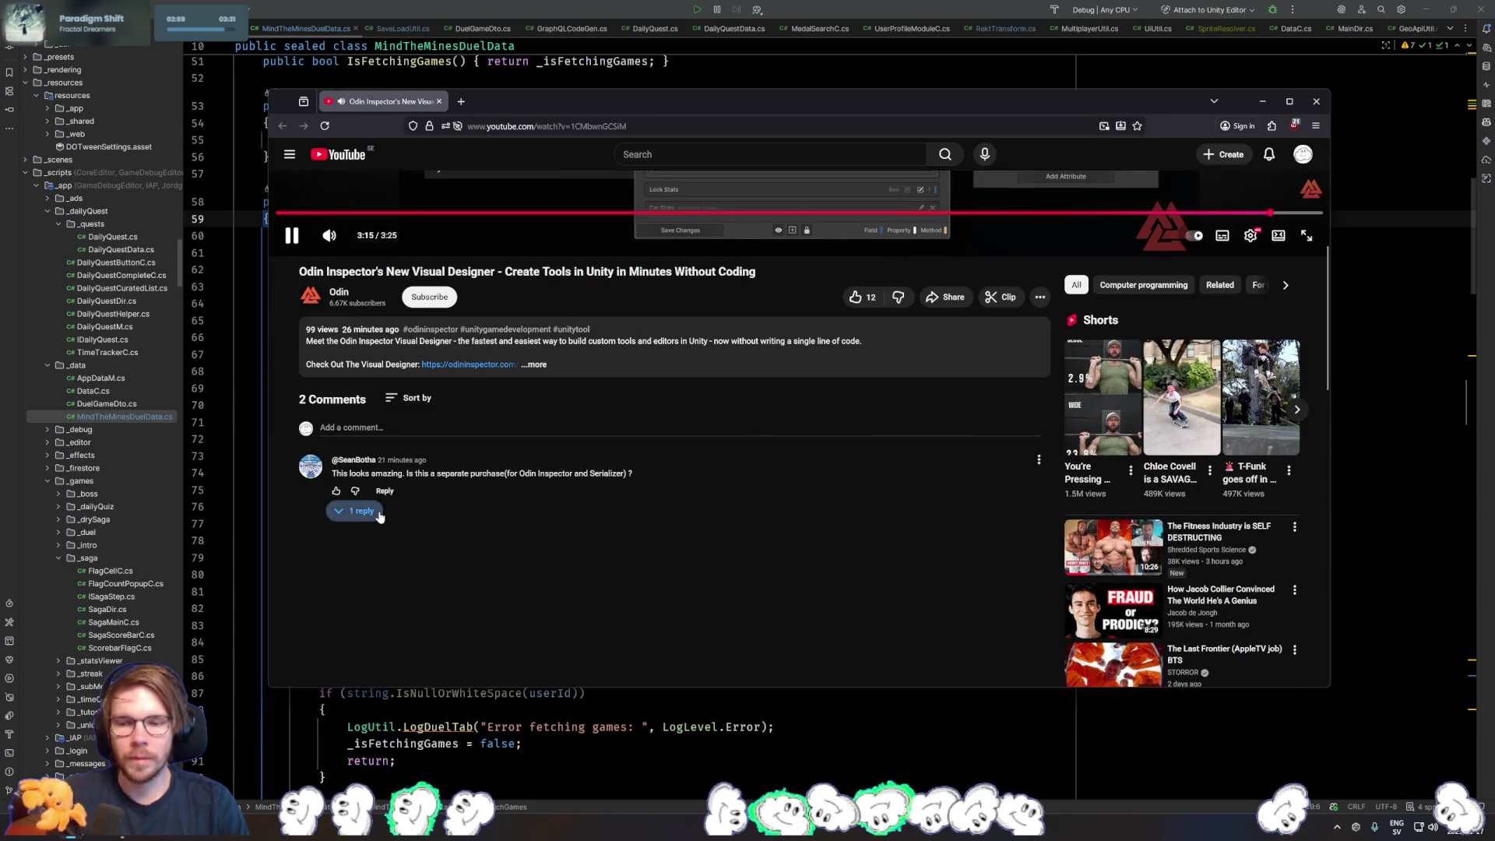
scroll(784, 517, up, 4)
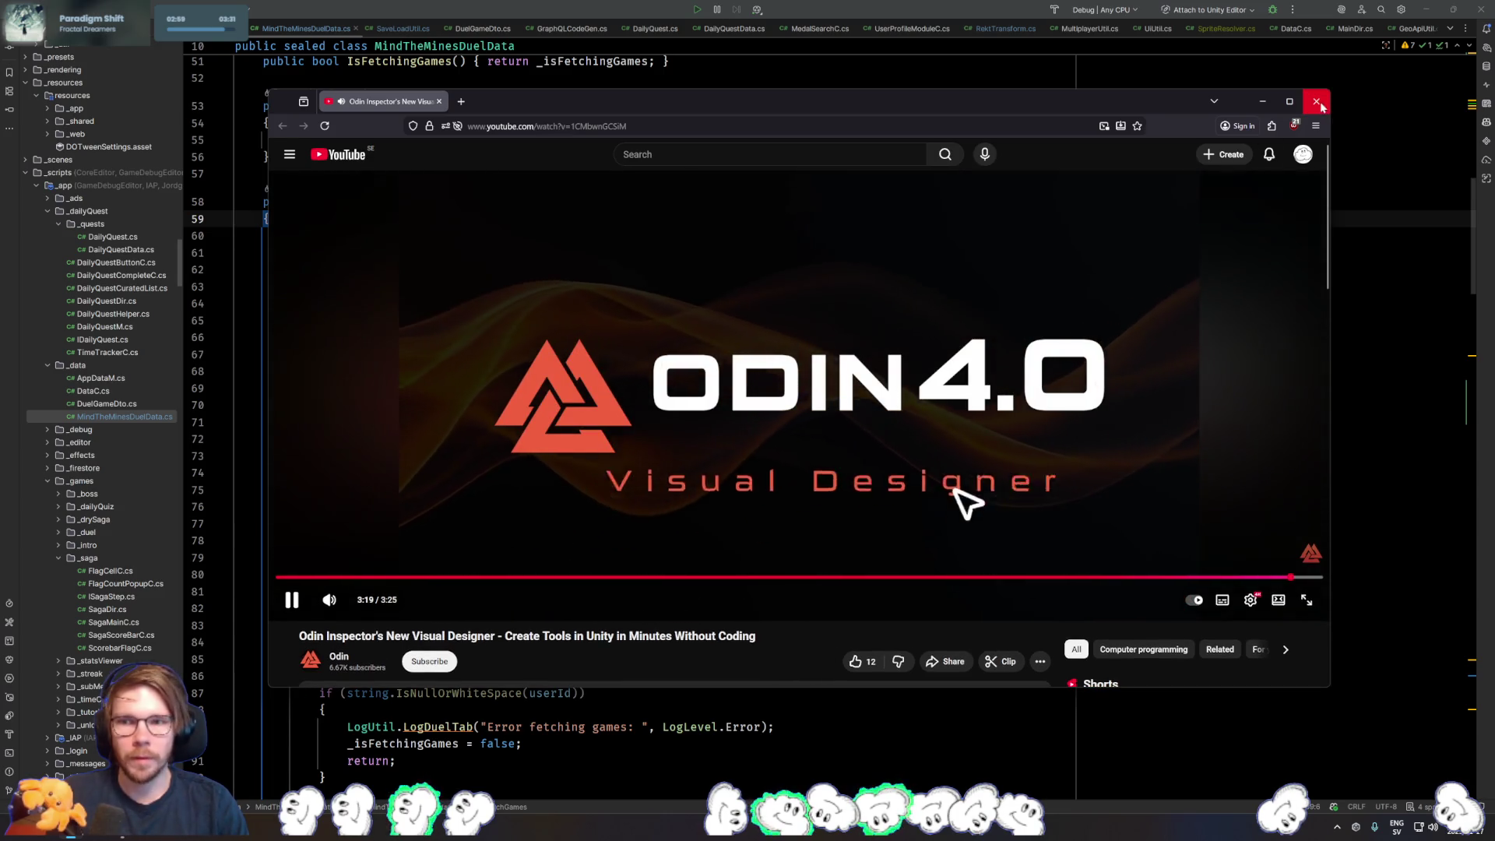
key(alt+Tab)
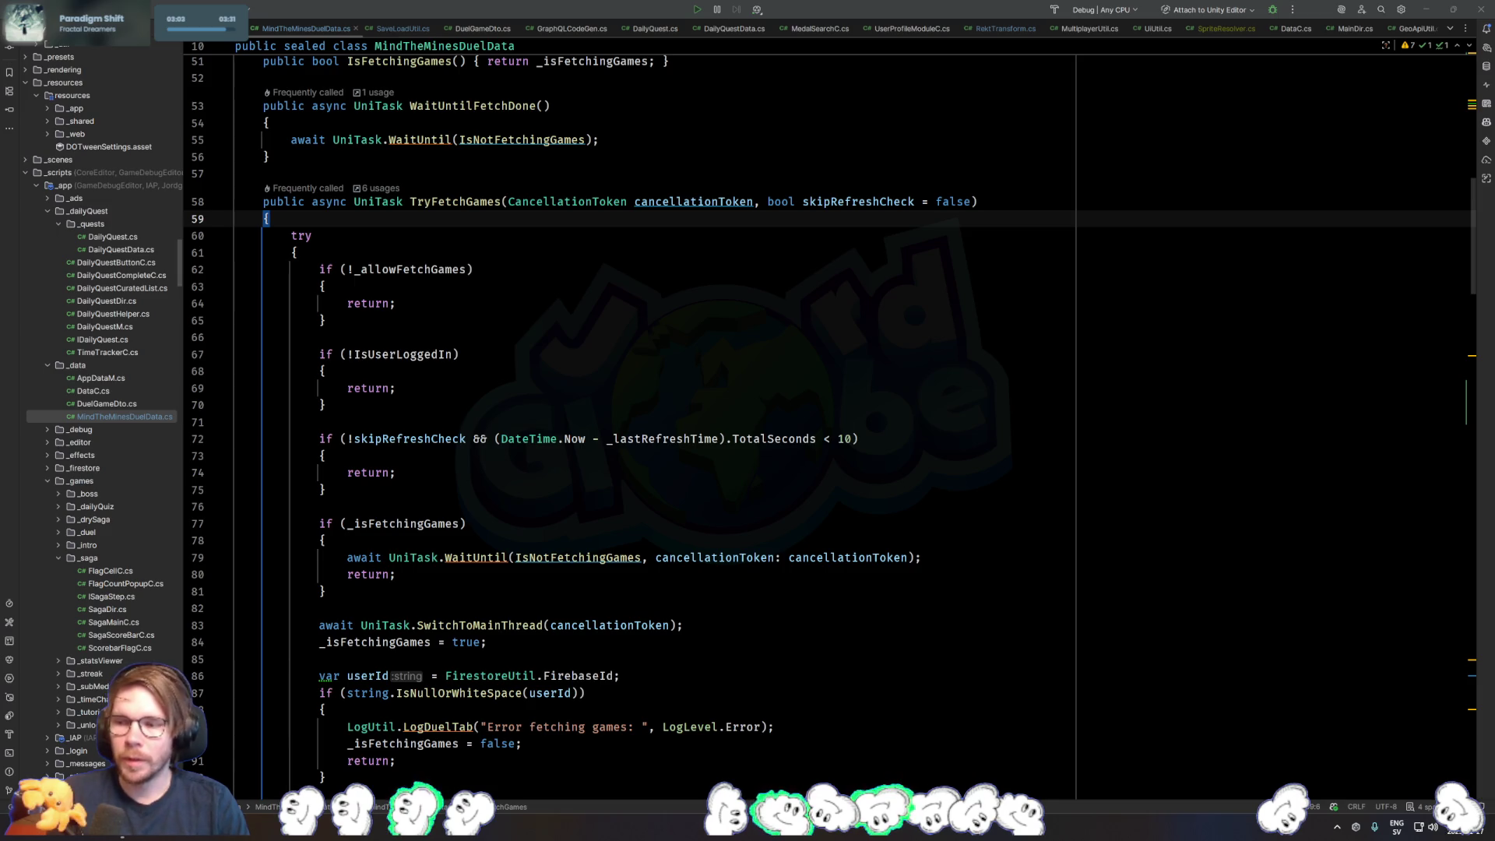
- Put the caret at the return on line 80, then the brace on line 78
click(857, 577)
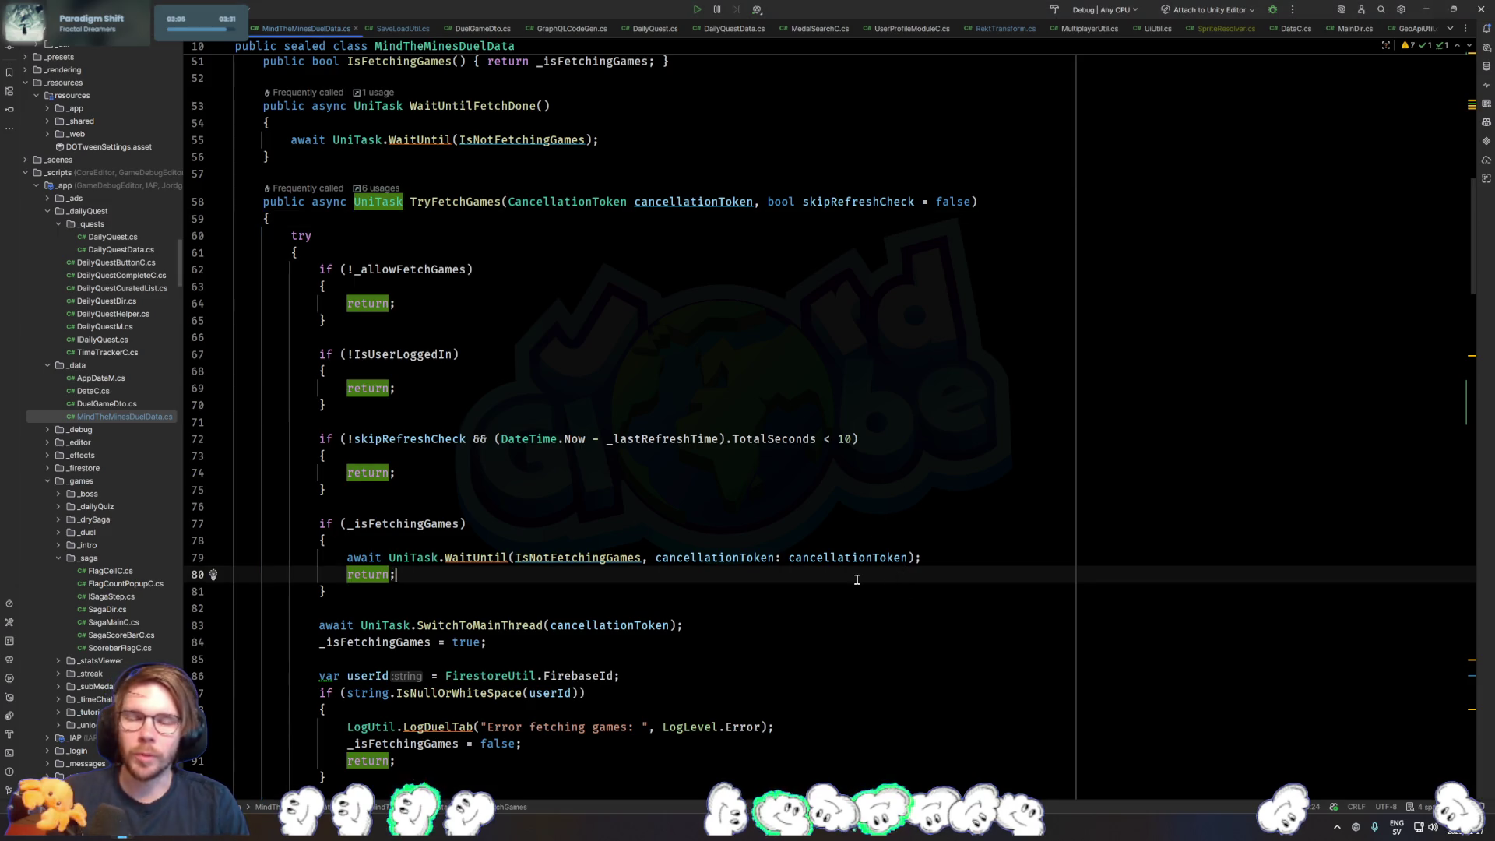
click(881, 541)
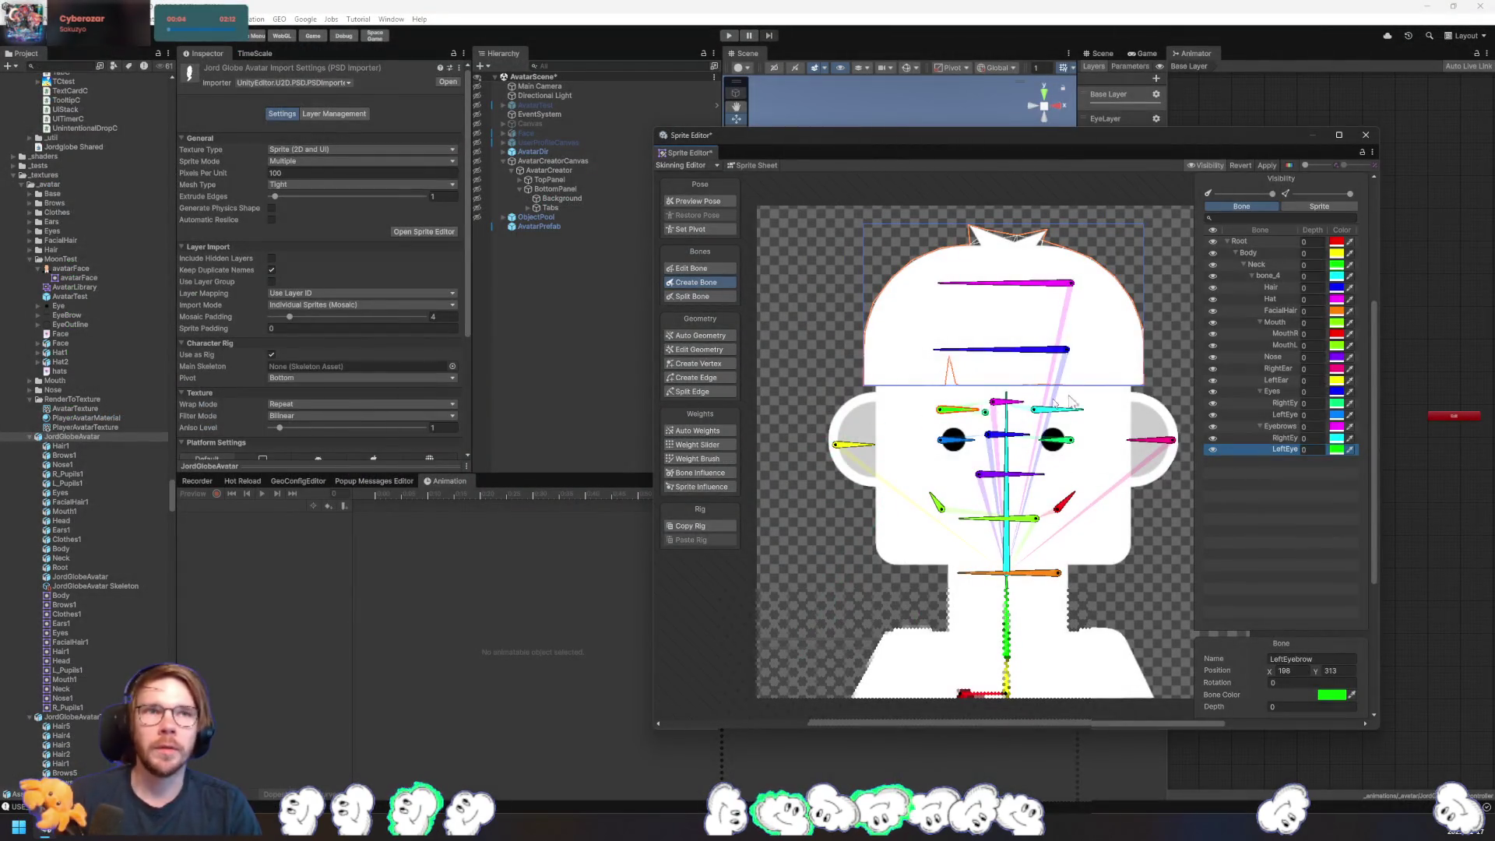
- Apply the rig changes and paint the hair with the Hair bone's weight
click(1263, 165)
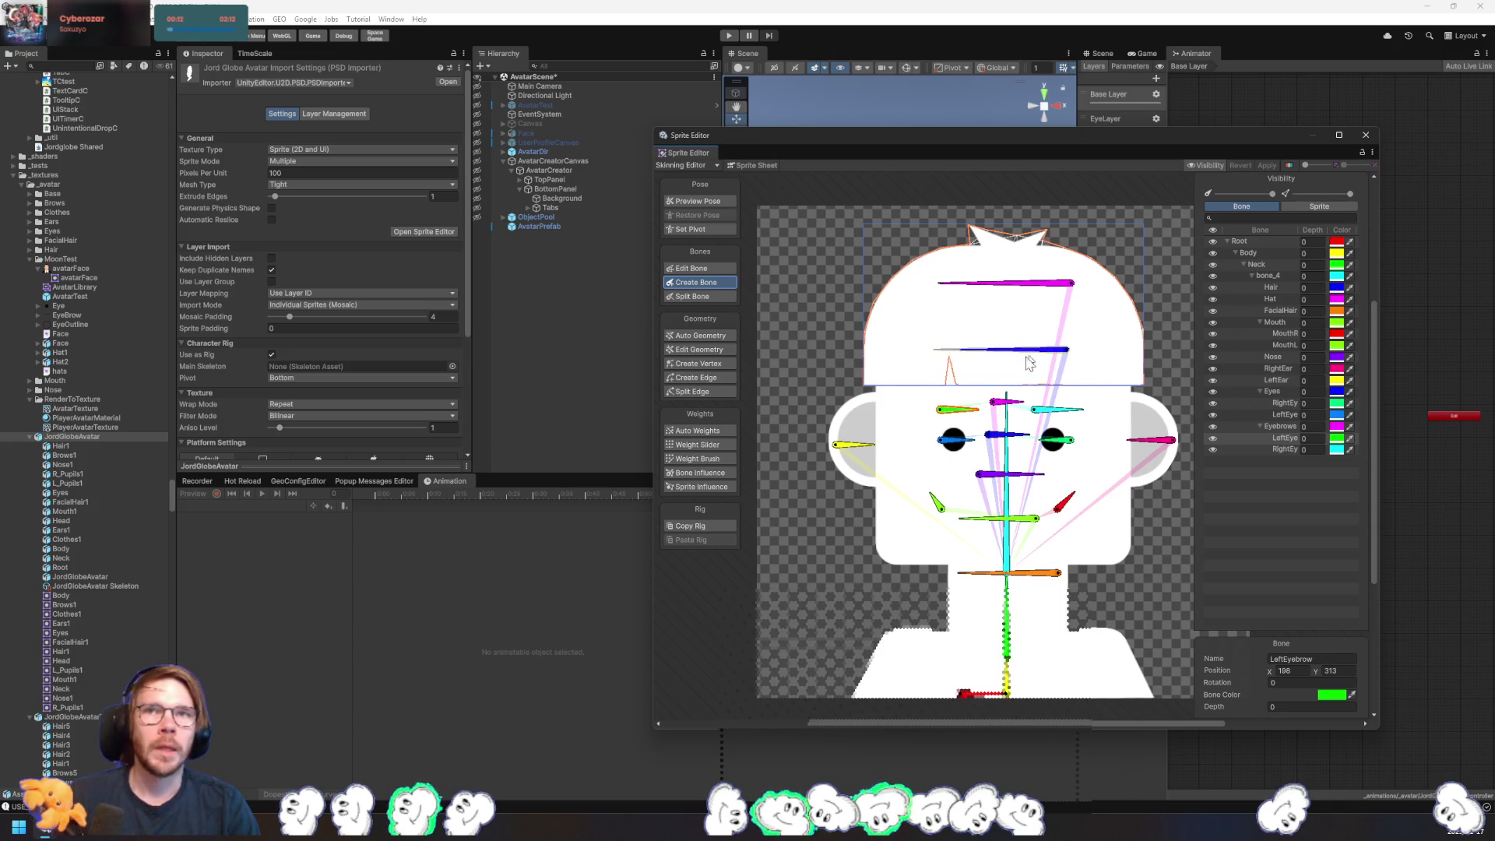
click(690, 460)
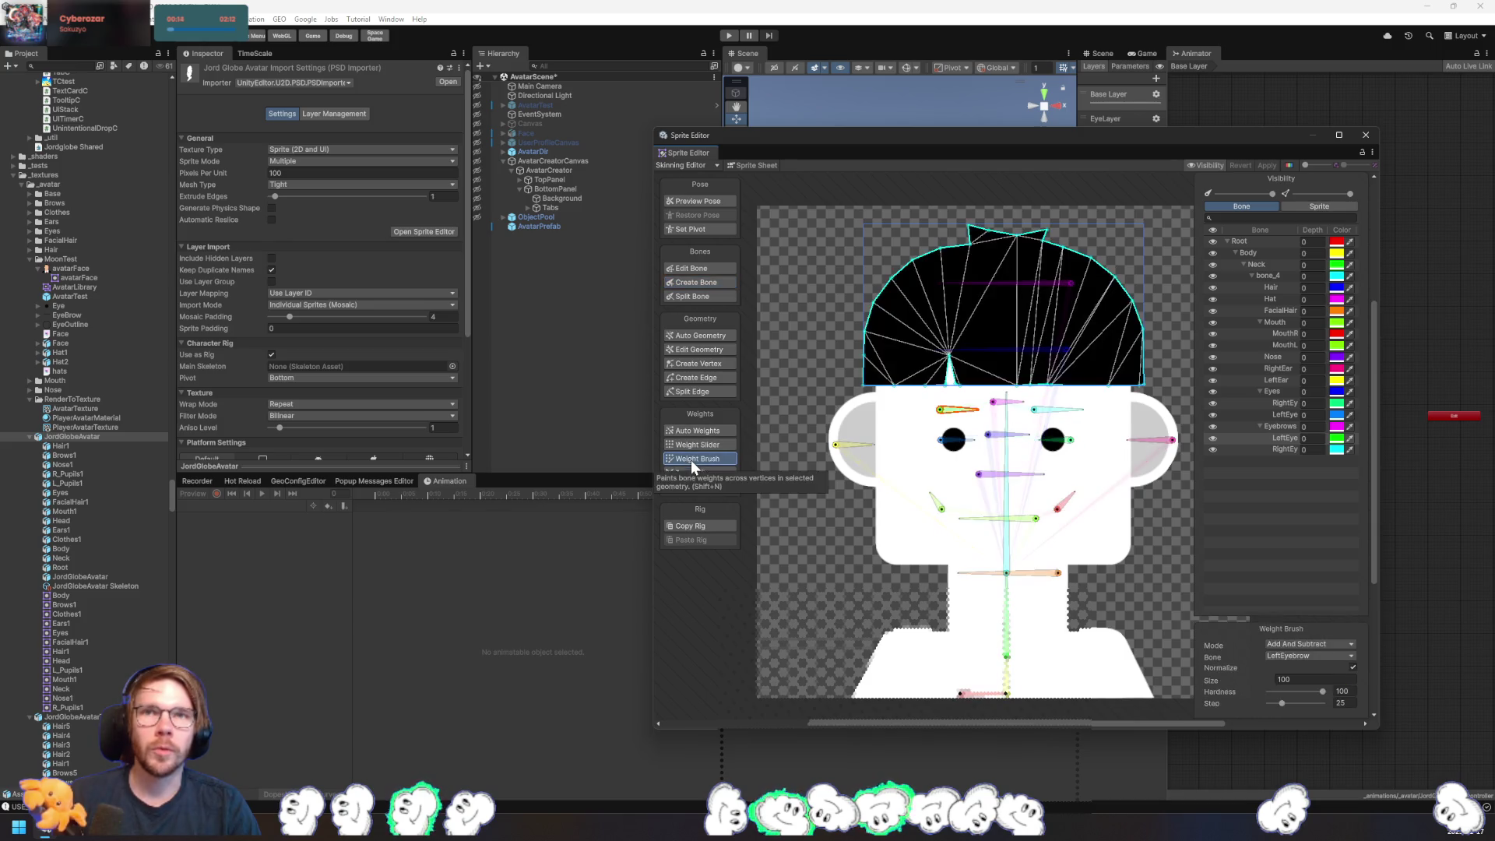
click(1065, 352)
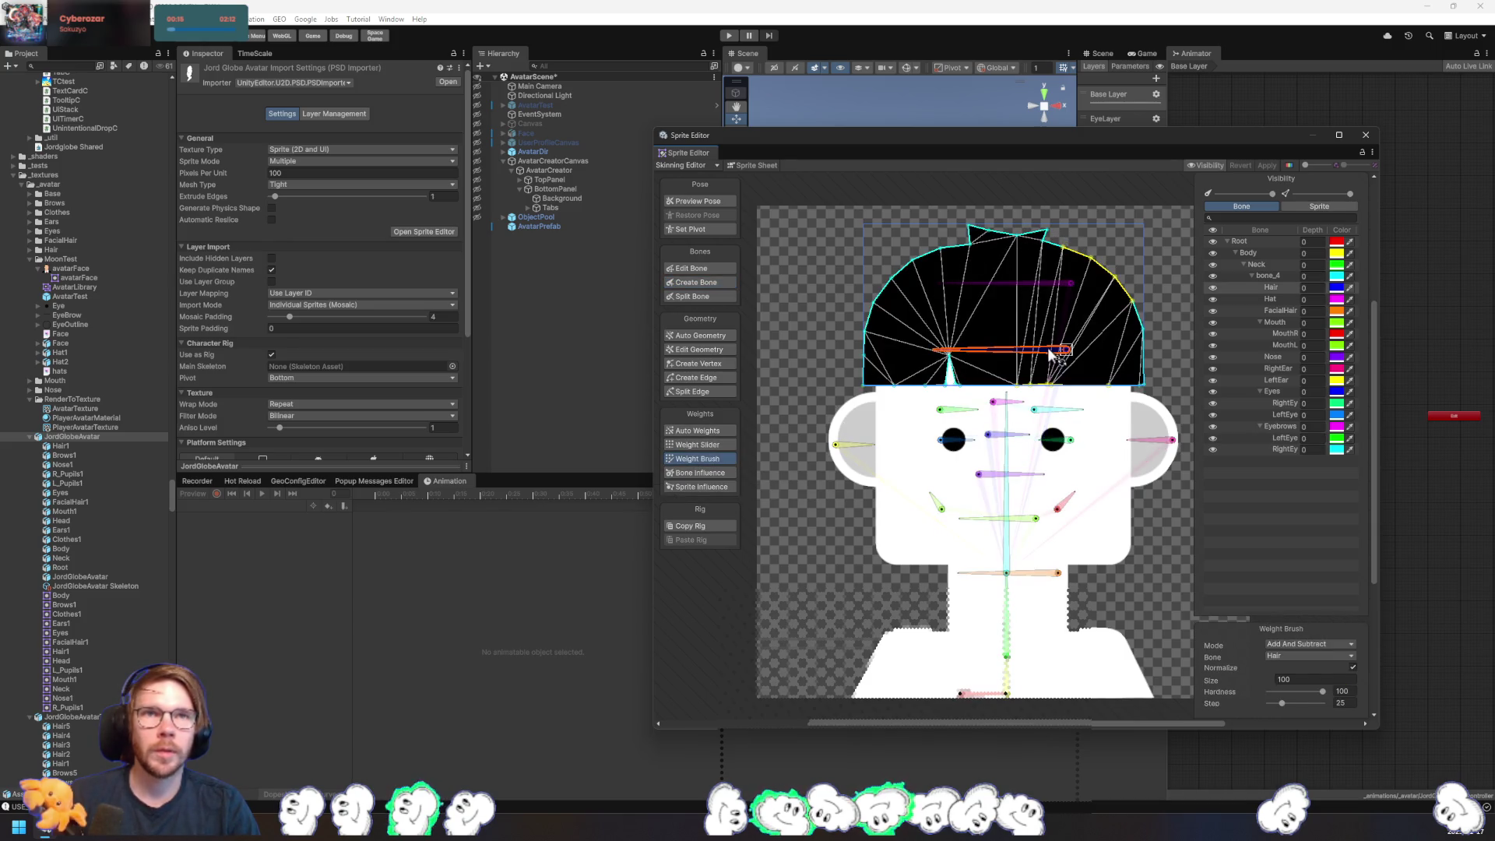
mouse_move(1132, 335)
mouse_down()
mouse_move(1100, 272)
mouse_move(1083, 317)
mouse_move(1012, 350)
mouse_up()
- Keep the brush in Add And Subtract mode and target the Hat bone
click(1316, 643)
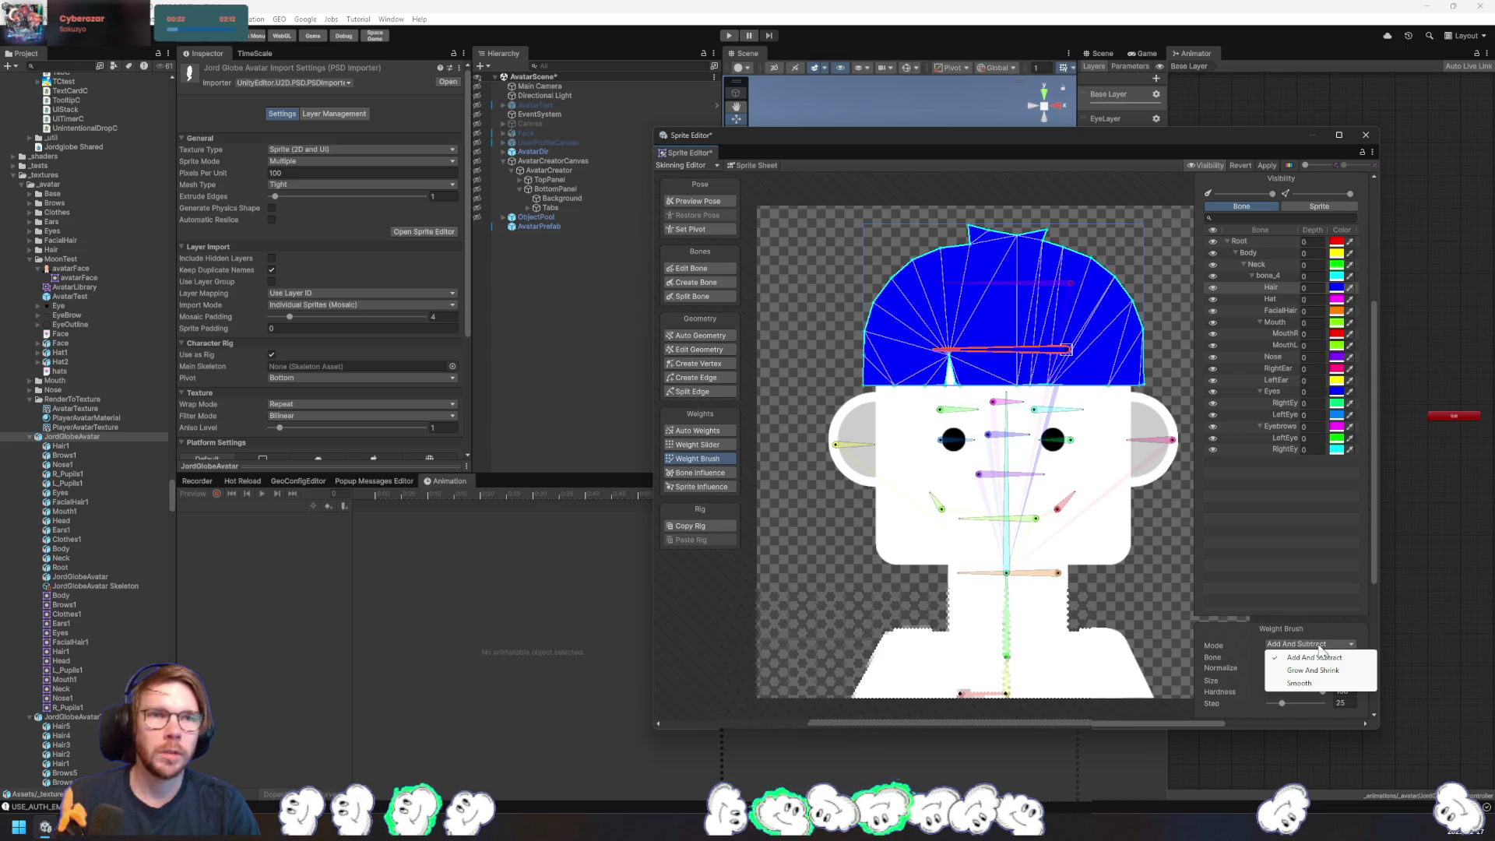
click(1321, 589)
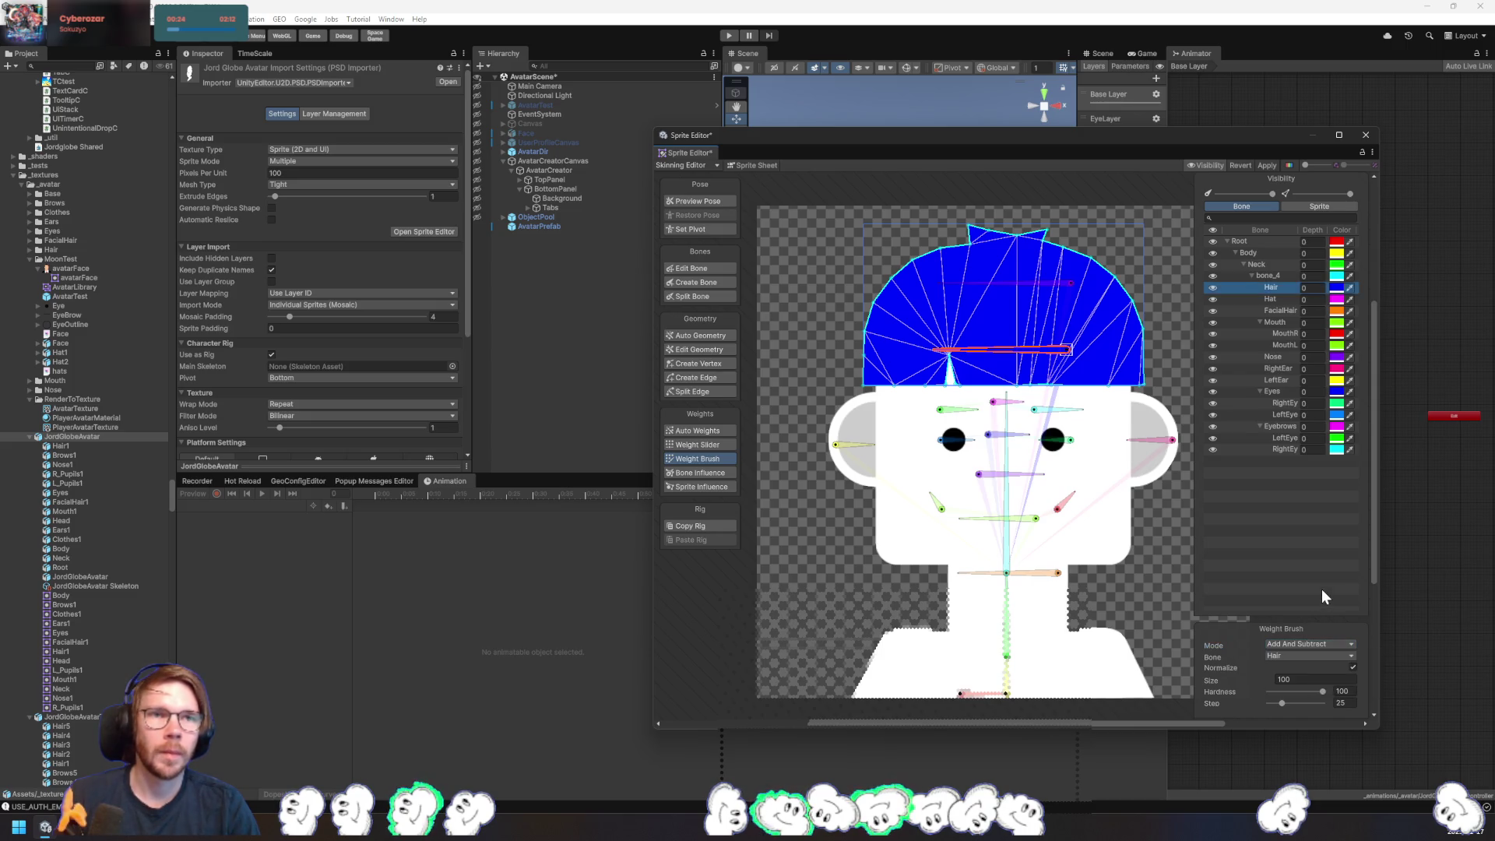
click(1278, 300)
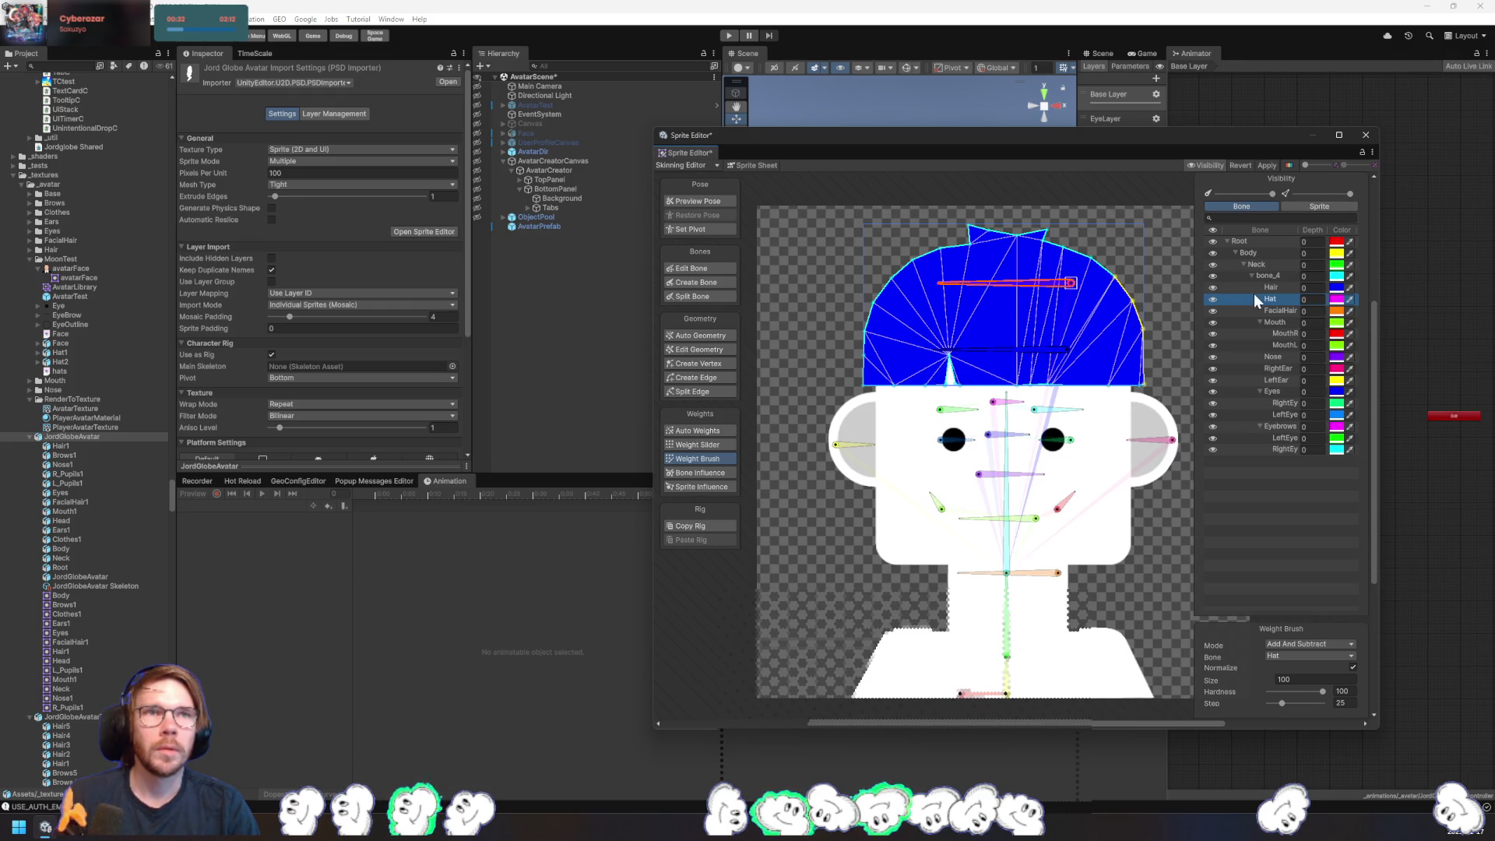
- Expand the Brows, Nose, Pupils and Eyes sprite groups, then target the FacialHair bone
click(1318, 207)
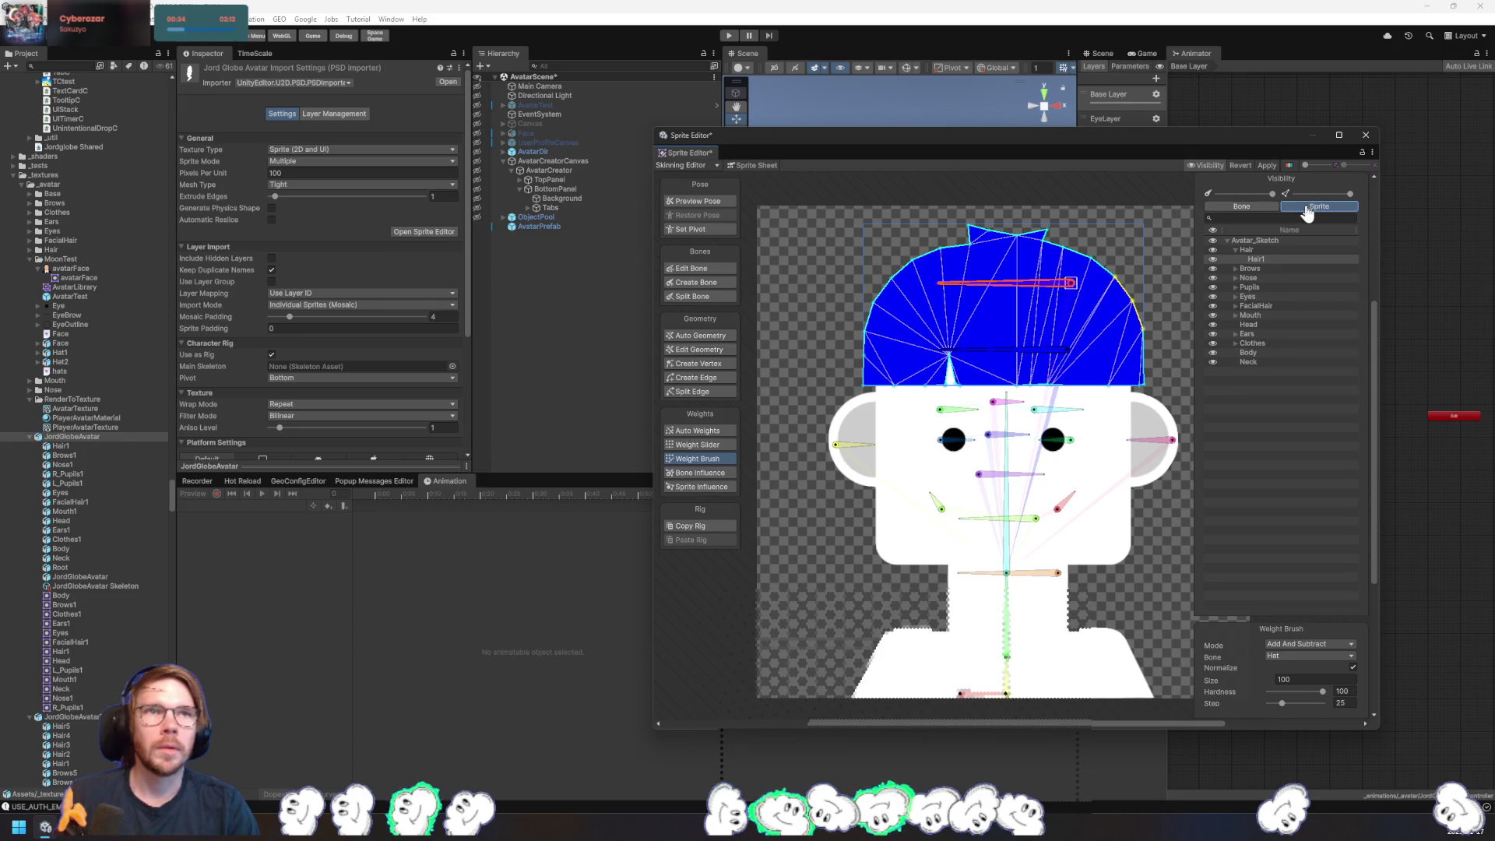
click(1234, 268)
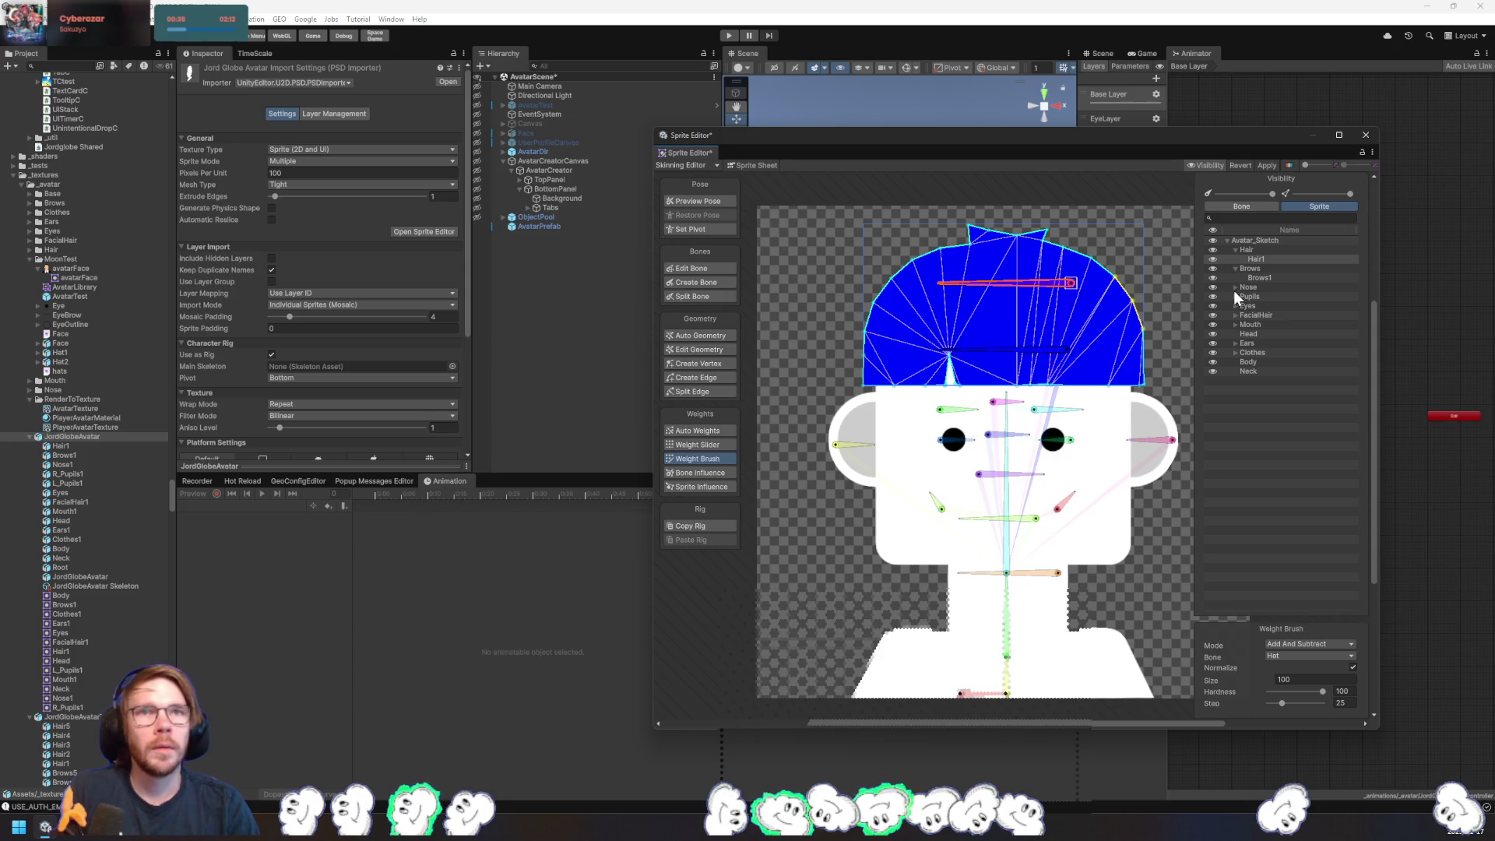
click(1234, 287)
click(1235, 306)
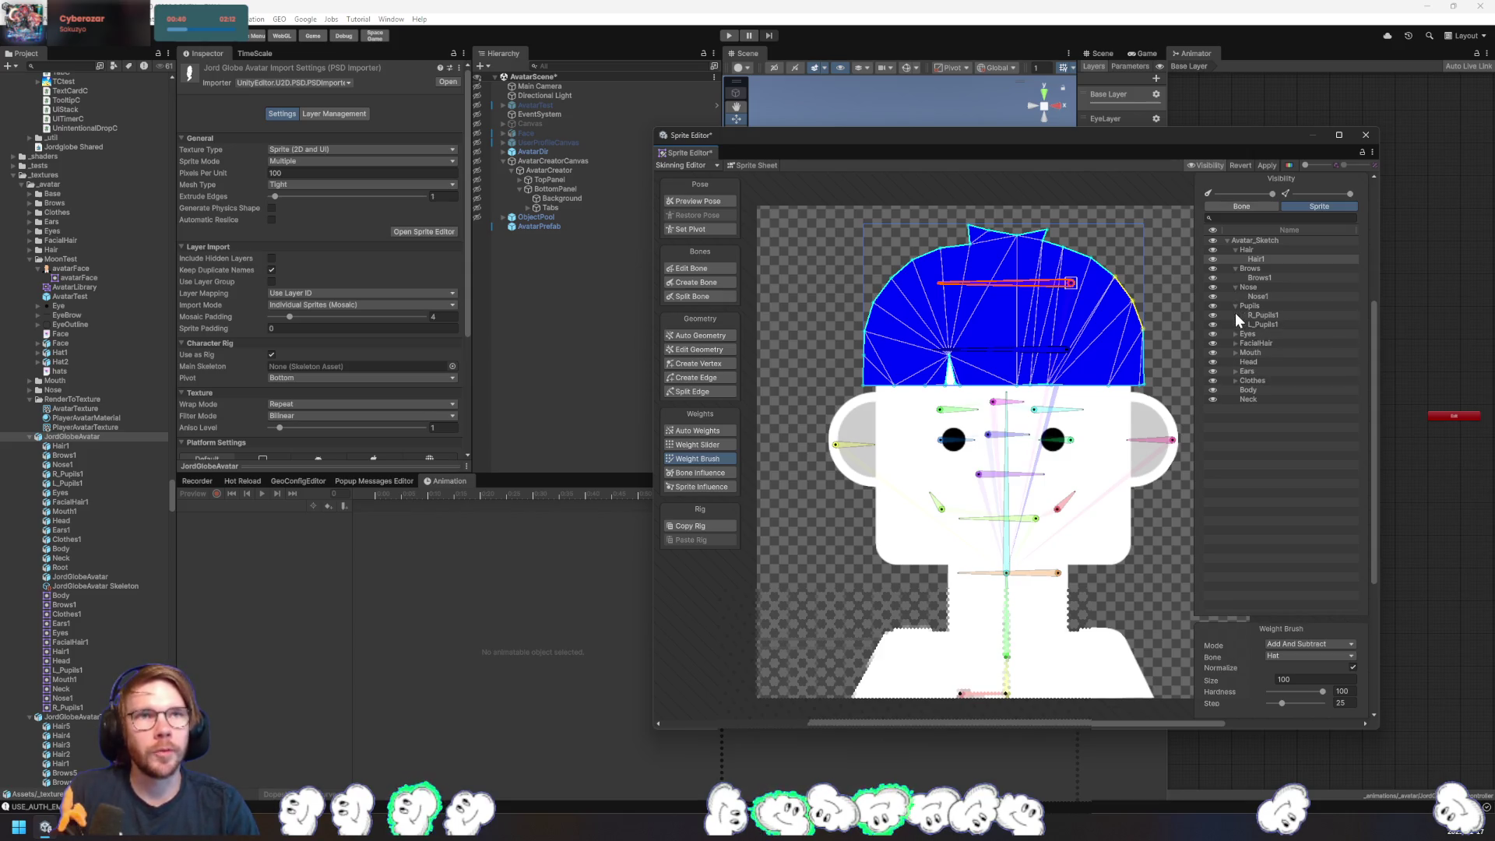
click(1235, 335)
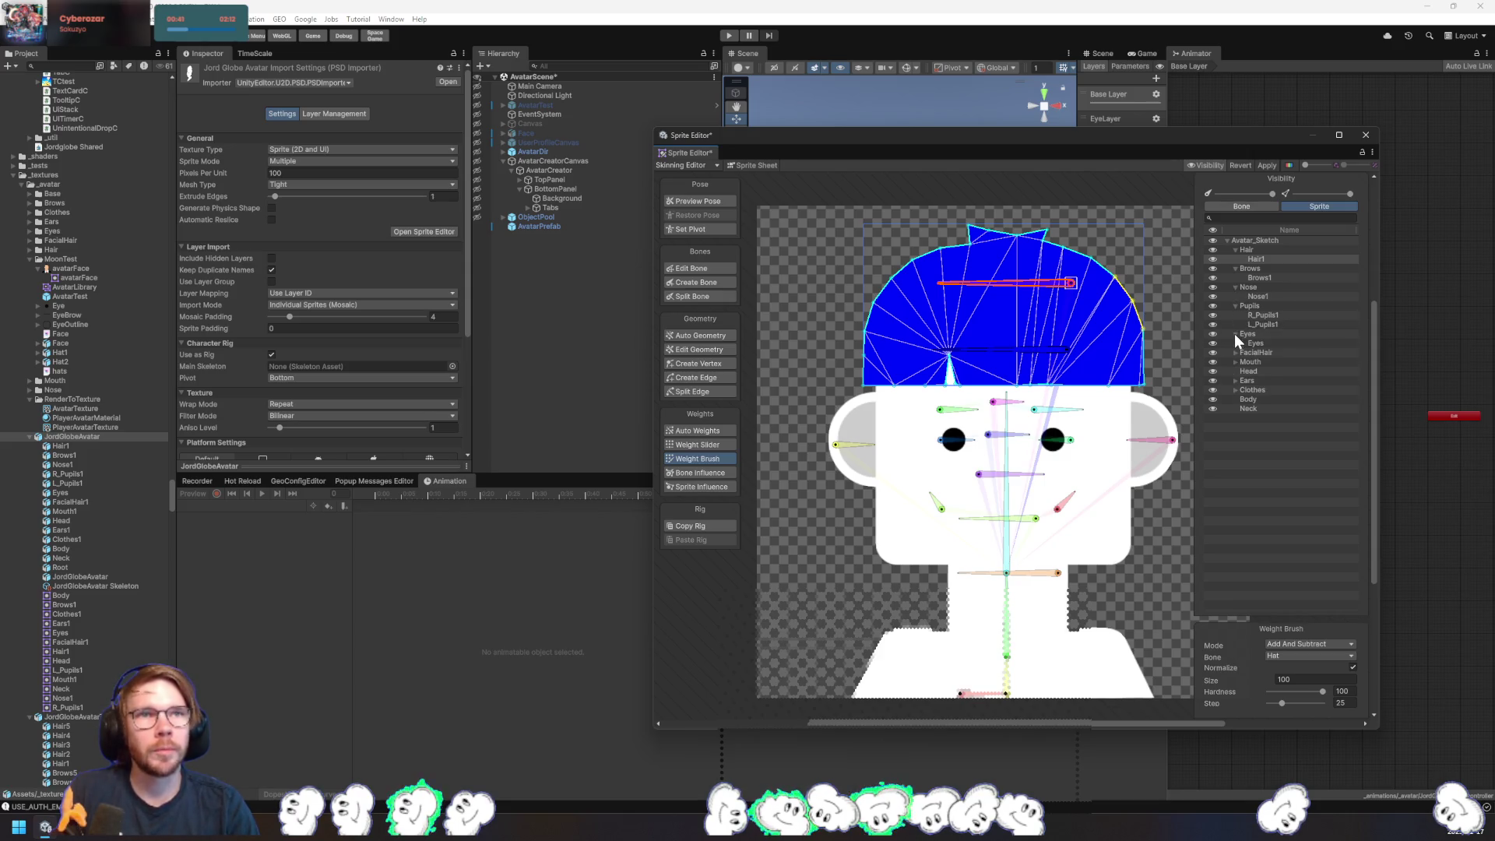
click(1255, 210)
click(1279, 311)
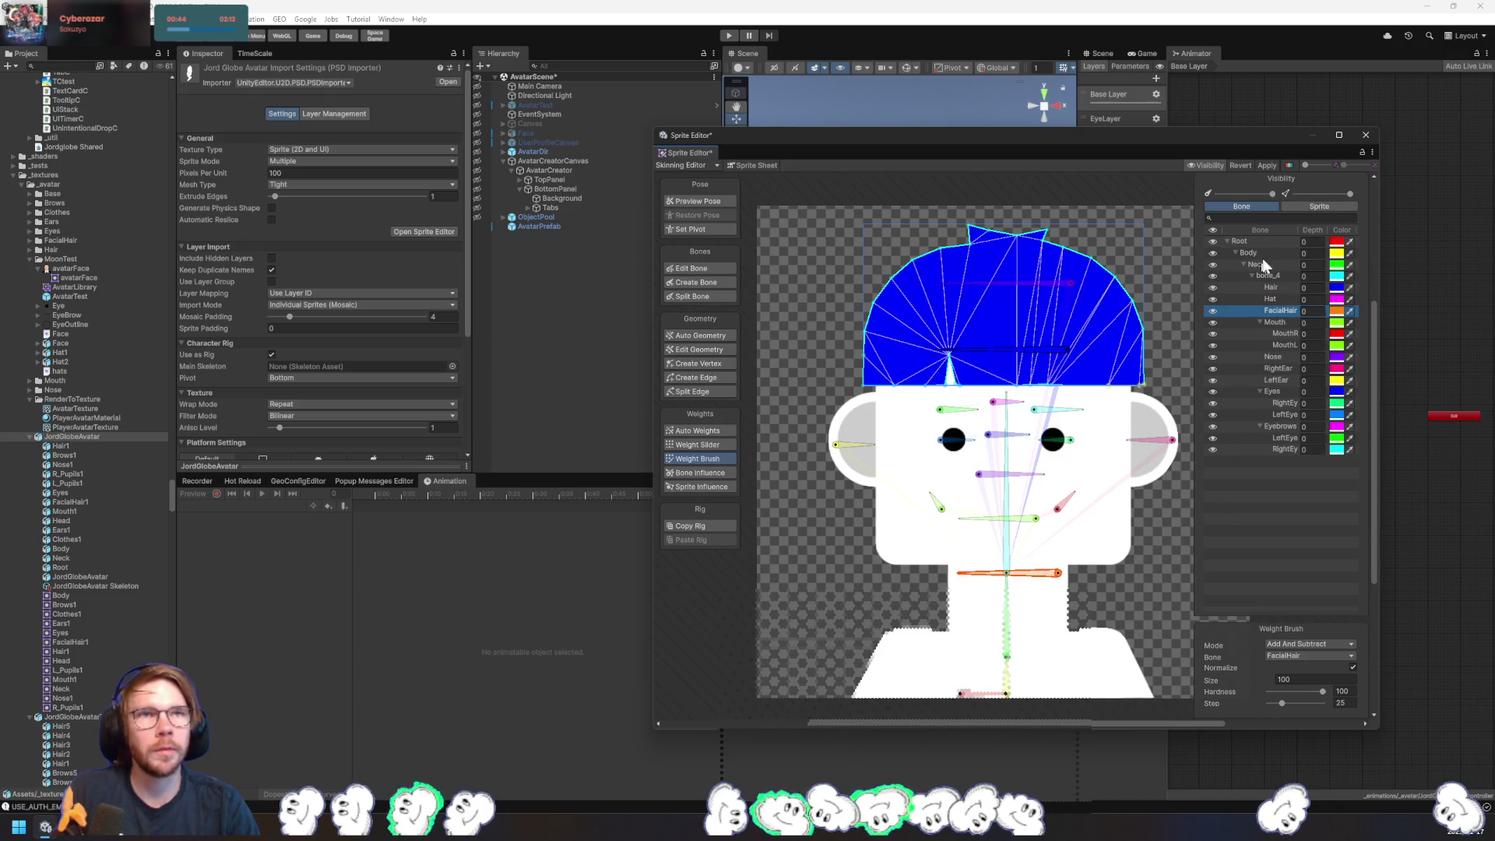
- Show every sprite's weights and inspect the neck sprite and the FacialHair bone
click(872, 610)
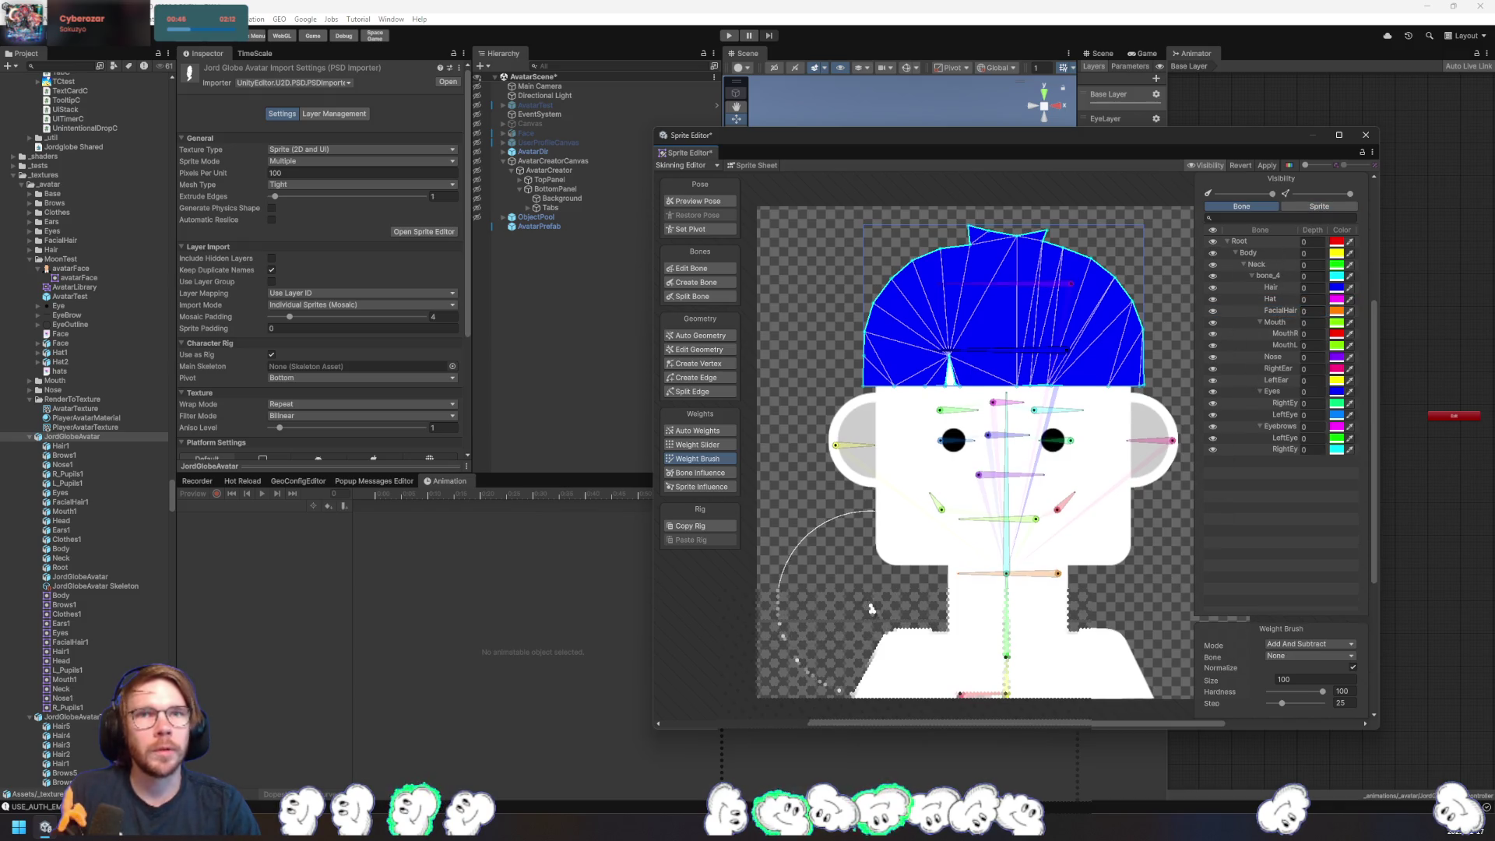
click(829, 616)
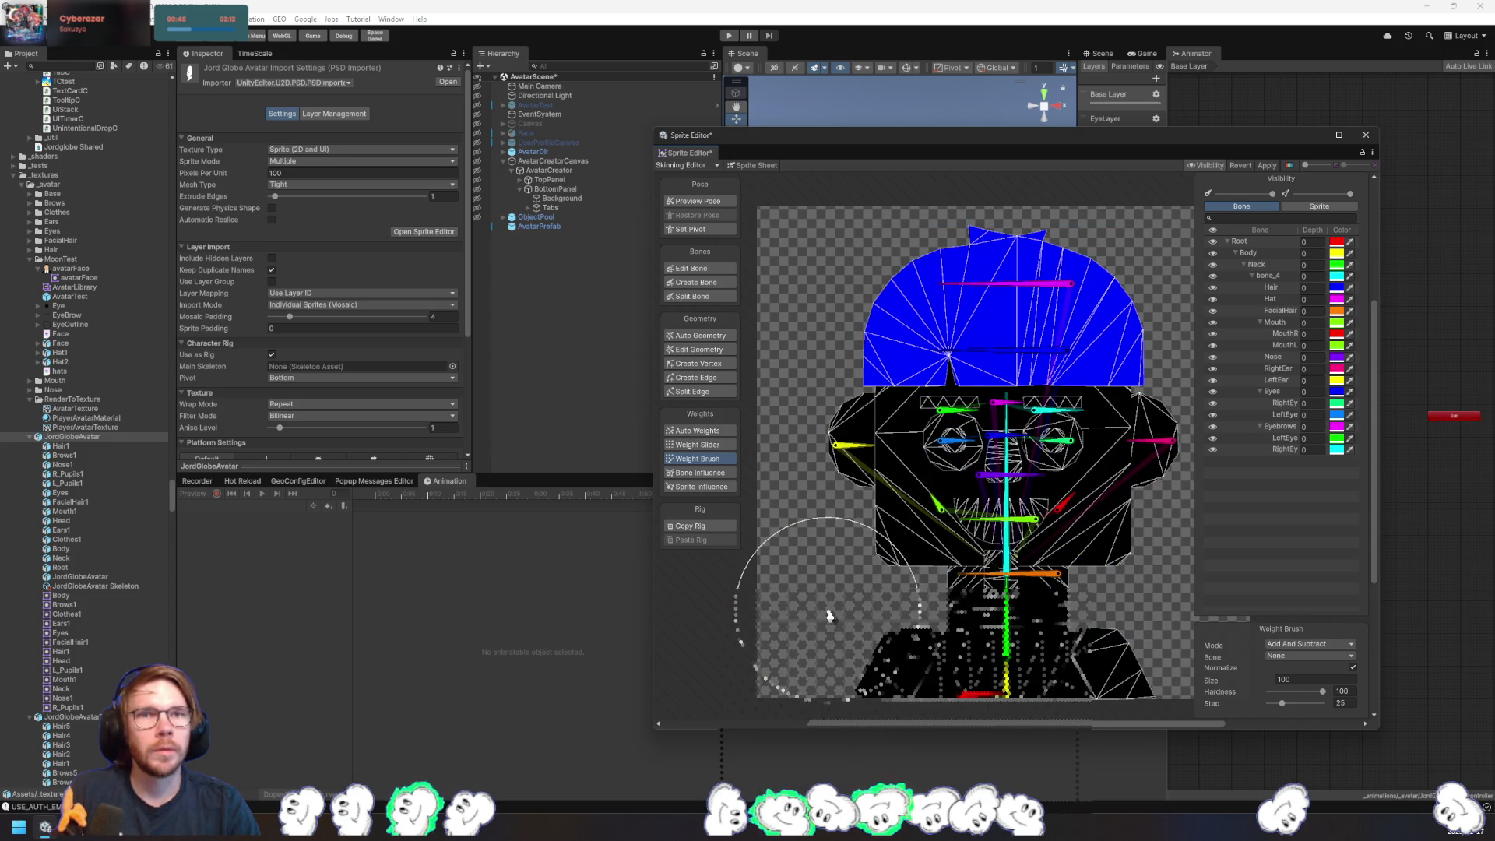
click(1000, 571)
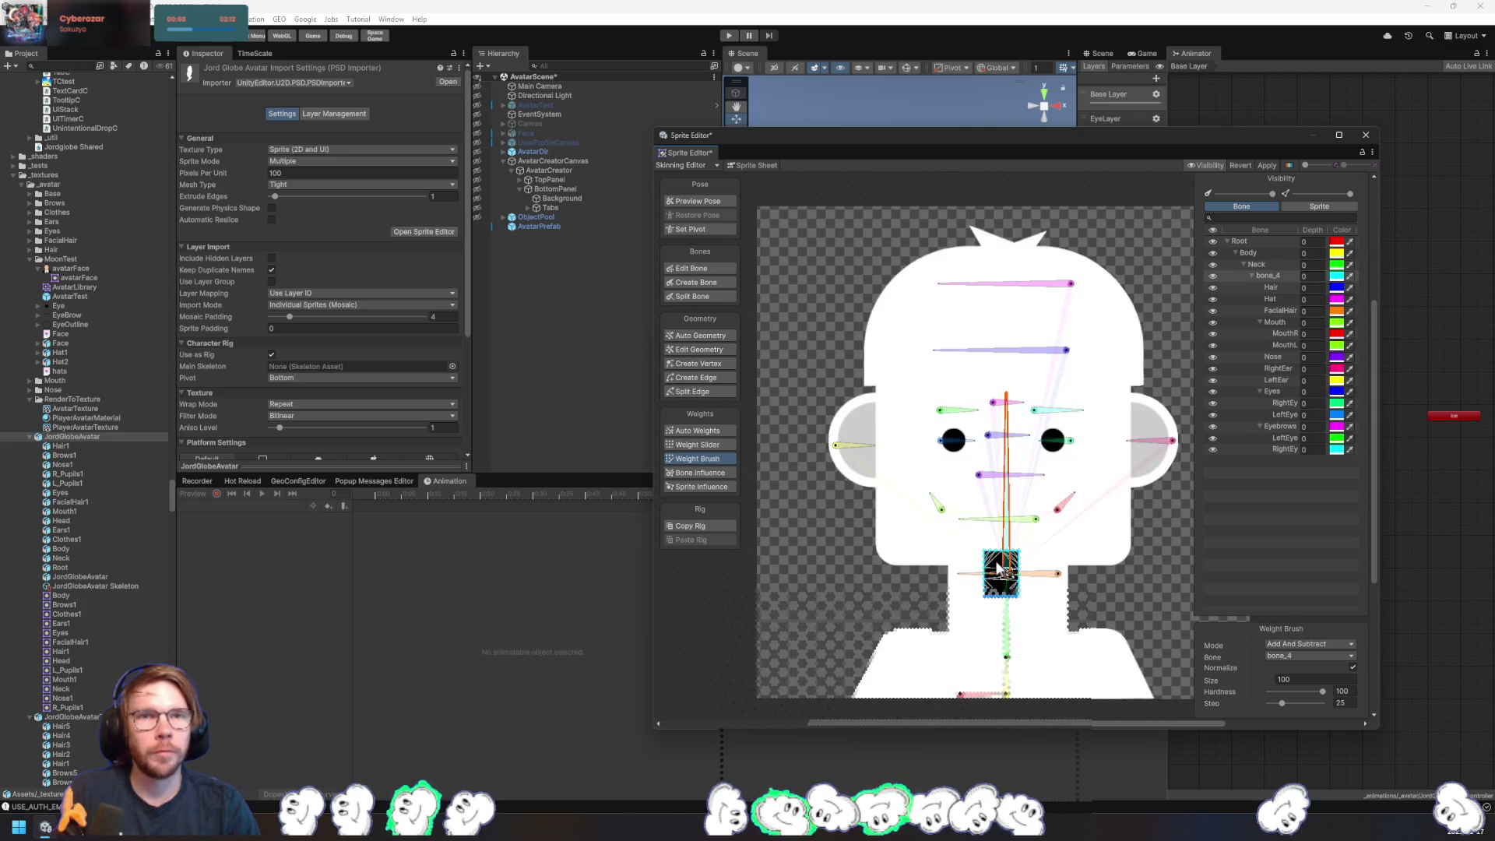
click(1281, 311)
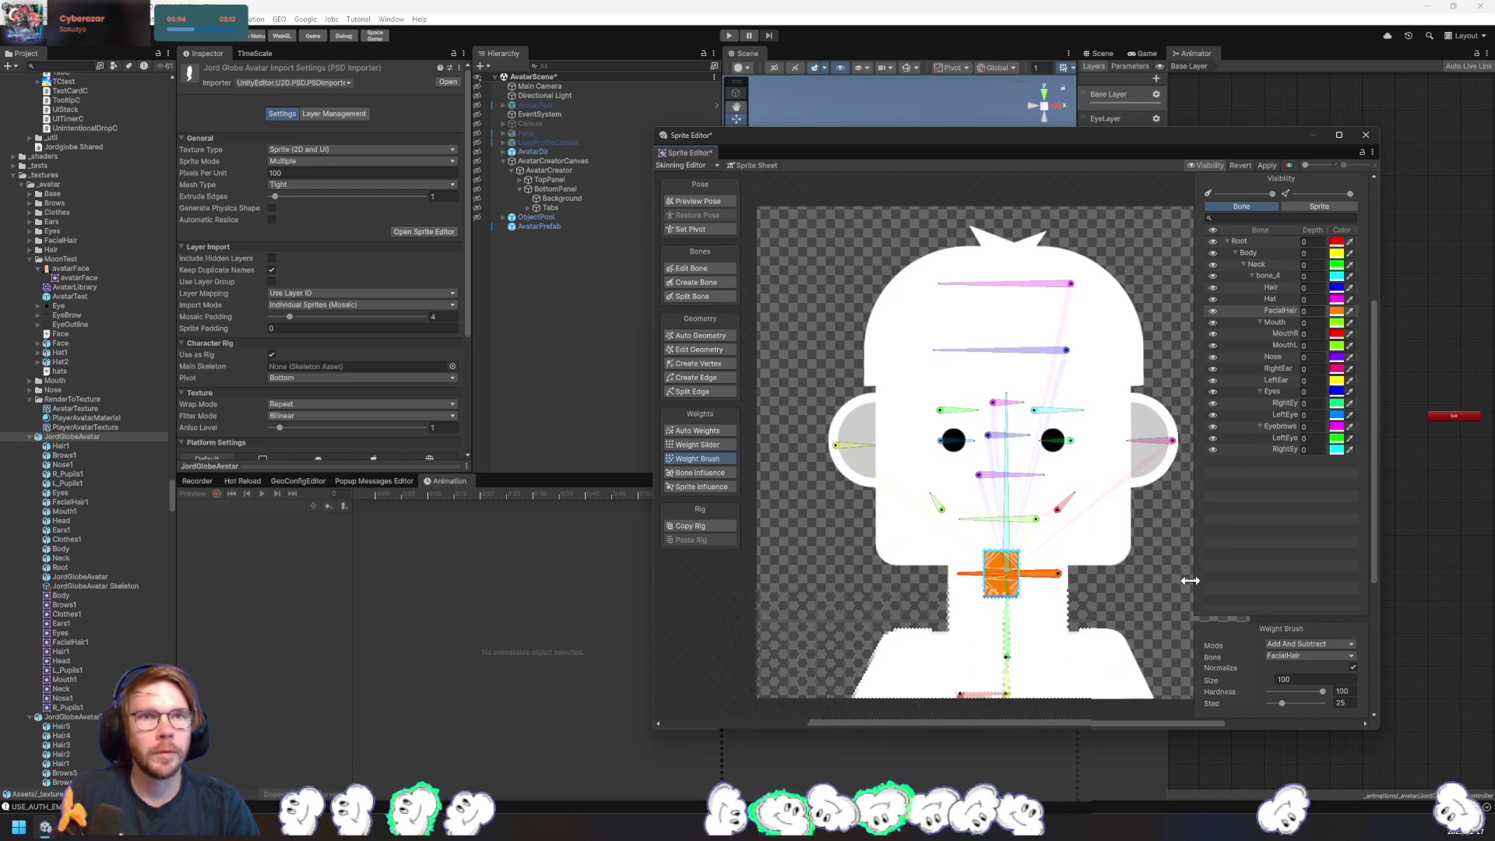
click(841, 602)
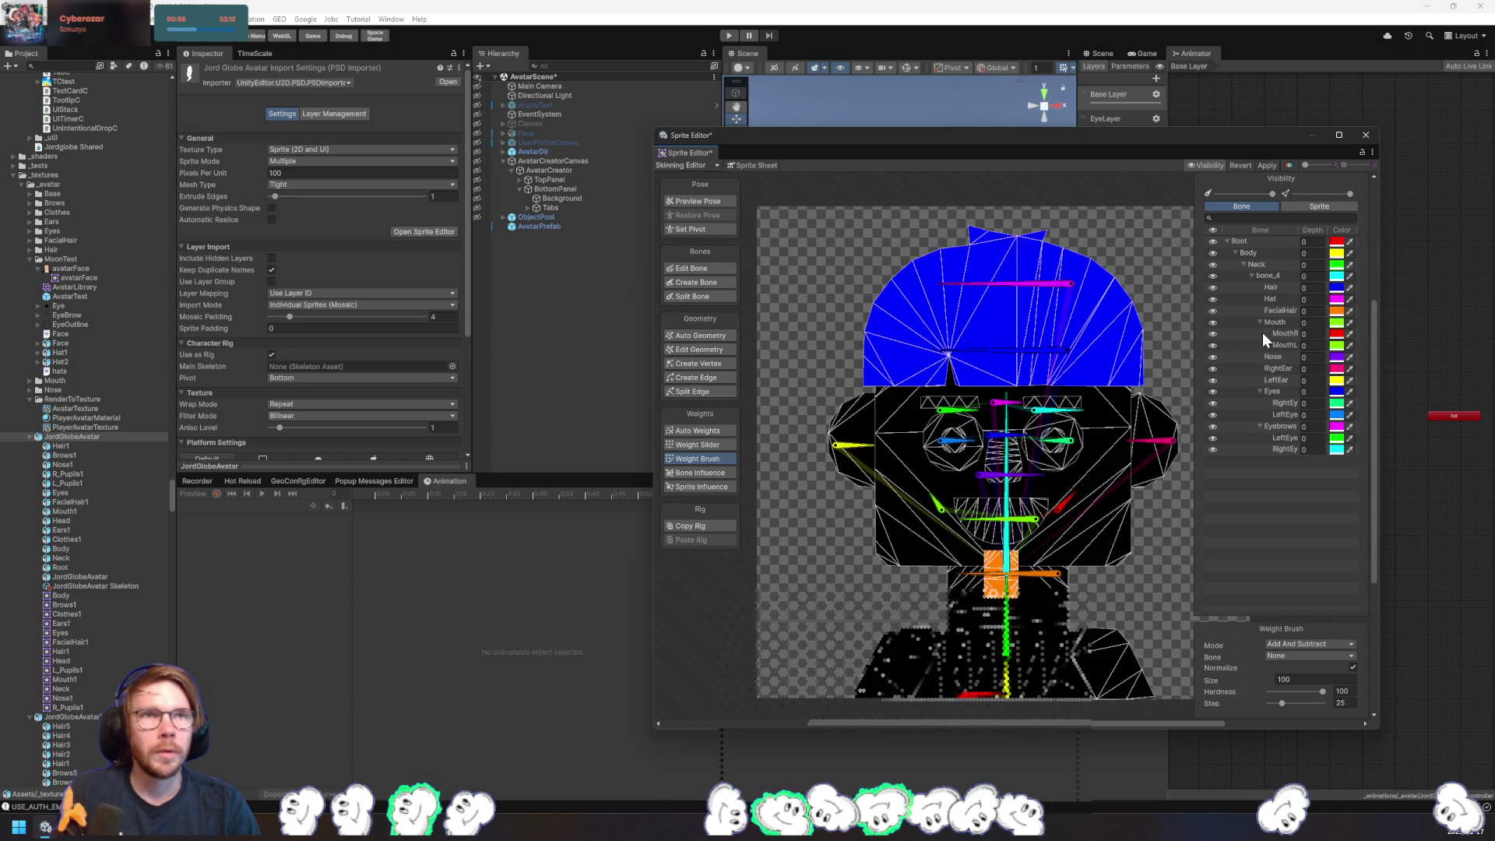
- Select the mouth sprite, zoom in, and target the MouthRight bone
click(1287, 333)
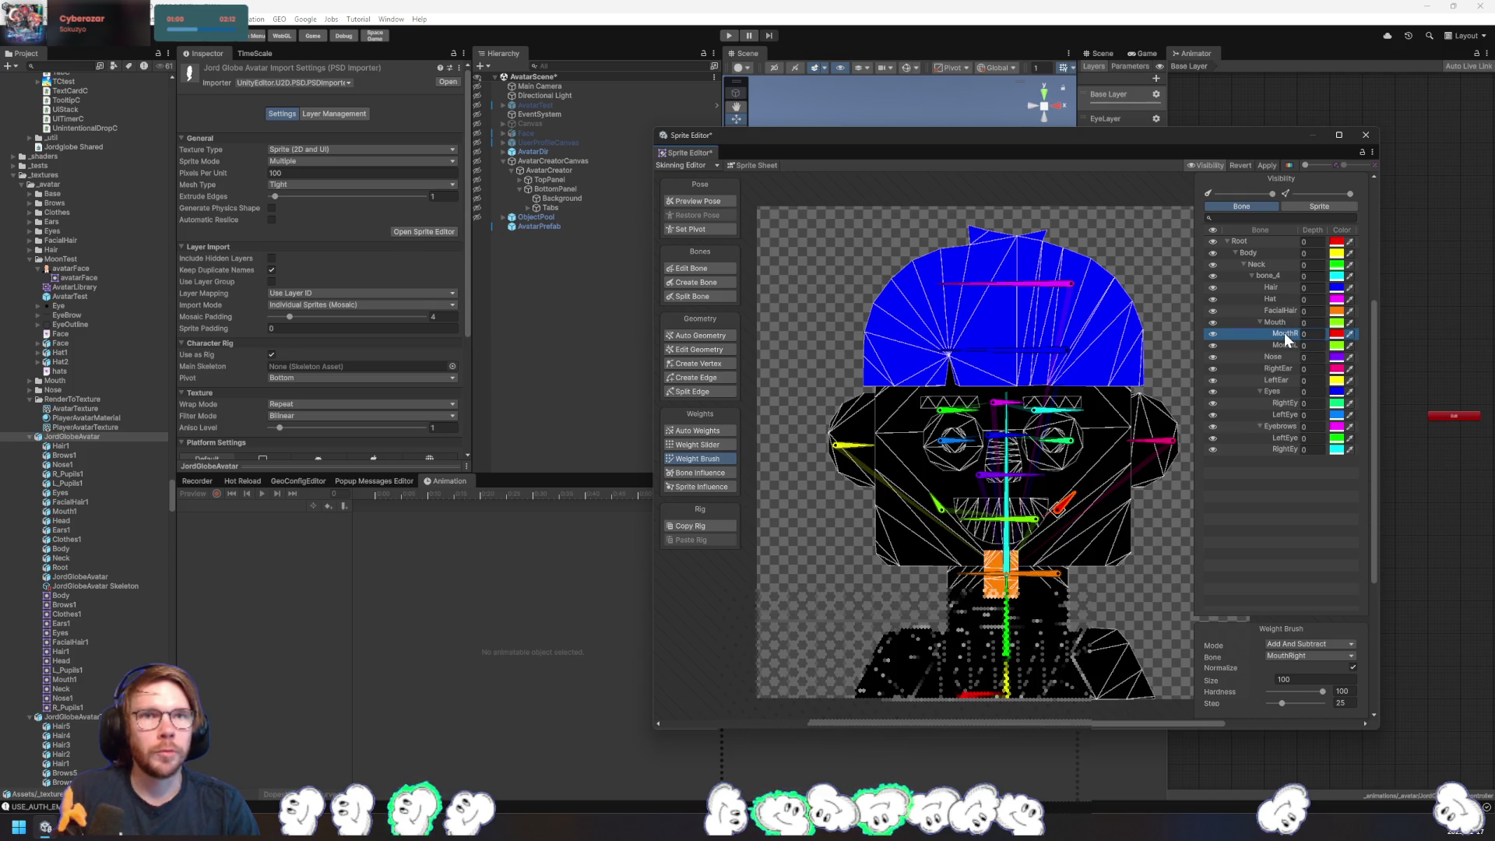
click(1284, 322)
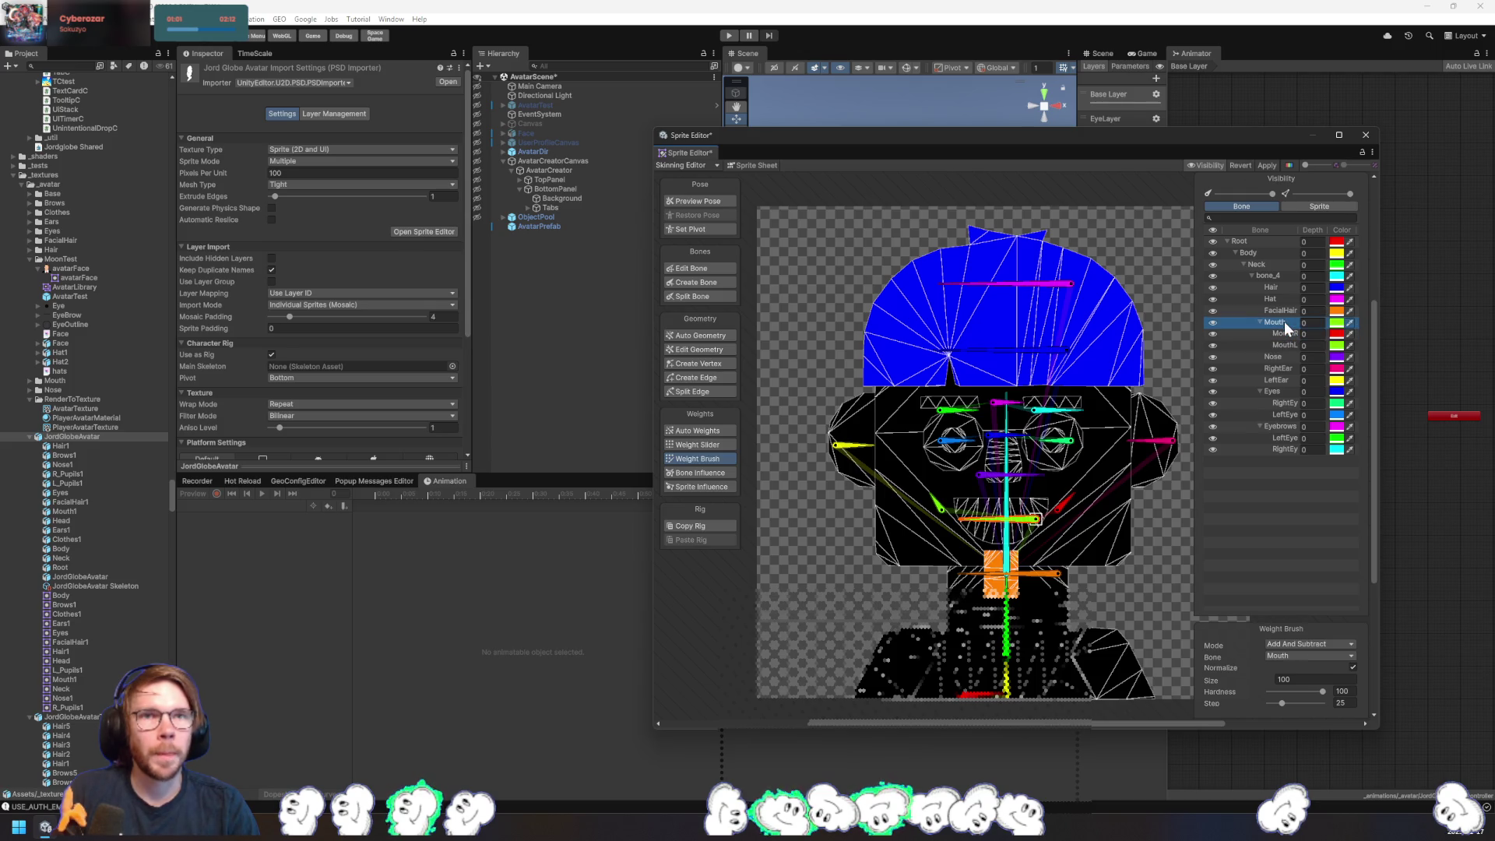
click(1045, 537)
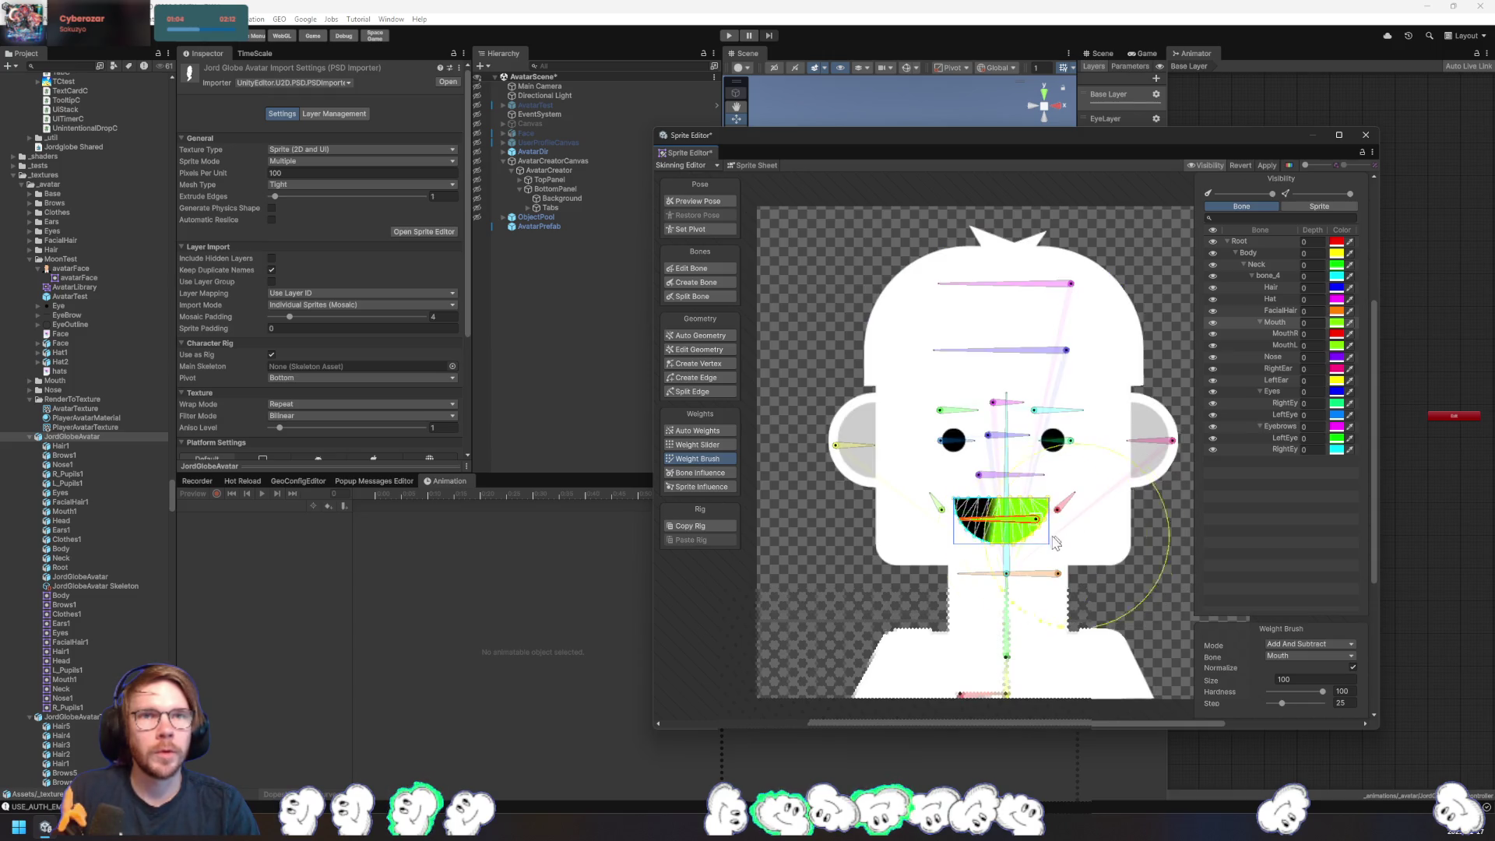
scroll(1055, 542, up, 3)
click(1289, 335)
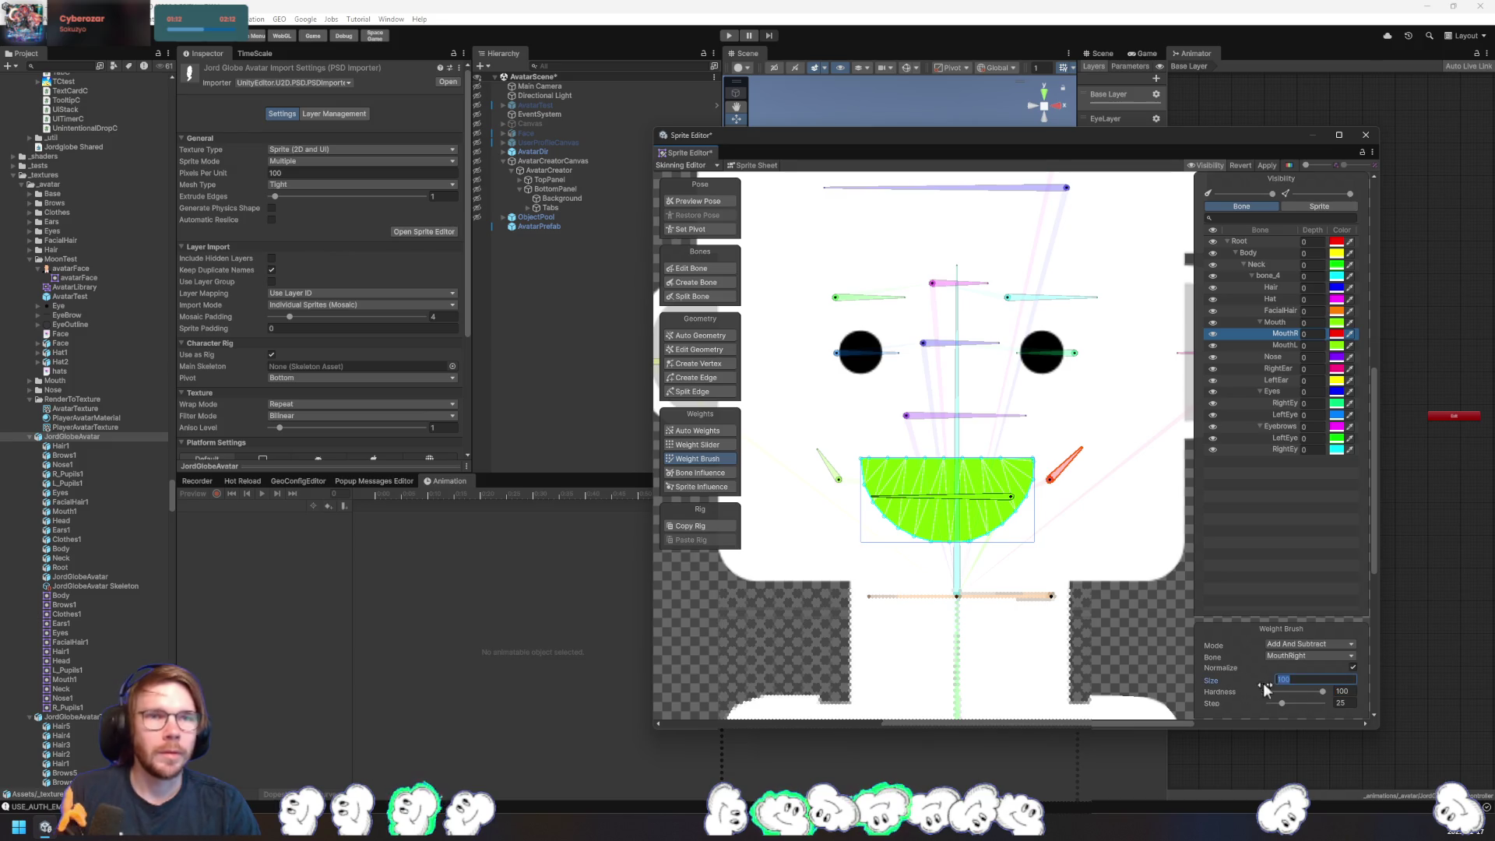
- Set brush hardness to 50 and paint MouthRight weight onto the mouth's right part
click(1336, 692)
text(50)
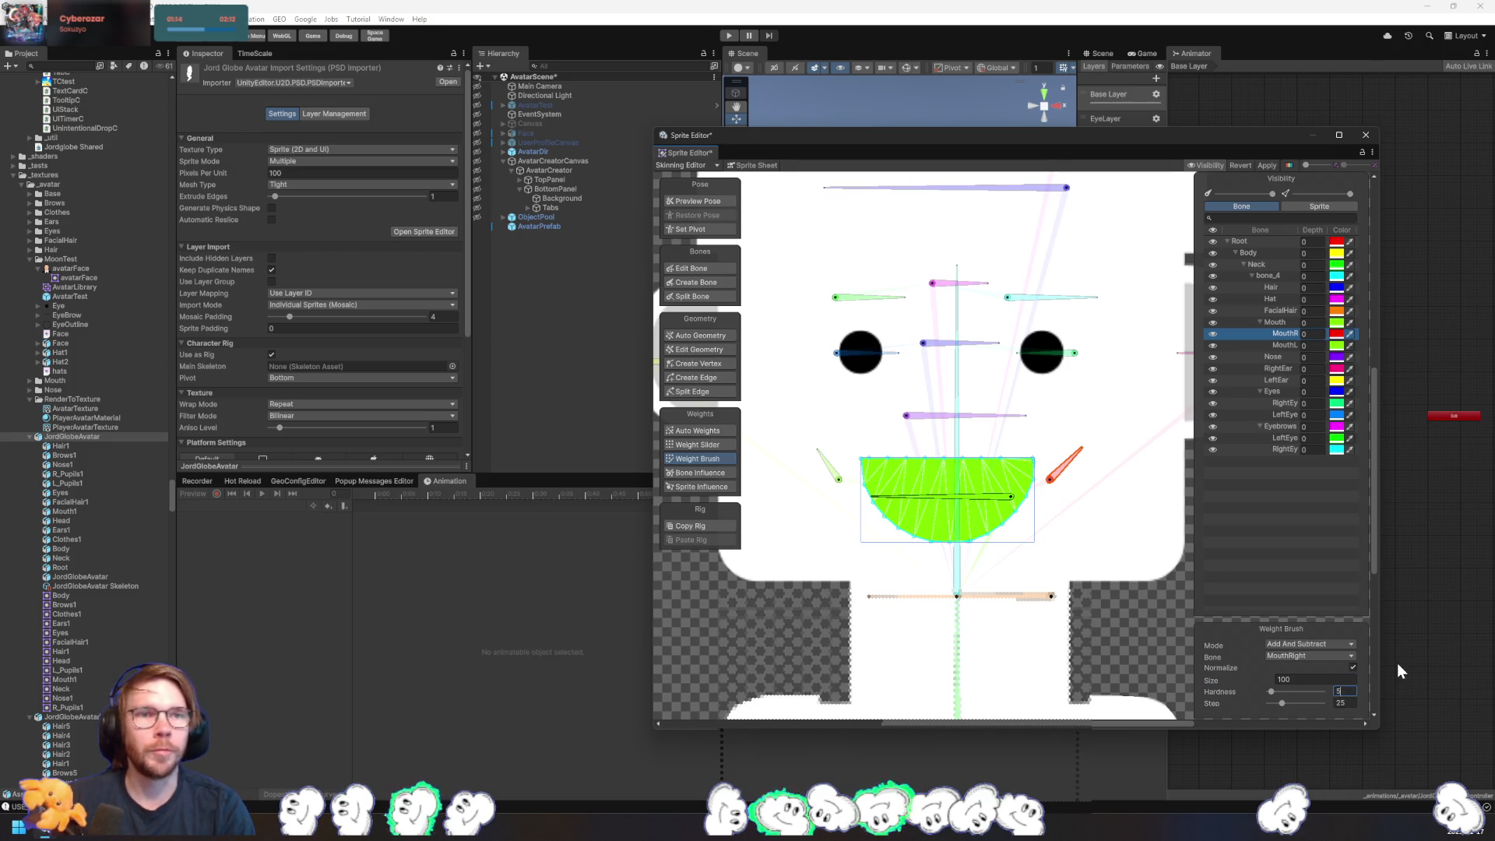
click(1137, 445)
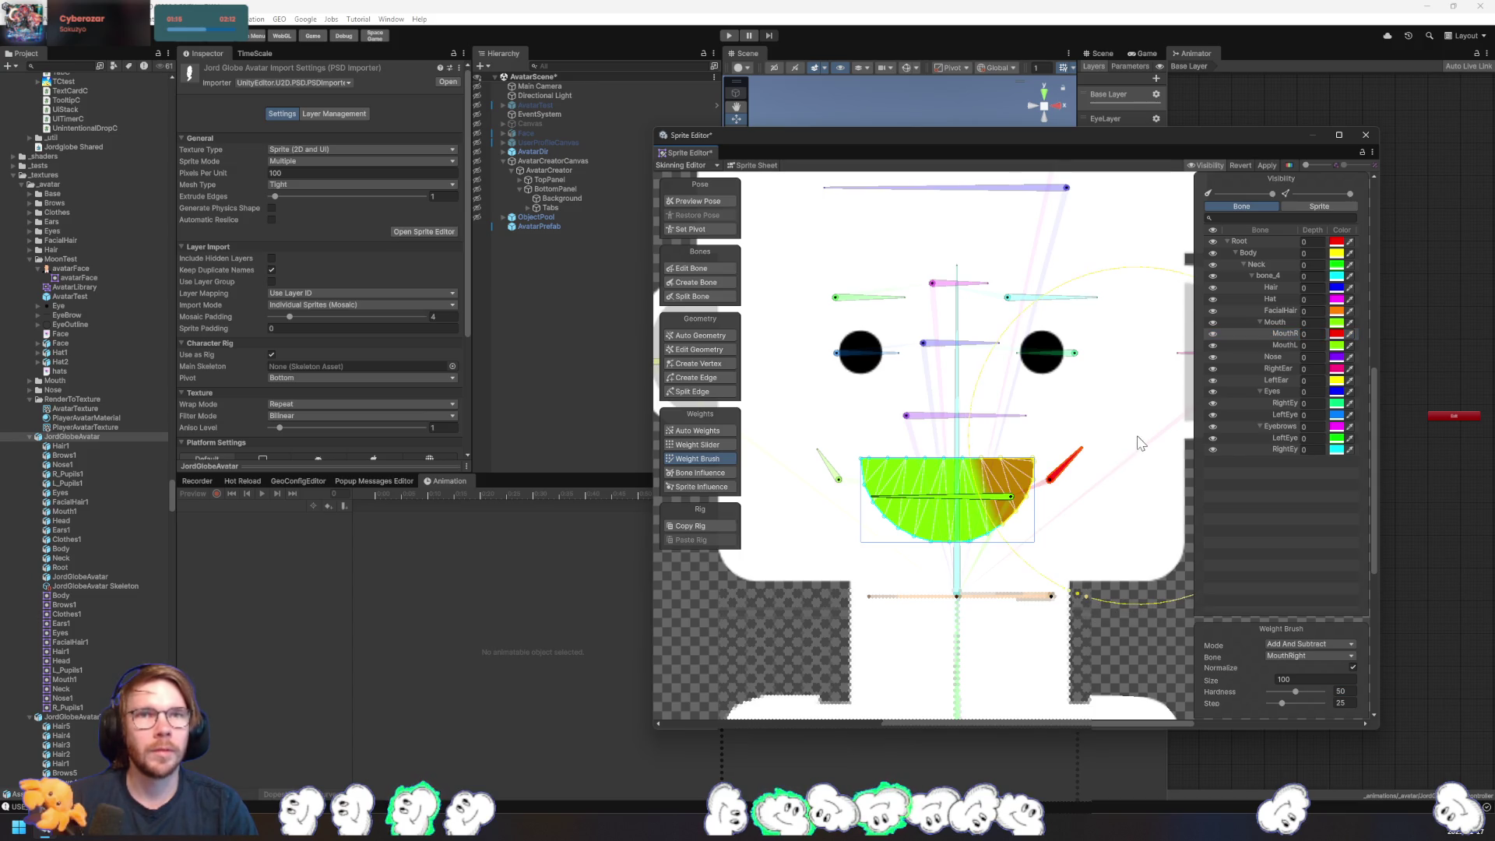
- Switch painting to the MouthLeft bone and undo the last four edits
click(838, 483)
scroll(857, 467, left, 3)
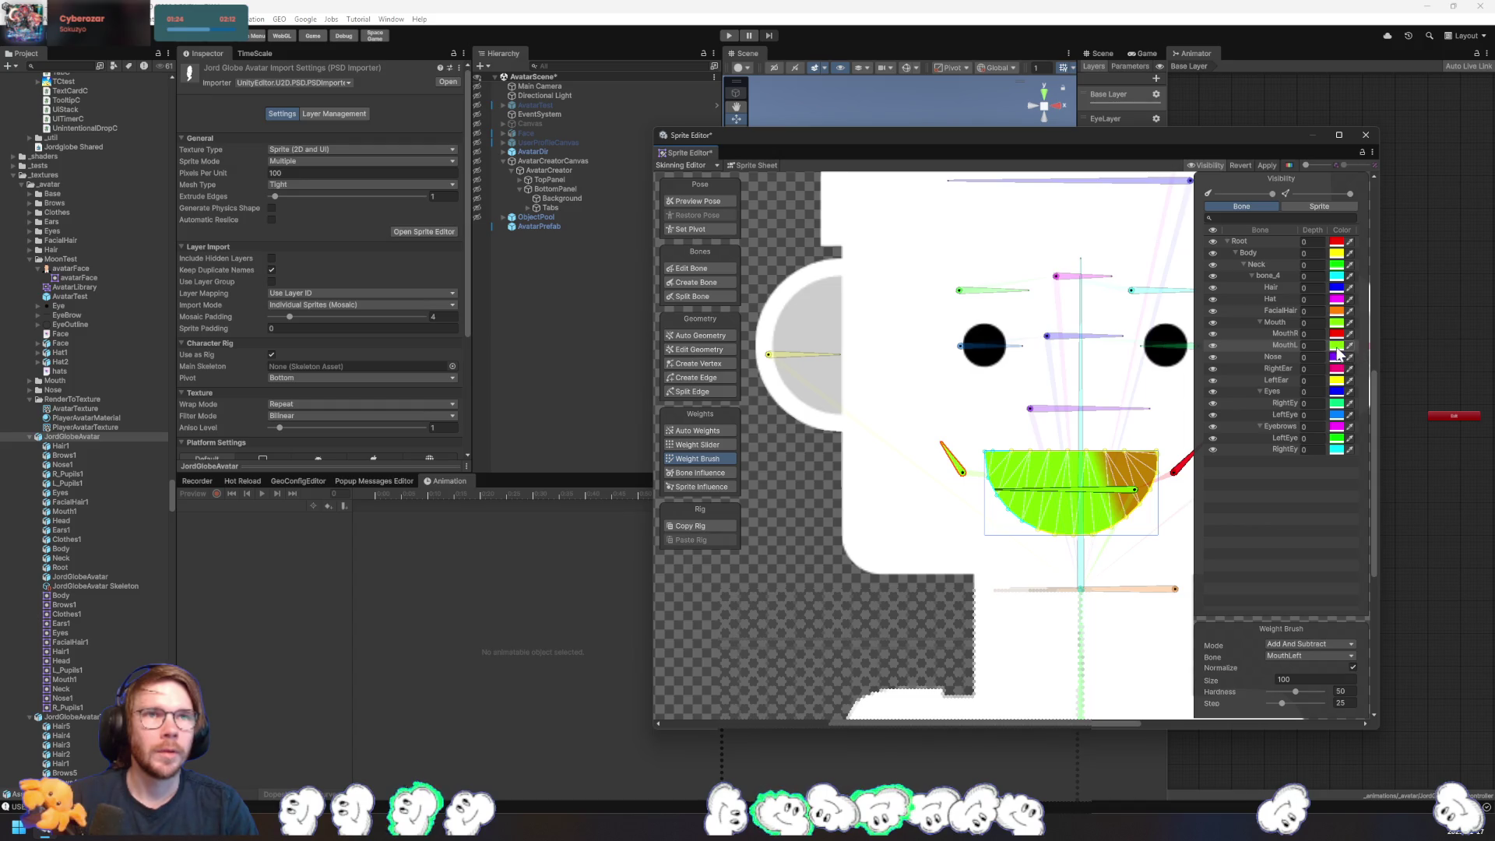
key(ctrl+z)
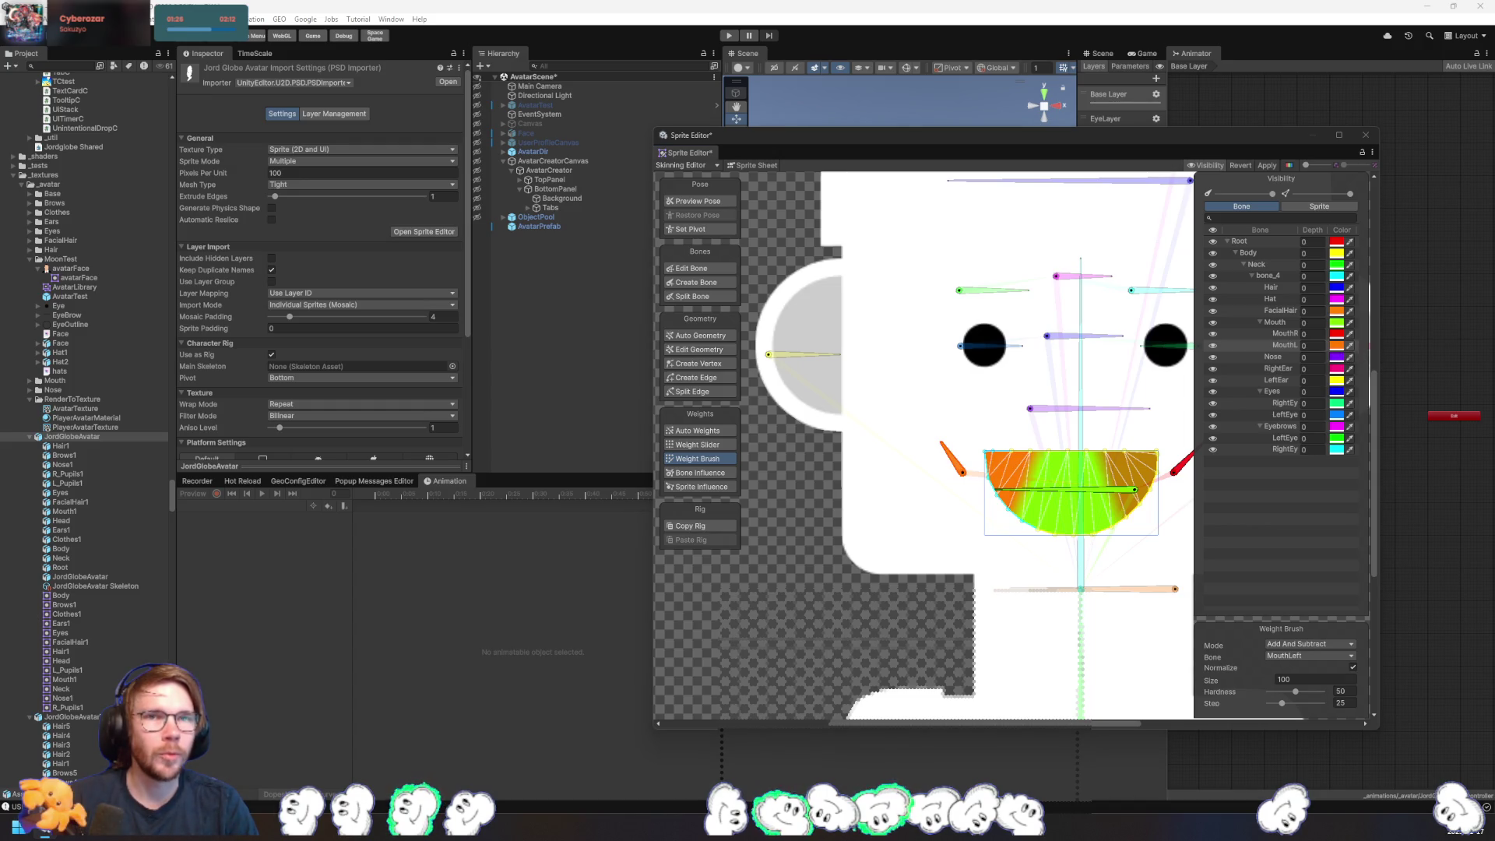
key(ctrl+z)
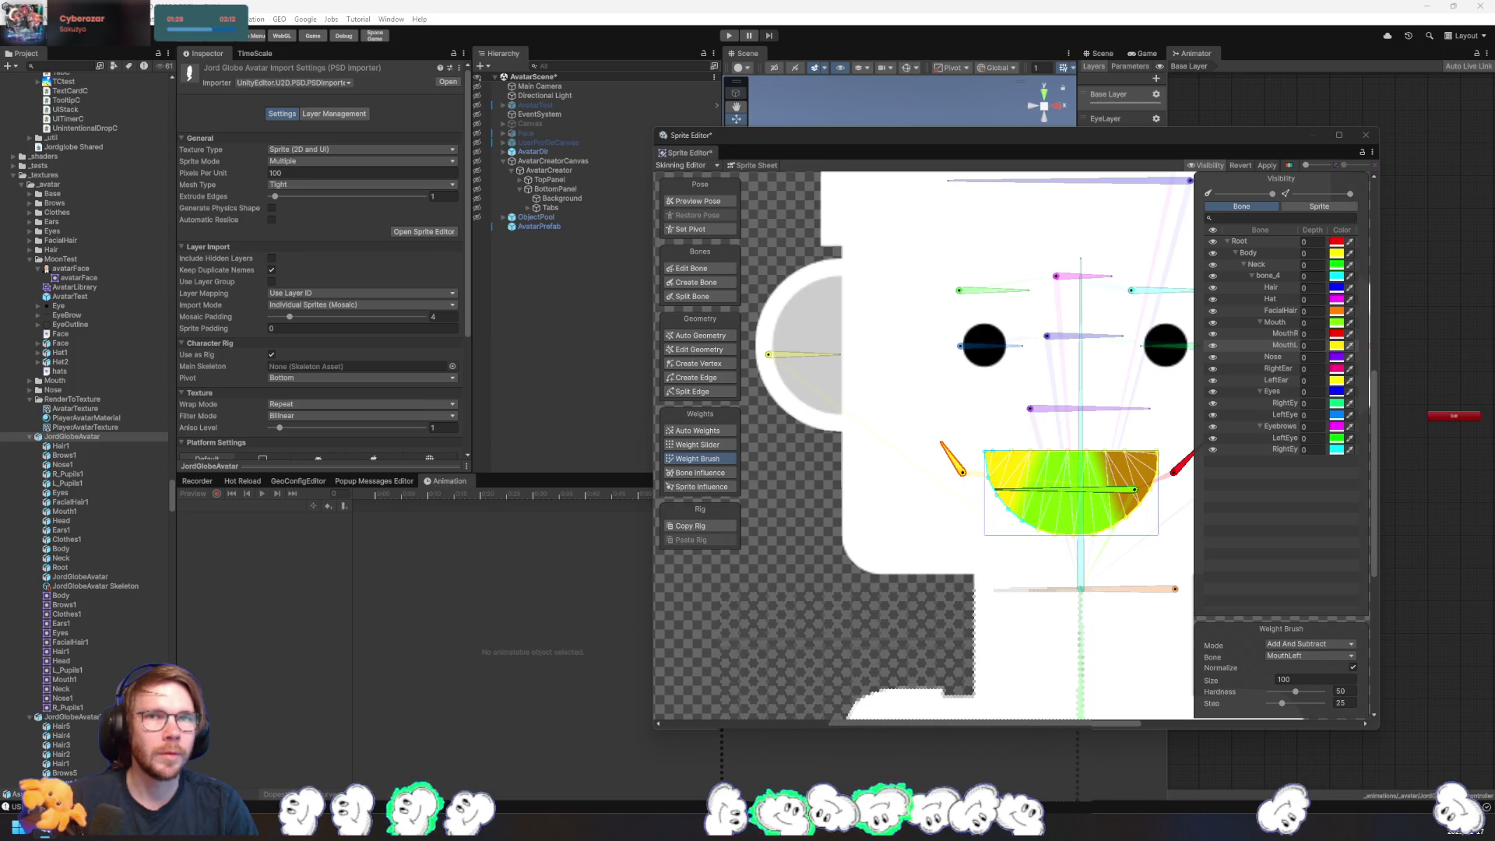
key(ctrl+z)
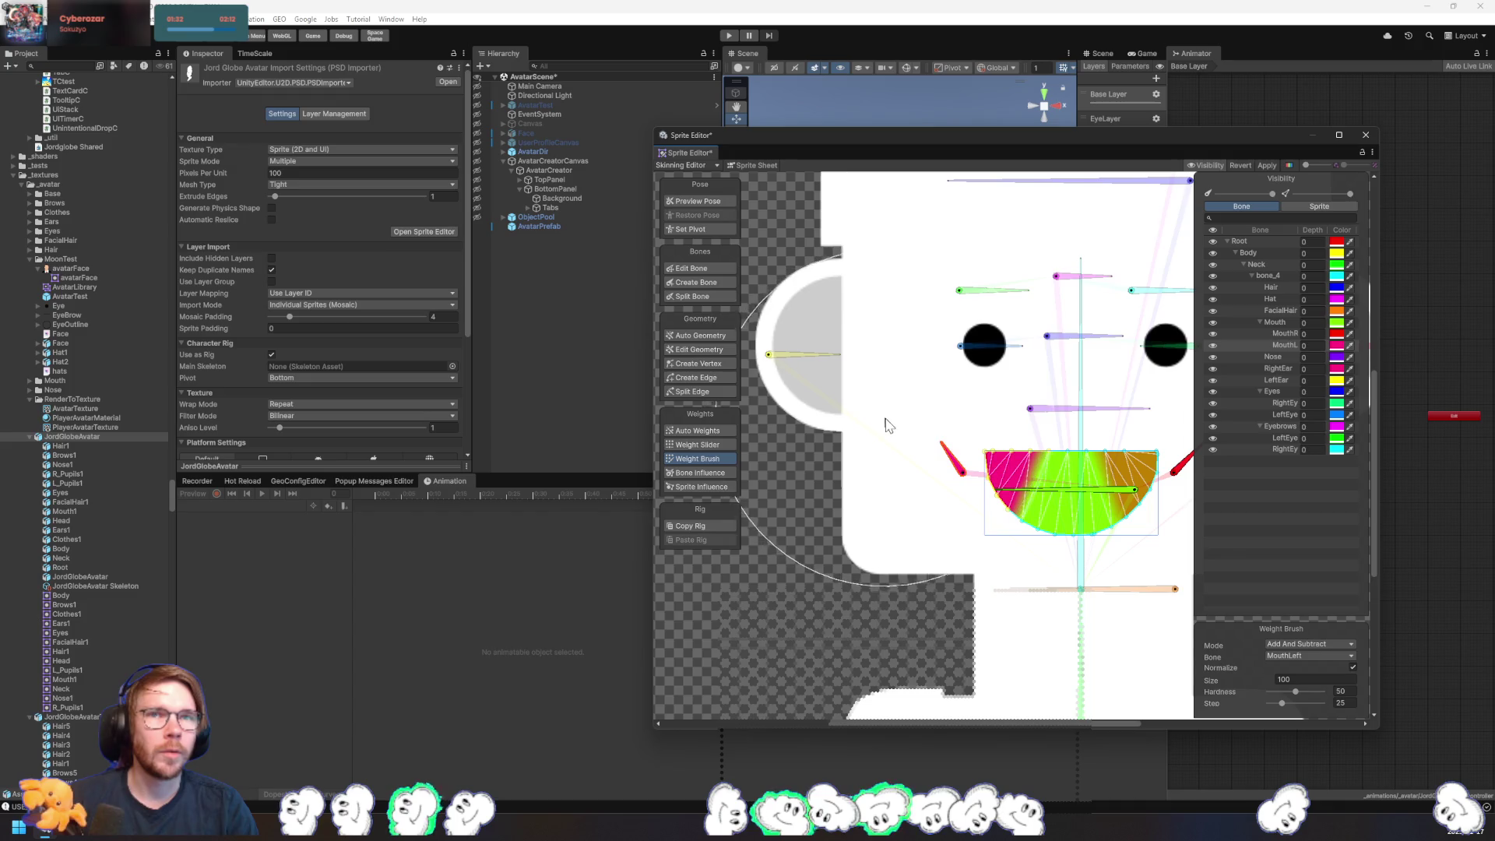
key(ctrl+z)
- Re-centre the face, paint the nose fully with Nose weight, and raise hardness to 100
scroll(1049, 612, right, 3)
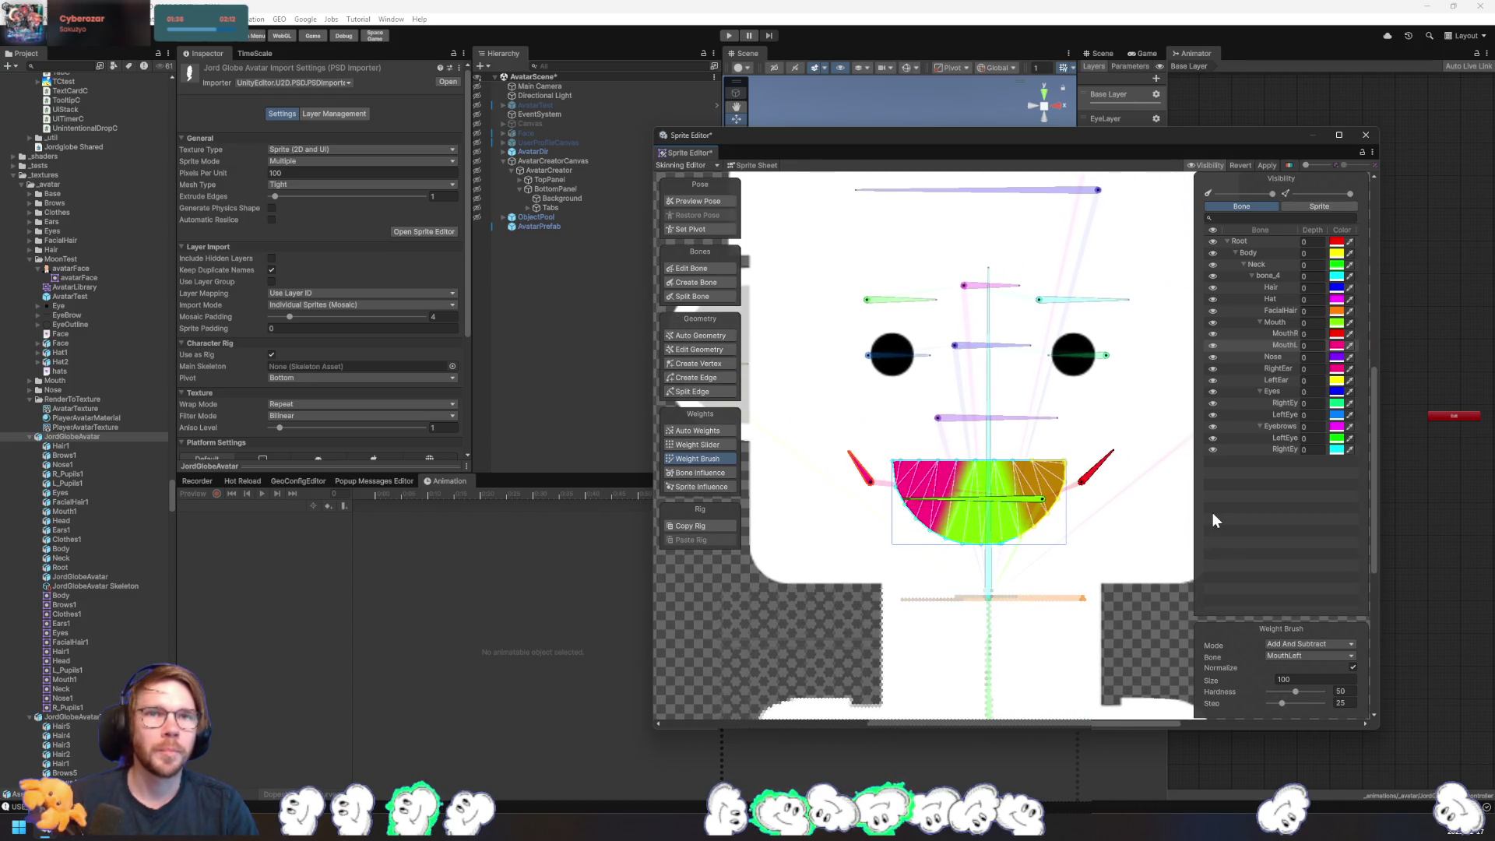
scroll(1086, 528, down, 1)
scroll(1122, 504, down, 1)
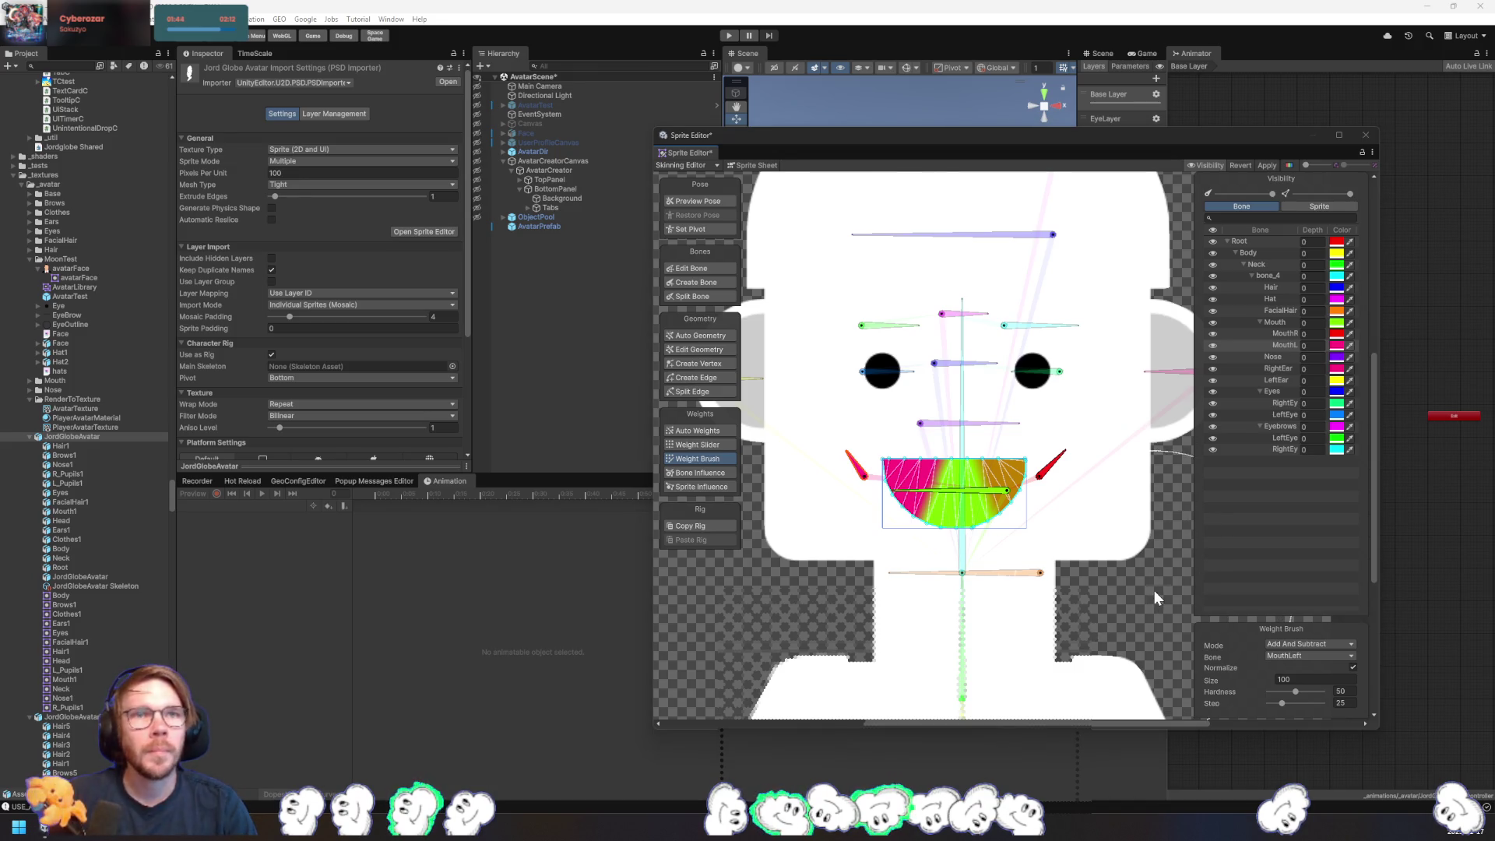
drag(1155, 591, 1052, 597)
click(1118, 567)
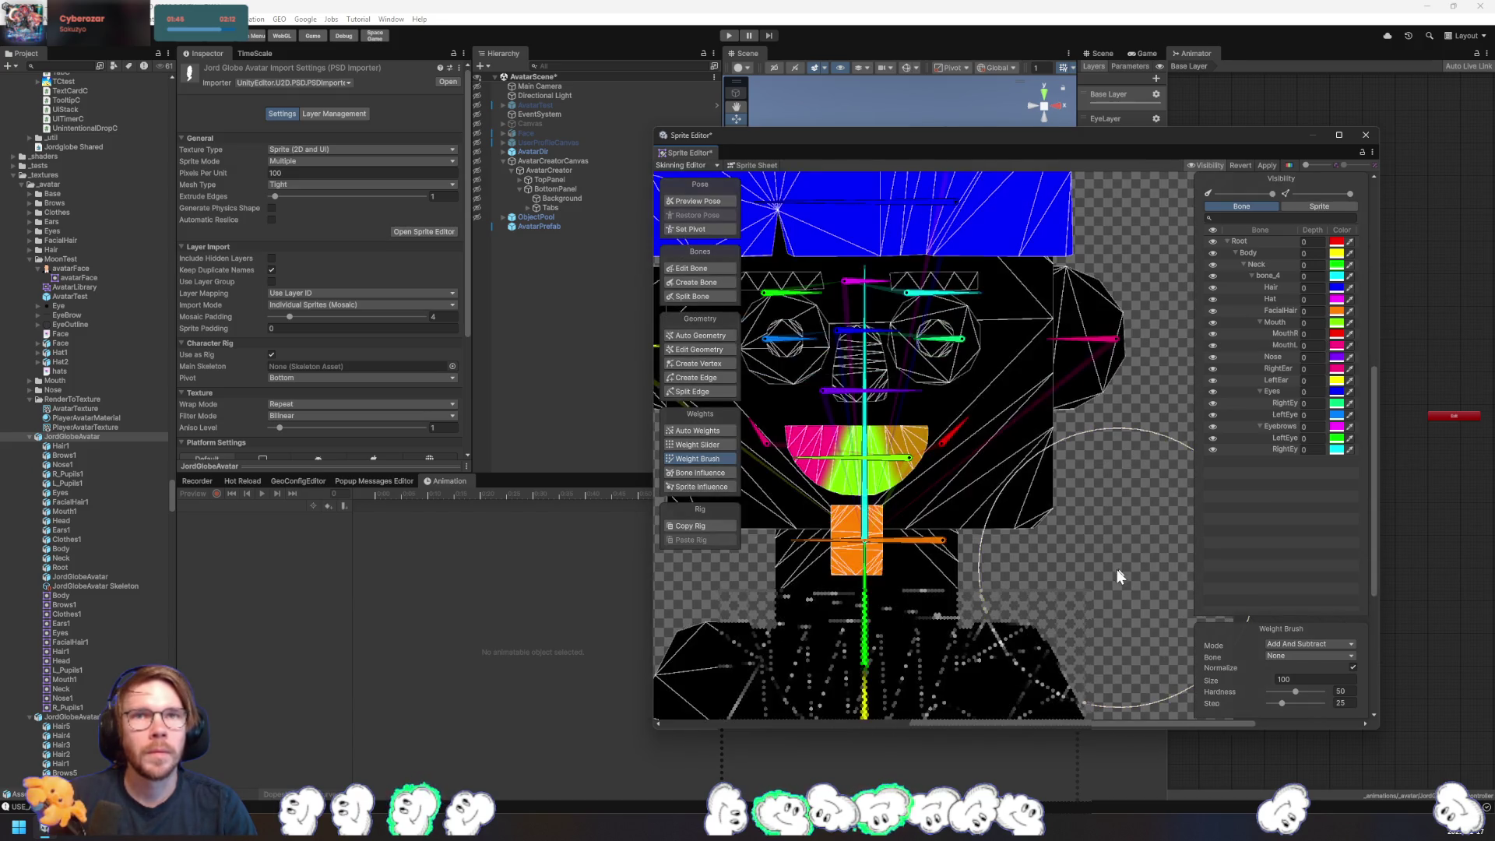
scroll(1118, 567, left, 2)
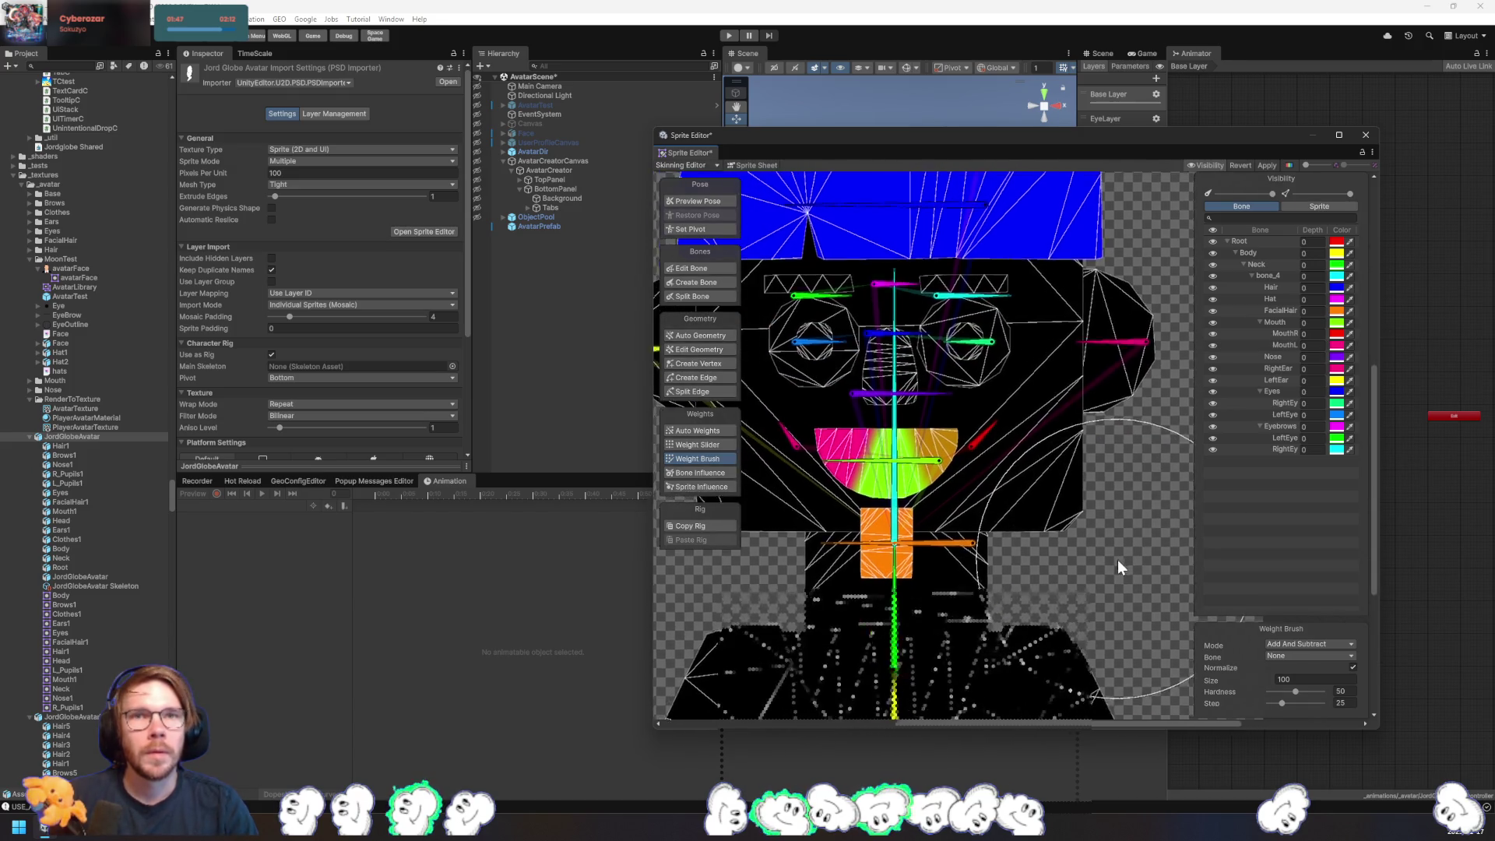
click(1274, 358)
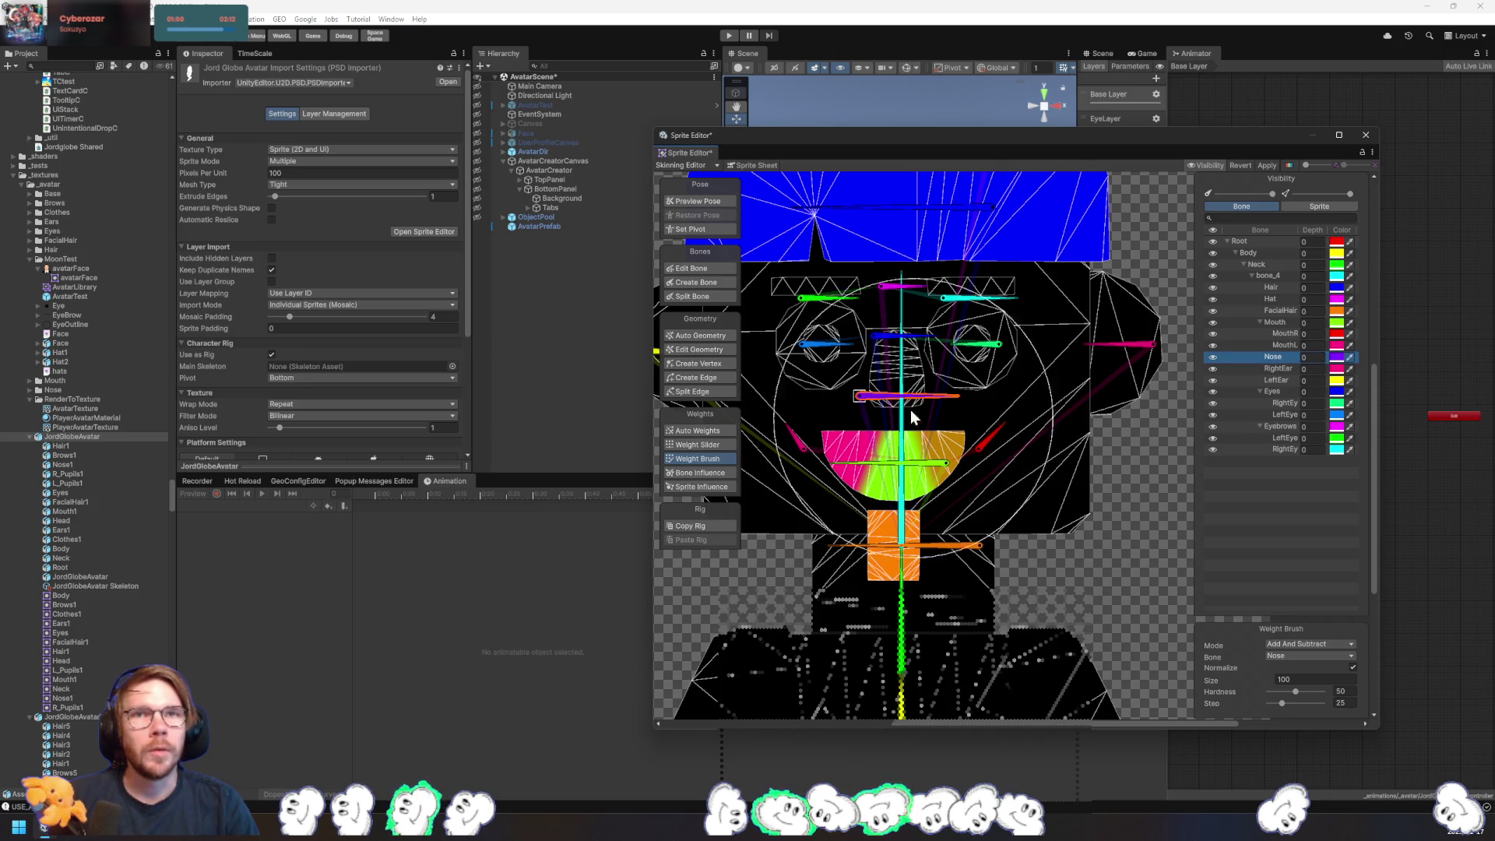
click(888, 374)
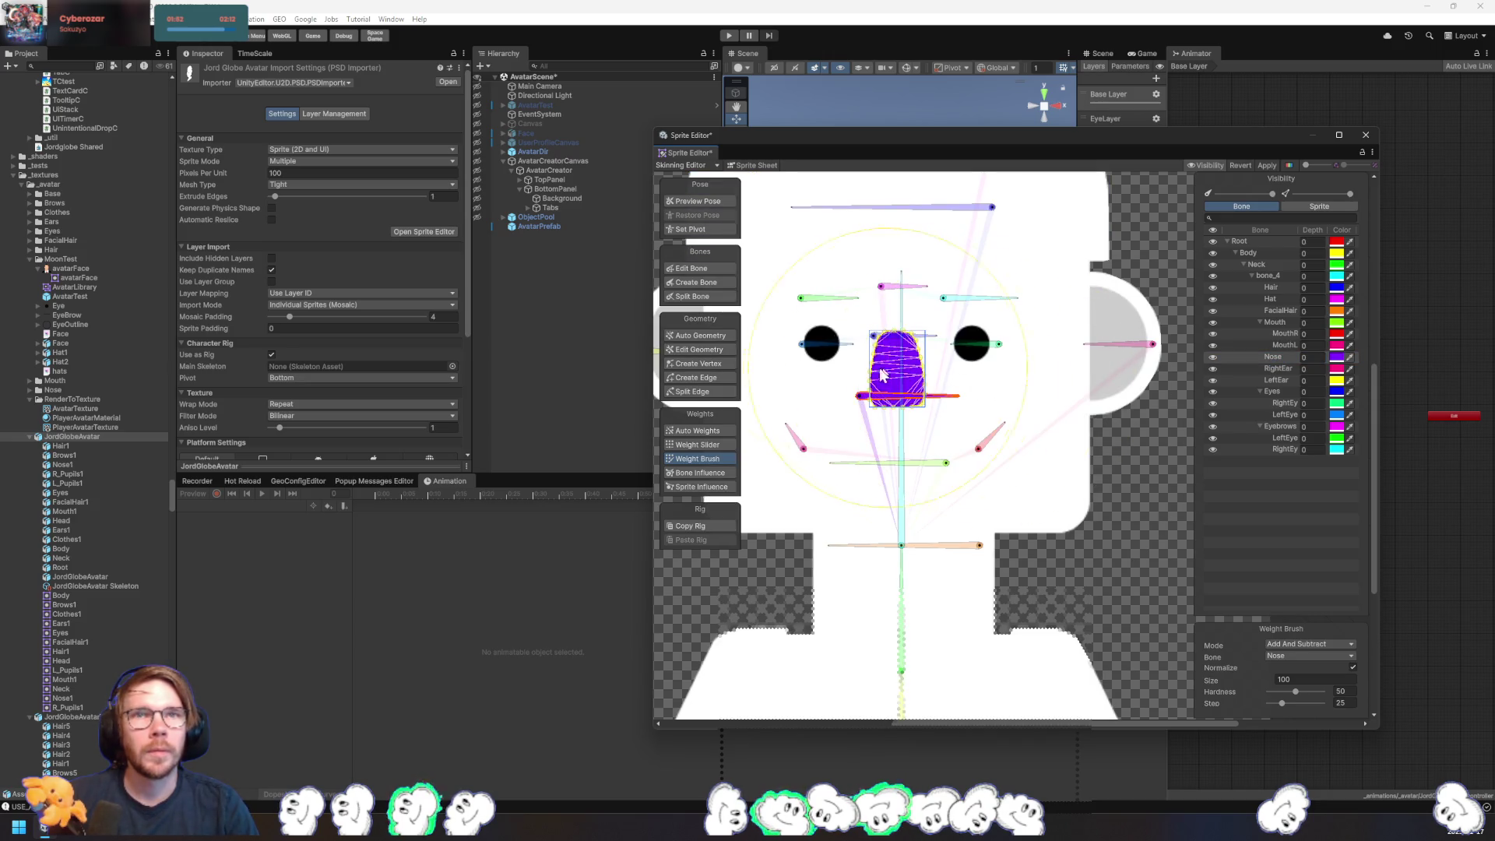
drag(1301, 696, 1372, 697)
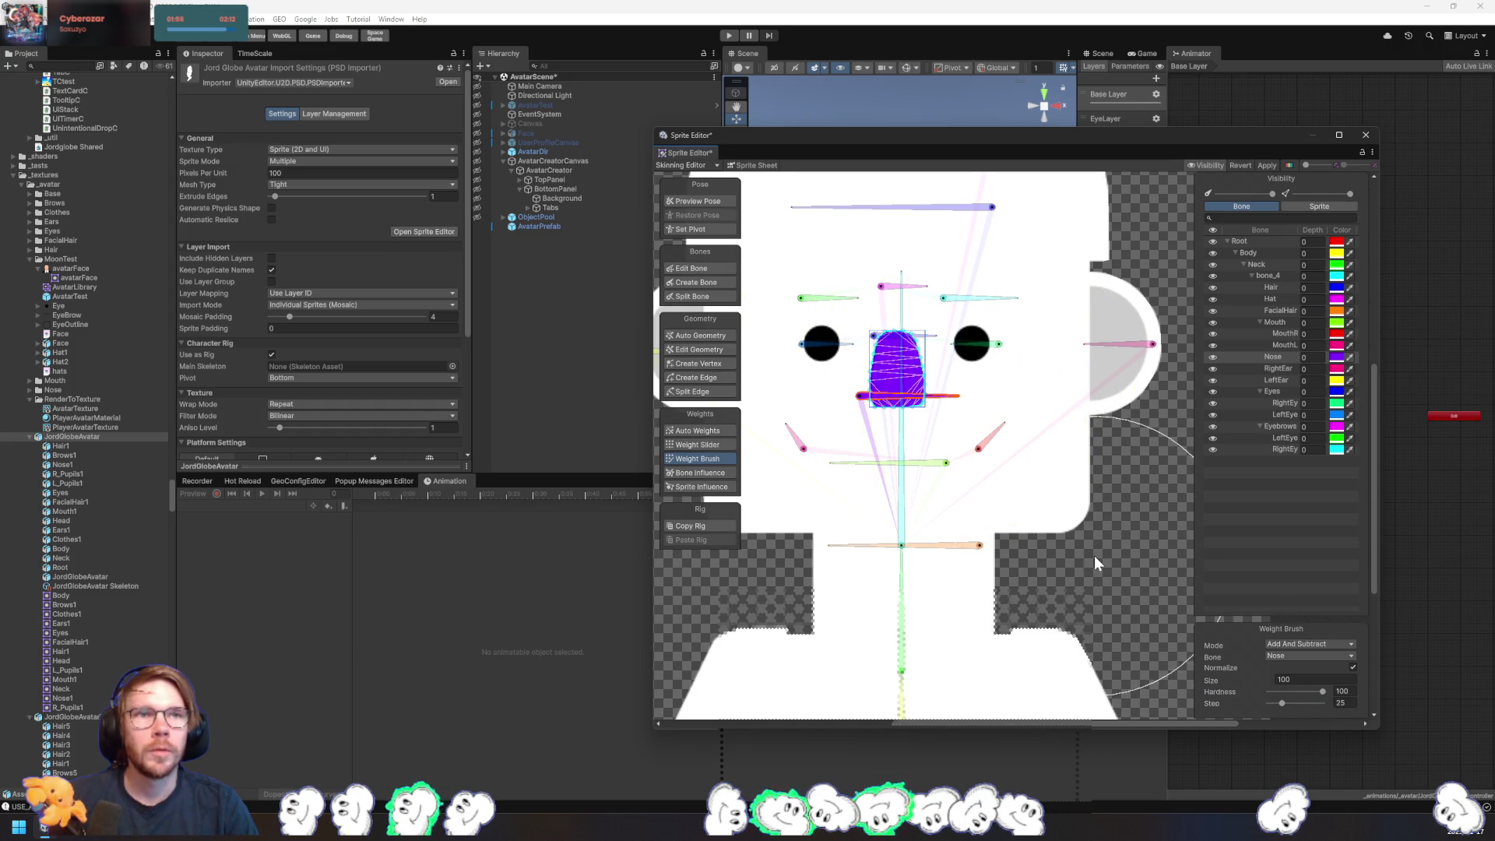
click(1162, 539)
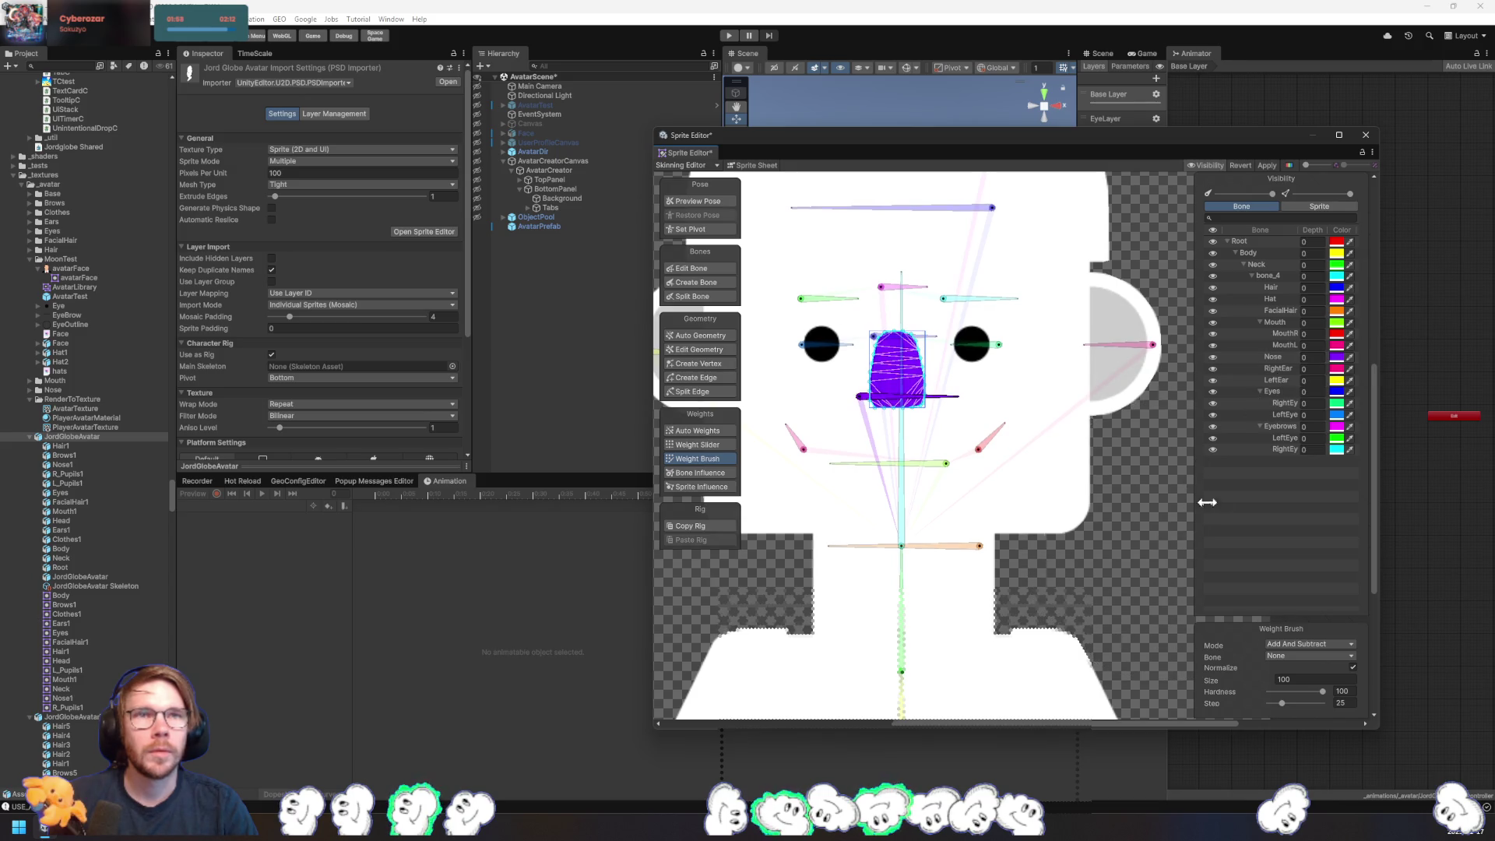
- Select the right ear sprite, bring both ears into view, and paint it with RightEar weight
click(1276, 369)
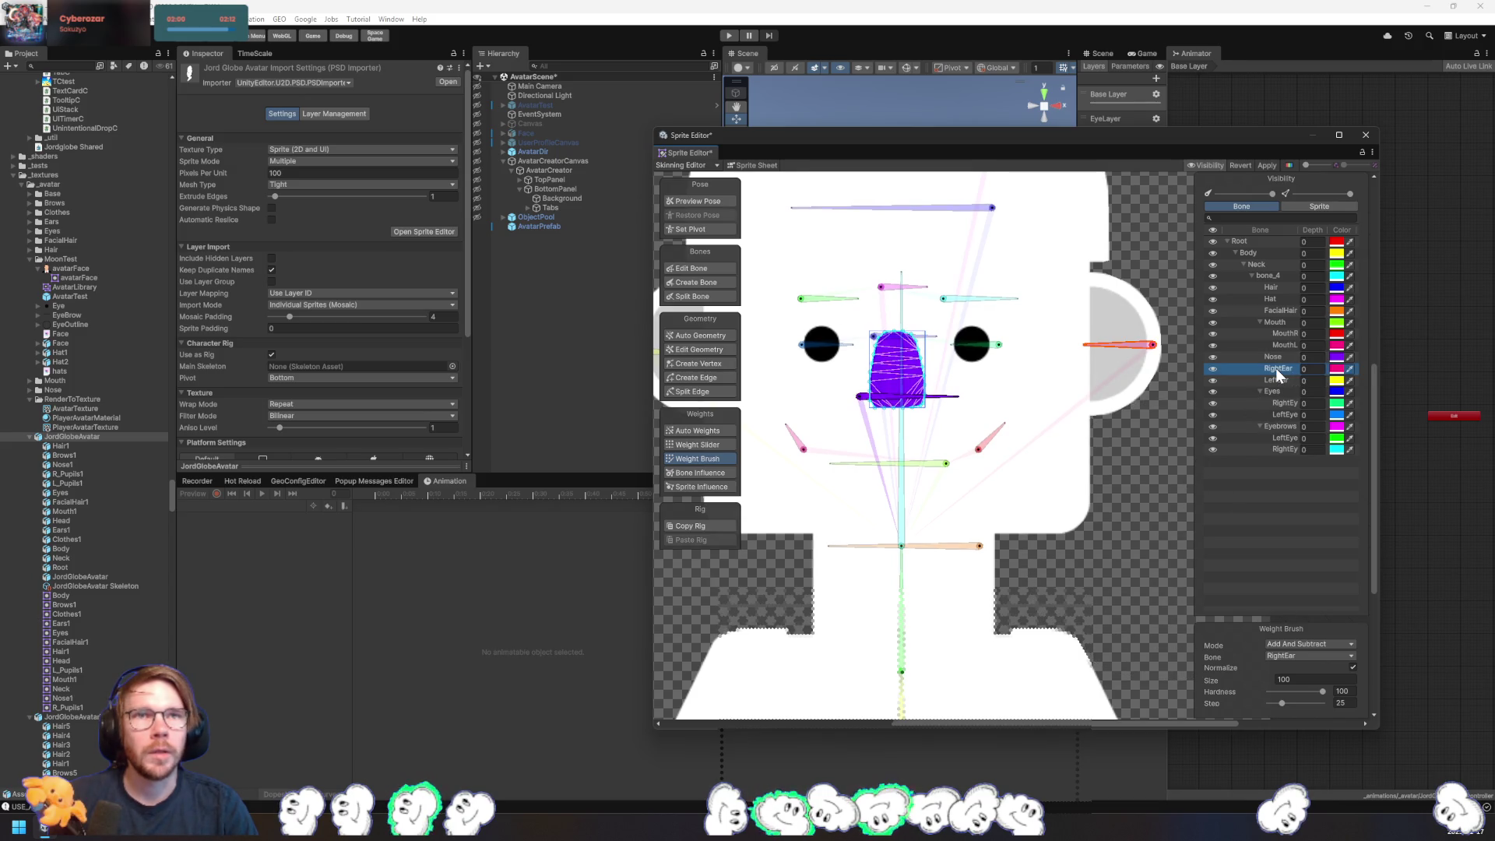
click(1138, 499)
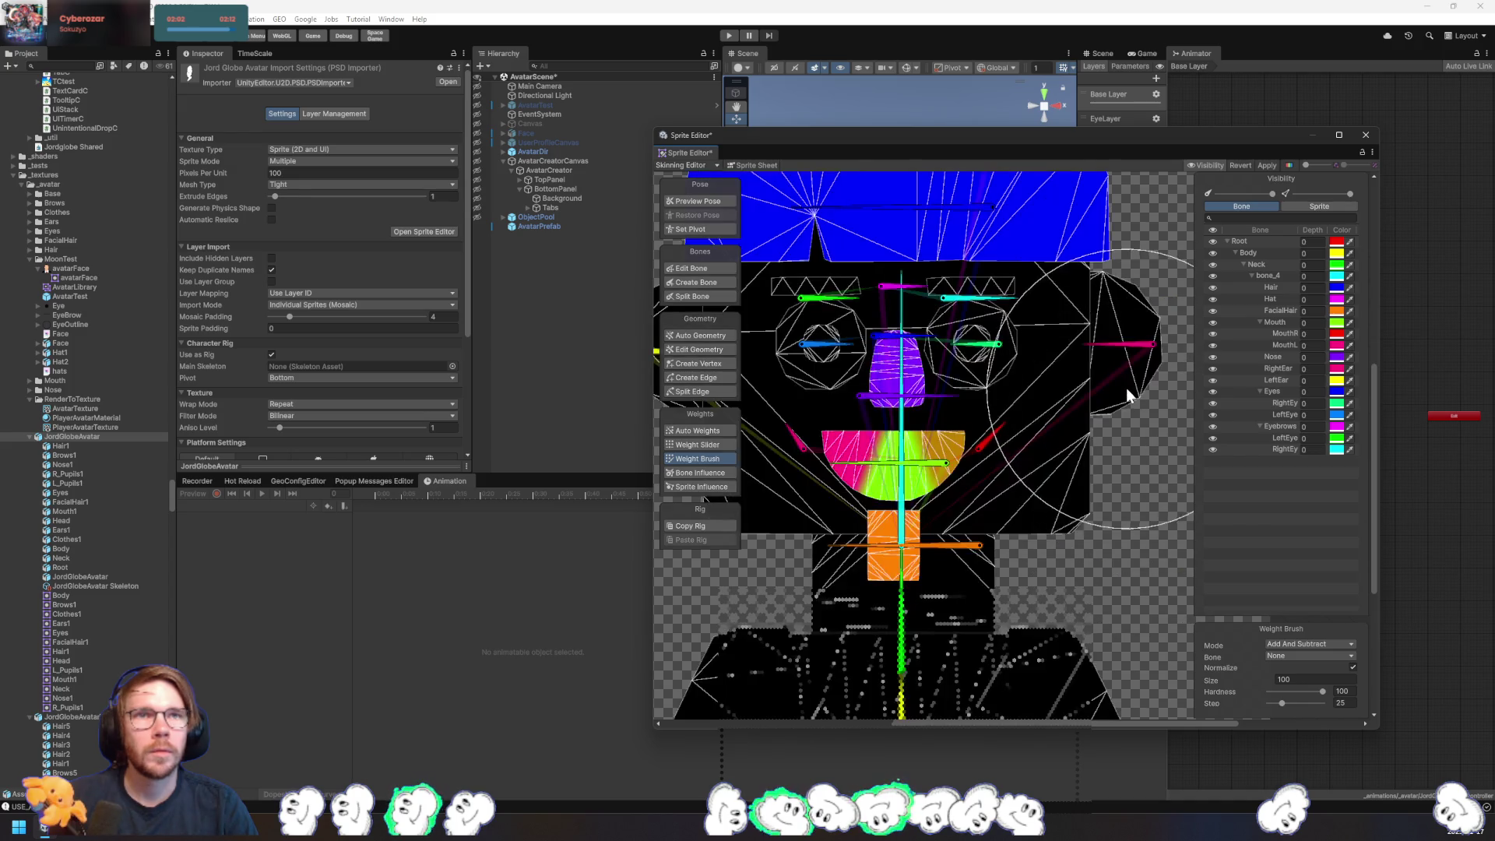
click(1131, 395)
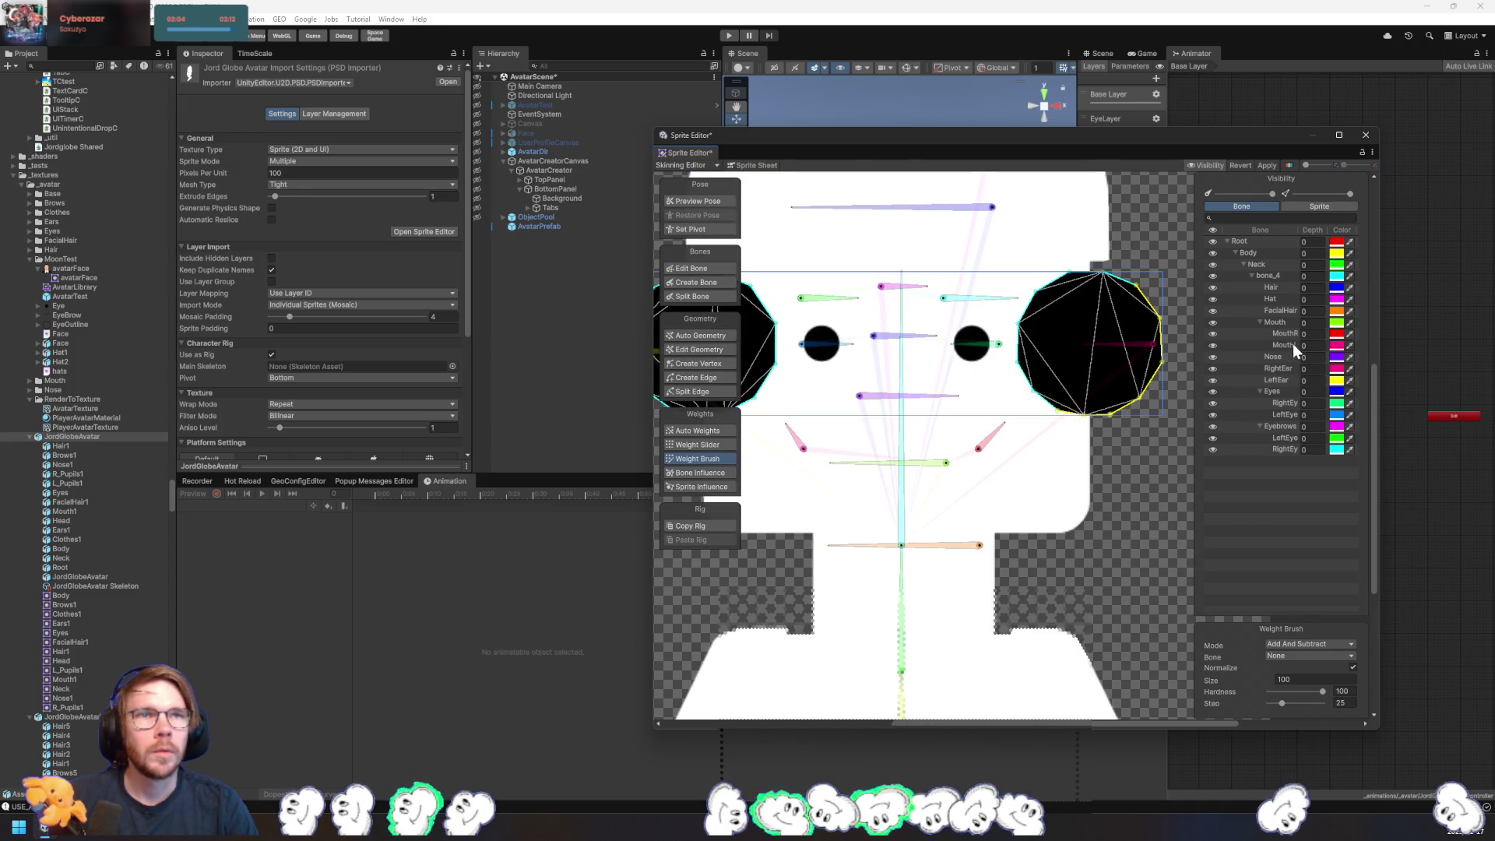
scroll(1137, 468, down, 1)
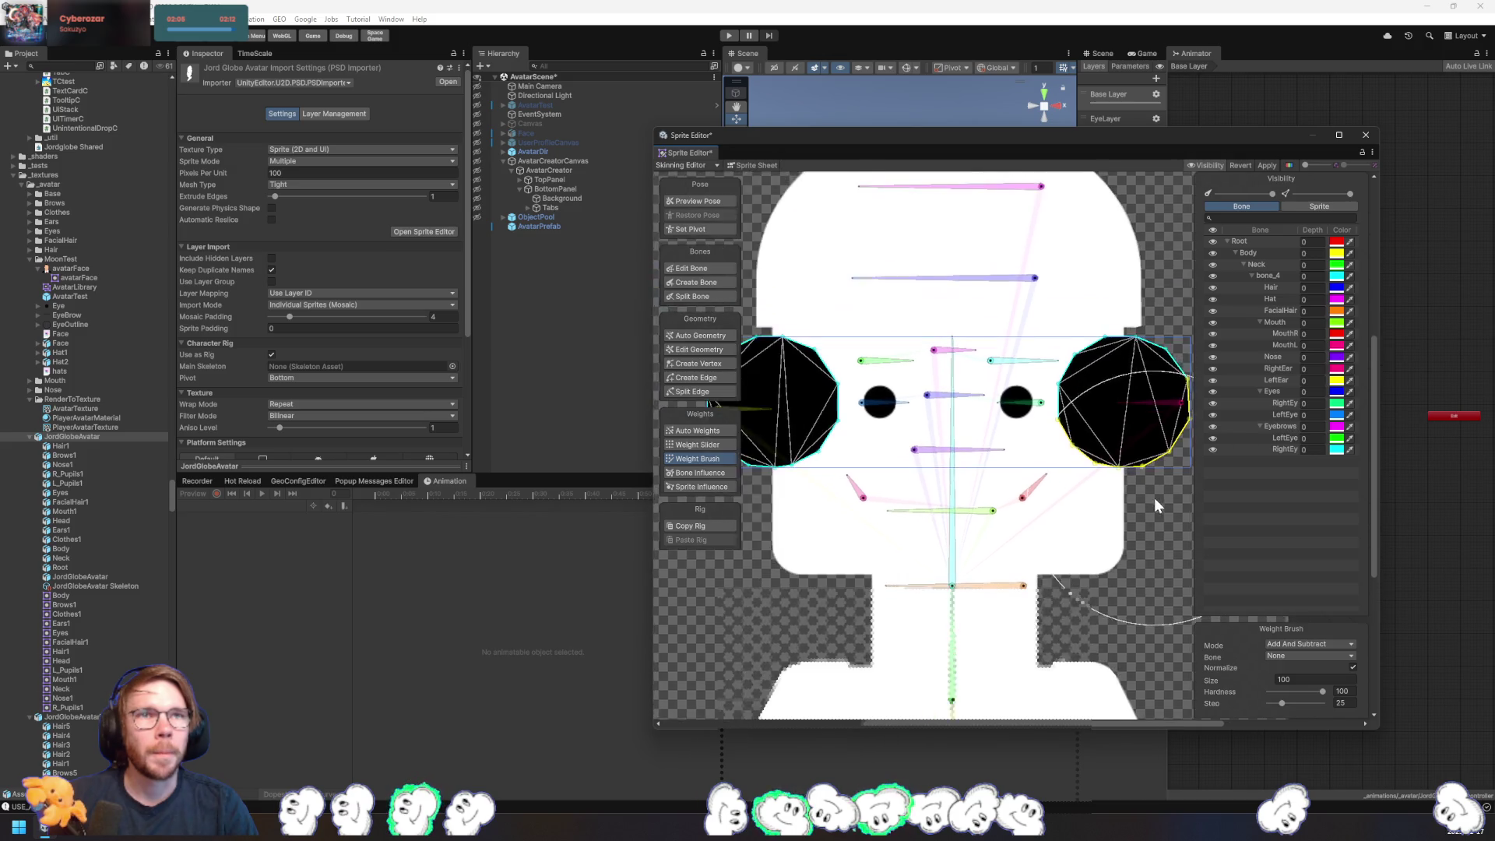
scroll(1154, 499, down, 1)
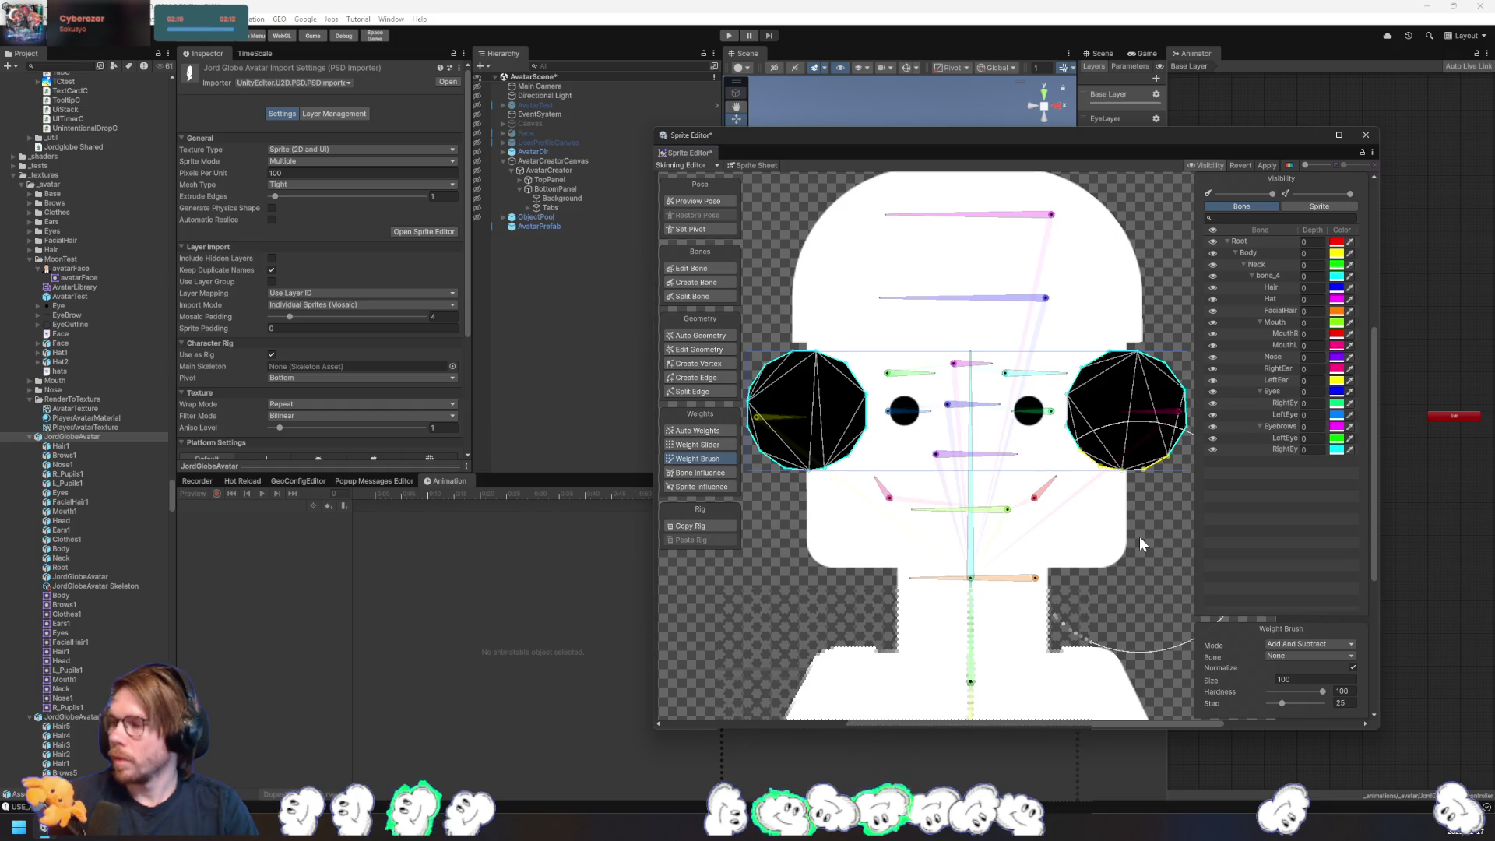
drag(1139, 536, 1112, 610)
click(1277, 369)
drag(1103, 461, 1112, 433)
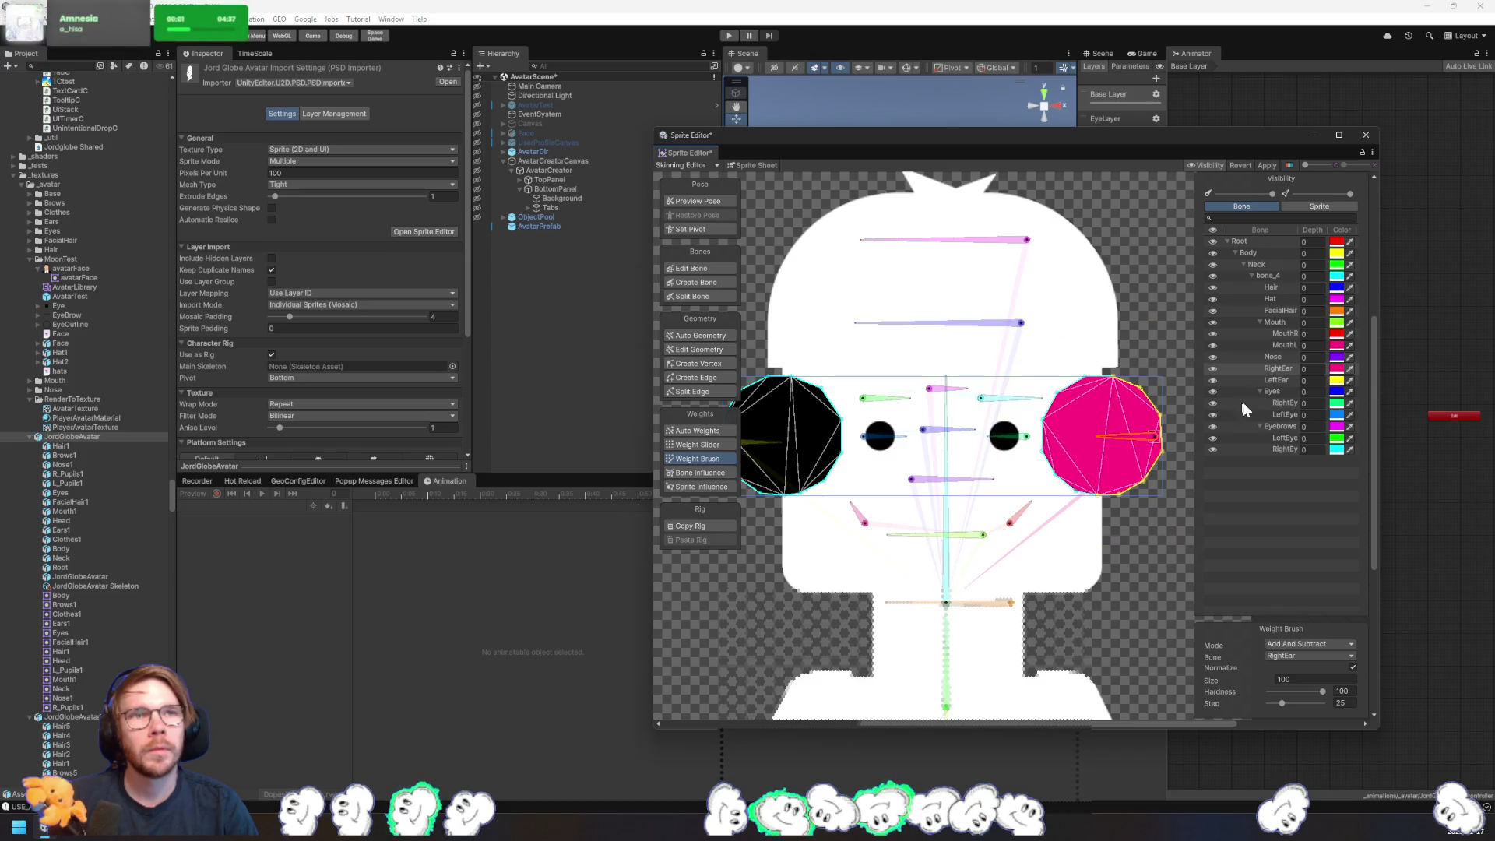
- Paint the left ear with LeftEar weight, then move the view toward the eyes
click(1277, 380)
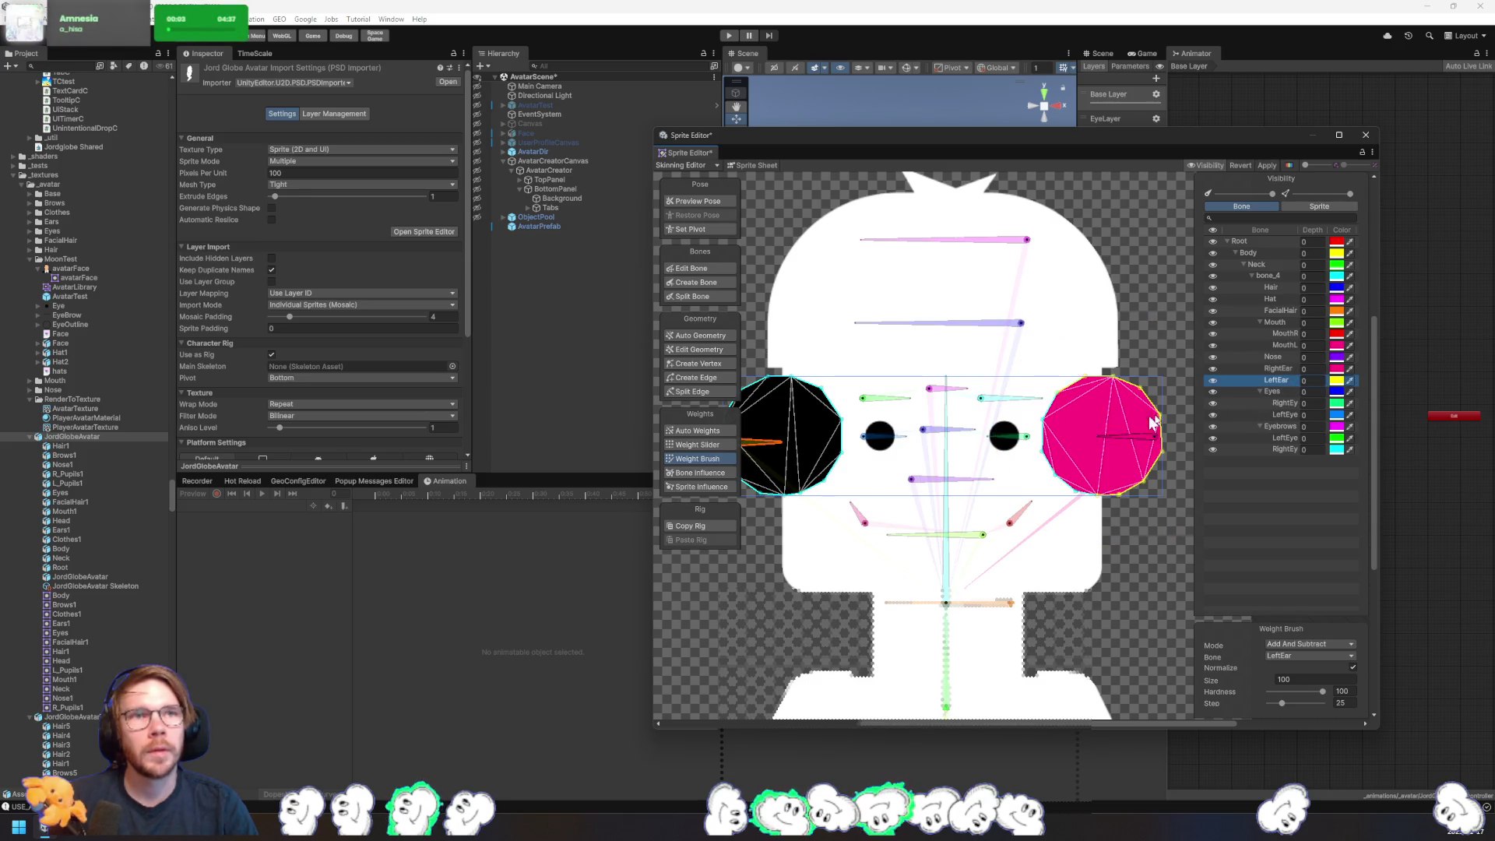
drag(1153, 421, 1215, 398)
drag(849, 413, 908, 459)
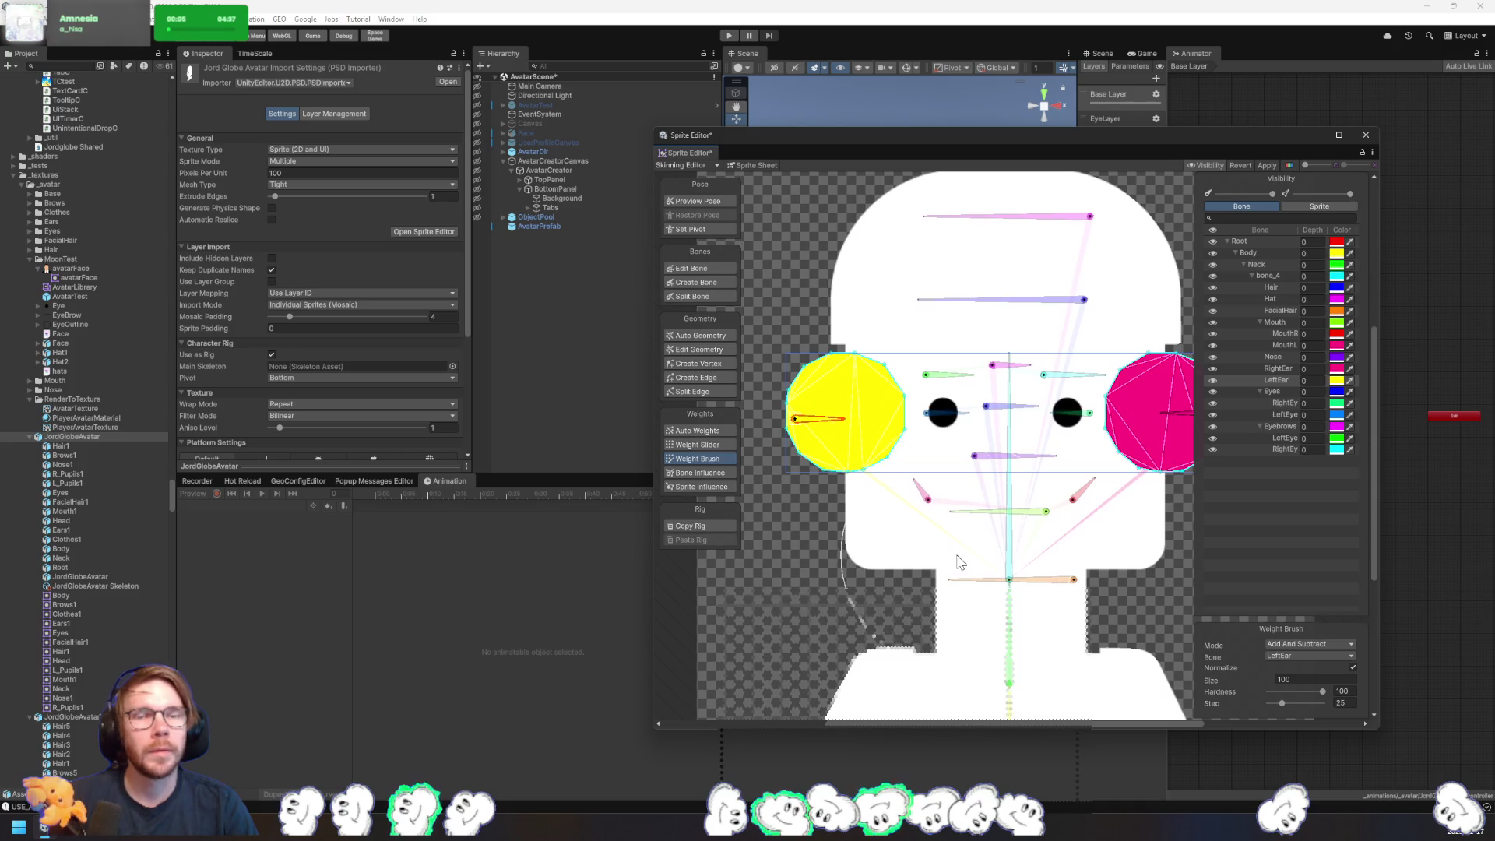
click(1275, 391)
drag(1084, 577, 1001, 536)
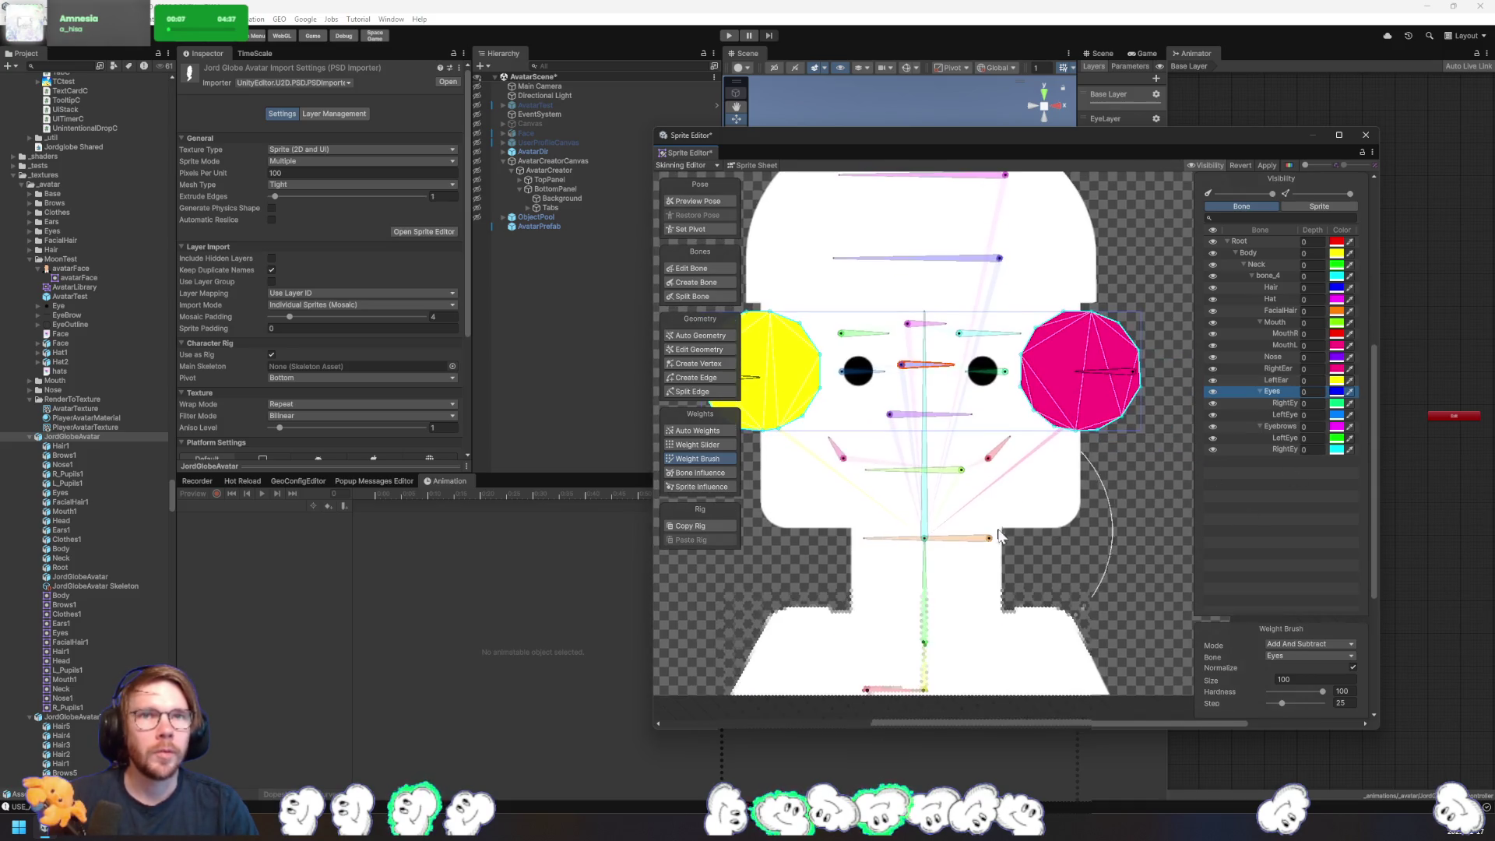
click(1120, 576)
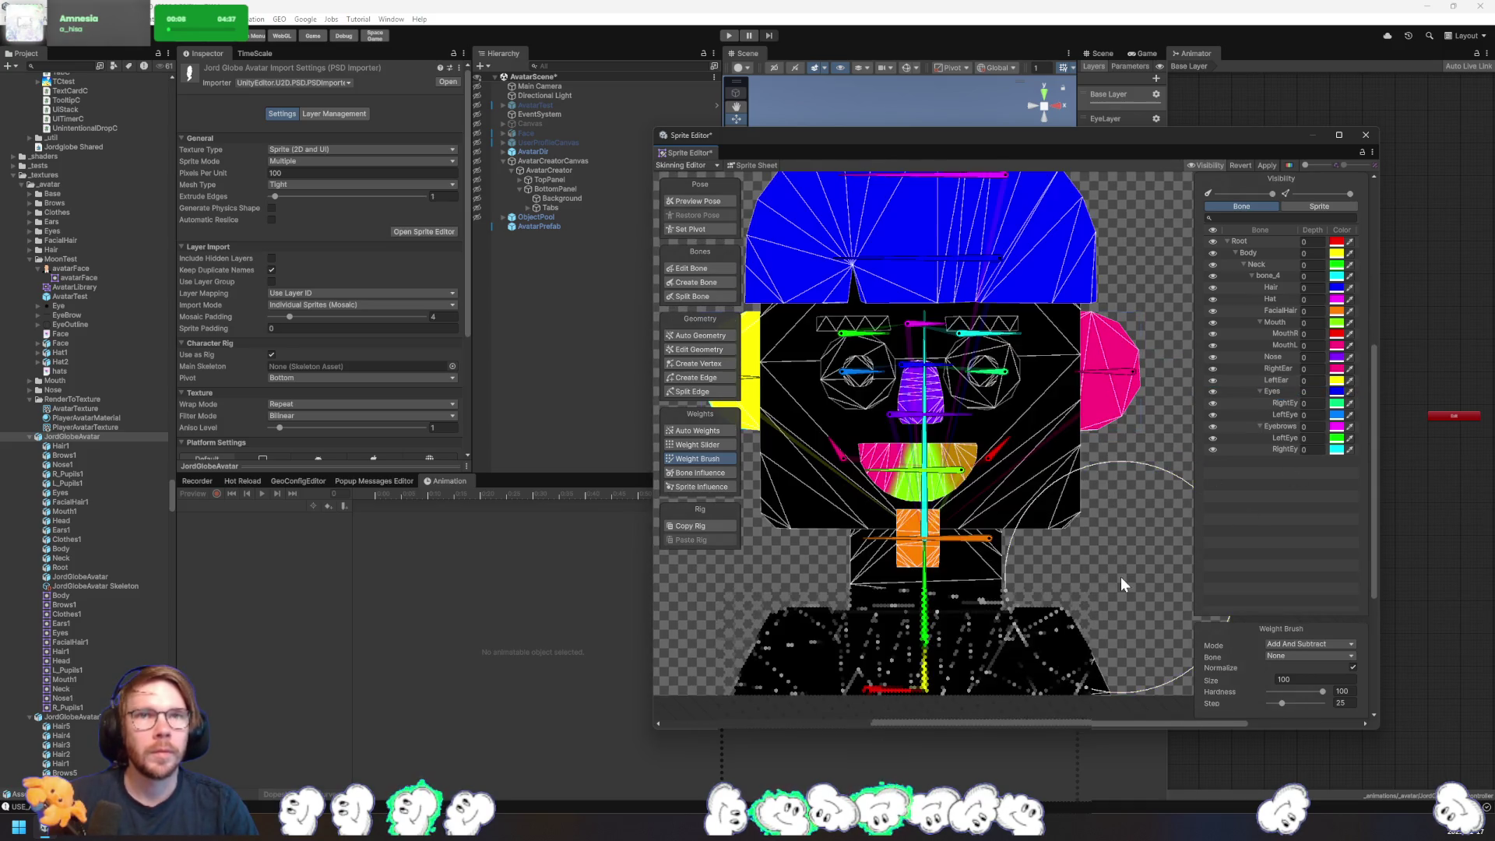
- Paint the right eye with RightEye weight and check the left eye's LeftEye and Eyes bones
click(984, 400)
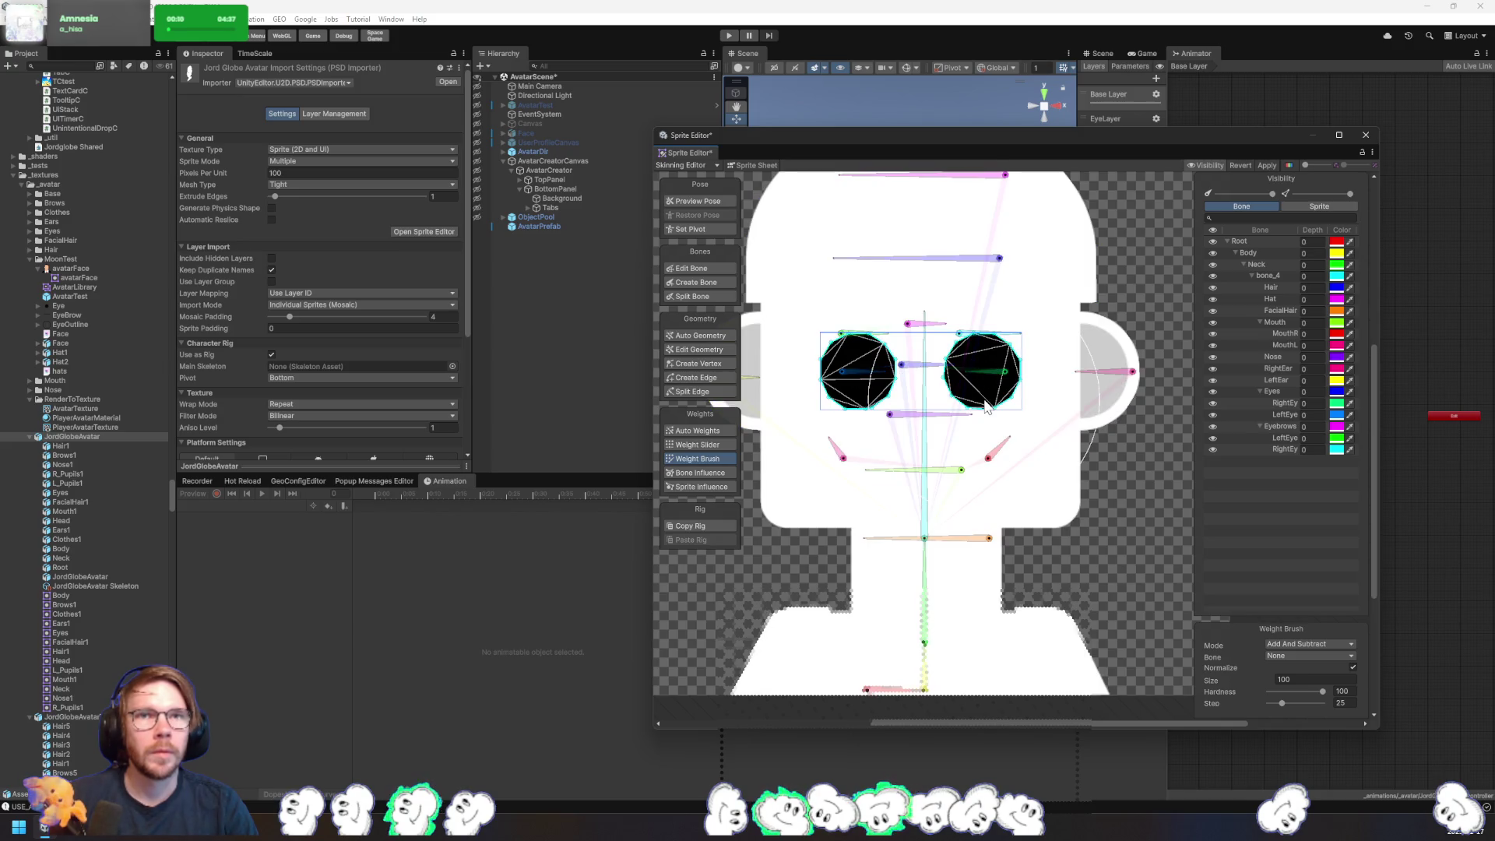
click(1286, 391)
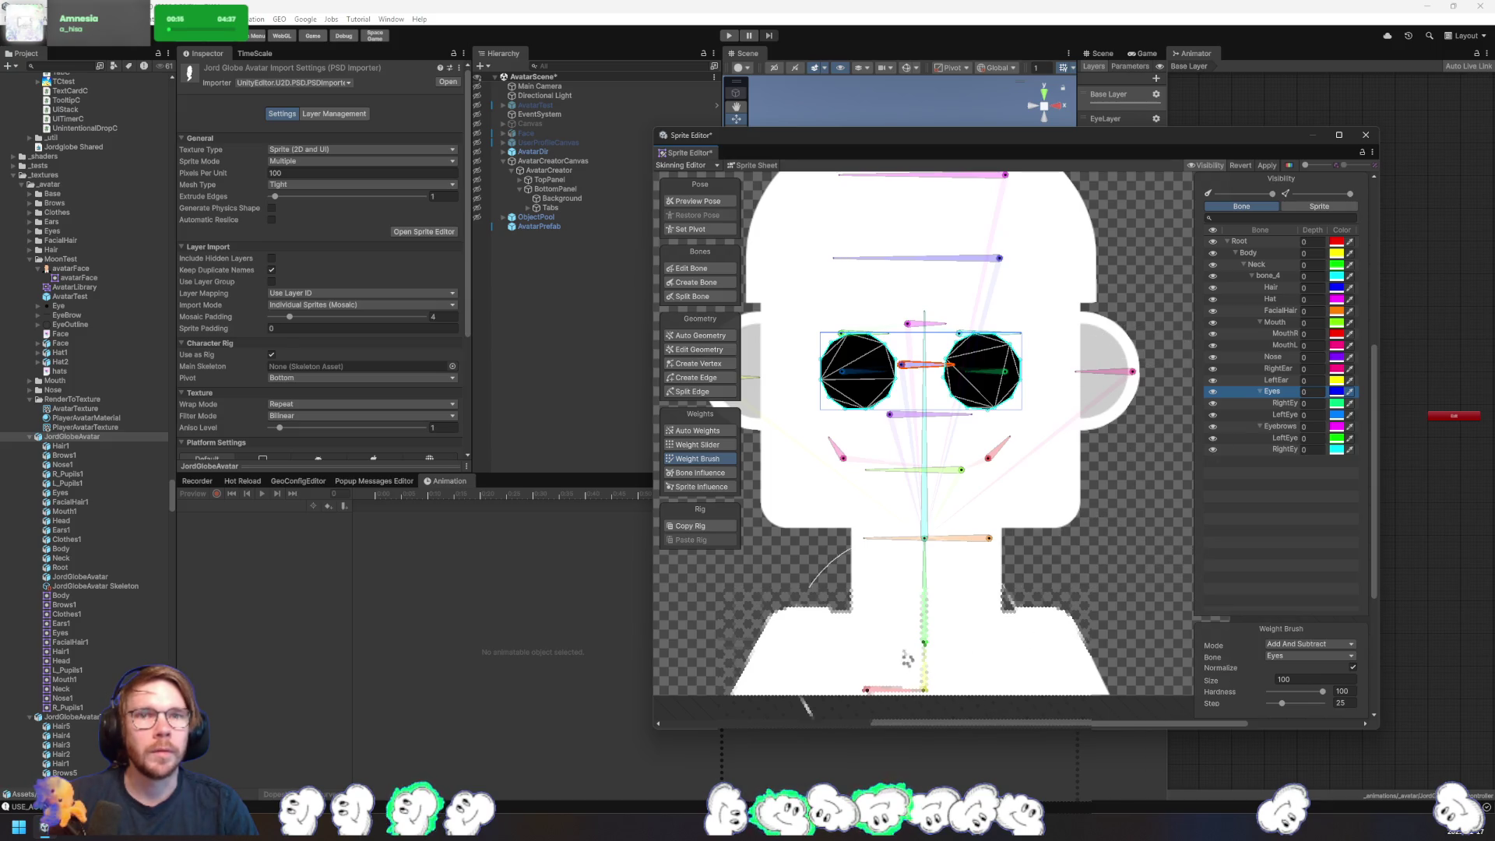
click(887, 690)
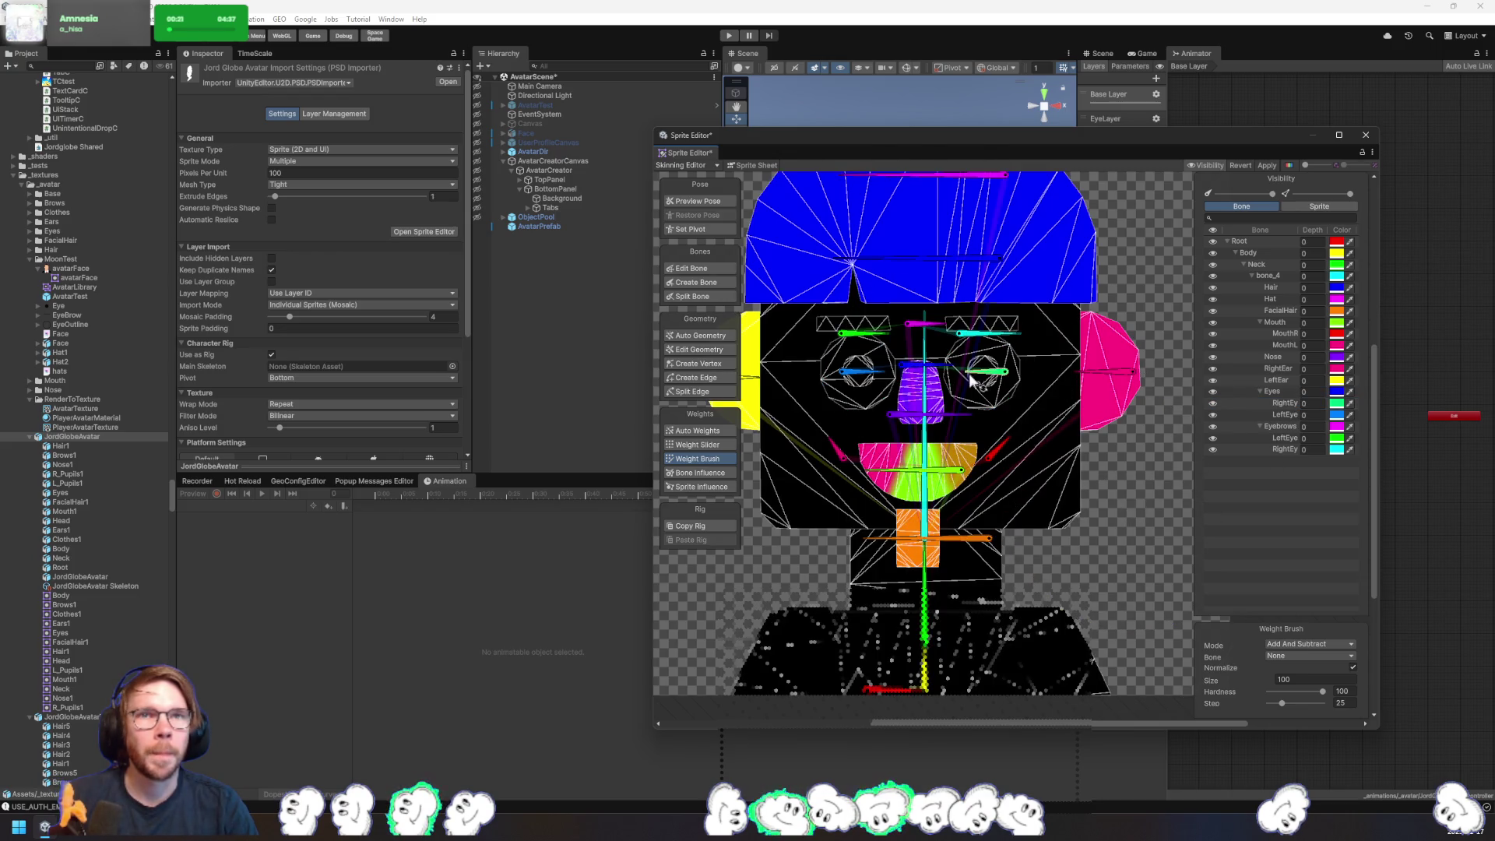
click(1285, 403)
click(1016, 385)
click(1286, 405)
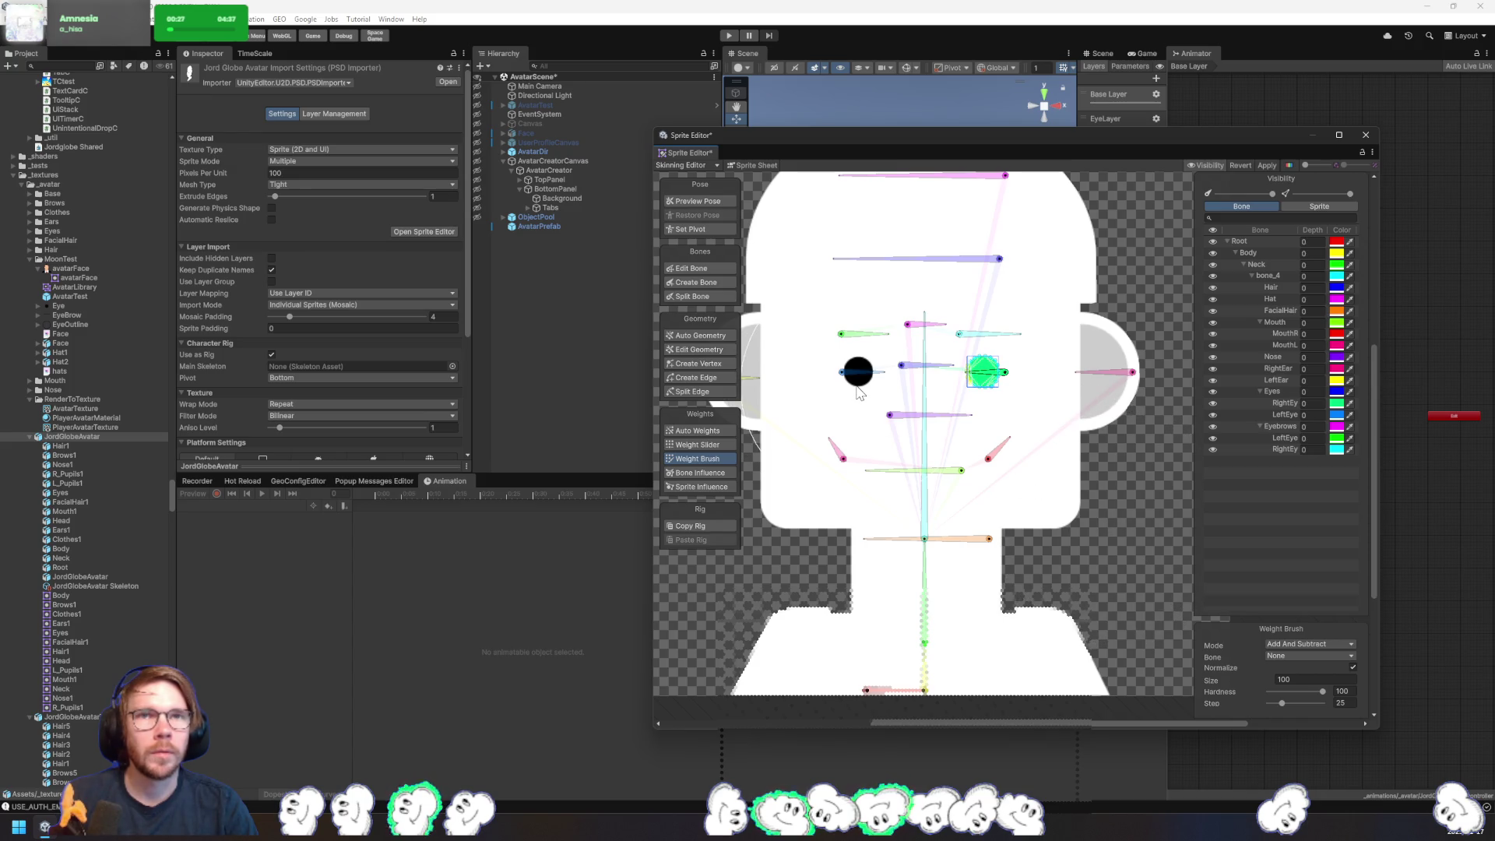
click(858, 389)
click(1286, 415)
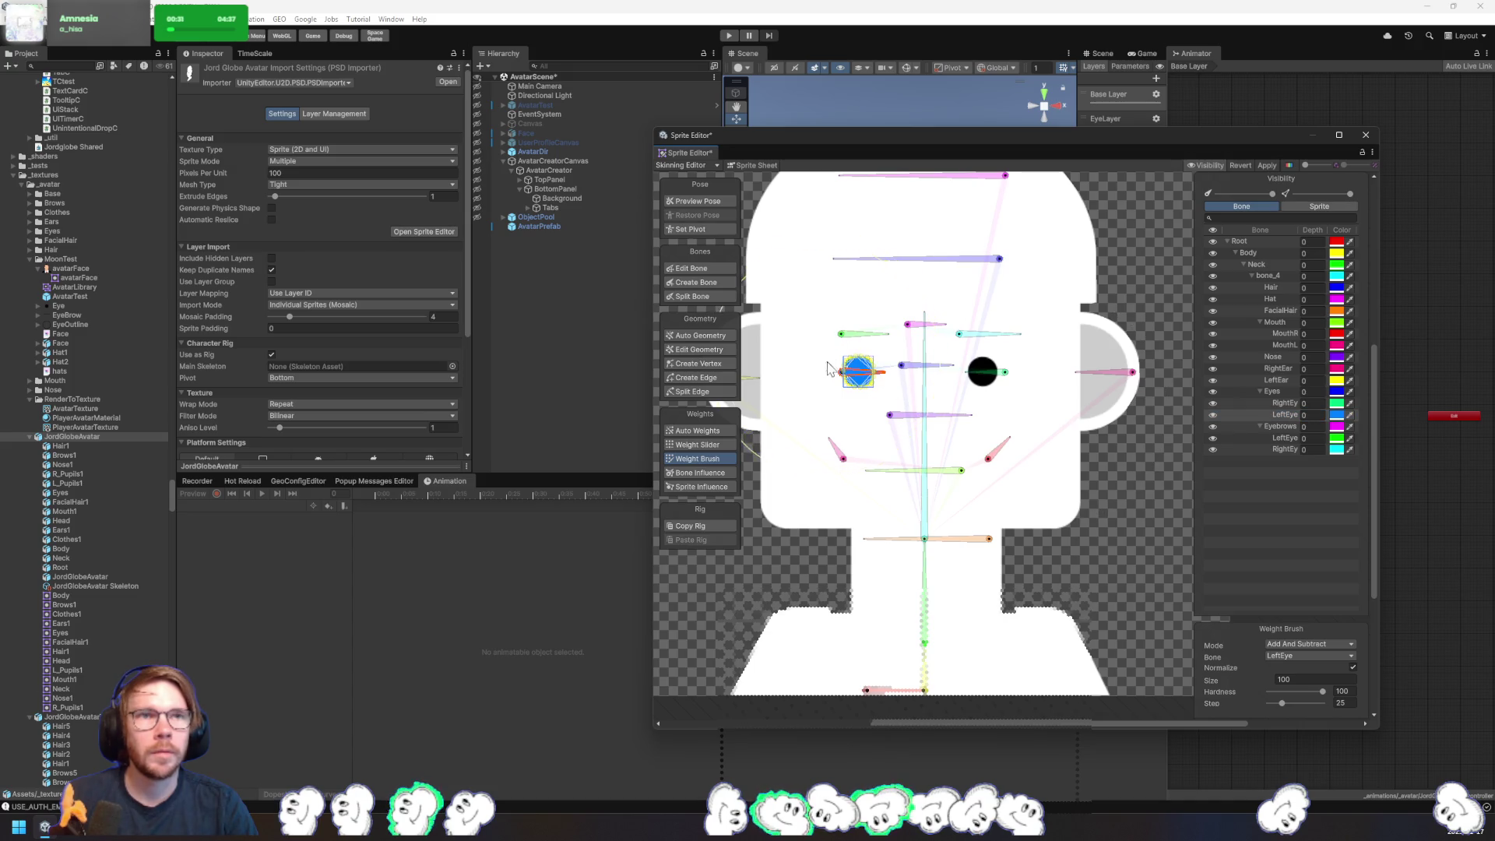
click(1277, 391)
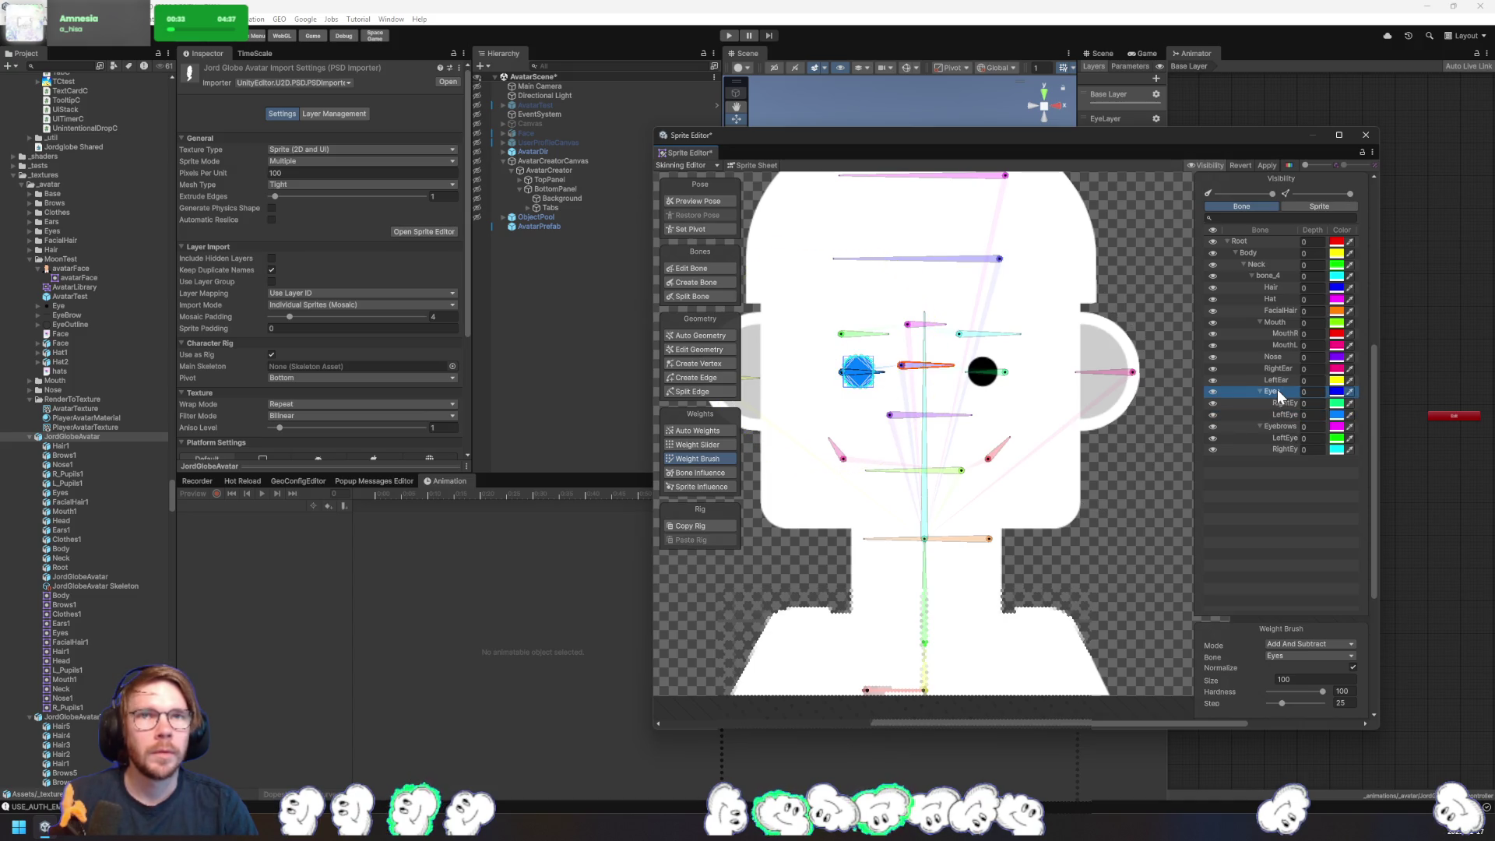
click(1143, 477)
- Select the eyebrows sprite and paint the left brow LeftEyebrow, the right brow RightEyebrow
click(995, 324)
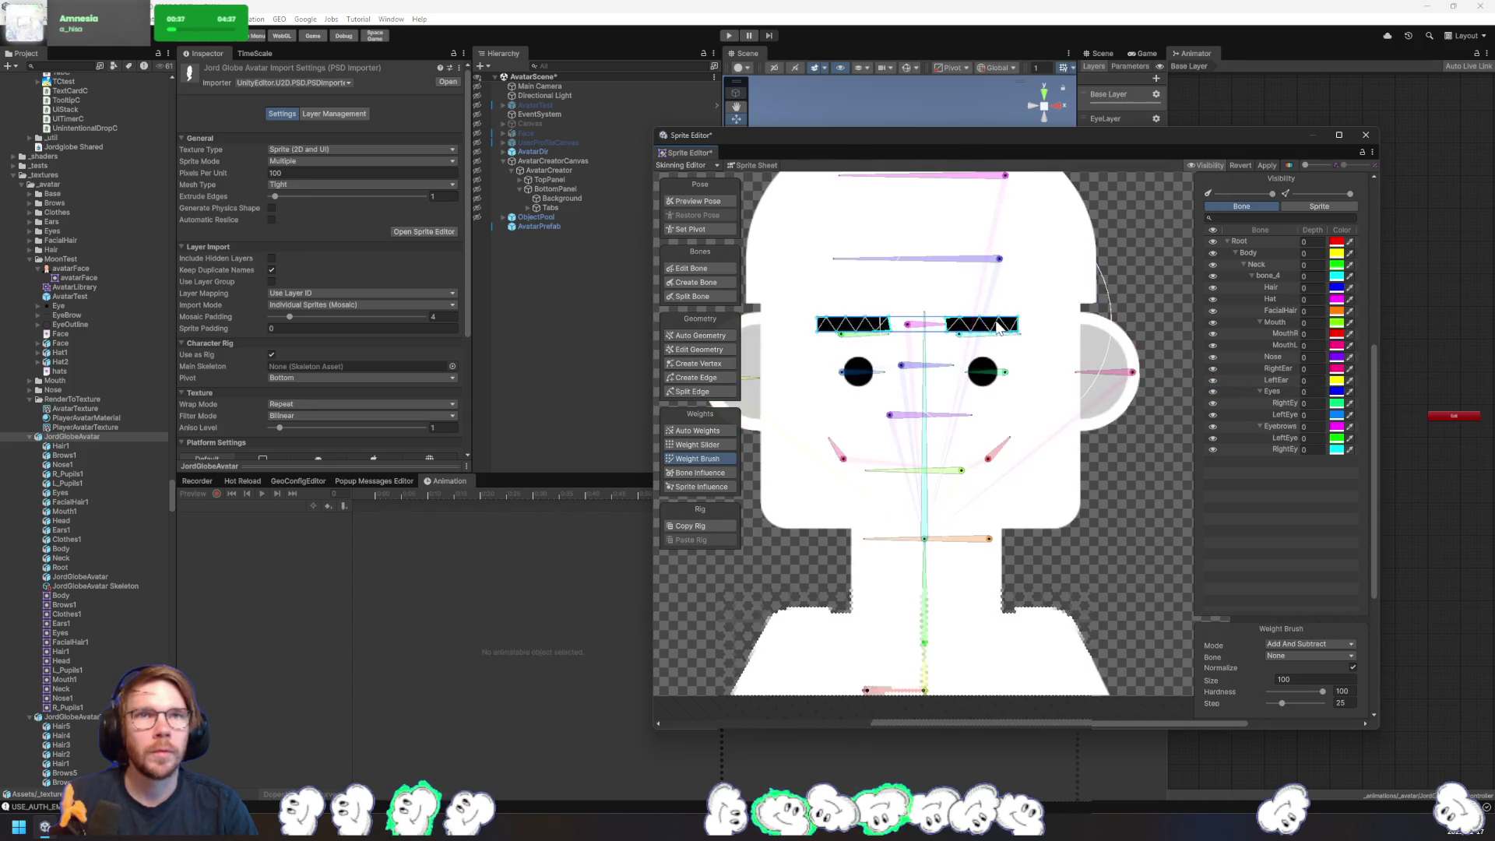
click(982, 334)
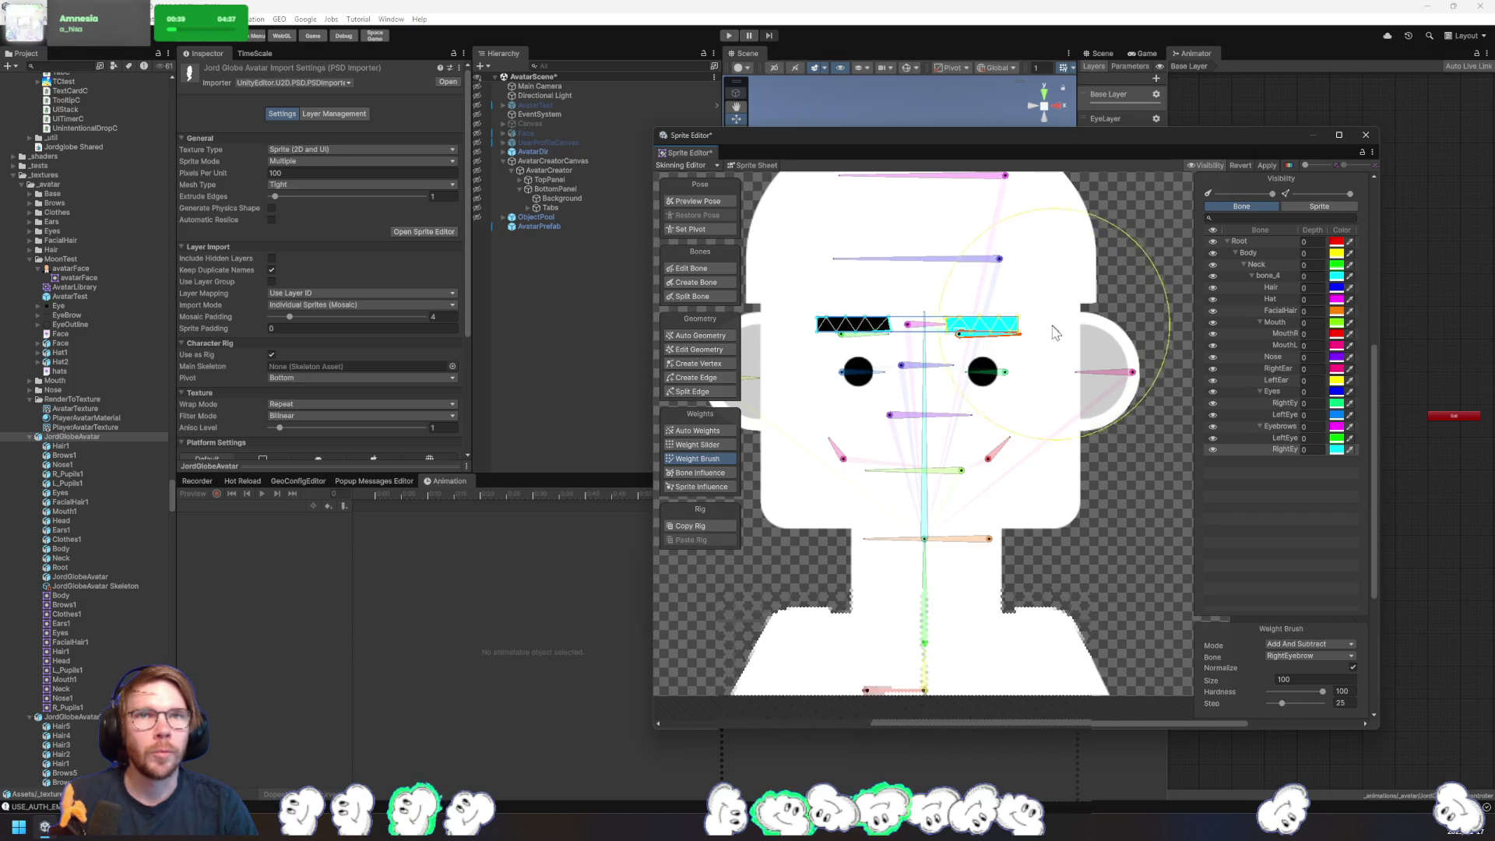
click(1134, 442)
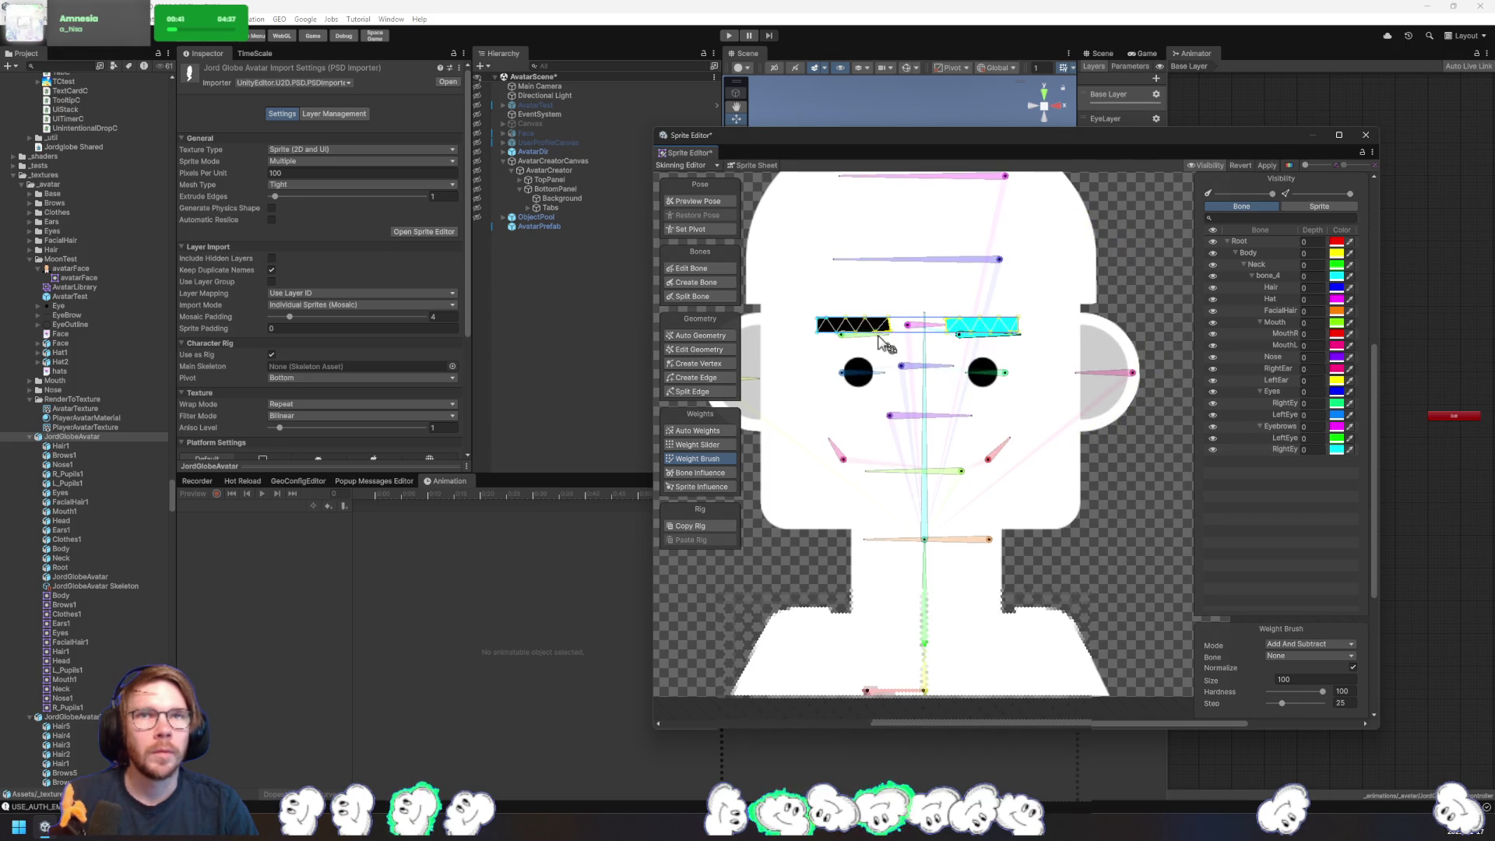
click(1278, 439)
click(892, 325)
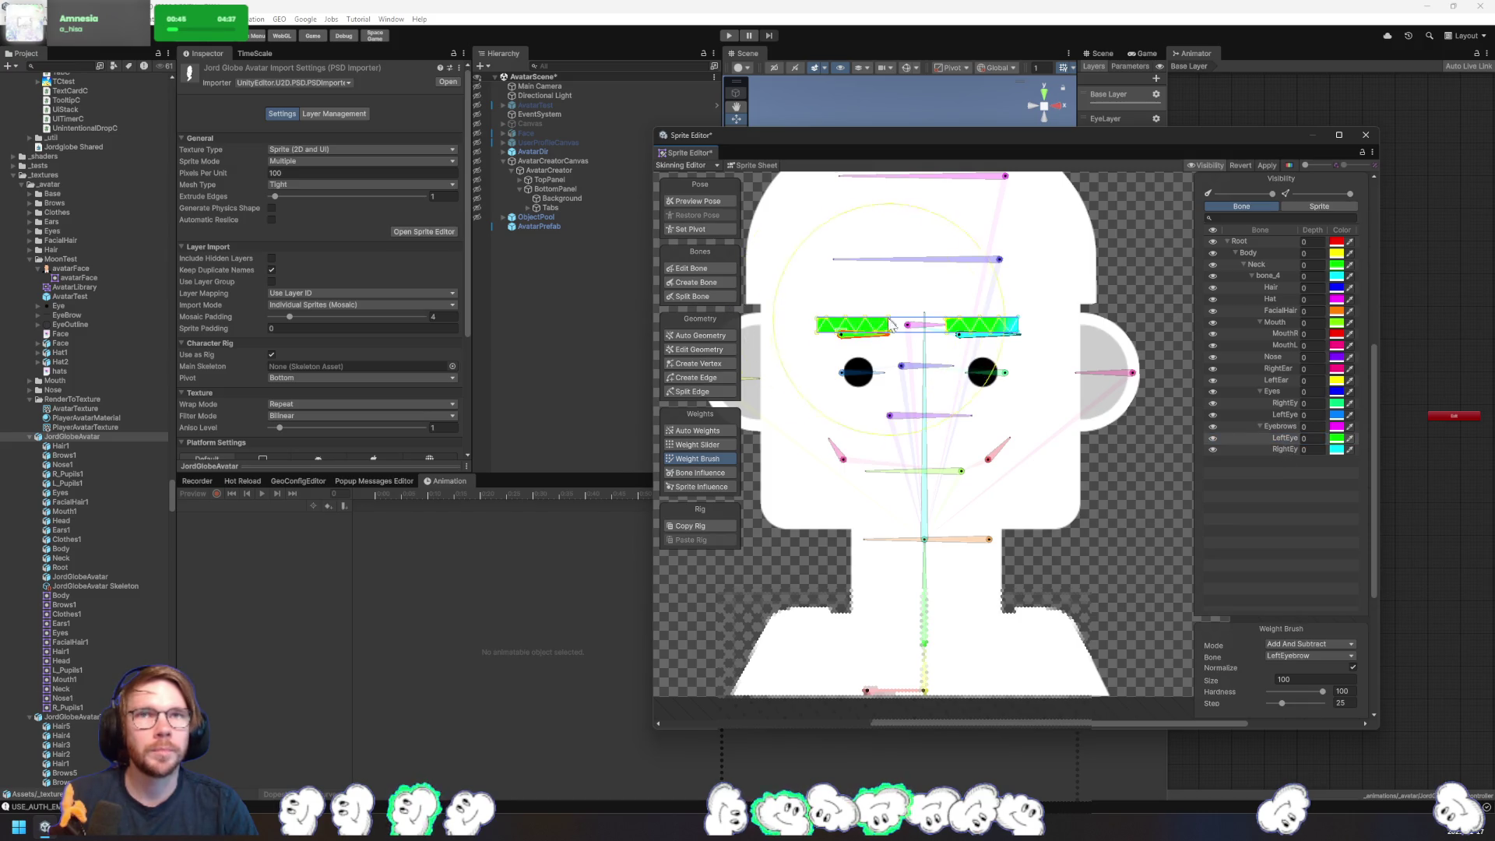
click(1286, 450)
click(1057, 351)
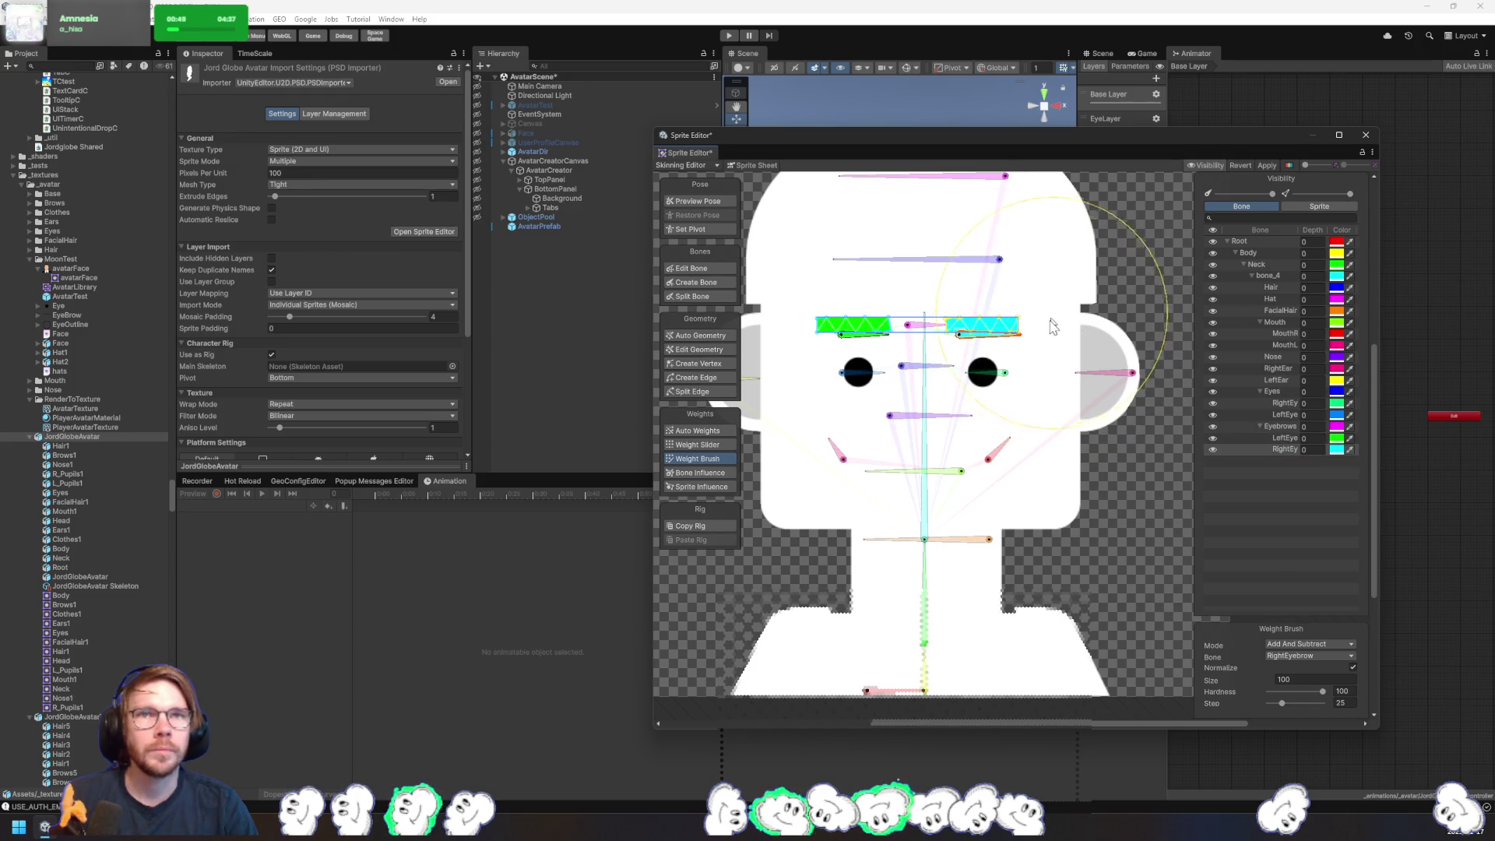
drag(1097, 507, 1108, 483)
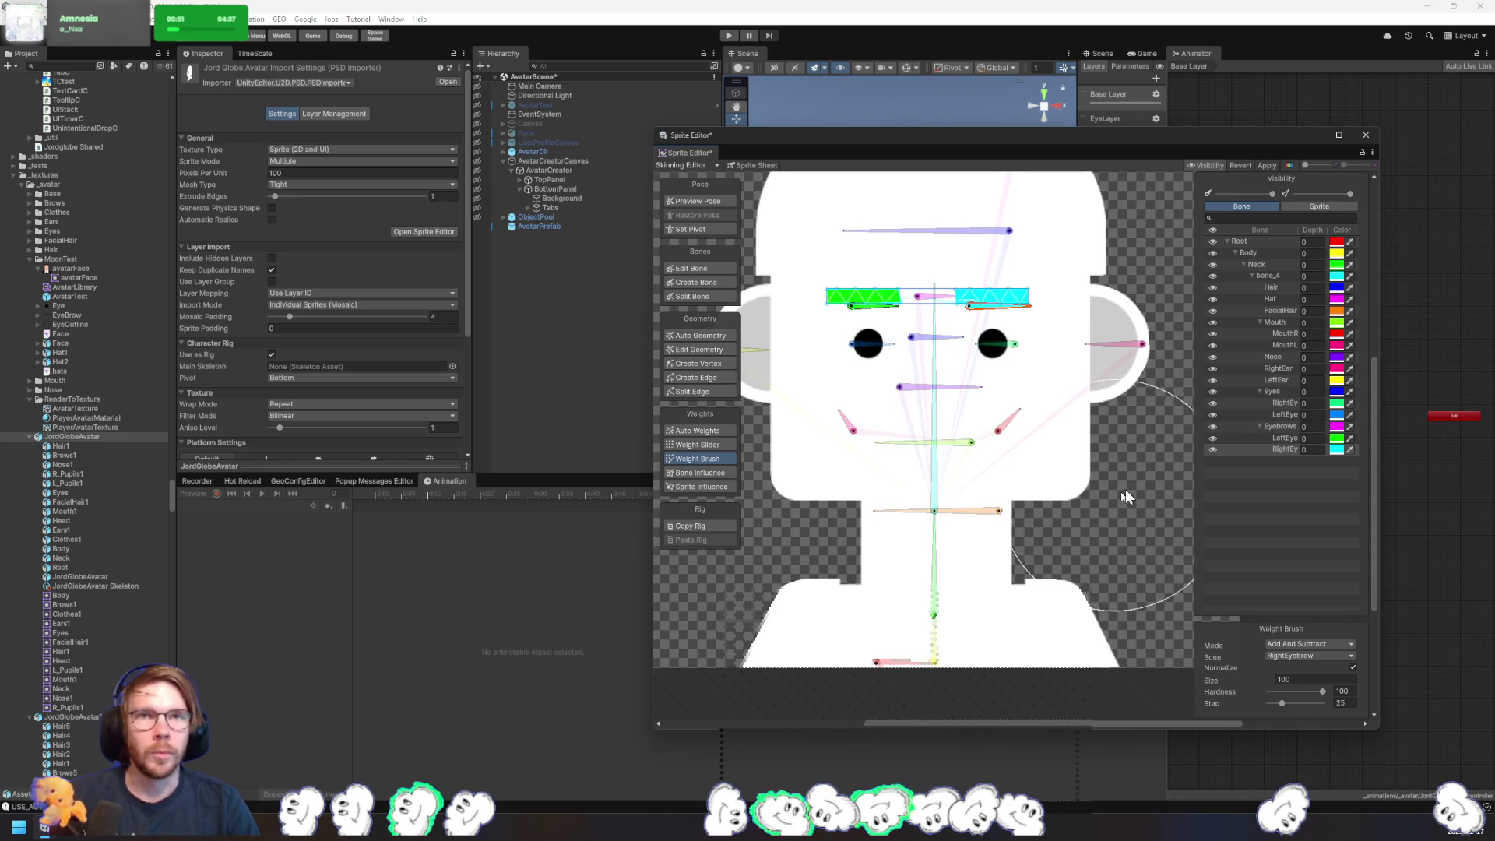
click(1320, 207)
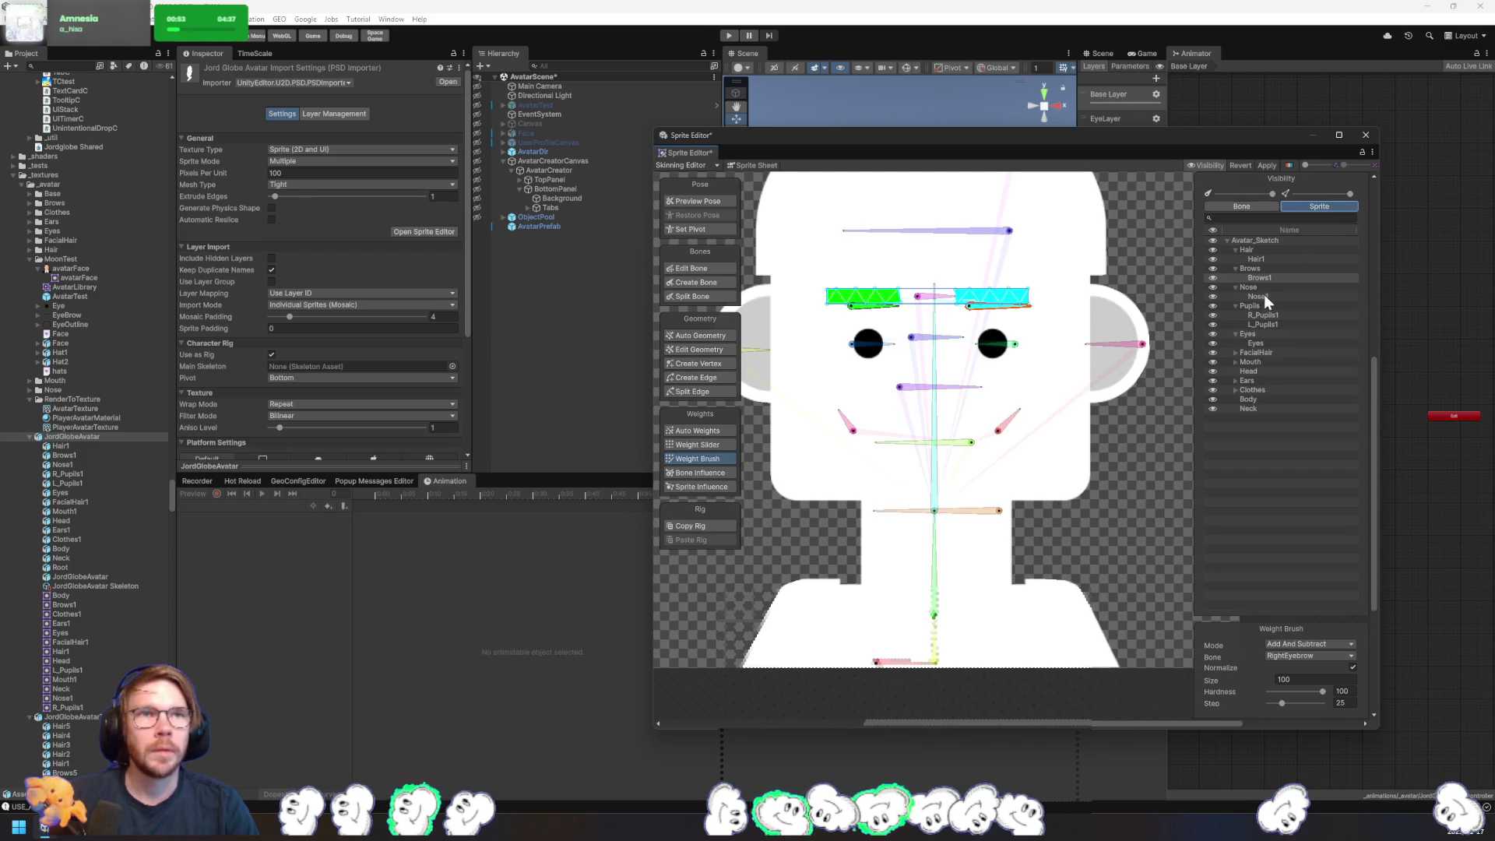
- Select the pupils and Eyes sprites and paint both eyes with Body weight
click(1282, 314)
click(1276, 324)
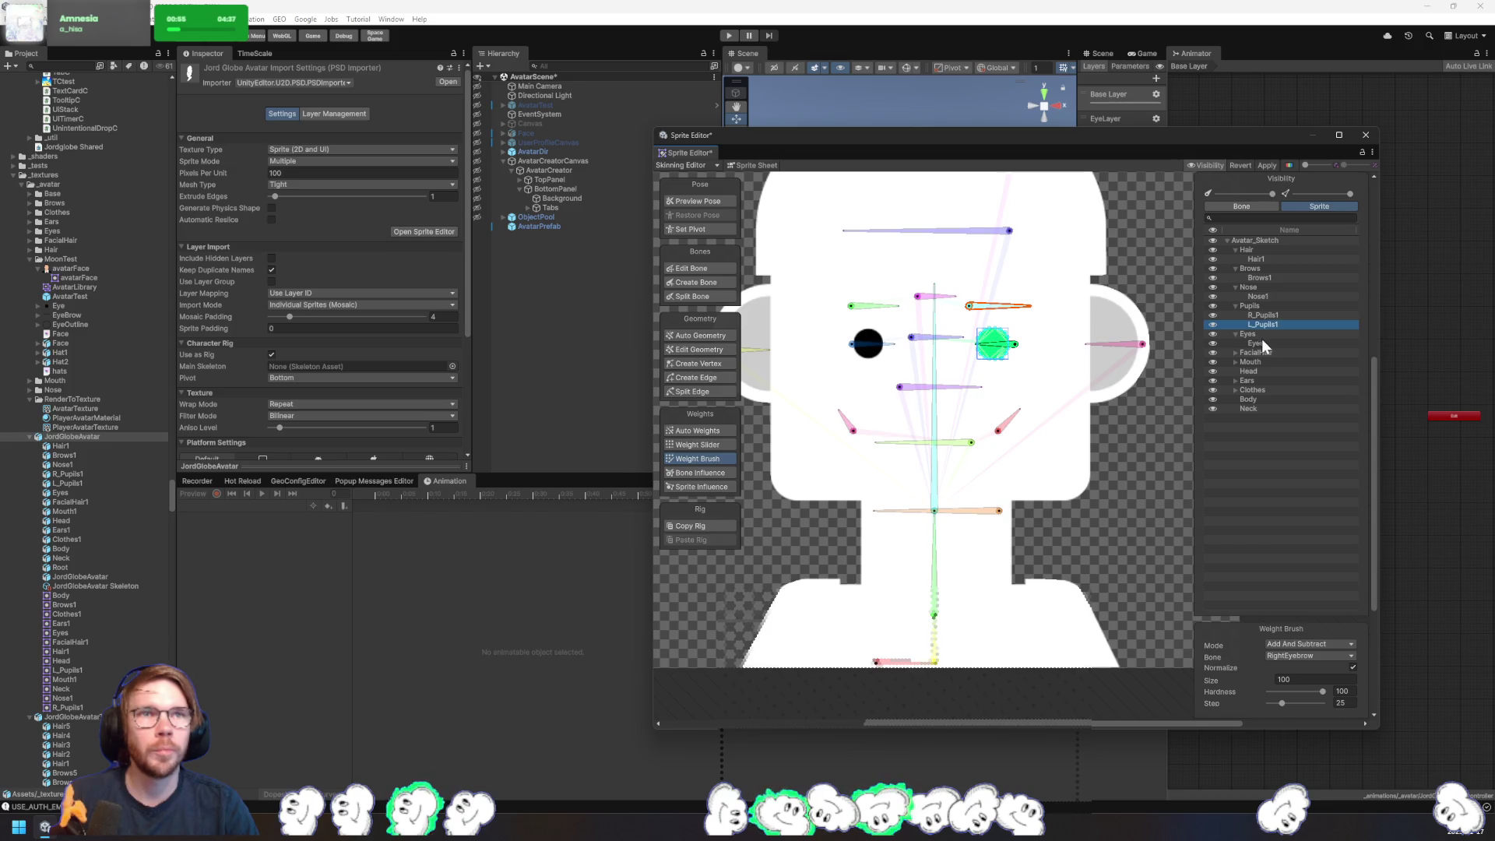
click(1261, 342)
click(1236, 353)
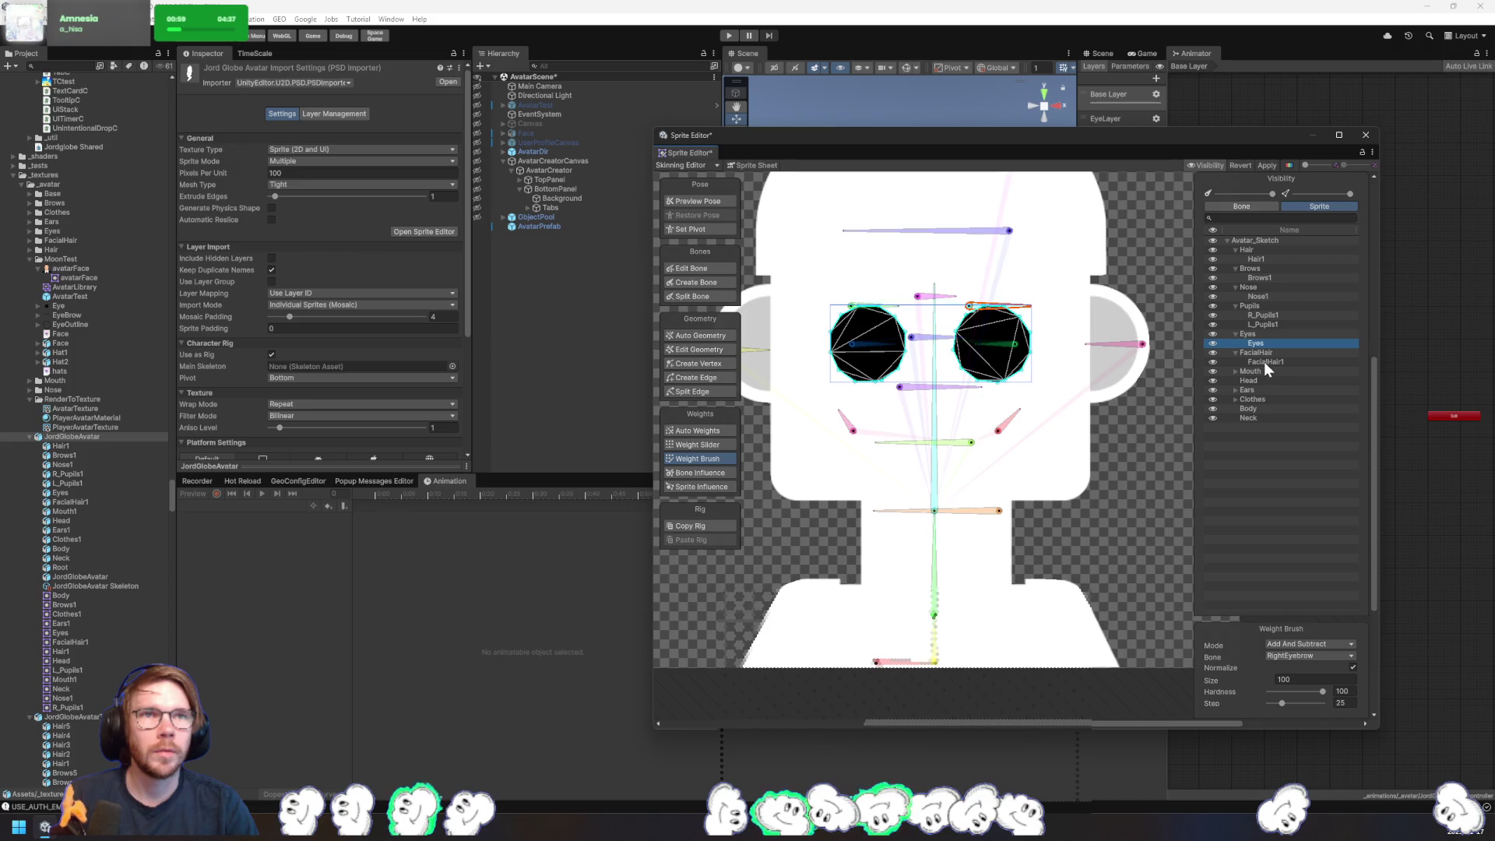
click(944, 655)
drag(1075, 405, 890, 372)
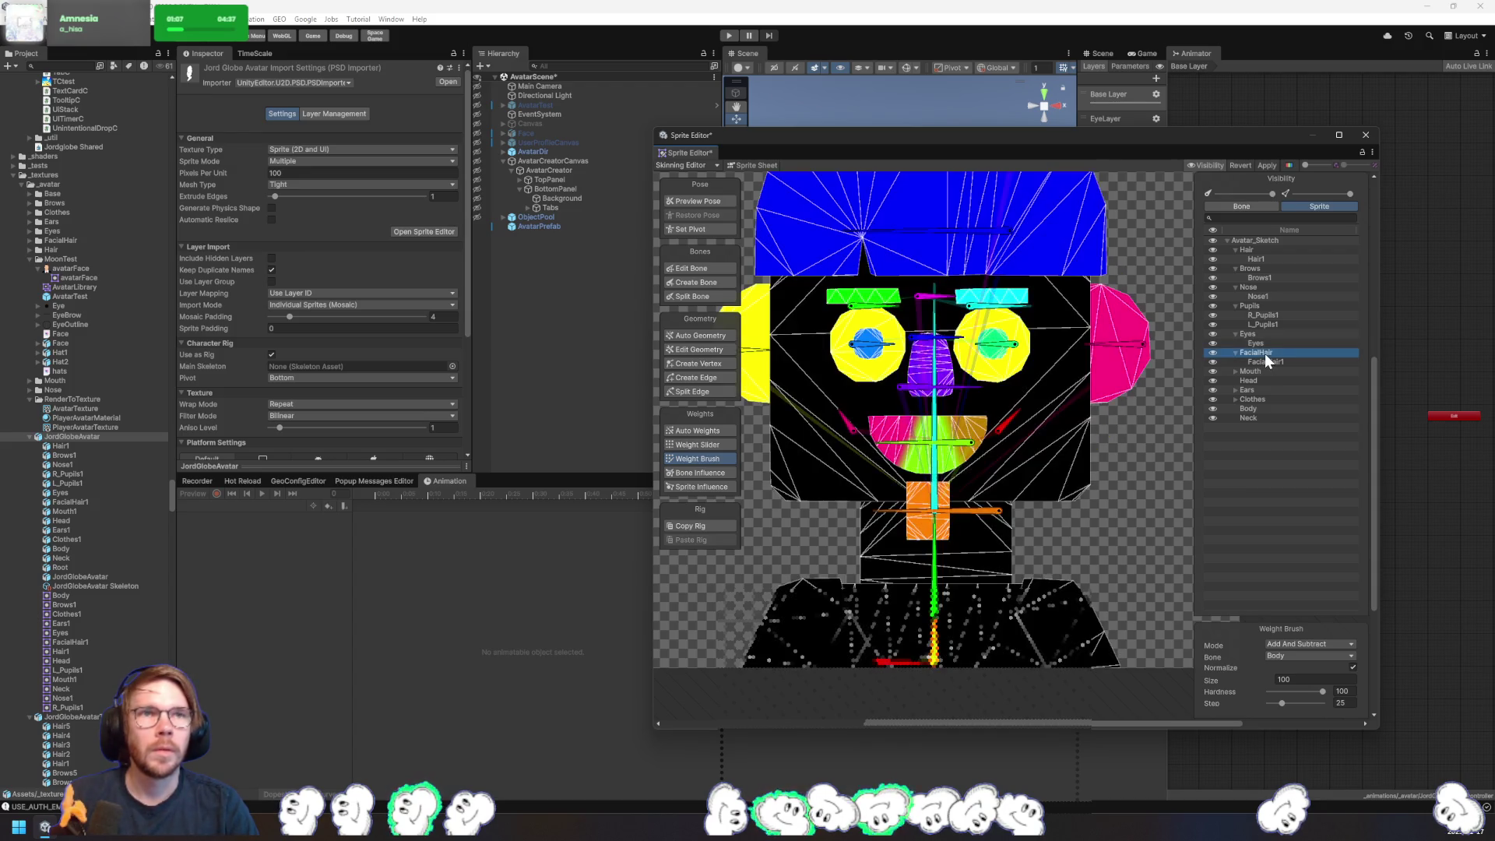
- Select the FacialHair1, Mouth1 and Head sprites and paint the head with bone_4 weight
click(1273, 359)
click(1233, 371)
click(1256, 380)
click(1246, 390)
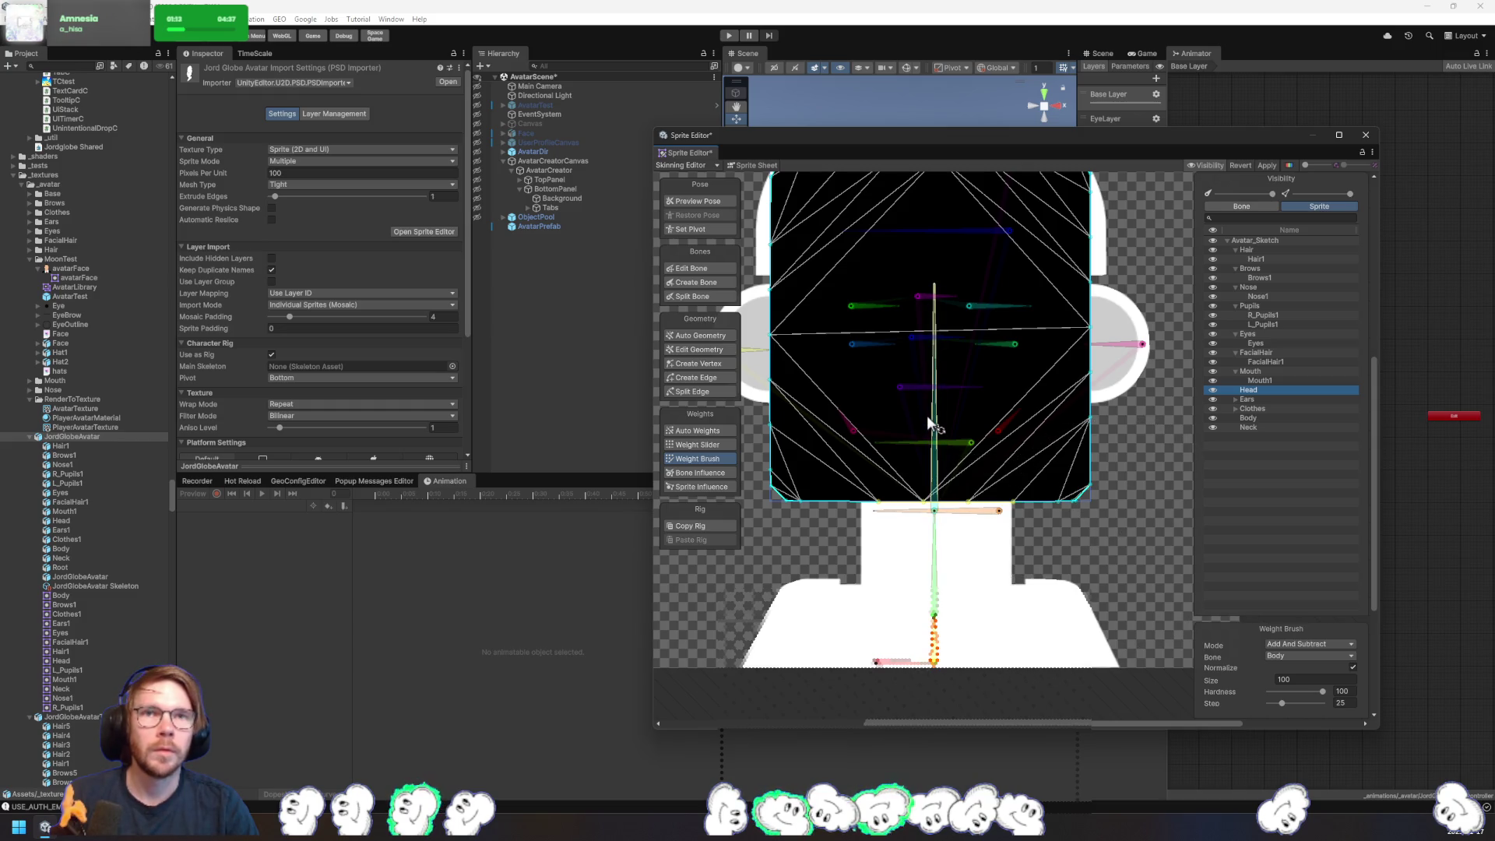
scroll(1021, 475, down, 3)
mouse_move(1095, 514)
mouse_down()
mouse_move(942, 332)
mouse_move(894, 500)
mouse_up()
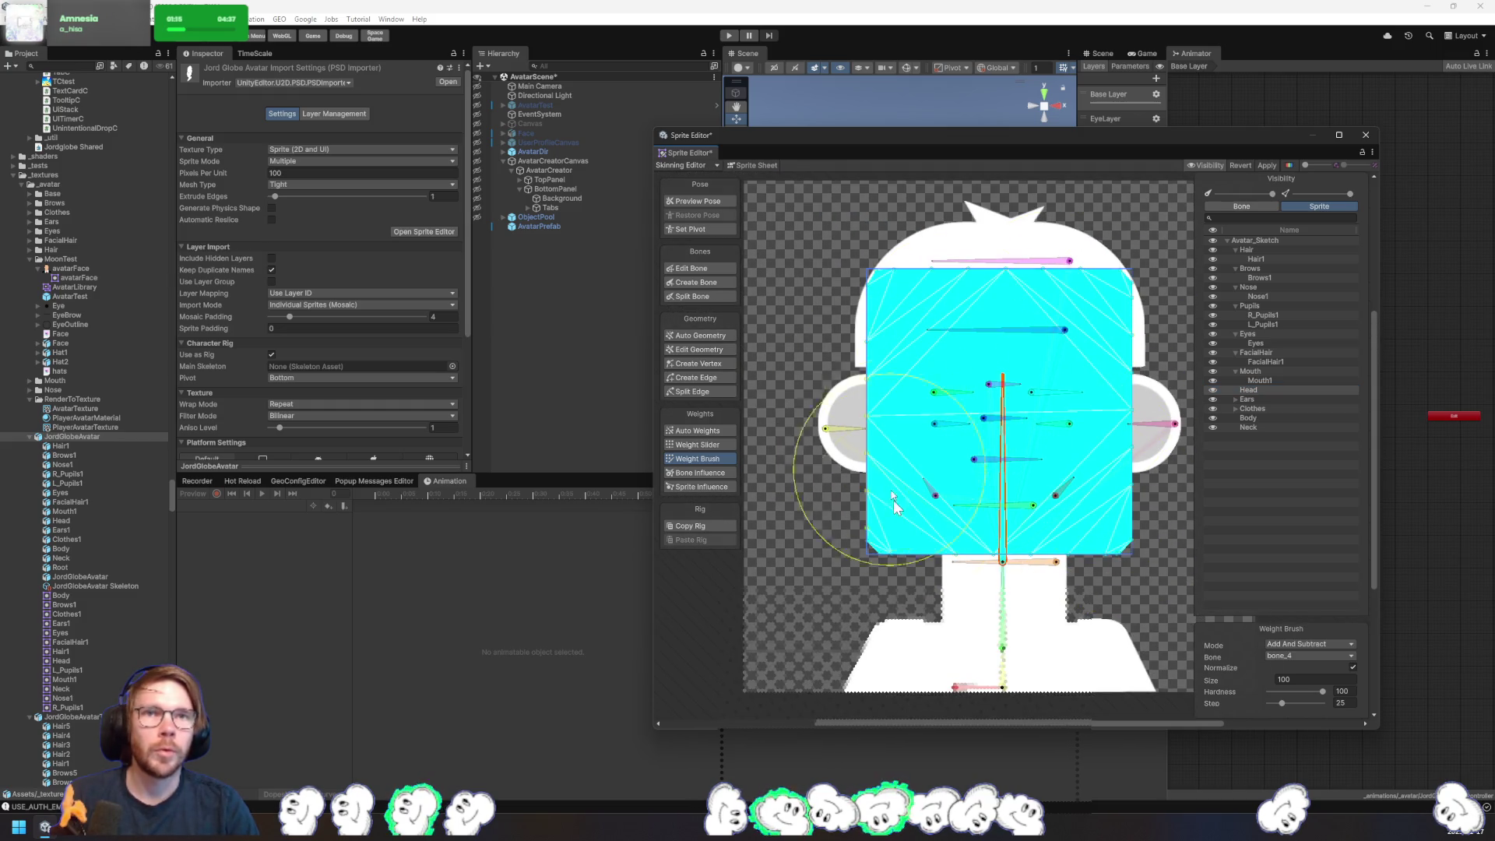
- Select Ears1 and Clothes1, then paint the clothes and Body sprites with Body weight
click(1251, 400)
click(1236, 400)
click(1263, 411)
click(1236, 418)
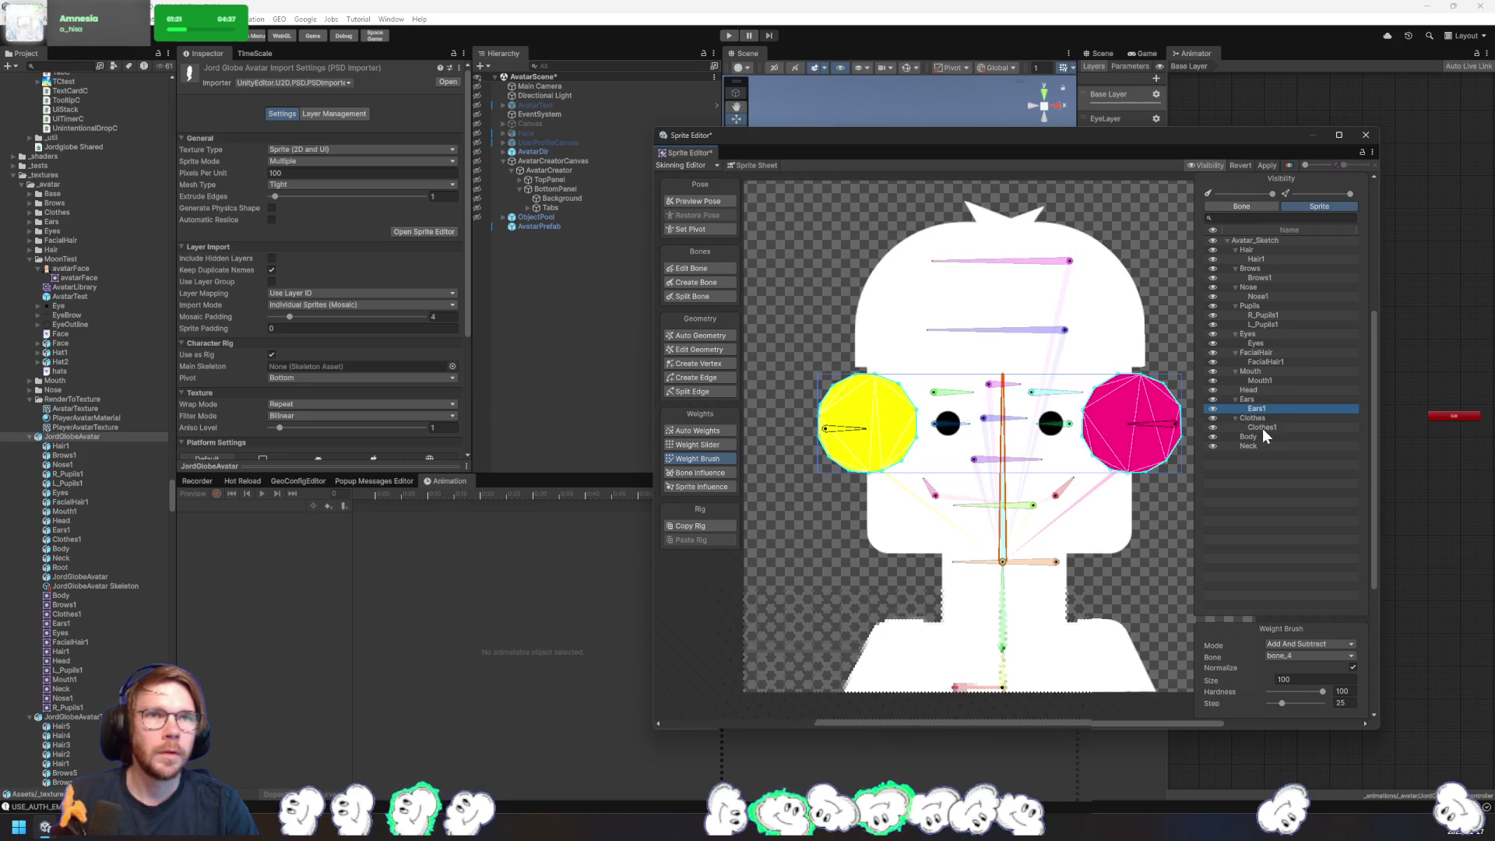
click(1263, 428)
click(936, 546)
mouse_move(936, 546)
mouse_down()
mouse_move(970, 588)
mouse_move(935, 616)
mouse_move(904, 604)
mouse_up()
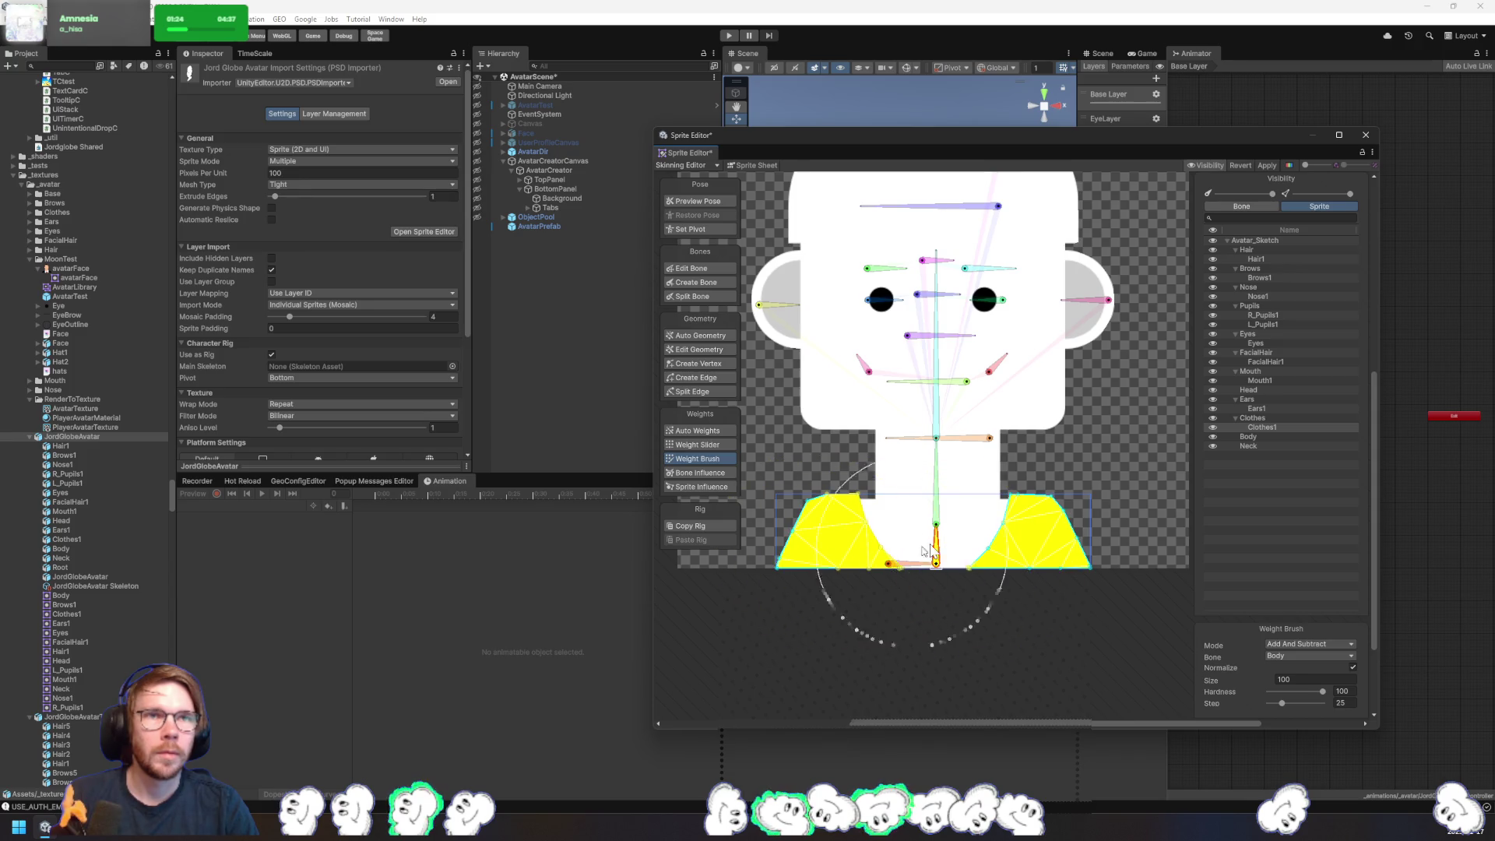
click(1263, 436)
drag(1044, 596, 944, 580)
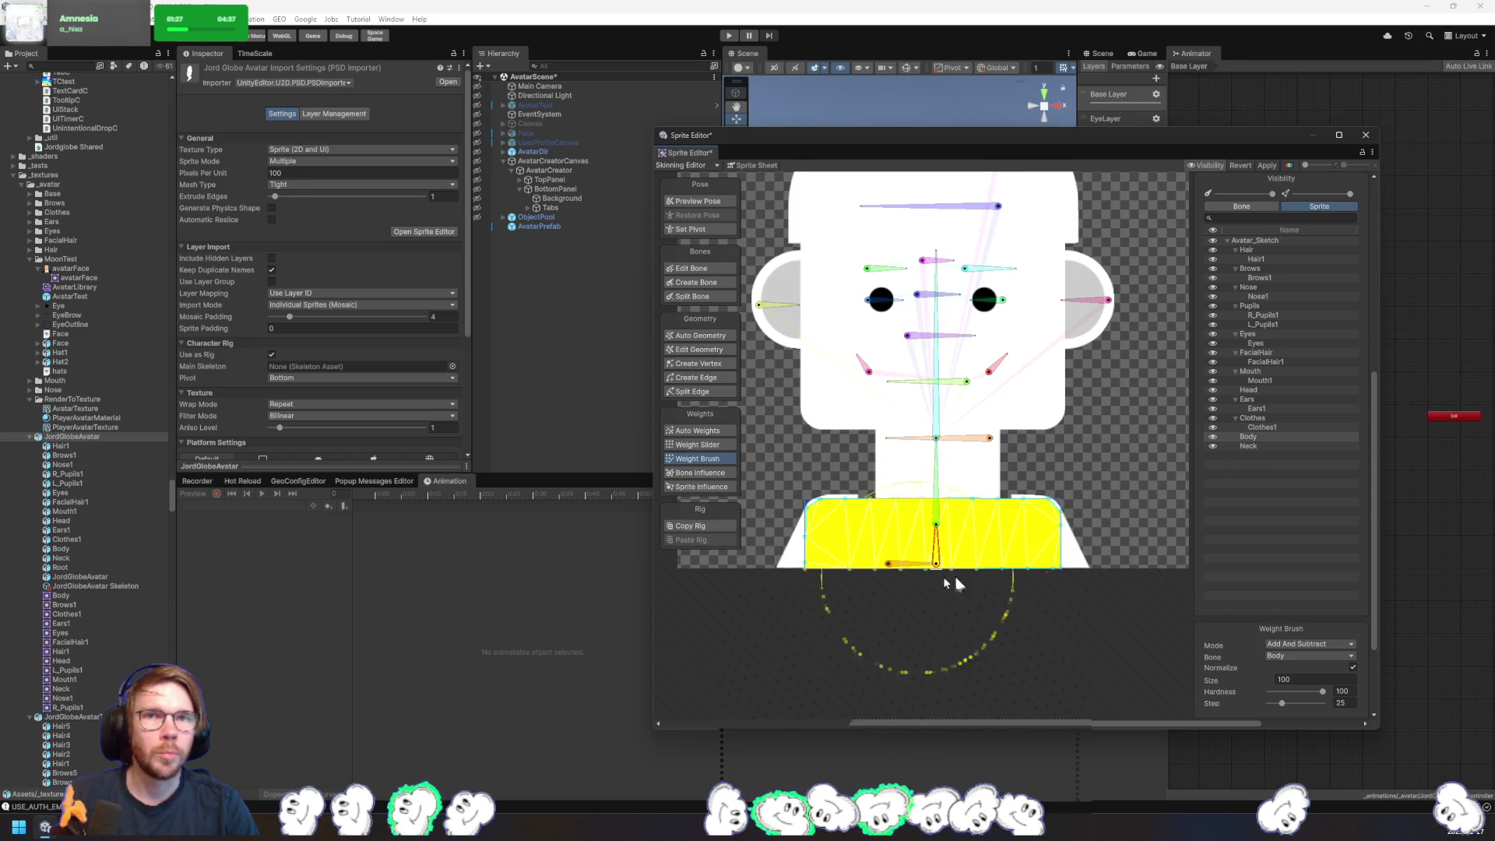
- Paint the whole neck with Neck weight, check Hair1, Brows1 and Nose1, and apply
click(1249, 446)
click(937, 521)
drag(1016, 475, 1040, 537)
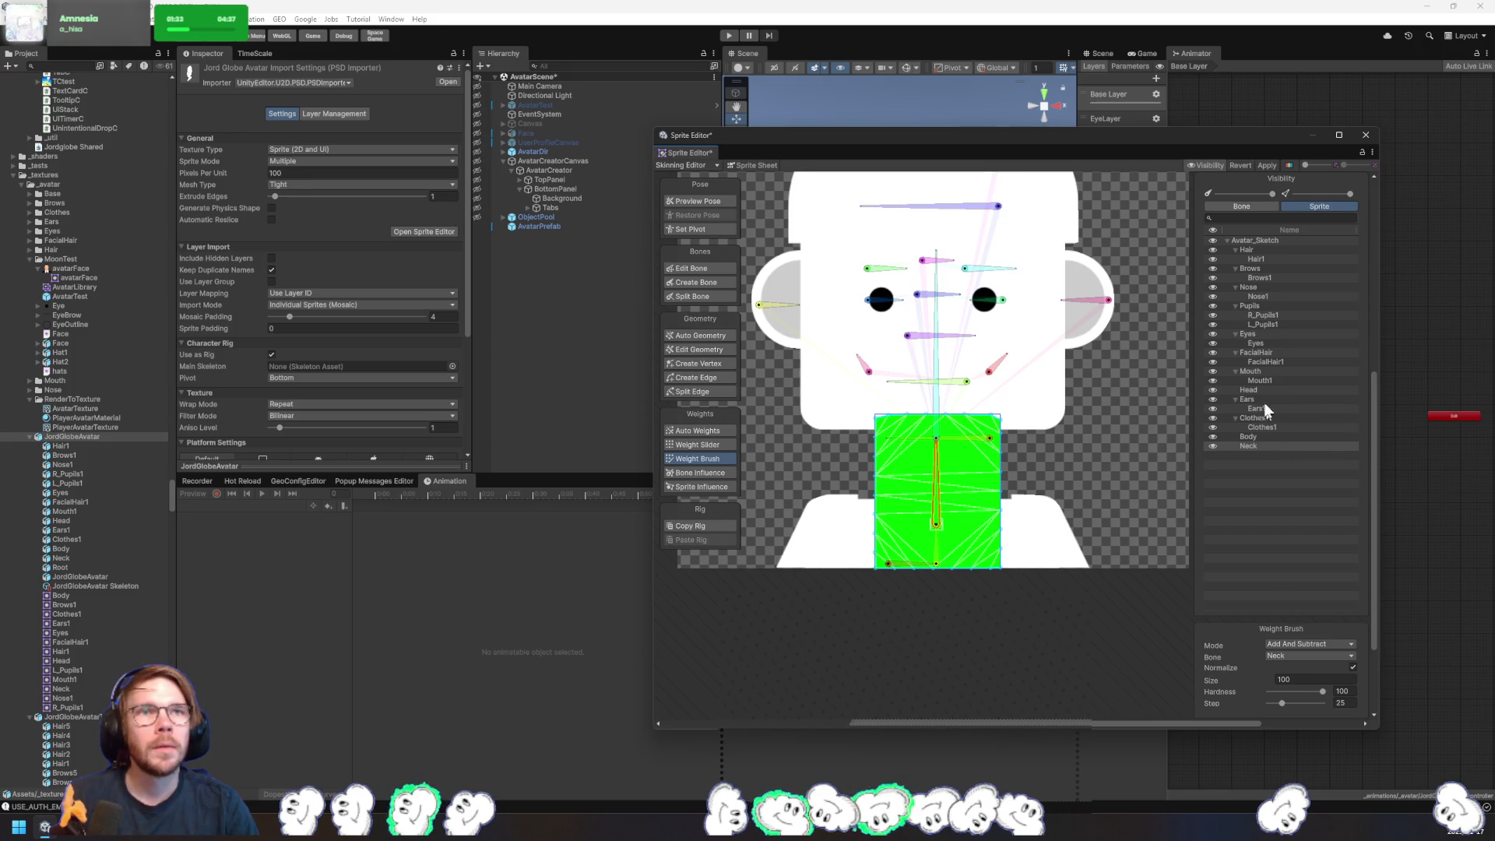
click(1270, 260)
click(1268, 278)
click(1273, 296)
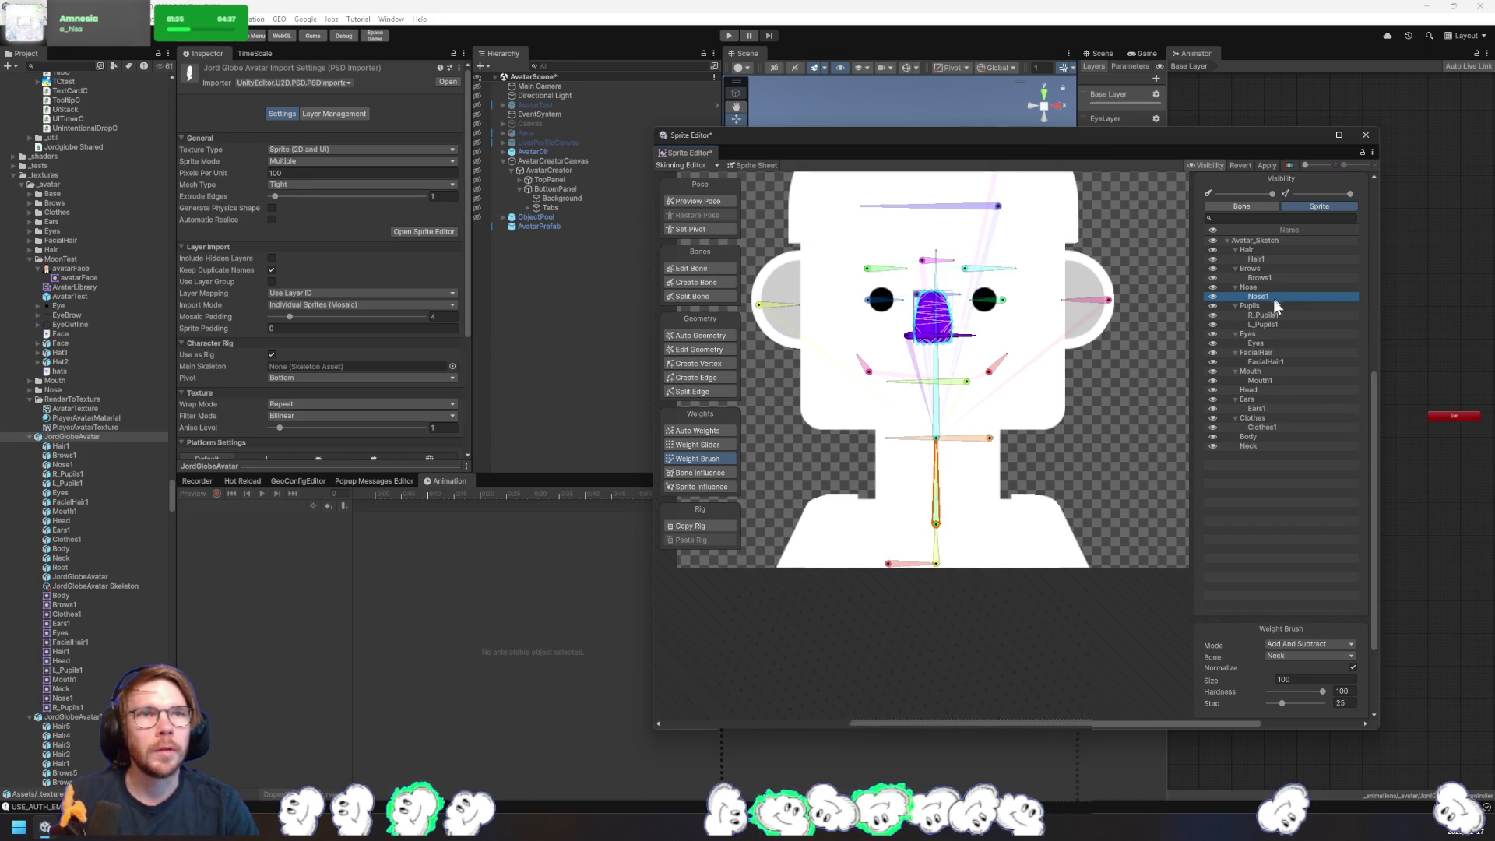
click(1268, 165)
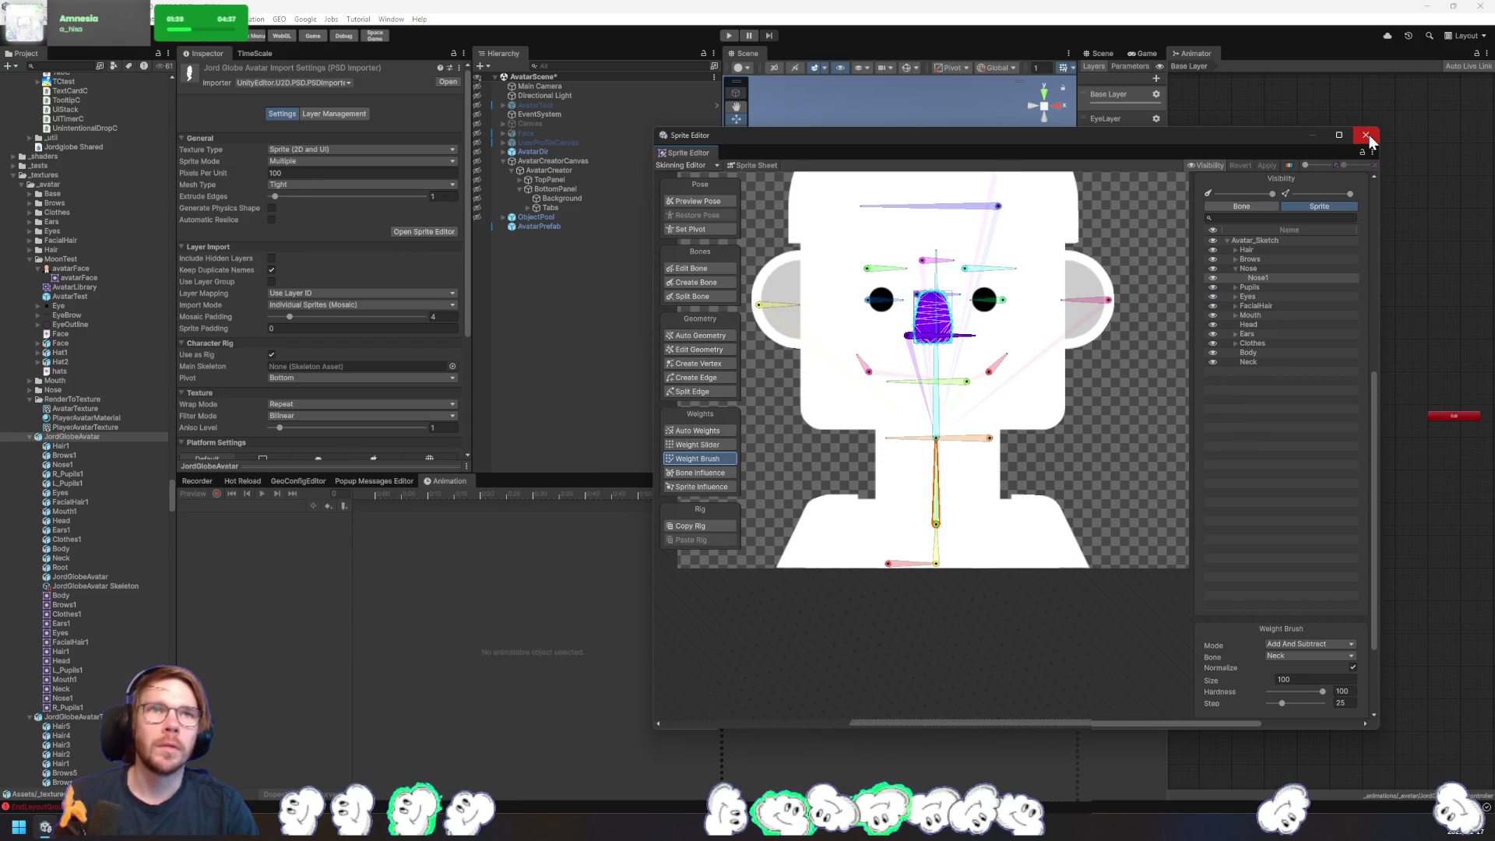
- Reopen JordGlobeAvatarTest in the Sprite Editor's Skinning Editor mode and list its sprites
click(1269, 207)
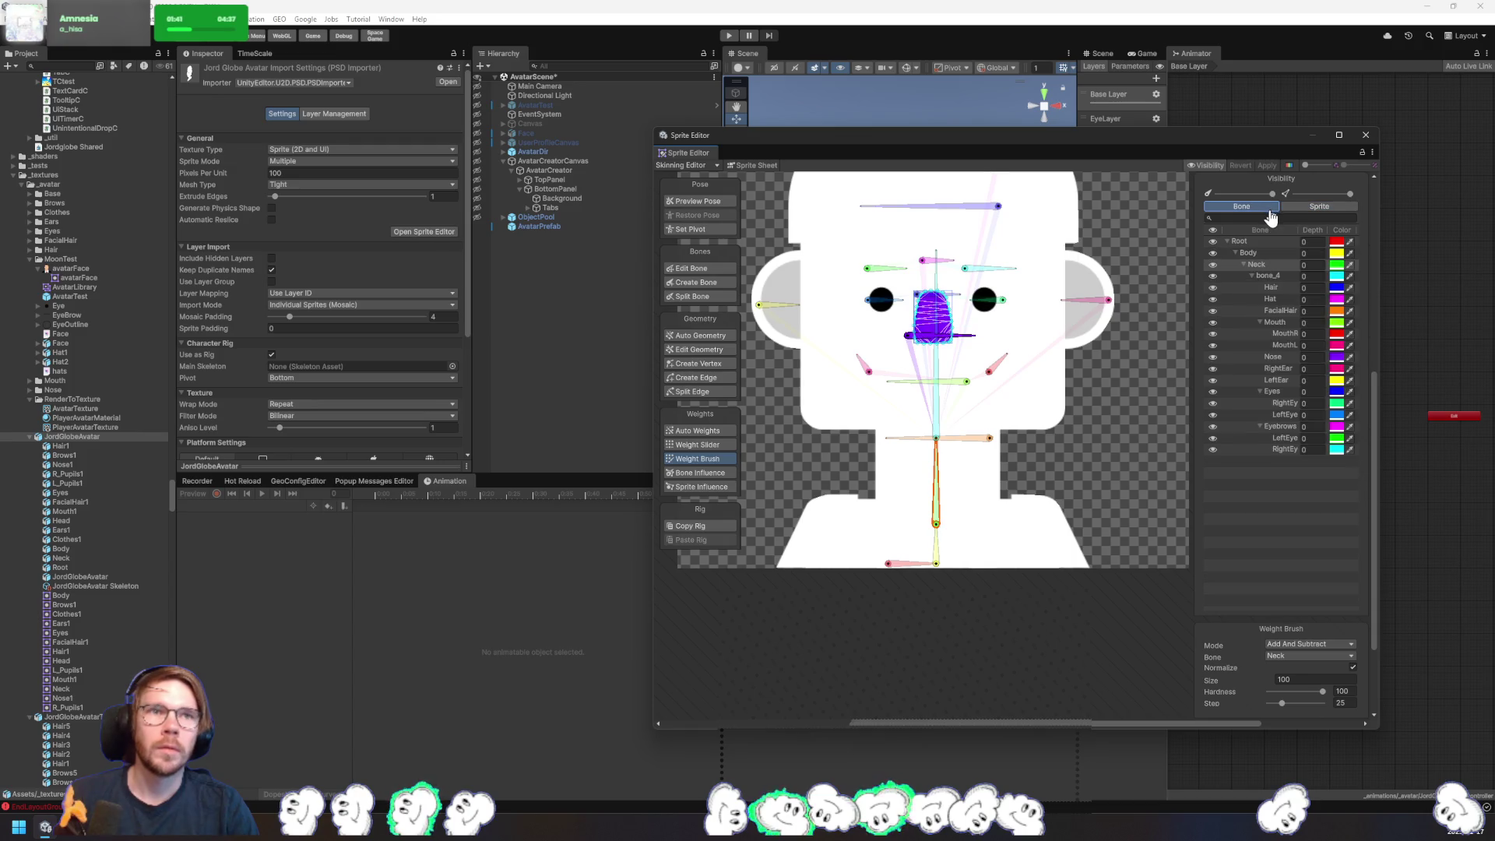
click(1368, 140)
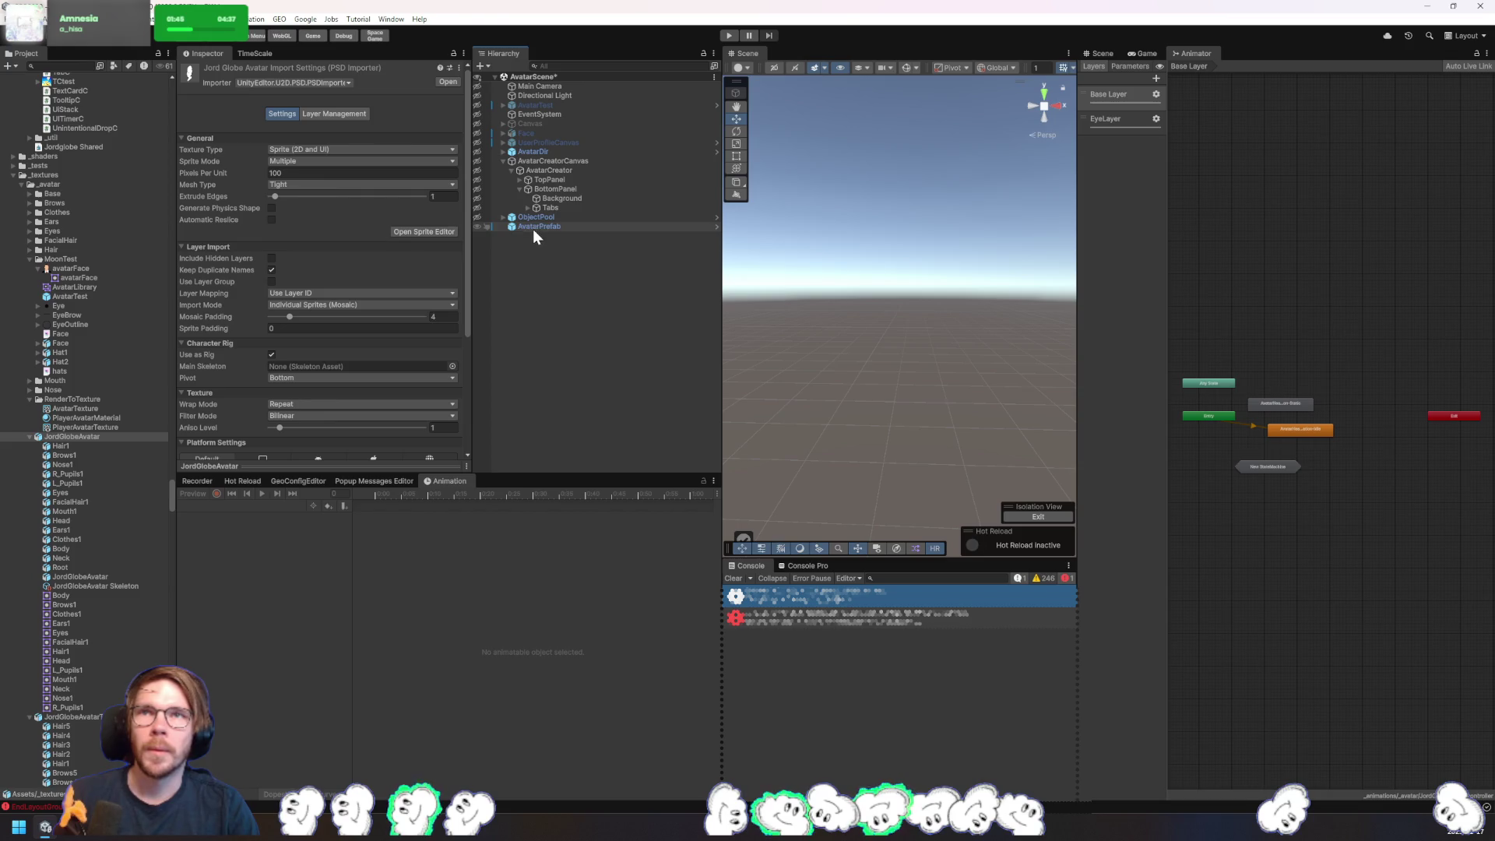
click(72, 716)
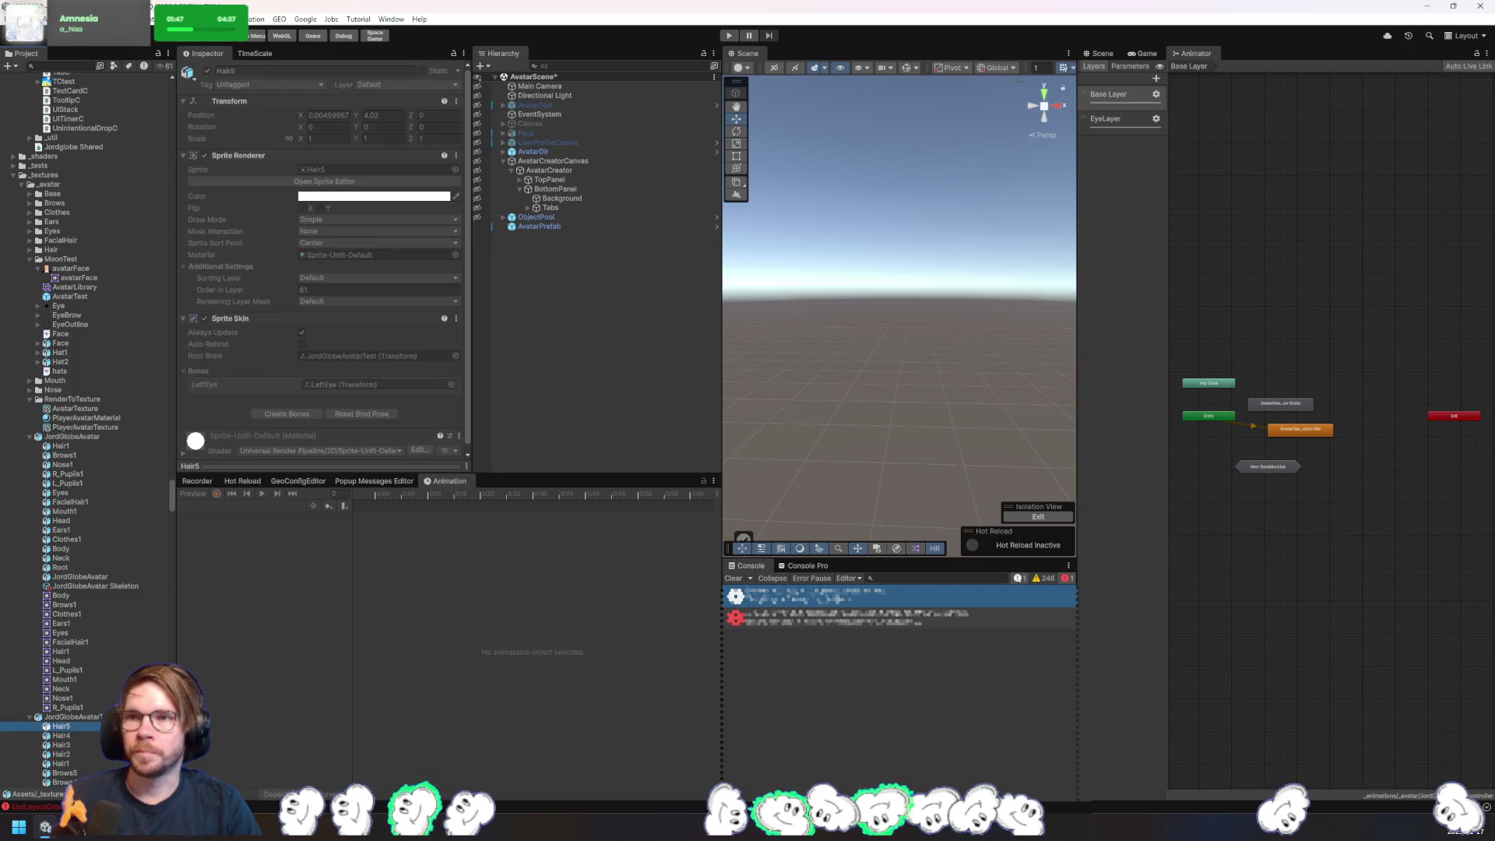
click(435, 232)
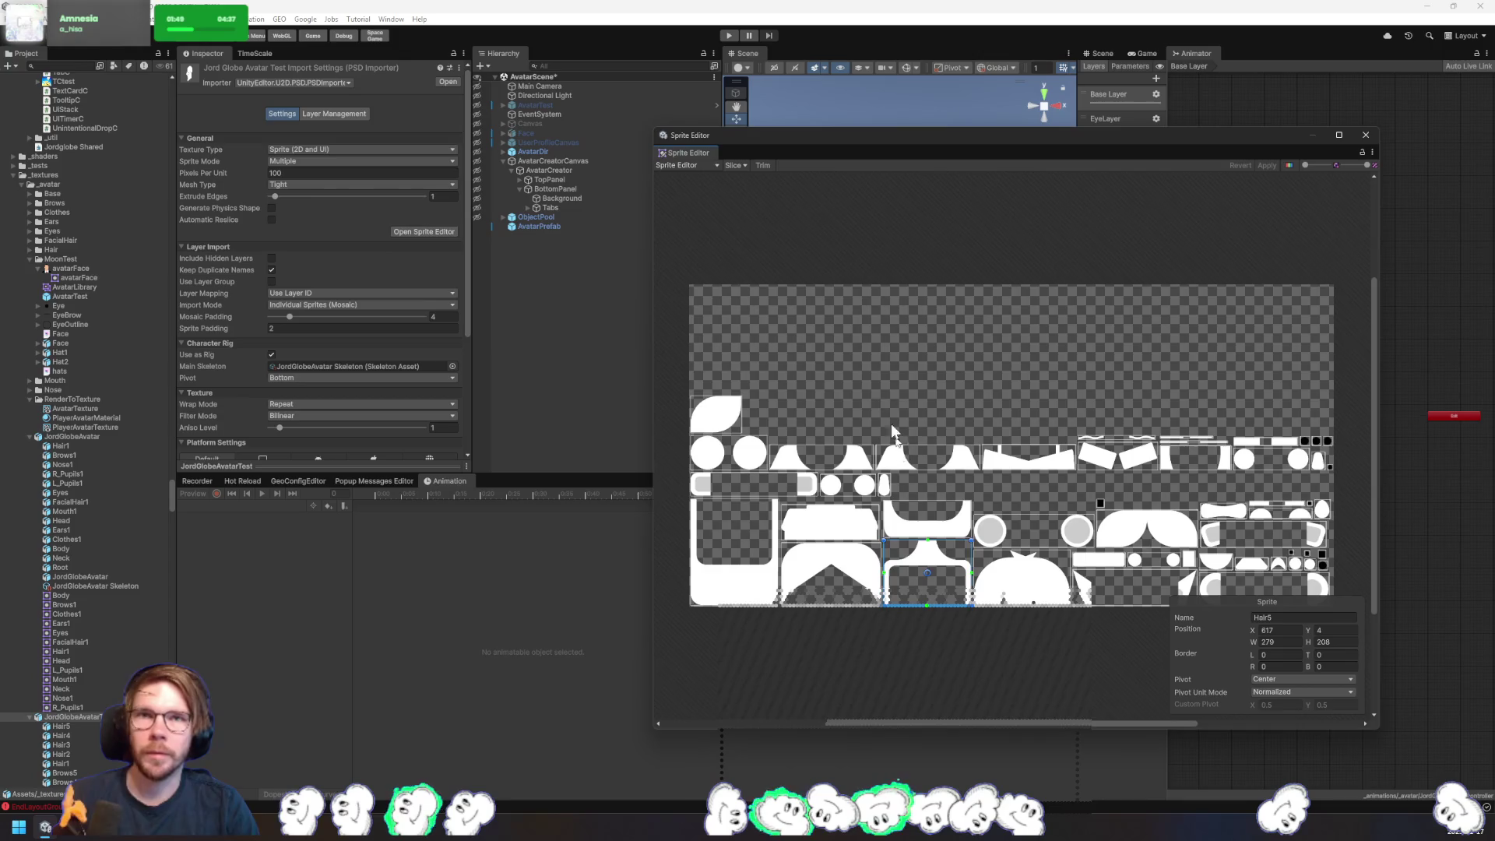
click(698, 166)
click(705, 230)
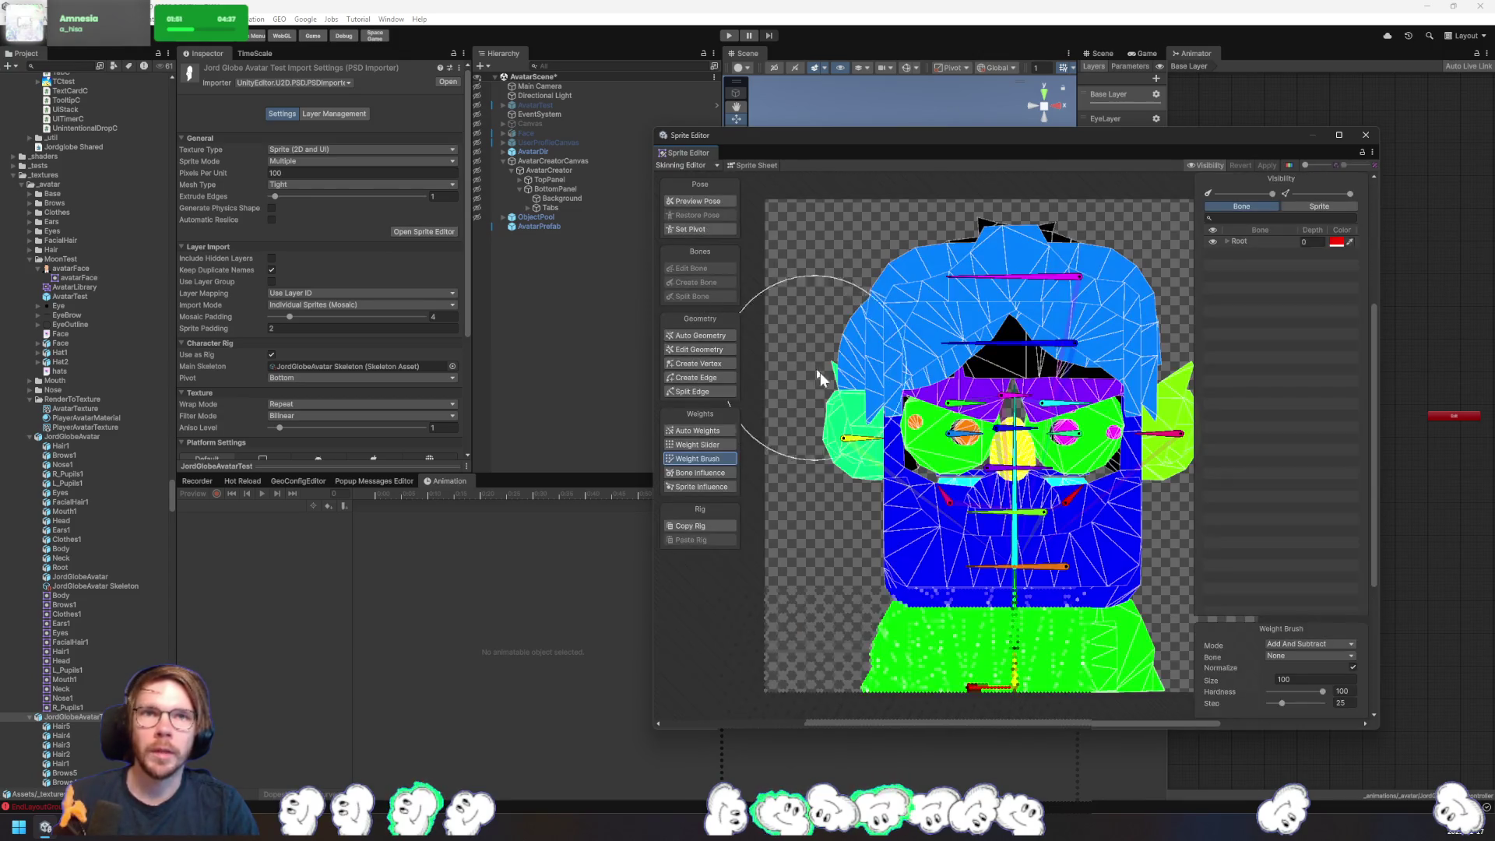
click(1317, 206)
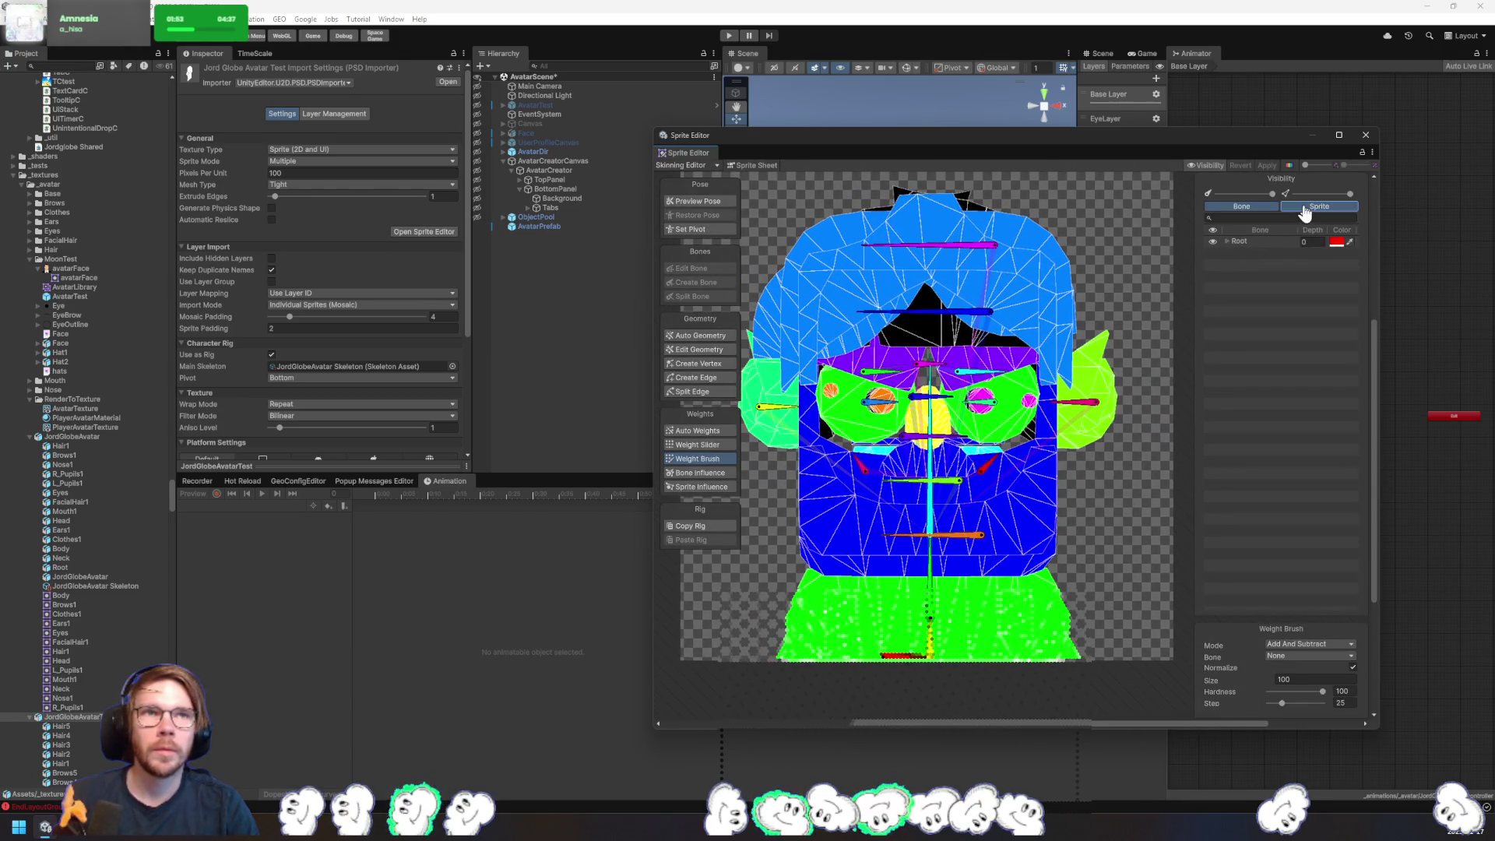
- Remove the LeftEye bone influence from the Hair5 sprite
click(1235, 249)
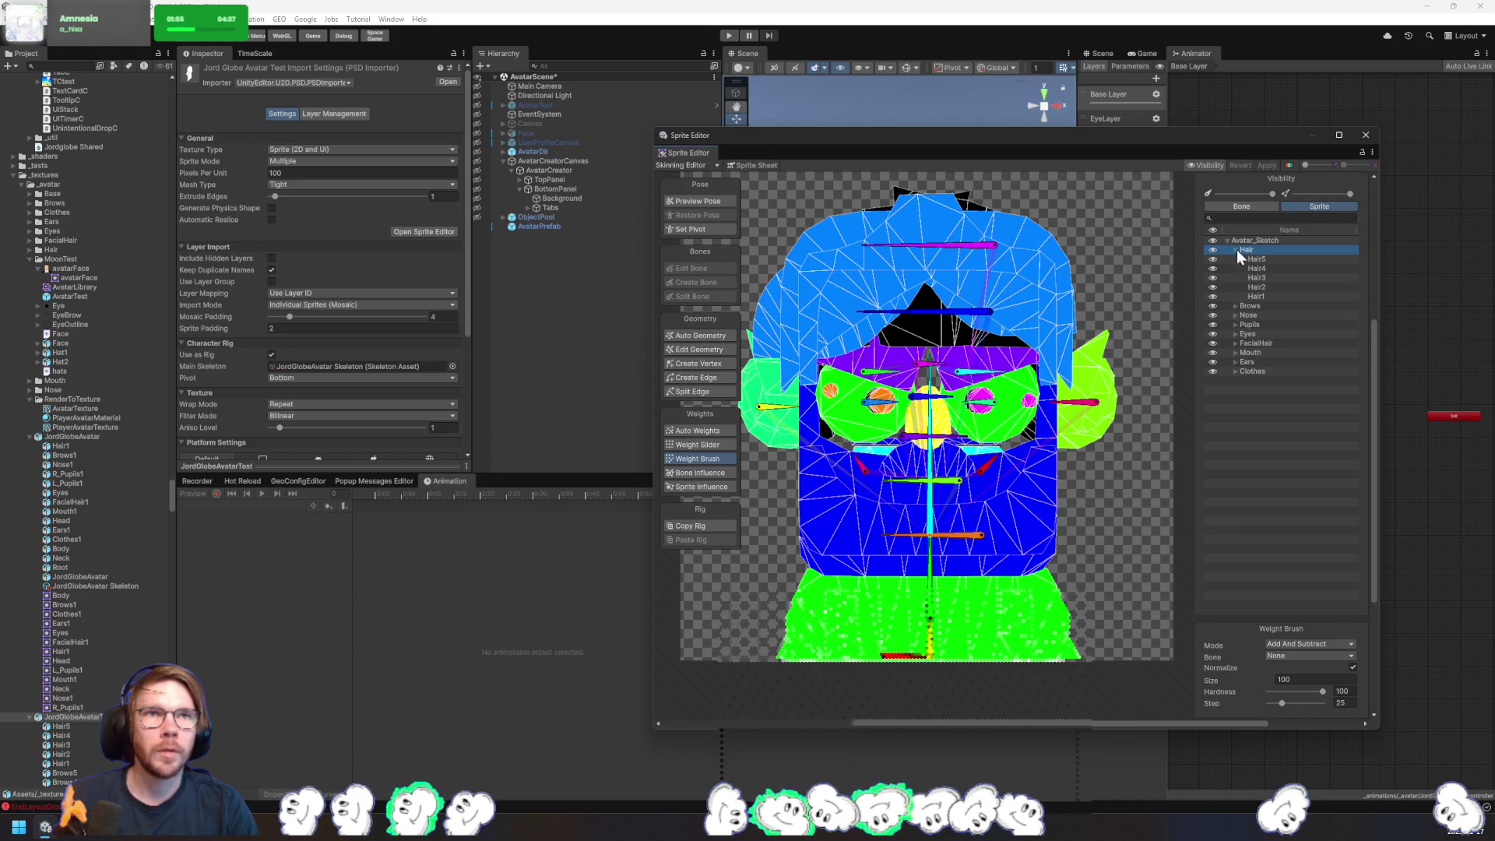
click(1256, 259)
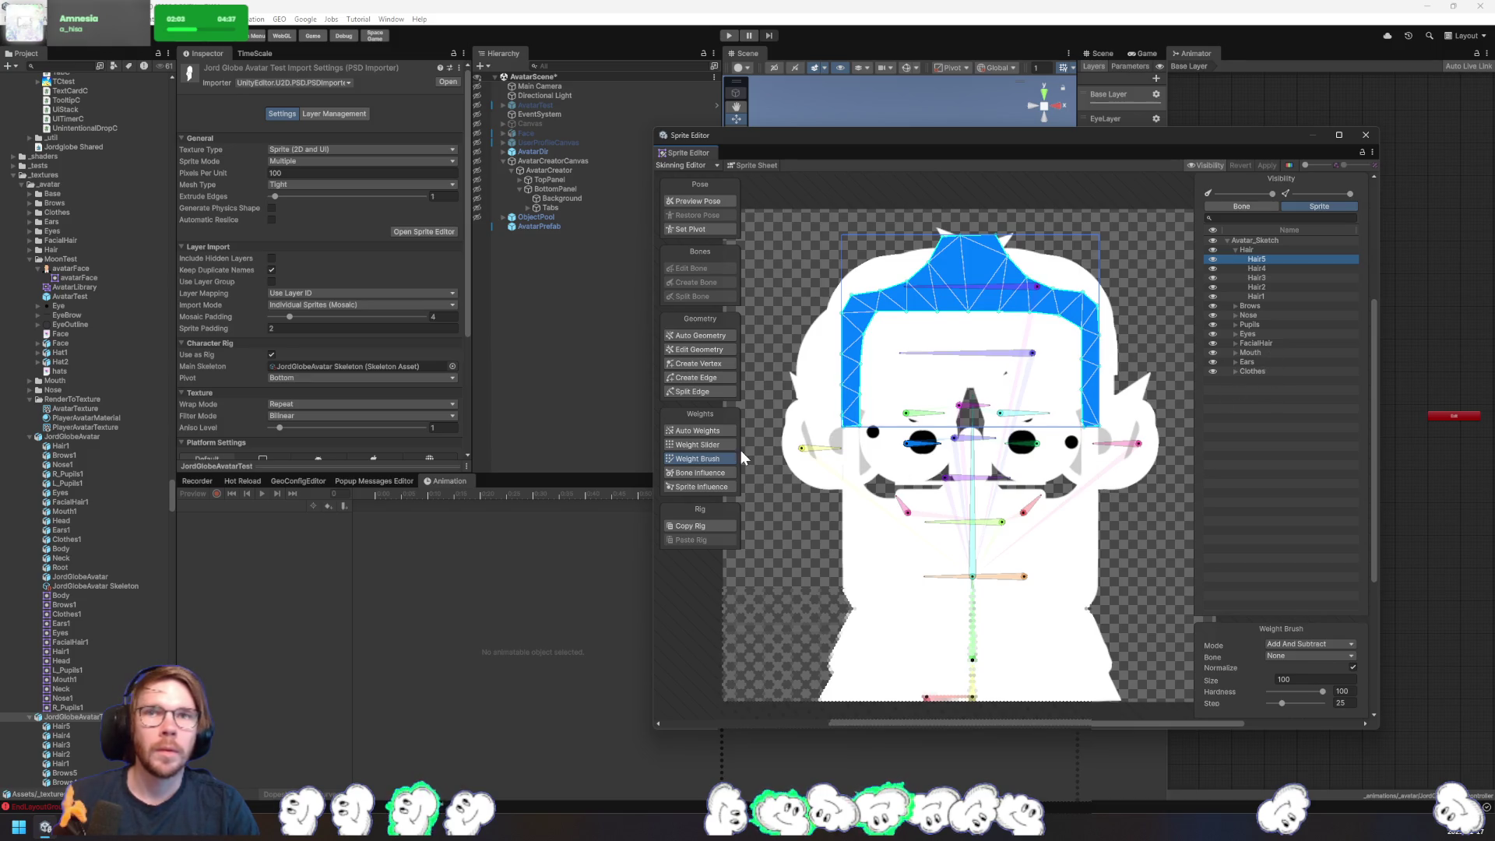
click(694, 475)
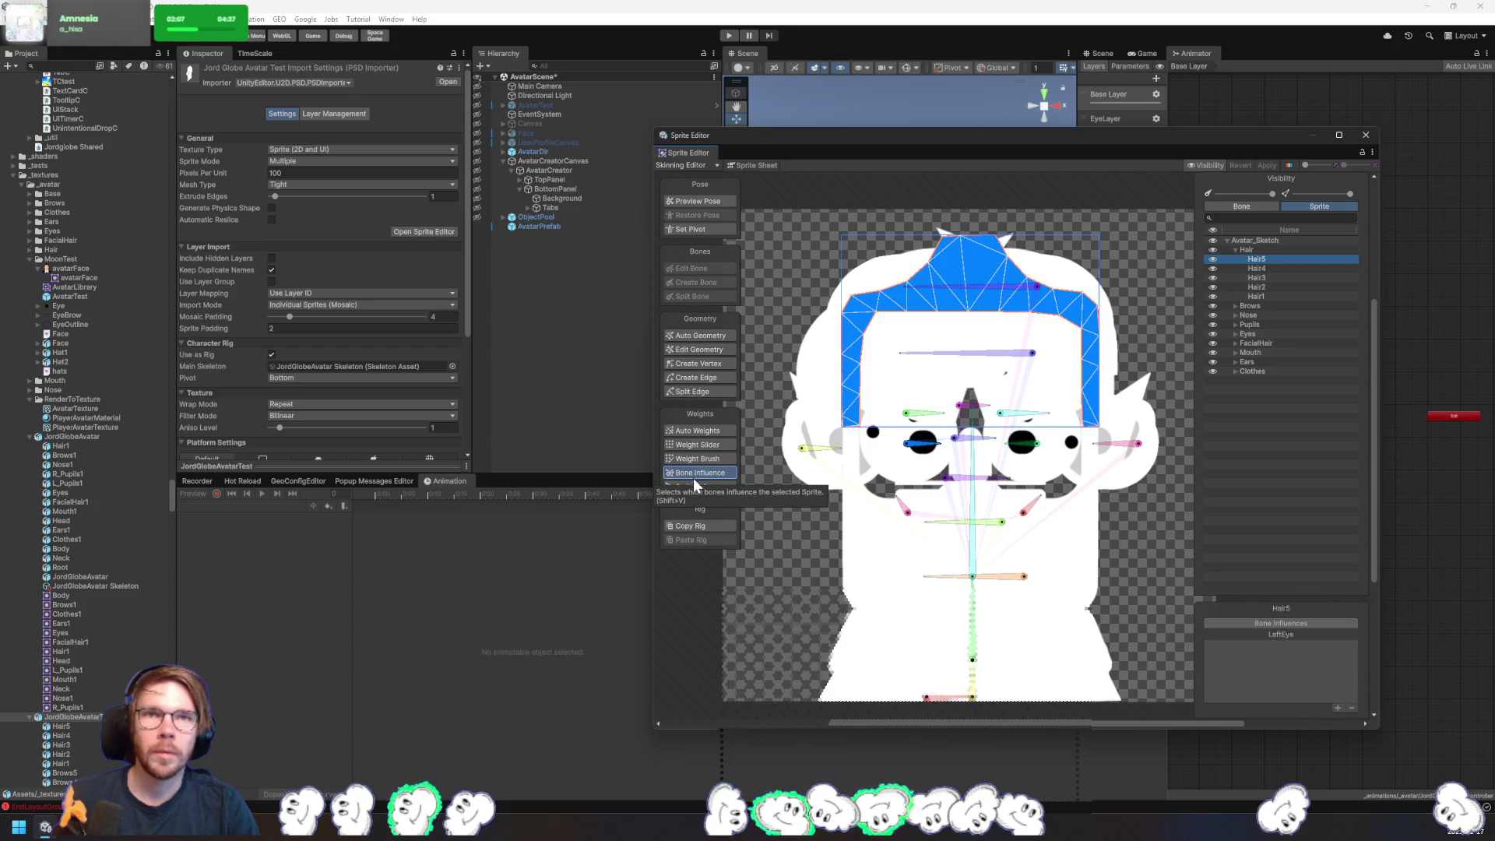
click(694, 485)
click(698, 473)
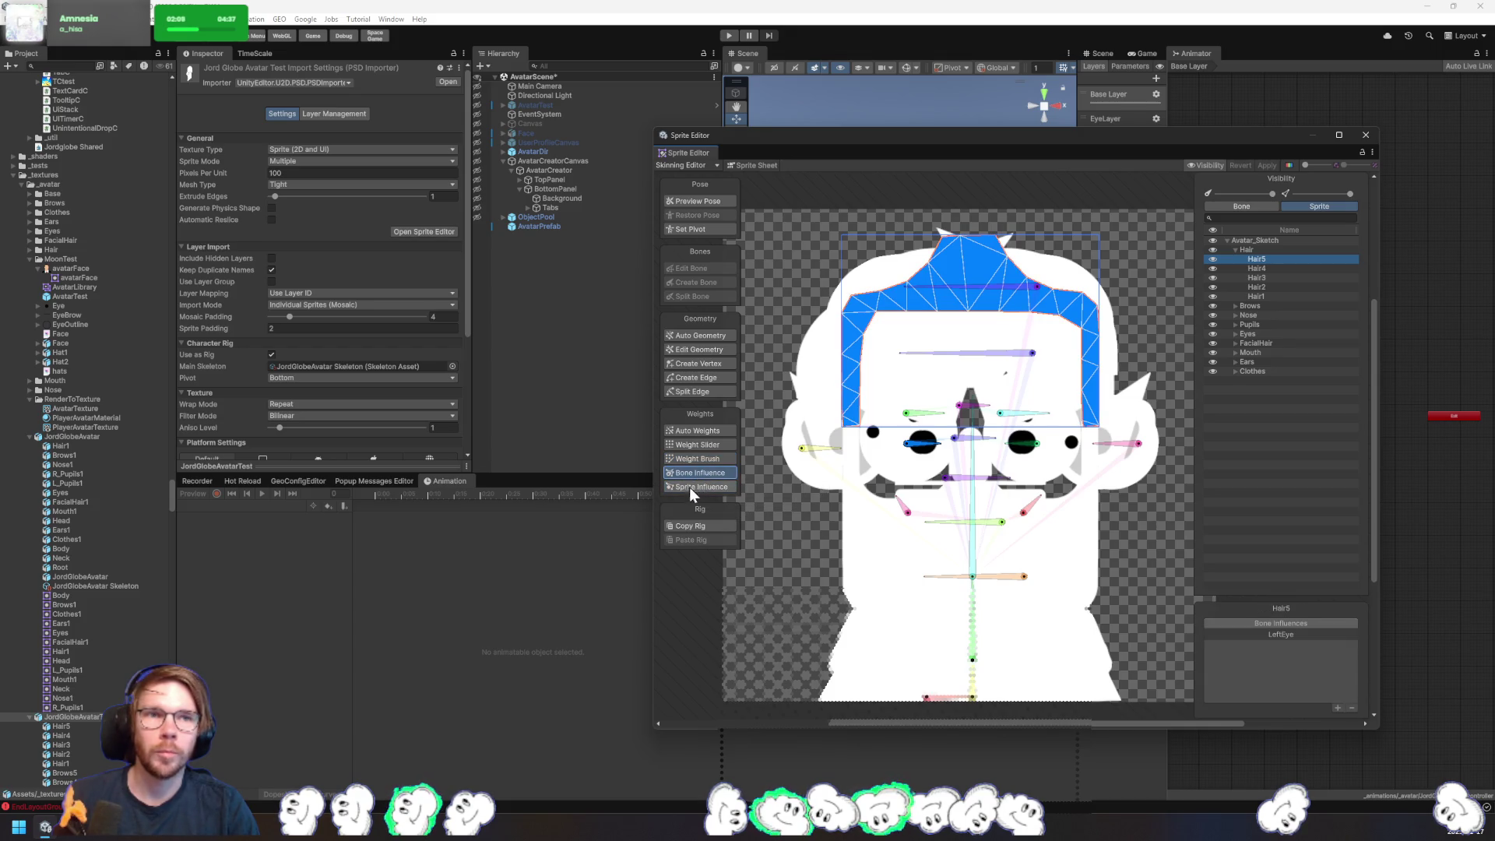
click(1299, 635)
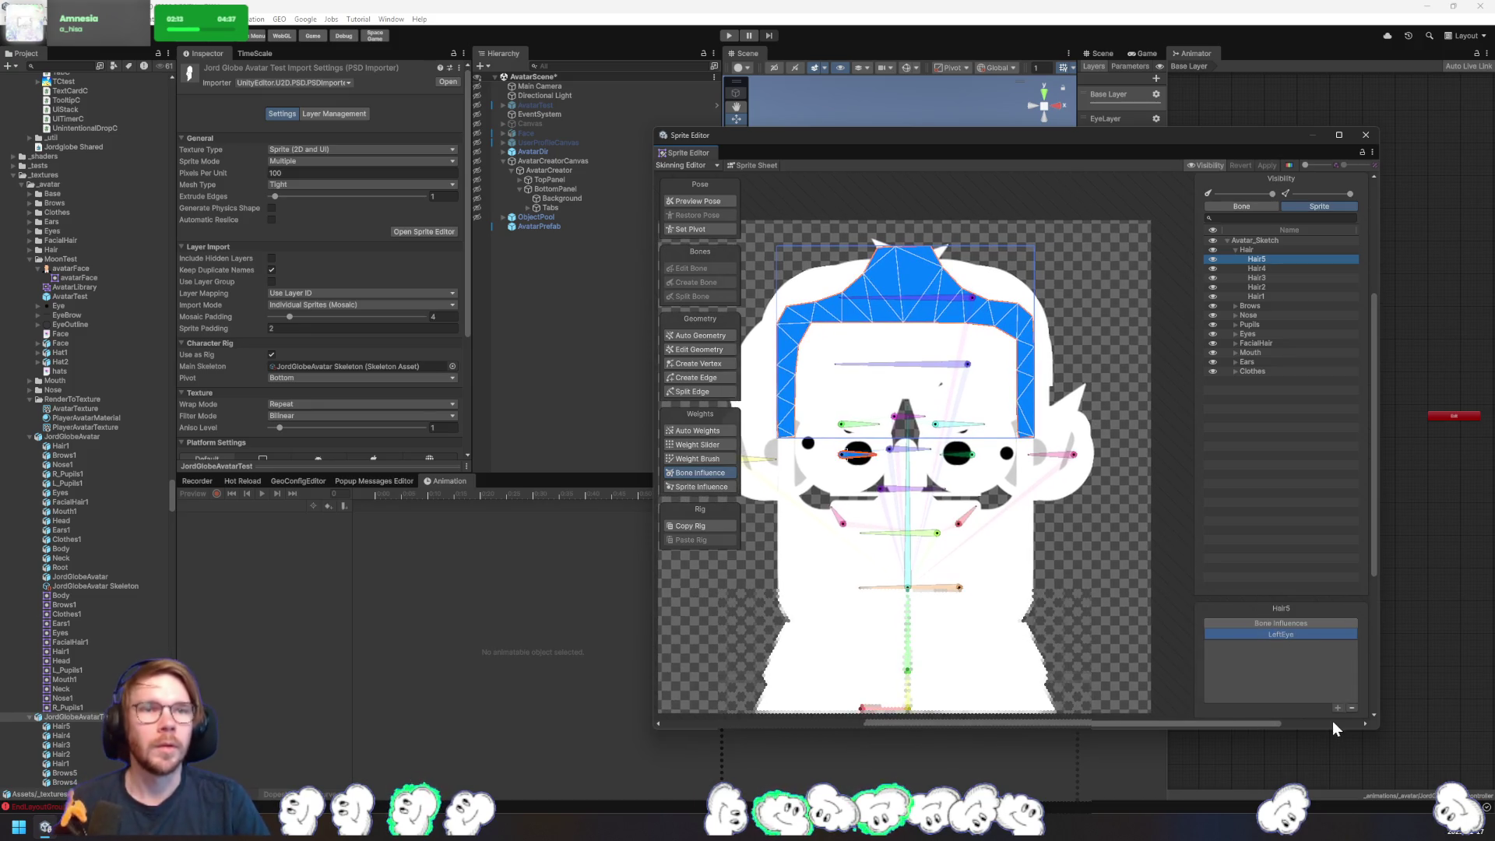
click(1352, 708)
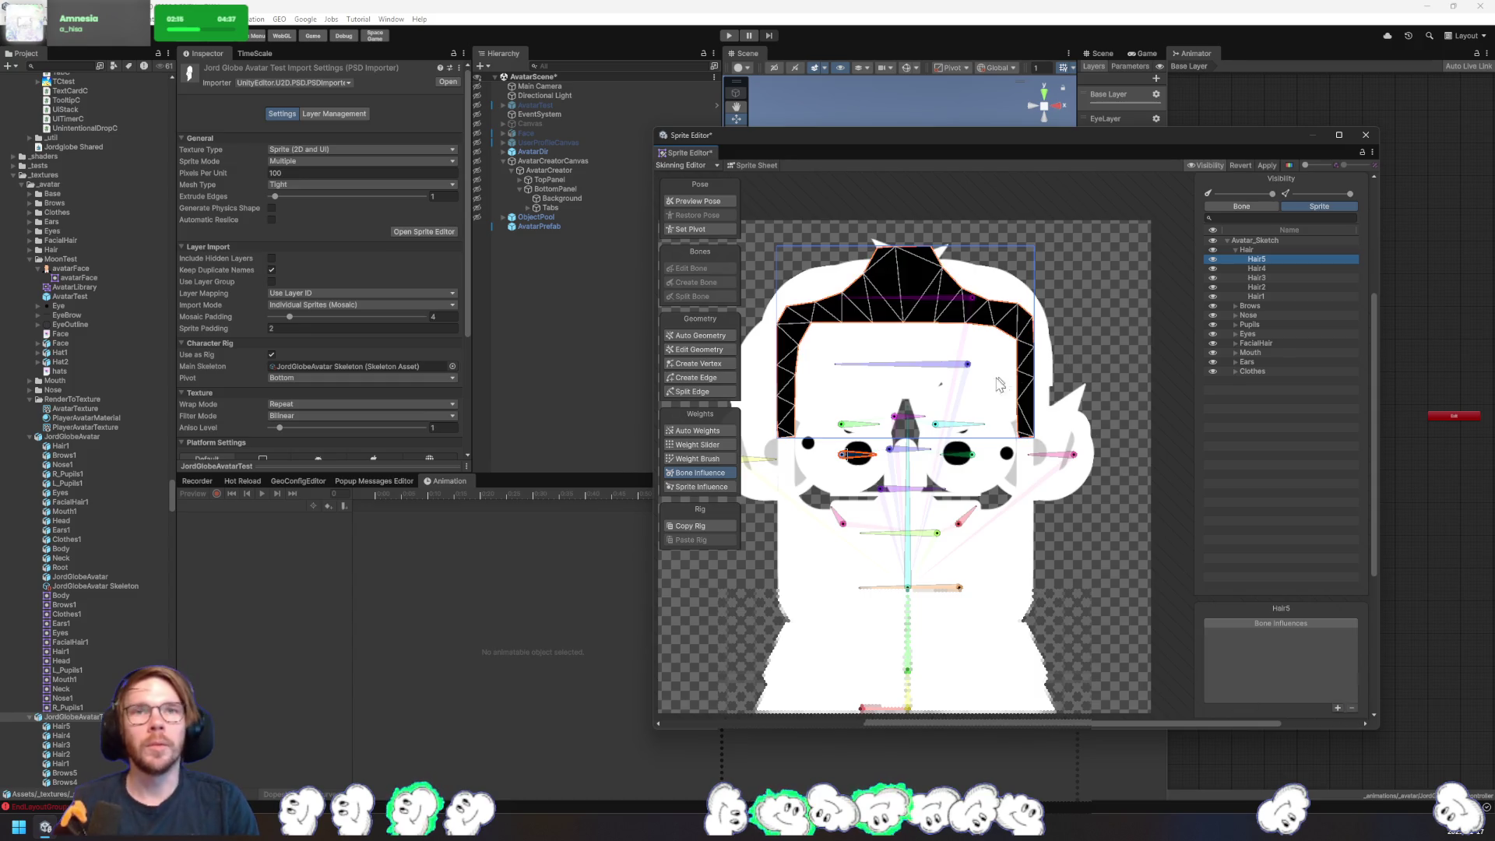
- Select the Hair1 sprite and switch to the Weight Brush
click(963, 367)
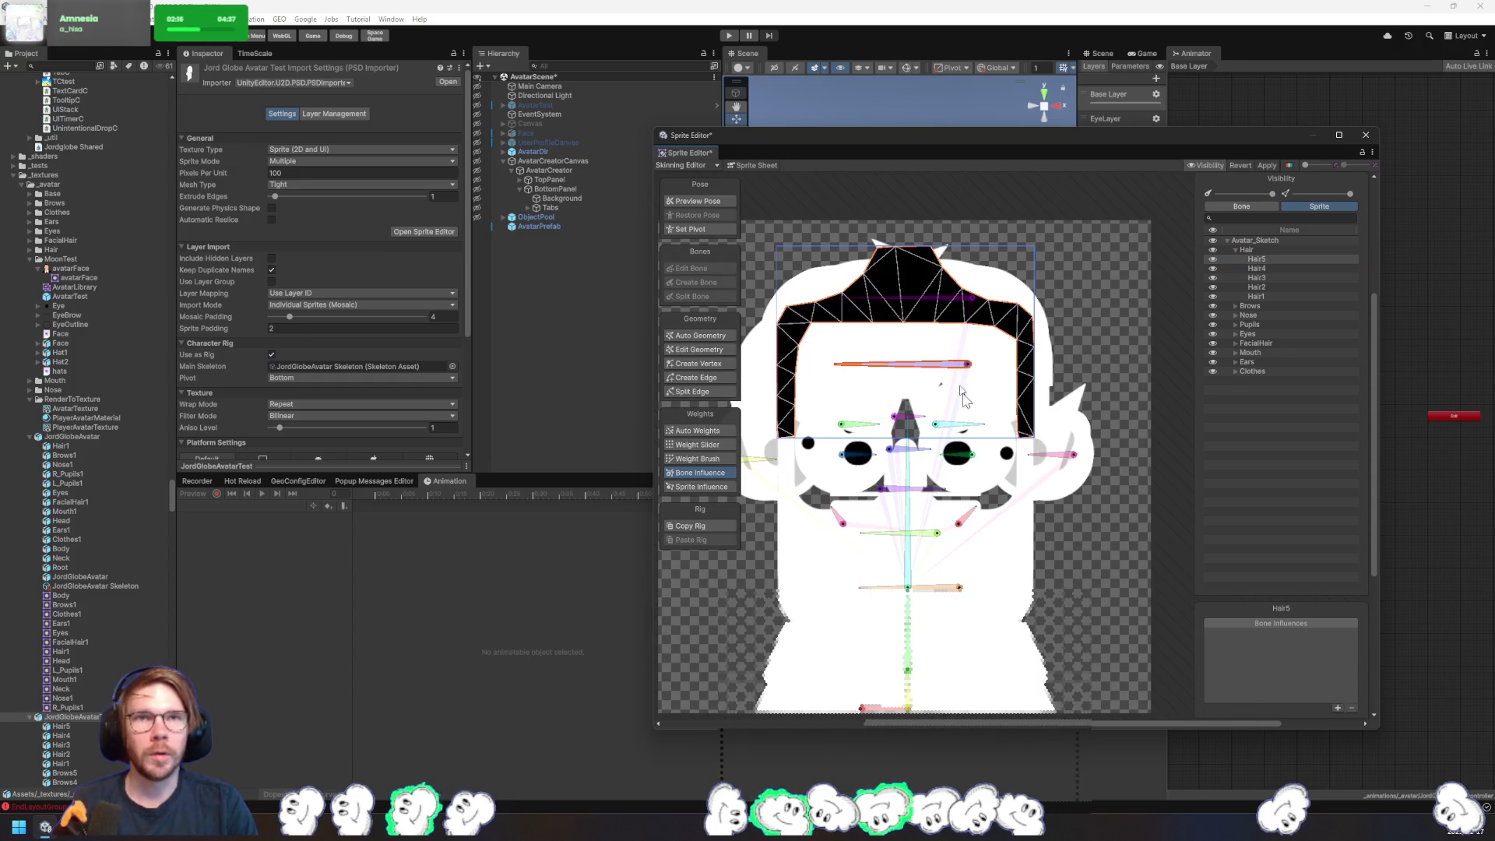
shift+click(1268, 295)
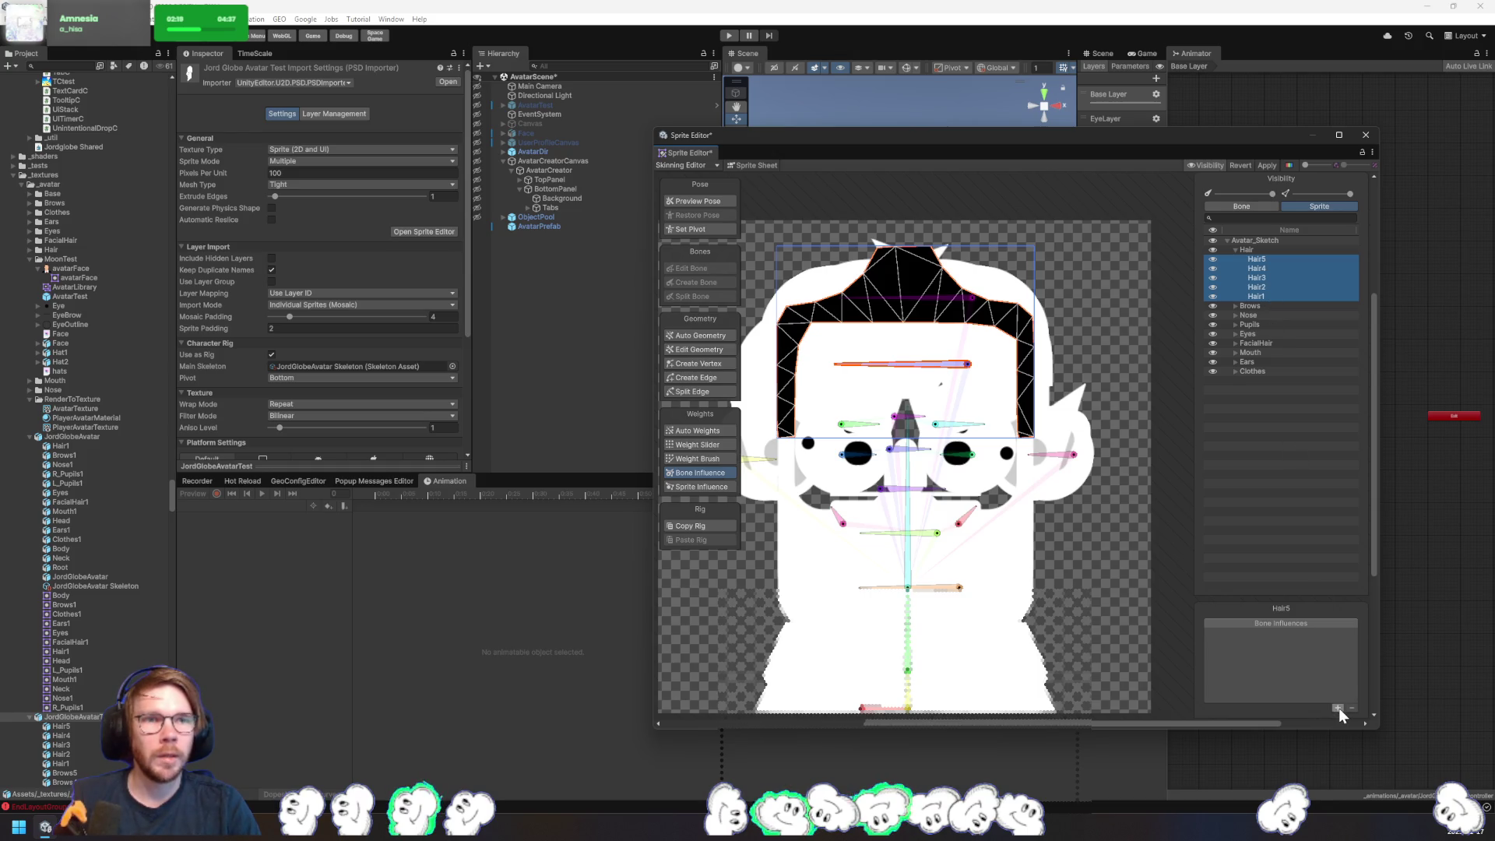
click(1279, 296)
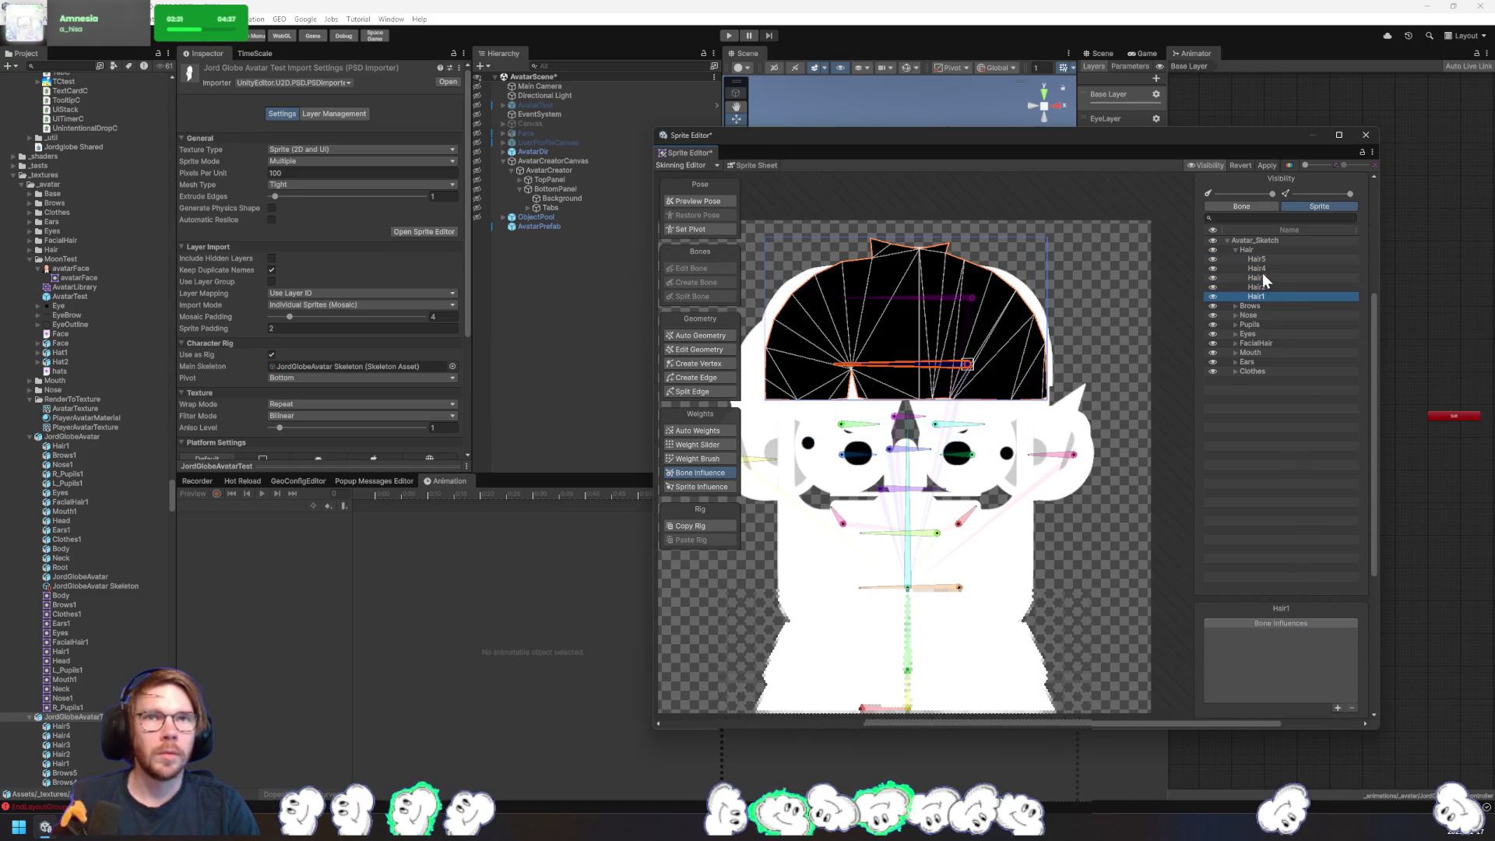
click(708, 460)
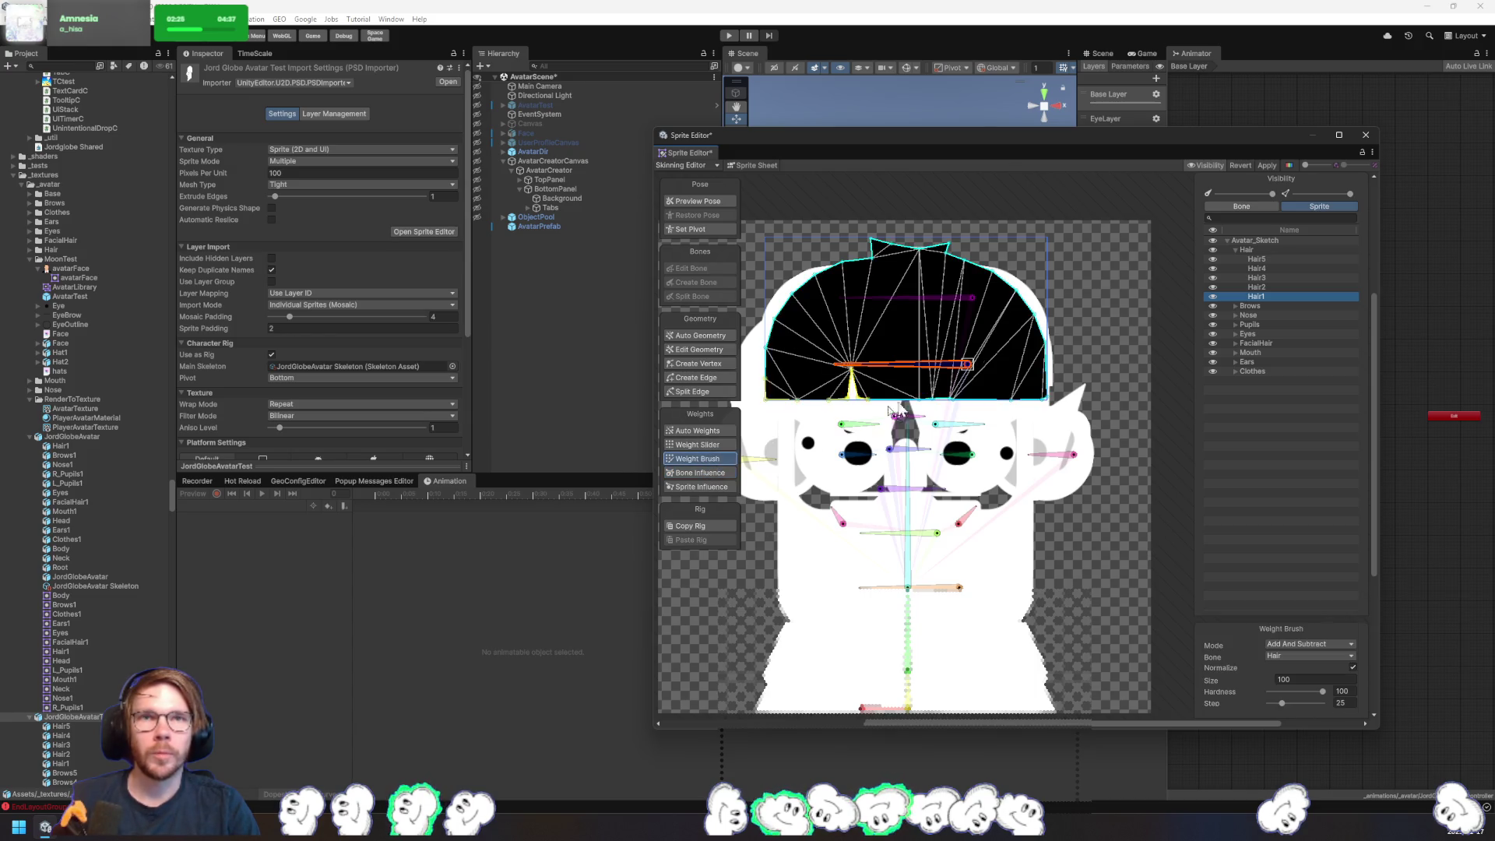
- Paint the Hair4 and Hair5 meshes fully onto the Hair bone with the weight brush
click(1278, 287)
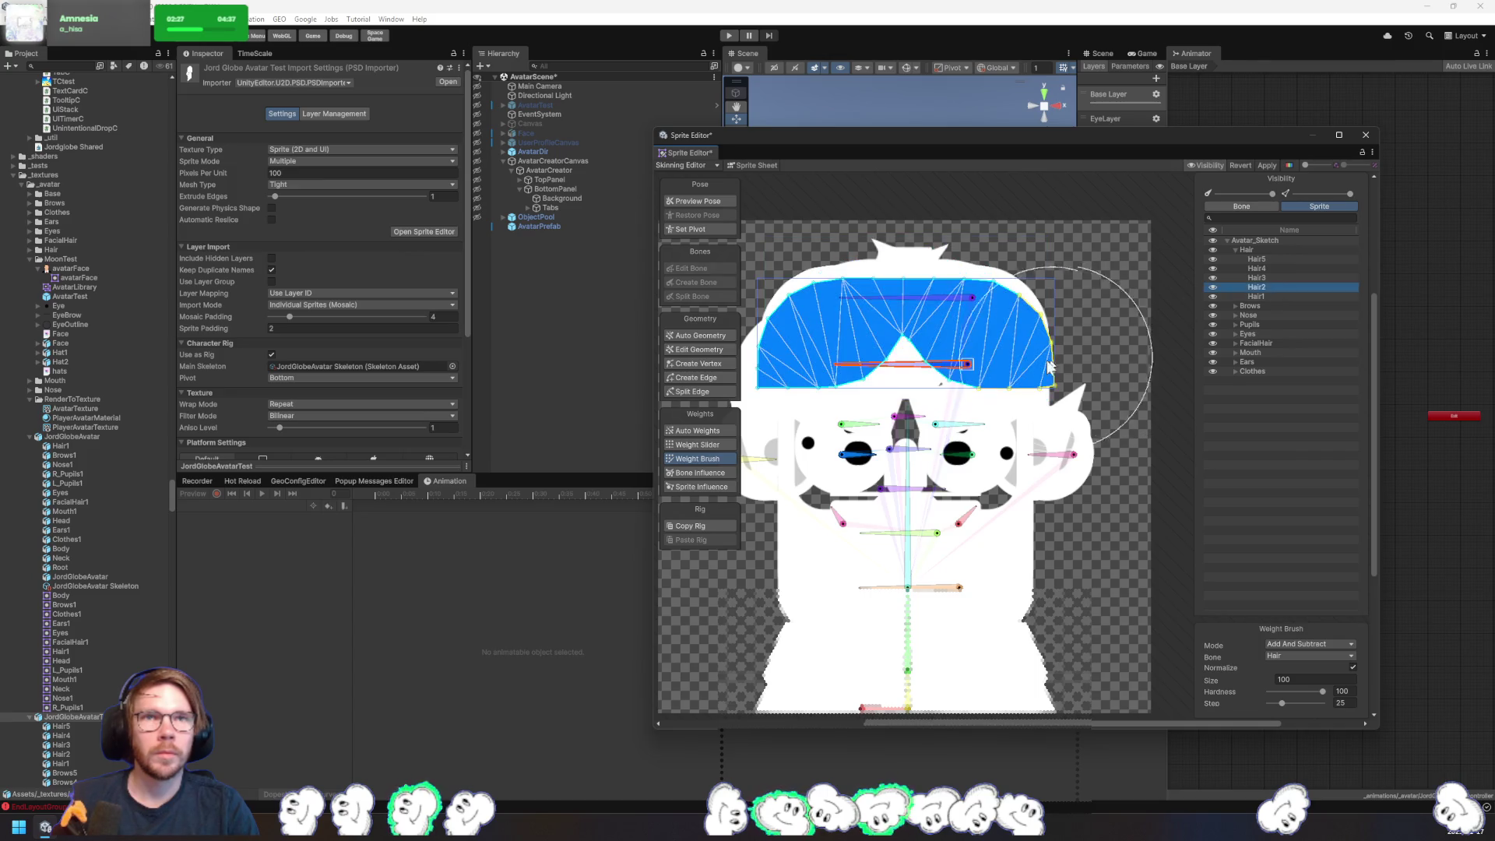
click(1278, 278)
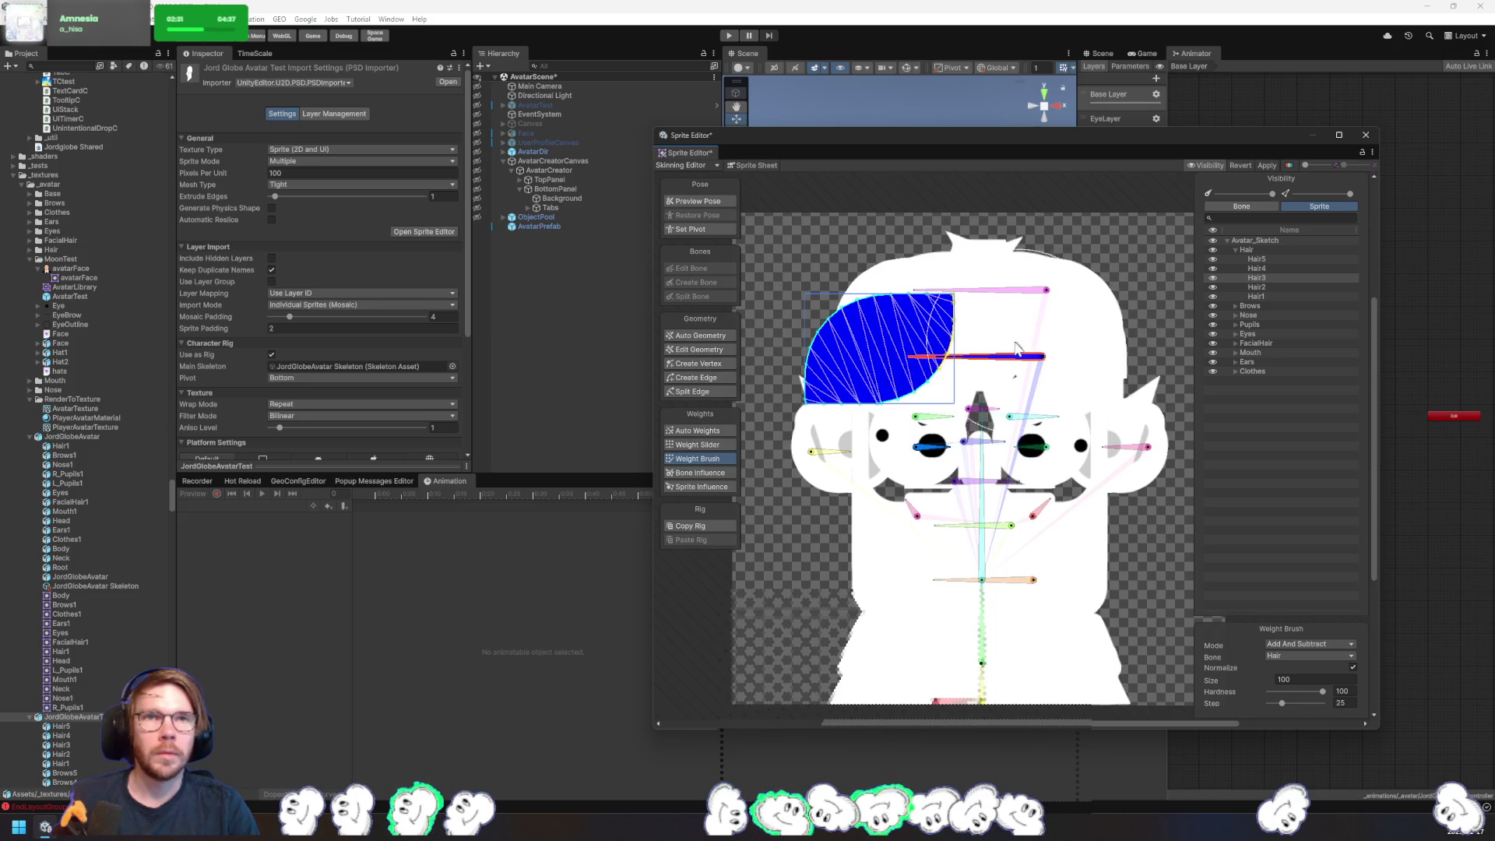
click(1256, 269)
drag(1121, 311, 880, 350)
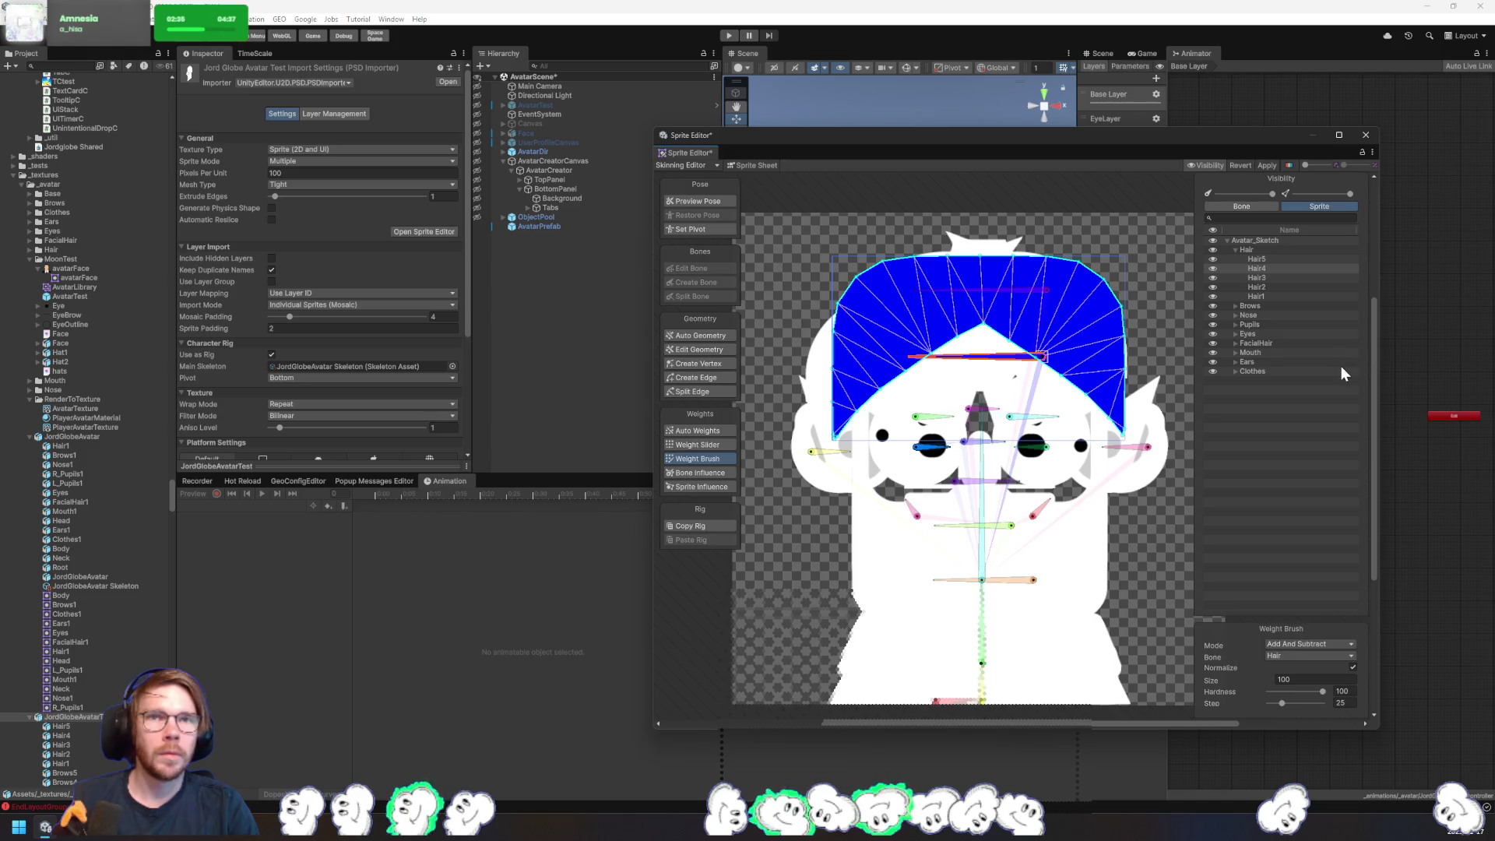
click(1255, 258)
drag(1091, 350, 803, 401)
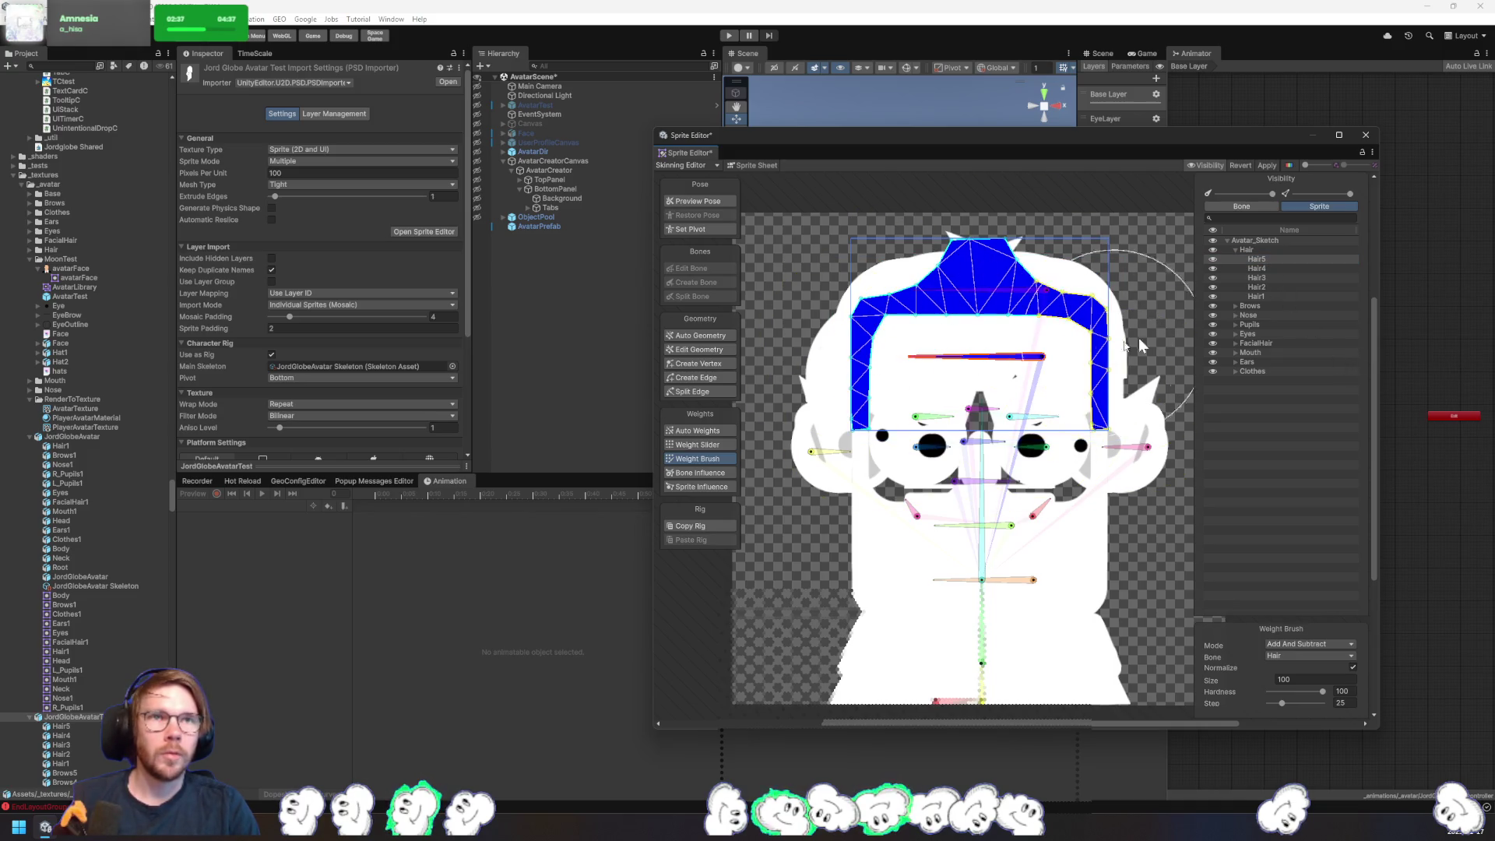
- Remove LeftEye from the bone influences of Hair3 and Hair2, then expand the Brows sprites
click(701, 475)
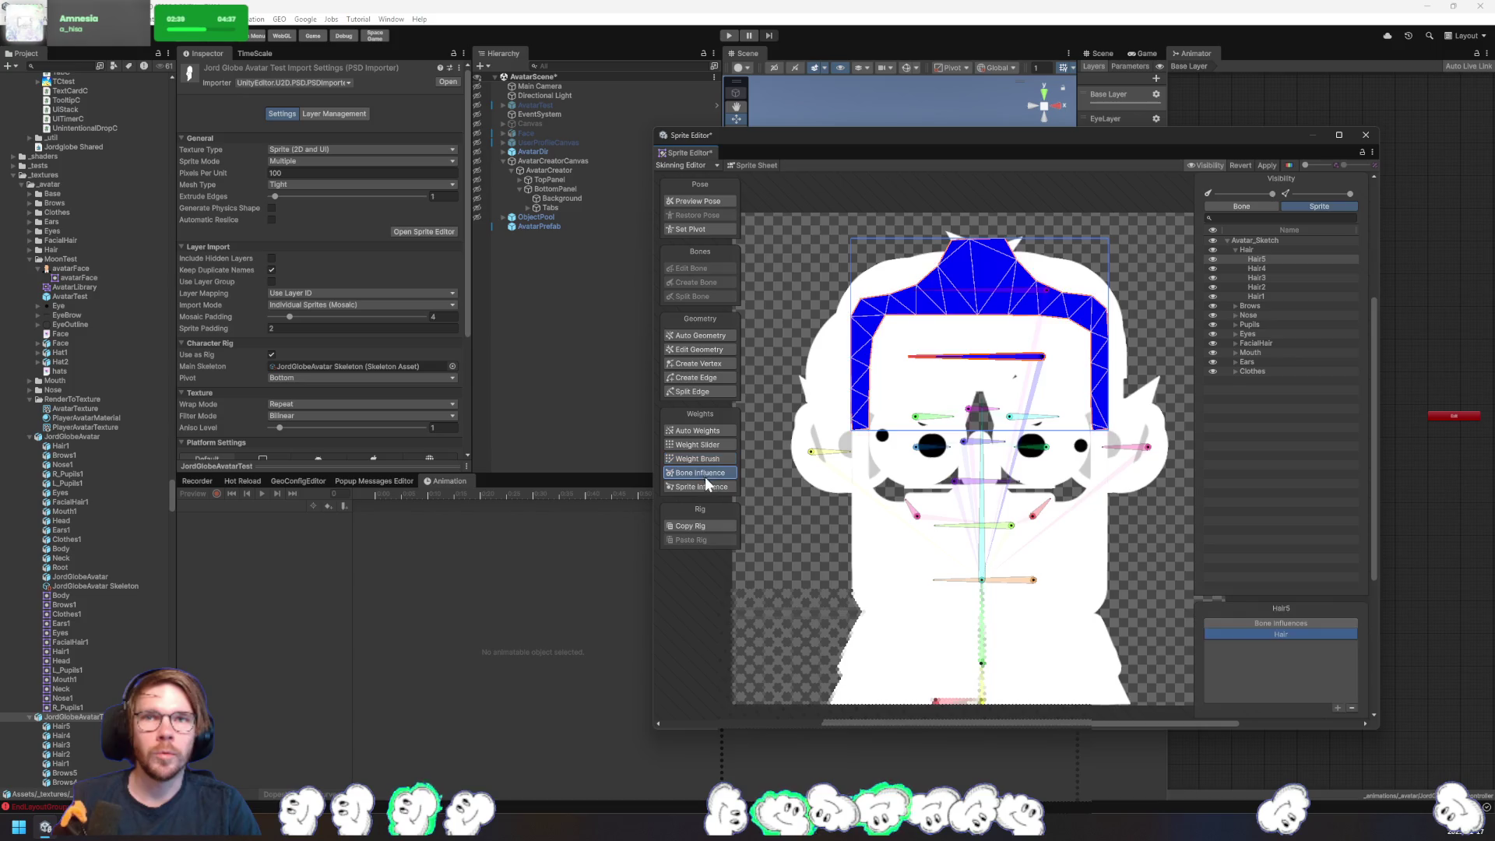
click(1258, 268)
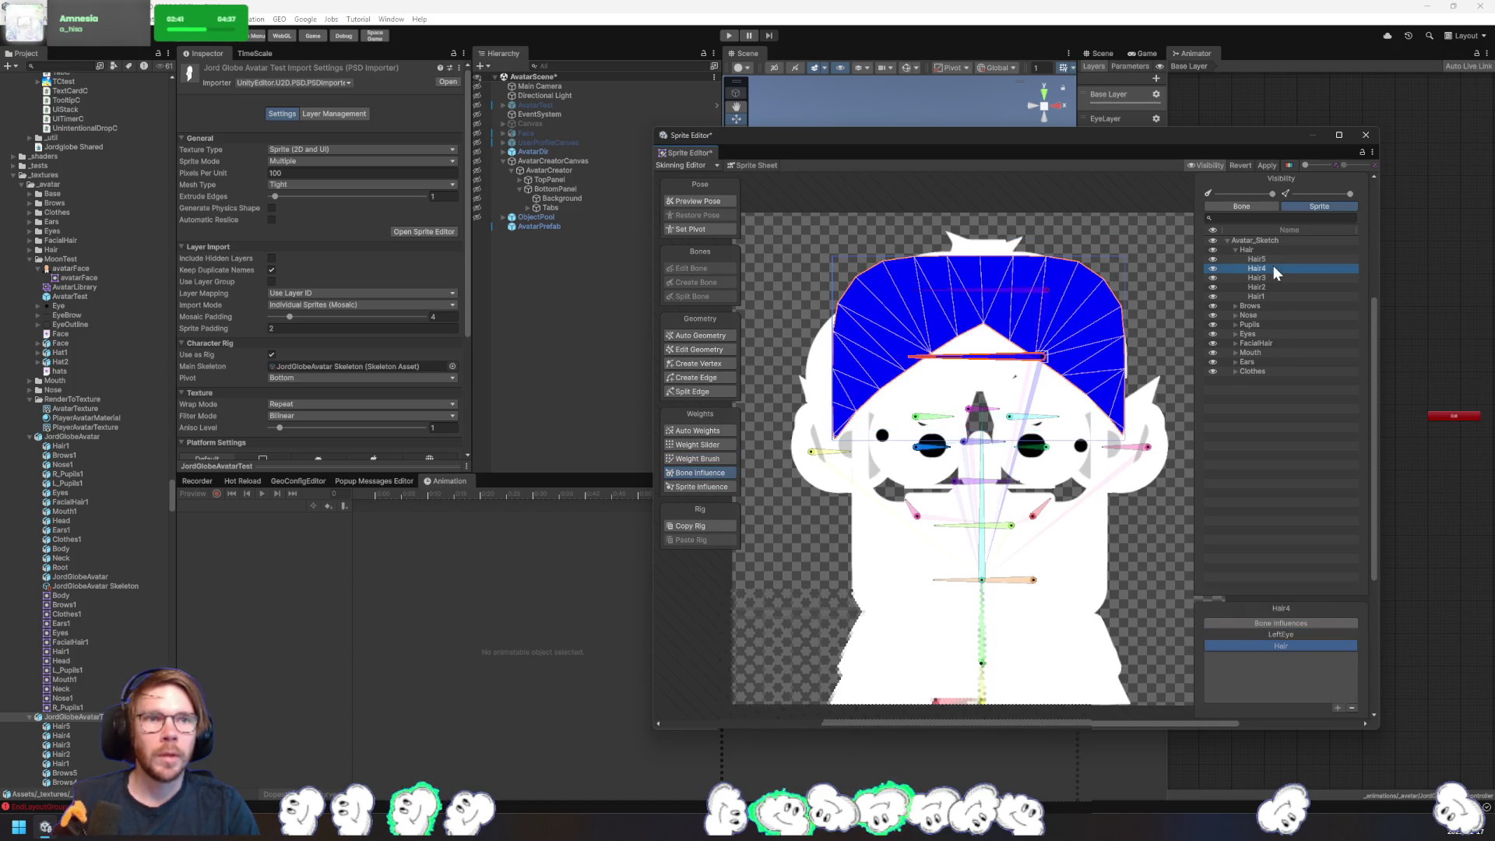
click(1296, 635)
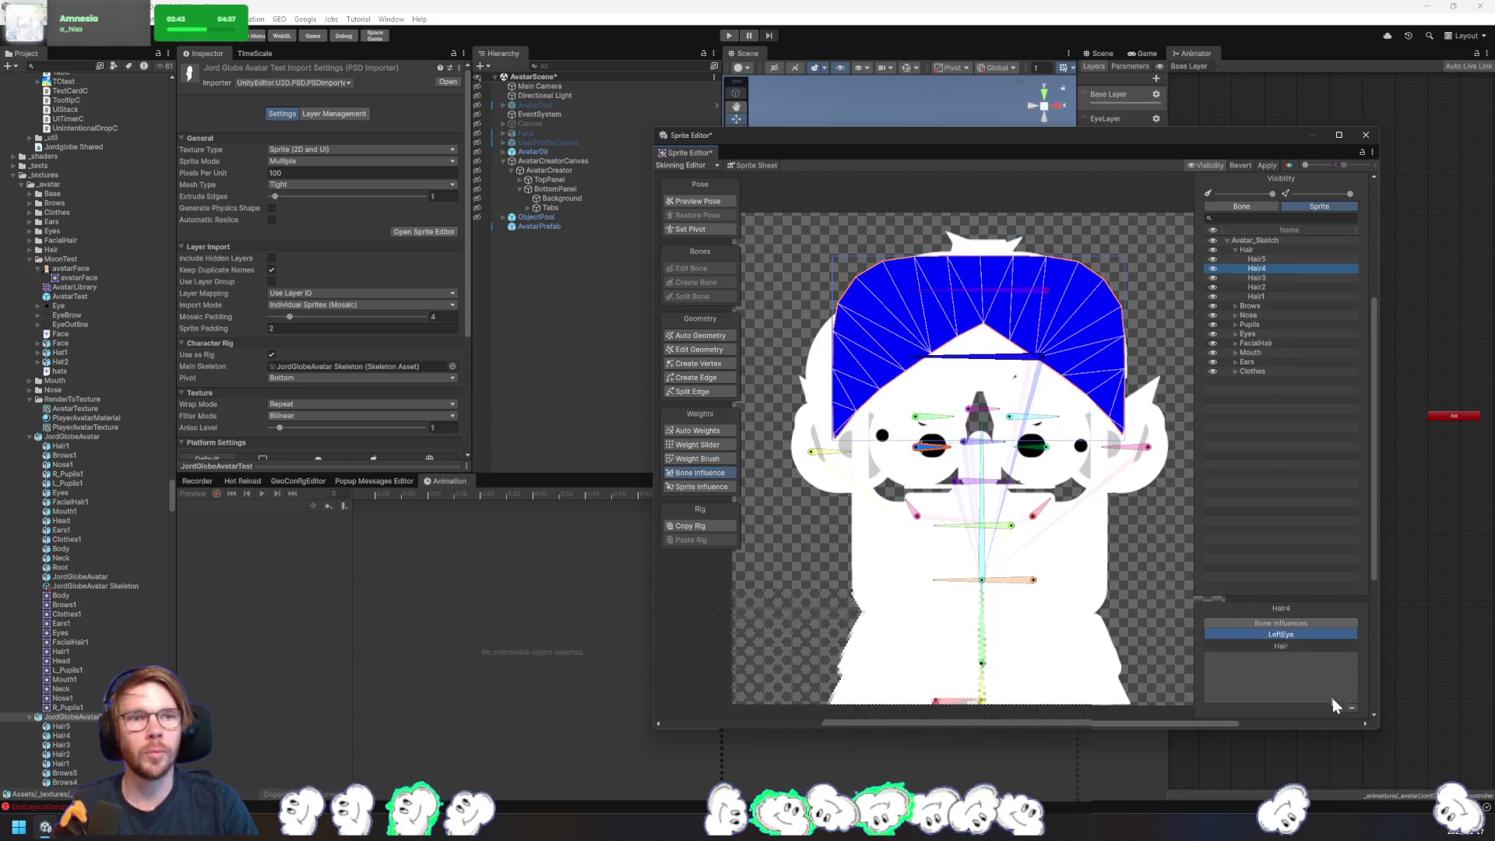
click(1269, 279)
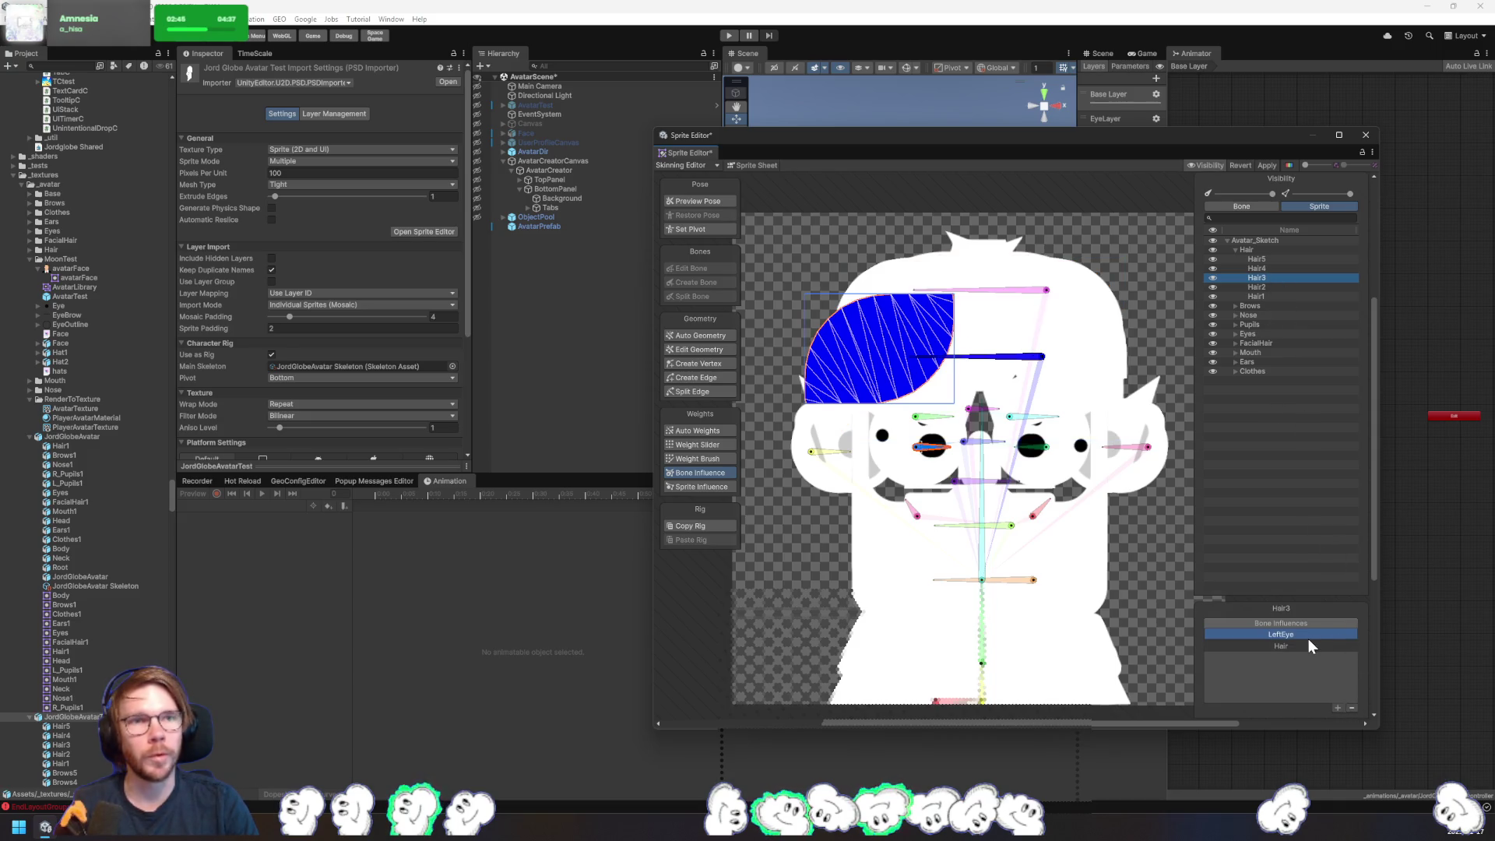
click(1352, 708)
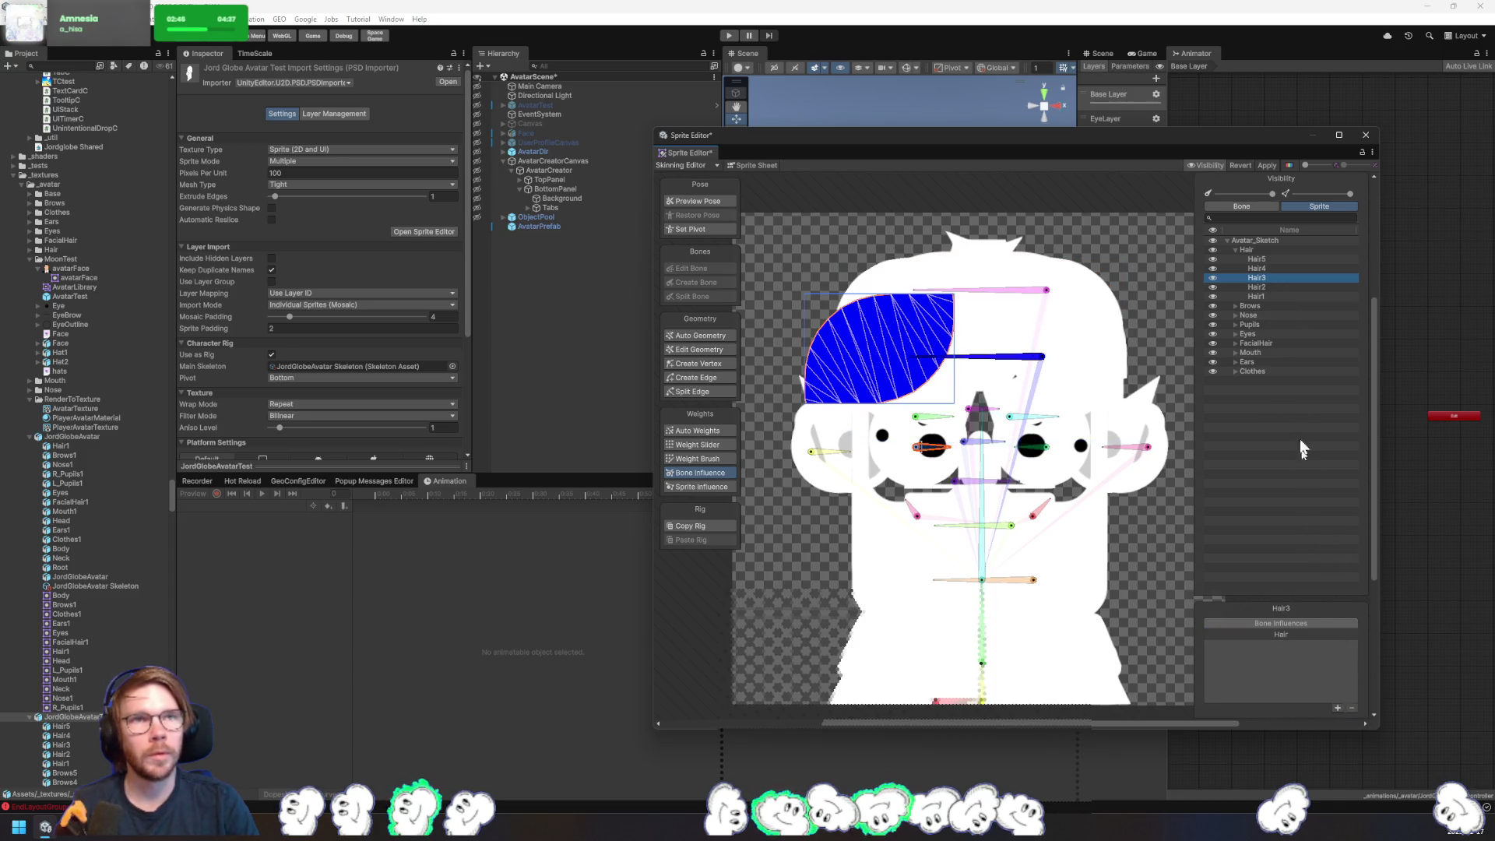
click(1281, 287)
click(1353, 708)
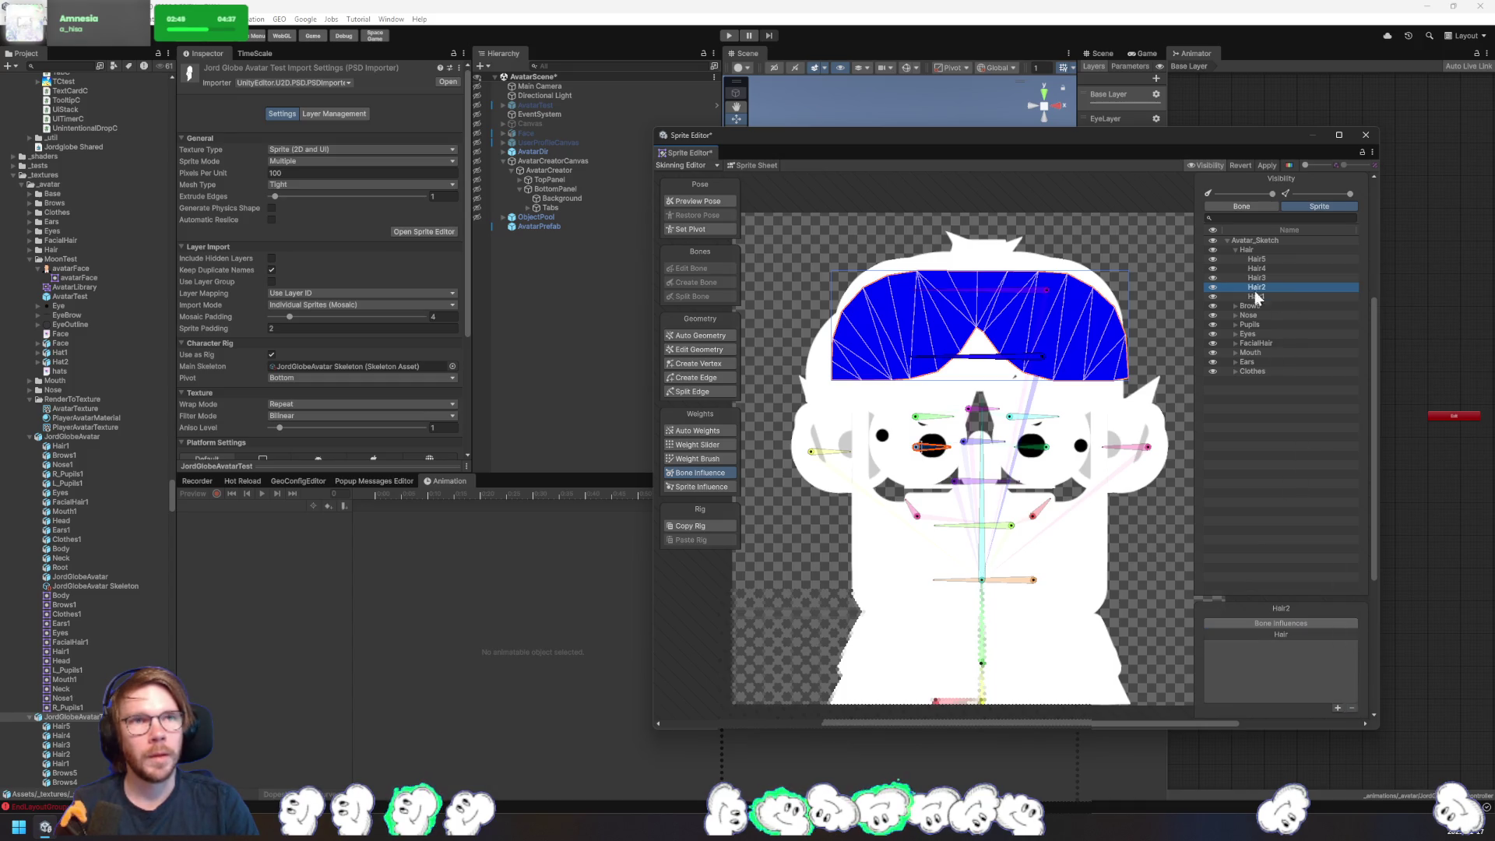
click(1236, 305)
click(1256, 315)
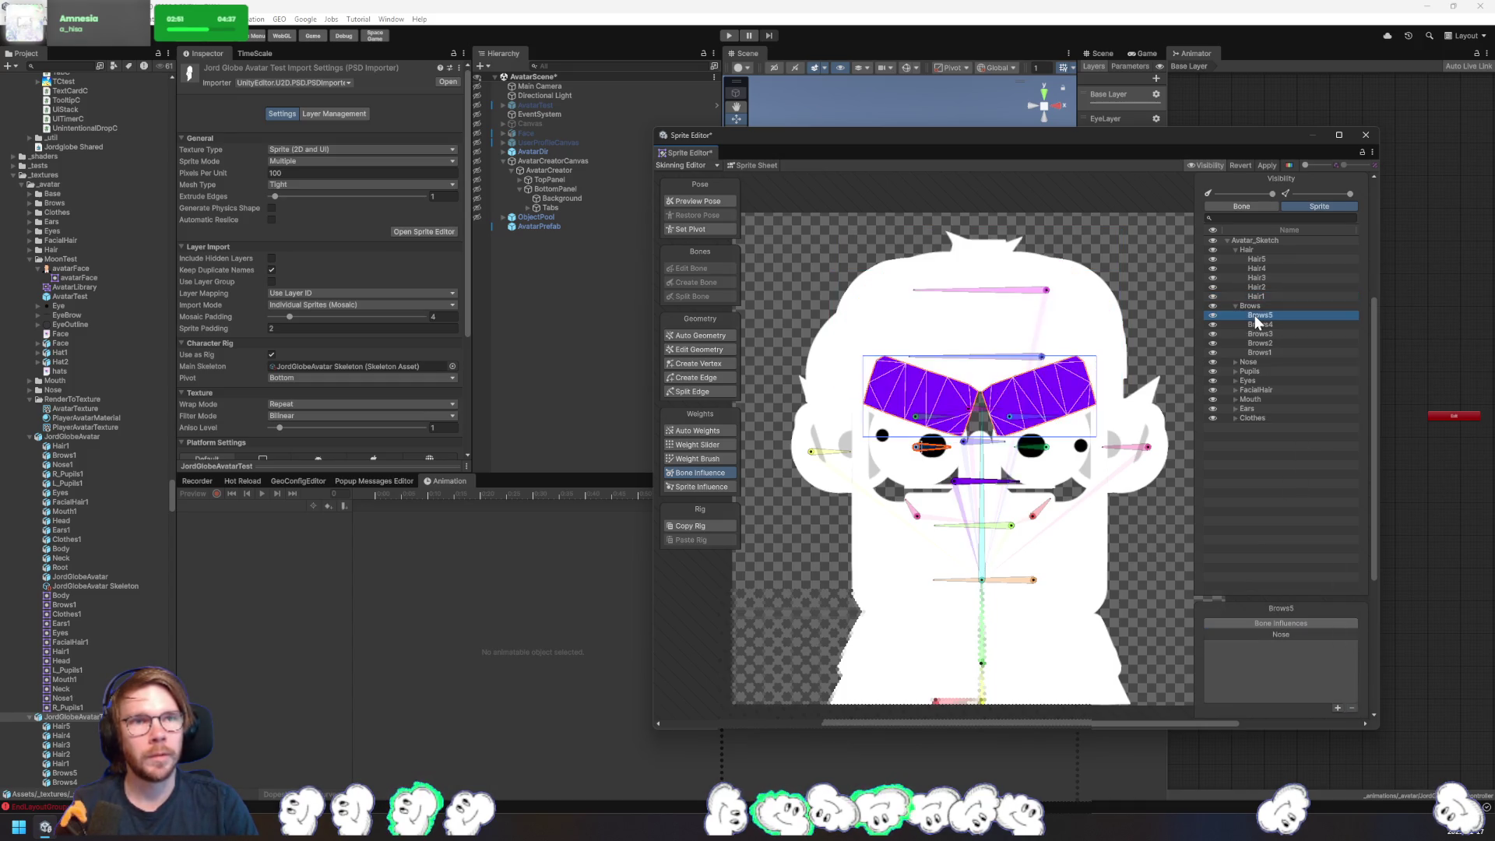
- Remove the Nose bone influence from Brows2, Brows3, Brows4 and Brows5
click(1267, 325)
click(1272, 333)
click(1270, 344)
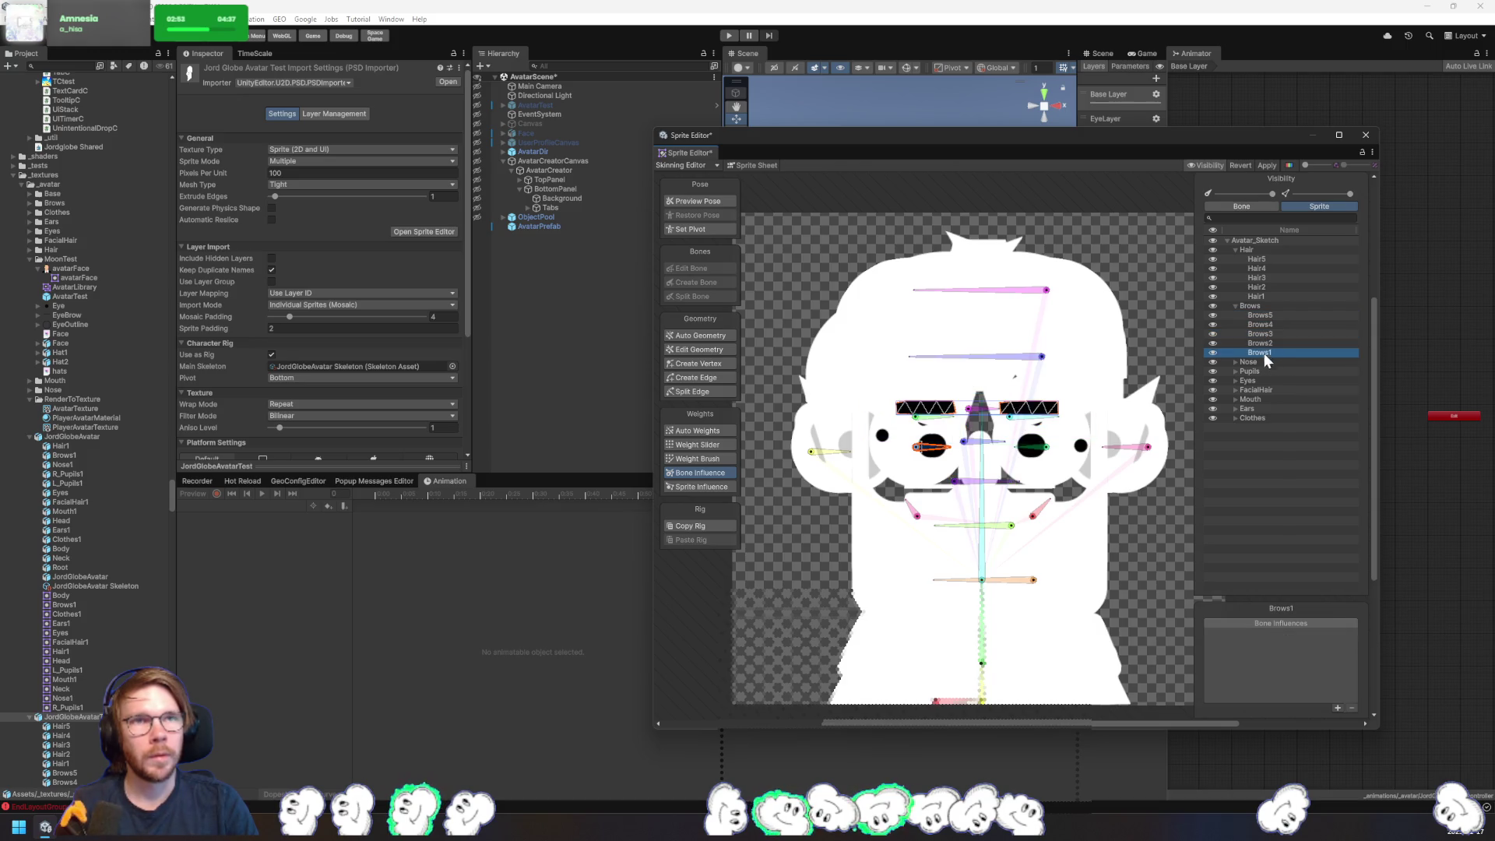
click(1324, 634)
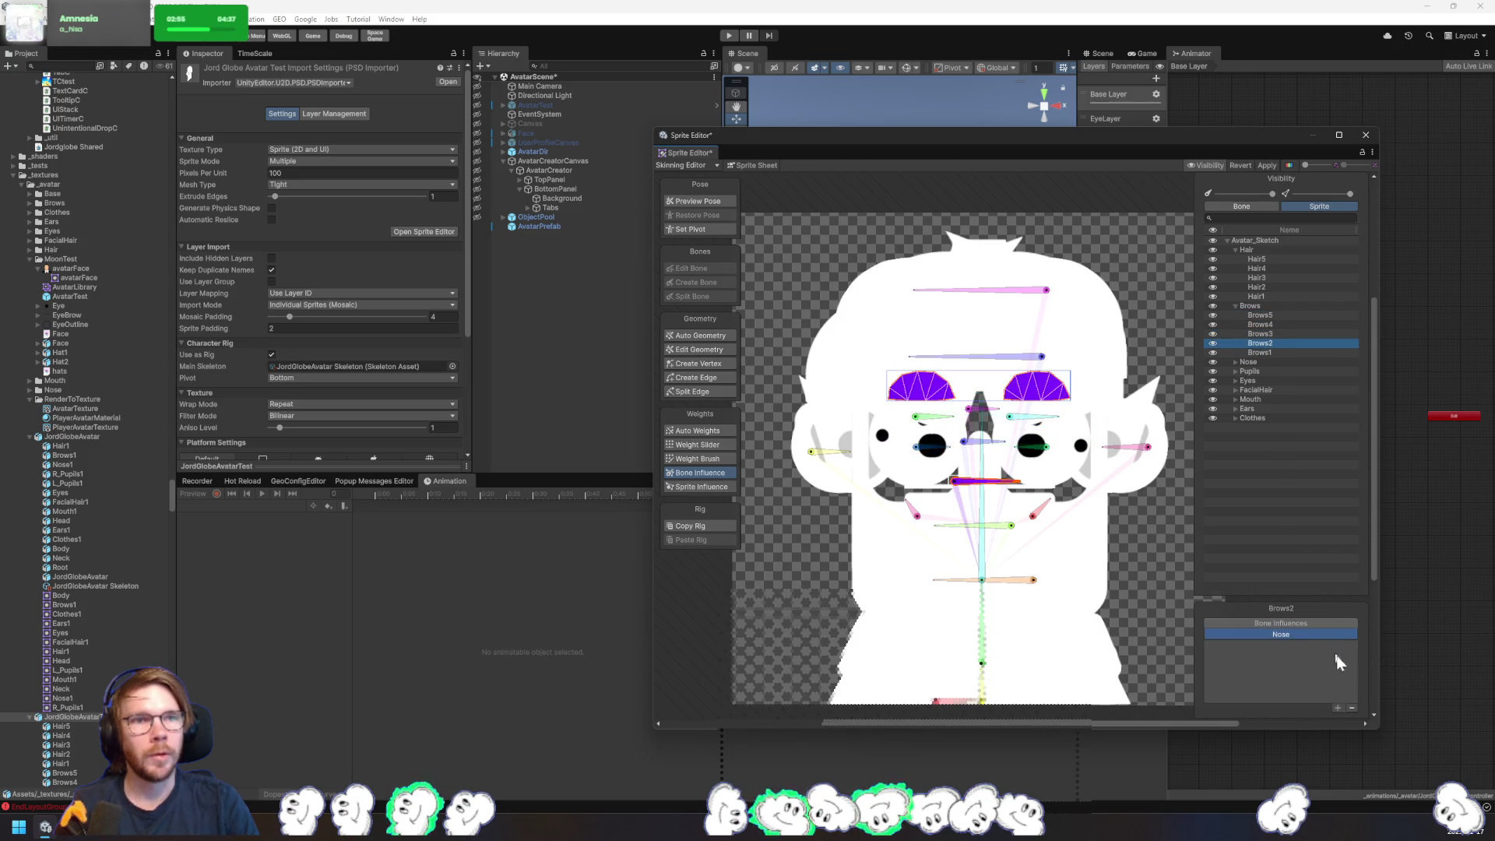
click(1352, 708)
click(1270, 335)
click(1353, 708)
click(1268, 324)
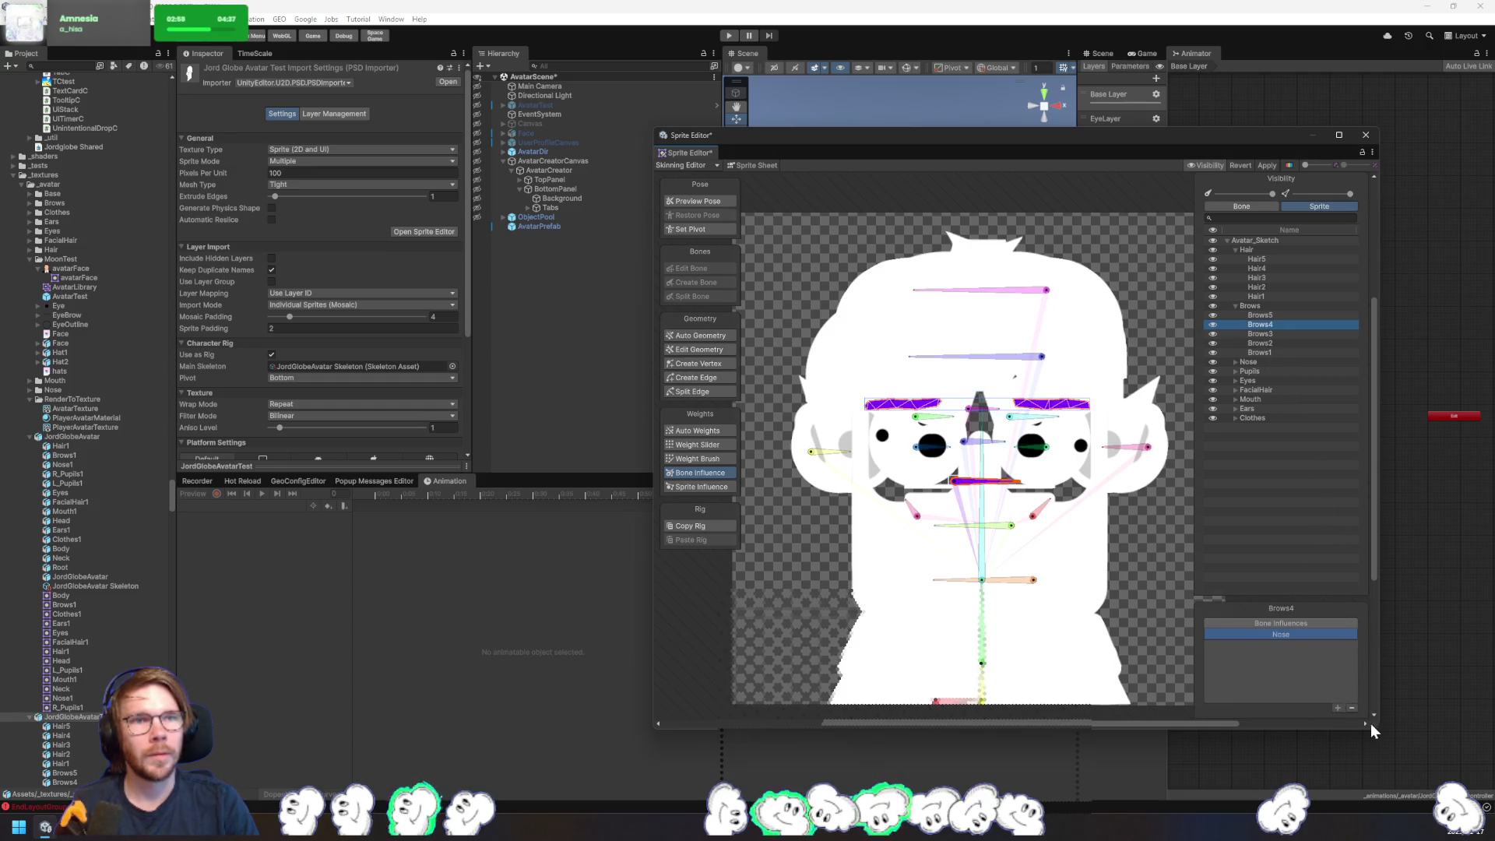
click(1353, 709)
click(1274, 315)
click(1353, 708)
- Target the RightEyebrow bone for weight painting on the brow sprites
click(1262, 352)
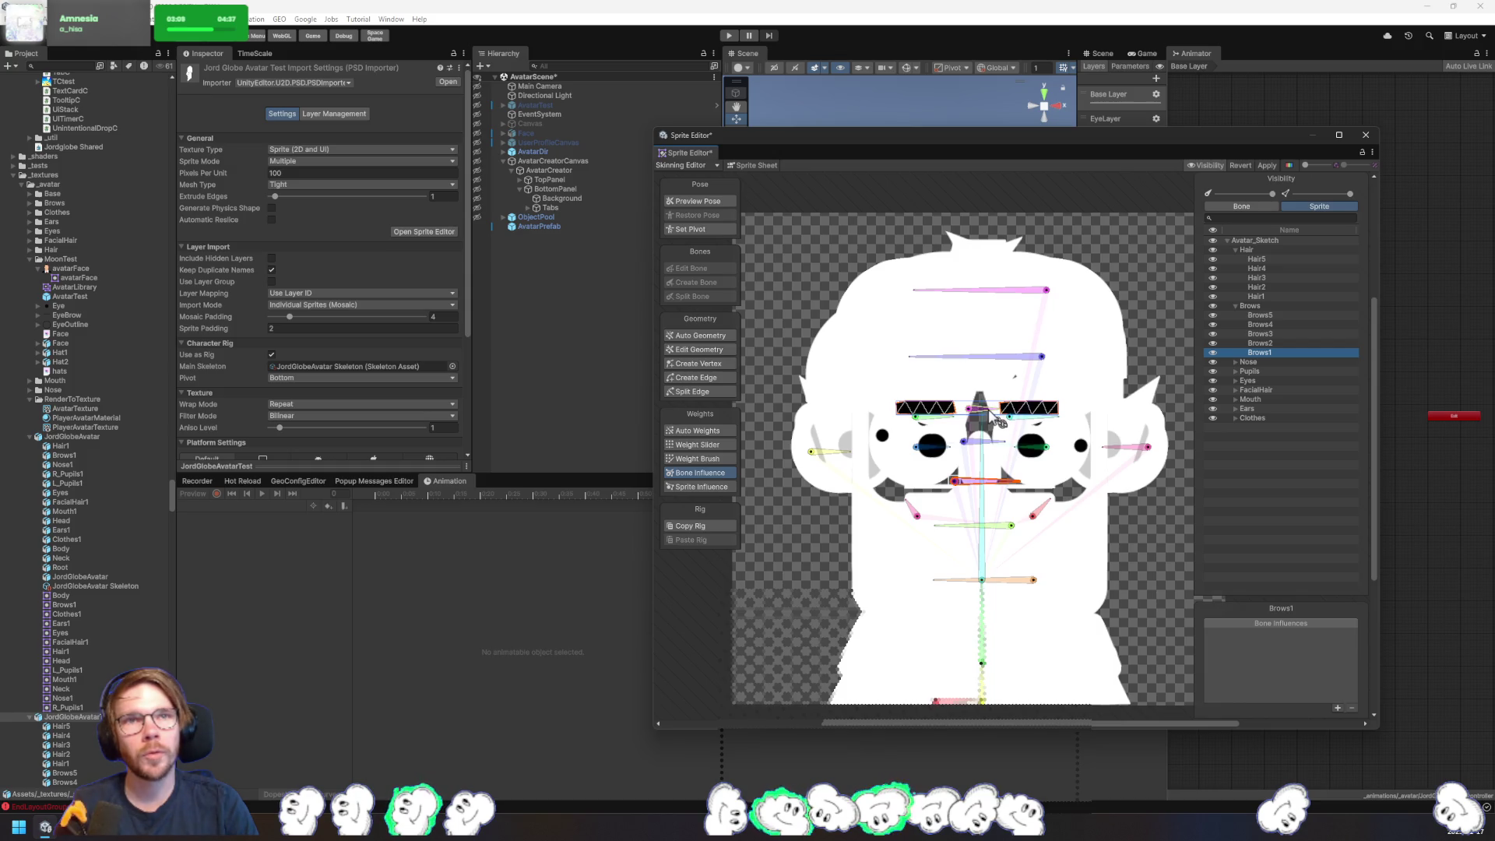
click(1029, 425)
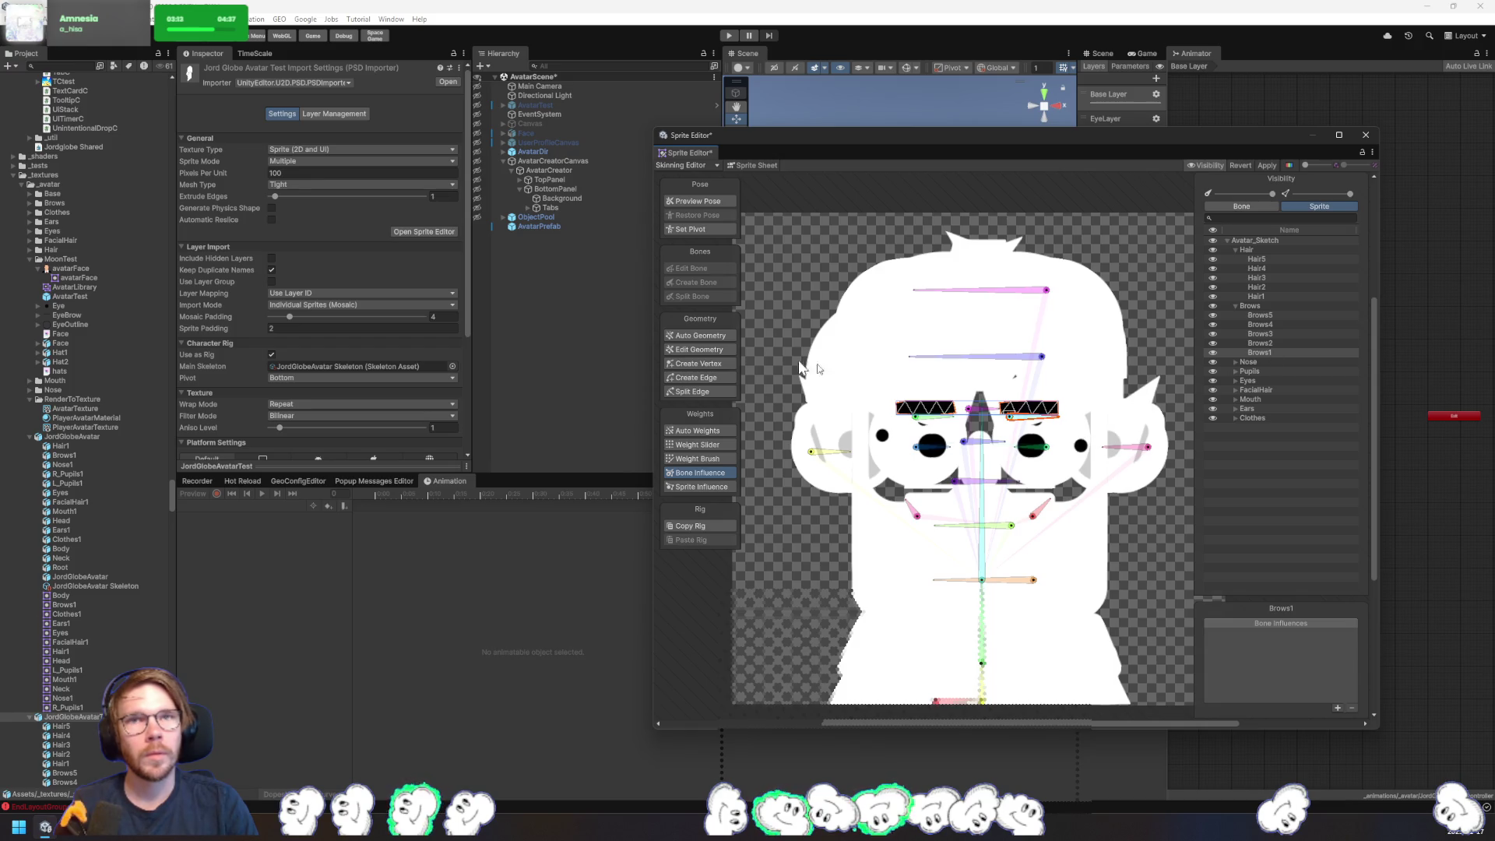
click(706, 458)
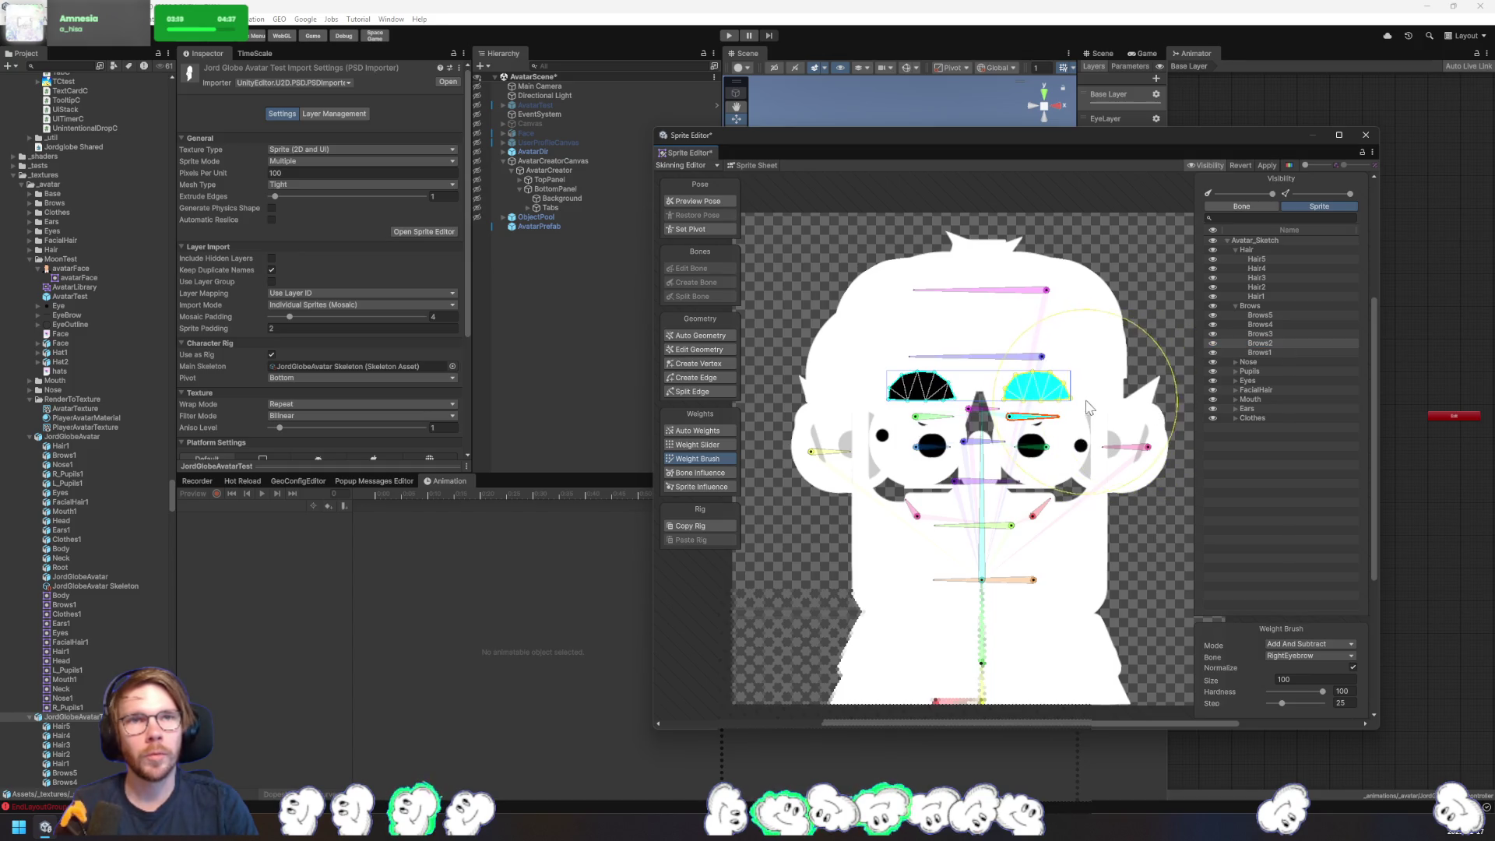
- Paint RightEyebrow weight into the brow's centre and LeftEyebrow weight onto its left half, then shrink the brush
click(1273, 334)
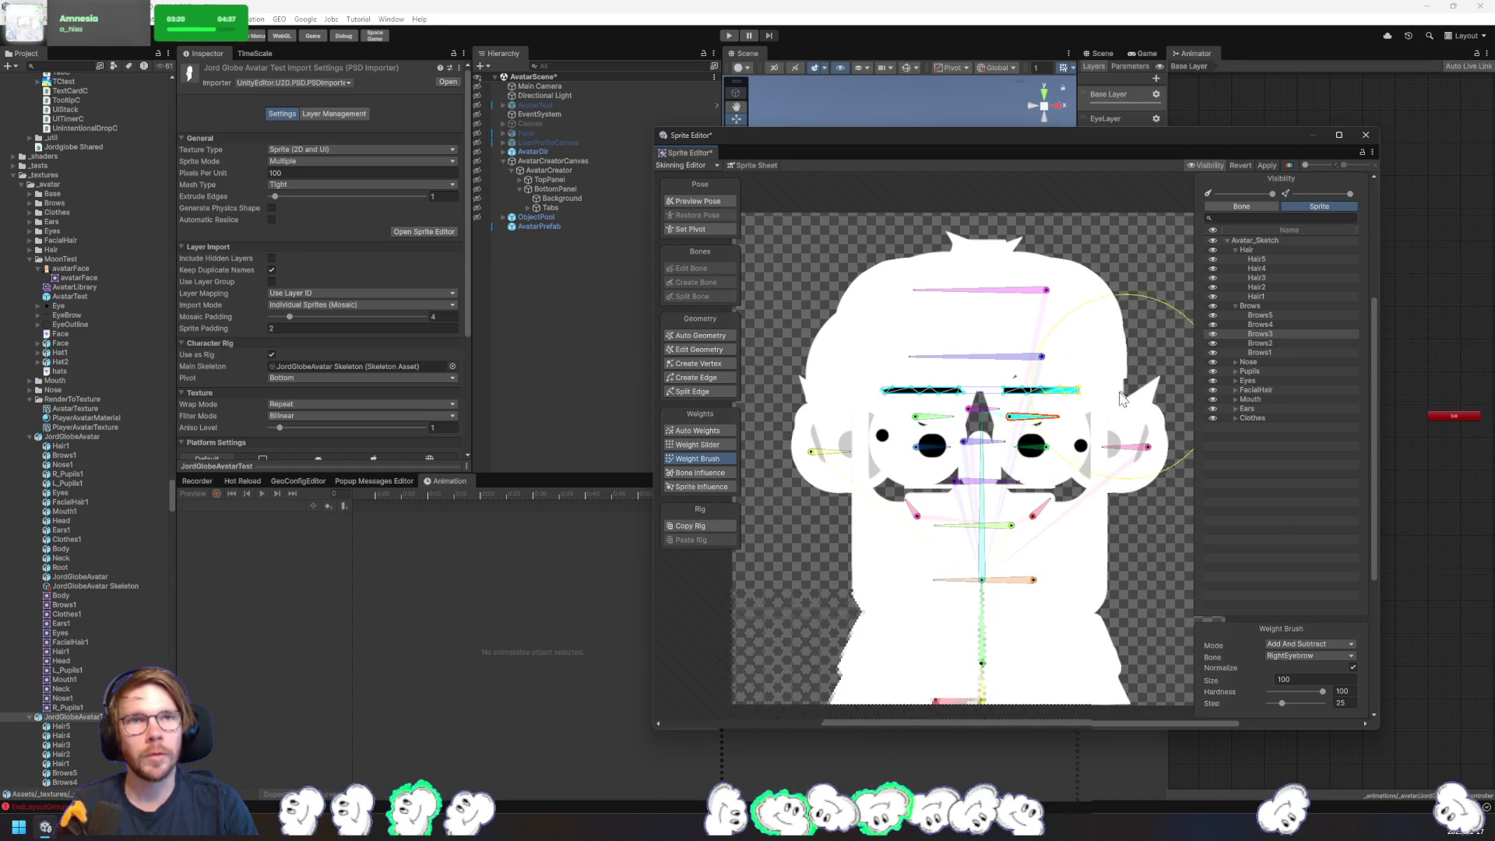
click(1279, 325)
click(1257, 315)
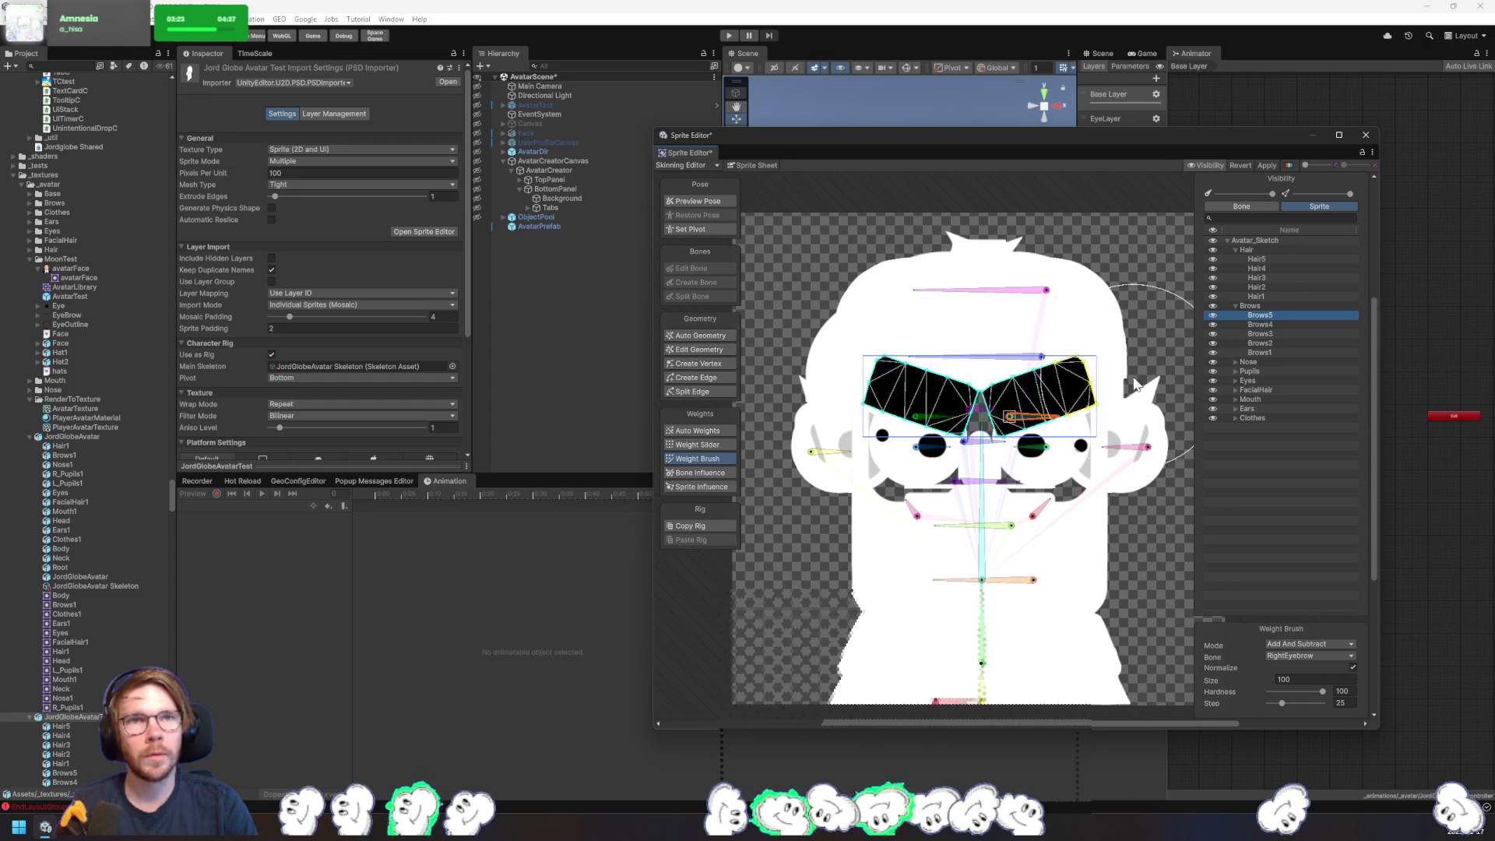
click(1076, 394)
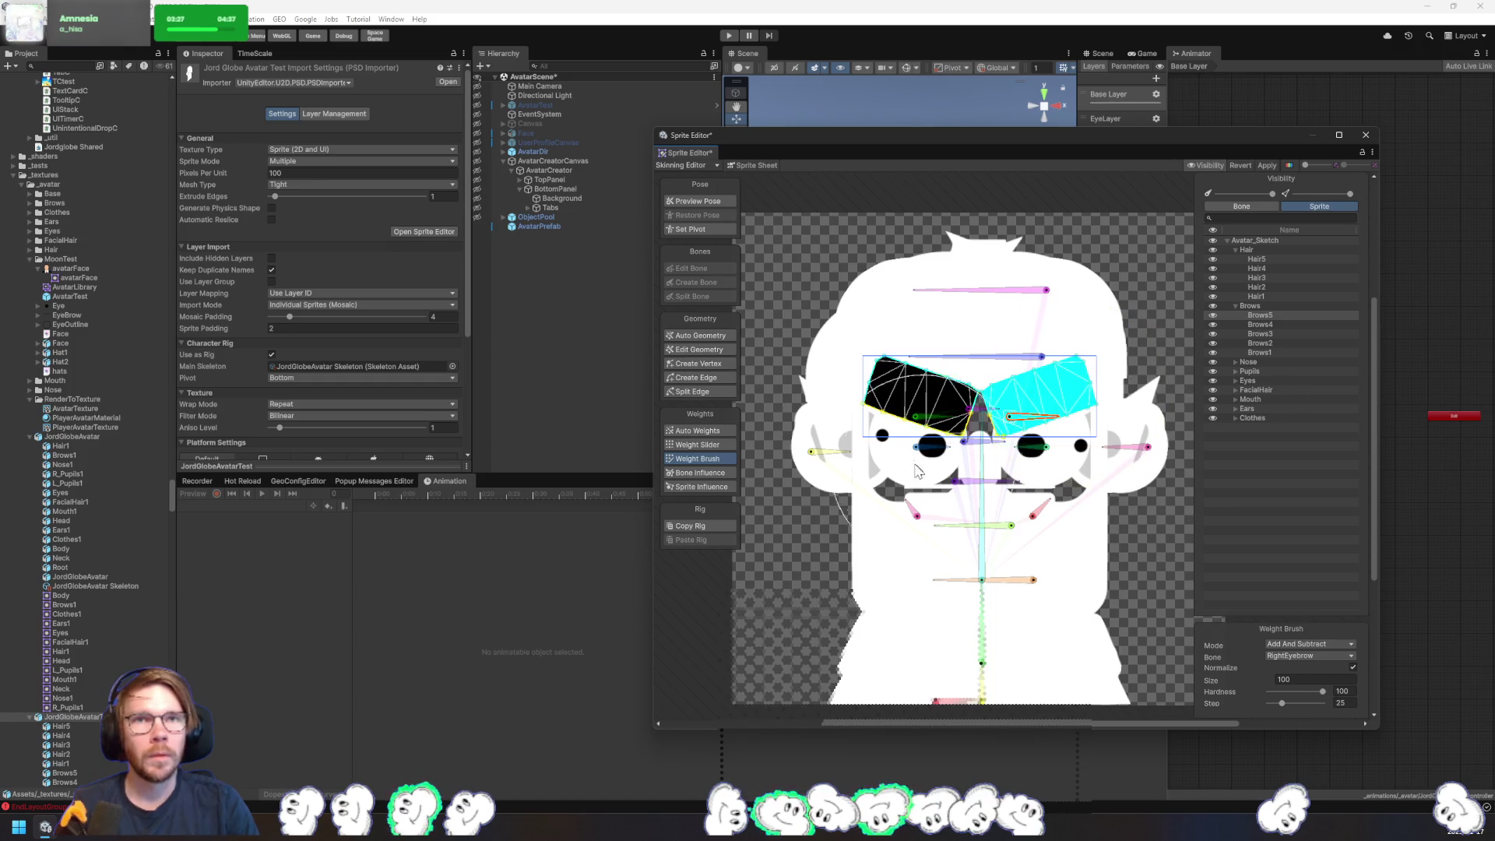
click(925, 419)
mouse_move(916, 390)
mouse_down()
mouse_move(886, 397)
mouse_move(962, 424)
mouse_up()
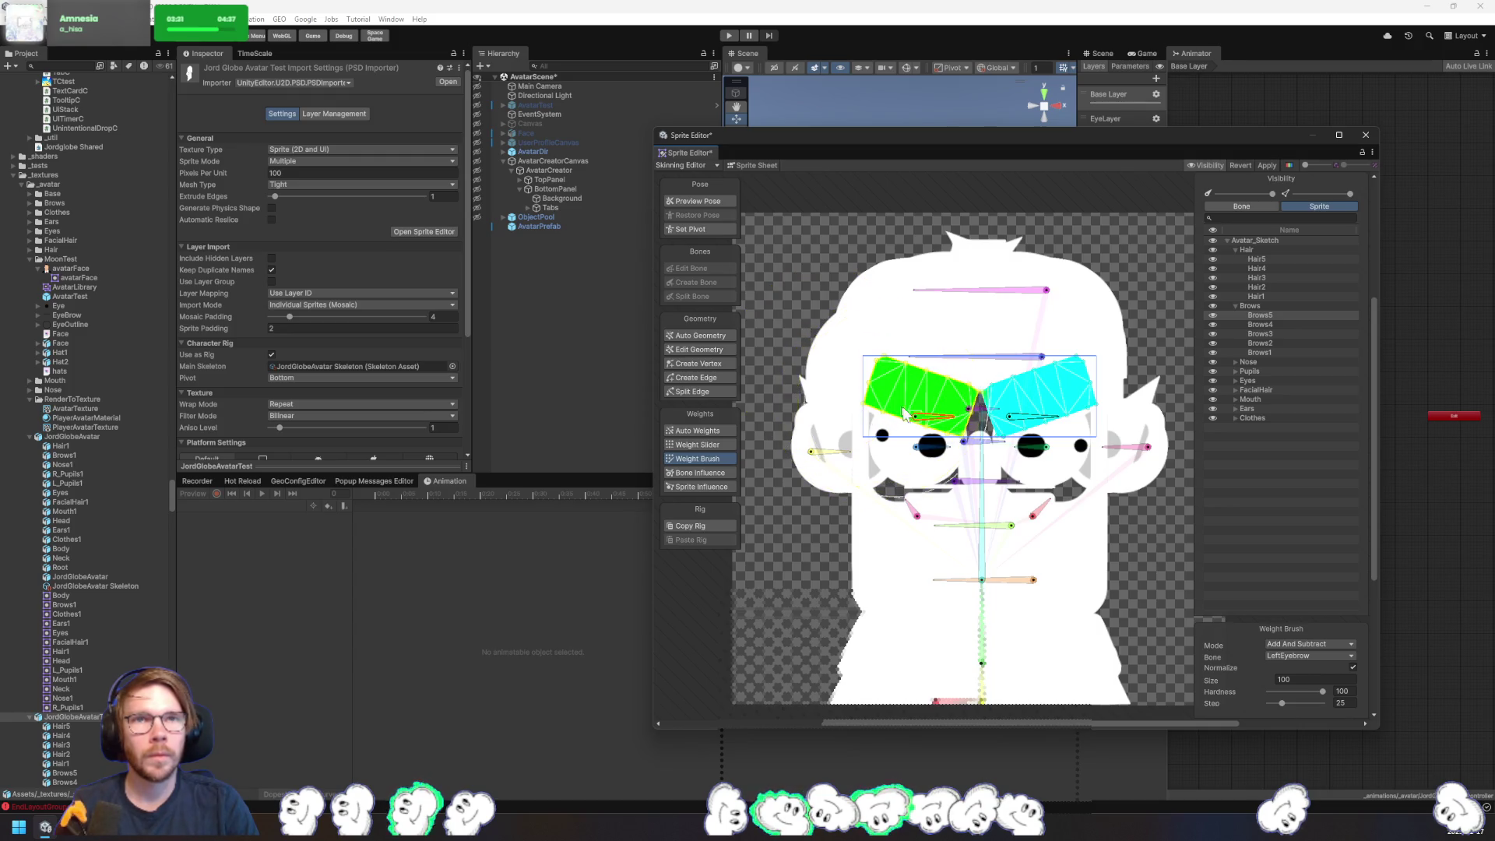
scroll(958, 431, up, 5)
scroll(1025, 452, down, 2)
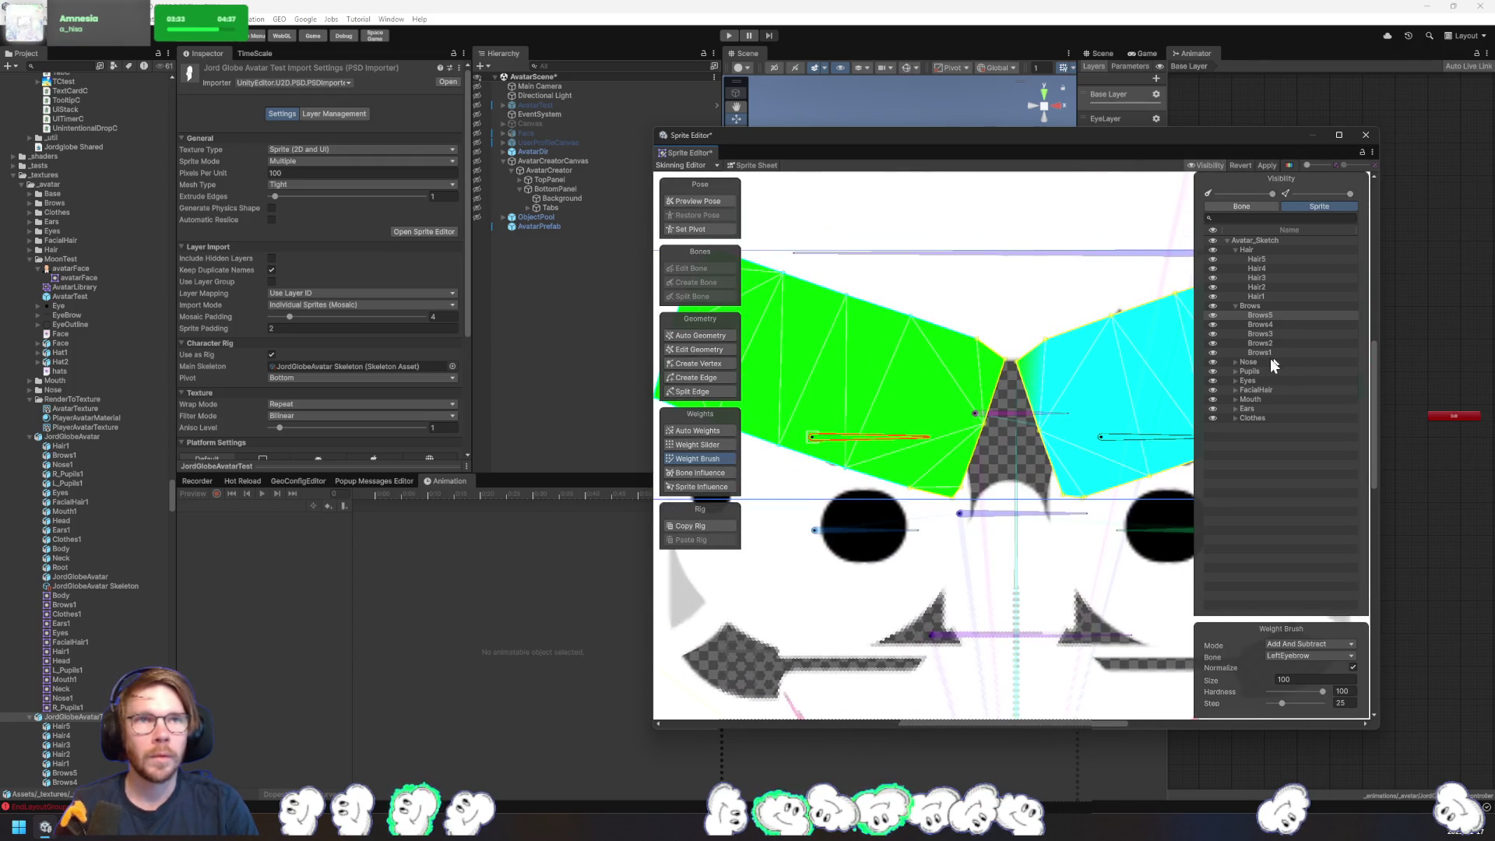
click(1091, 421)
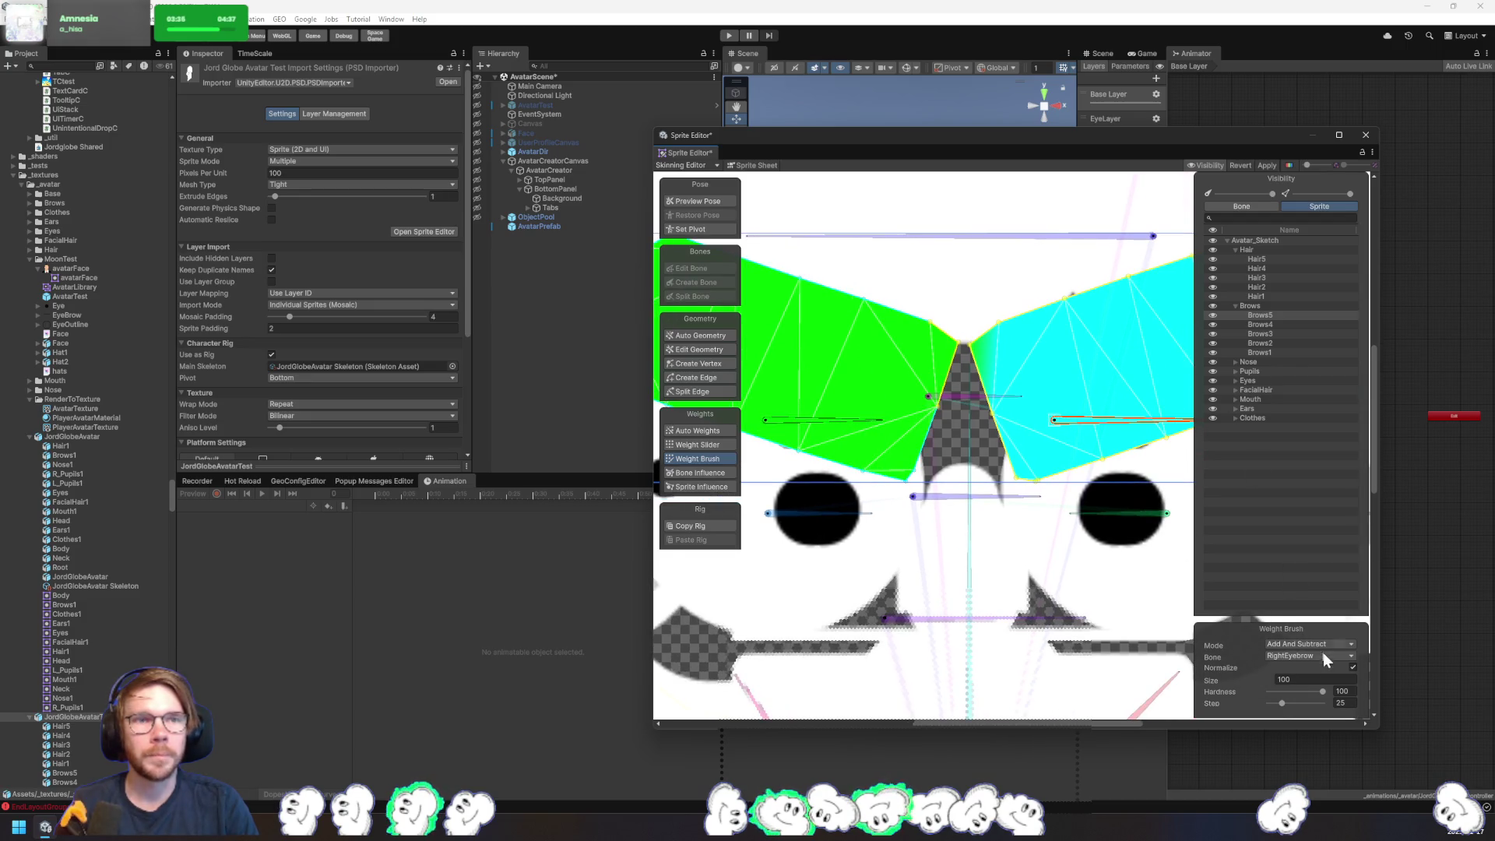
mouse_move(1208, 681)
mouse_down()
mouse_move(1187, 680)
mouse_move(1206, 680)
mouse_up()
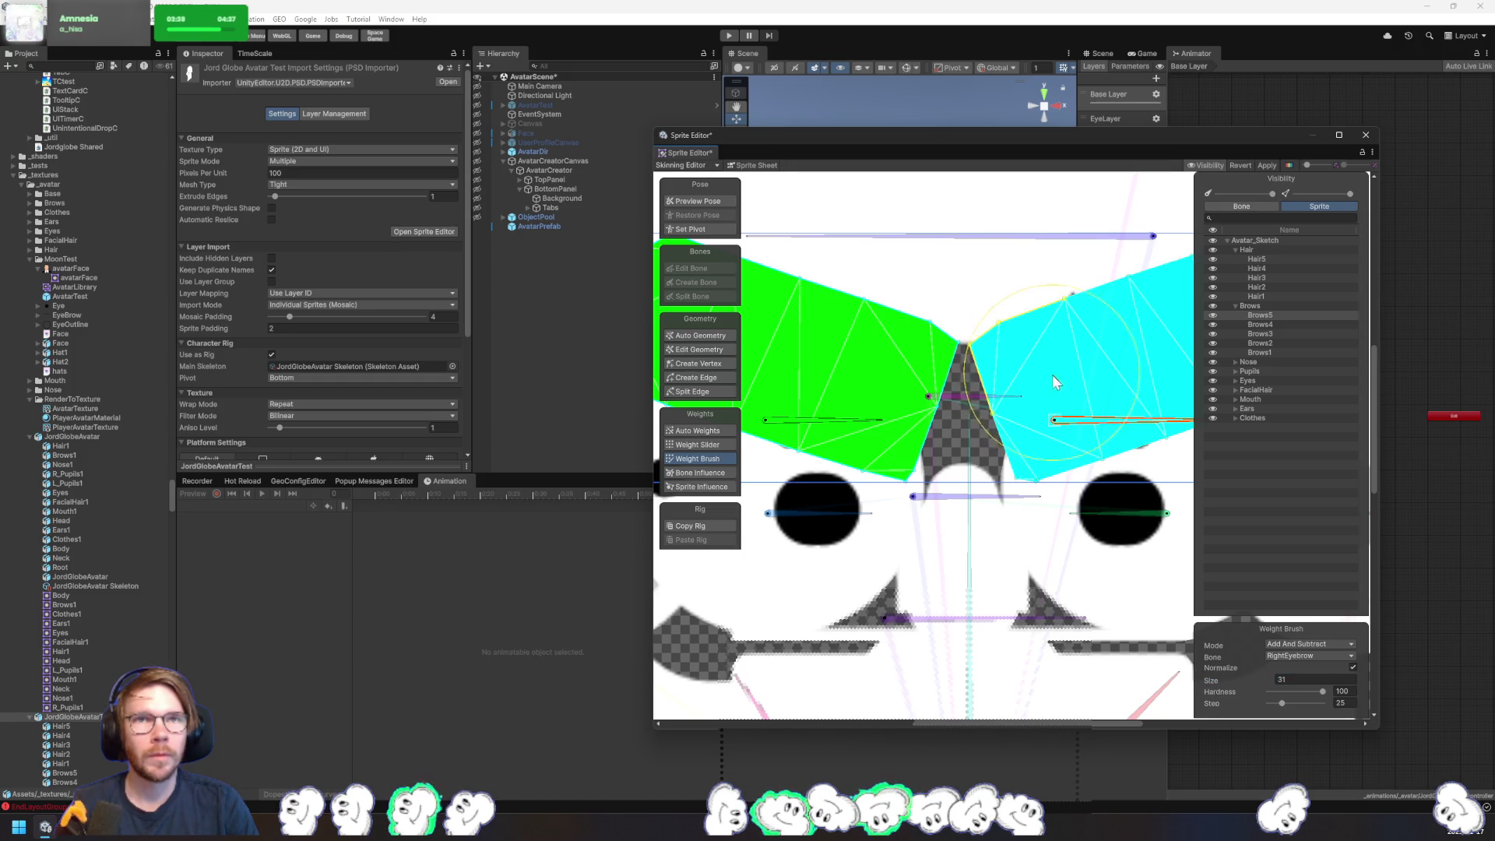
scroll(1050, 379, down, 3)
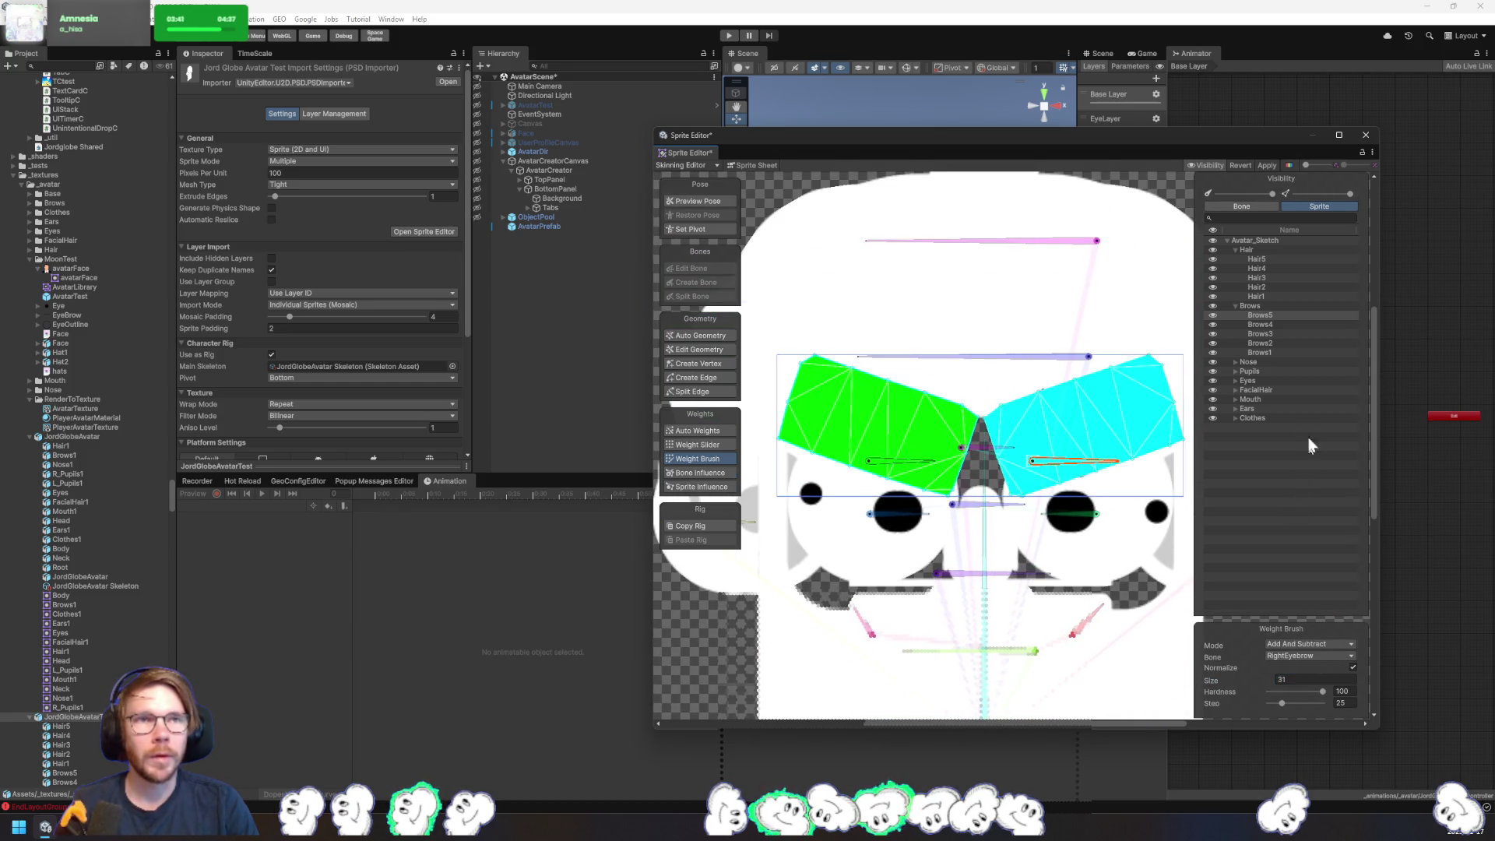
- Paint weights over the unweighted right part of the Brows1 mesh
click(1265, 324)
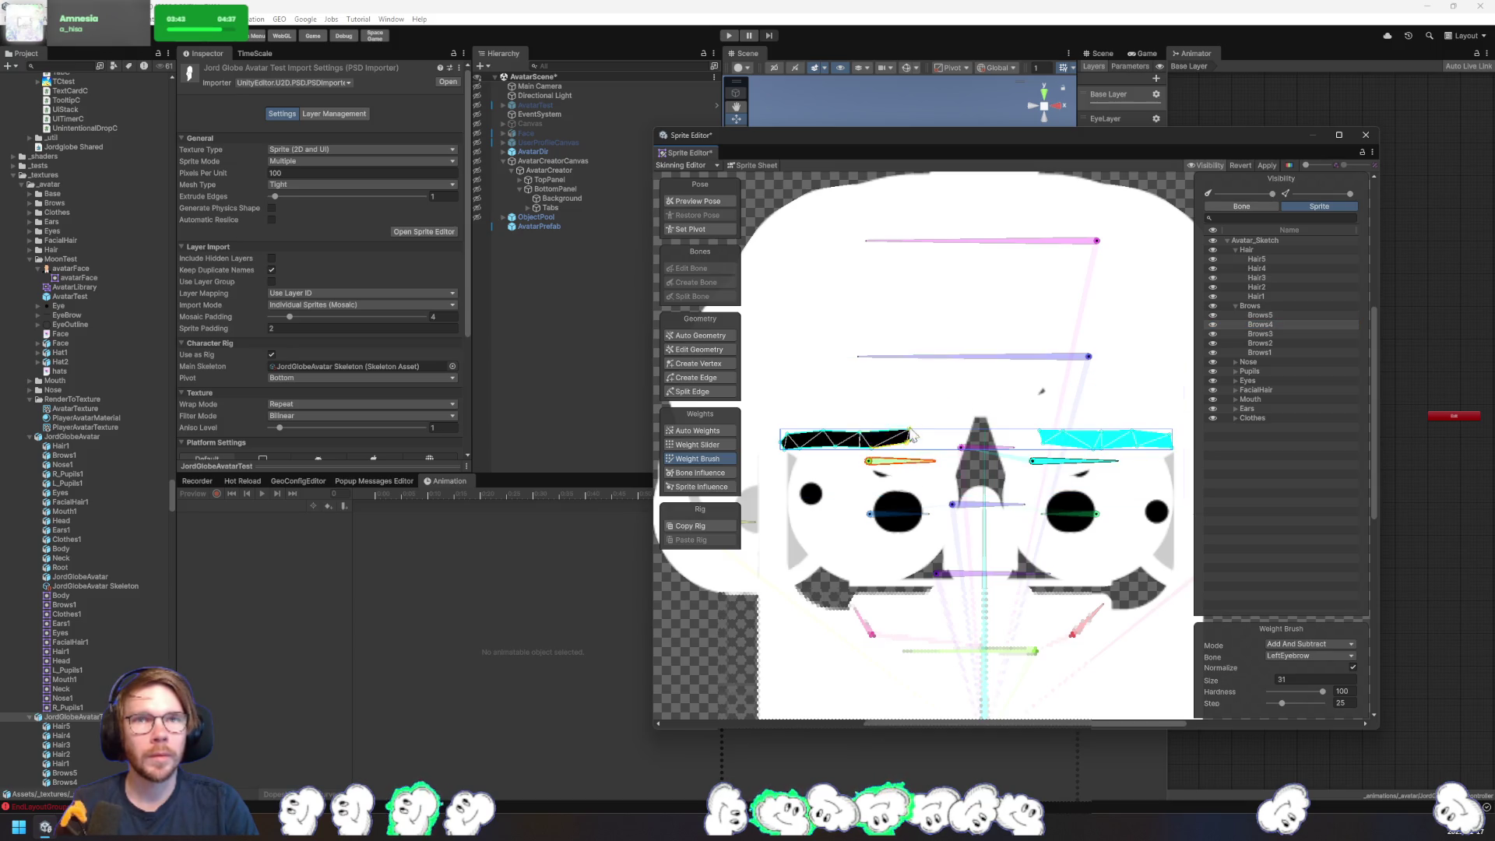
click(1269, 335)
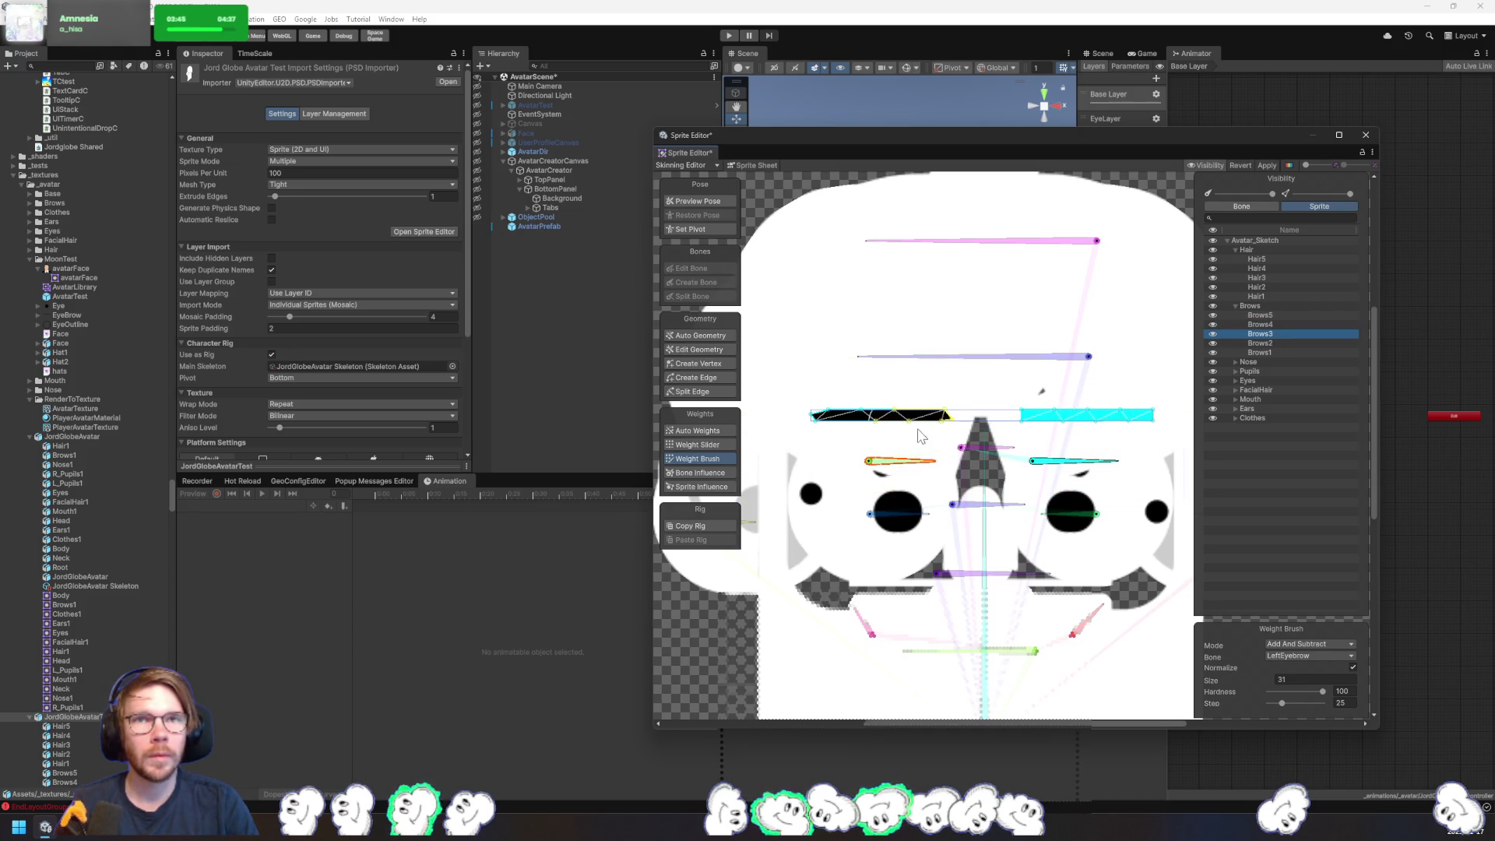
click(1271, 343)
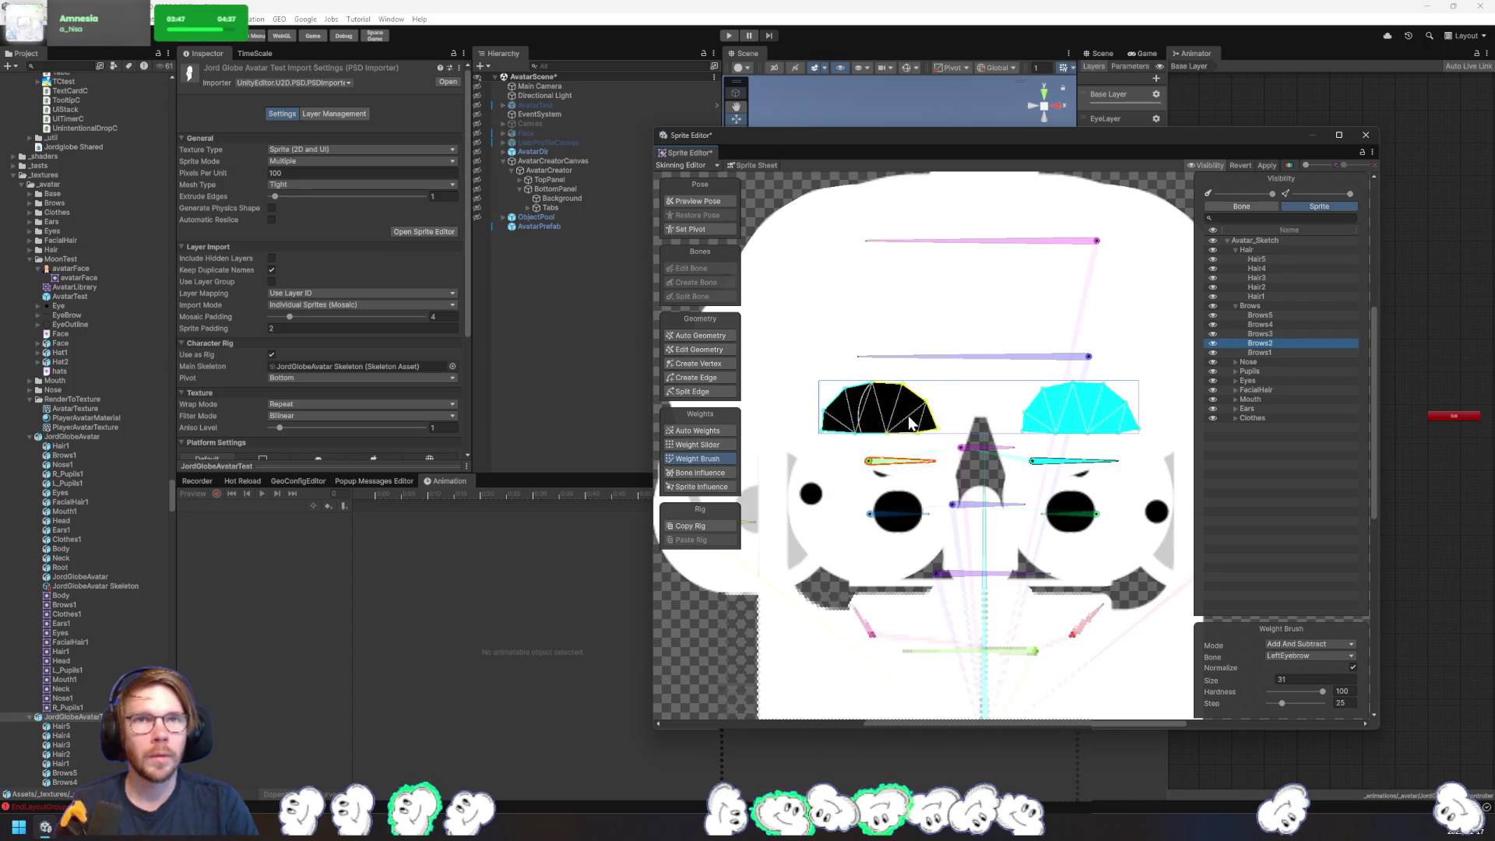
click(1260, 352)
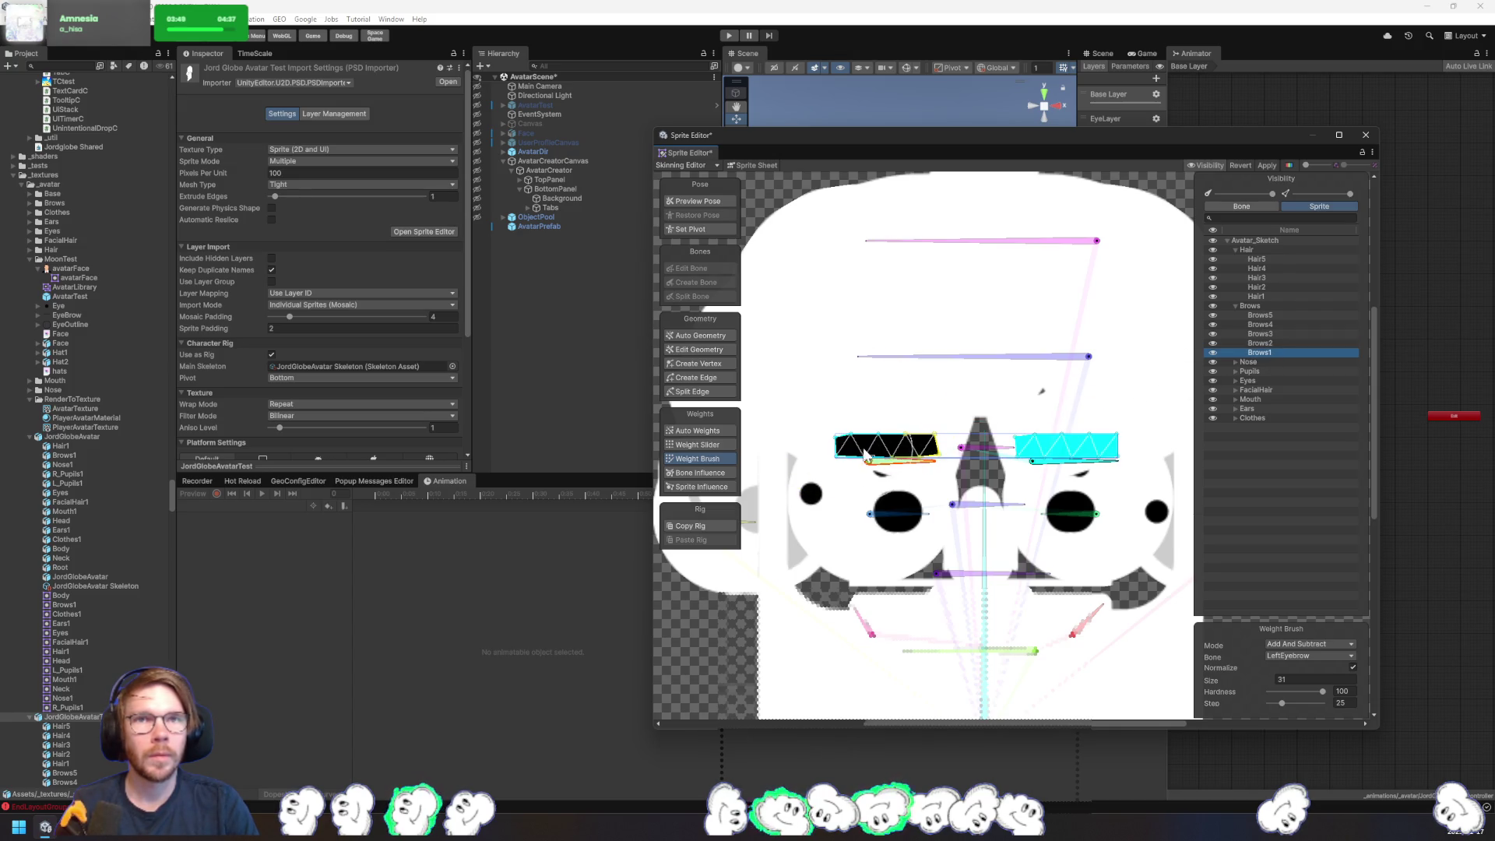
drag(869, 456, 931, 448)
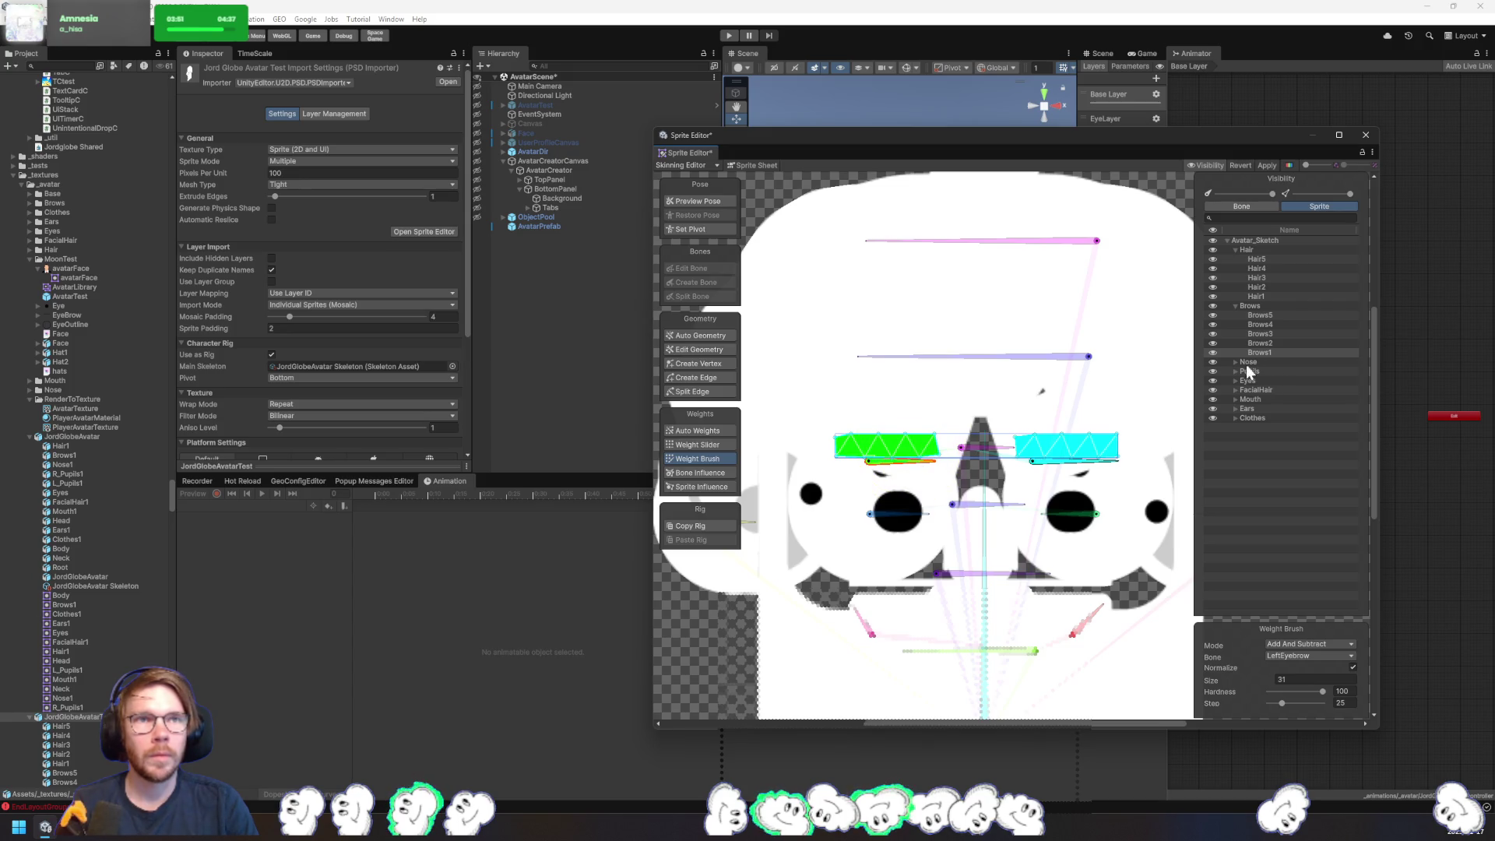
- Display the bone influences of the Nose5 sprite, which list LeftEar
click(1236, 362)
click(1259, 372)
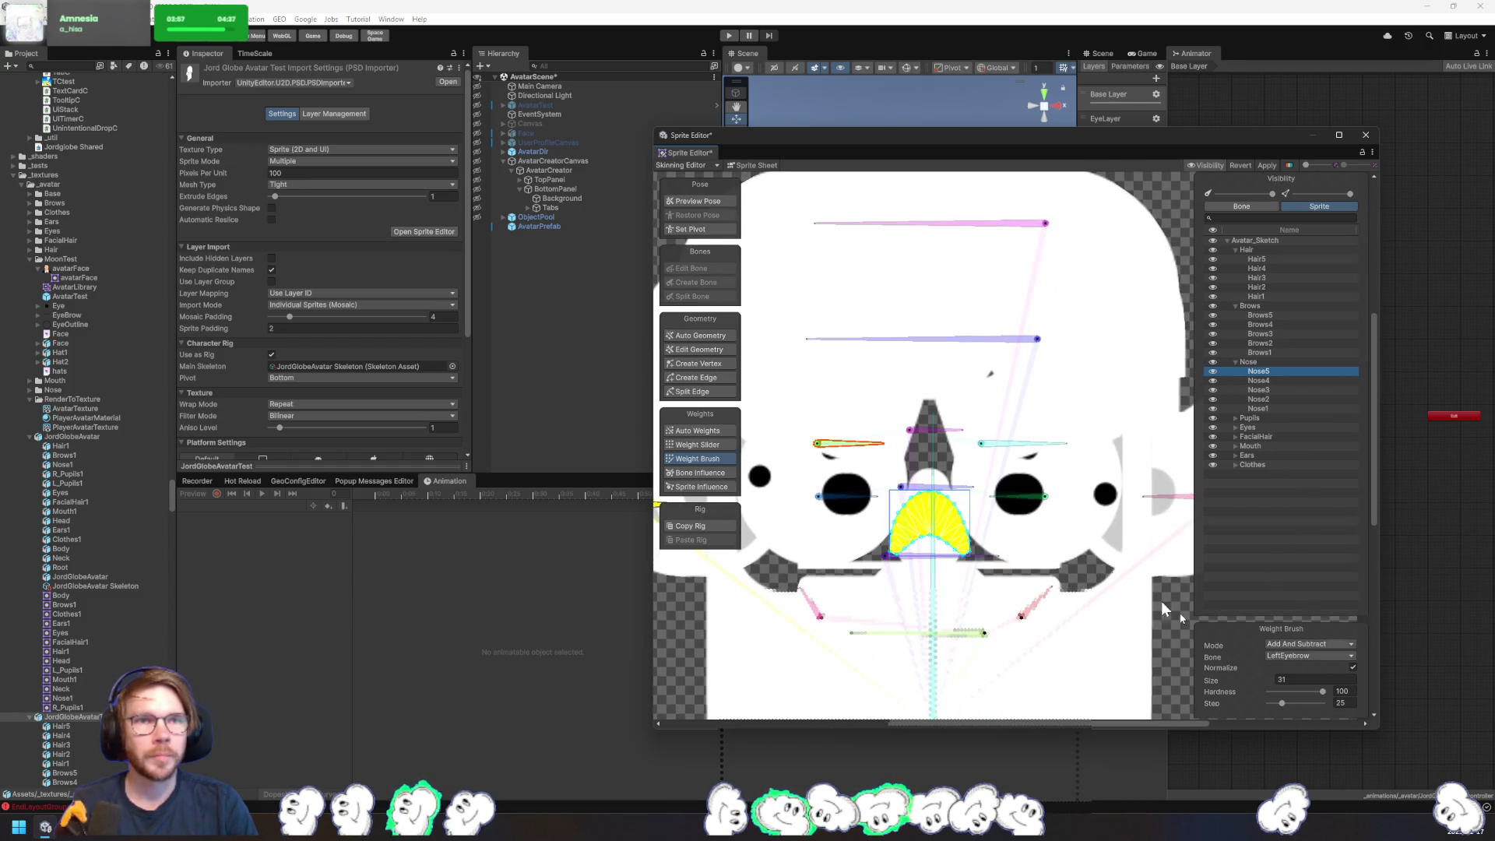
click(705, 473)
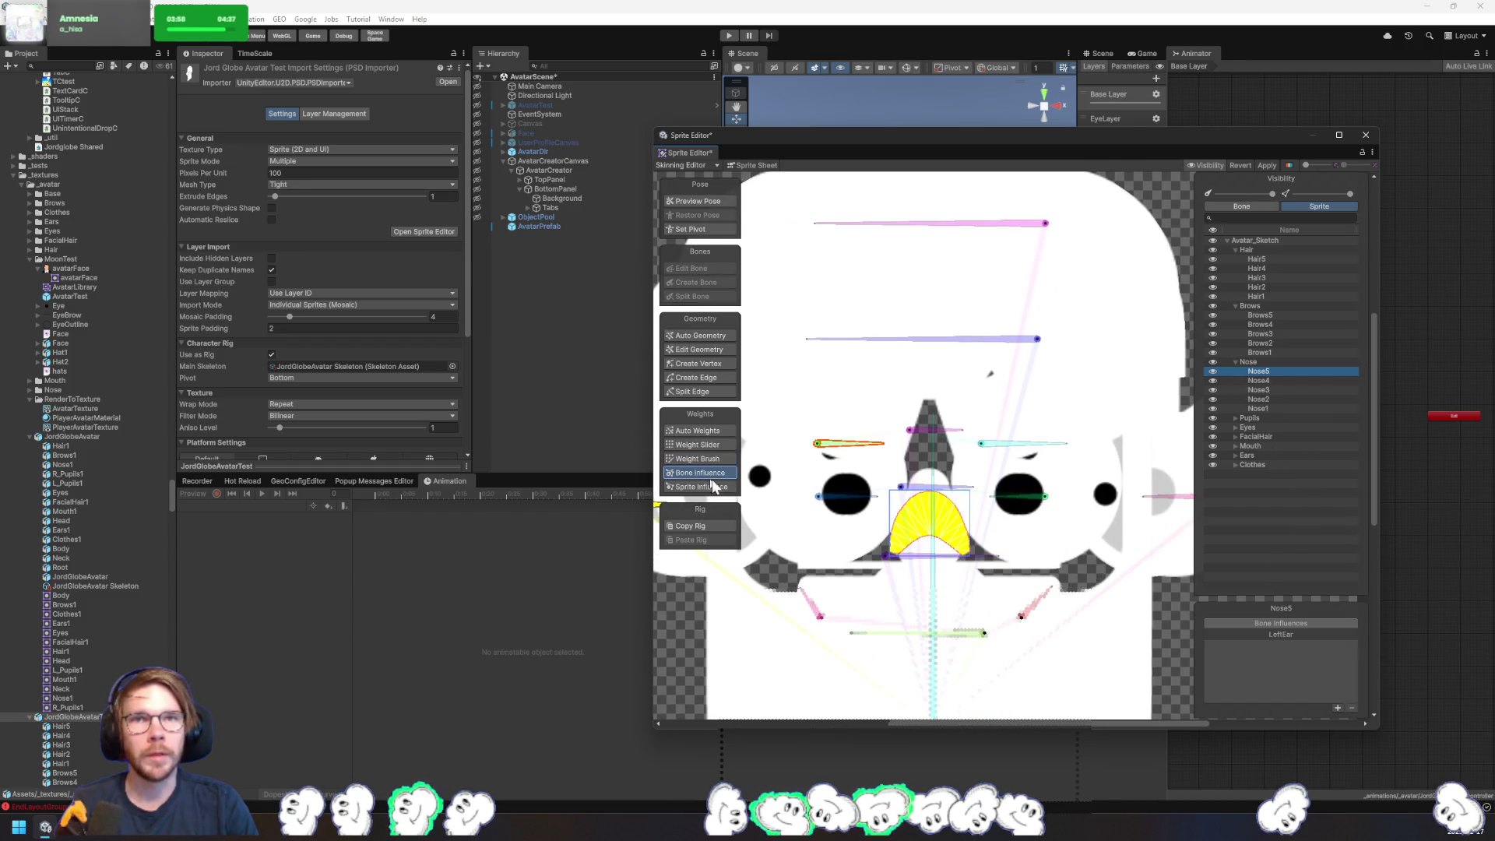
- Remove the LeftEar influence from Nose5, Nose4, Nose3 and Nose2
click(1281, 634)
click(1352, 708)
click(1276, 380)
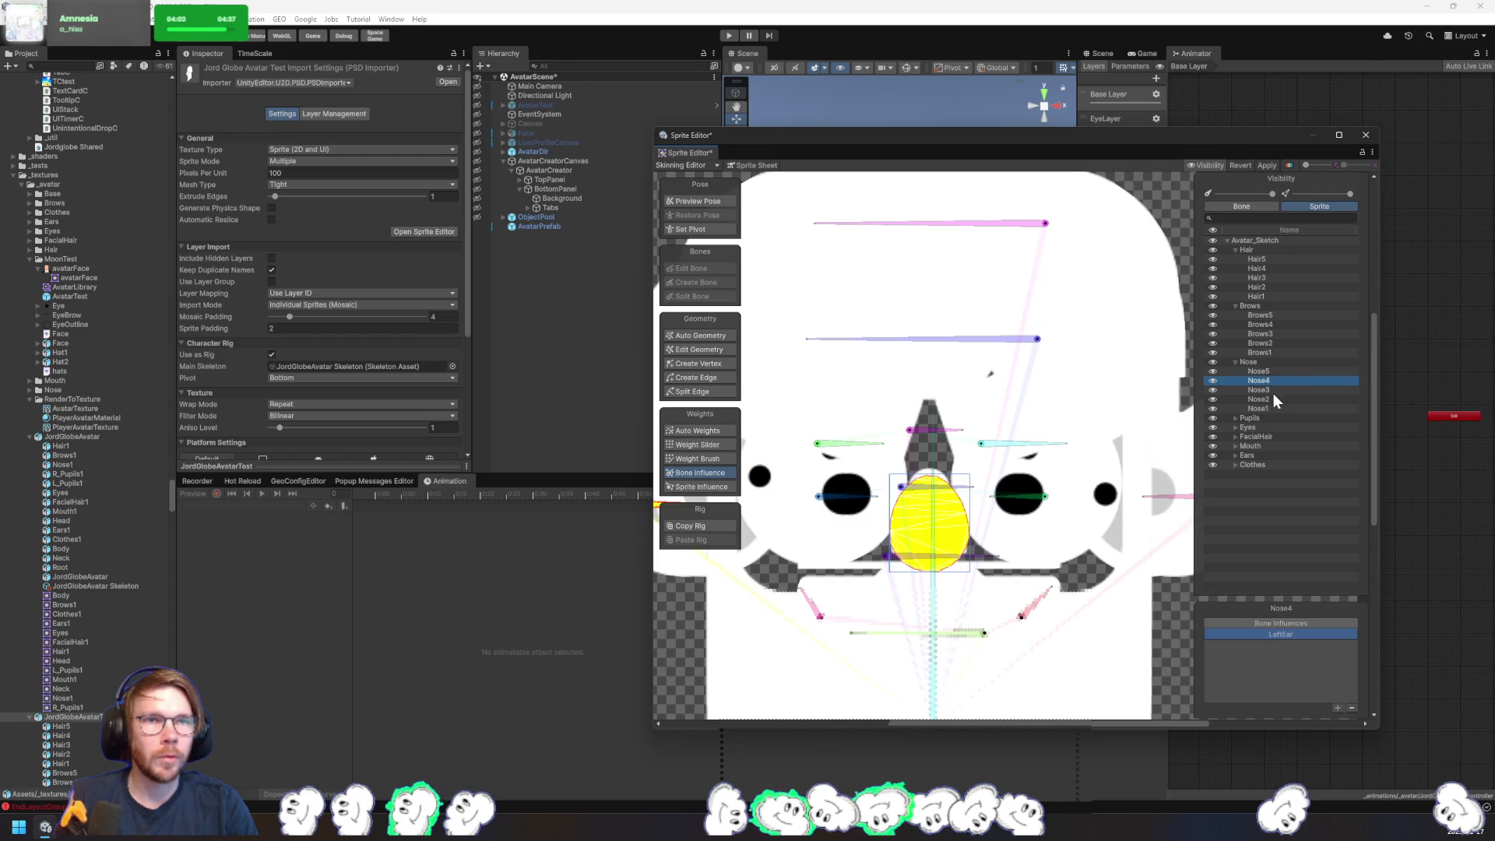
ctrl+click(1276, 390)
ctrl+click(1268, 398)
ctrl+click(1272, 406)
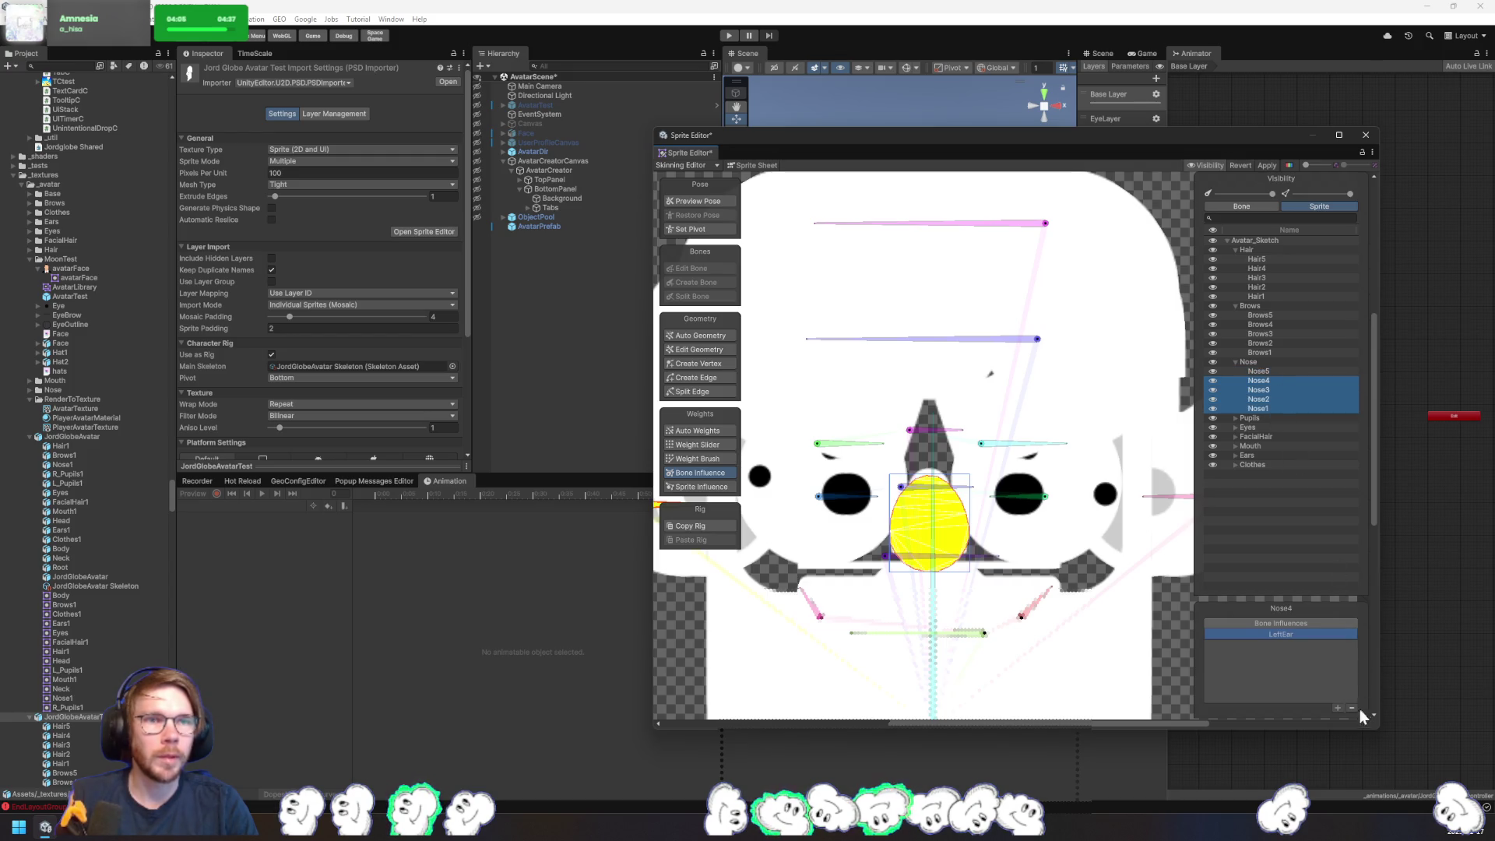
click(1353, 708)
click(1270, 405)
click(1278, 389)
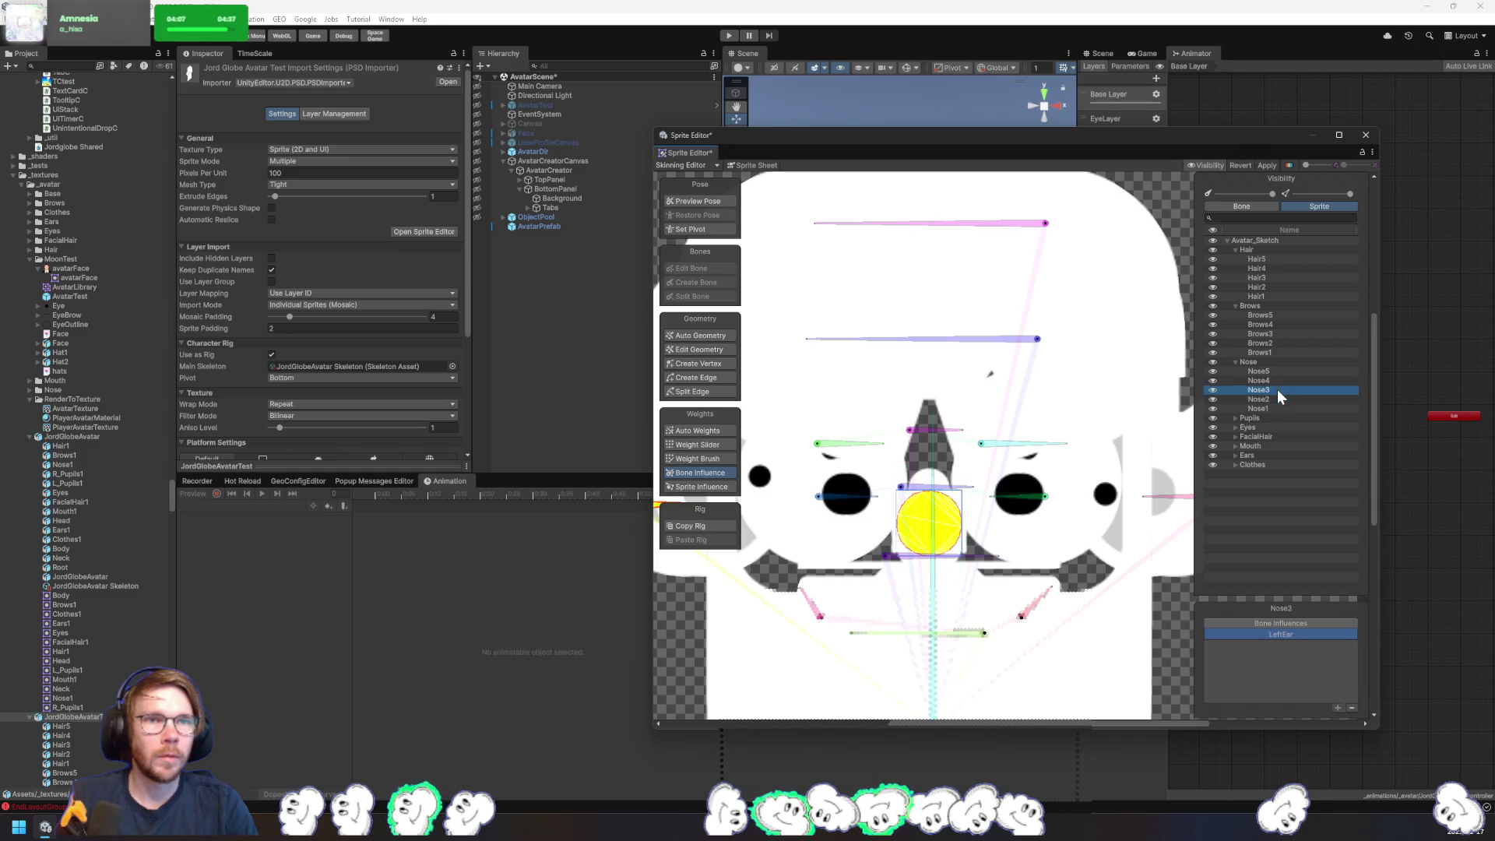
click(1279, 382)
click(1271, 389)
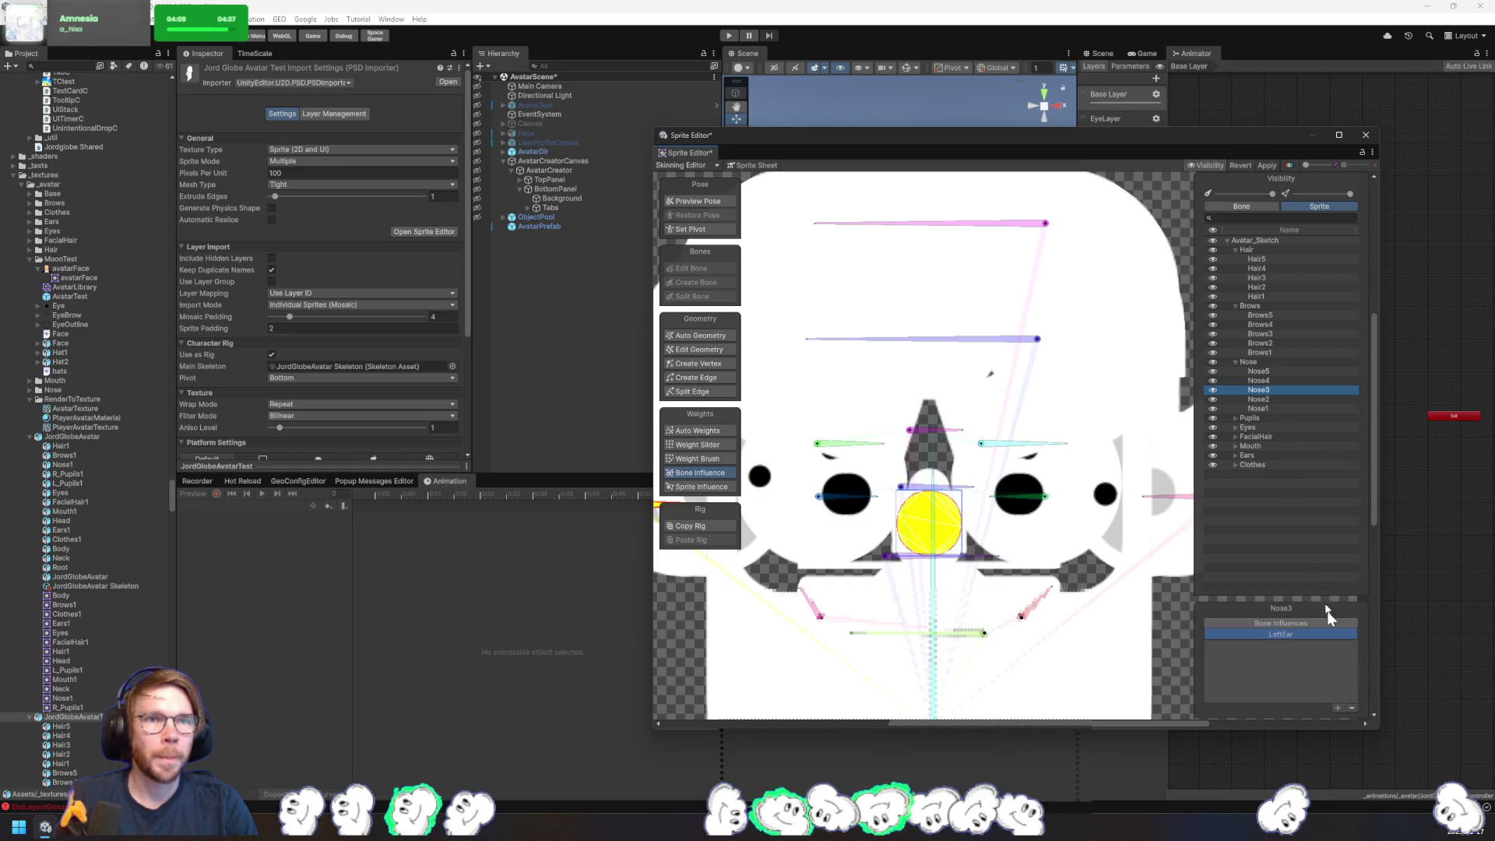
click(1351, 708)
click(1277, 399)
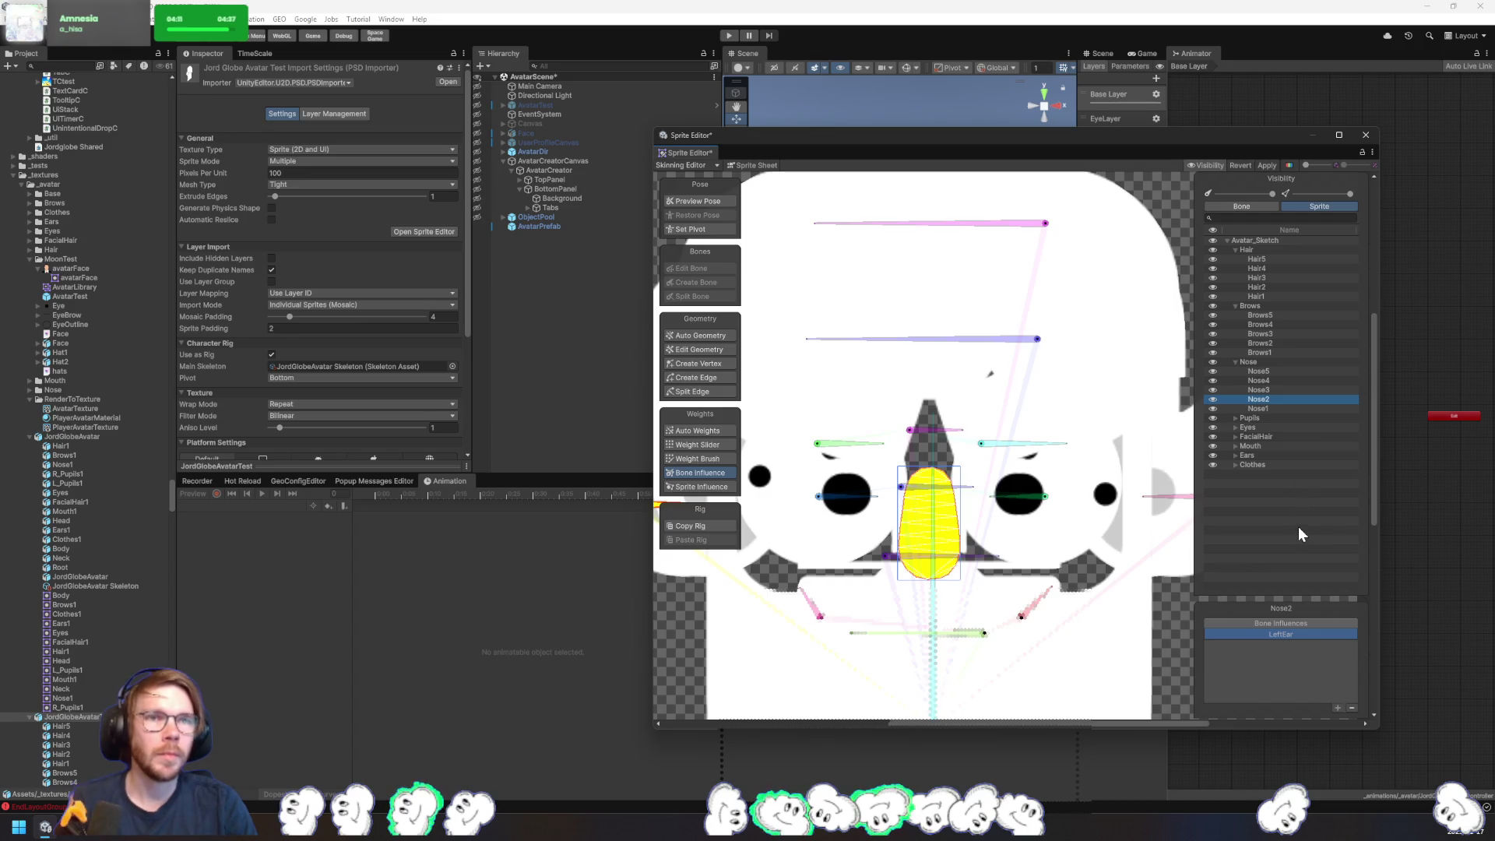
click(1354, 707)
click(1292, 409)
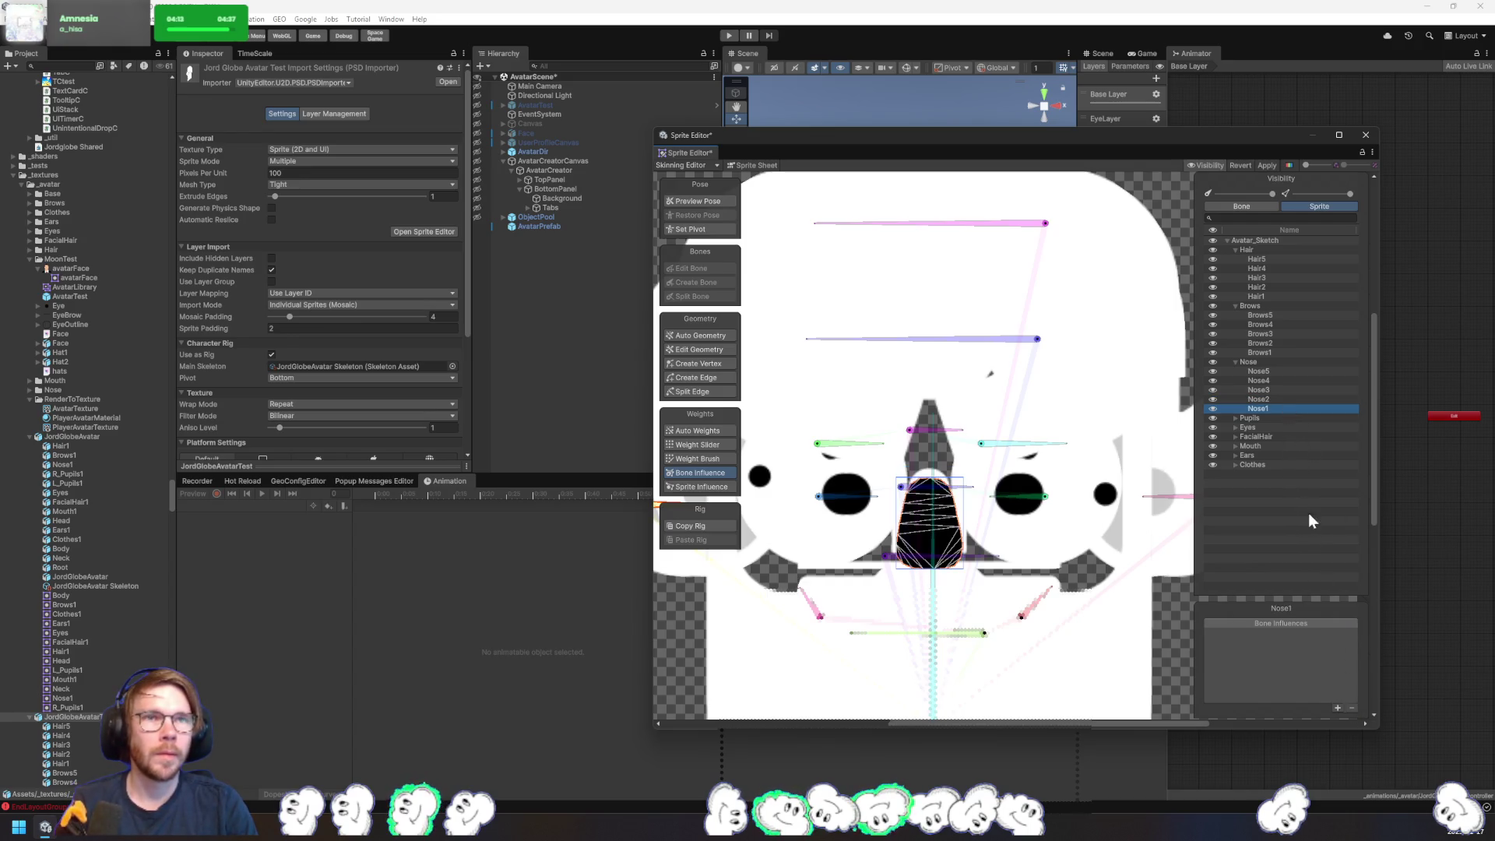
- Strip Hat from L_Pupils2, FacialHair from R_Pupils2 and R_Pupils3, and L_Pupils3's only influence
click(1237, 418)
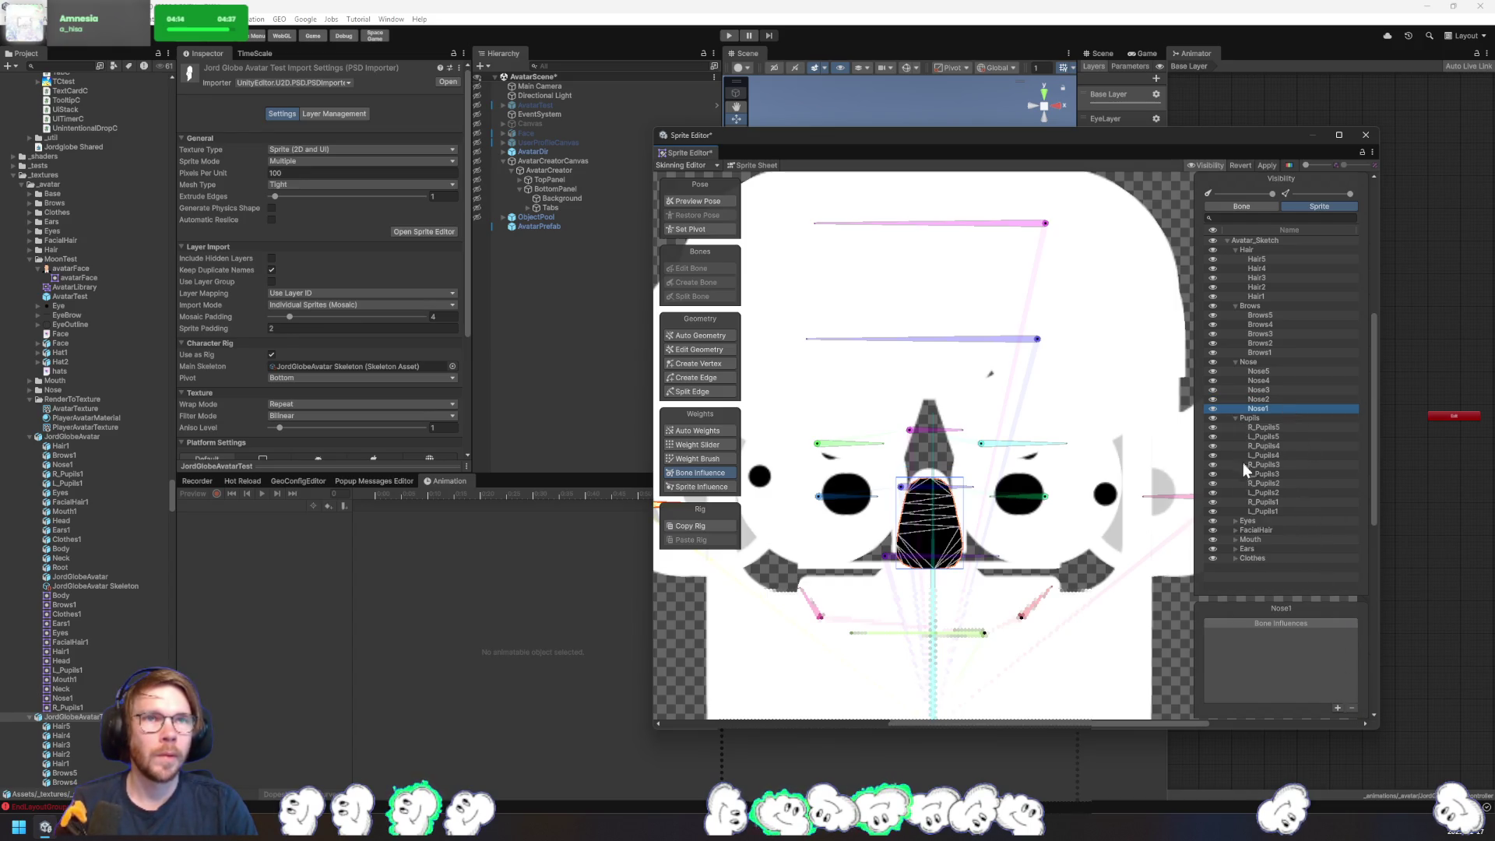
click(1279, 492)
click(1291, 634)
click(1352, 709)
click(1300, 483)
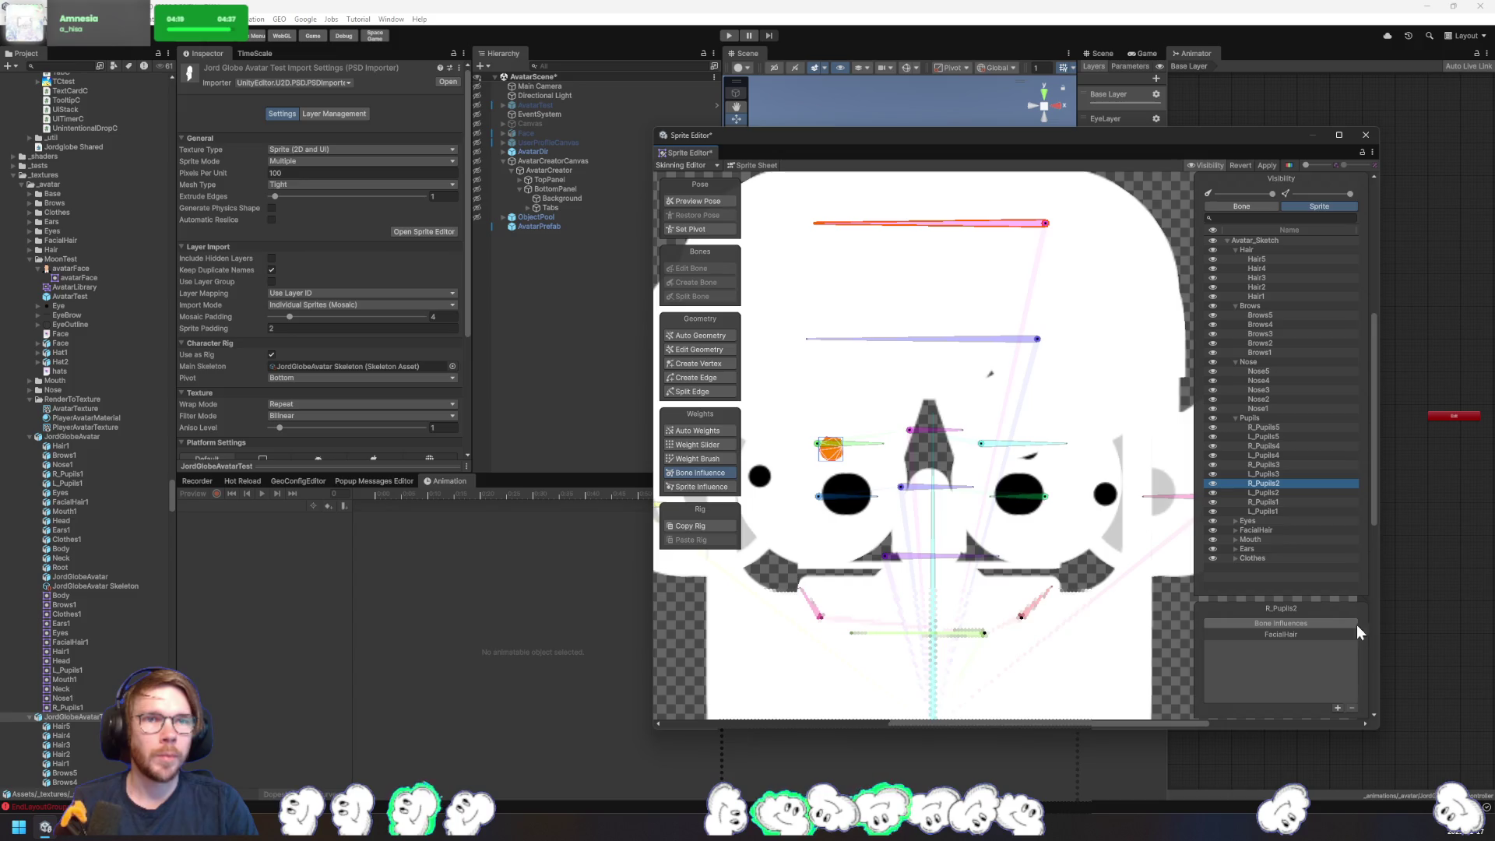
click(1331, 635)
click(1352, 708)
click(1278, 474)
click(1324, 633)
click(1353, 709)
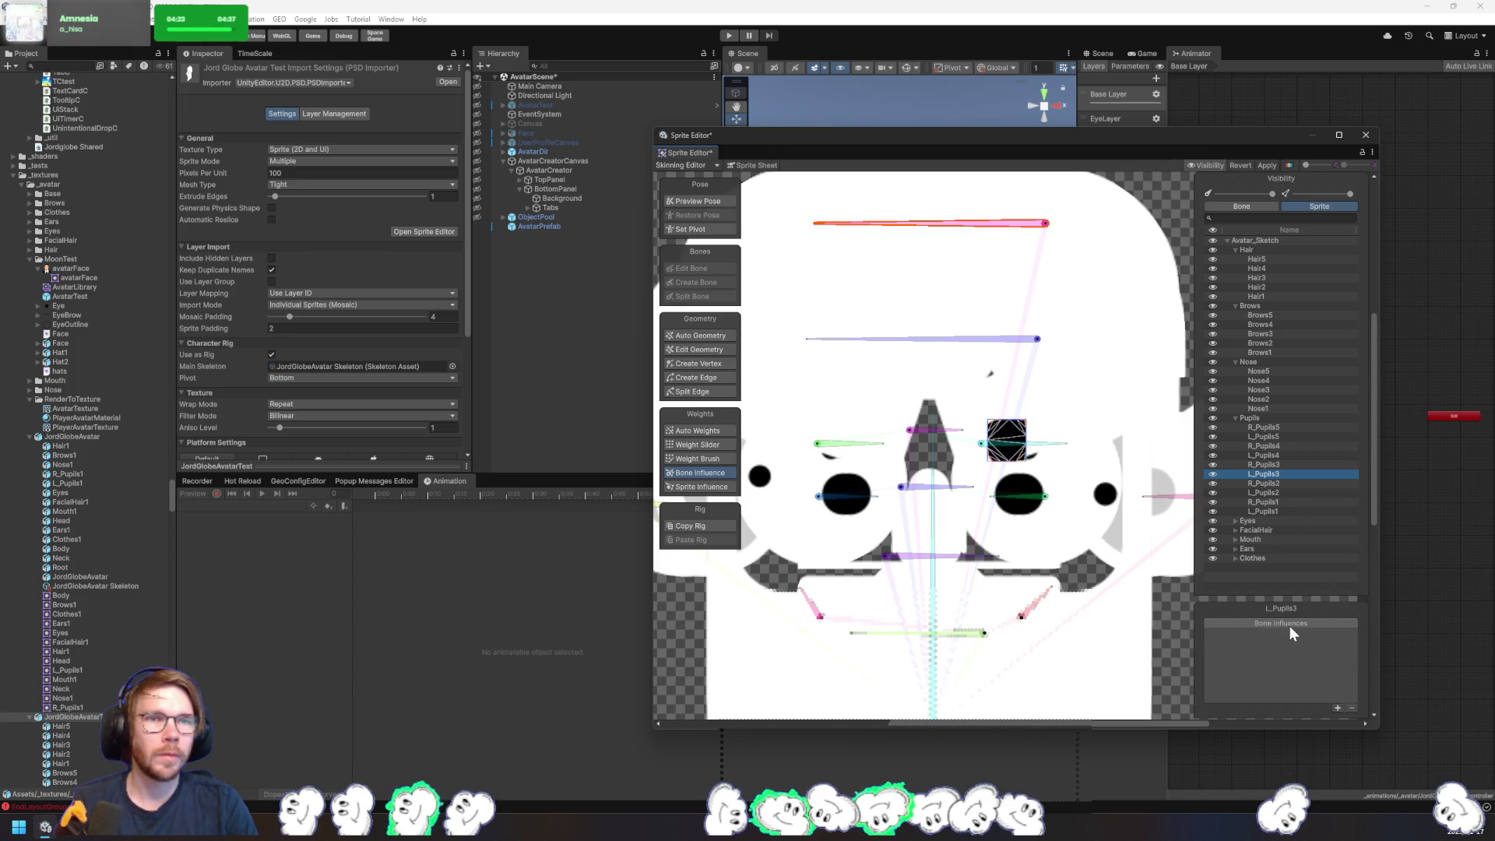
click(1266, 464)
click(1325, 634)
click(1352, 709)
- Remove Hat from L_Pupils4 and L_Pupils5, and FacialHair from R_Pupils4 and R_Pupils5
click(1265, 455)
click(1309, 636)
click(1352, 709)
click(1277, 447)
click(1296, 632)
click(1352, 709)
click(1281, 436)
click(1300, 633)
click(1352, 709)
click(1270, 427)
click(1326, 635)
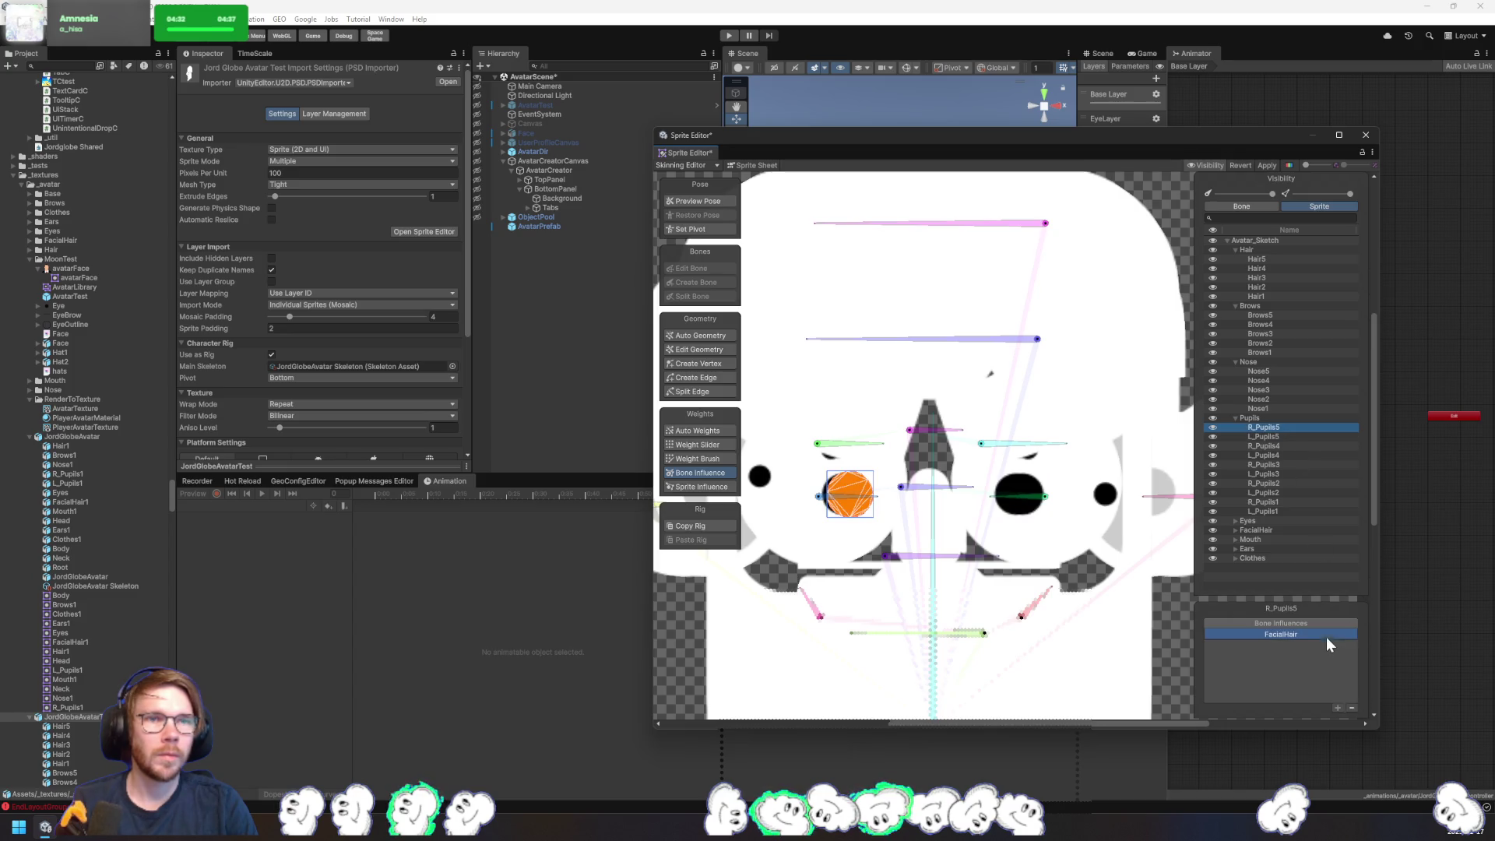
click(1352, 709)
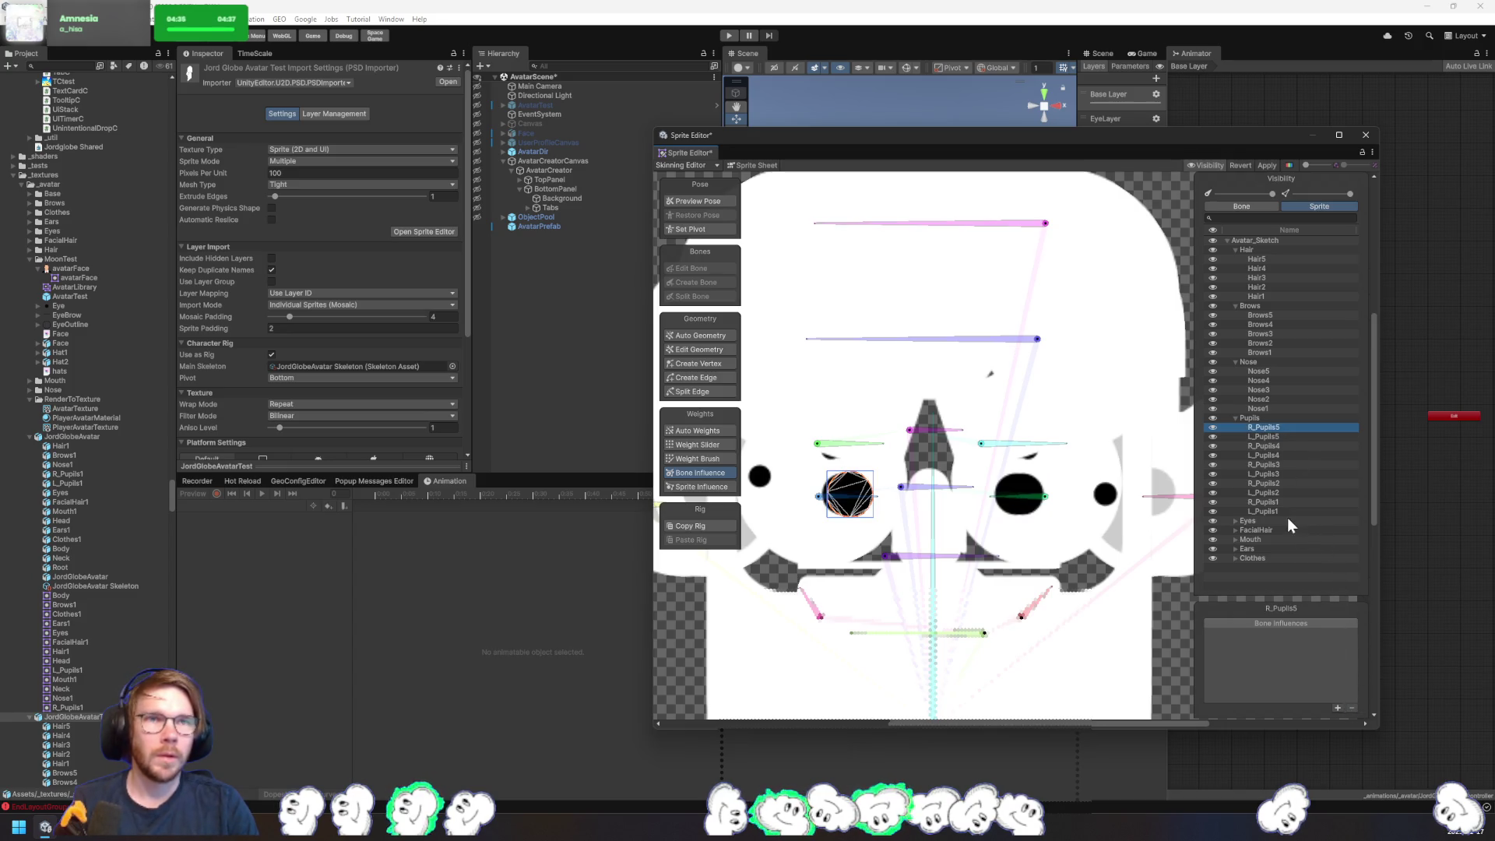
click(1237, 559)
click(1235, 546)
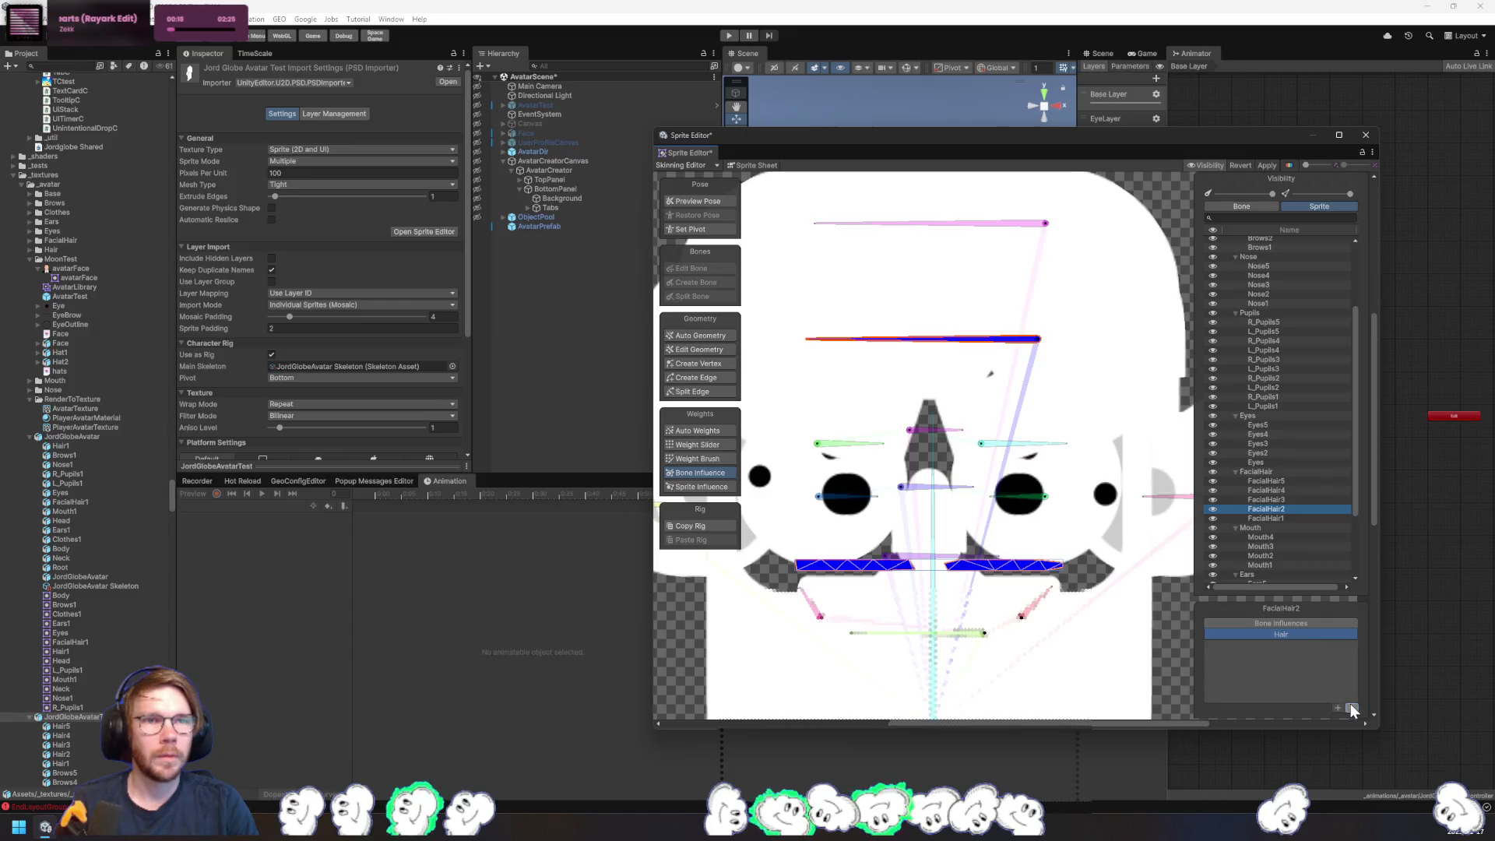
- Check the FacialHair and Mouth sprites' influences and remove bone_4 from Mouth2
scroll(1277, 467, down, 3)
click(1266, 509)
click(1284, 516)
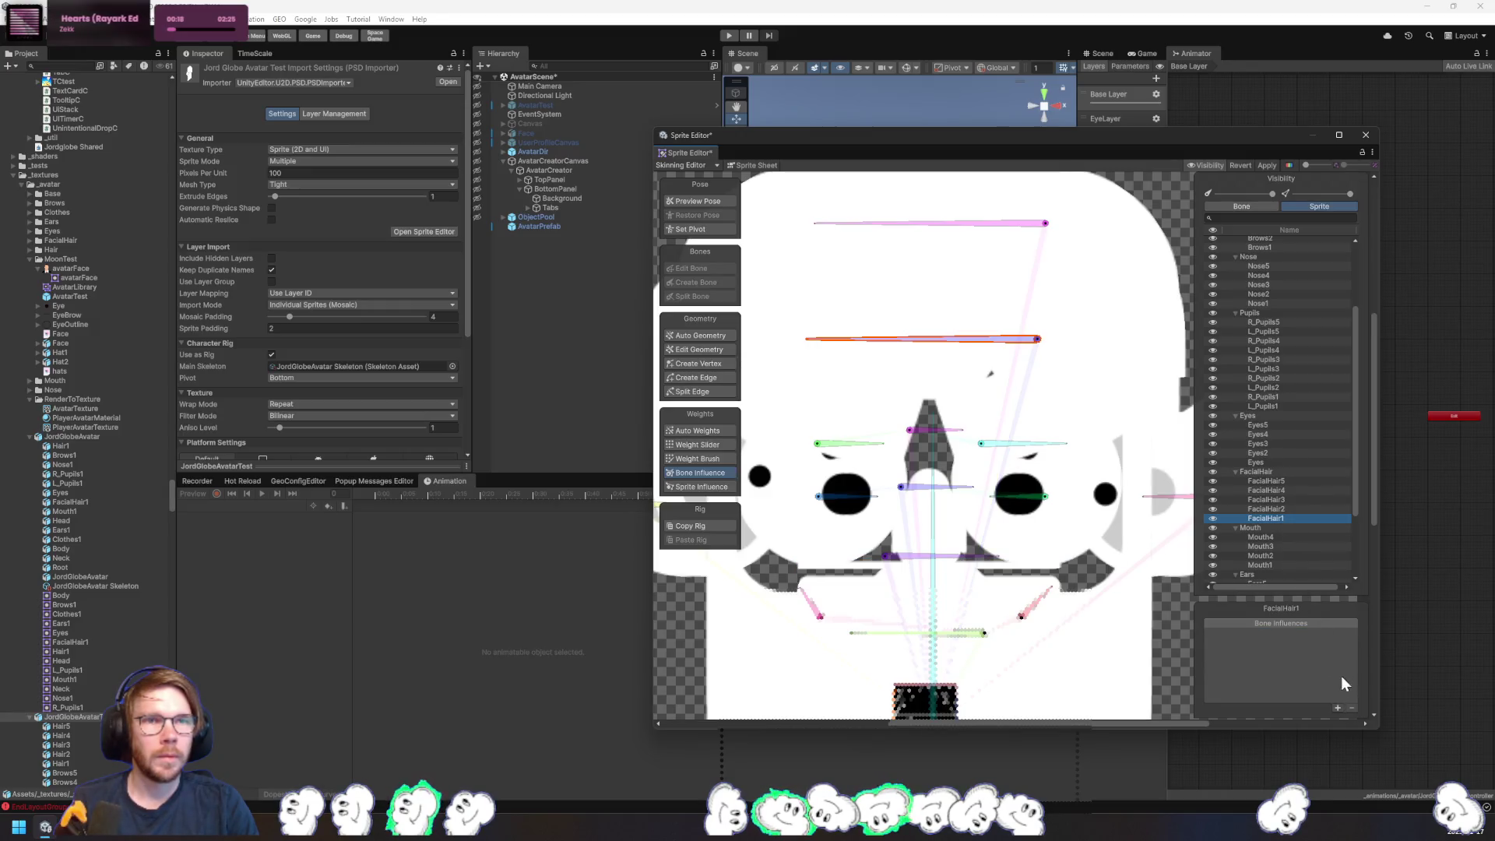
scroll(1296, 526, down, 3)
scroll(1296, 526, down, 1)
click(1278, 438)
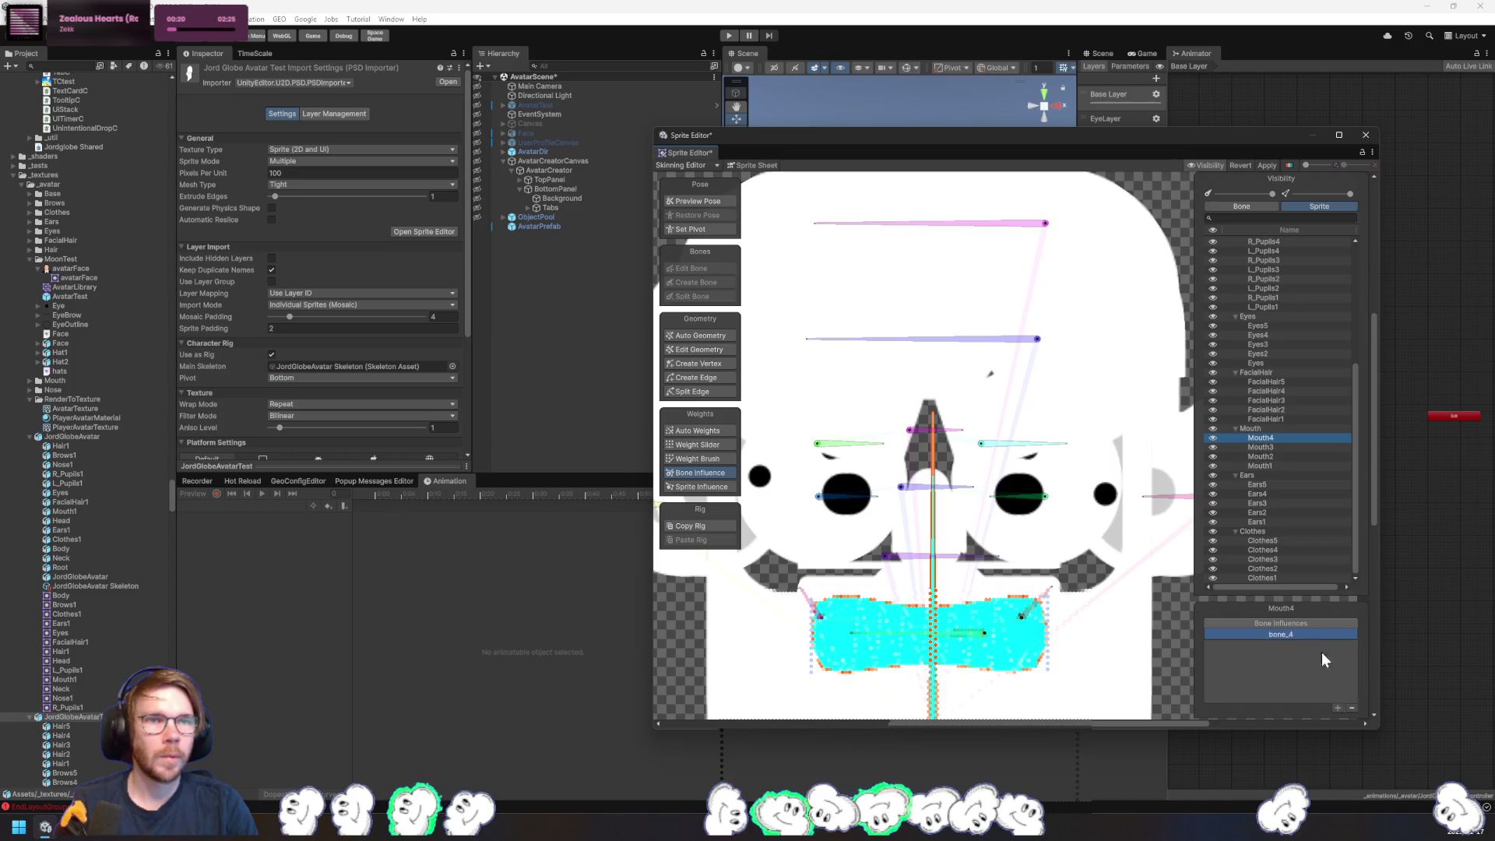
click(1278, 448)
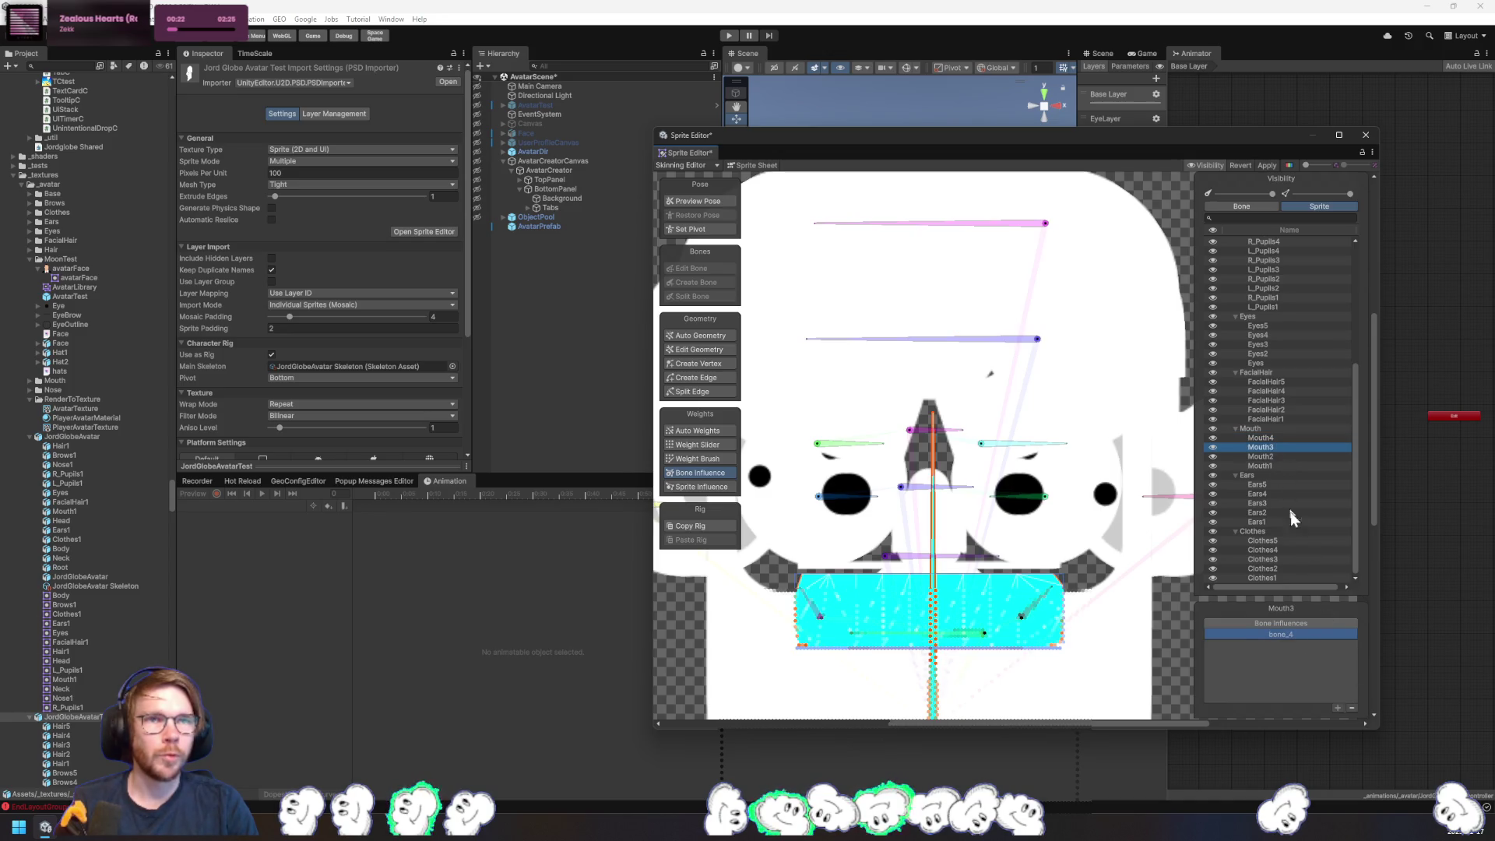
click(1279, 457)
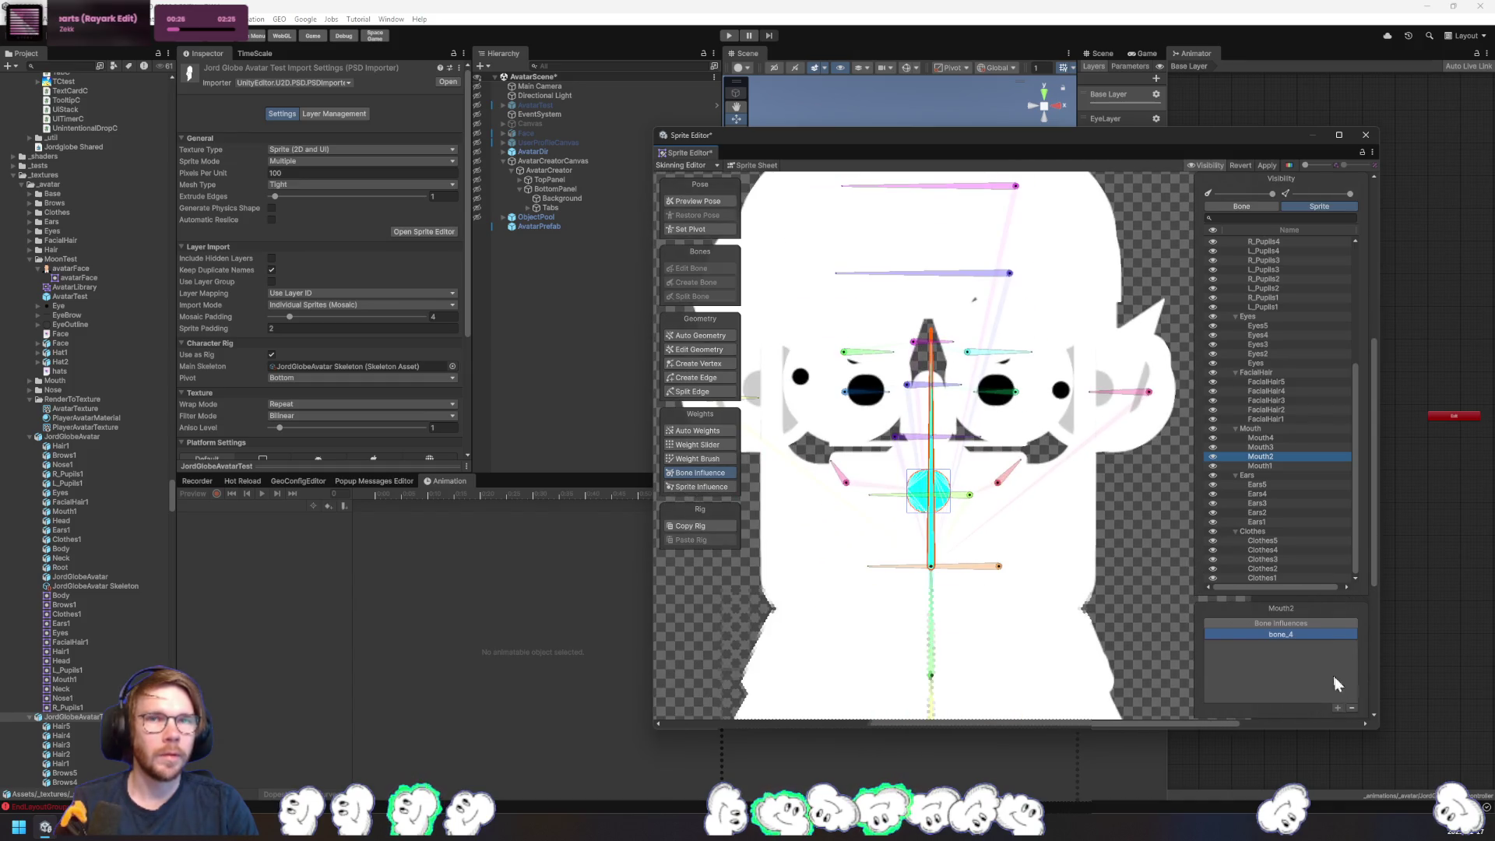
click(1353, 707)
click(1272, 466)
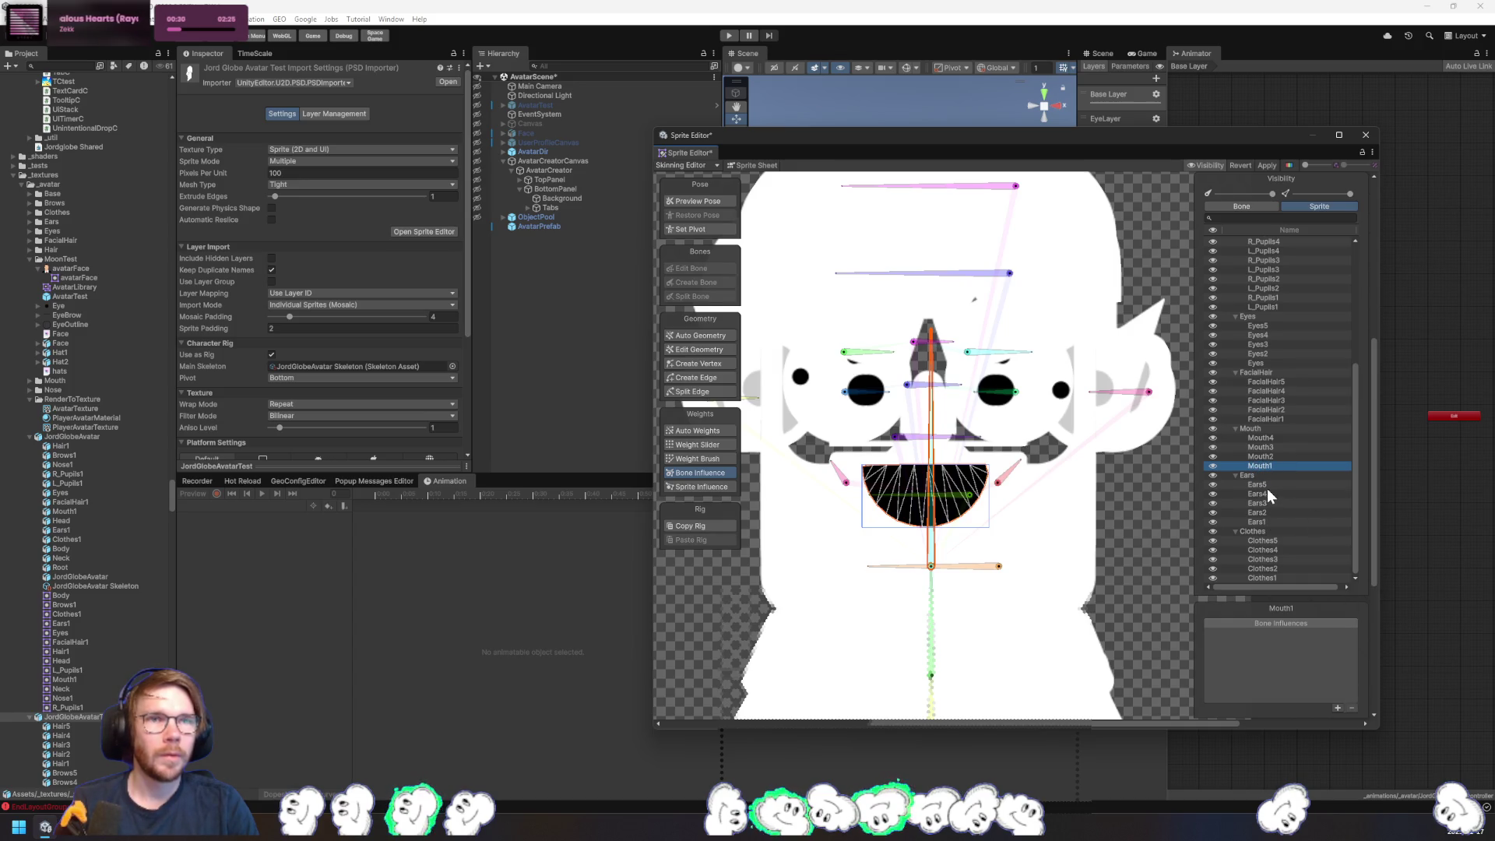
- Remove the stray RightEye and Mouth influences from Ears5, Ears4, Ears3 and Ears2
click(1268, 484)
click(1315, 647)
click(1354, 709)
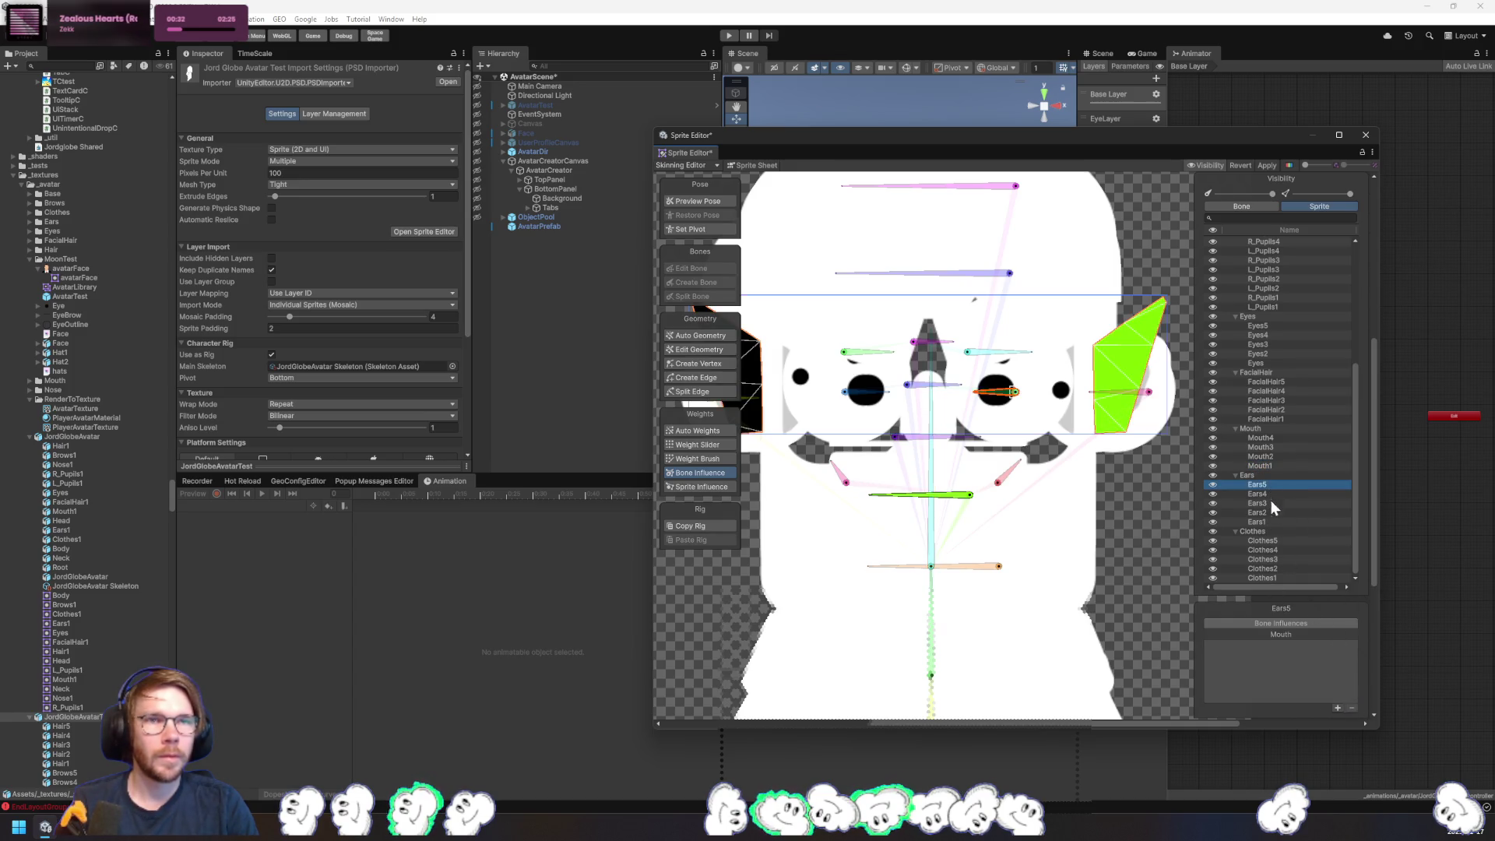
click(1304, 635)
click(1353, 709)
key(Down)
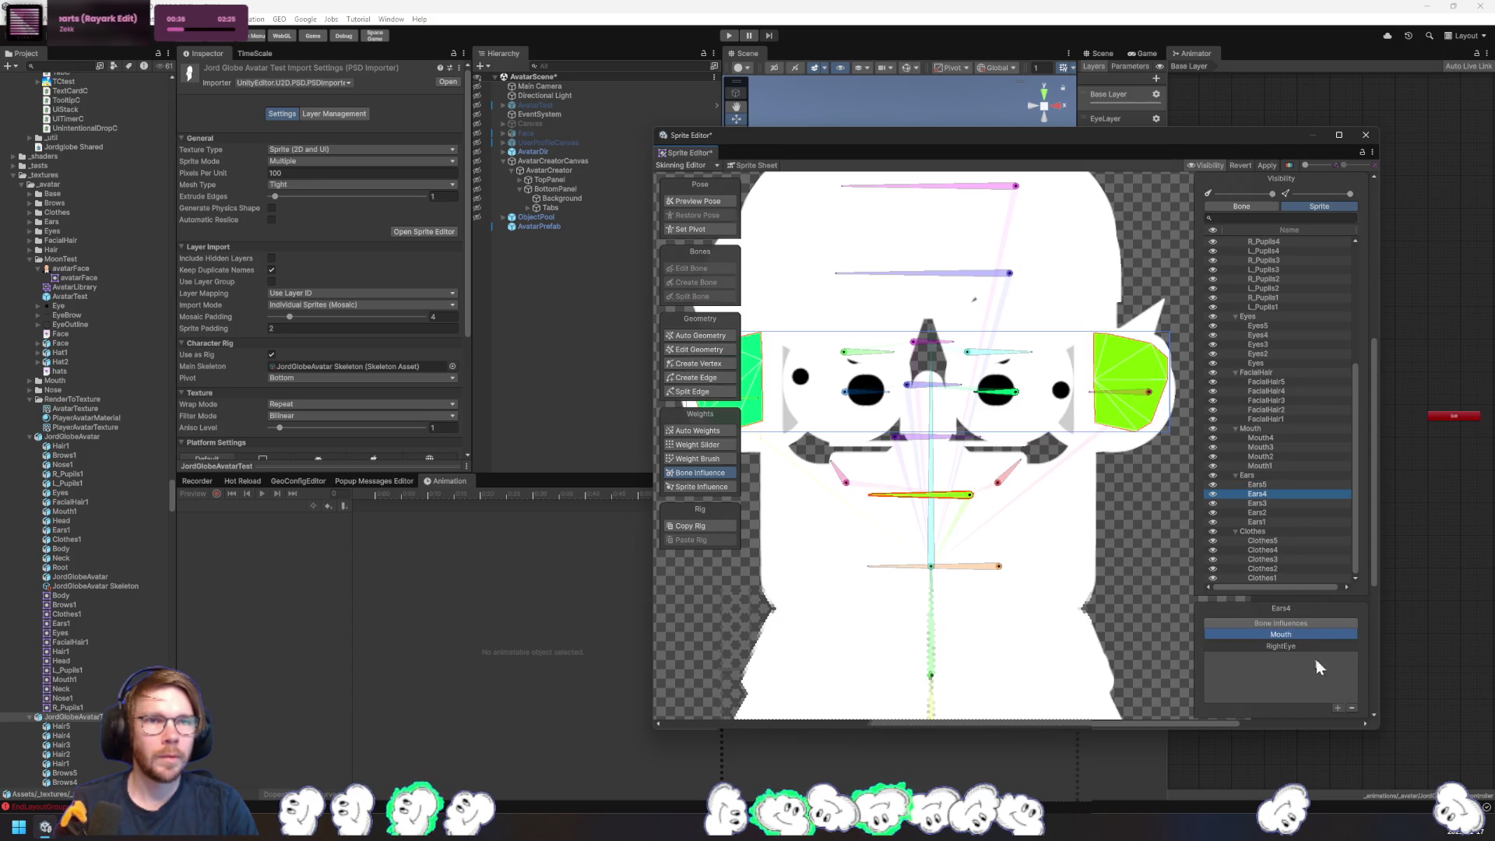
click(1356, 708)
click(1318, 637)
click(1353, 708)
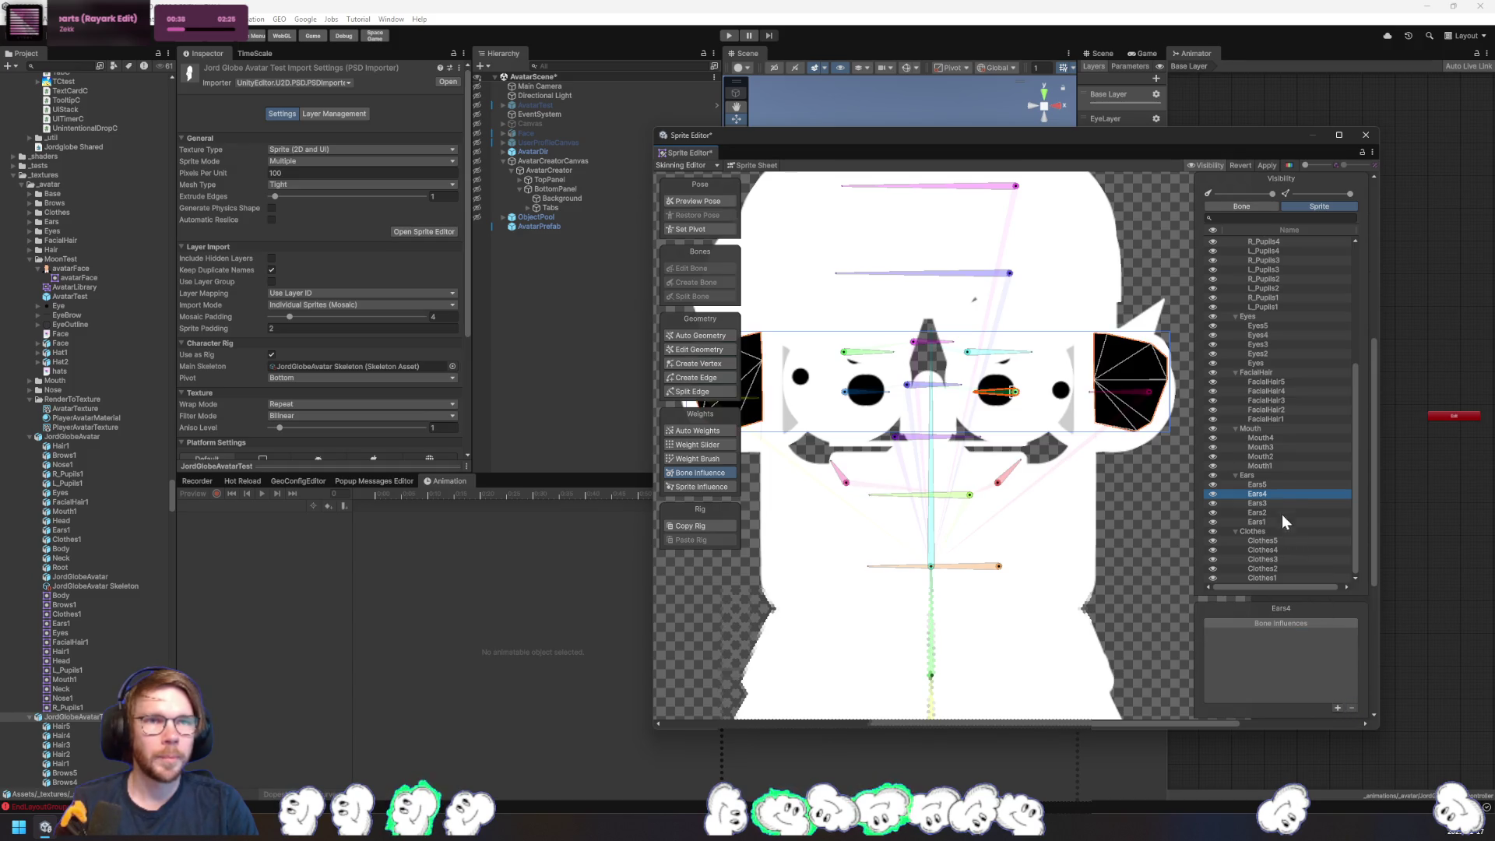
key(Down)
click(1315, 645)
click(1353, 708)
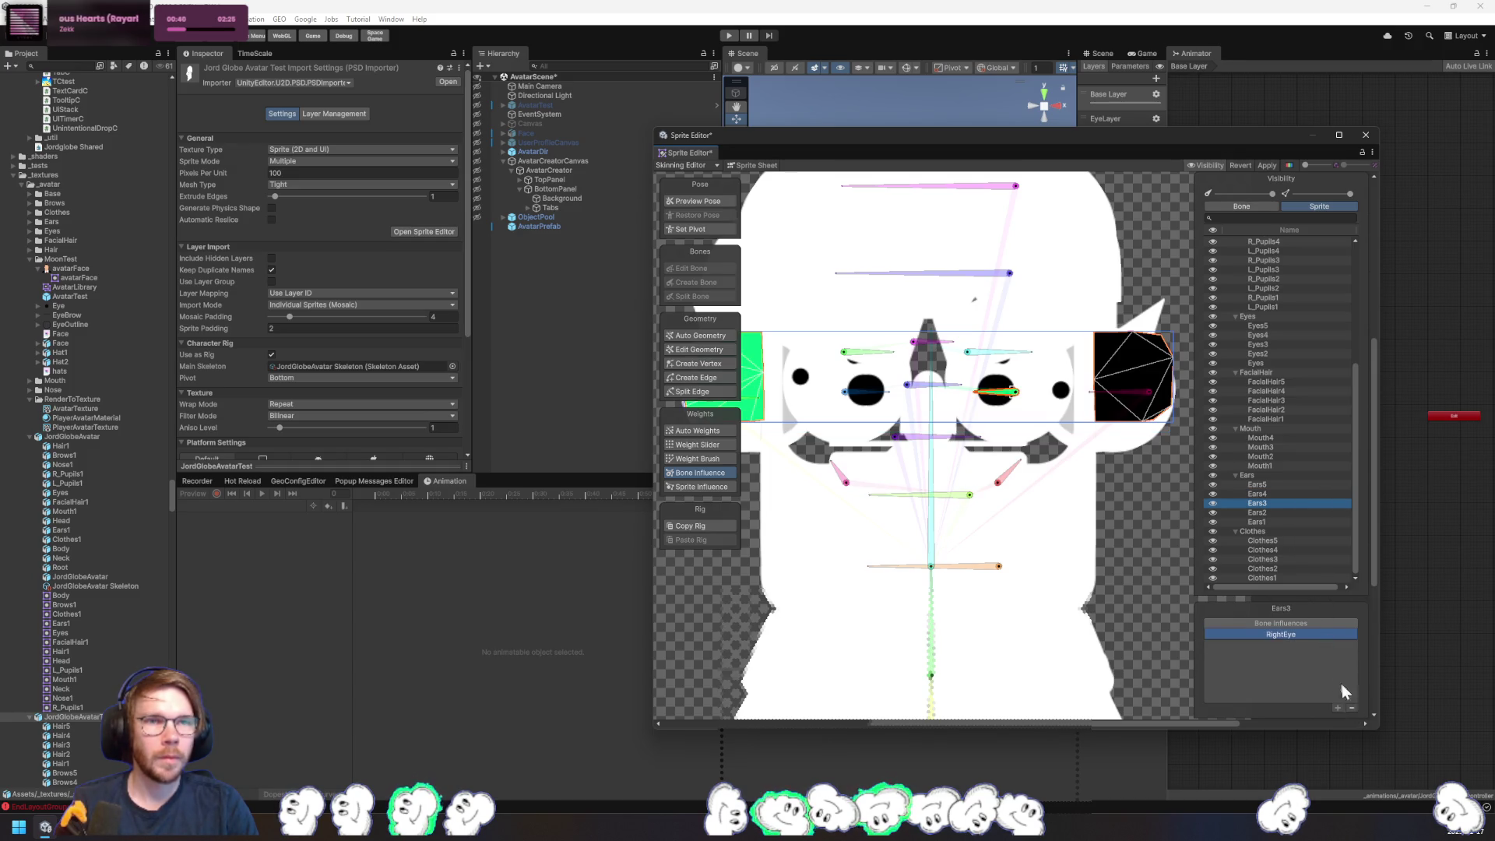
key(Down)
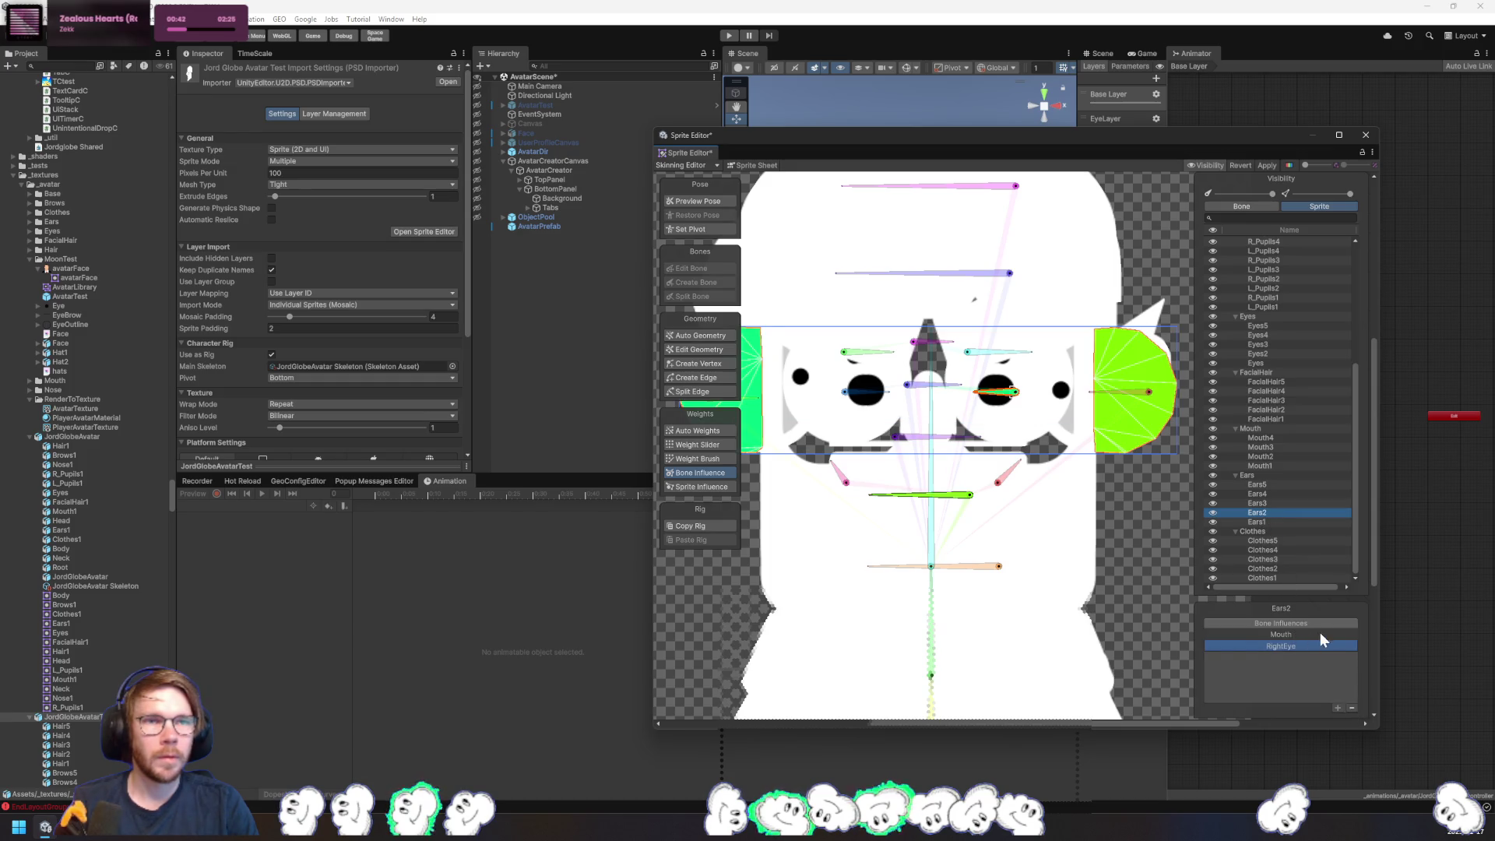
click(1353, 708)
click(1320, 635)
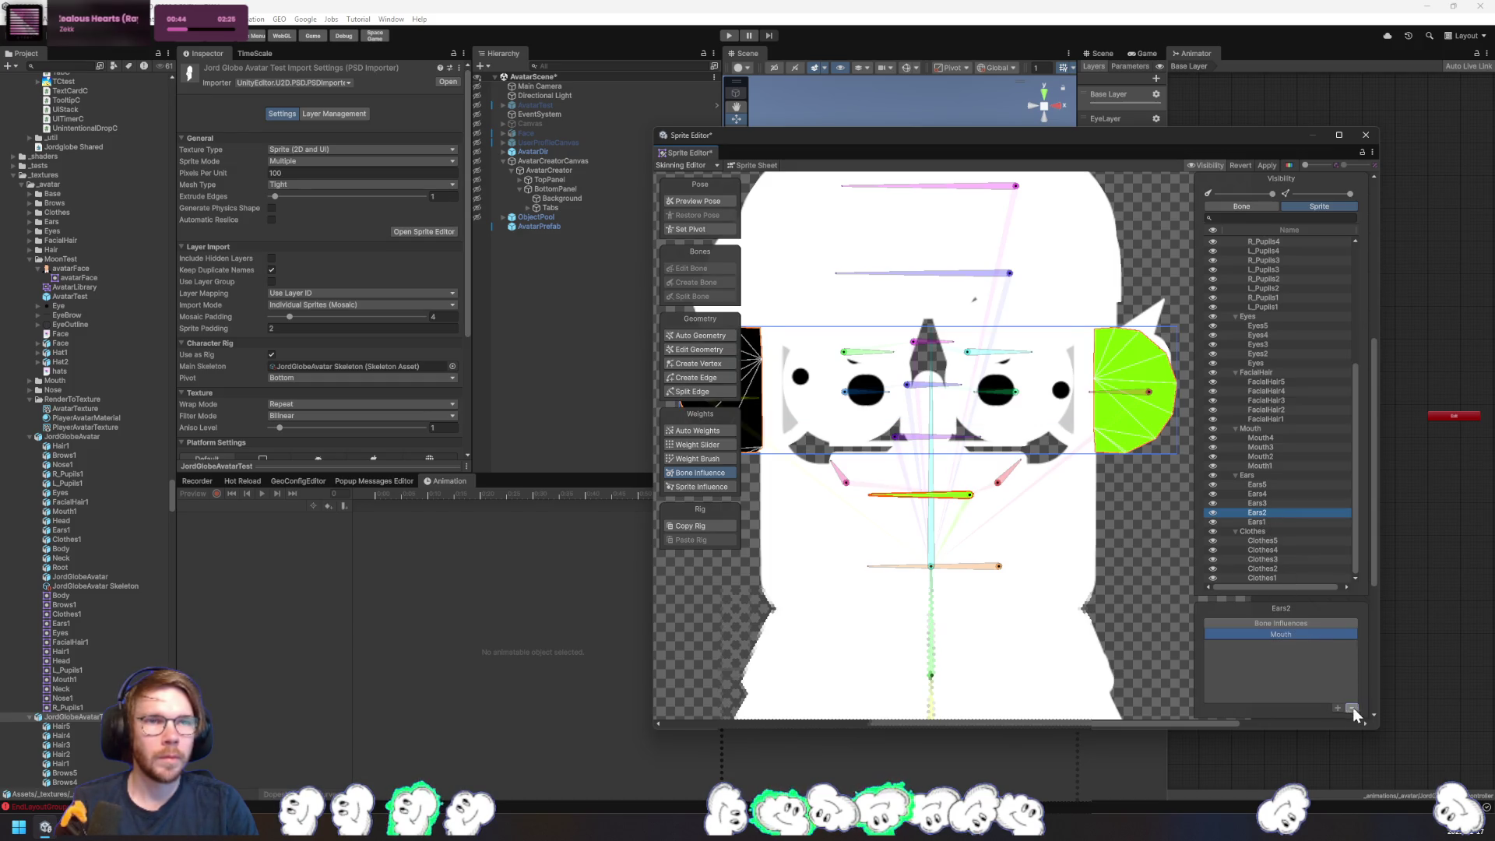
click(1353, 708)
- Remove the LeftEyebrow influence from Clothes5 through Clothes1, leaving only Root
click(1276, 541)
click(1317, 647)
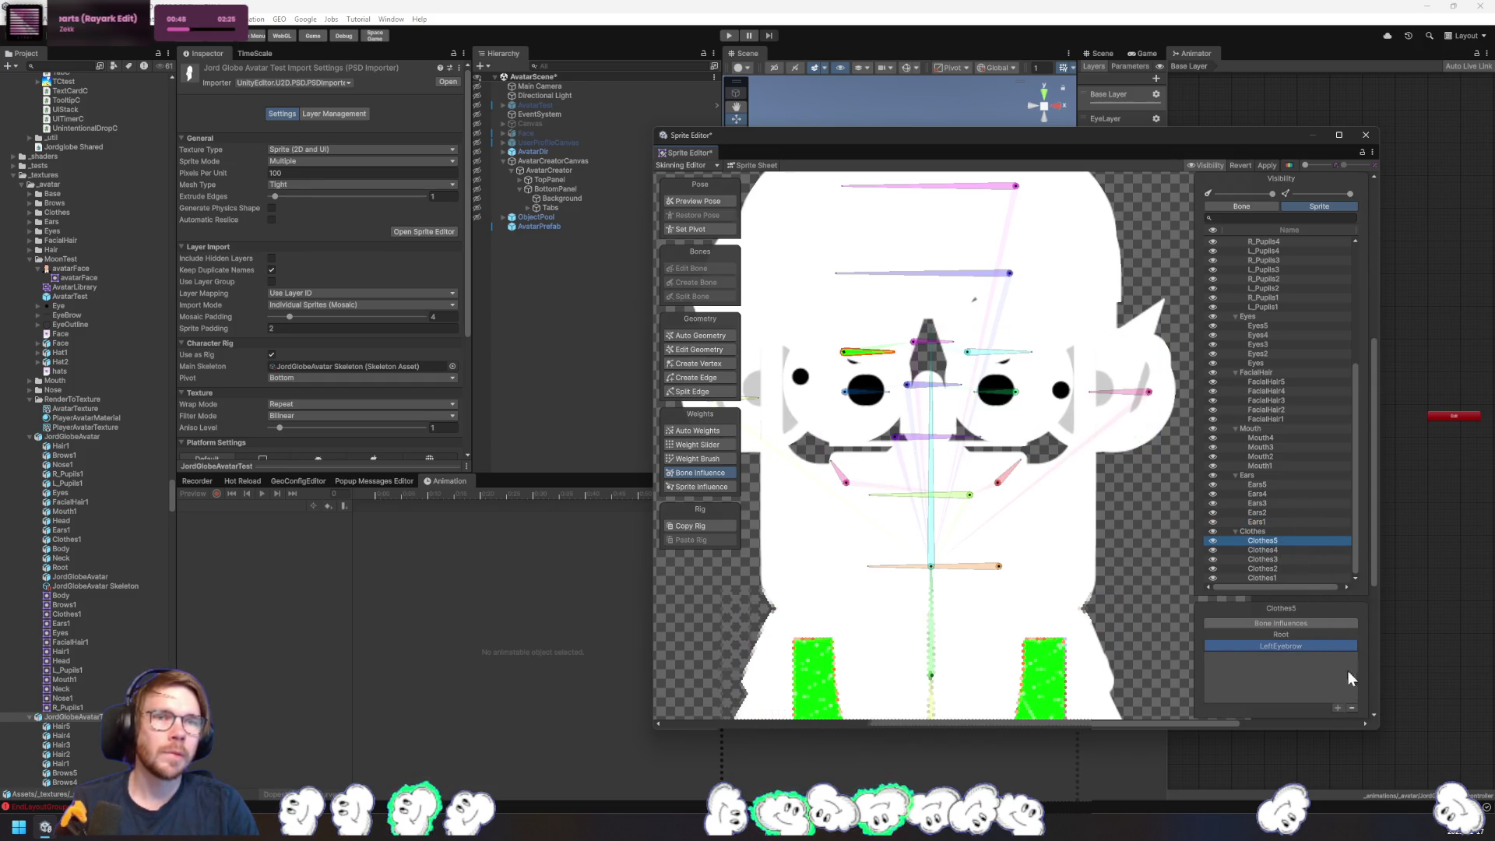
click(1353, 709)
click(1273, 550)
click(1313, 648)
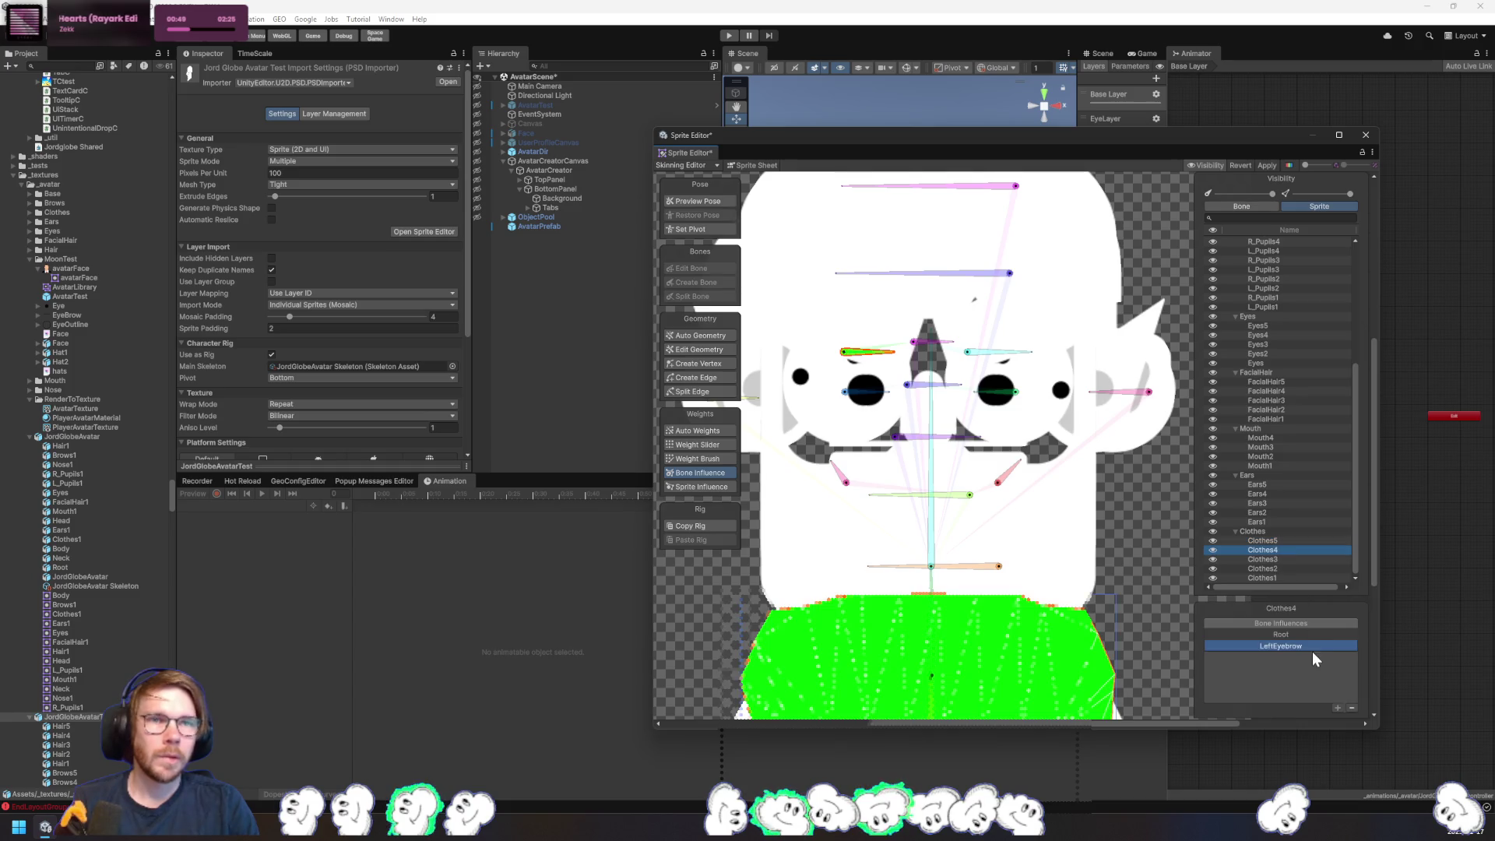
click(1353, 708)
click(1290, 560)
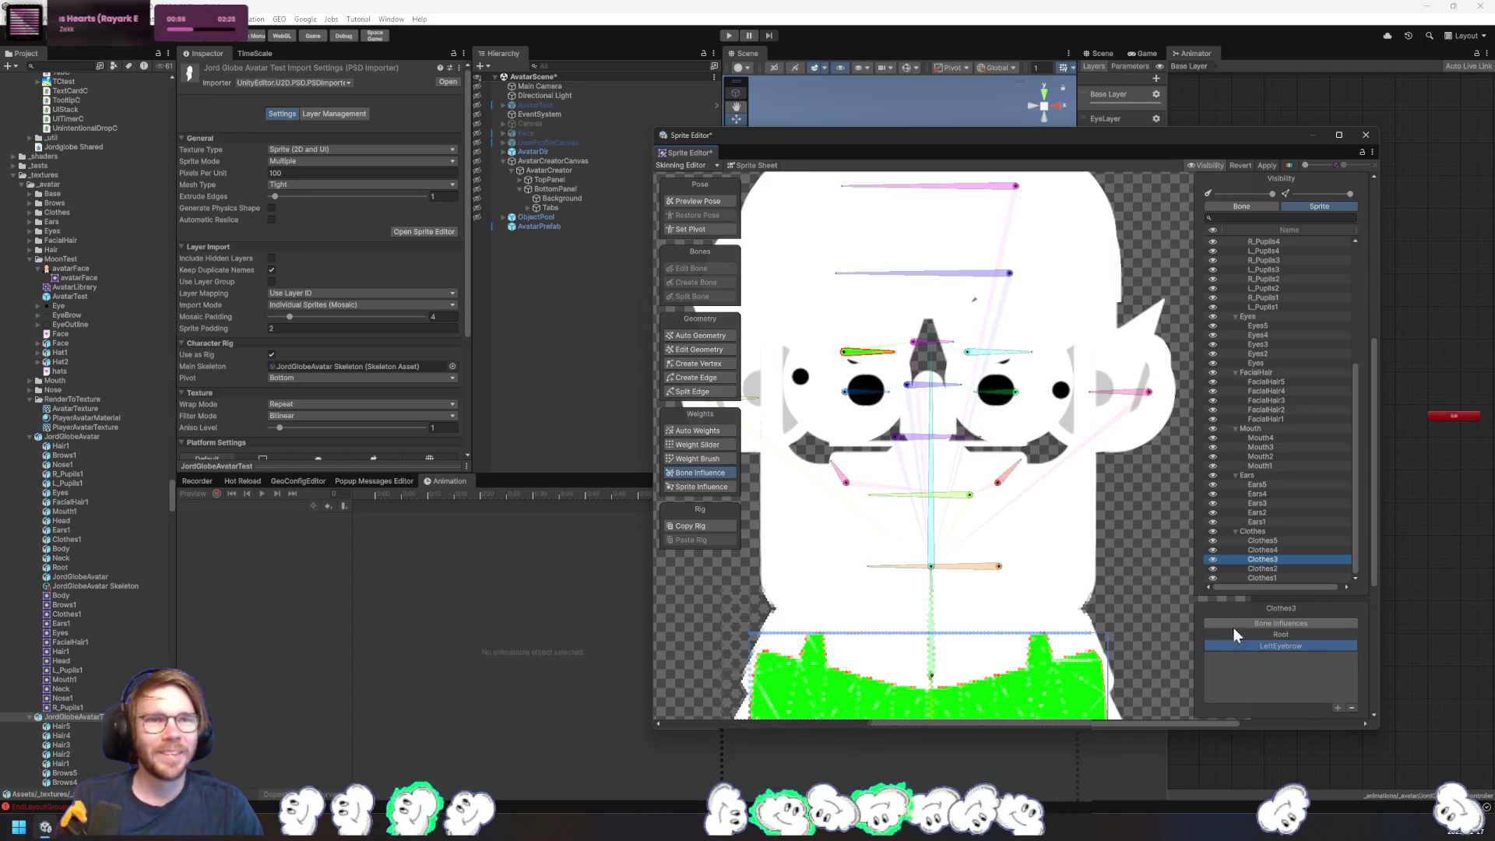
click(1351, 708)
click(1269, 567)
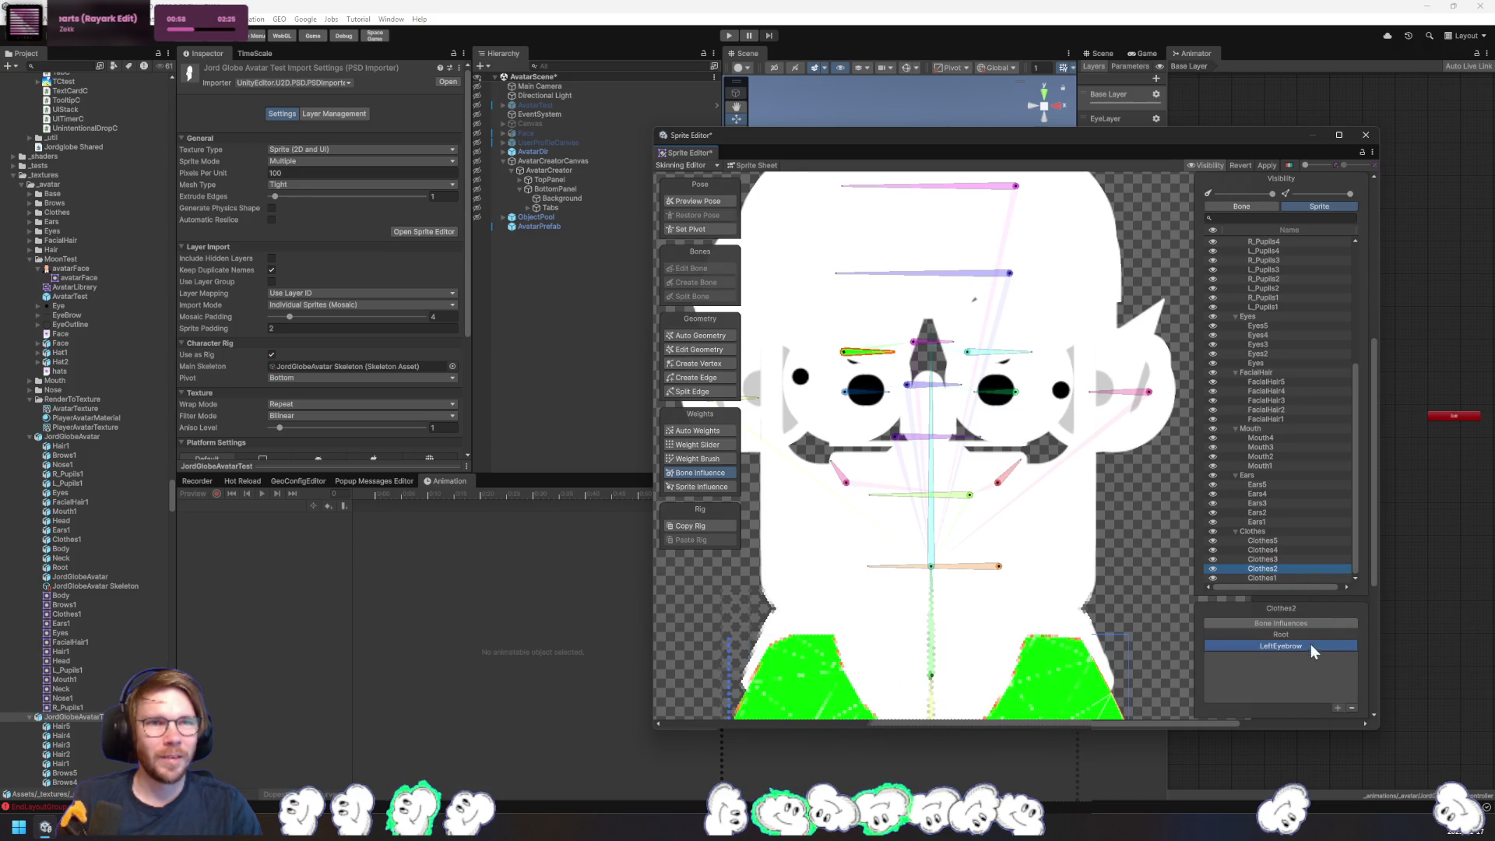
click(1355, 712)
click(1283, 577)
click(1315, 646)
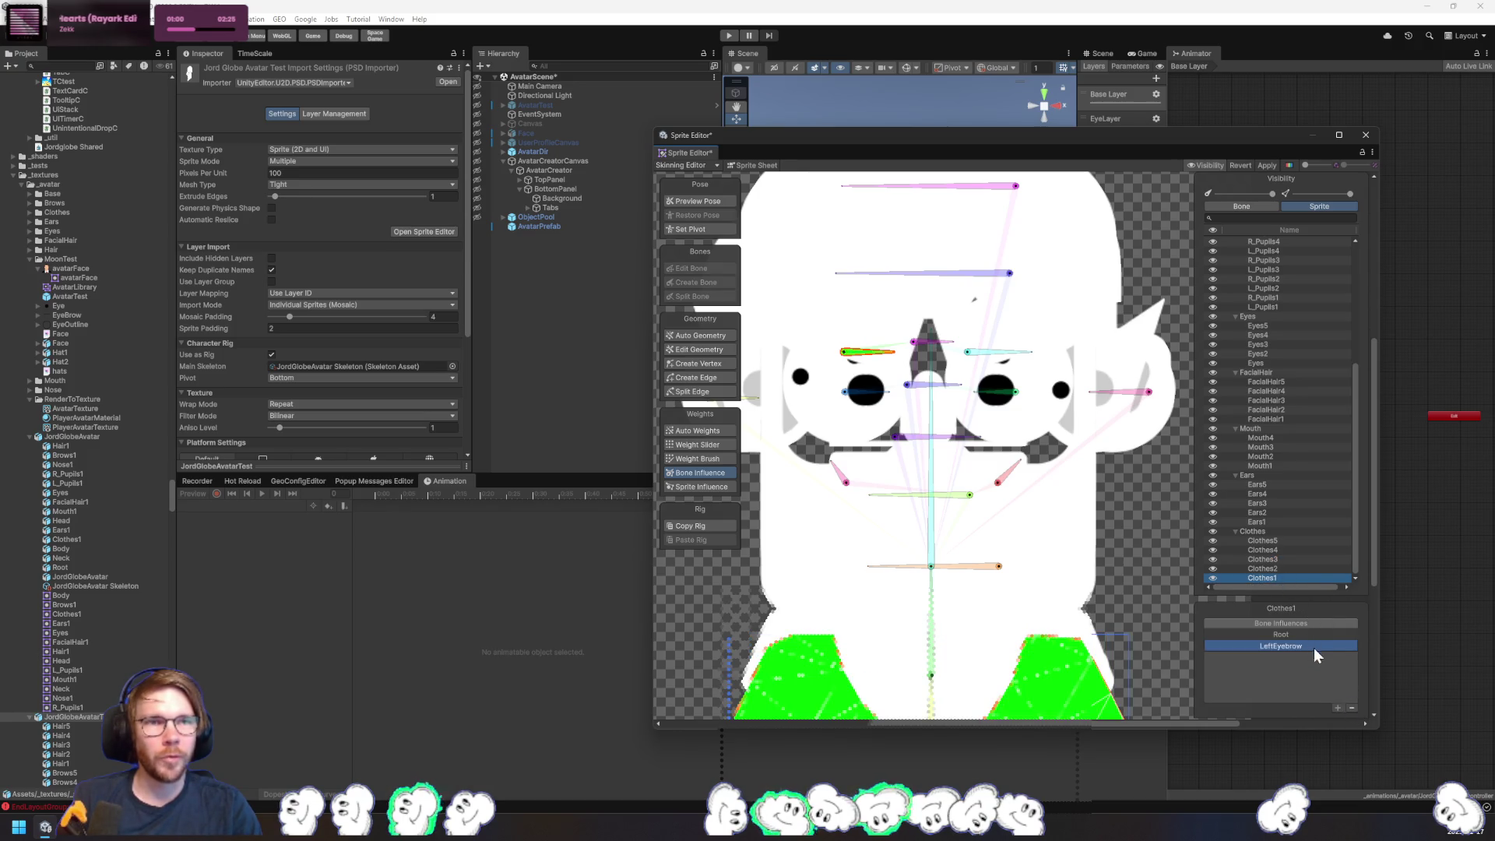
click(1351, 708)
scroll(1277, 498, up, 5)
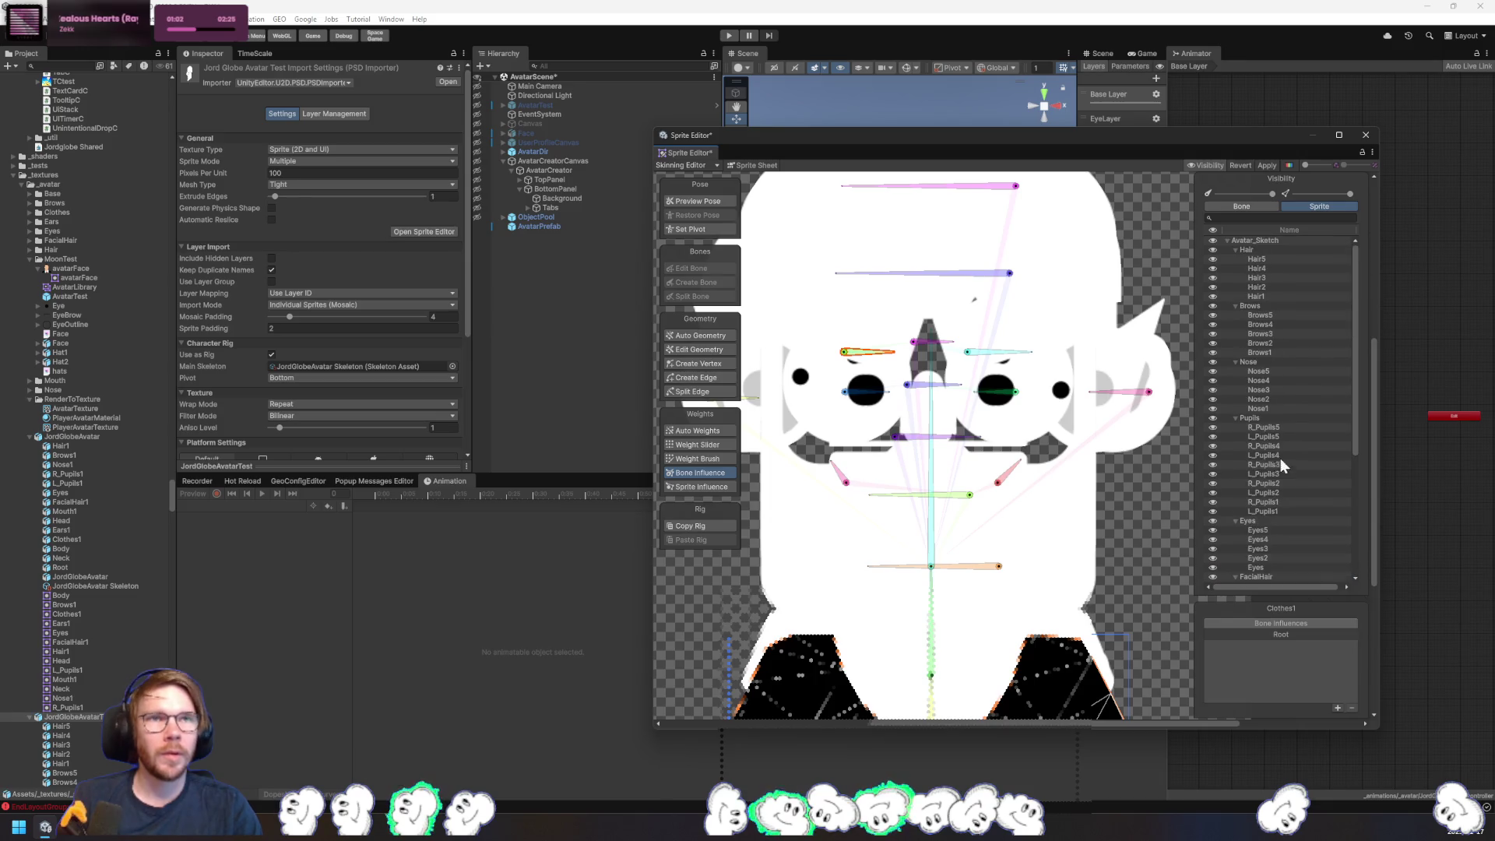
- Remove the bone_4 influence from the Mouth4 sprite
click(1316, 284)
key(Down)
key(Down)
key(Down)
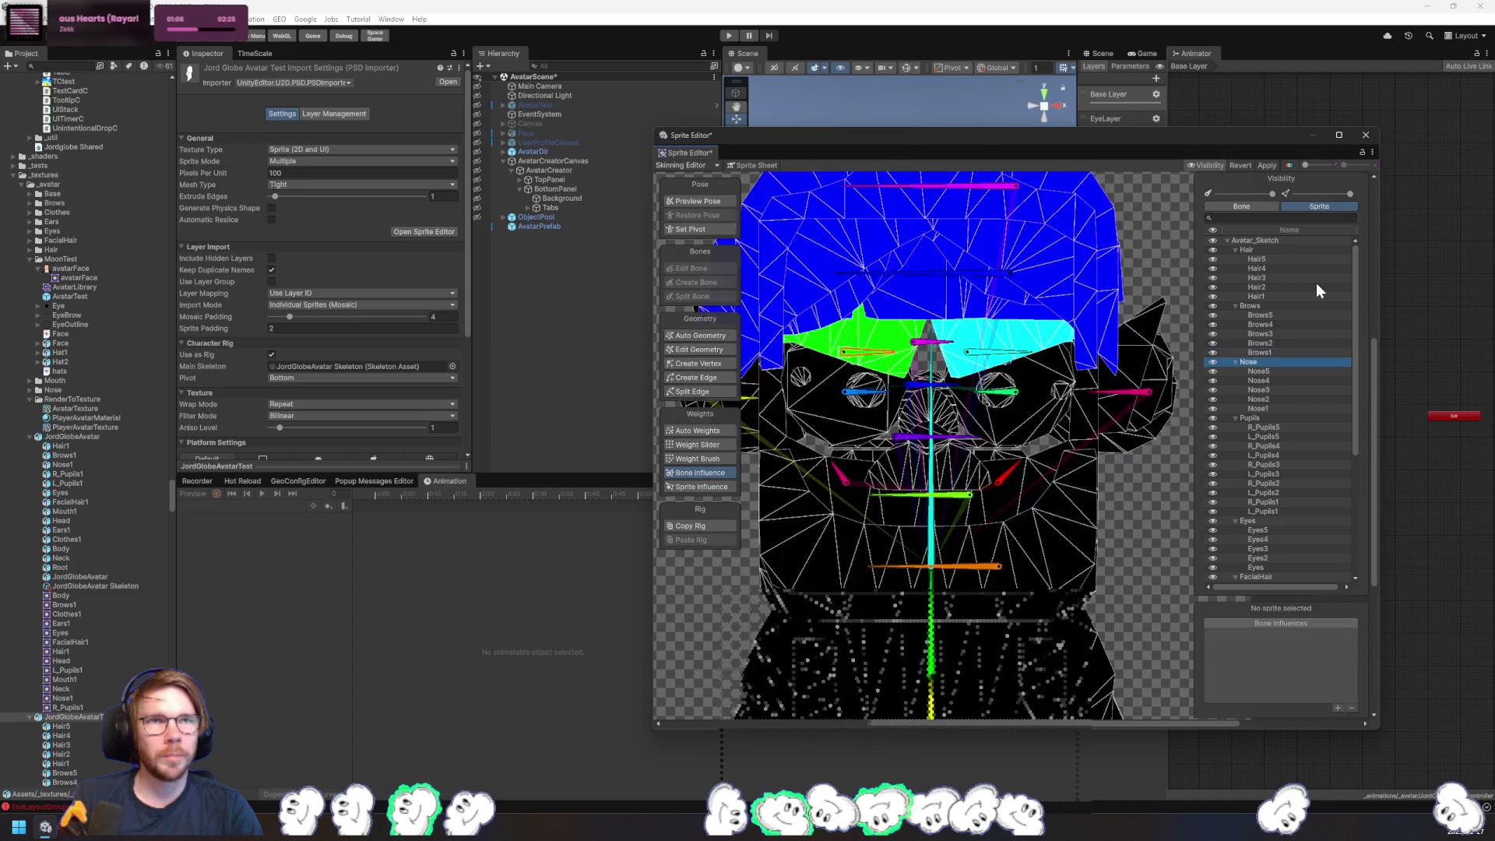
key(Down)
key(Down)
key(Down)
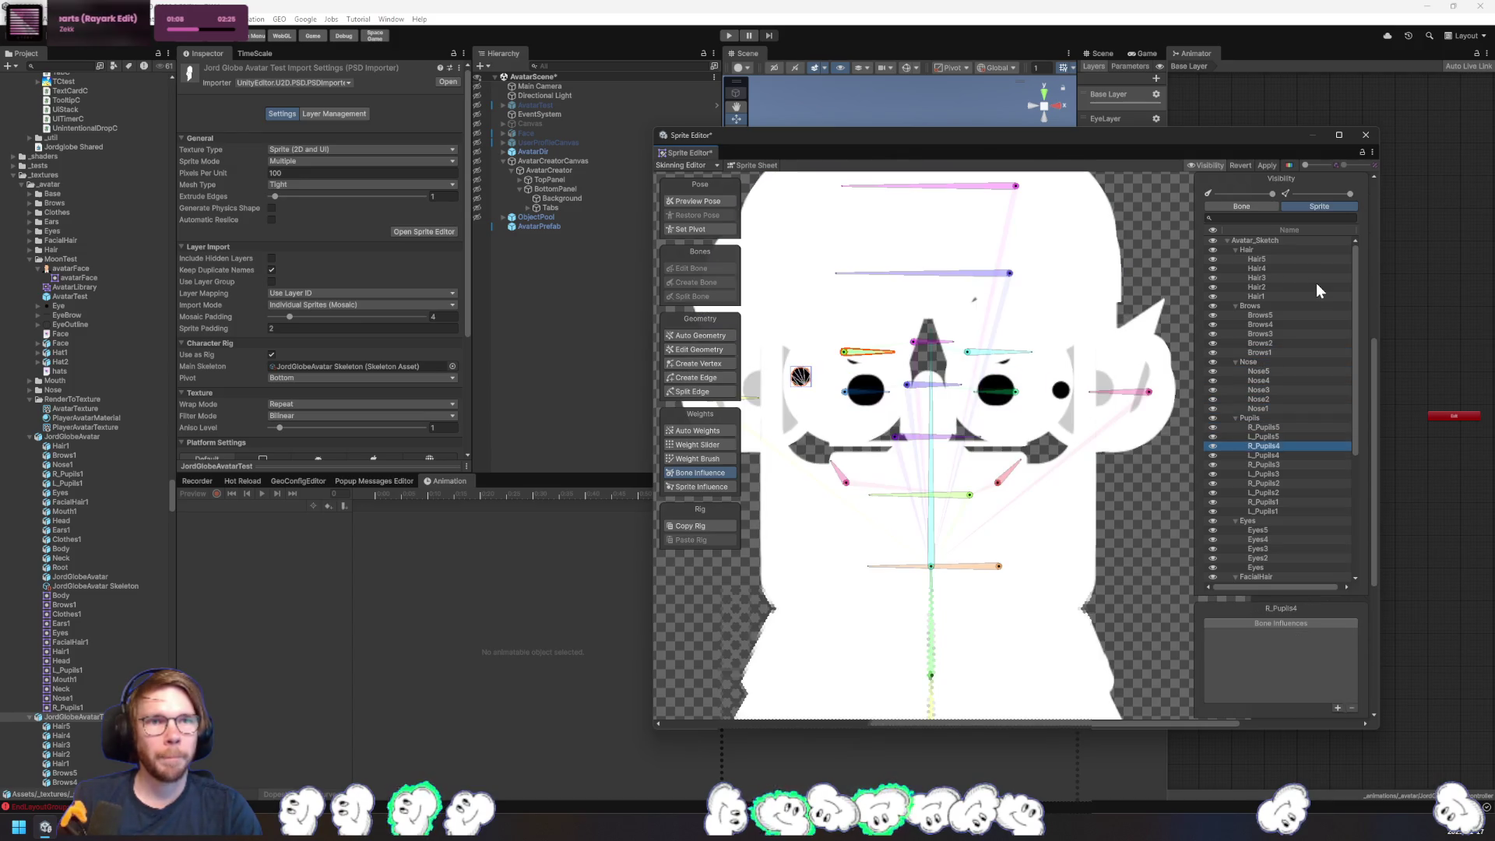
key(Down)
key(Down)
key(Down)
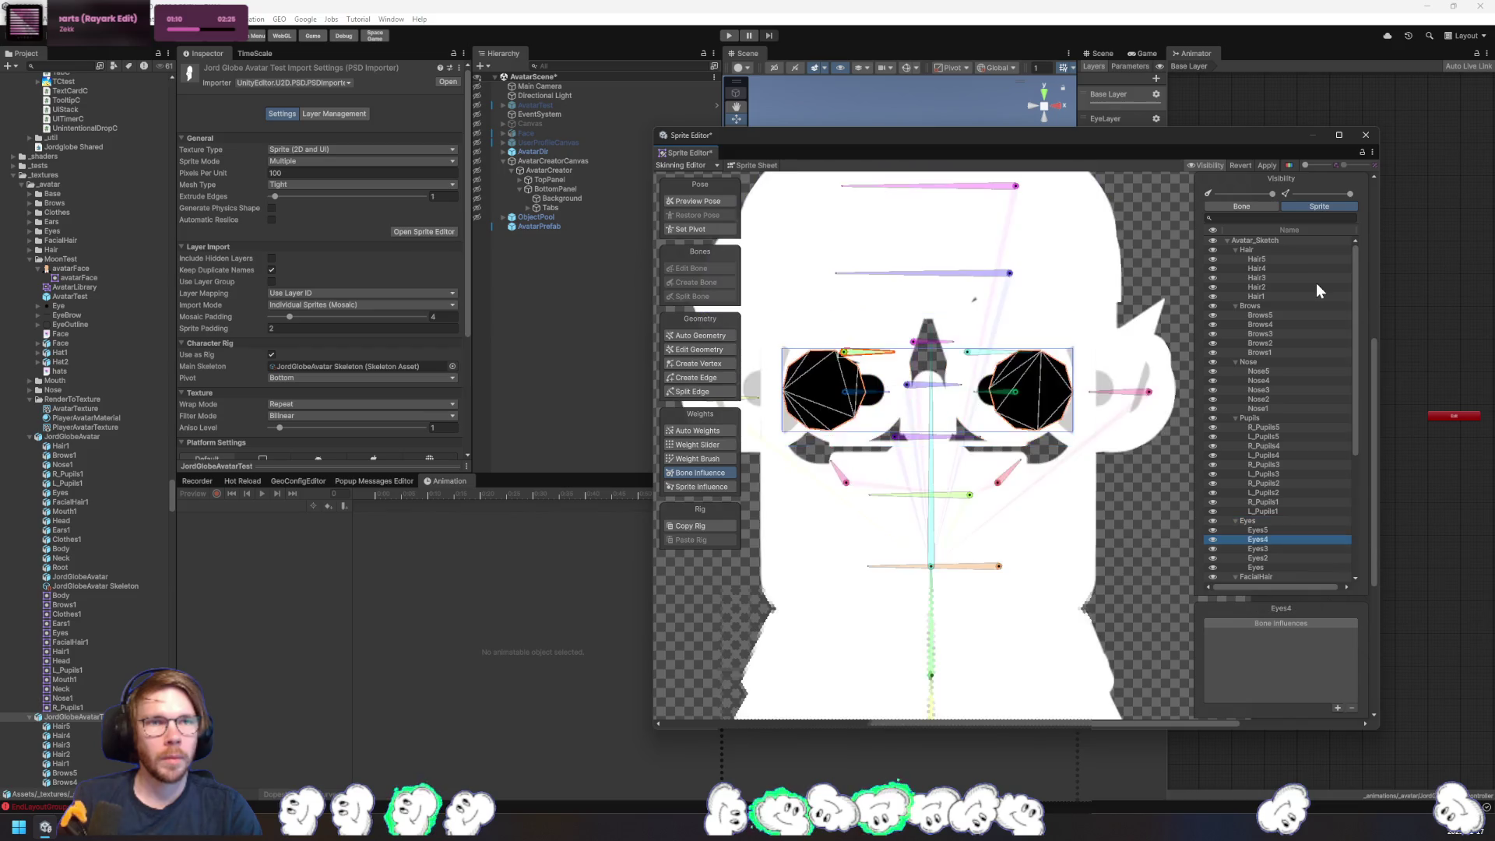
key(Down)
key(Down)
key(Down)
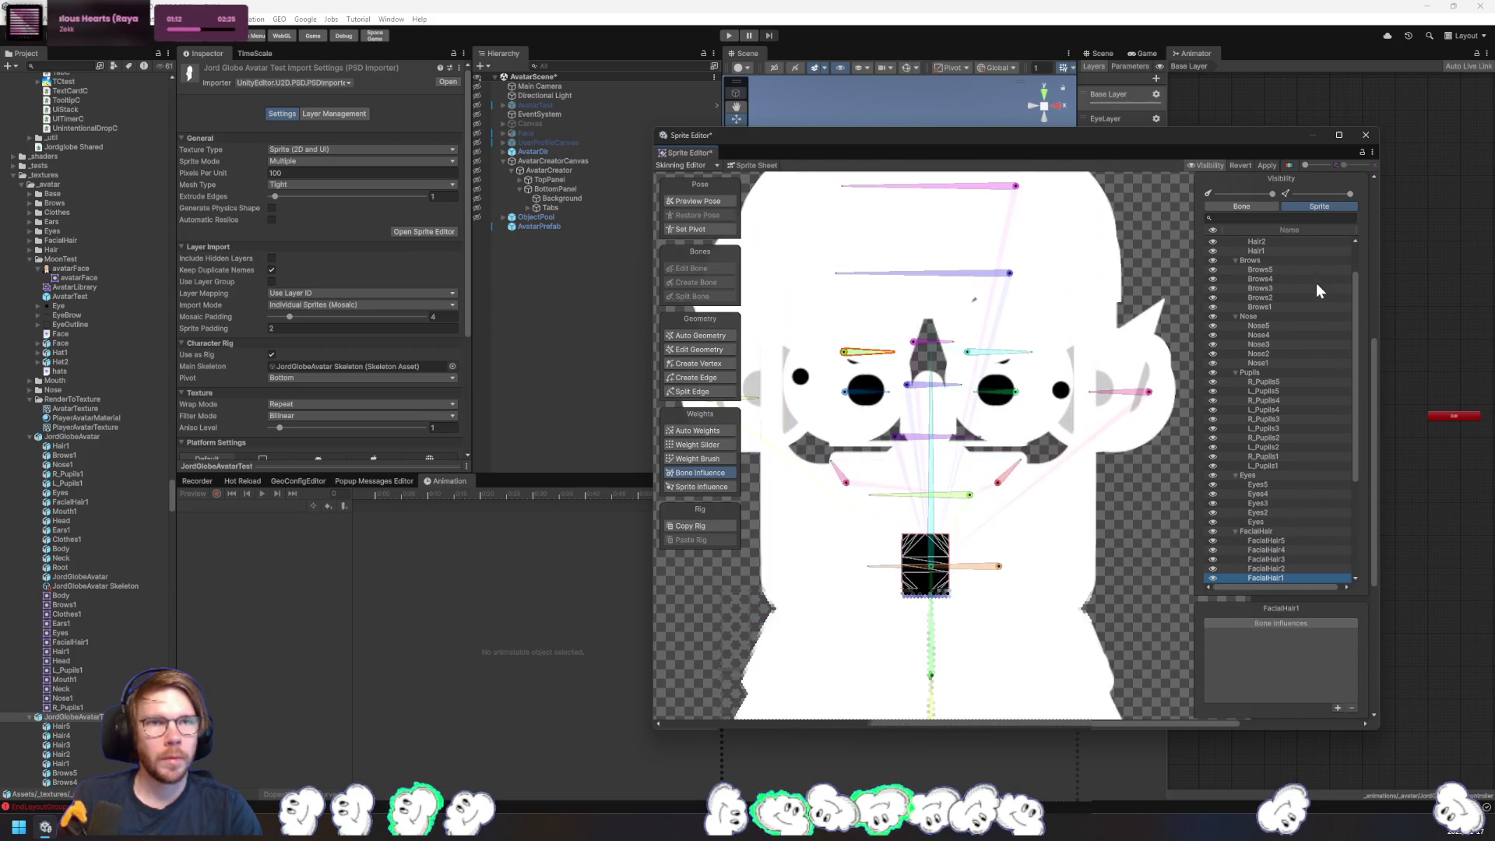
key(Down)
key(Up)
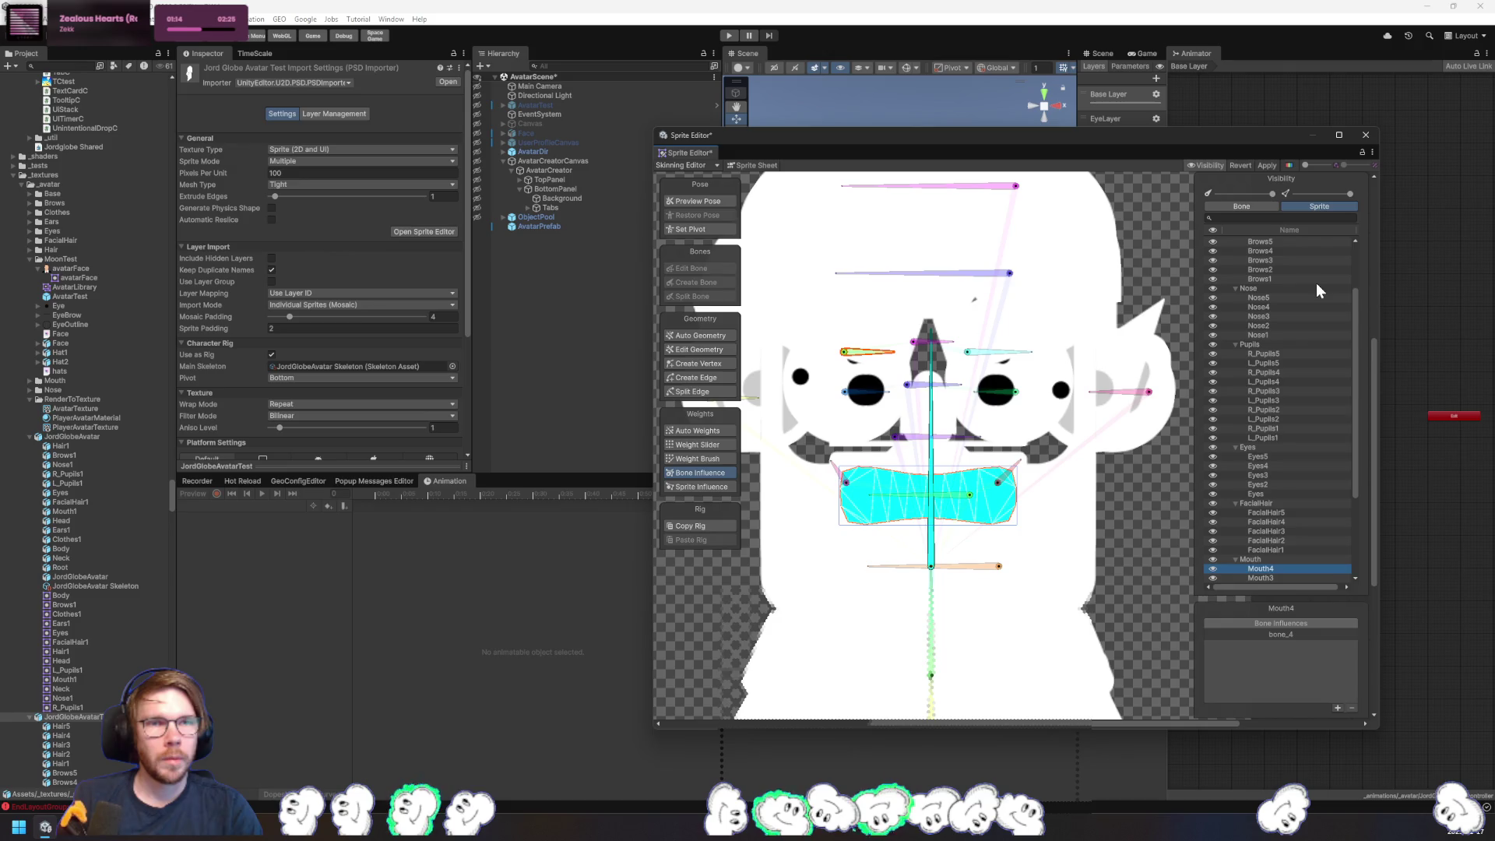
click(1326, 634)
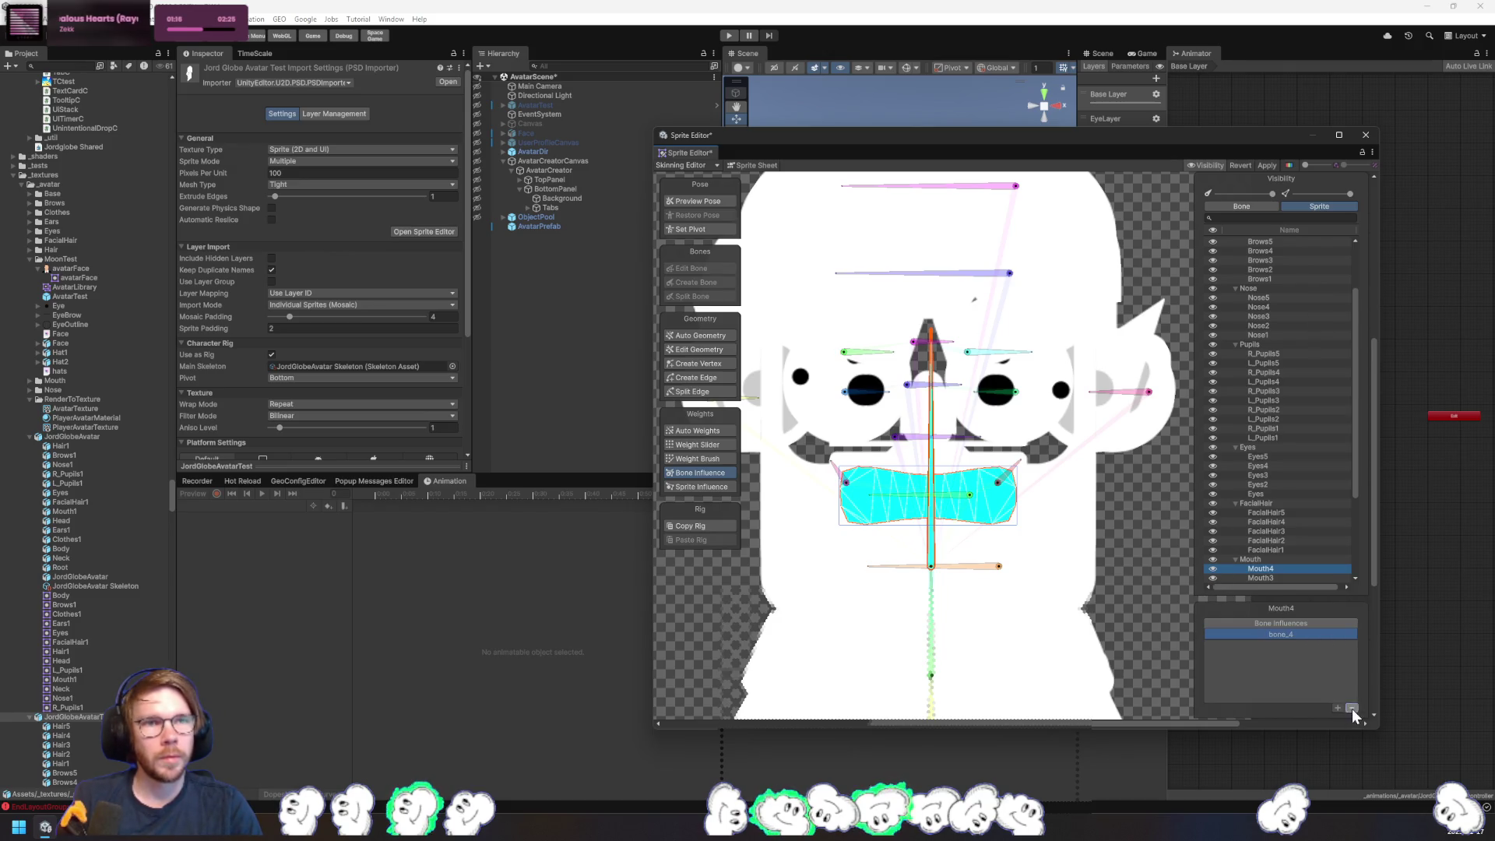
click(1352, 709)
scroll(1300, 497, down, 5)
- Remove the Root influence from Clothes4, Clothes2 and Clothes1 in Bone Influences
key(Down)
key(Down)
key(Down)
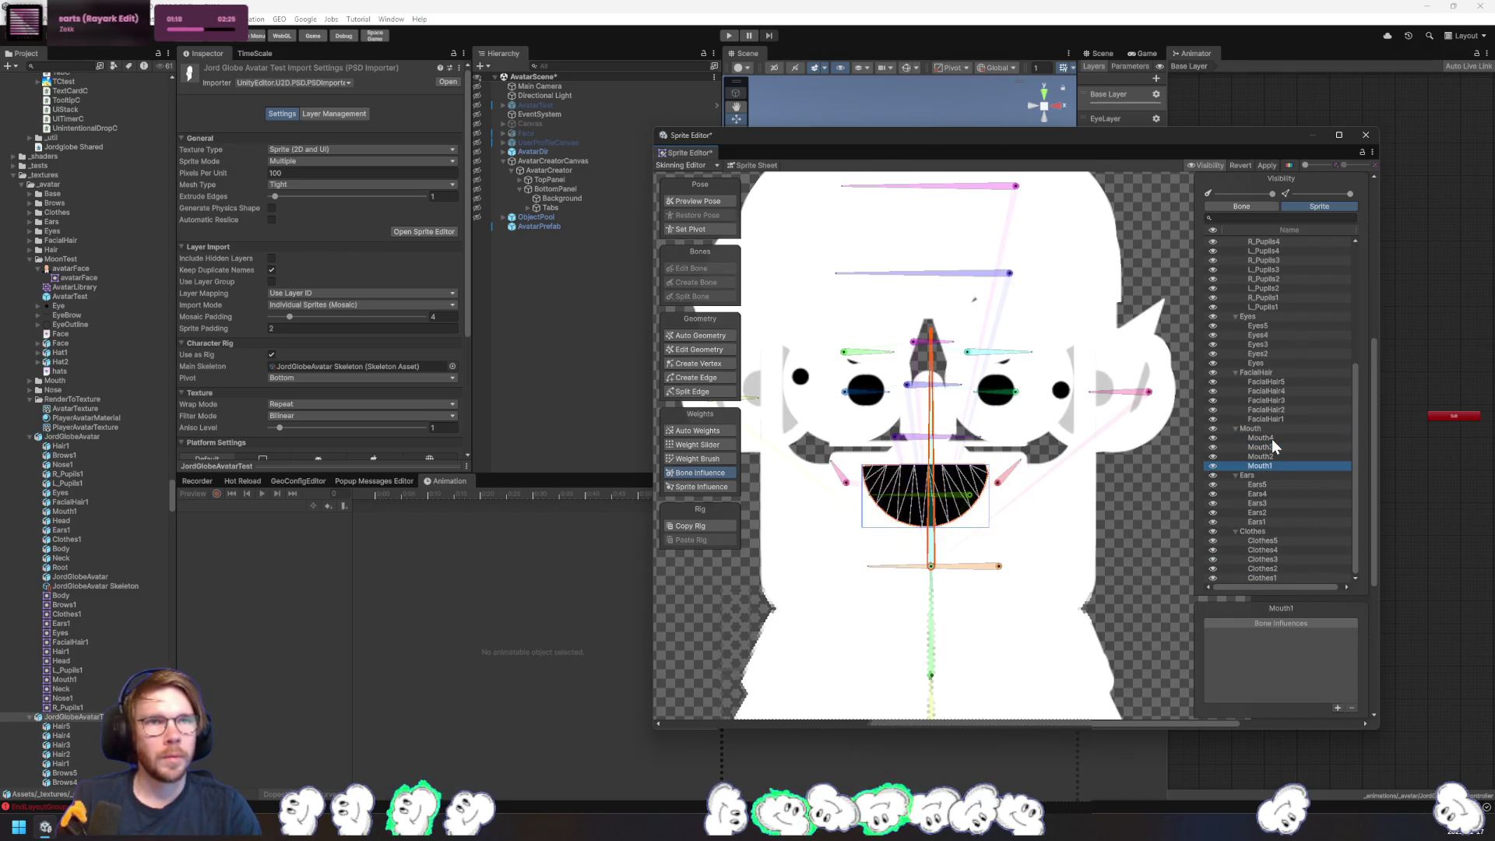
key(Down)
key(Down)
key(Down)
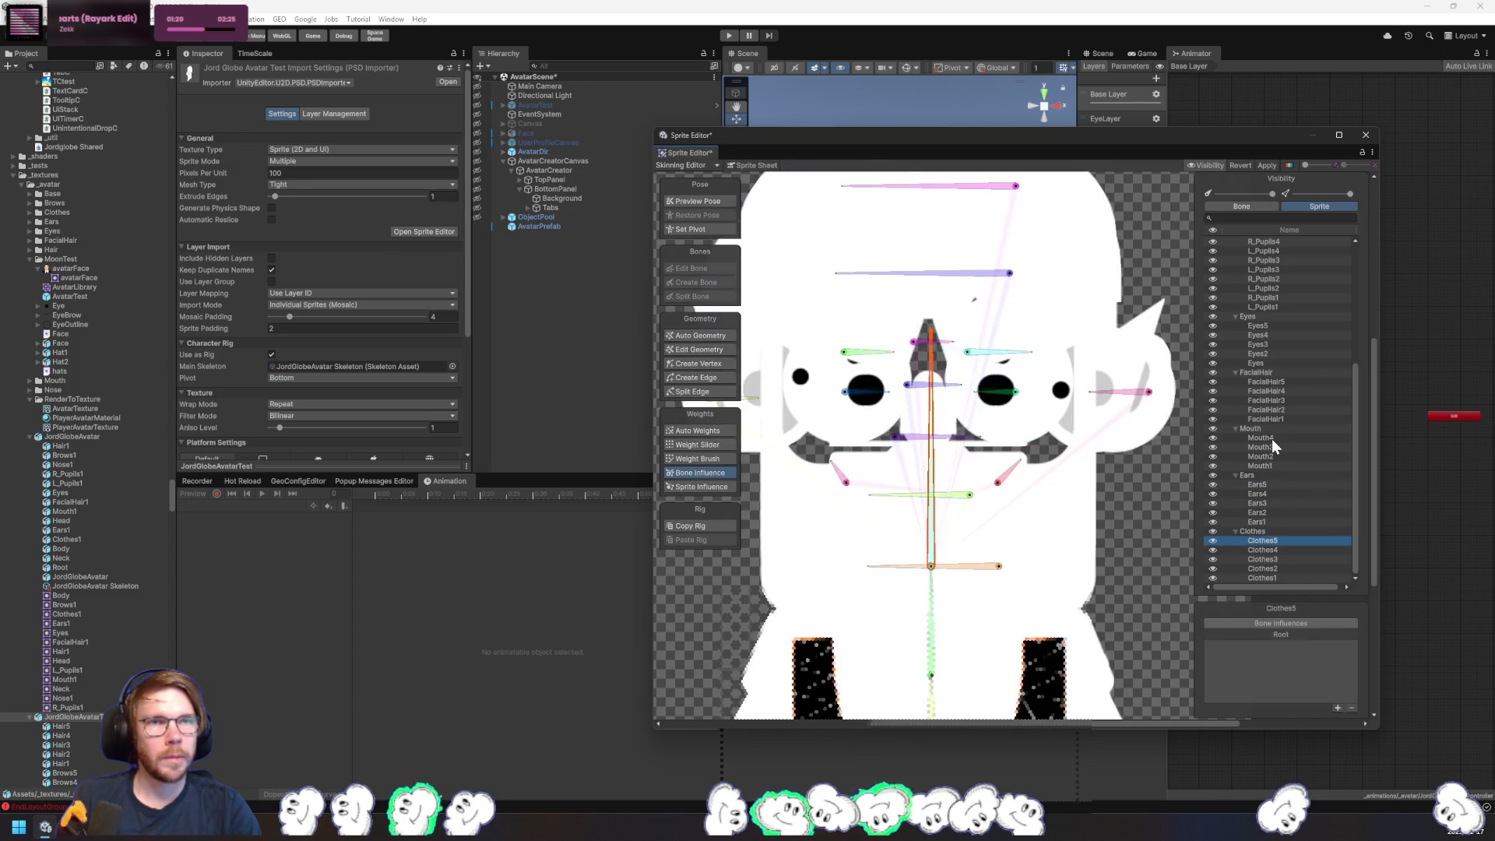
key(Down)
key(Down)
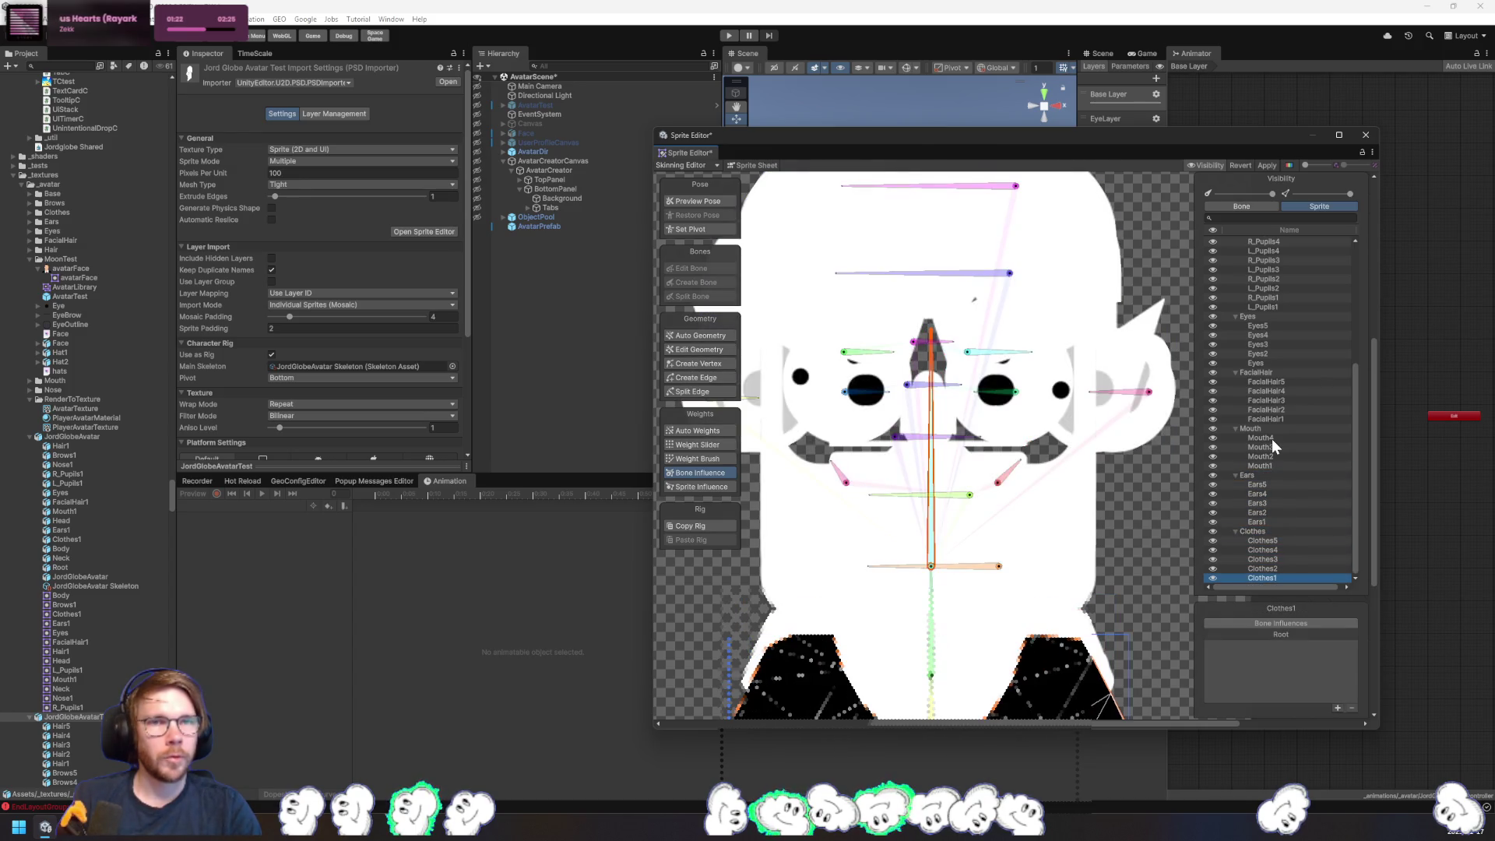
scroll(1119, 549, down, 2)
drag(1120, 550, 1111, 506)
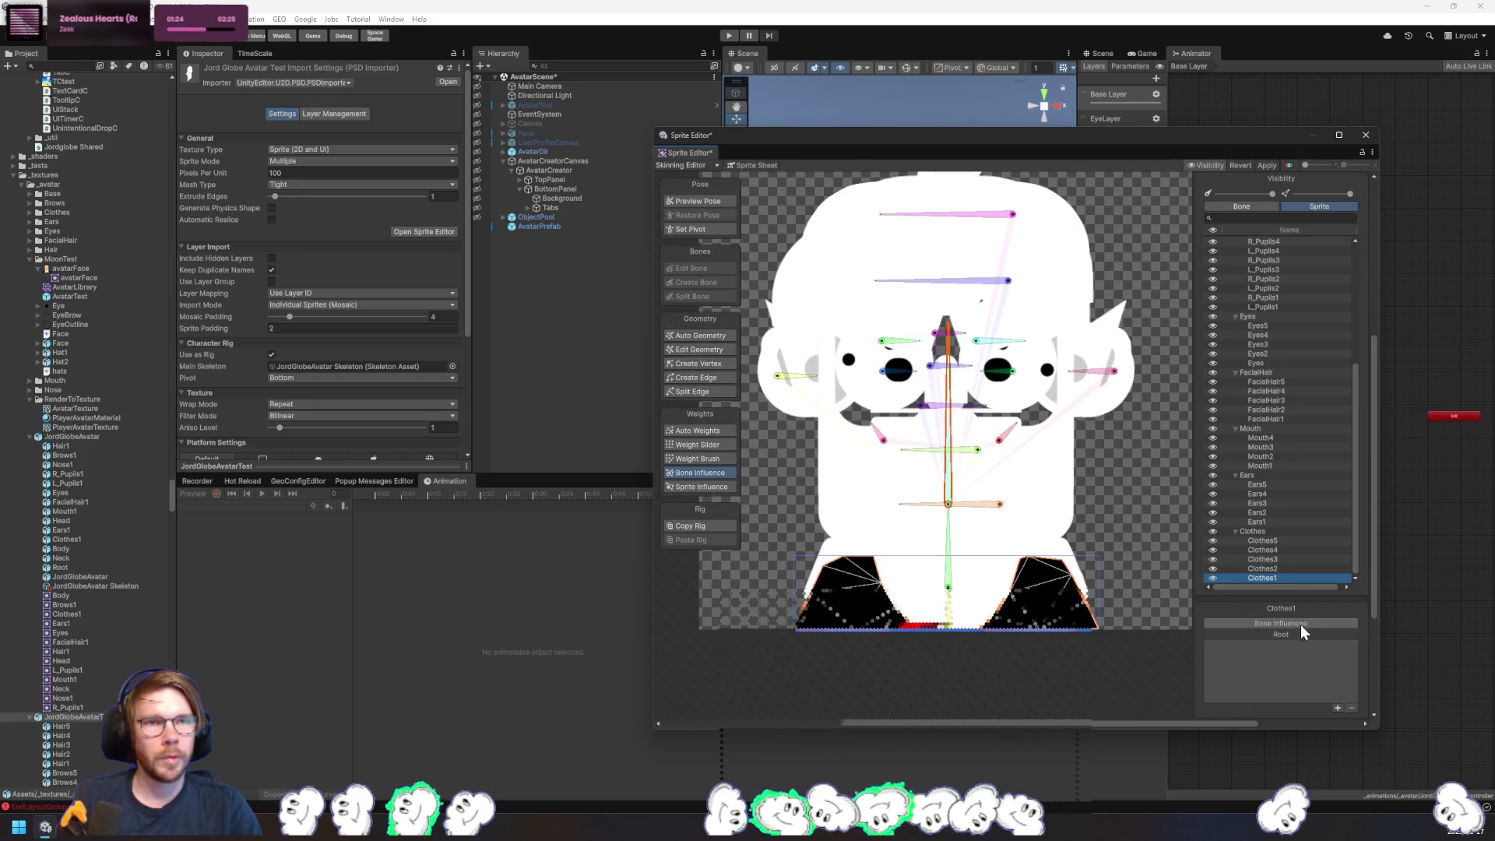
click(1273, 539)
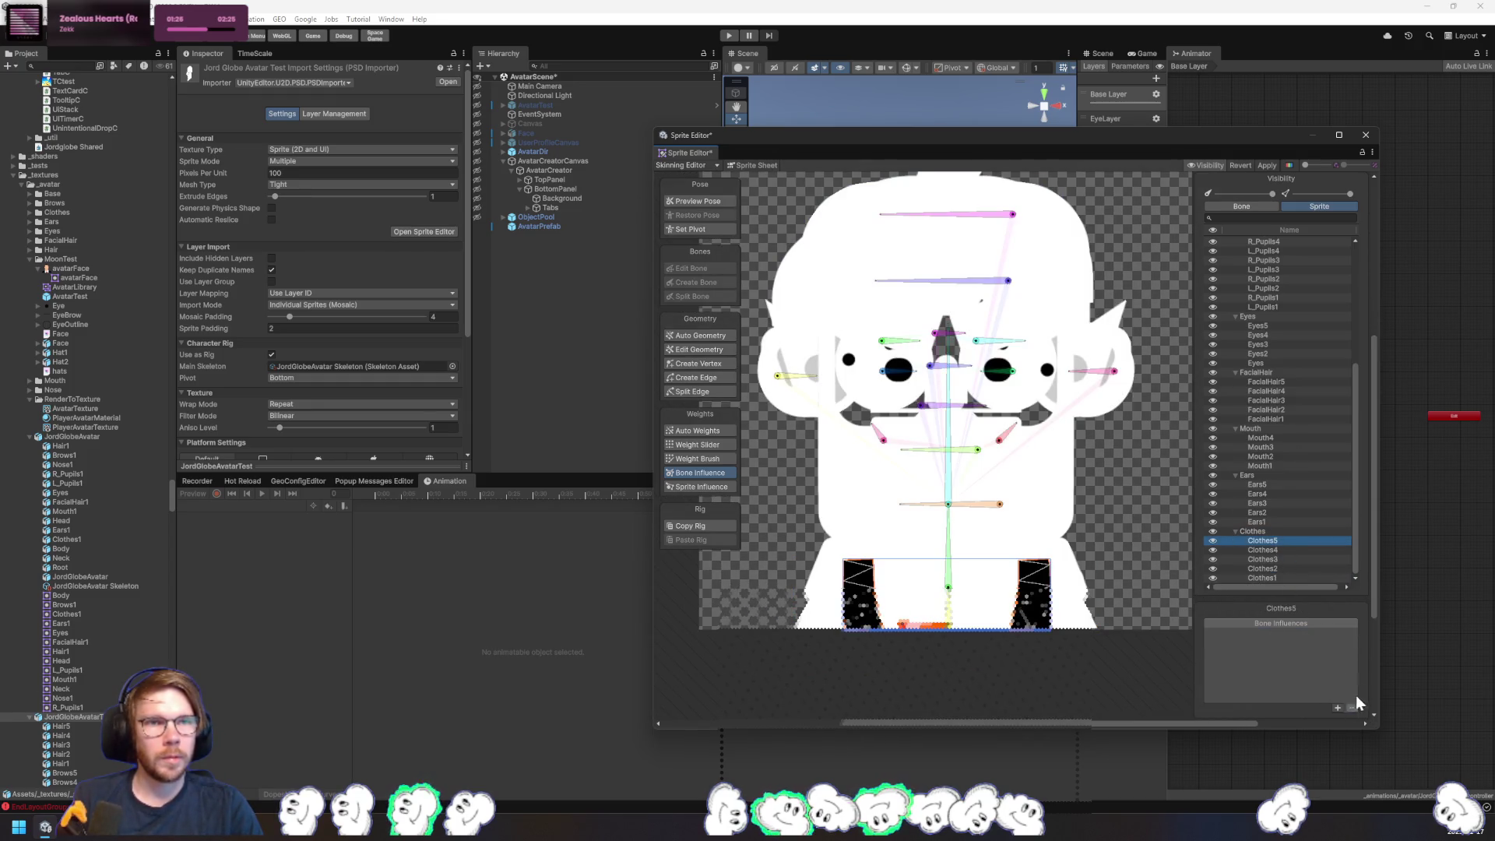
key(Down)
click(1353, 707)
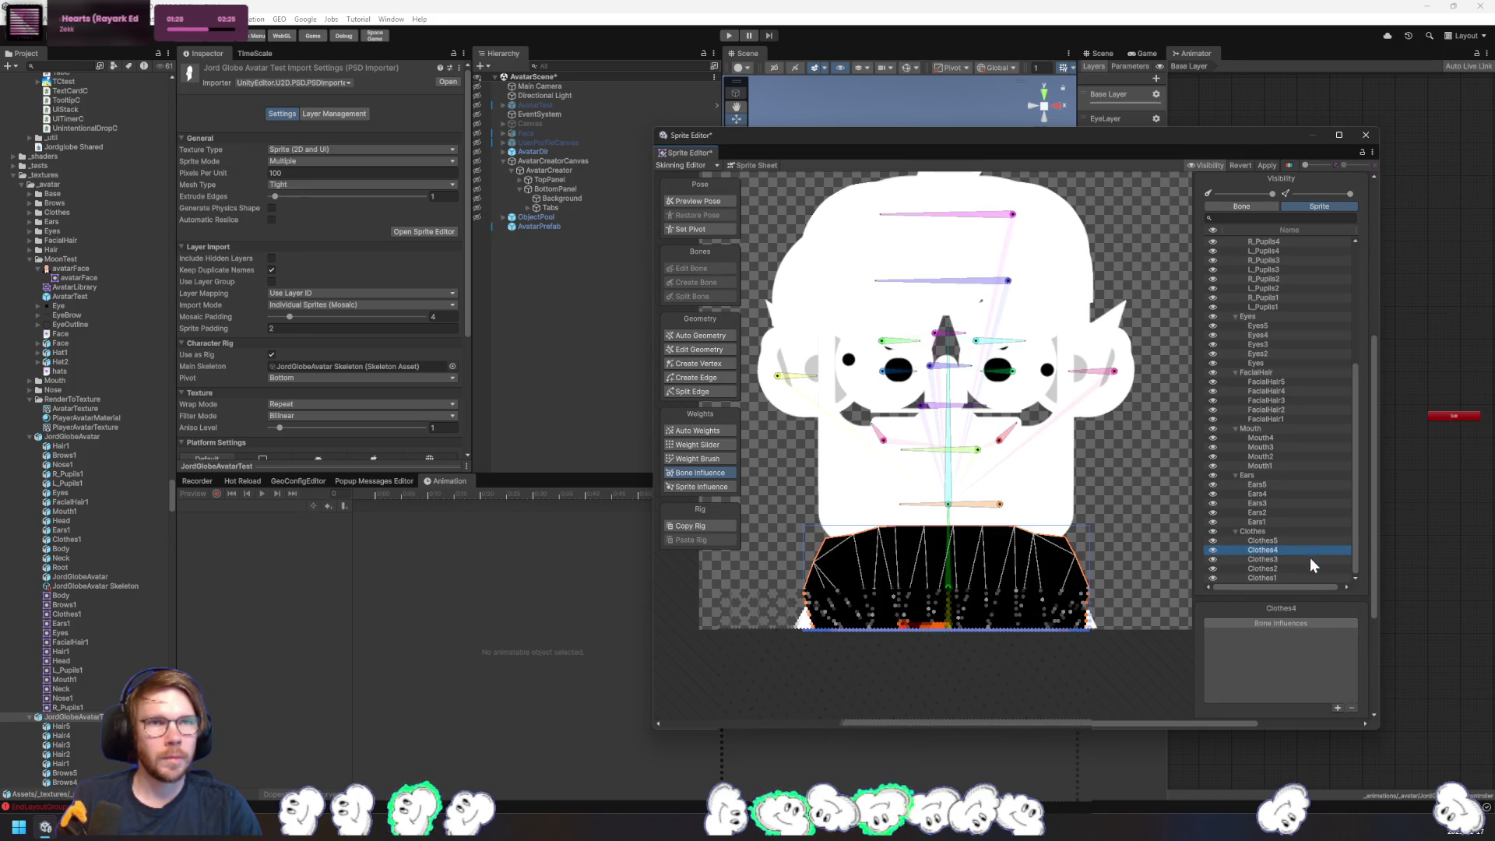
click(1310, 558)
click(1352, 708)
click(1301, 569)
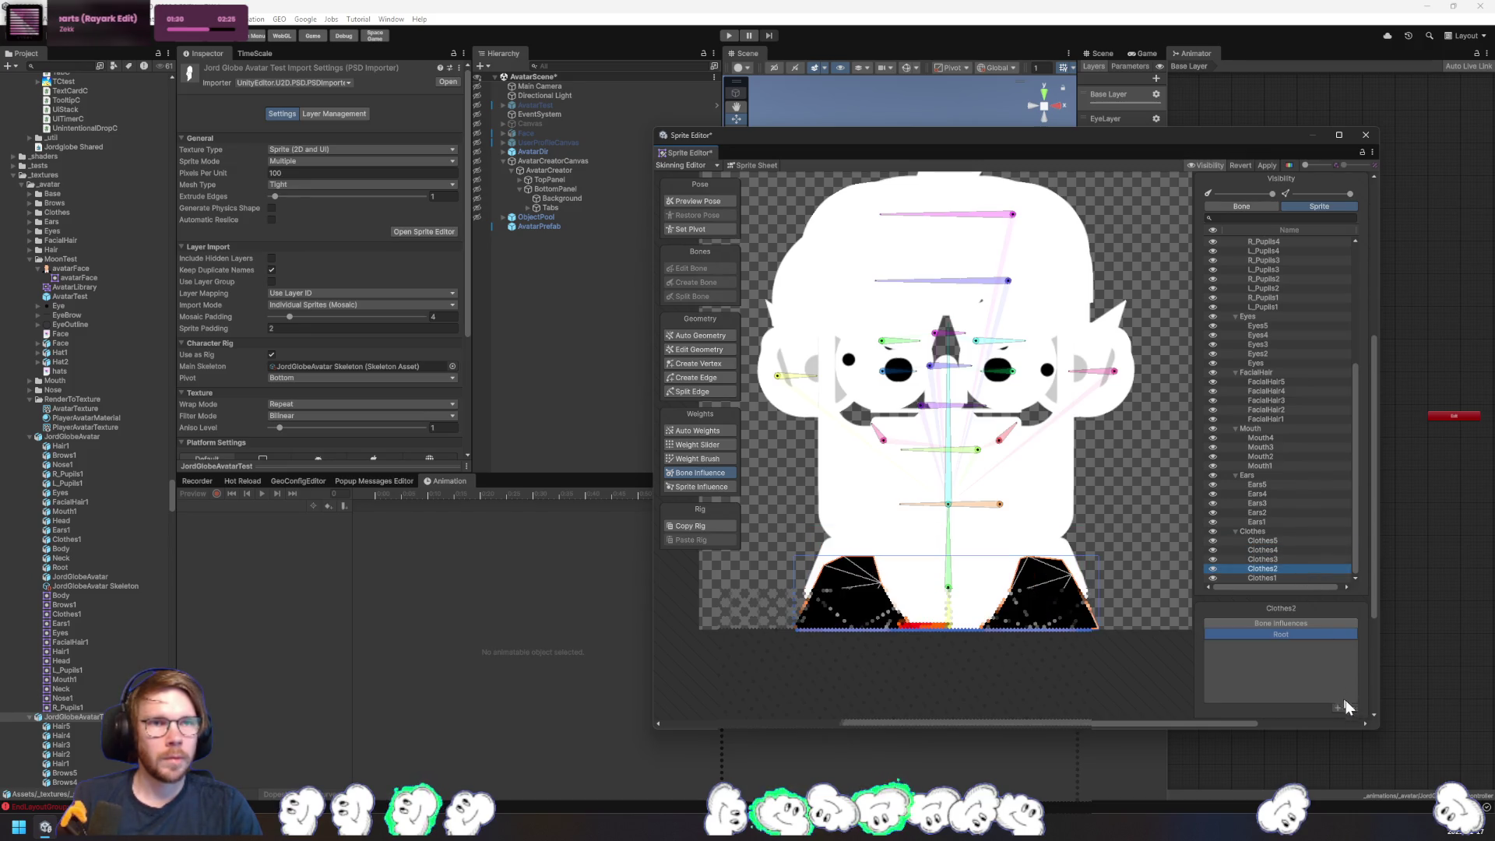
click(1352, 707)
click(1296, 578)
click(1353, 707)
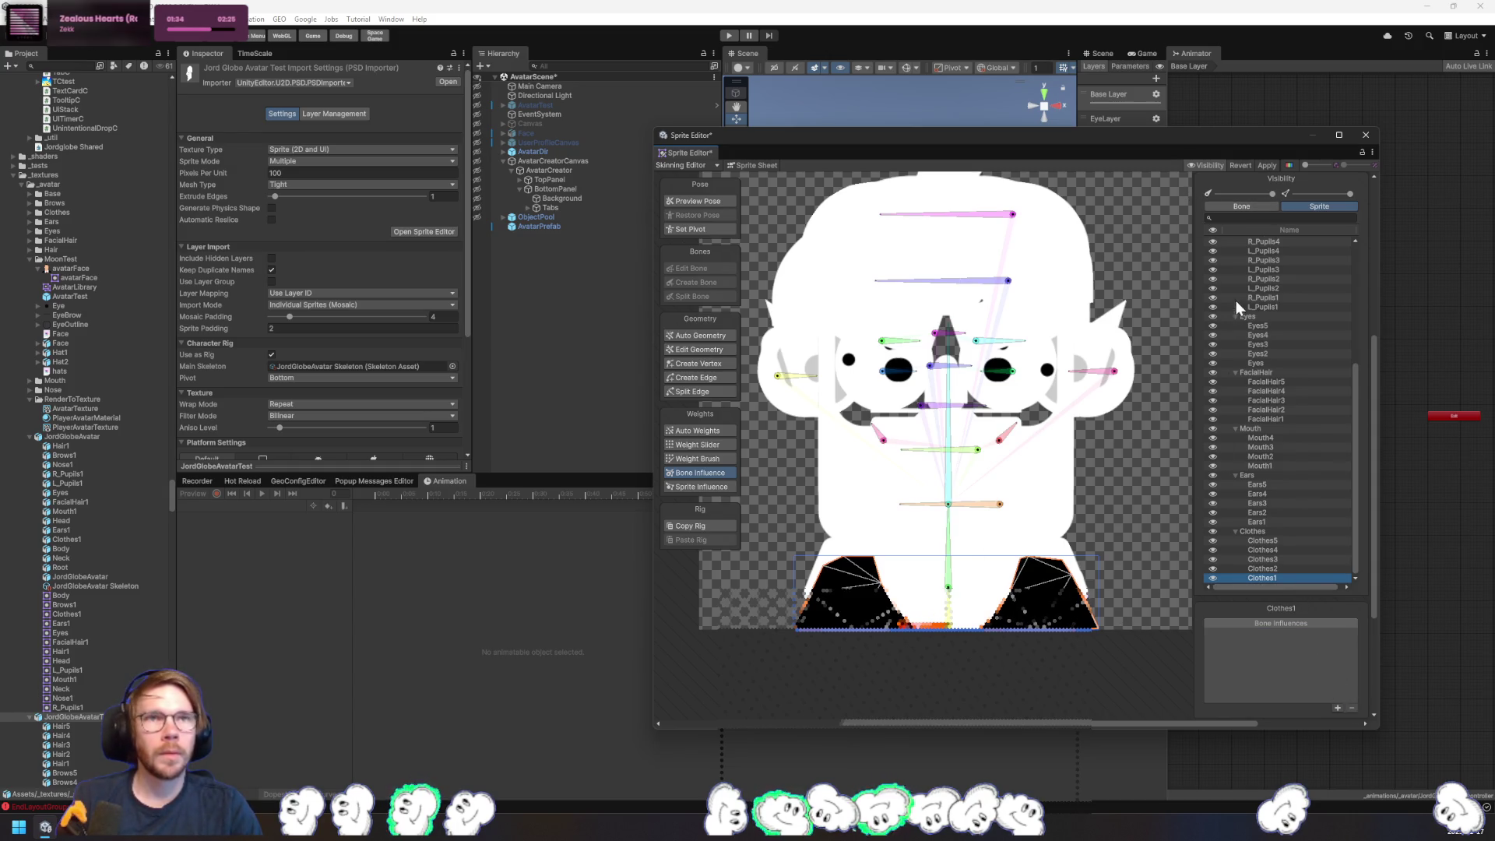
- Paint Body bone weight onto the Clothes1 sprite with the Weight Brush
click(1005, 624)
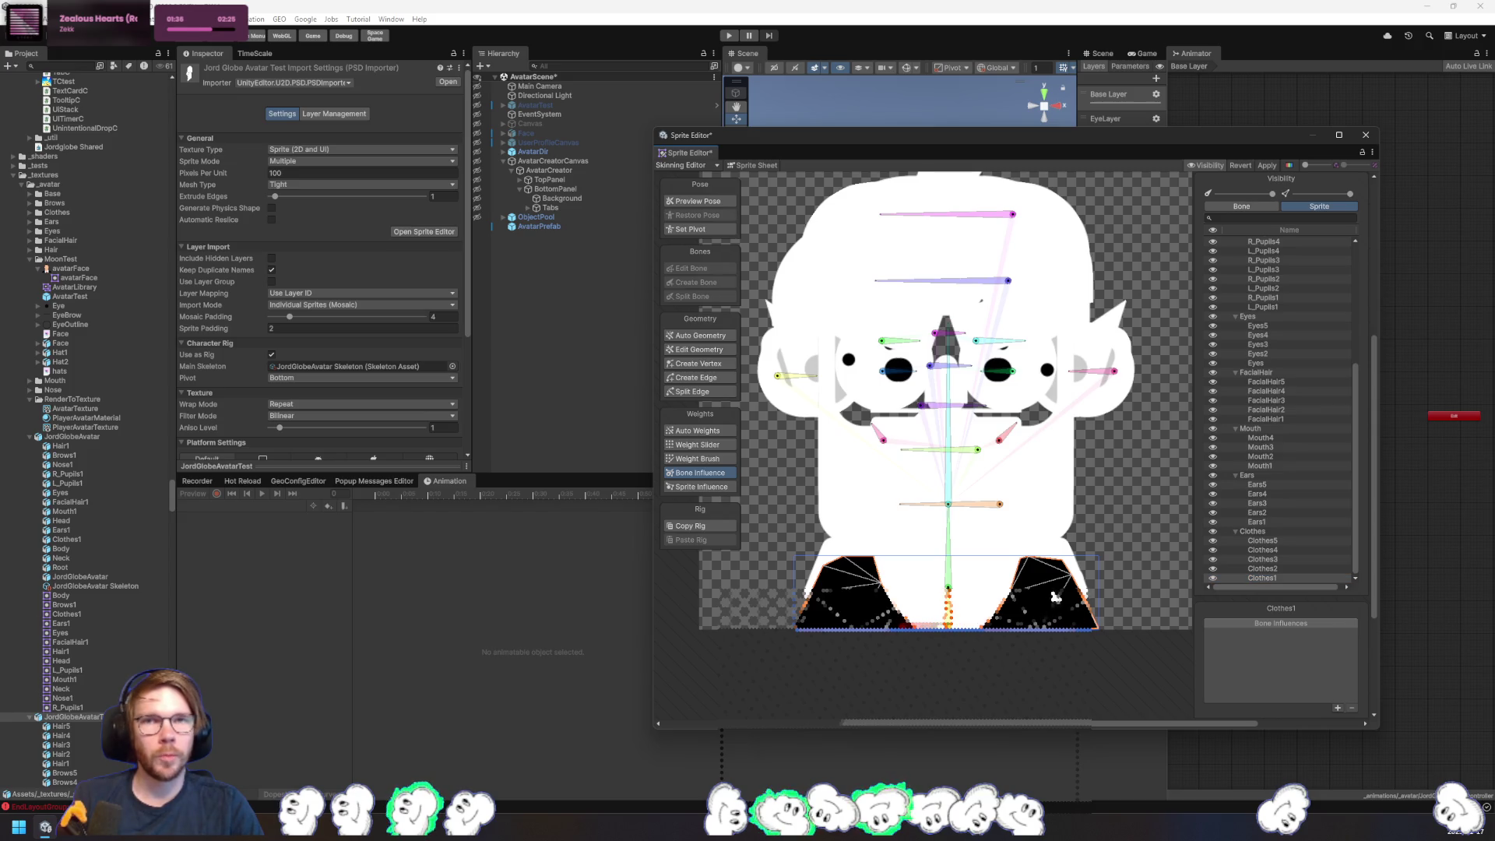
click(710, 459)
mouse_move(1106, 615)
mouse_down()
mouse_move(1022, 574)
mouse_move(903, 592)
mouse_move(860, 650)
mouse_move(802, 643)
mouse_move(916, 610)
mouse_up()
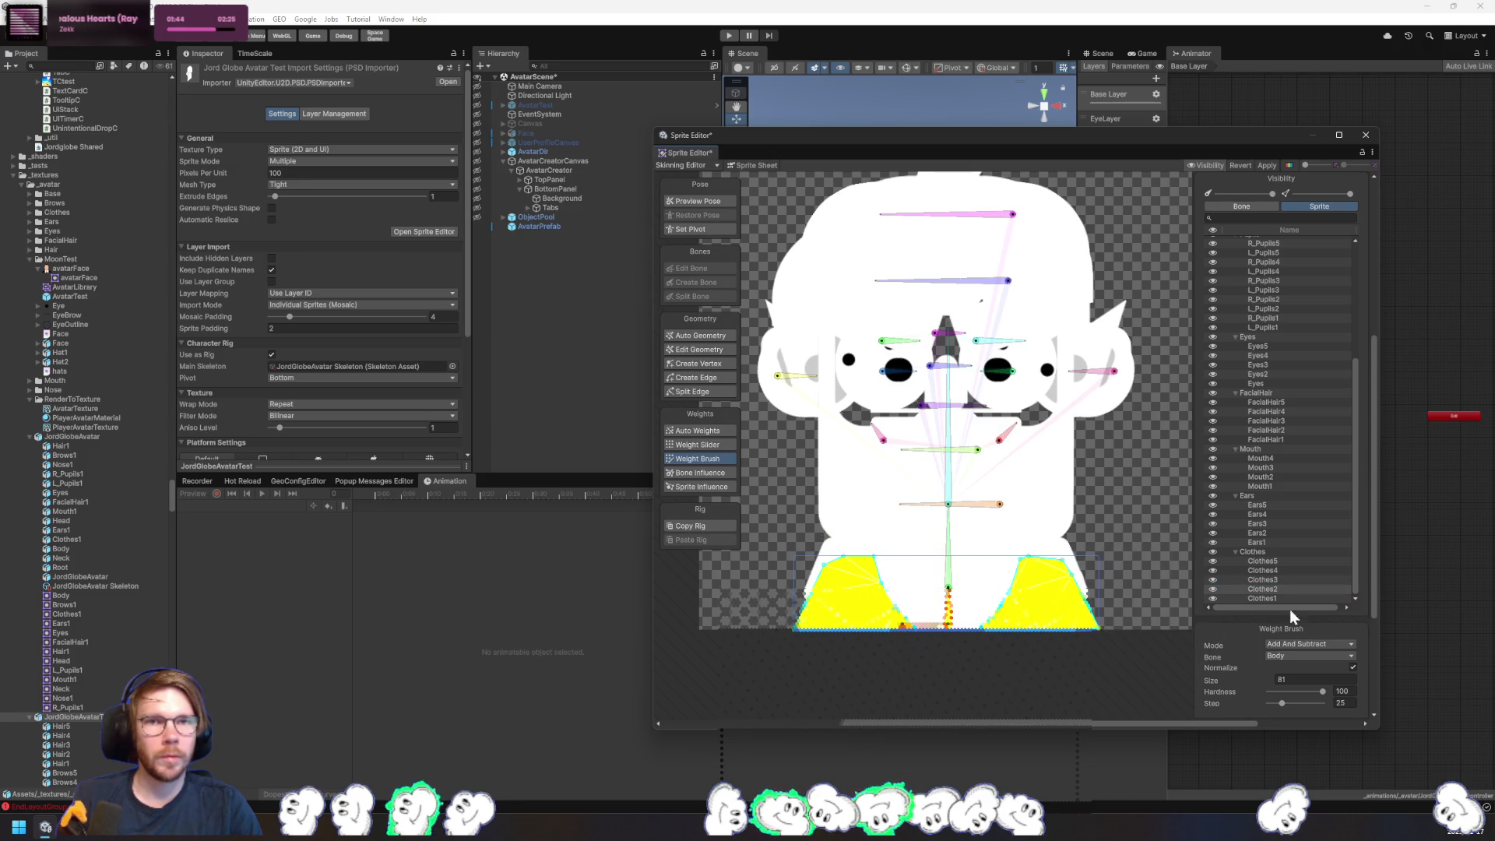
- Paint Body weight onto the Clothes3, Clothes4 and Clothes5 sprites
click(1260, 580)
drag(1083, 596, 810, 592)
click(1263, 570)
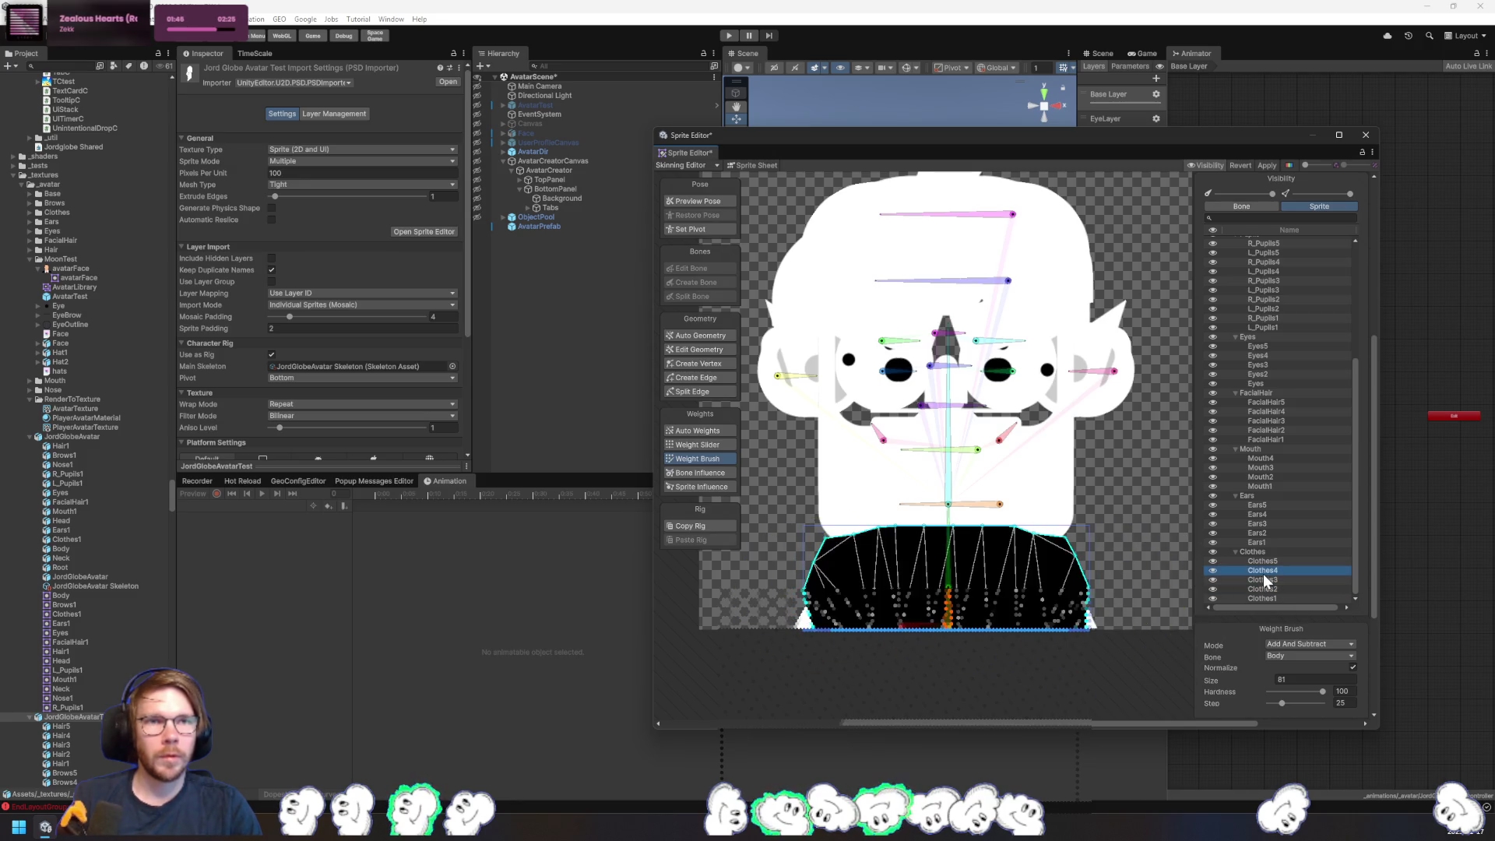
drag(1083, 584, 818, 592)
click(1262, 561)
drag(1036, 592, 888, 592)
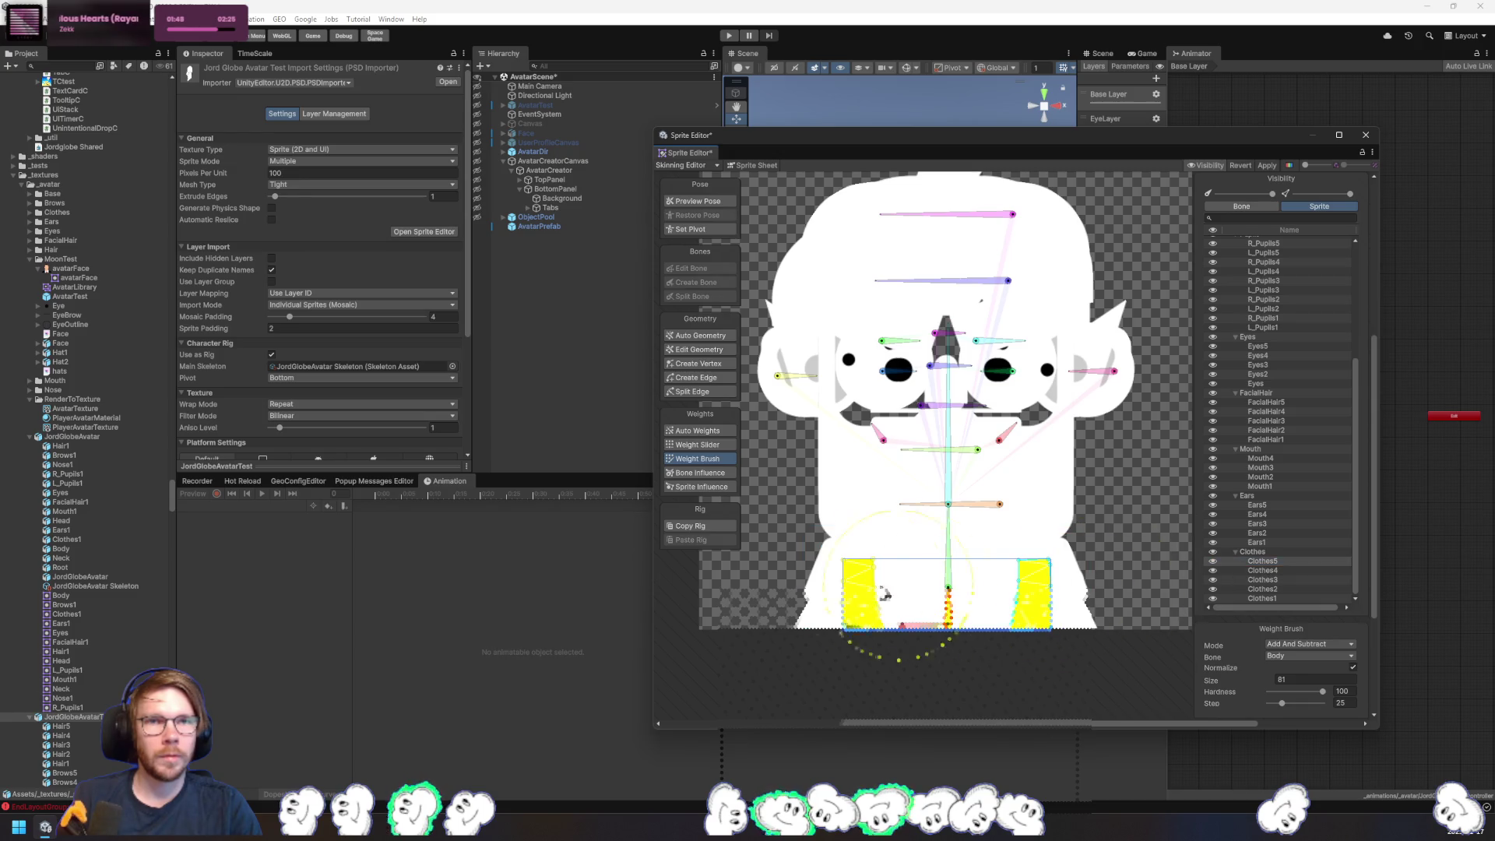
- On Ears1, paint the right ear with RightEar and the left ear with LeftEar
click(1256, 542)
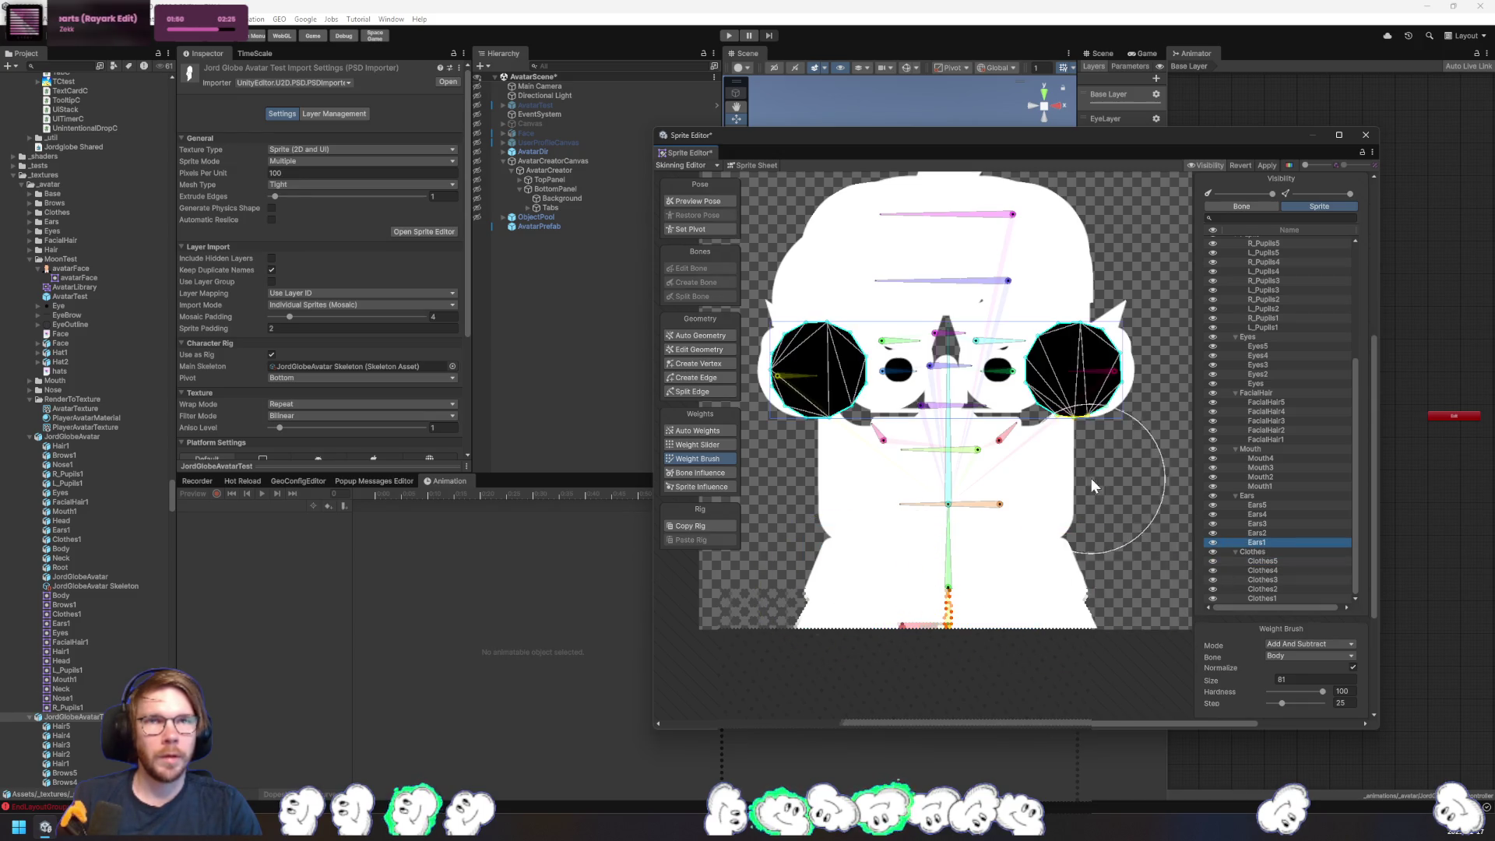
scroll(1102, 468, up, 2)
click(1086, 447)
drag(1150, 443, 1028, 459)
click(778, 452)
drag(776, 456, 772, 464)
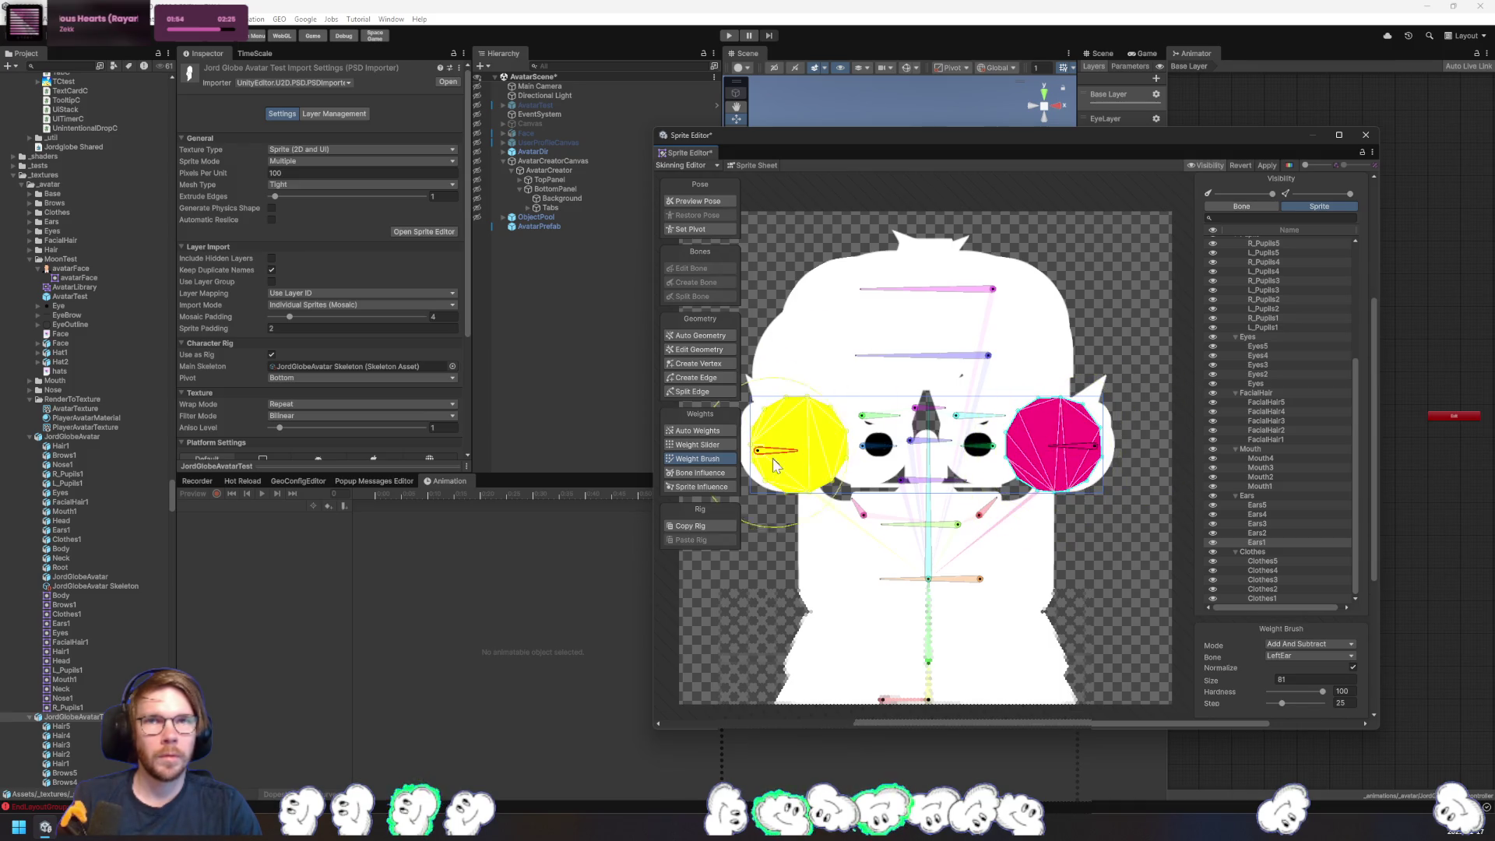
- Paint LeftEar weight on Ears4 and RightEar weight on Ears5's right ear
click(1274, 540)
click(1281, 533)
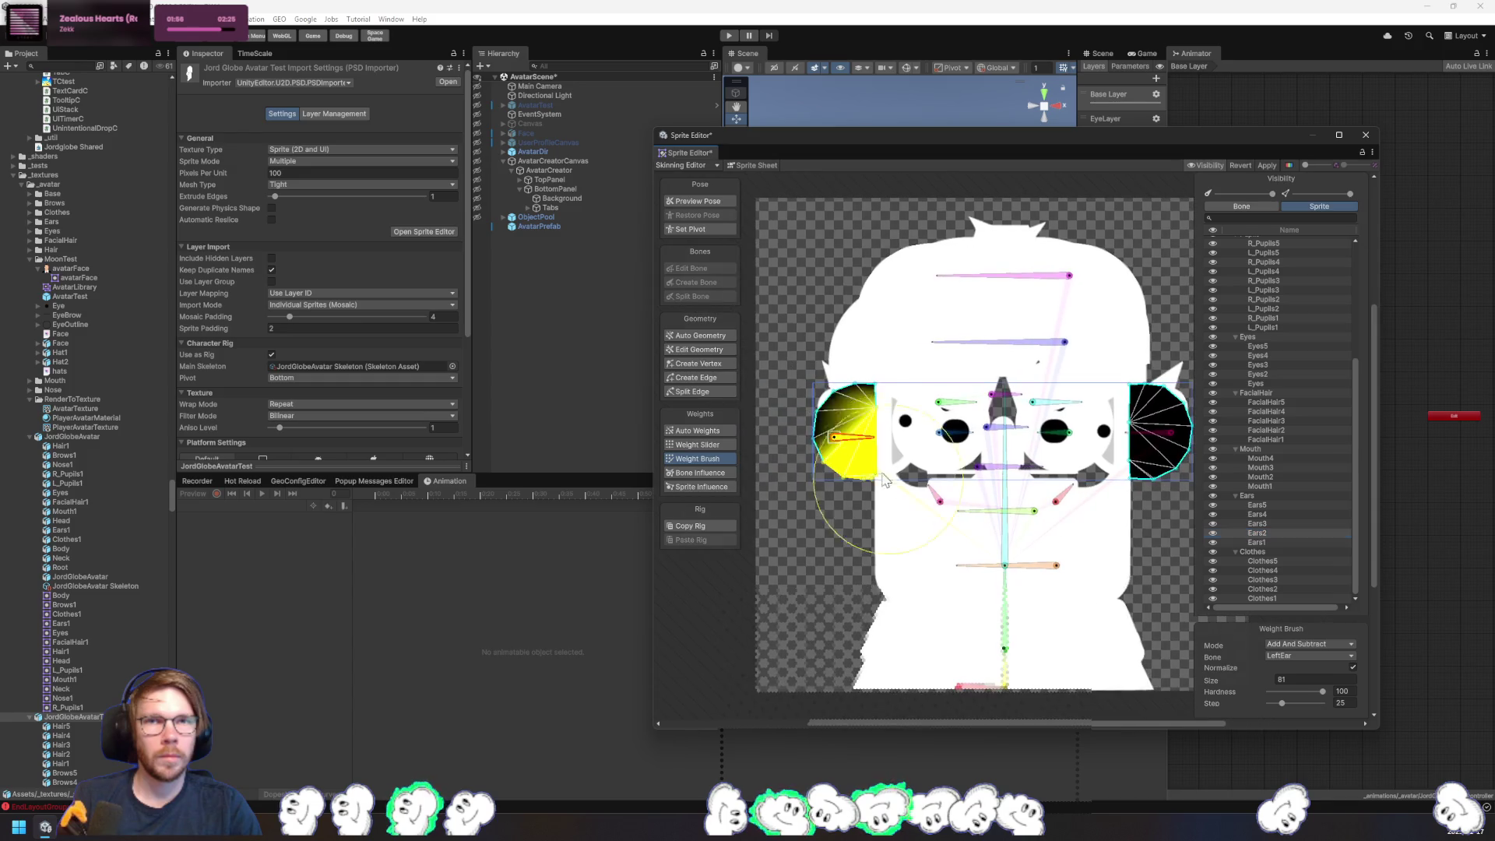
click(1288, 523)
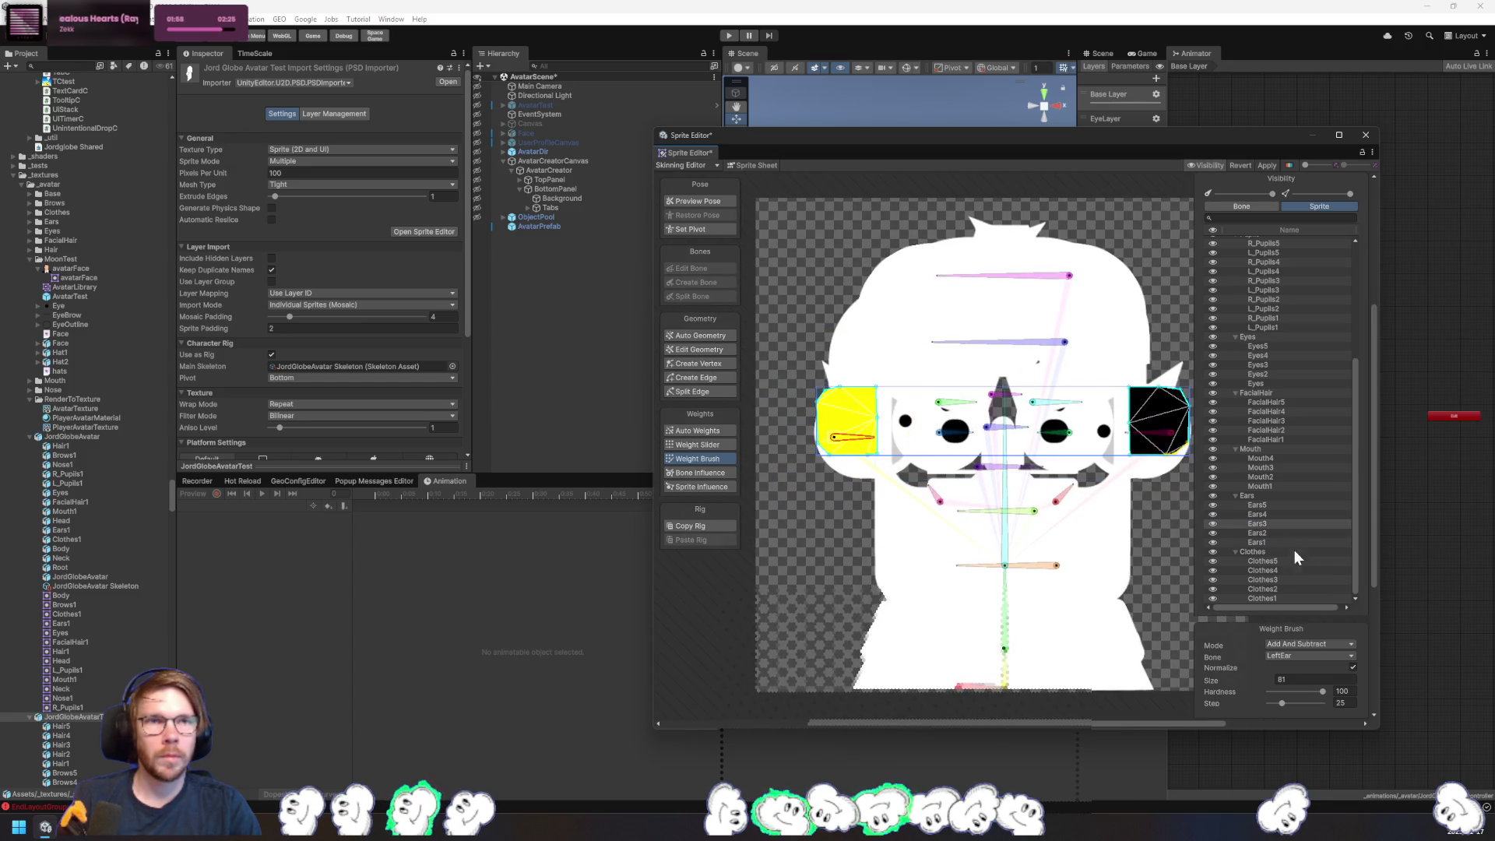
click(1285, 515)
click(874, 411)
click(1277, 506)
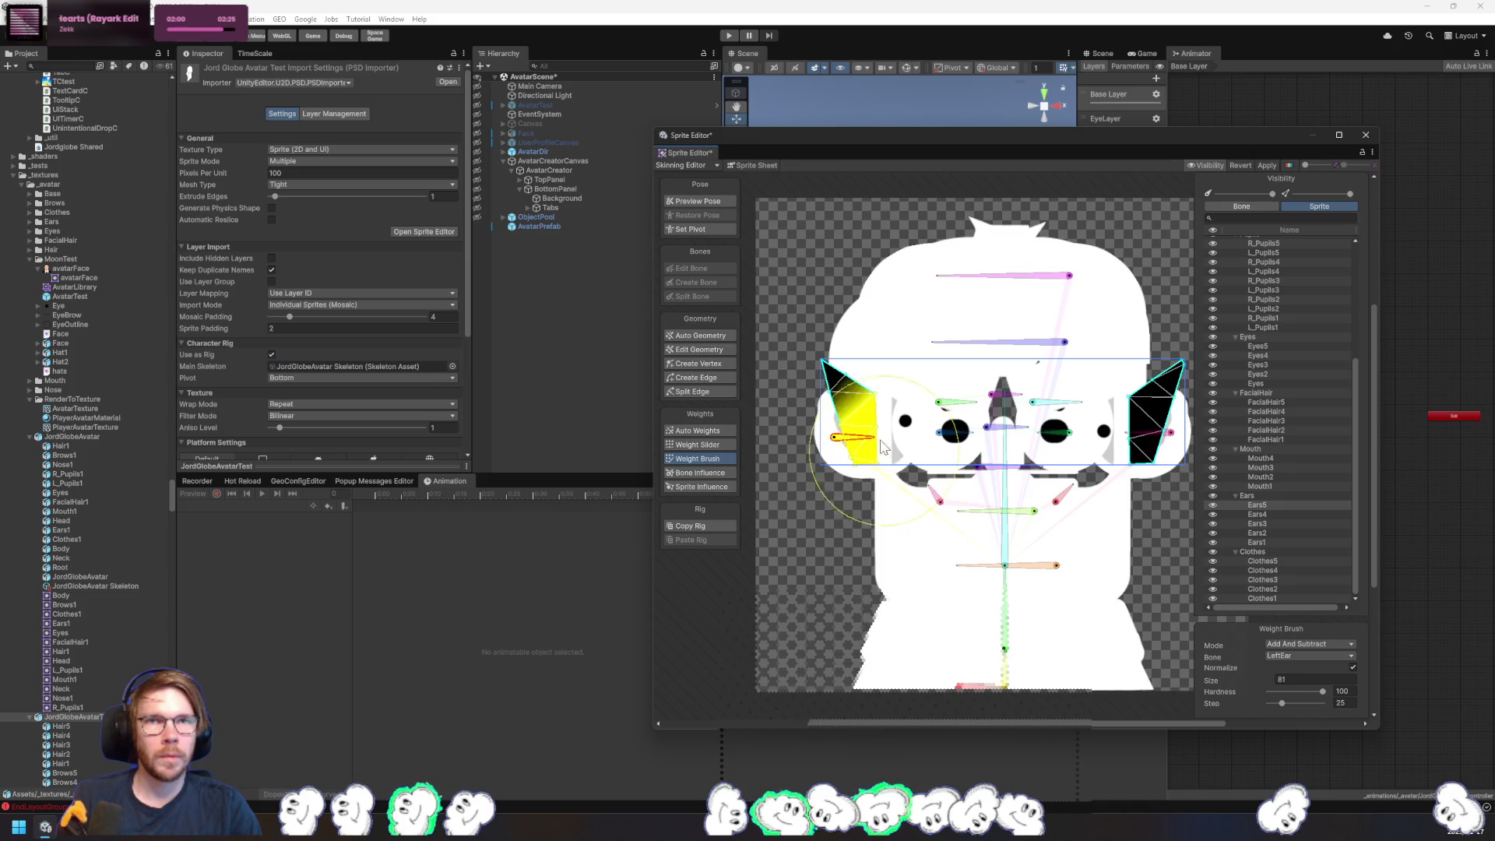
click(1166, 444)
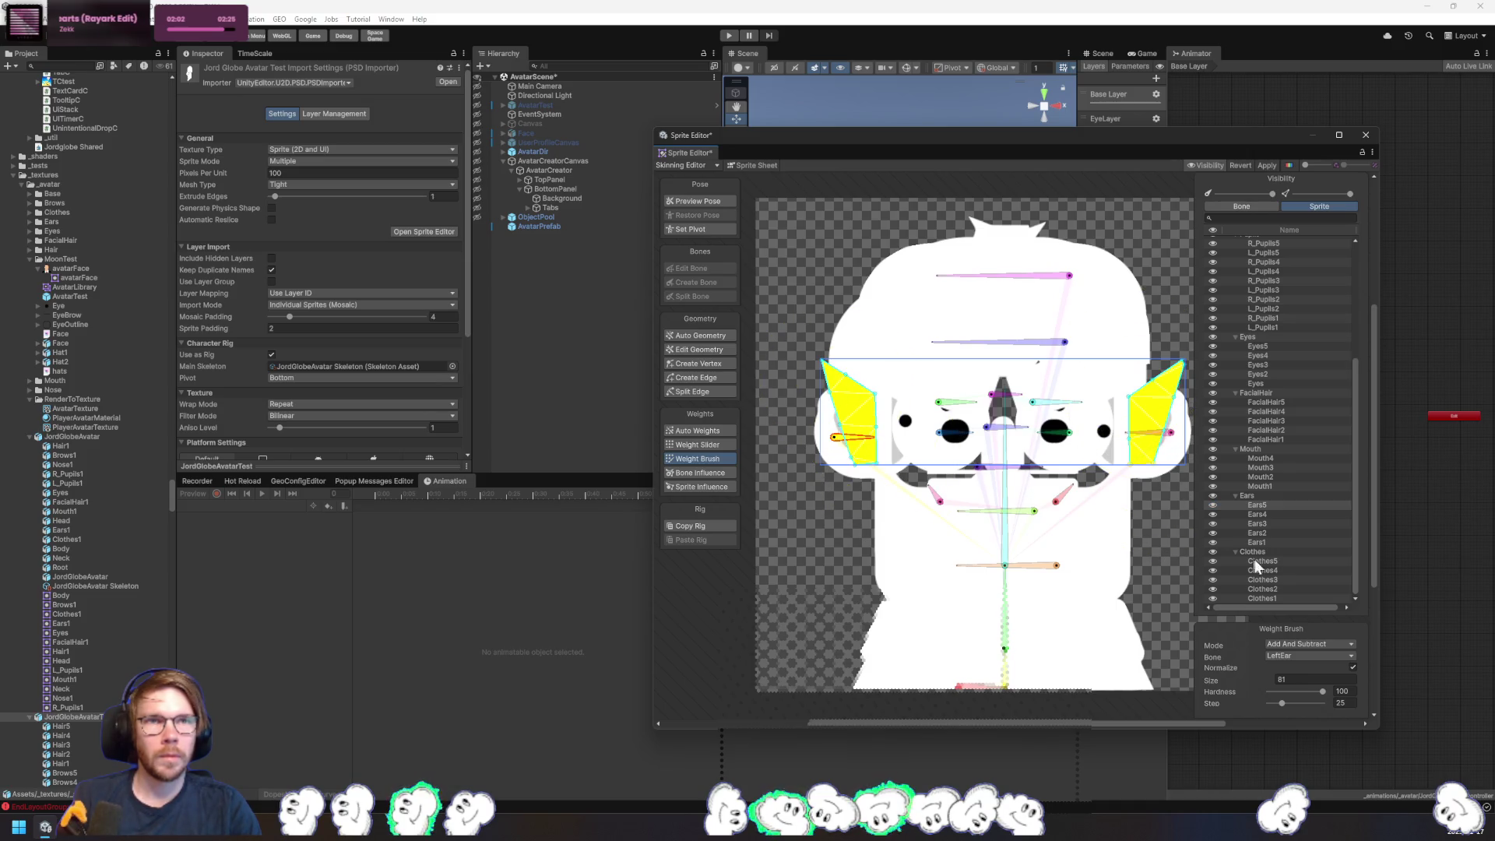
click(1170, 433)
drag(1164, 436, 1153, 390)
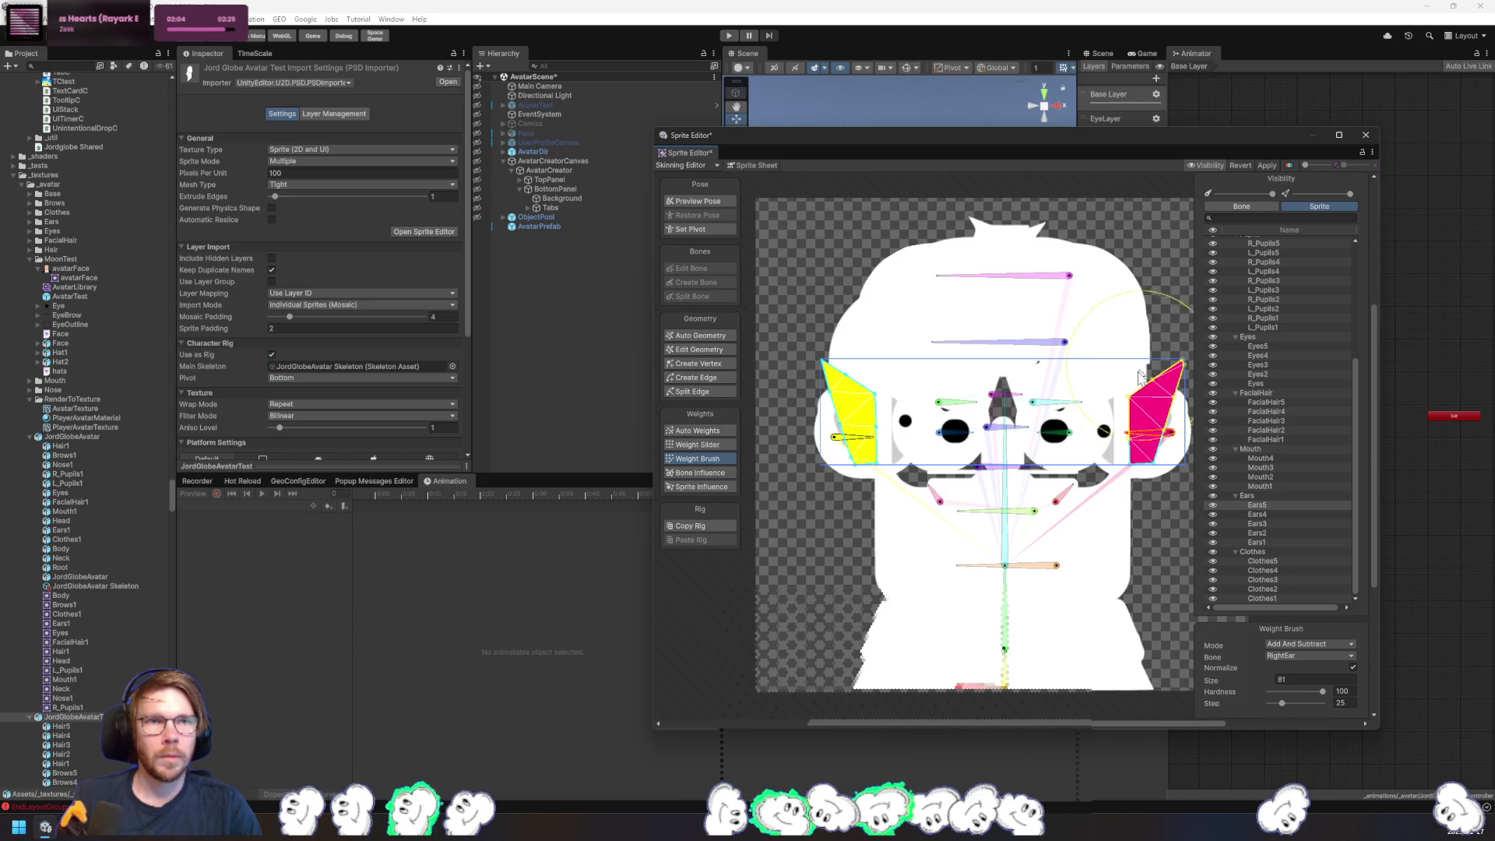
- Review the Ears3, Ears2 and Ears1 sprites, then select Mouth1
click(1257, 524)
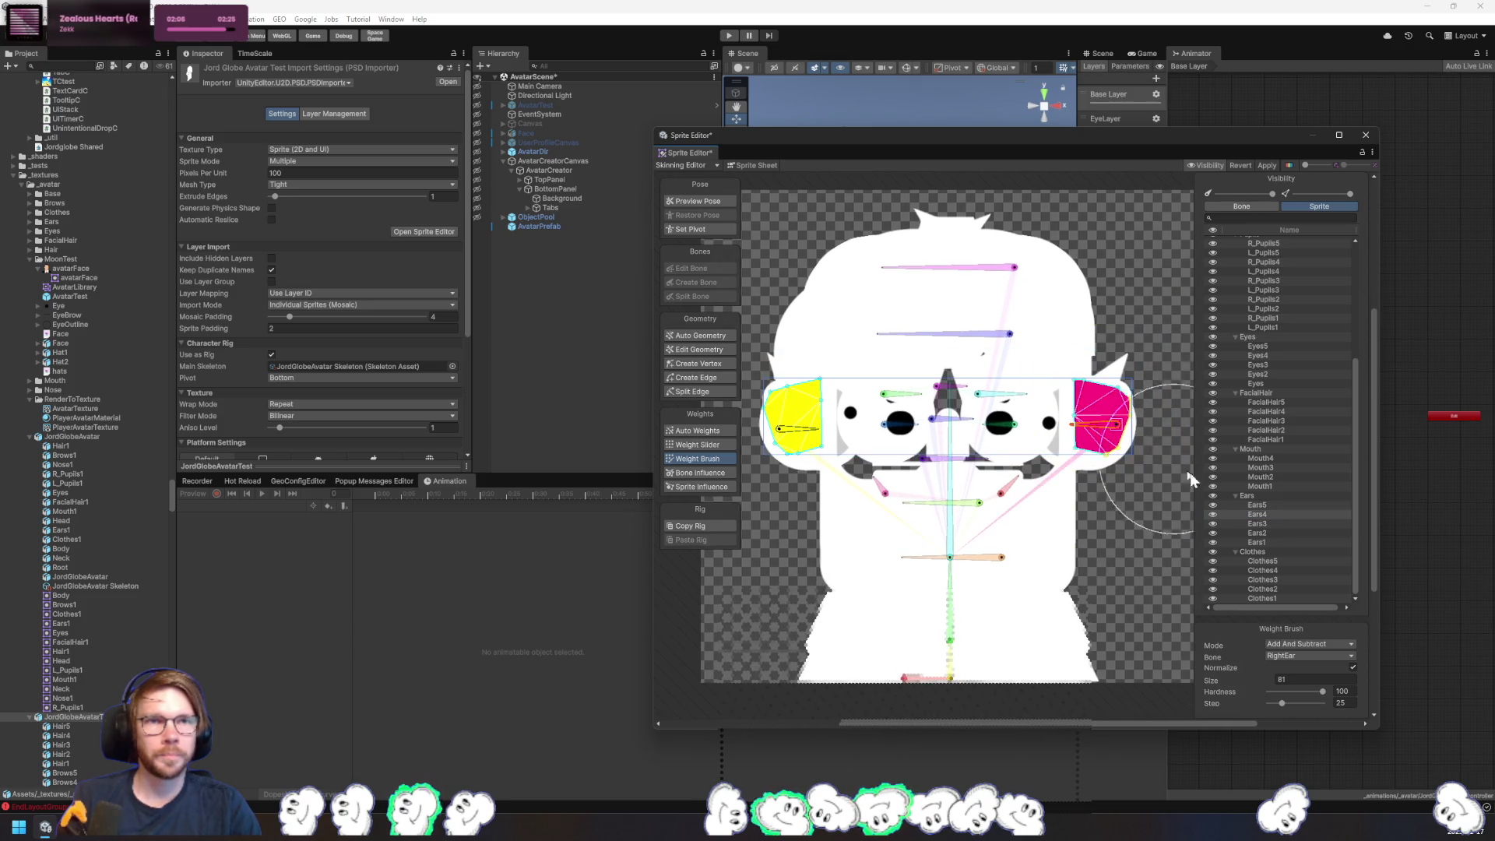
click(1260, 534)
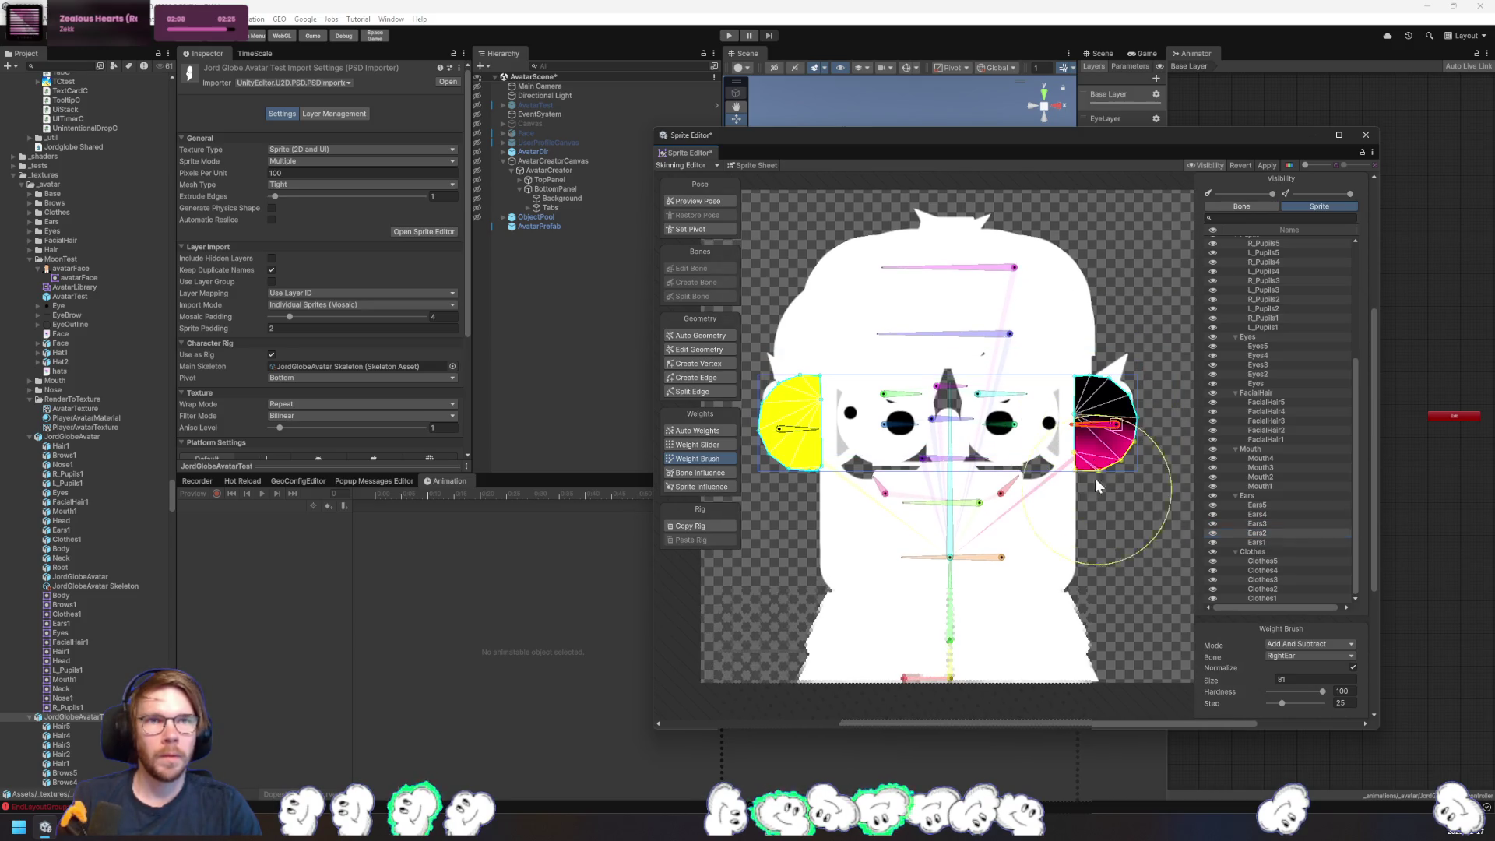
click(1095, 478)
click(1271, 542)
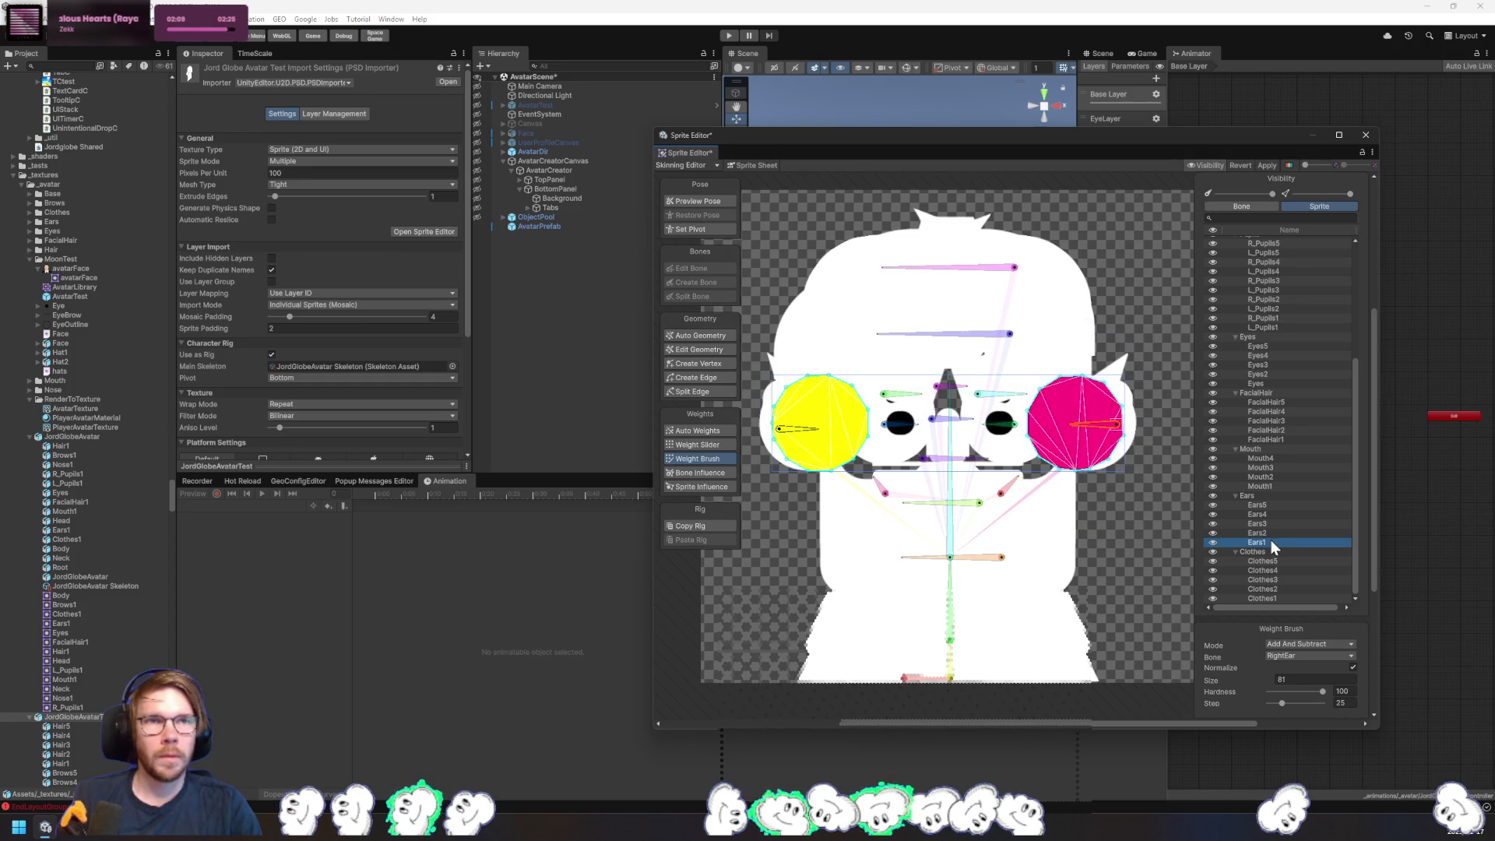
click(1261, 487)
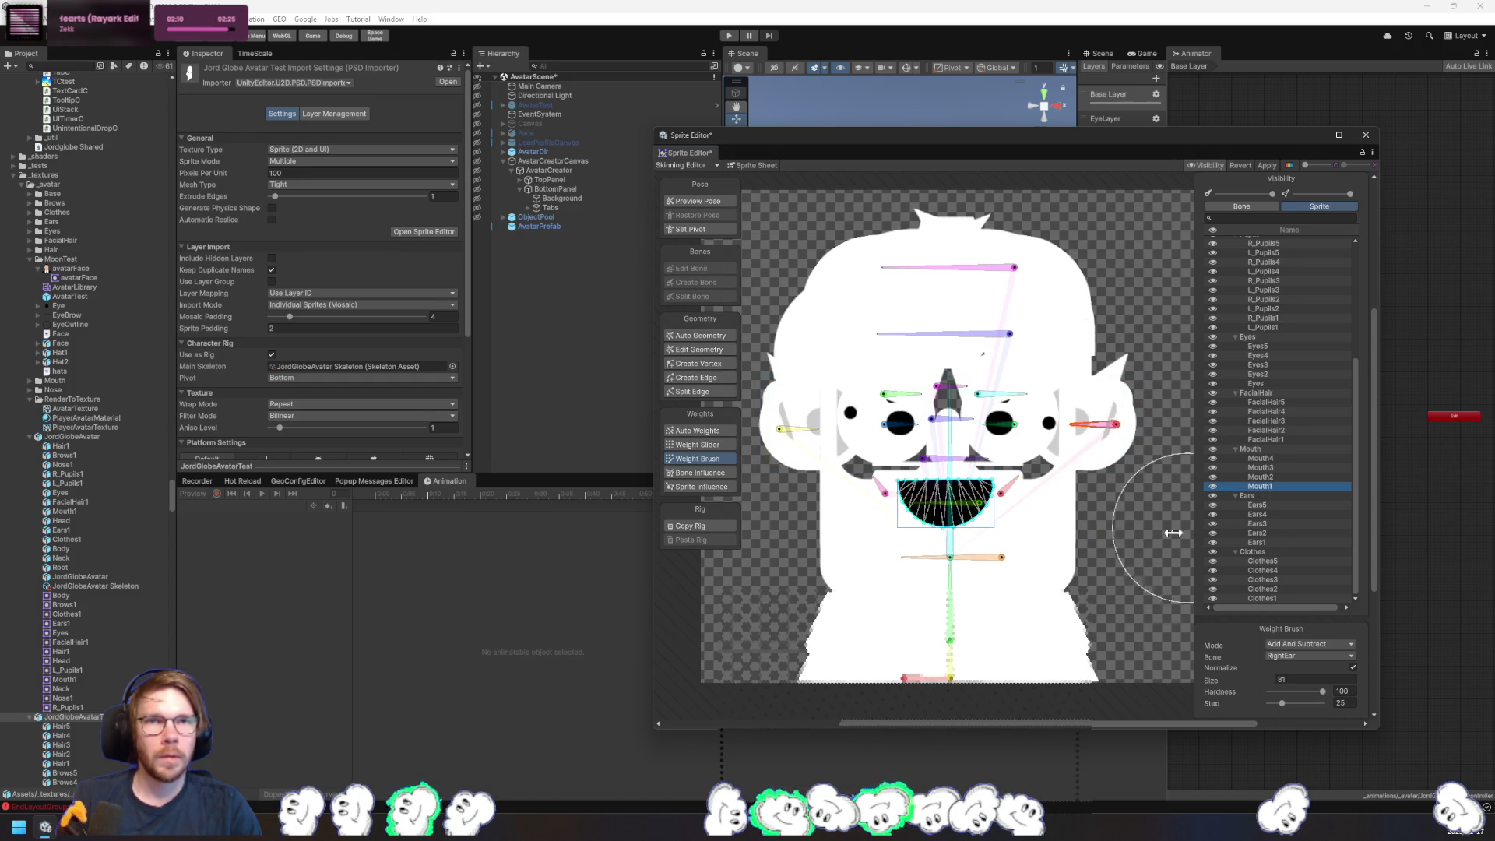
- Weight the Mouth1 mesh to the Mouth bone and move through Mouth2–Mouth4
click(966, 503)
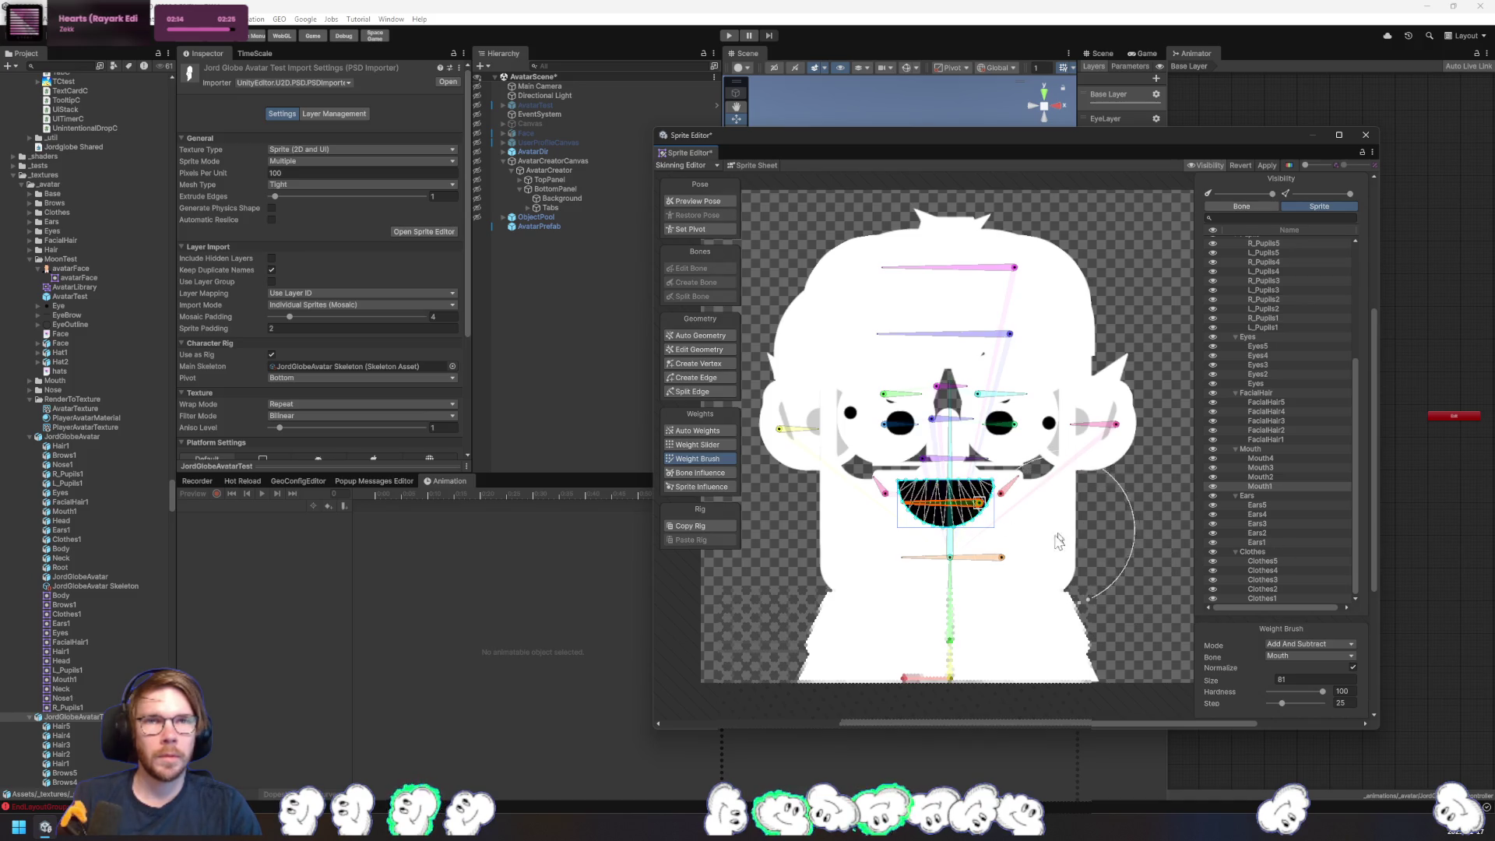
scroll(943, 550, up, 3)
mouse_move(1043, 475)
mouse_down()
mouse_move(973, 467)
mouse_move(1095, 494)
mouse_move(1005, 451)
mouse_move(873, 448)
mouse_up()
click(1271, 477)
click(1270, 465)
click(1271, 460)
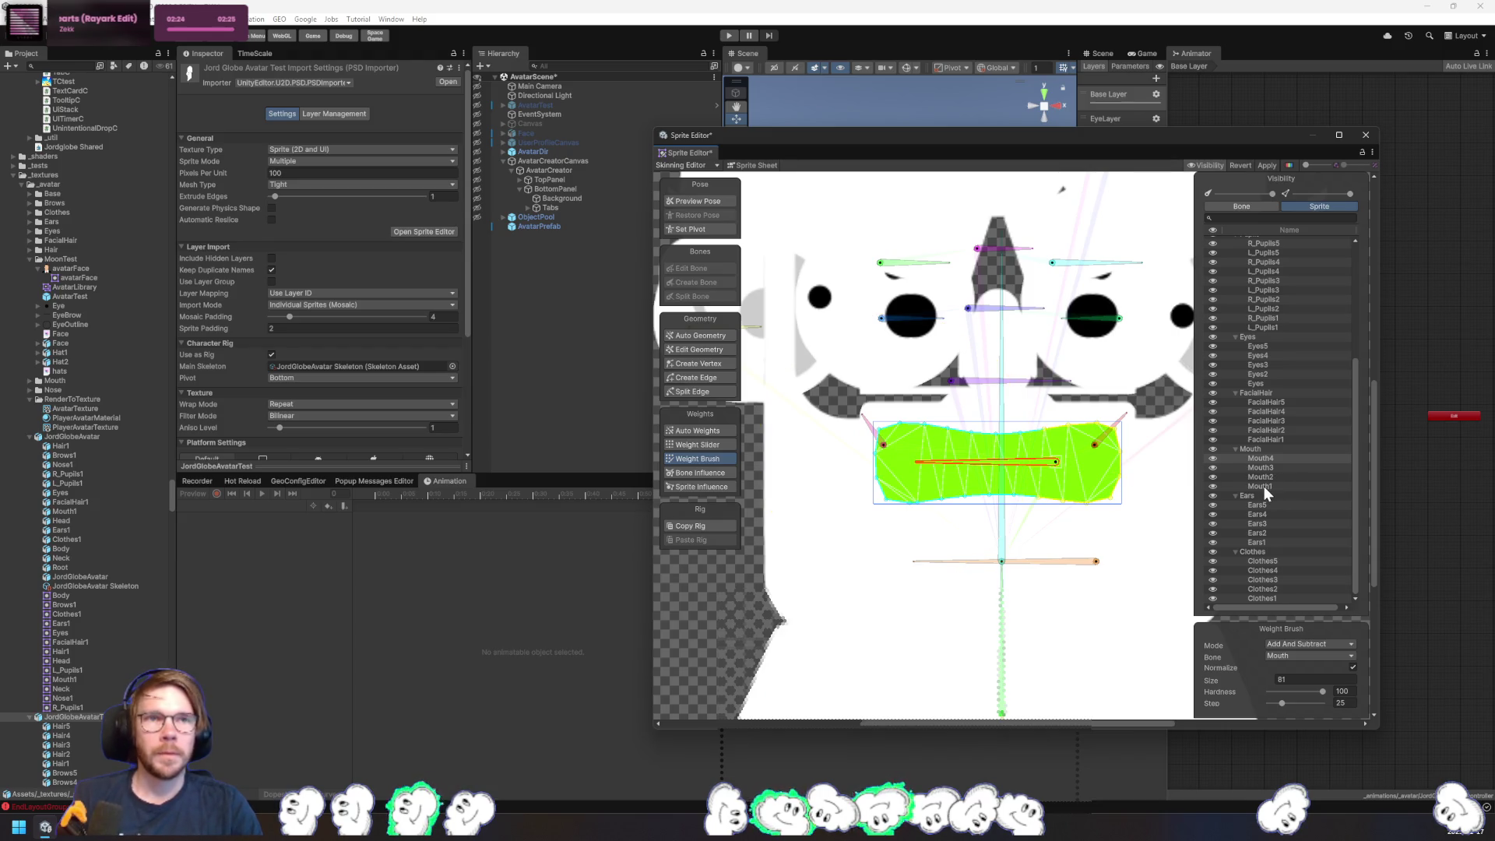
- Weight Mouth4's right end to MouthRight and its left end to MouthLeft
drag(1129, 436, 1070, 452)
click(1061, 442)
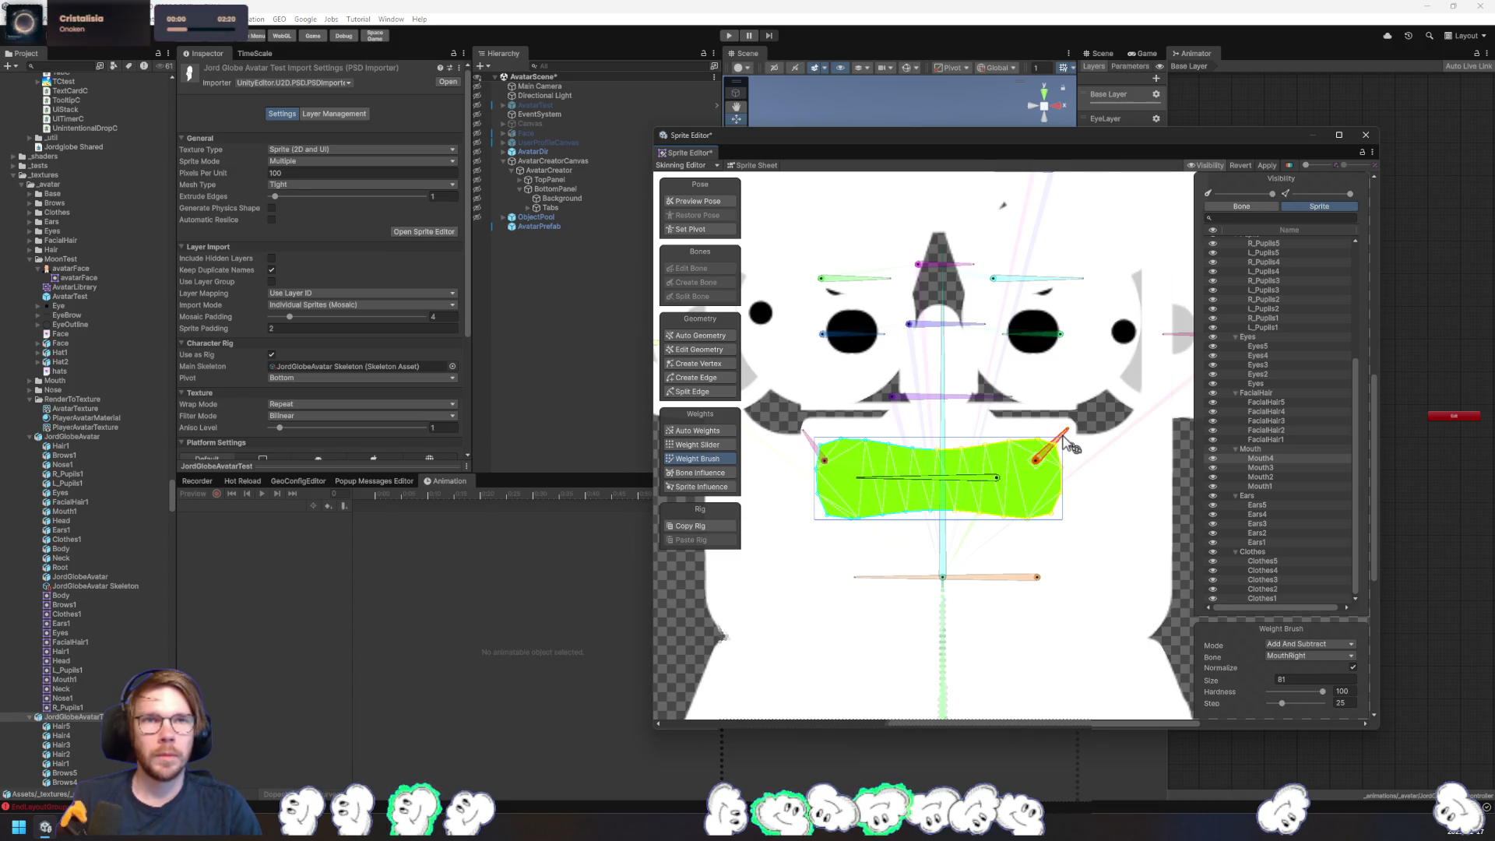
mouse_move(1170, 484)
mouse_down()
mouse_move(1166, 463)
mouse_move(1142, 465)
mouse_move(1139, 417)
mouse_move(1091, 452)
mouse_up()
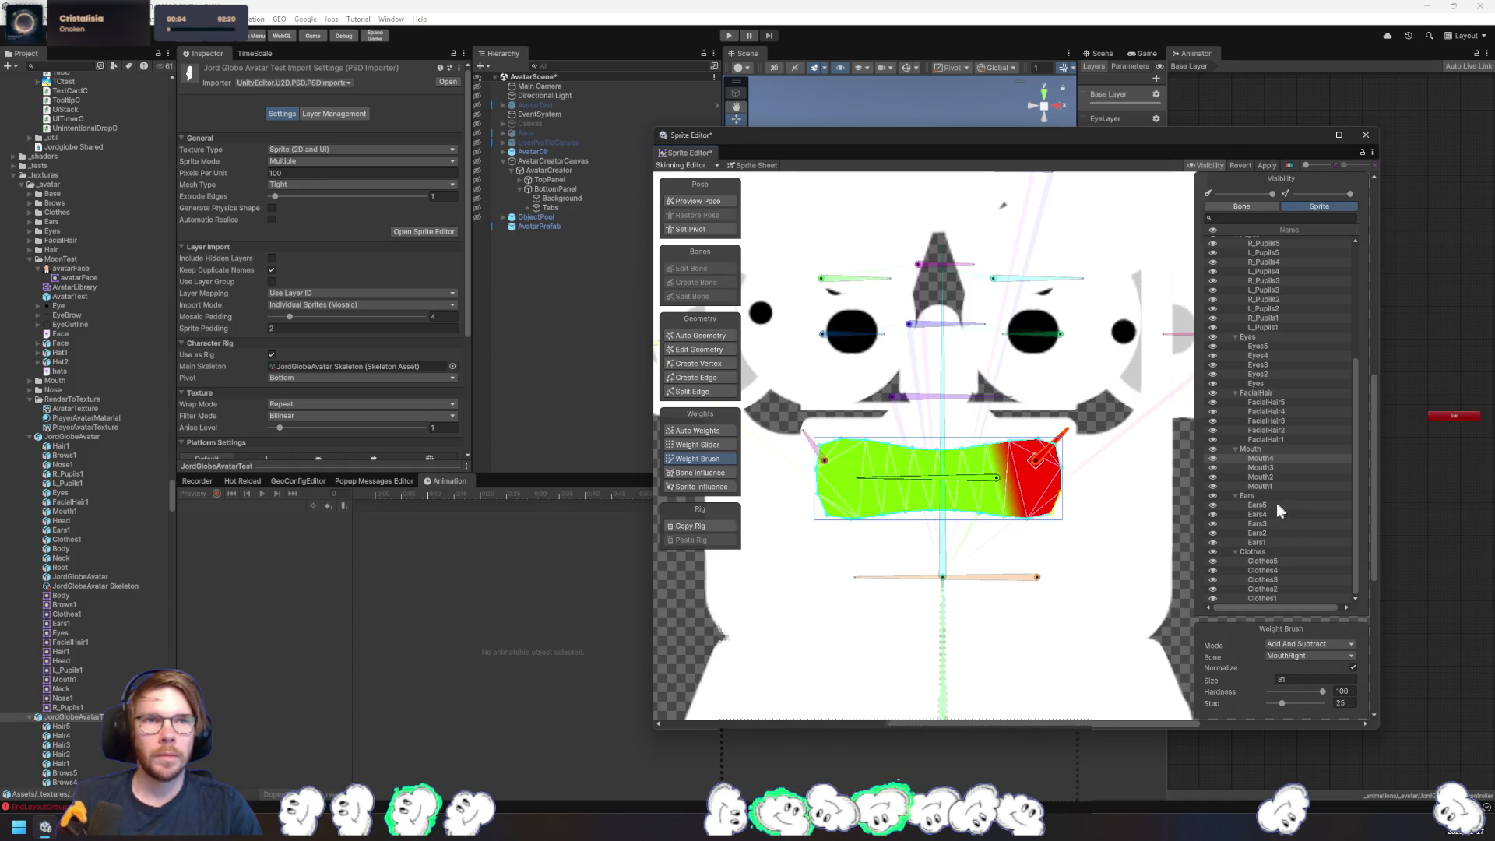
click(814, 450)
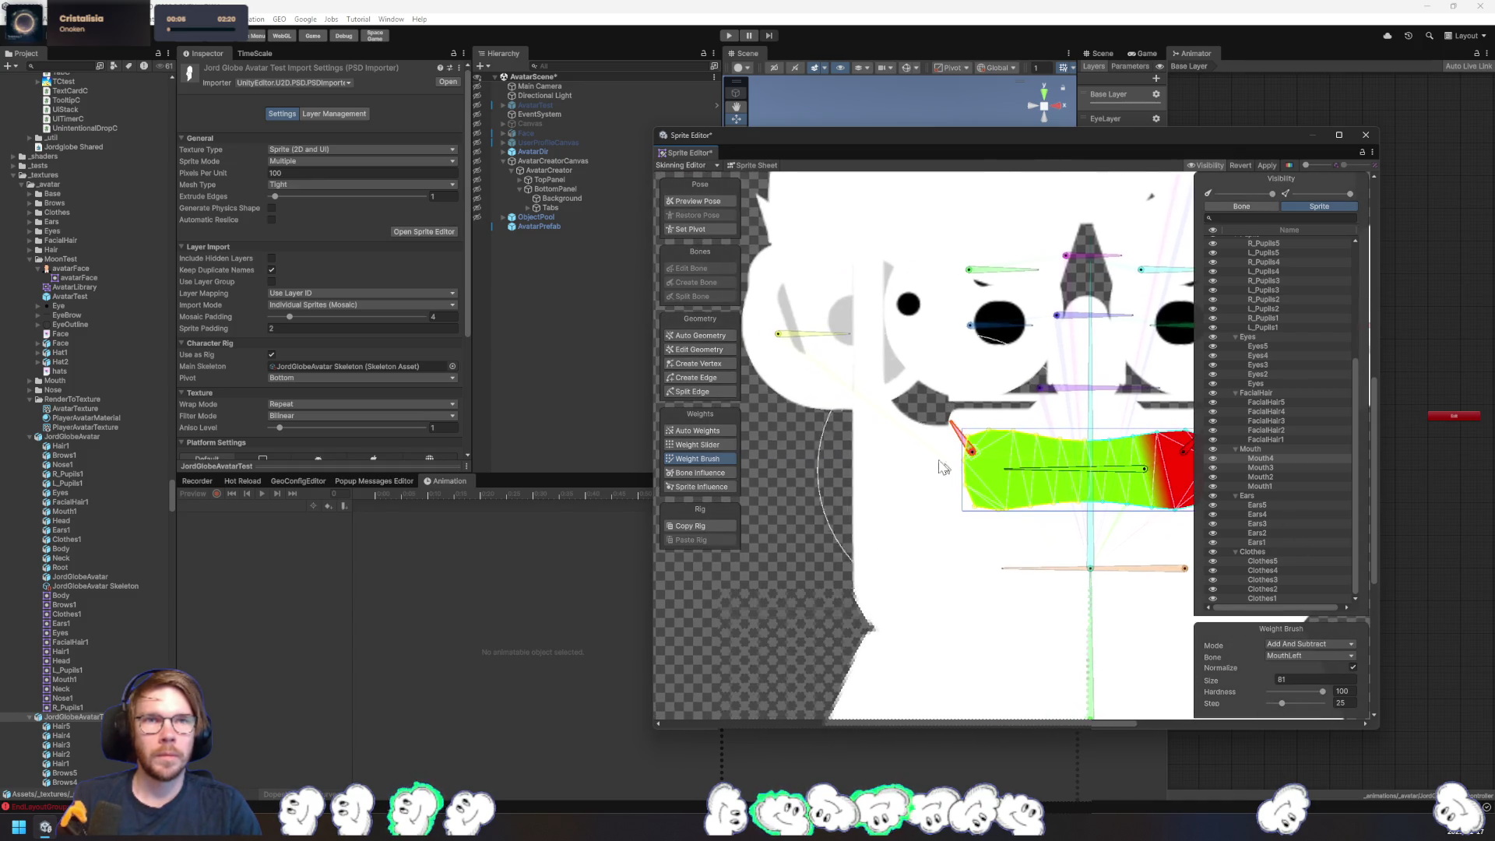
drag(888, 444, 892, 448)
- Rotate the centre bone to test deformation, then set the Mouth bone brush to size 4
scroll(1083, 541, right, 3)
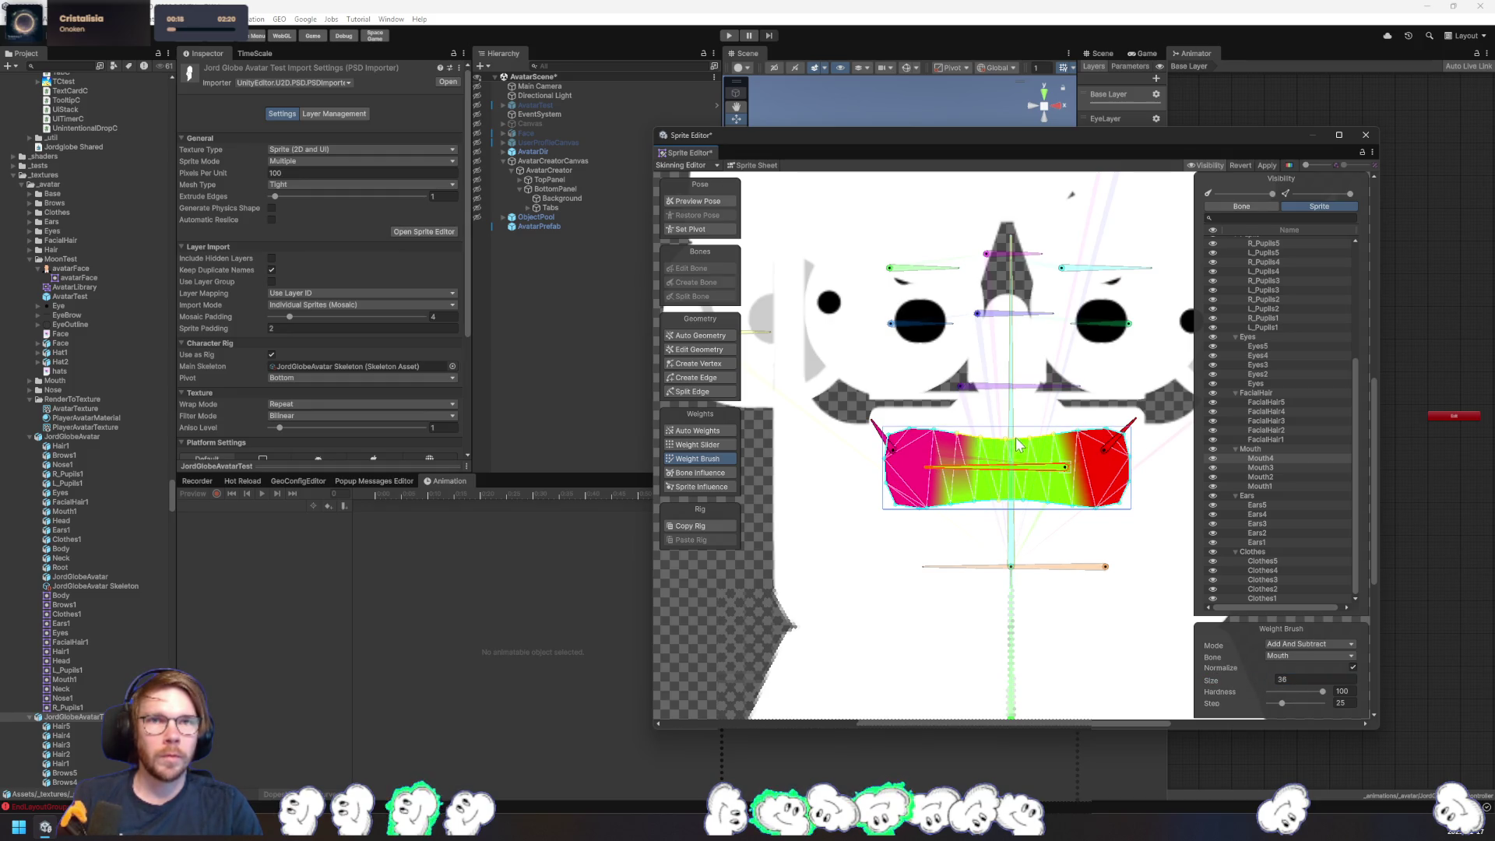
click(1016, 406)
drag(1016, 401, 1037, 428)
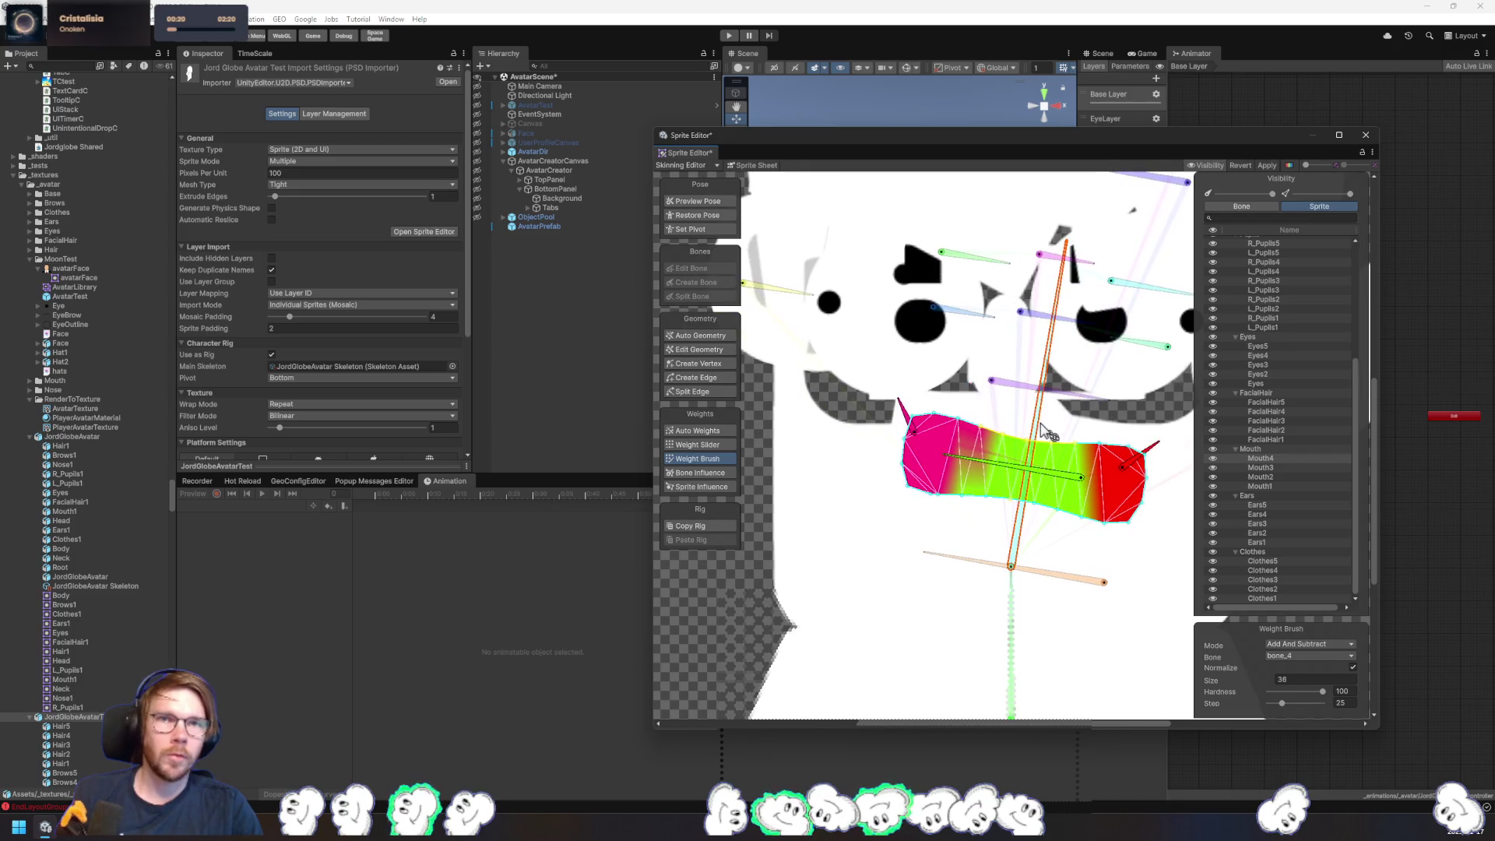
click(1036, 428)
text(4)
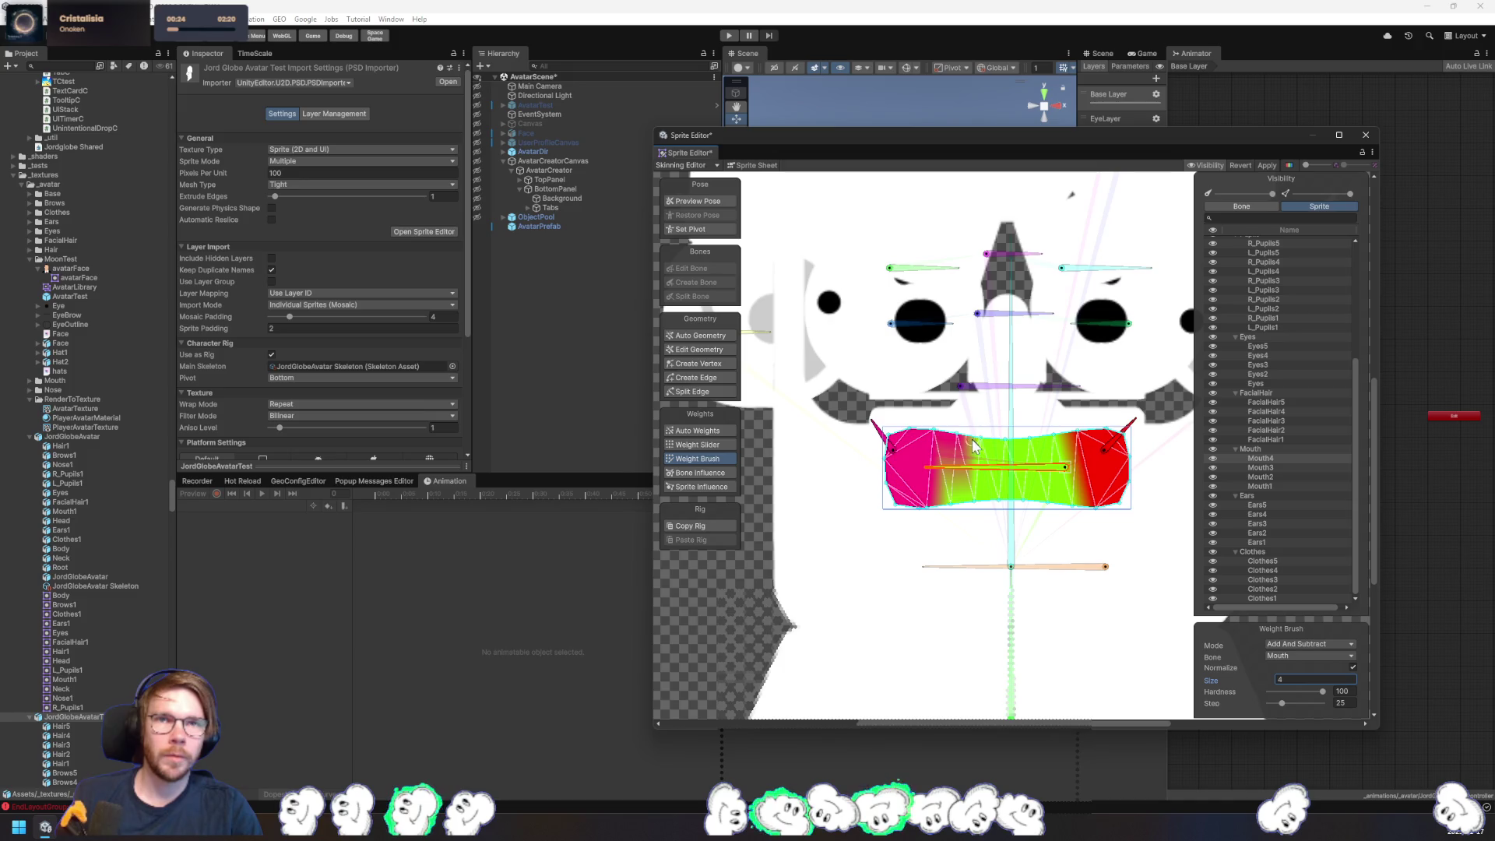
click(976, 445)
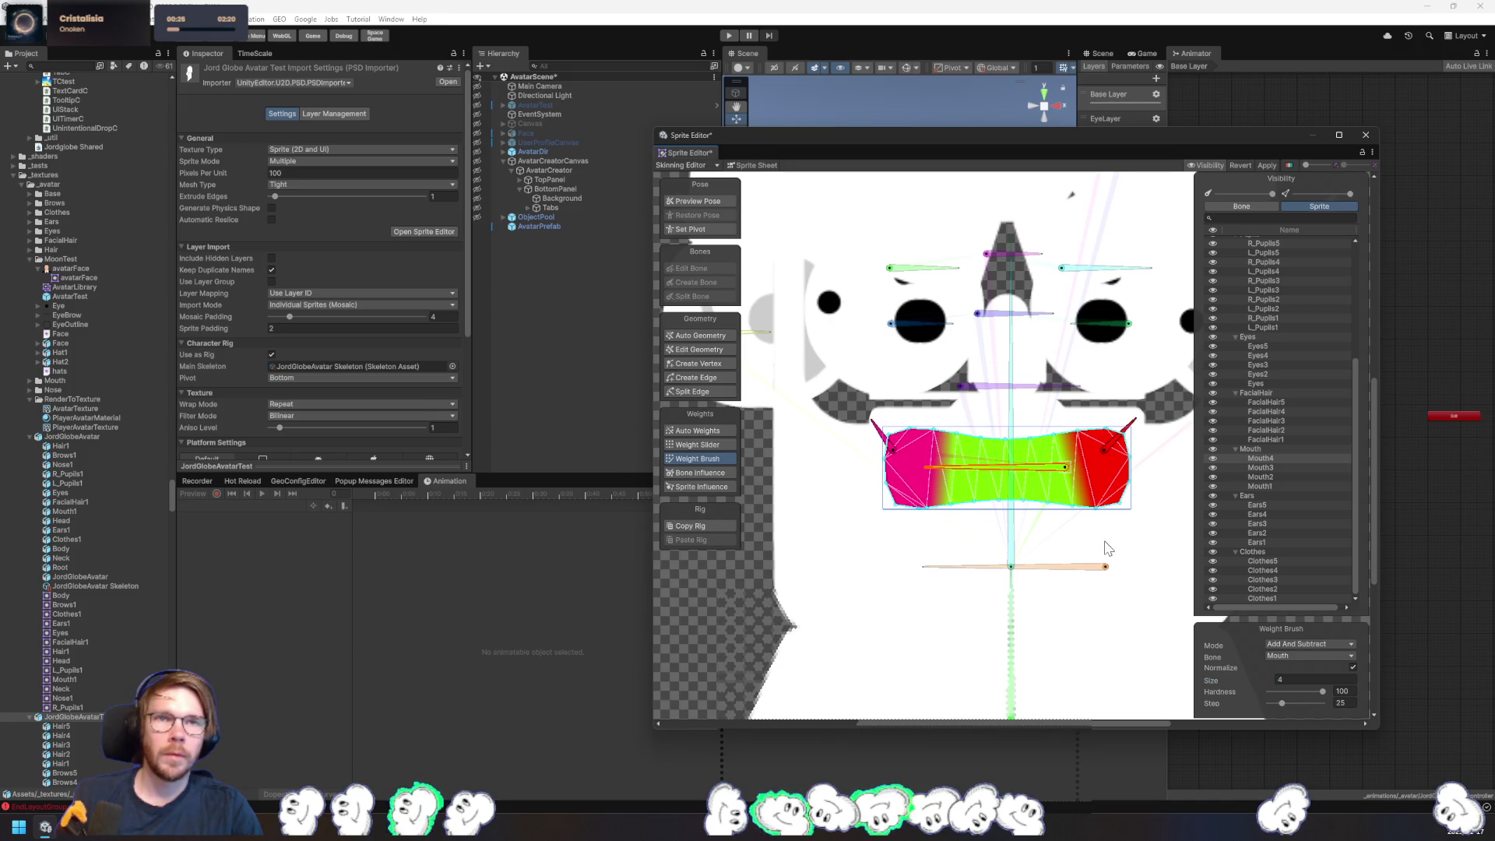
click(1273, 467)
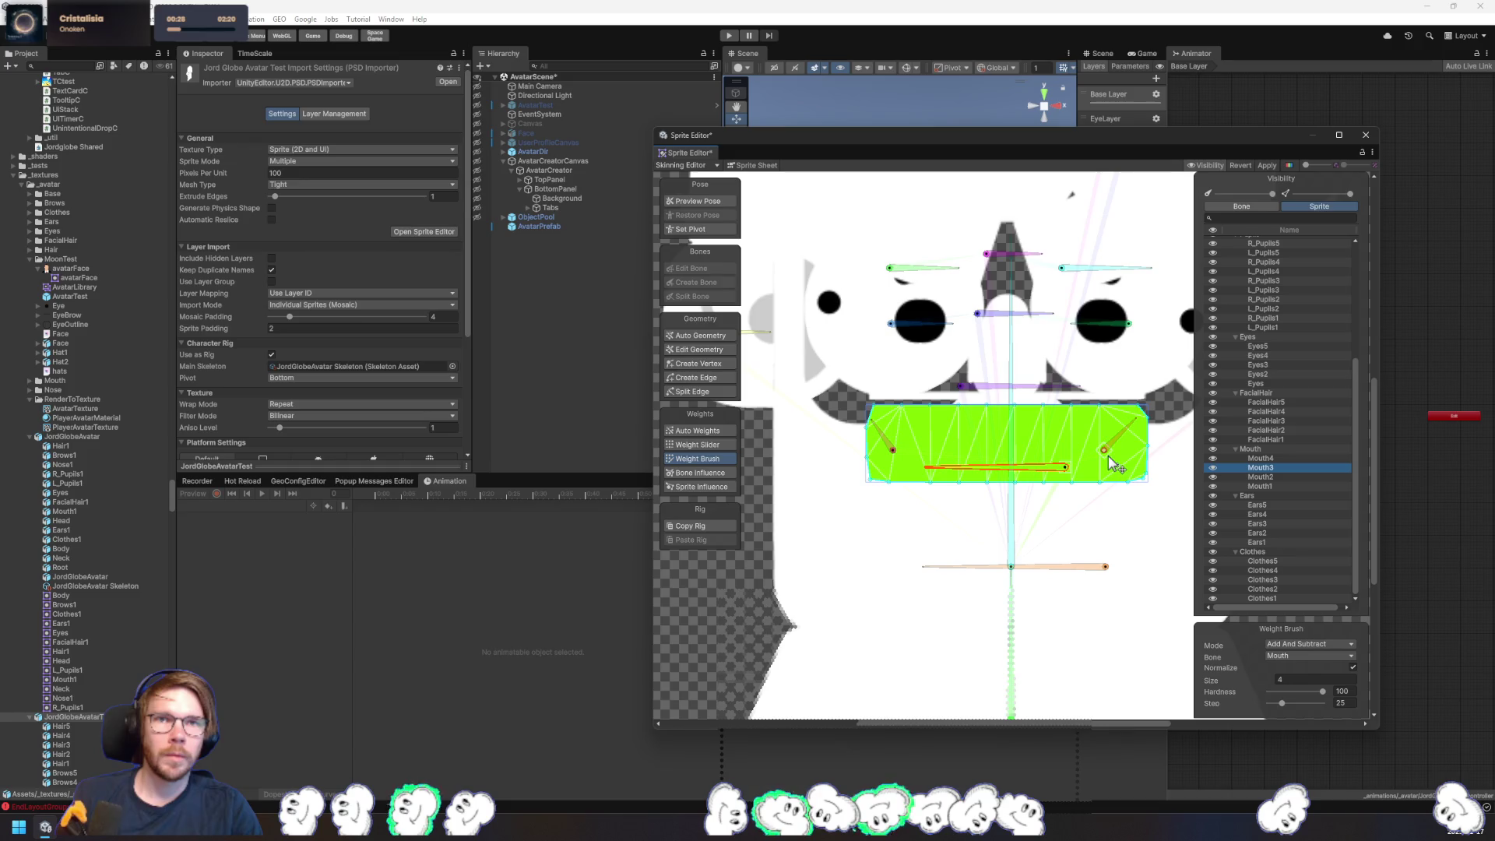
- Paint Mouth3's right end with MouthRight and its upper, lower and corner left edges with MouthLeft
click(1115, 437)
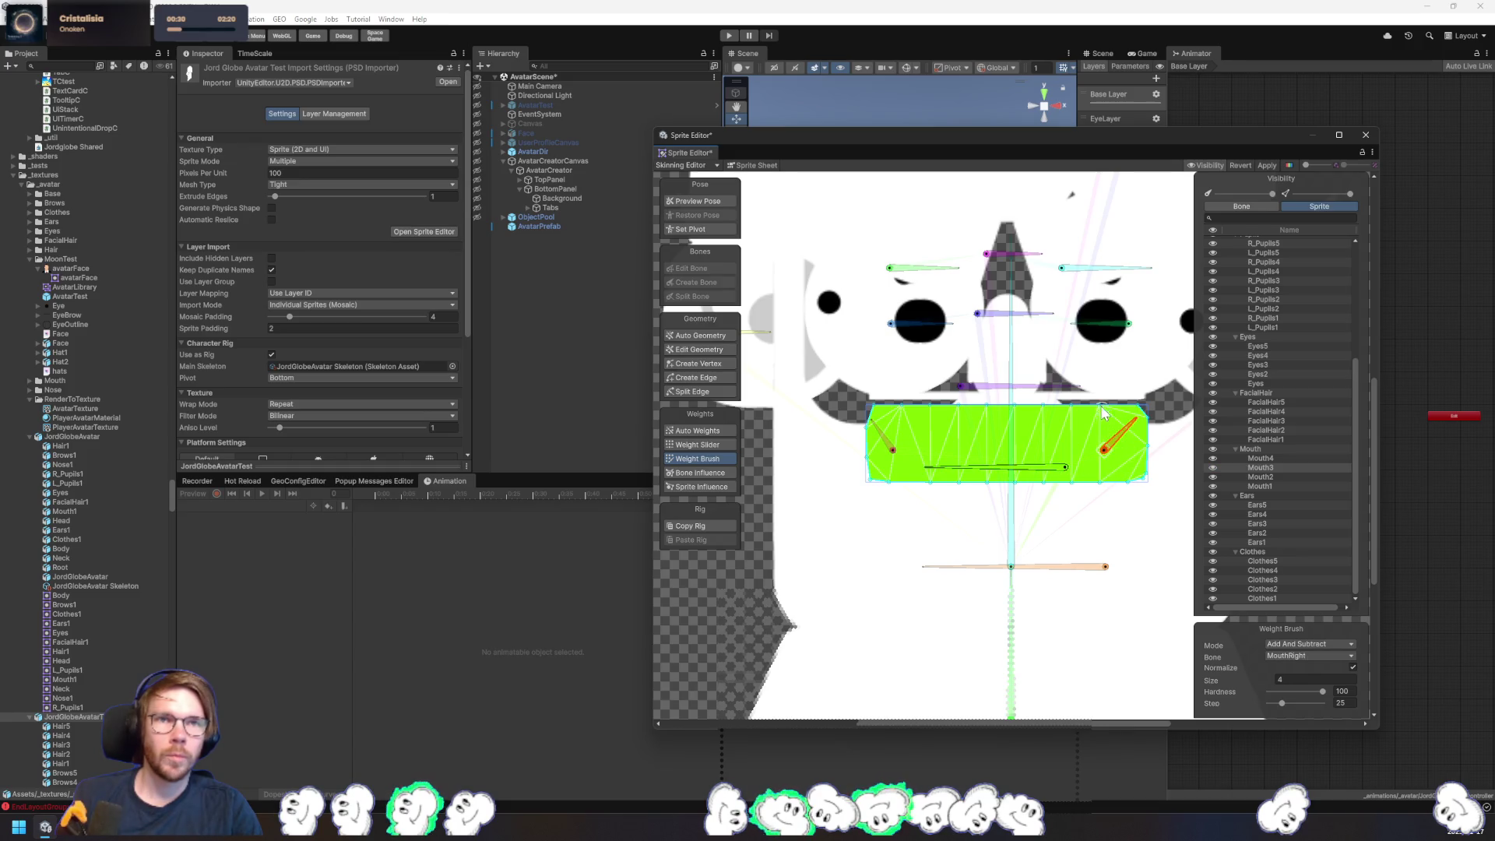
mouse_move(1110, 441)
mouse_down()
mouse_move(1152, 472)
mouse_move(1121, 421)
mouse_move(1139, 406)
mouse_up()
click(892, 445)
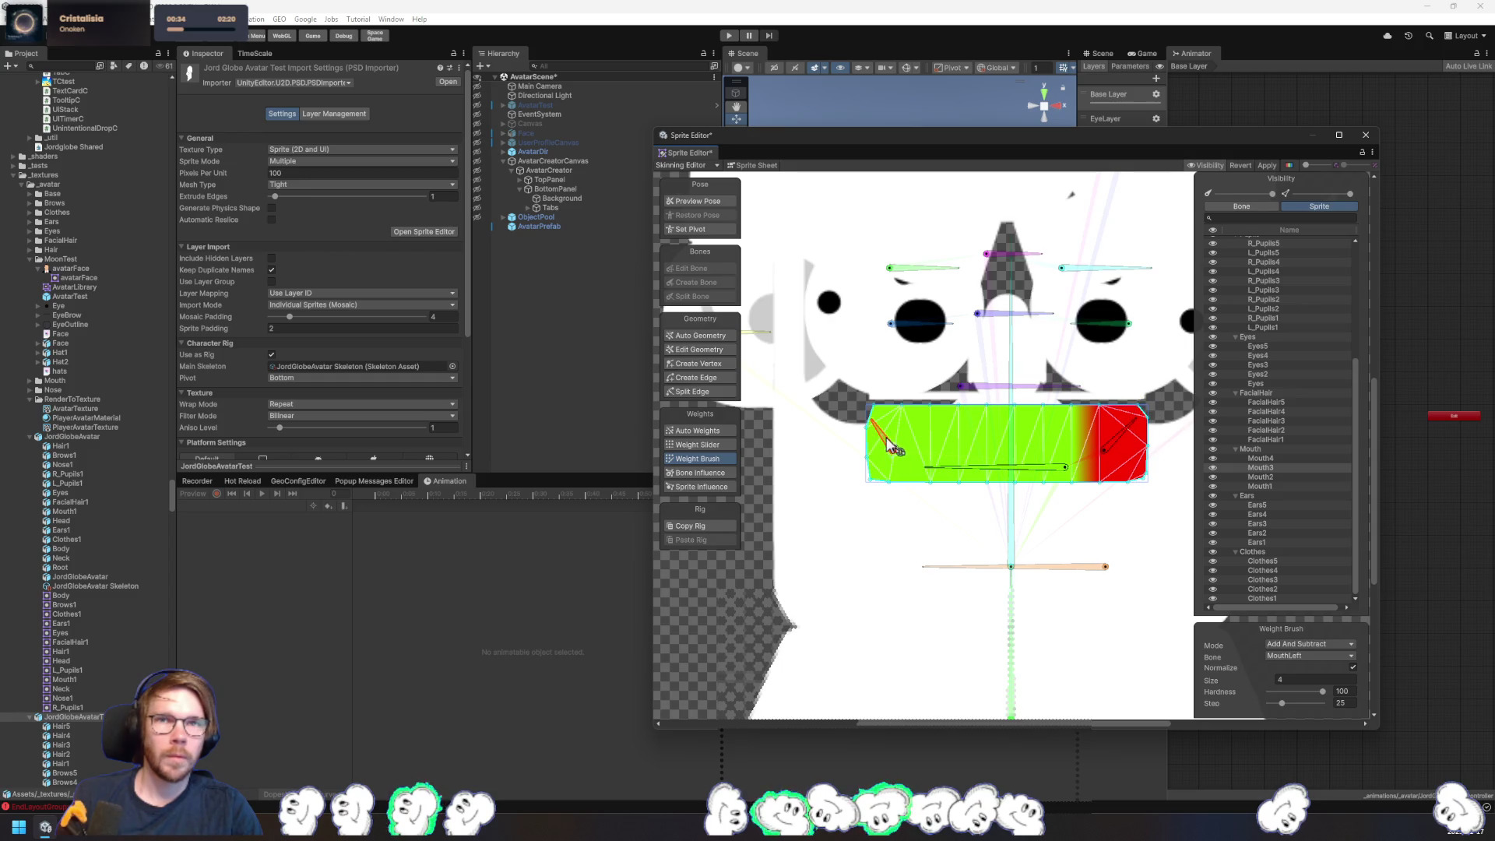
drag(901, 415, 905, 436)
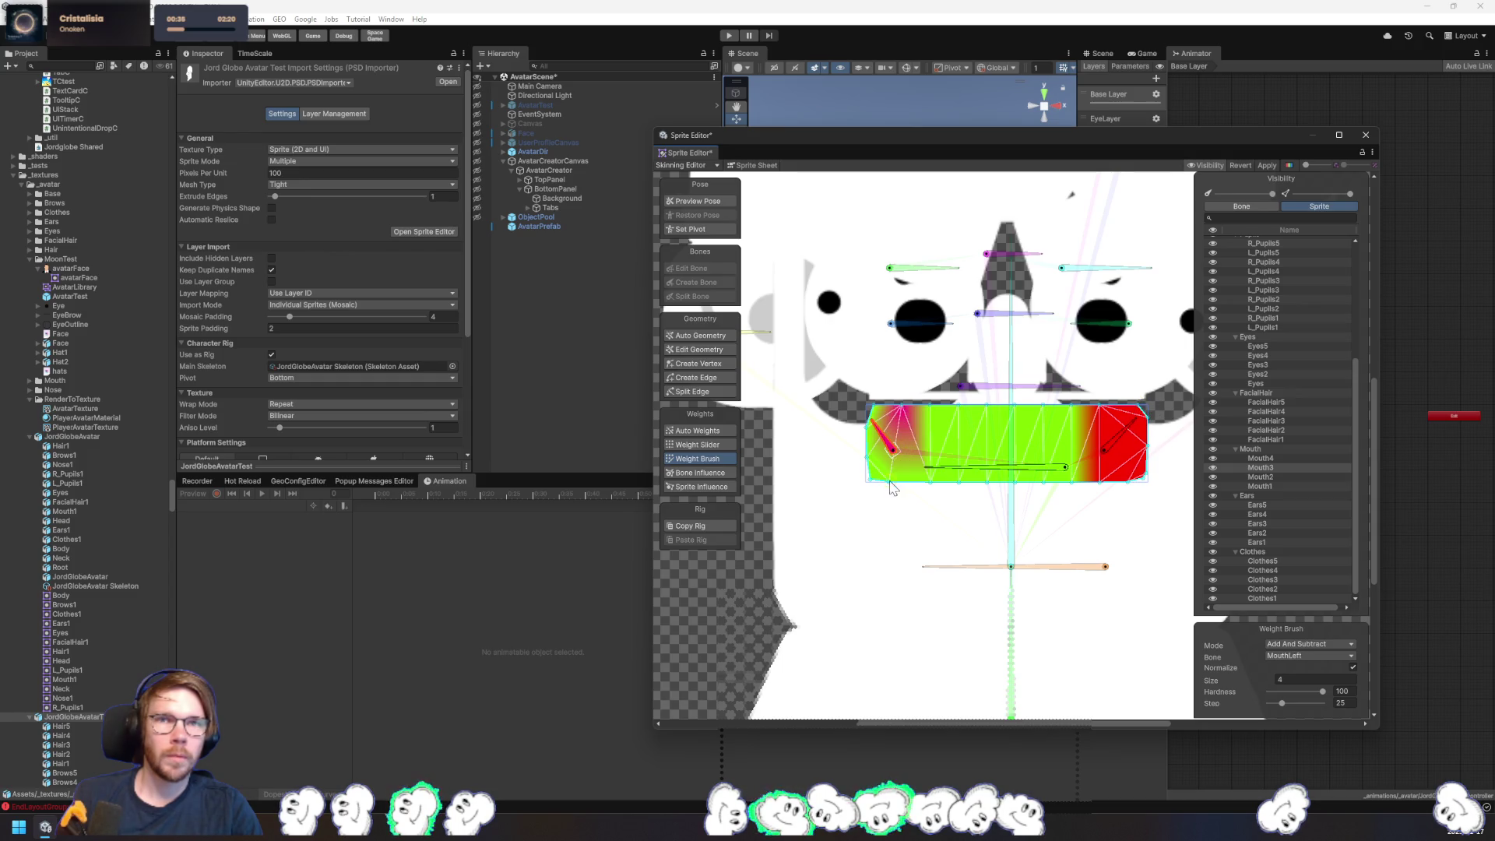
drag(892, 487, 870, 447)
drag(933, 408, 933, 405)
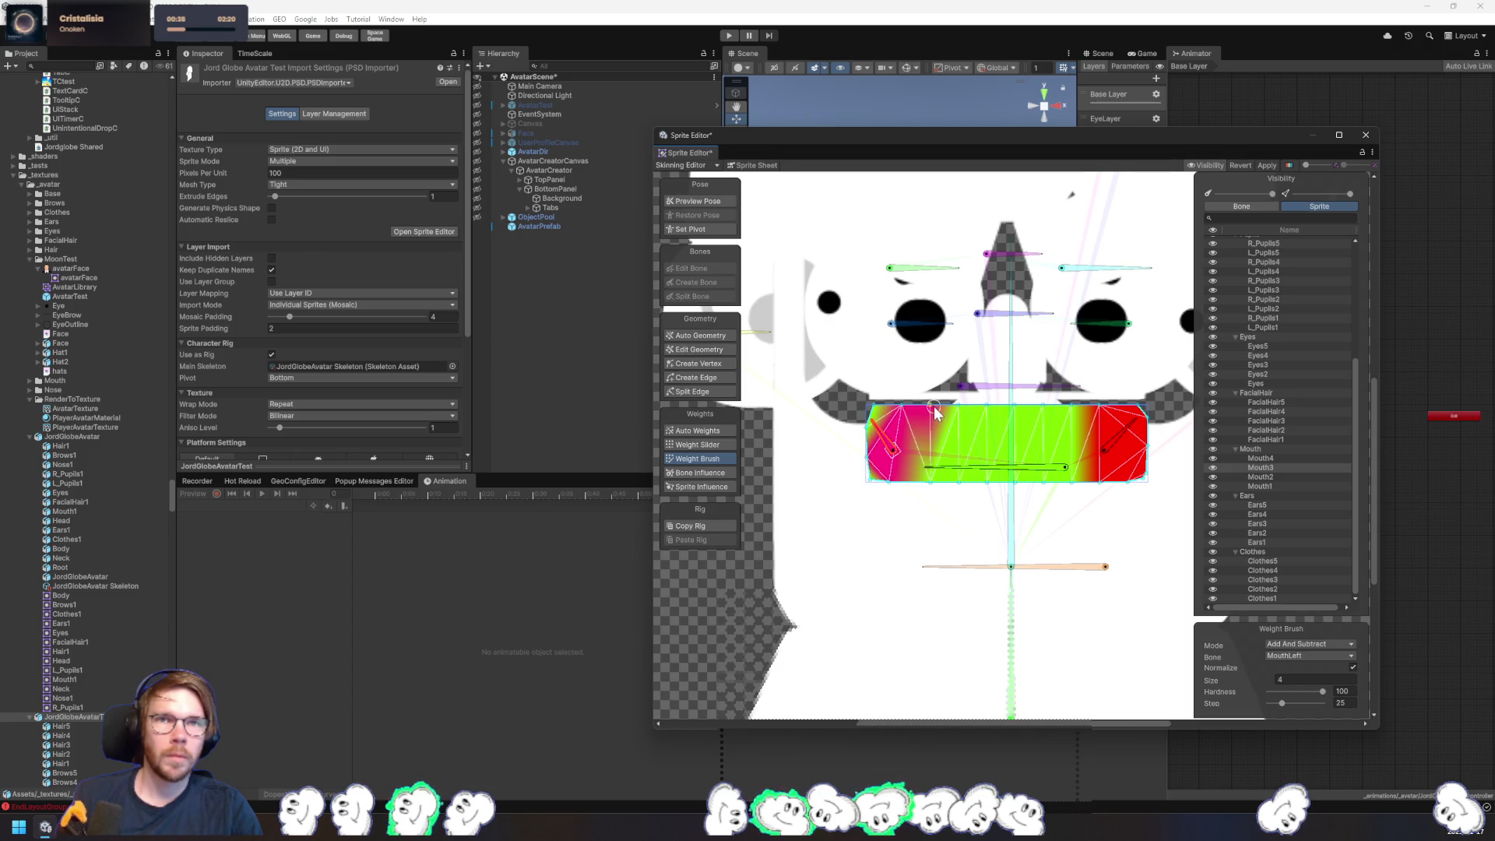
drag(934, 488, 932, 490)
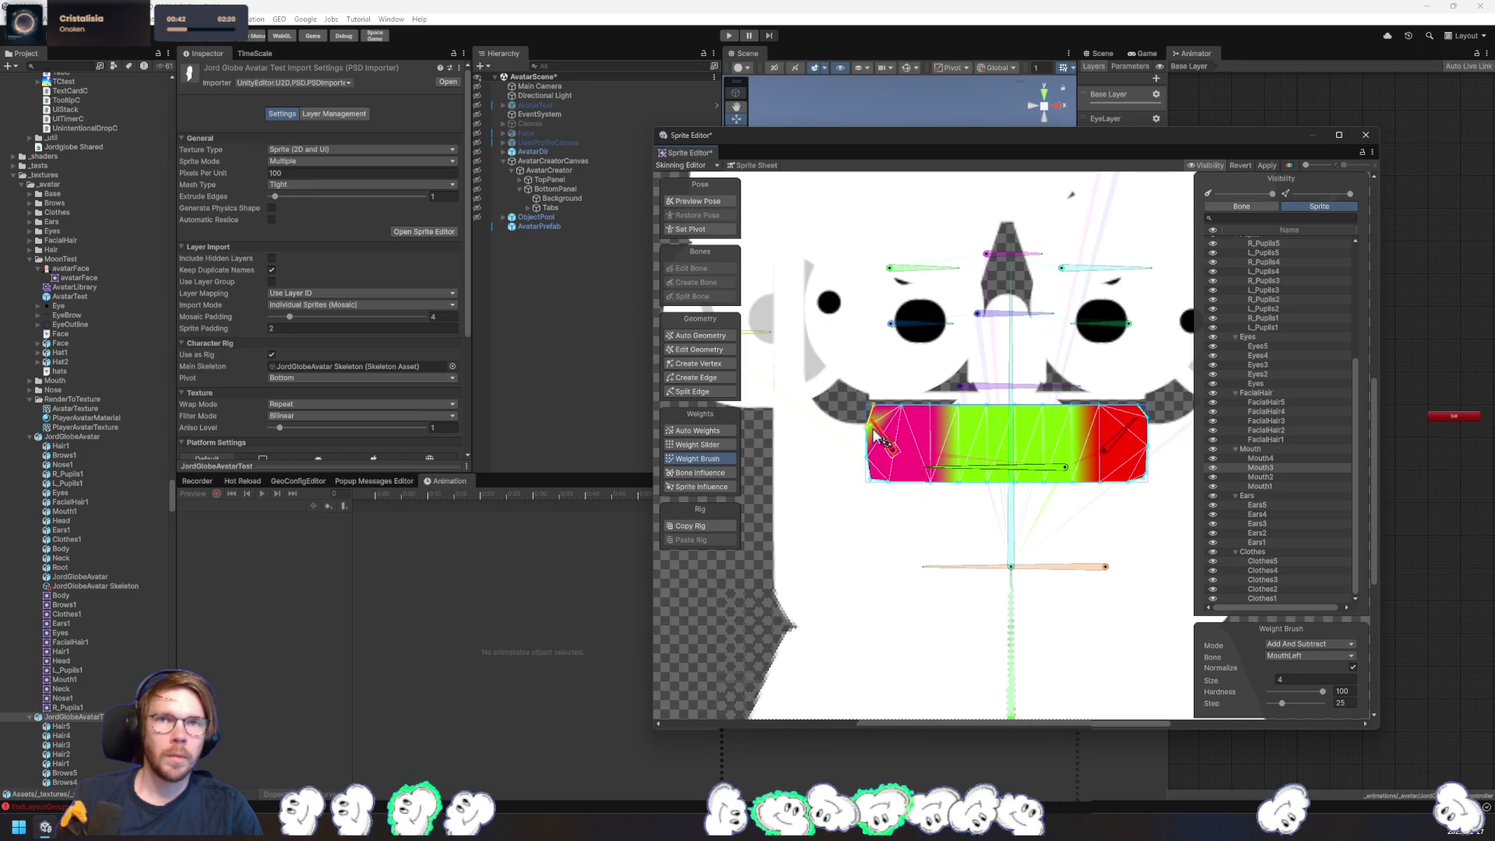
mouse_move(876, 439)
mouse_down()
mouse_move(911, 444)
mouse_move(860, 435)
mouse_up()
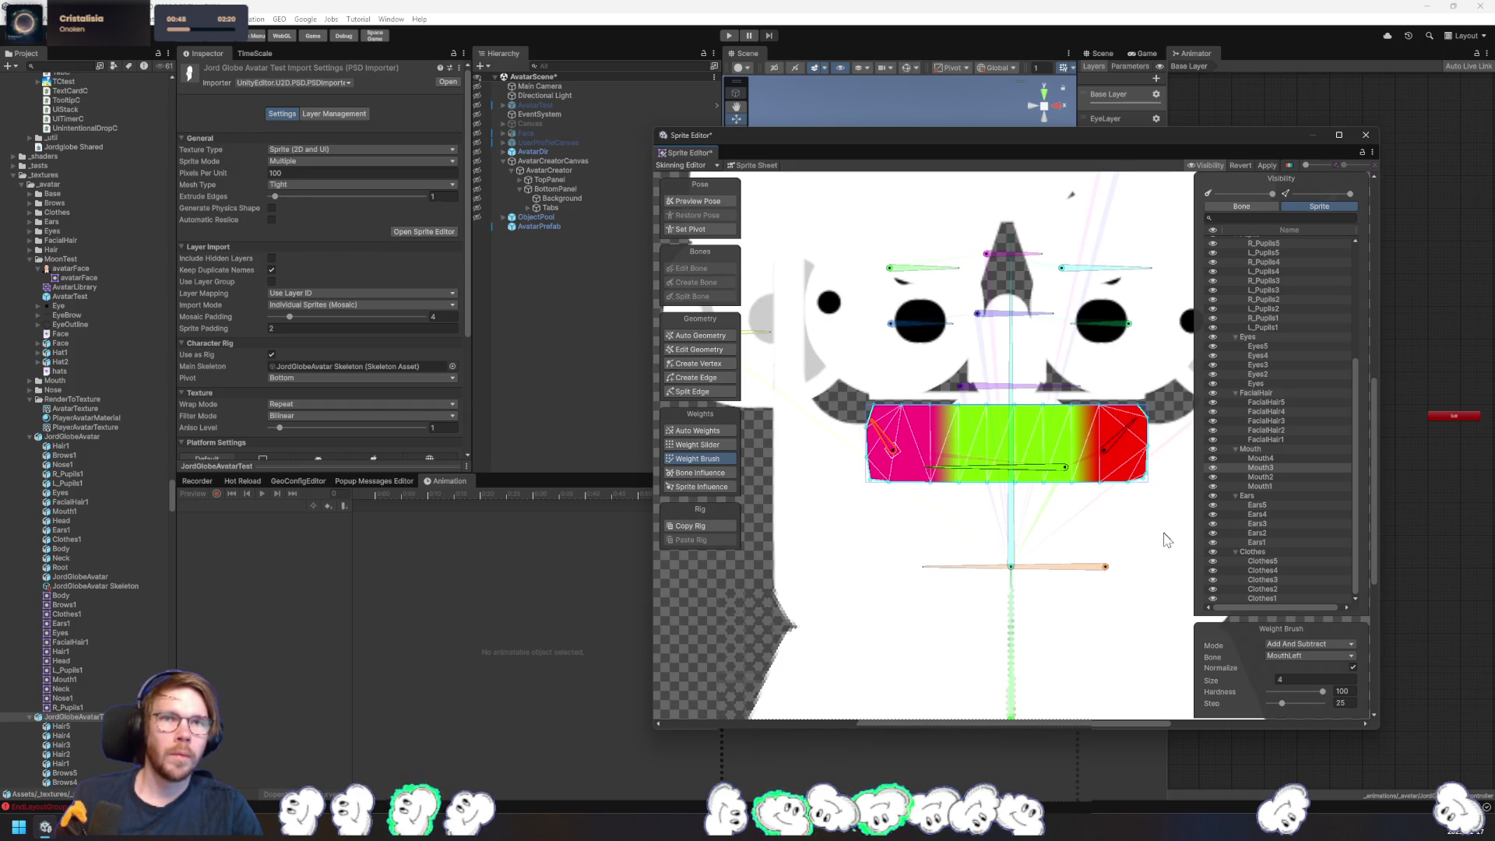
mouse_move(1073, 405)
mouse_down()
mouse_move(1063, 461)
mouse_move(1082, 498)
mouse_up()
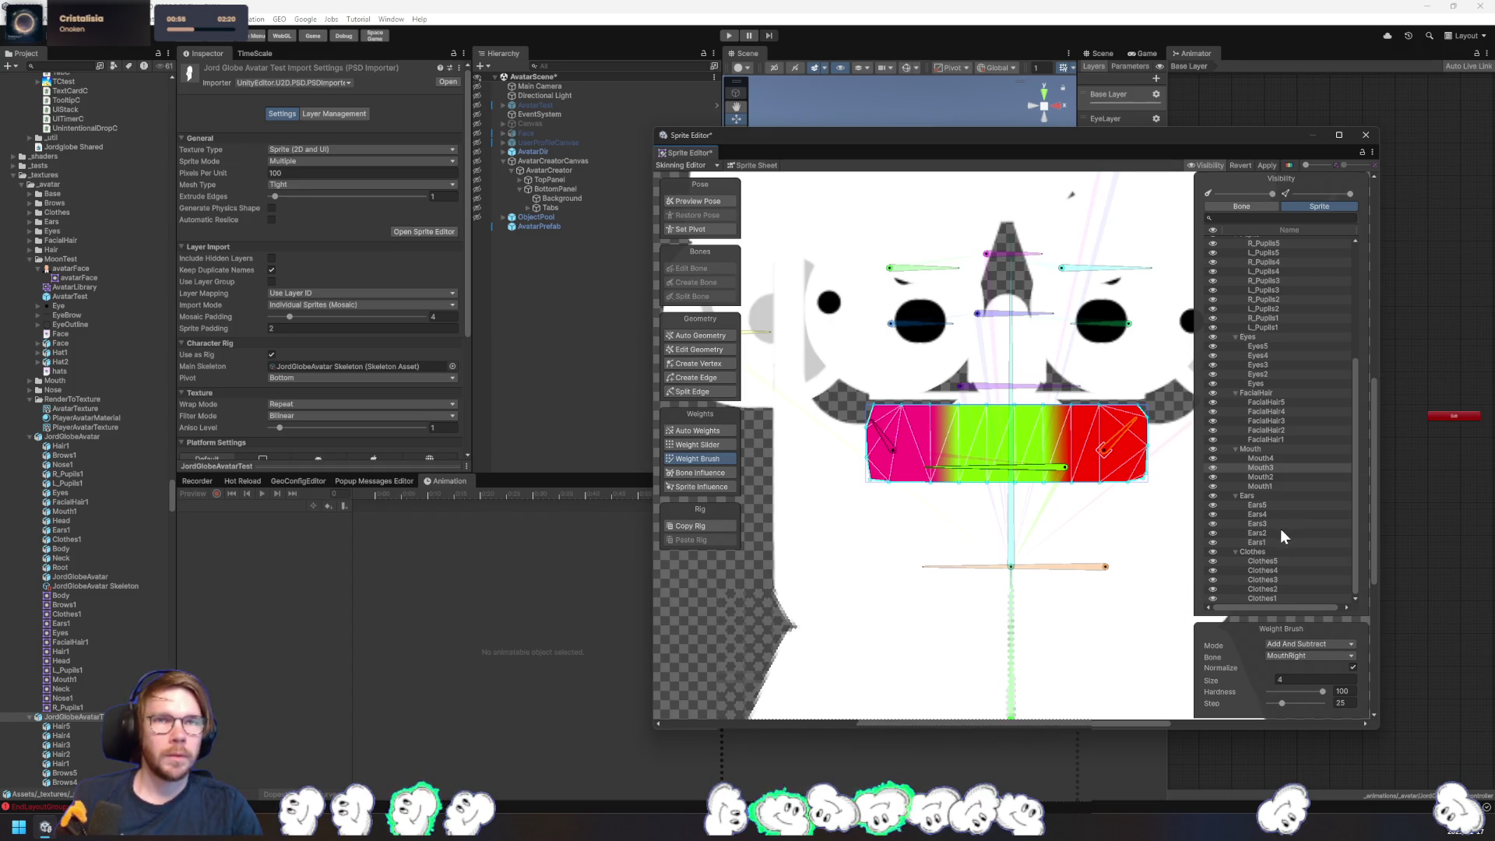
click(1286, 477)
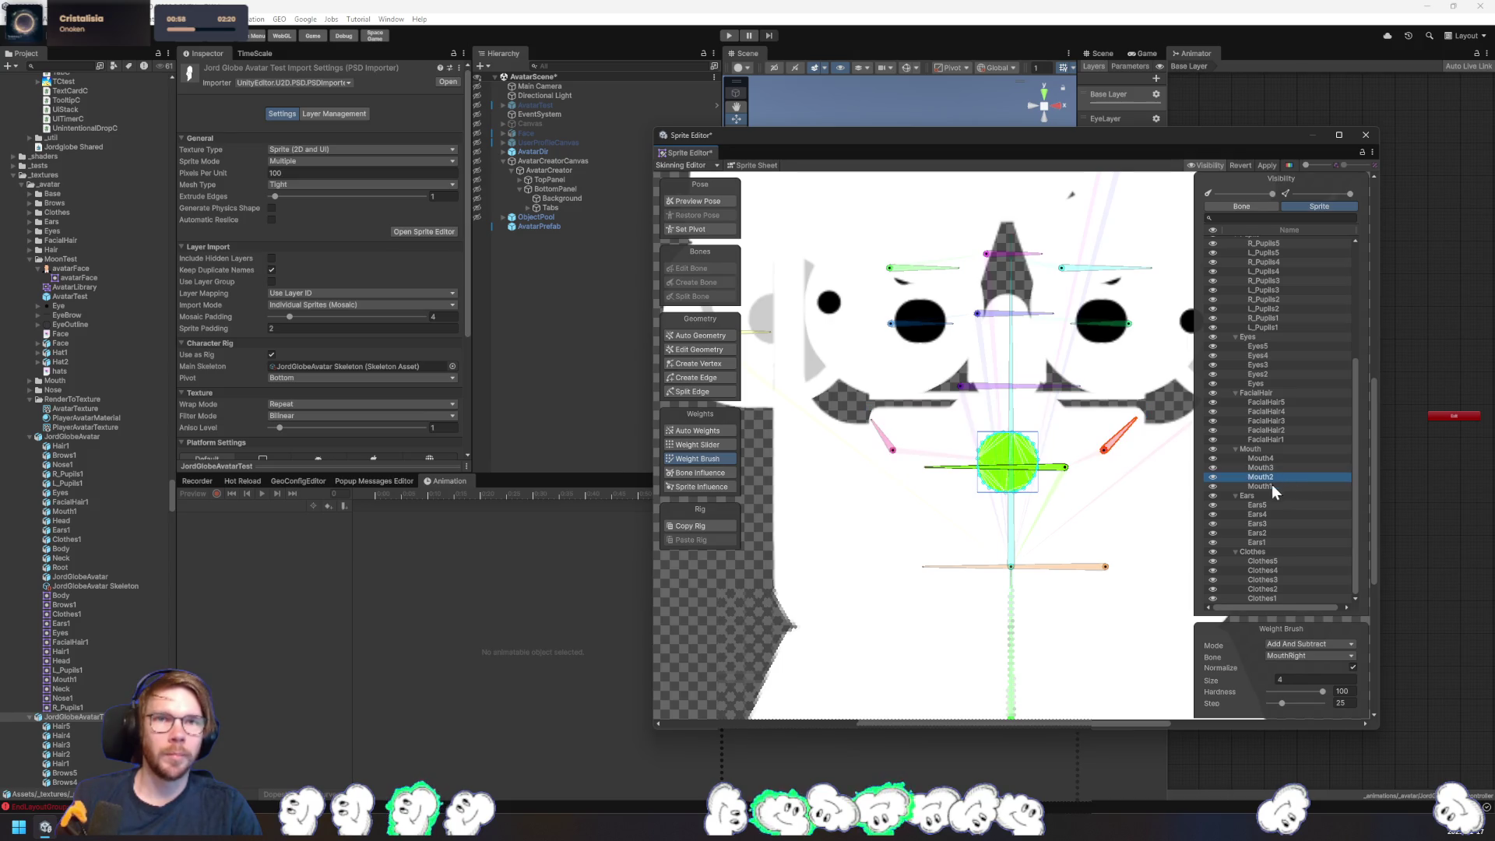
- Weight Mouth2's right half to MouthRight and its left part to MouthLeft
click(1036, 466)
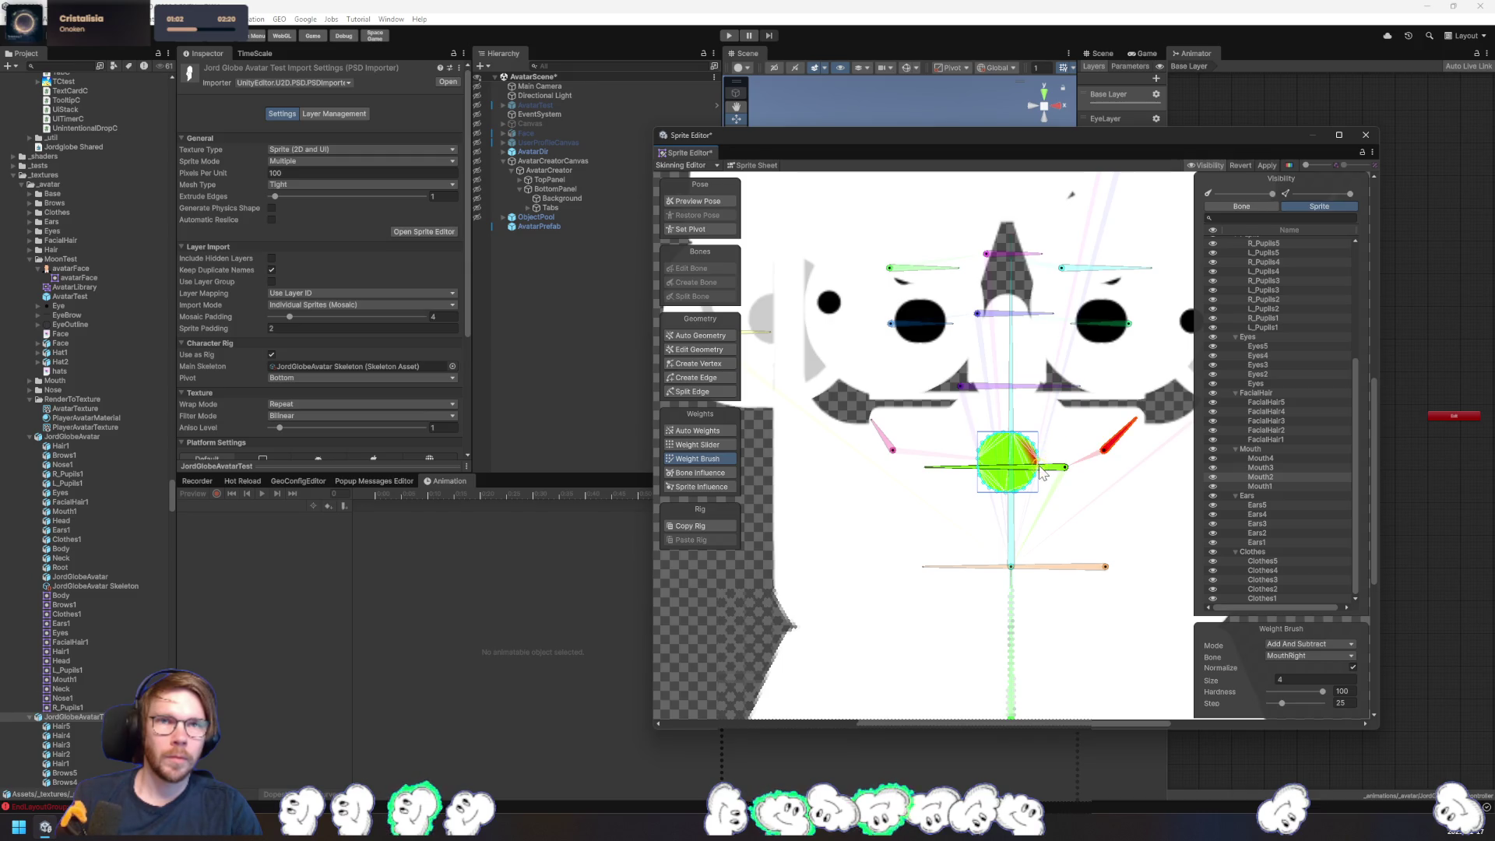
drag(1041, 464, 1031, 490)
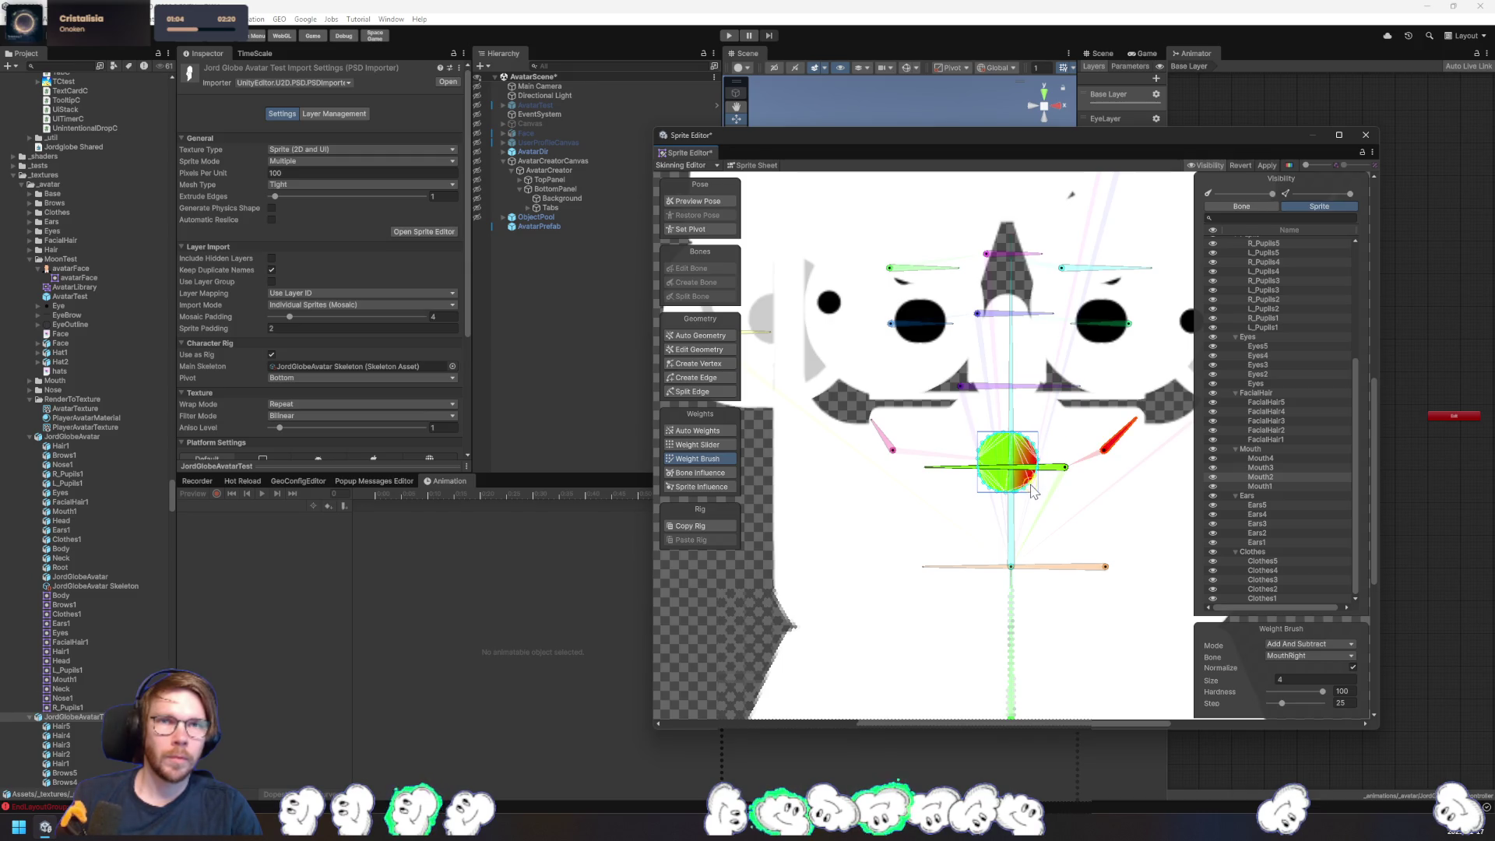
click(888, 441)
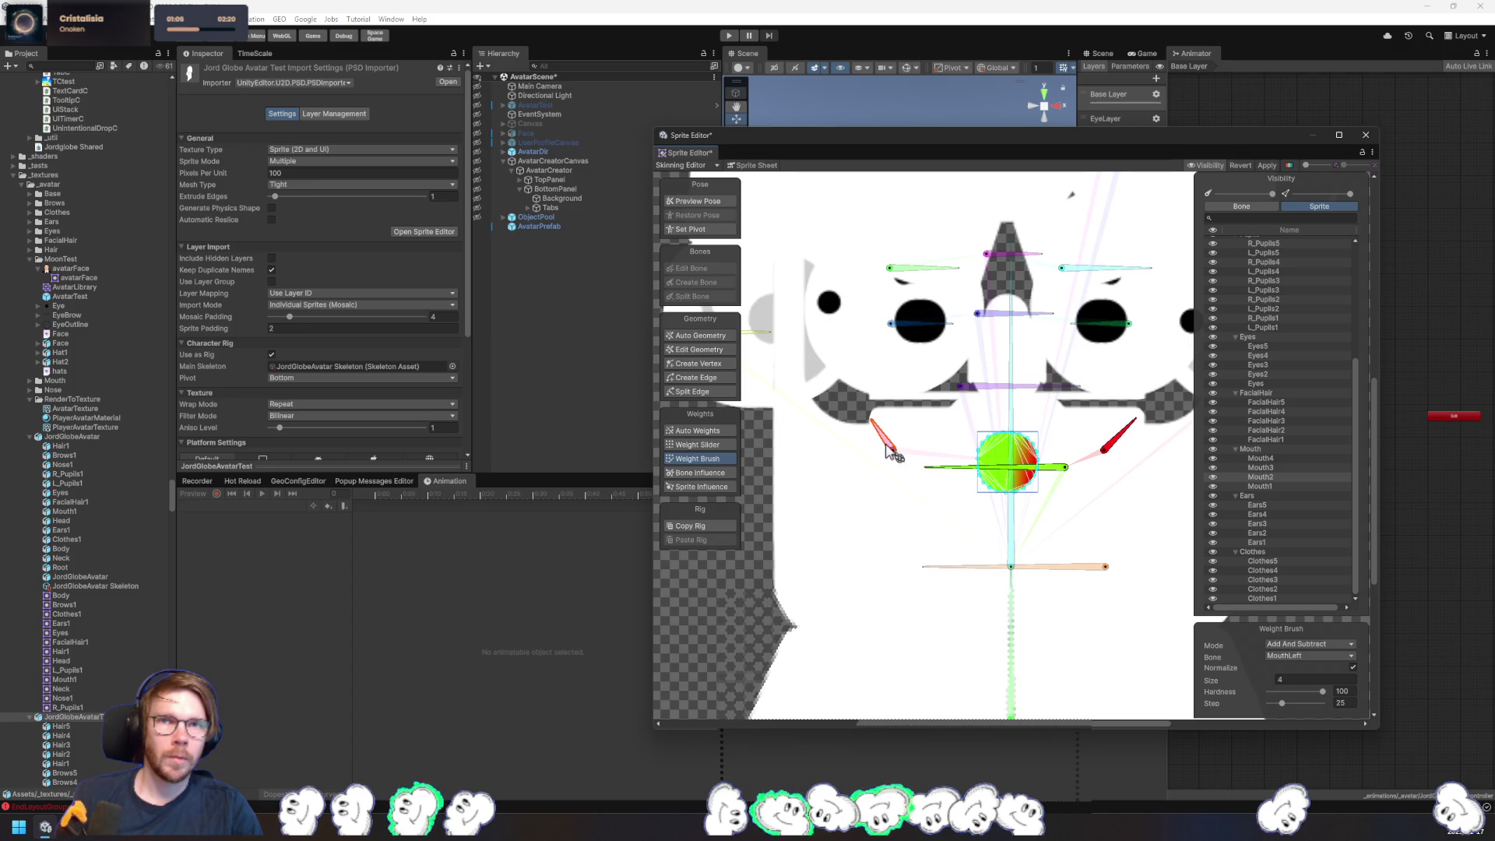
drag(997, 487, 981, 458)
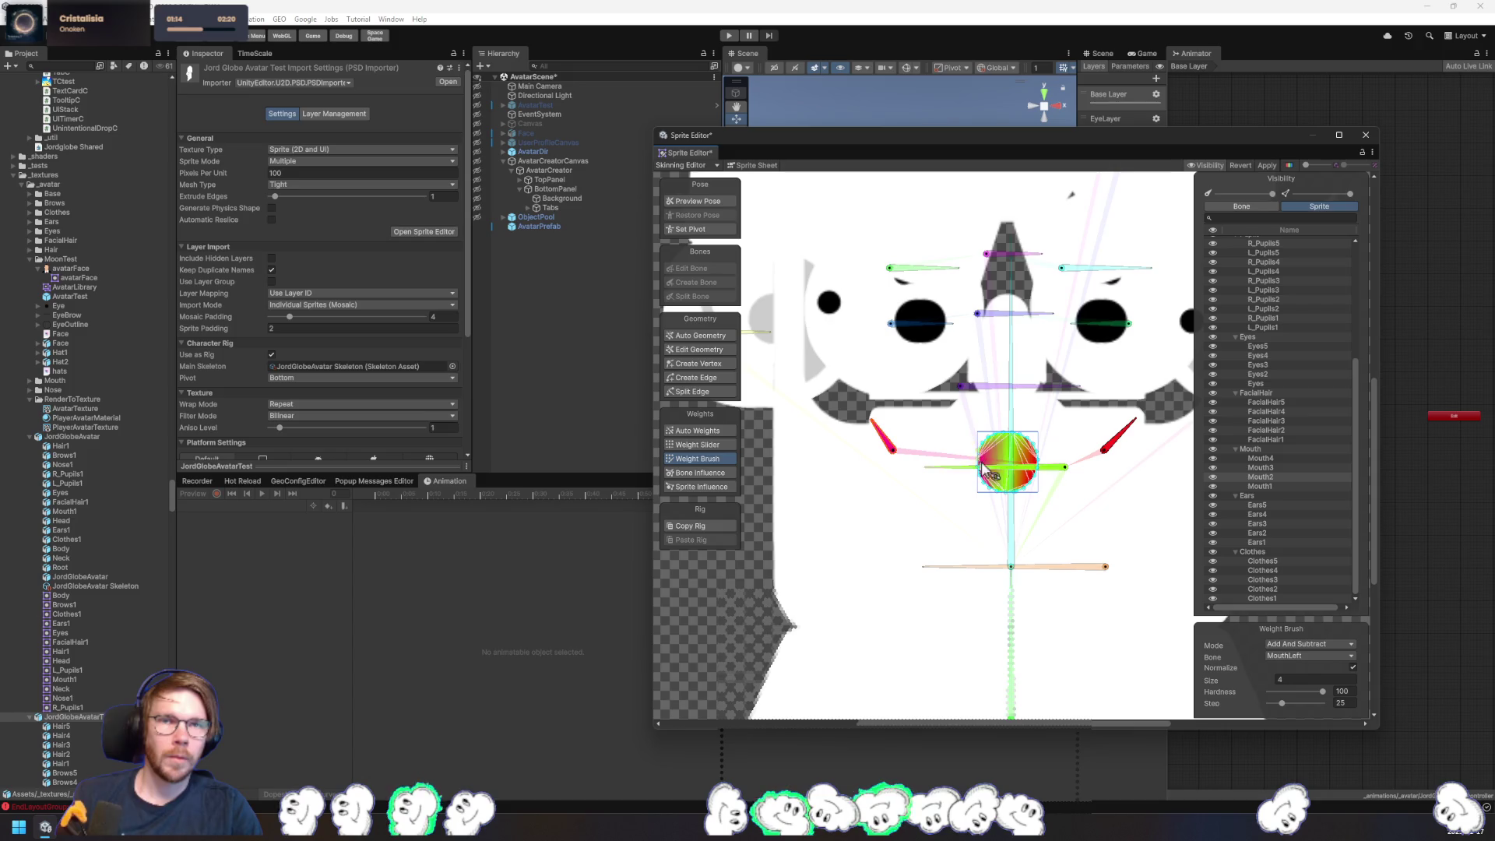
- On Mouth1 with brush size 20, paint the left edge MouthLeft and the right edge MouthRight
click(1278, 486)
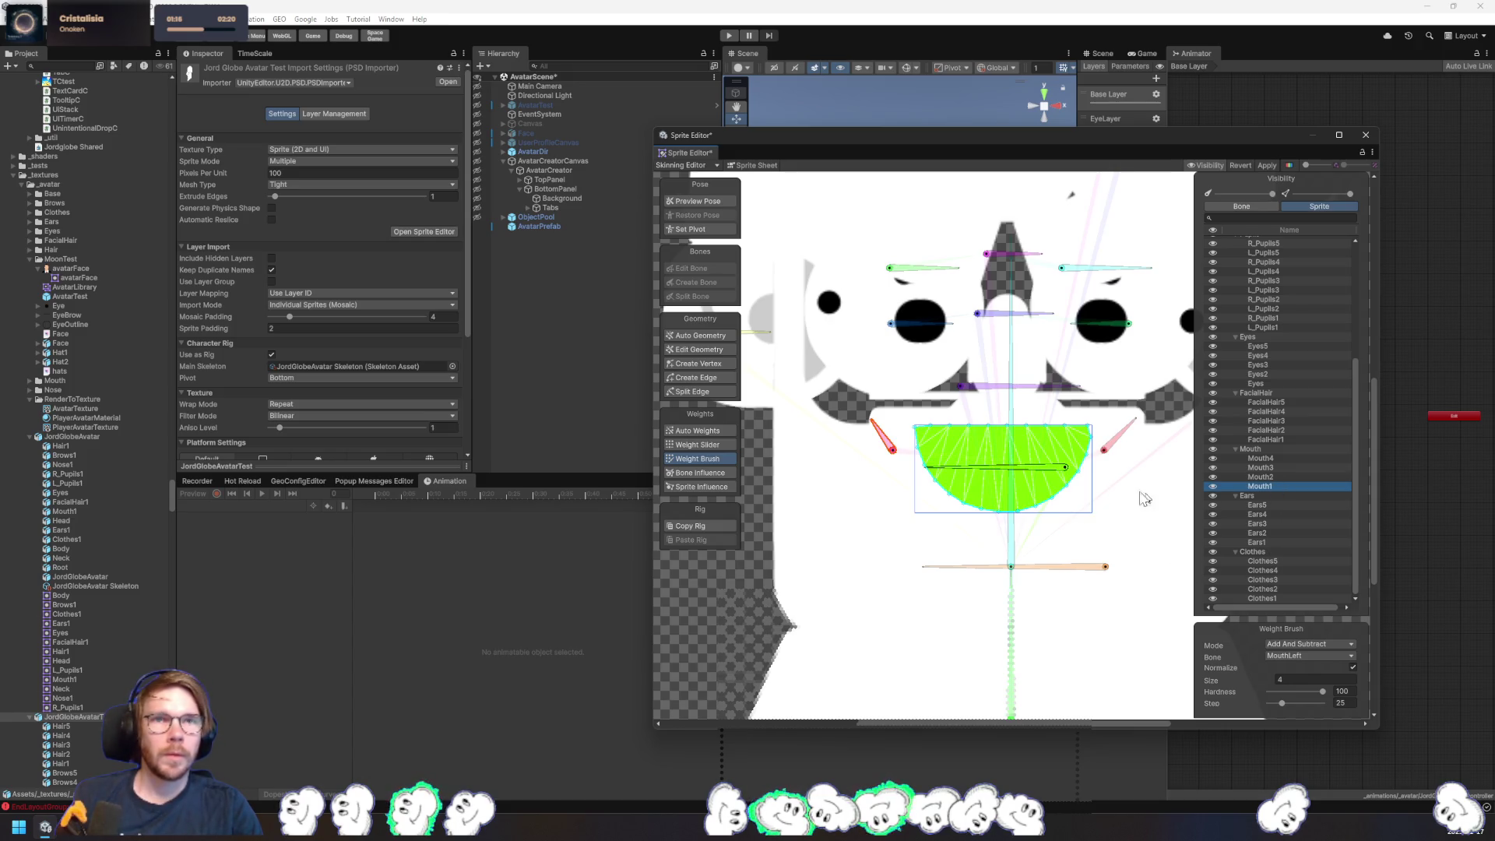
drag(1249, 681, 1243, 683)
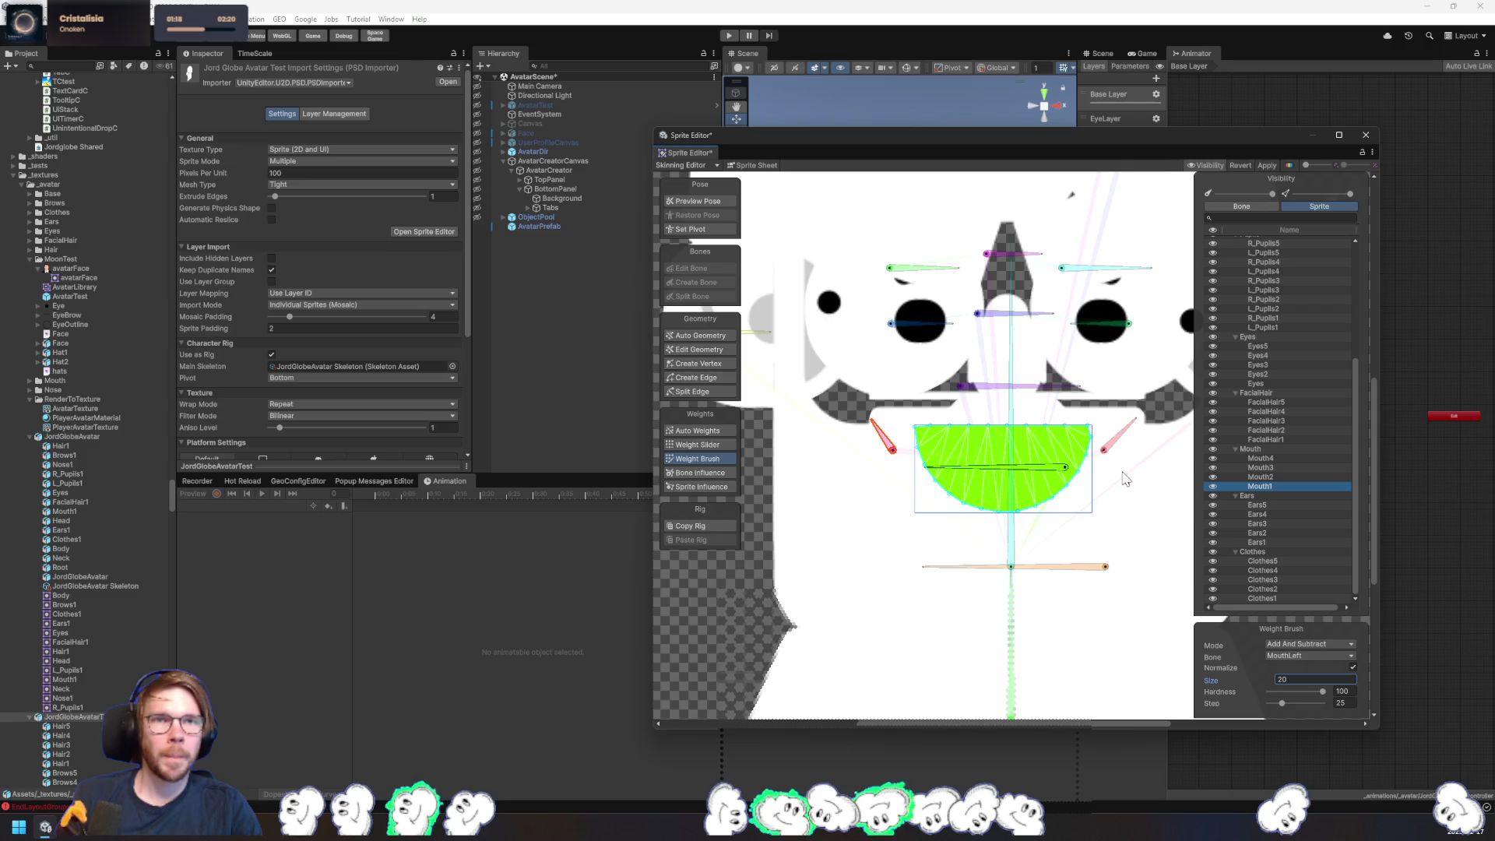
drag(1112, 469, 1103, 464)
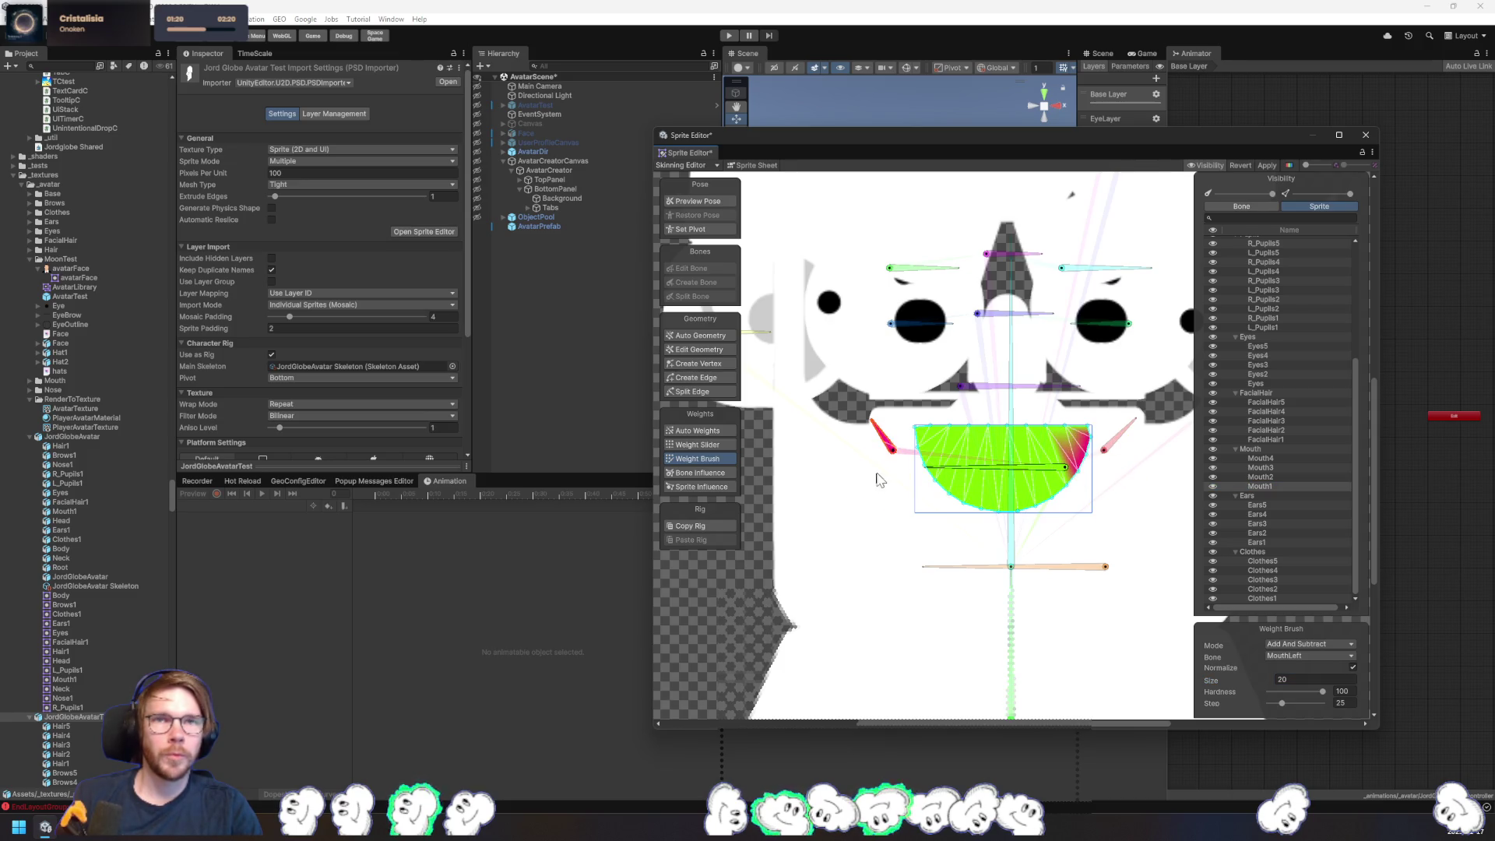
mouse_move(880, 473)
mouse_down()
mouse_move(954, 447)
mouse_move(940, 458)
mouse_up()
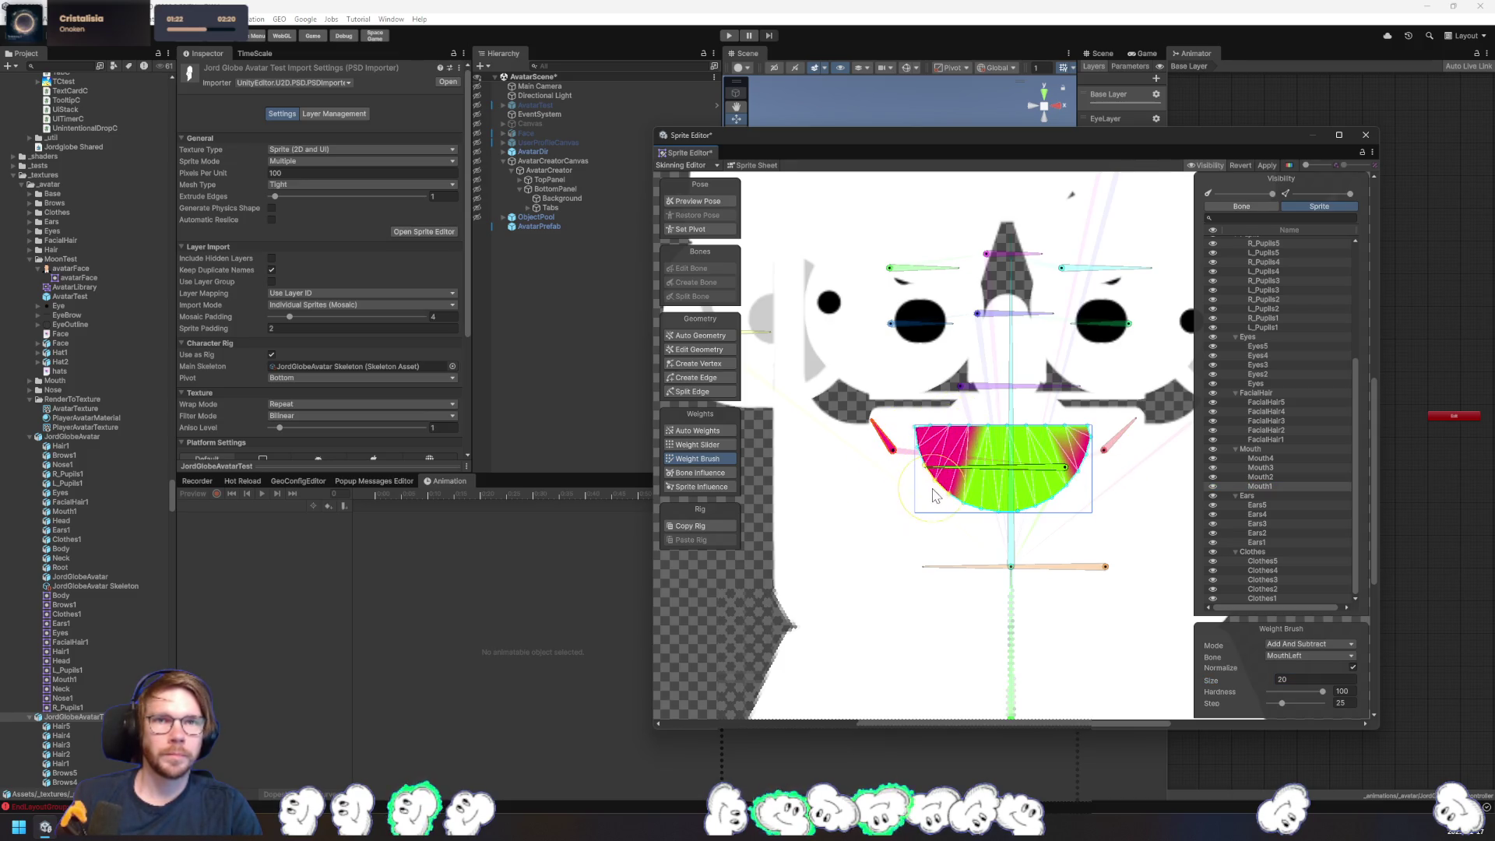
click(1120, 438)
mouse_move(1108, 456)
mouse_down()
mouse_move(1067, 428)
mouse_move(1106, 509)
mouse_move(1044, 448)
mouse_move(1121, 443)
mouse_up()
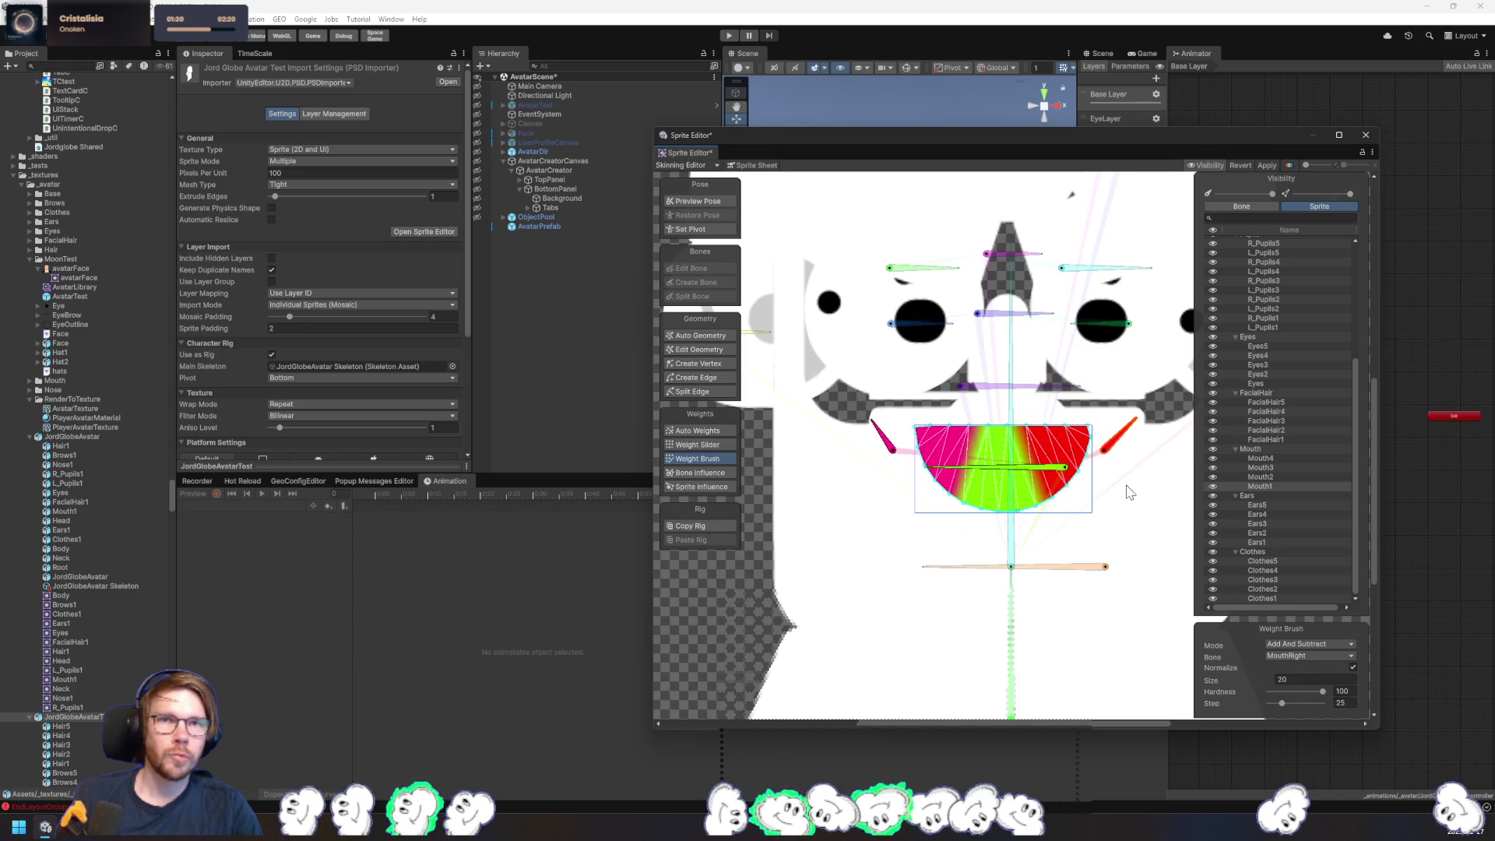
mouse_move(1130, 492)
mouse_down()
mouse_move(1112, 427)
mouse_move(1062, 430)
mouse_move(1076, 510)
mouse_up()
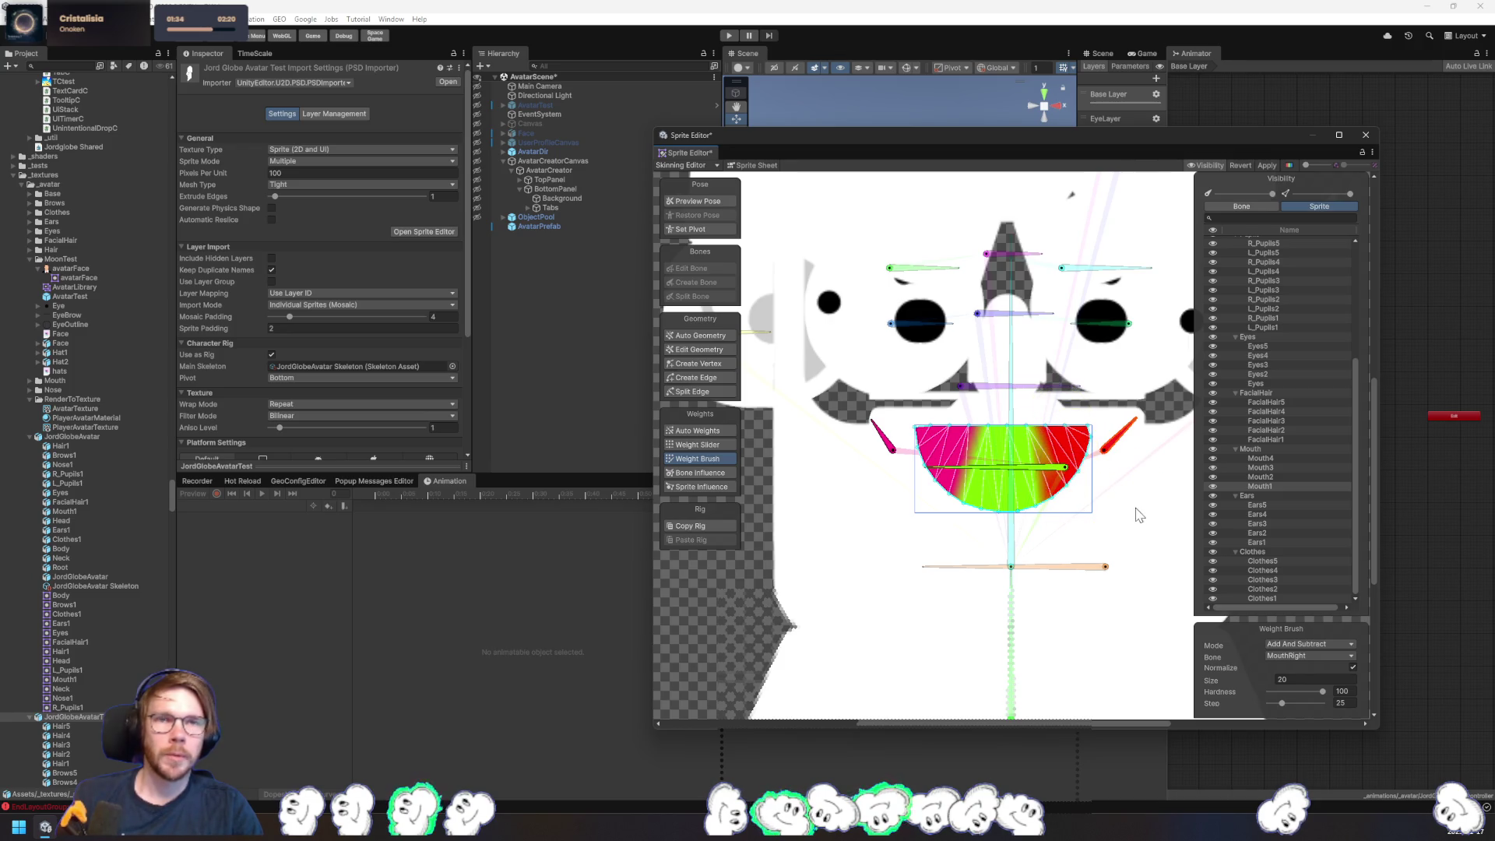
click(1274, 504)
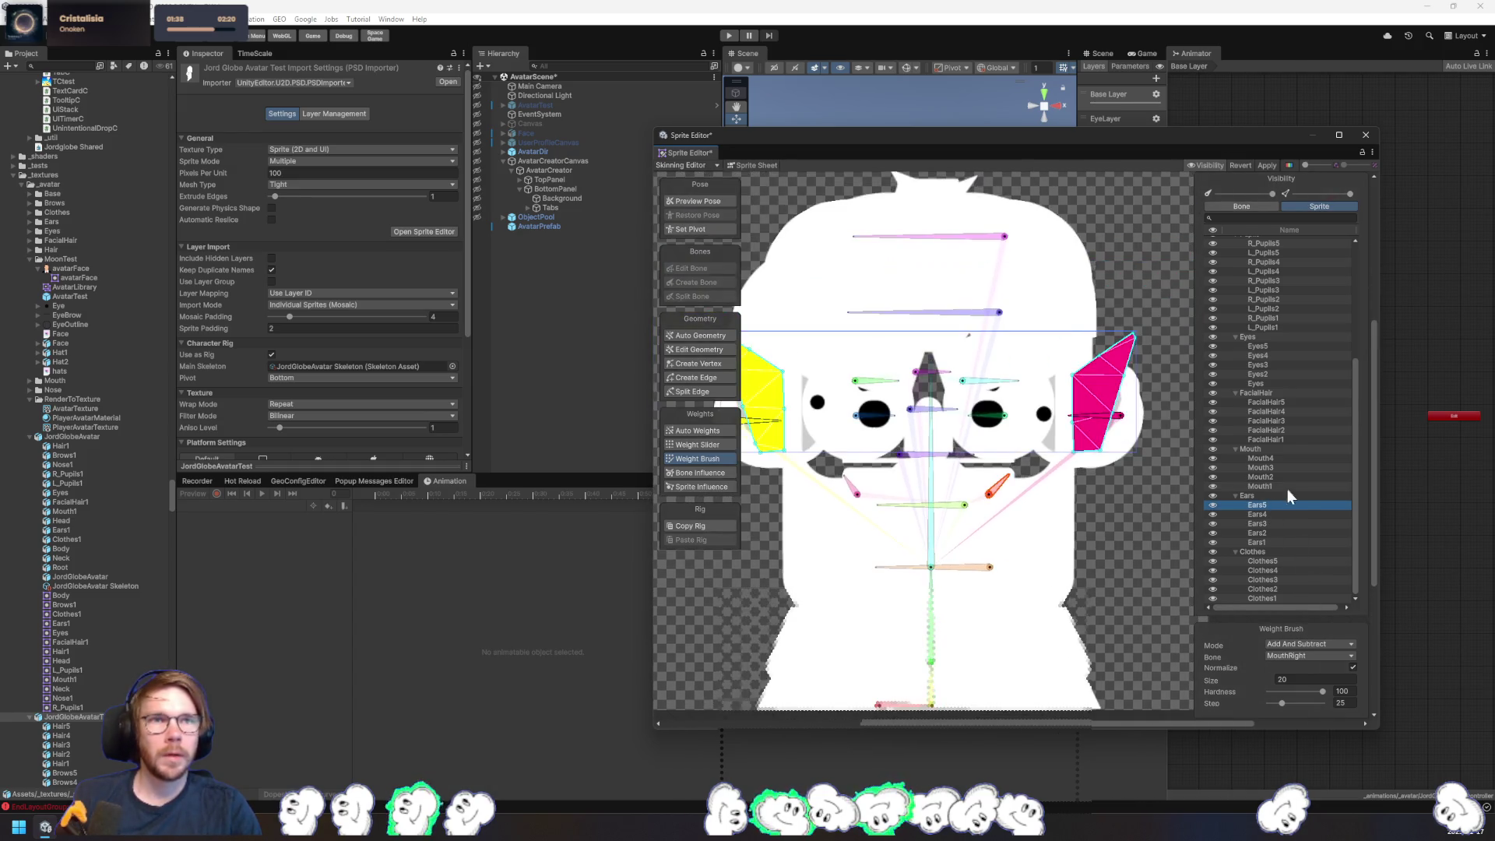
- Select FacialHair1, choose the FacialHair bone and enlarge the brush to about 81
click(1286, 485)
click(1289, 467)
click(1285, 431)
click(1287, 439)
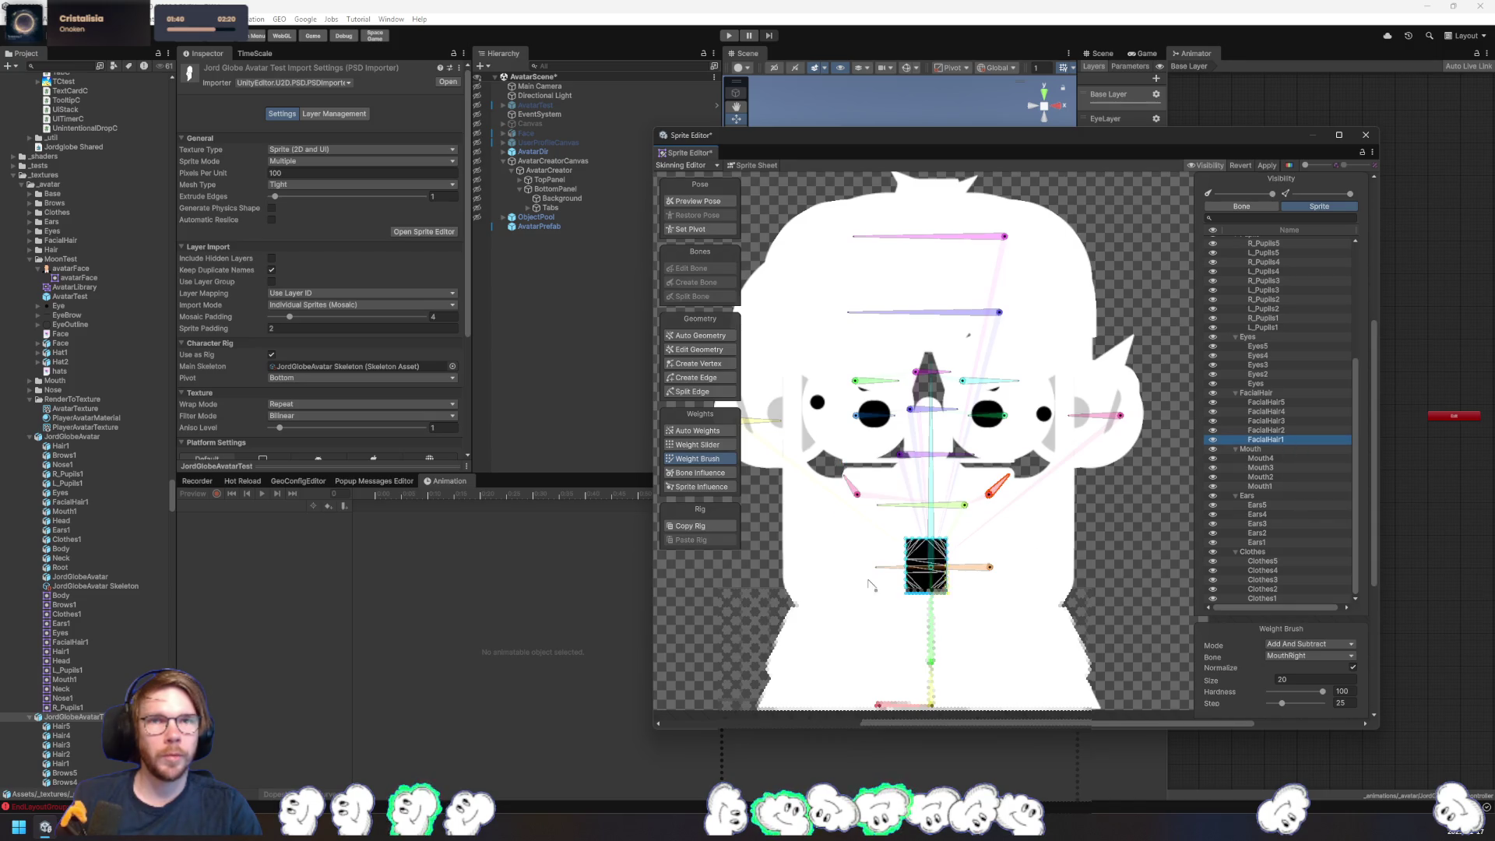
click(966, 568)
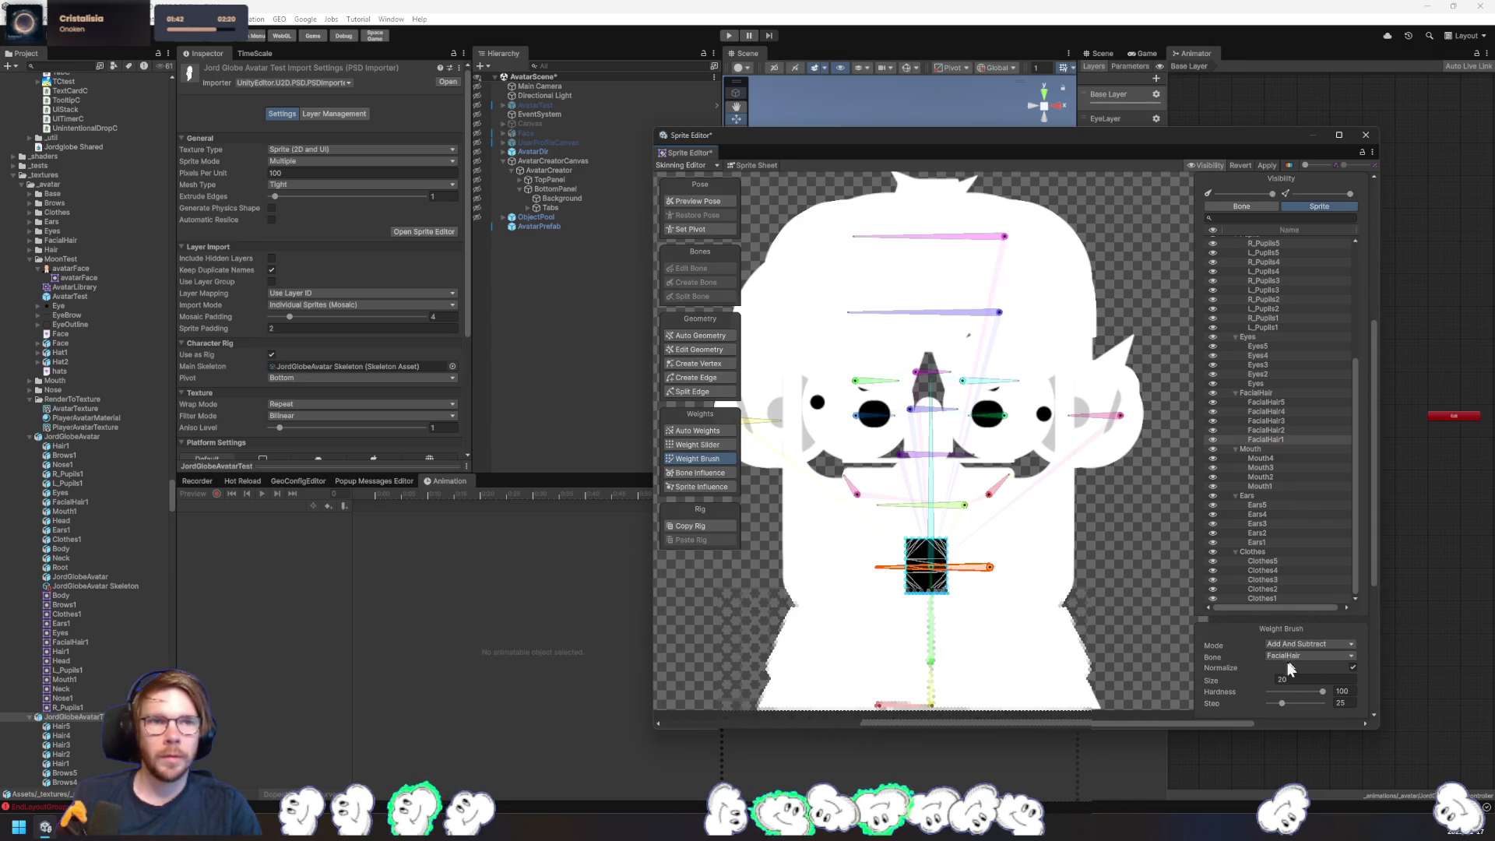
drag(1295, 680, 1303, 685)
- Paint FacialHair1, the FacialHair2 moustache and the FacialHair3–4 beard with FacialHair weight
click(896, 570)
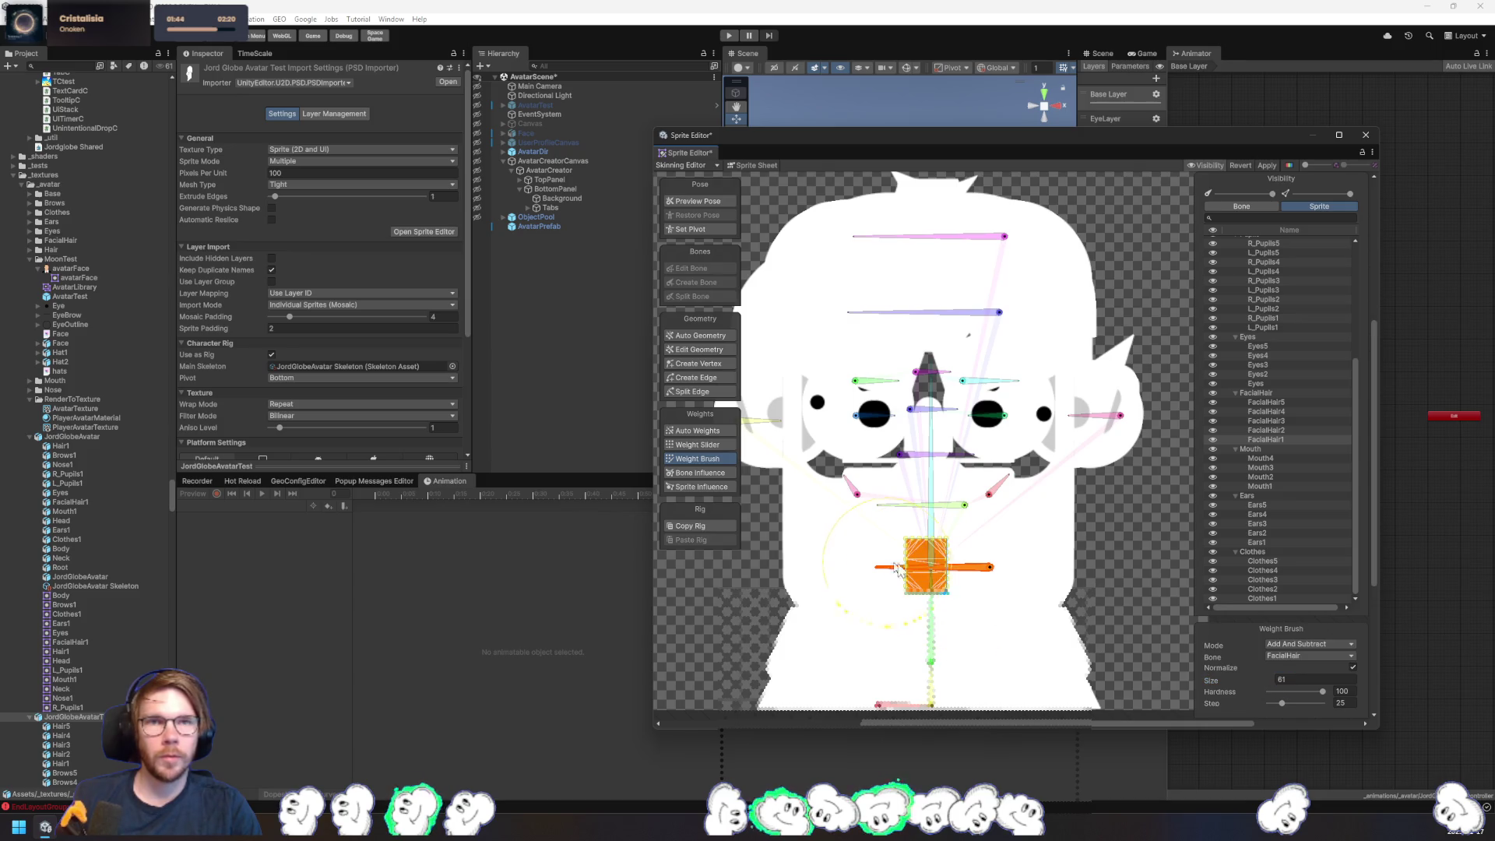
click(1265, 430)
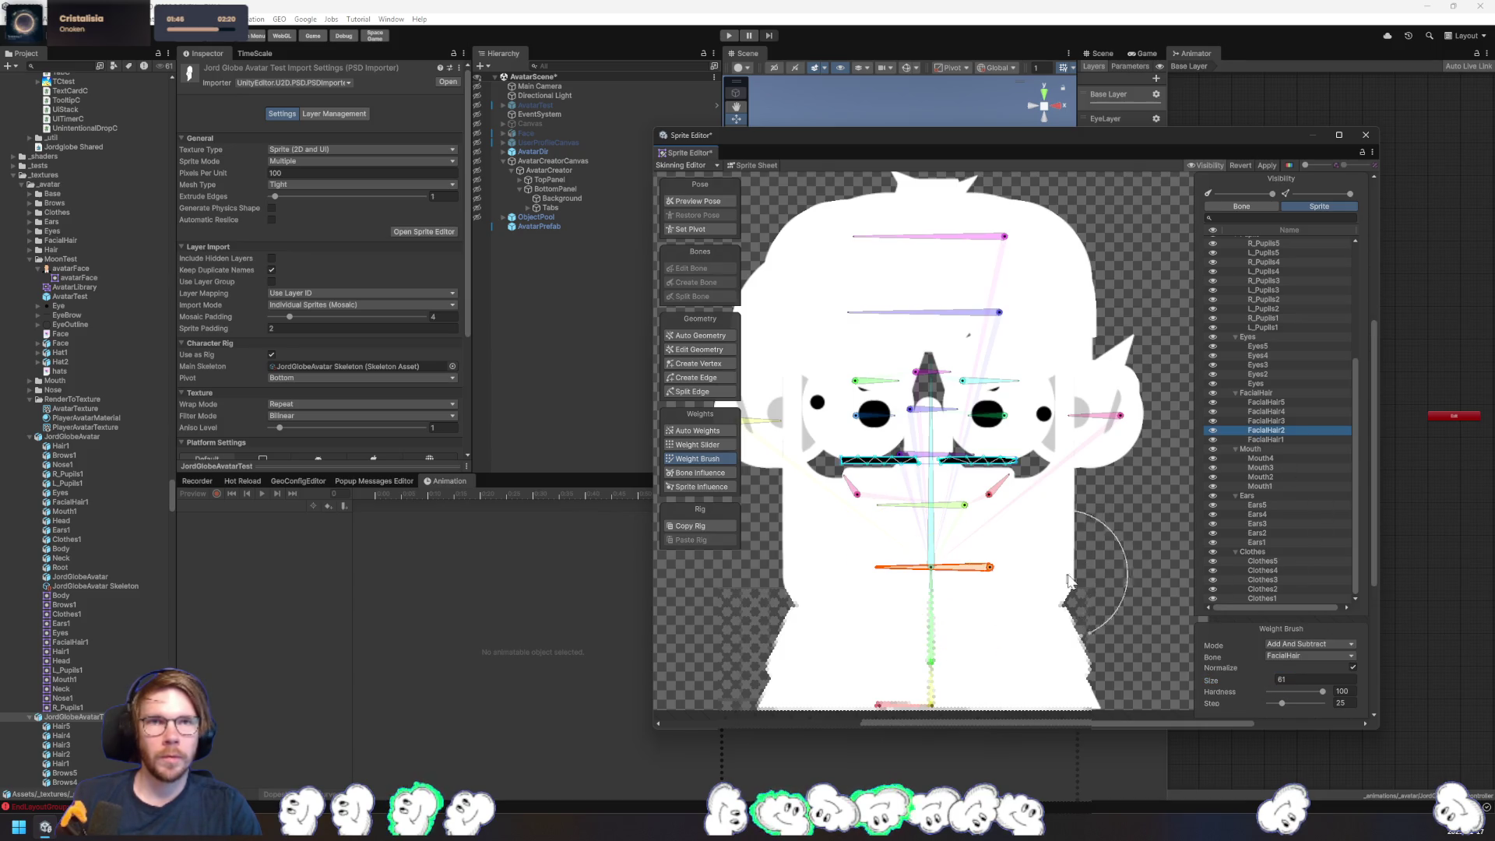
mouse_move(1013, 458)
mouse_down()
mouse_move(896, 458)
mouse_move(1002, 458)
mouse_up()
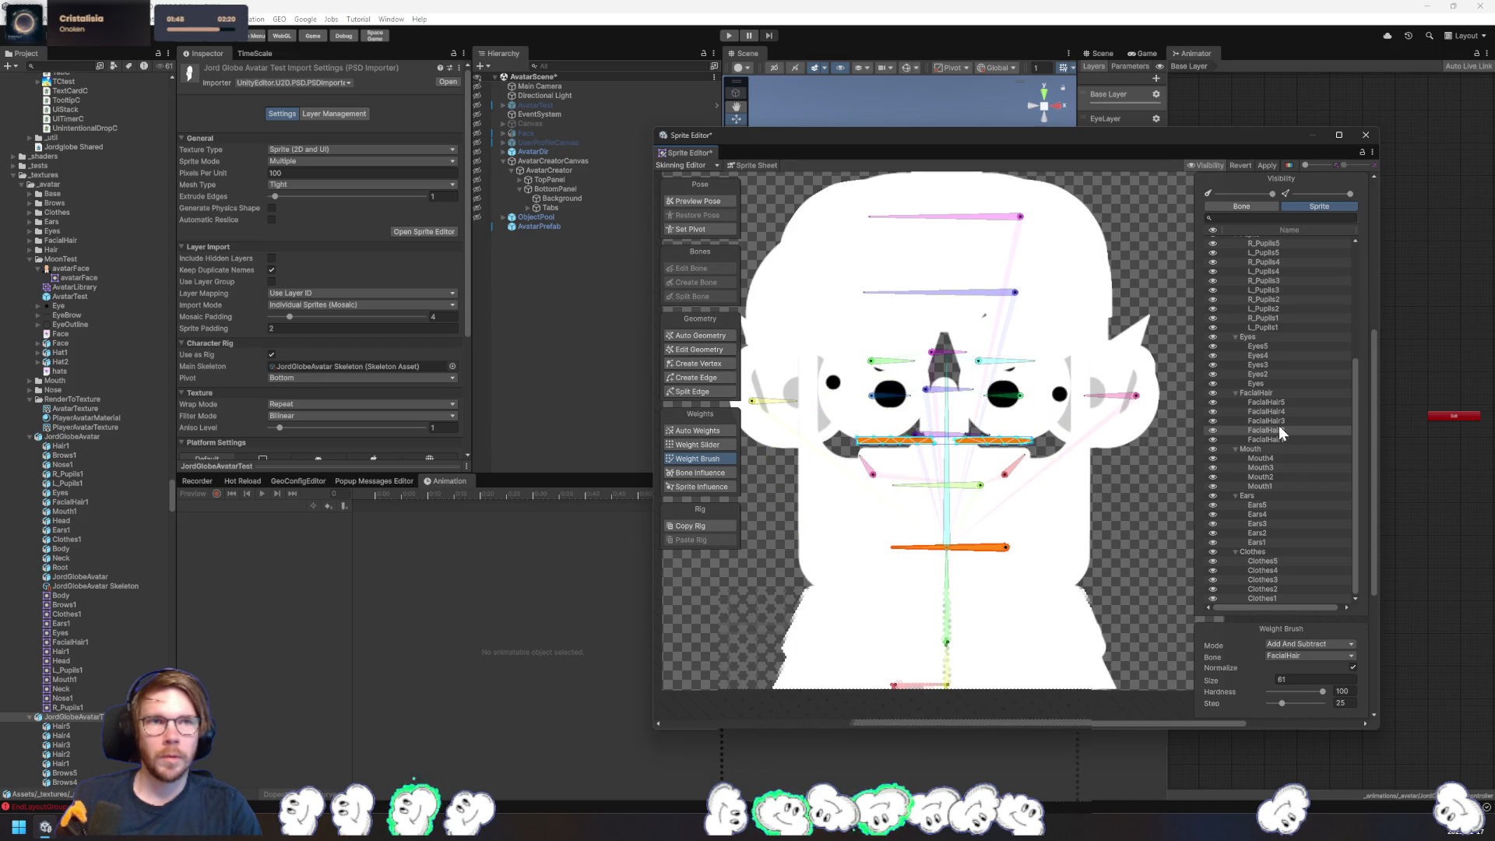
click(1268, 420)
mouse_move(1106, 530)
mouse_down()
mouse_move(893, 549)
mouse_move(803, 257)
mouse_move(1069, 300)
mouse_move(1069, 491)
mouse_up()
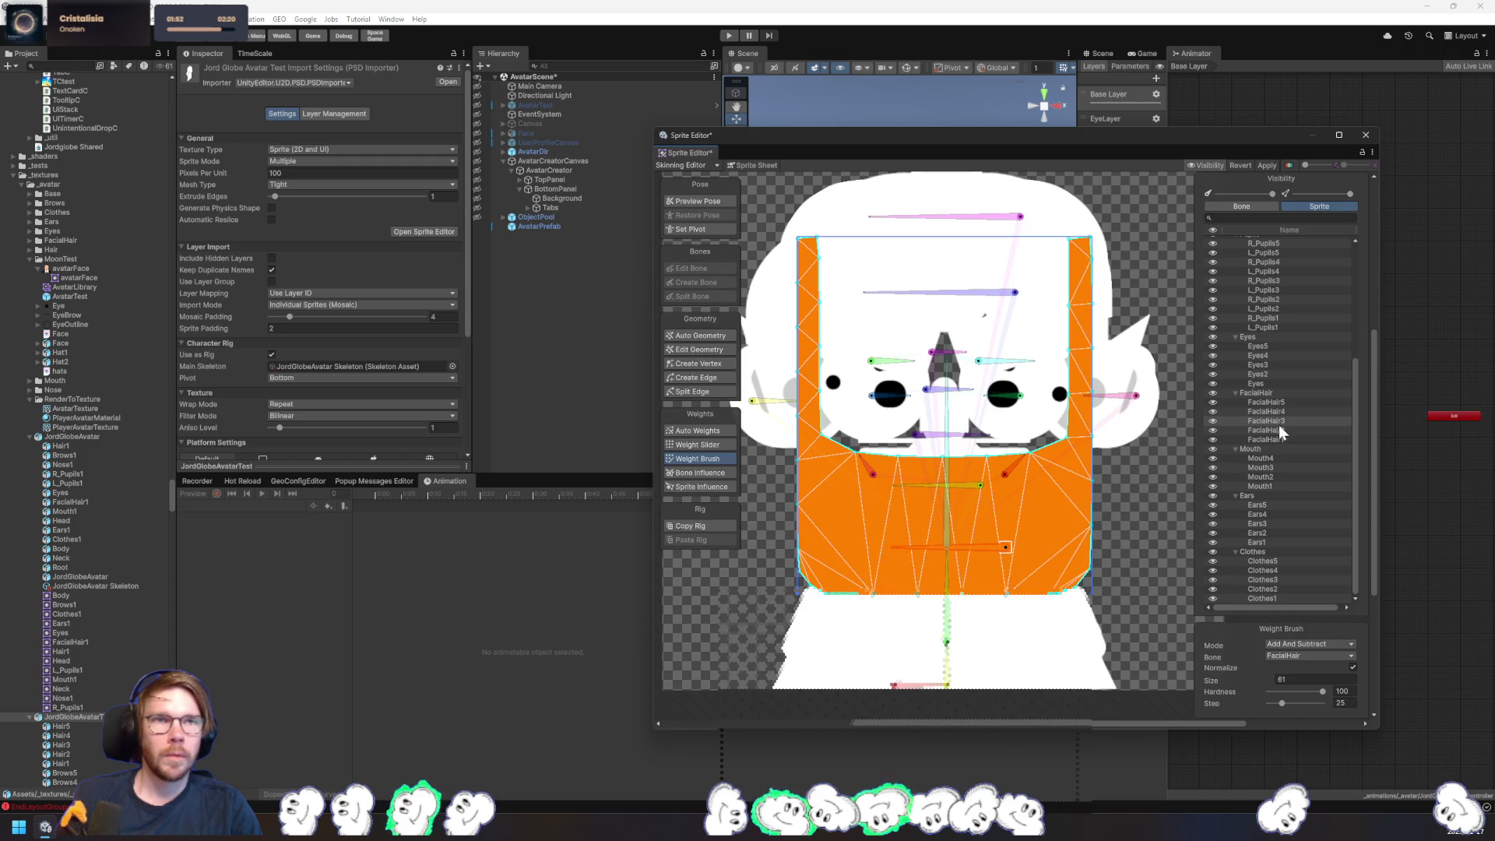
click(1268, 411)
mouse_move(1130, 529)
mouse_down()
mouse_move(1082, 498)
mouse_move(839, 520)
mouse_move(927, 575)
mouse_up()
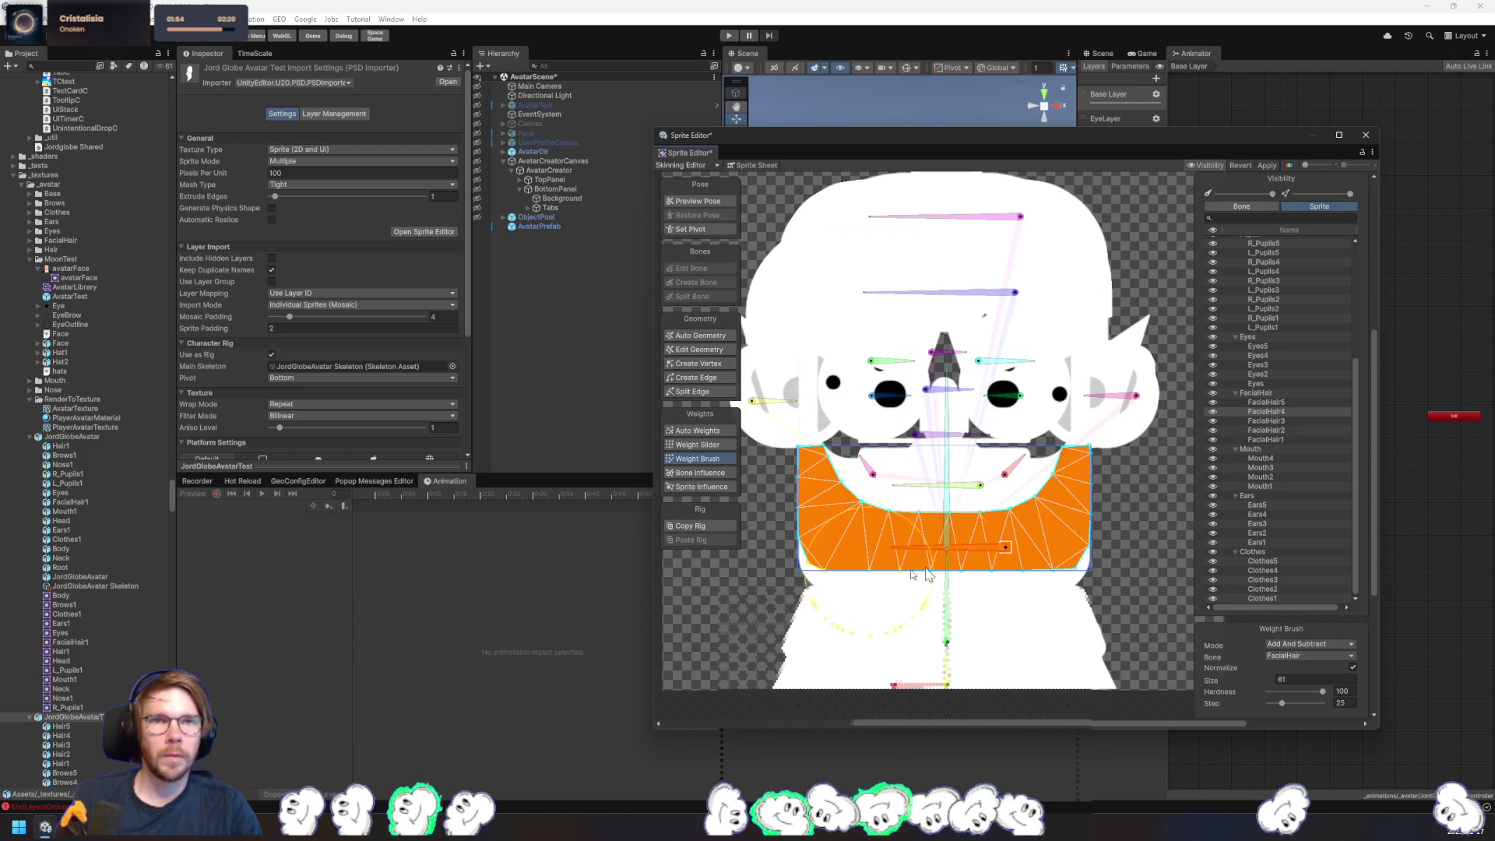
click(1281, 403)
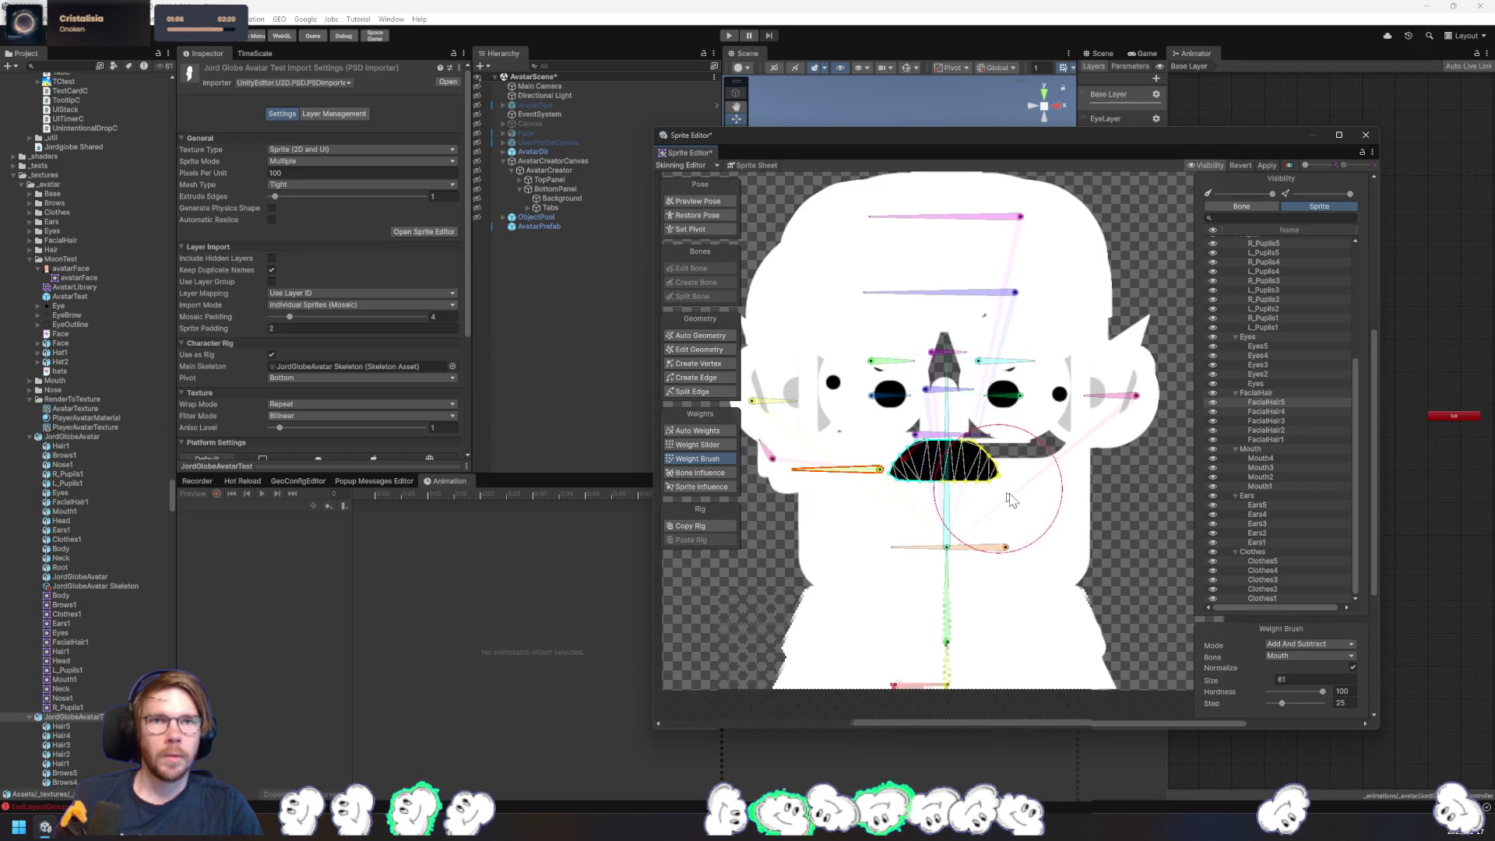
- Finish the FacialHair5 moustache, then paint the Eyes sprite's right eye with RightEye weight
drag(1005, 467, 907, 461)
click(1276, 383)
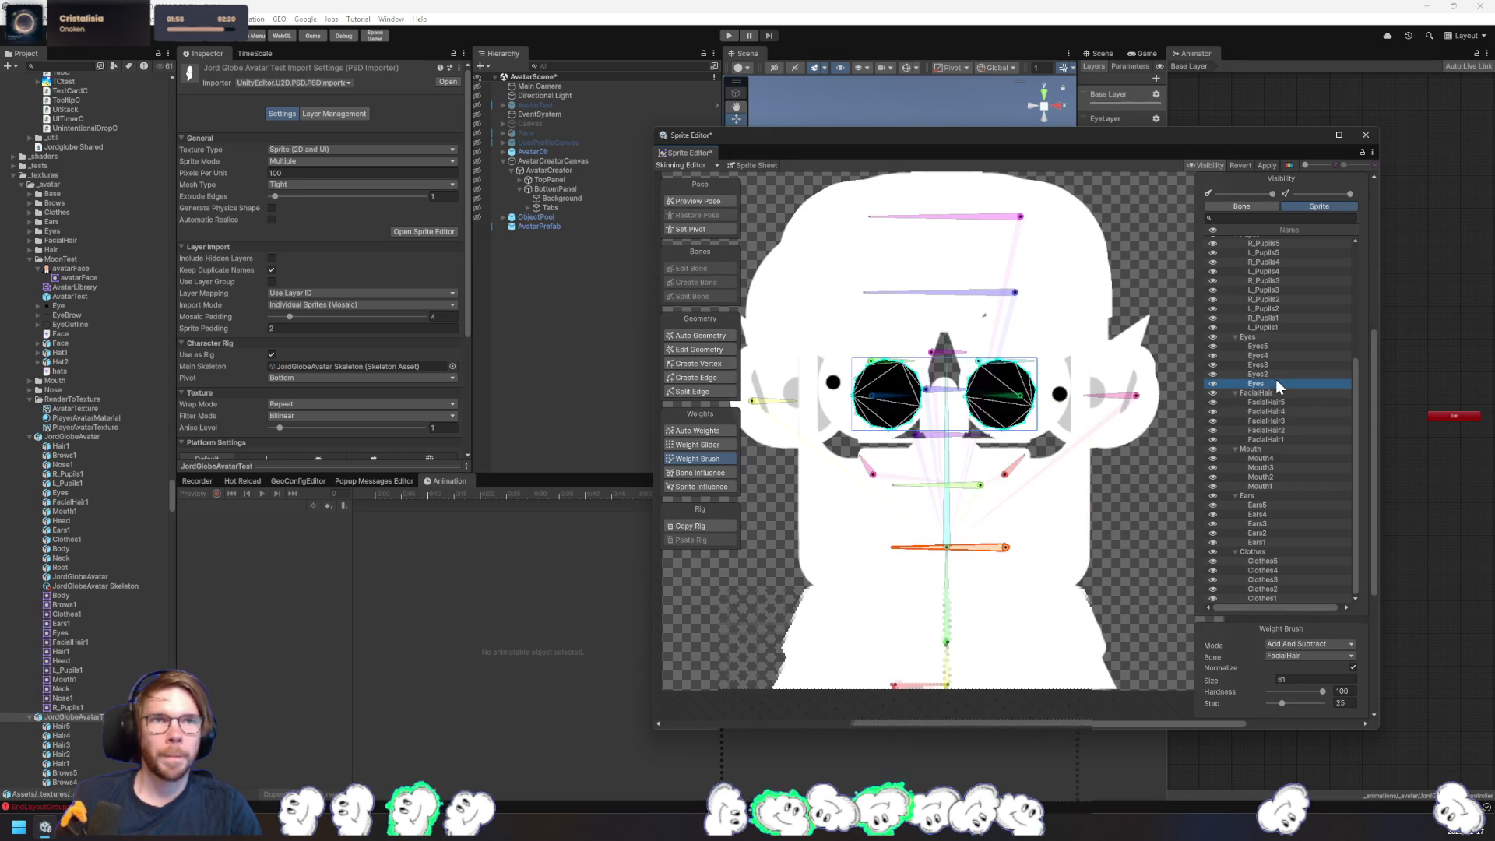
click(1012, 395)
mouse_move(1016, 386)
mouse_down()
mouse_move(983, 390)
mouse_move(993, 412)
mouse_up()
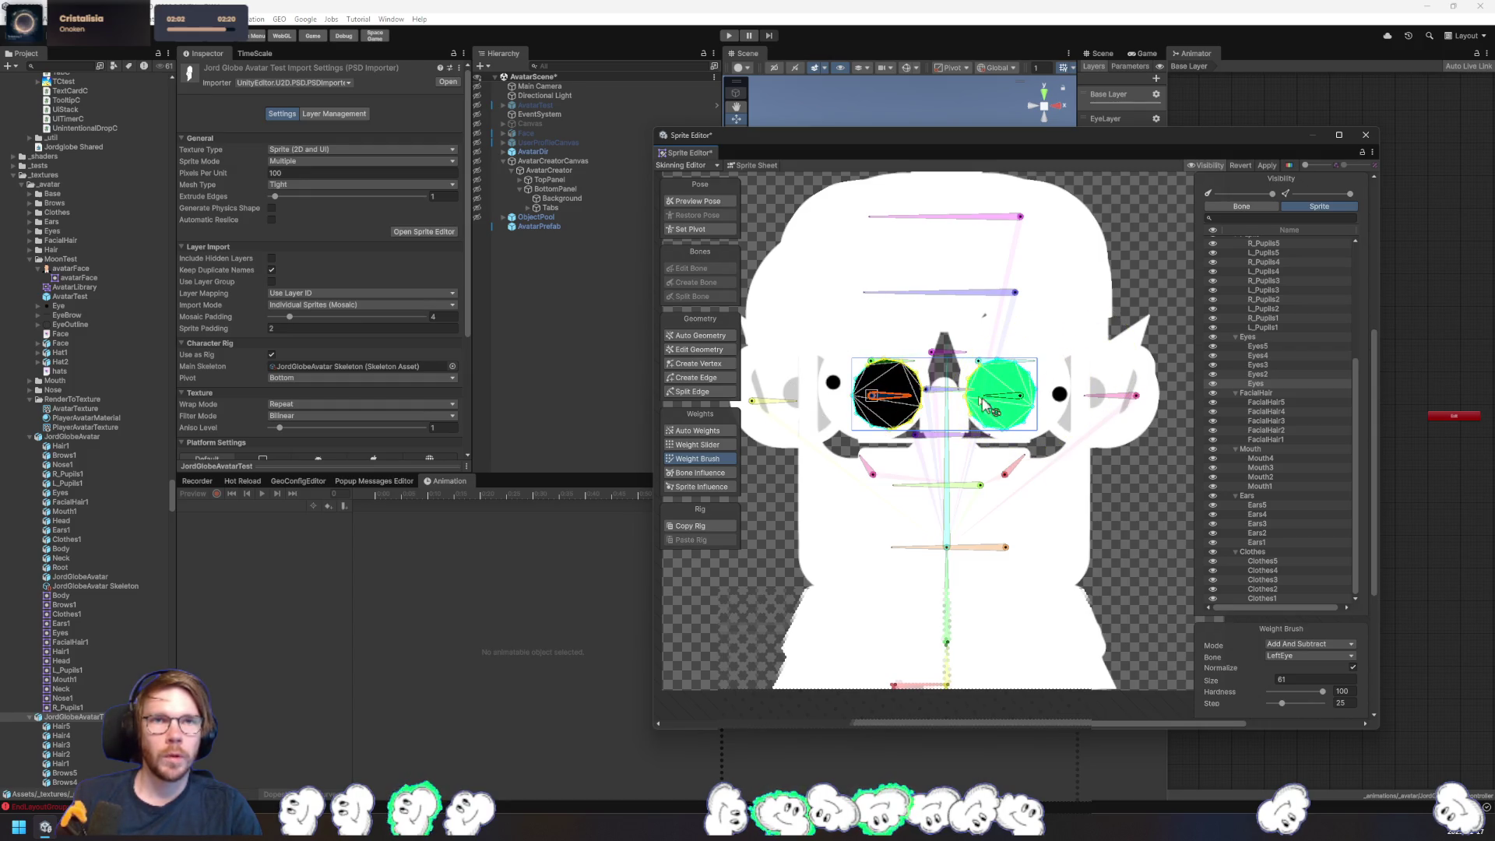
click(1265, 374)
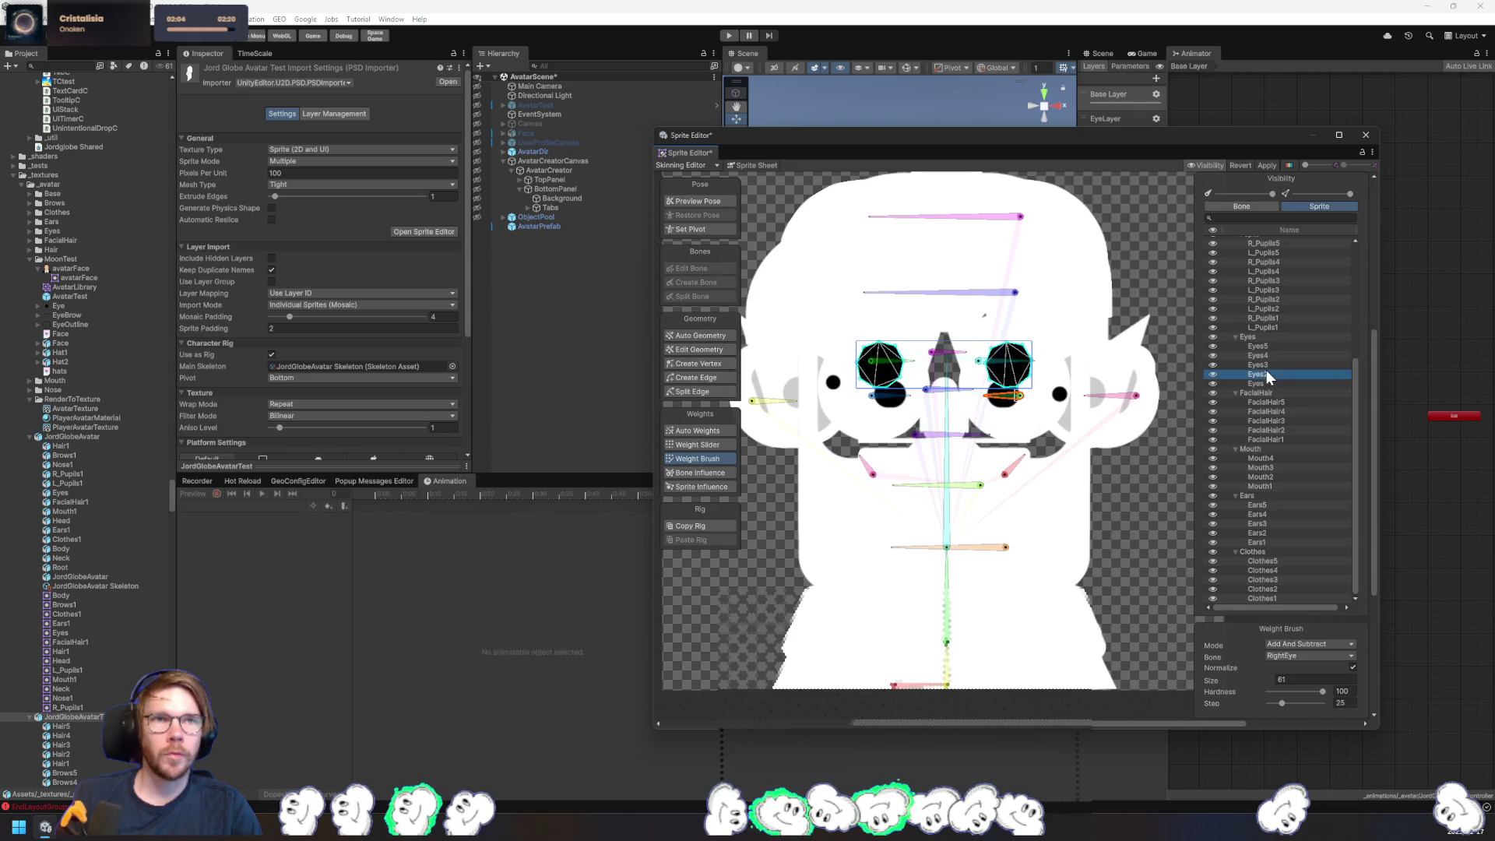
click(1270, 364)
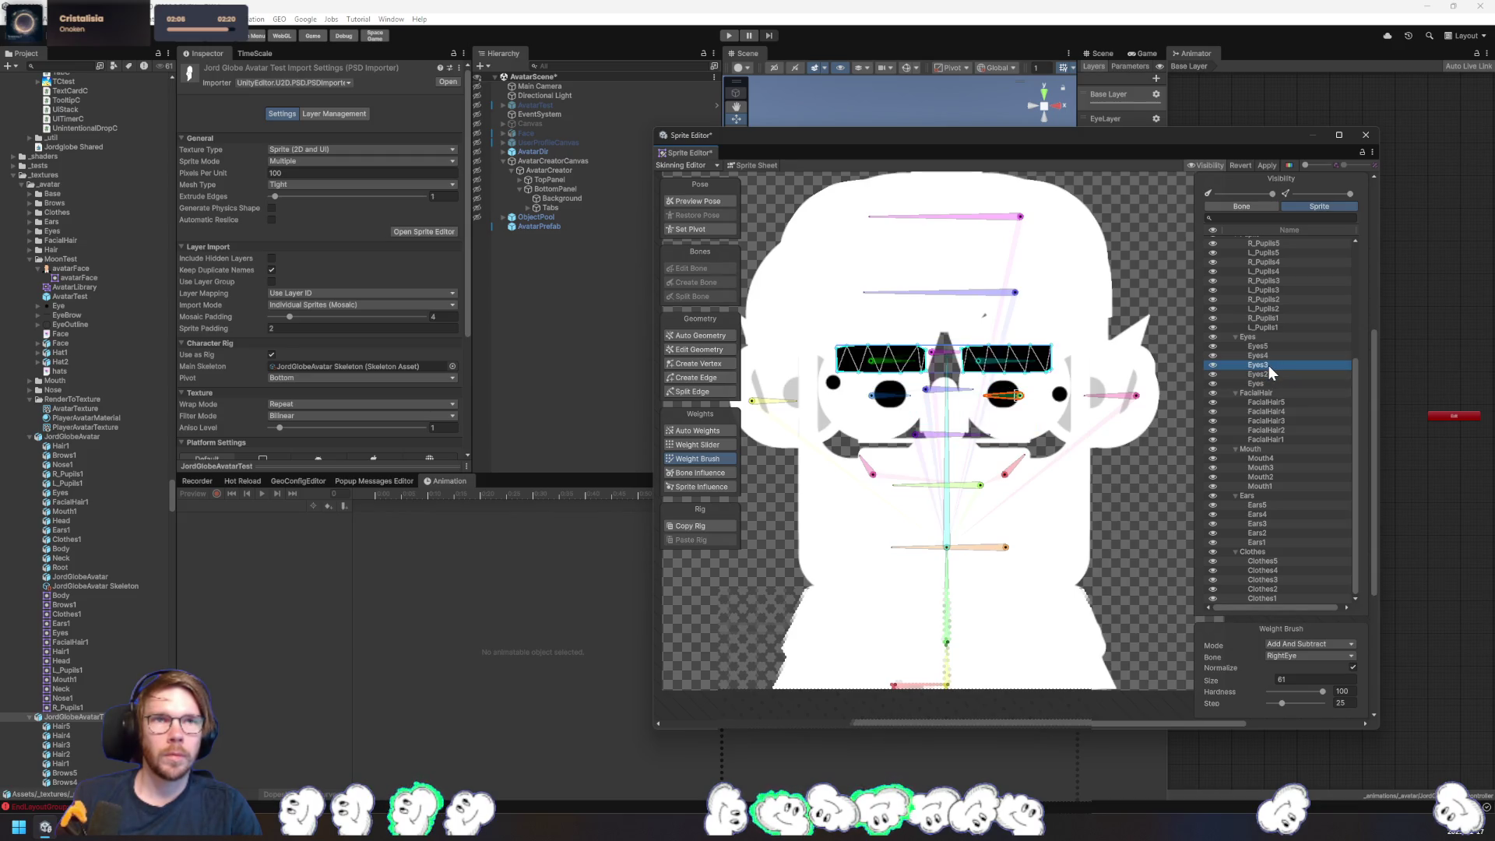
click(1258, 384)
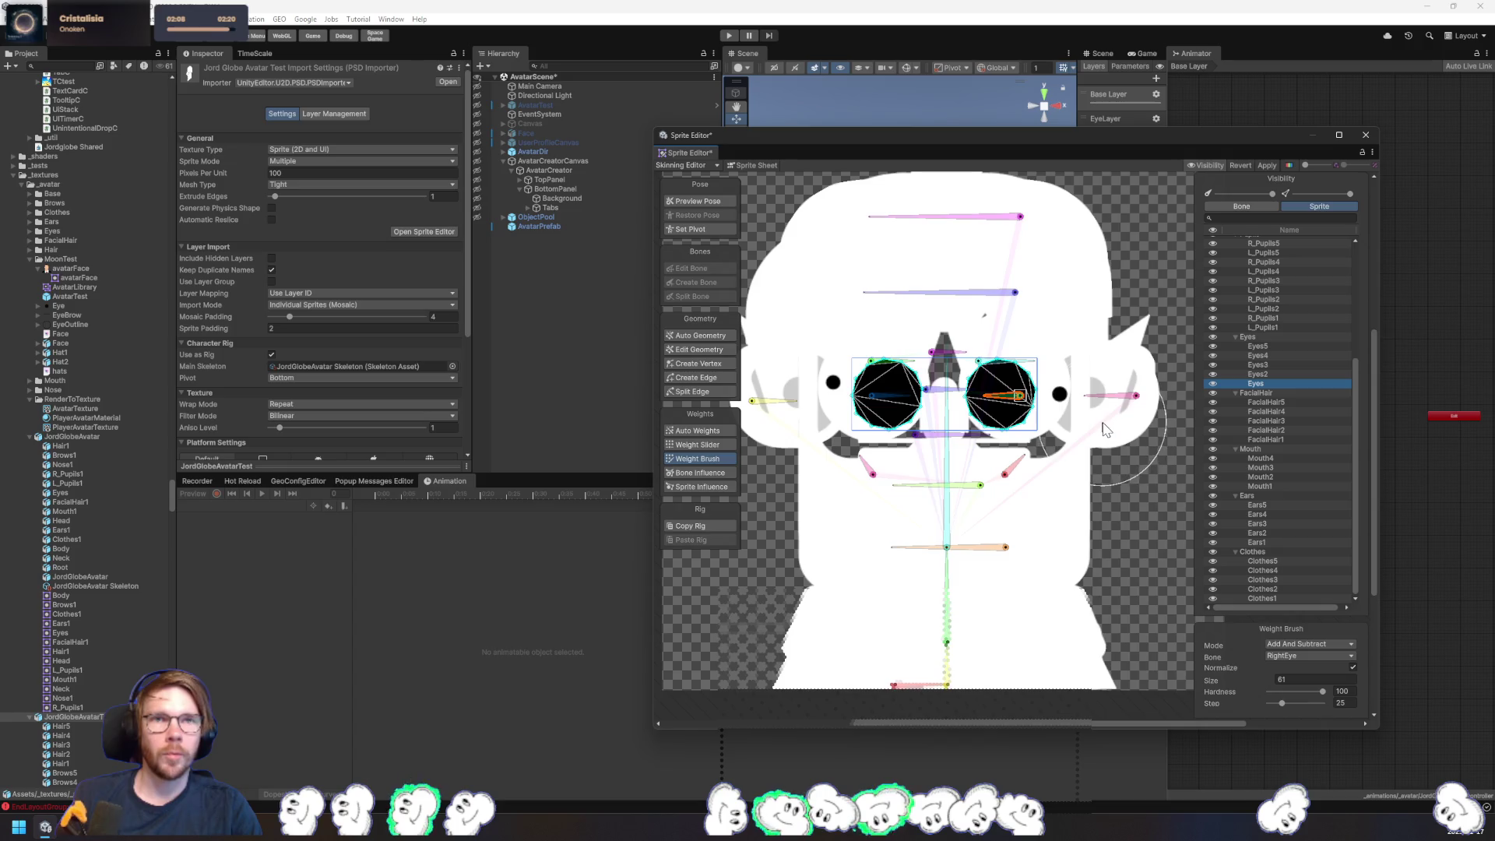
drag(989, 393, 1001, 398)
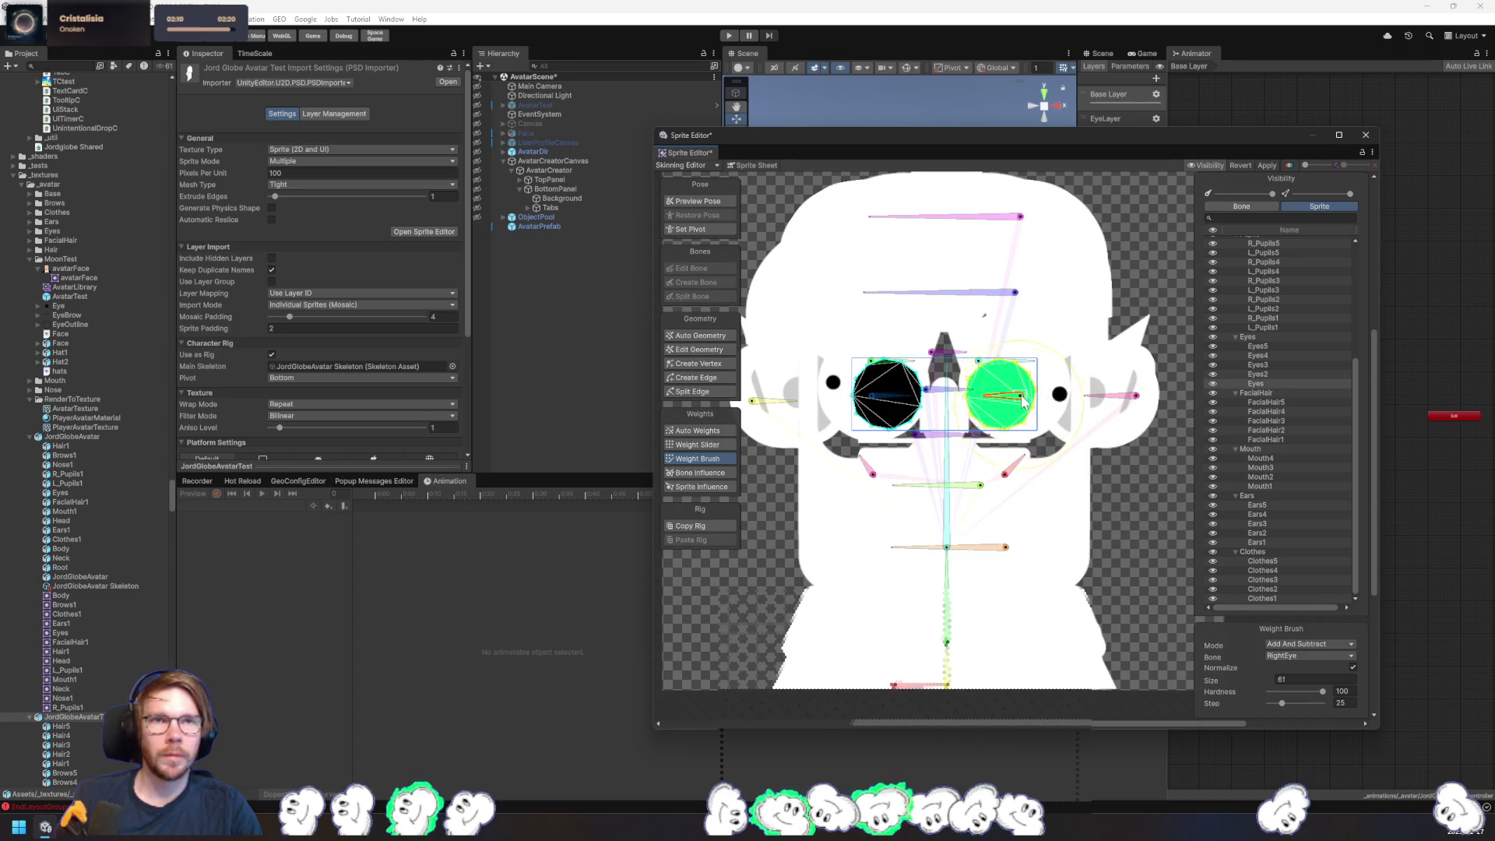
- Paint the right lenses of the Eyes3 glasses and Eyes5 with RightEye weight
click(1258, 374)
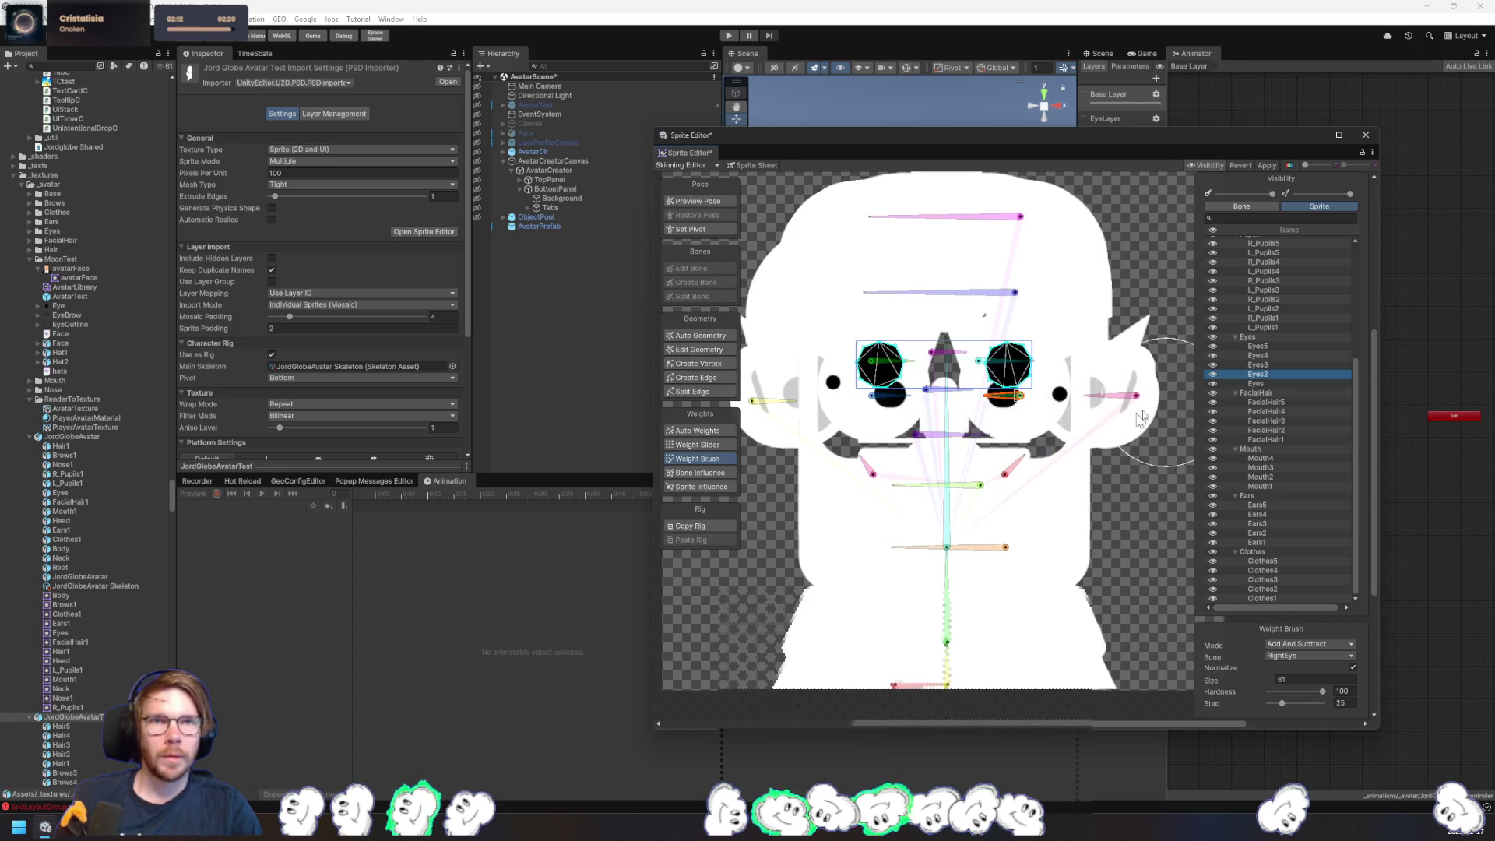
click(1258, 364)
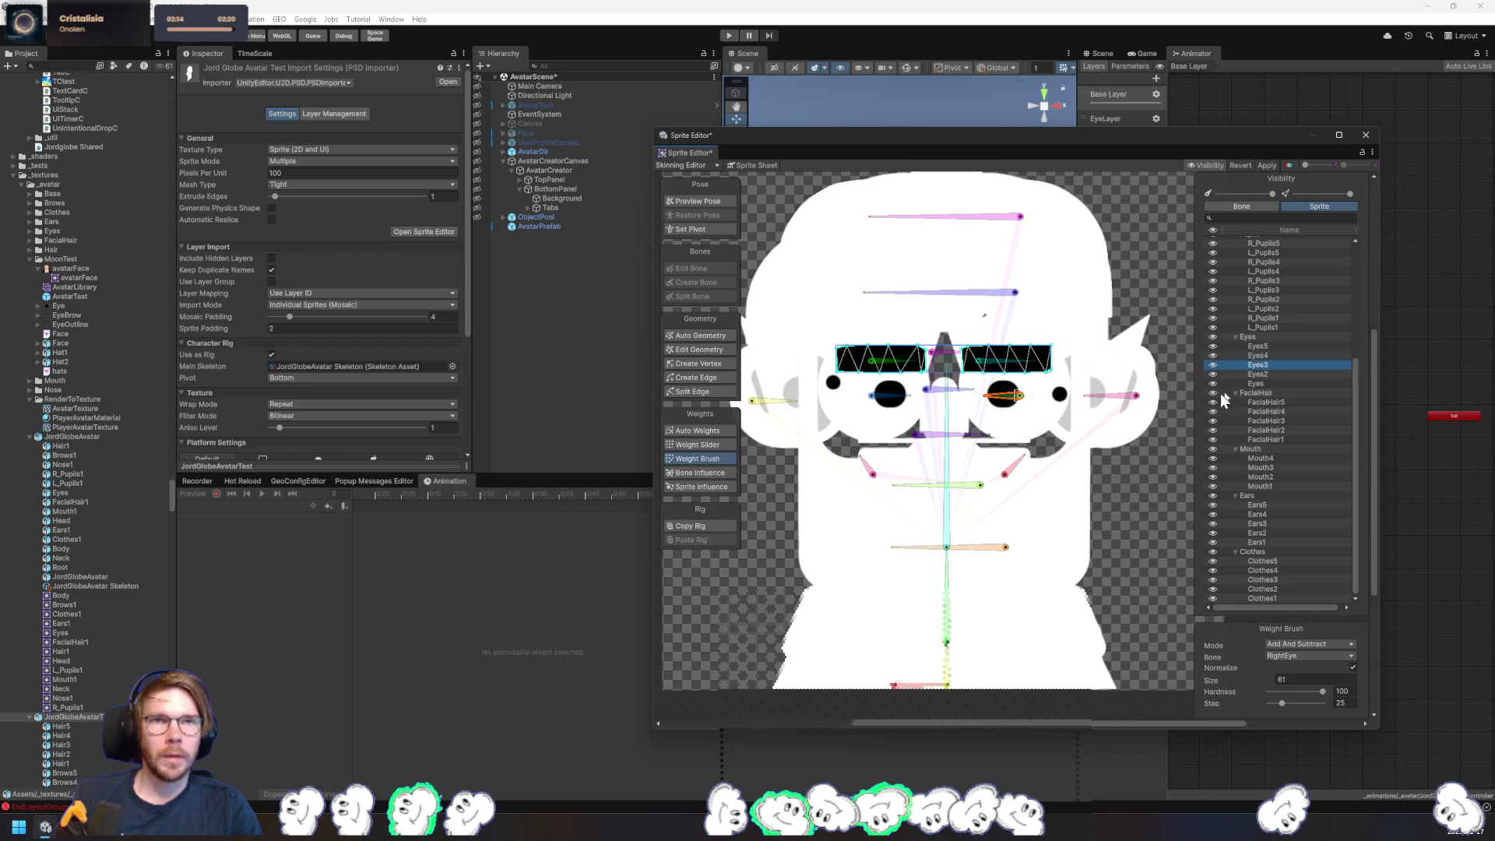
click(1139, 373)
key(shift+1)
click(1007, 389)
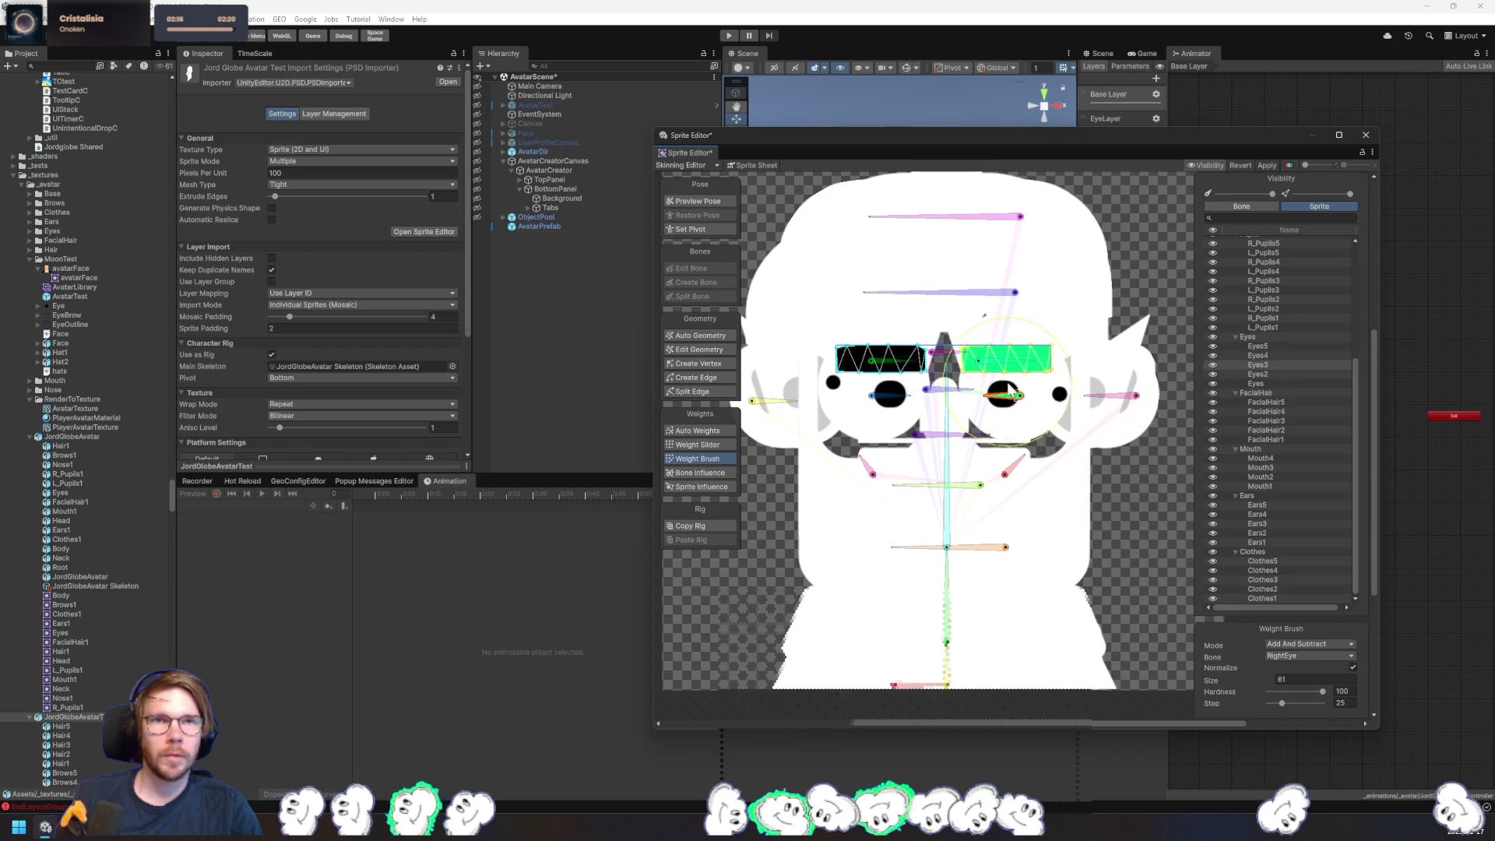
click(1266, 355)
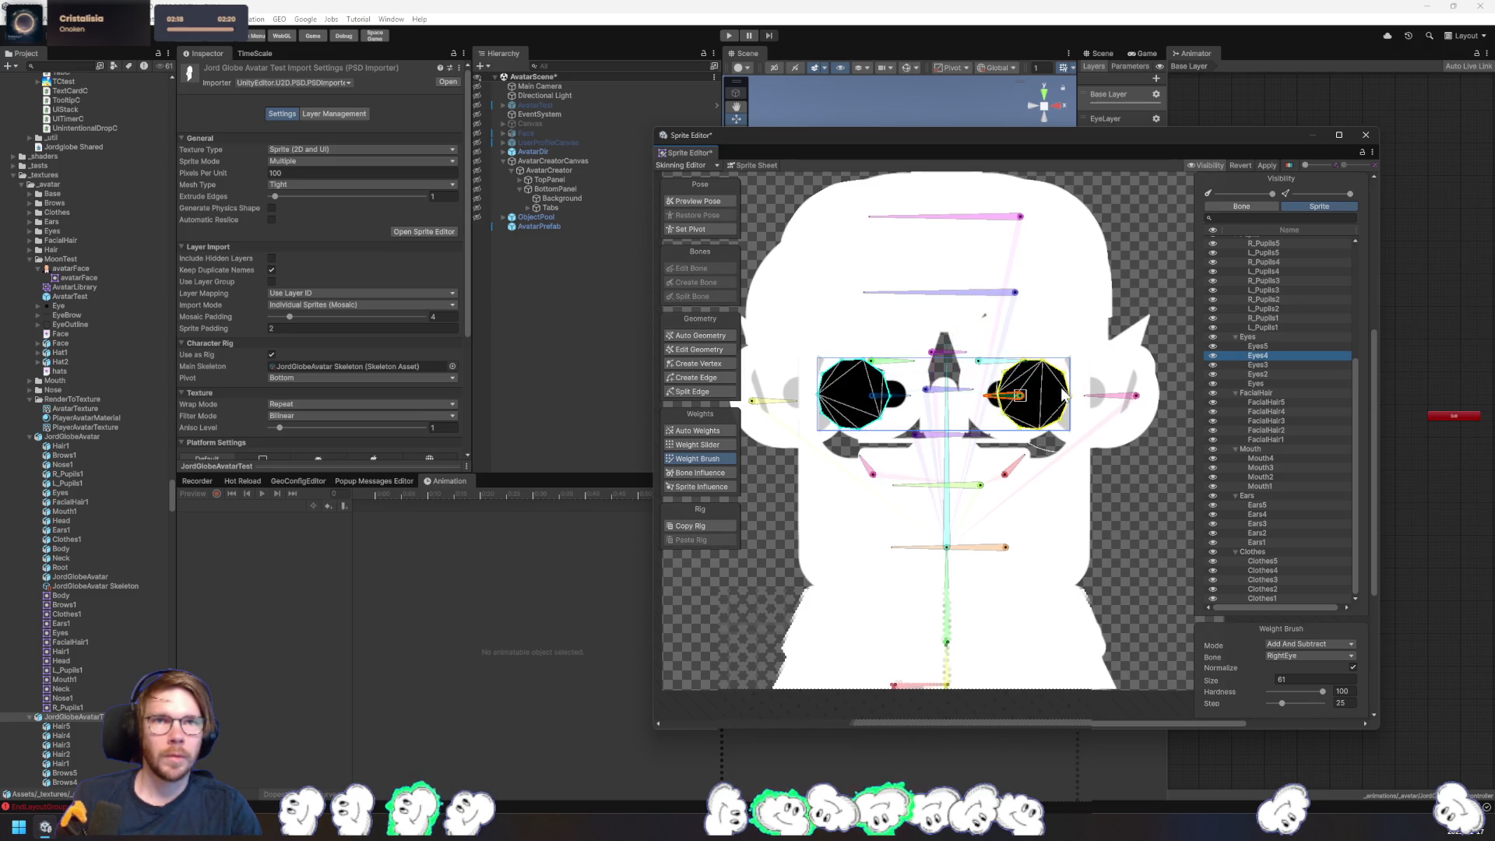
click(1263, 346)
mouse_move(1040, 363)
mouse_down()
mouse_move(997, 390)
mouse_move(1028, 397)
mouse_move(1015, 386)
mouse_up()
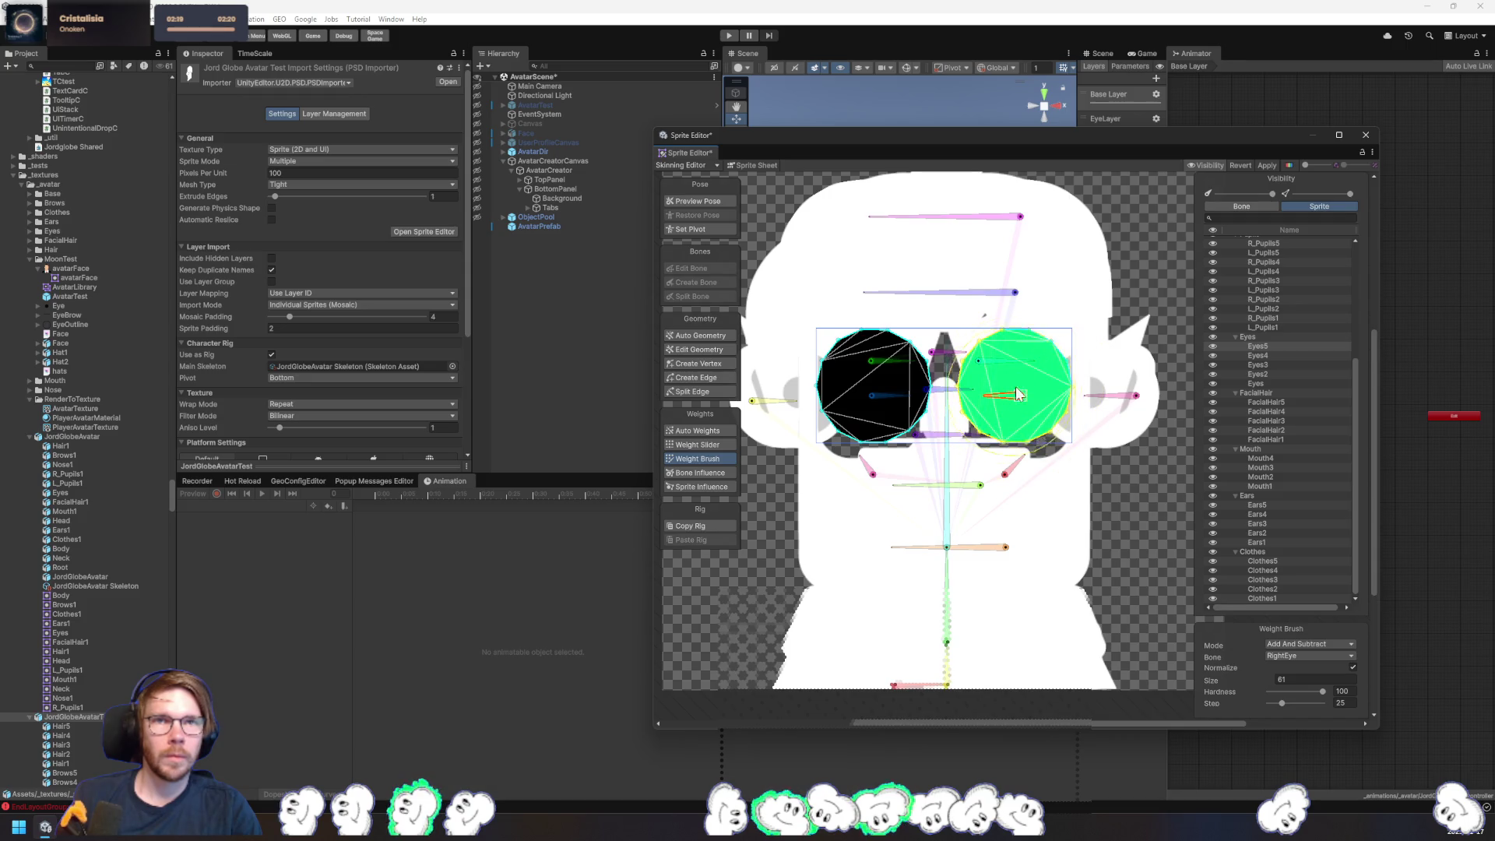
- Paint the left lenses of Eyes and Eyes5 with LeftEye weight
click(1258, 383)
click(888, 399)
mouse_move(892, 405)
mouse_down()
mouse_move(884, 366)
mouse_move(846, 340)
mouse_move(873, 373)
mouse_up()
click(1258, 374)
click(1255, 365)
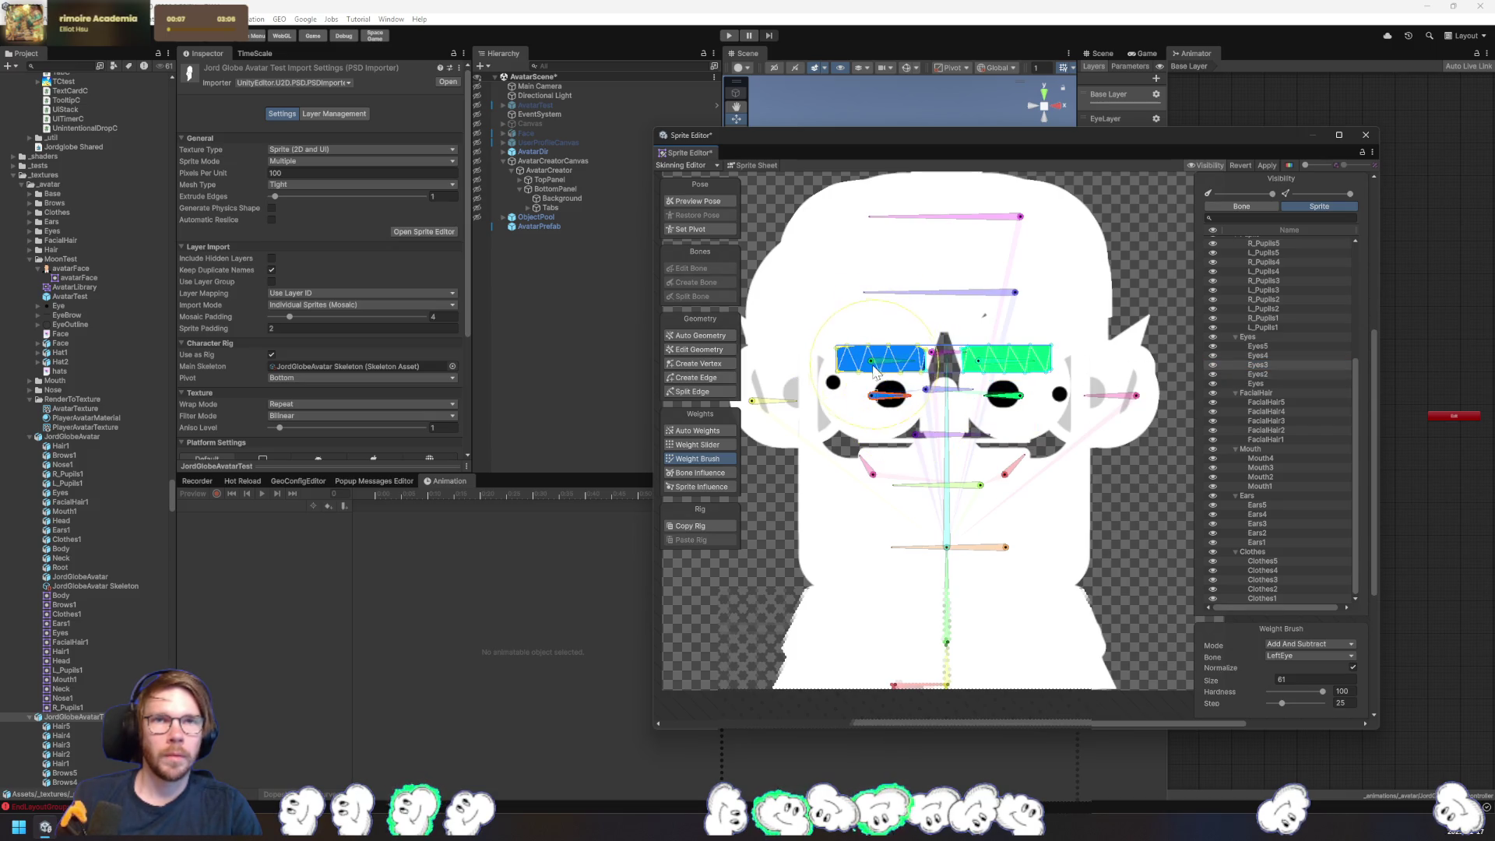
click(1263, 357)
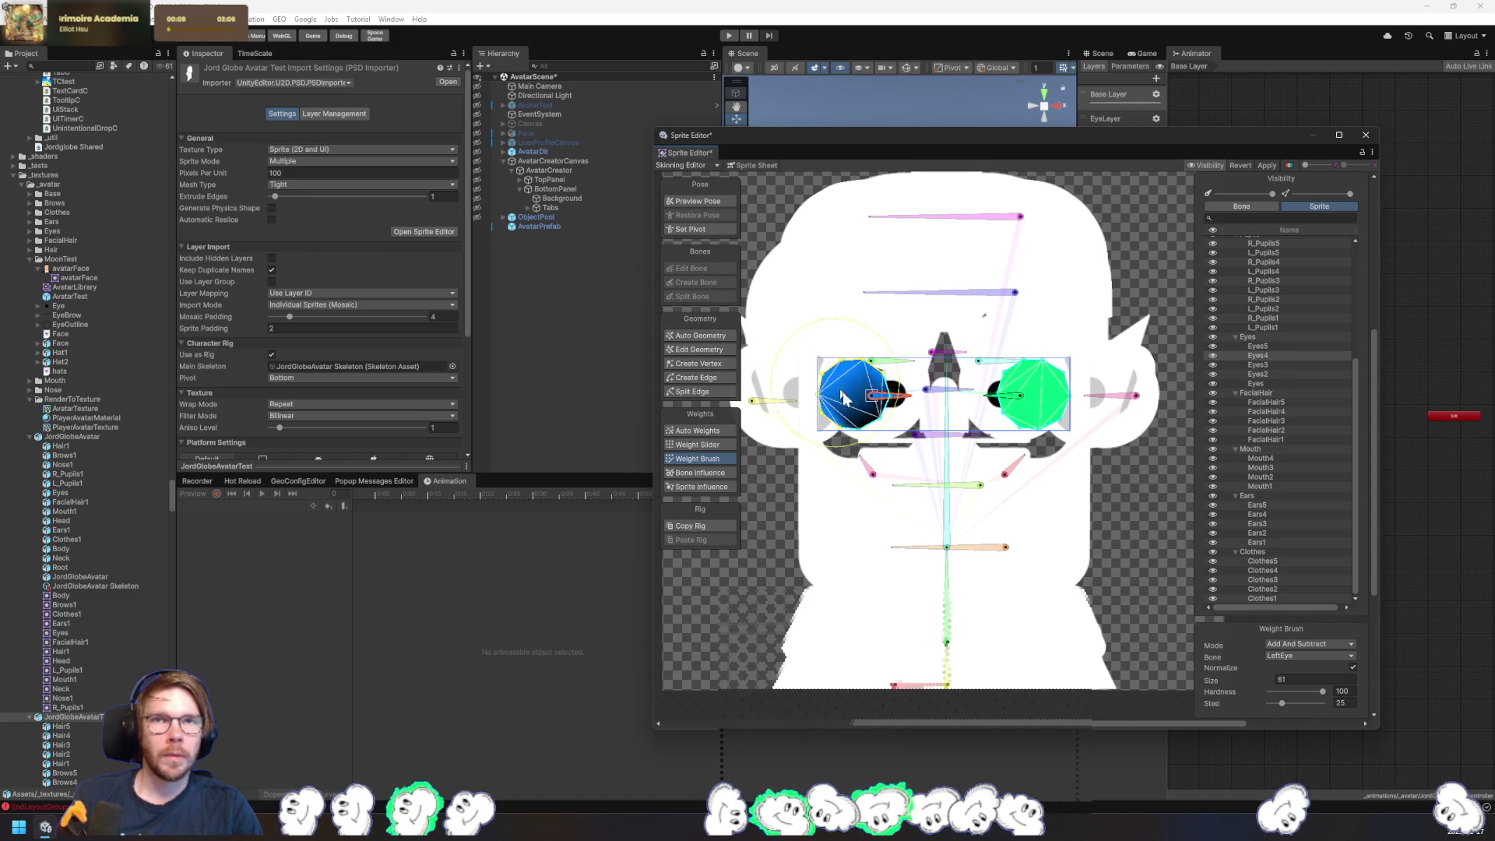
click(1280, 346)
mouse_move(851, 384)
mouse_down()
mouse_move(874, 390)
mouse_move(870, 405)
mouse_up()
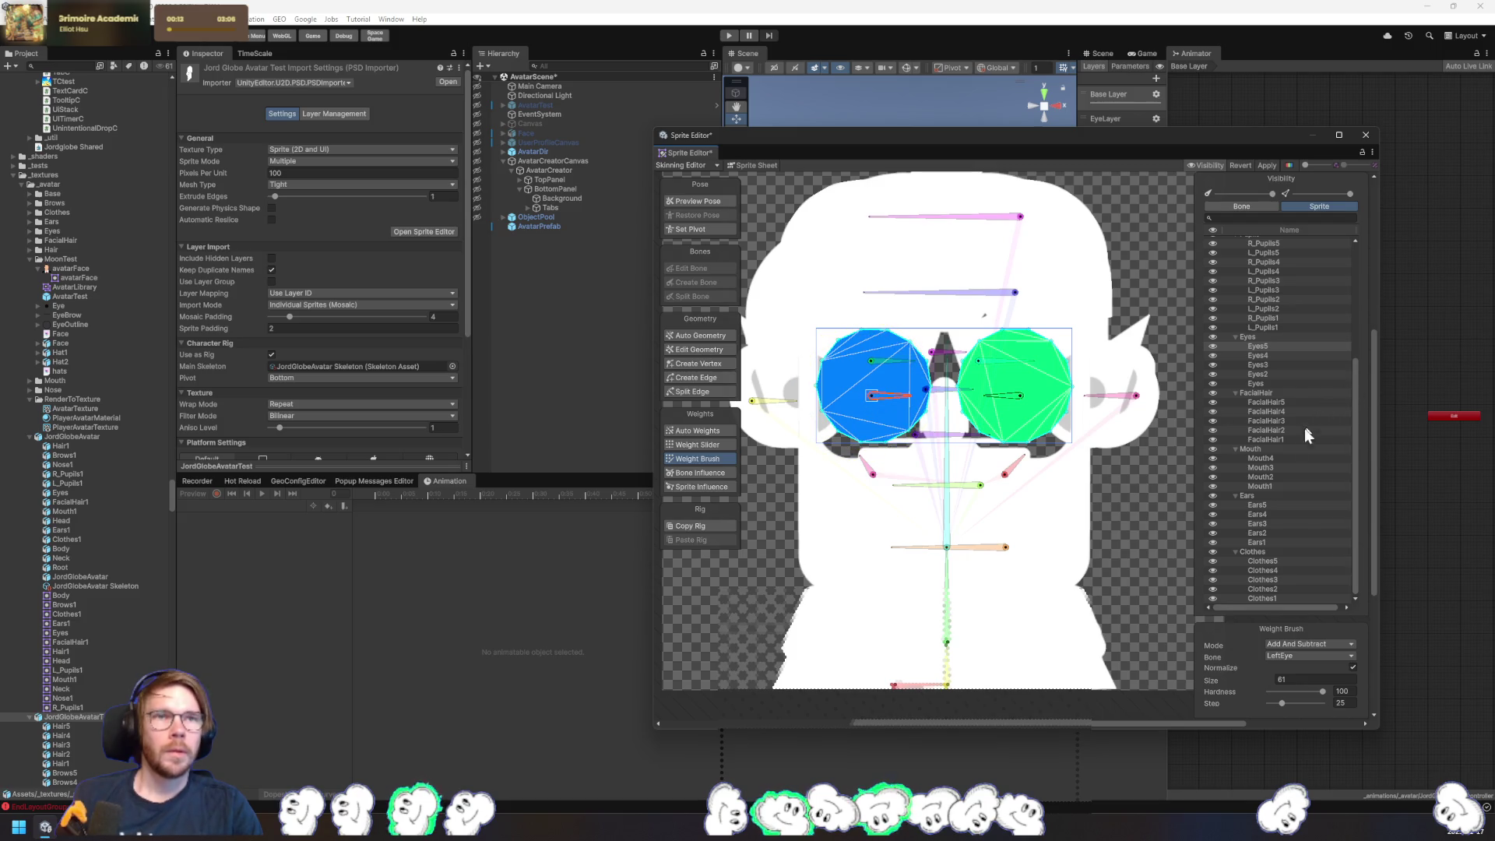
- Select all the Eyes sprites together and show their bone influences
scroll(1293, 455, up, 6)
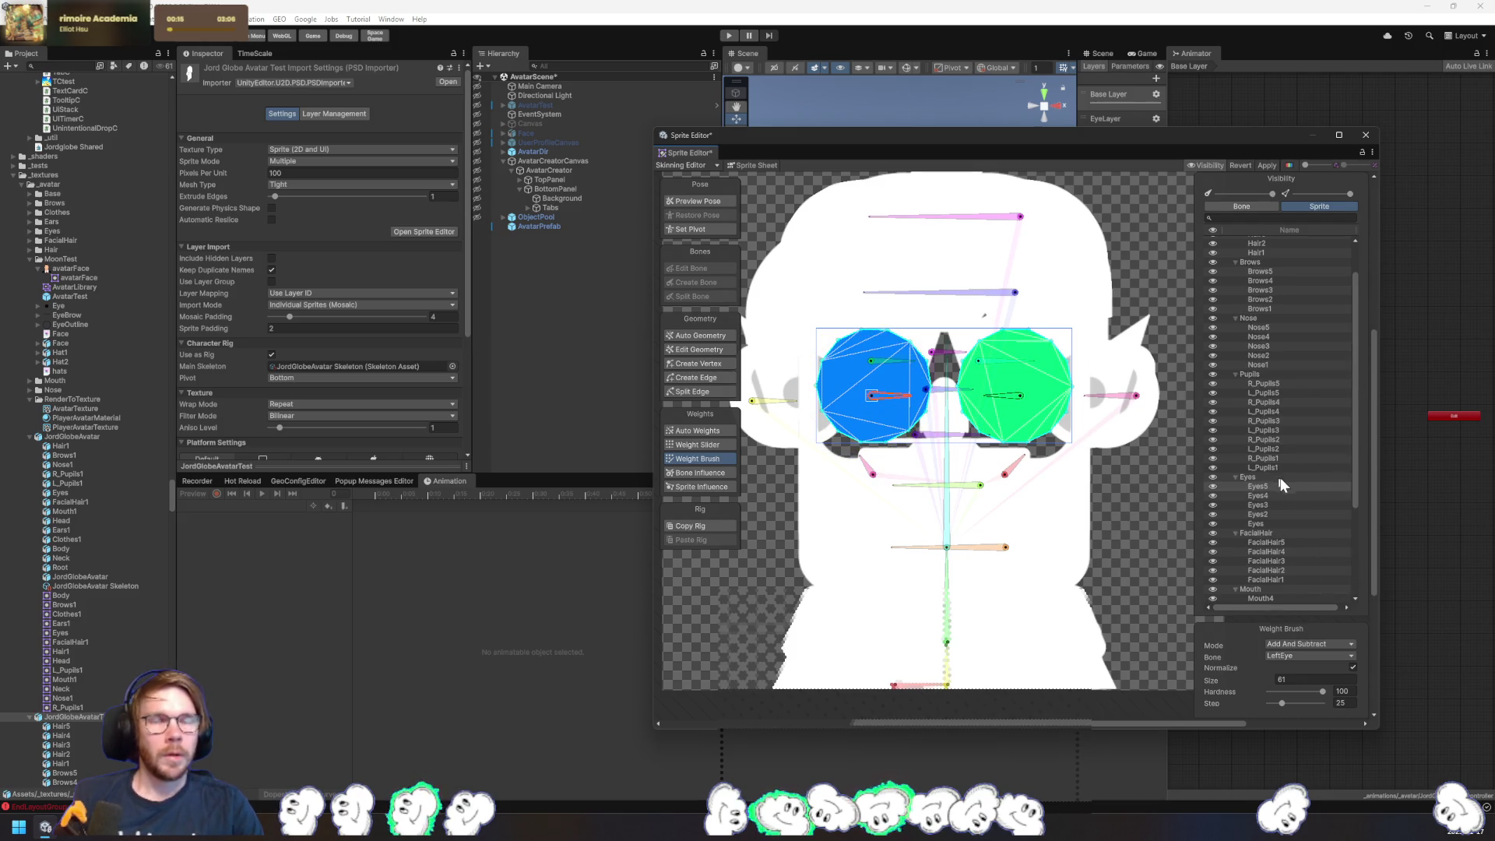
shift+click(1273, 526)
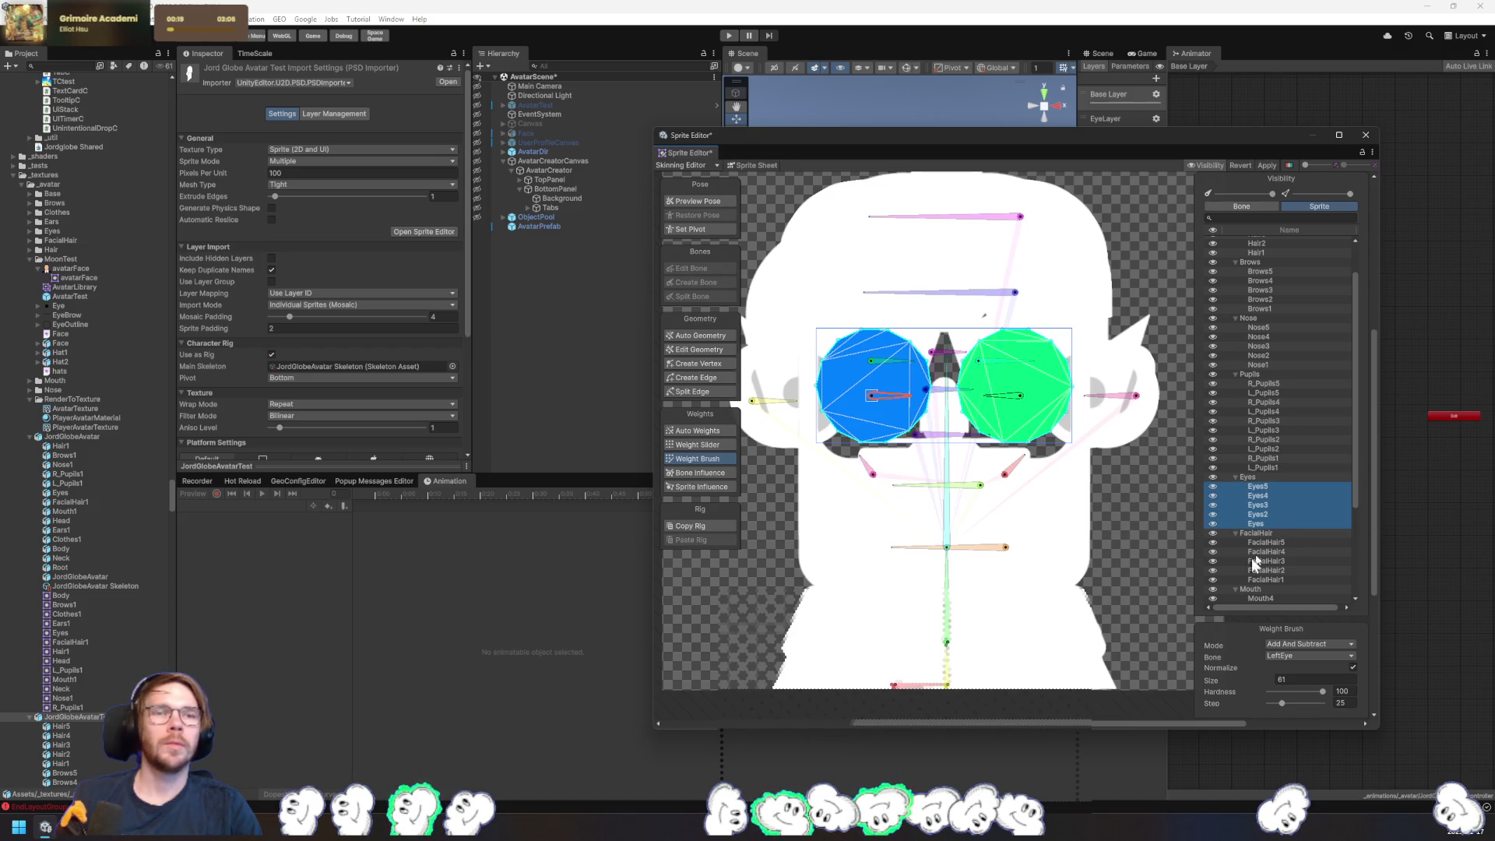
click(713, 473)
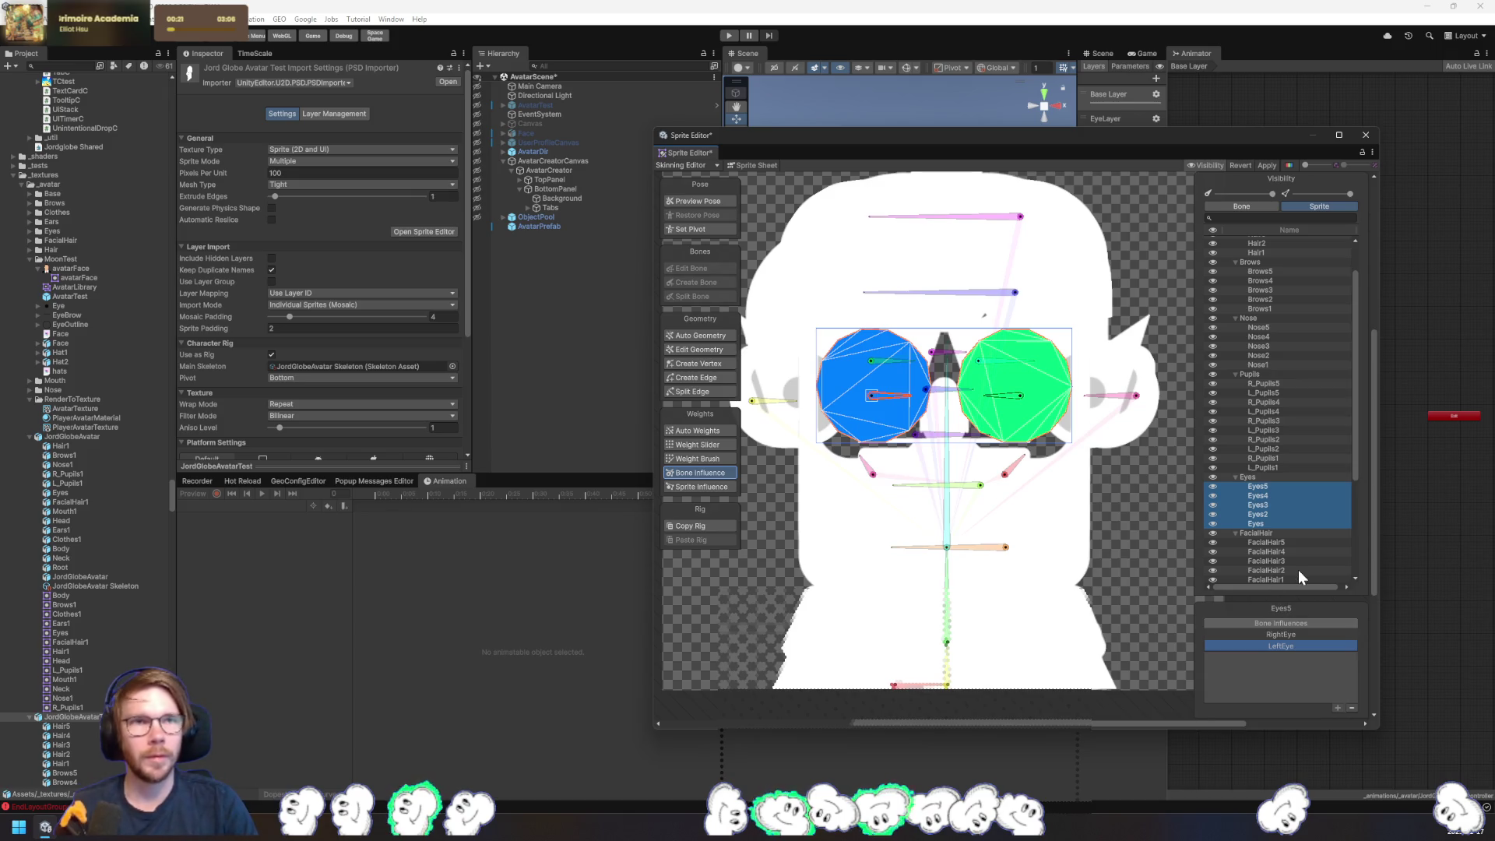
- Remove the LeftEye and RightEye influences from the selected sprites and from Eyes4
click(1352, 707)
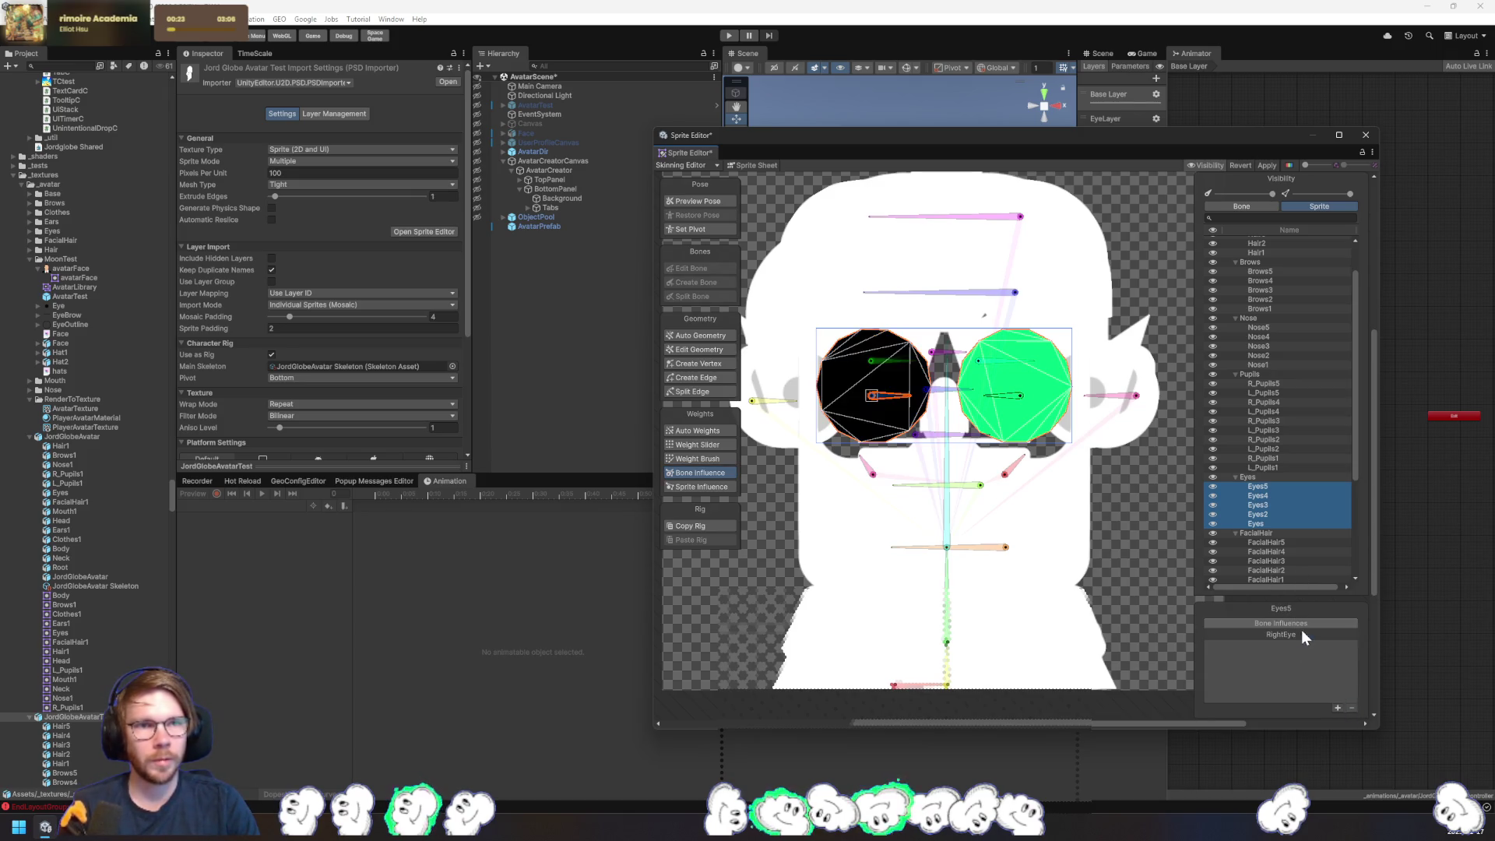
click(1302, 632)
click(1352, 707)
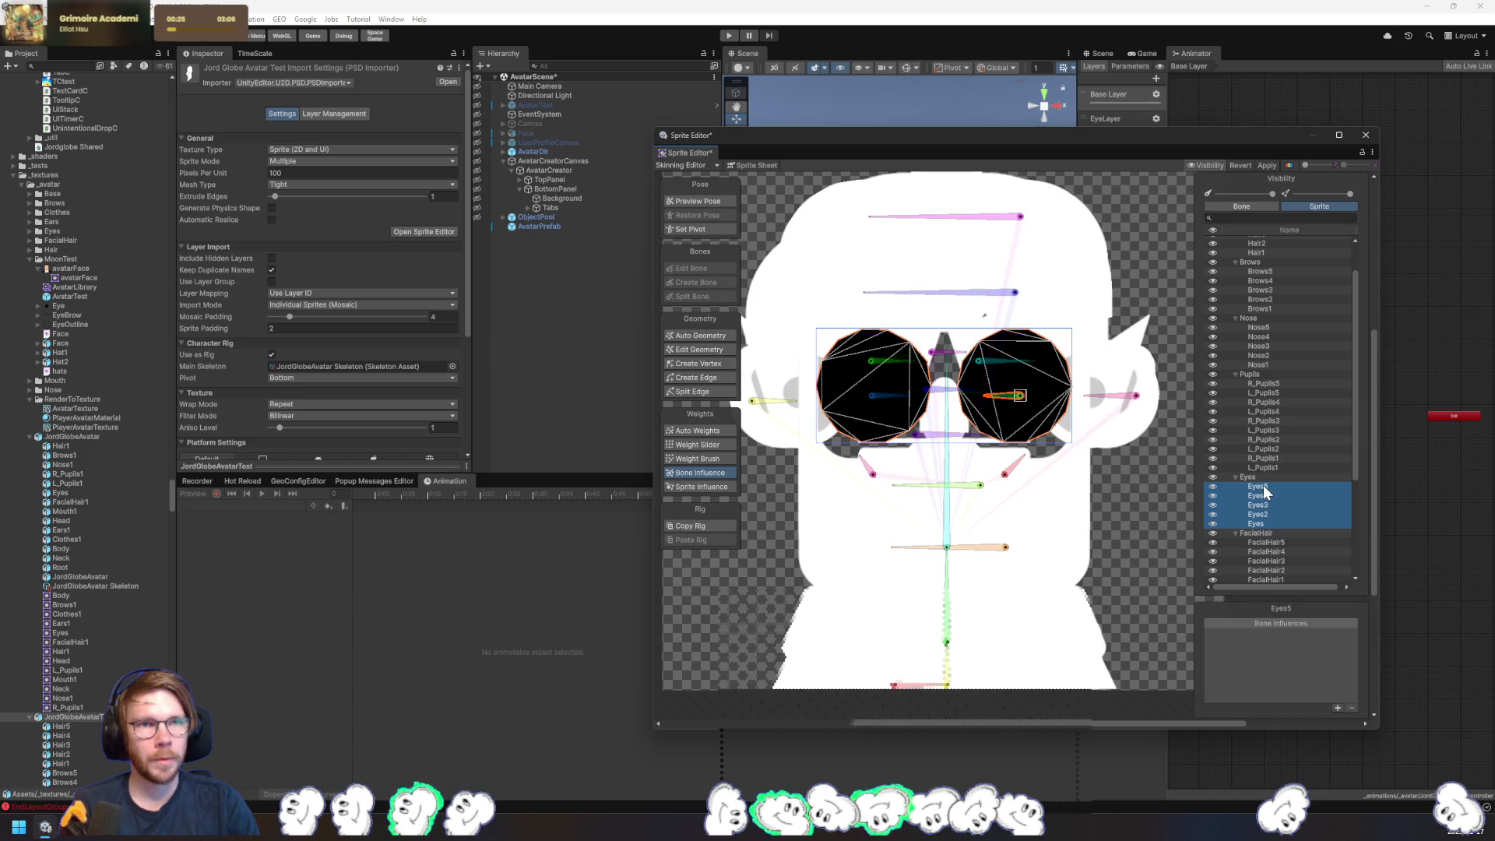
click(1262, 495)
click(1319, 646)
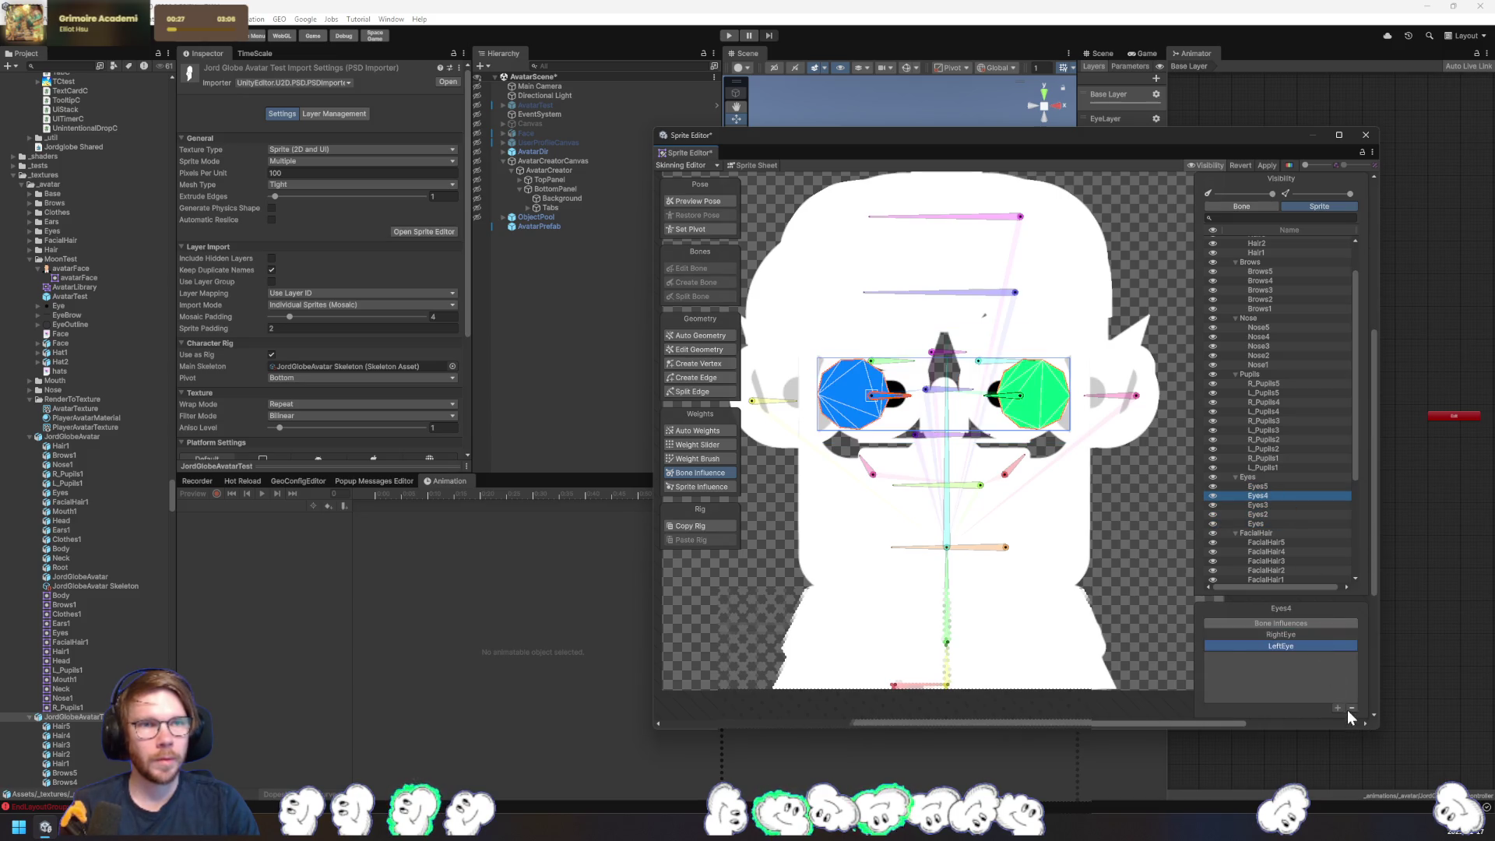
click(1352, 707)
click(1302, 634)
click(1353, 707)
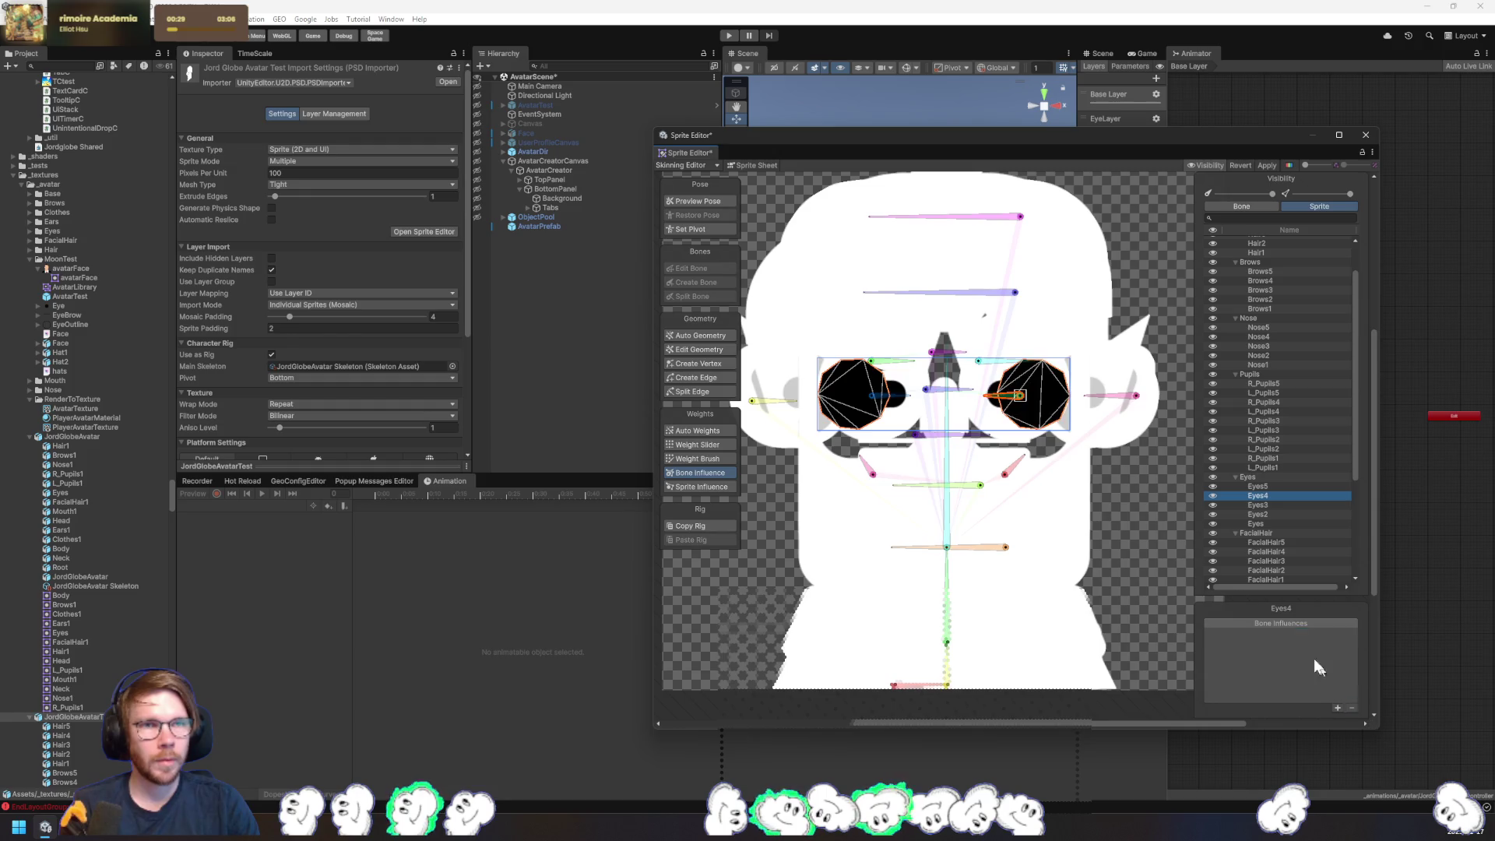
- Remove the LeftEye and RightEye influences from Eyes3 and Eyes
click(1275, 504)
click(1353, 707)
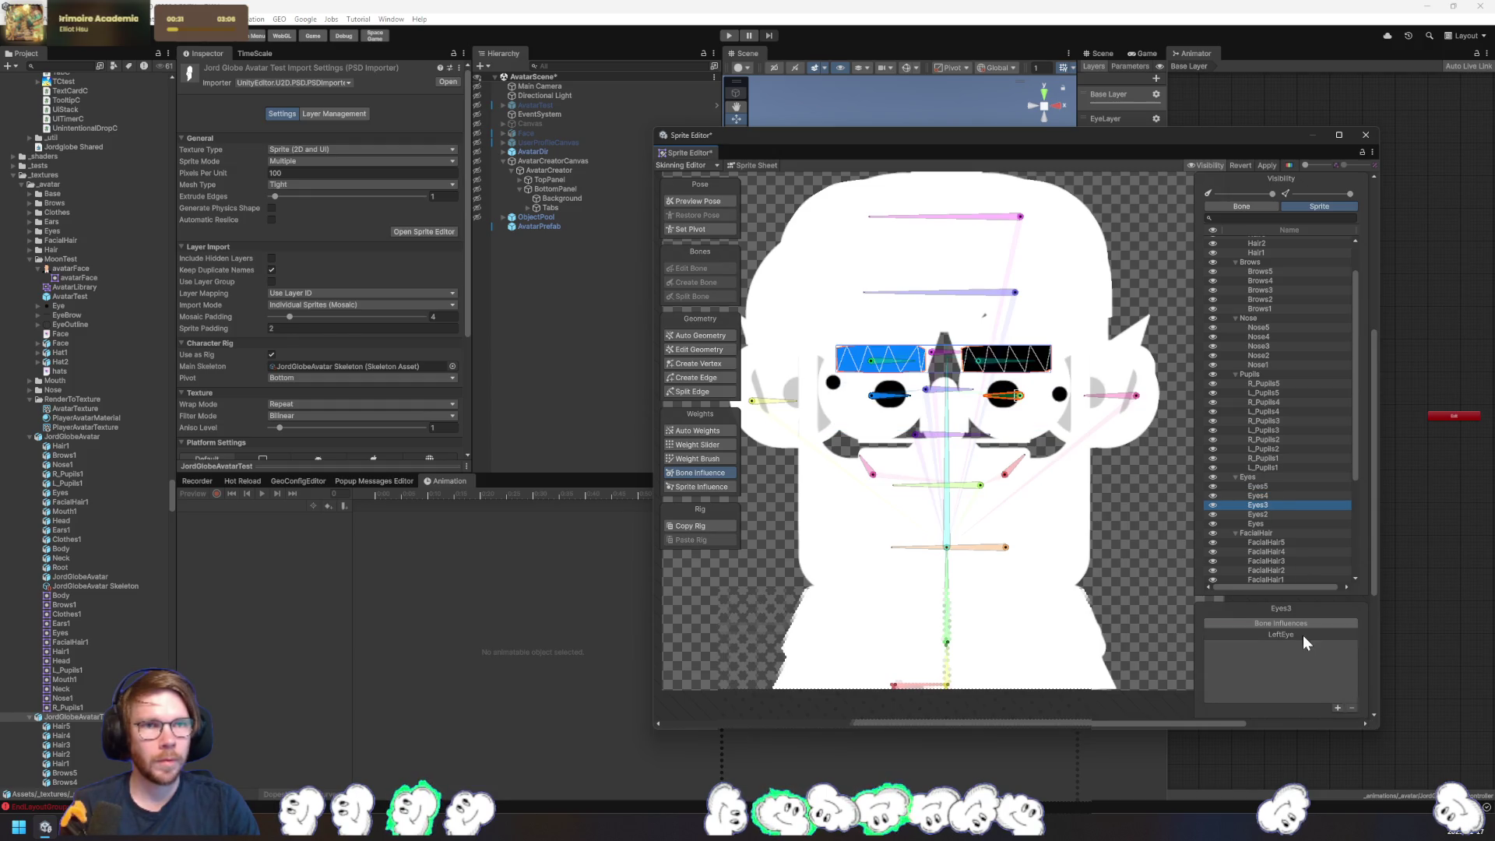
click(1303, 634)
click(1353, 707)
click(1267, 523)
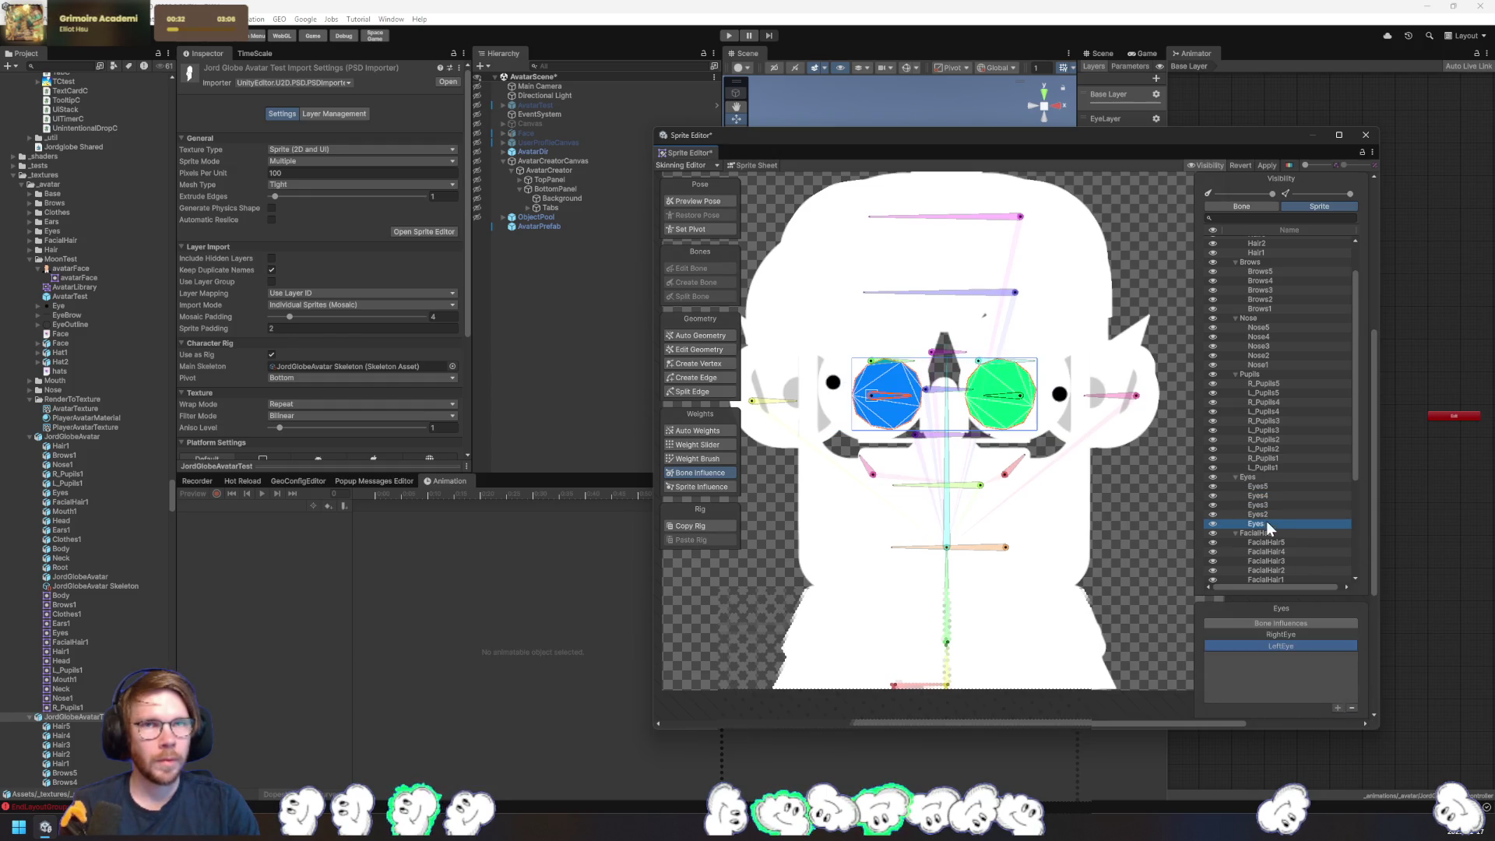
click(1352, 707)
click(1302, 634)
click(1352, 708)
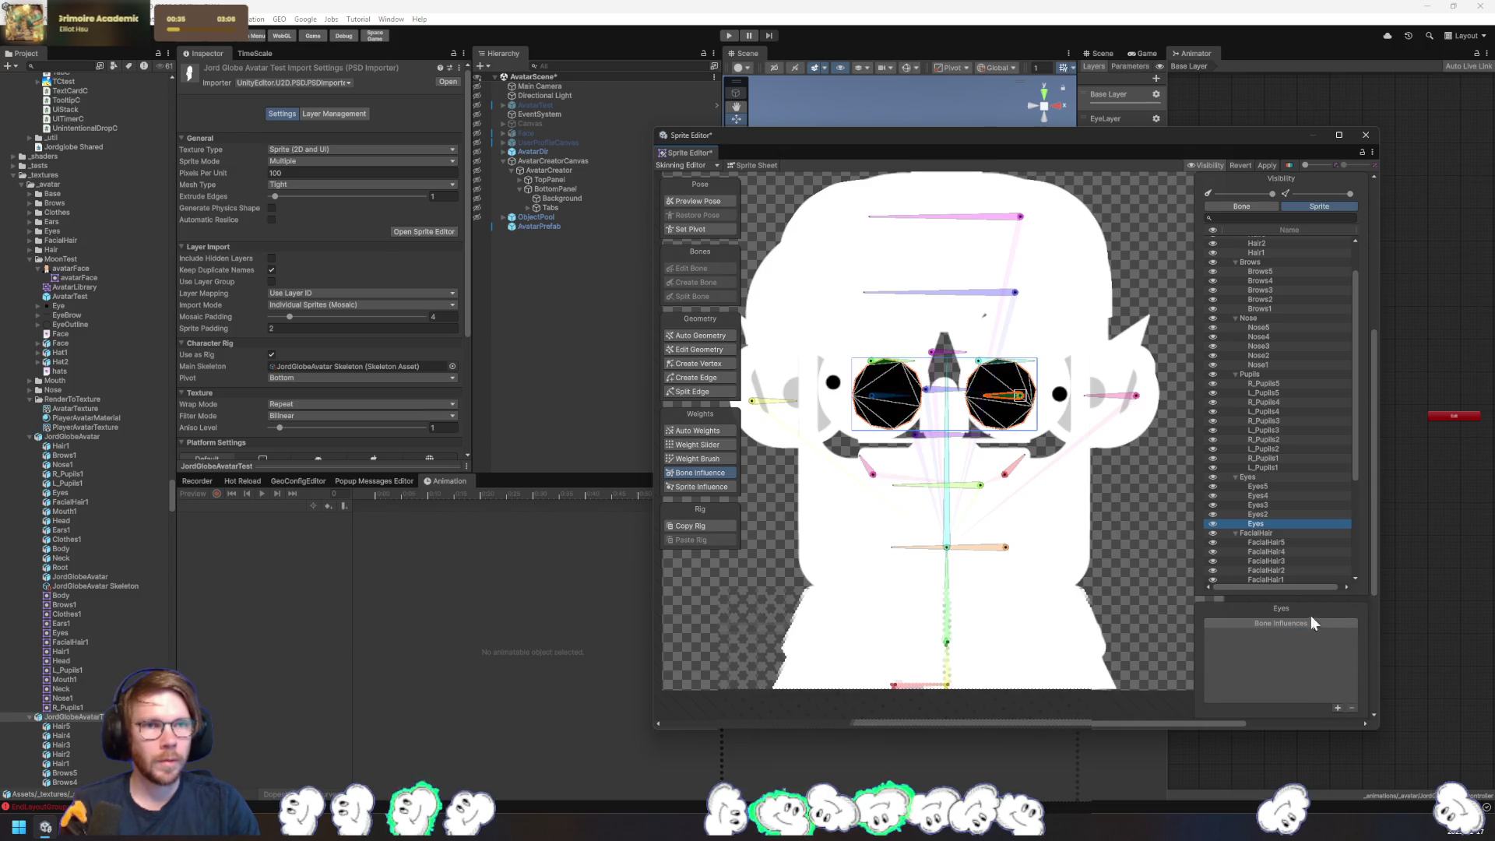
- Paint the Eyes4 eye meshes with the centre bone_4 weight using the Weight Brush
drag(1124, 568, 1102, 524)
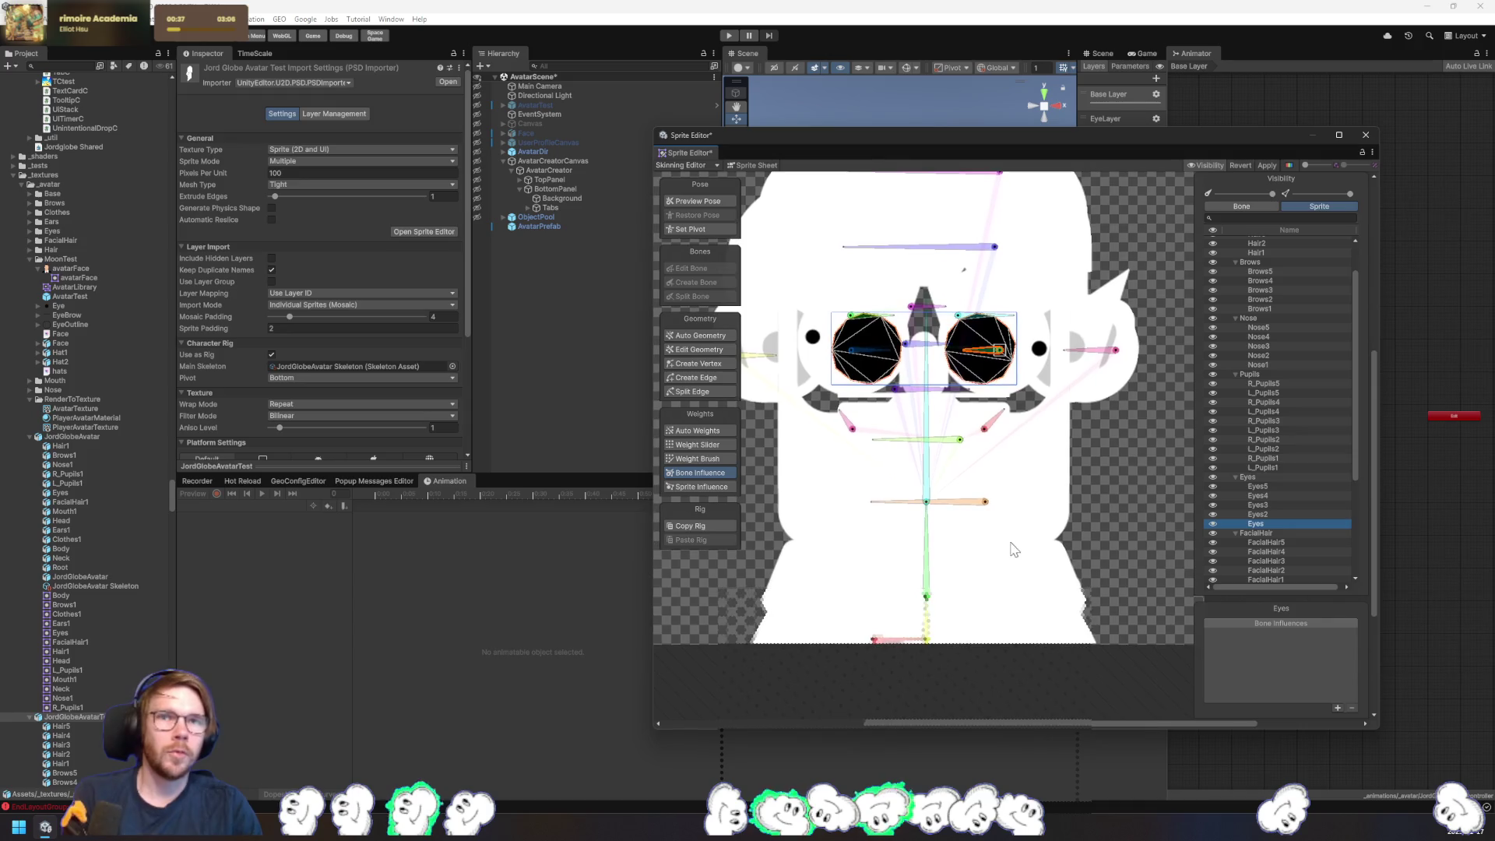
click(929, 495)
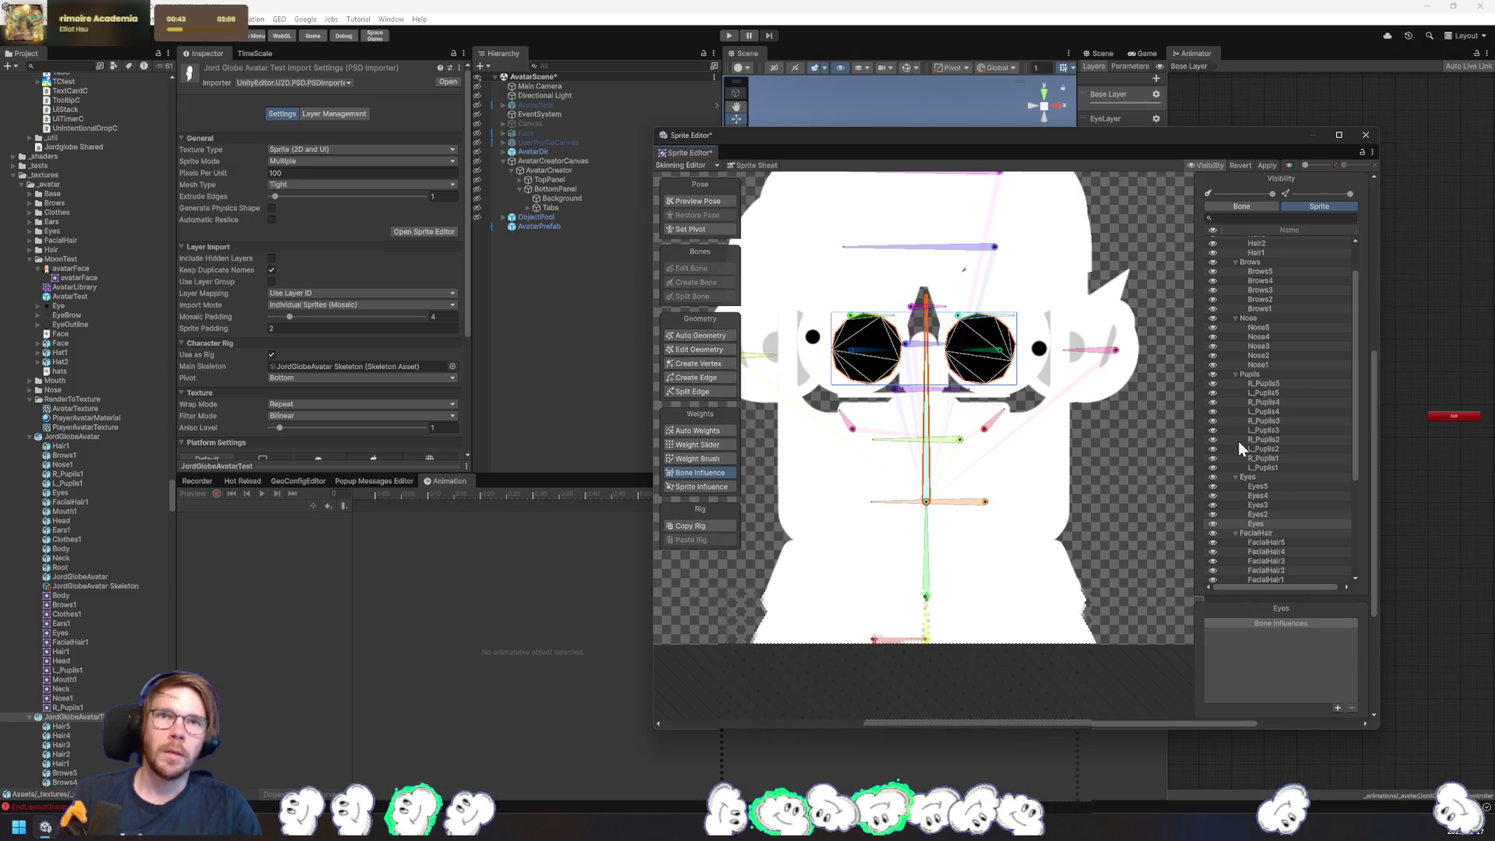
click(712, 457)
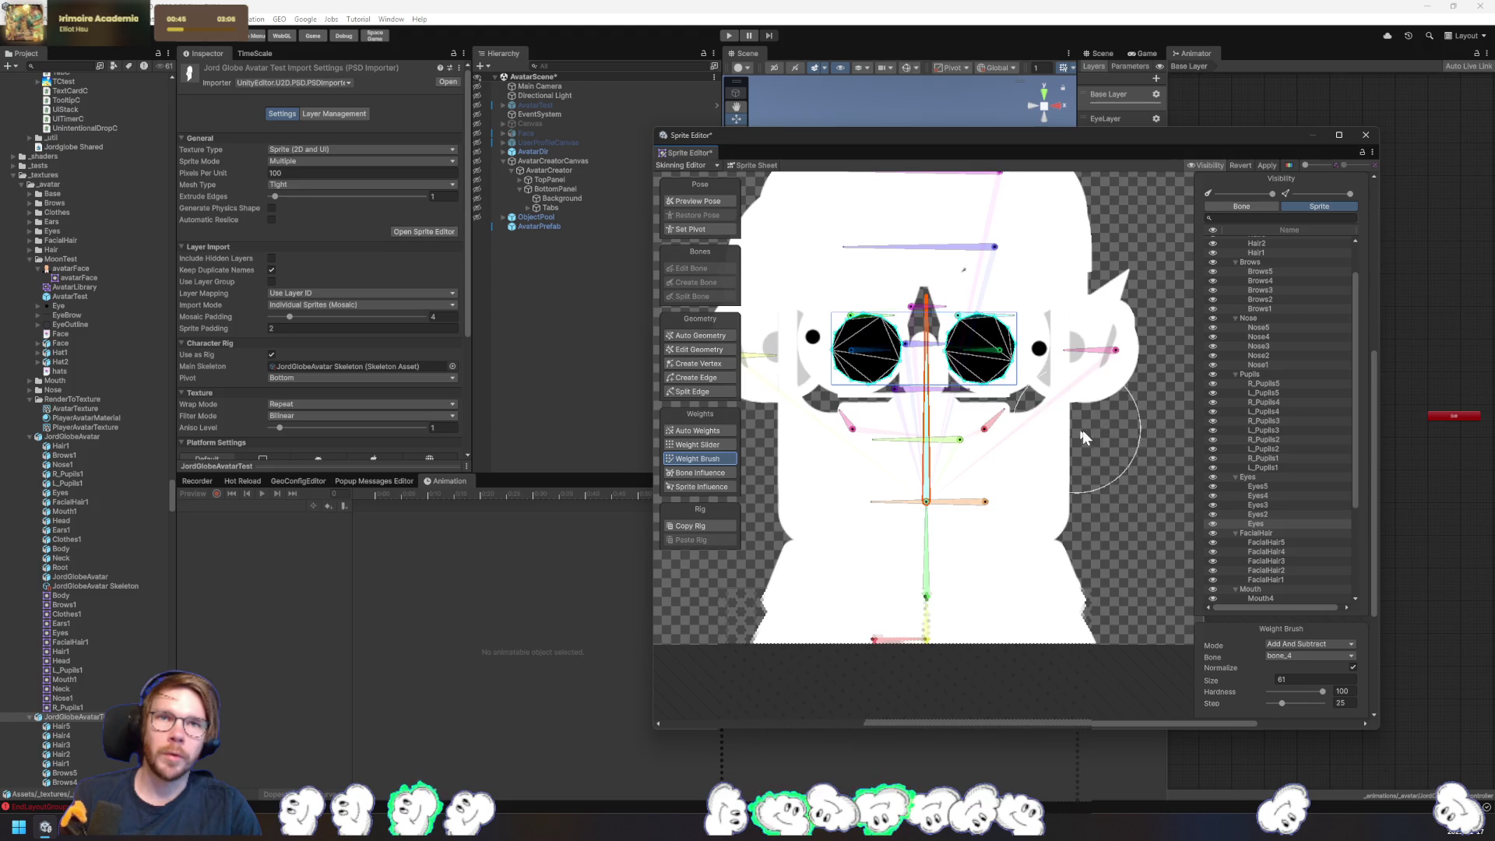
click(1272, 512)
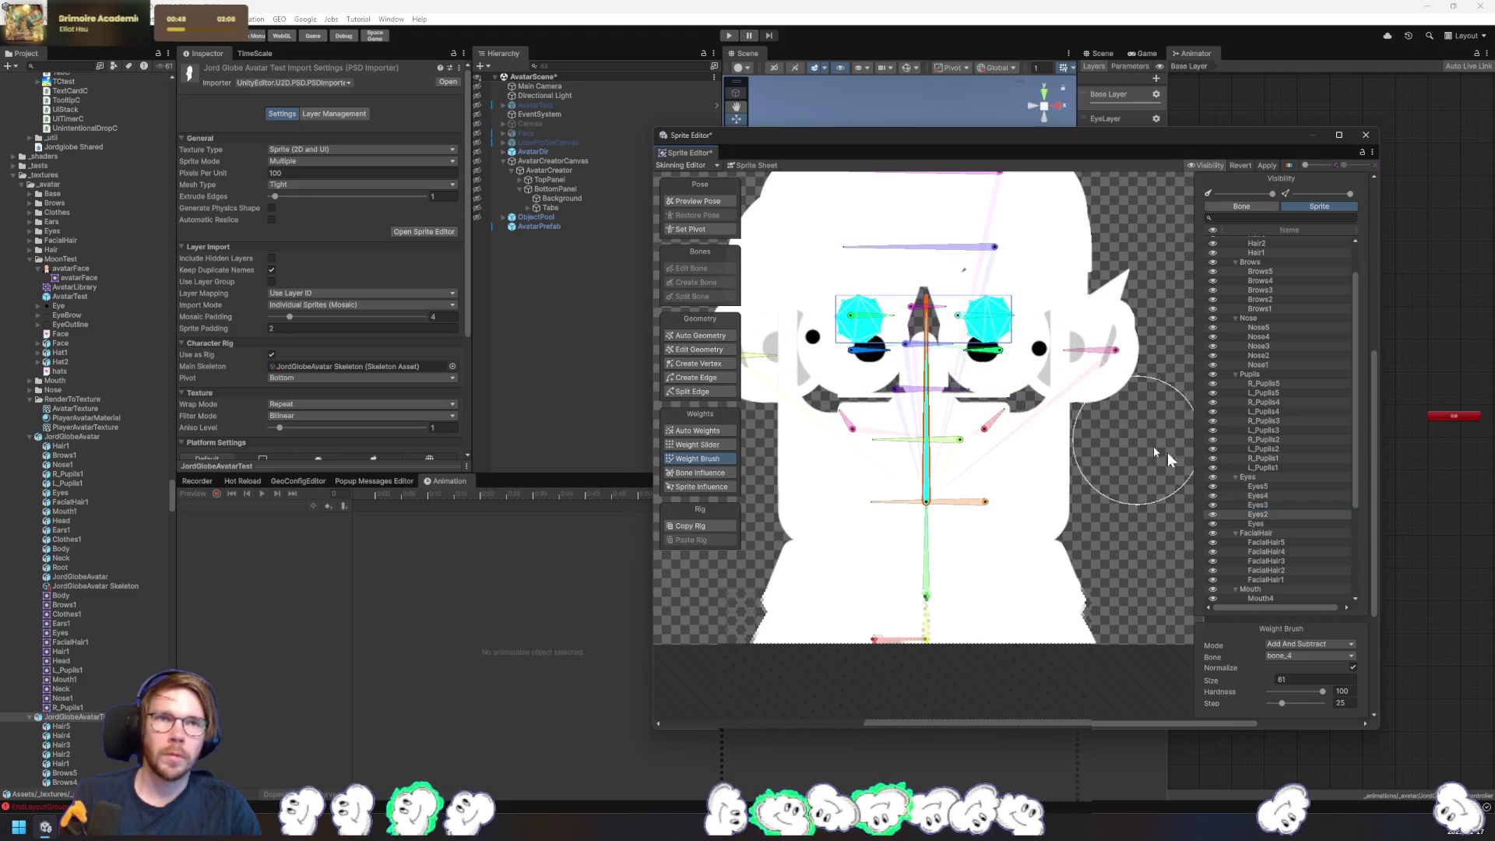
click(1258, 505)
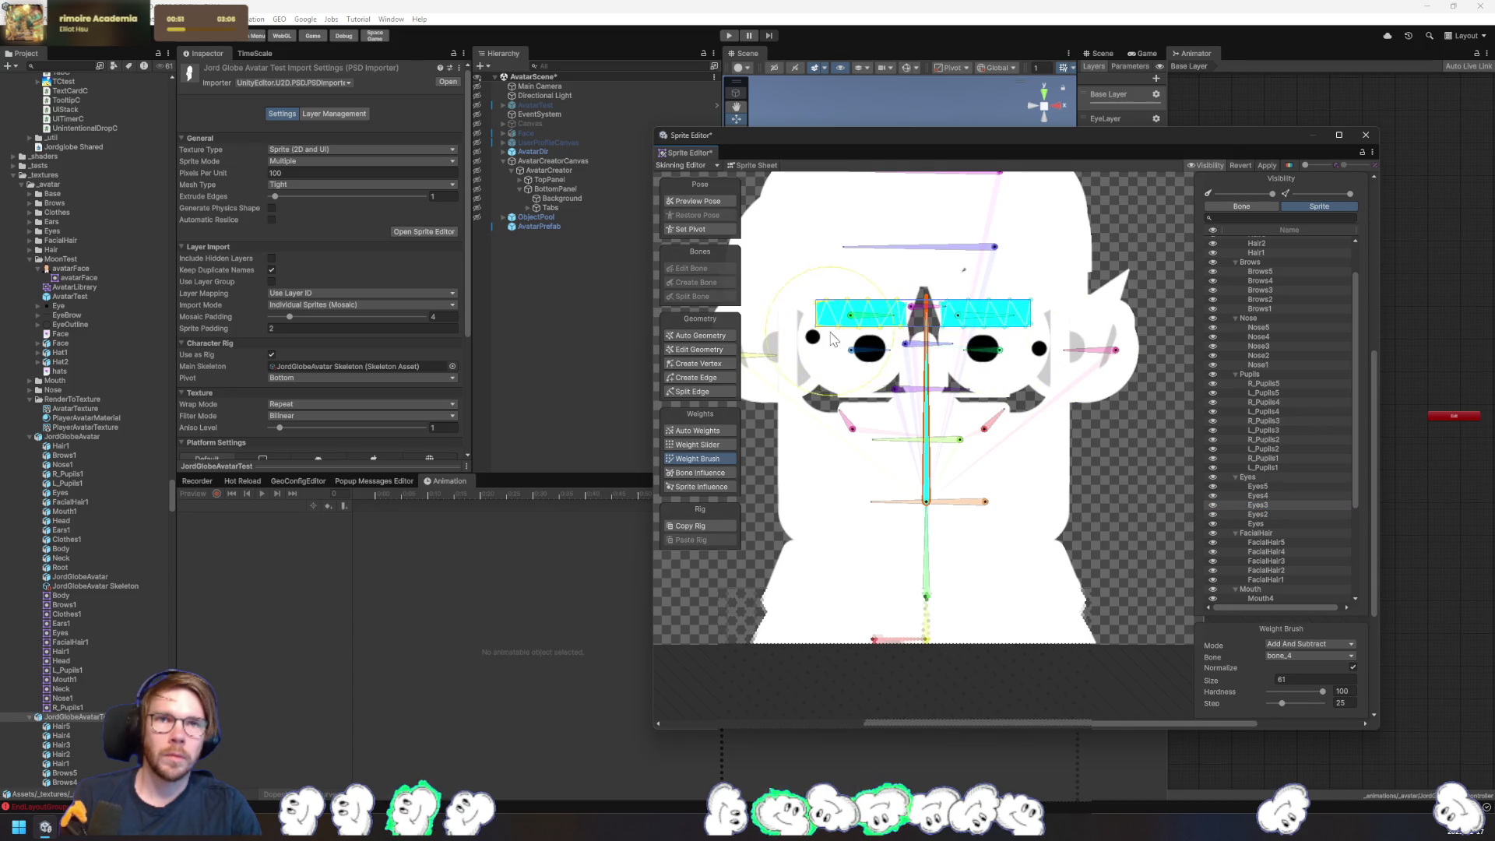
scroll(1090, 507, up, 3)
scroll(1071, 489, up, 2)
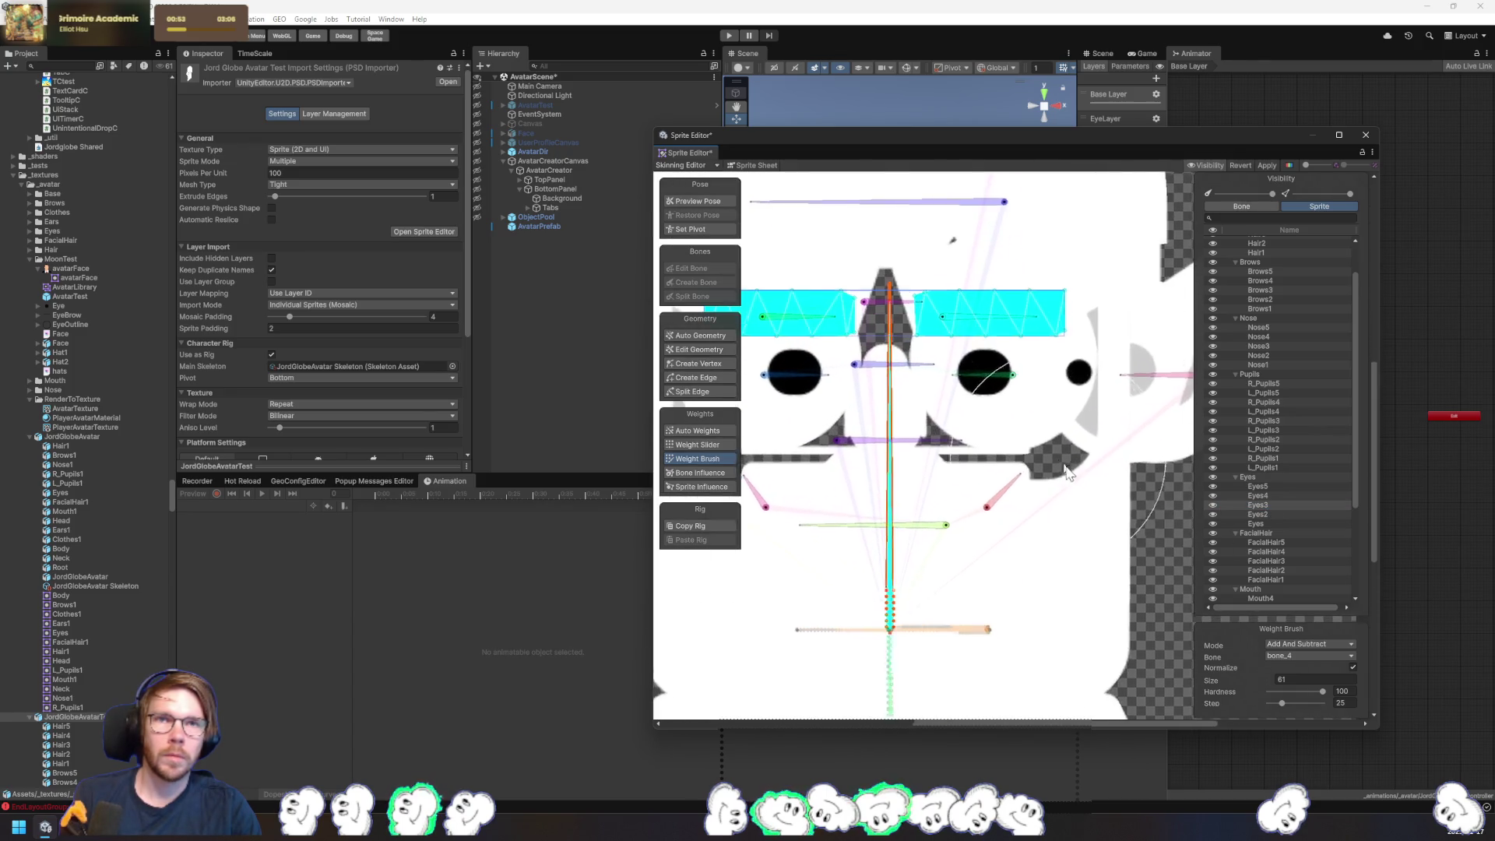
click(1273, 495)
click(1122, 441)
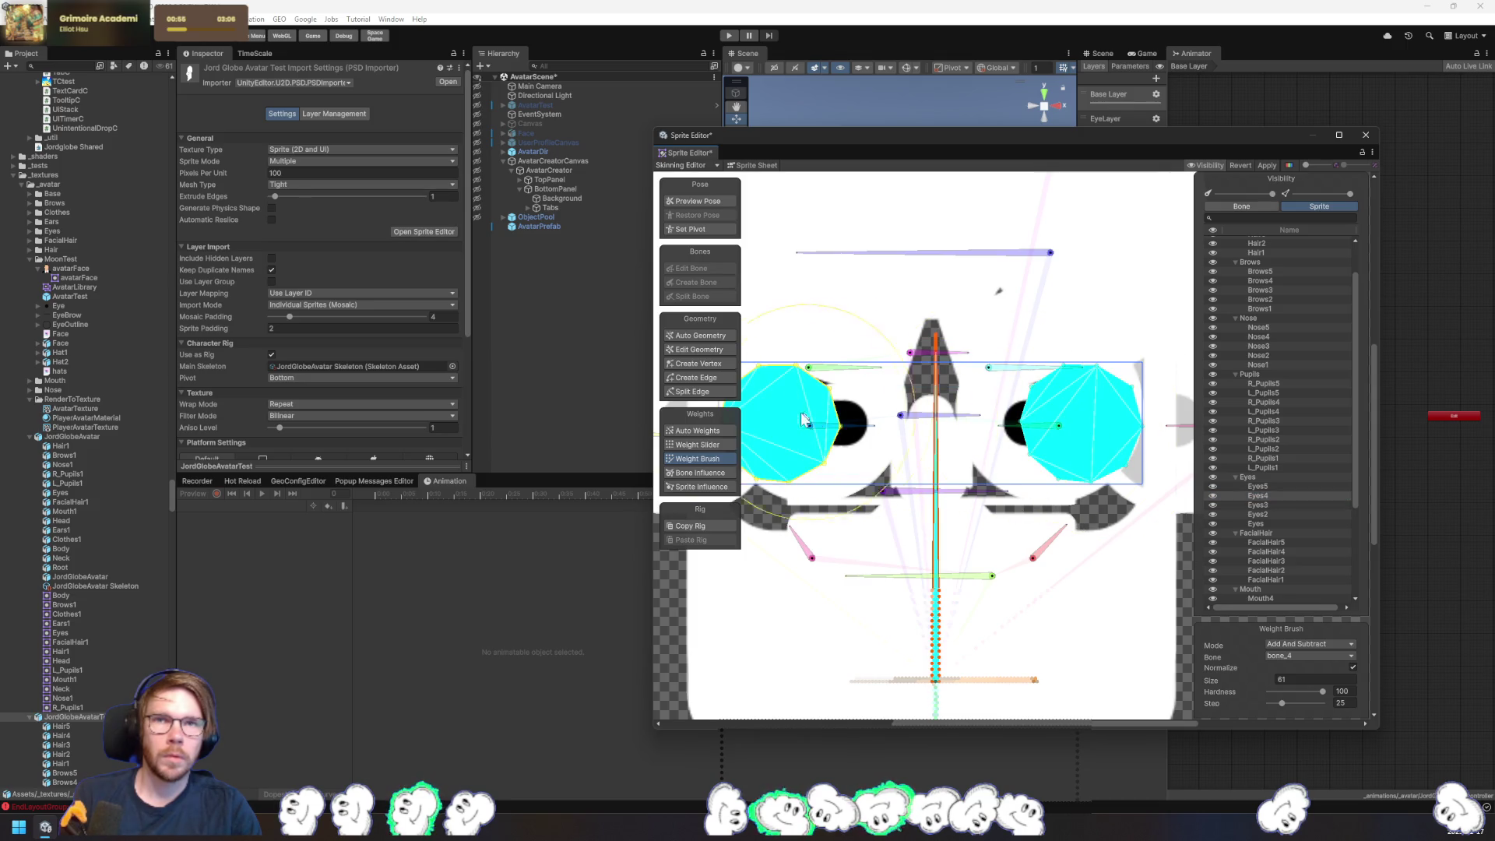
- Paint the Eyes5 meshes fully with bone_4 weight
click(1258, 486)
scroll(958, 444, down, 1)
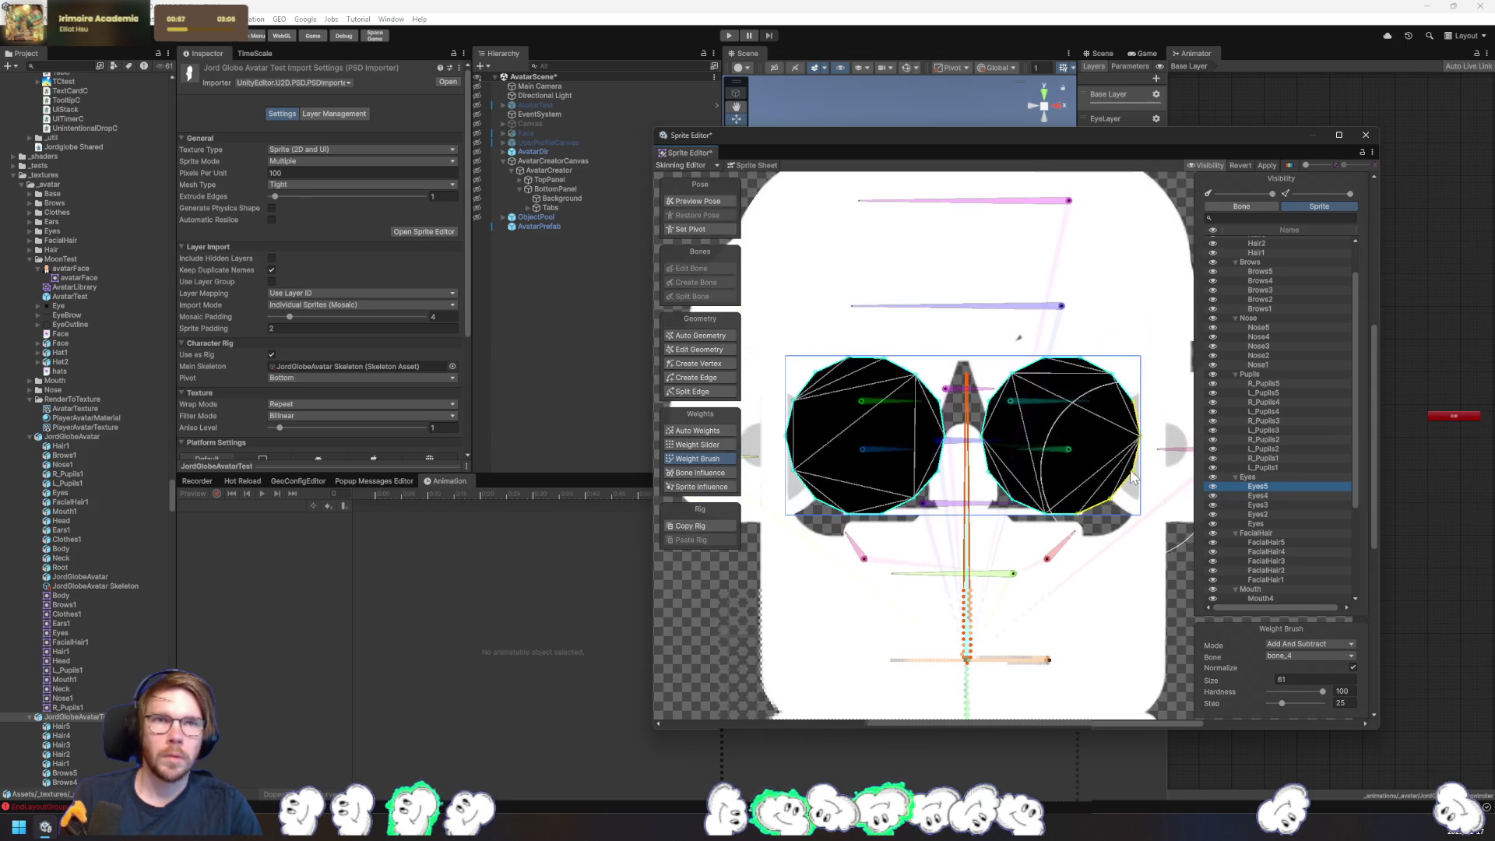
click(954, 450)
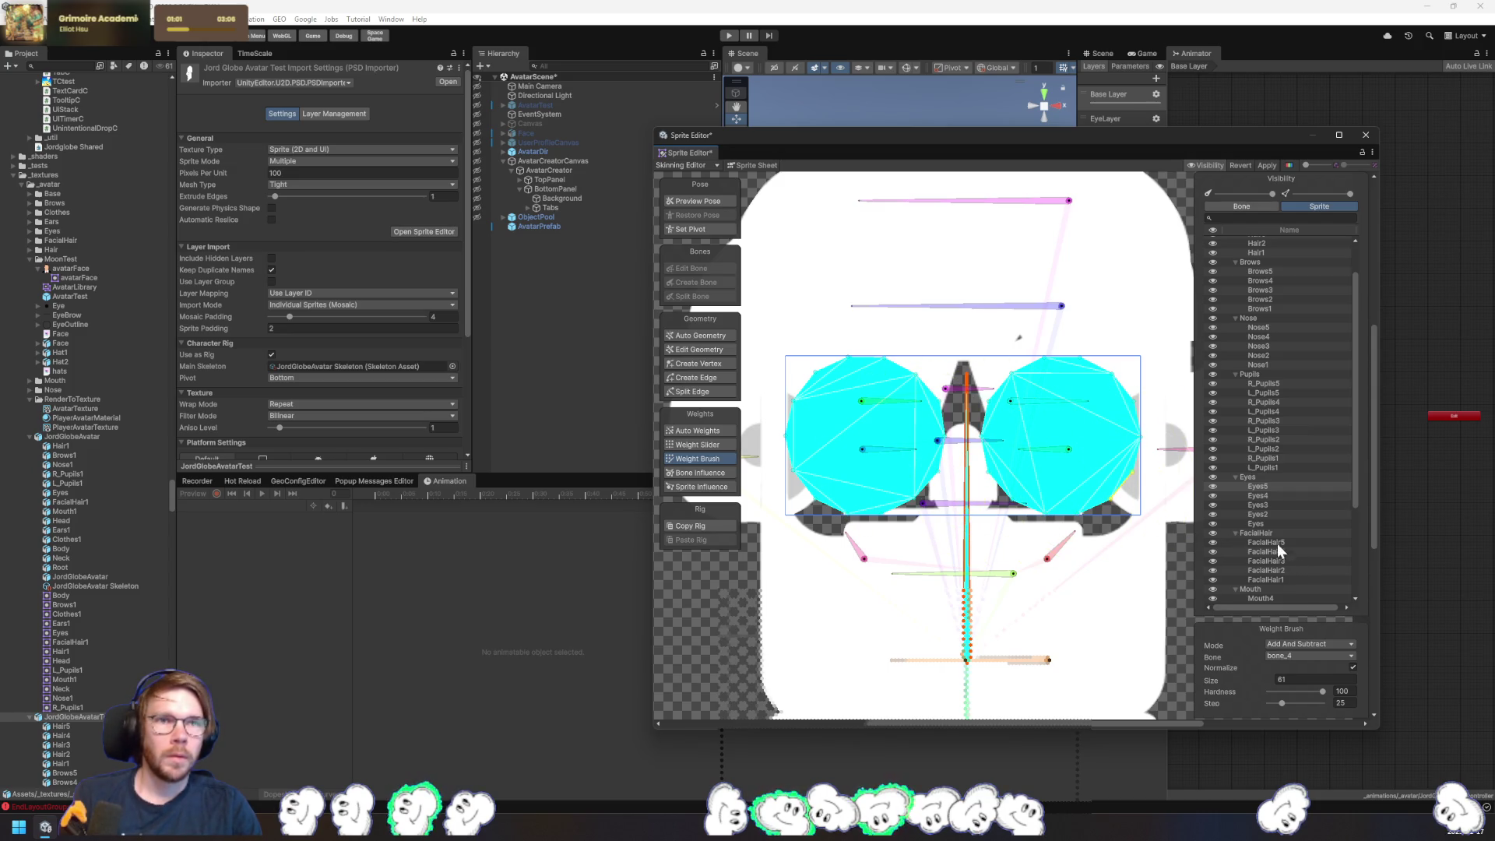
- Strip the RightEye and LeftEye influences from Eyes2, leaving only bone_4
click(1257, 524)
click(704, 471)
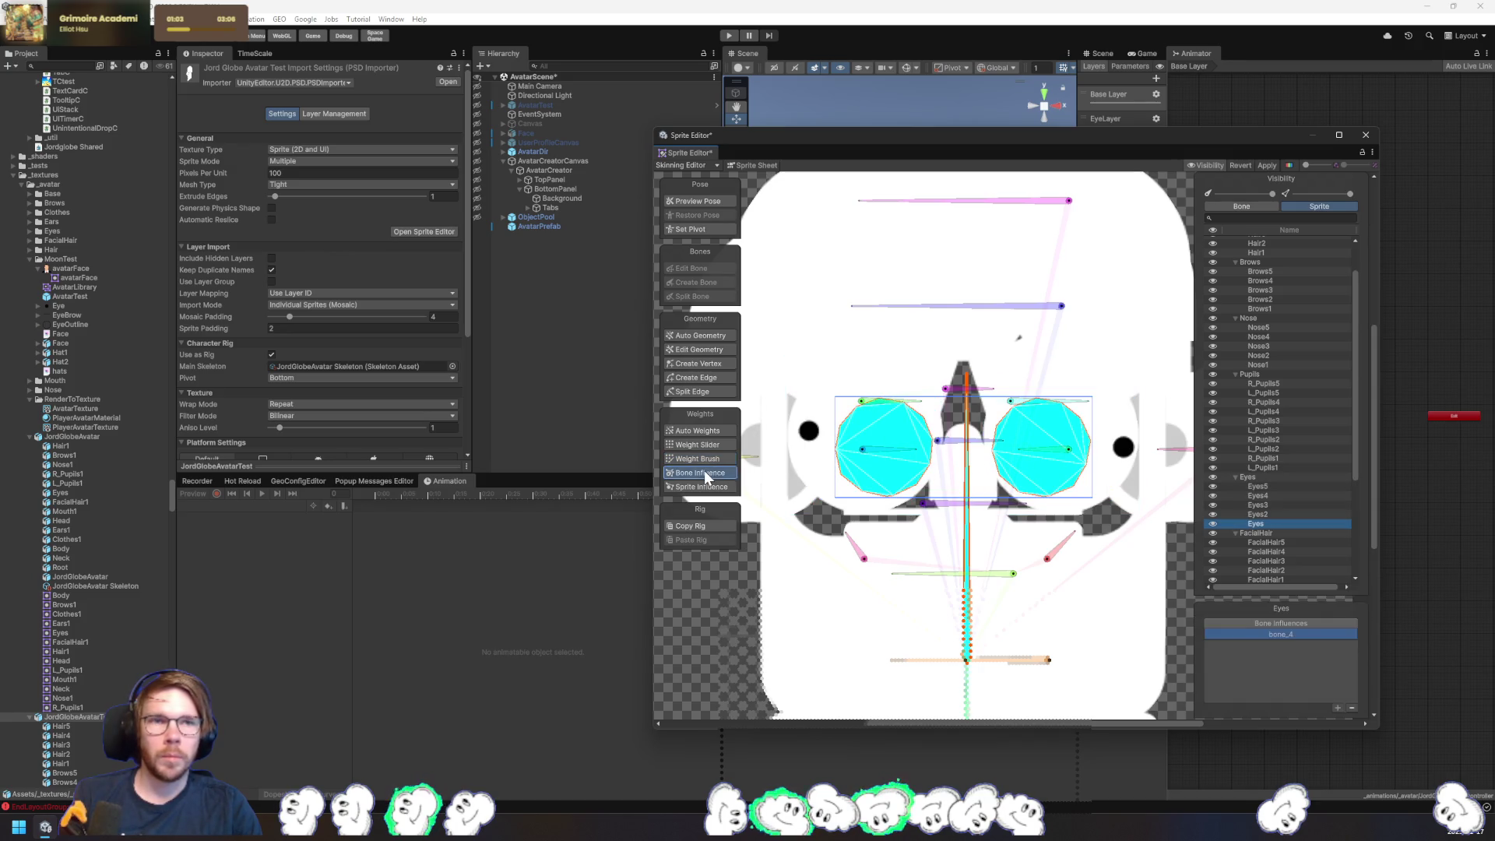
click(1275, 515)
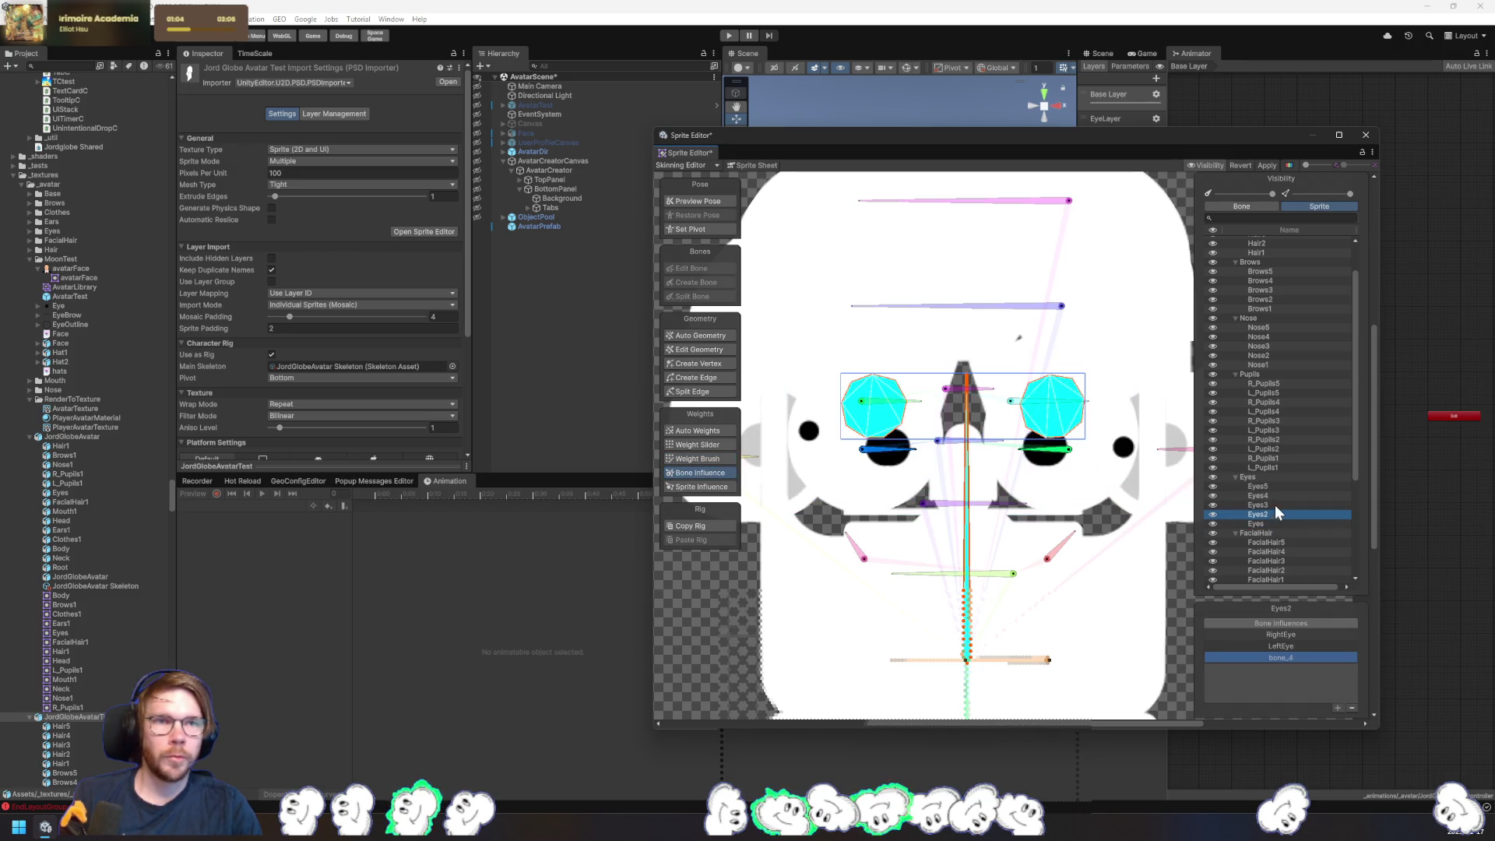
click(1287, 634)
click(1352, 707)
click(1352, 706)
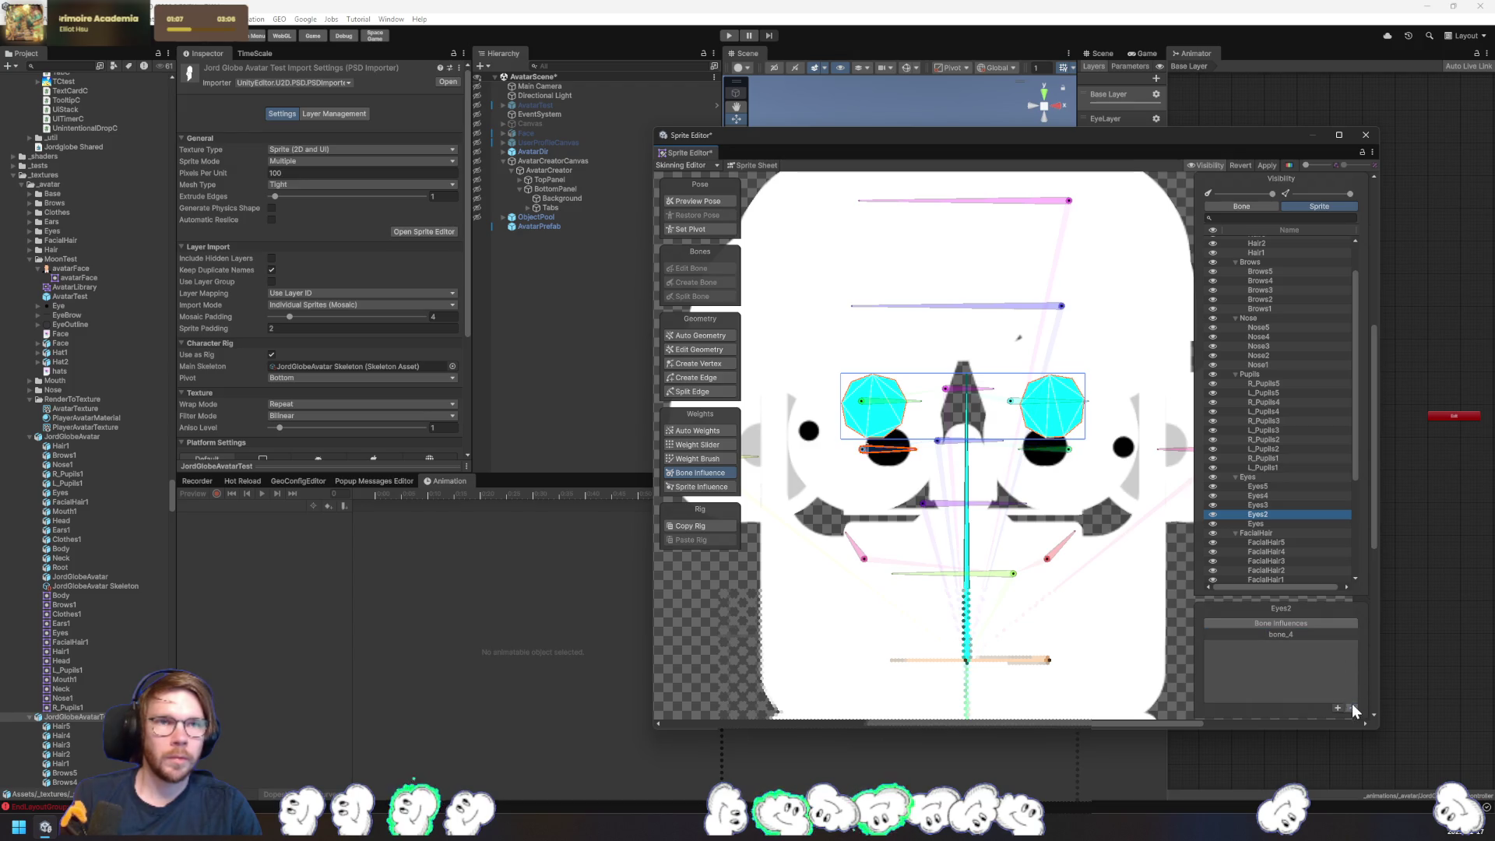
- Step through the eye sprites to verify their weights and bone influences
click(1273, 506)
click(1272, 495)
click(1278, 486)
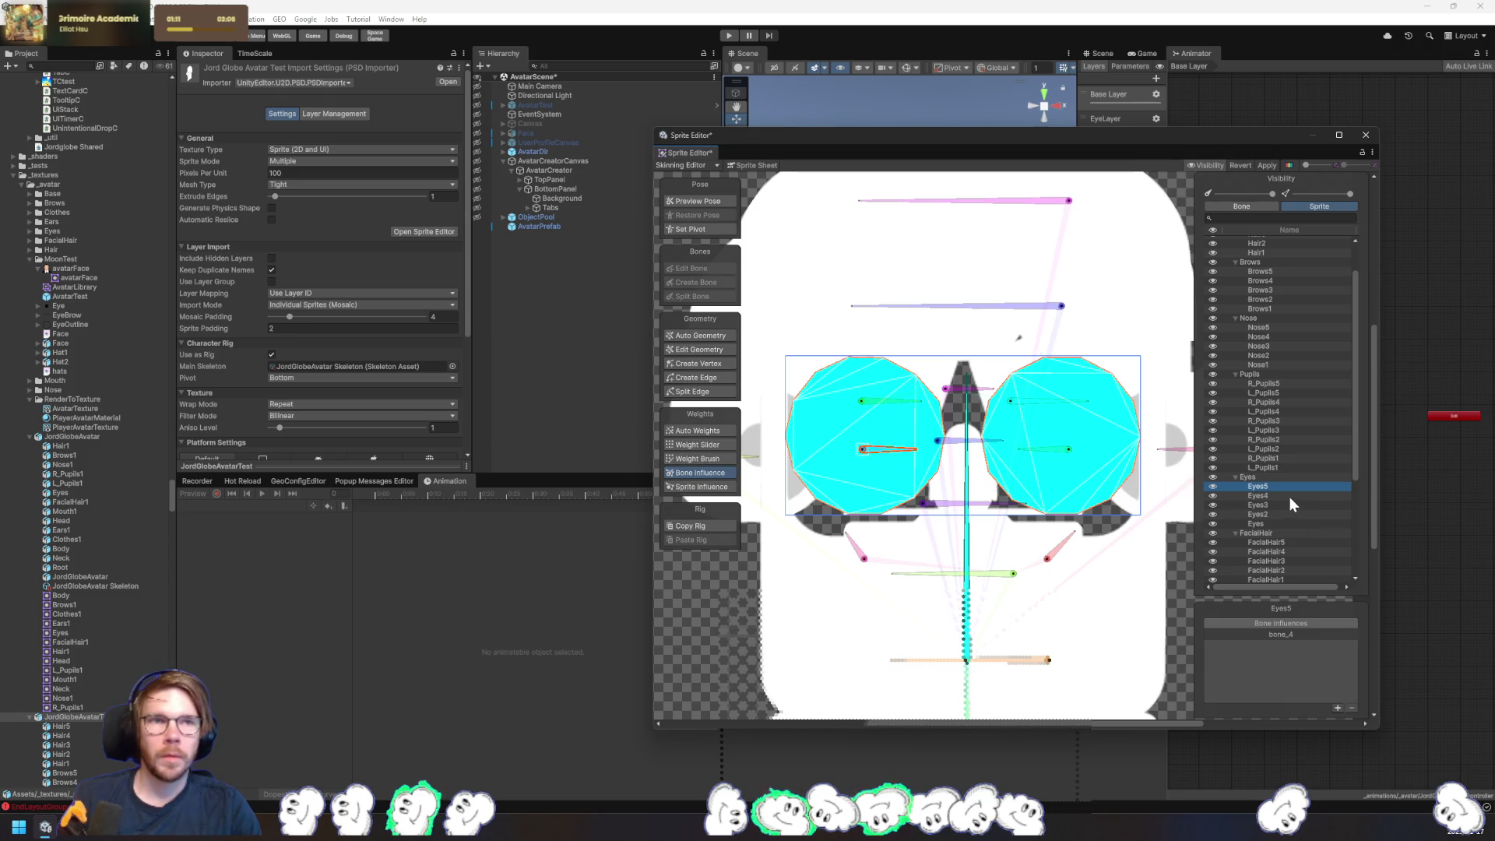
click(1290, 497)
click(1277, 505)
click(1269, 514)
click(1263, 522)
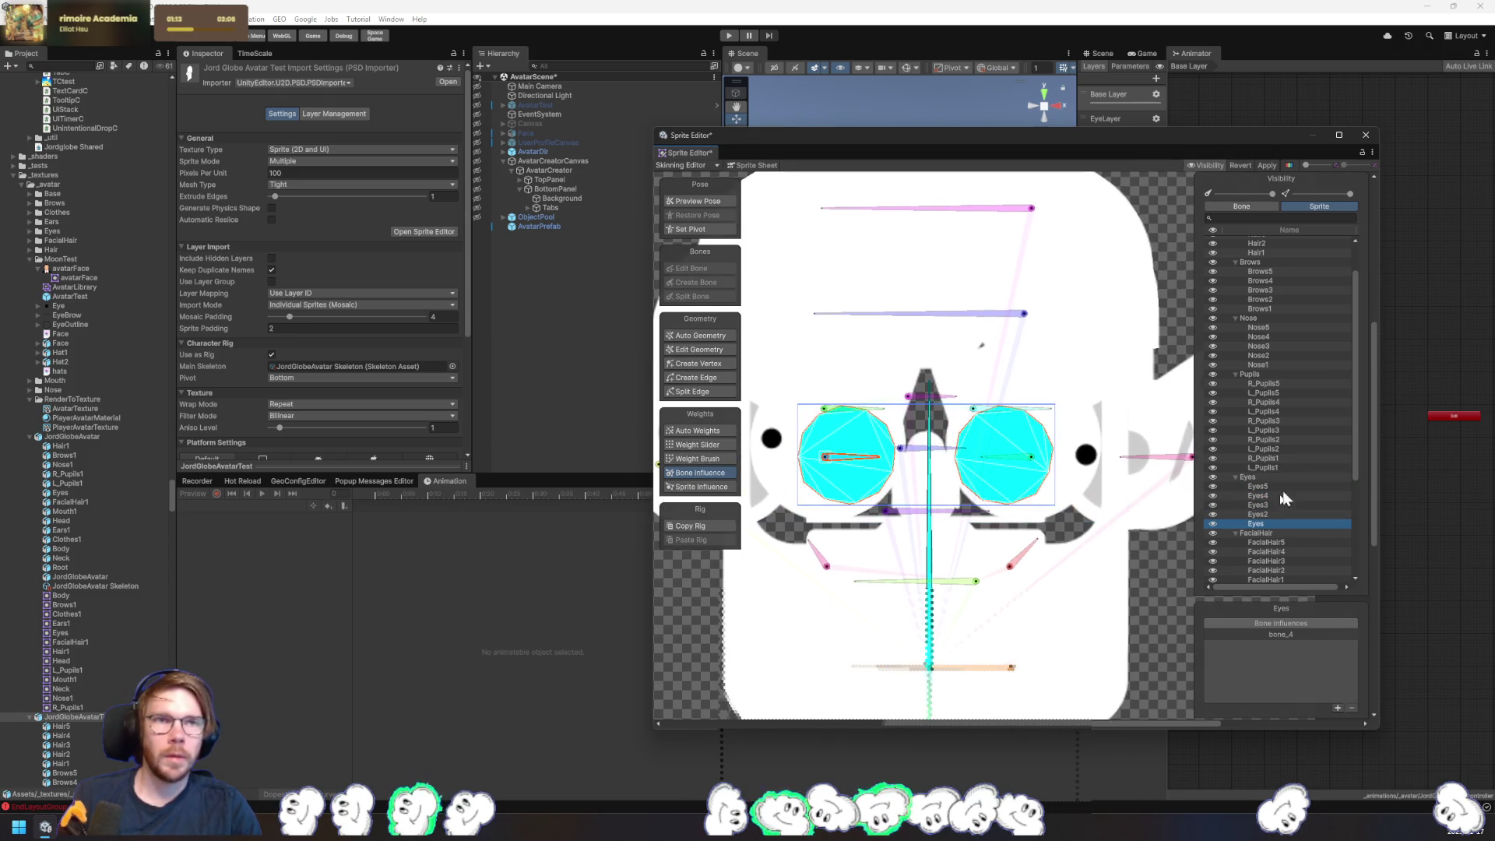
click(1275, 467)
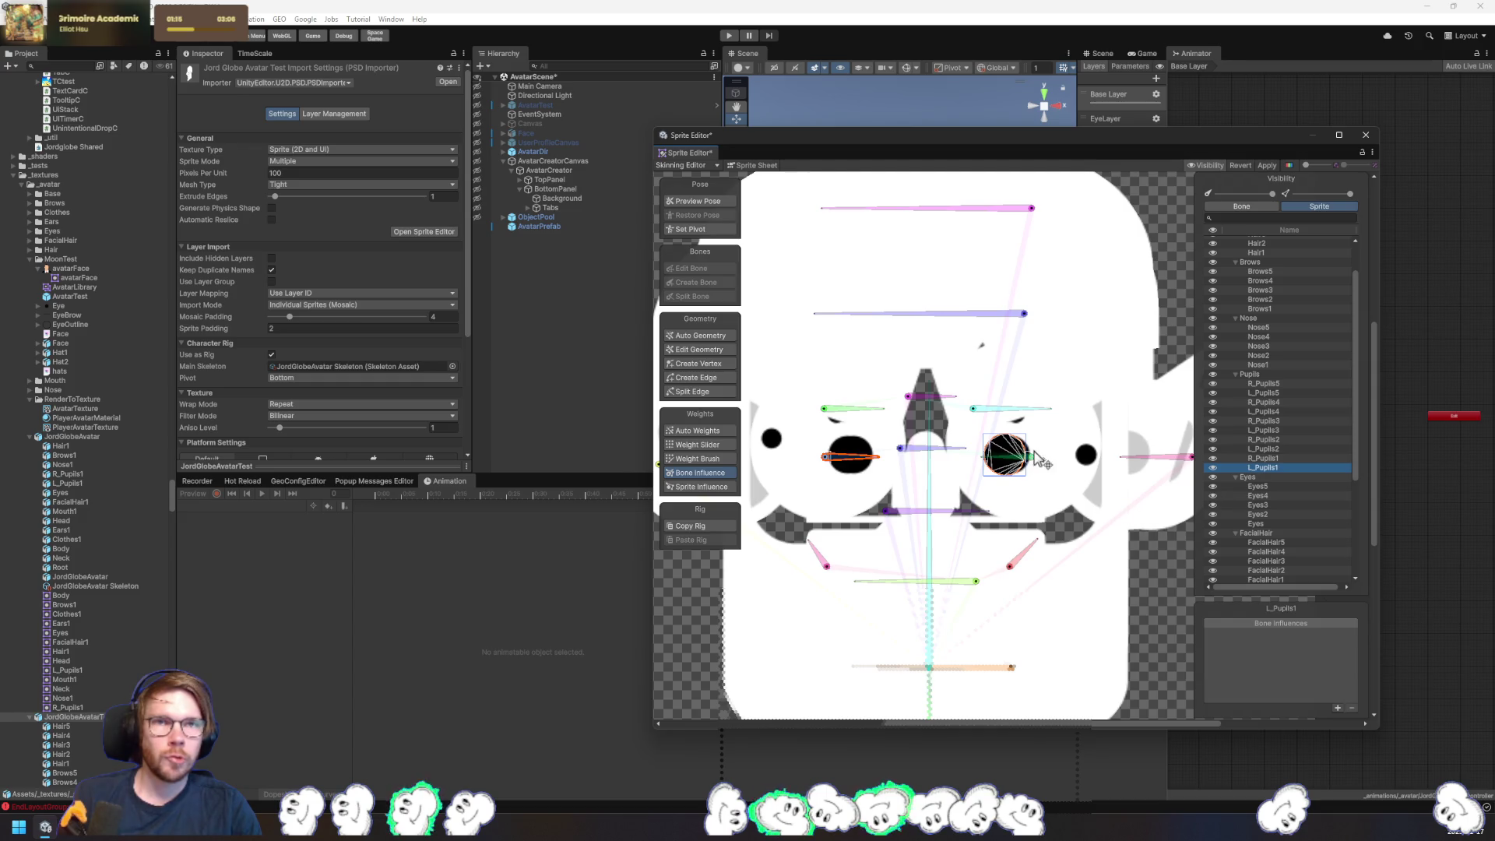
- Paint the L_Pupils3 pupil with RightEye bone weight
click(698, 458)
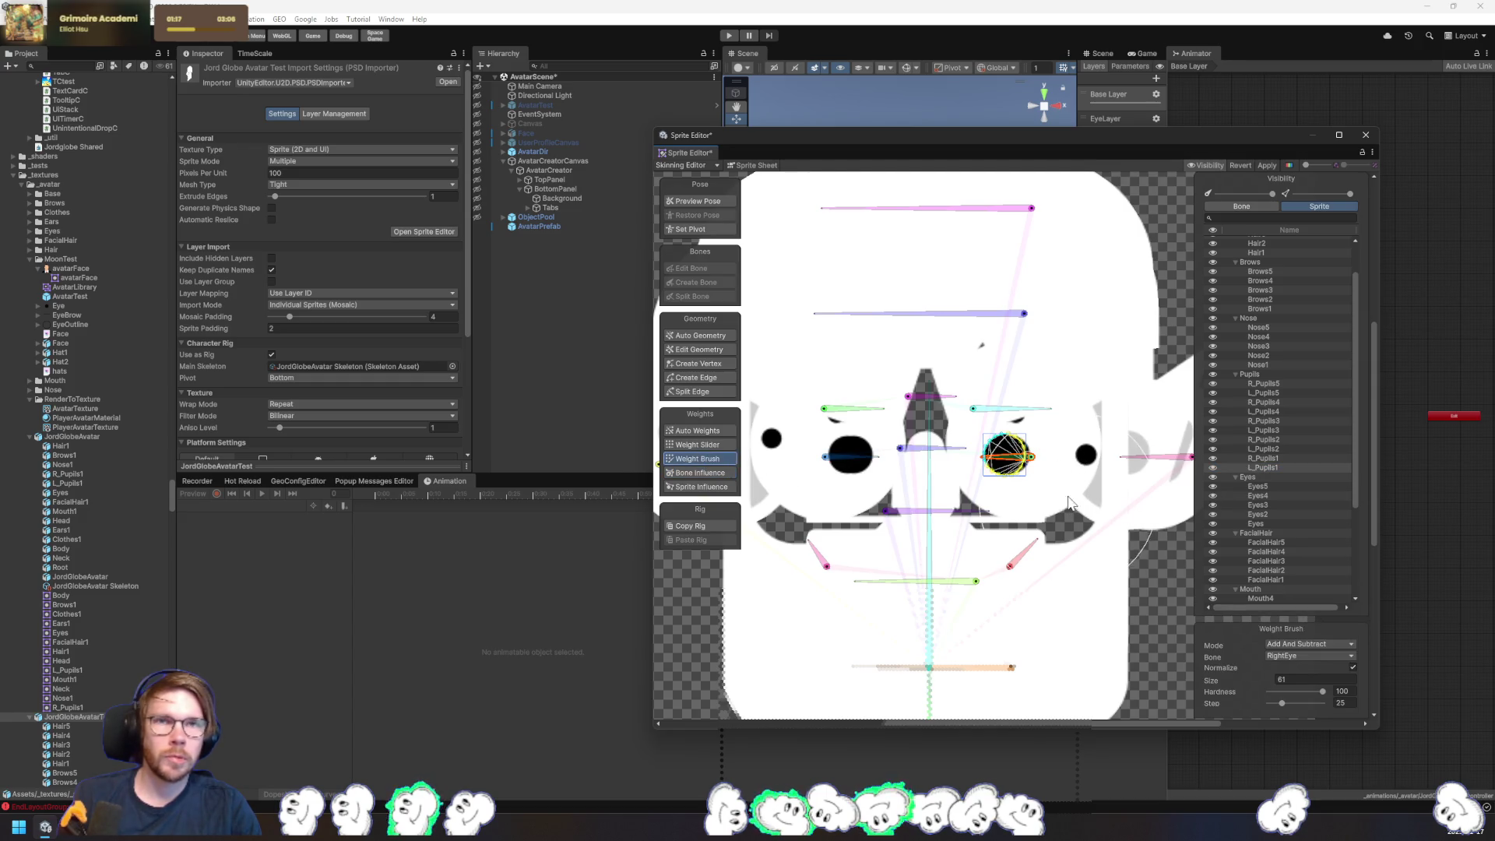
click(1262, 458)
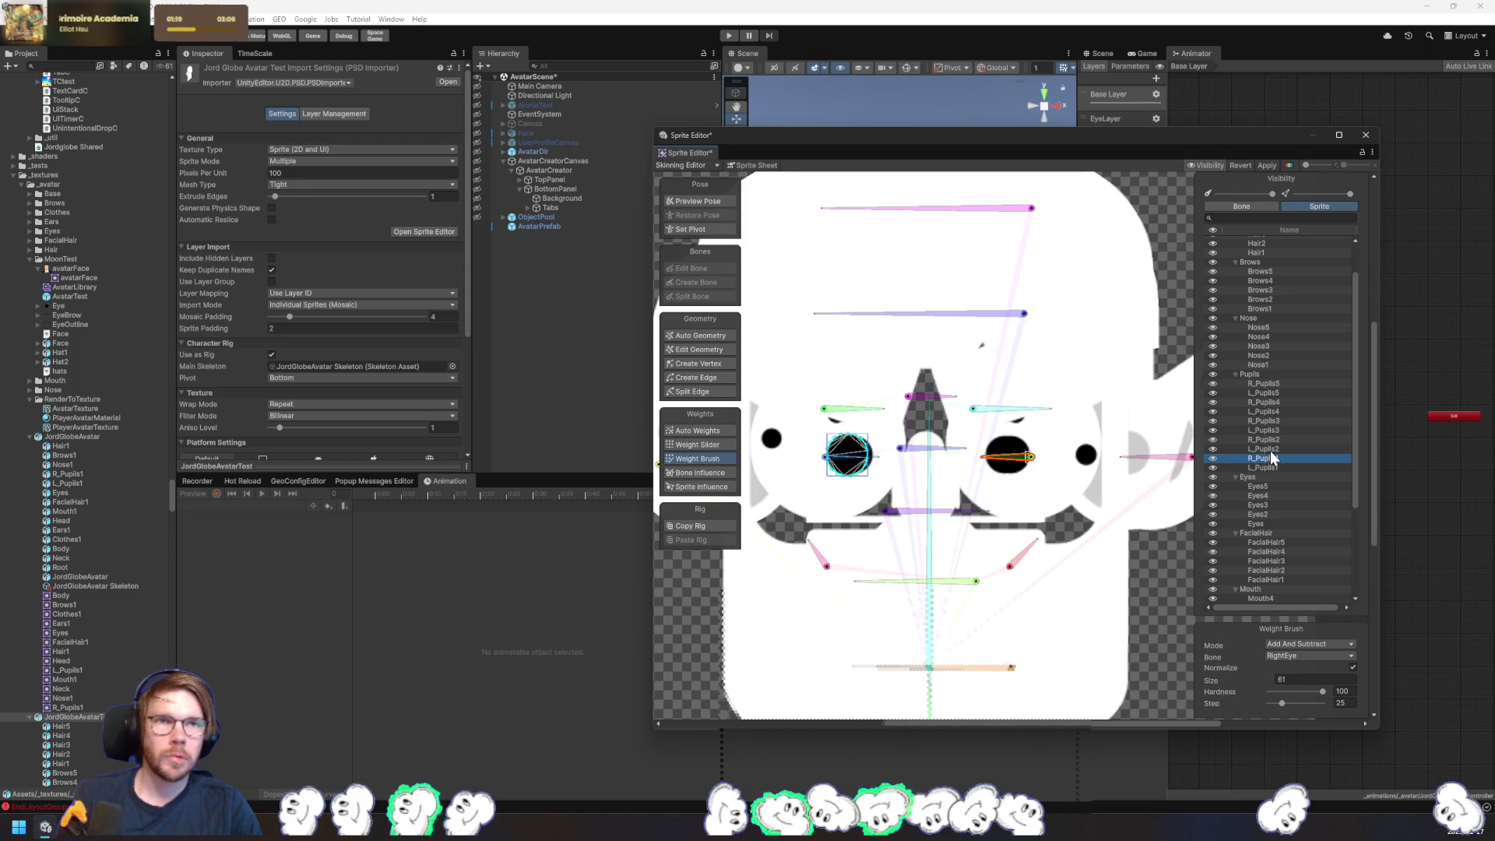
click(1239, 430)
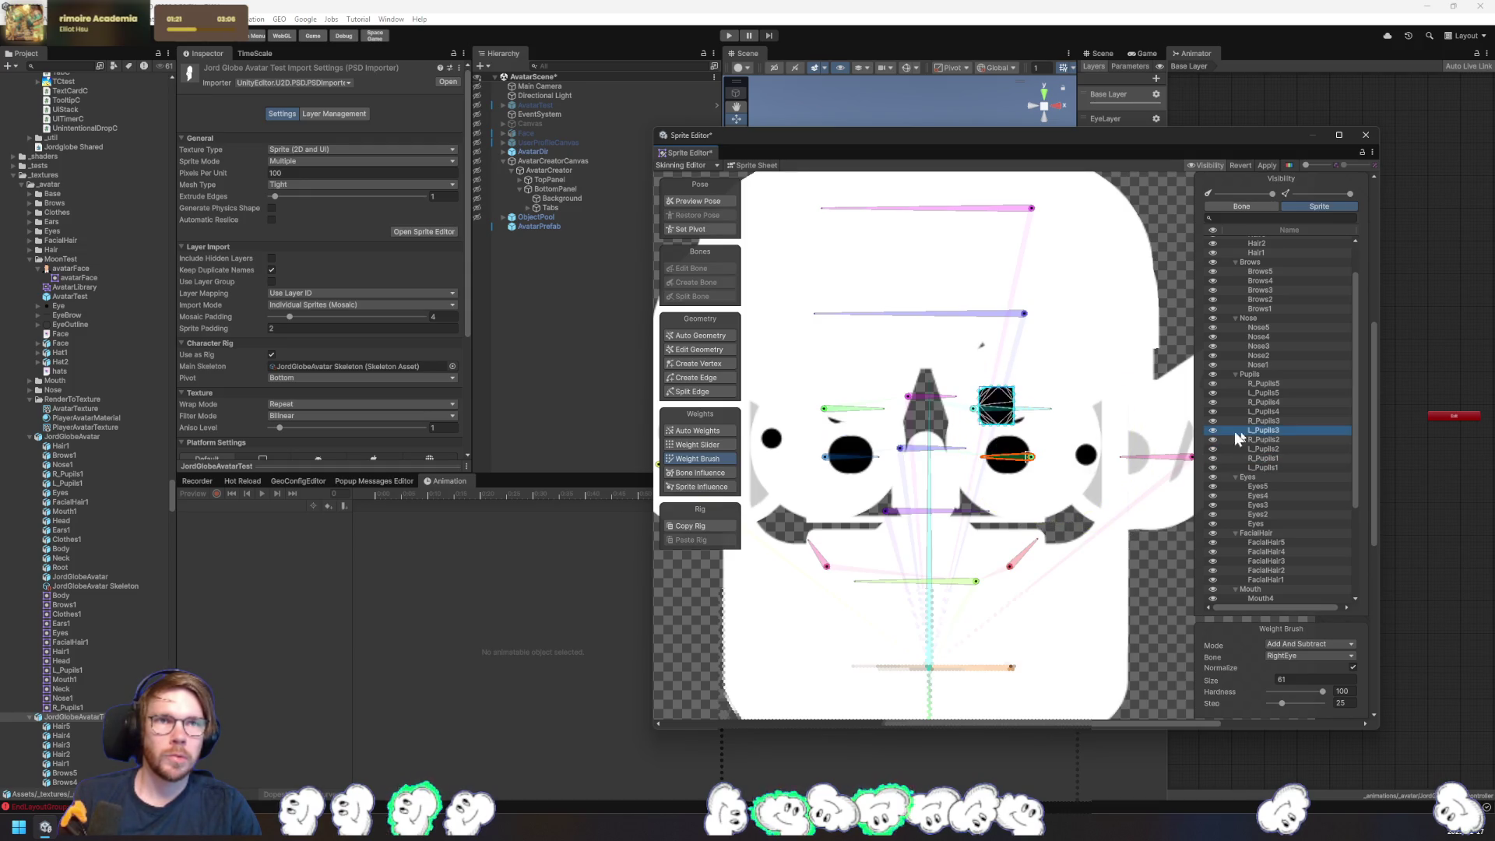
click(1036, 406)
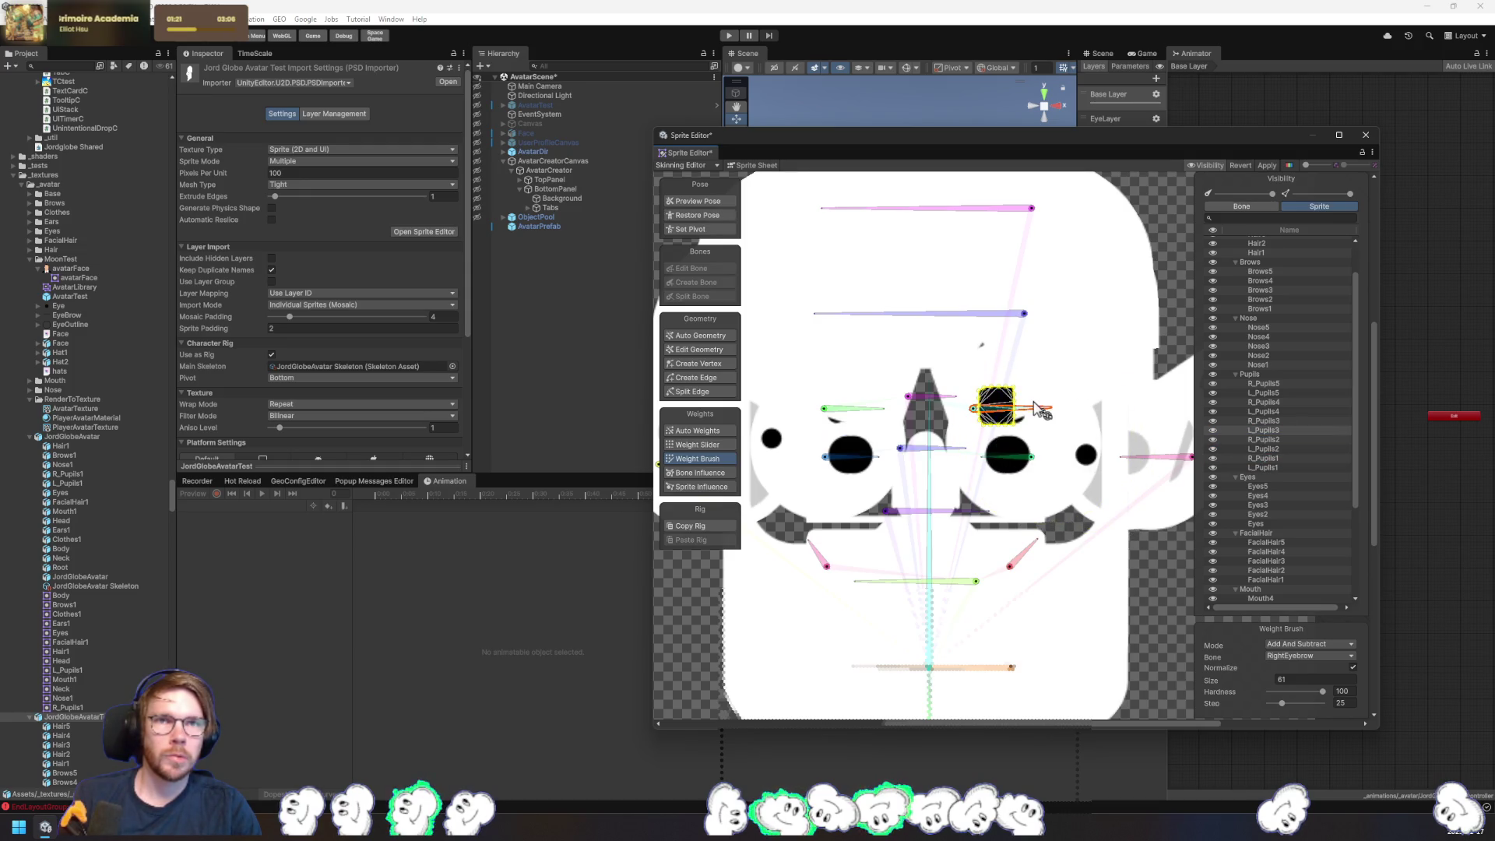
click(1034, 459)
drag(1036, 461, 997, 405)
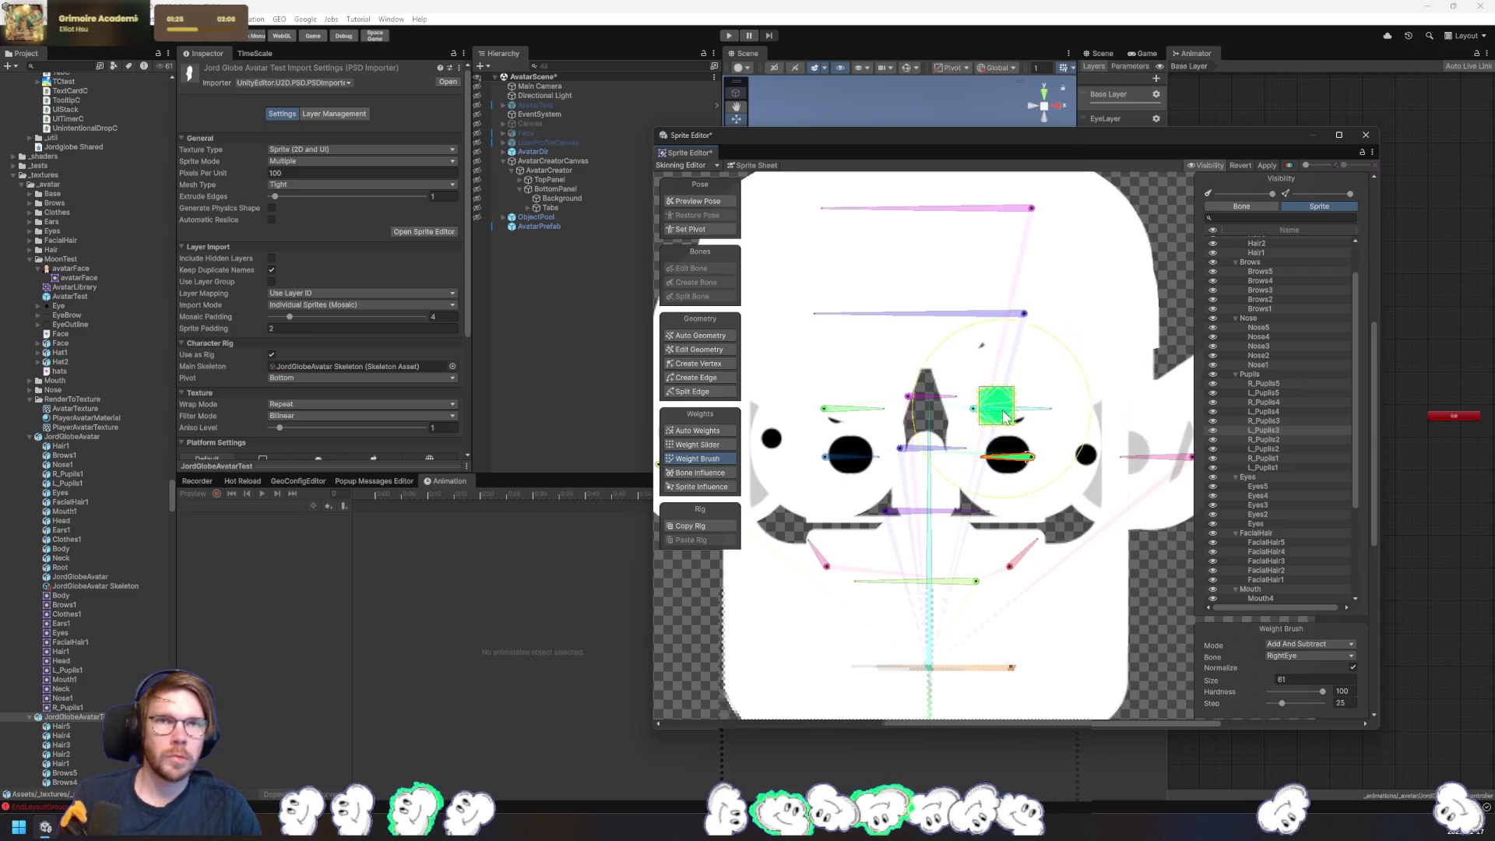
- Paint the R_Pupils1, R_Pupils2 and R_Pupils5 pupils with LeftEye bone weight
click(1272, 411)
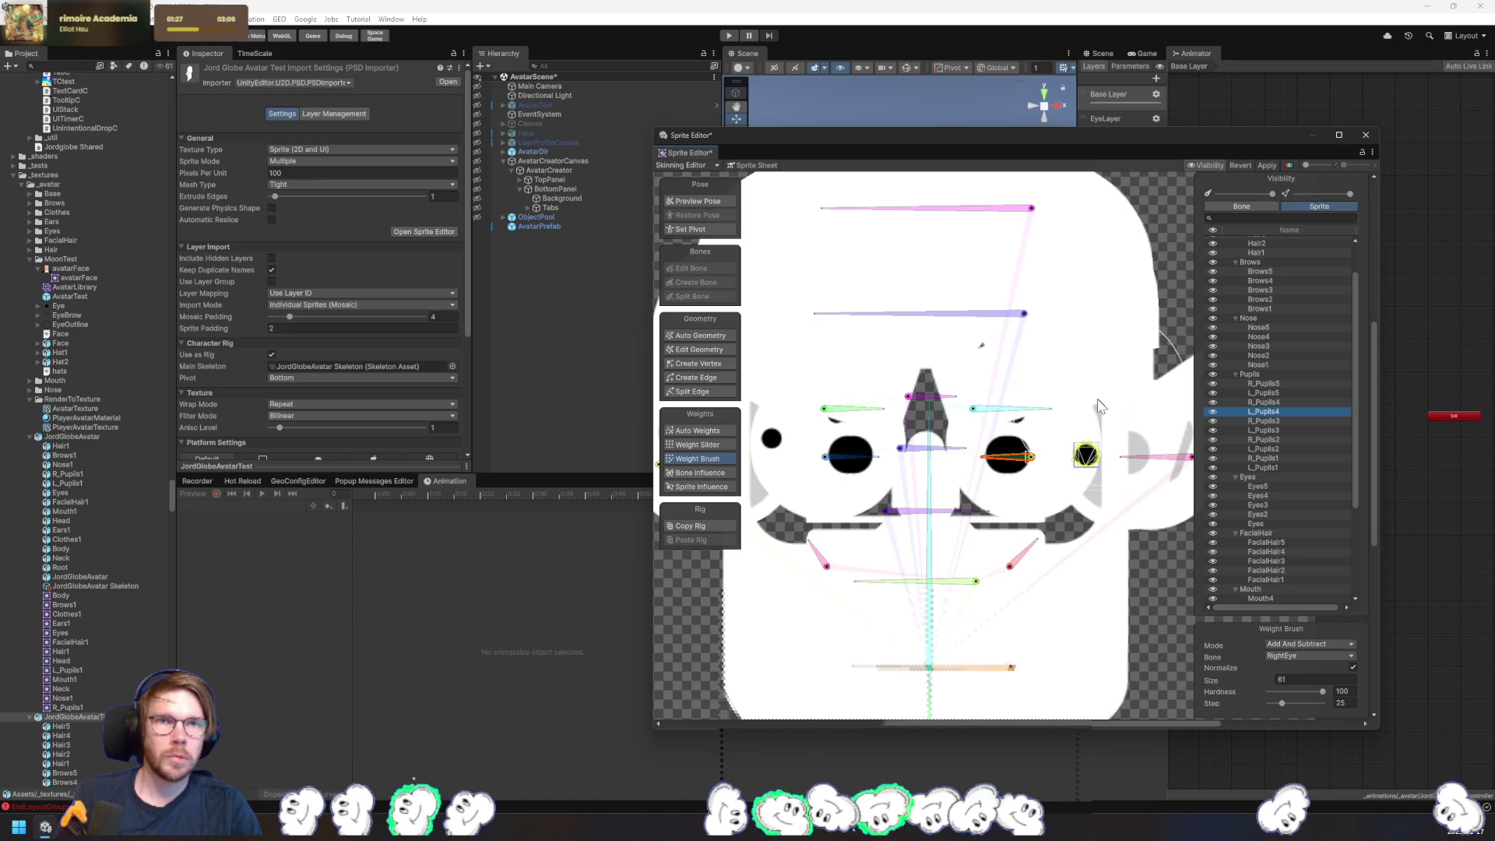
click(1256, 394)
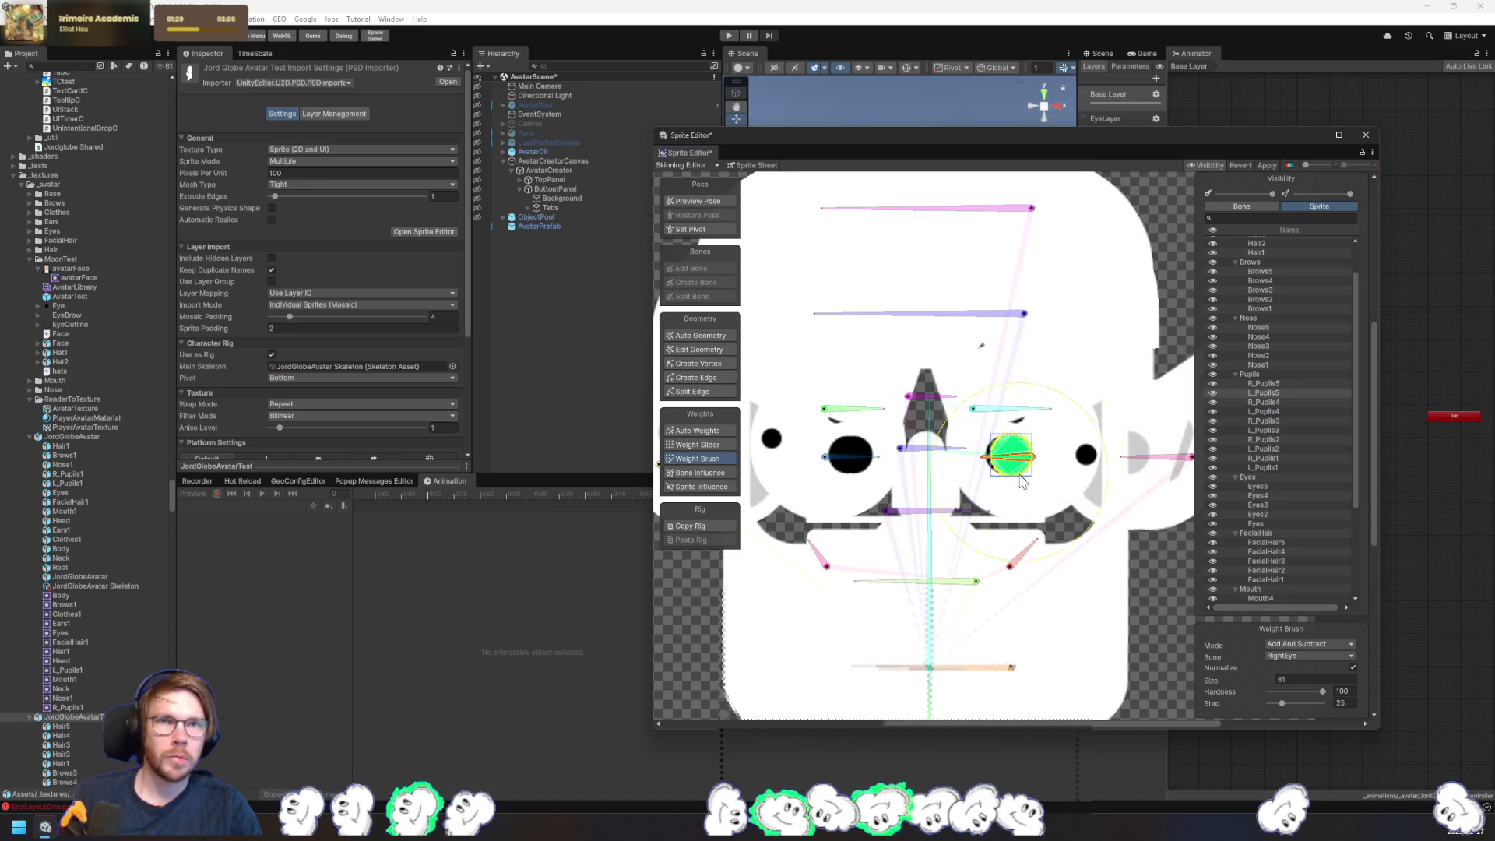
click(1265, 458)
click(849, 458)
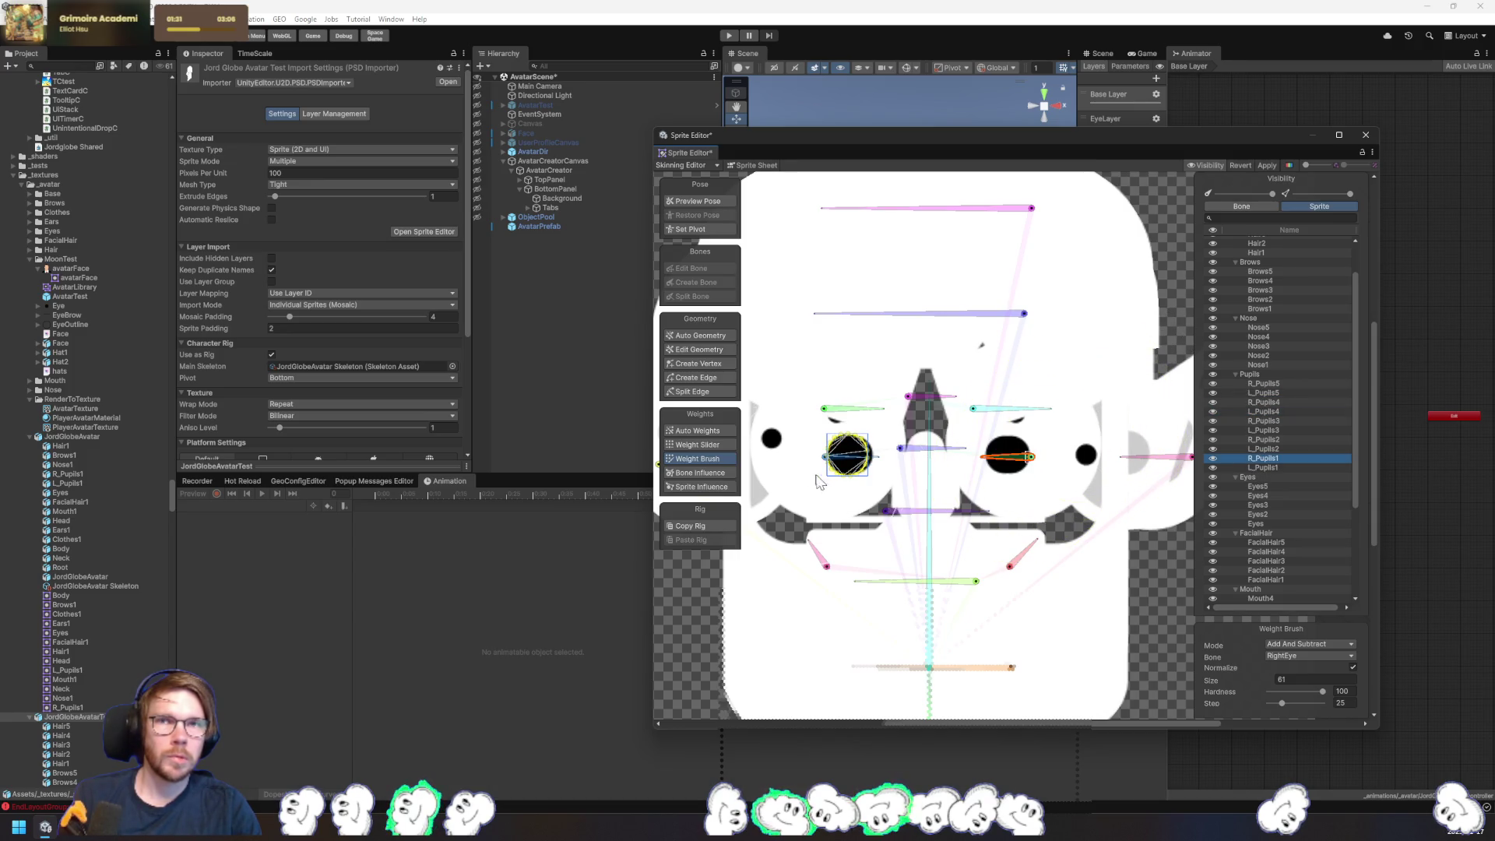
click(826, 496)
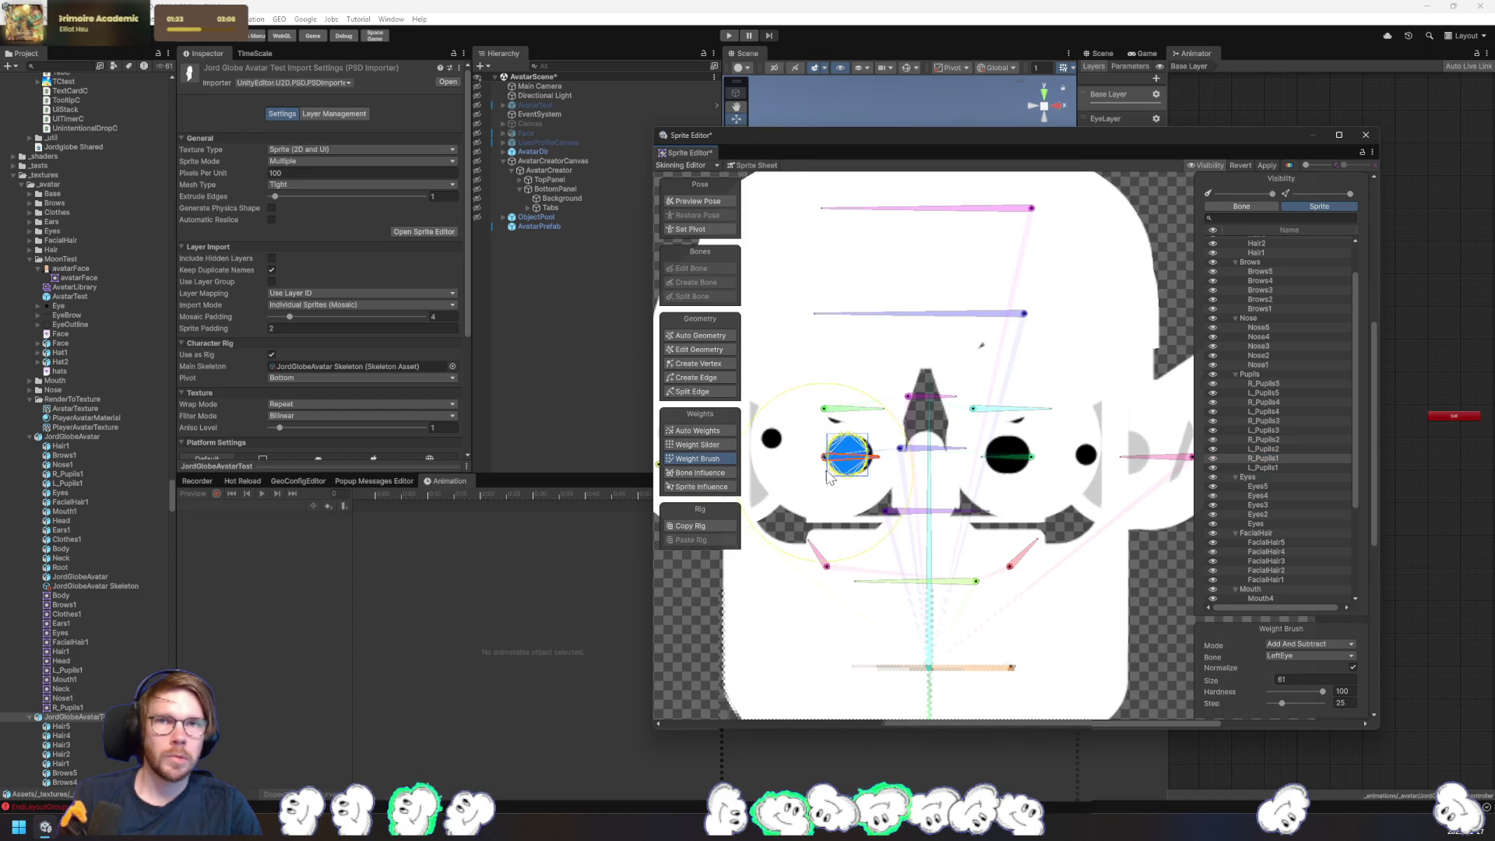
click(1266, 442)
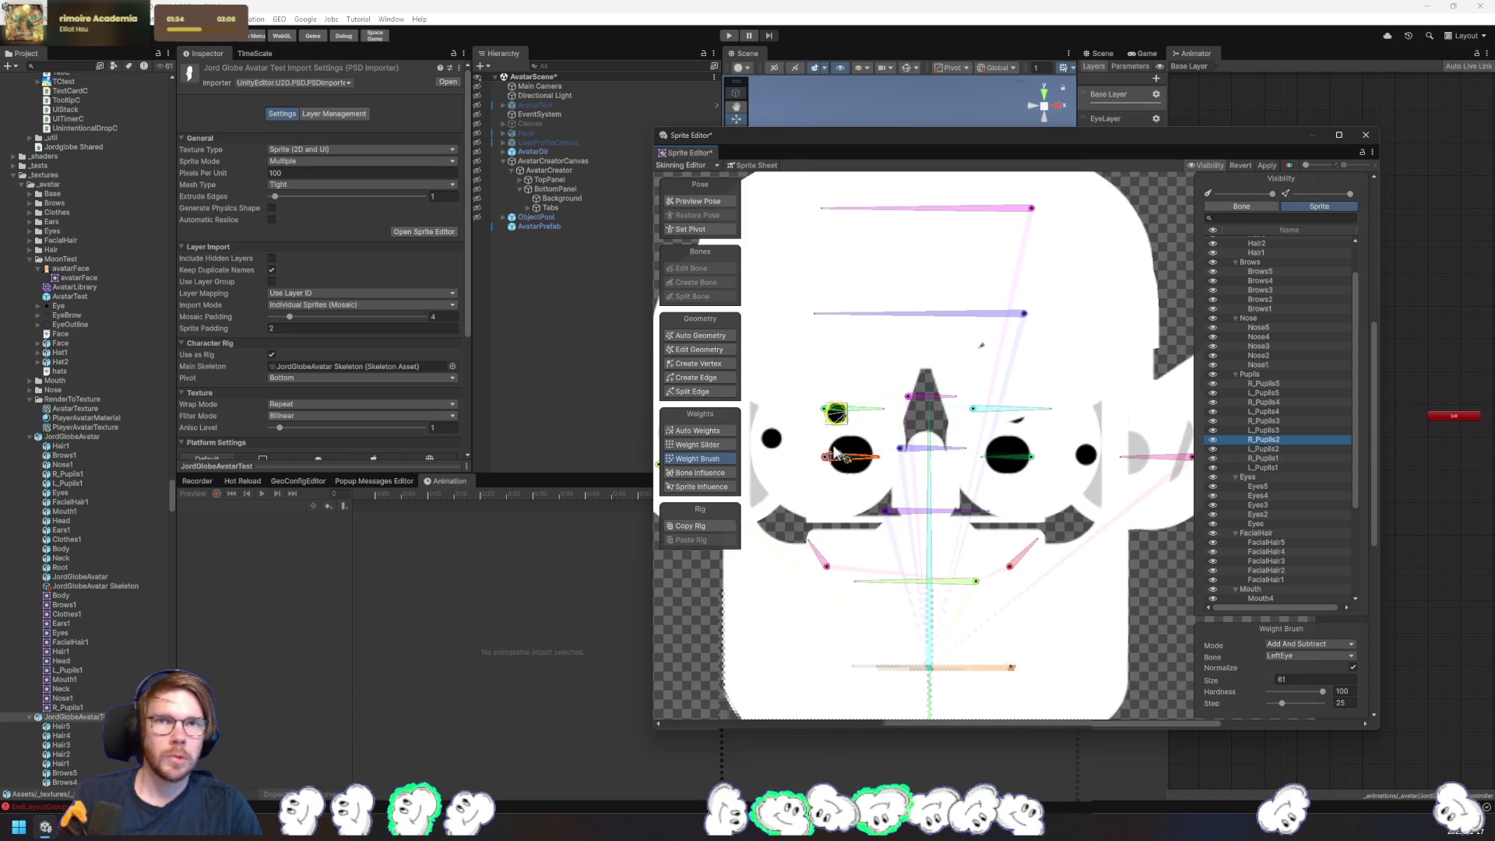
click(810, 401)
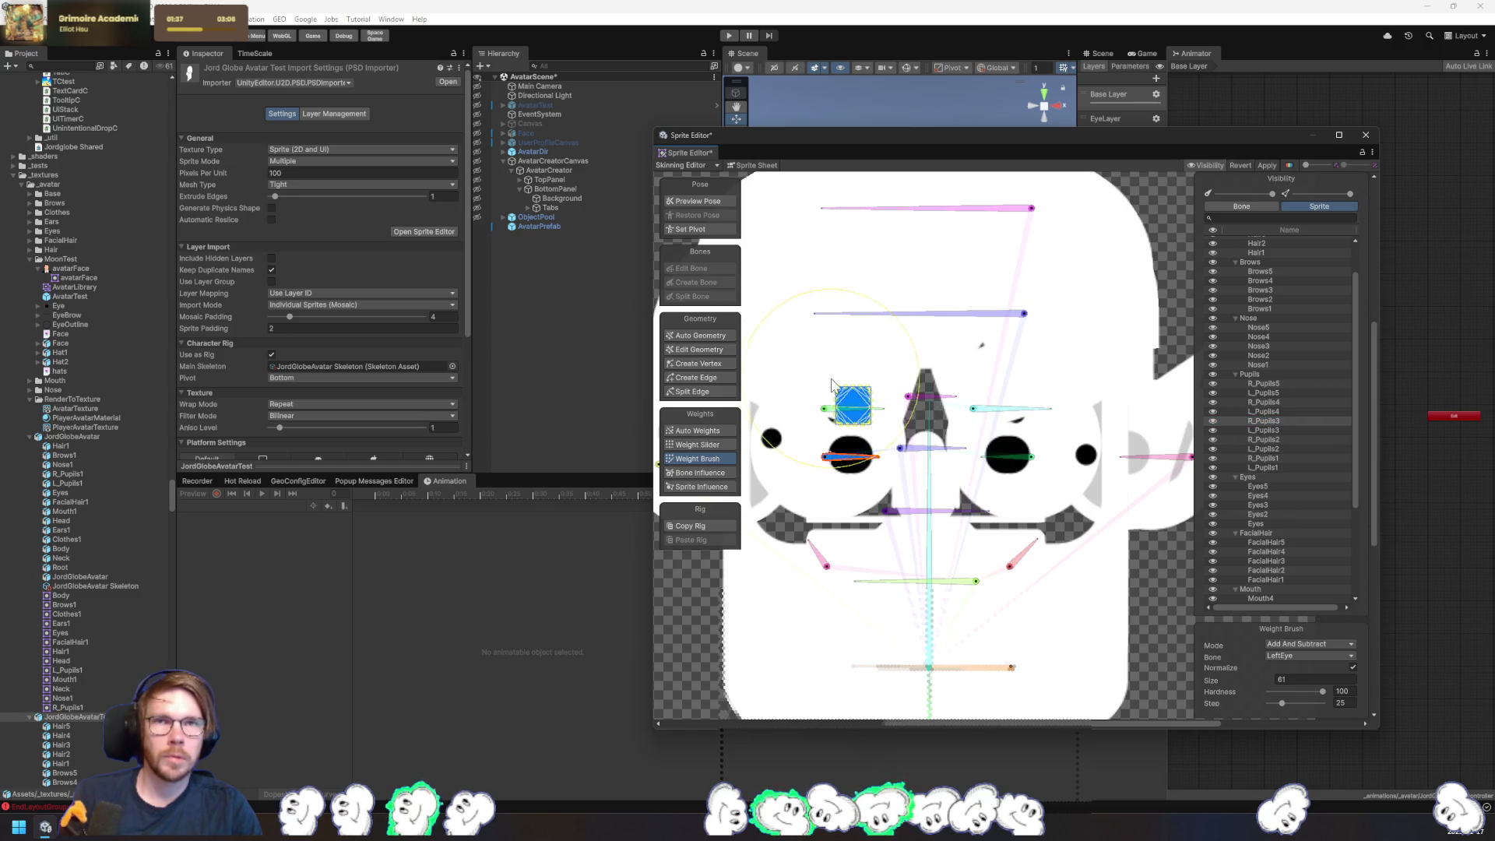
click(1266, 402)
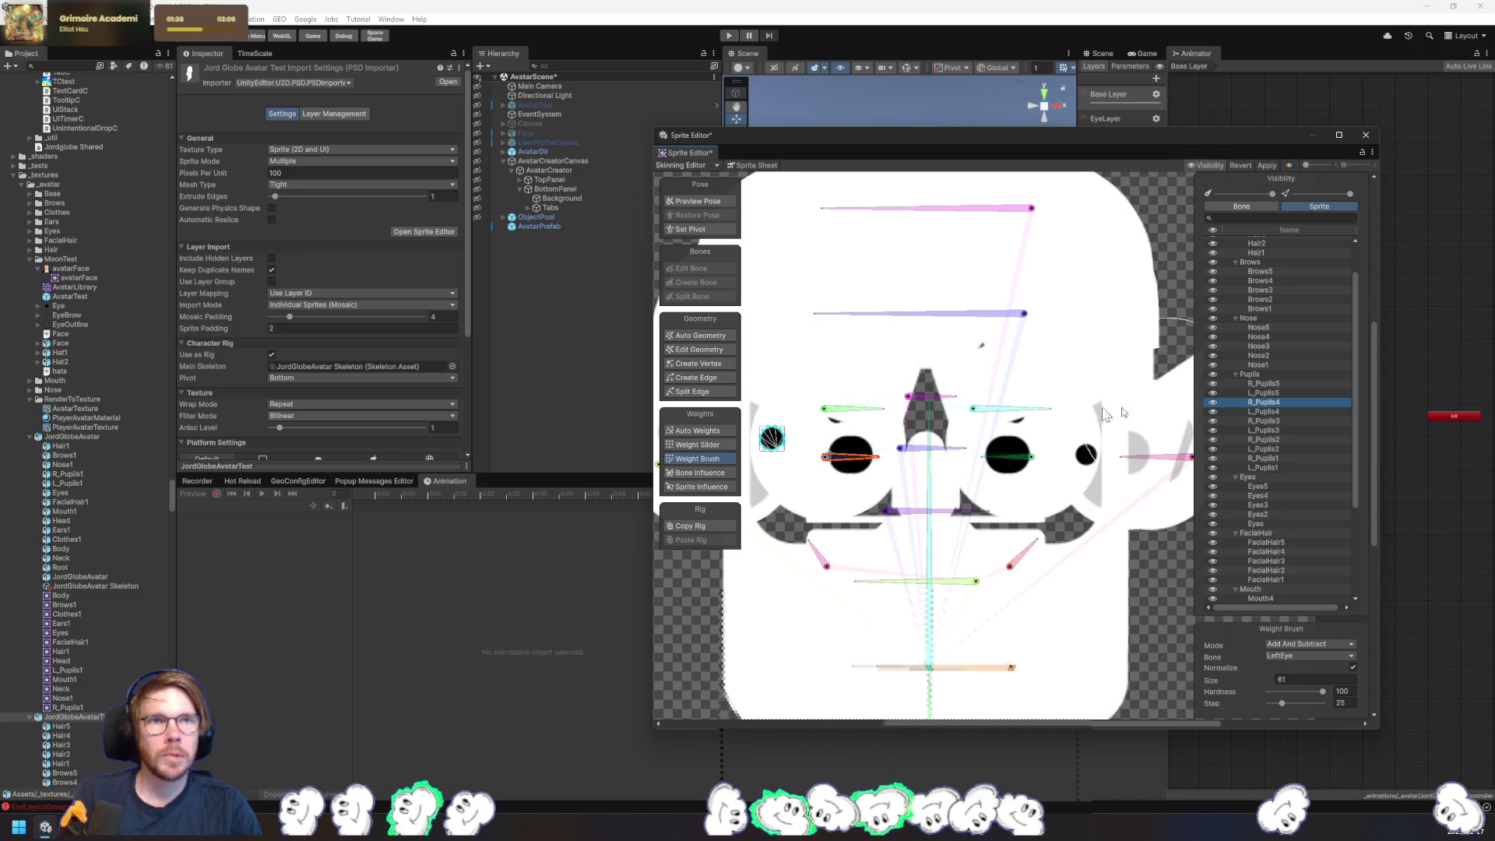
click(1270, 383)
click(822, 398)
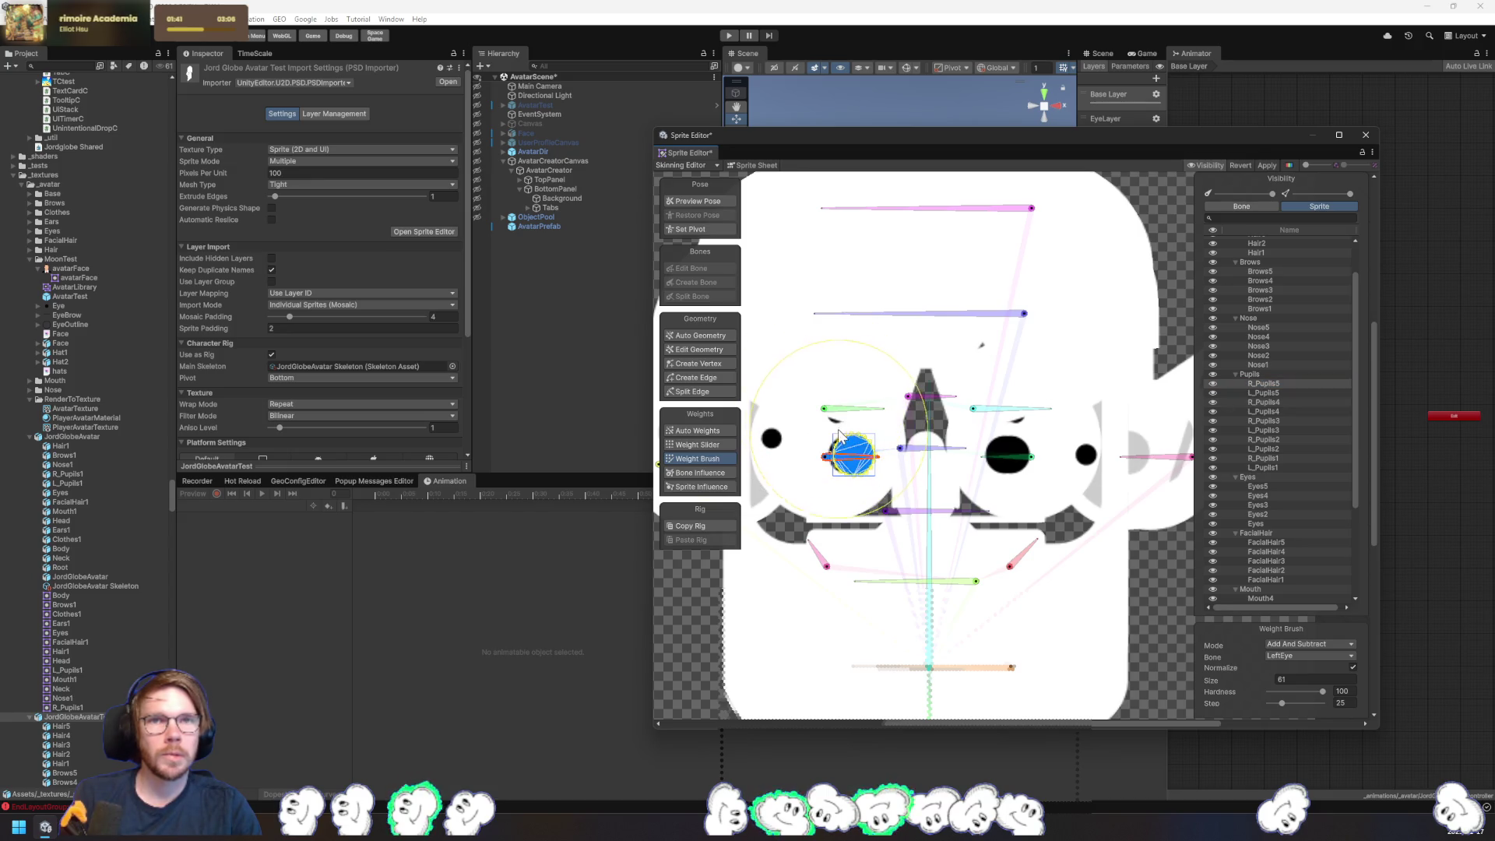
click(1269, 366)
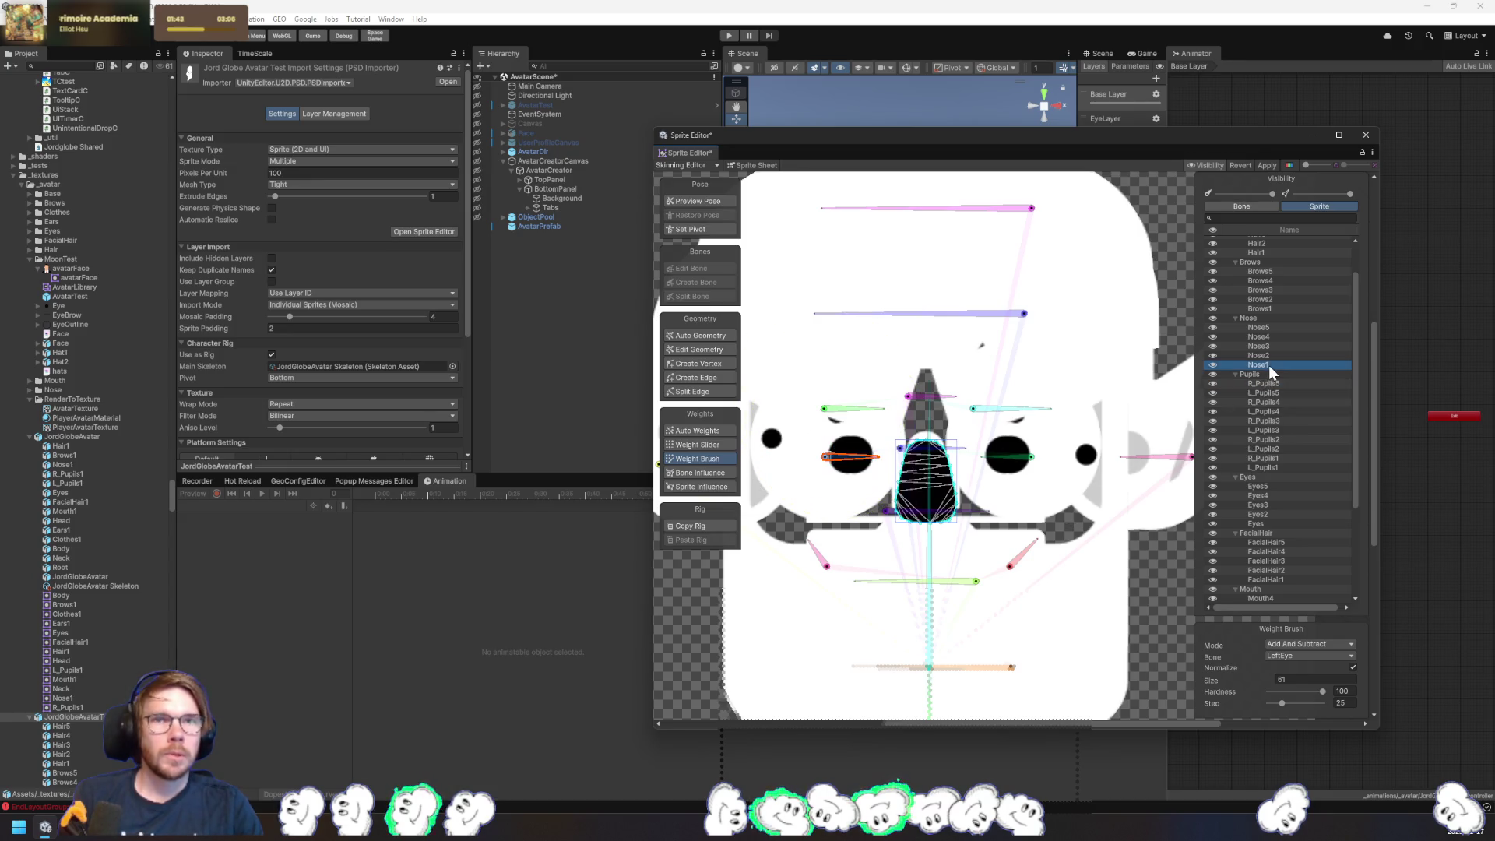
- Paint the nose sprite with Nose bone weight and test the bend, then undo
click(938, 514)
drag(938, 514, 931, 472)
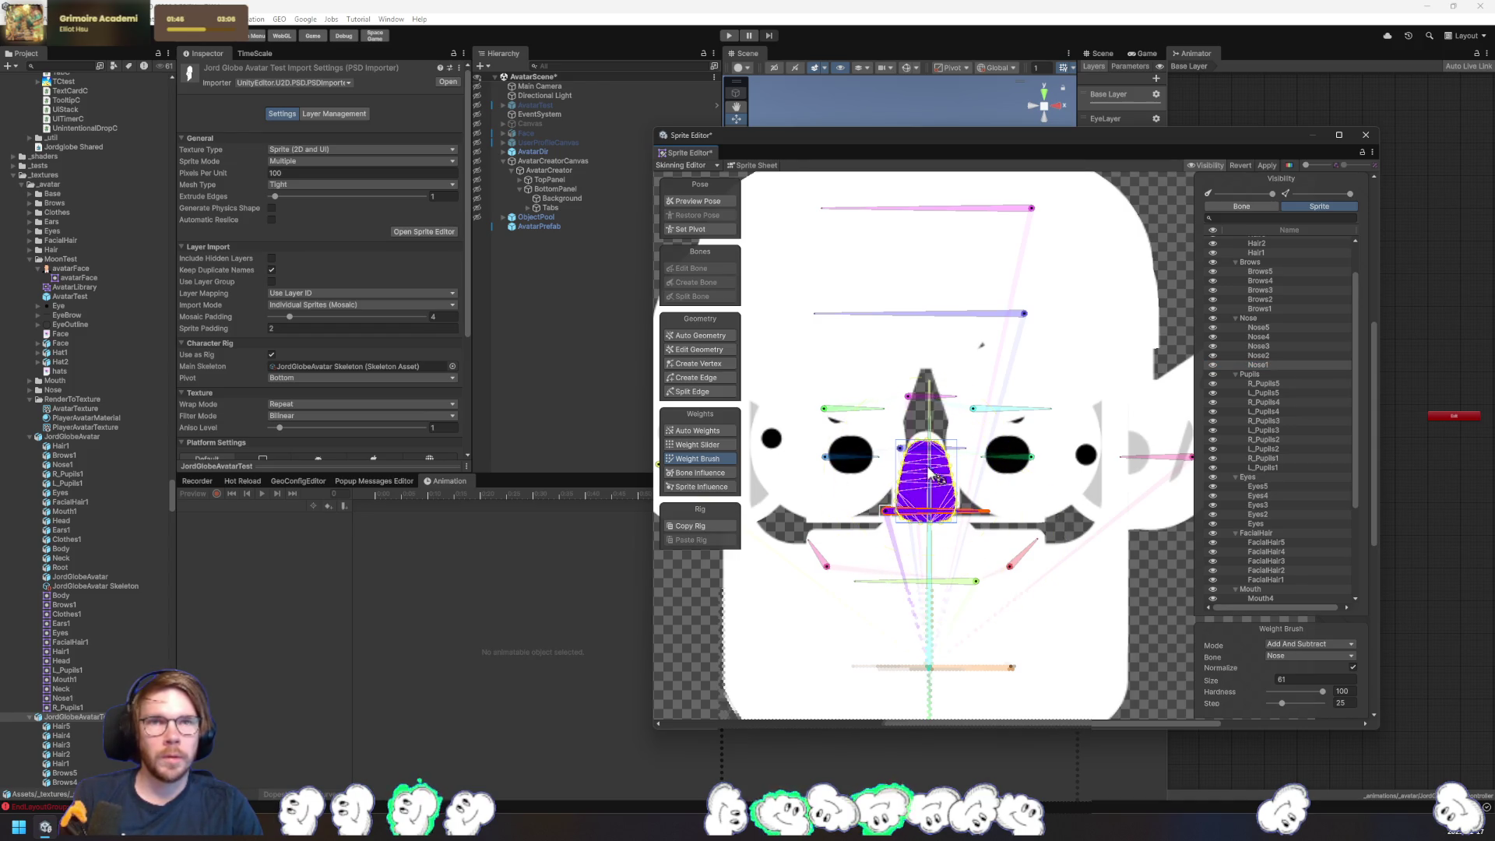
click(1261, 356)
drag(939, 472, 968, 472)
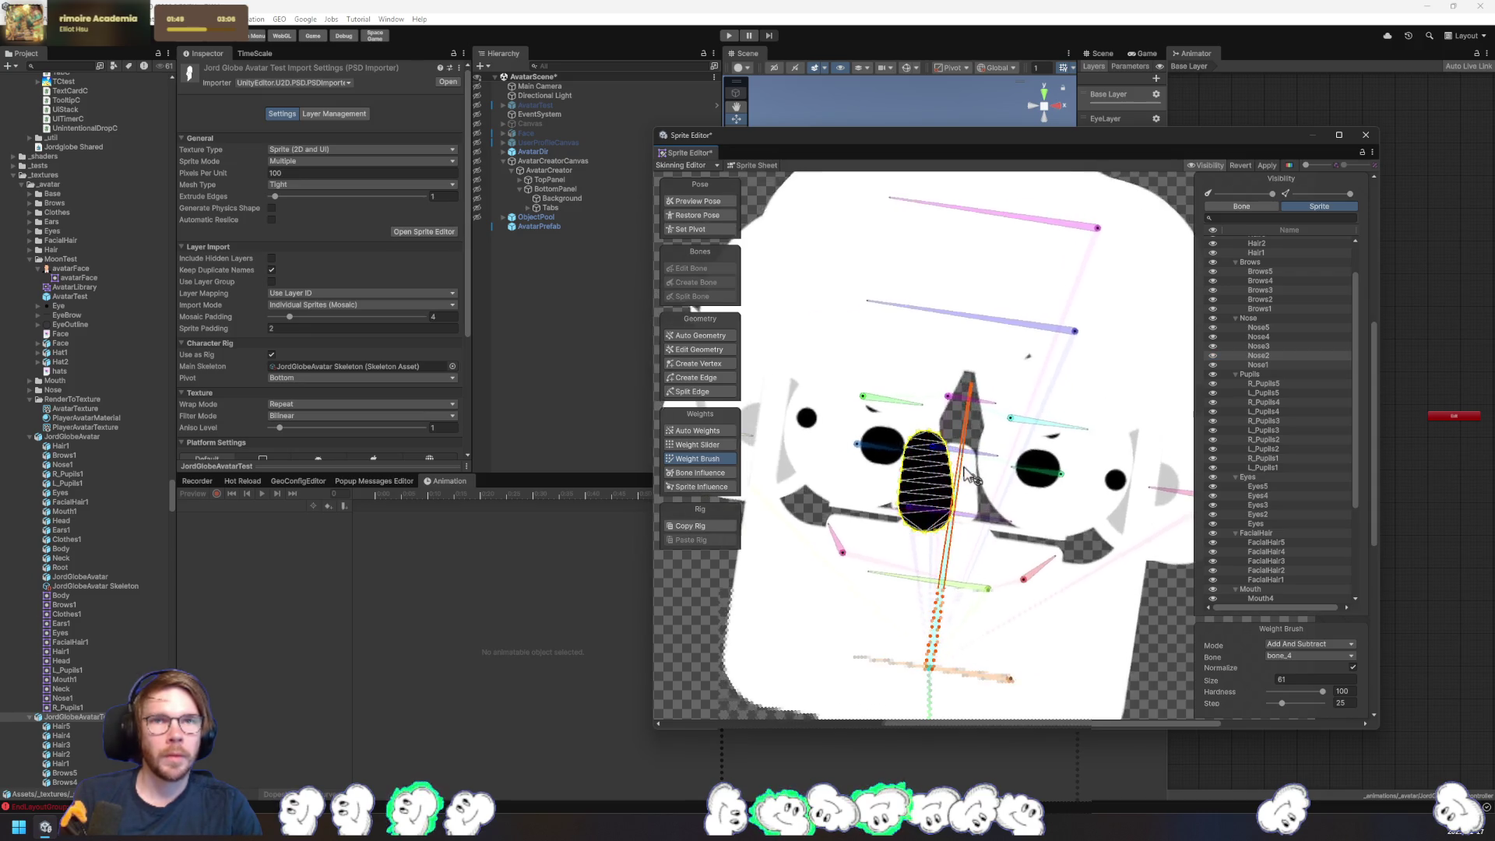
key(ctrl+z)
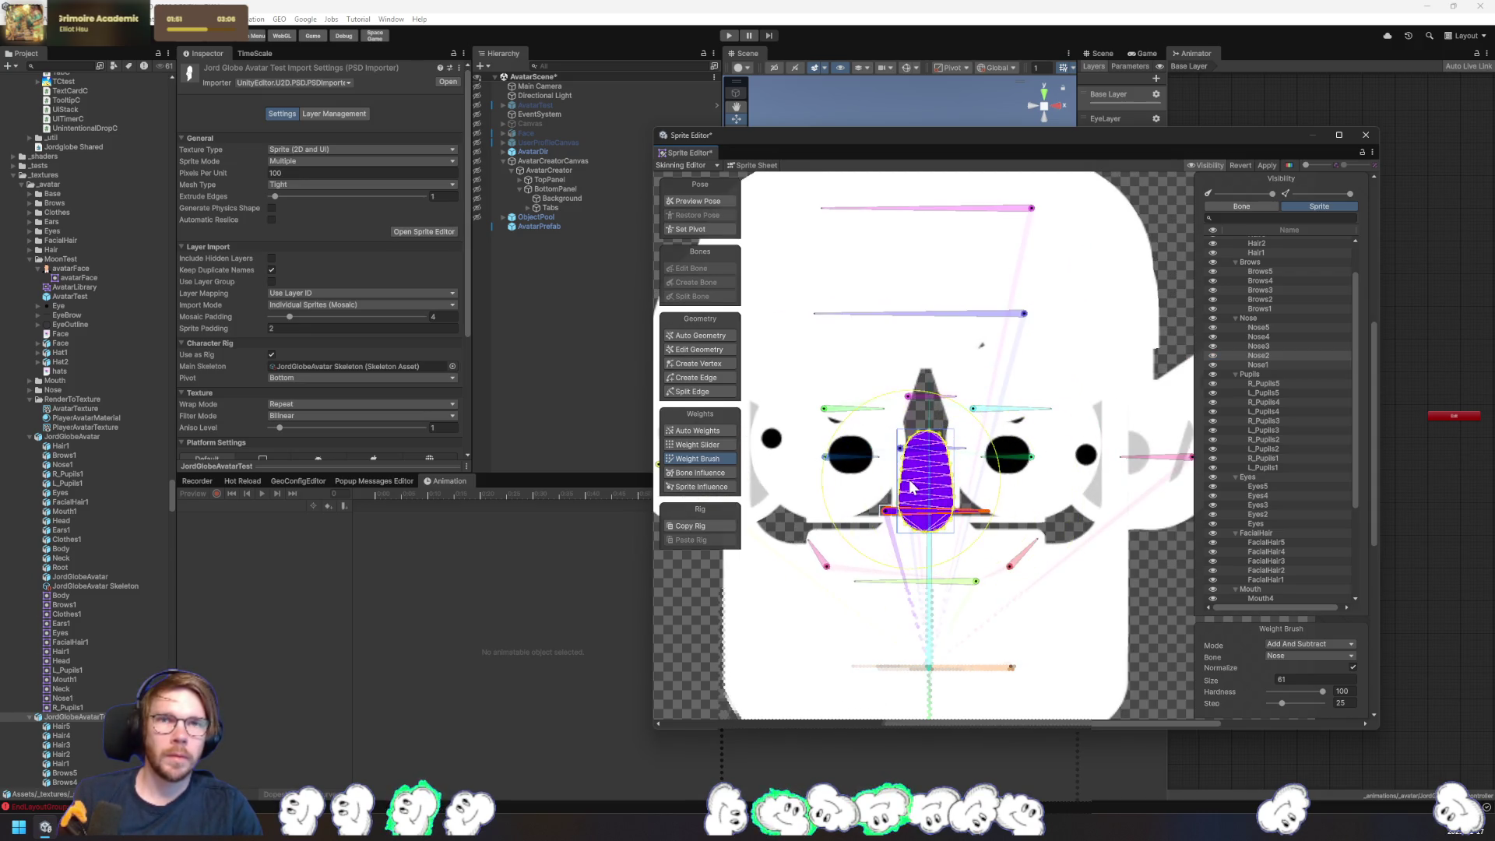
- Check the Nose, Brows and Hair sprite meshes, then apply the skinning changes
click(1258, 347)
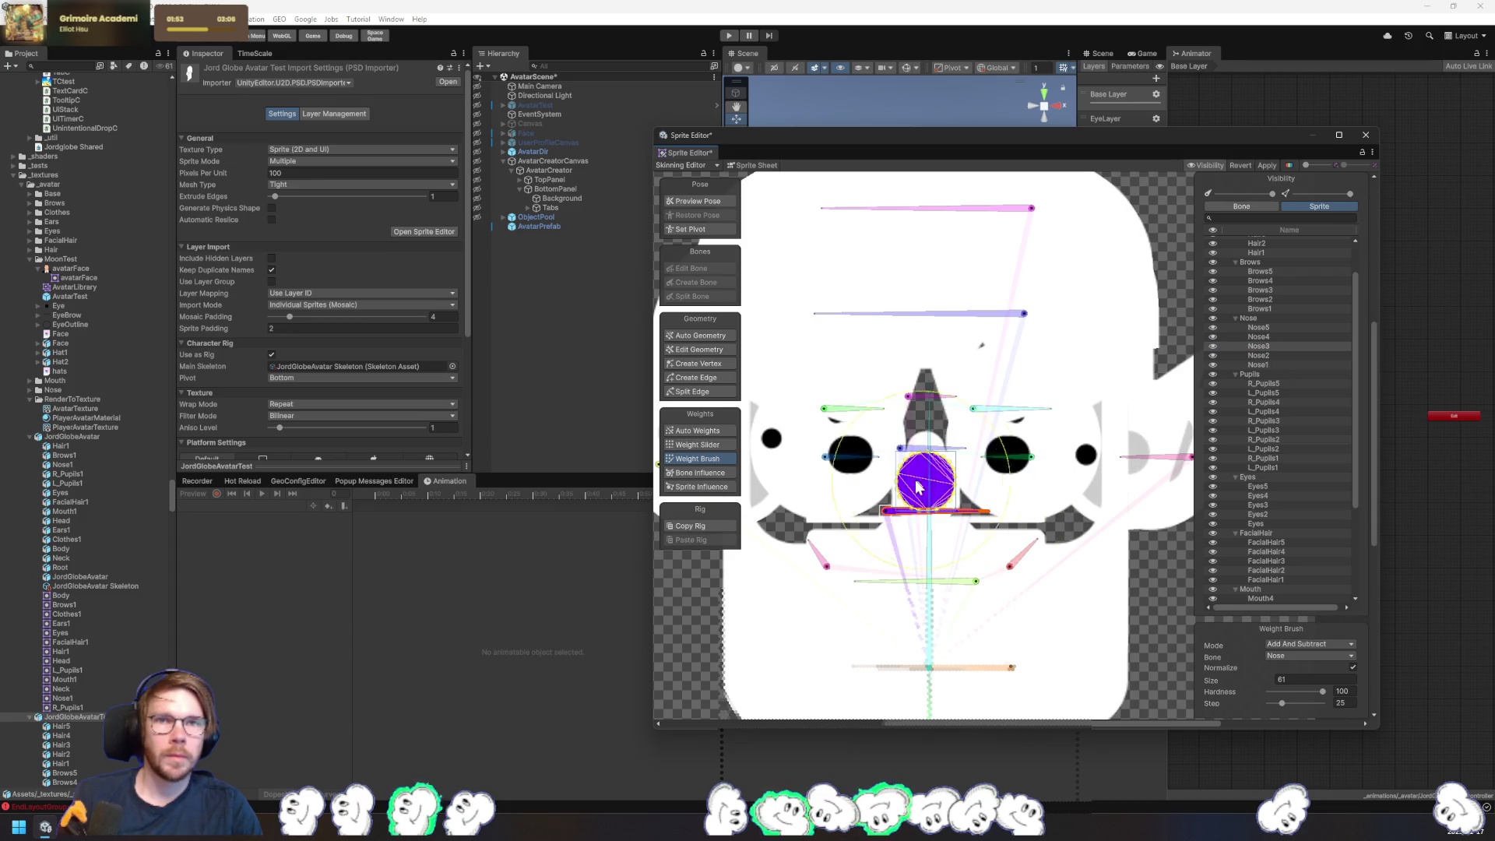
click(1262, 336)
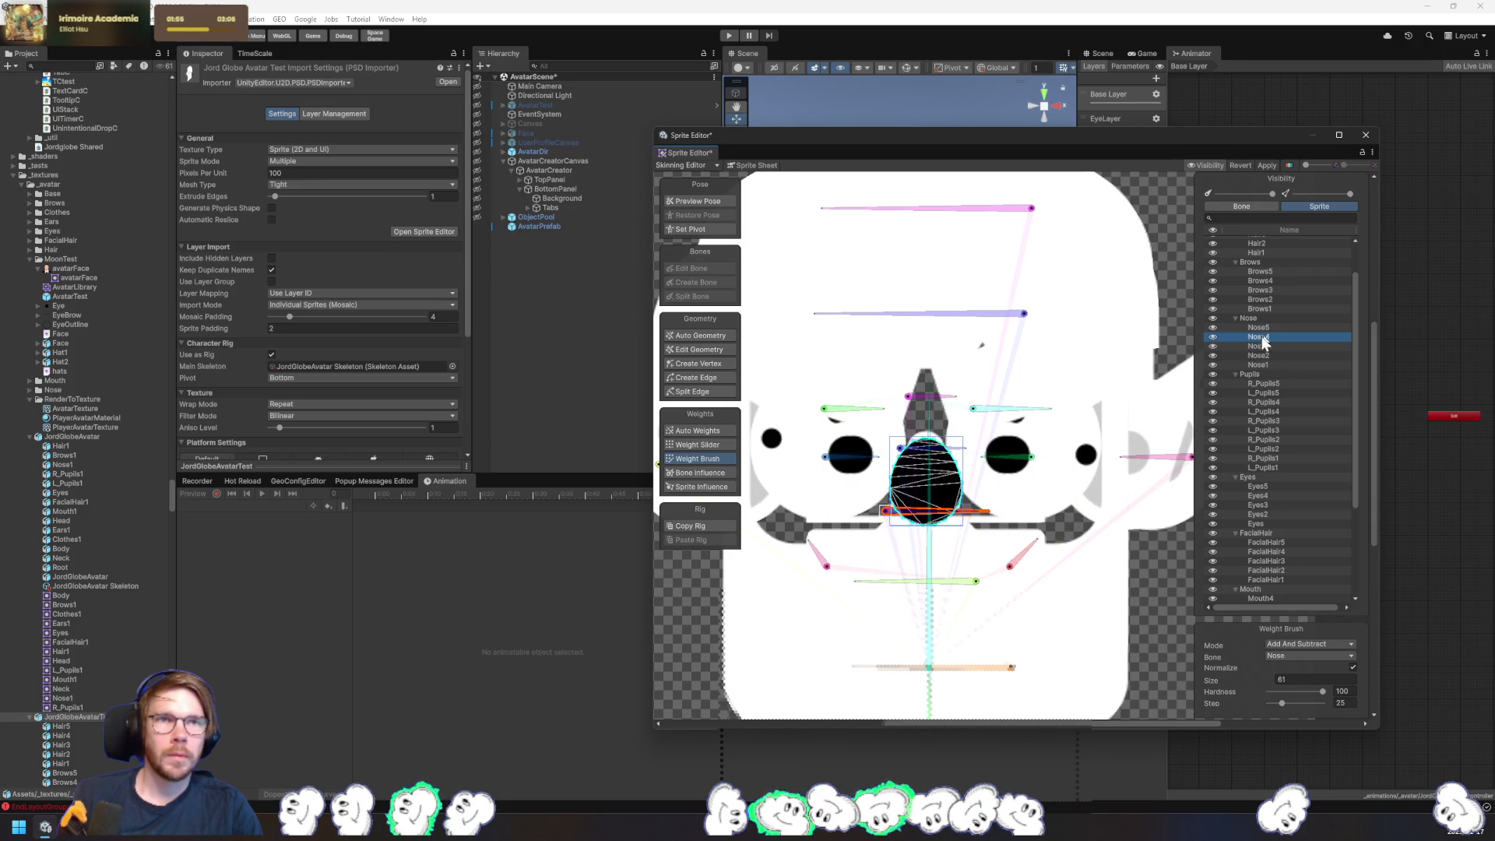
click(1262, 328)
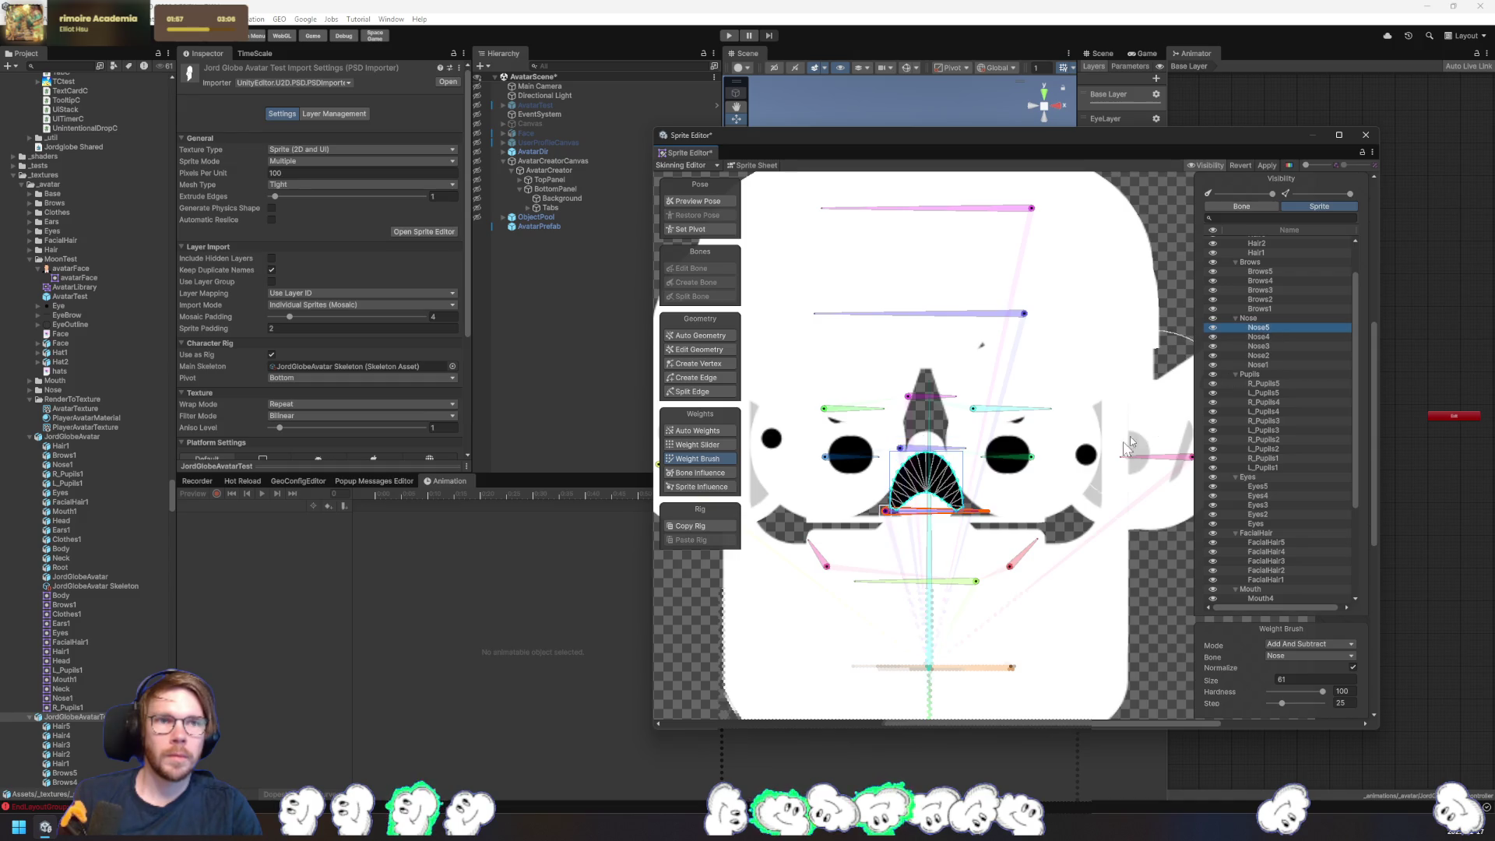
click(1263, 310)
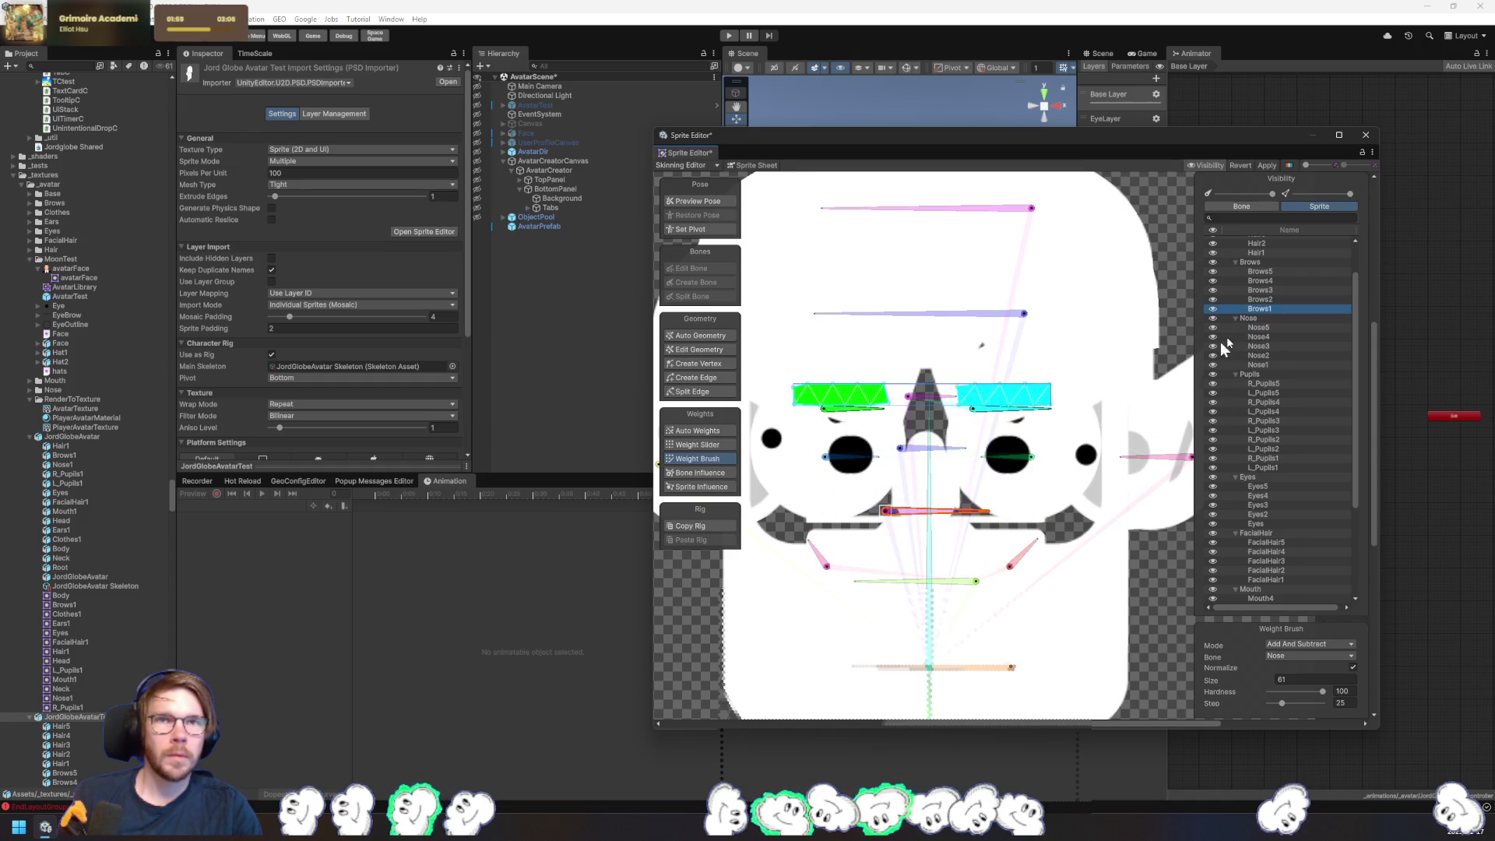
click(1264, 300)
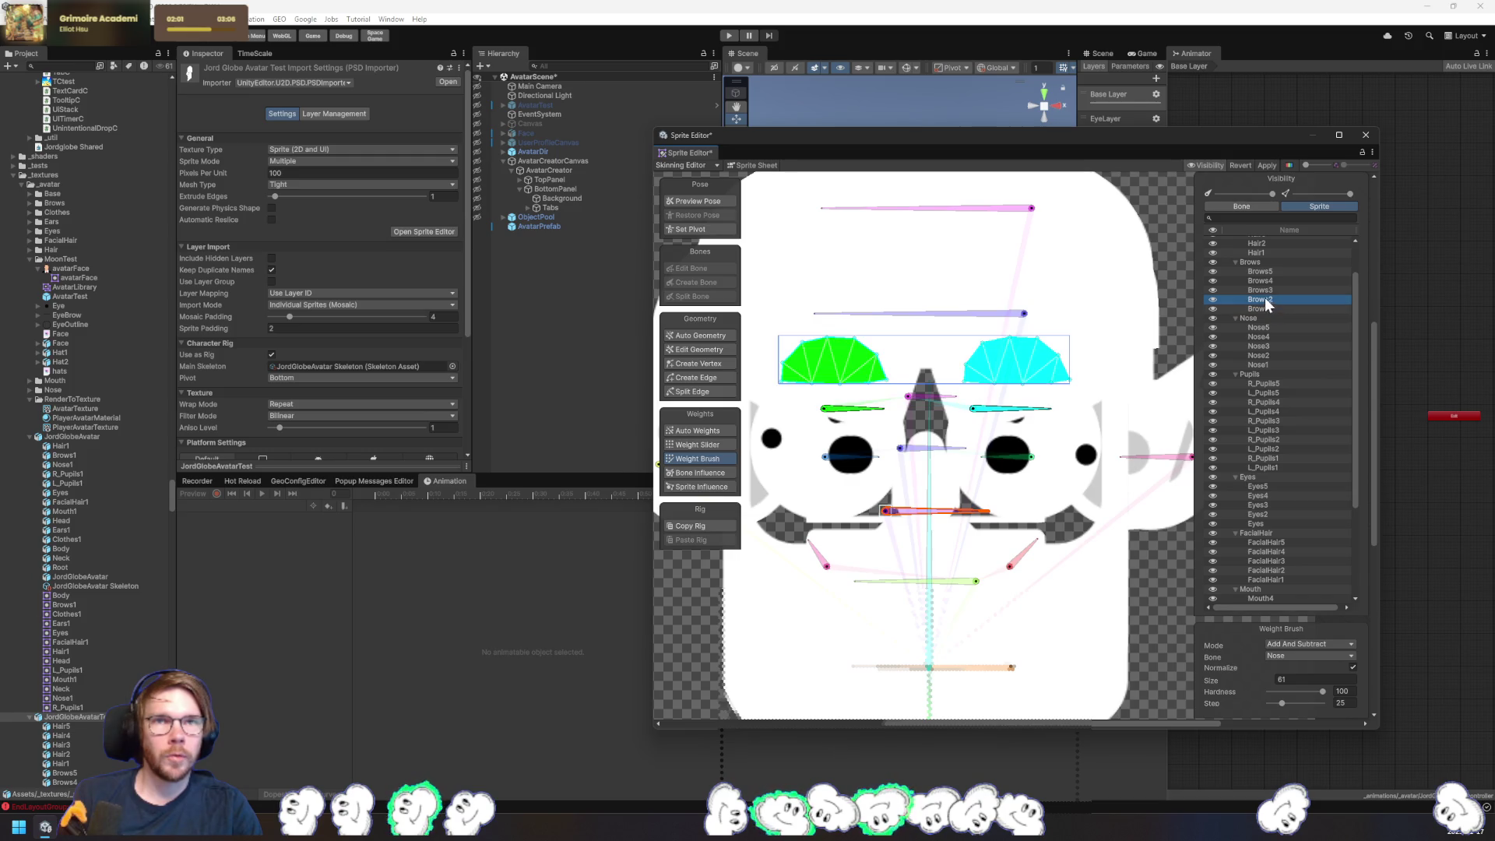
click(1269, 289)
click(1276, 281)
click(1277, 272)
scroll(1278, 283, up, 3)
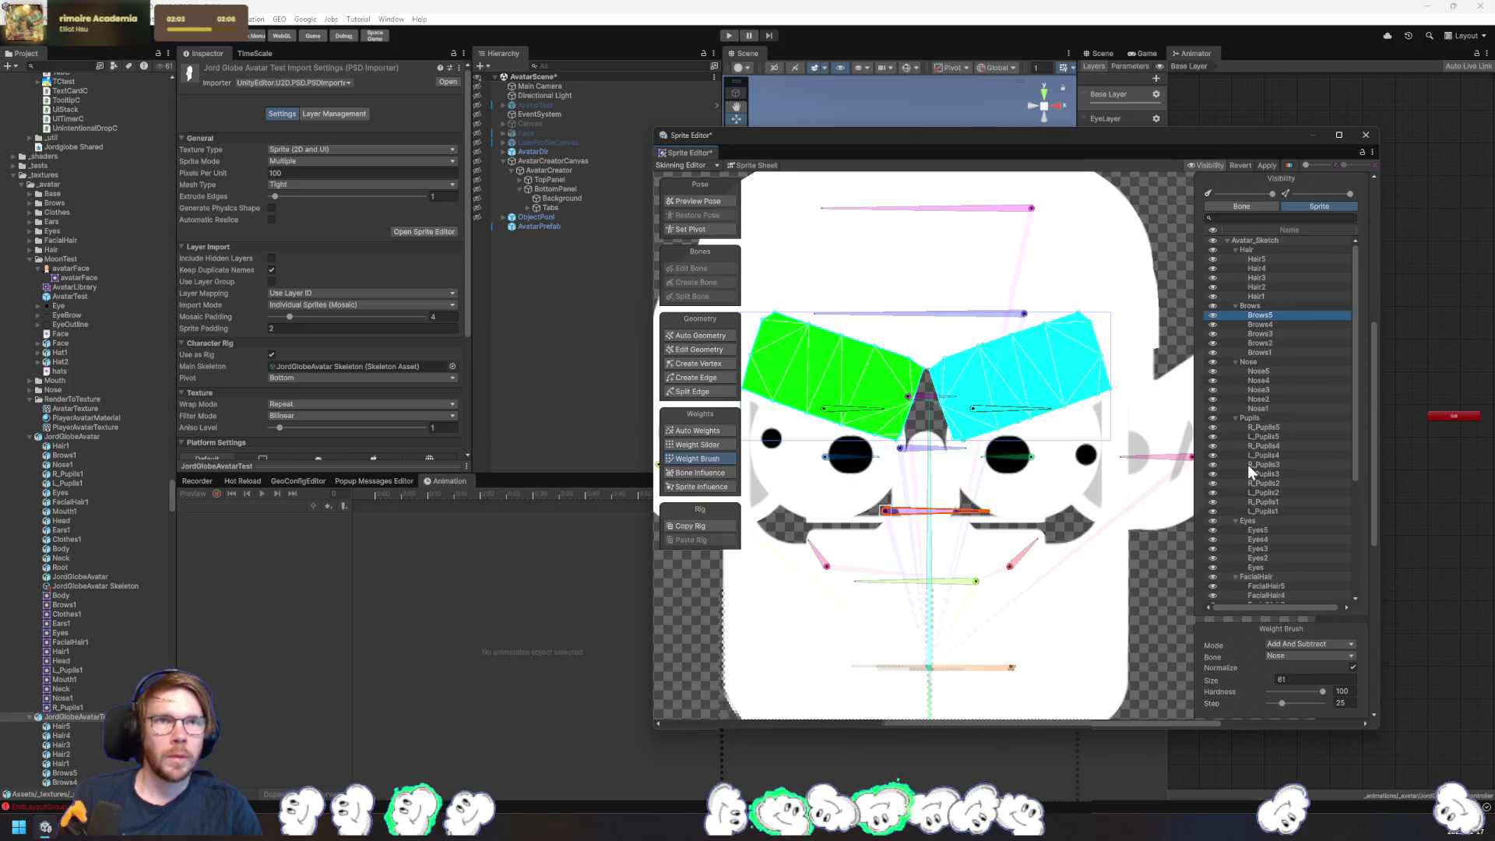
click(1270, 289)
click(1279, 278)
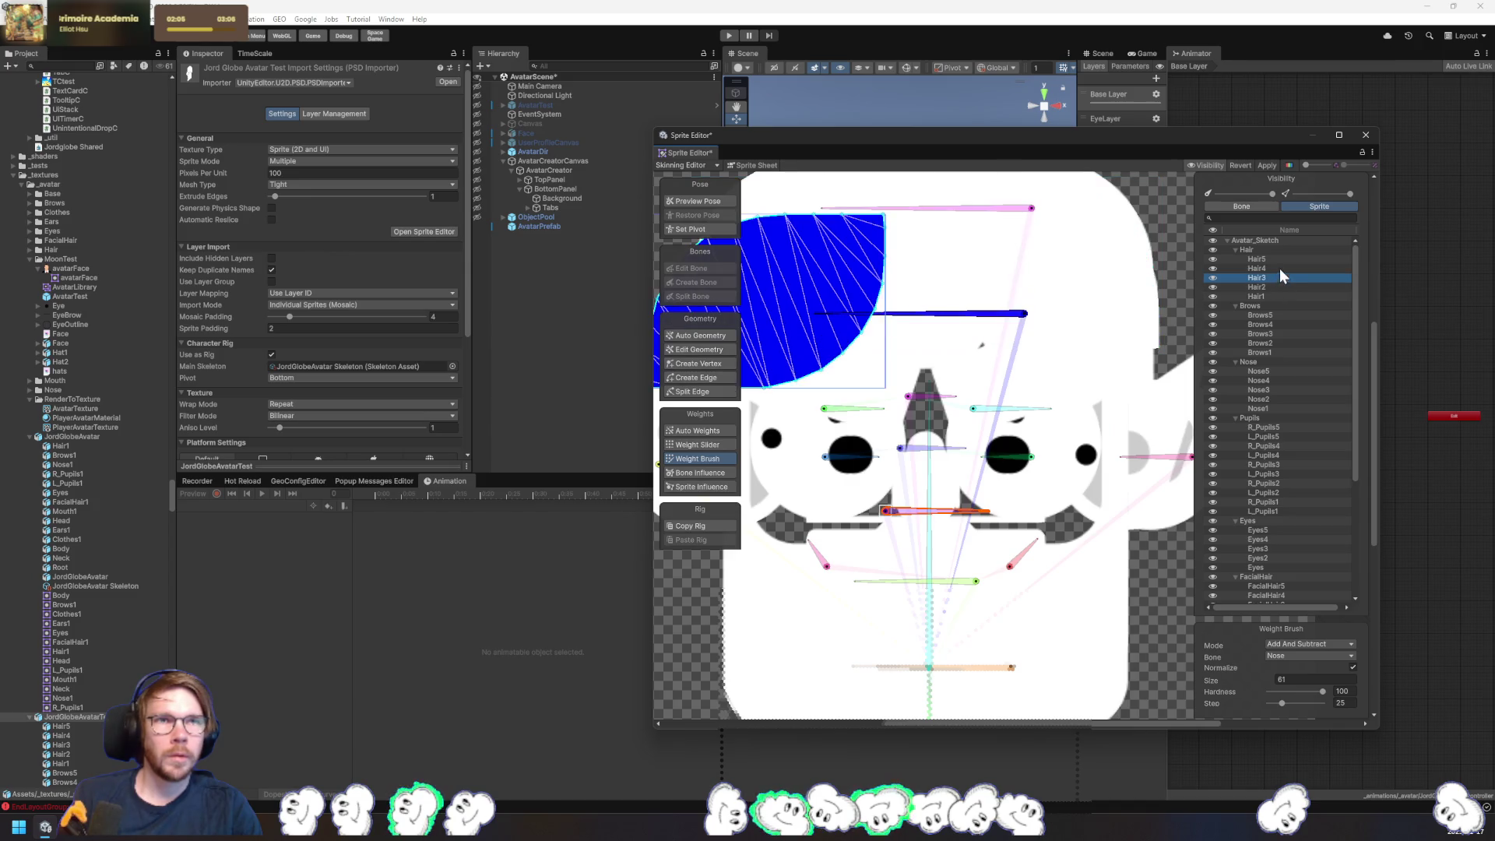
click(1267, 167)
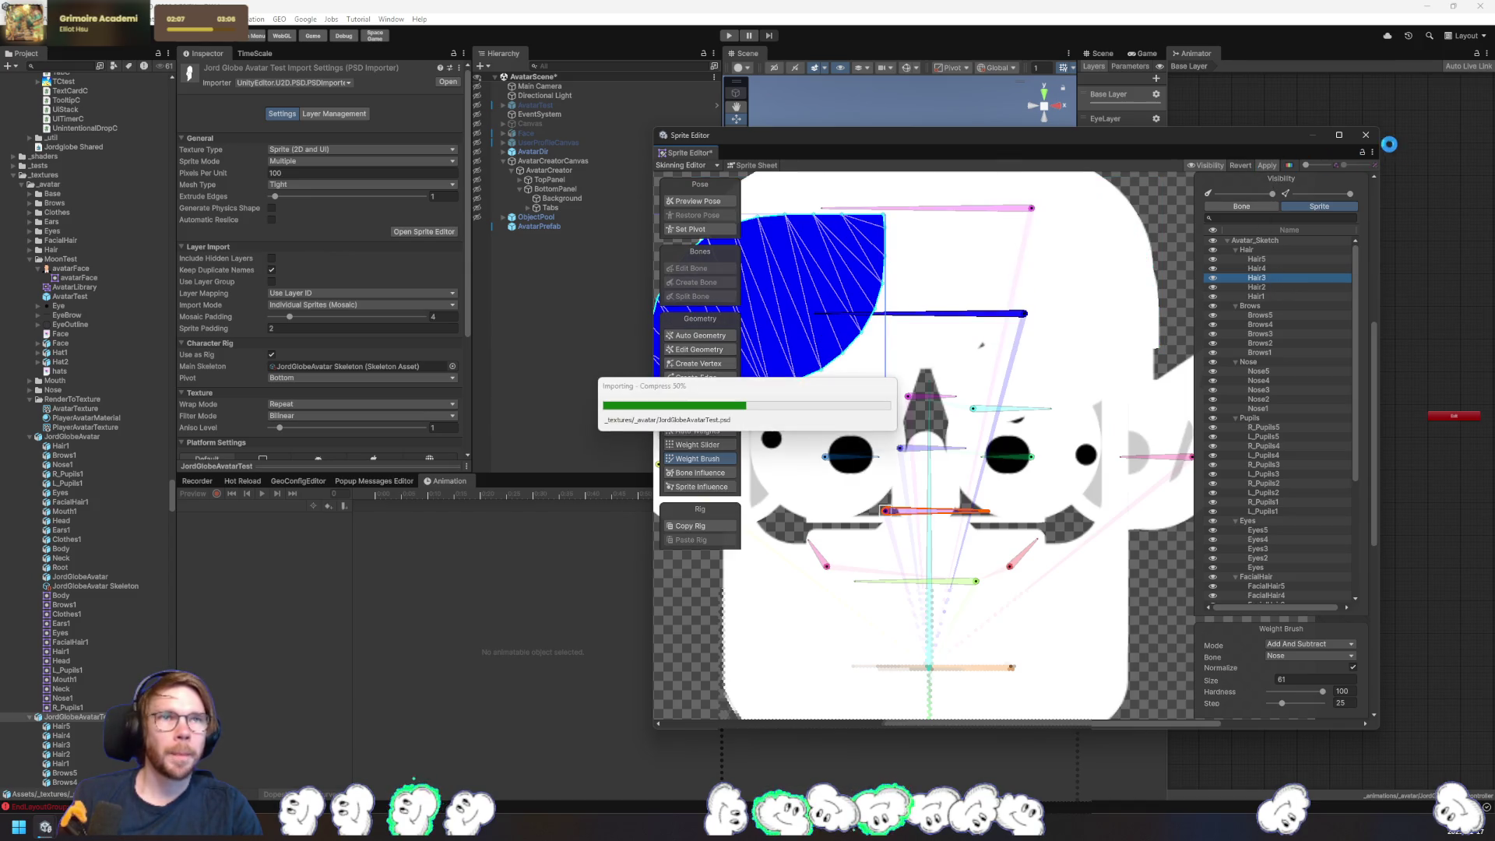
- Close the Skinning Editor, clear the Console, and place JordGlobeAvatar under AvatarPrefab
click(1371, 136)
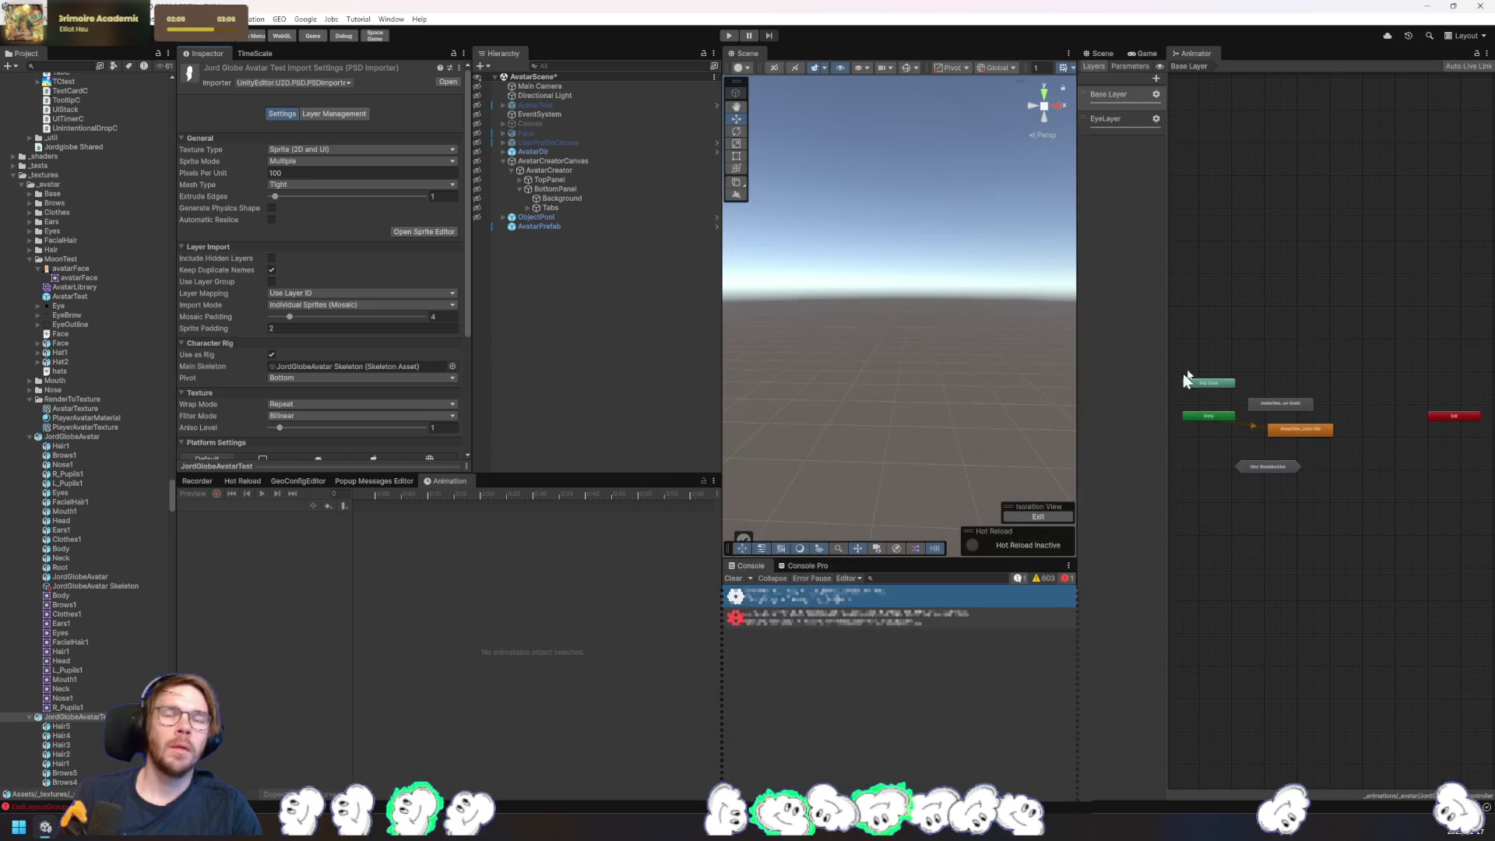
click(735, 581)
click(533, 240)
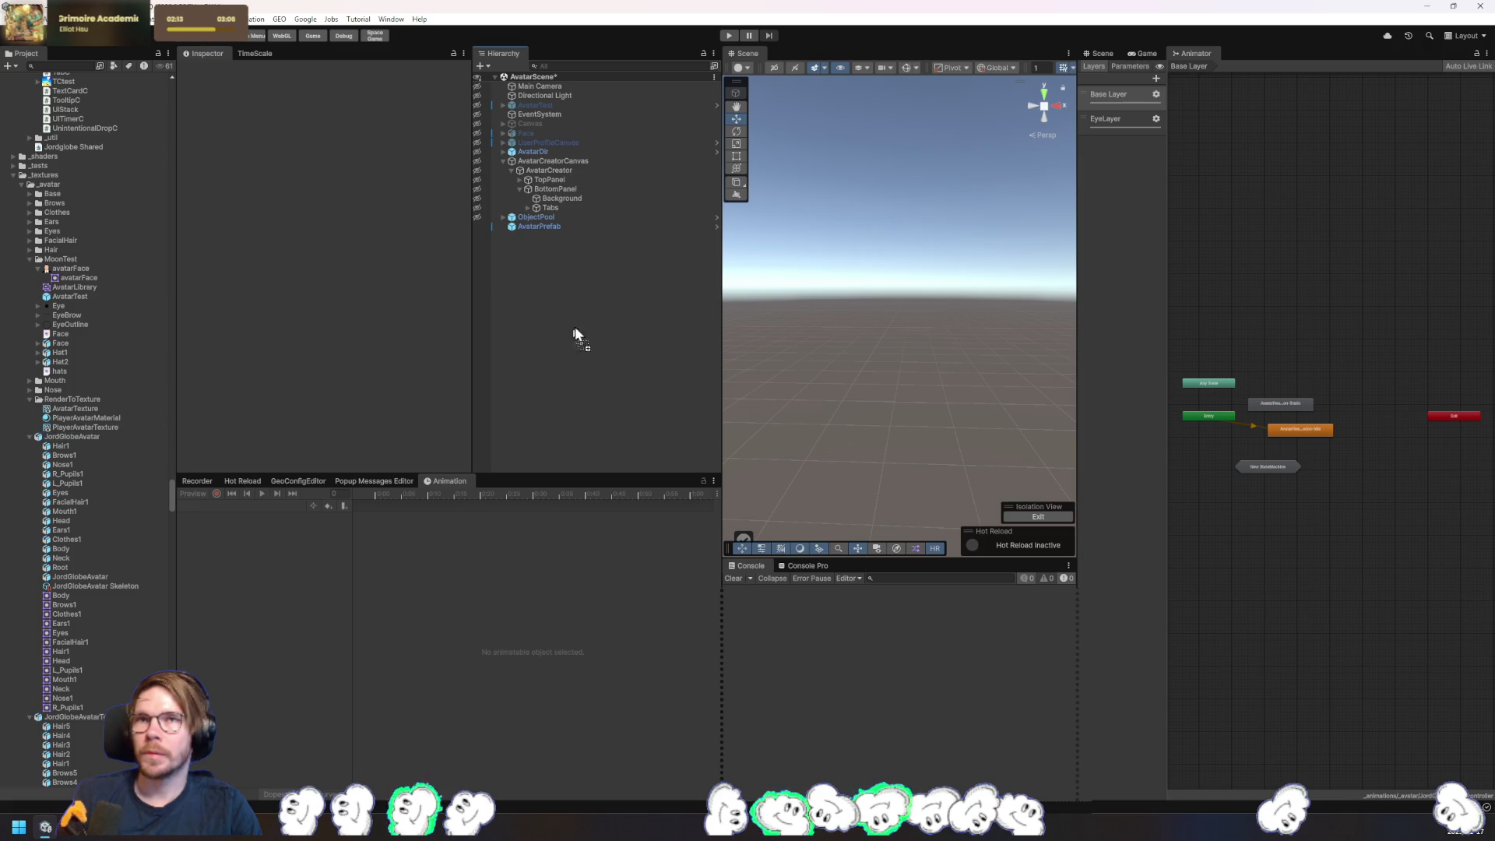
drag(575, 328, 544, 226)
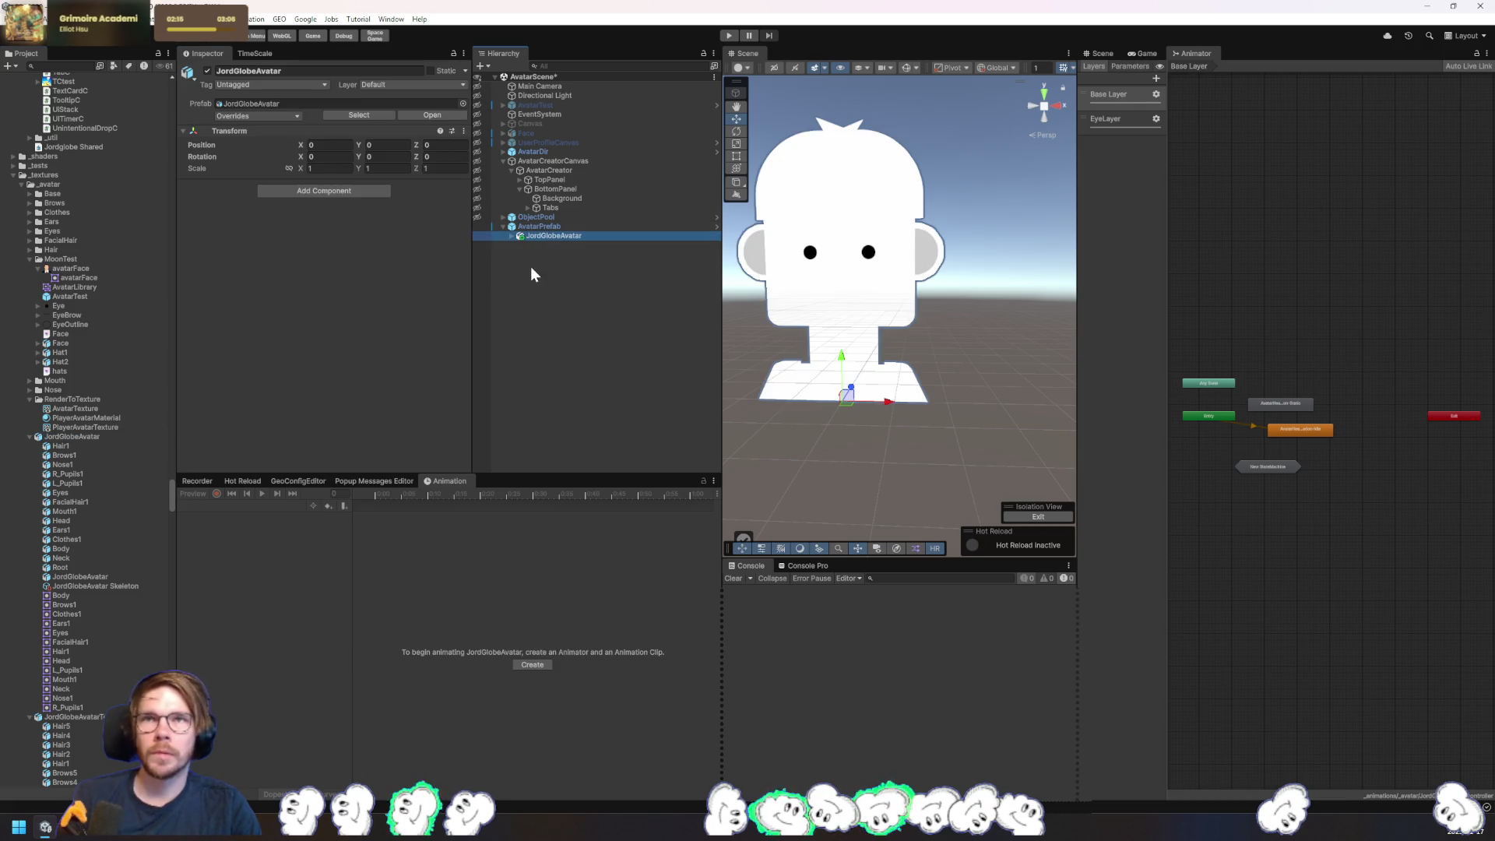
- Add a Sprite Library component to the JordGlobeAvatar root object by searching 'sprite lib'
click(511, 236)
click(542, 245)
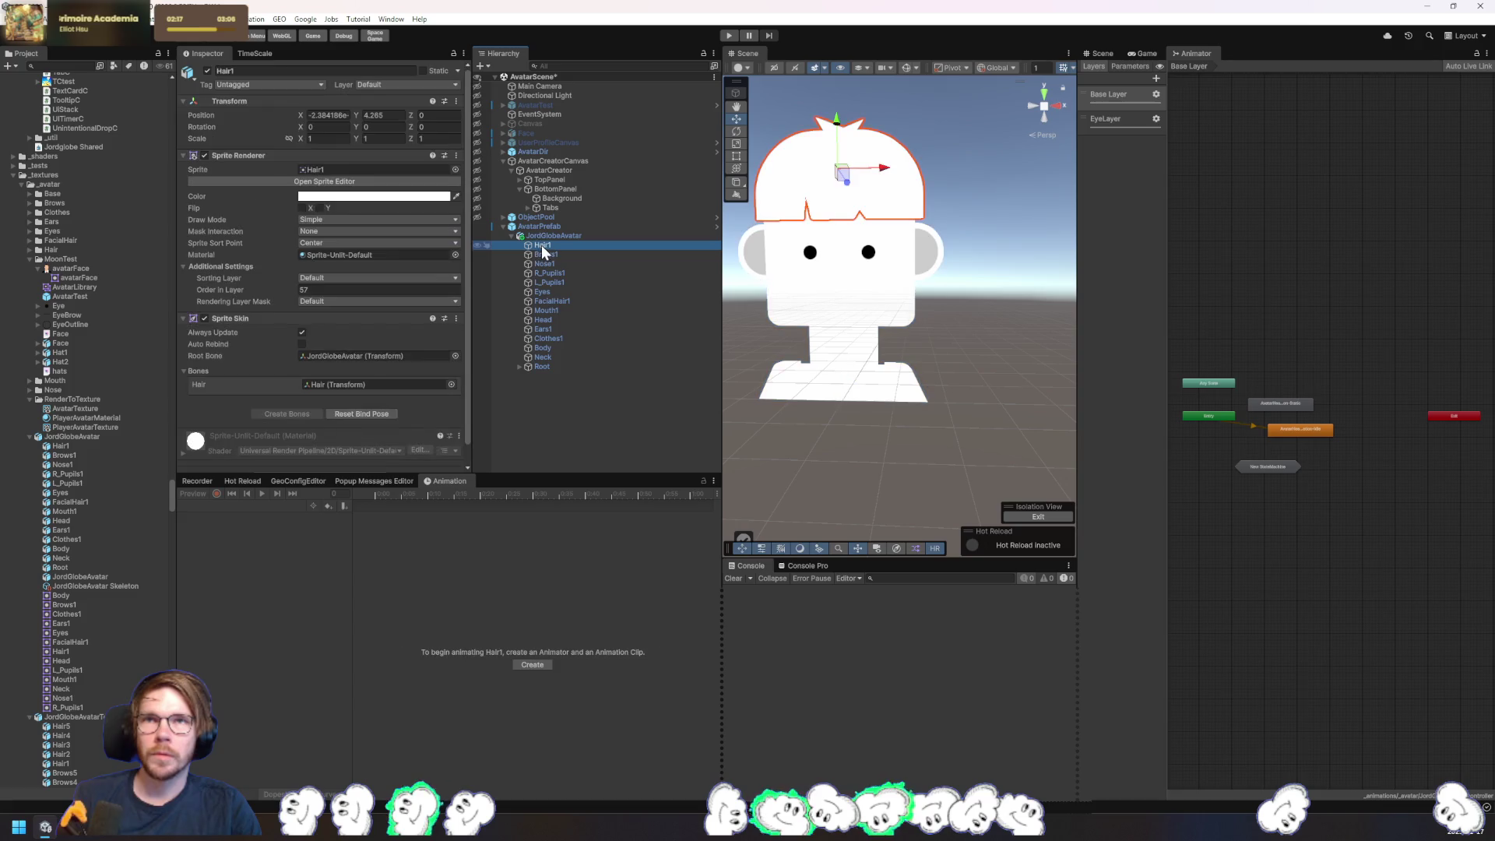
click(555, 237)
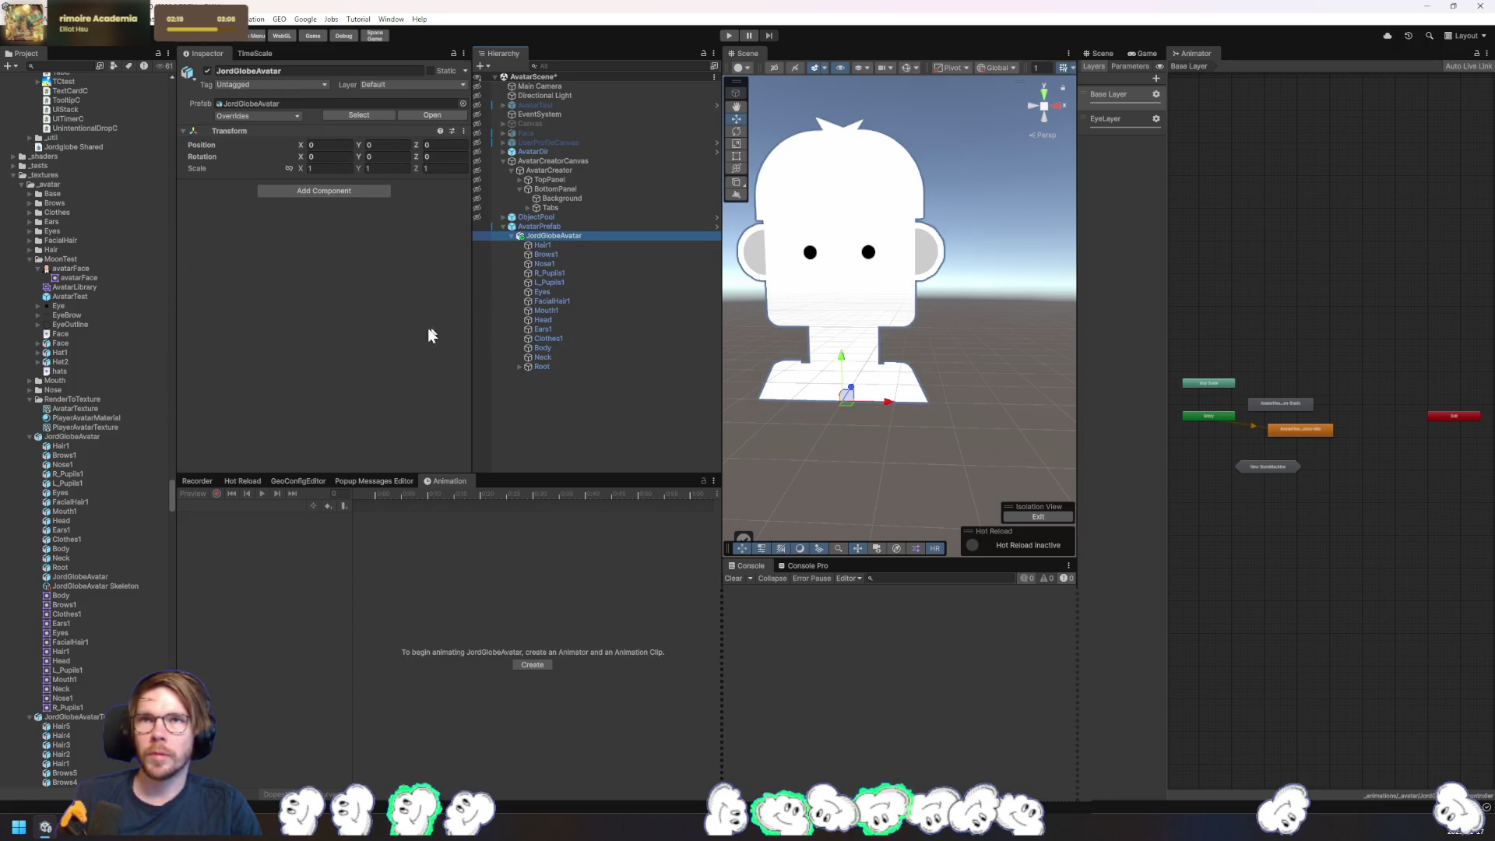
click(380, 192)
text(avatar)
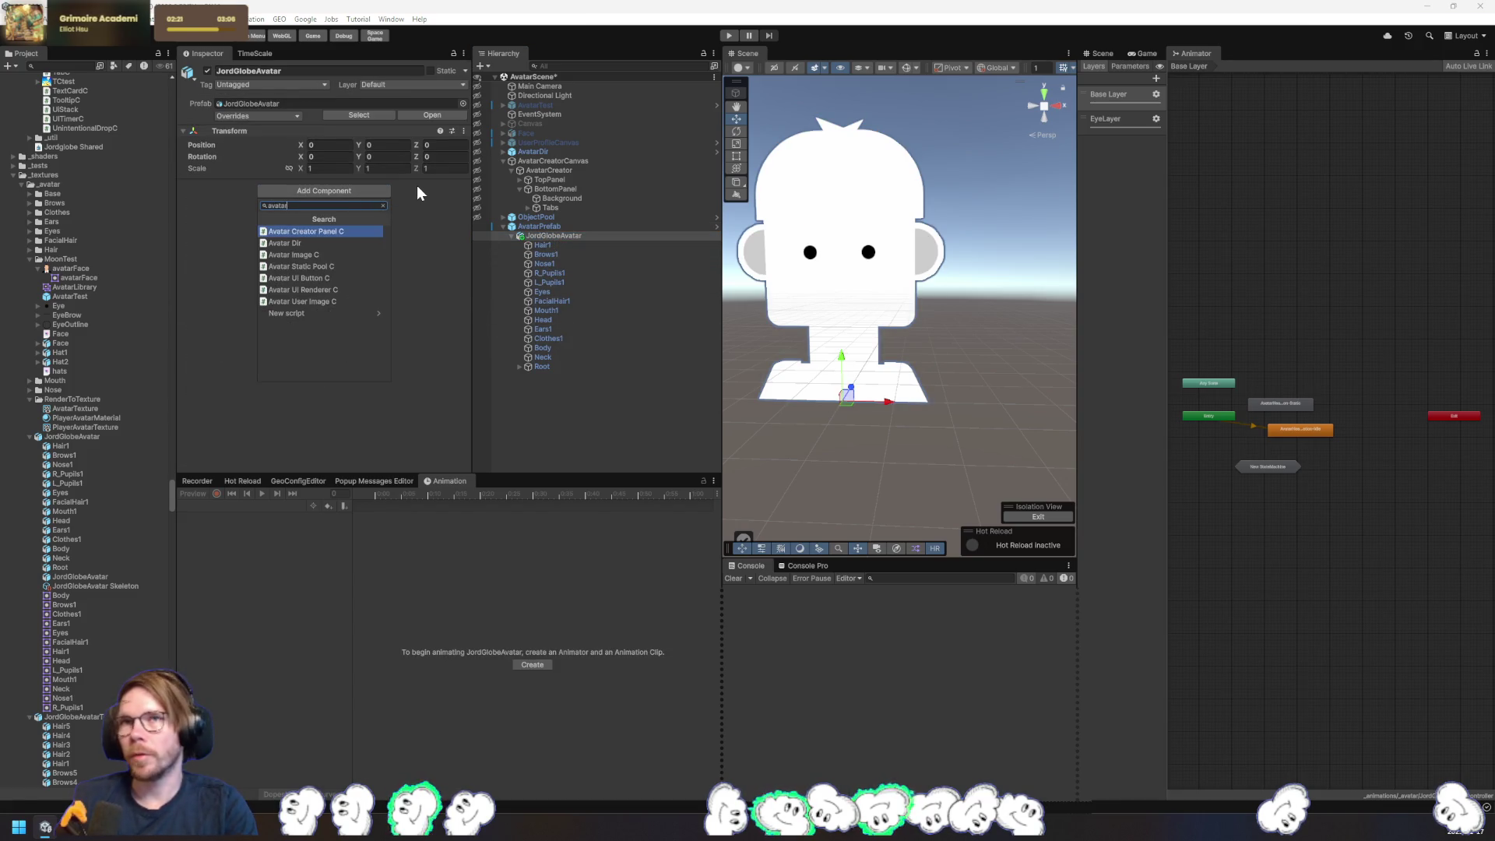
key(BackSpace)
key(BackSpace)
key(BackSpace)
text(sprite lib)
key(Return)
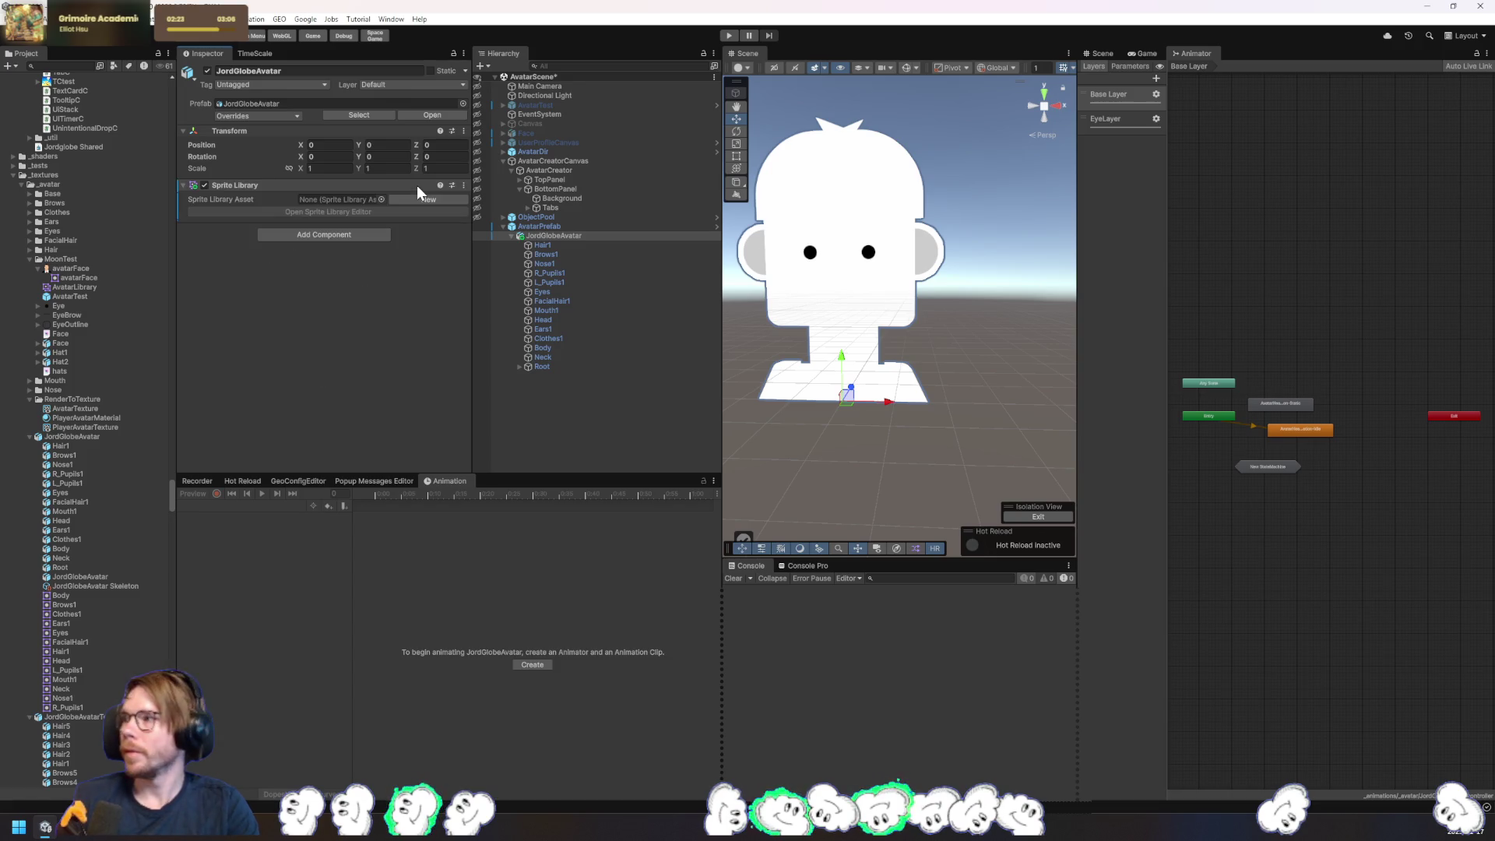
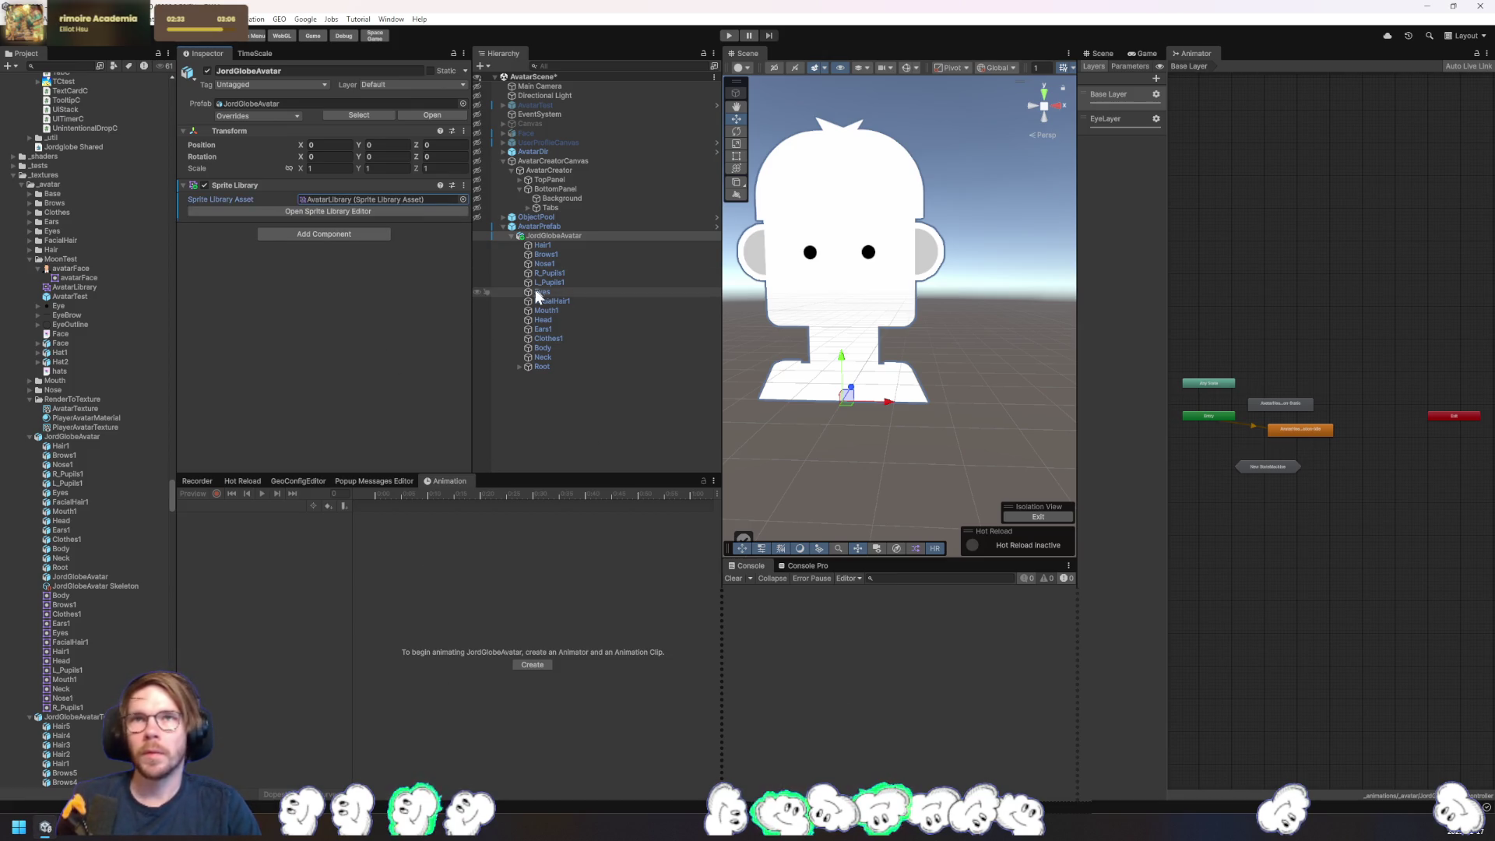
- Select every avatar part from Hair1 through Neck except Head
click(549, 246)
shift+click(553, 358)
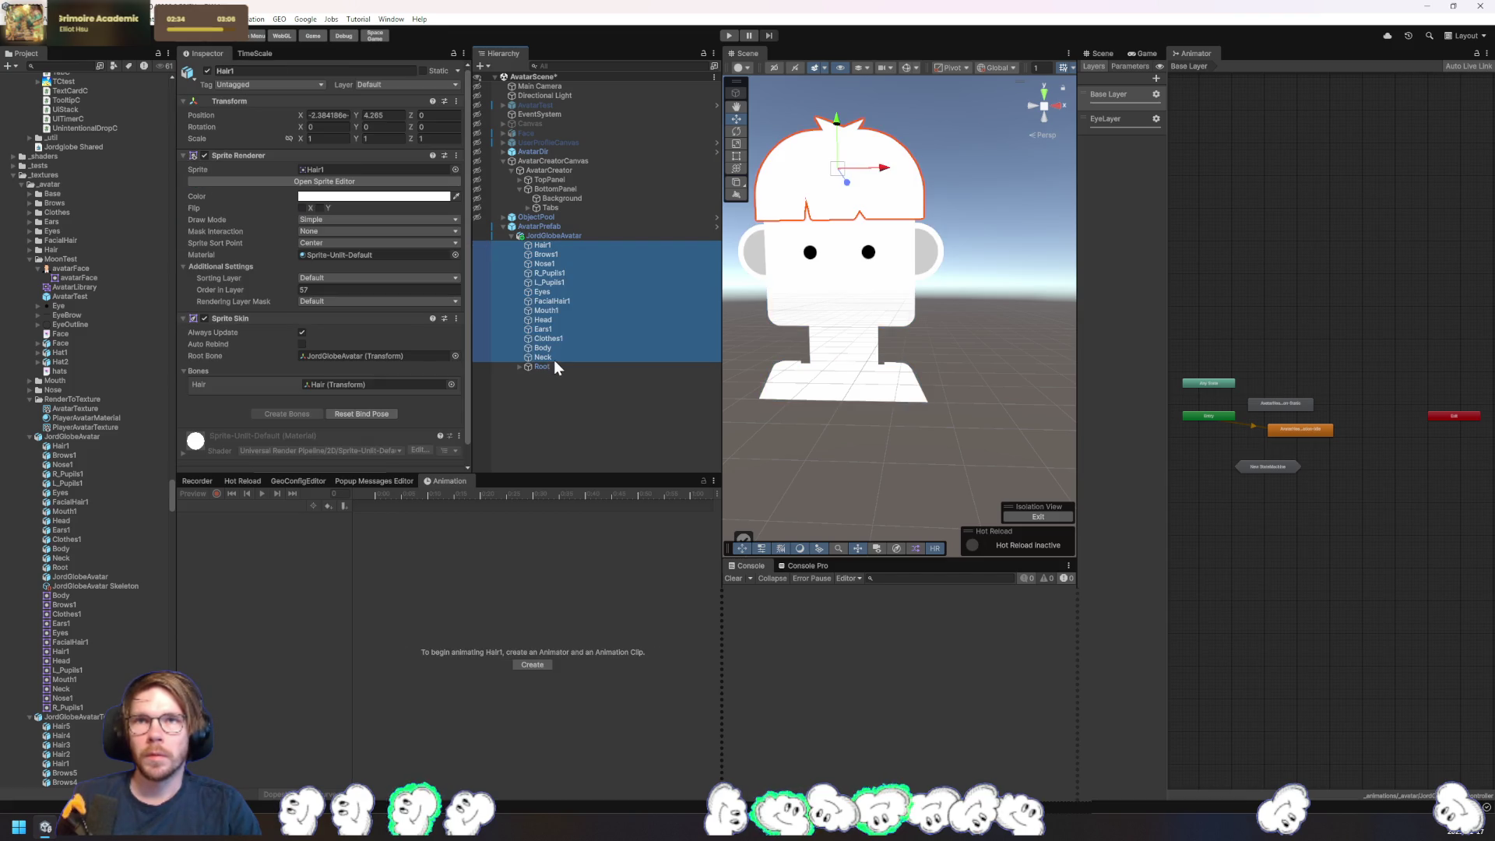
ctrl+click(550, 319)
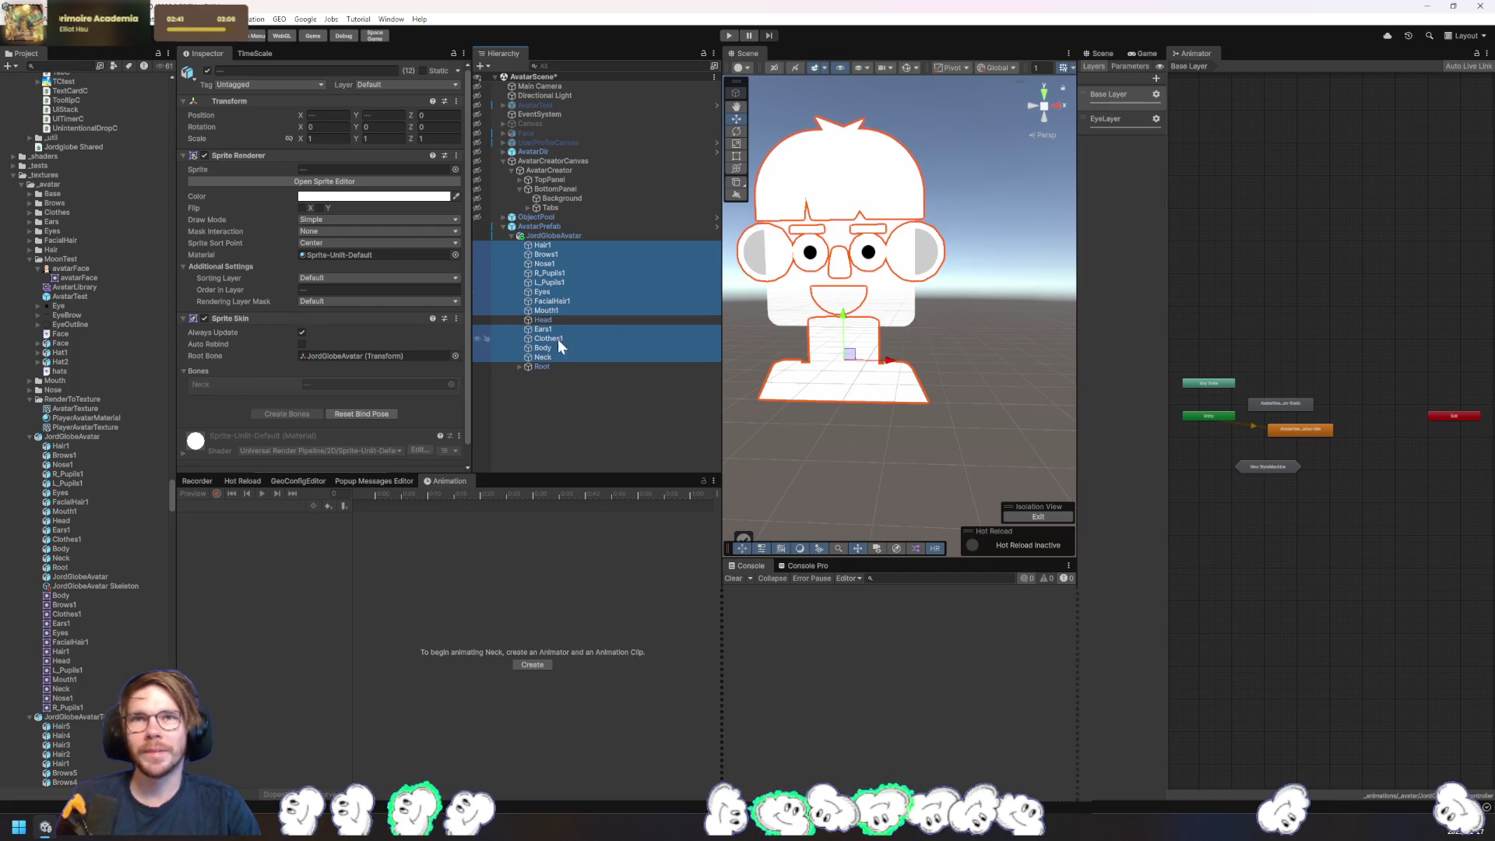
ctrl+click(558, 320)
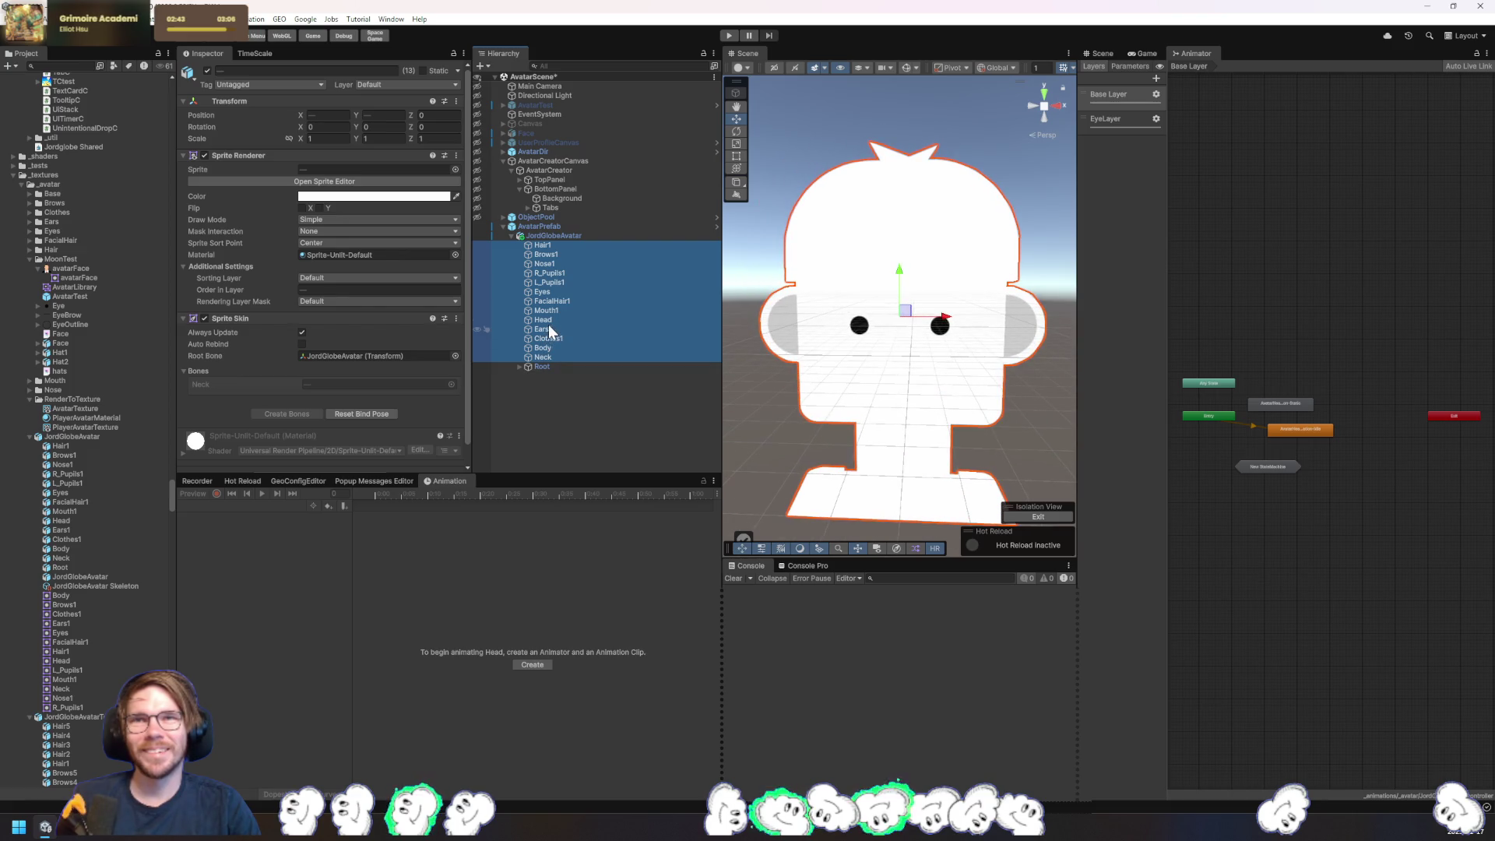
ctrl+click(549, 324)
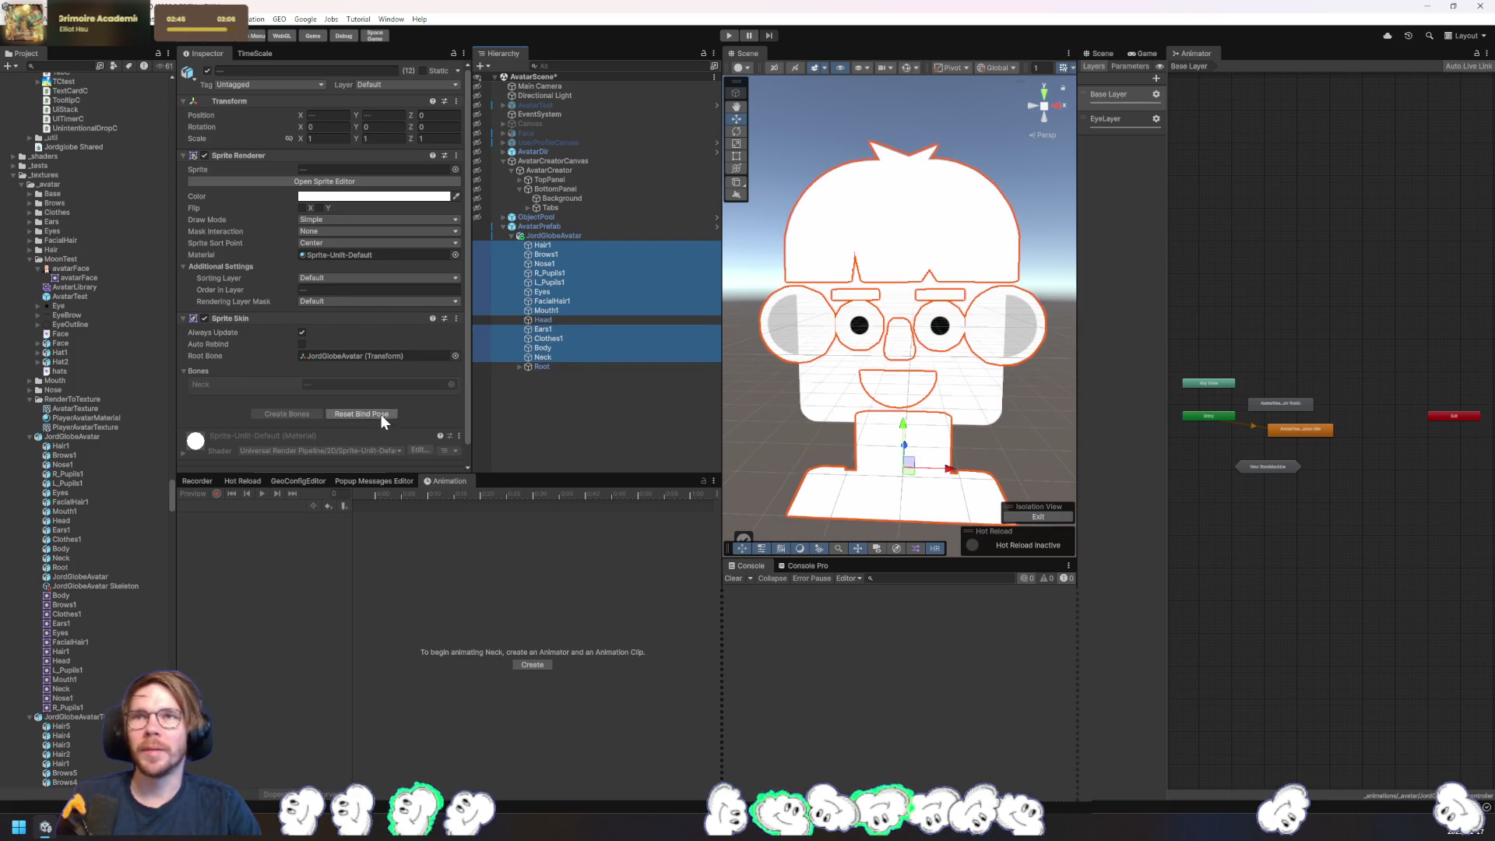
- Add a Sprite Resolver component to the selected parts via the 'sprite re' search
scroll(427, 438, down, 1)
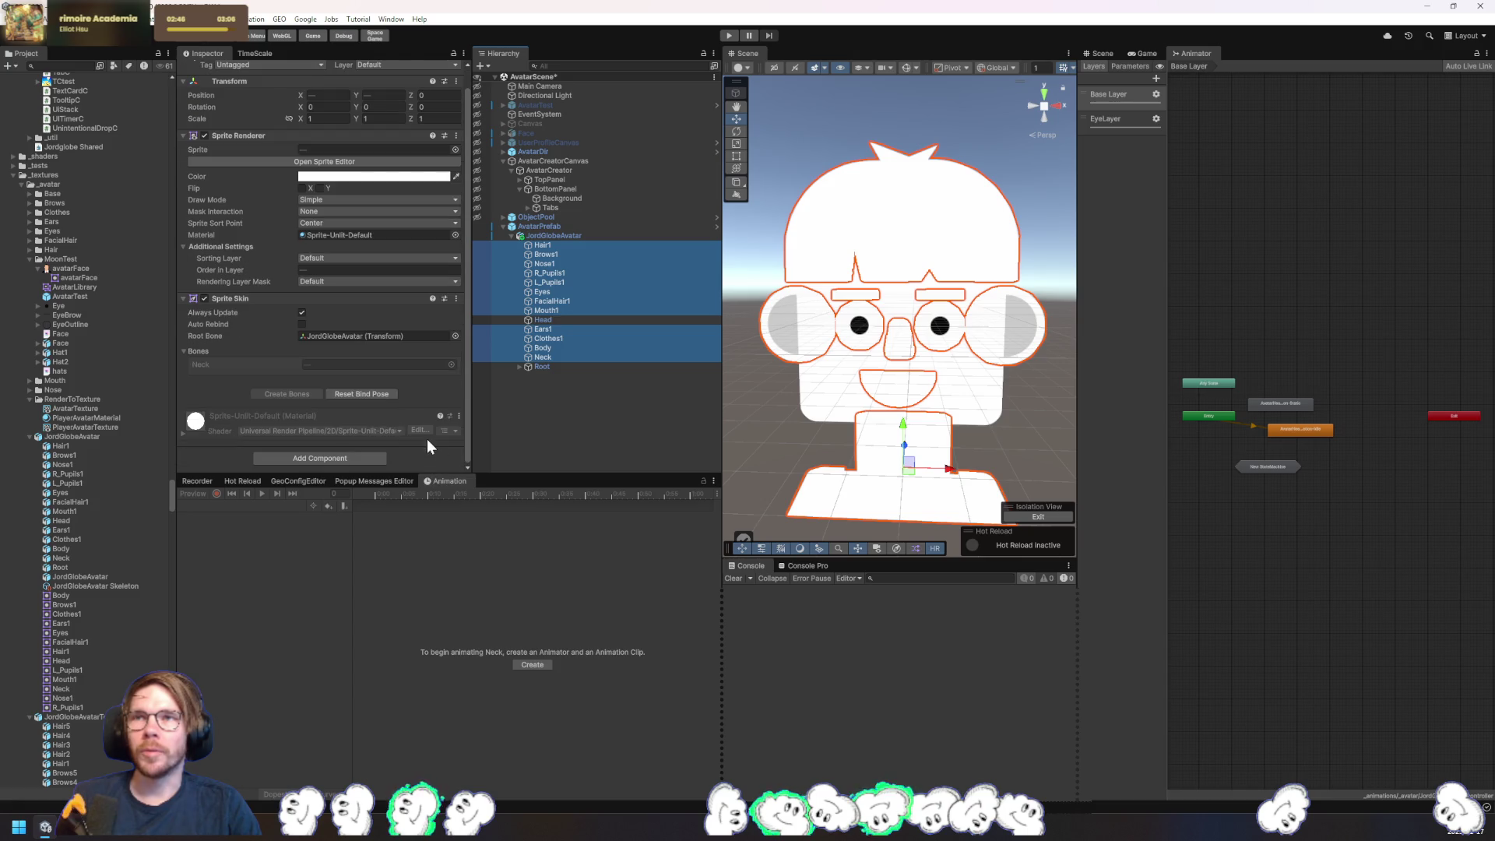
click(371, 460)
key(BackSpace)
key(BackSpace)
text(rite res)
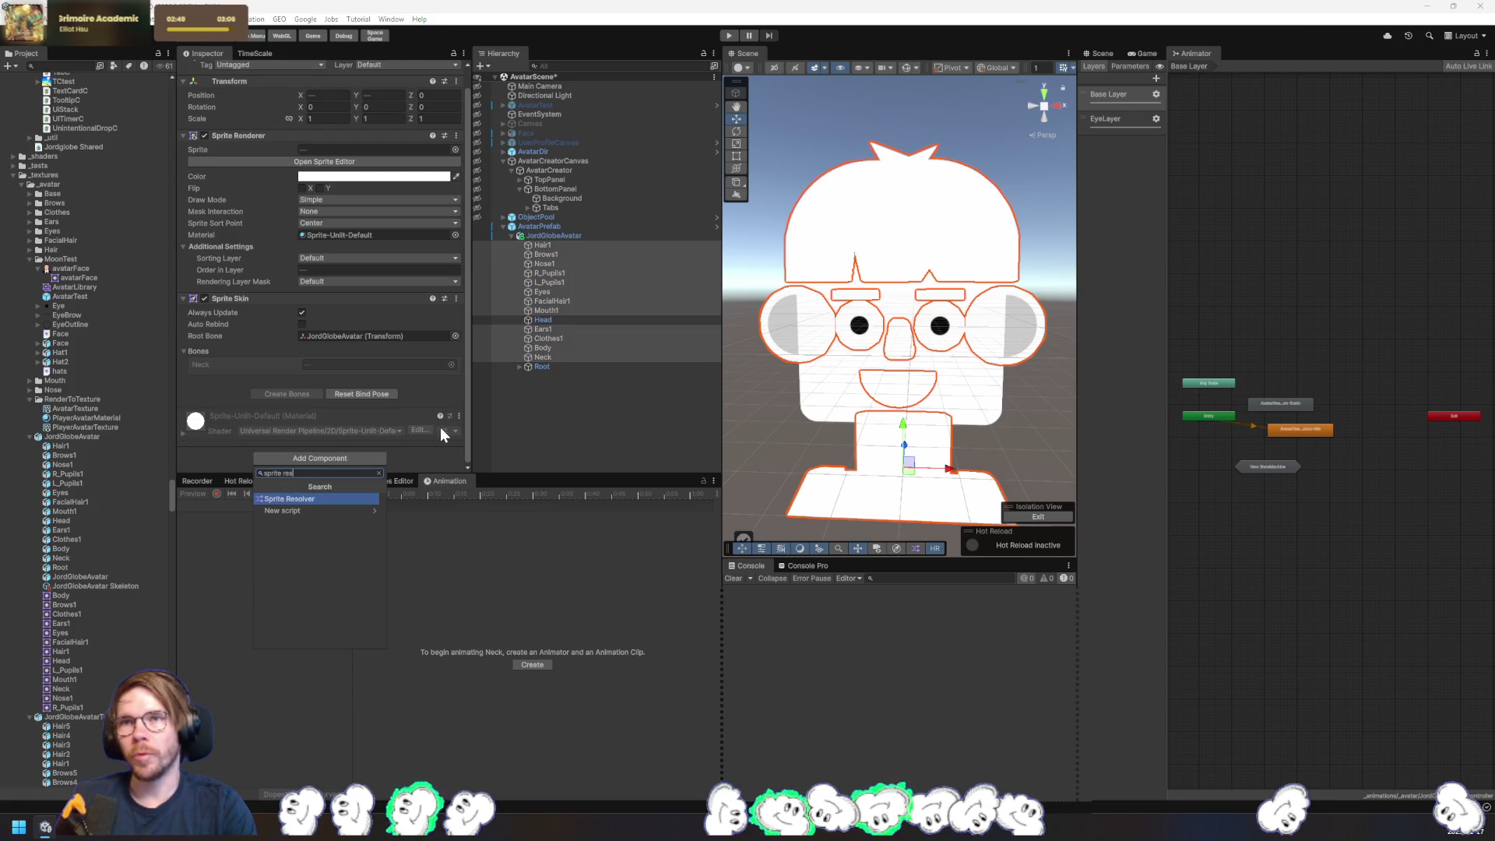
key(Return)
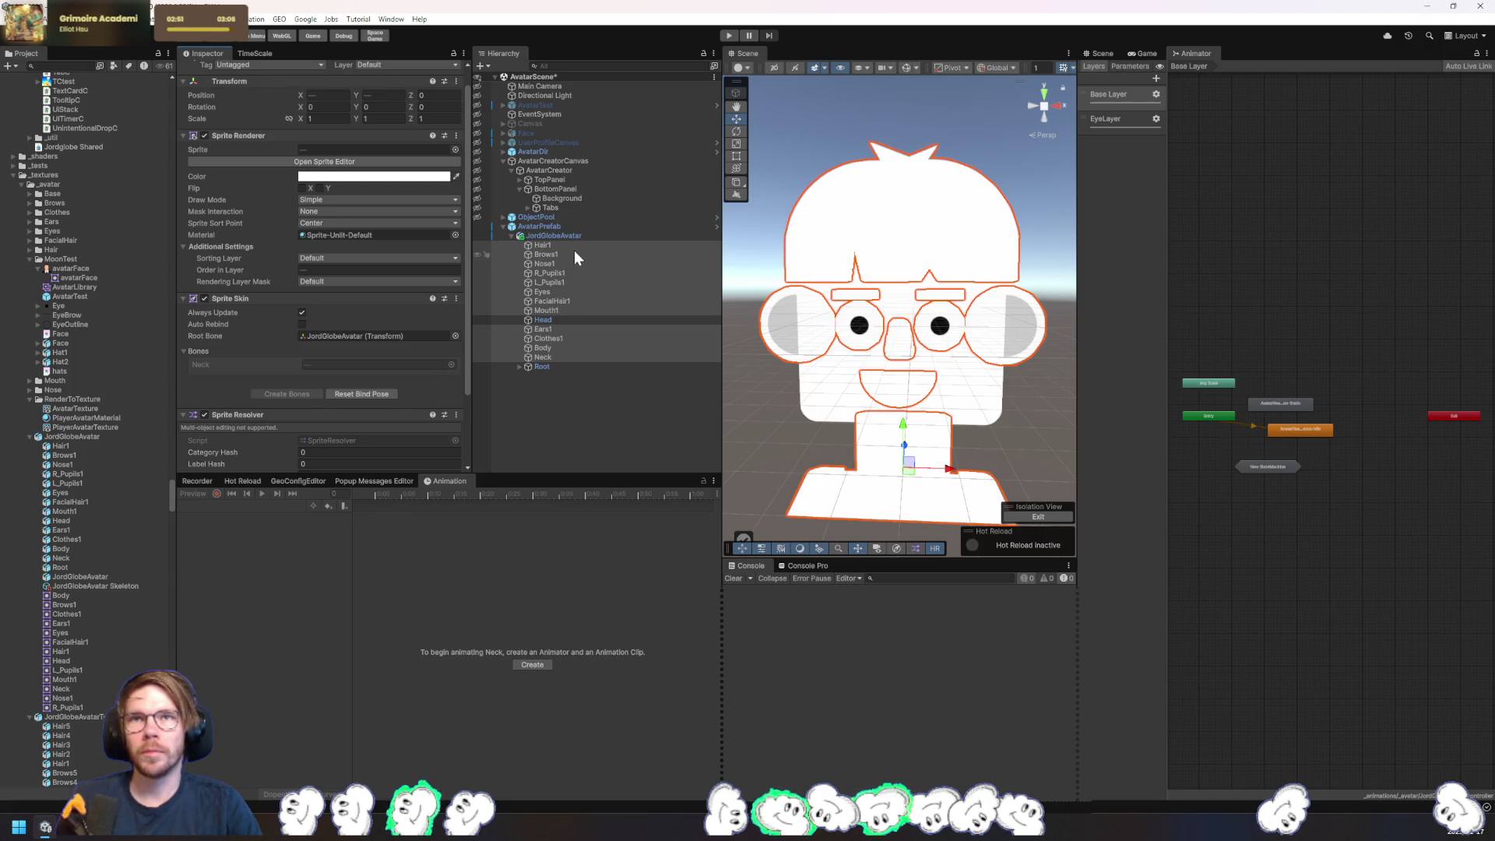
- Switch the hair to Hair2 and step the eyebrows to the last brow shape
click(573, 247)
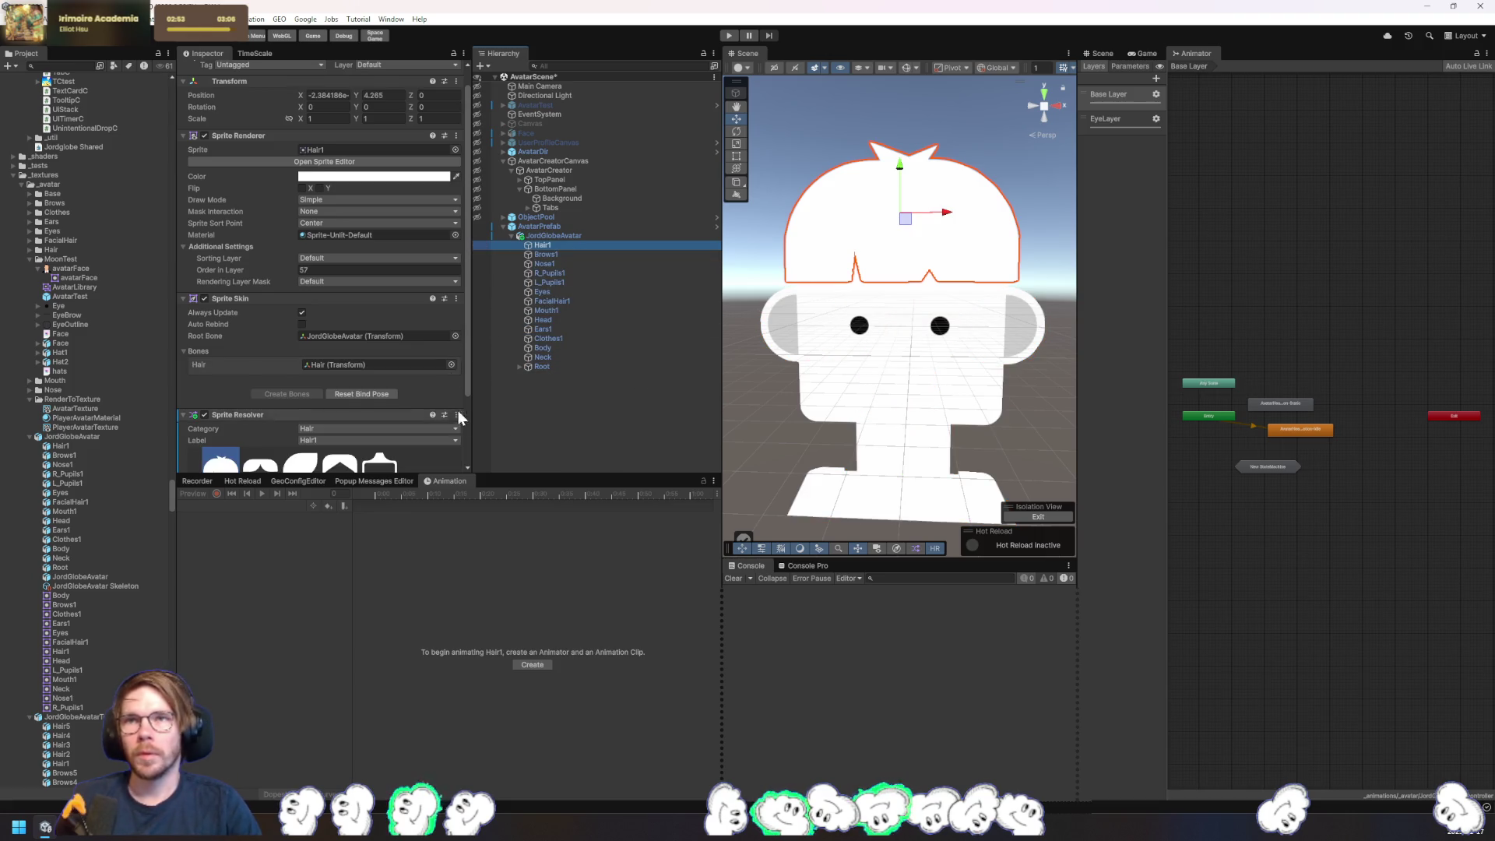
scroll(257, 389, down, 2)
click(257, 404)
click(596, 255)
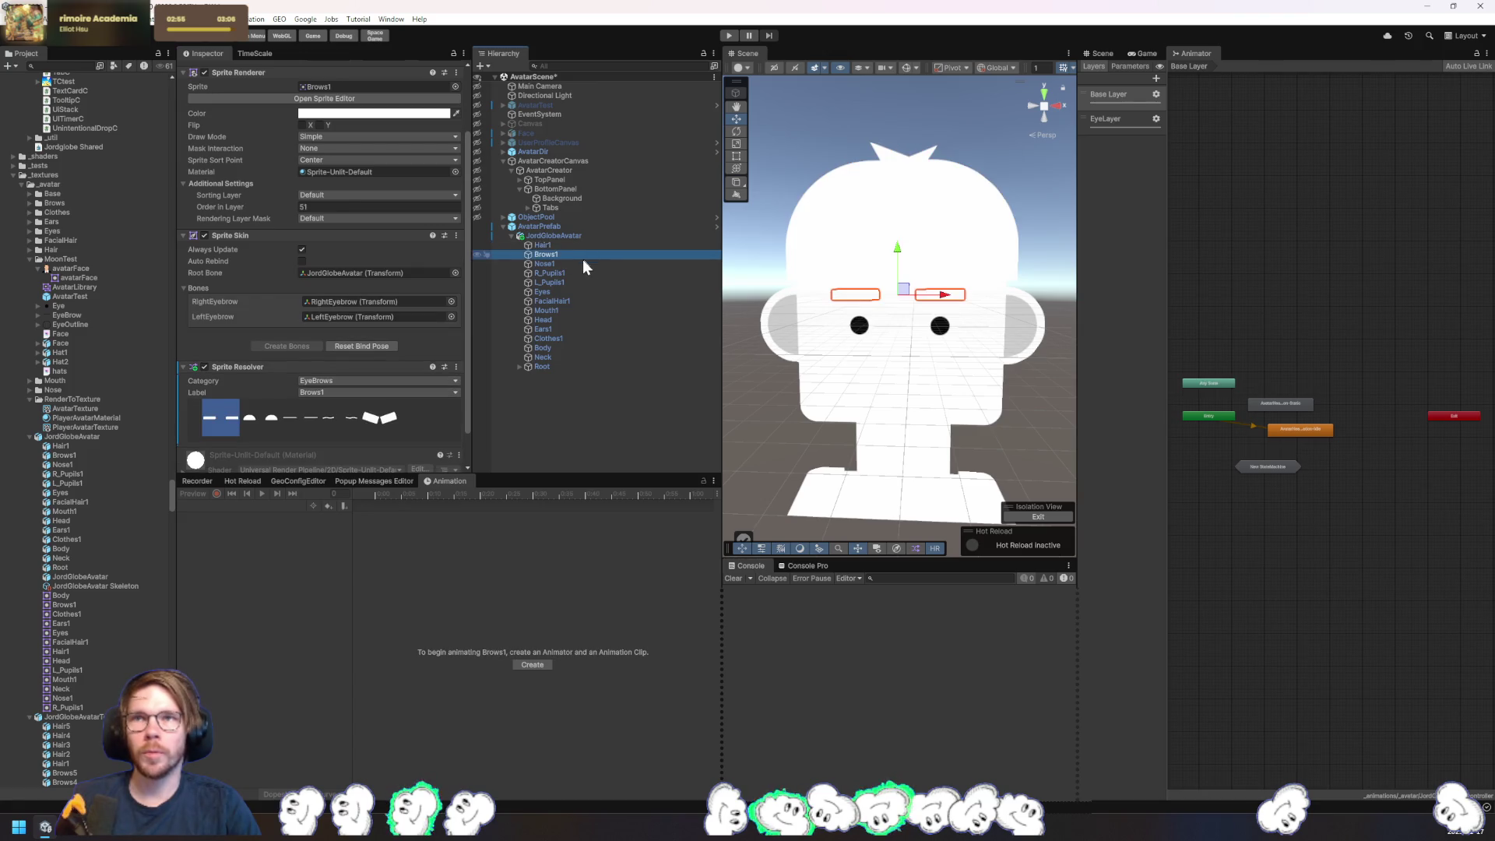
click(259, 419)
key(Right)
key(Right)
key(Right)
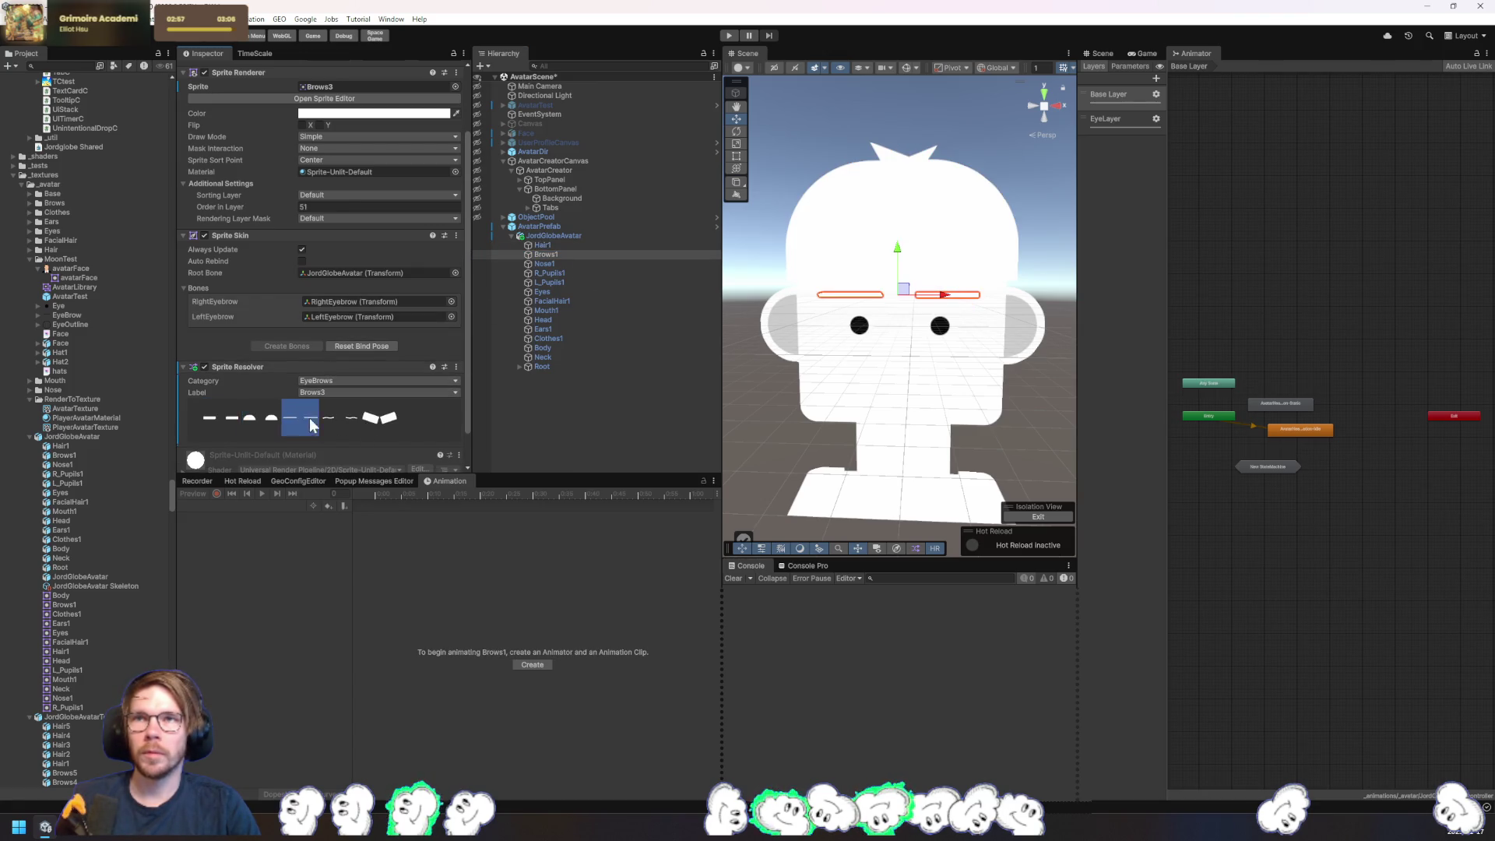
- Change the nose past Nose2 and preview the available pupil shapes on a pupil
click(556, 264)
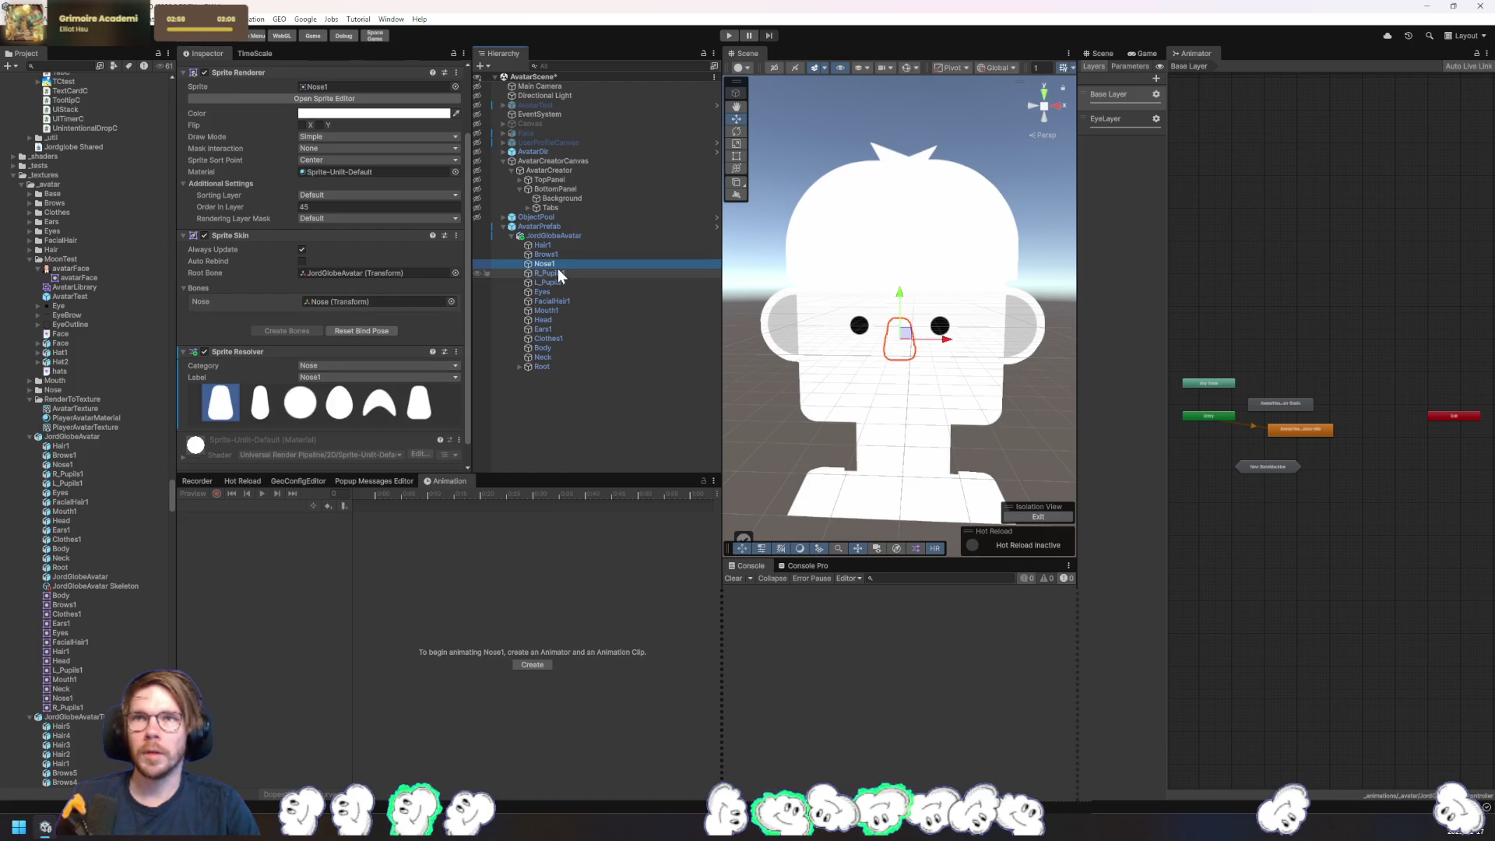
click(275, 407)
key(Right)
key(Right)
key(Right)
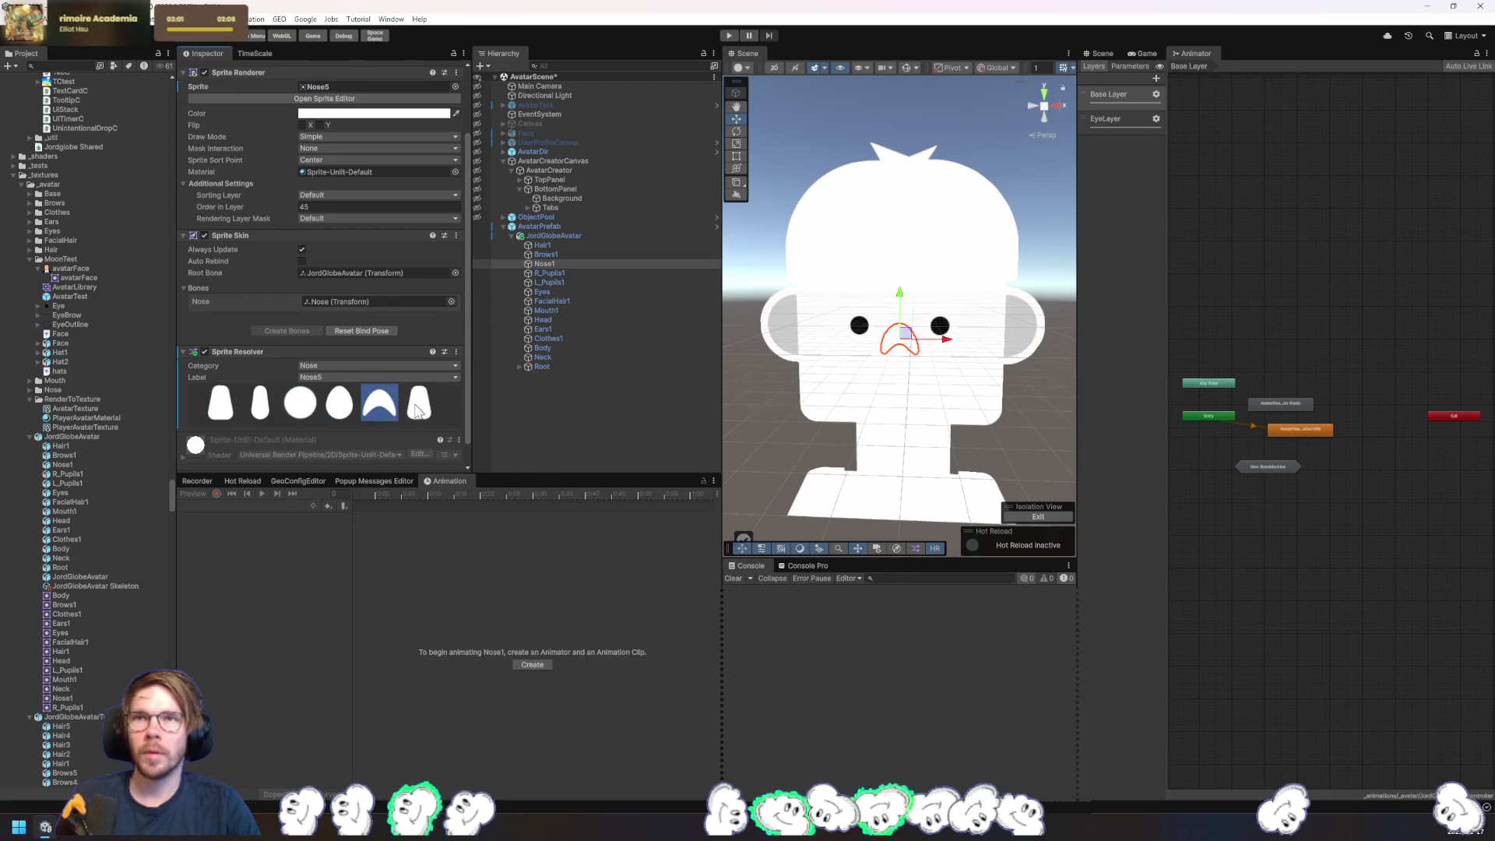
click(574, 283)
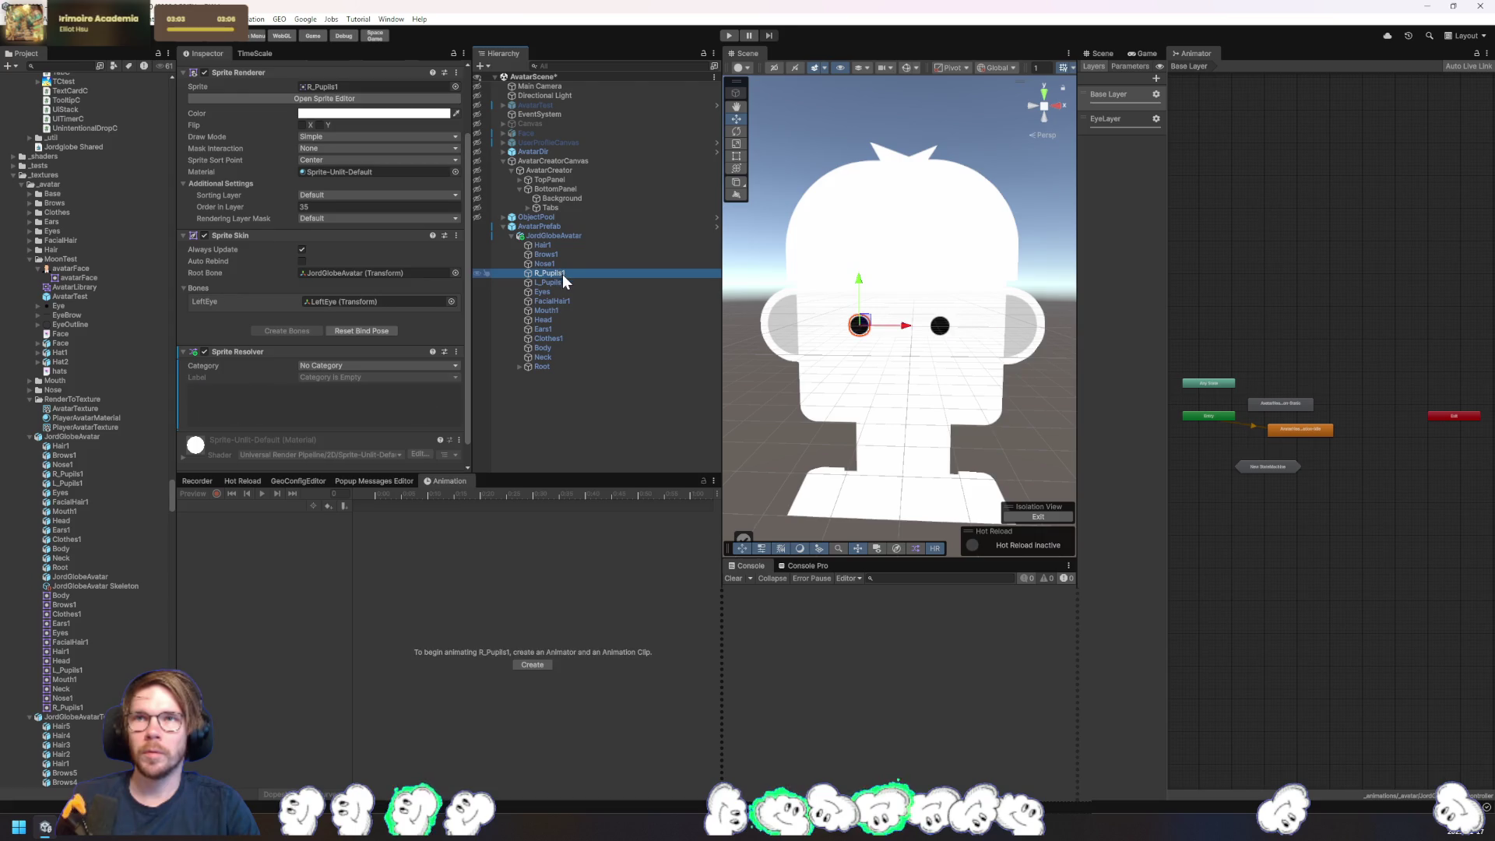
click(263, 402)
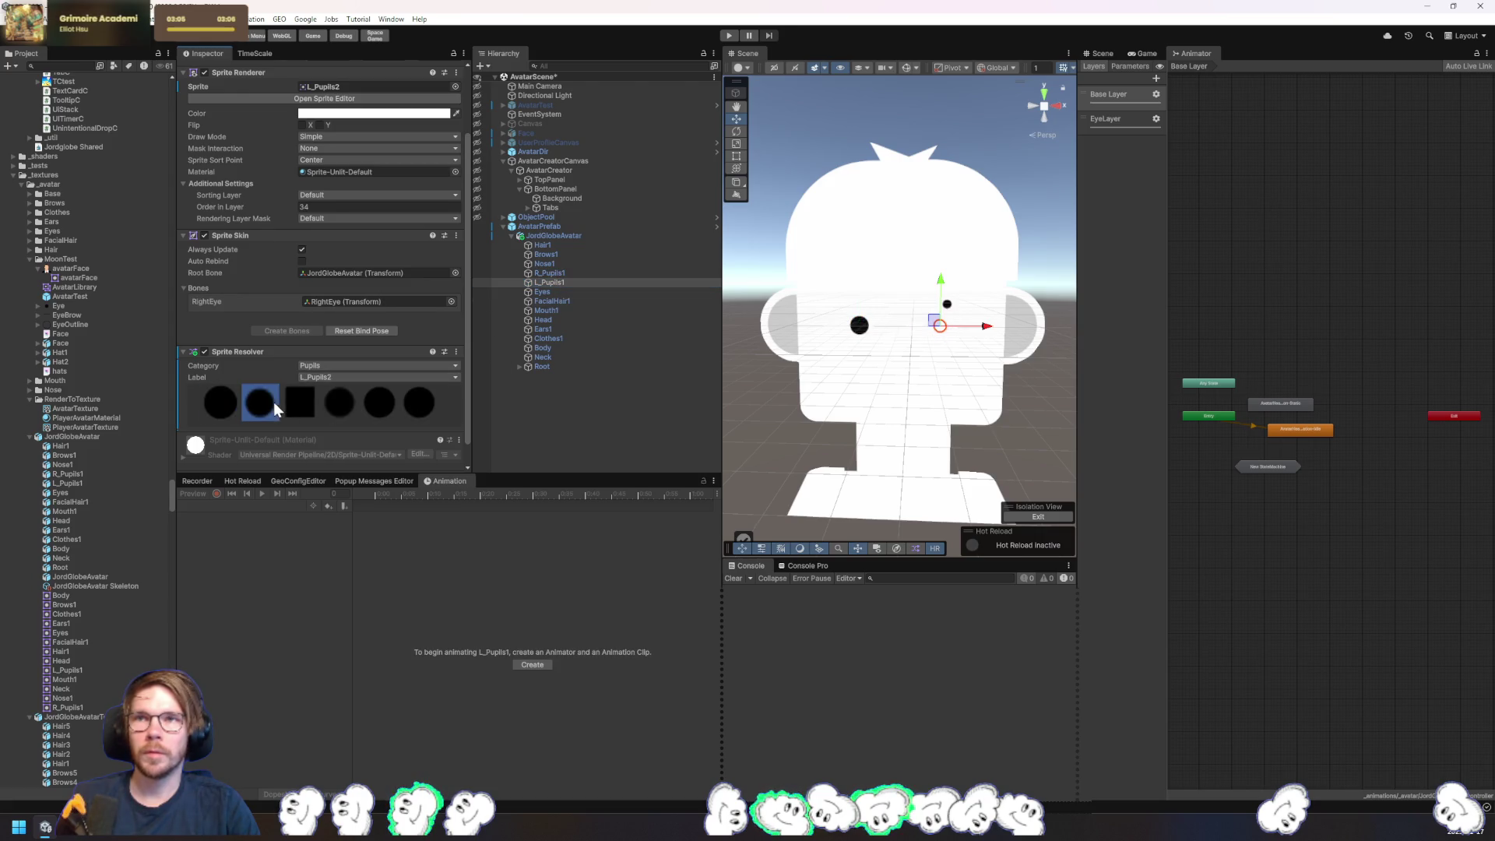
click(304, 401)
click(342, 403)
click(379, 403)
click(427, 404)
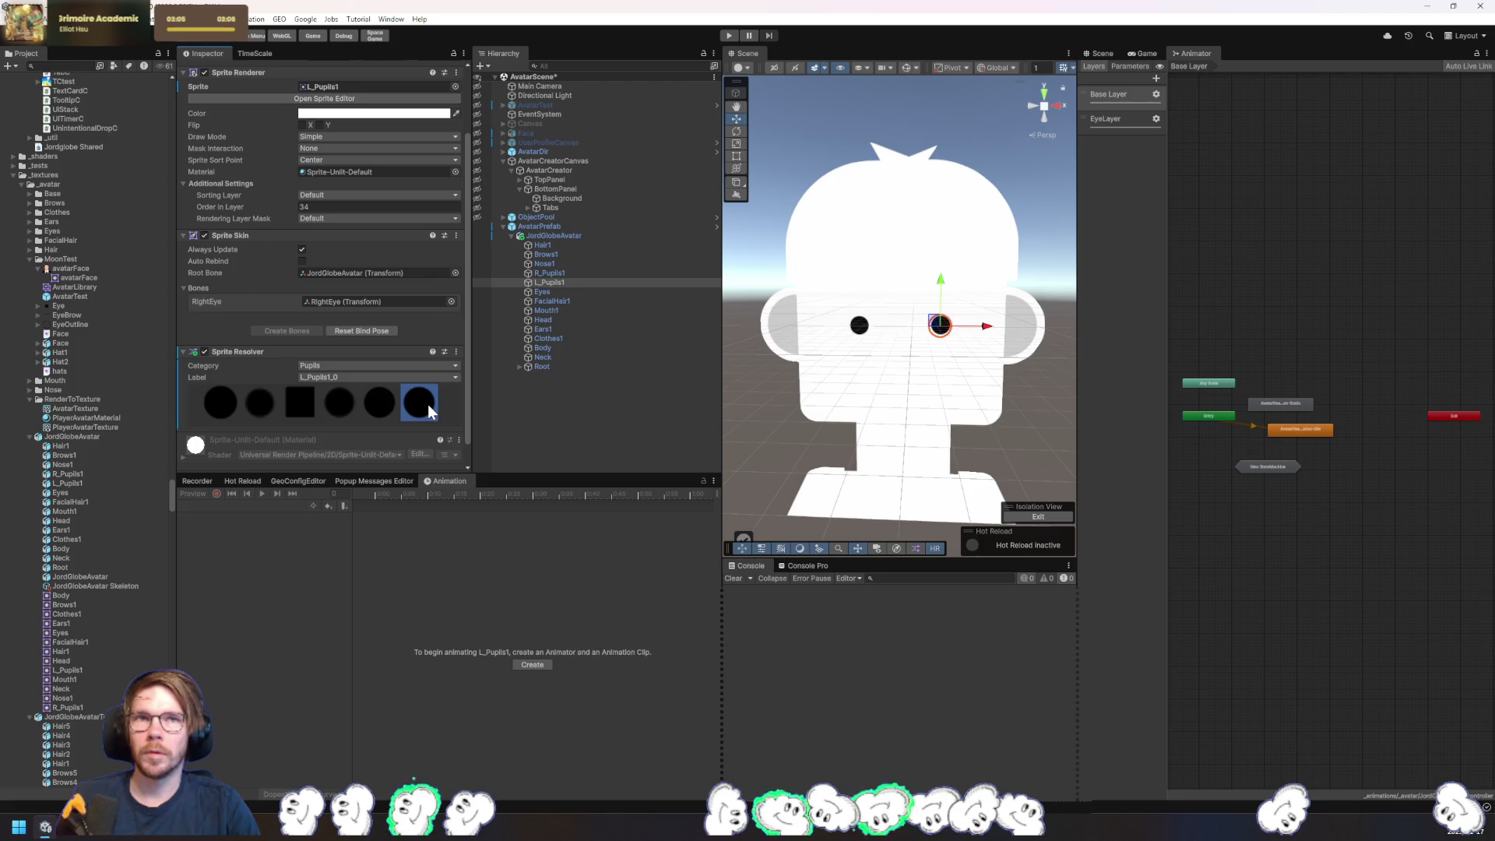
- Set the right pupil's resolver category to Pupils; give both pupils the round L_Pupils4 shape
click(579, 273)
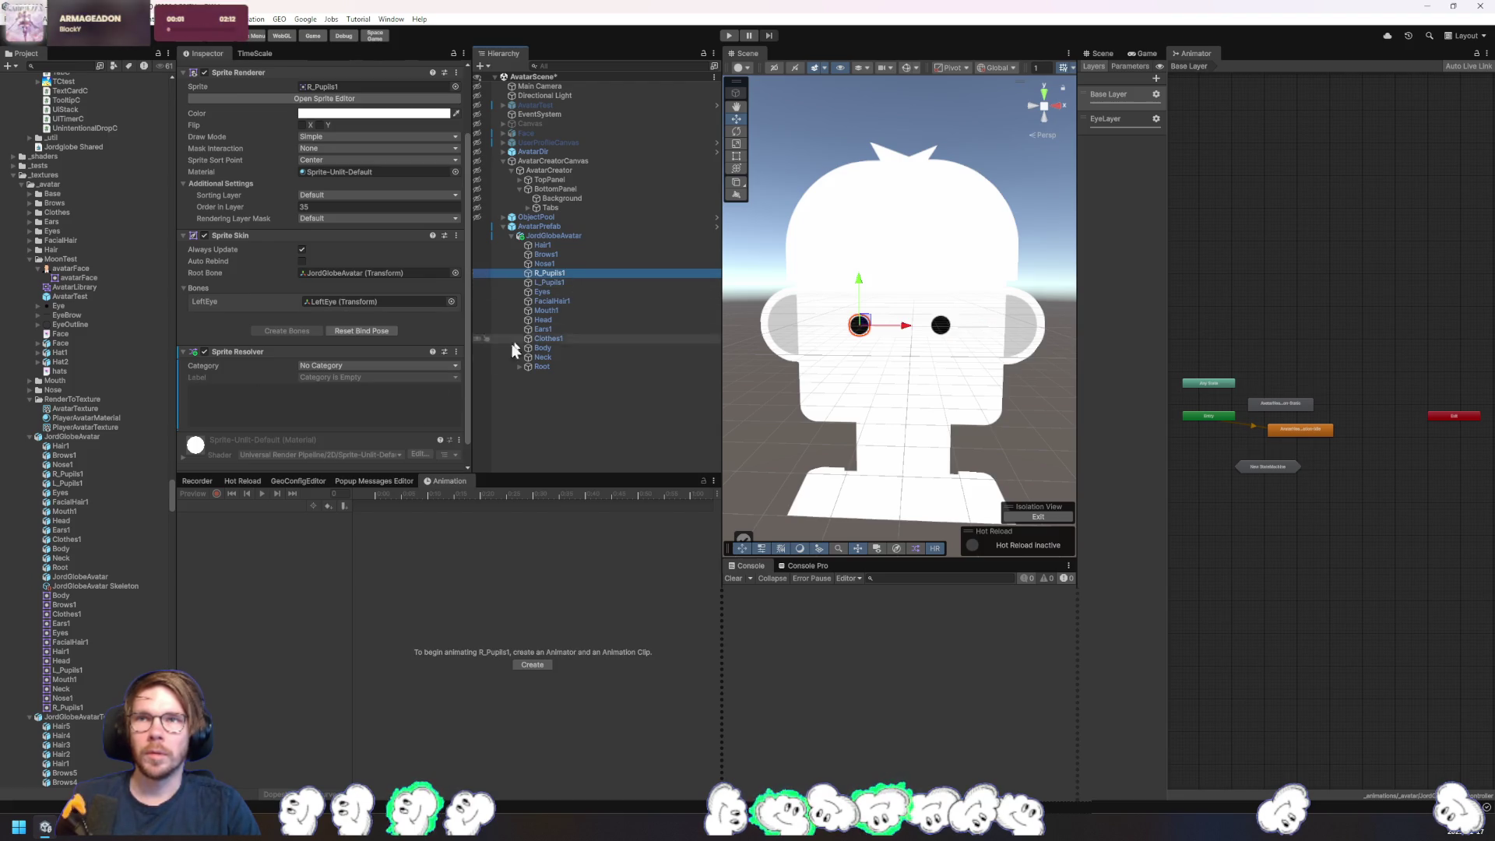
click(405, 366)
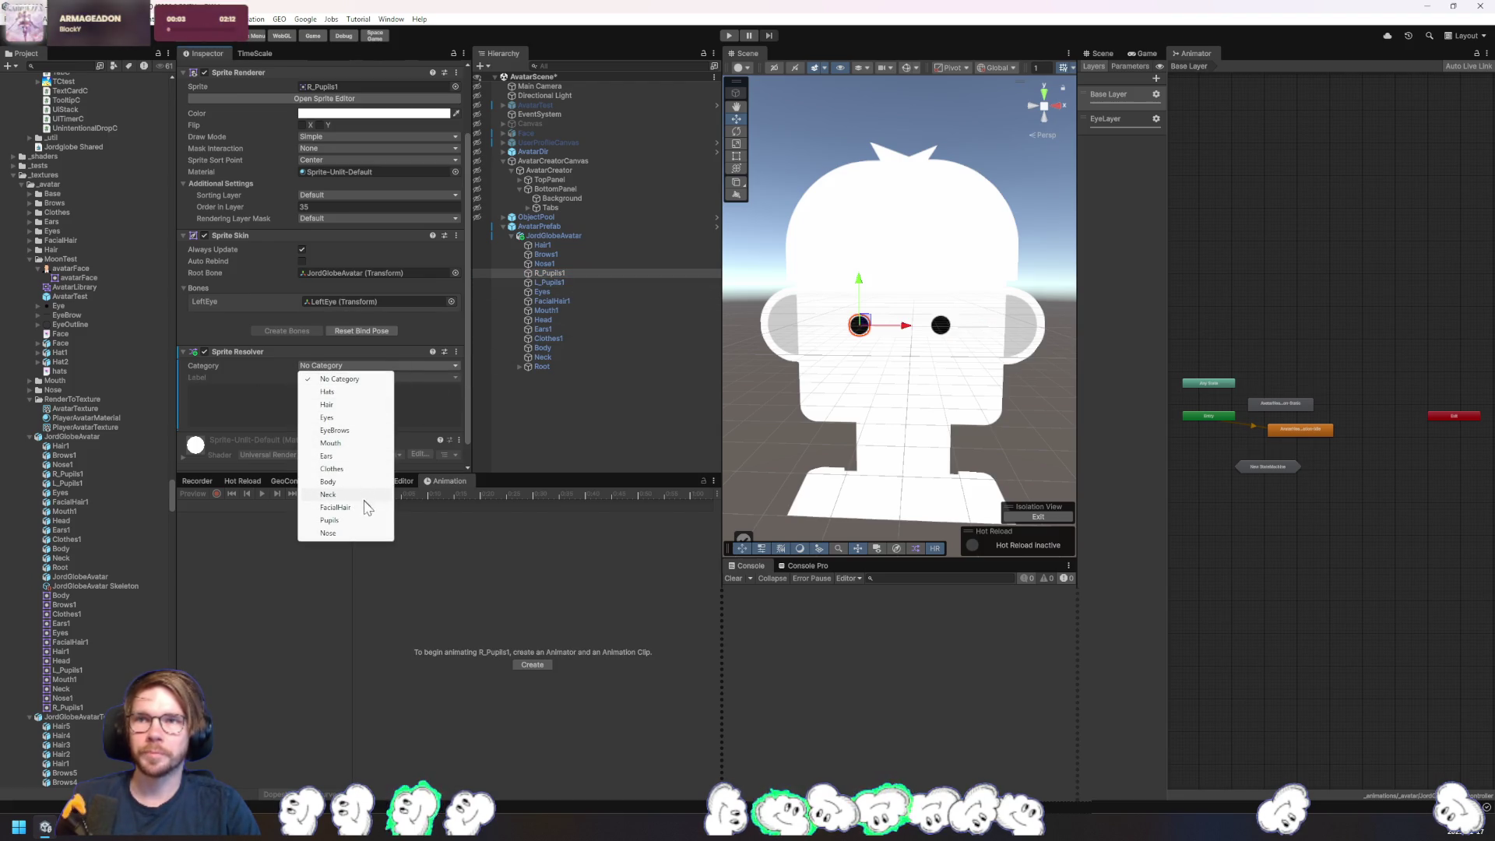
click(356, 520)
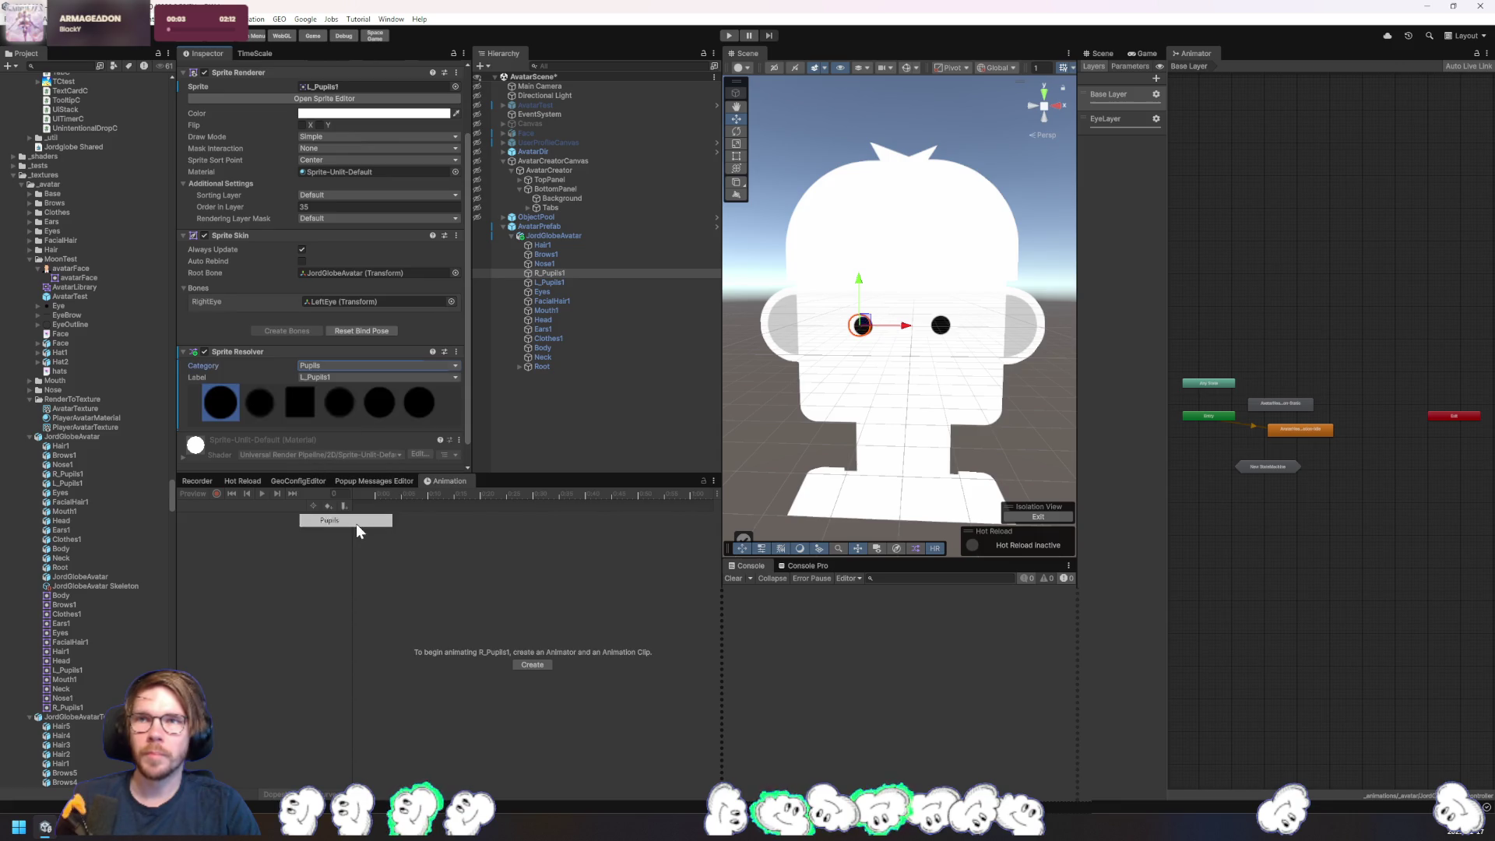
click(264, 405)
click(300, 404)
click(341, 404)
click(380, 404)
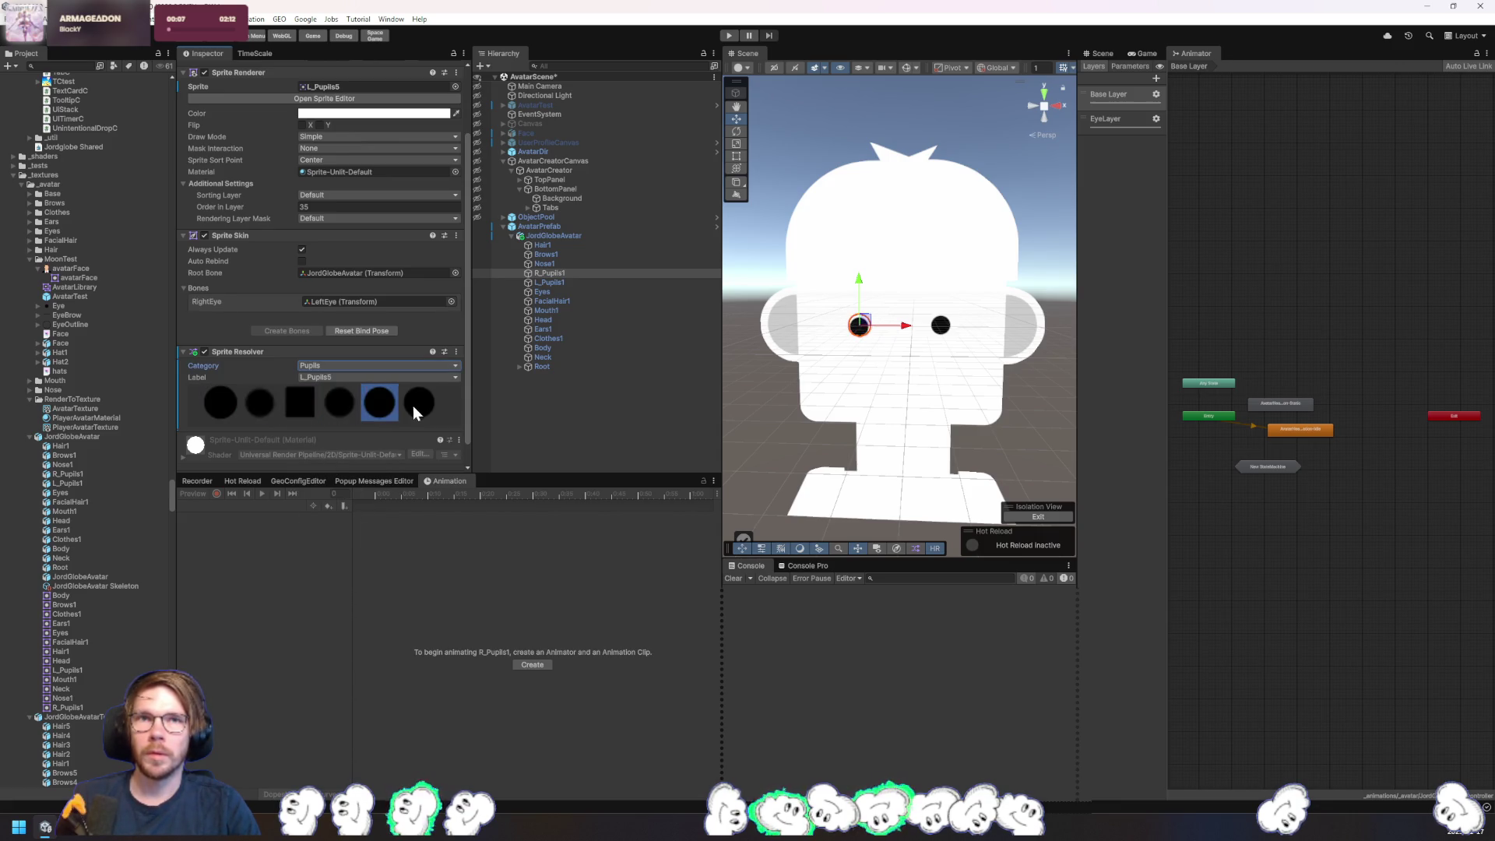
click(414, 405)
click(315, 402)
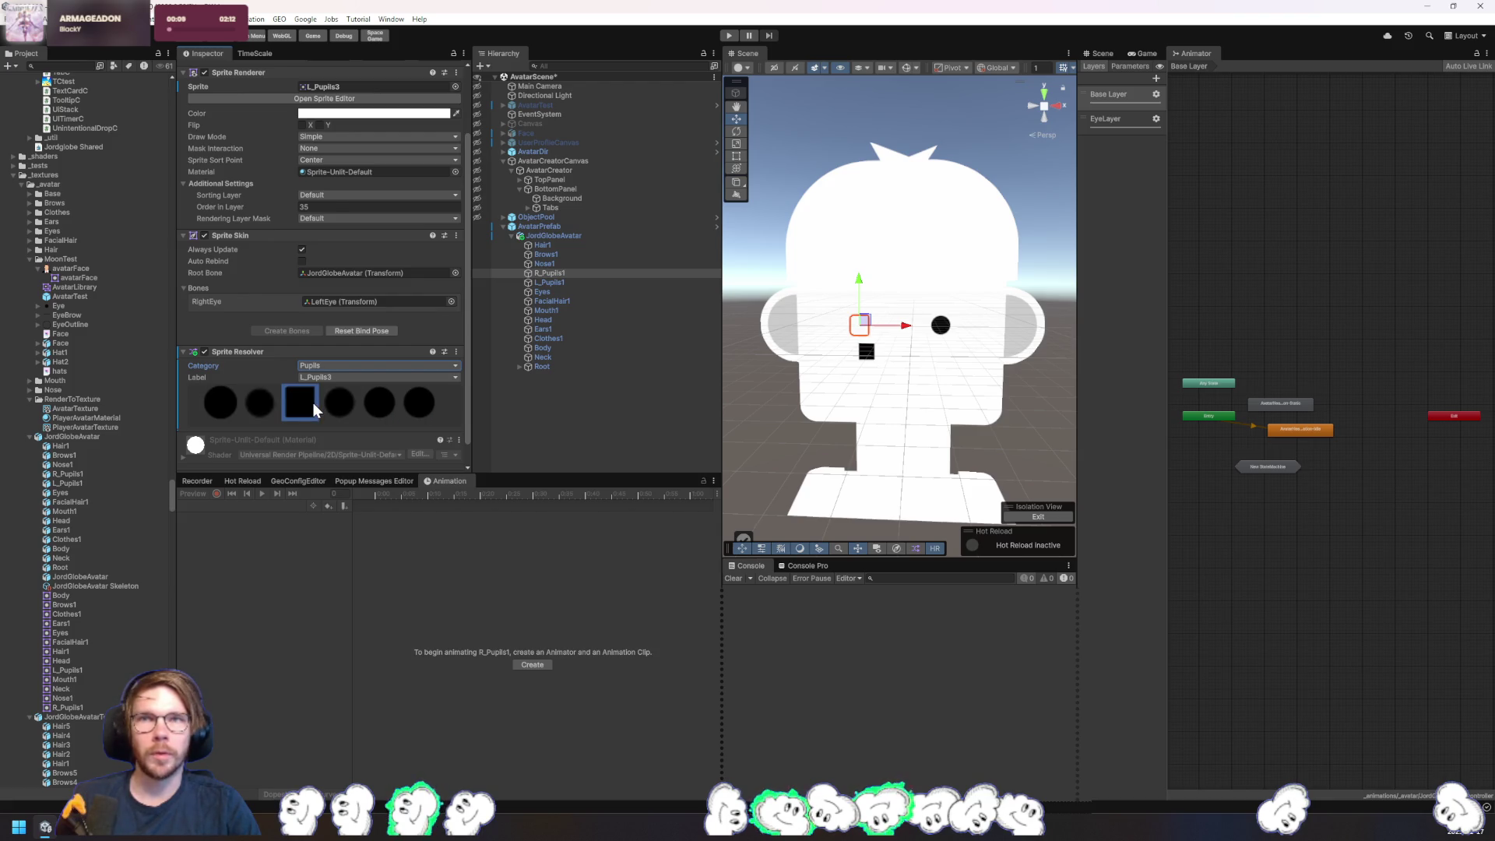
click(353, 400)
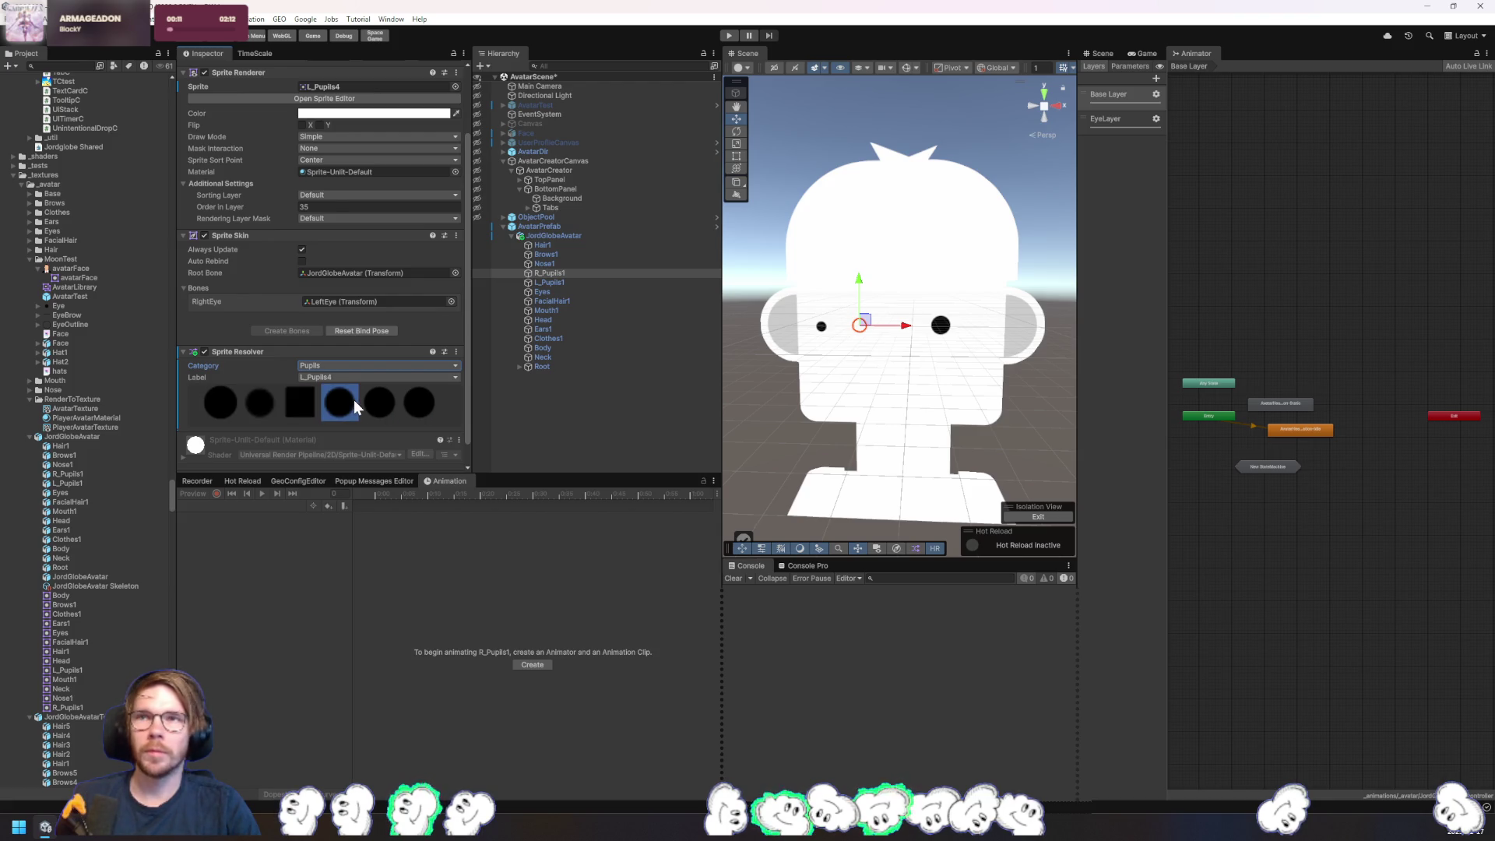
click(577, 285)
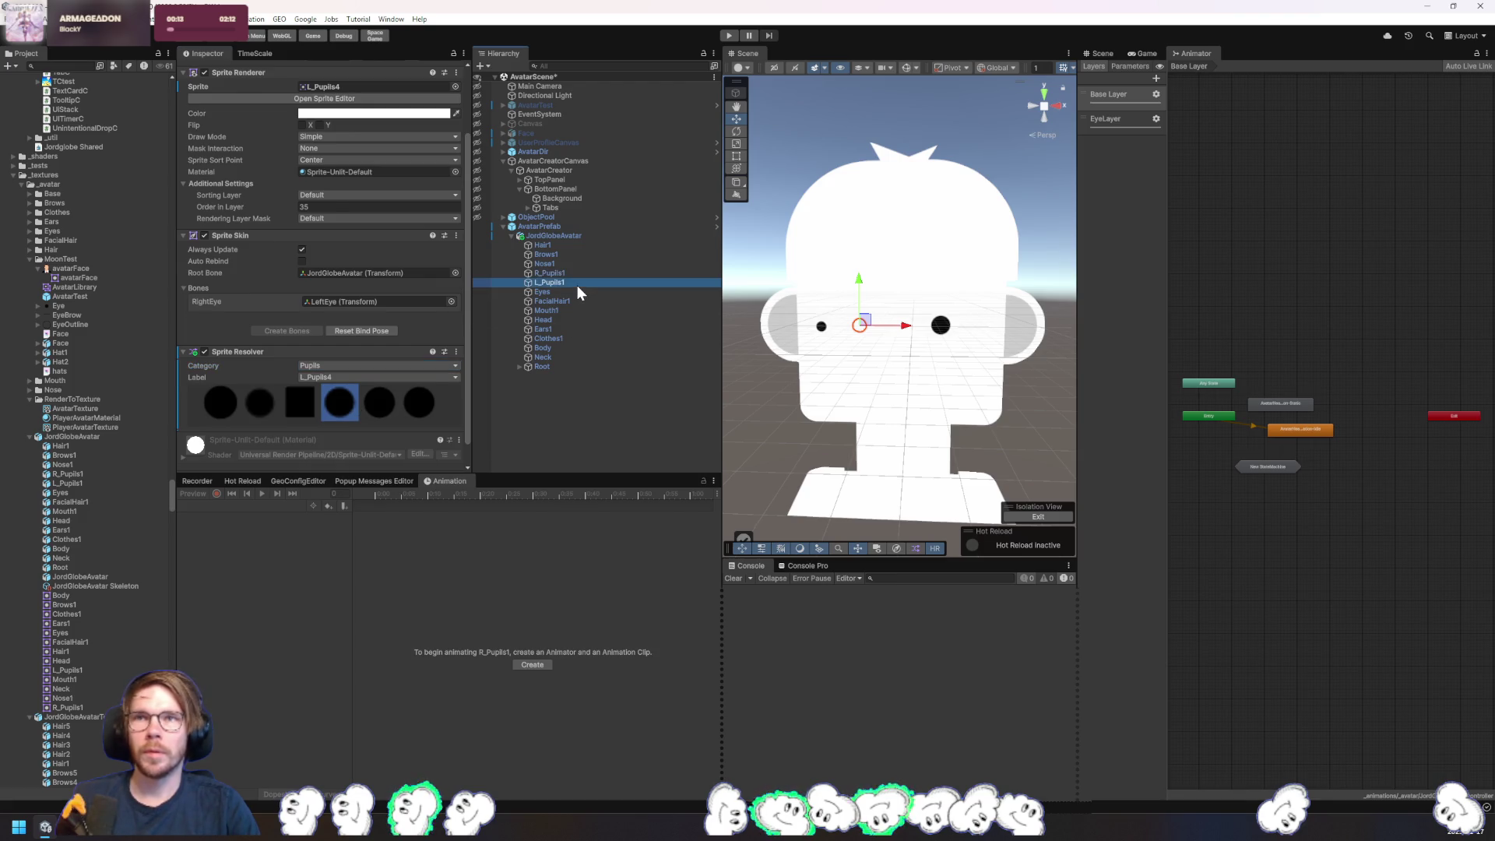
click(340, 404)
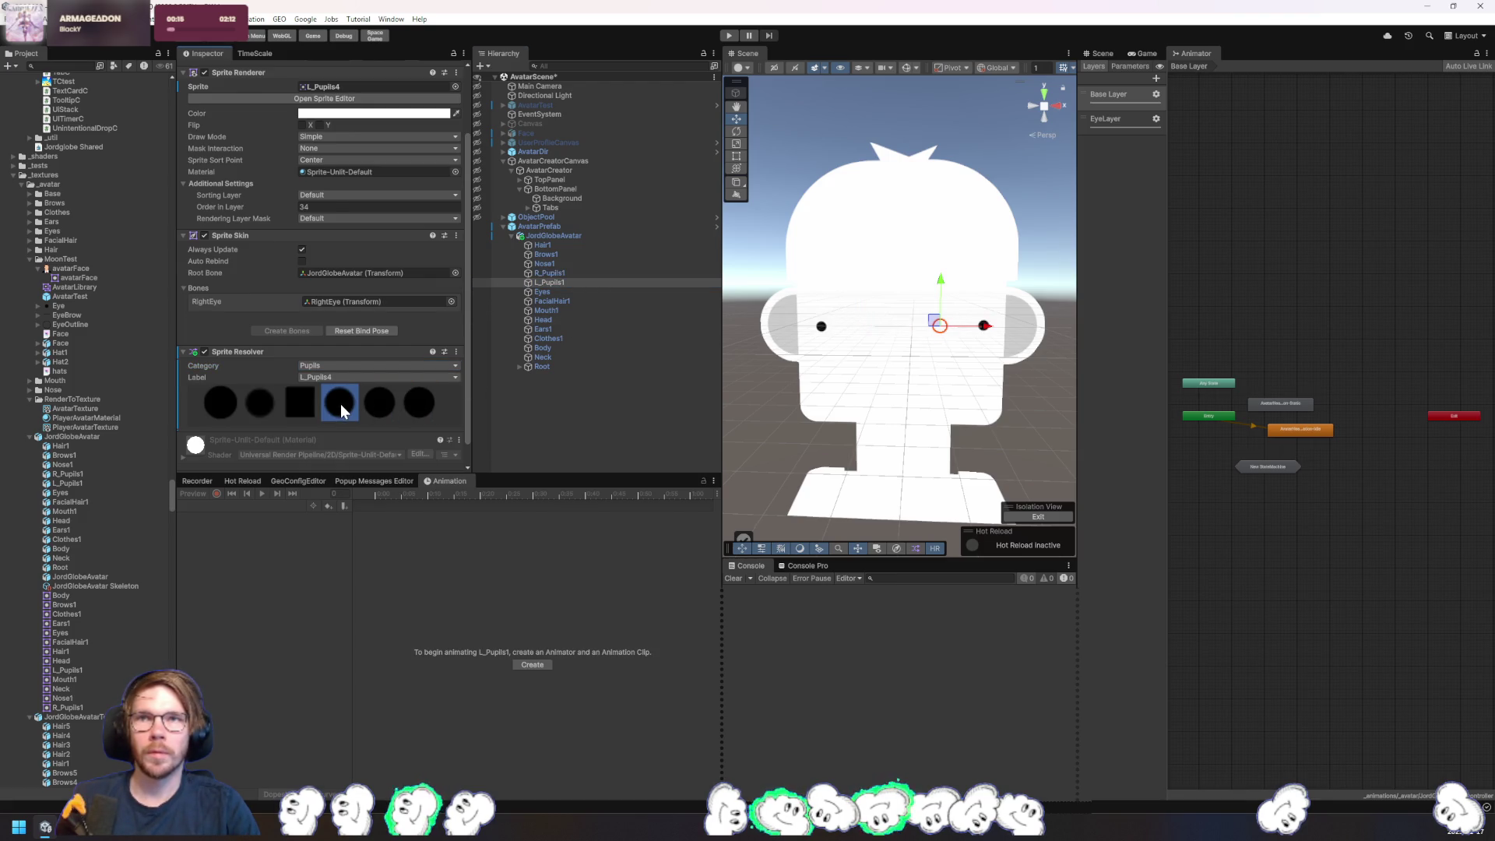
- Try the Eyes2 to Eyes5 variants and settle on the larger Eyes5 circles
click(555, 292)
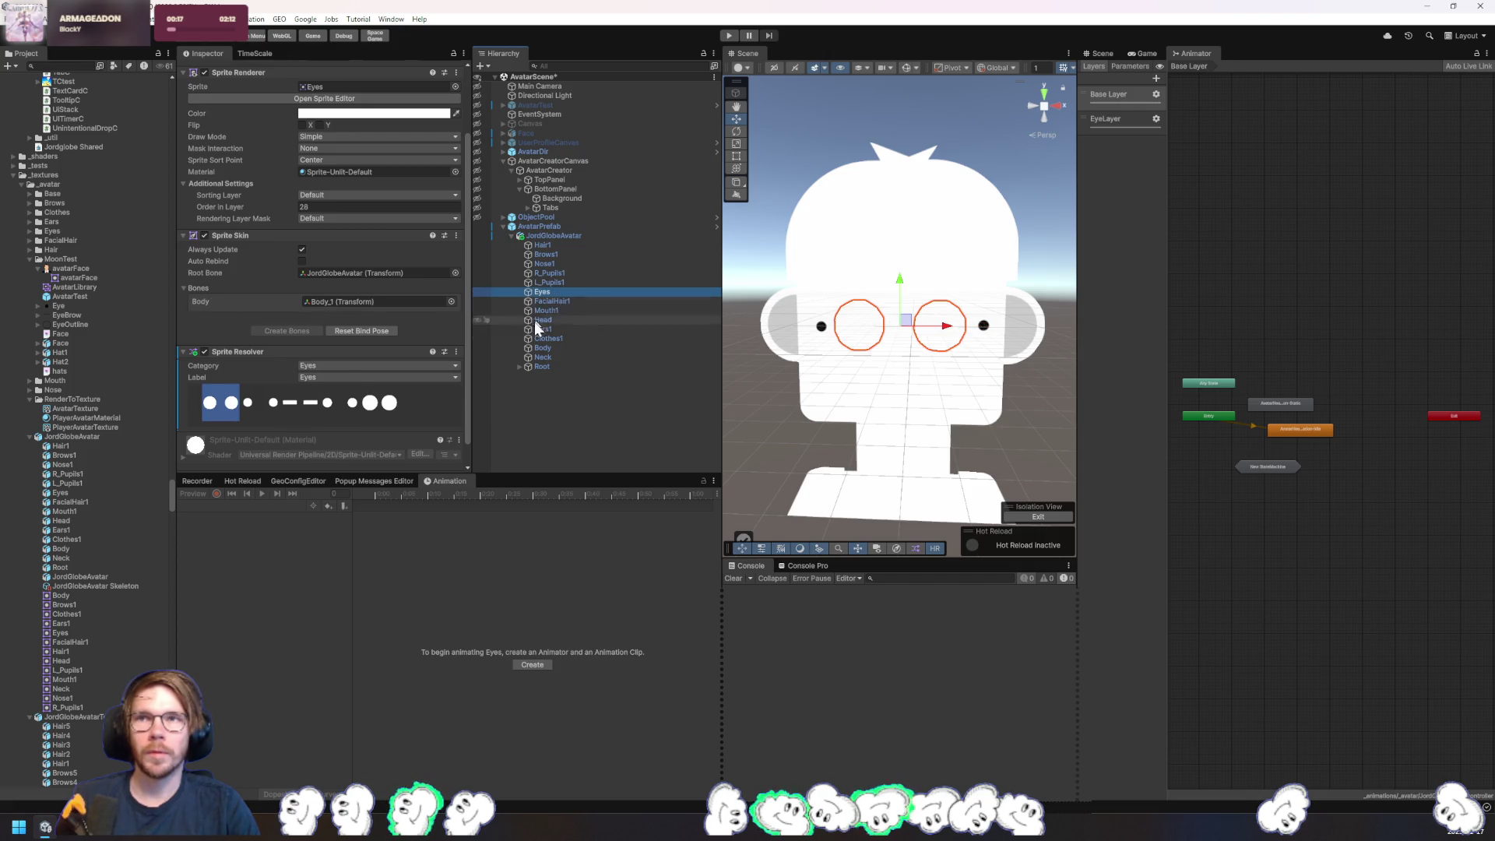
click(265, 404)
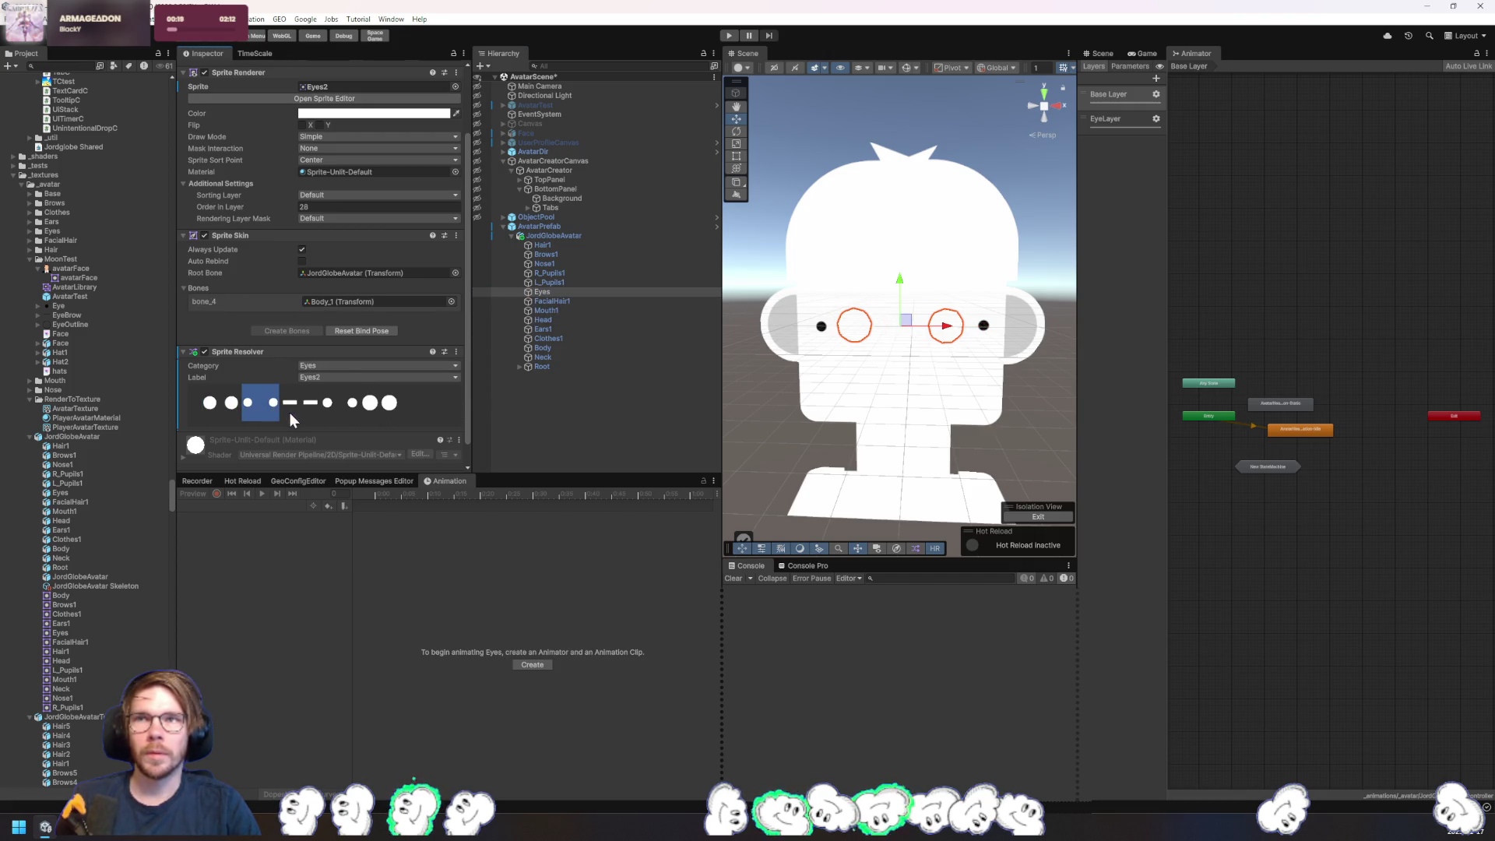
click(305, 408)
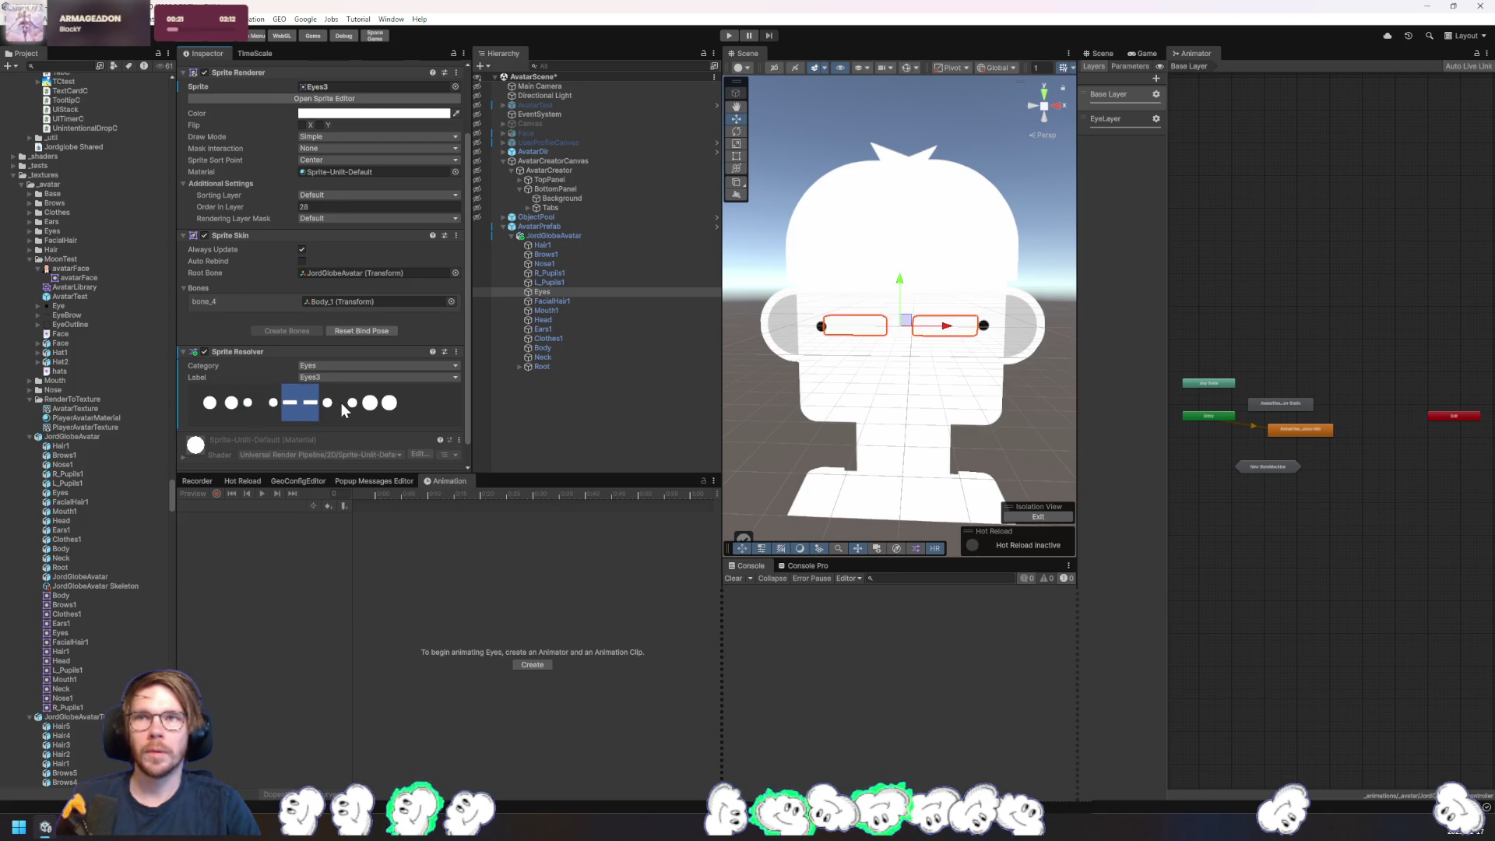
click(343, 409)
click(381, 410)
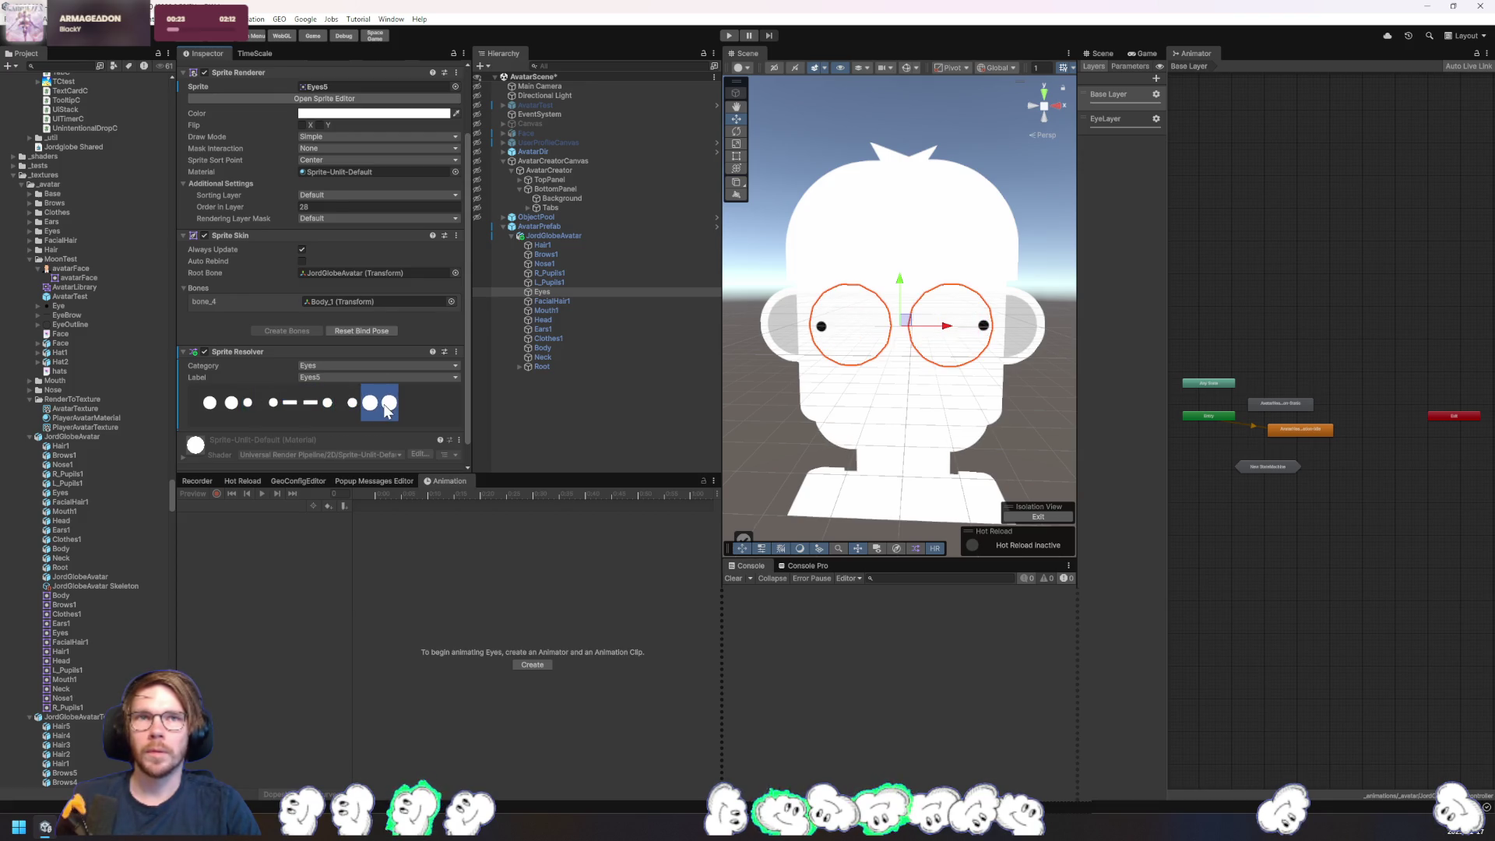
click(348, 409)
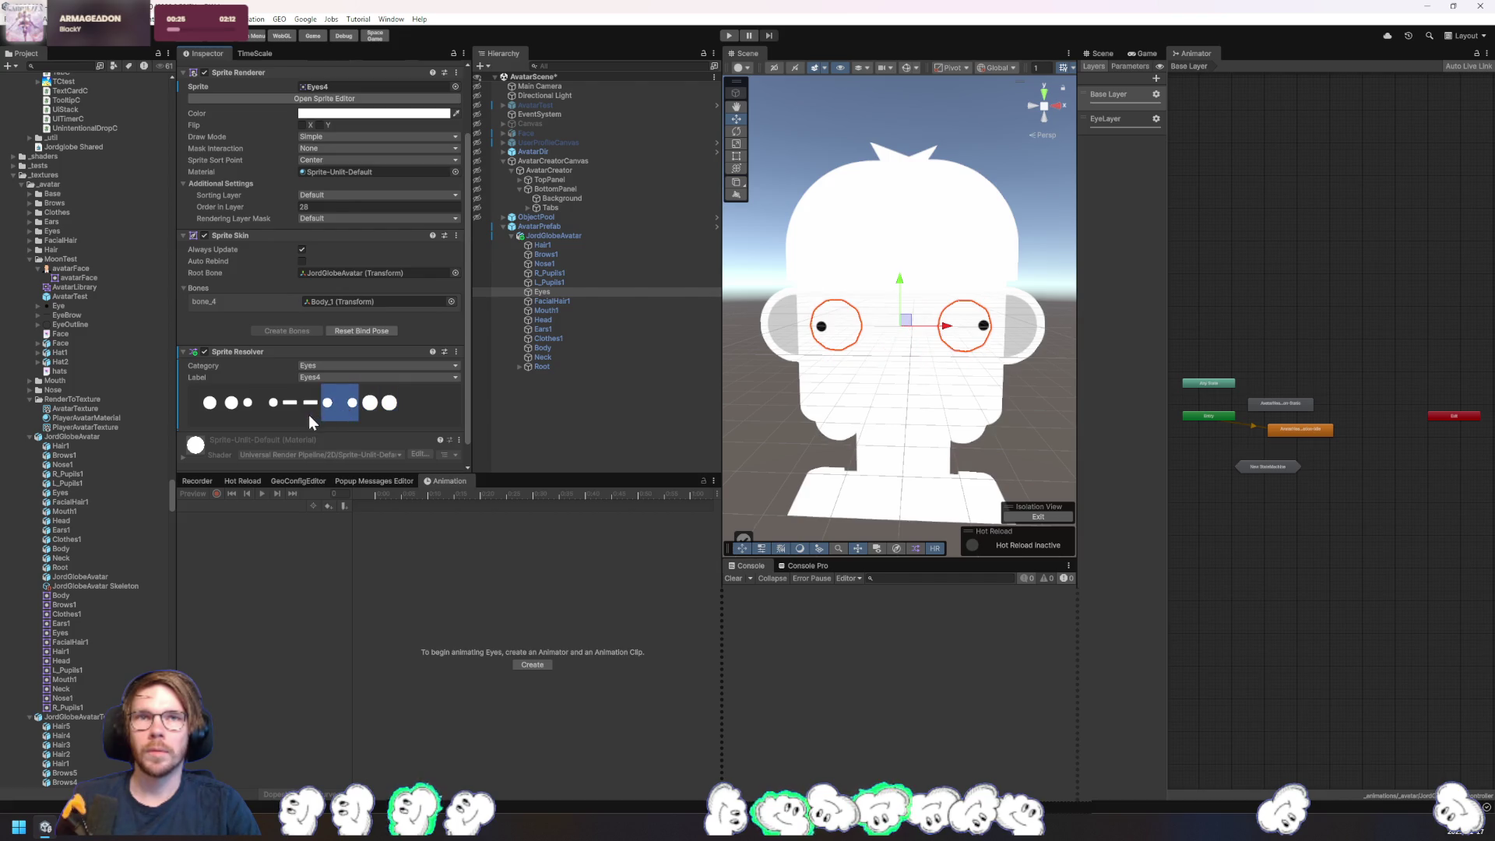
click(298, 416)
click(333, 408)
click(377, 405)
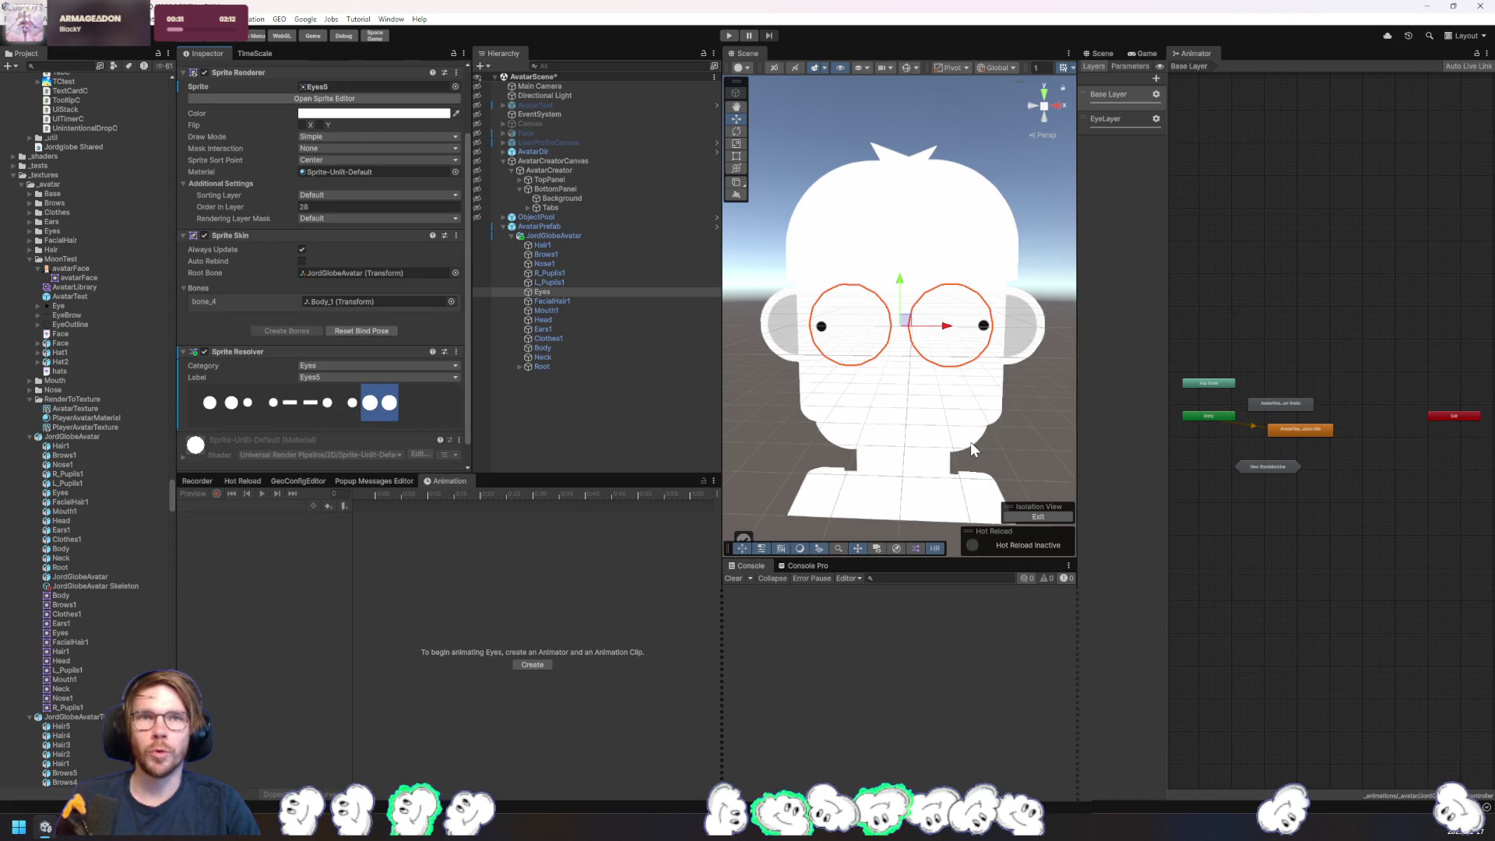
- Orbit the Scene view around the avatar, deselect, and dismiss the right-click menu
drag(963, 451, 821, 470)
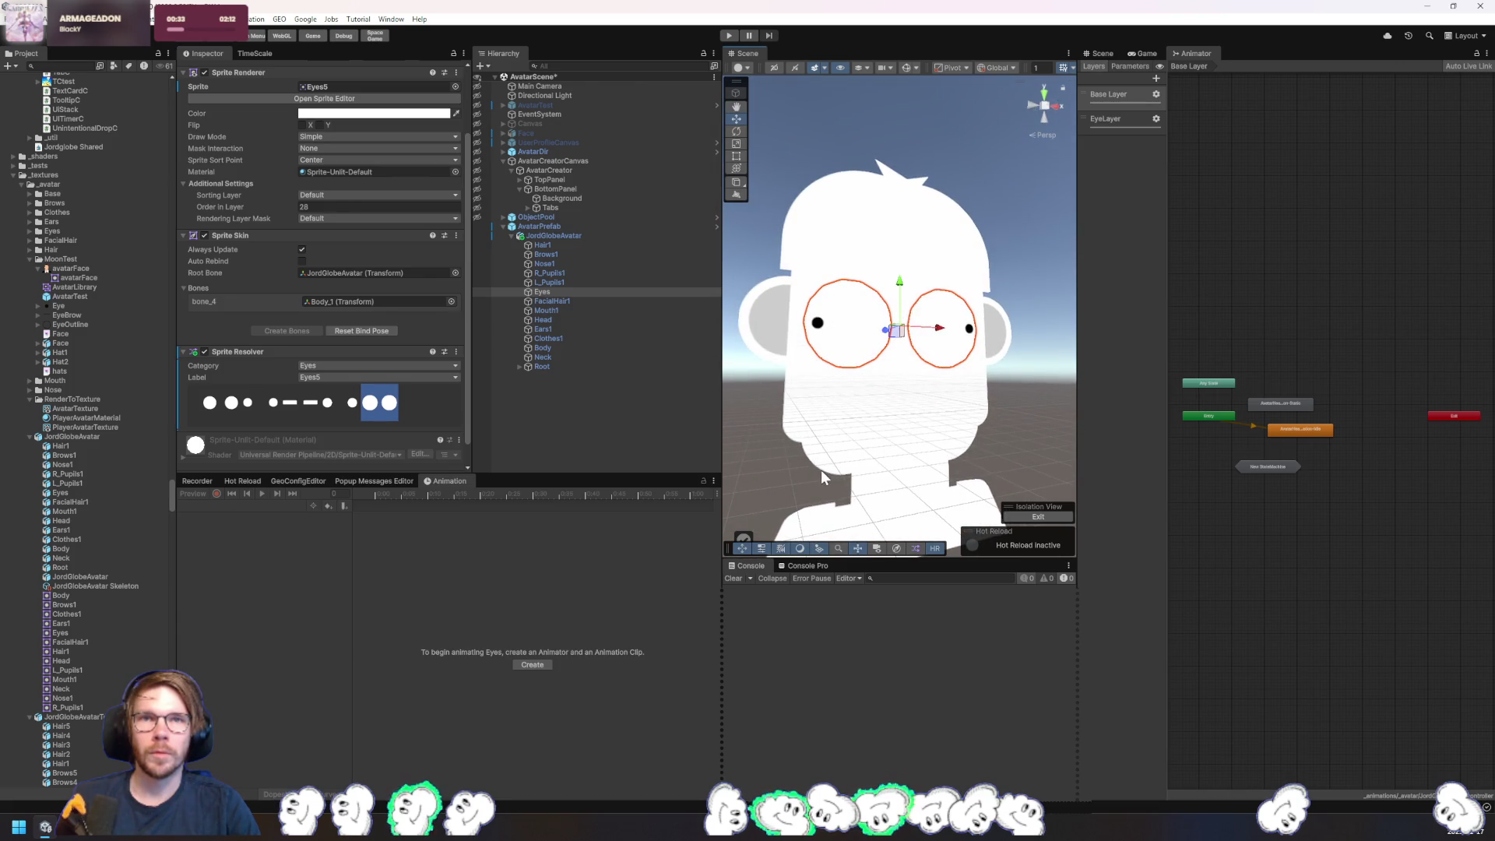
click(824, 468)
right_click(829, 467)
key(Escape)
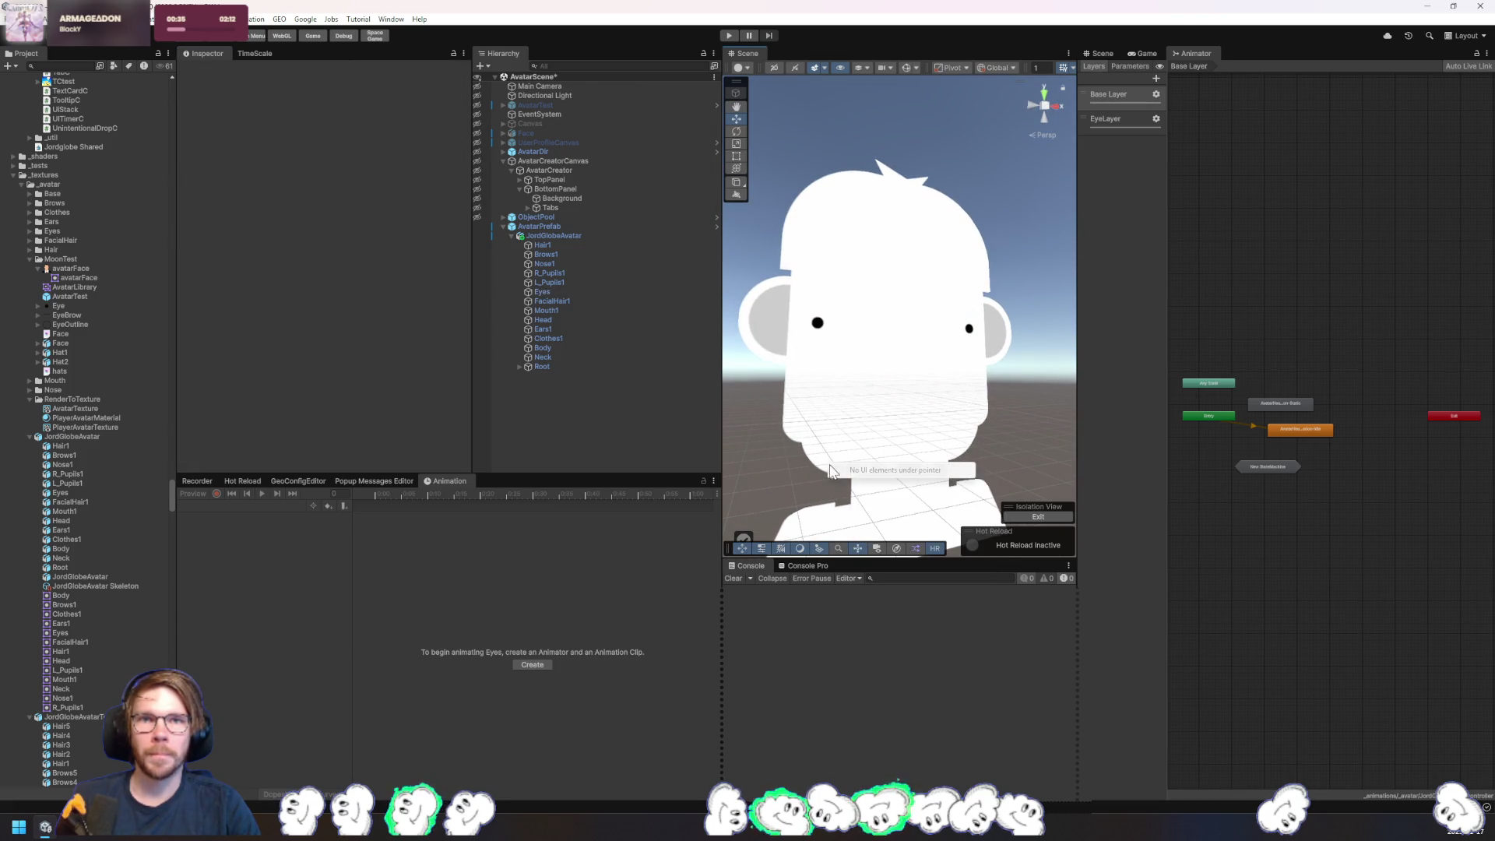
- Tint the Hair1 sprite red
click(839, 460)
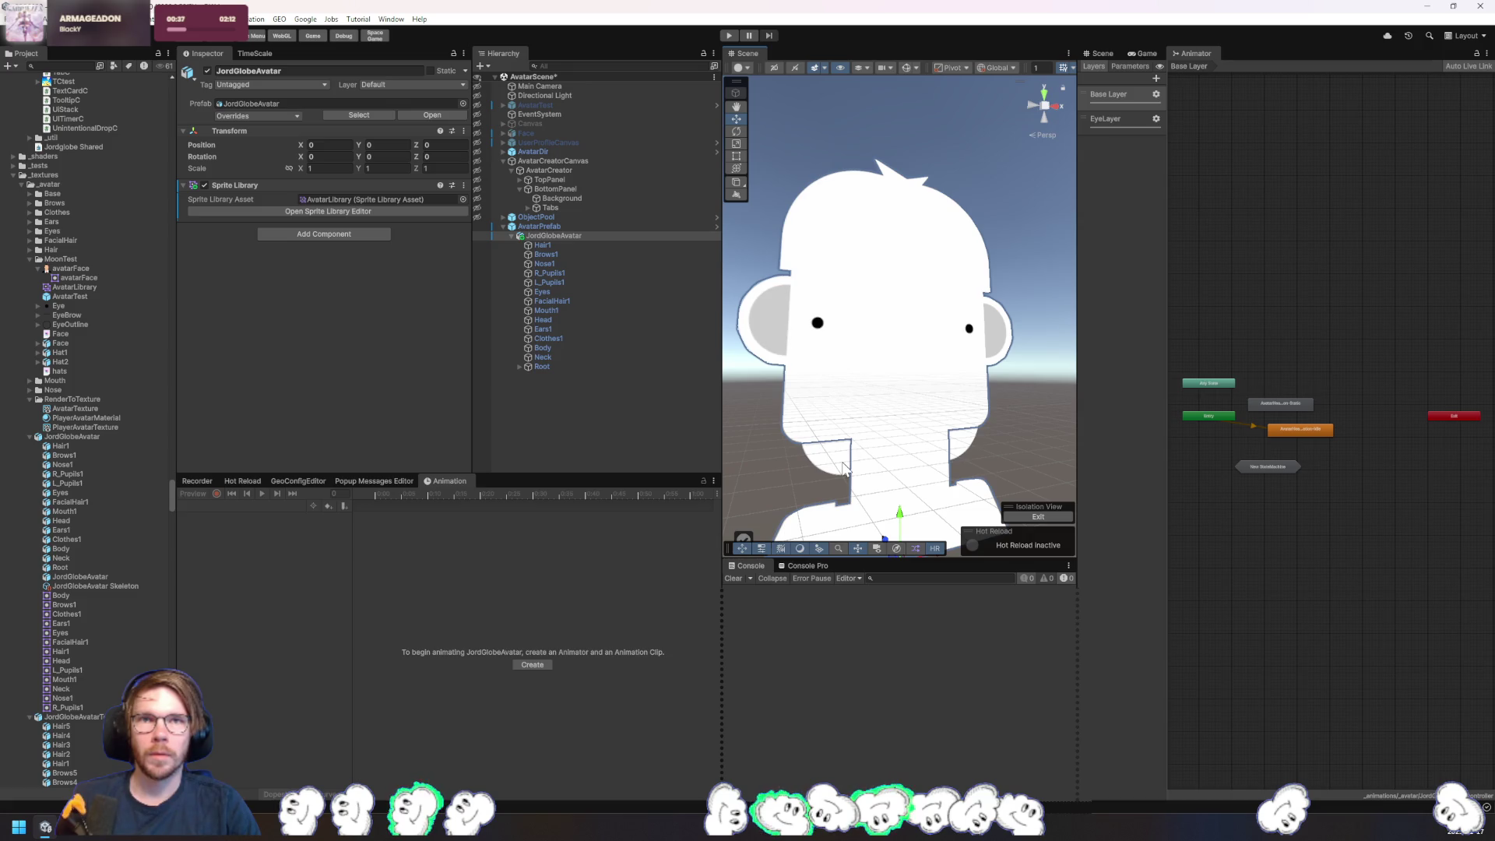
click(829, 336)
mouse_move(829, 336)
mouse_down()
mouse_move(1111, 461)
mouse_move(895, 389)
mouse_up()
drag(795, 466, 629, 346)
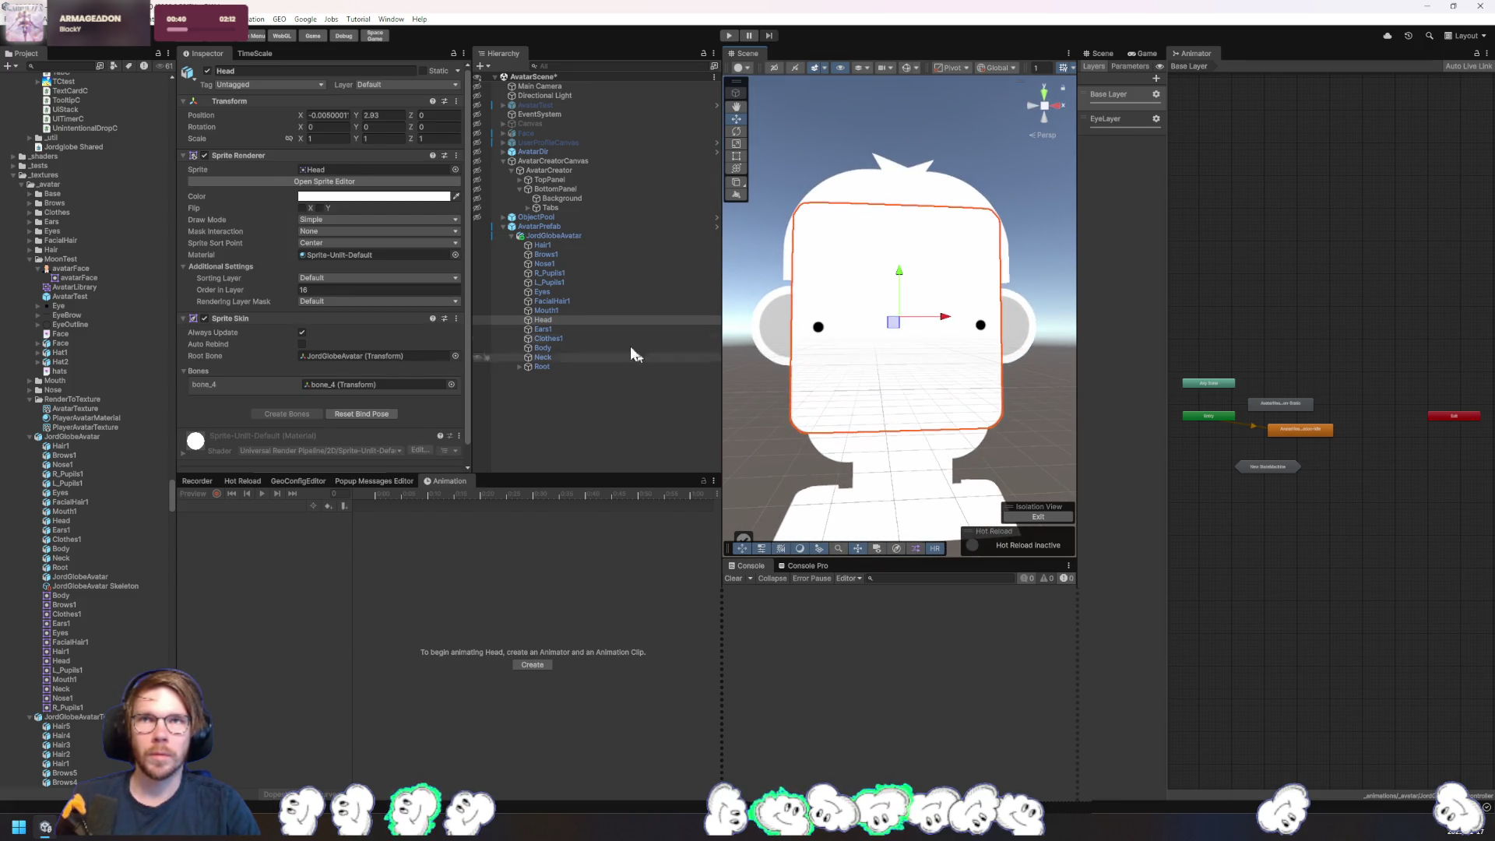
click(548, 243)
click(403, 200)
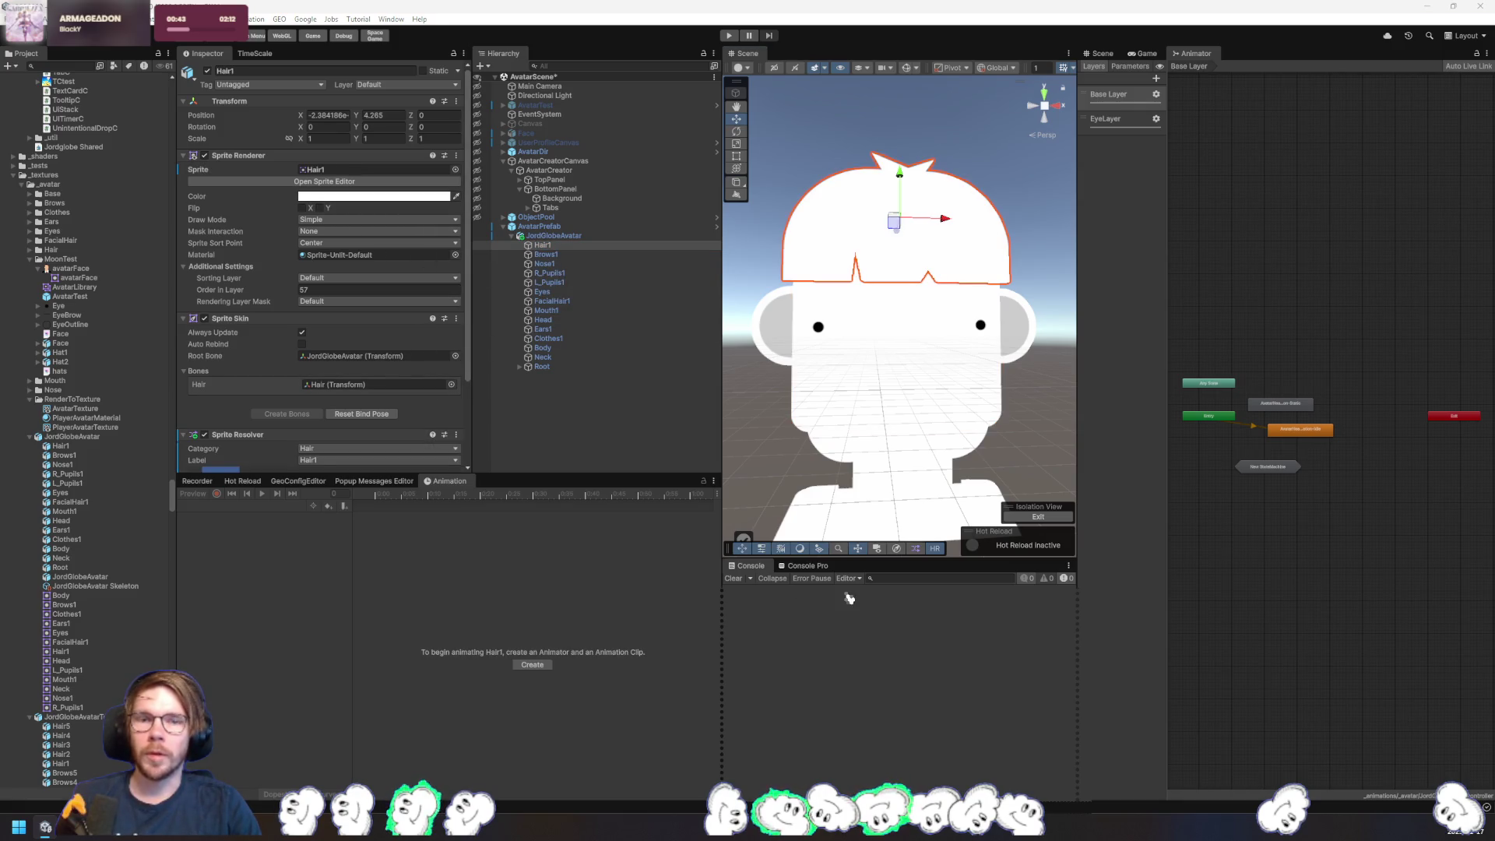
- Colour the eyebrows olive-yellow and the nose purple
click(546, 254)
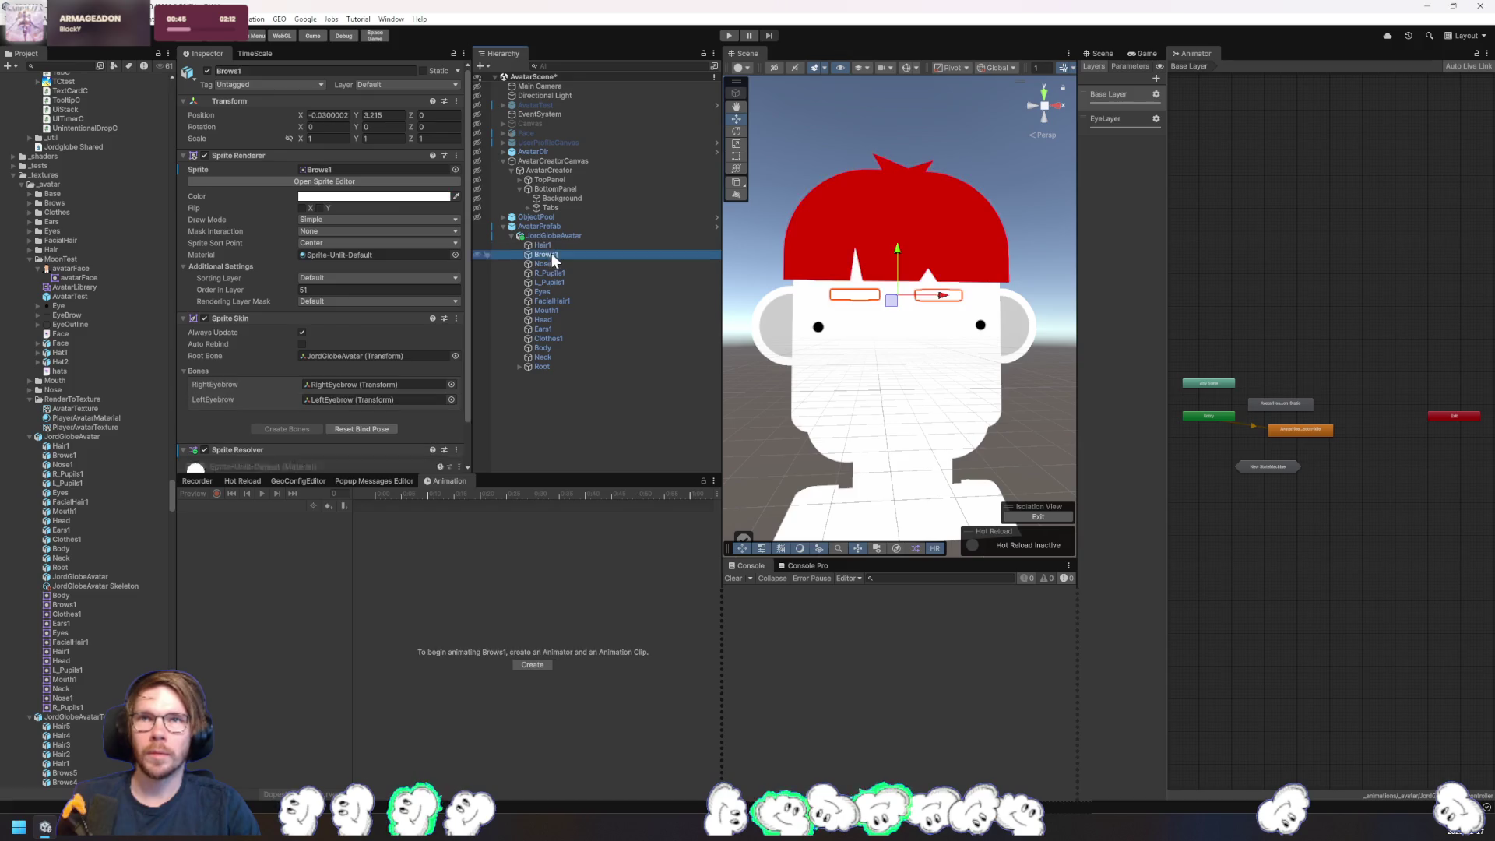
click(419, 200)
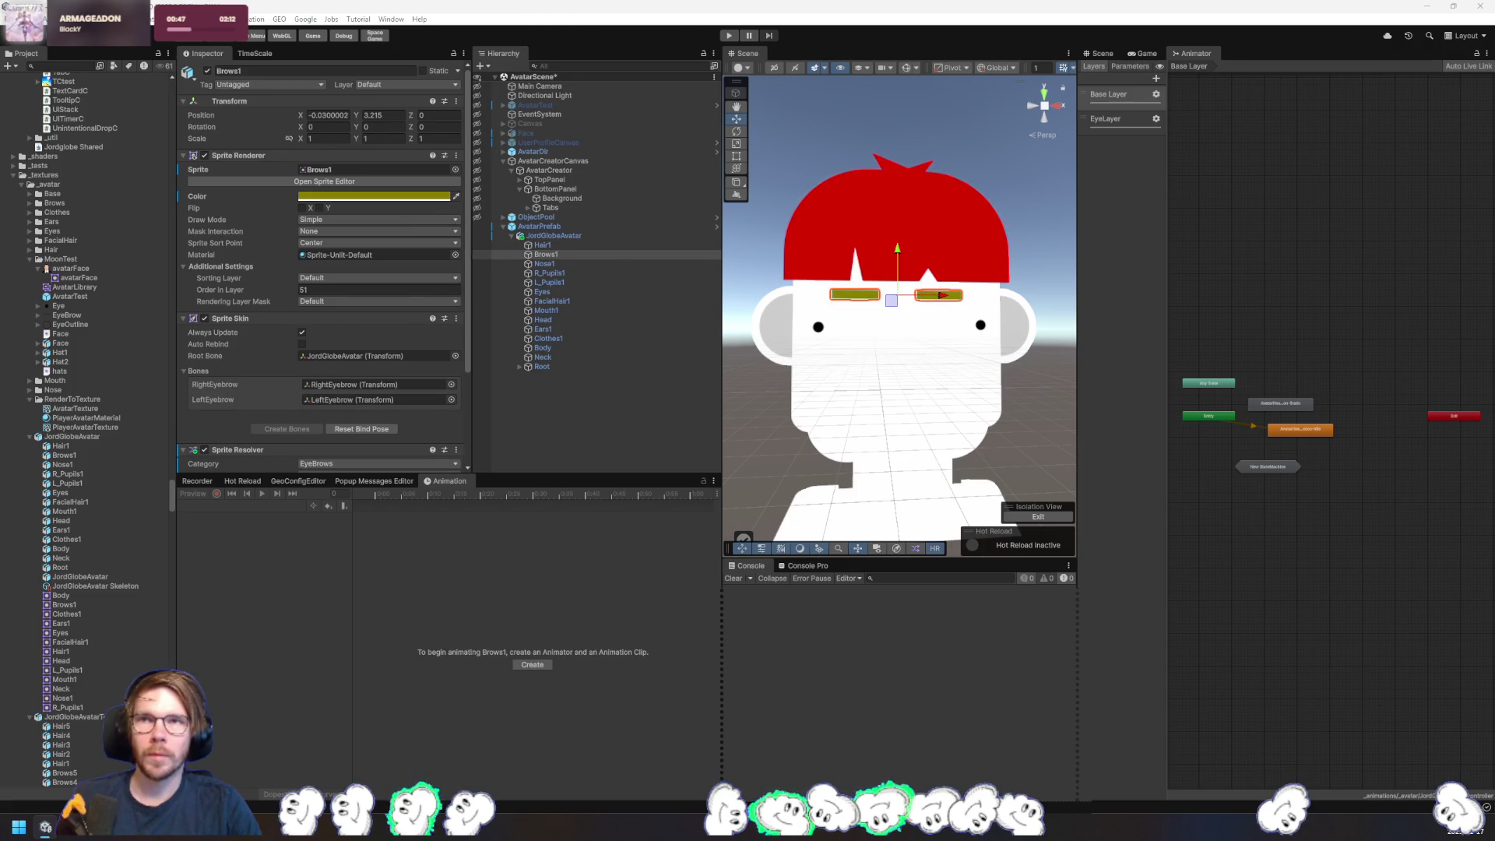
click(558, 264)
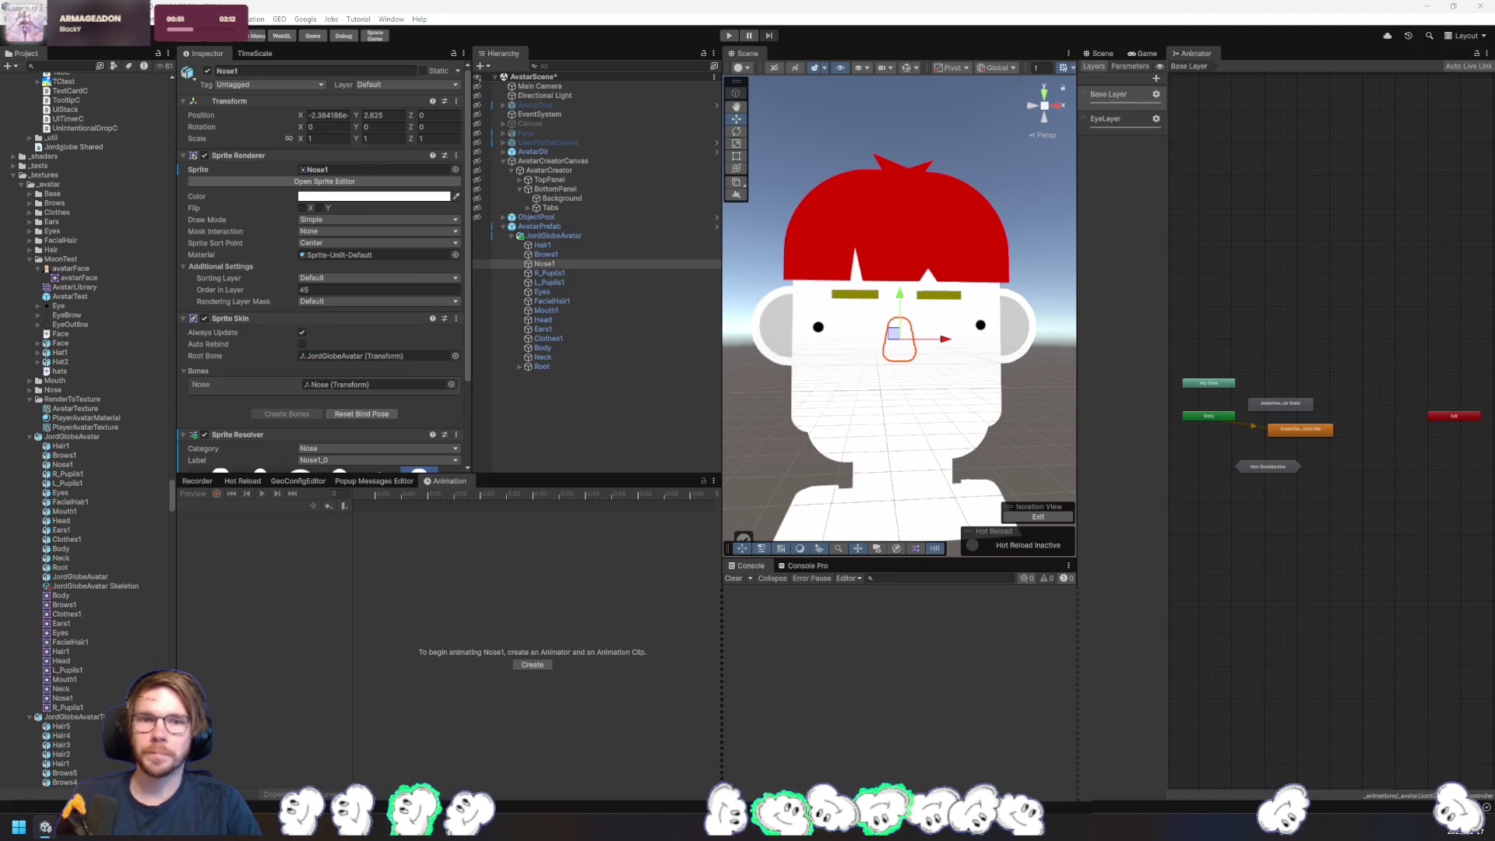
click(559, 273)
shift+click(561, 282)
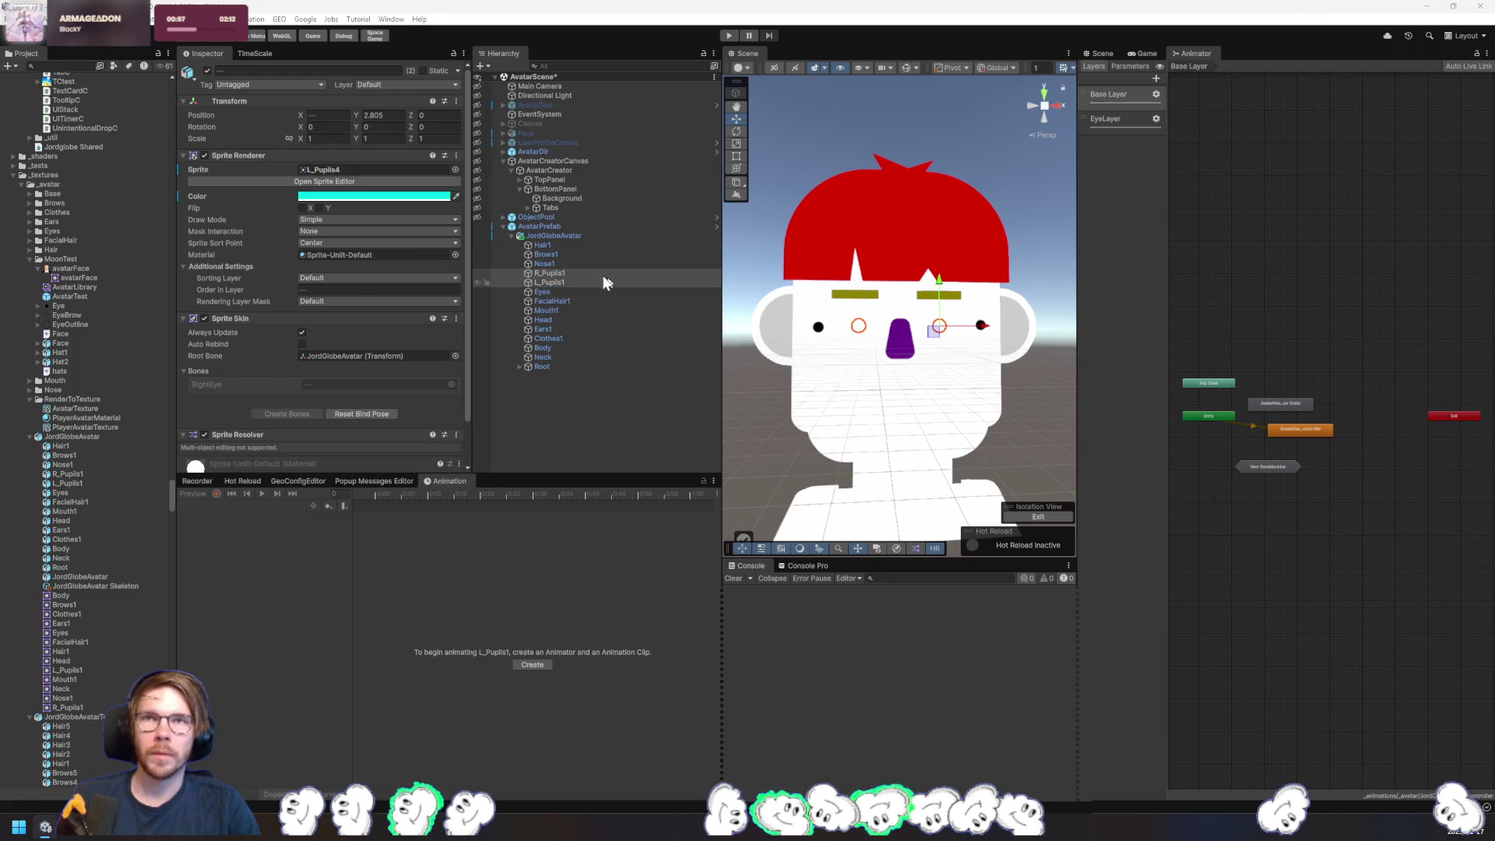
- Tint the Eyes sprite dark red and swap its sprite variant
click(563, 292)
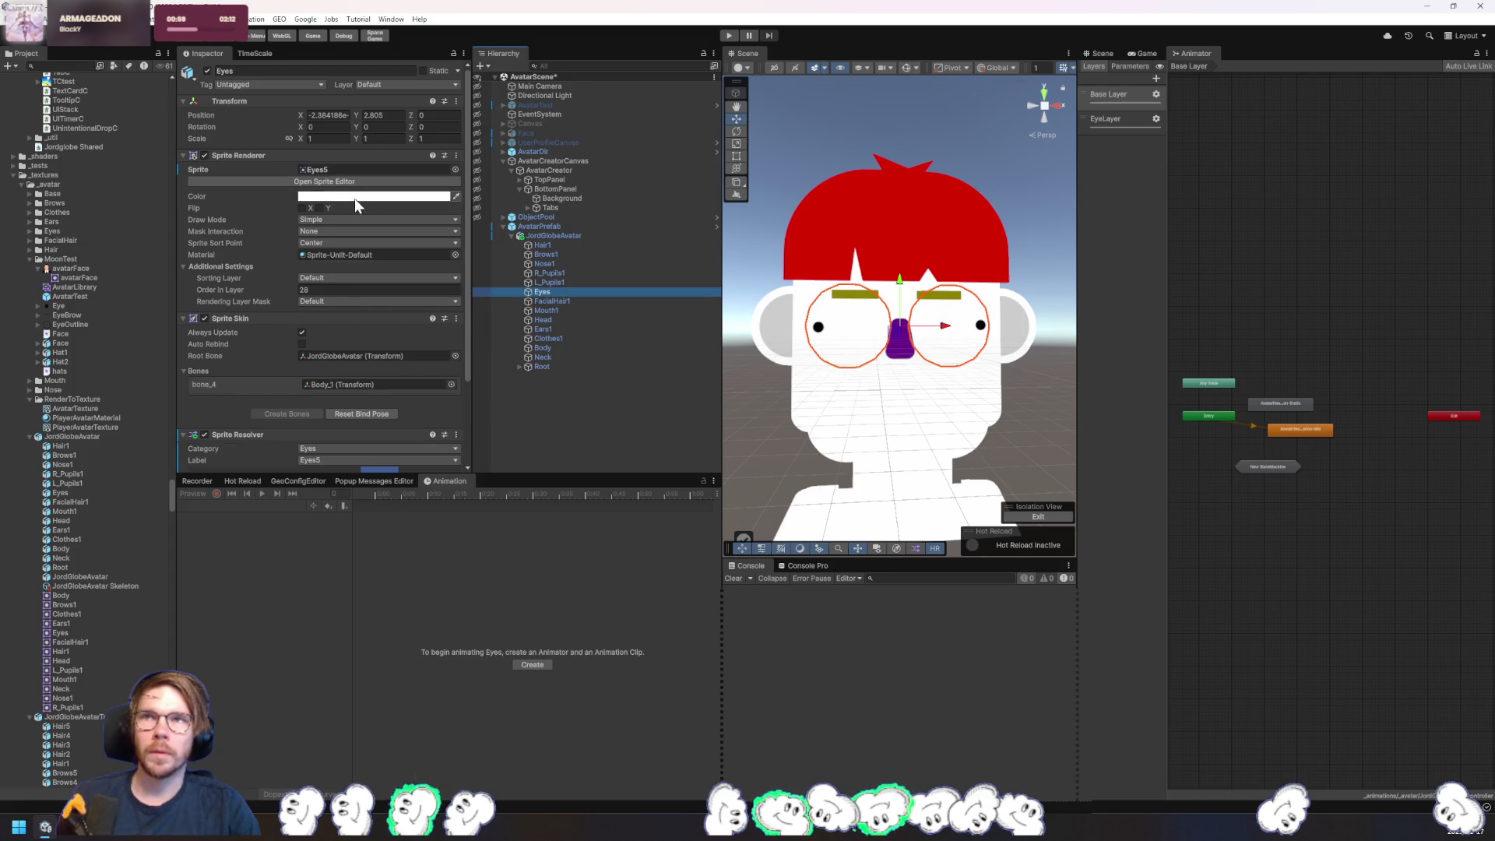
click(375, 213)
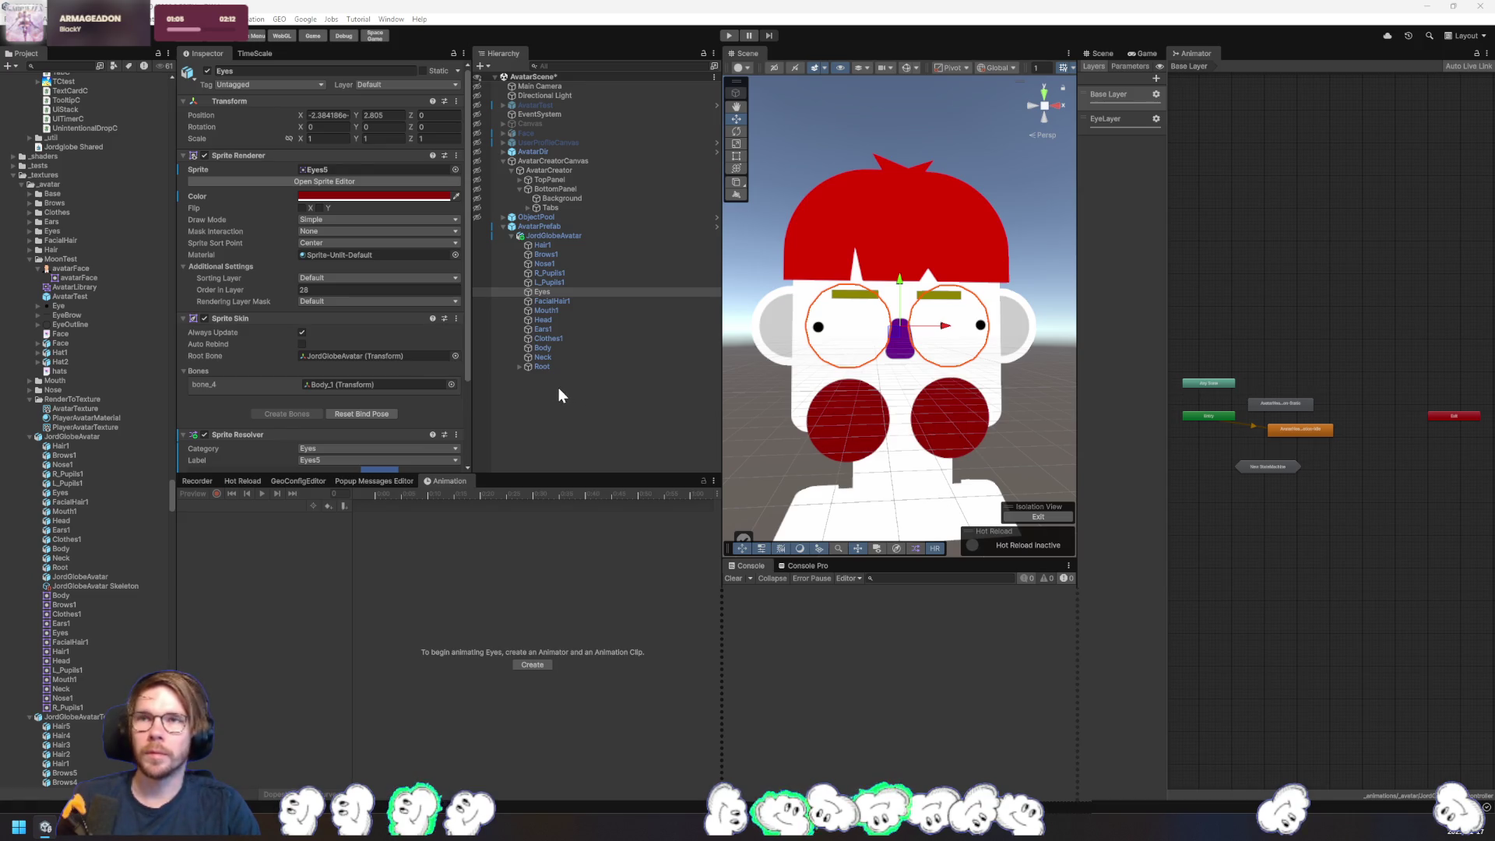
scroll(441, 408, down, 3)
click(342, 382)
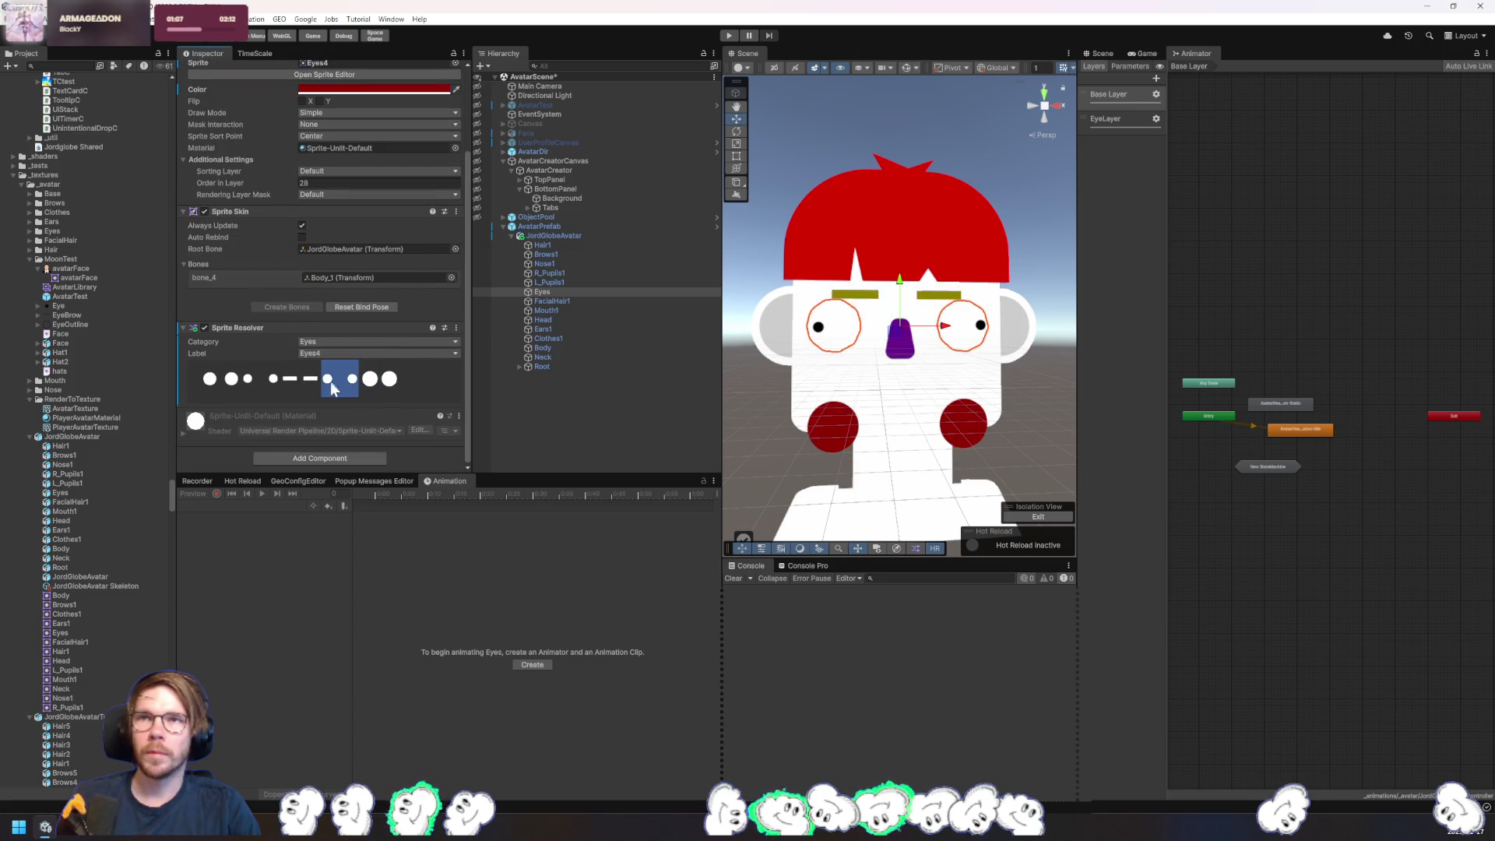
click(297, 383)
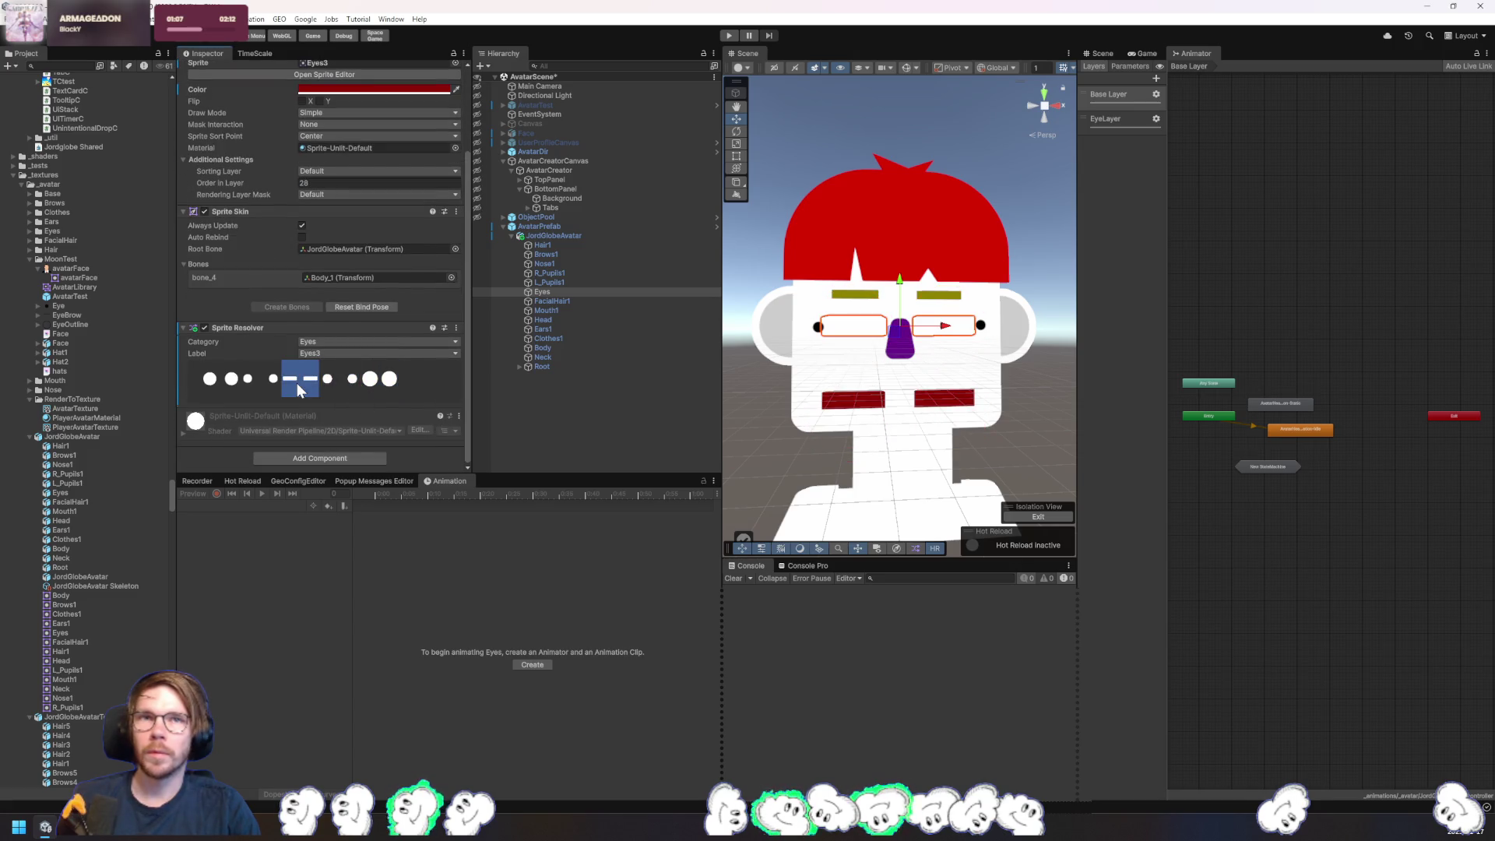
- Make the eyes filled circles and switch the facial hair to FacialHair3
click(227, 382)
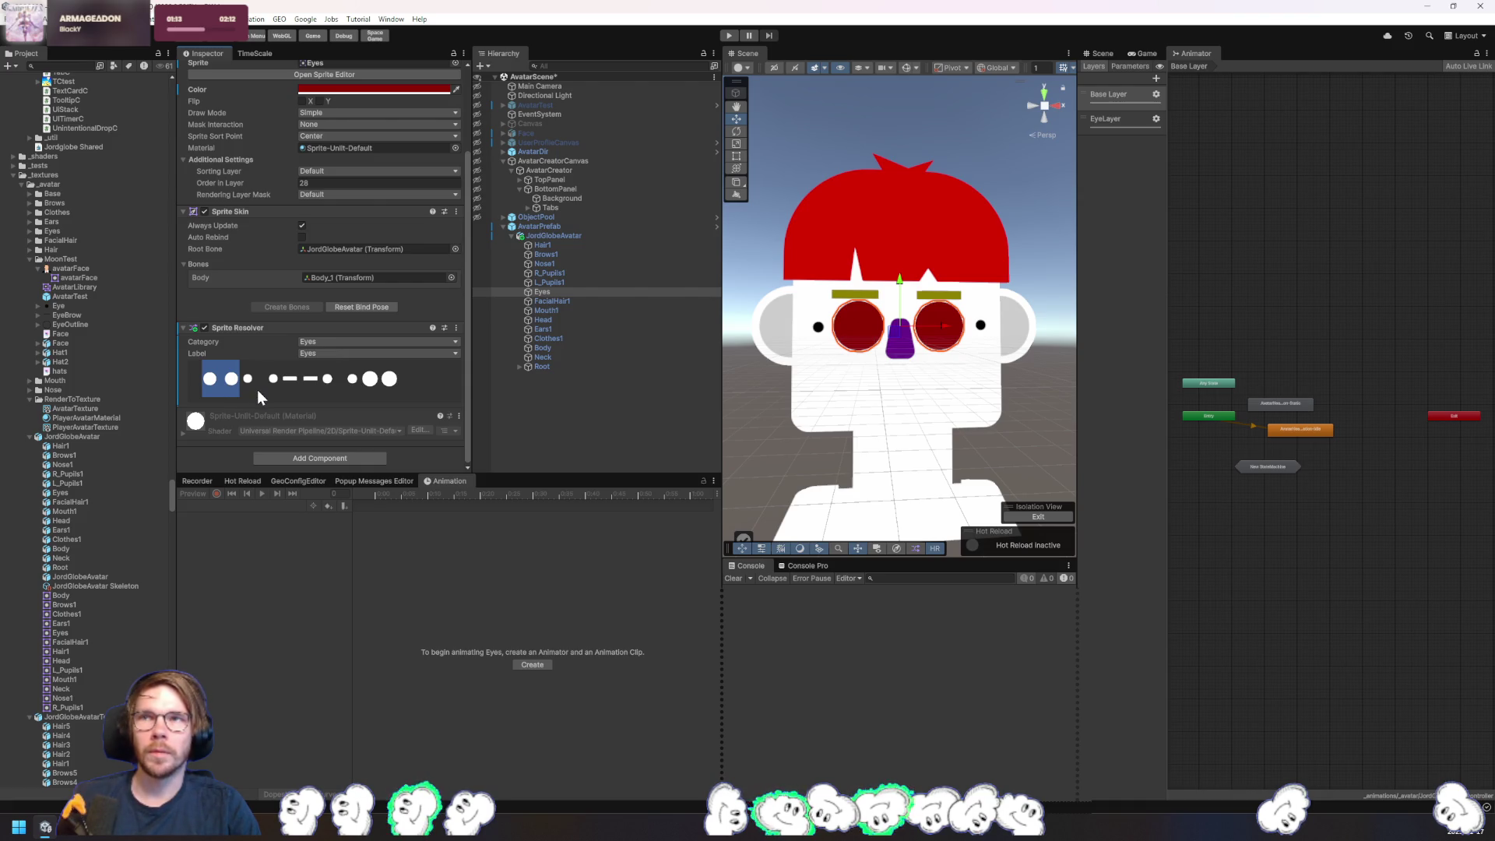
click(571, 301)
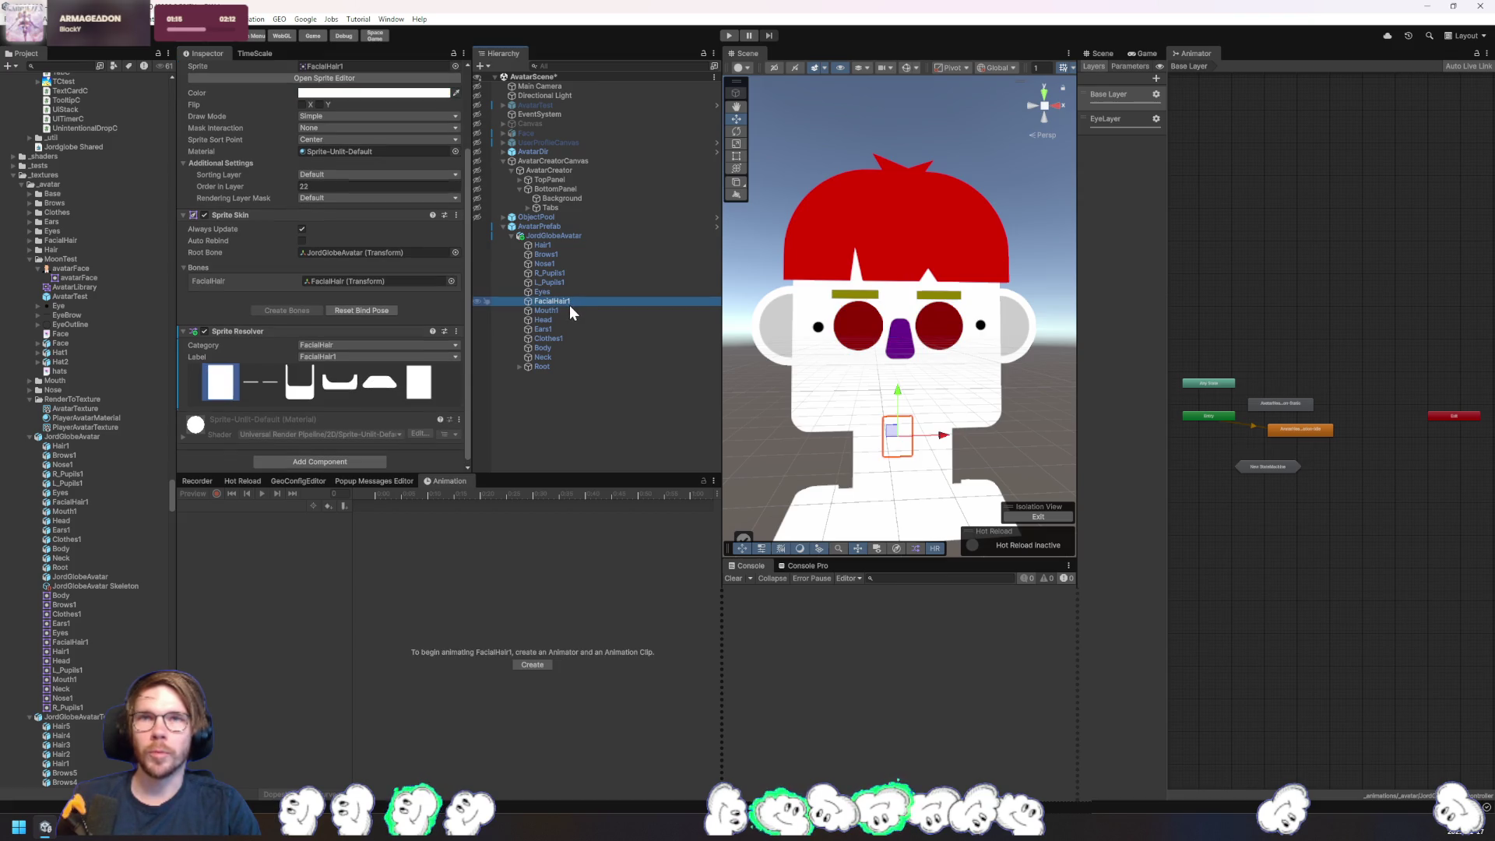
click(264, 383)
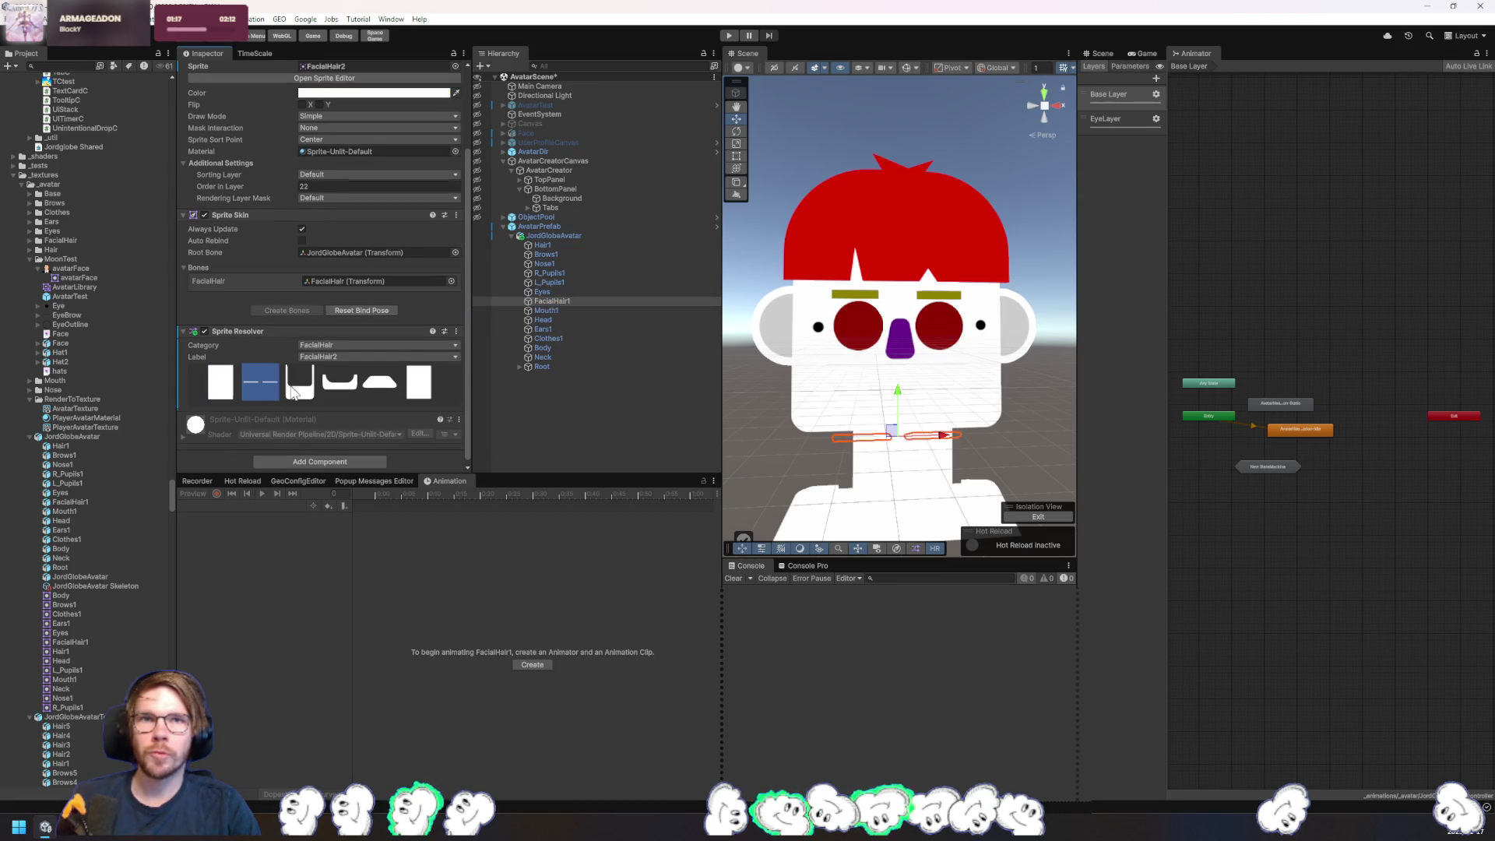
click(300, 384)
click(261, 383)
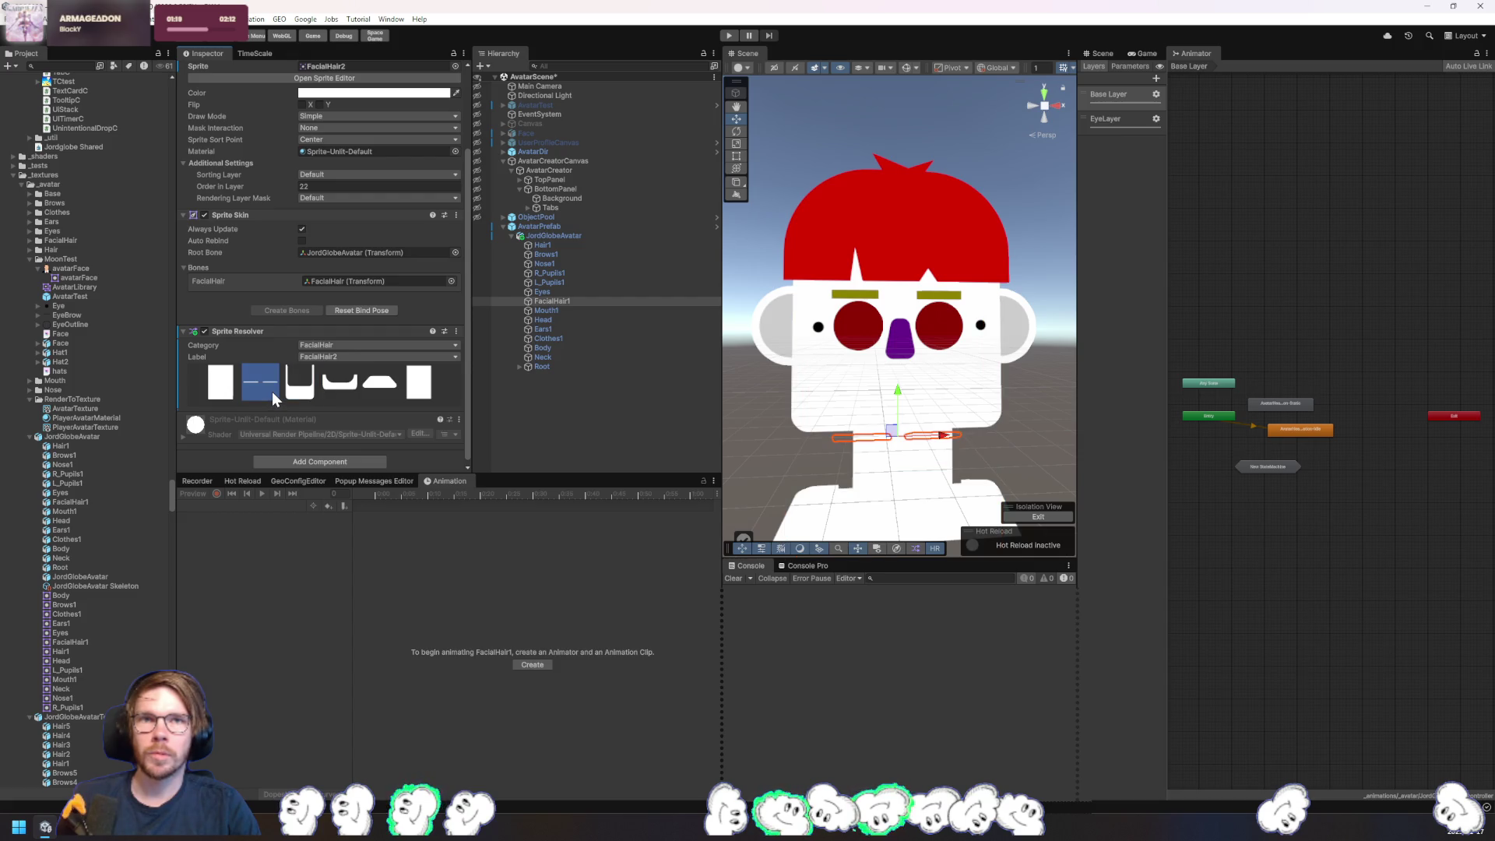
click(309, 394)
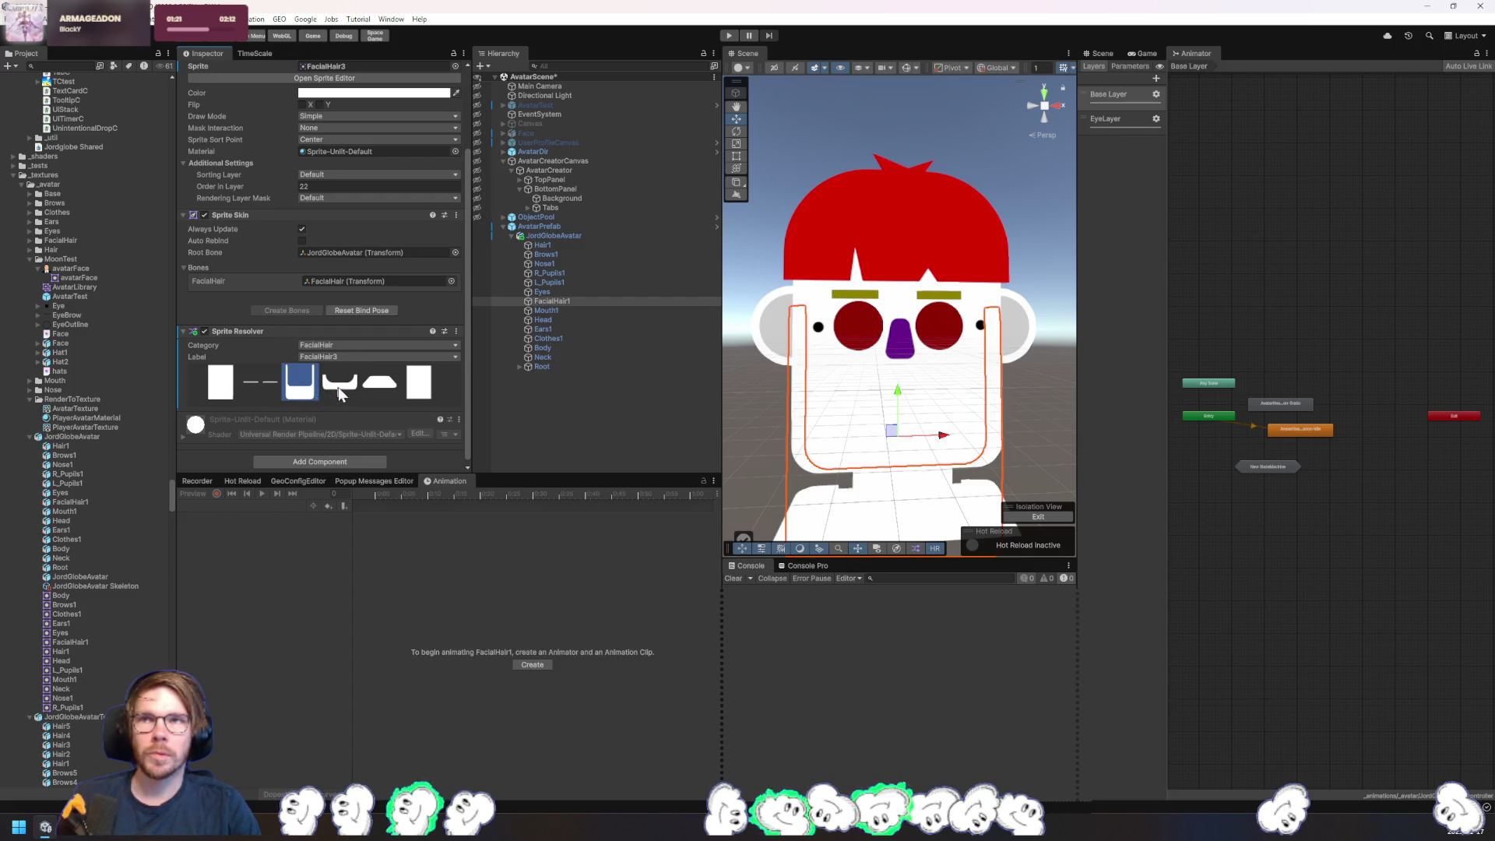
- Tint the FacialHair3 beard orange
mouse_move(851, 436)
mouse_down()
mouse_move(844, 325)
mouse_move(841, 345)
mouse_up()
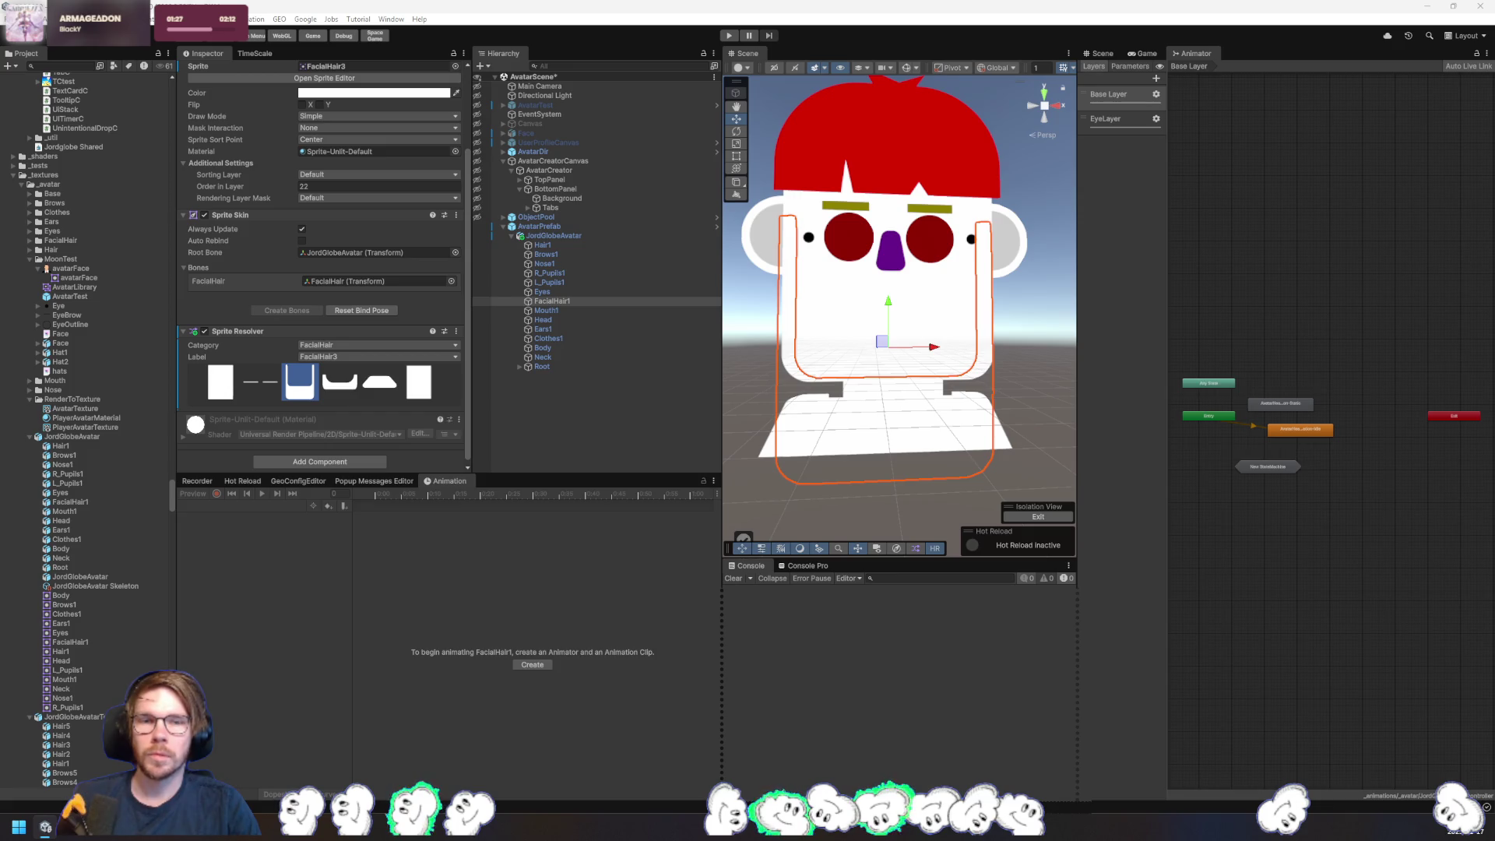
key(ctrl+z)
drag(904, 537, 908, 492)
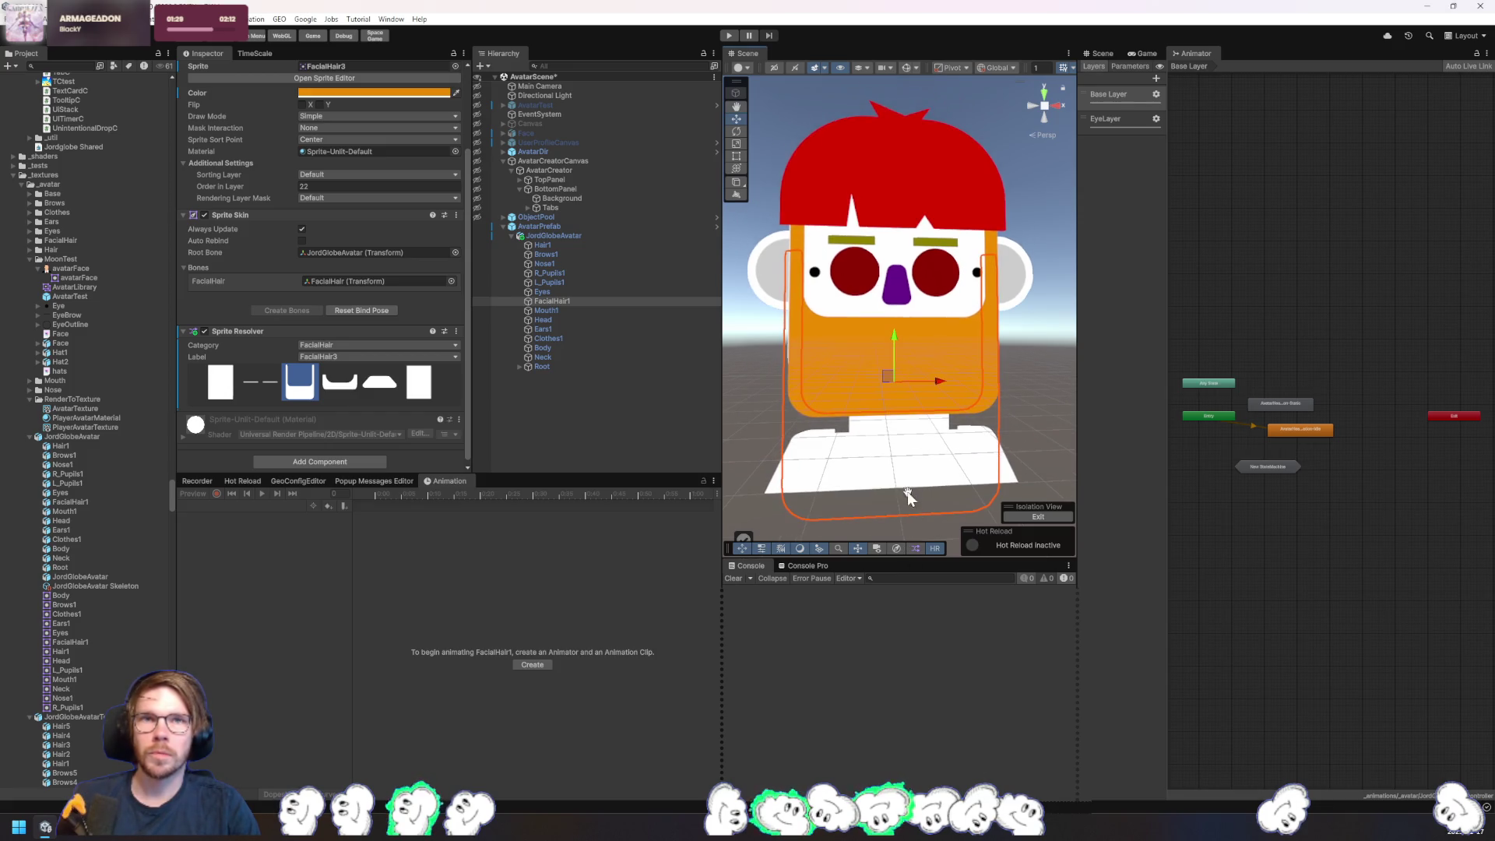
click(553, 309)
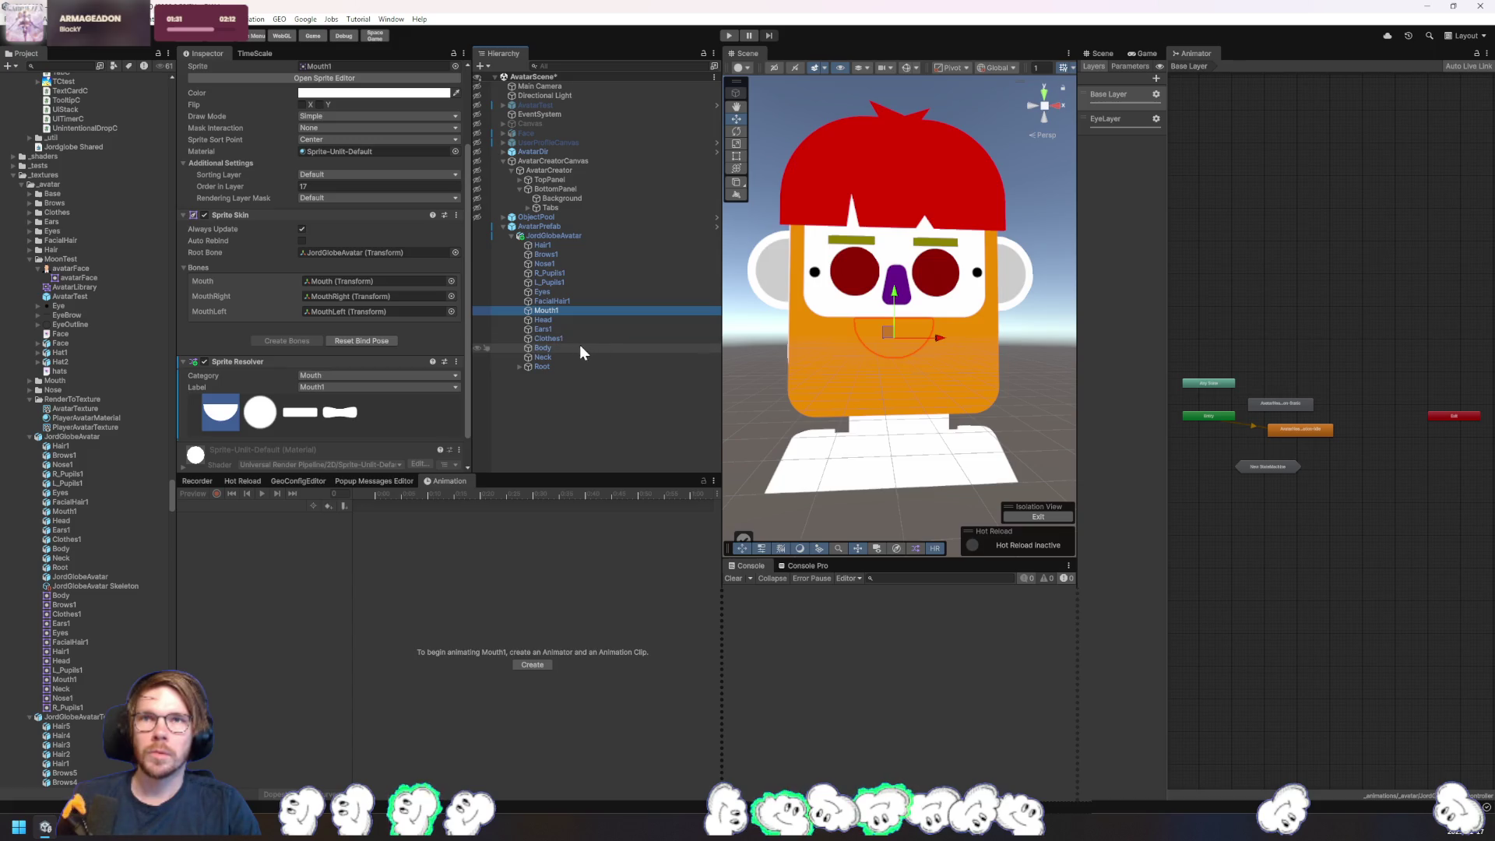
- Make the mouth the round circle variant and the facial hair the thin FacialHair2 moustache
click(265, 417)
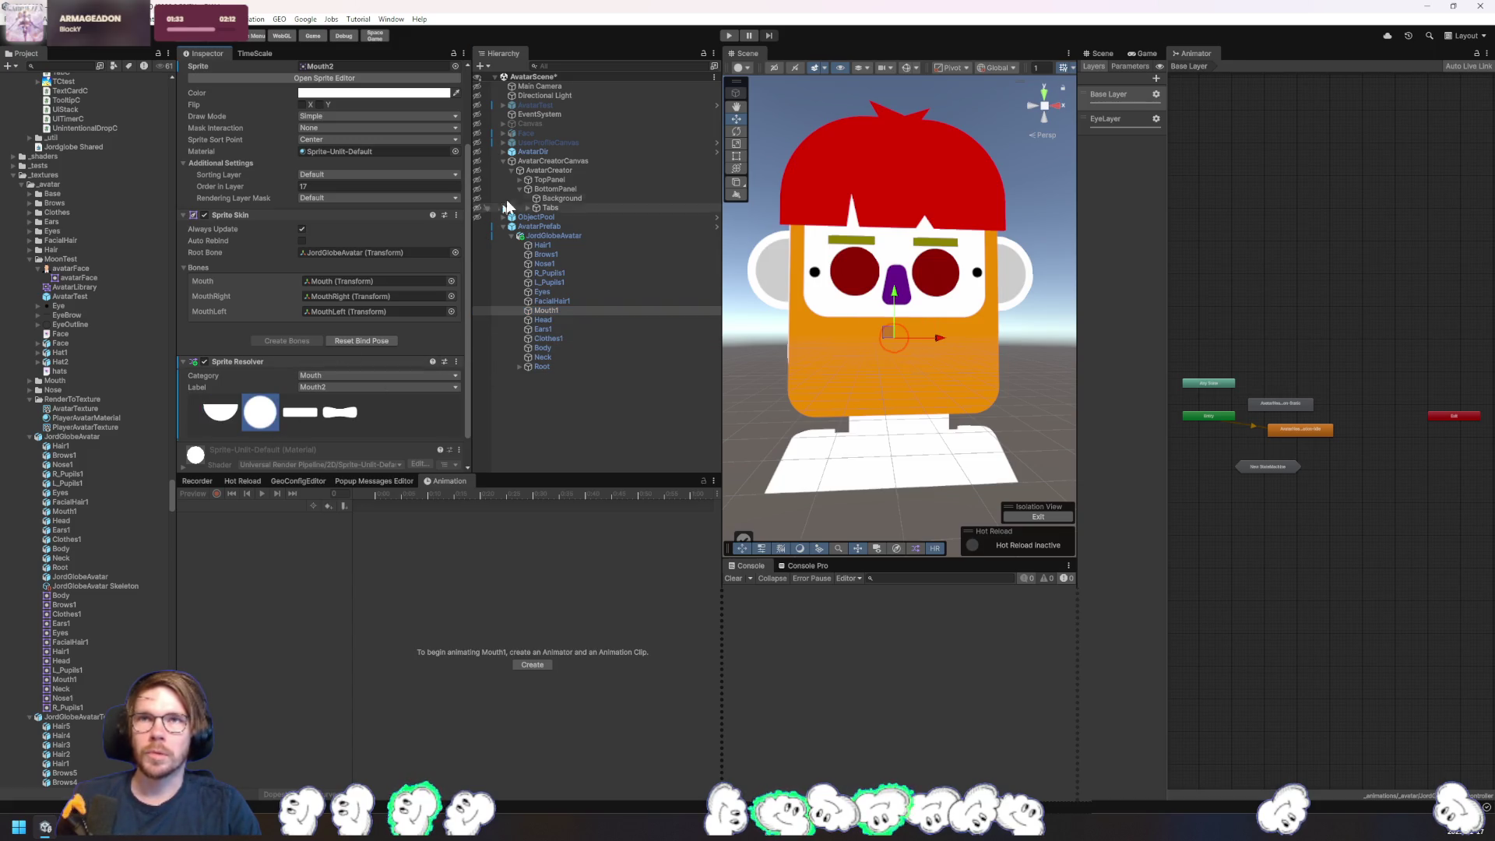
scroll(427, 282, up, 2)
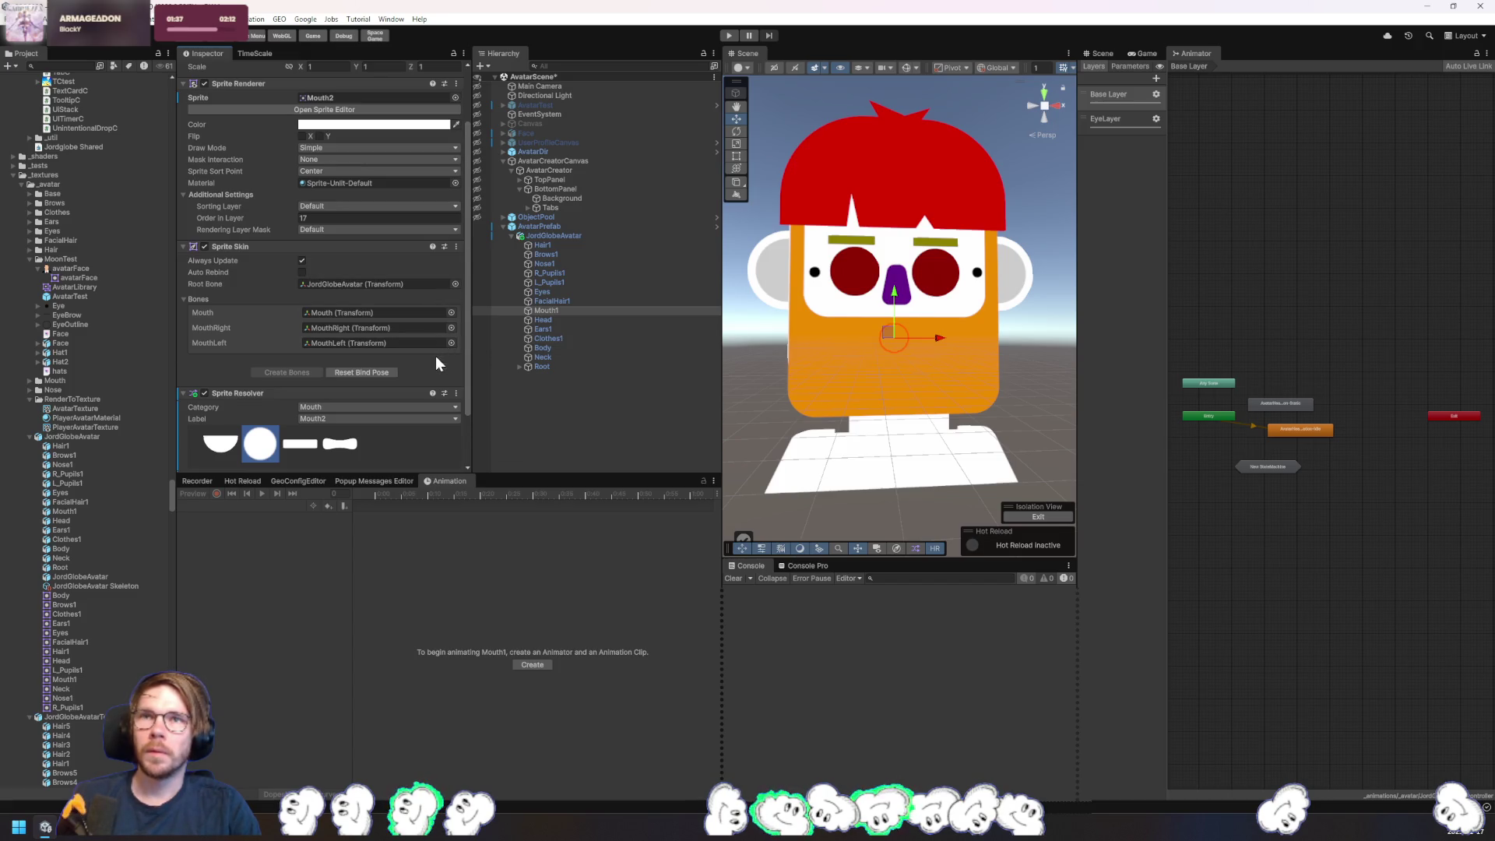
click(555, 301)
click(222, 424)
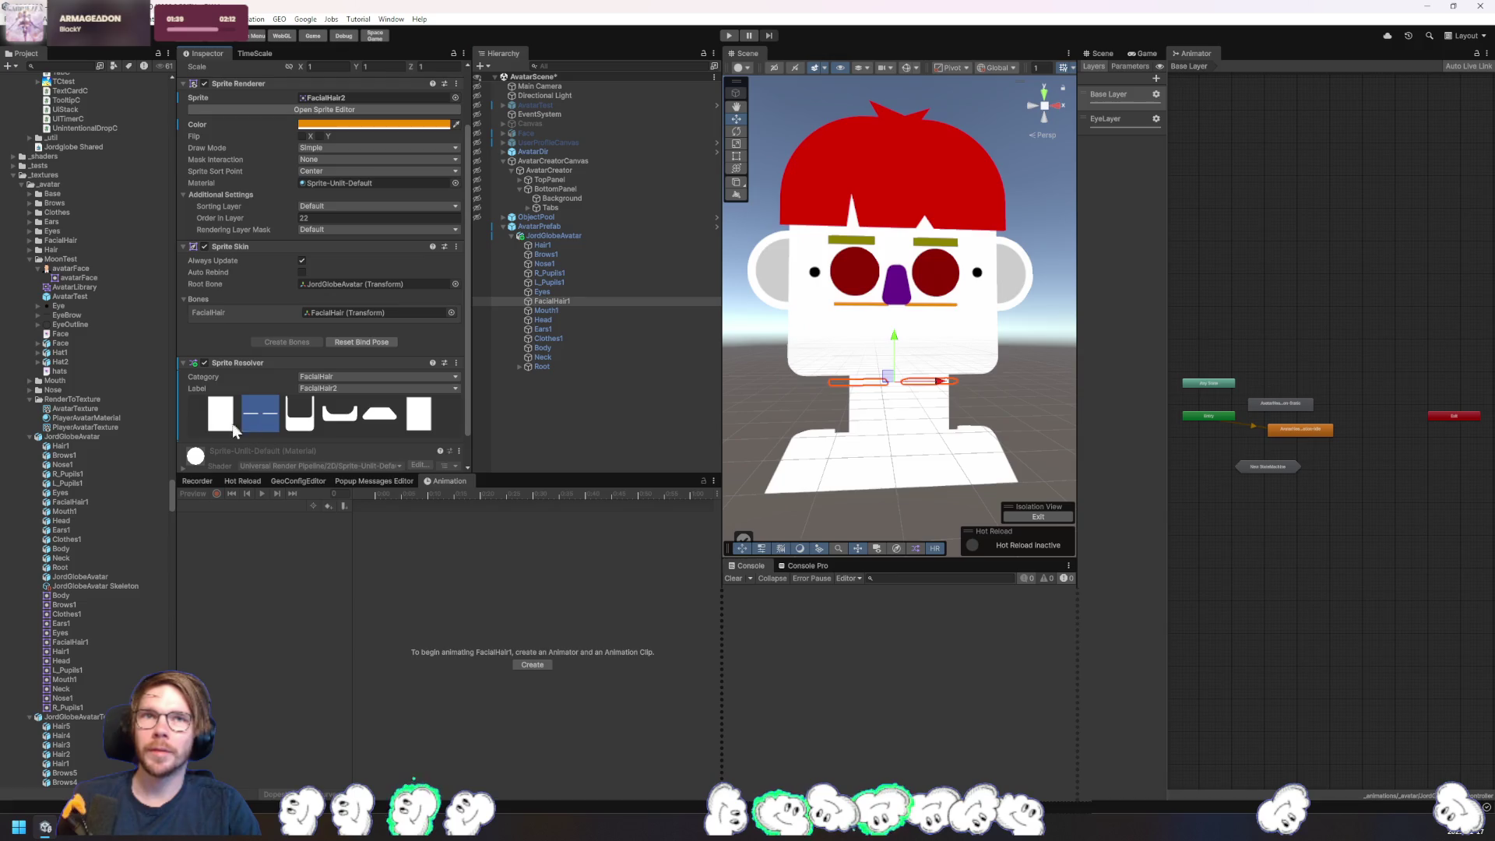
click(264, 427)
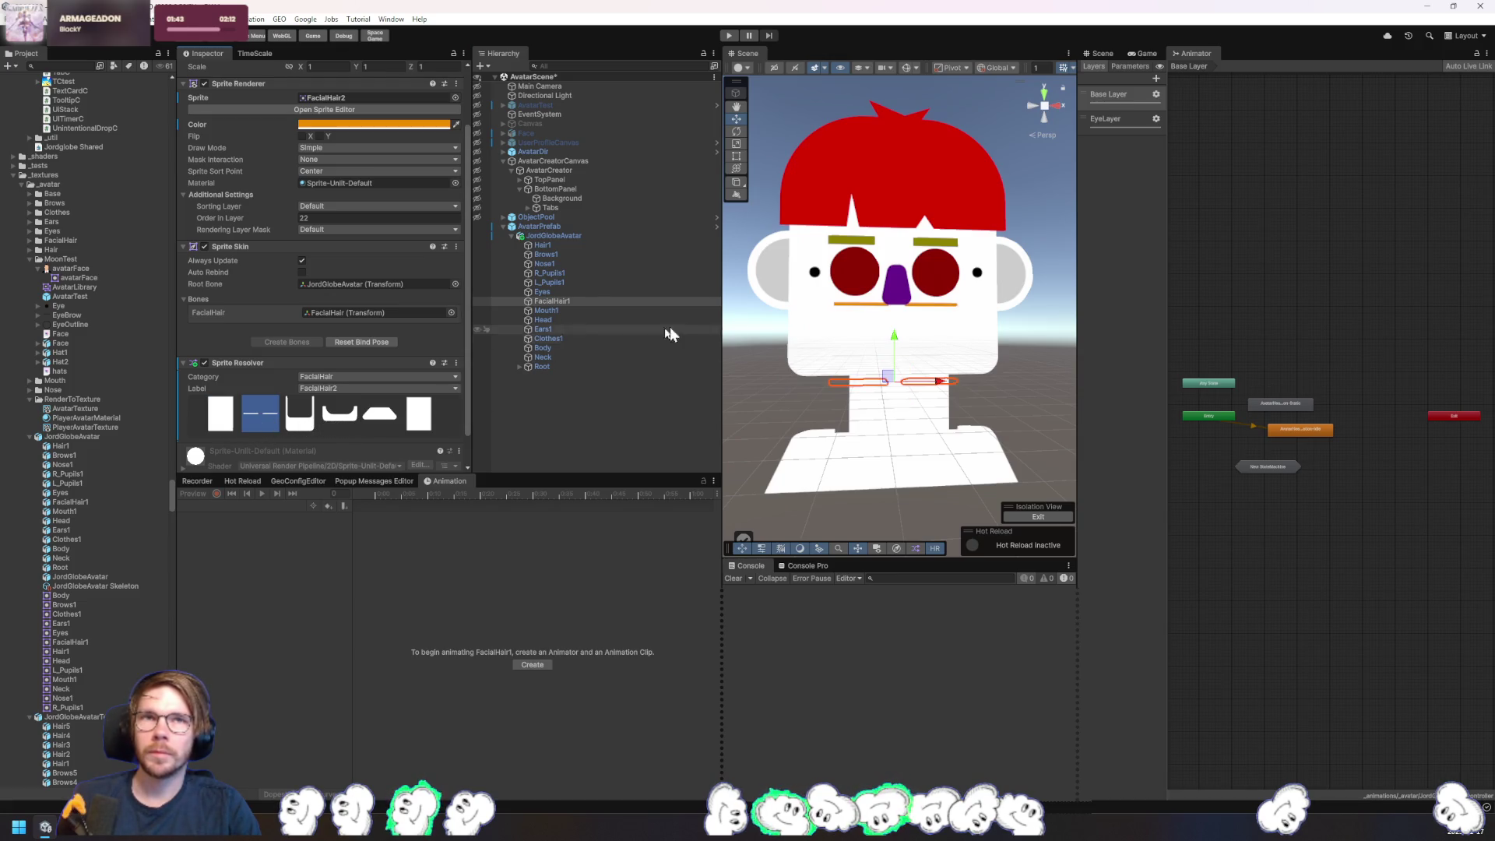
- Set the Mouth1 colour to black
click(601, 312)
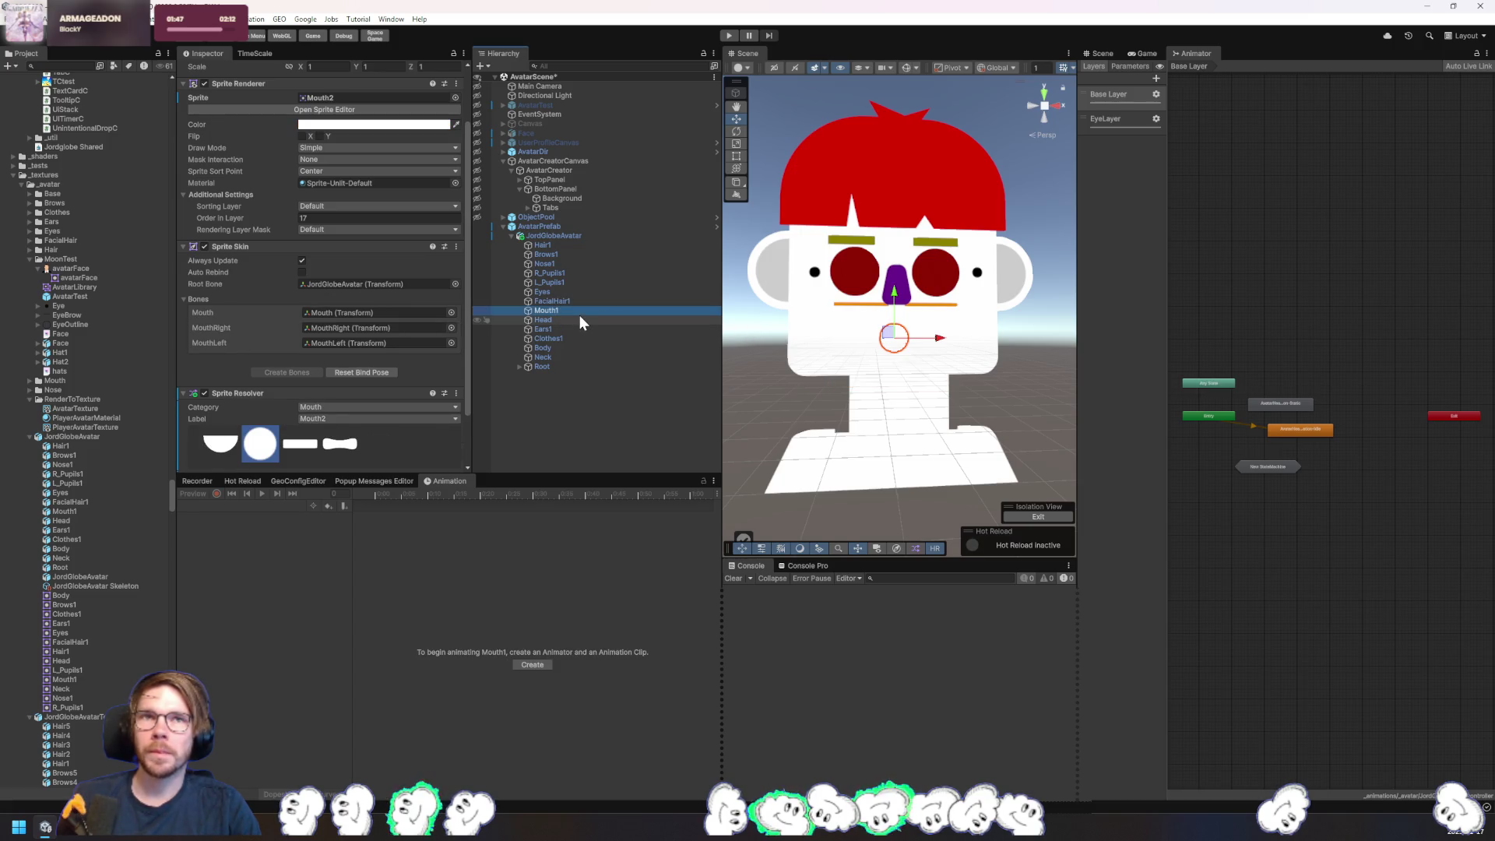
scroll(354, 312, up, 3)
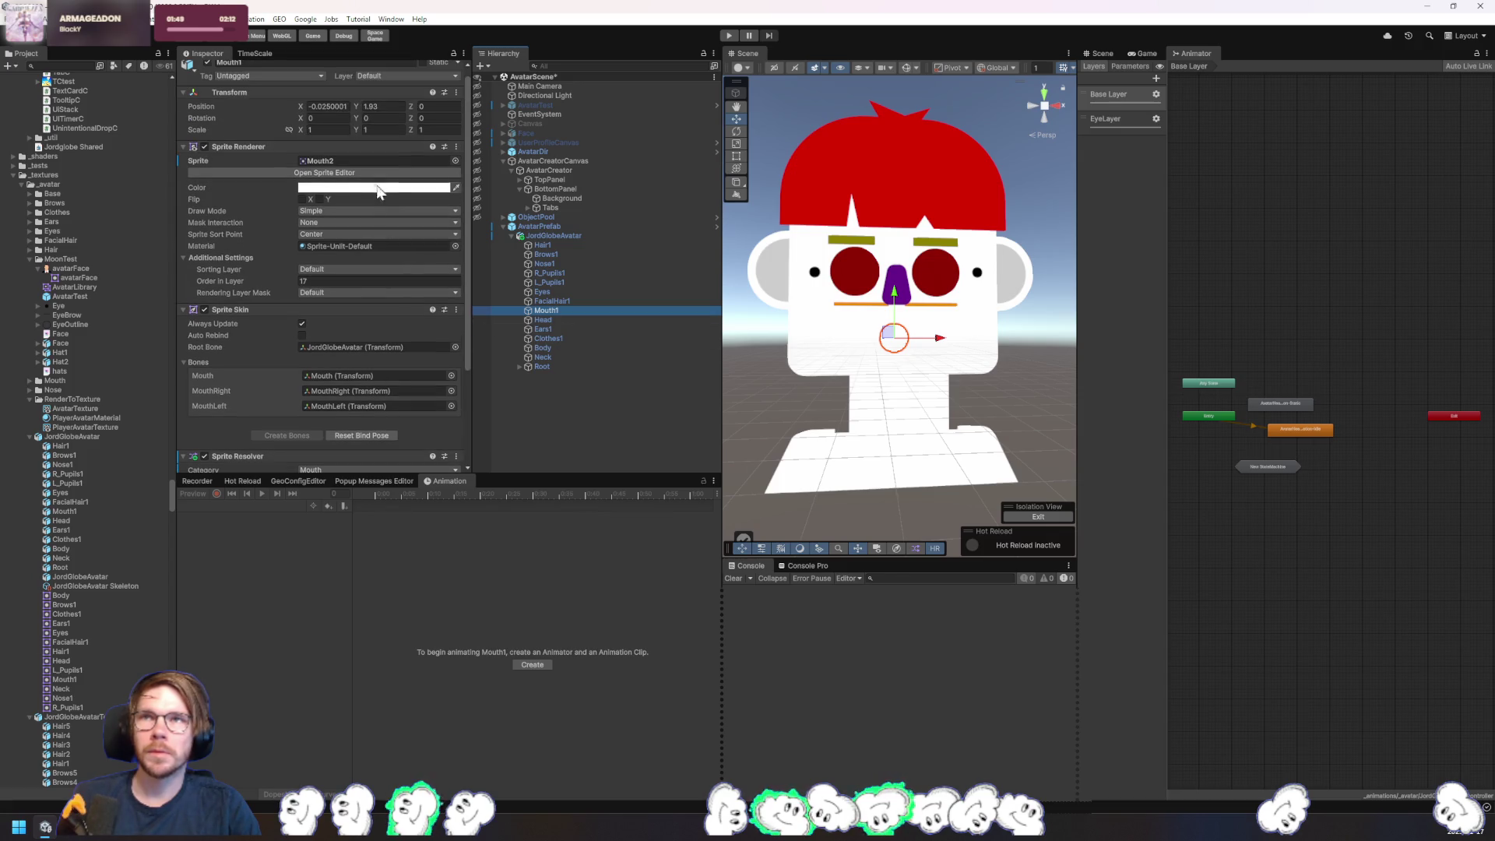
right_click(372, 195)
click(434, 327)
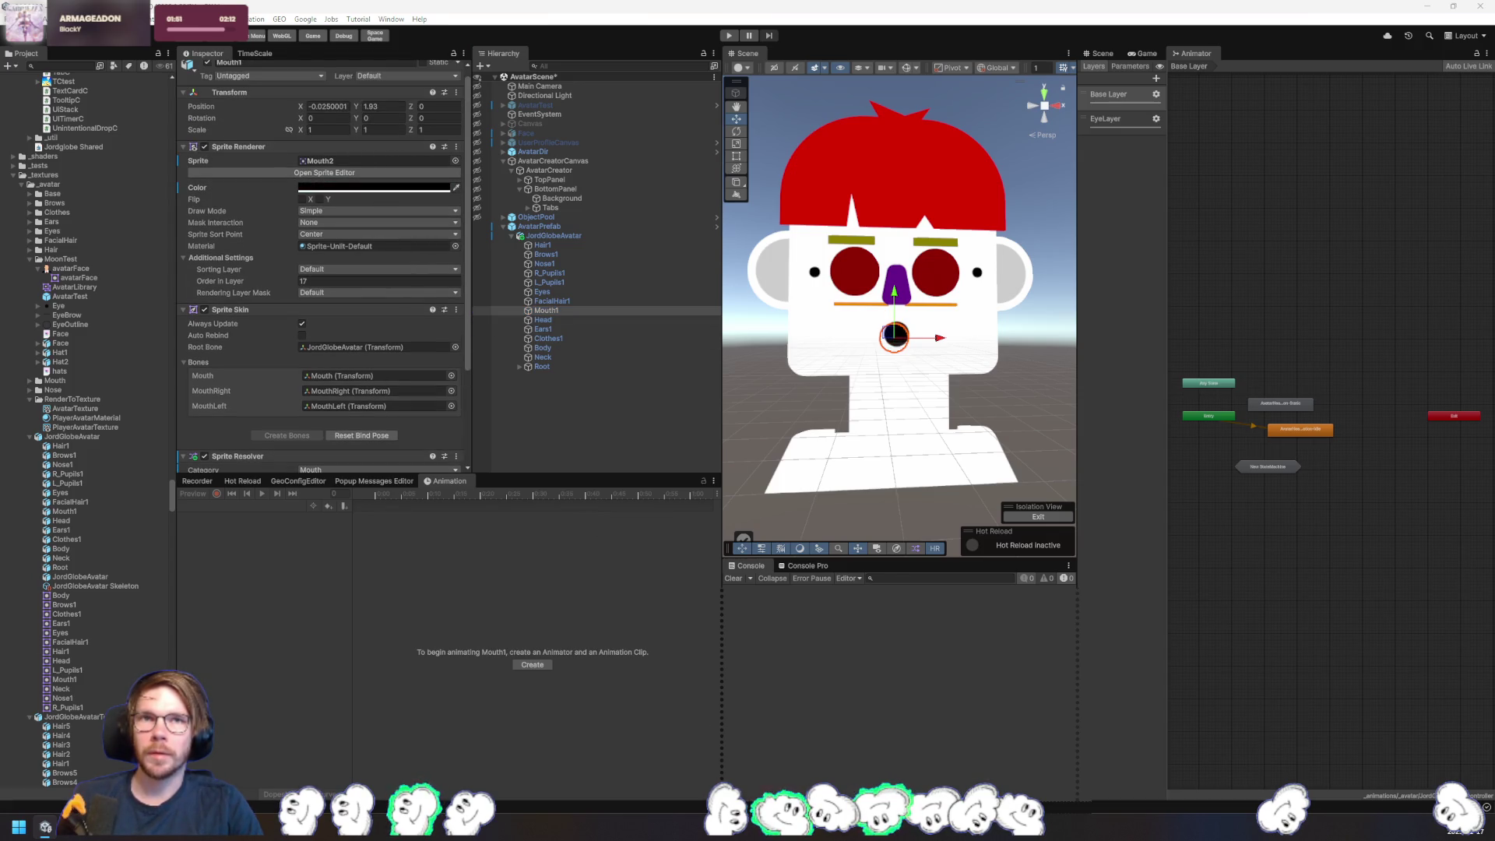
click(558, 317)
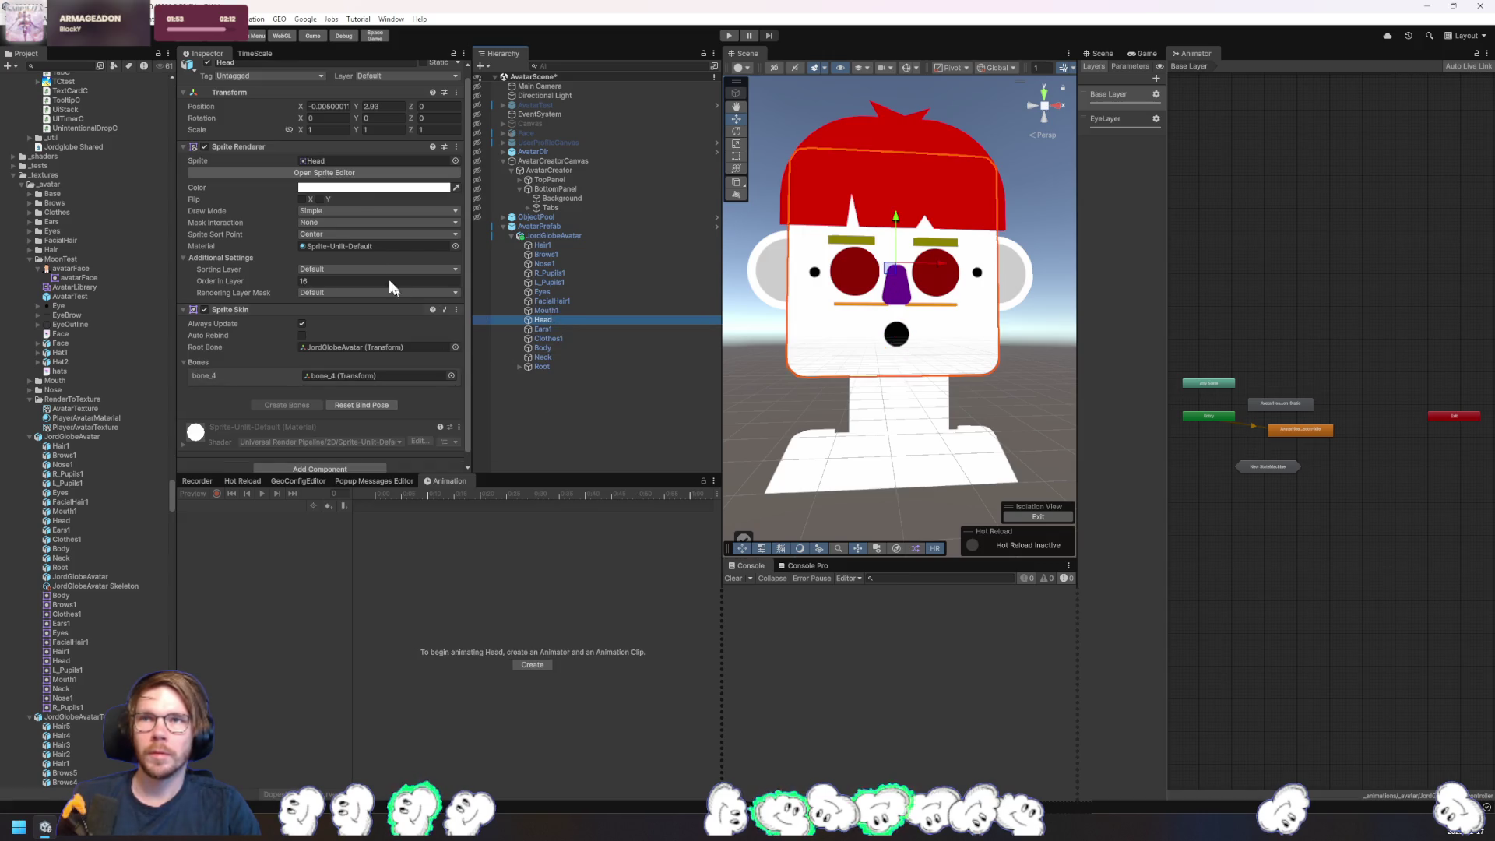
- Tint the head, body and neck the same pasted peach skin tone
click(761, 657)
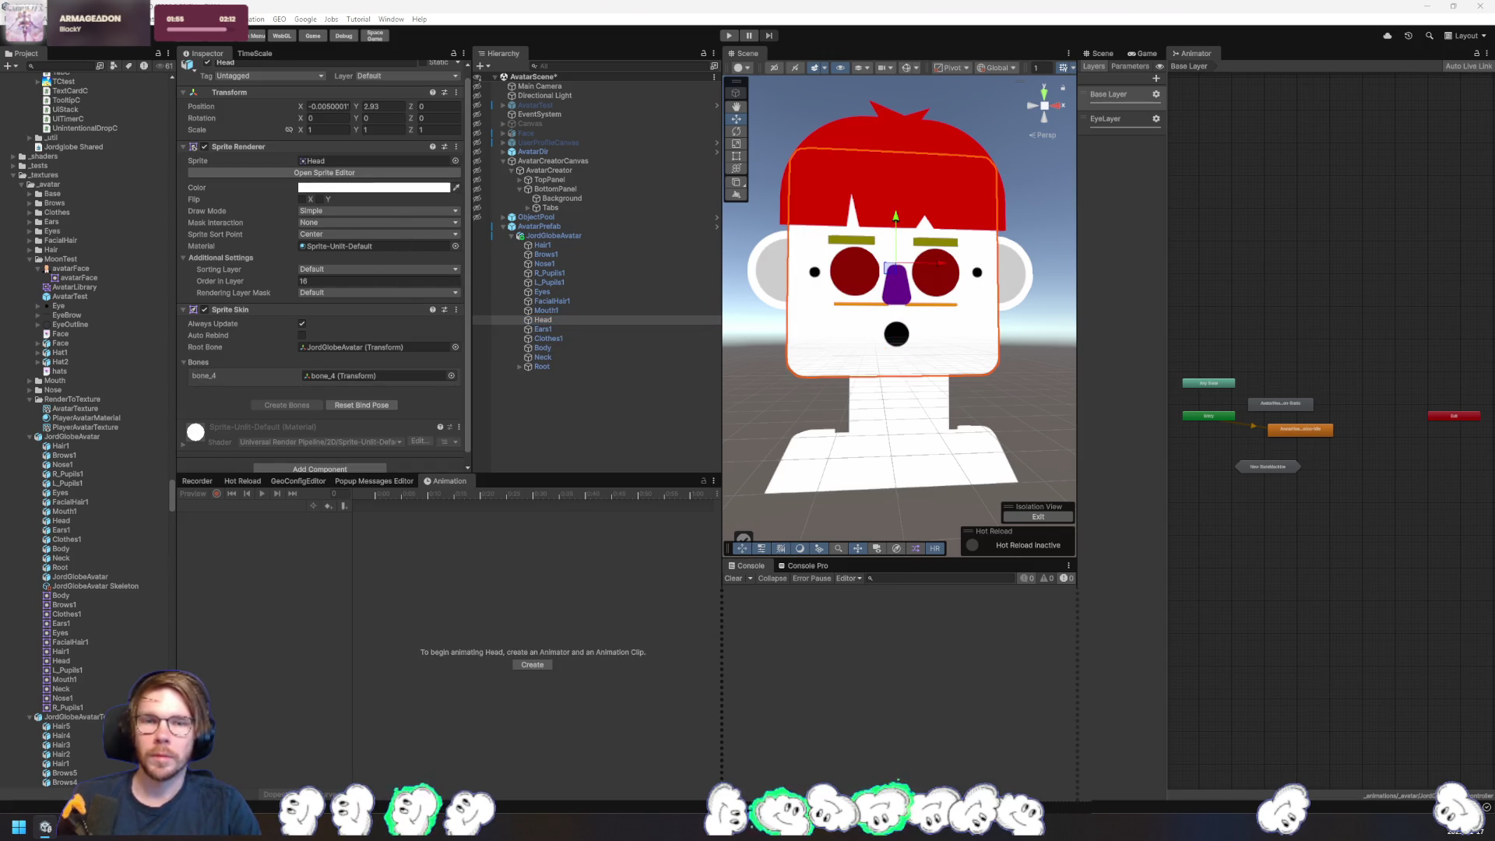
key(ctrl+v)
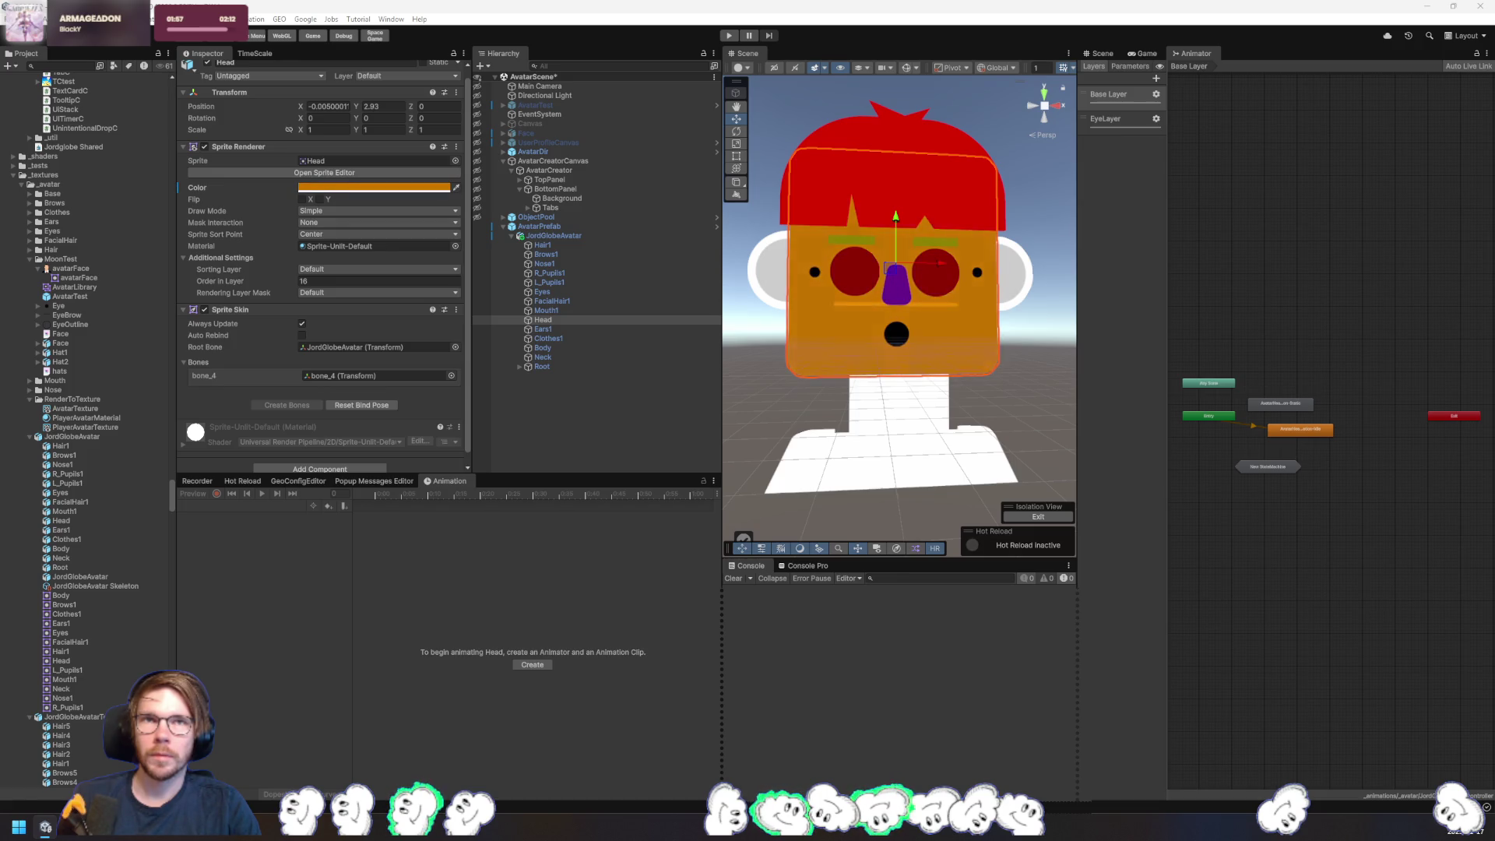
key(ctrl+v)
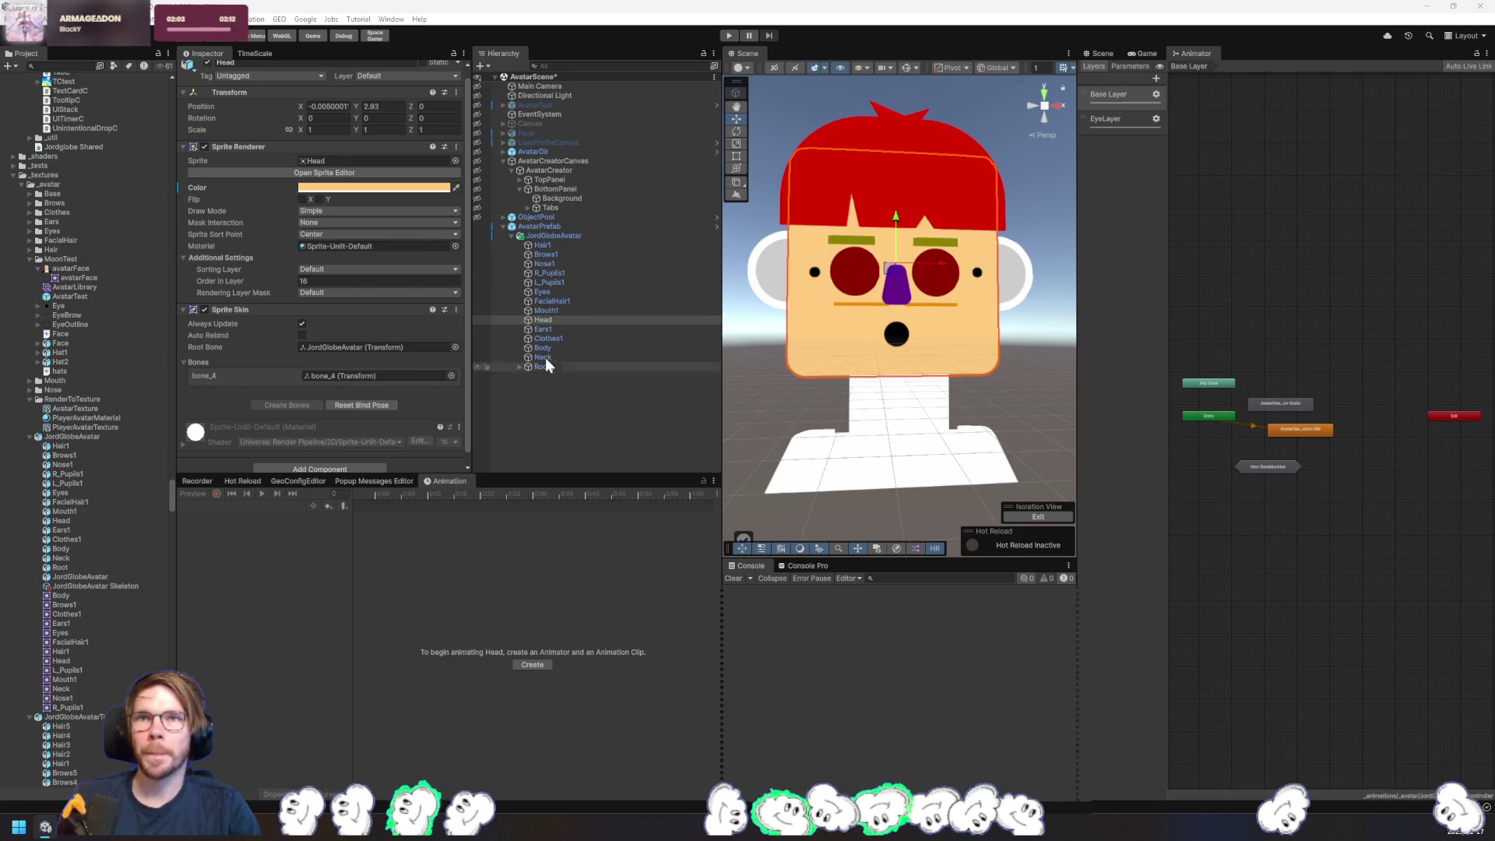
click(565, 348)
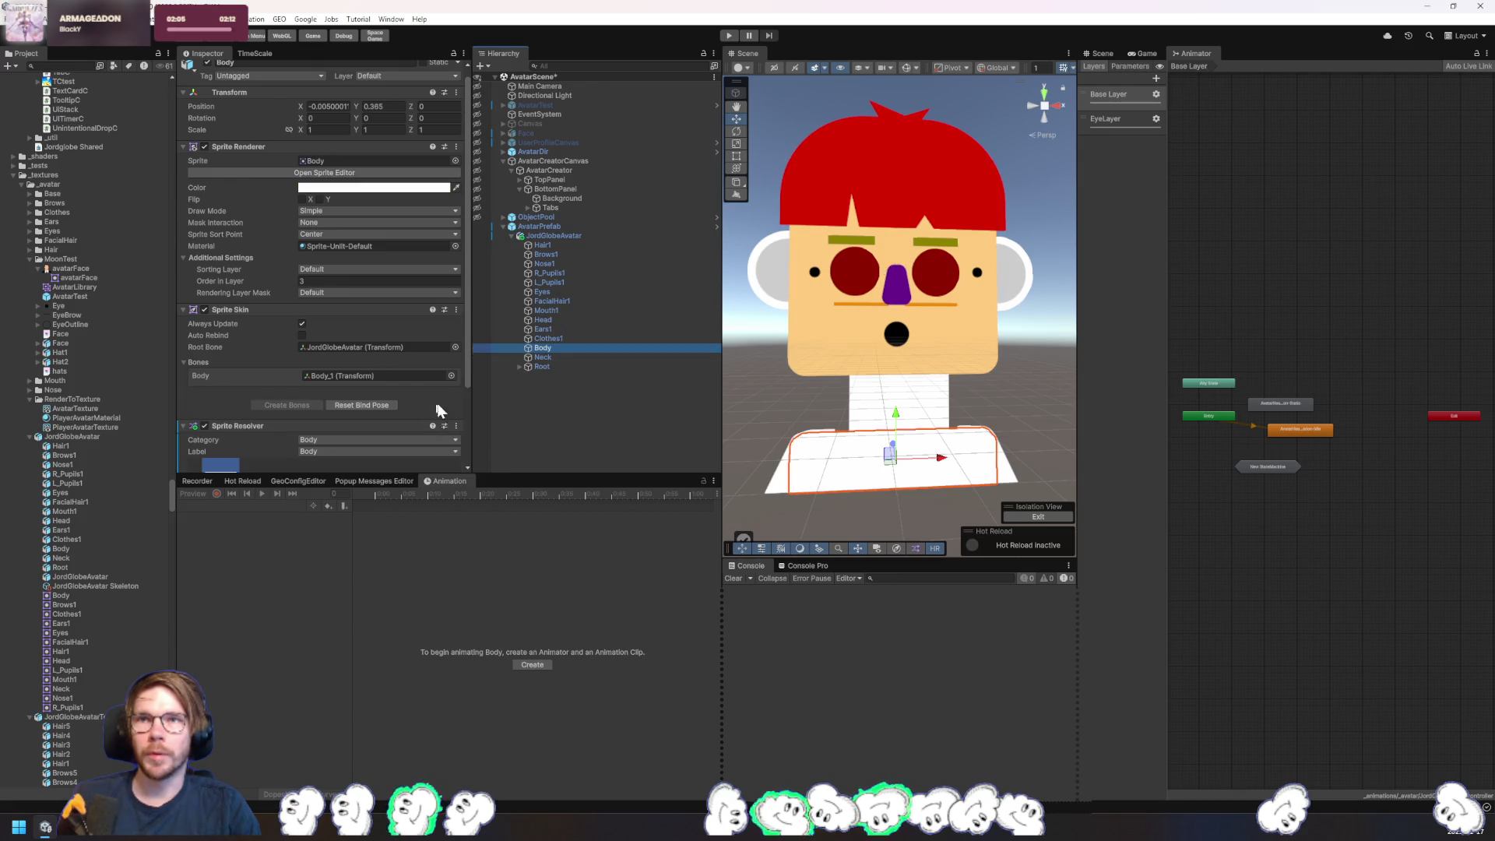
click(420, 200)
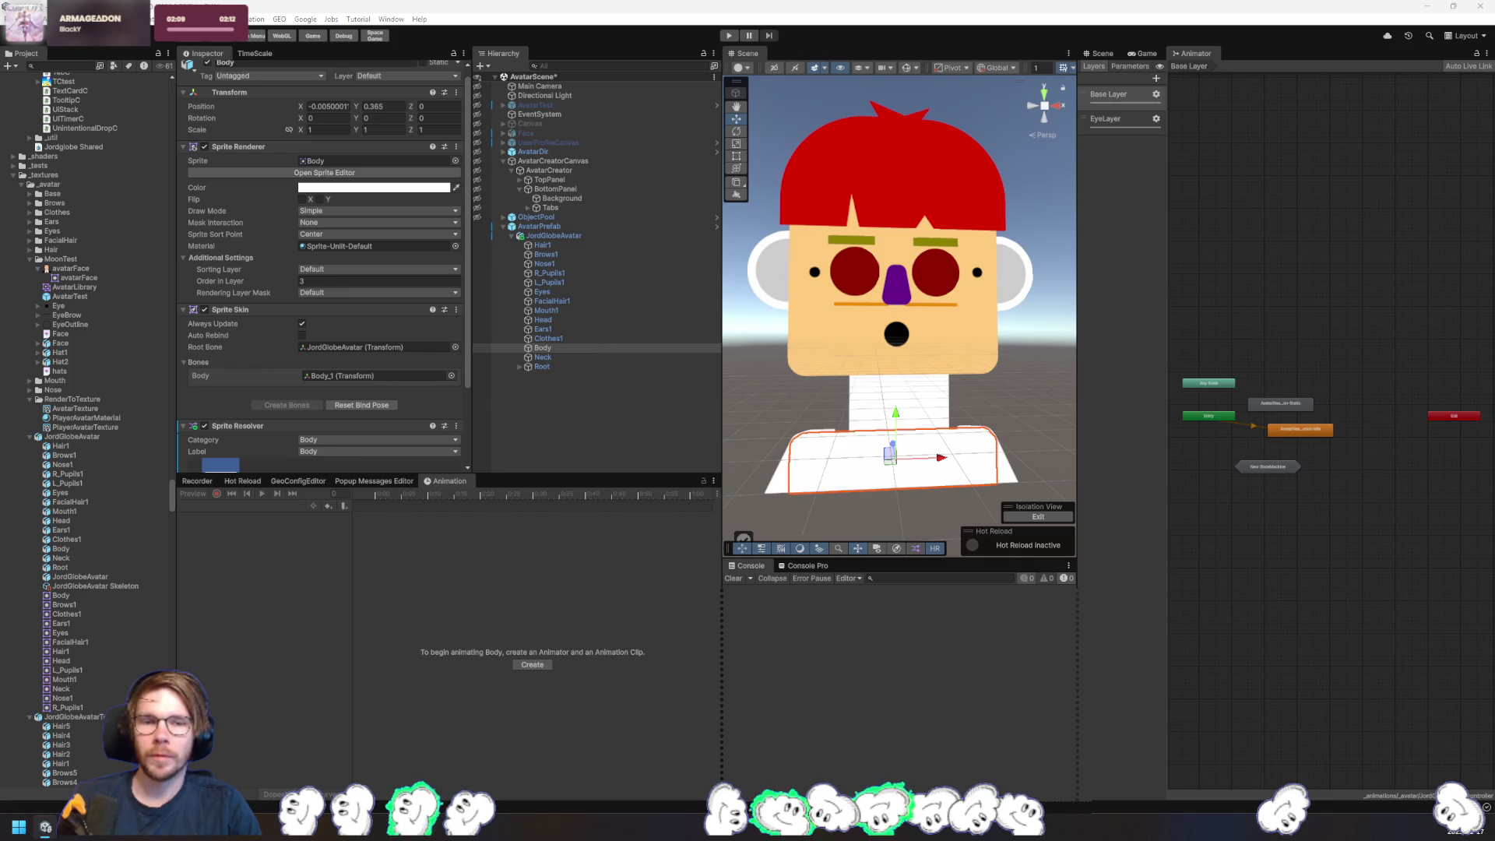
key(ctrl+v)
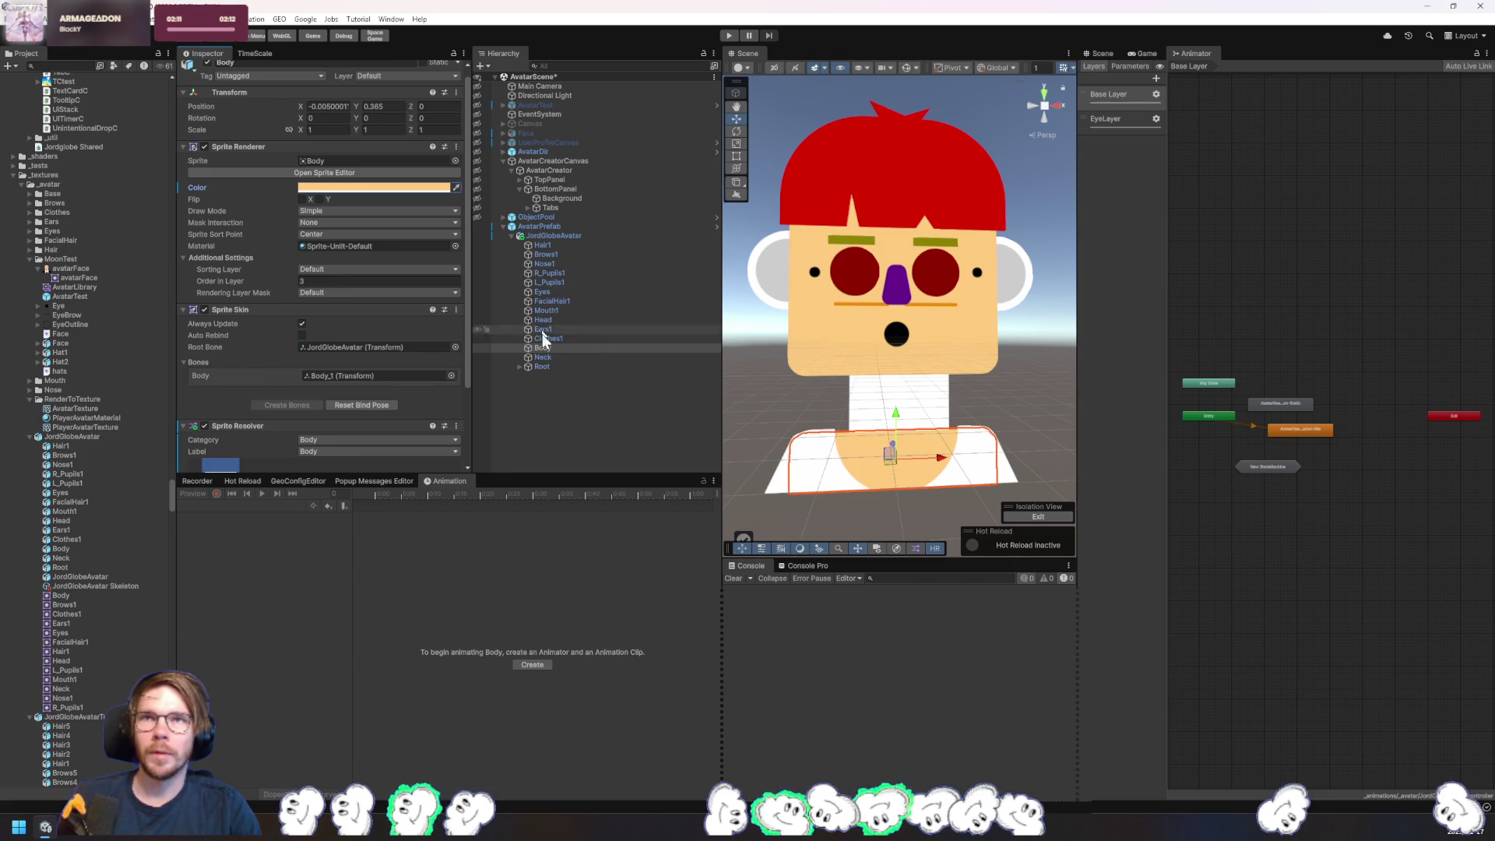
click(545, 356)
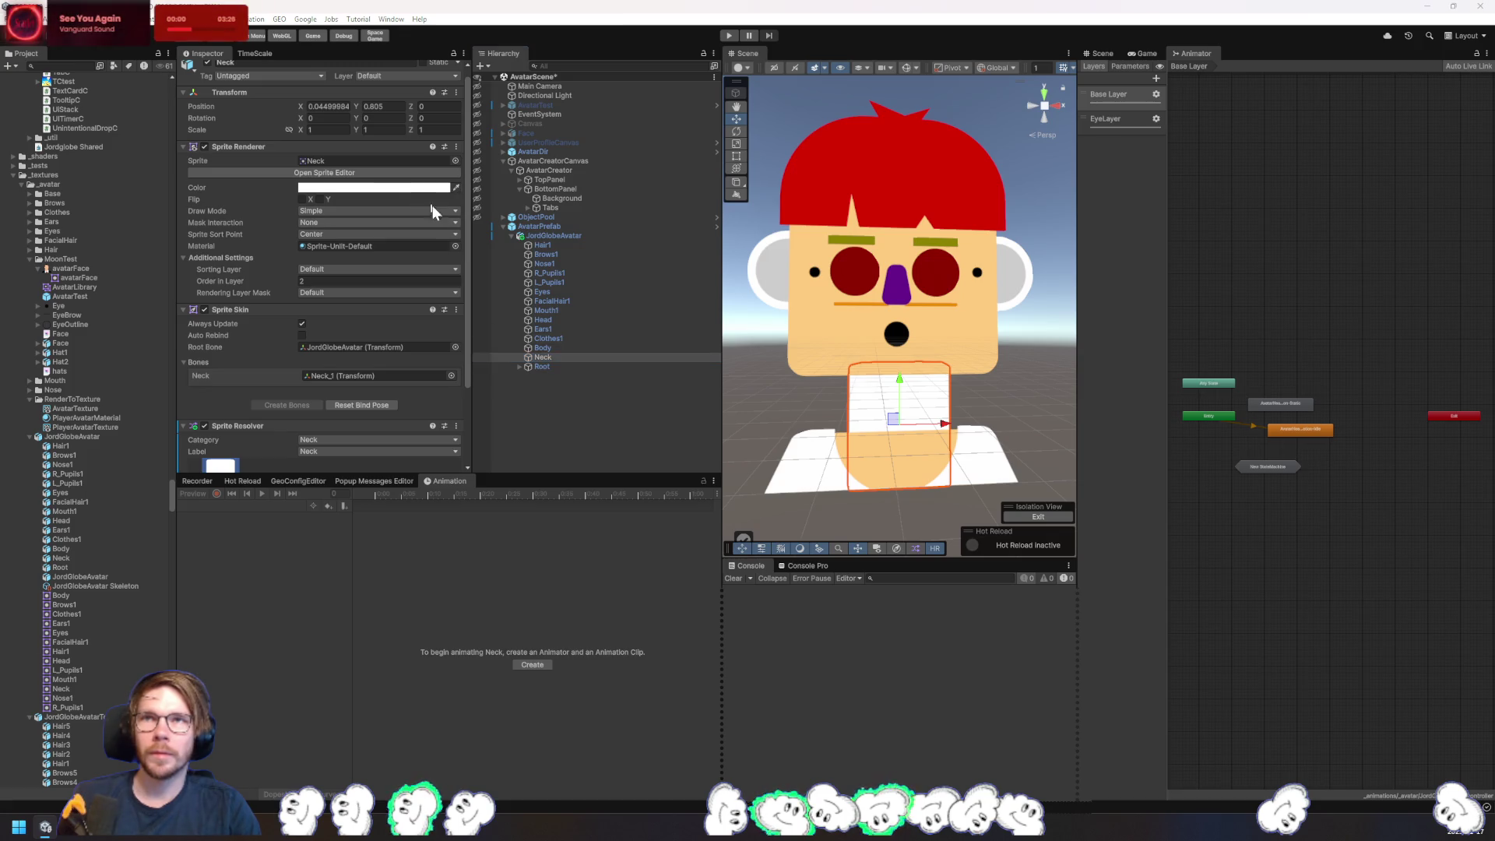
key(ctrl+v)
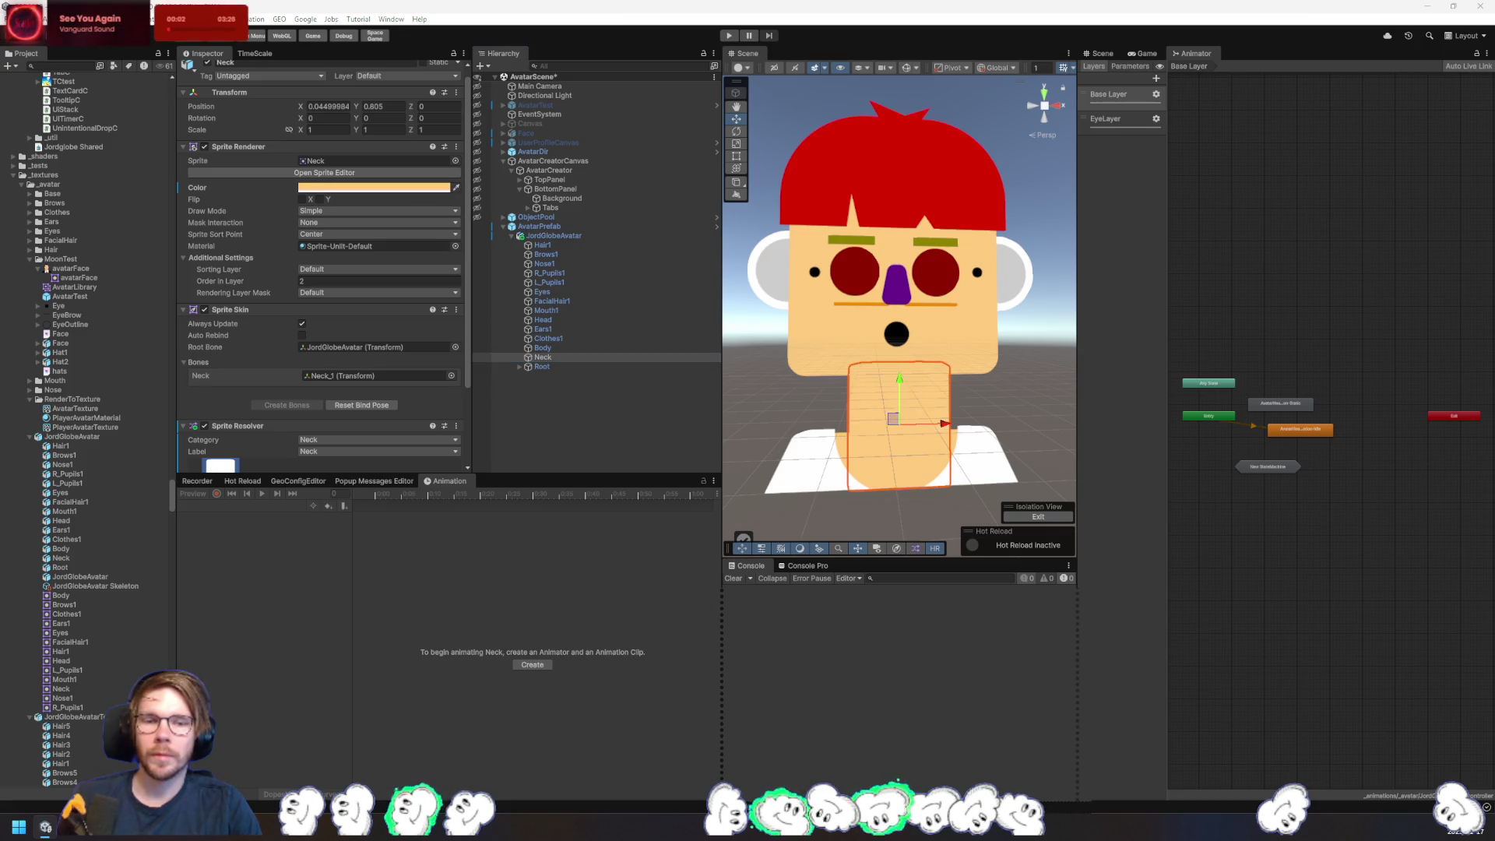
click(1018, 397)
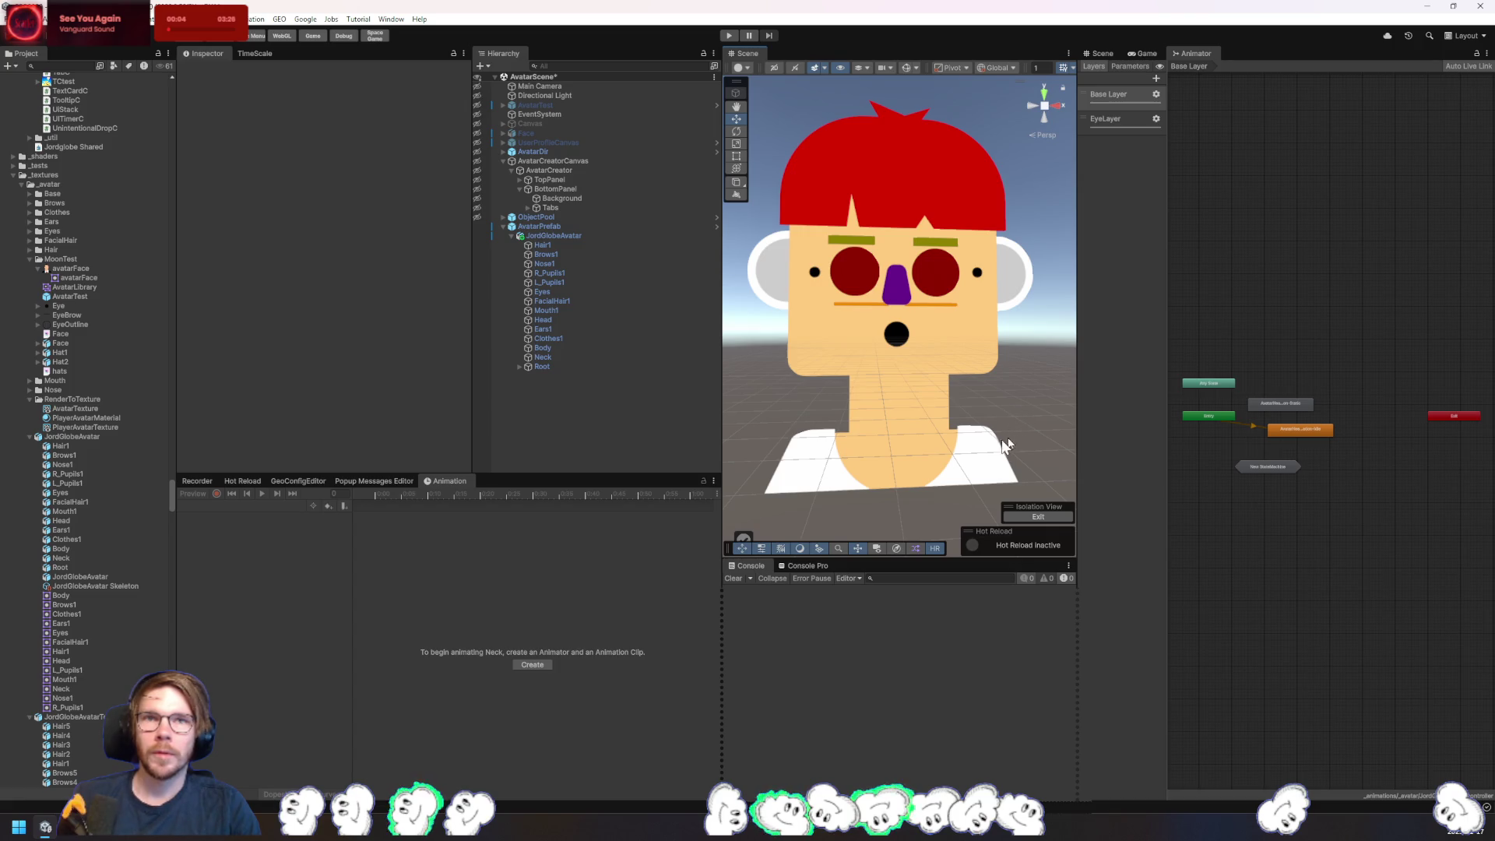
- Select the Clothes1 shirt part in the Hierarchy
click(559, 346)
scroll(423, 414, down, 3)
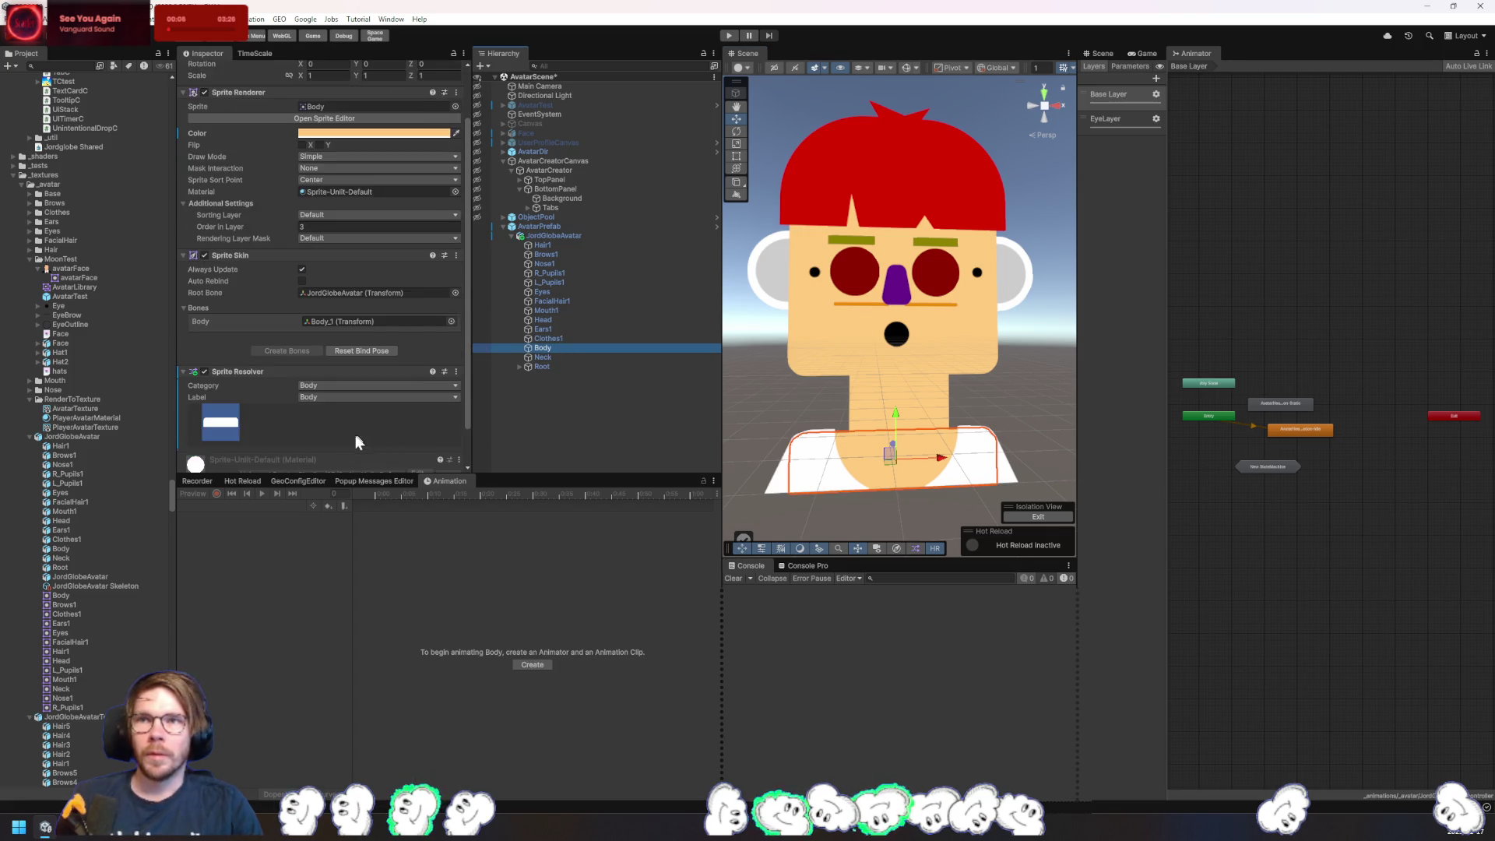
scroll(358, 443, down, 1)
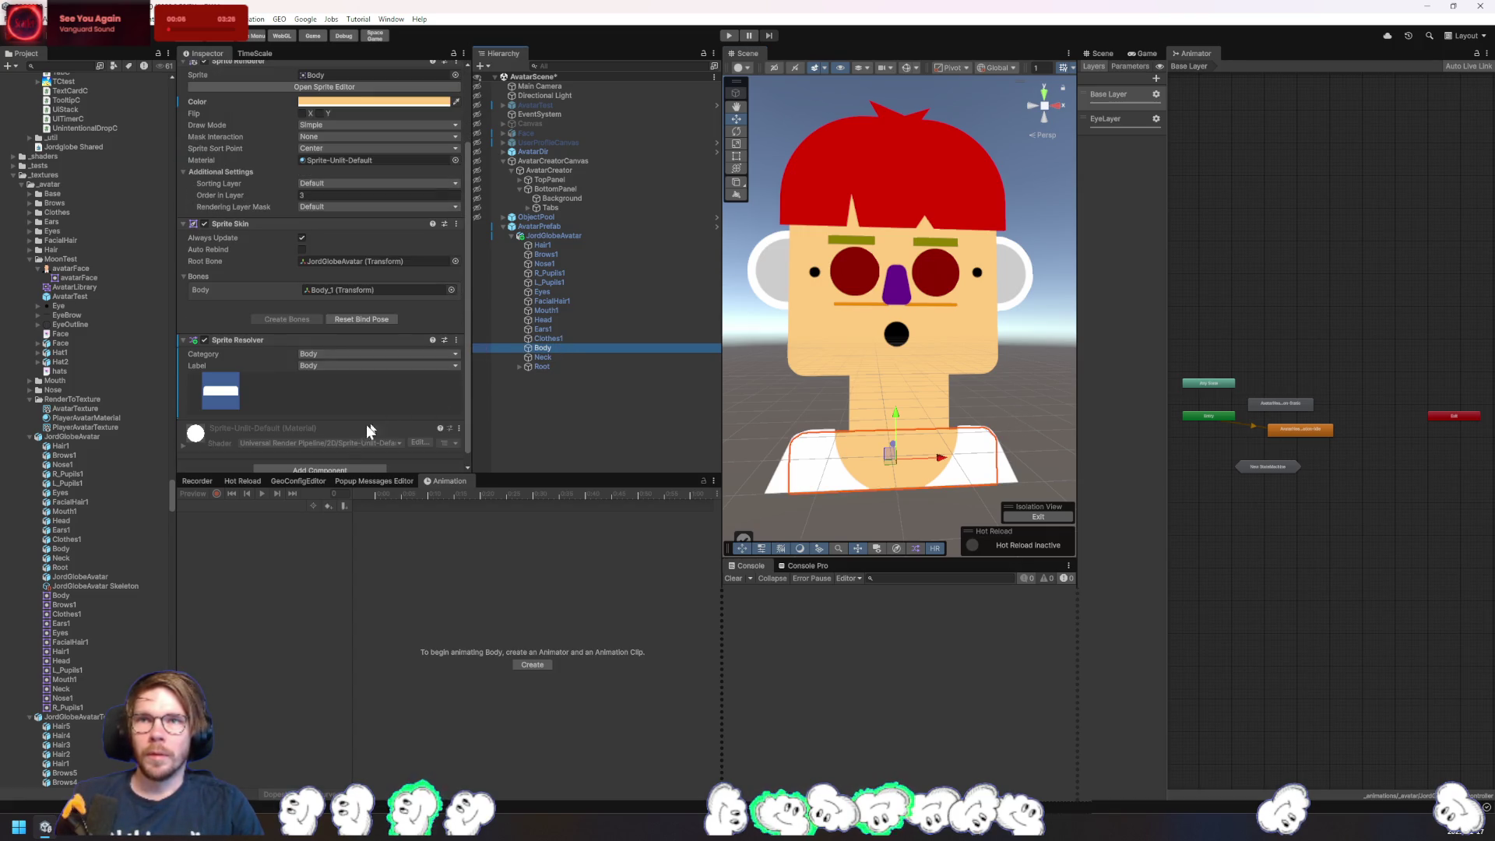
click(558, 361)
click(550, 339)
scroll(382, 413, down, 3)
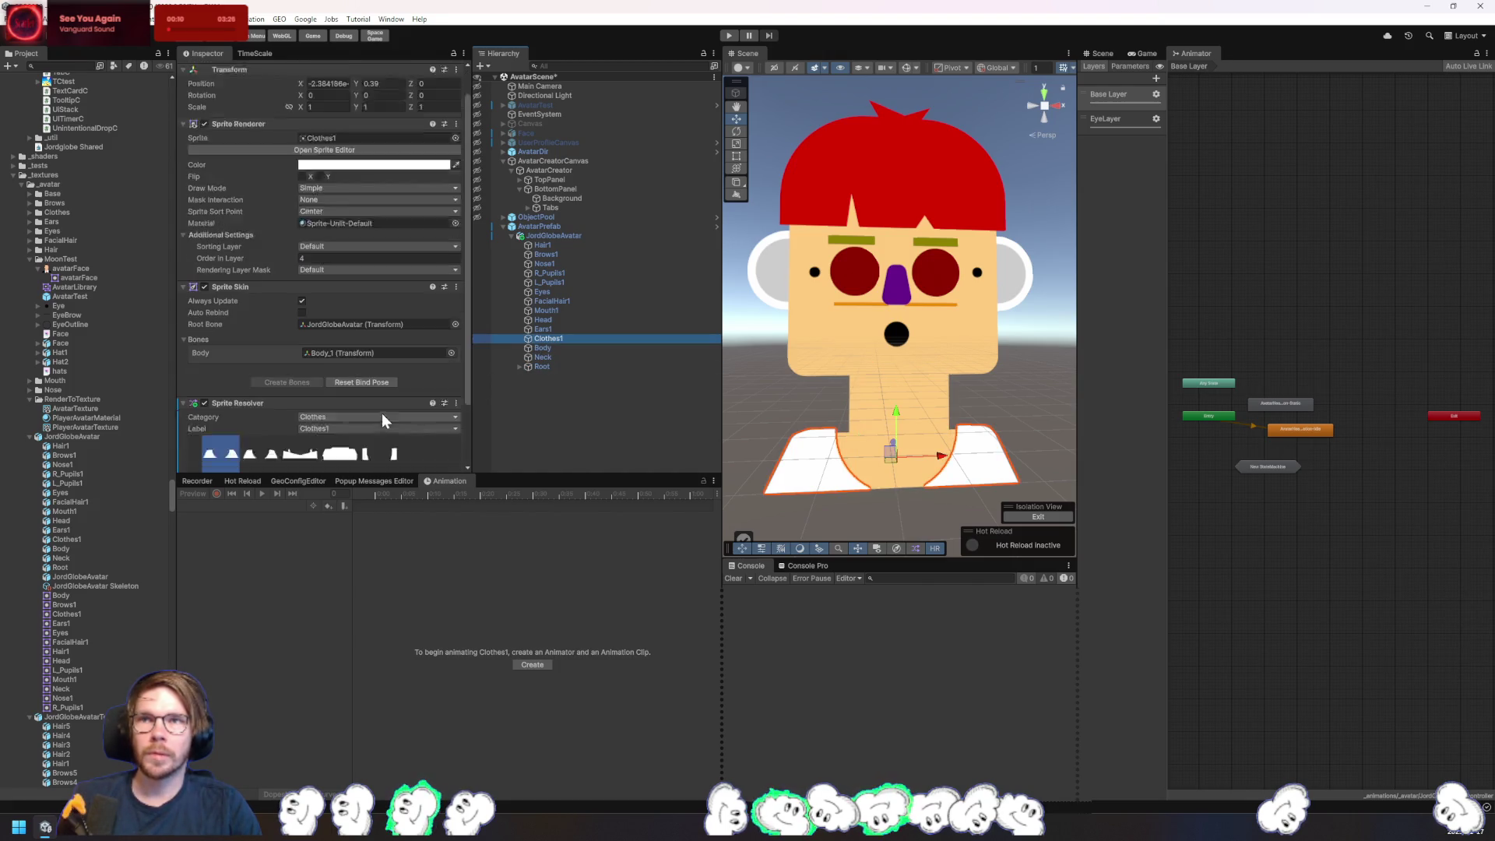
- Cycle through the shirt variants up to Clothes5 and settle back on Clothes1
click(273, 380)
click(300, 380)
click(341, 380)
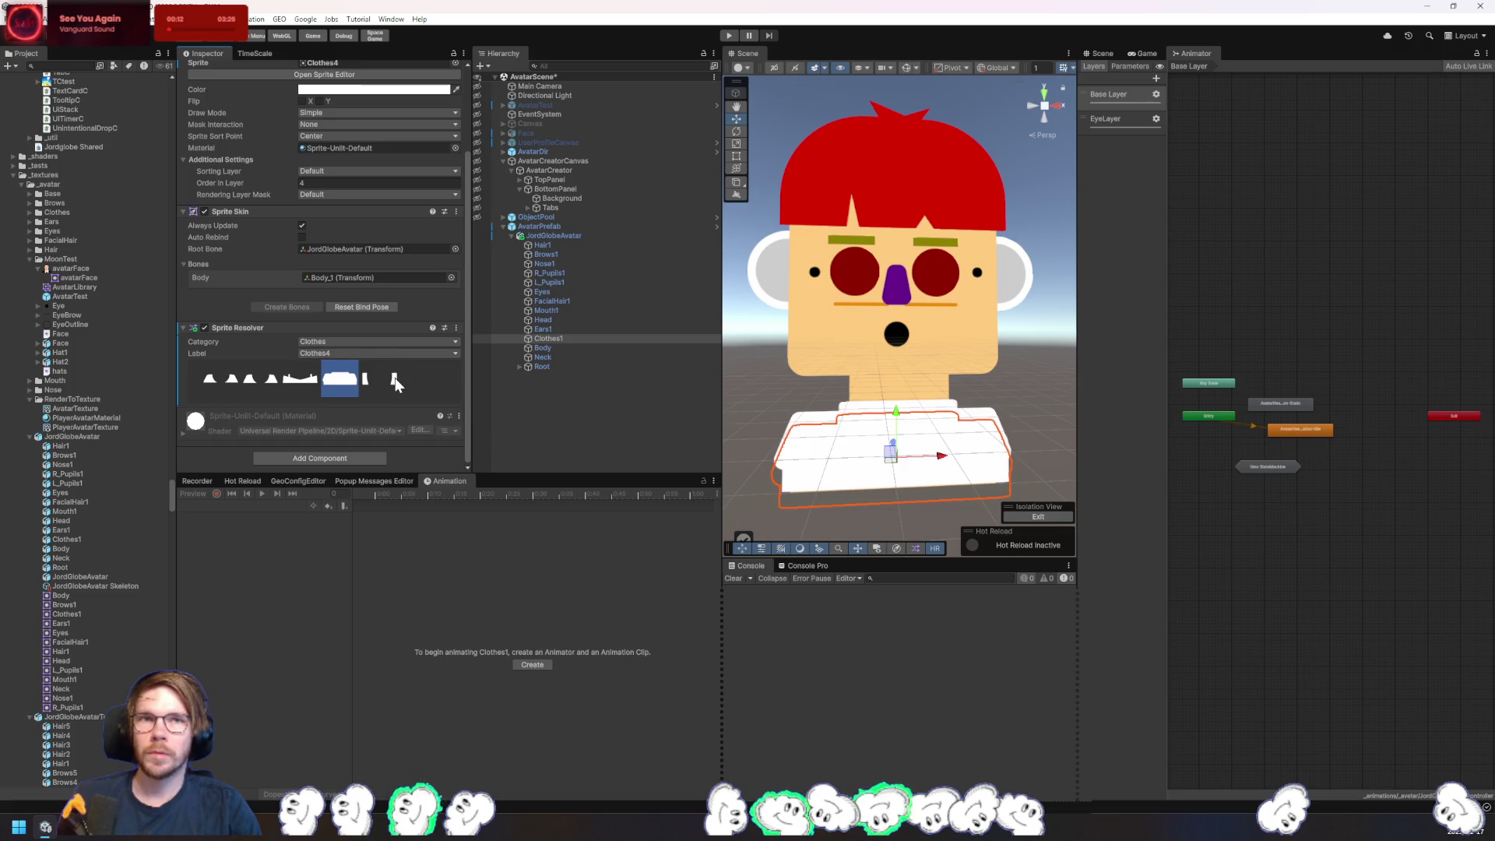
click(379, 380)
click(222, 387)
scroll(424, 412, up, 2)
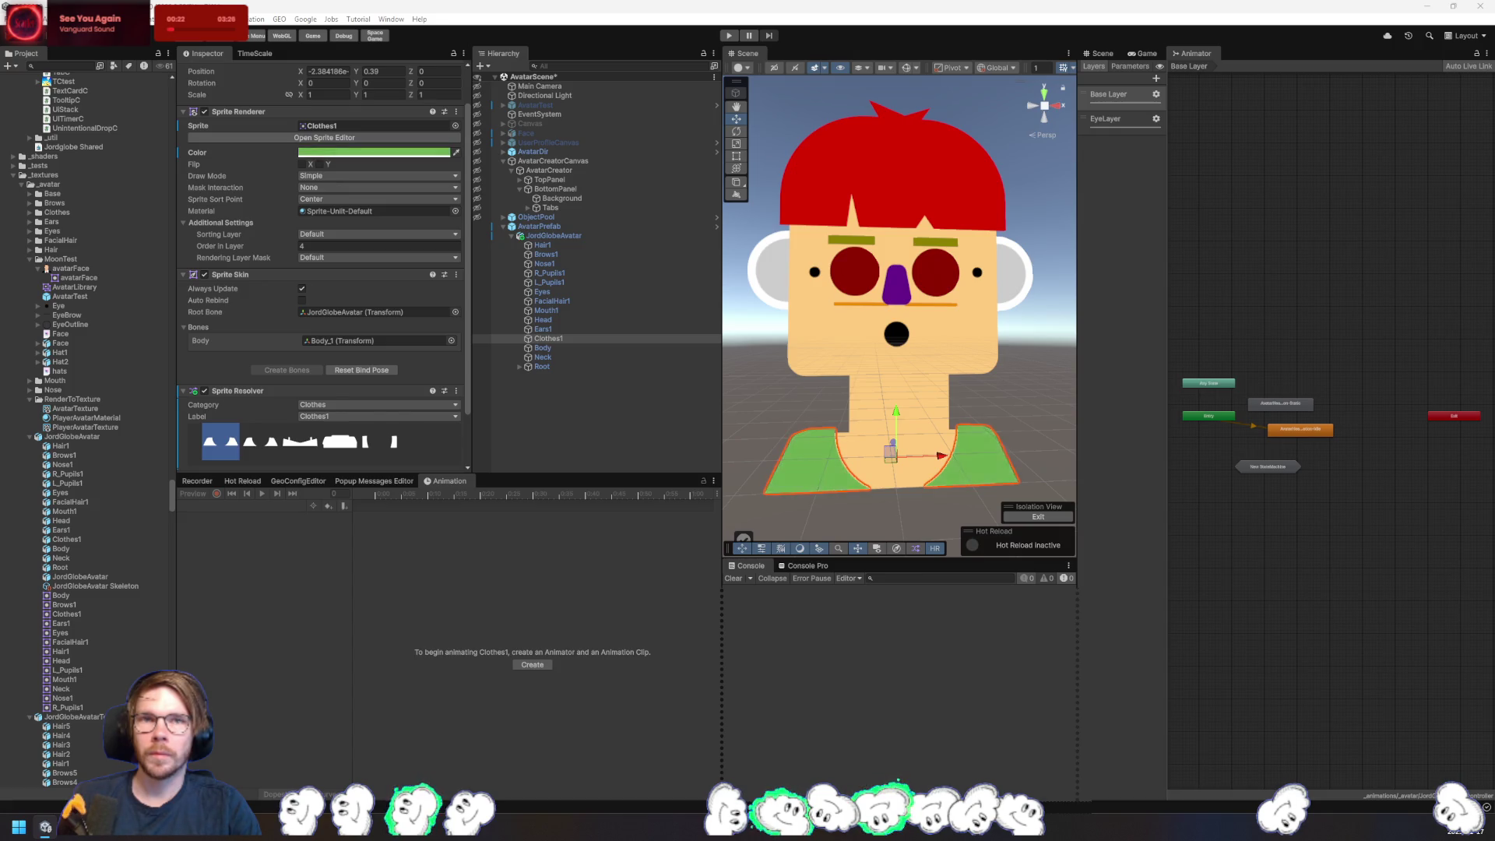
- Tint the shirt green and the Ears1 part the peach skin tone
click(982, 419)
click(1019, 284)
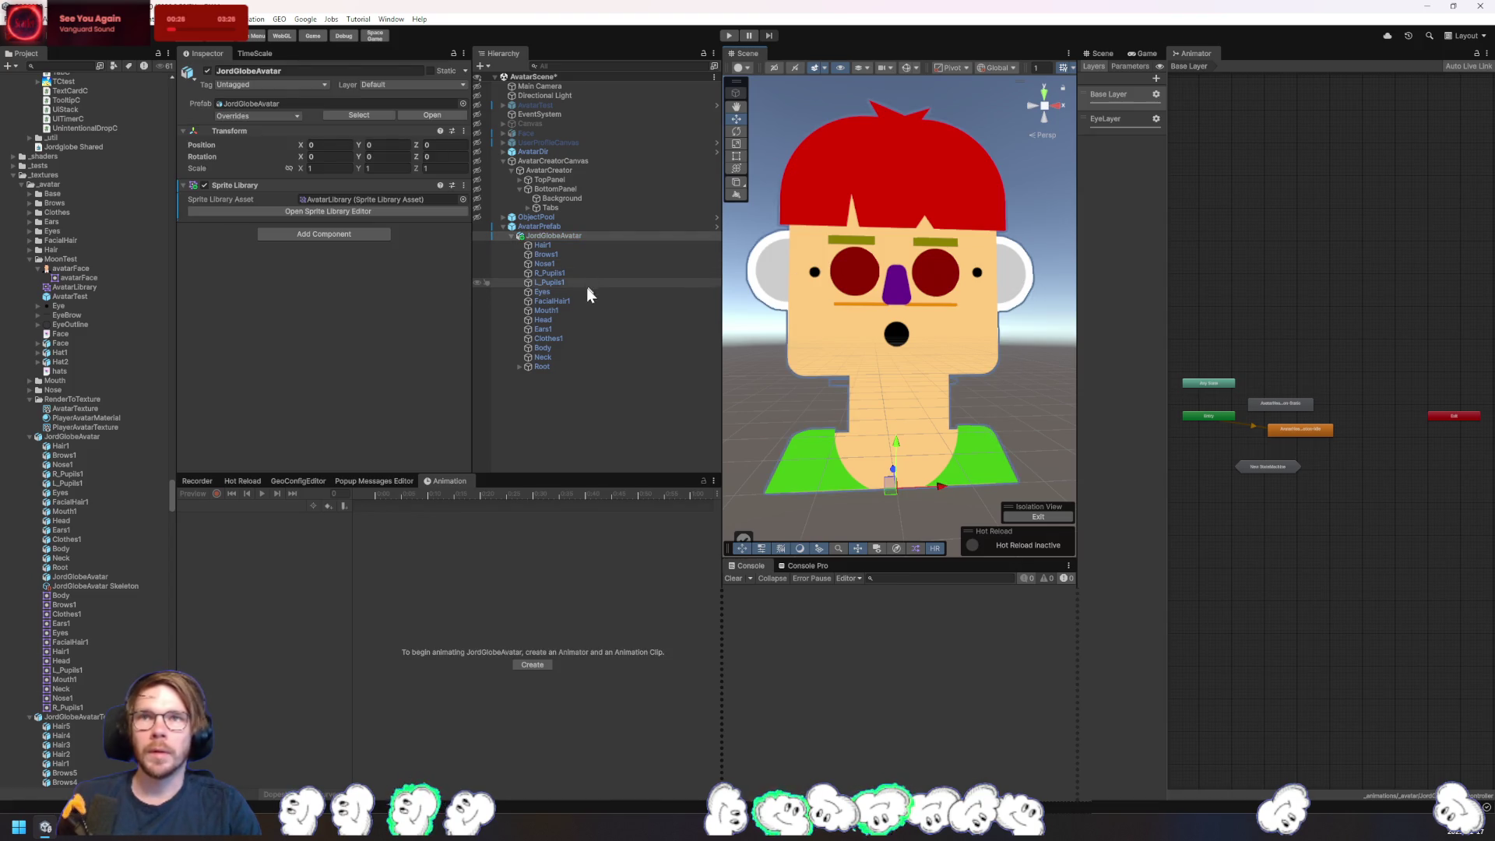
click(577, 320)
click(577, 328)
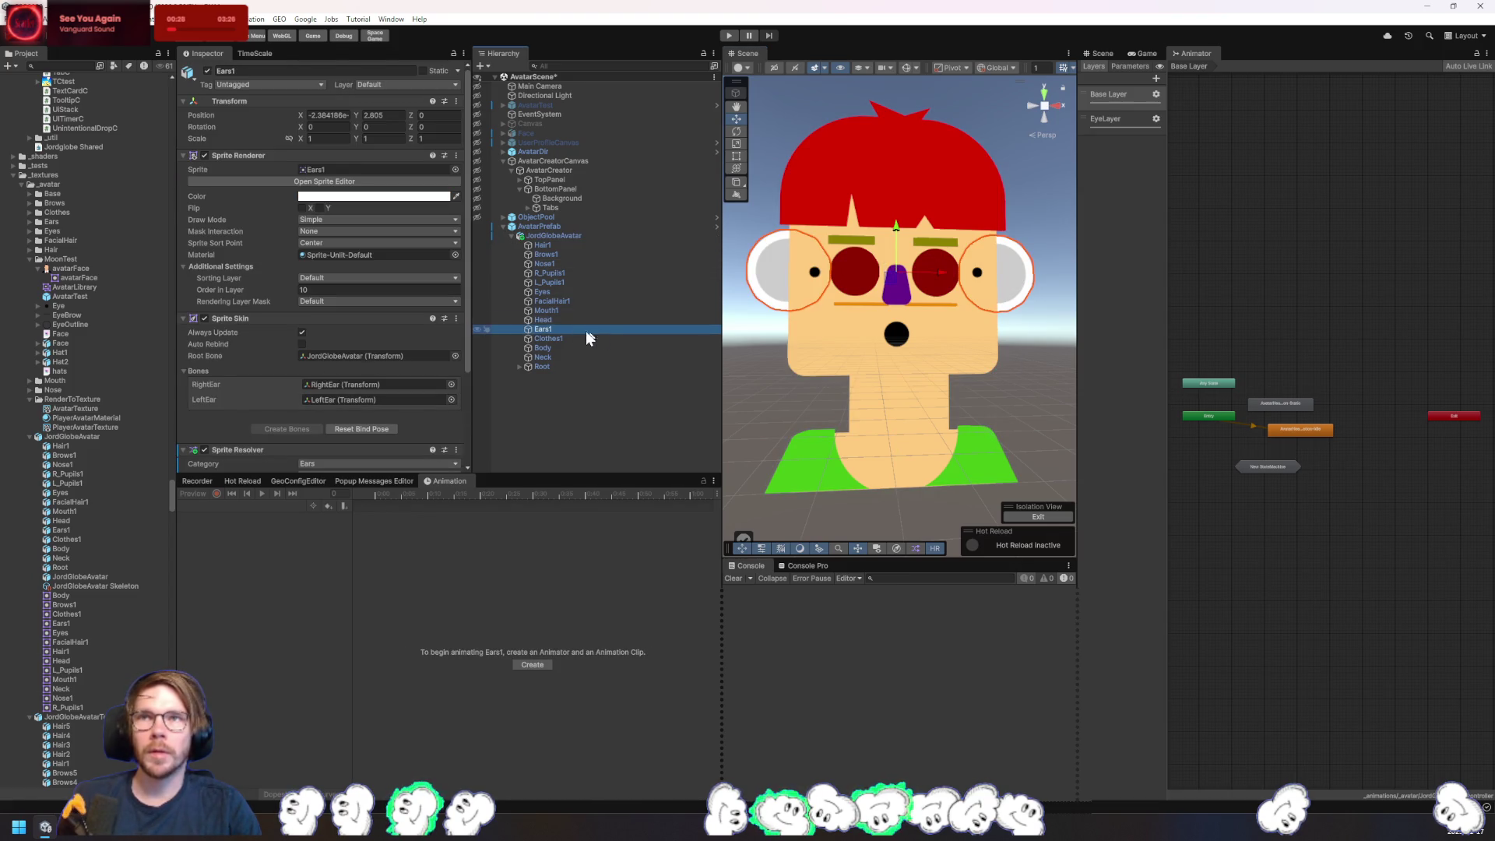
click(642, 503)
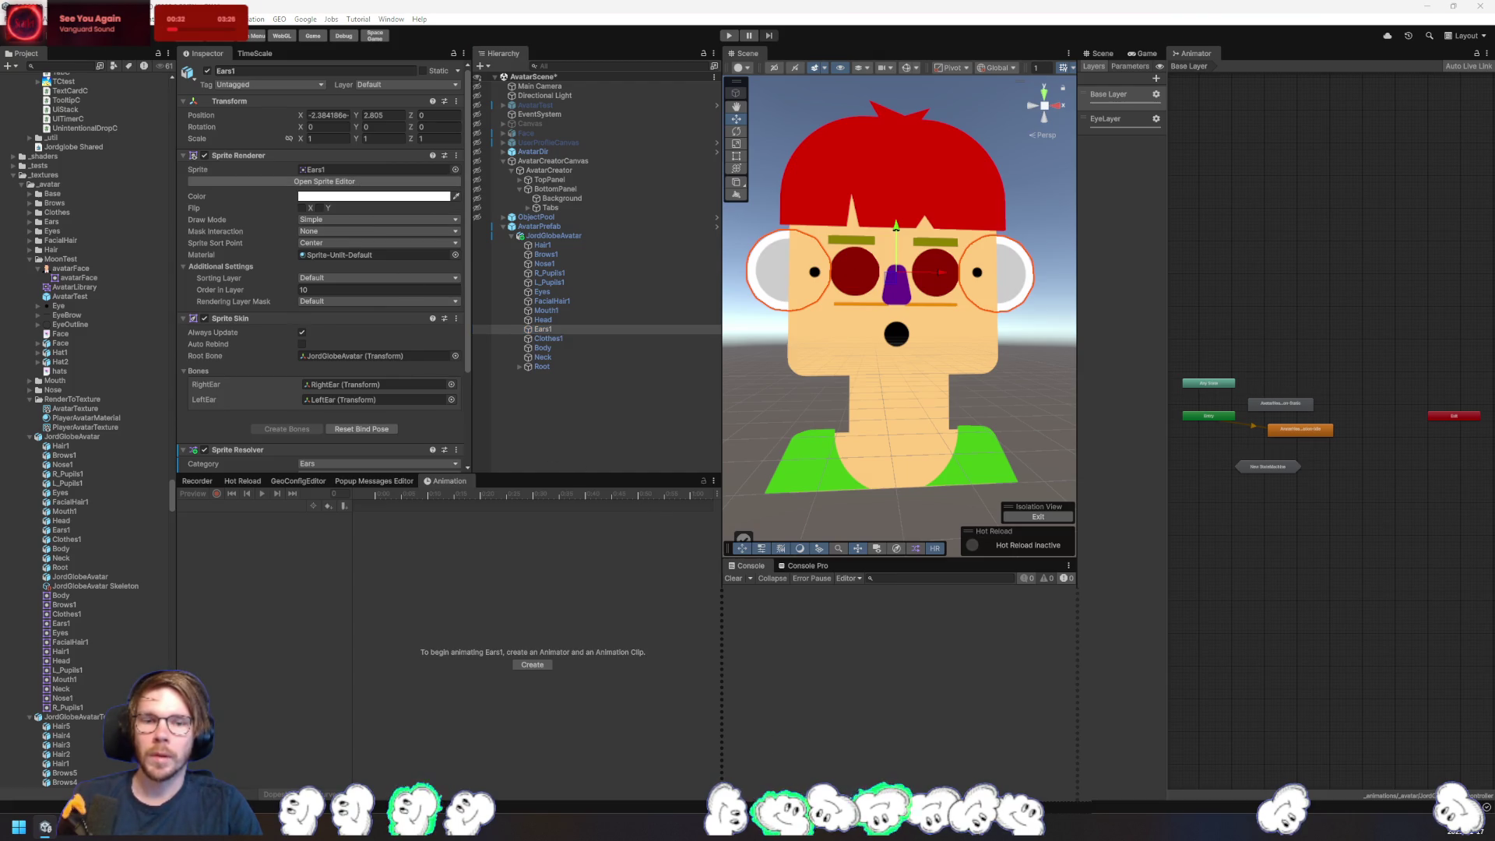
click(754, 404)
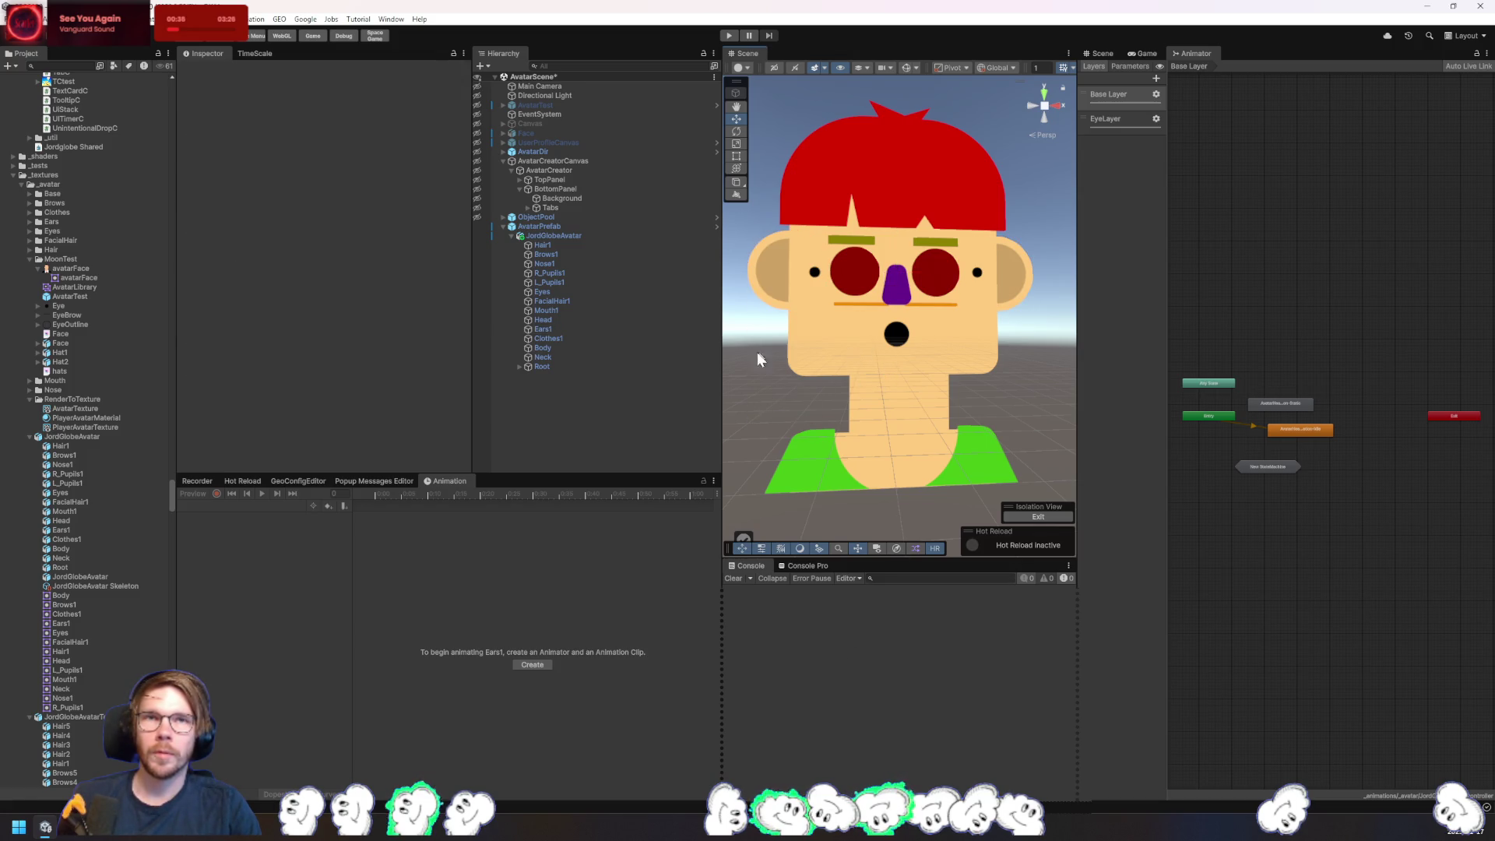
click(564, 293)
- Change the Eyes sprite colour from red to white
click(581, 520)
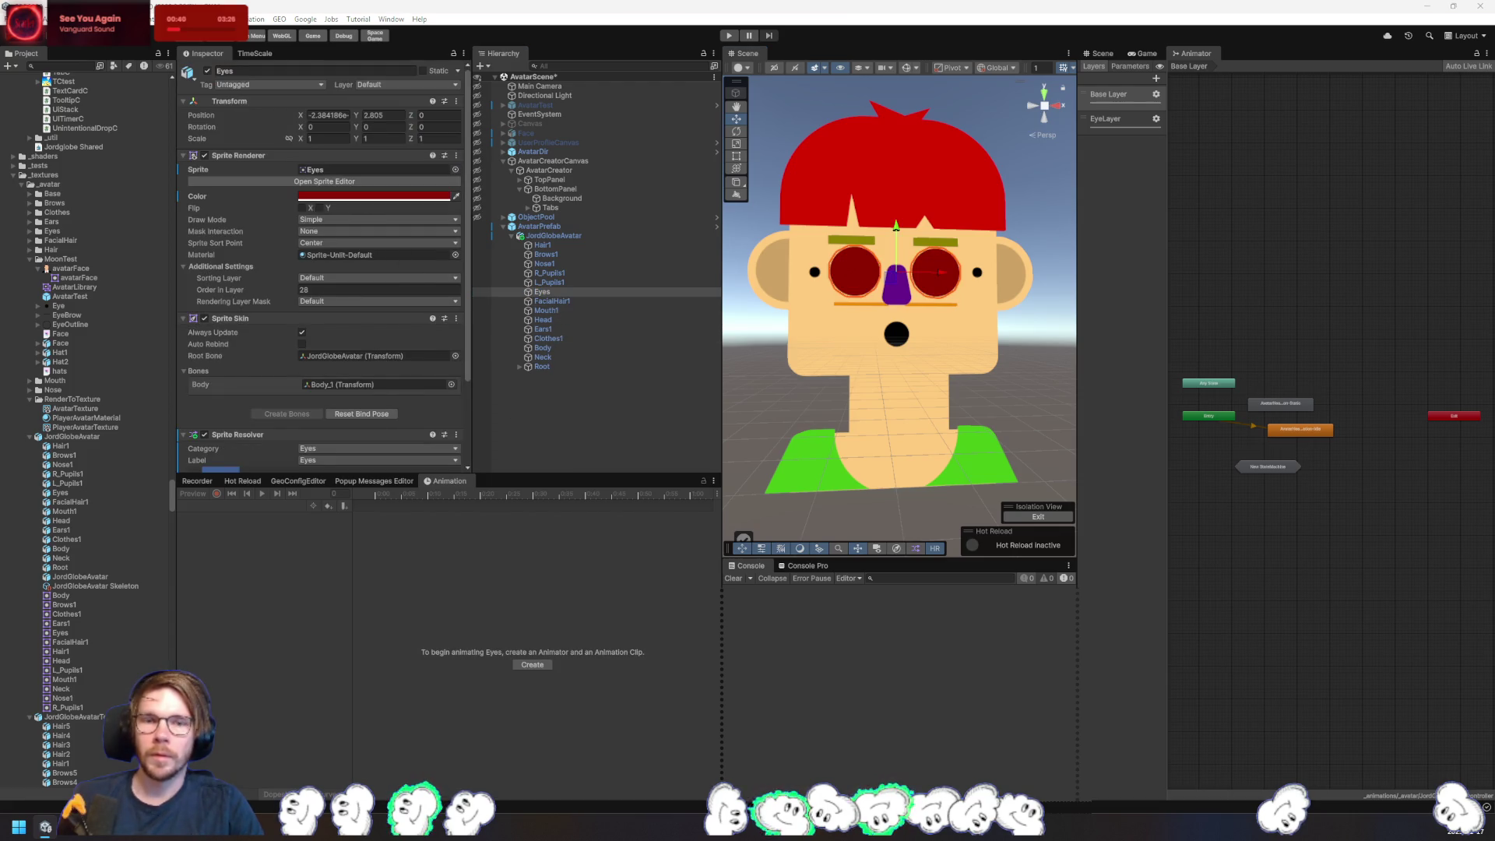
click(1040, 384)
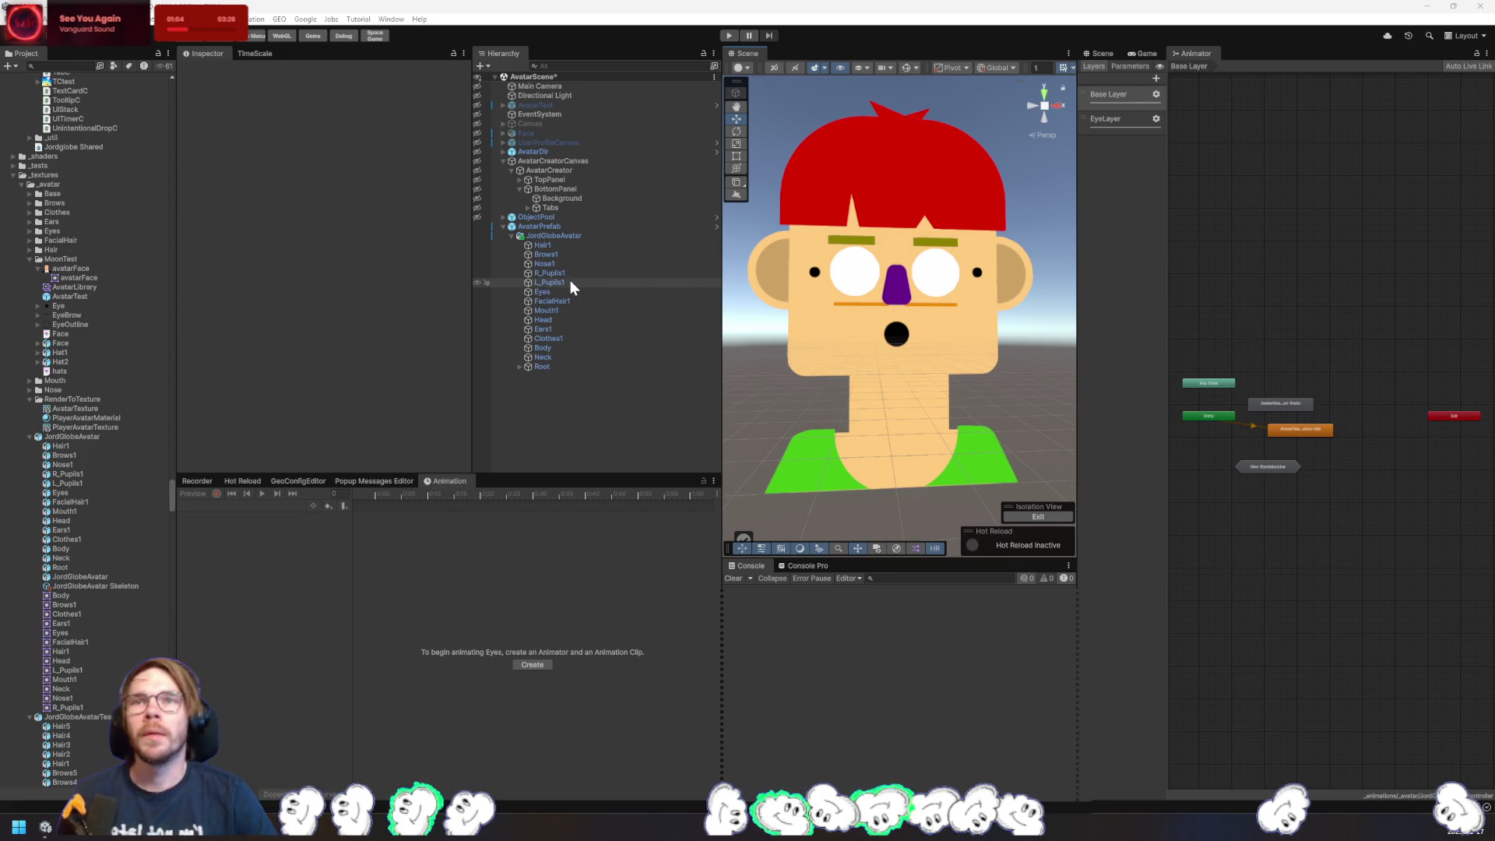
click(584, 299)
- Switch the mouth to the rectangular Mouth3 shape after trying Mouth4
click(578, 310)
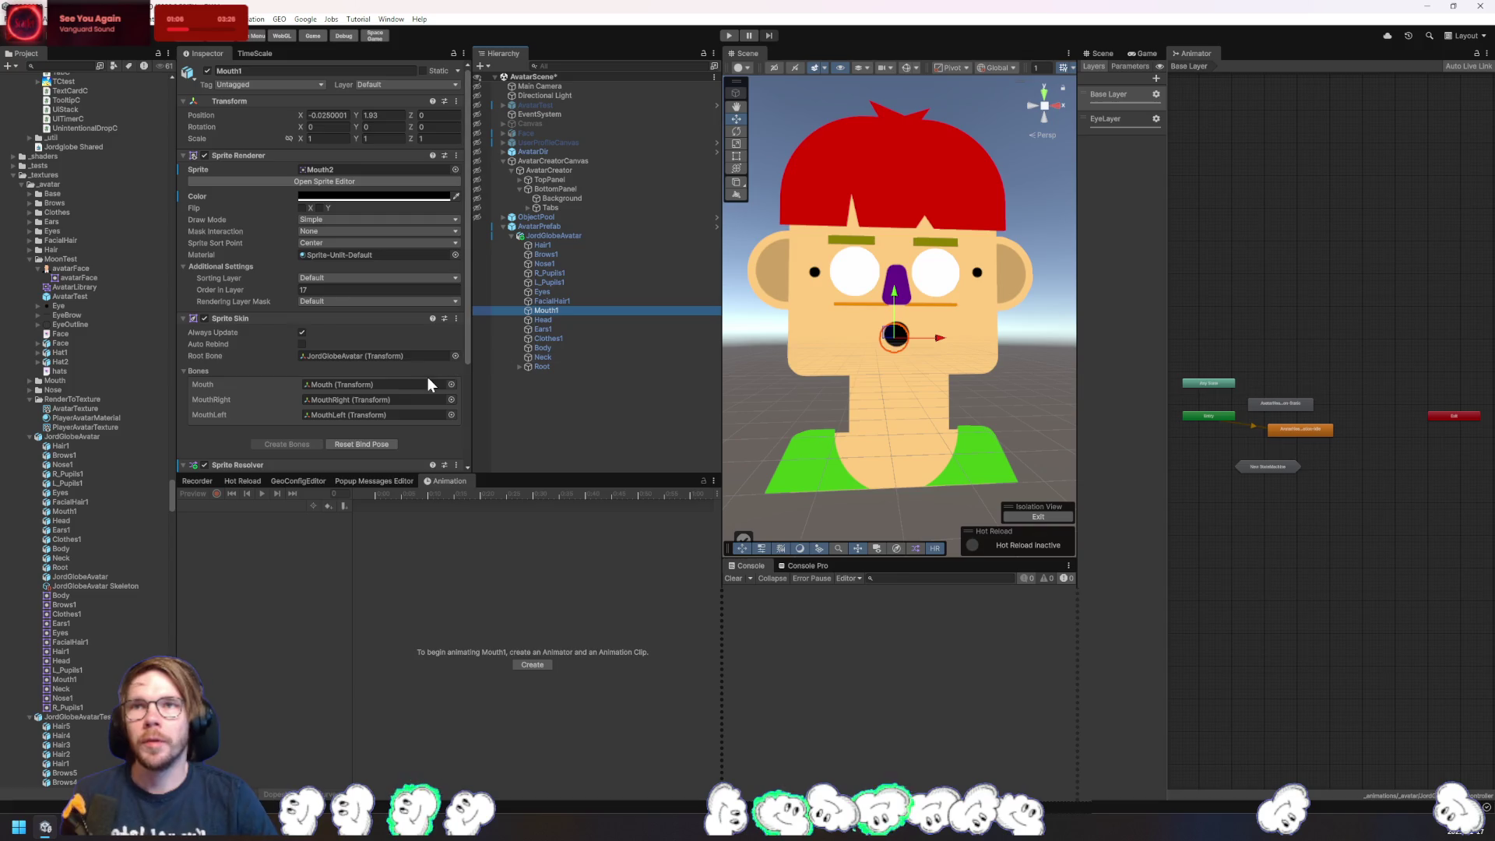
scroll(374, 380, down, 2)
click(311, 456)
click(338, 453)
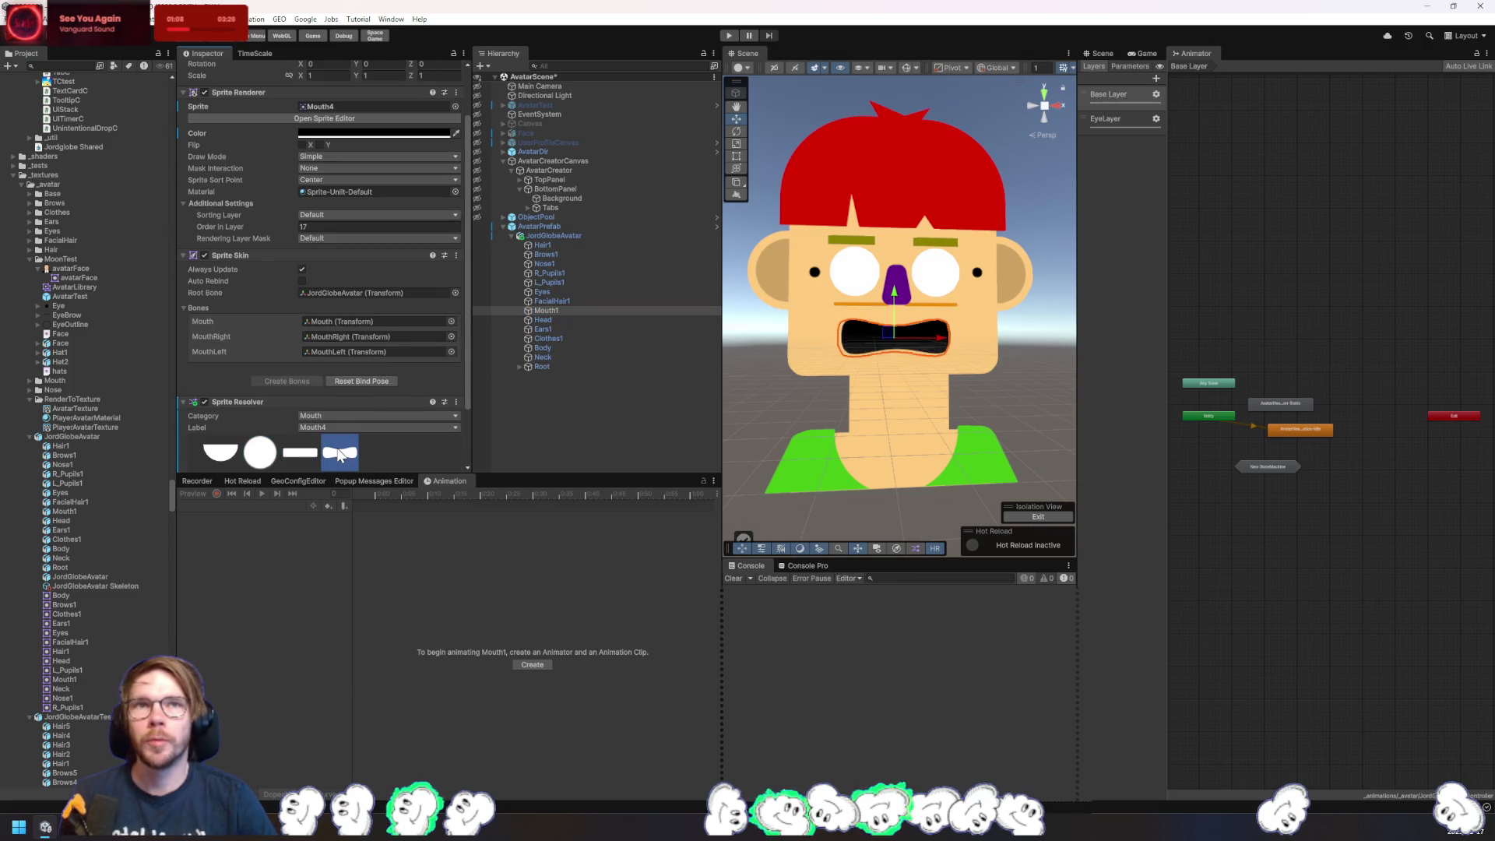
click(303, 452)
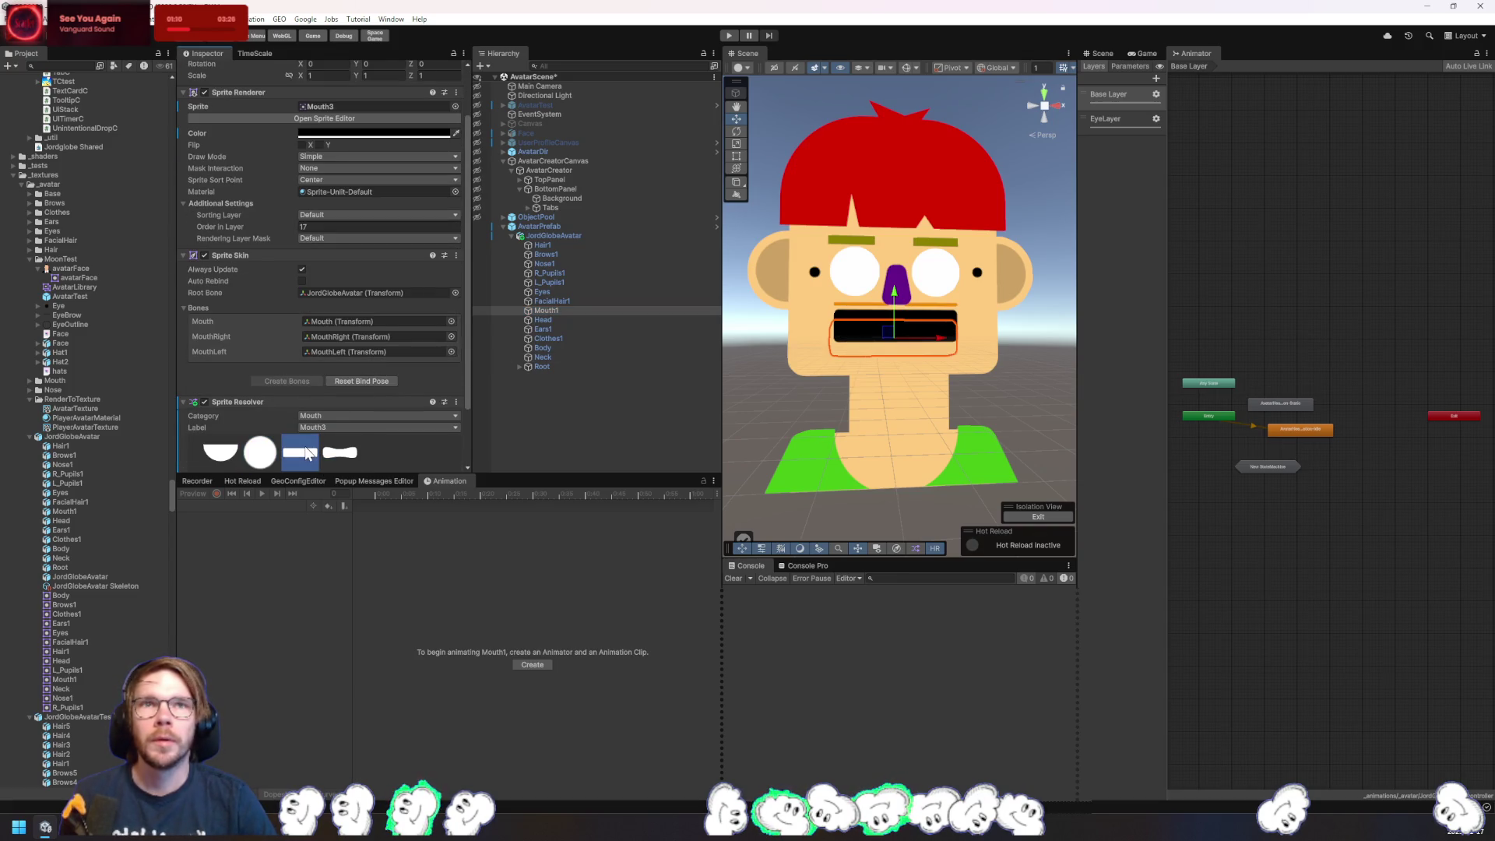
- Set both left and right pupils to the L_Pupils1 sprite
click(541, 292)
click(565, 282)
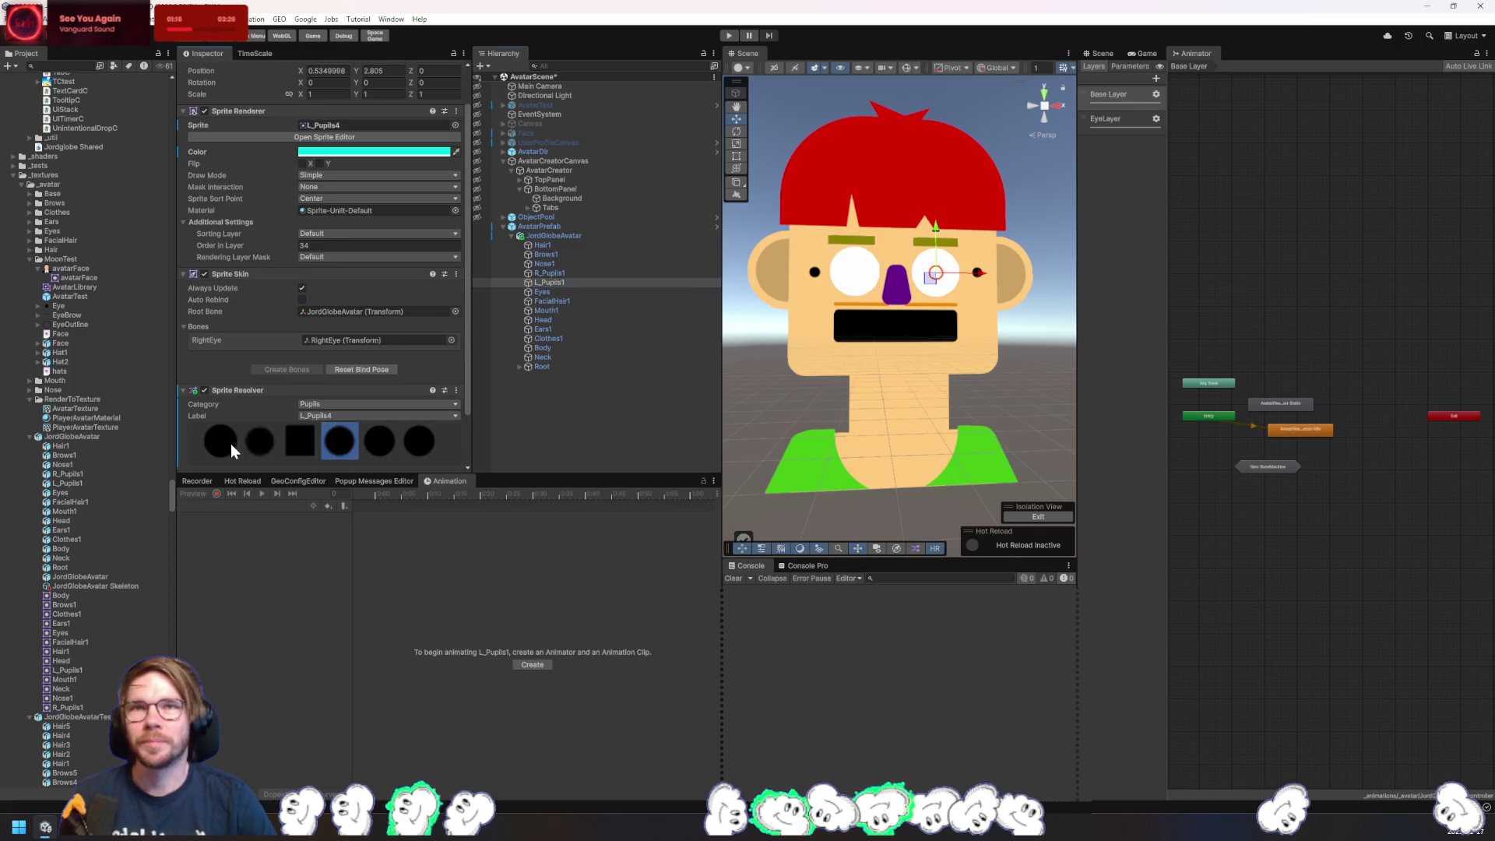
click(230, 444)
click(560, 273)
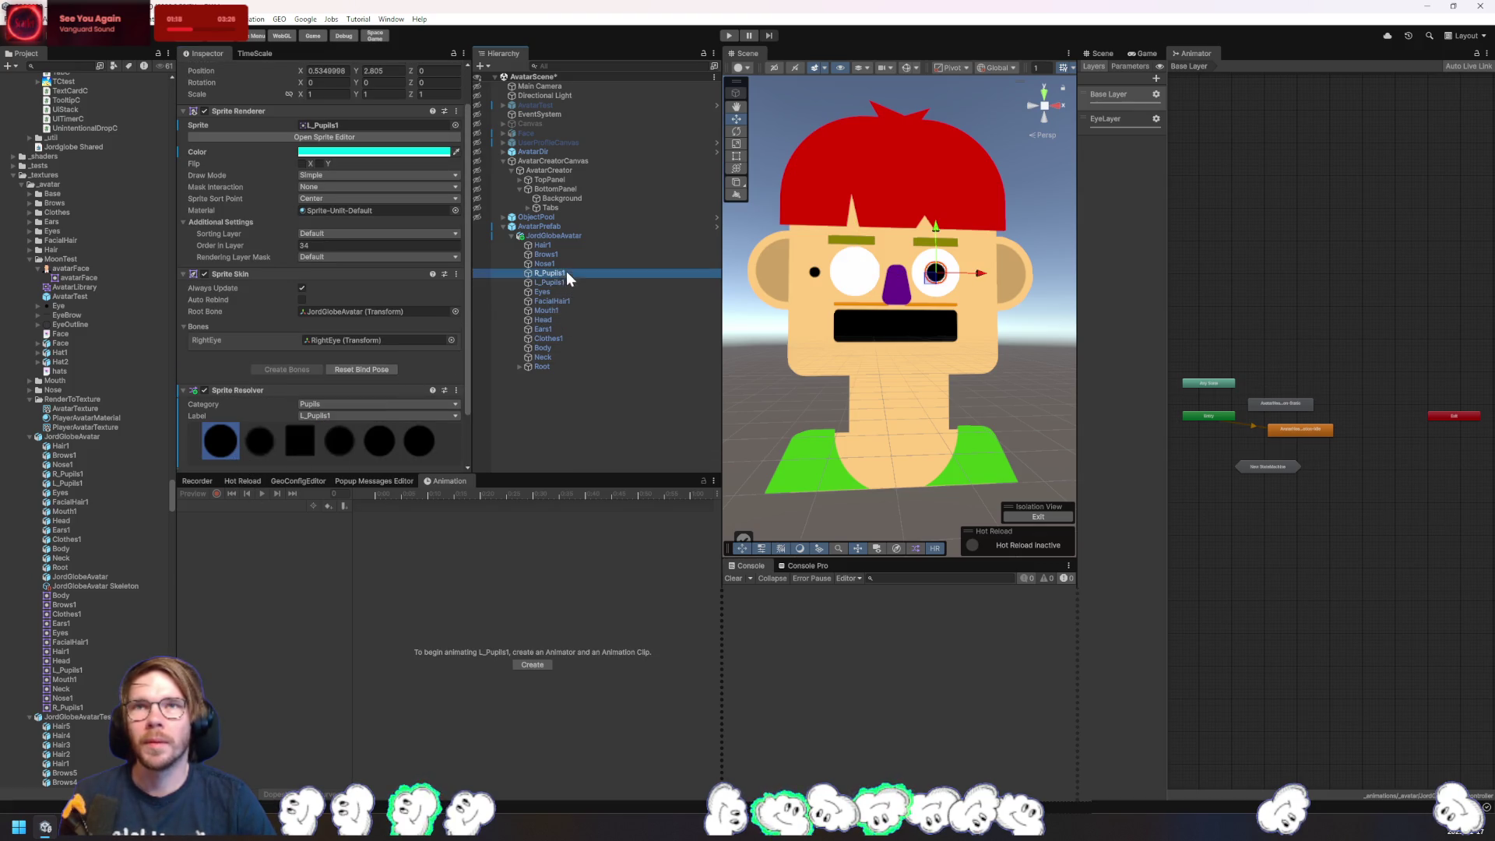
click(250, 444)
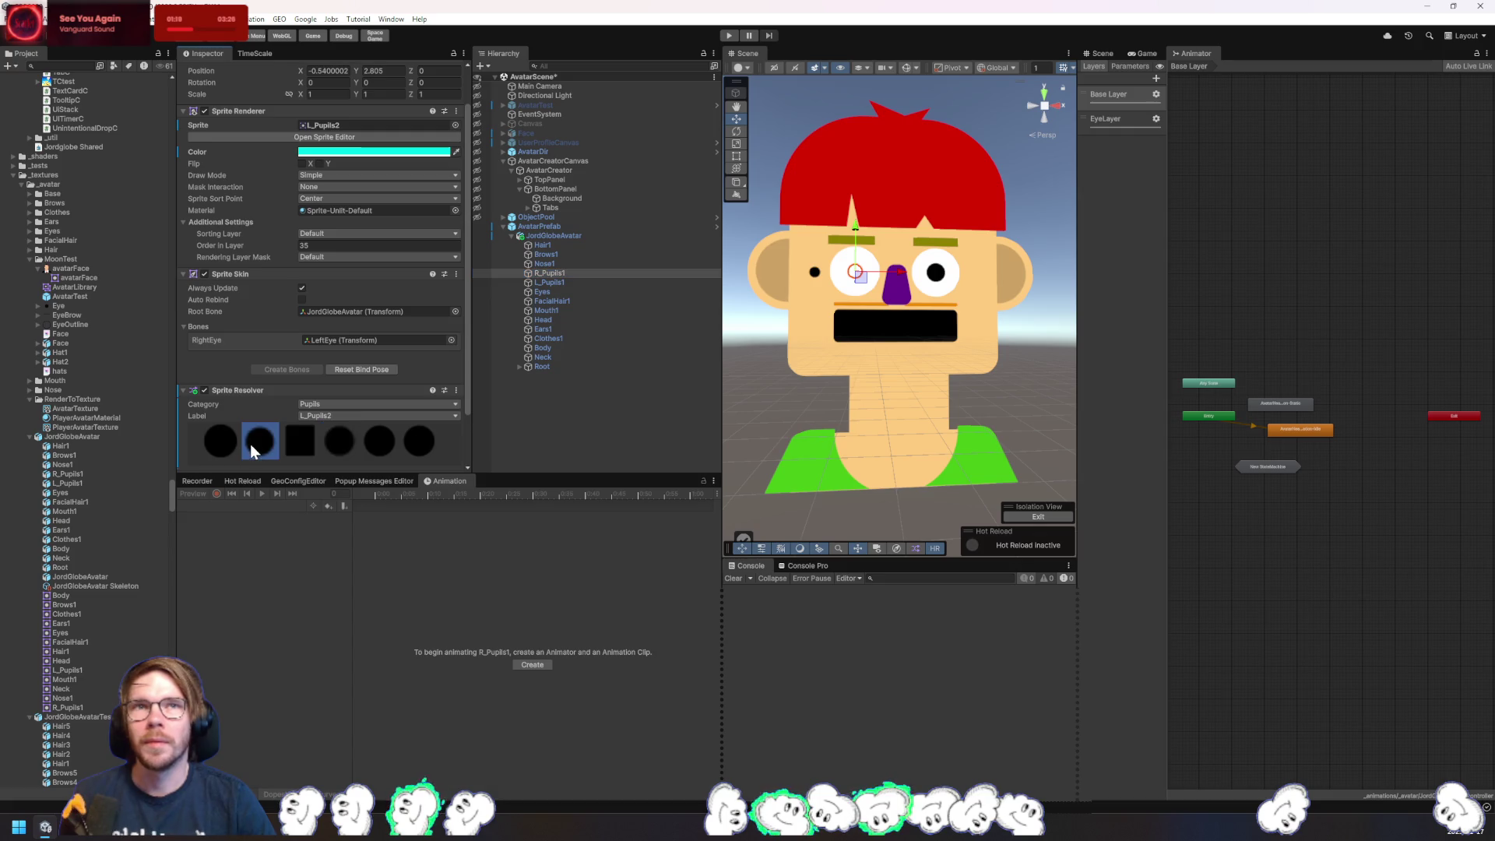
click(303, 444)
click(335, 441)
click(380, 442)
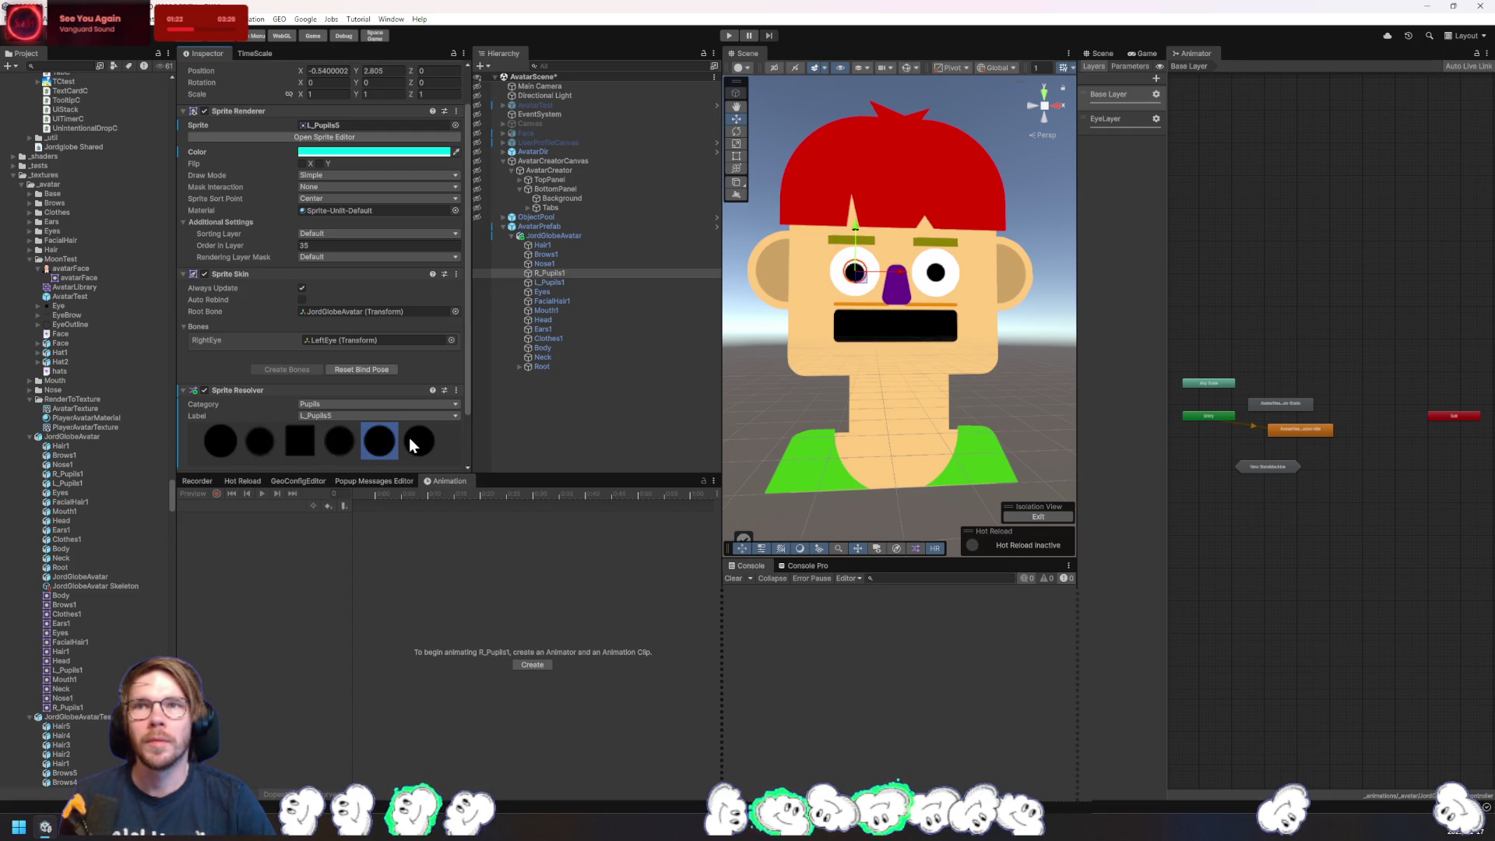
click(419, 441)
click(230, 452)
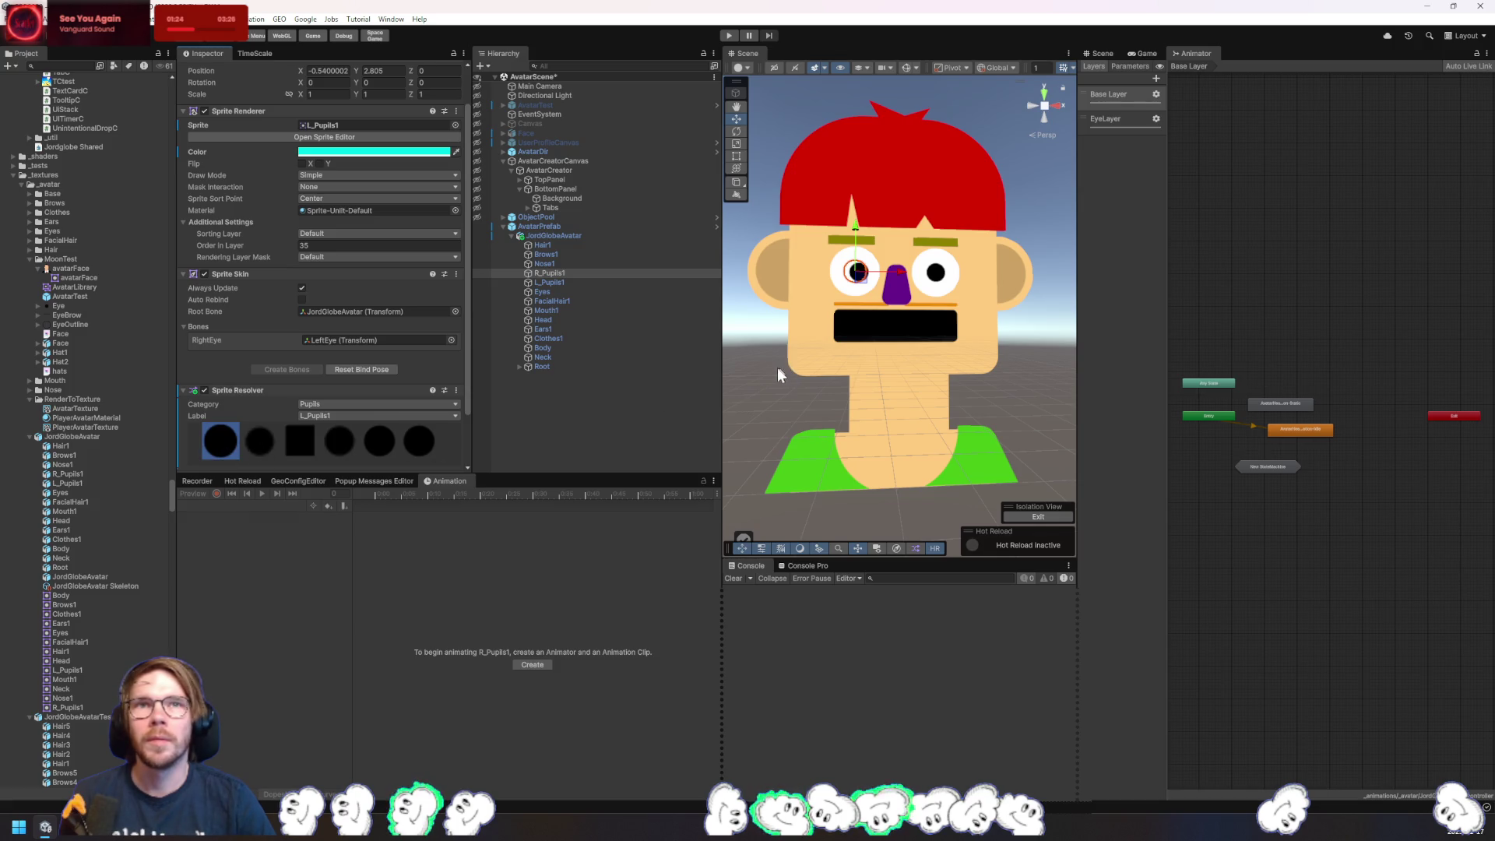
- Recolour the Mouth1 sprite from black to teal
click(609, 330)
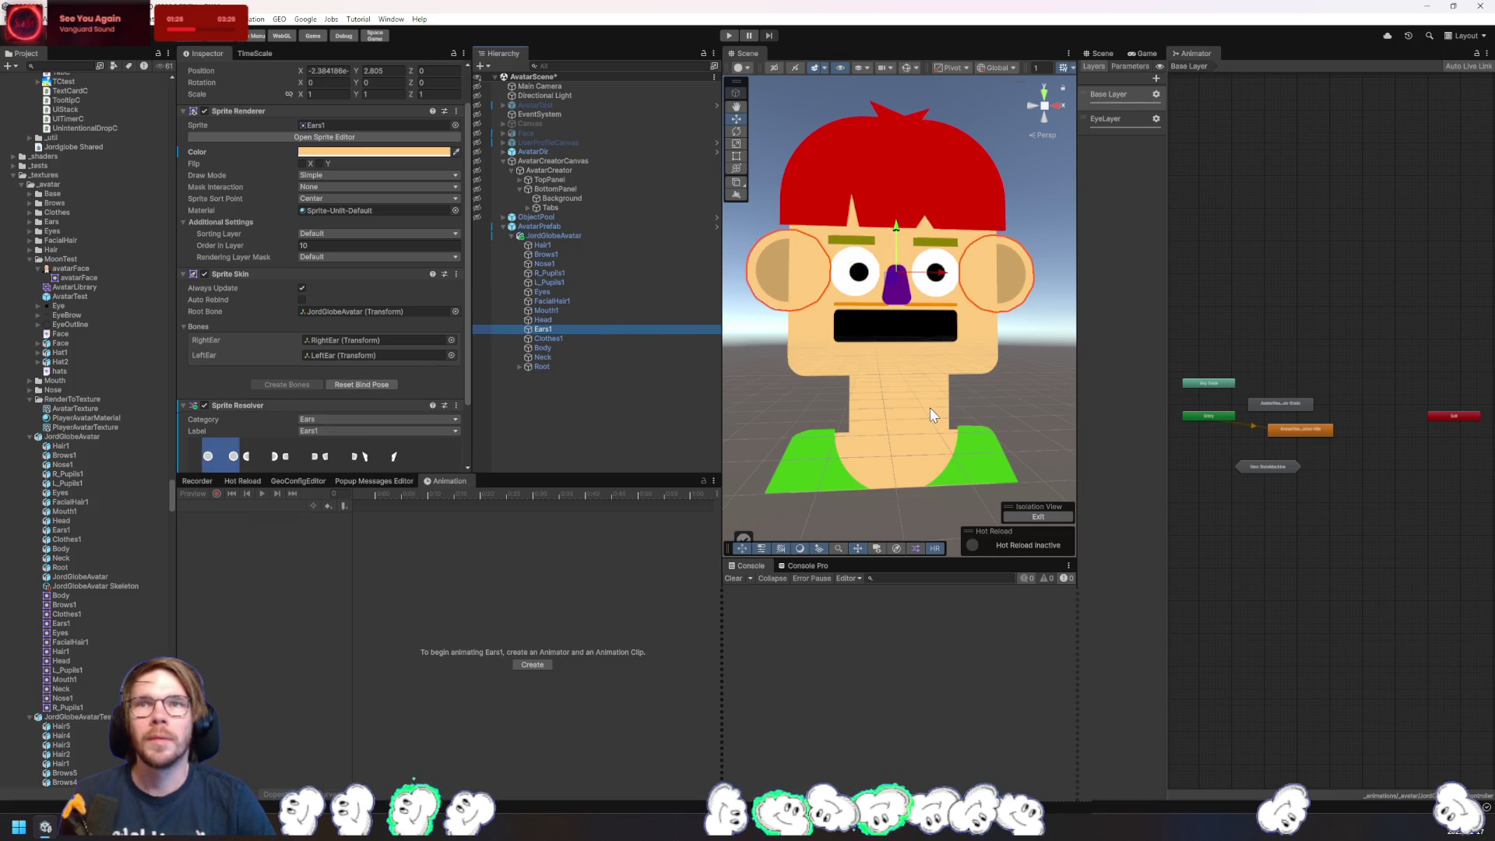
click(555, 339)
click(562, 312)
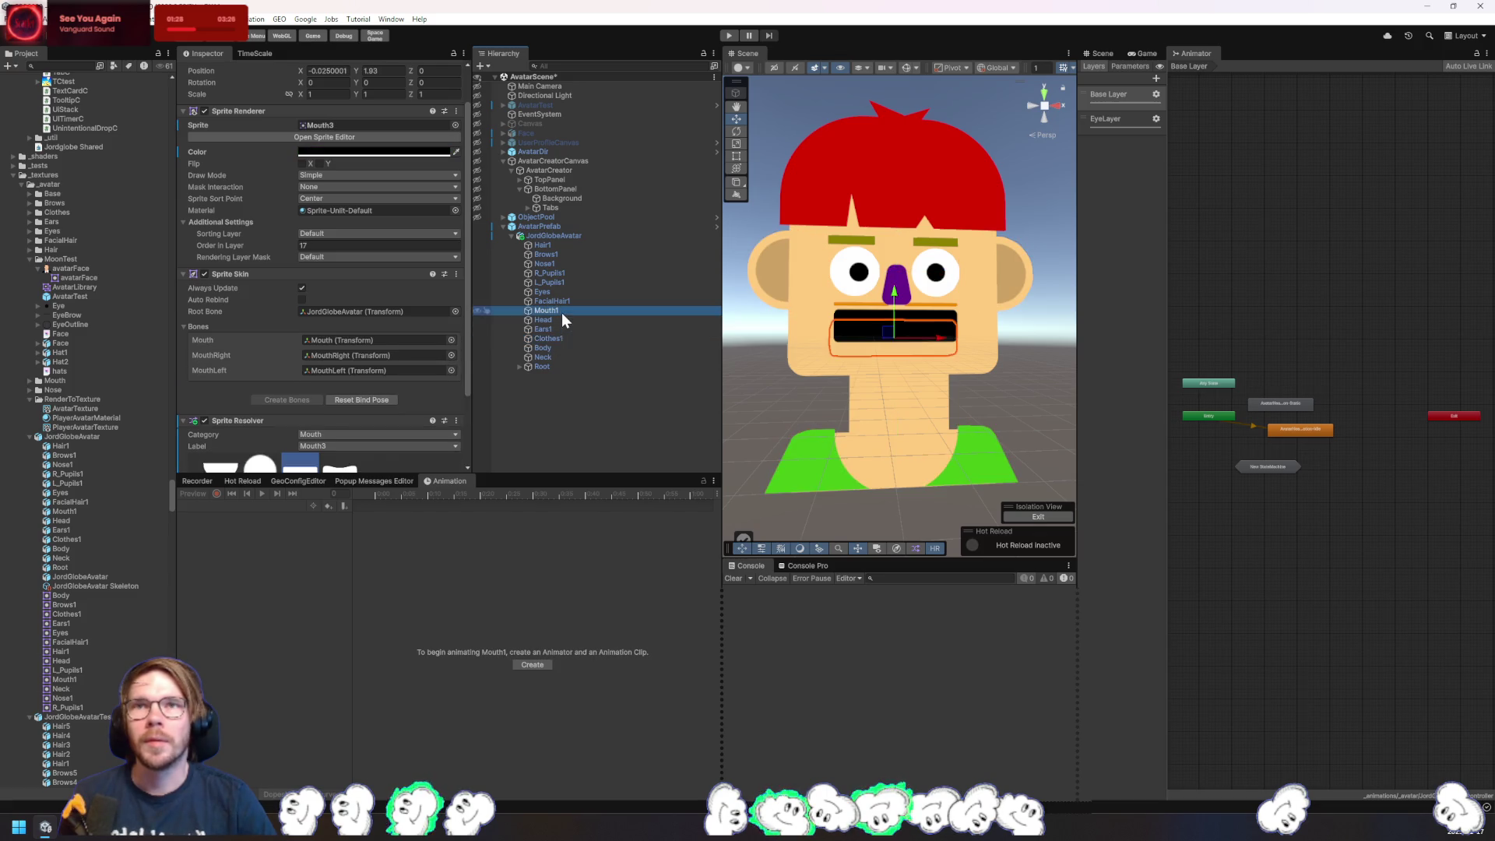
click(381, 181)
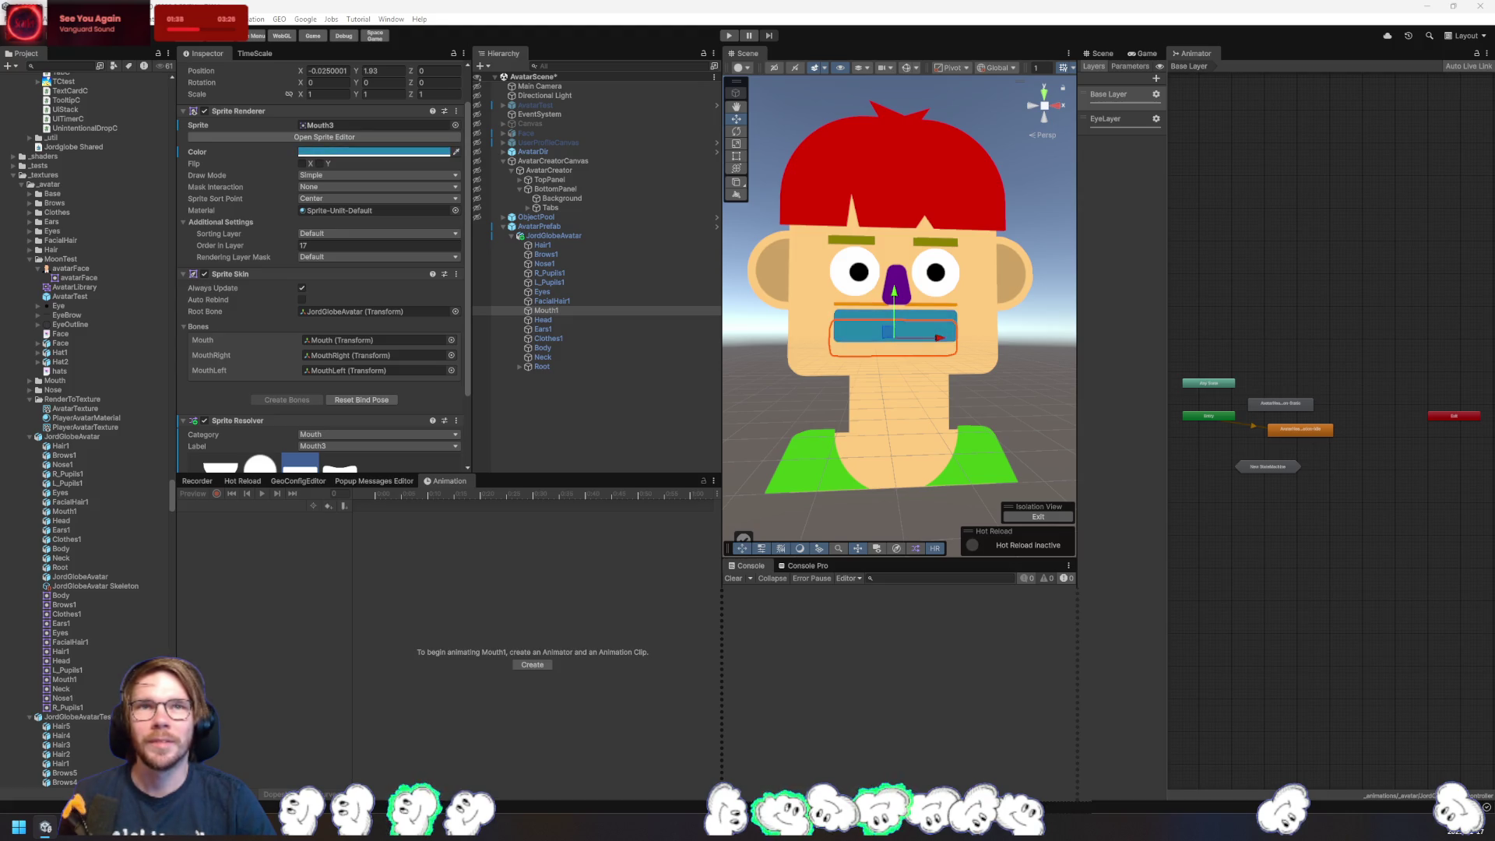
click(1008, 429)
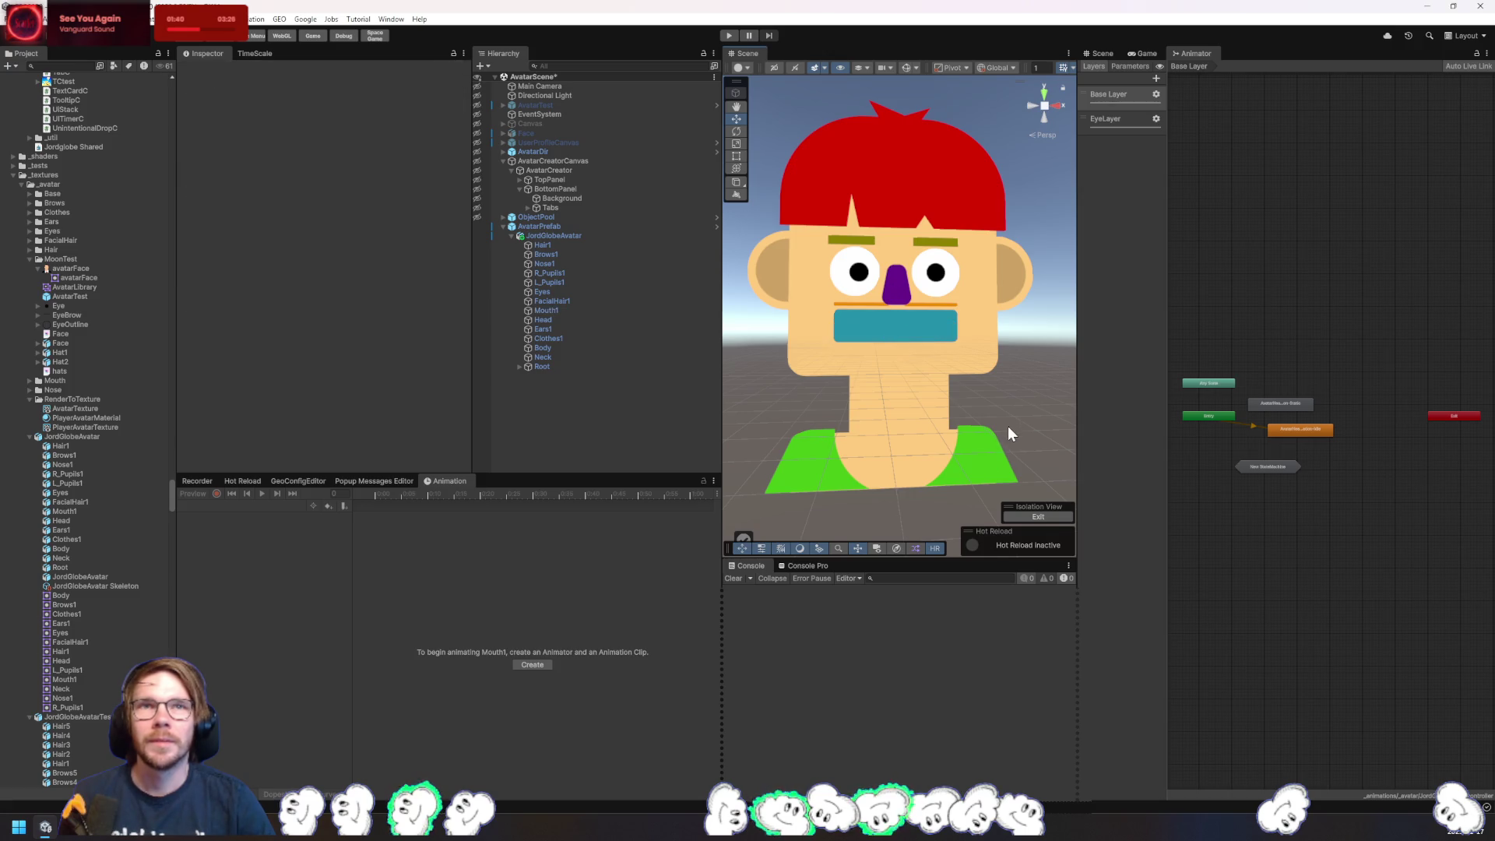
- Select Clothes1 and cycle its Sprite Resolver variants, settling on the green Clothes5 tank top
click(543, 357)
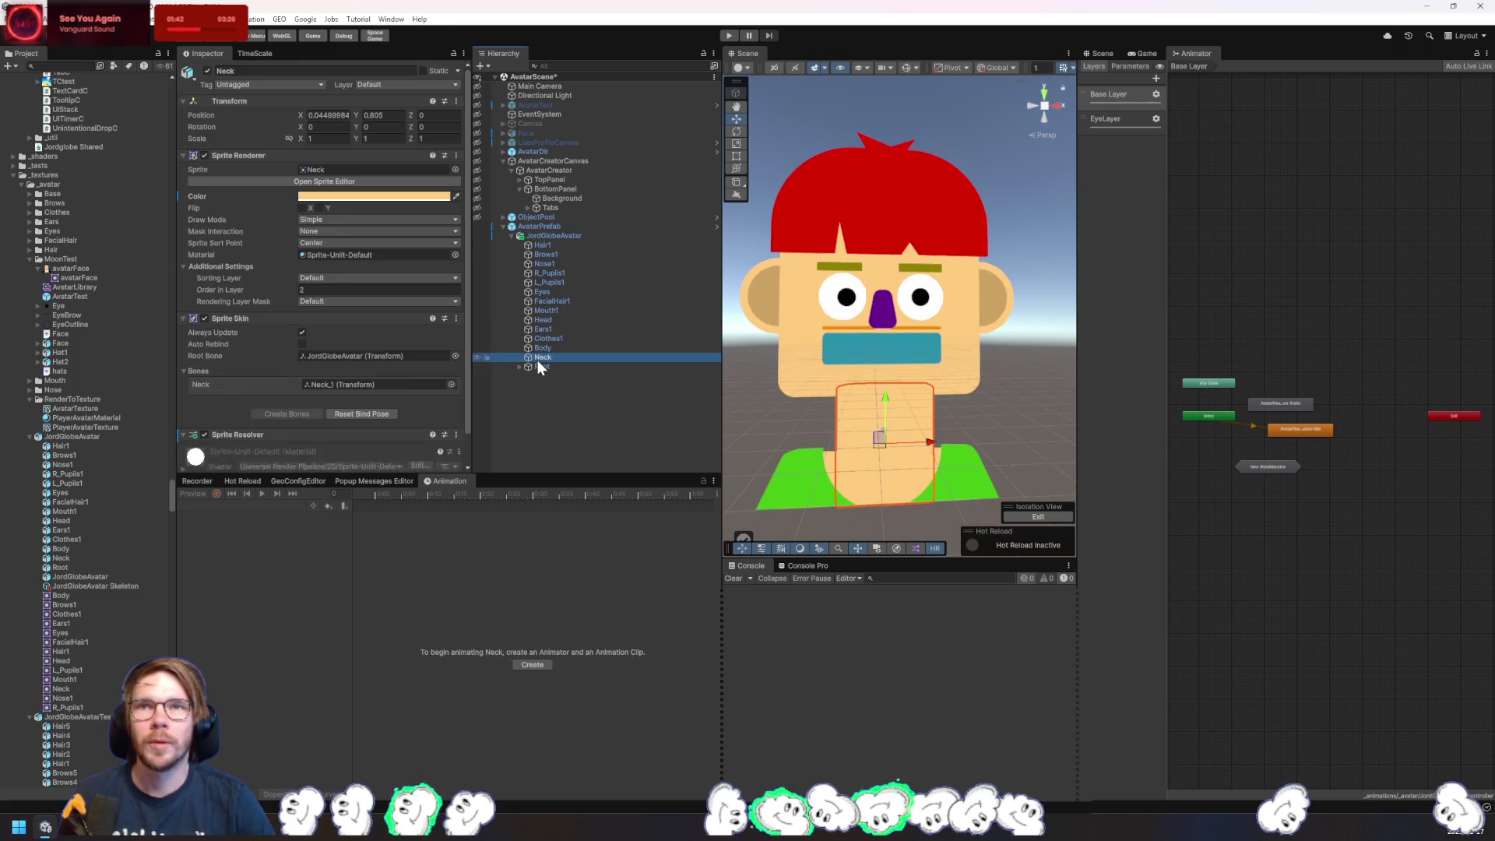
scroll(382, 394, down, 2)
click(543, 347)
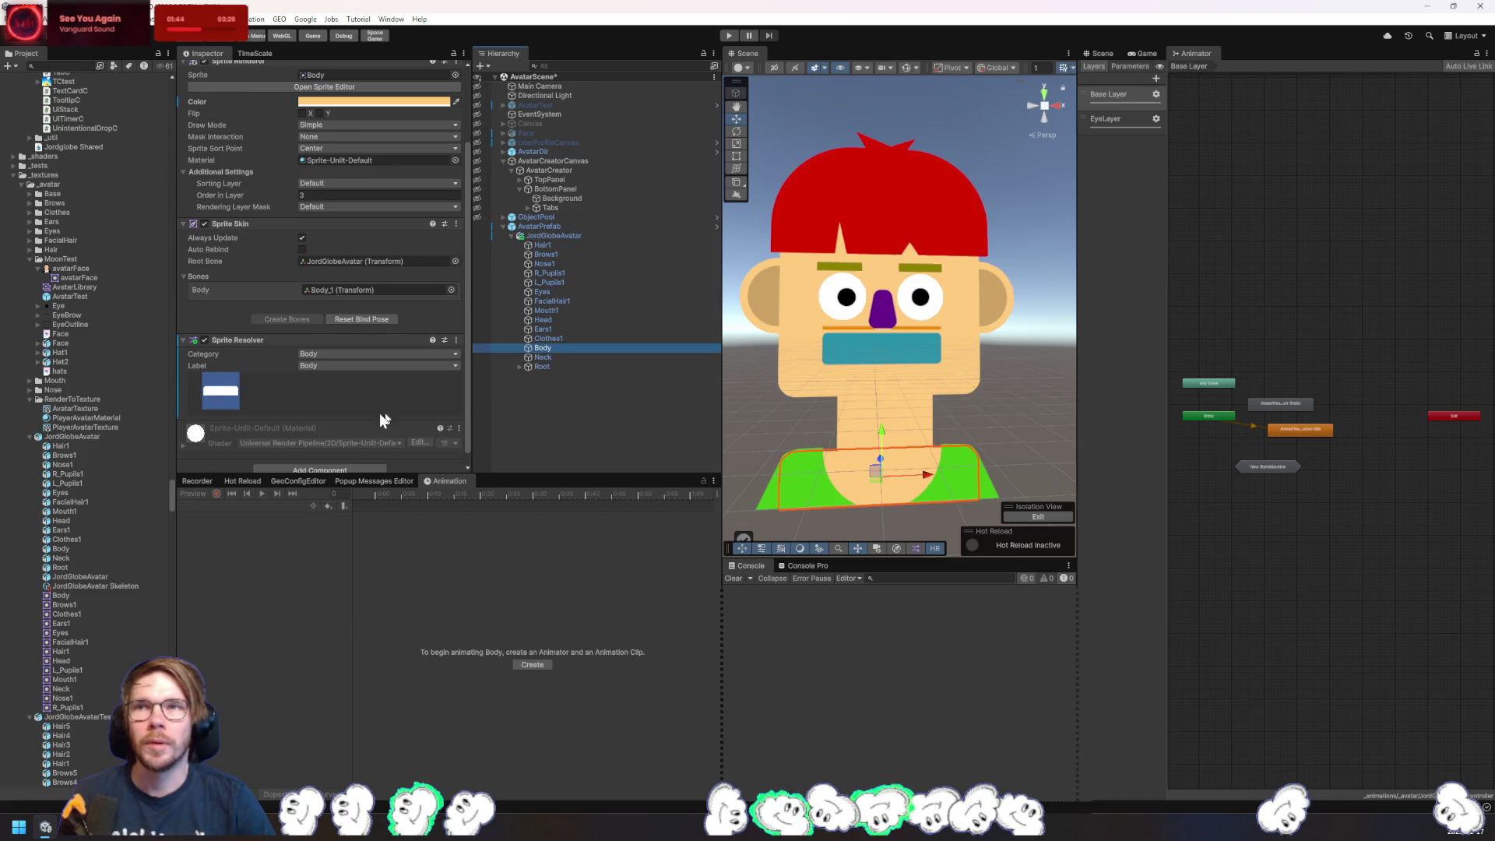
click(545, 338)
click(345, 393)
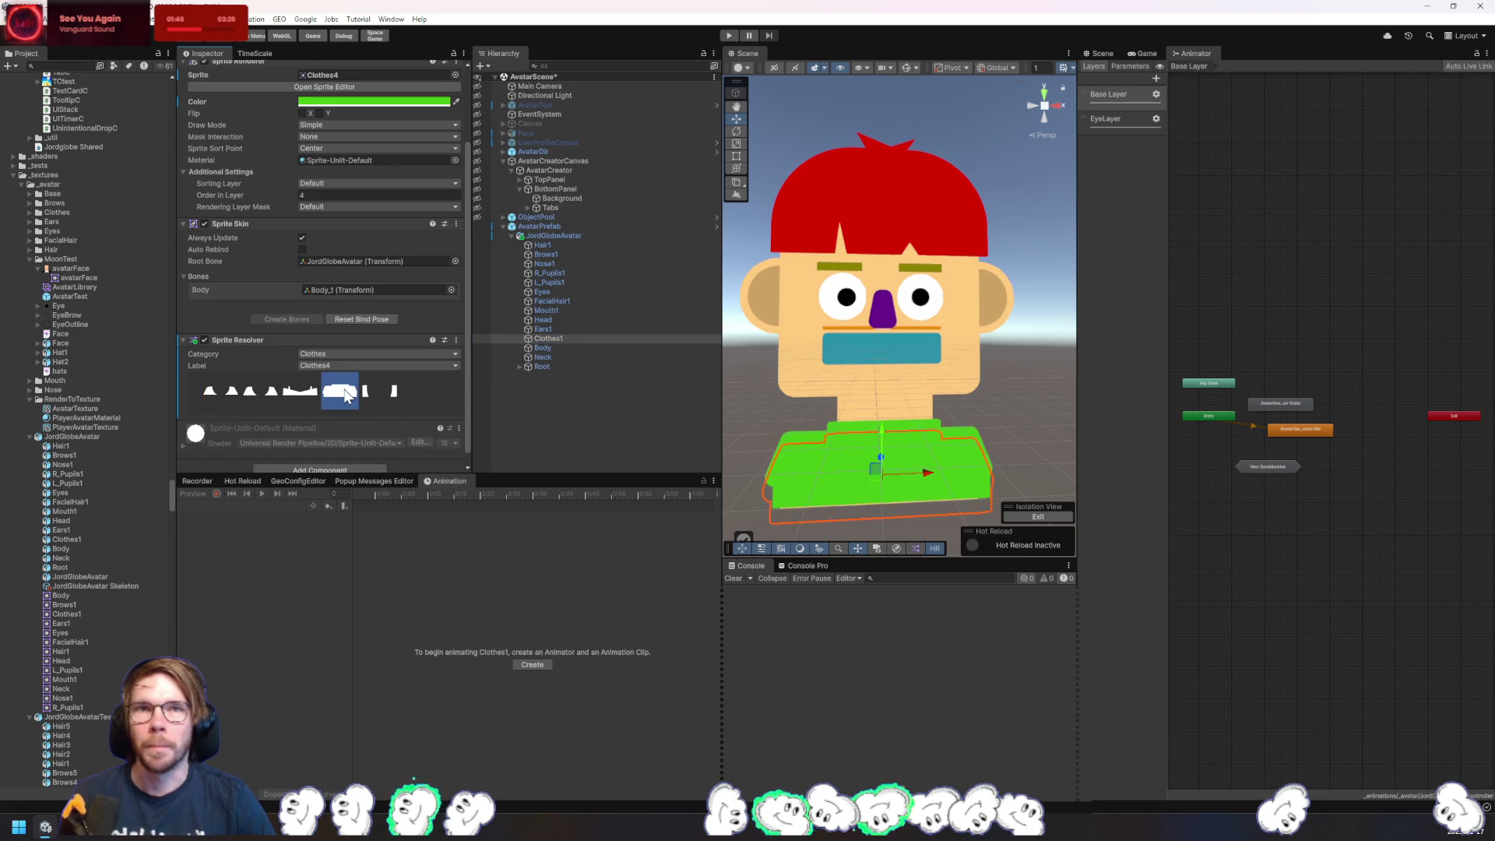
click(300, 393)
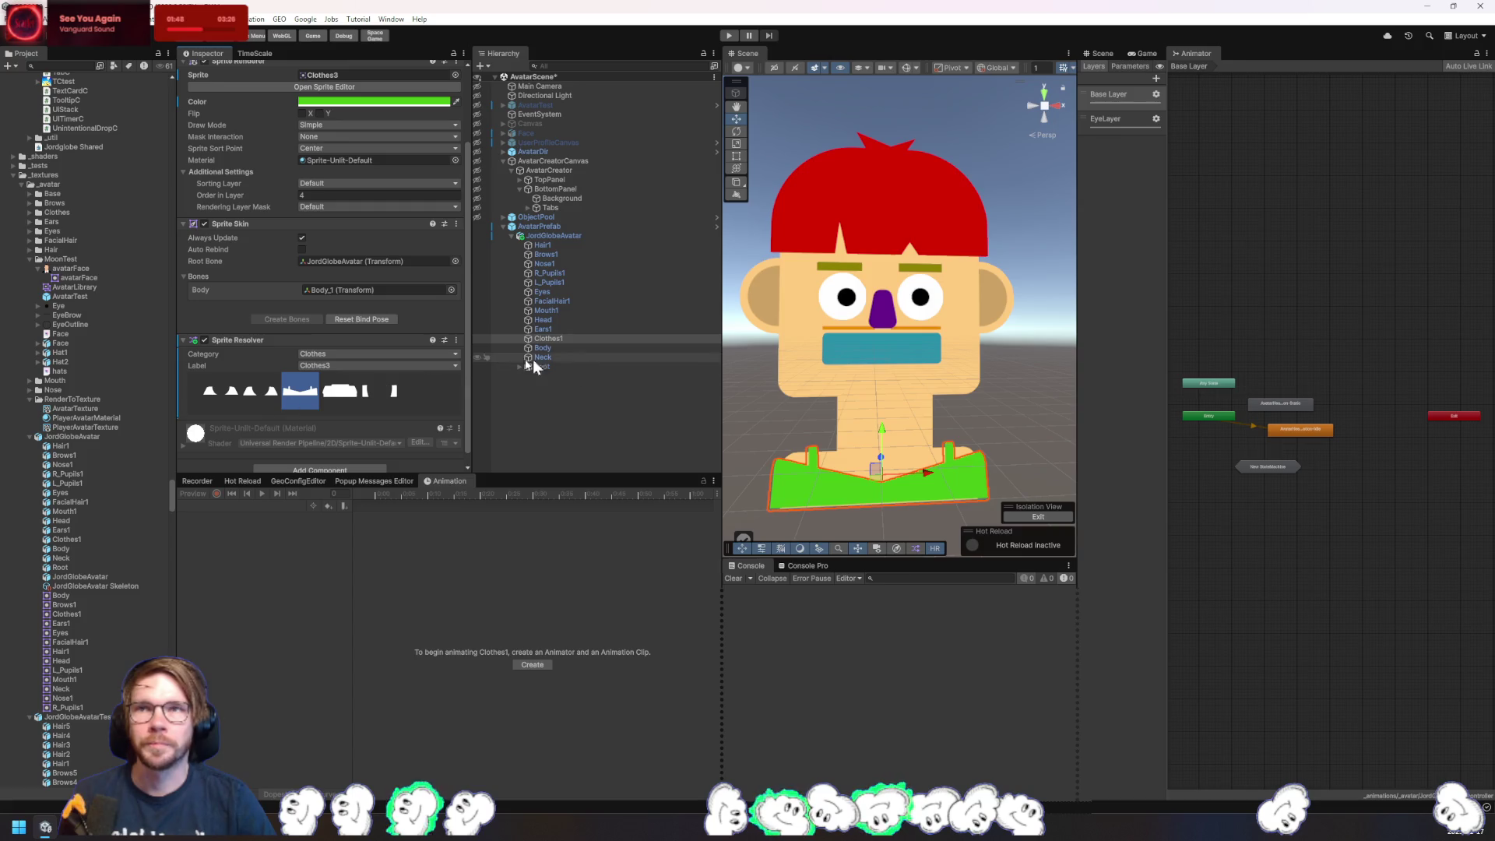
click(259, 401)
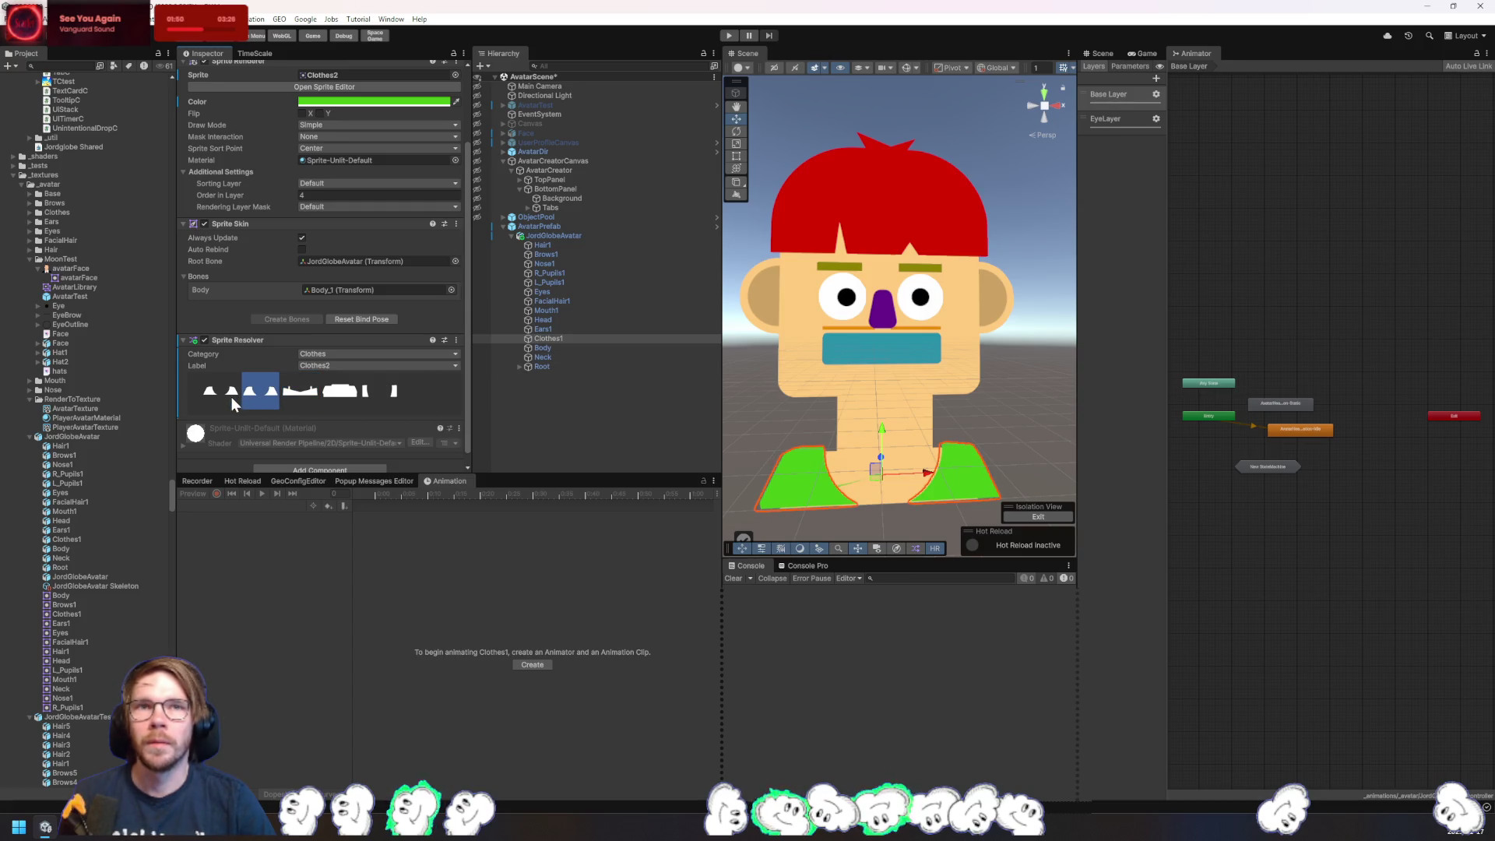
click(235, 401)
click(393, 391)
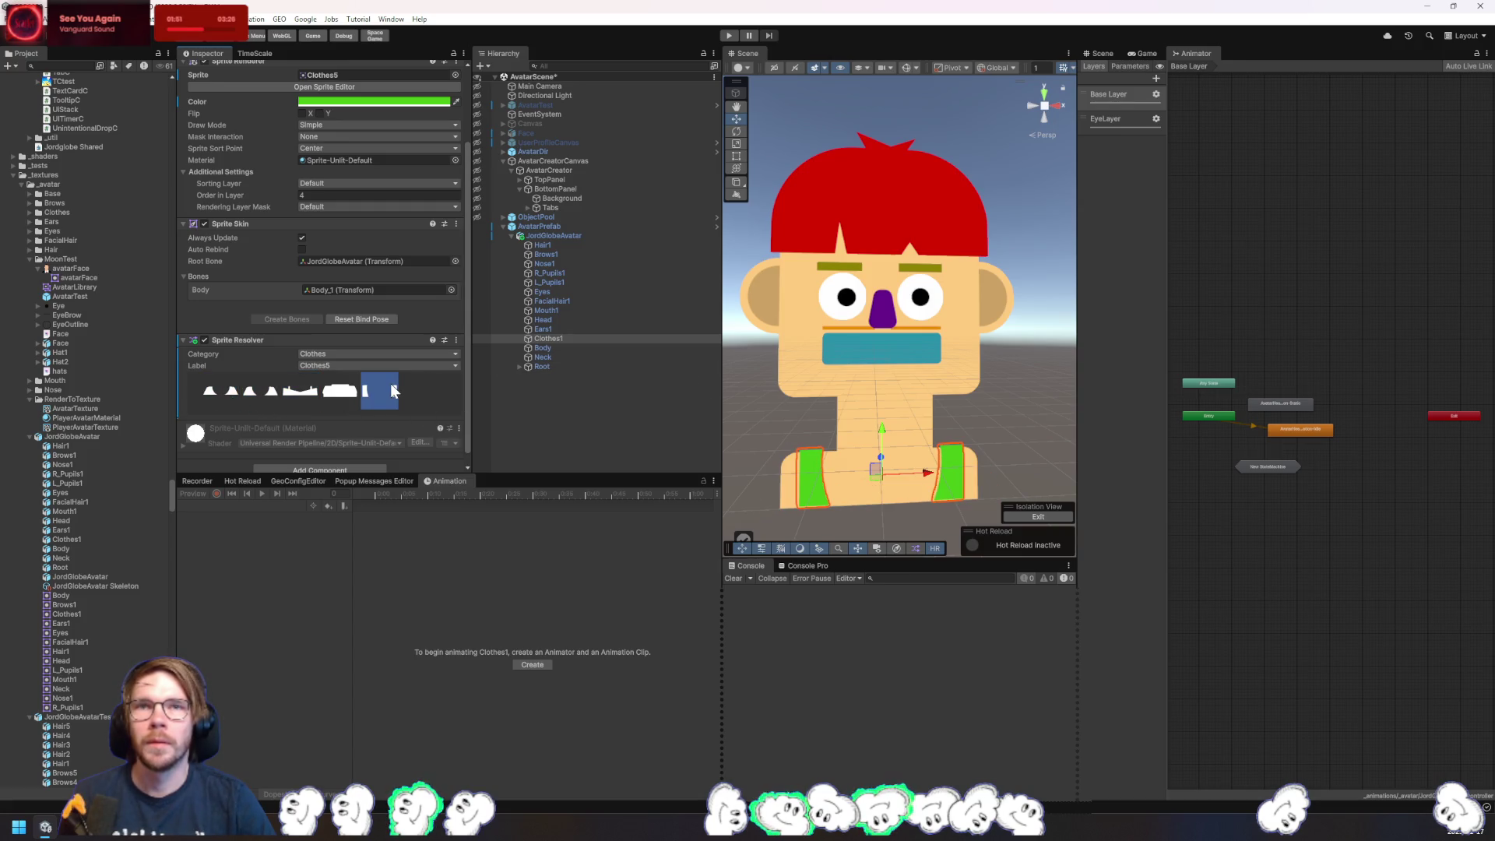
- Select Mouth1, try several mouth variants, and keep the teal half-circle smile
click(550, 321)
click(581, 310)
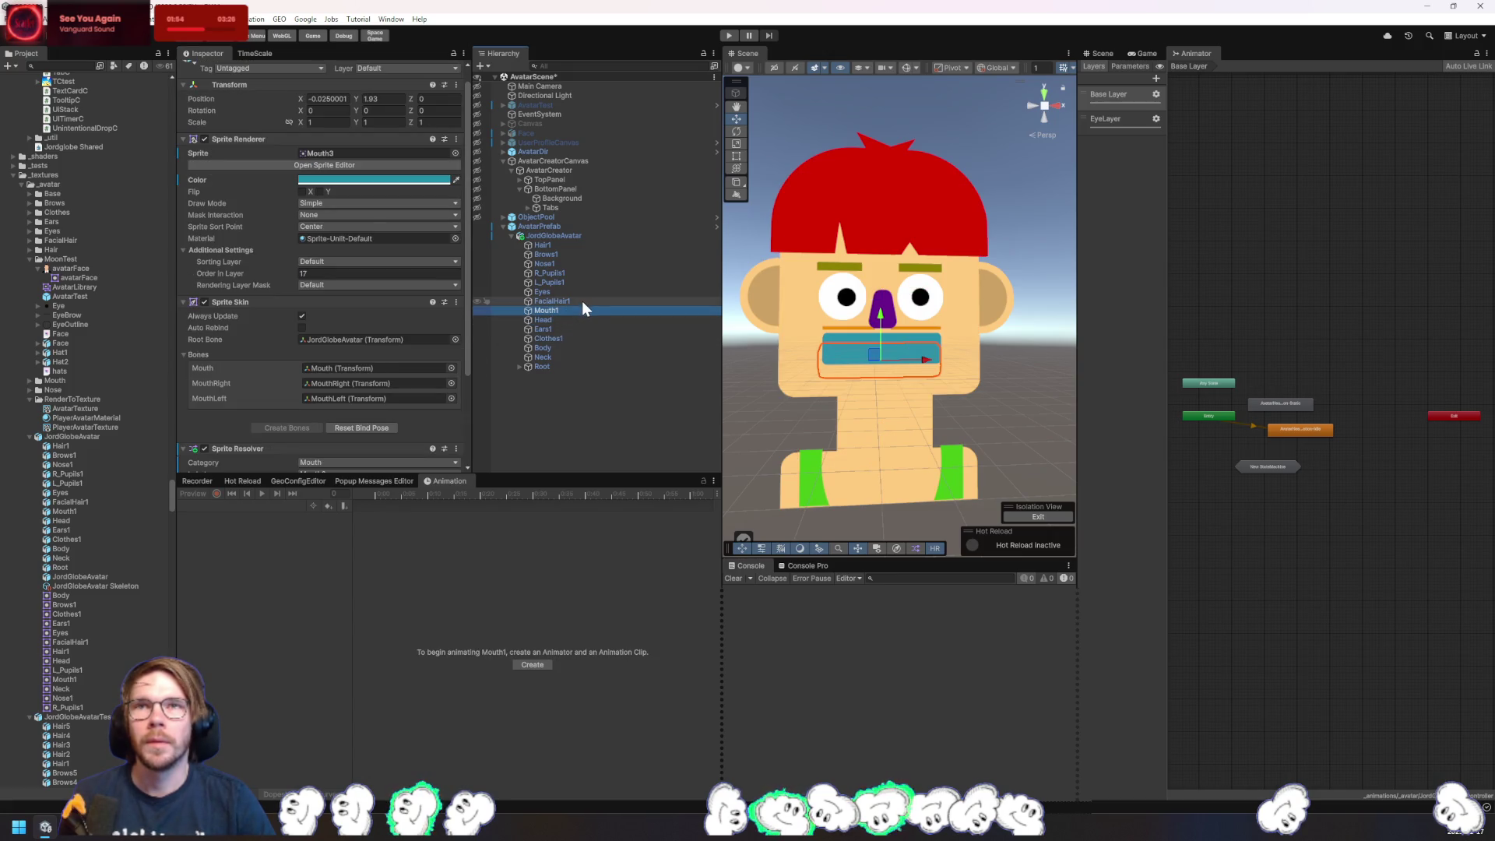
scroll(386, 360, down, 3)
click(226, 407)
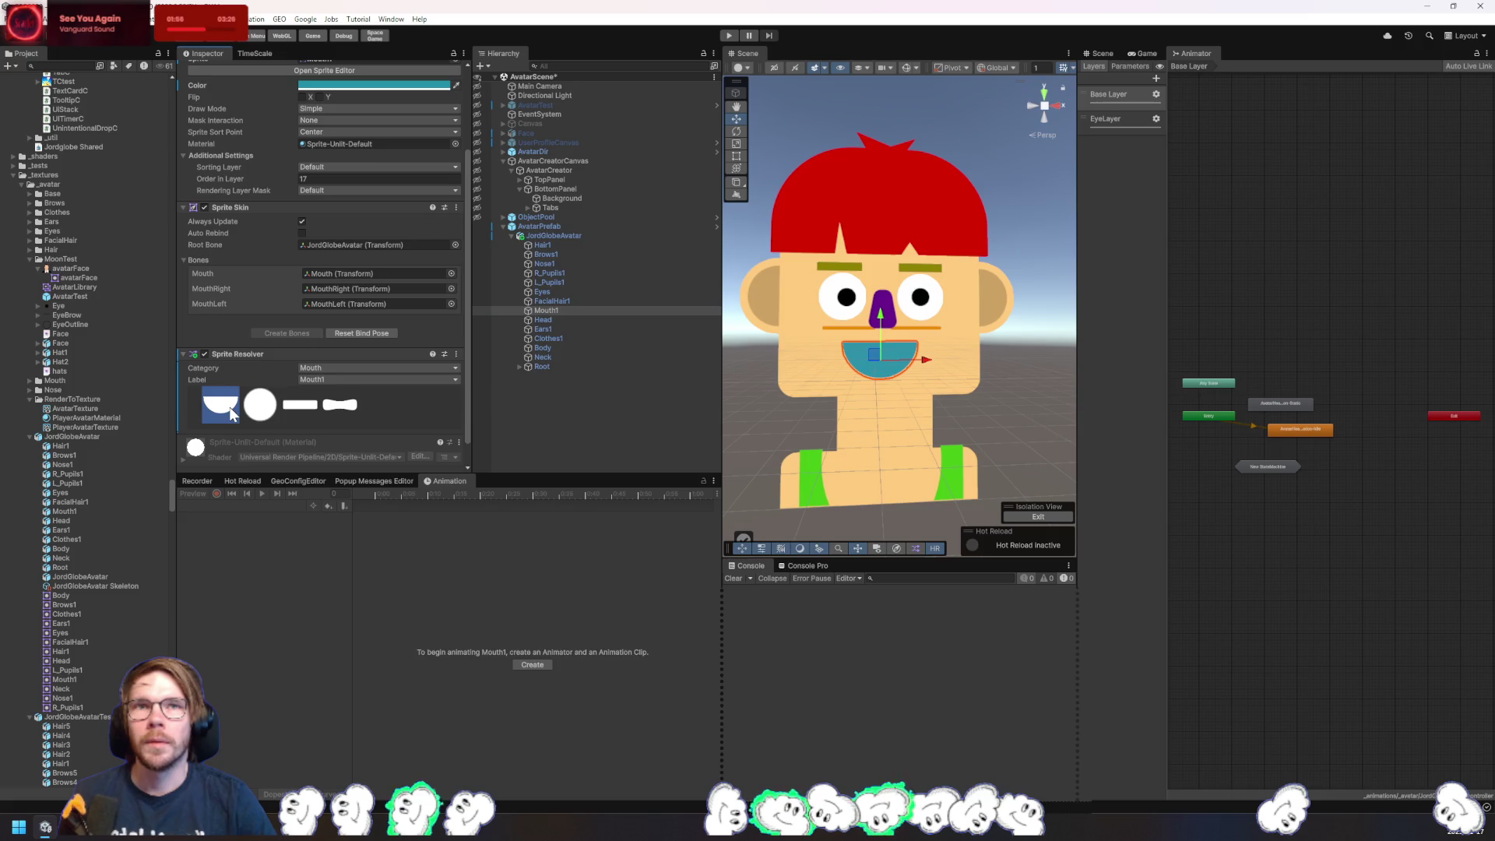
click(257, 413)
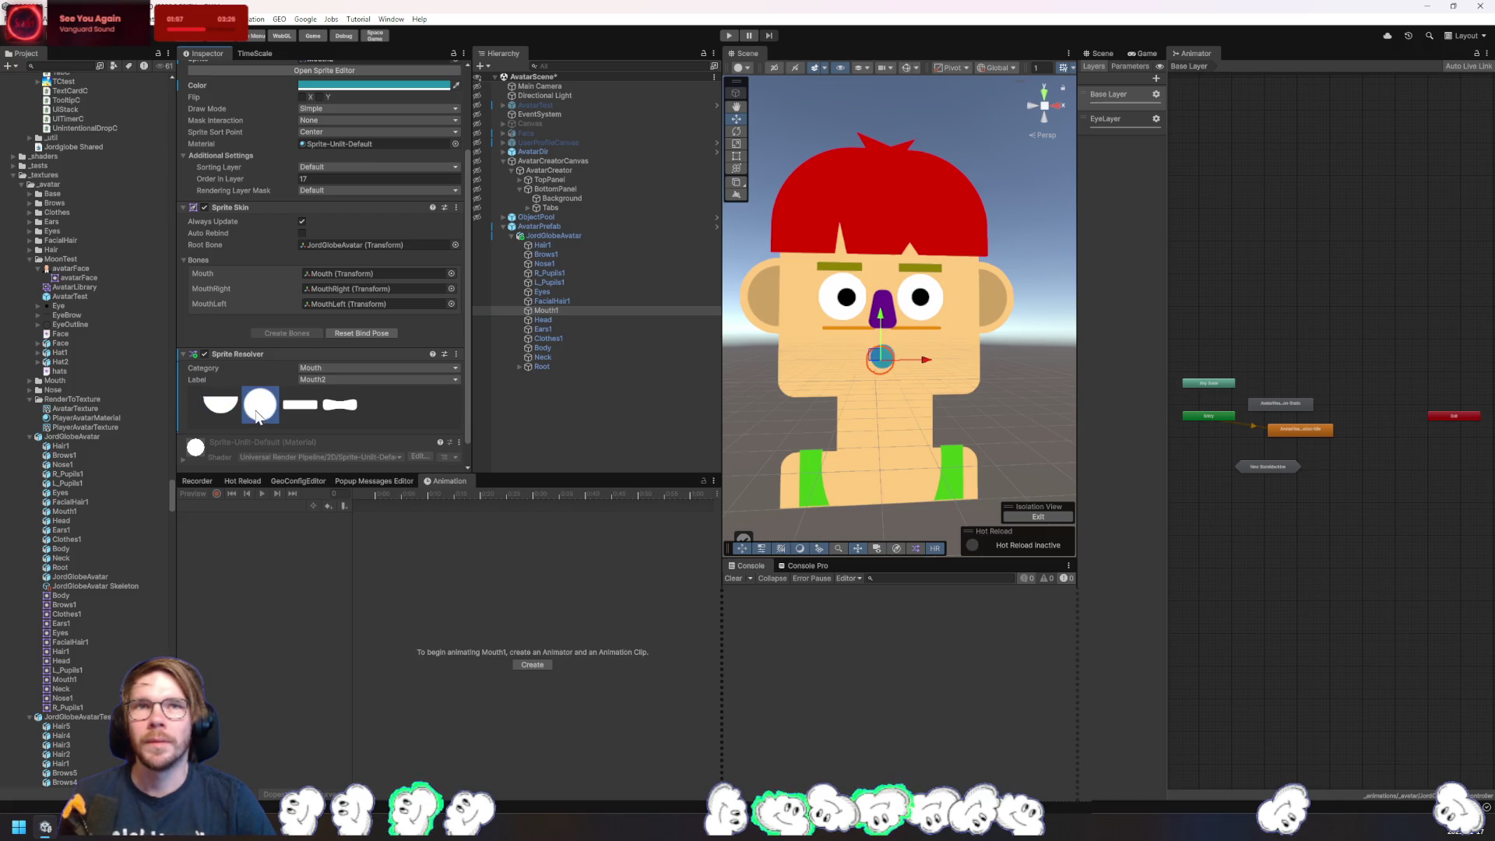
click(354, 409)
click(222, 413)
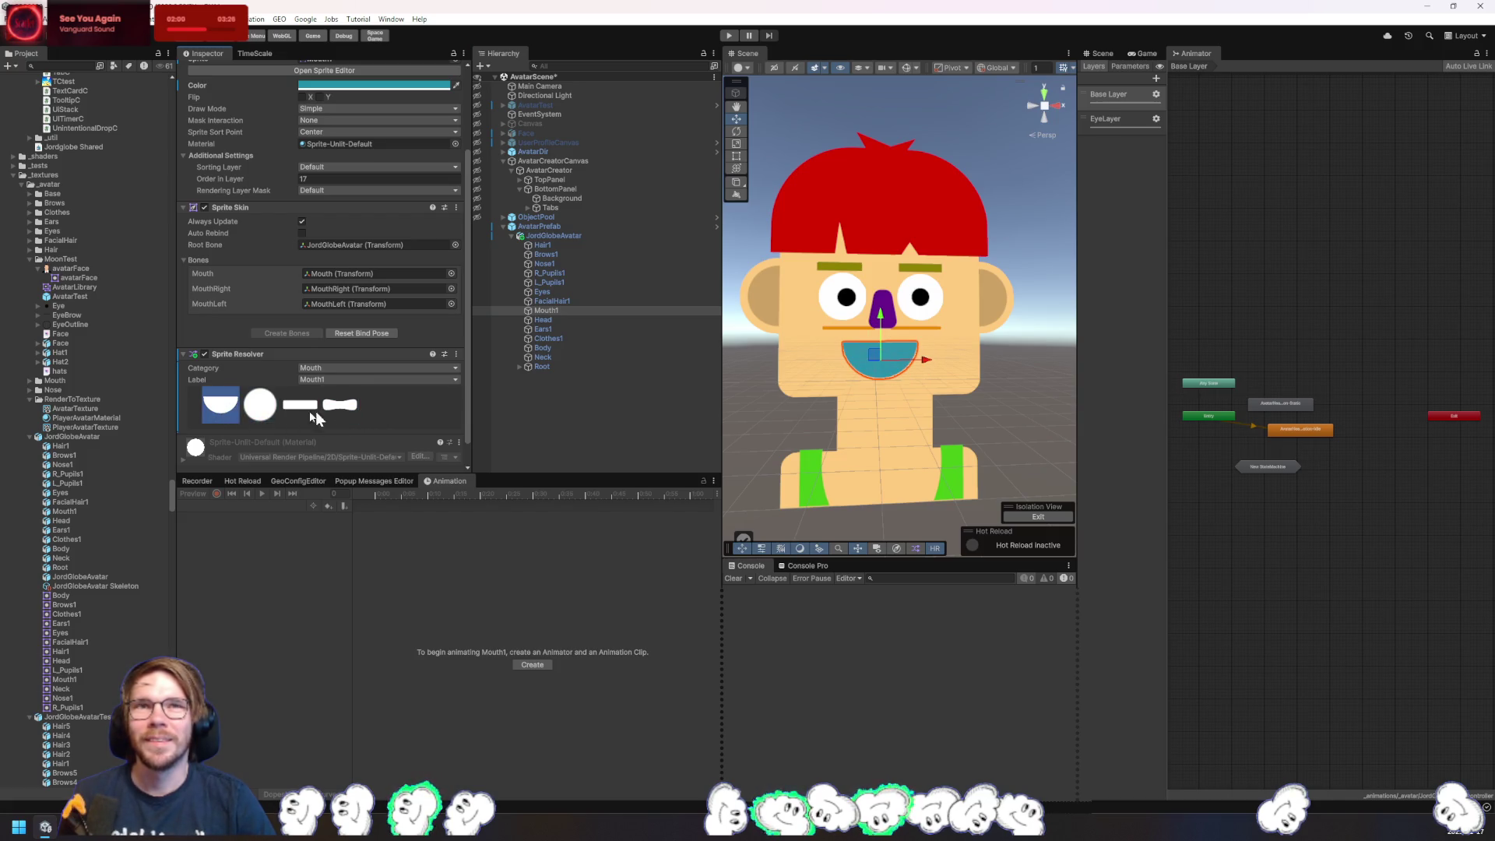
click(559, 293)
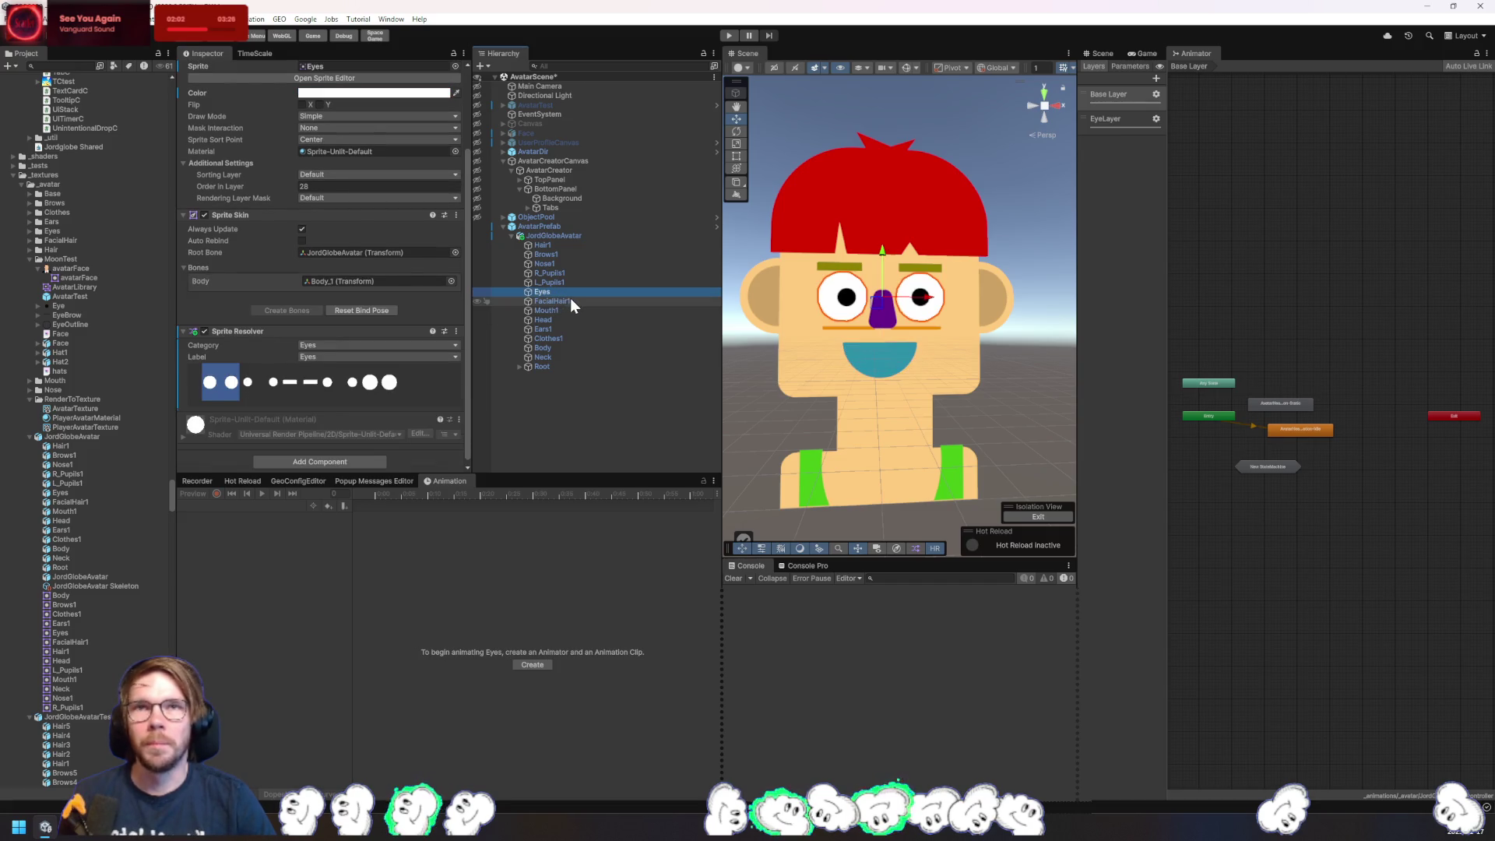
- Select Hair1, try Hair4, Hair3 and Hair2, and settle on the tall flat-topped Hair5
click(570, 299)
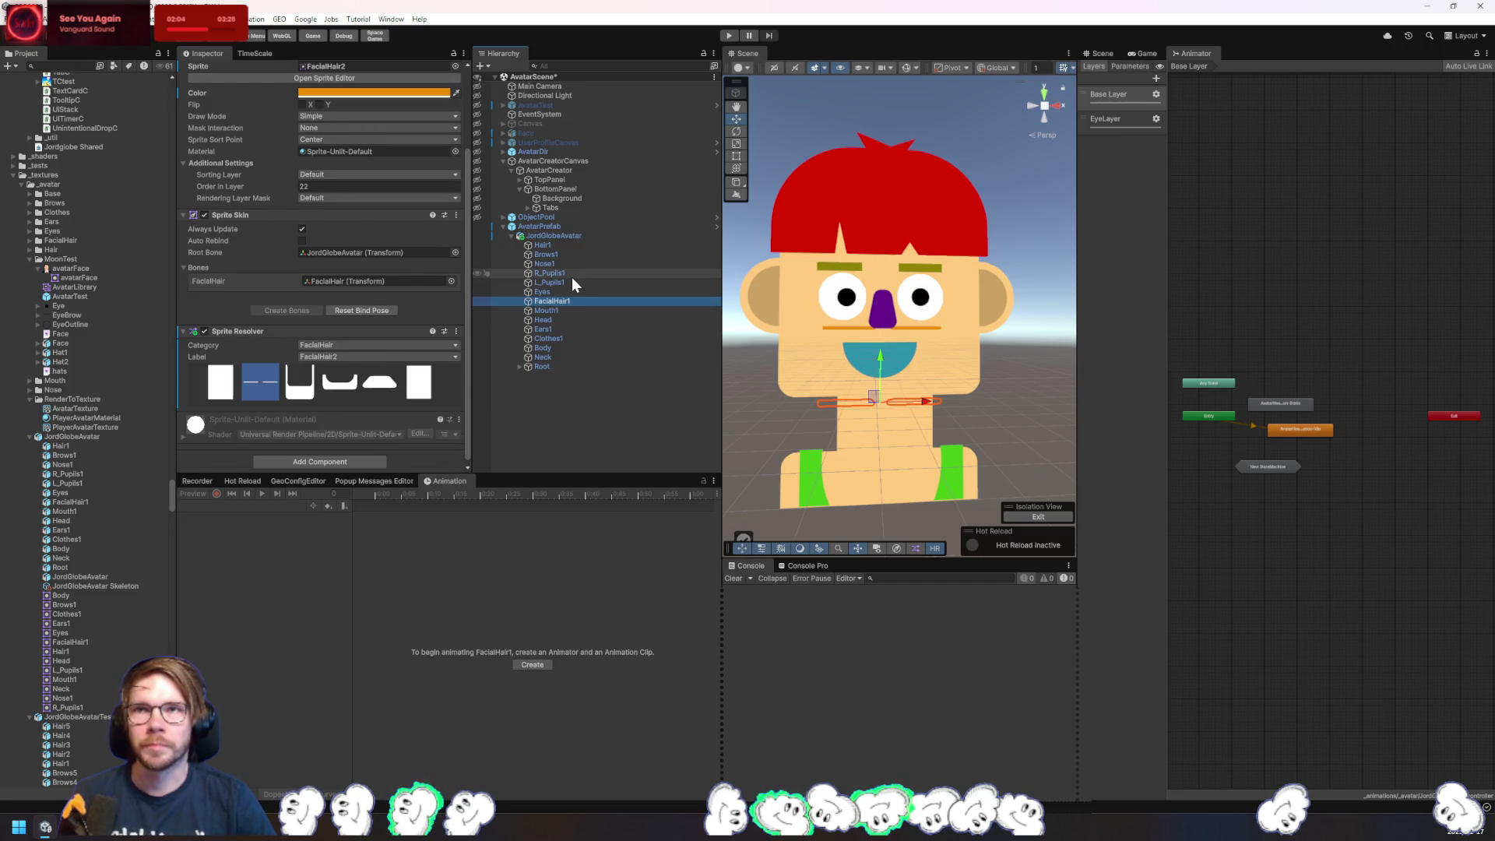
click(572, 277)
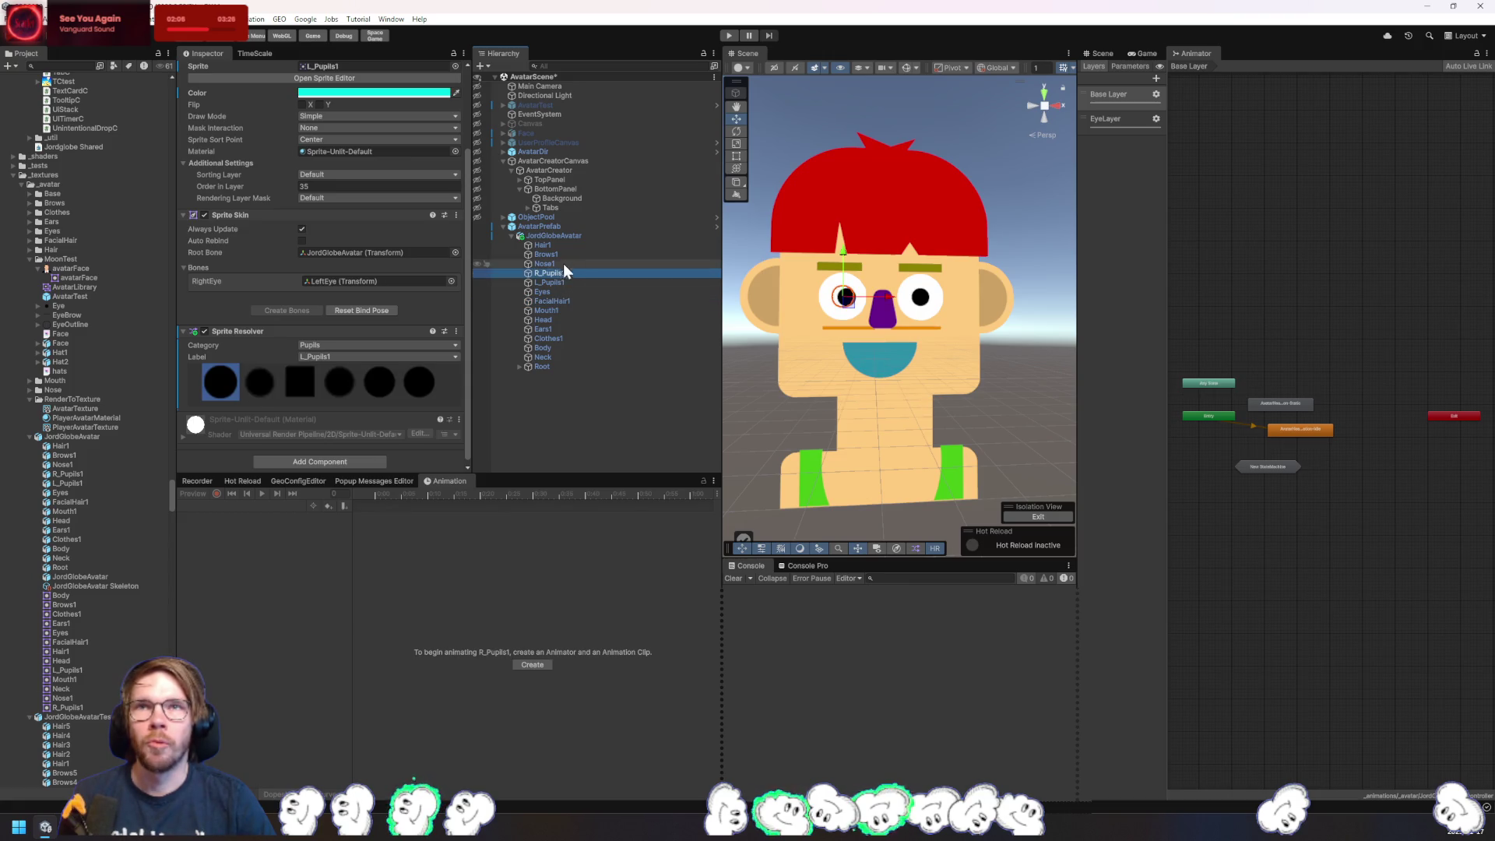
click(569, 263)
click(572, 254)
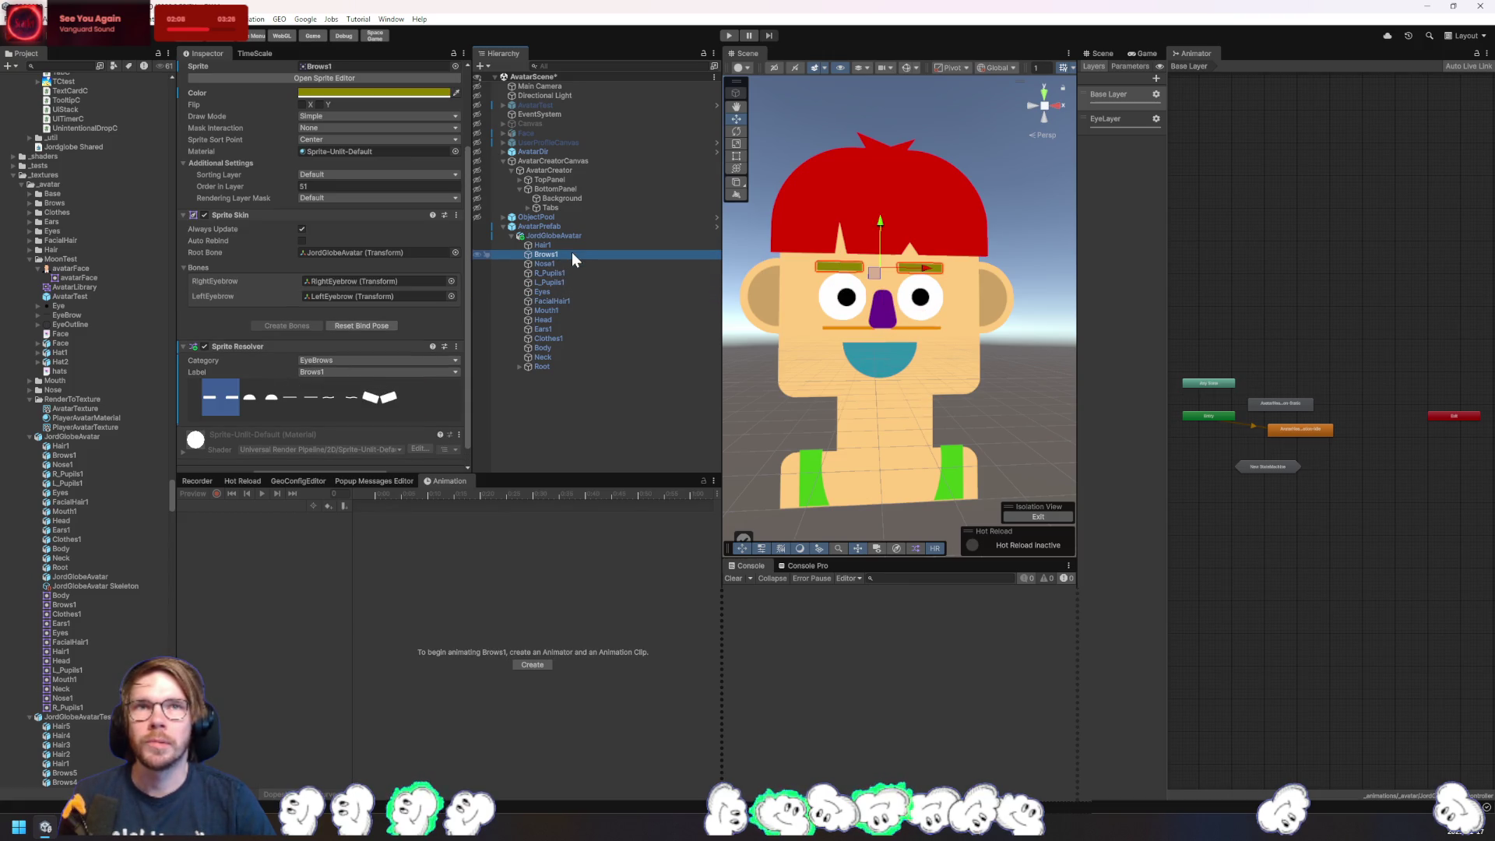
click(577, 245)
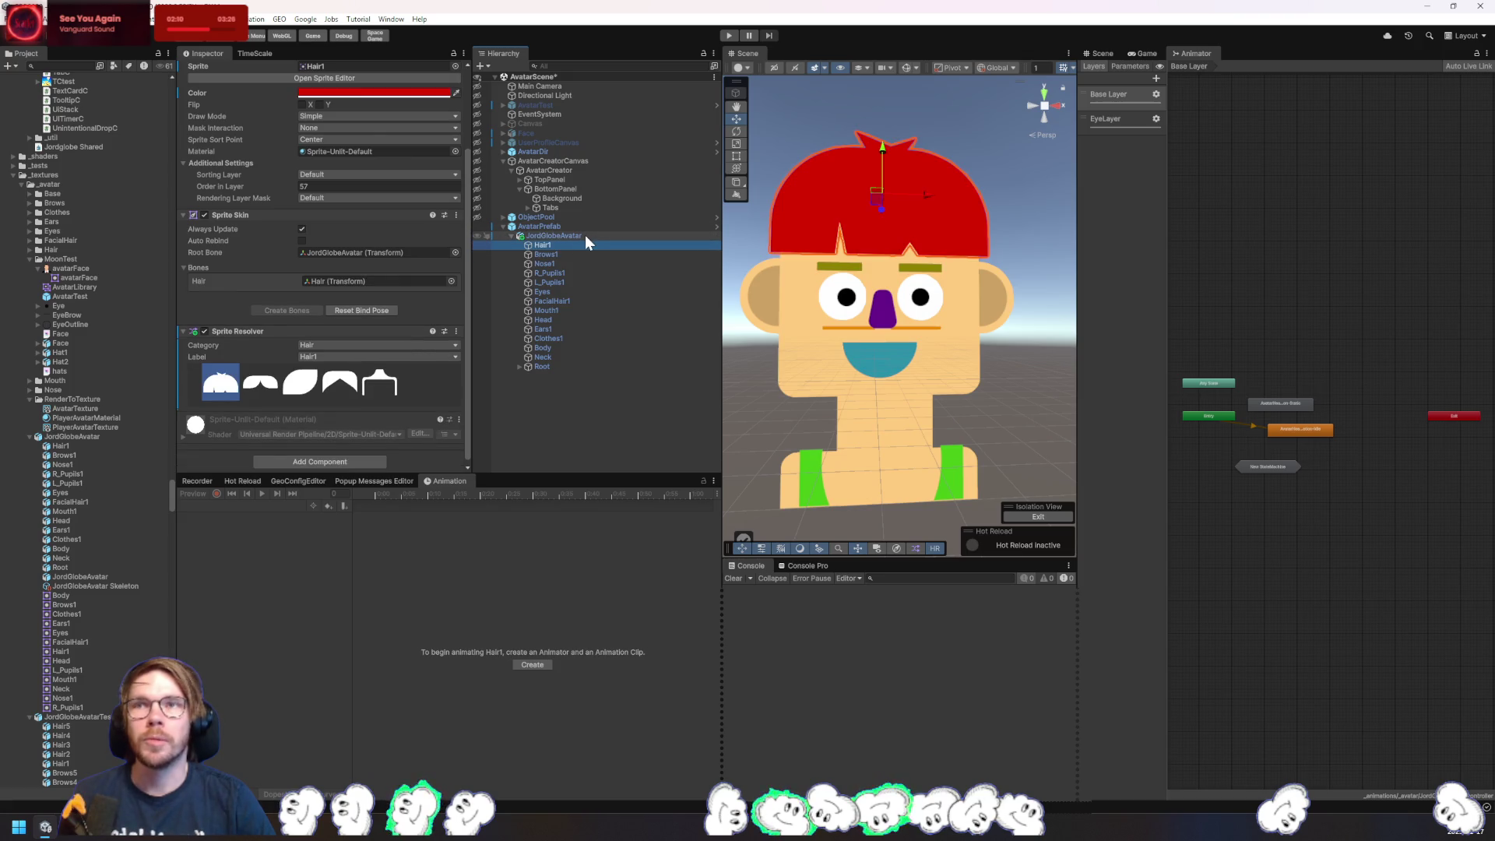
click(335, 390)
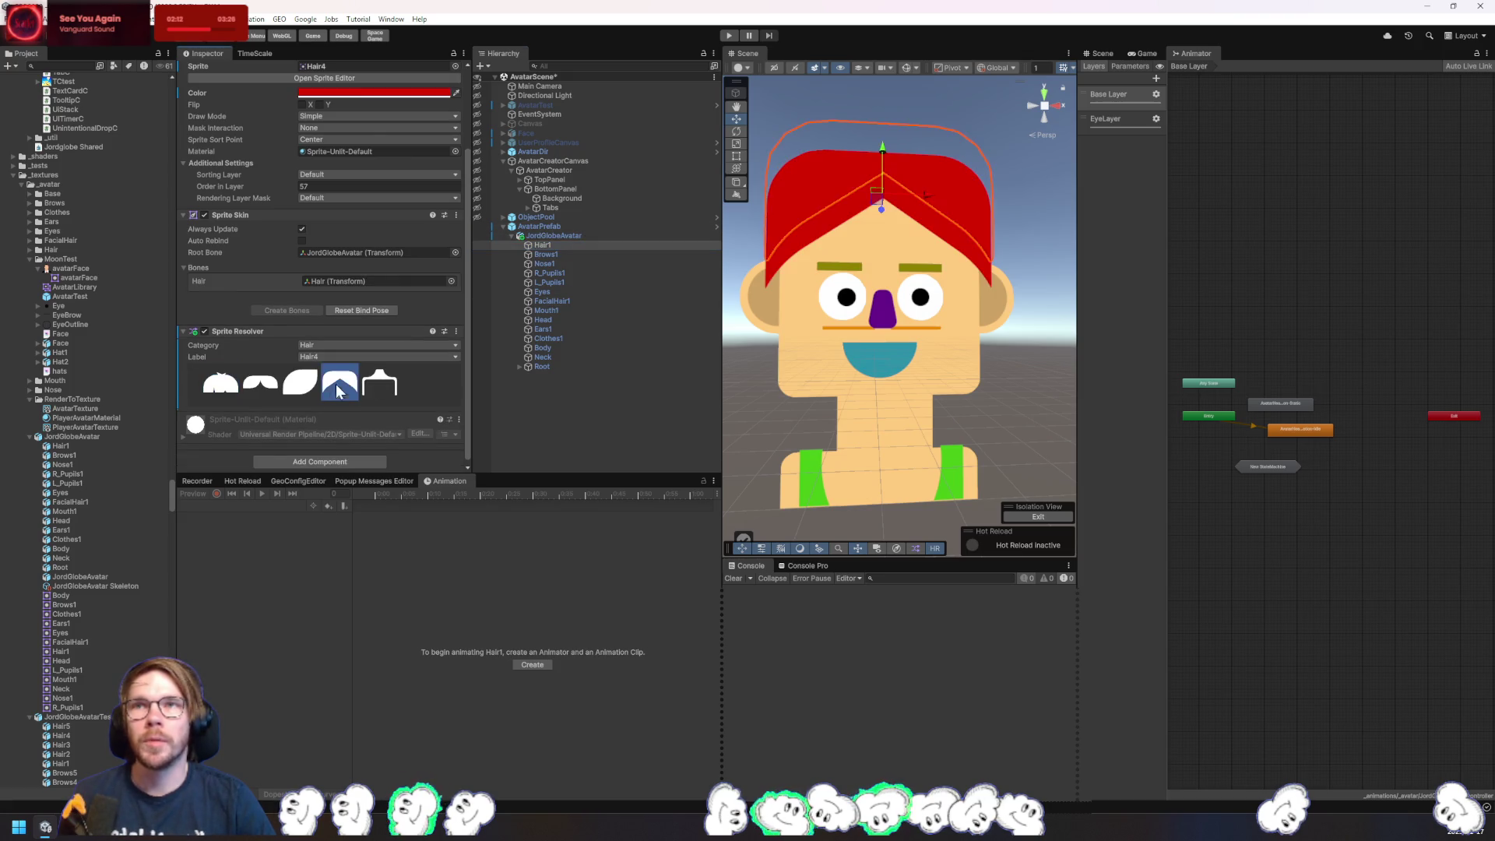
click(283, 390)
click(262, 385)
click(340, 383)
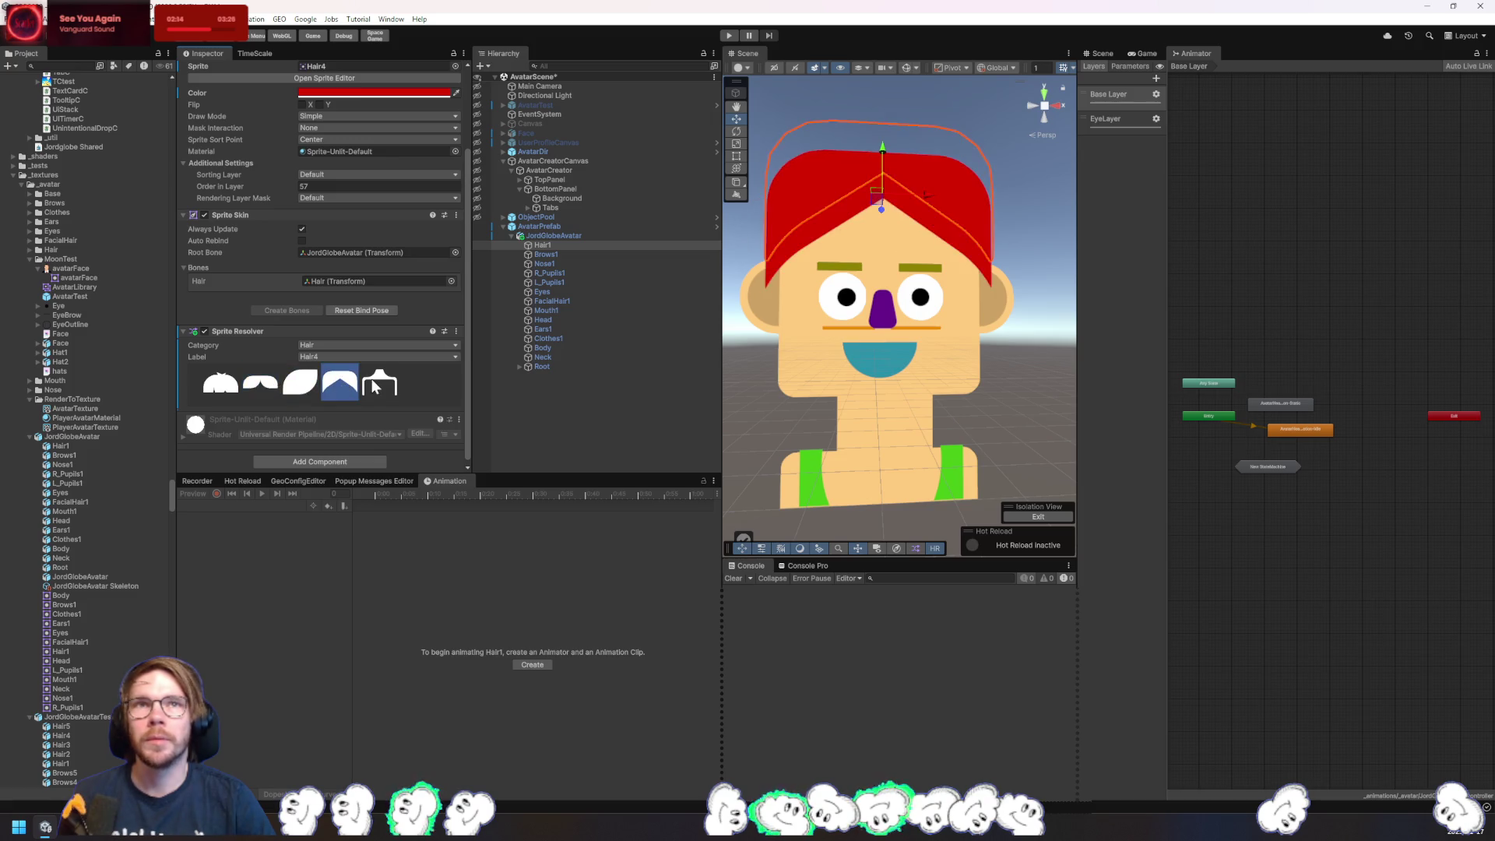
click(390, 387)
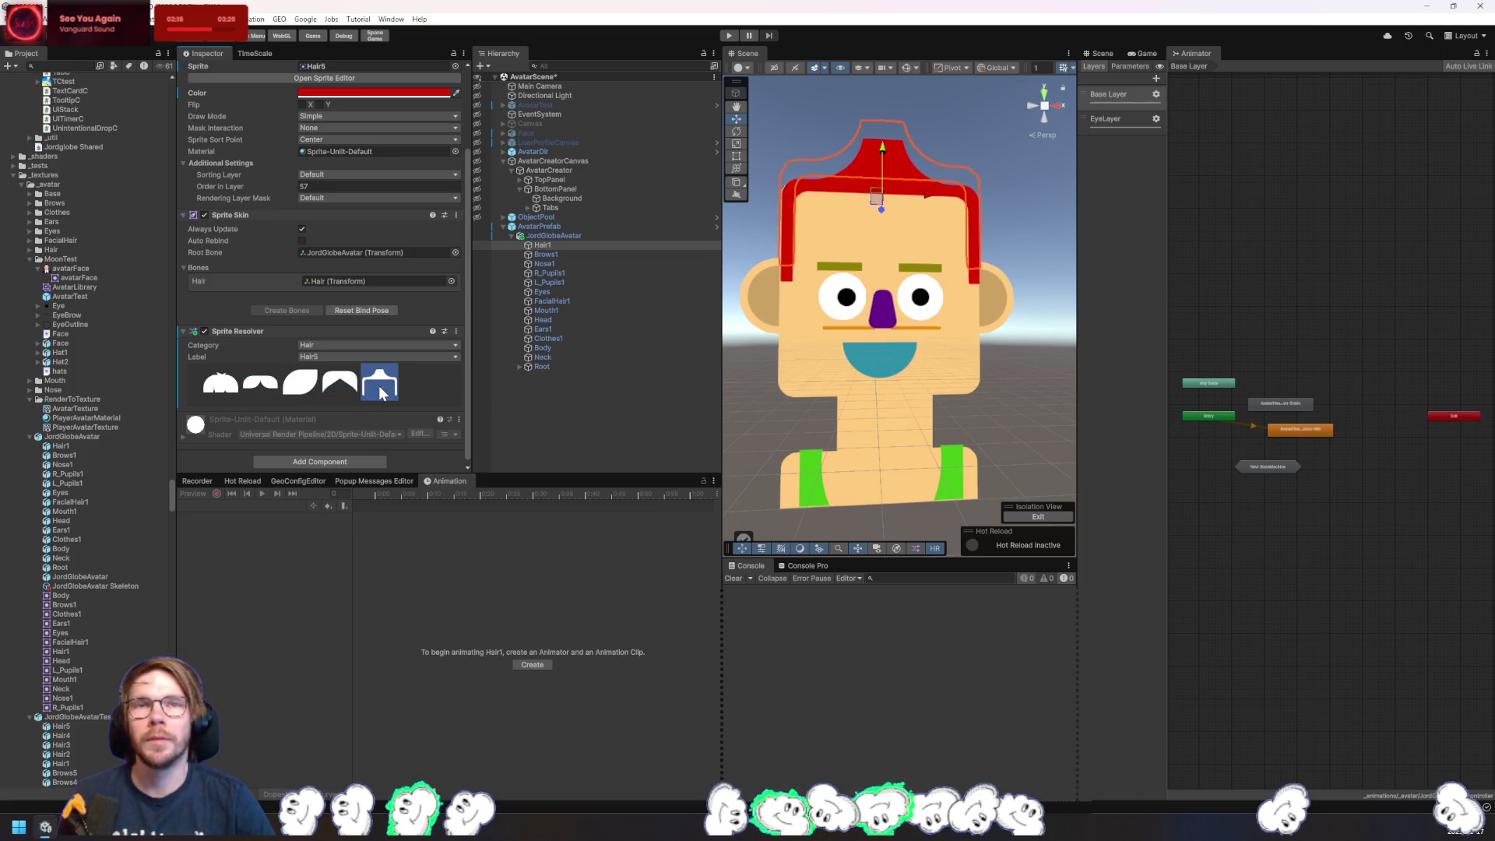
- Orbit the Scene view around the avatar, then return to a straight-on view
mouse_move(949, 385)
mouse_down()
mouse_move(720, 393)
mouse_move(759, 447)
mouse_up()
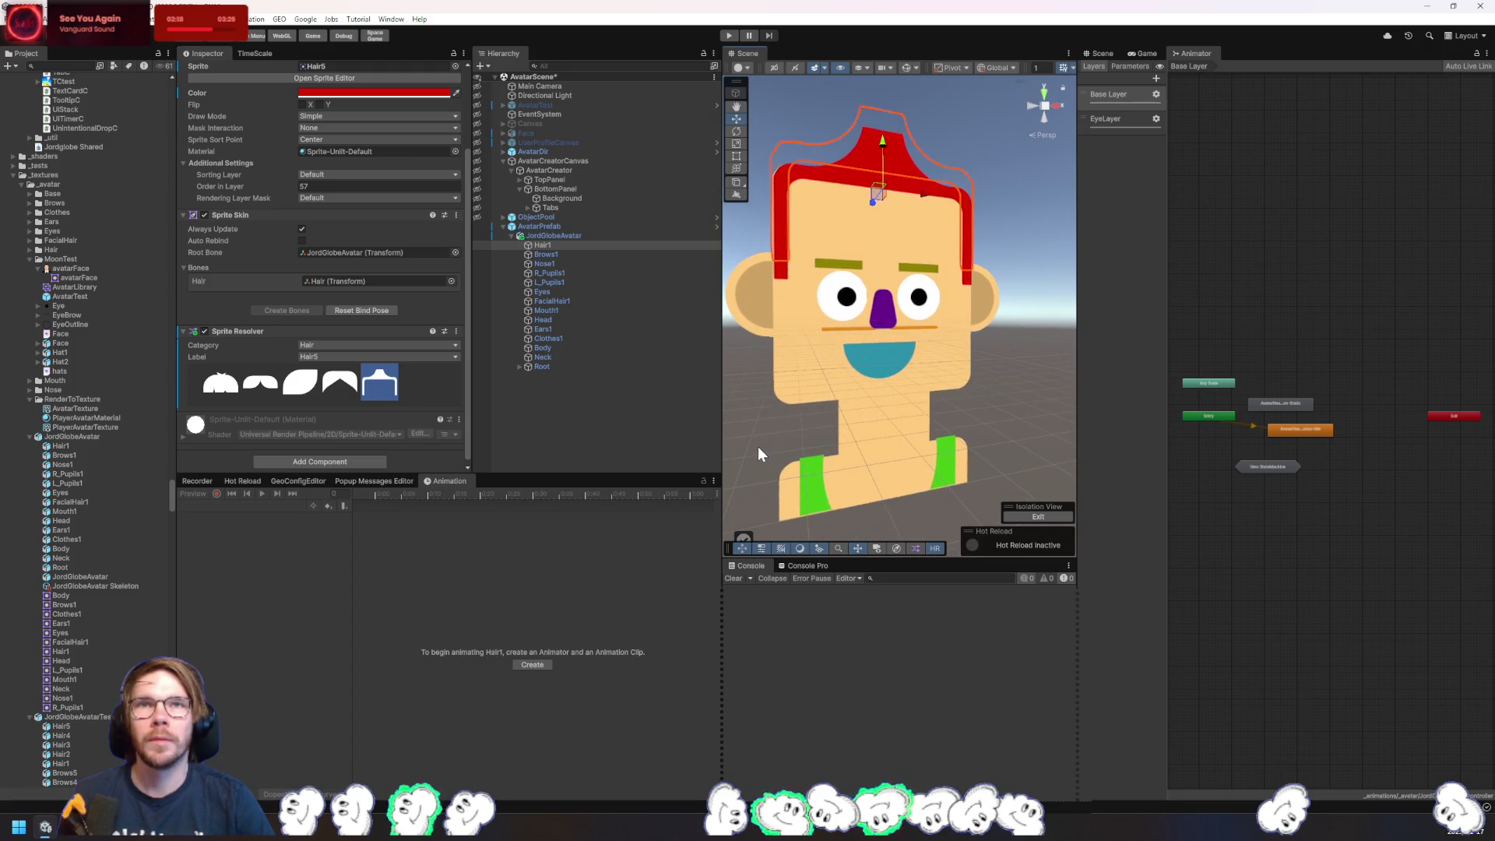
click(759, 446)
mouse_move(930, 413)
mouse_down()
mouse_move(962, 434)
mouse_move(938, 433)
mouse_move(978, 434)
mouse_up()
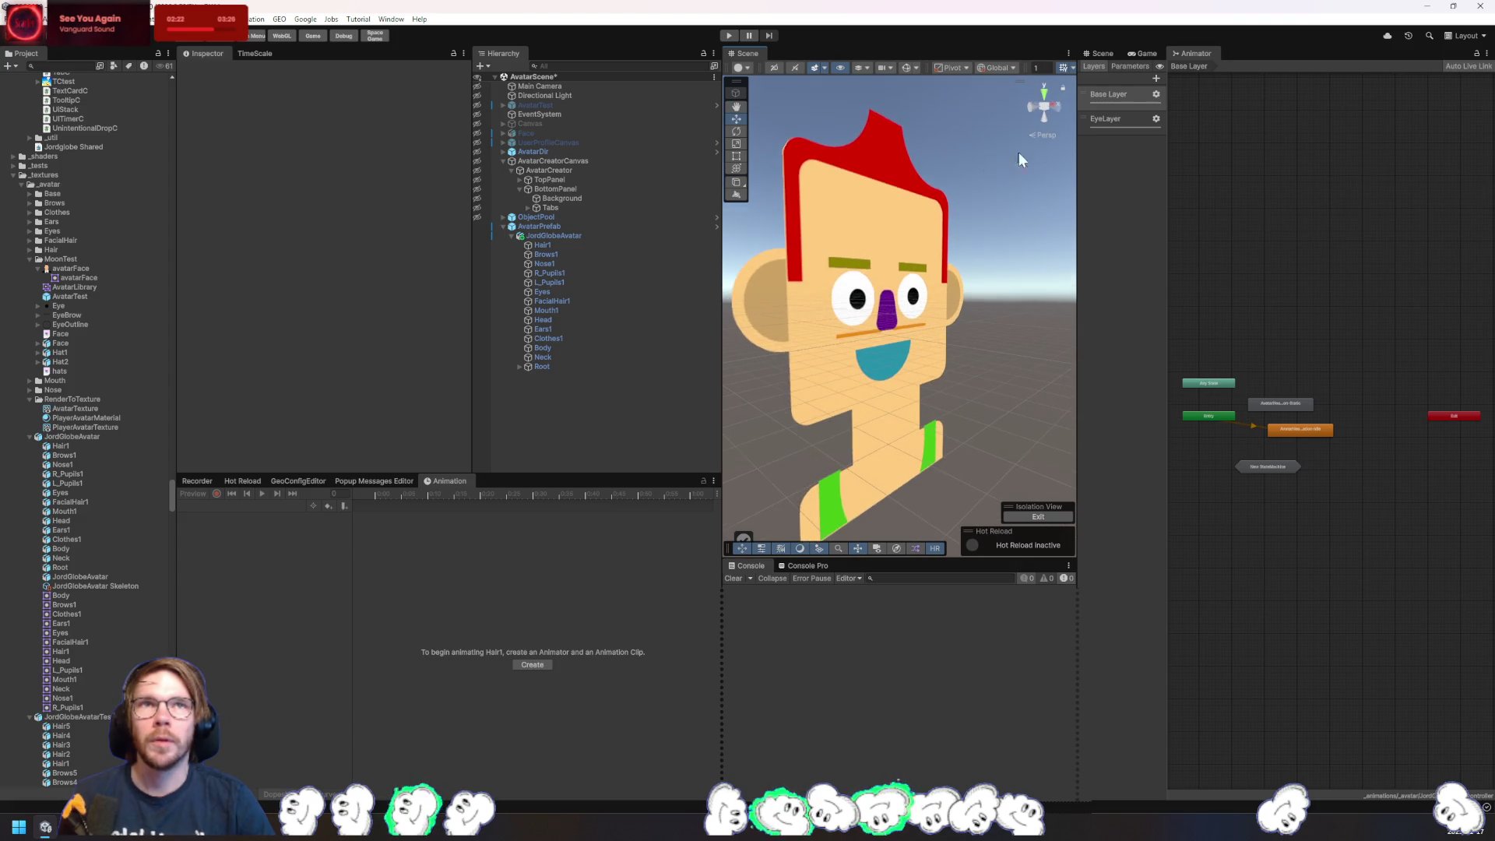
click(1058, 111)
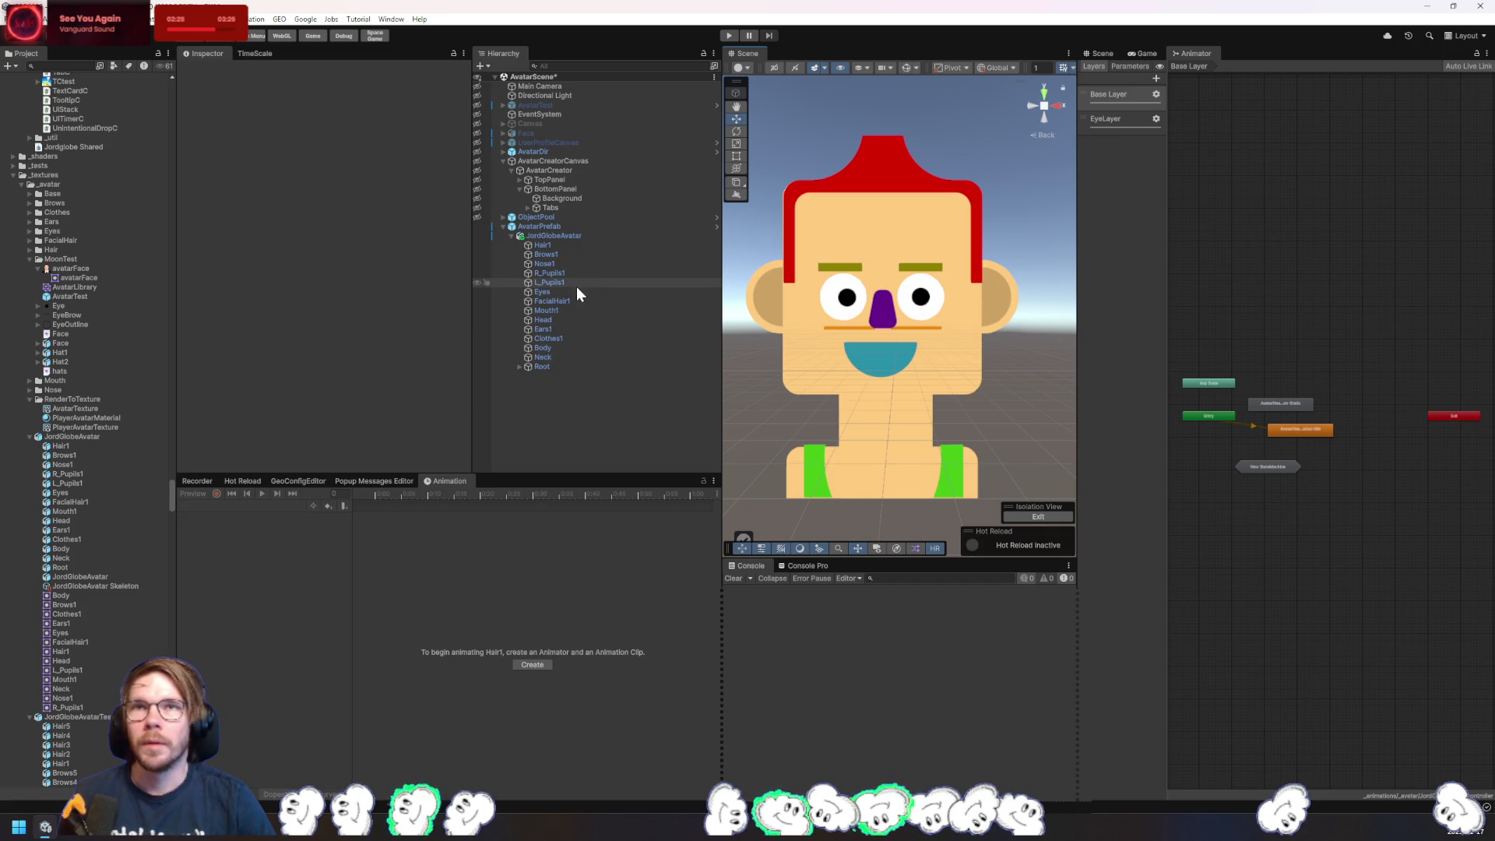
- Set Hair1's Transform Position X to 0 to centre the hair on the head
click(570, 246)
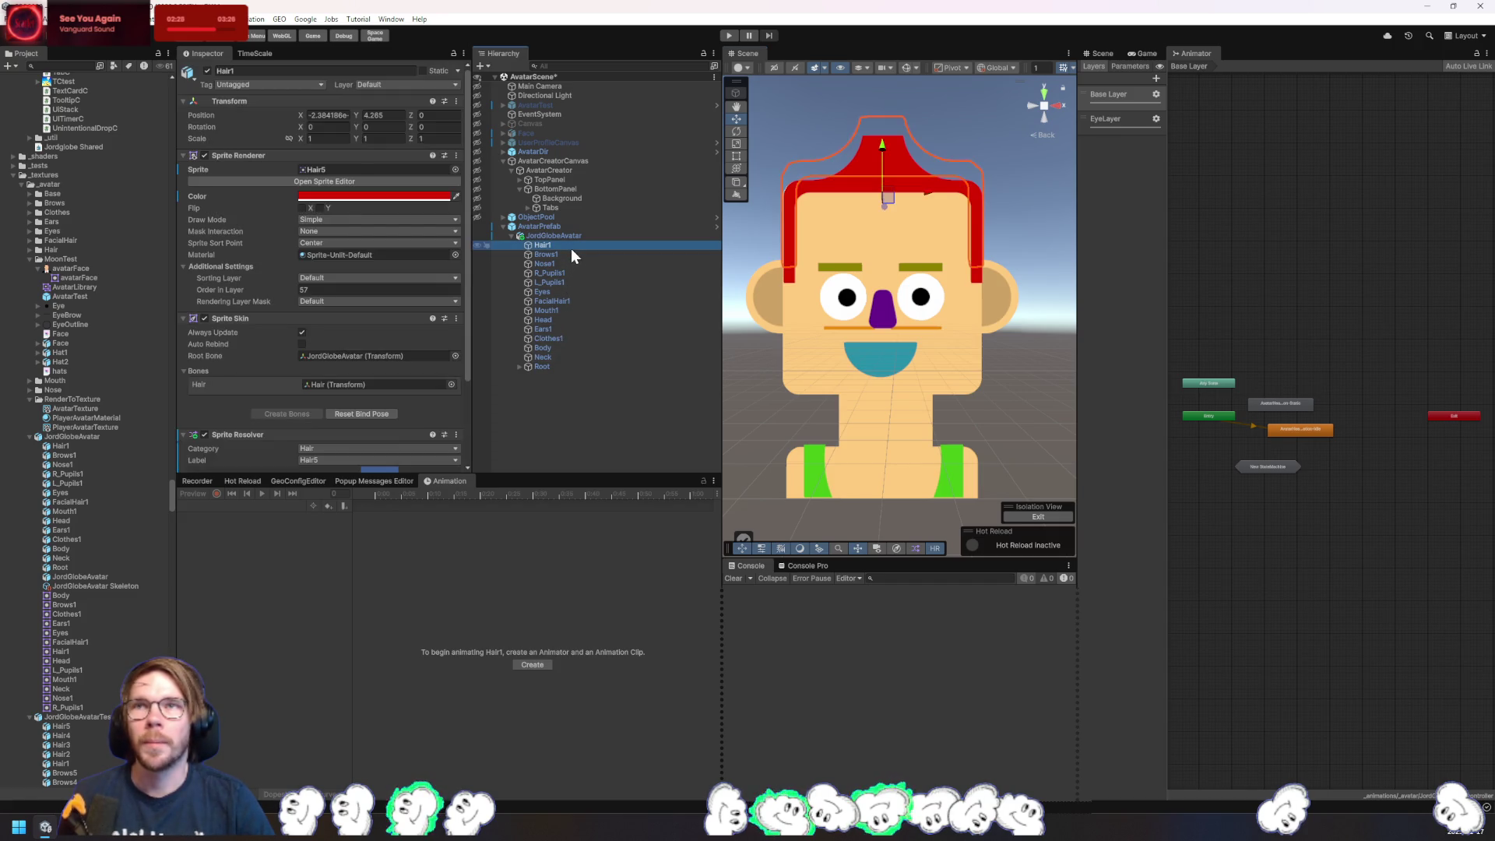
click(328, 115)
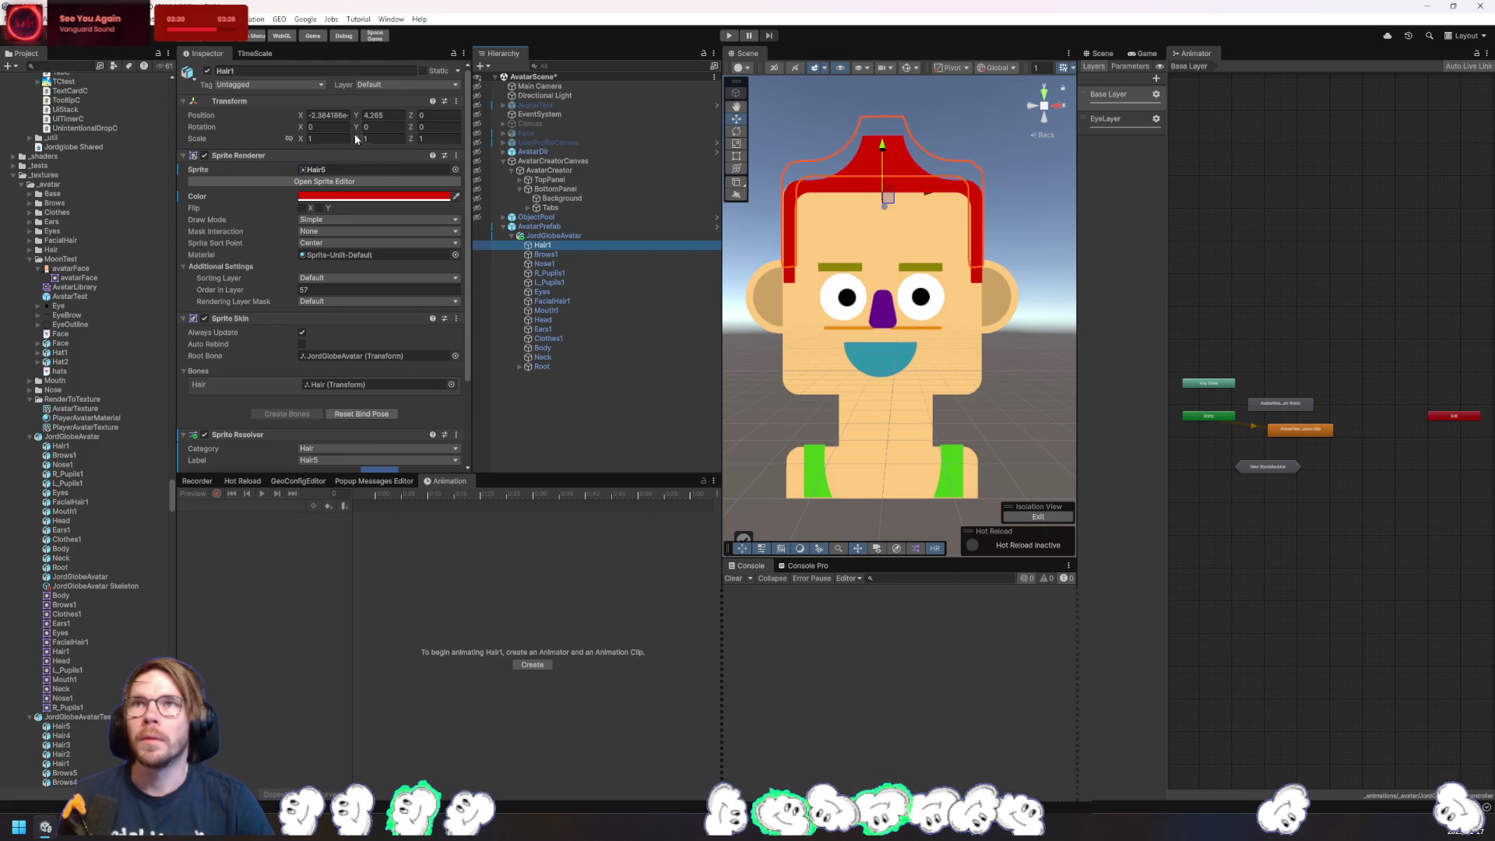
text(0)
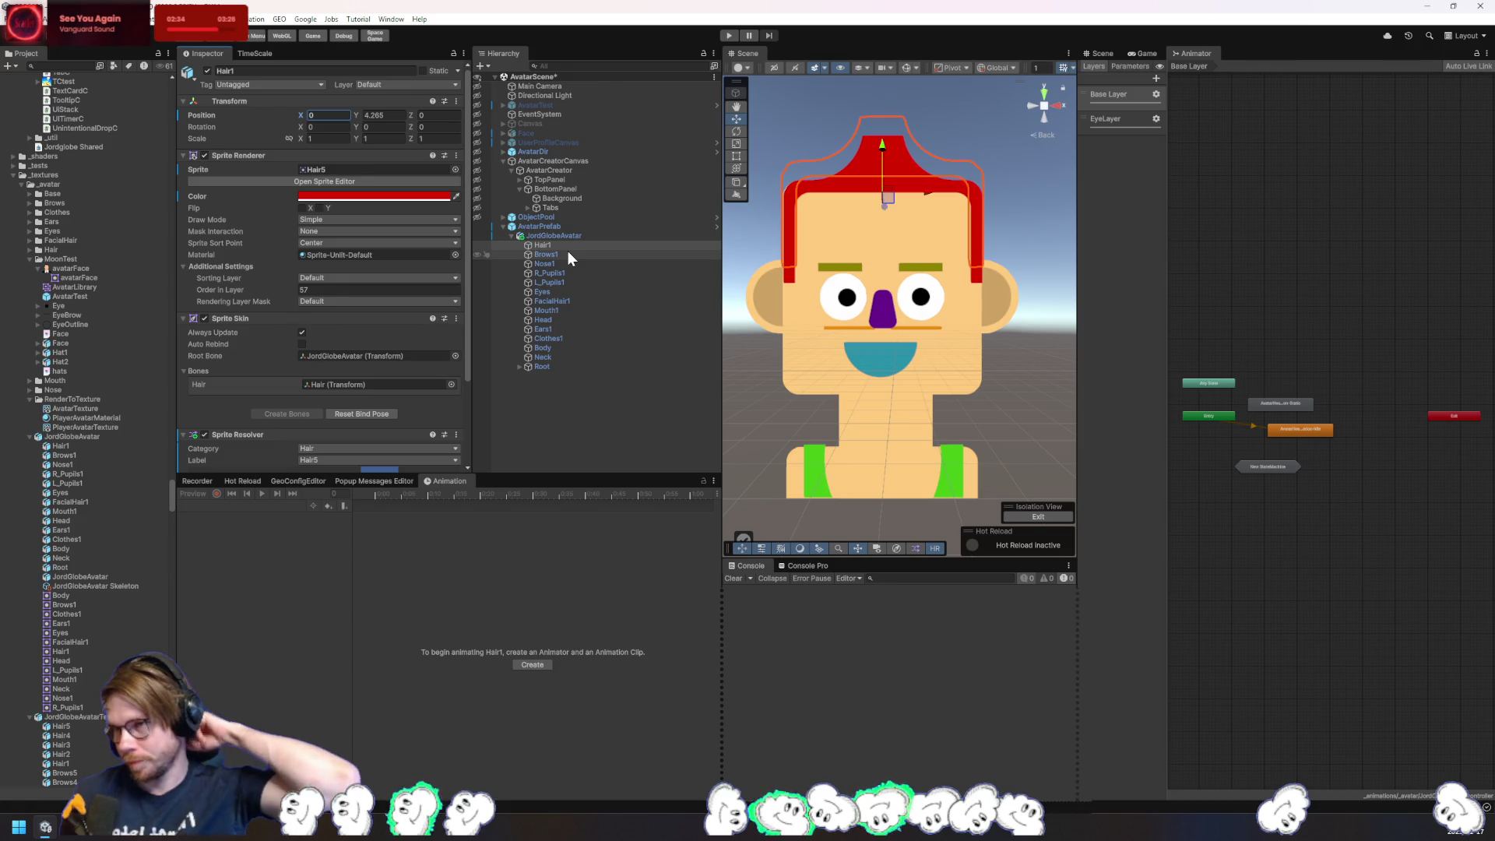
click(493, 536)
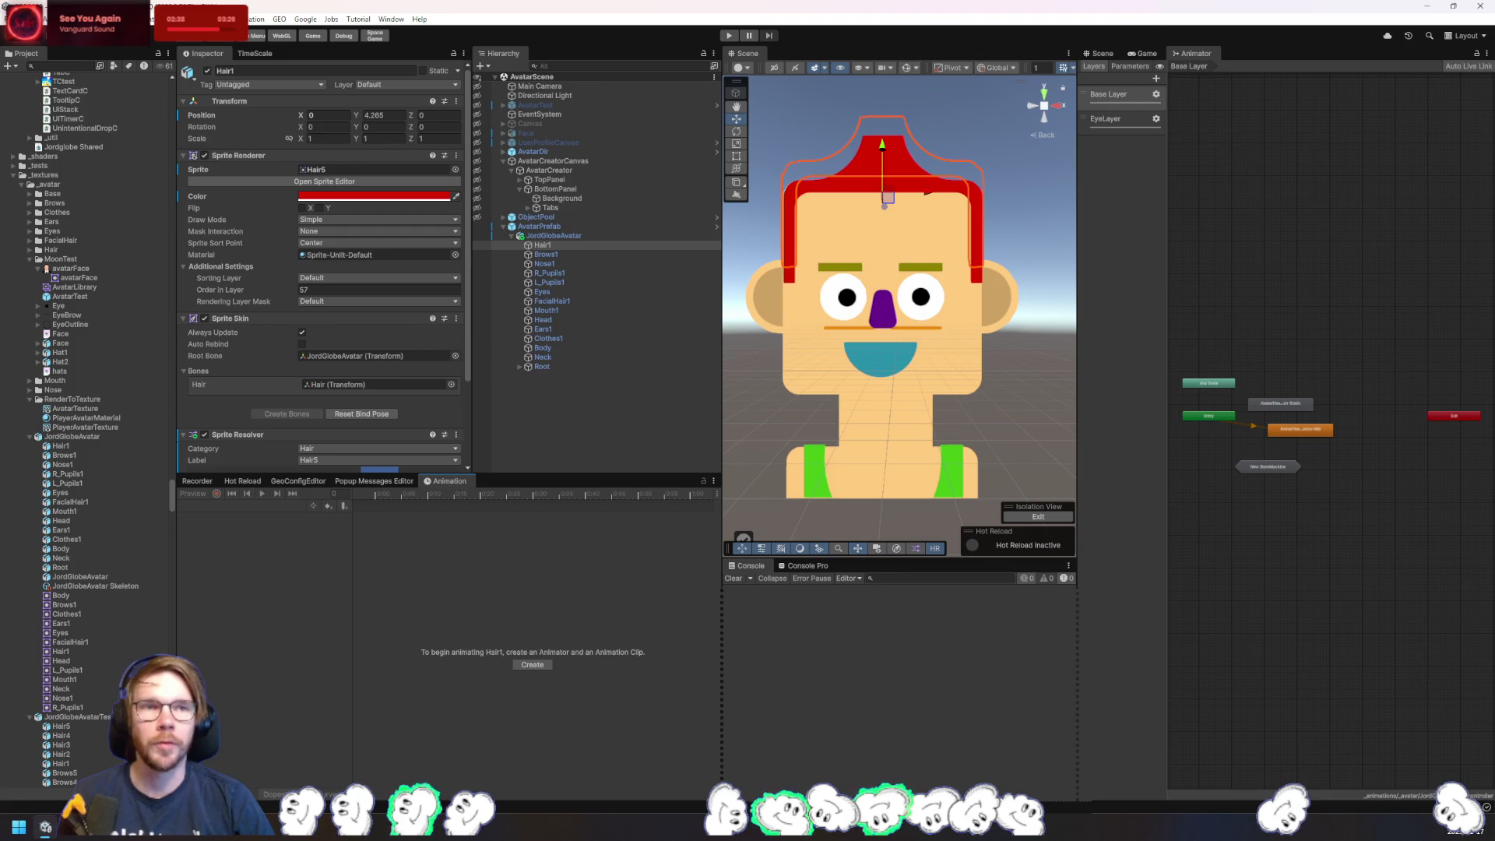
click(1319, 531)
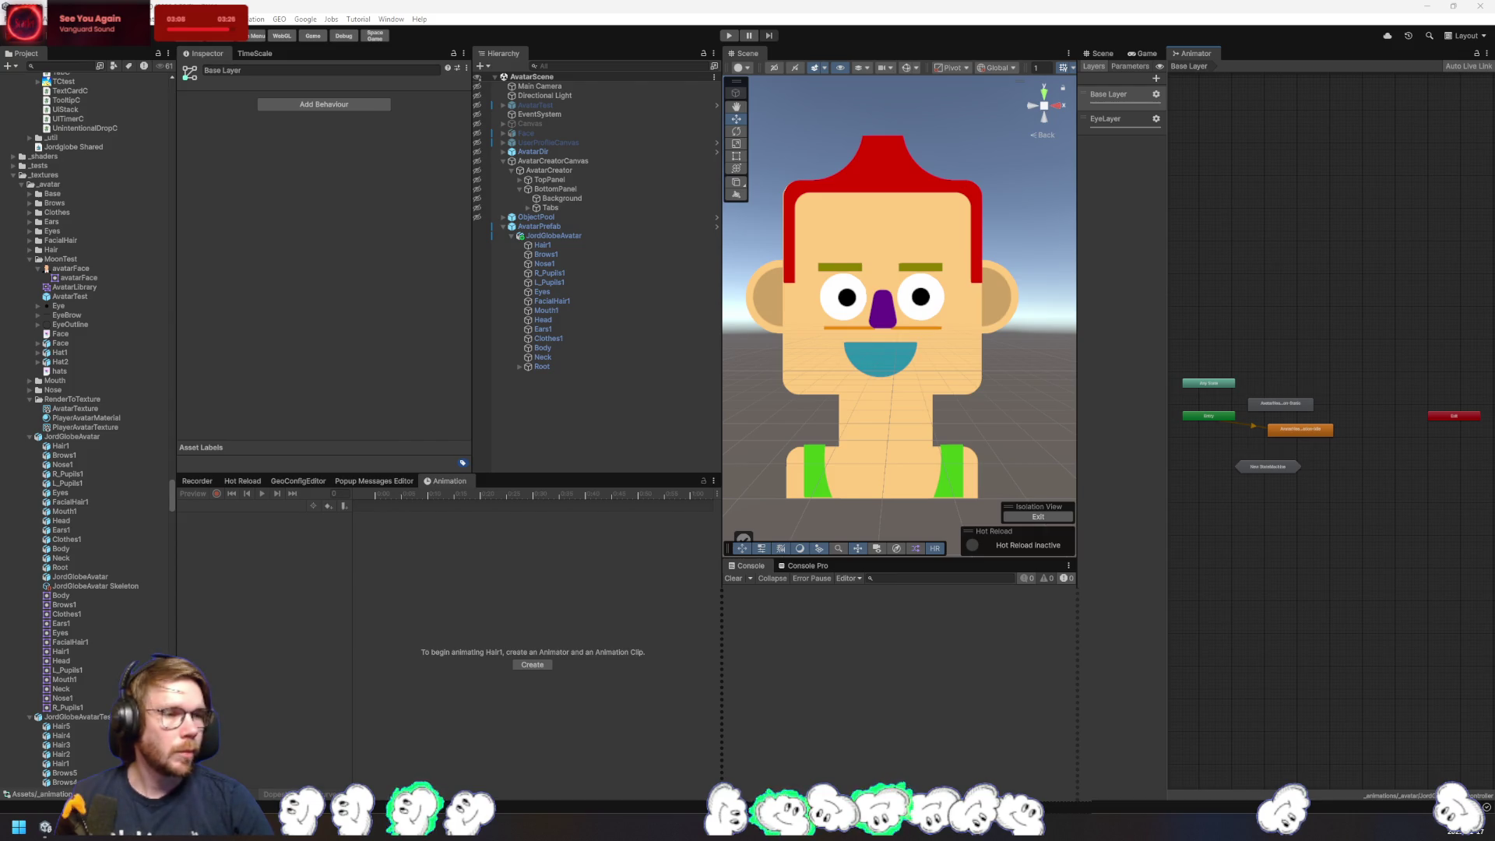
- Filter the Project panel with 'leaderboardpo' to find the LeaderboardPopup prefab
click(74, 66)
text(leaderboar)
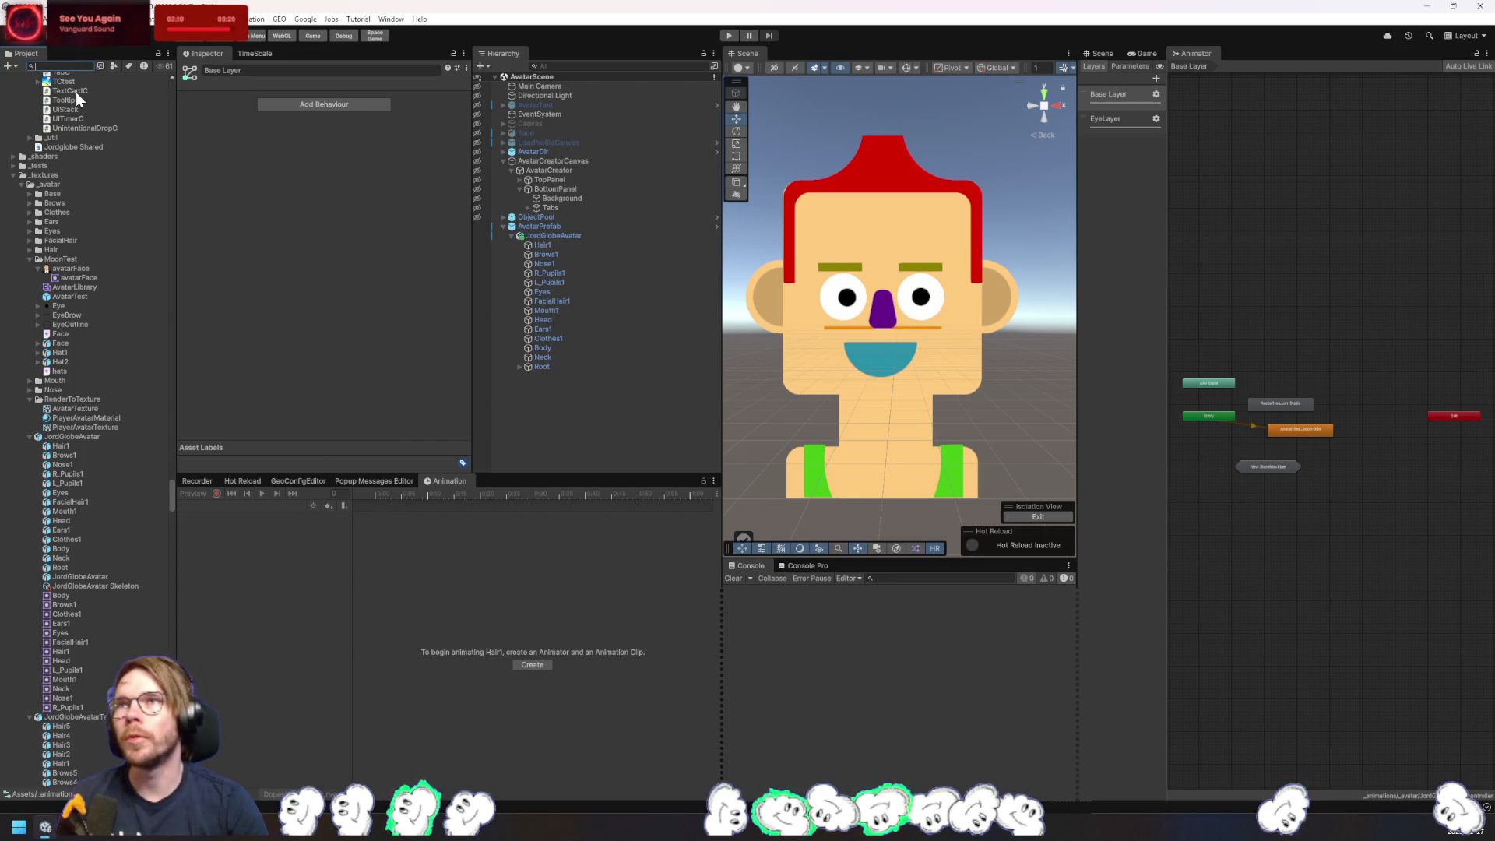
text(dpo)
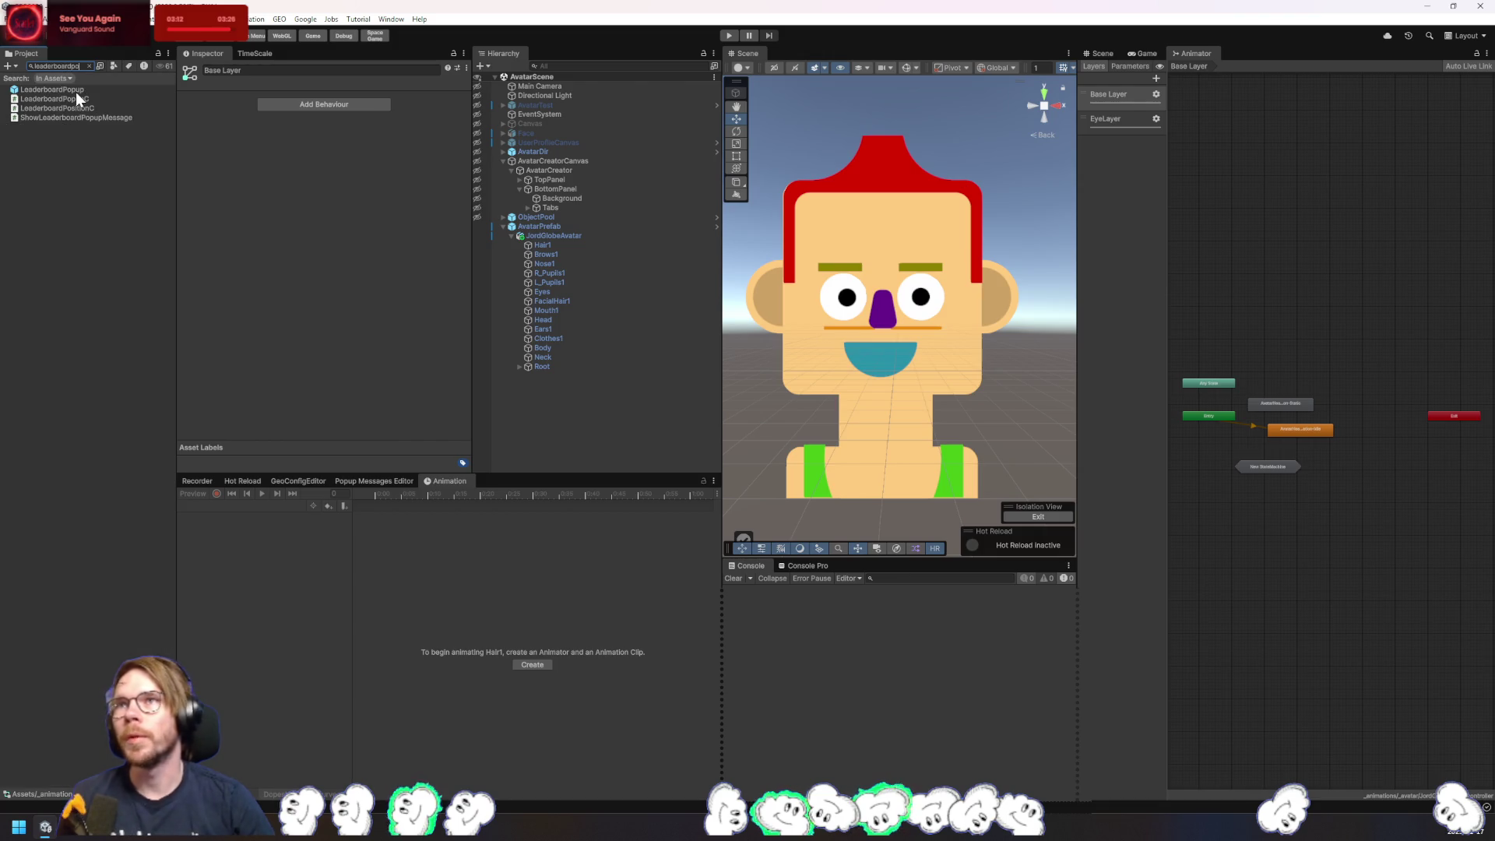
right_click(76, 92)
click(125, 115)
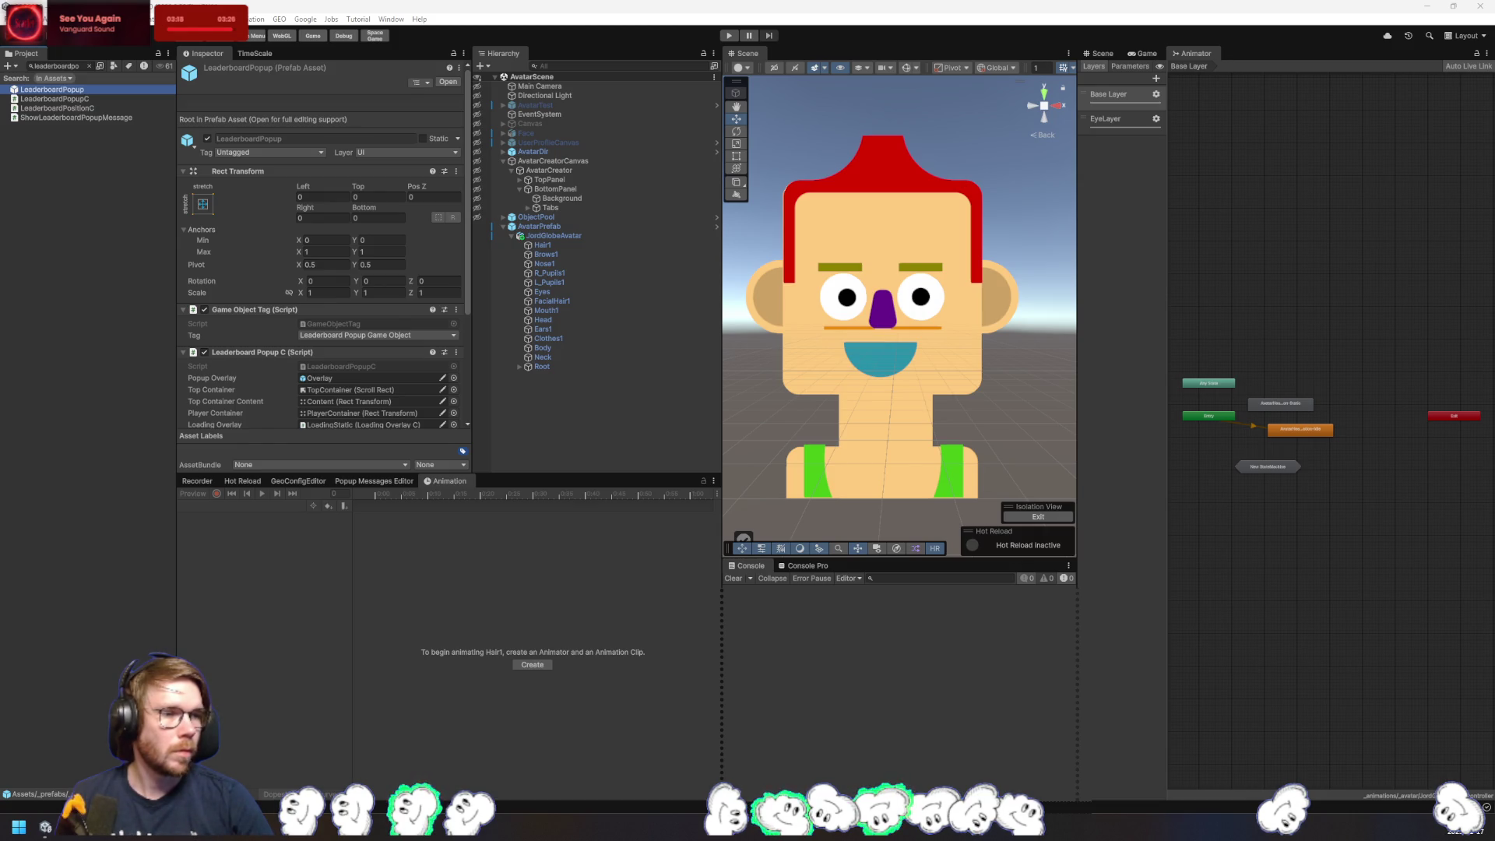
click(103, 576)
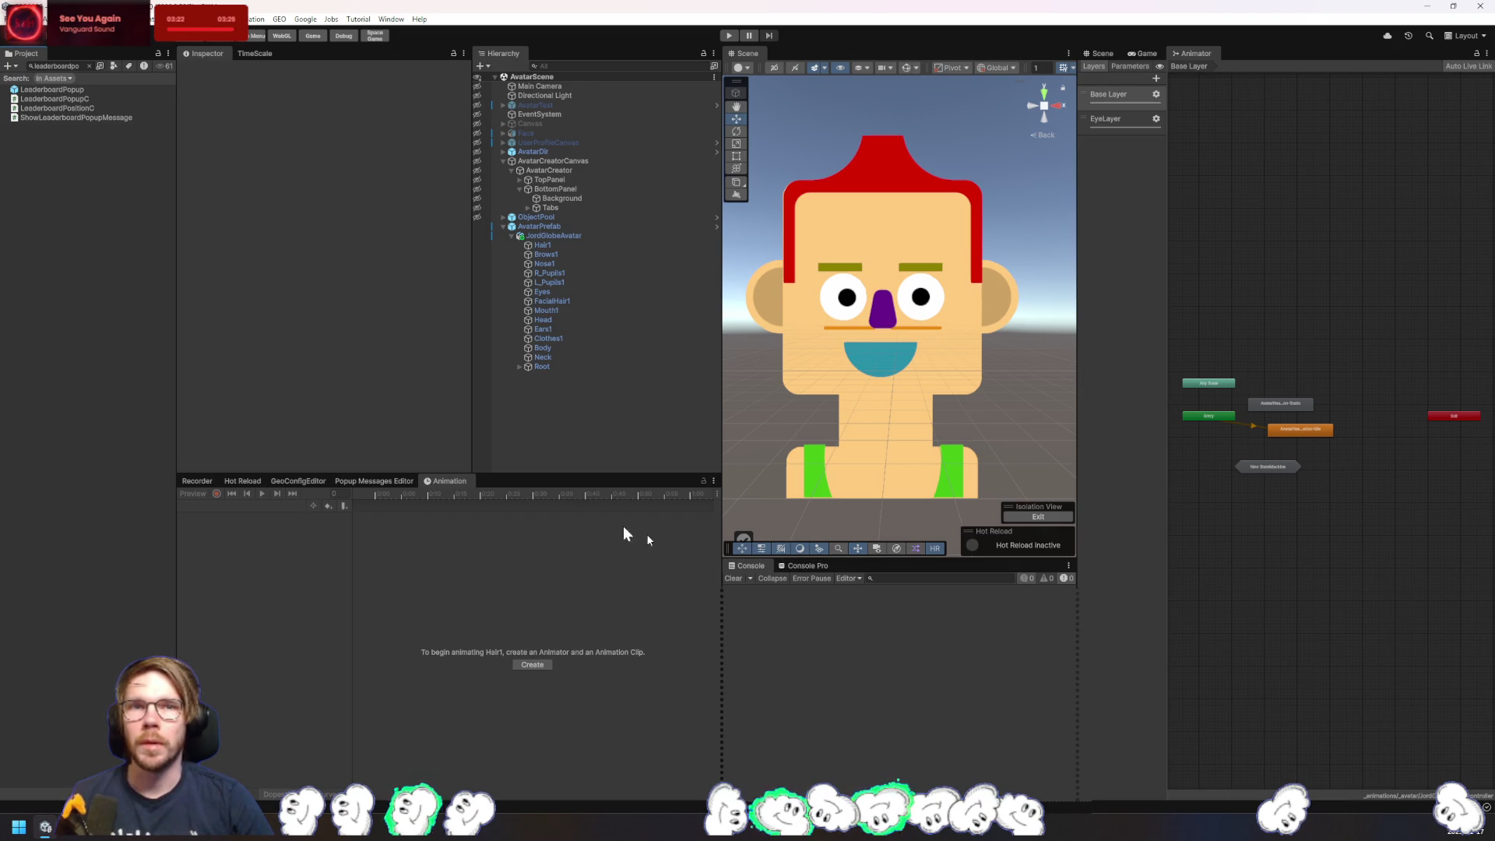
- Open the LeaderboardPopup prefab for editing, then leave prefab mode
click(79, 89)
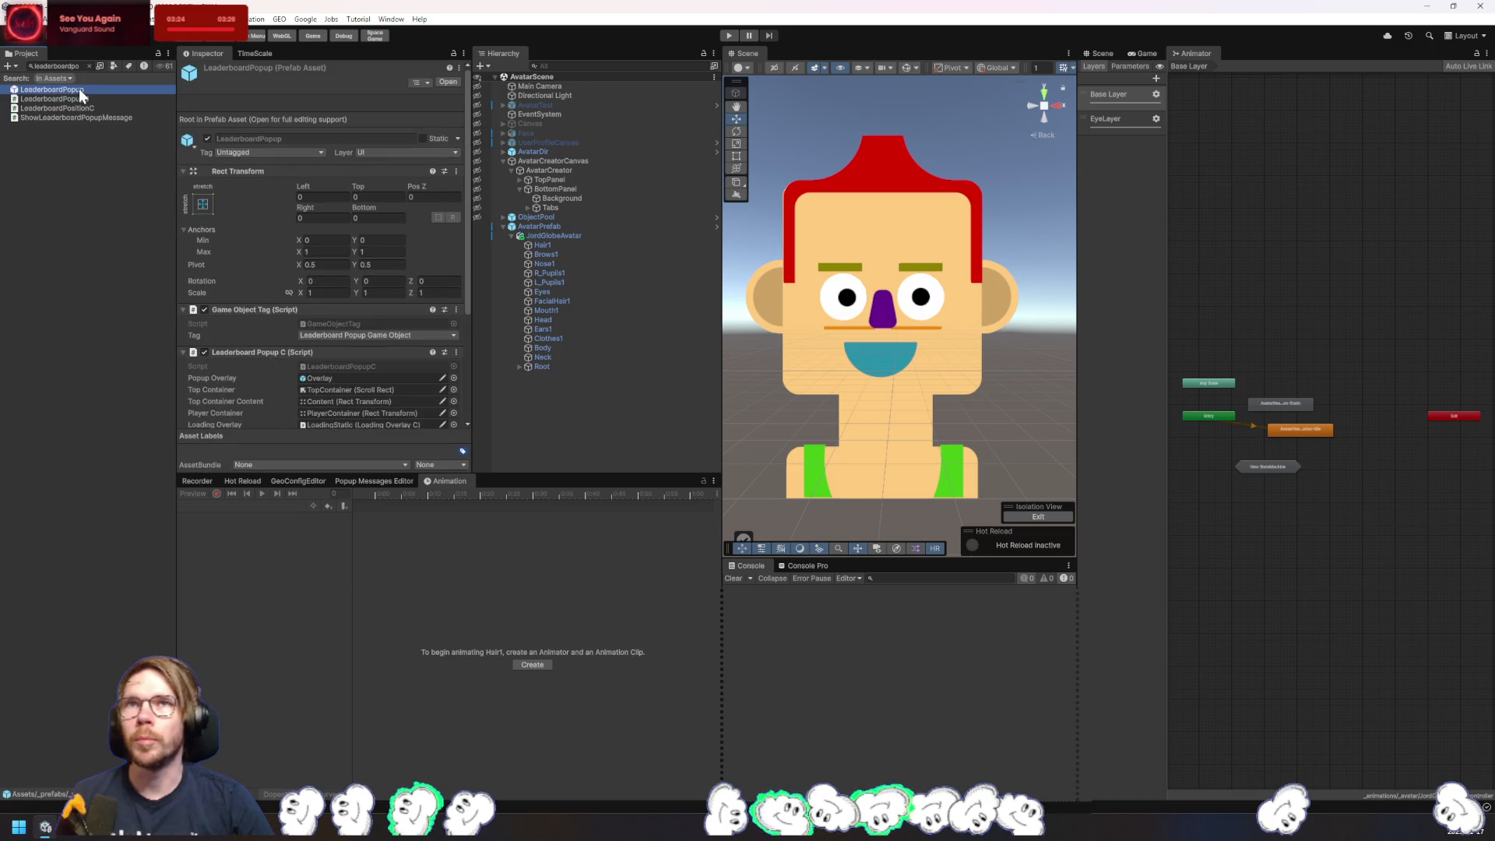
double_click(79, 89)
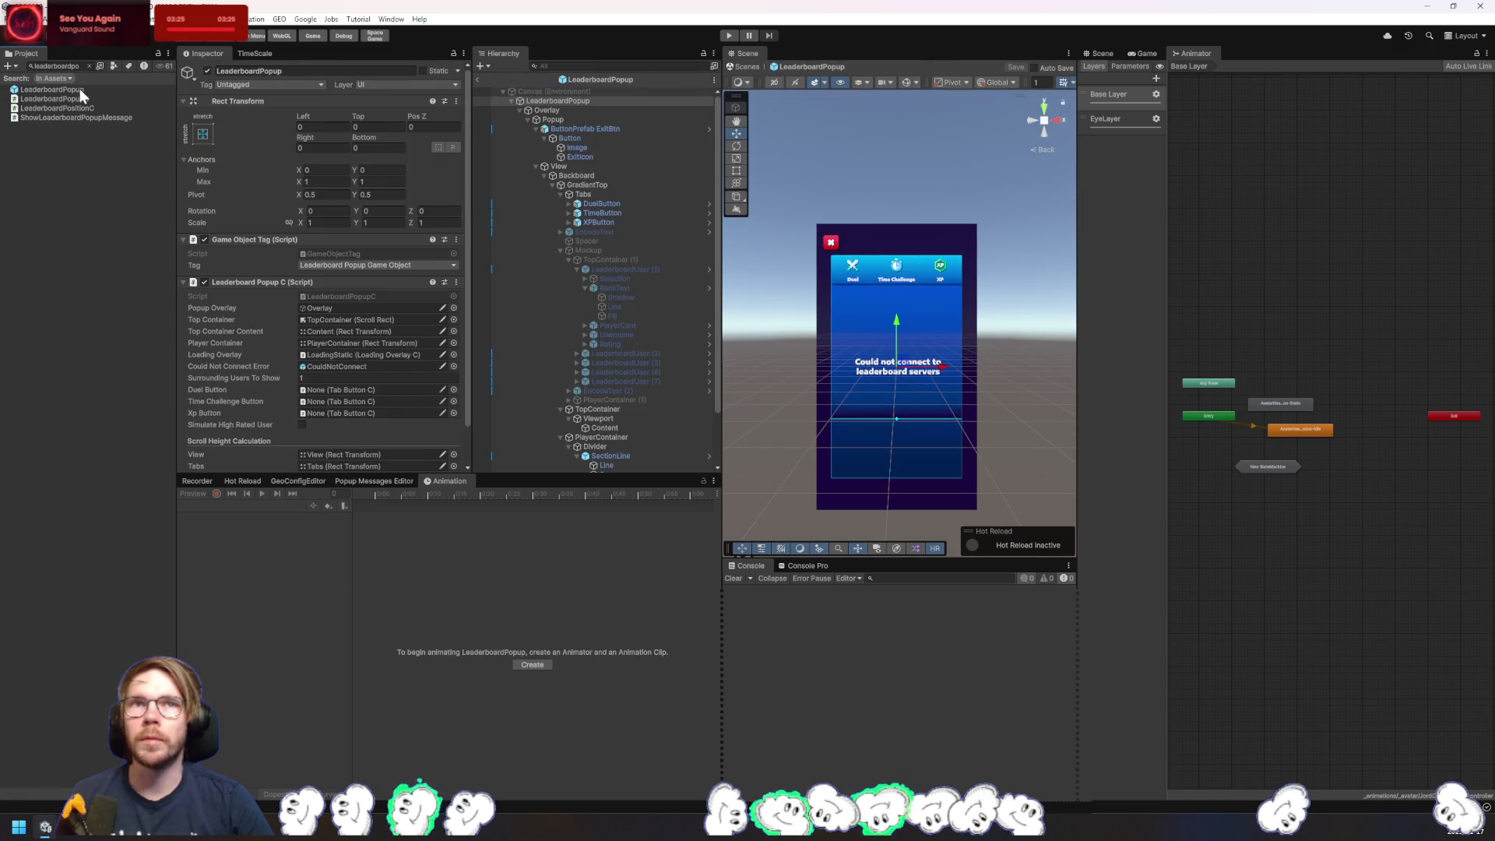
click(479, 79)
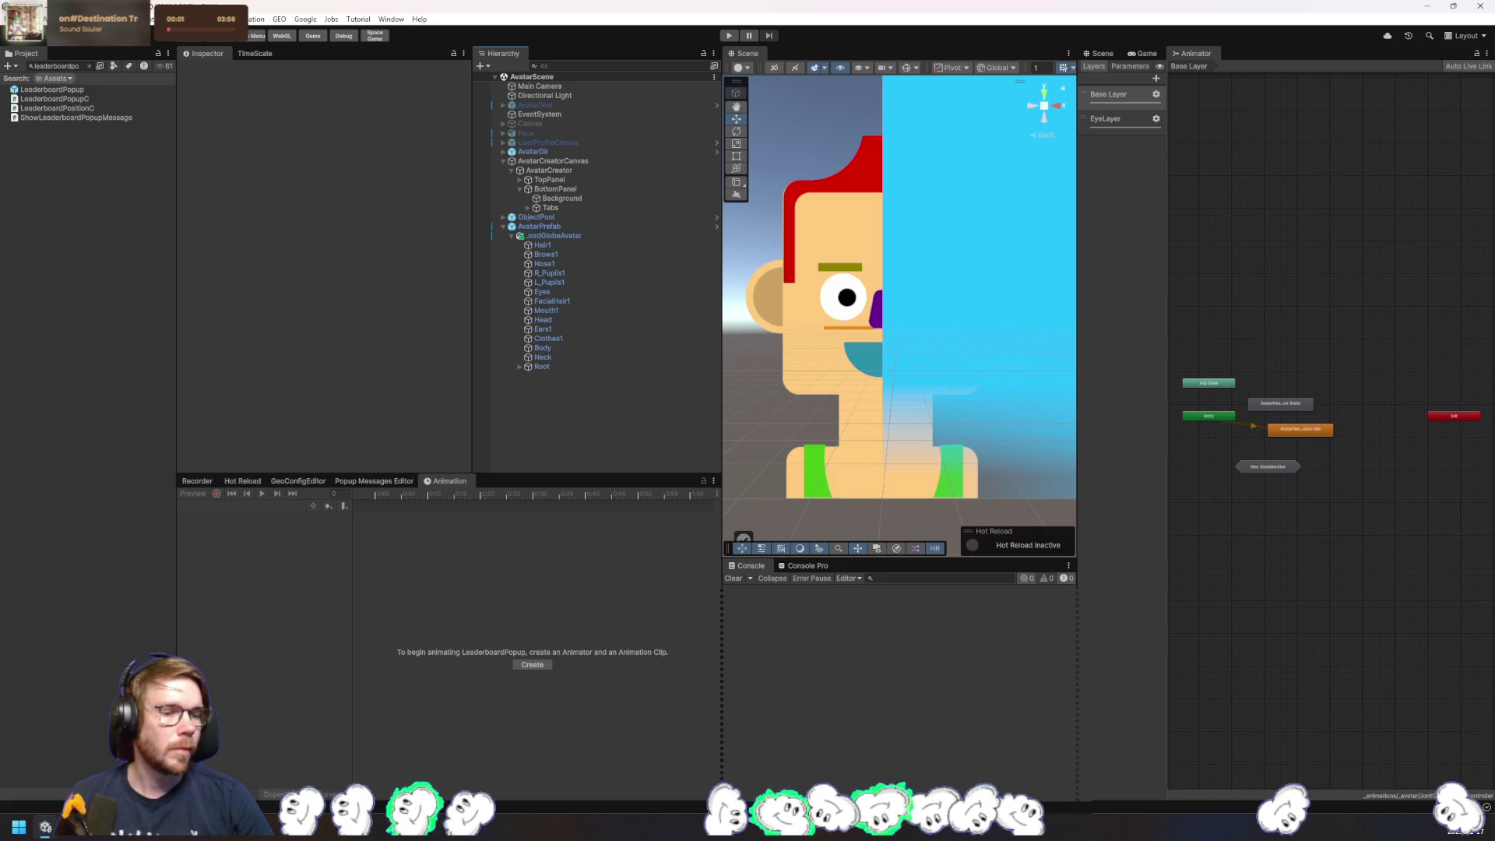